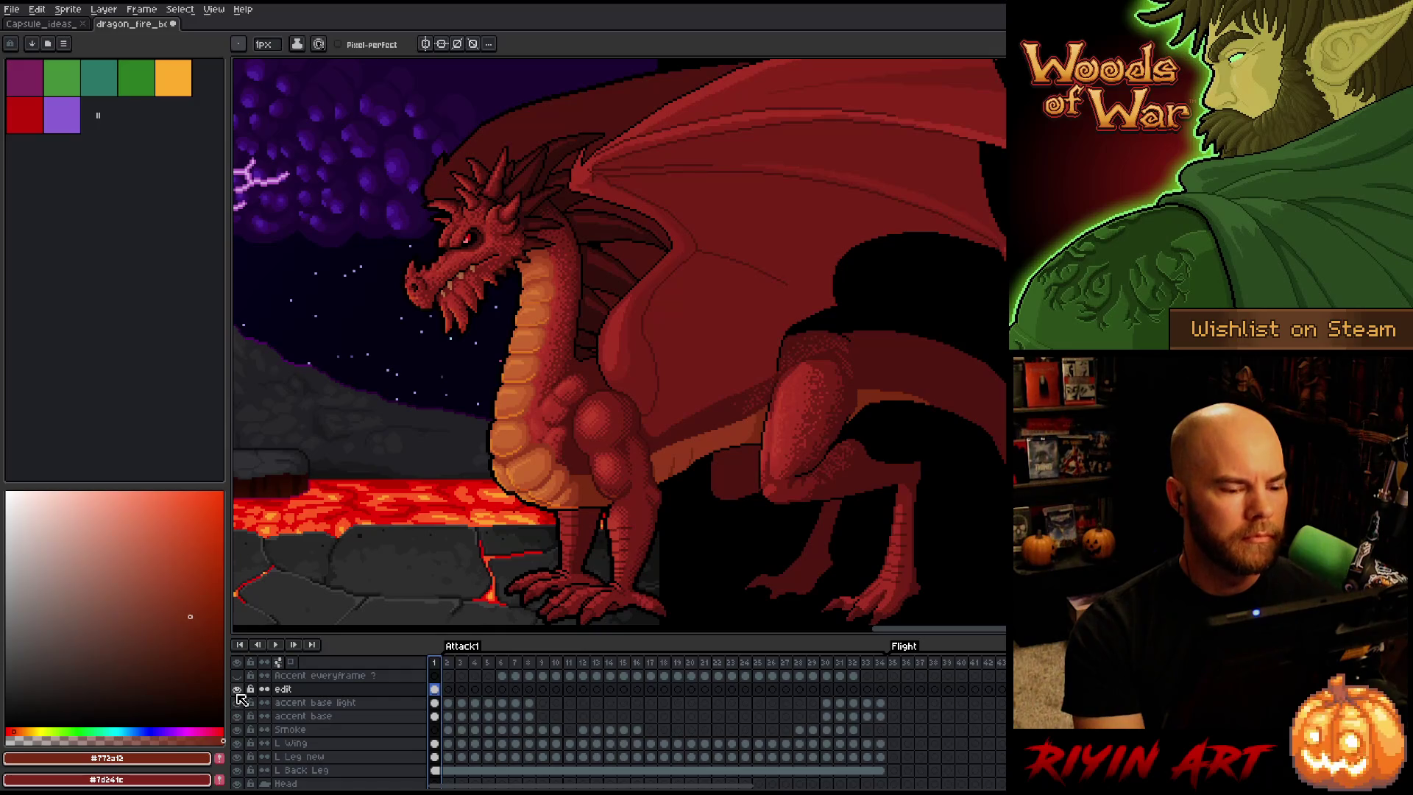
Toggle the edit layer to compare the chest, then pick chest red #92331c as the drawing colour
{"action": "left_click", "coordinate": [238, 689]}
{"action": "left_click", "coordinate": [238, 689]}
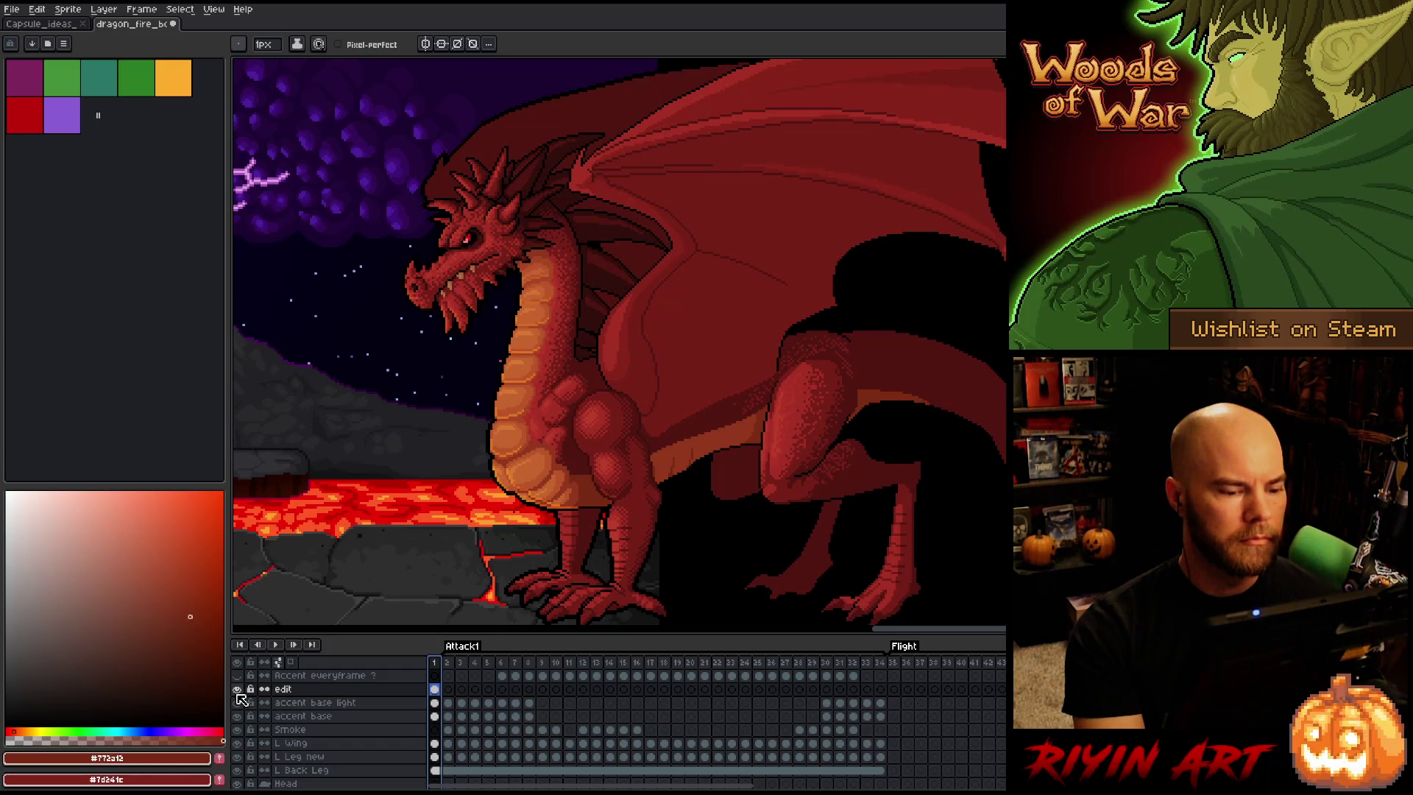
{"action": "scroll", "coordinate": [610, 449], "scroll_direction": "up", "scroll_amount": 3}
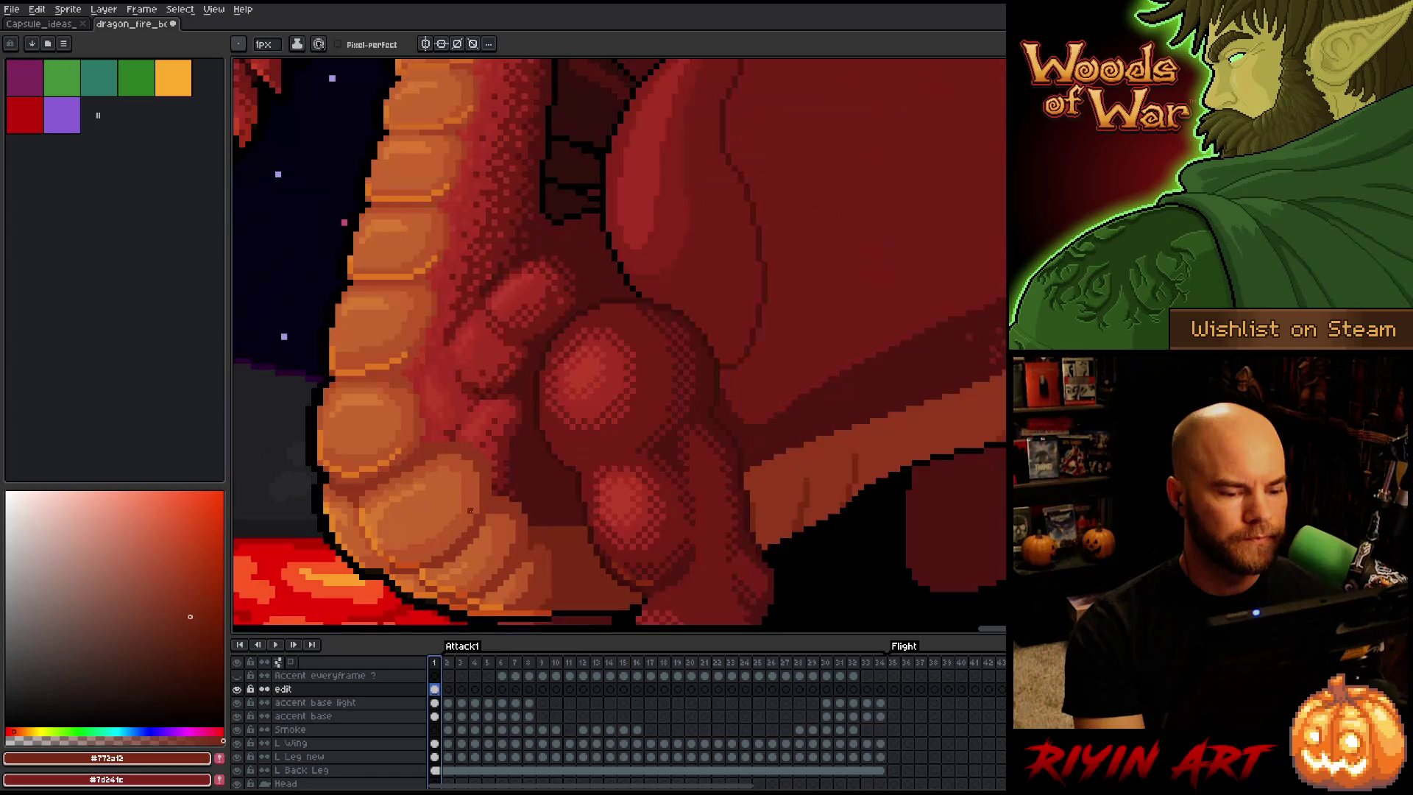
{"action": "left_click_drag", "start_coordinate": [591, 536], "coordinate": [654, 406]}
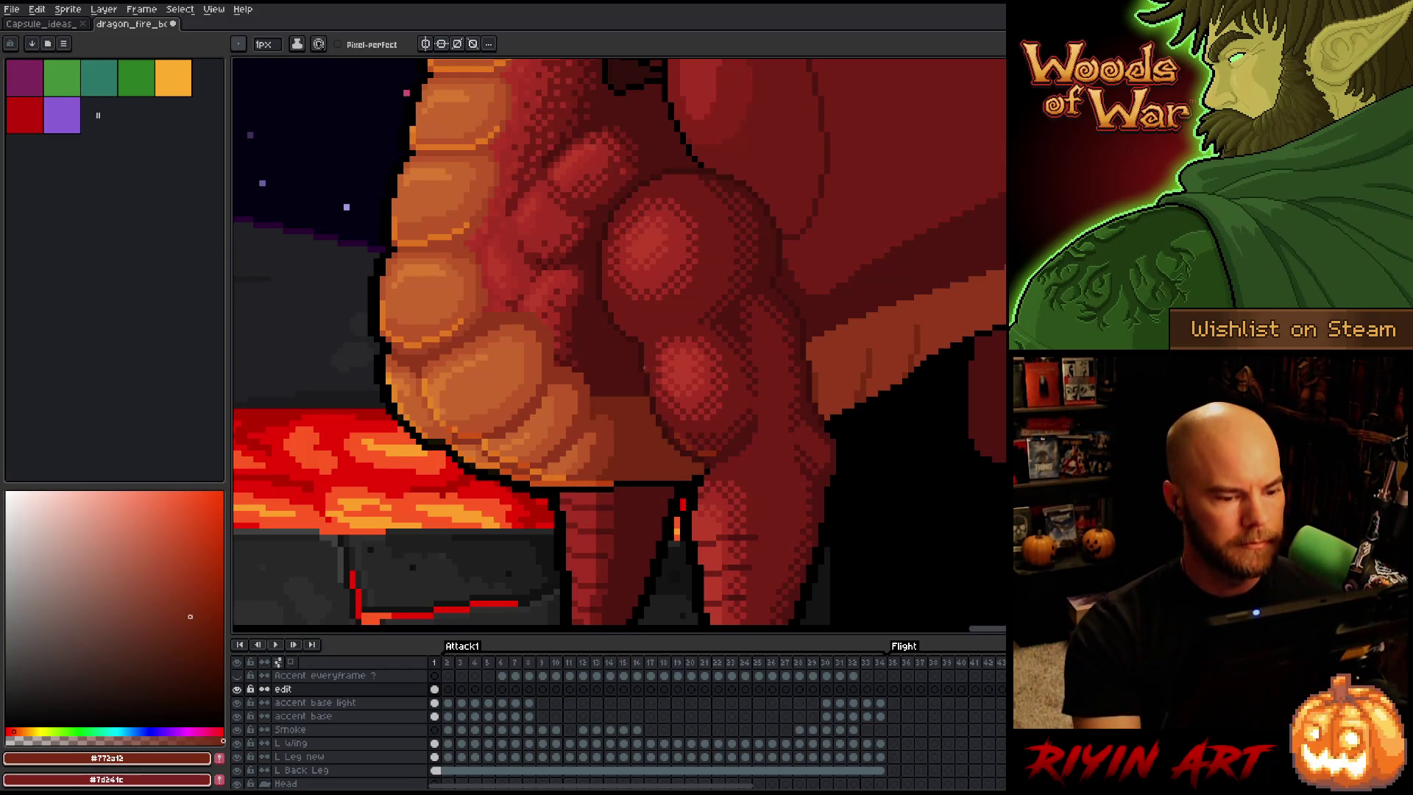
{"action": "left_click", "coordinate": [610, 321], "text": "alt"}
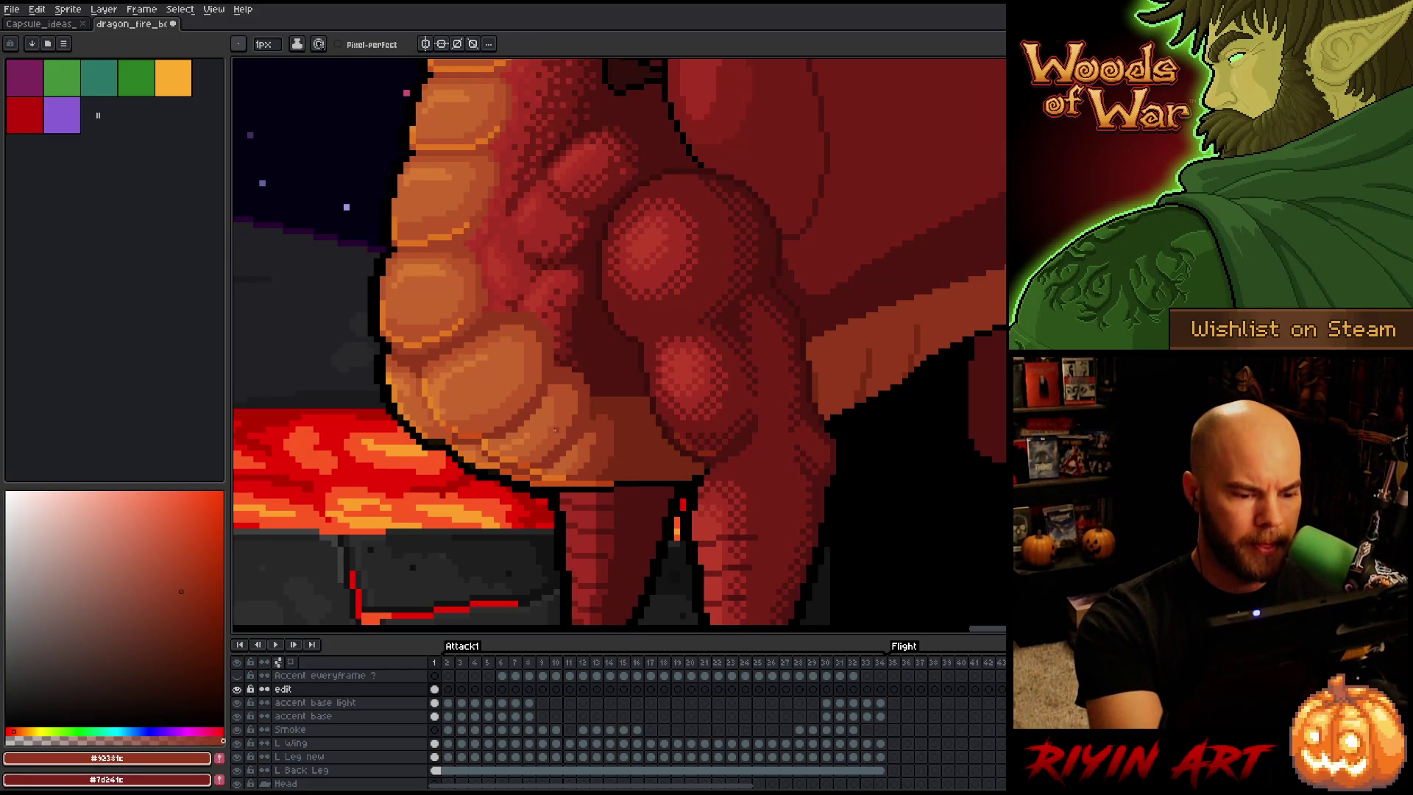
{"action": "scroll", "coordinate": [611, 321], "scroll_direction": "down", "scroll_amount": 3}
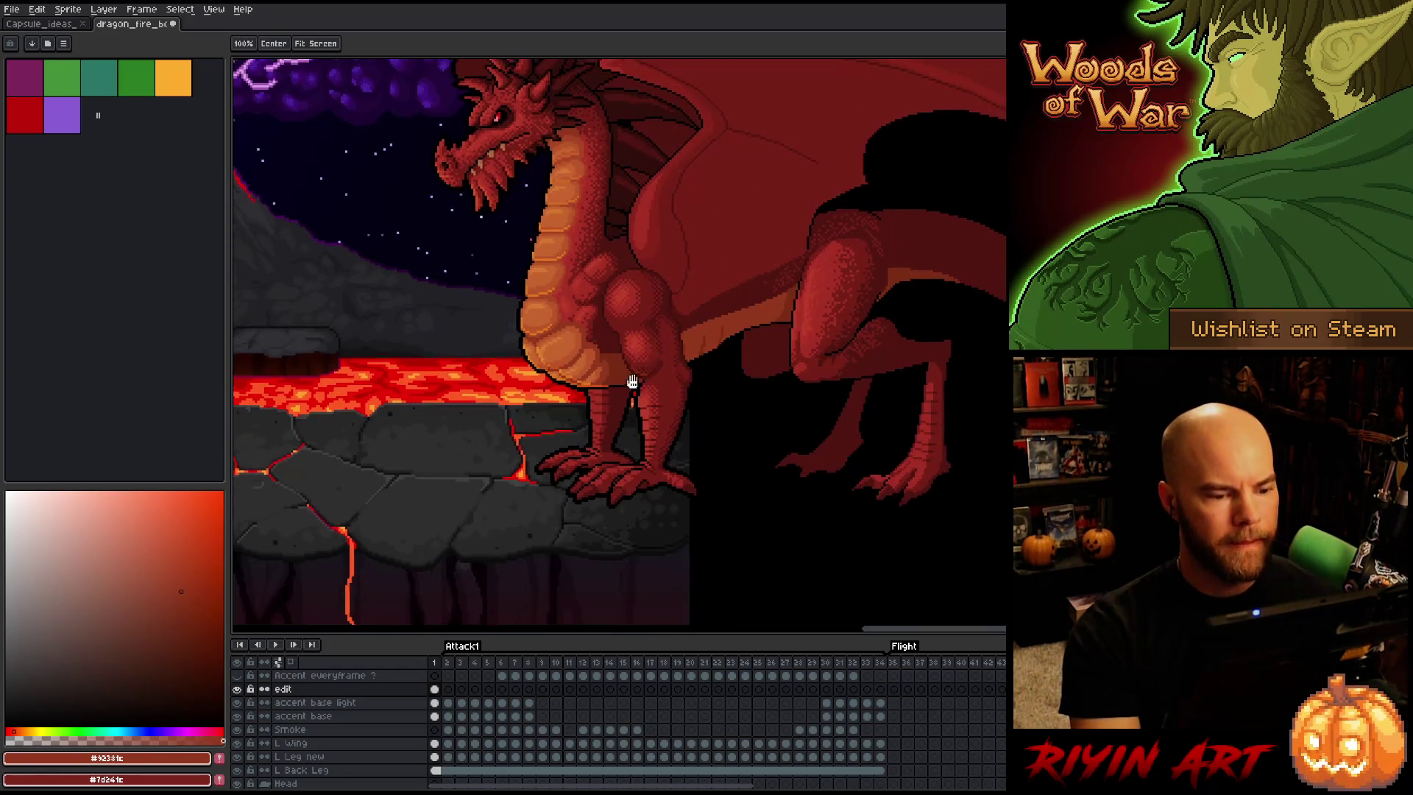
{"action": "scroll", "coordinate": [526, 457], "scroll_direction": "up", "scroll_amount": 1}
Save the dragon file and flip between frames 1 and 2 to check the pose
{"action": "key", "text": "ctrl+s"}
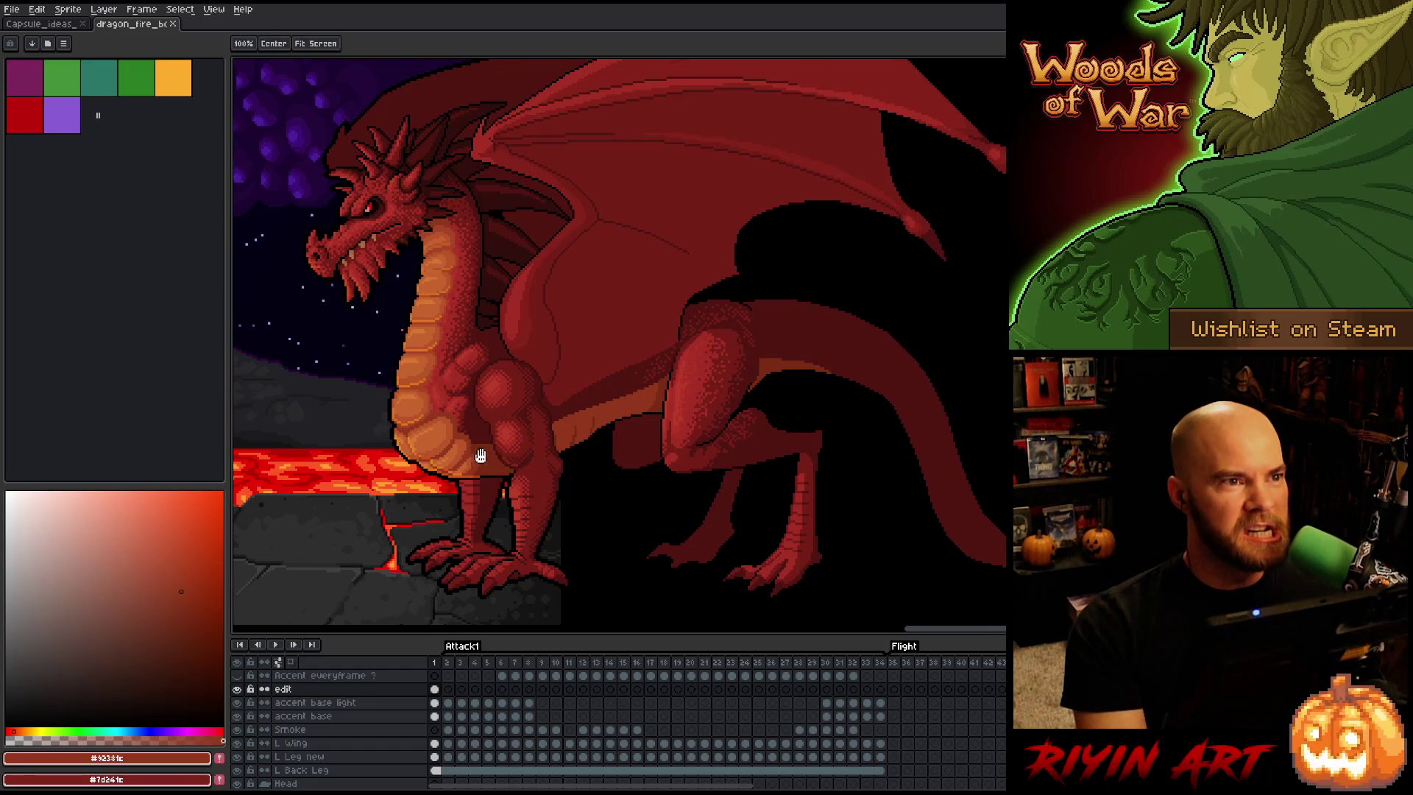
{"action": "scroll", "coordinate": [632, 415], "scroll_direction": "up", "scroll_amount": 2}
{"action": "scroll", "coordinate": [634, 417], "scroll_direction": "up", "scroll_amount": 1}
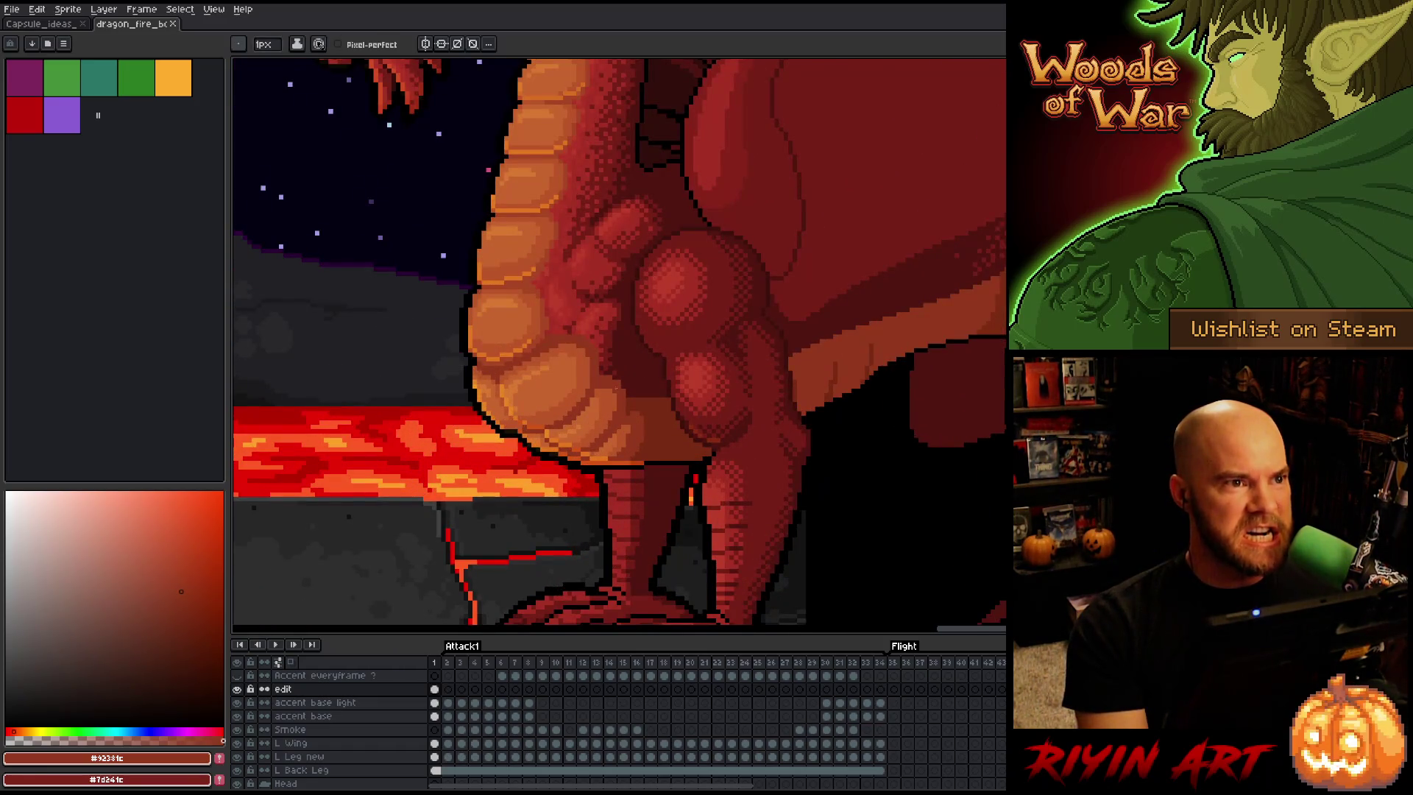
{"action": "scroll", "coordinate": [644, 412], "scroll_direction": "down", "scroll_amount": 2}
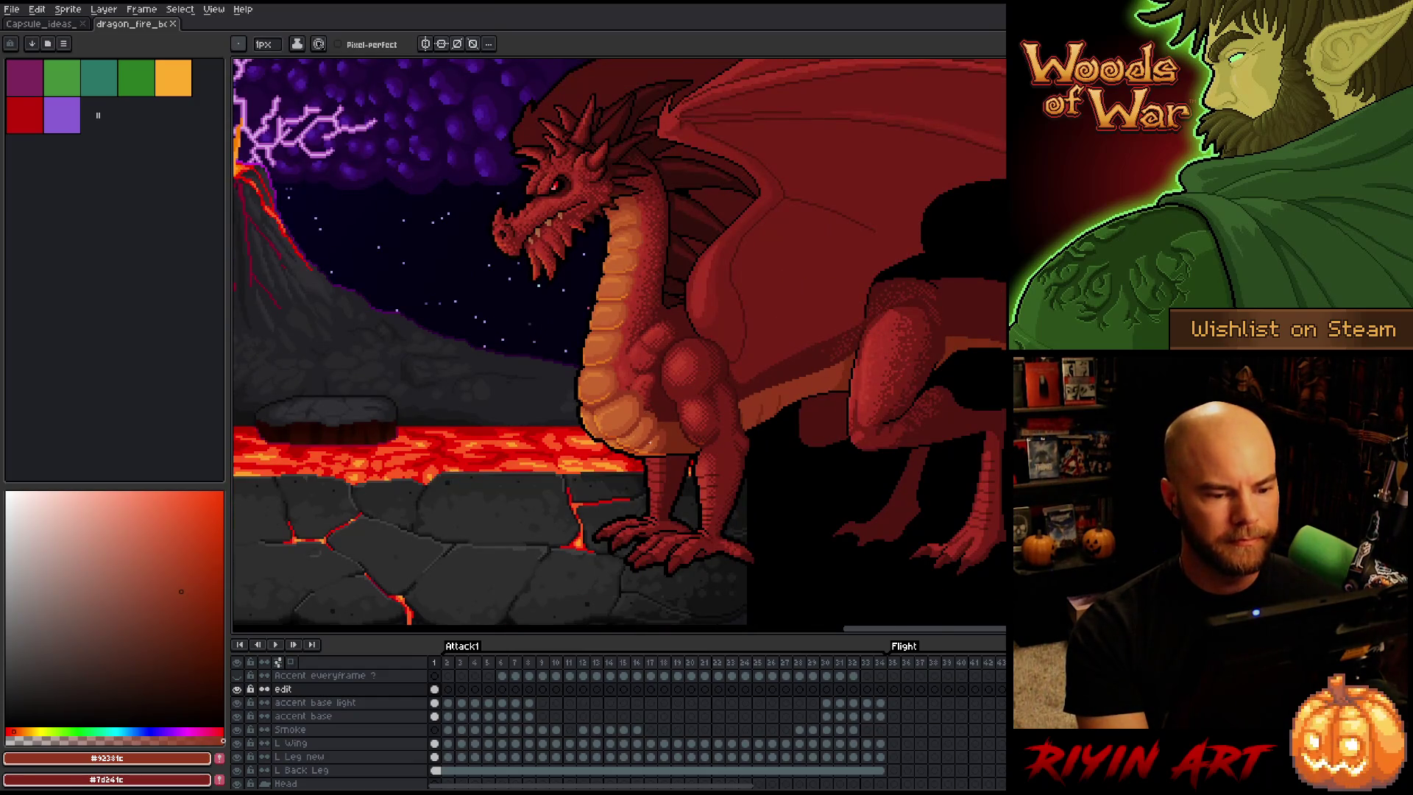
{"action": "scroll", "coordinate": [664, 405], "scroll_direction": "up", "scroll_amount": 3}
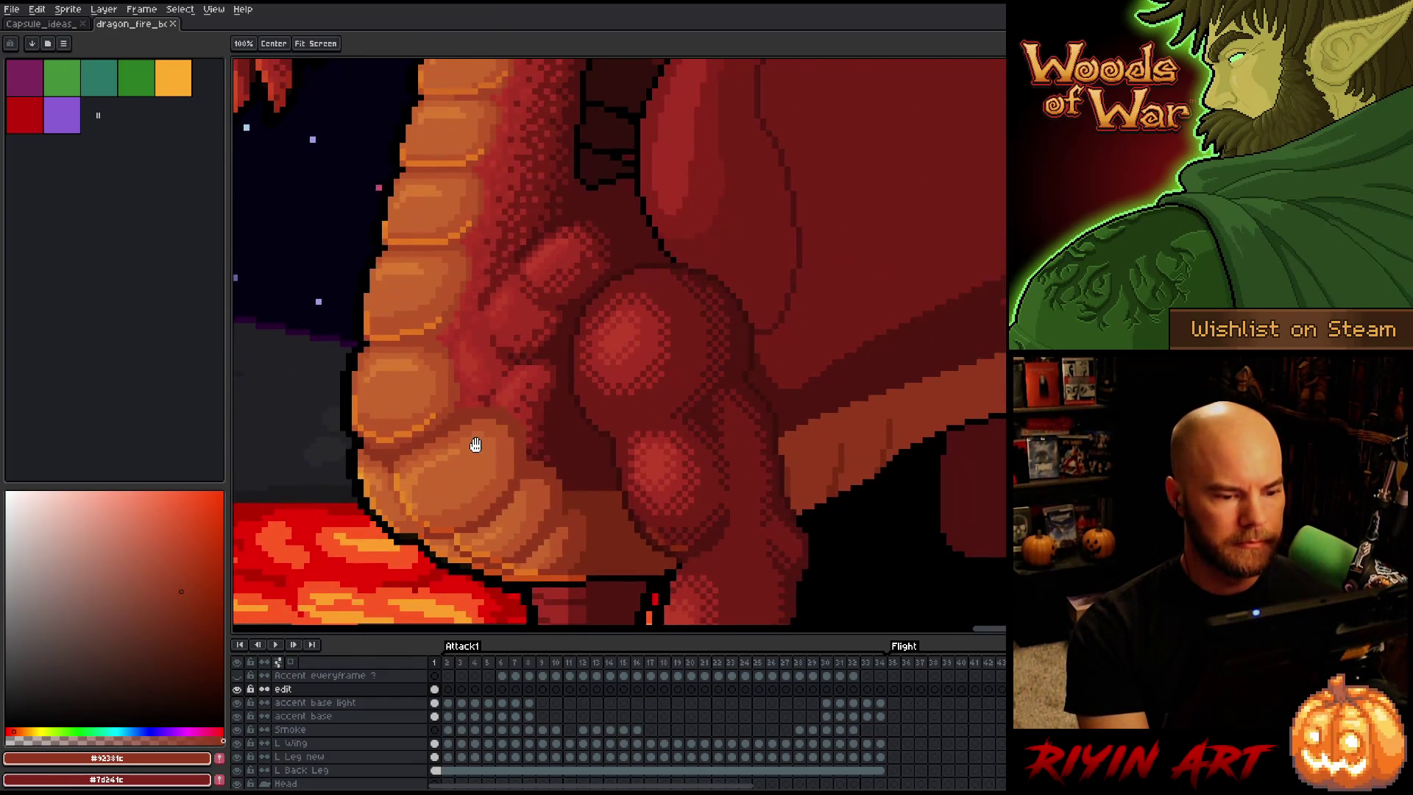
{"action": "scroll", "coordinate": [468, 458], "scroll_direction": "down", "scroll_amount": 1}
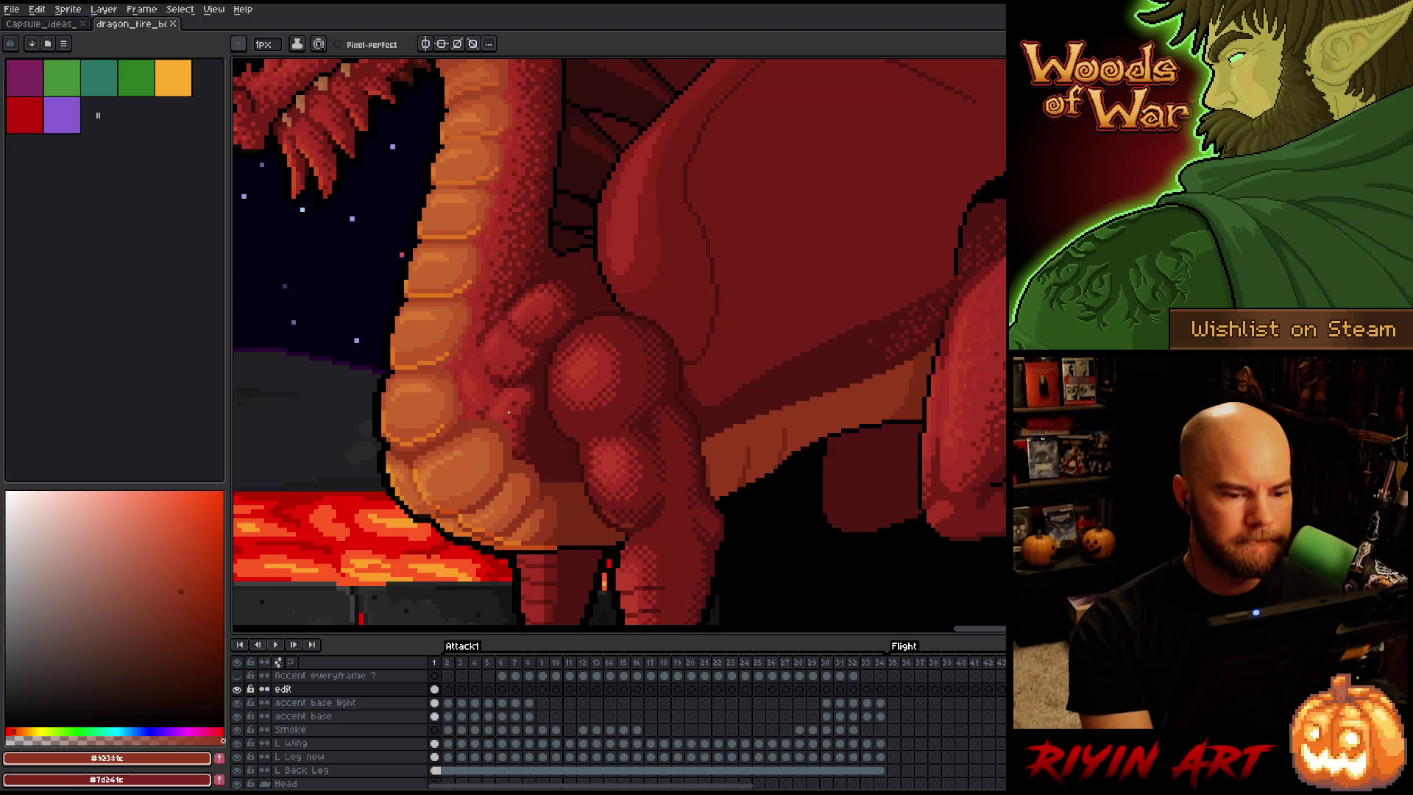
{"action": "left_click", "coordinate": [449, 662]}
{"action": "left_click", "coordinate": [440, 663]}
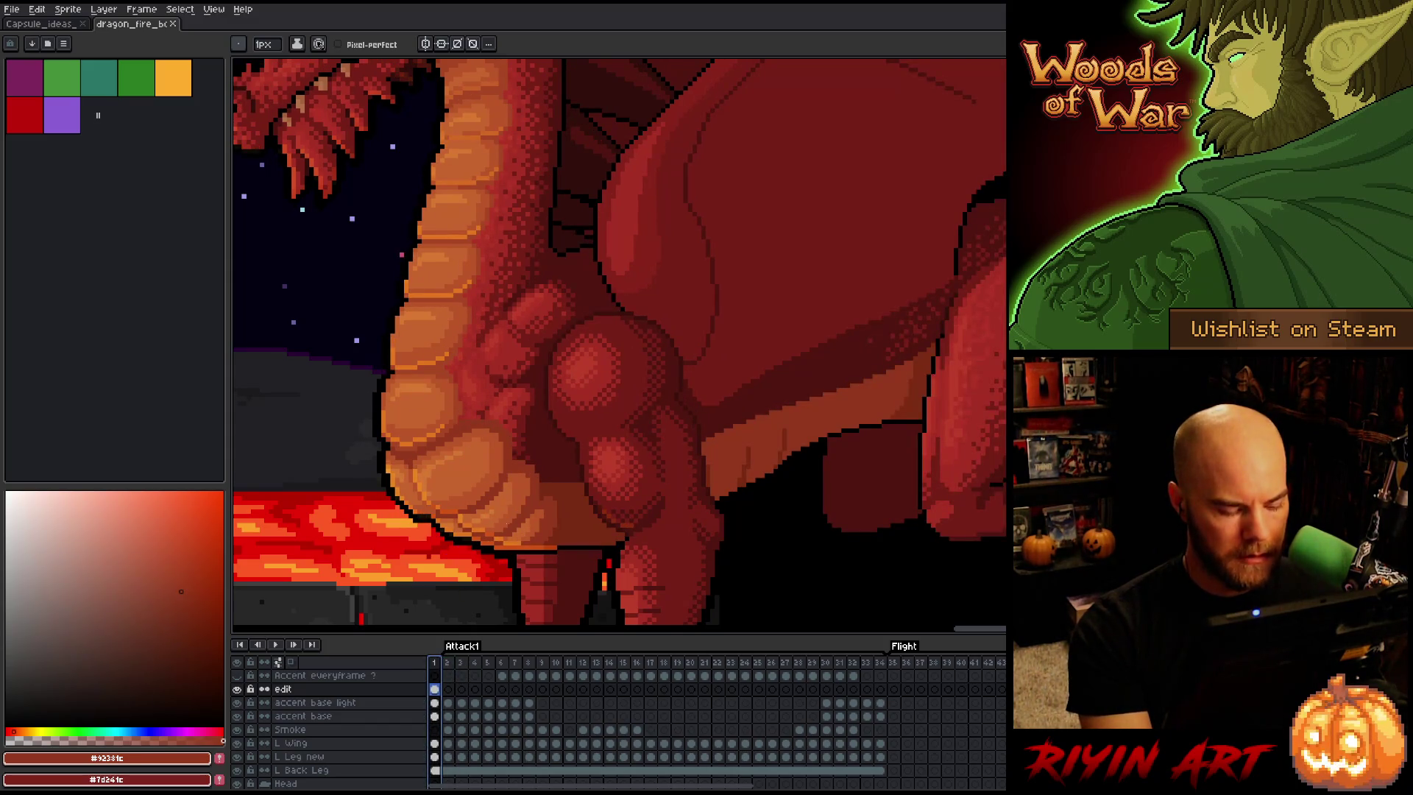
Switch to the Move tool with automatic layer picking, then save a copy as dragon_fire_boss_v30.aseprite
{"action": "key", "text": "v"}
{"action": "left_click", "coordinate": [264, 45]}
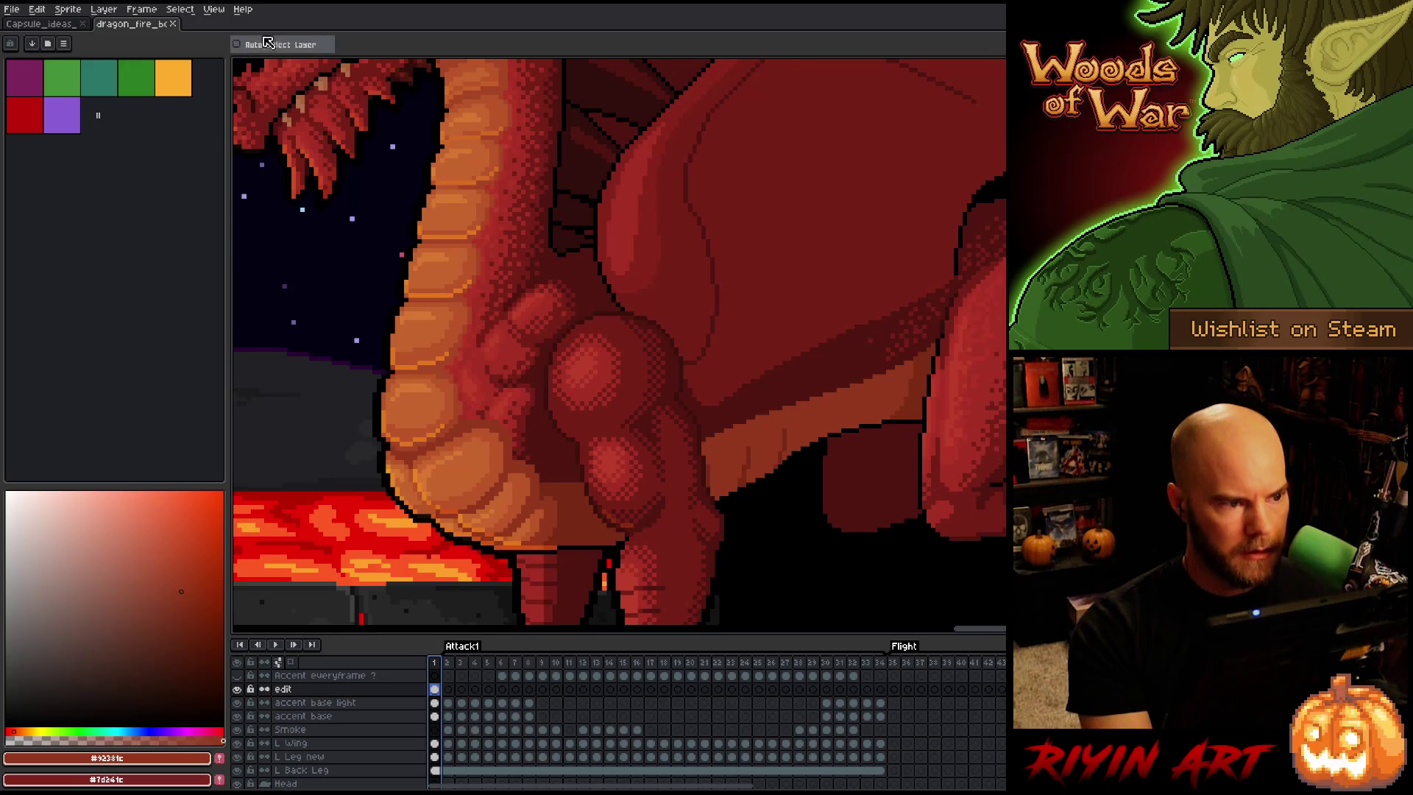
{"action": "left_click", "coordinate": [7, 12]}
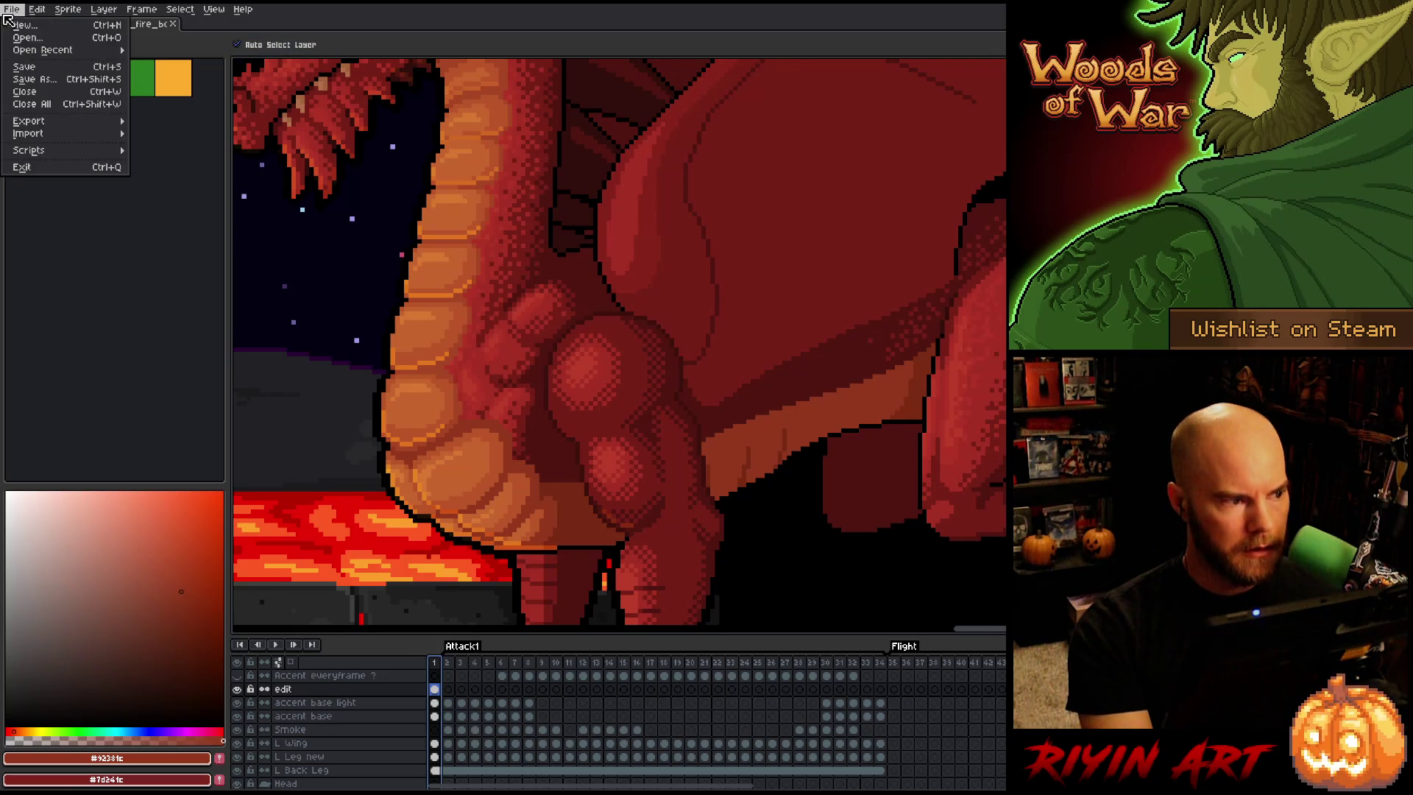
{"action": "left_click", "coordinate": [35, 79]}
{"action": "left_click", "coordinate": [558, 498]}
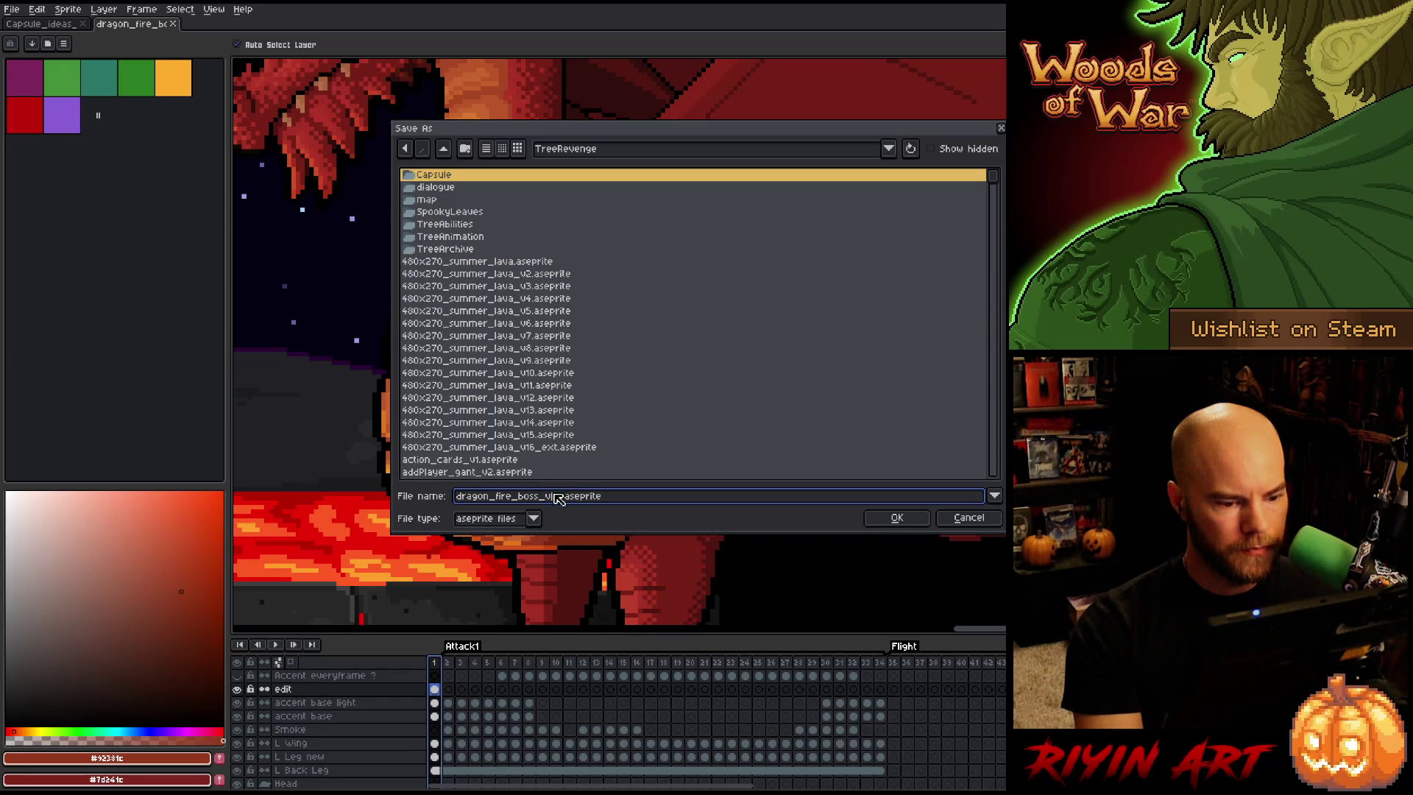
{"action": "key", "text": "BackSpace"}
{"action": "key", "text": "BackSpace"}
{"action": "key", "text": "BackSpace"}
{"action": "type", "text": "30."}
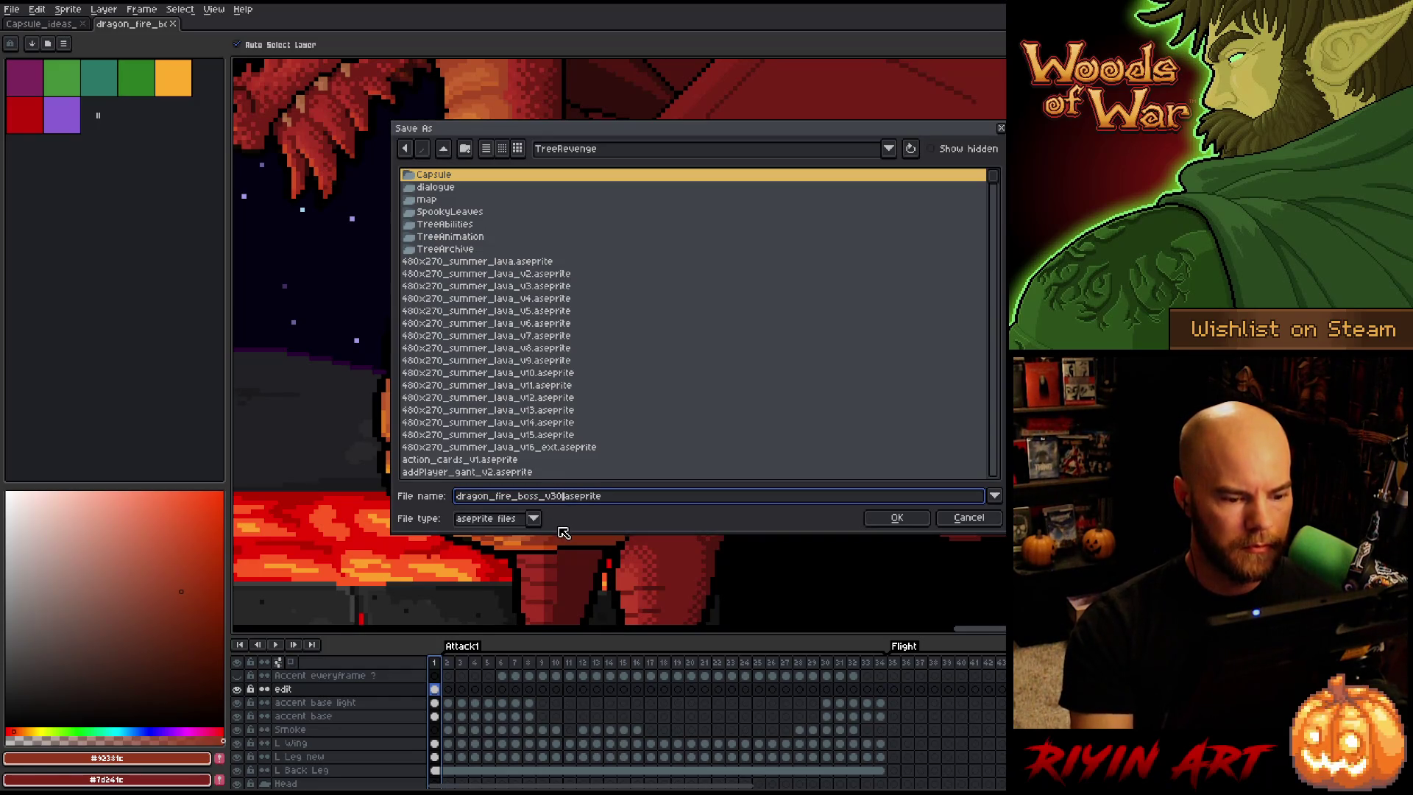
{"action": "key", "text": "Return"}
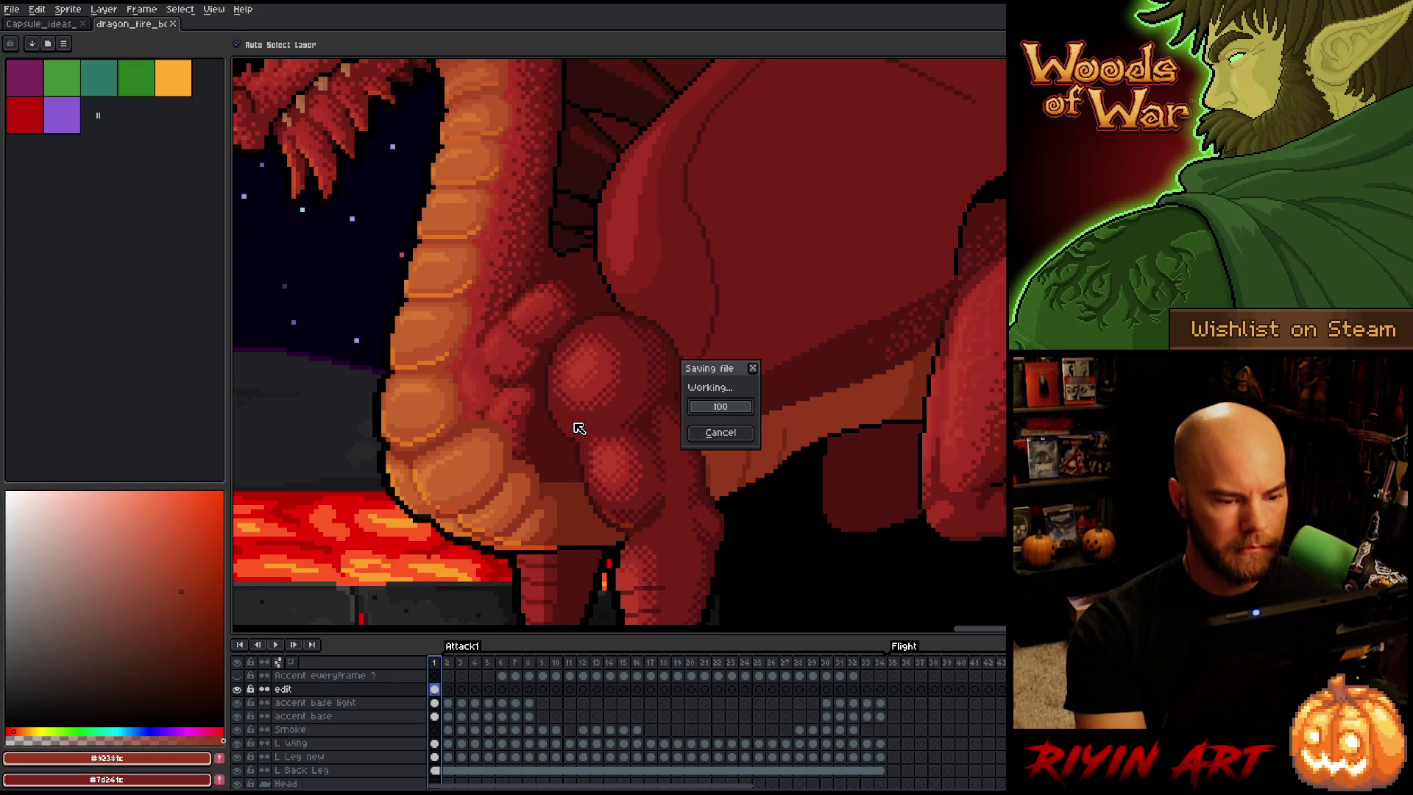
{"action": "scroll", "coordinate": [545, 423], "scroll_direction": "up", "scroll_amount": 1}
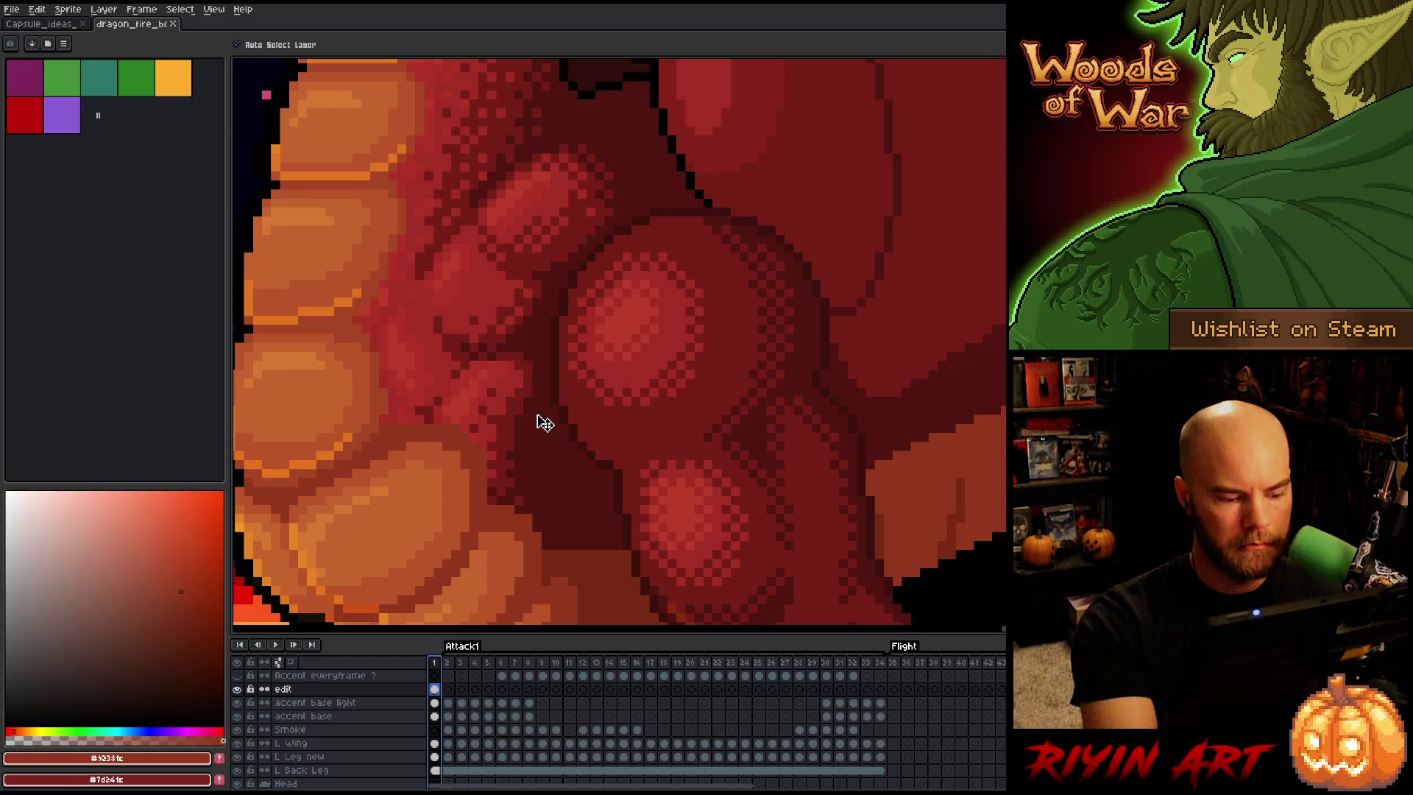
On the L Leg new layer, redraw pixels along the chest's dark edge and compare with frame 2
{"action": "left_click", "coordinate": [585, 406]}
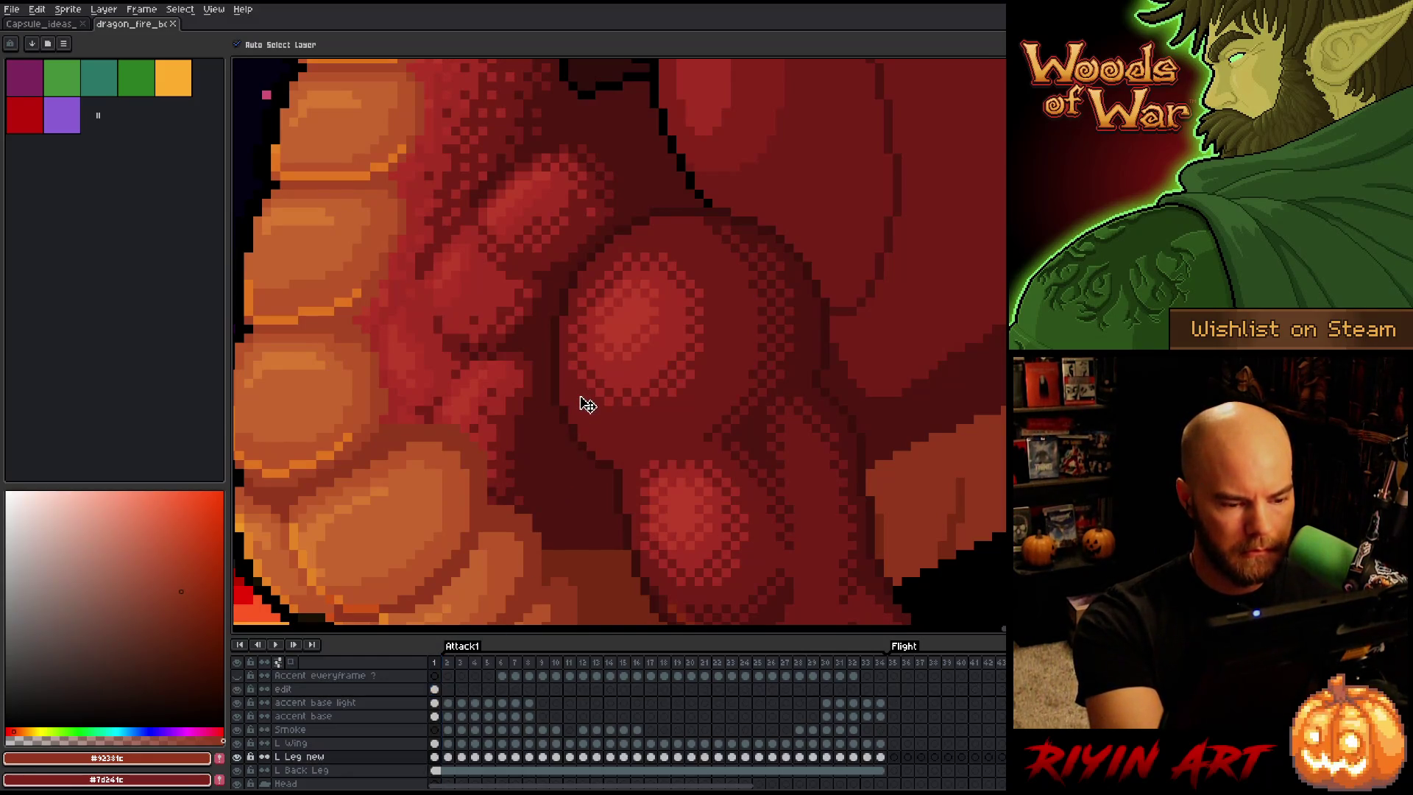
{"action": "key", "text": "i"}
{"action": "key", "text": "b"}
{"action": "left_click_drag", "start_coordinate": [555, 316], "coordinate": [555, 388]}
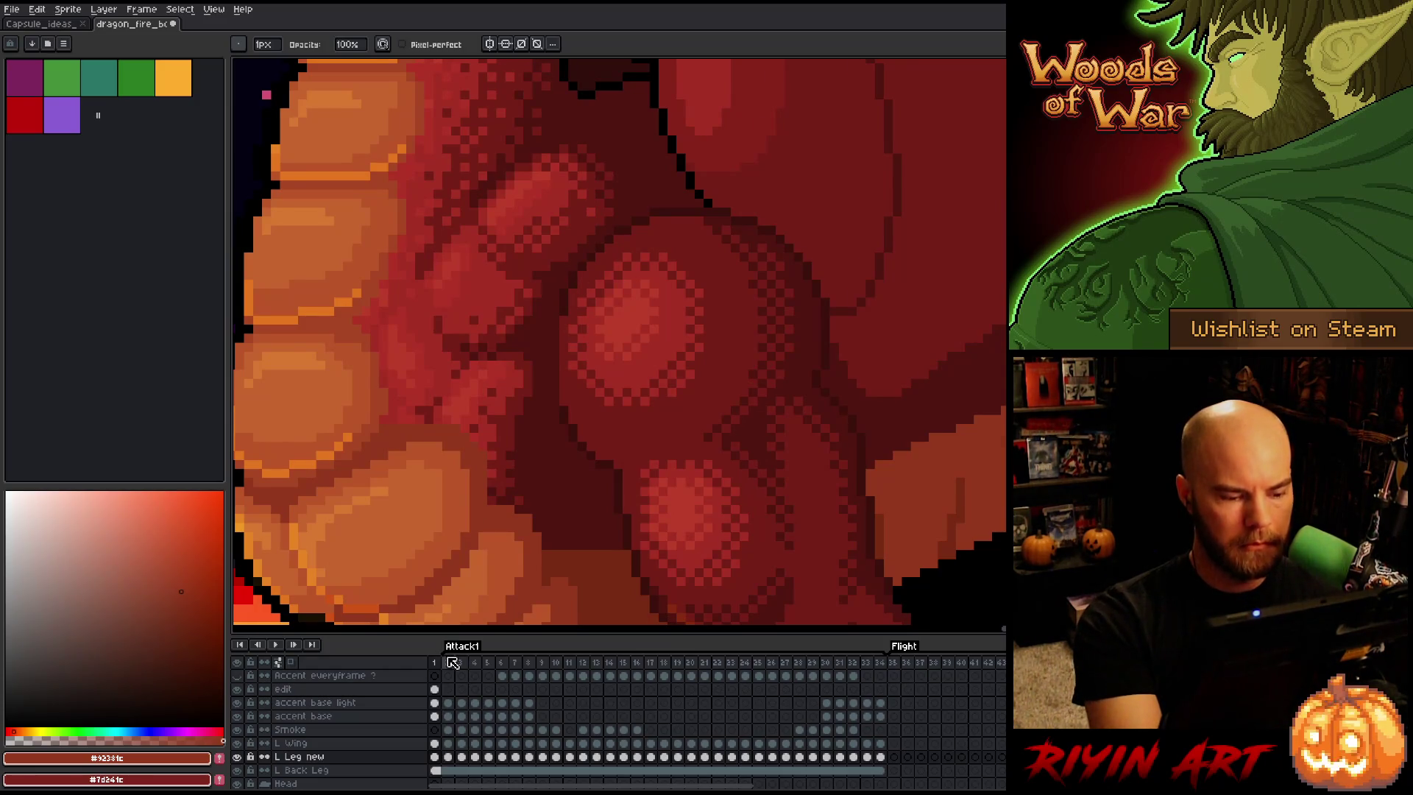
{"action": "left_click", "coordinate": [450, 662]}
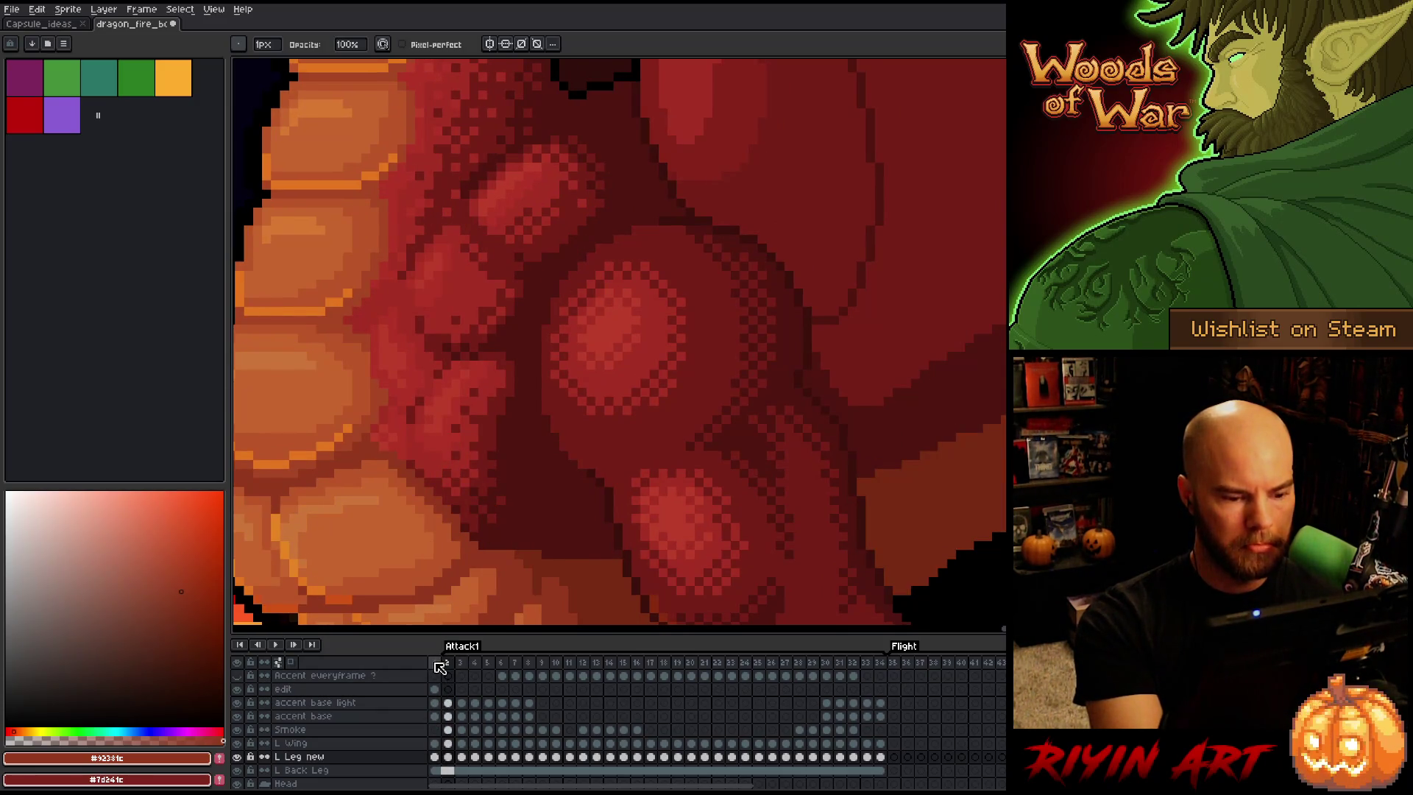
{"action": "left_click", "coordinate": [434, 662]}
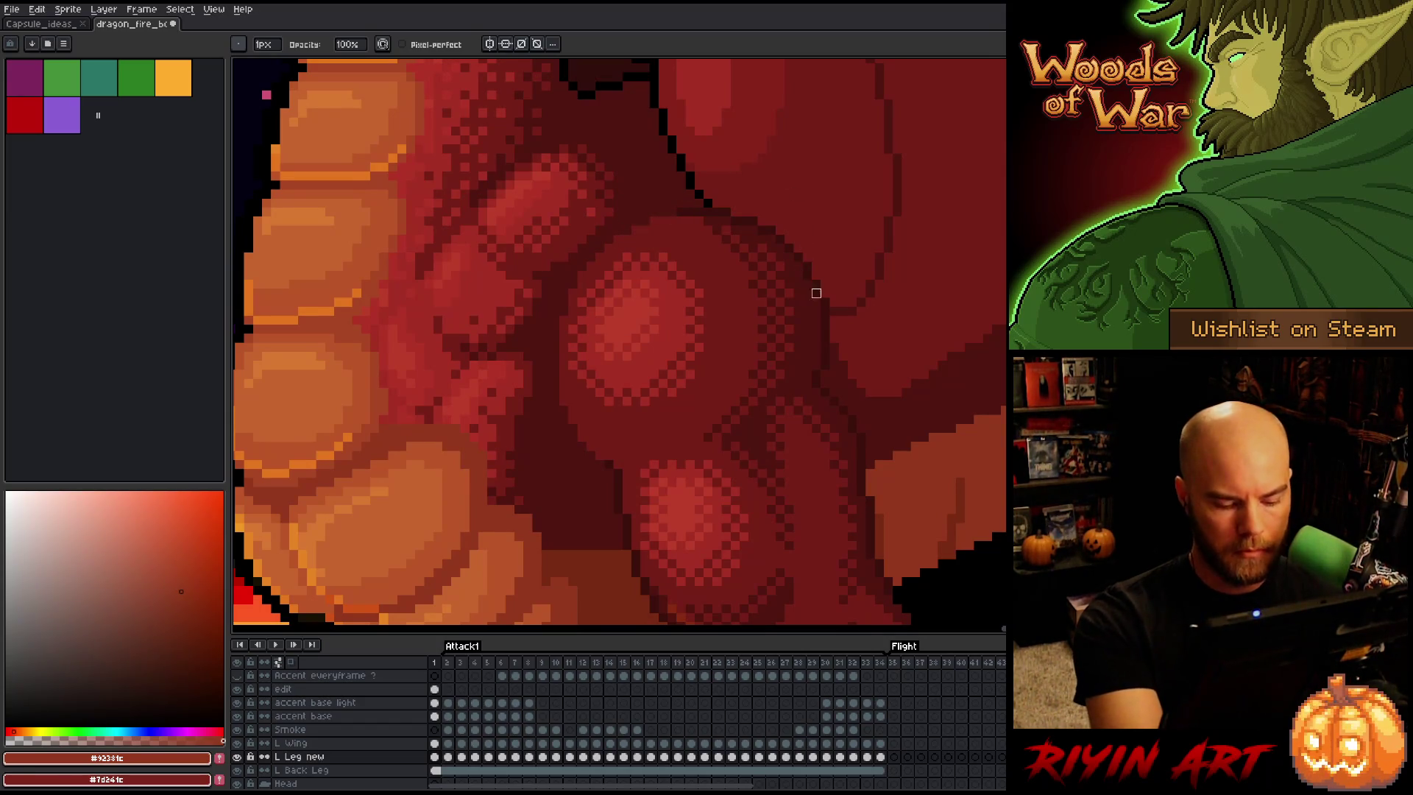
Flip between frames 1 and 2 again, then zoom in with the chest muscles centred
{"action": "key", "text": "period"}
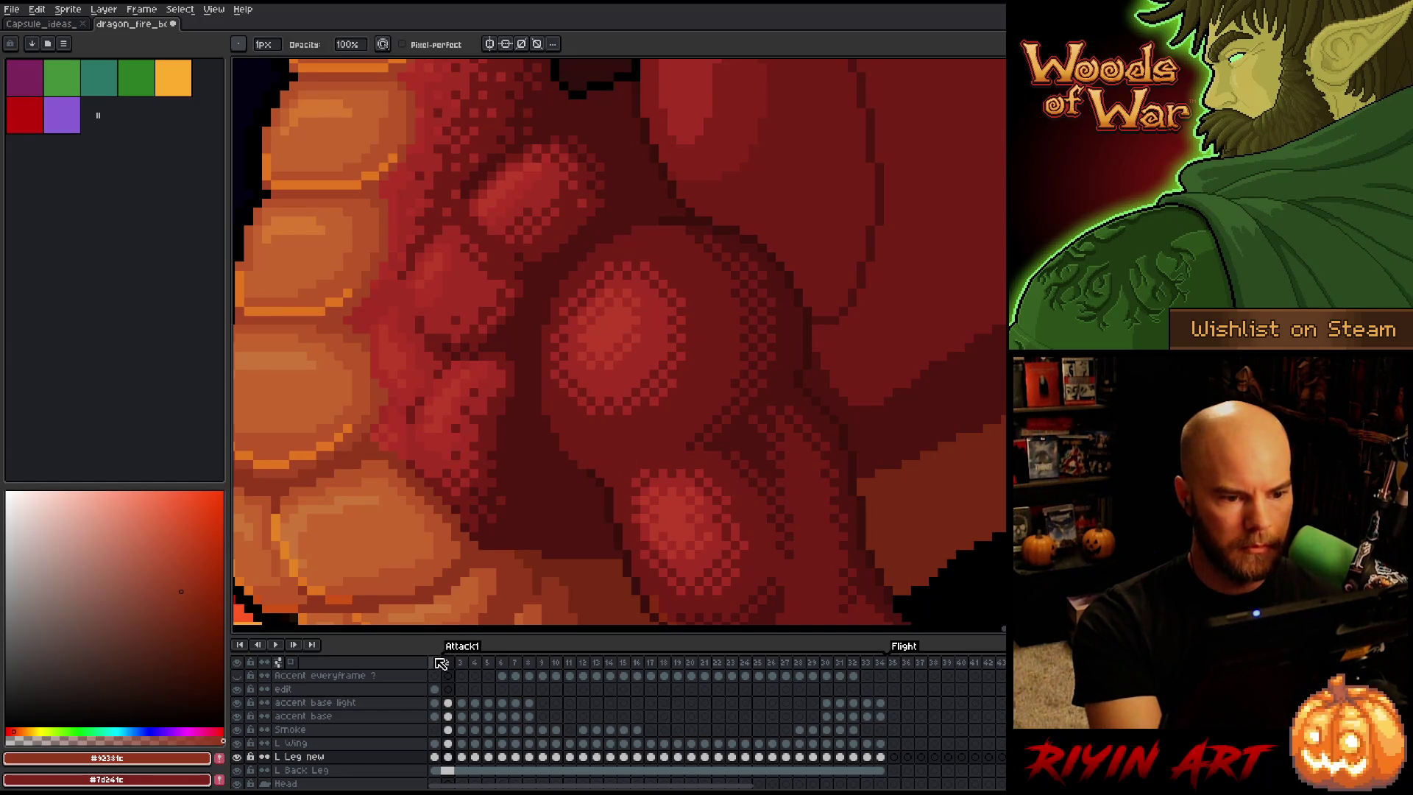
{"action": "left_click", "coordinate": [434, 661]}
{"action": "scroll", "coordinate": [627, 449], "scroll_direction": "down", "scroll_amount": 6}
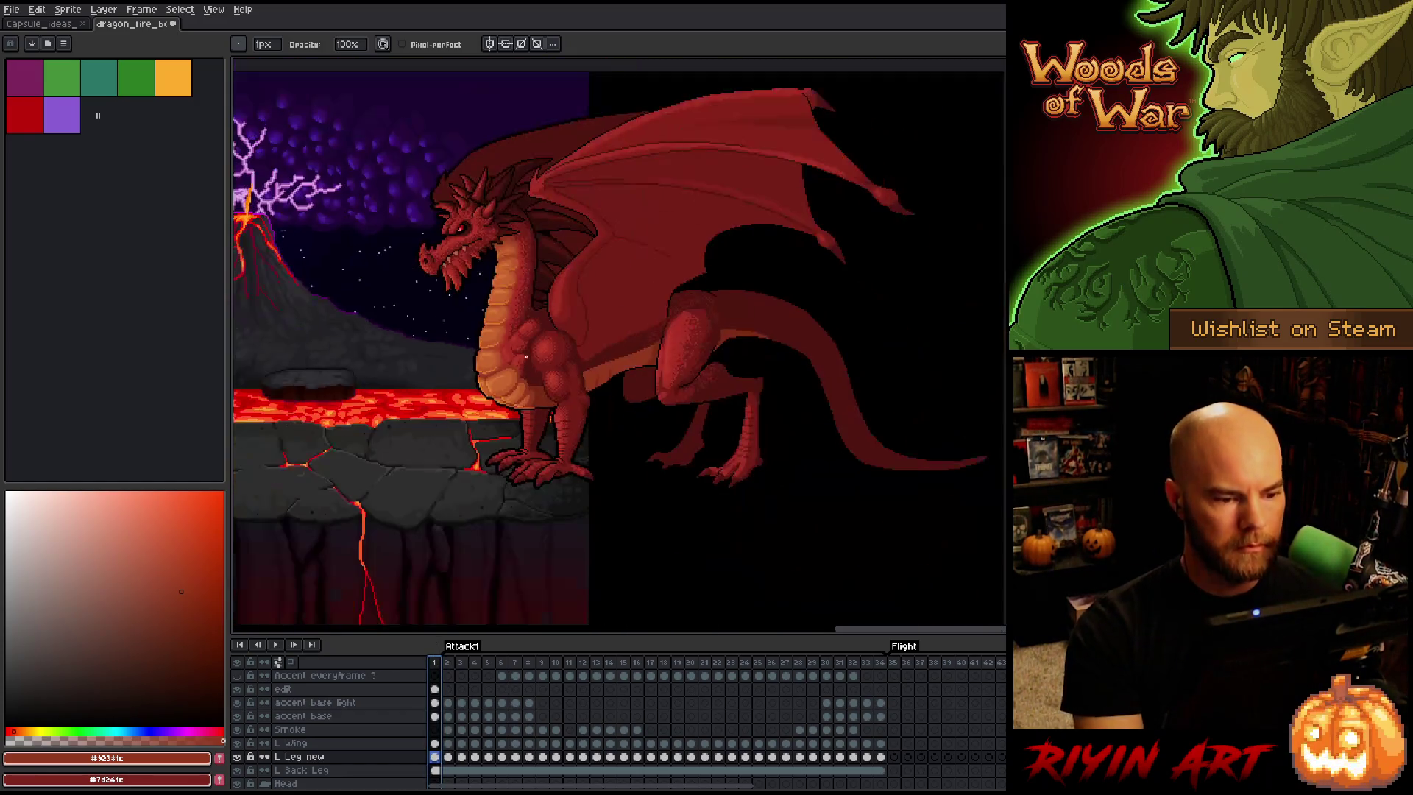
{"action": "scroll", "coordinate": [627, 448], "scroll_direction": "up", "scroll_amount": 3}
{"action": "mouse_move", "coordinate": [627, 449]}
{"action": "left_mouse_down"}
{"action": "mouse_move", "coordinate": [655, 464]}
{"action": "mouse_move", "coordinate": [642, 417]}
{"action": "left_mouse_up"}
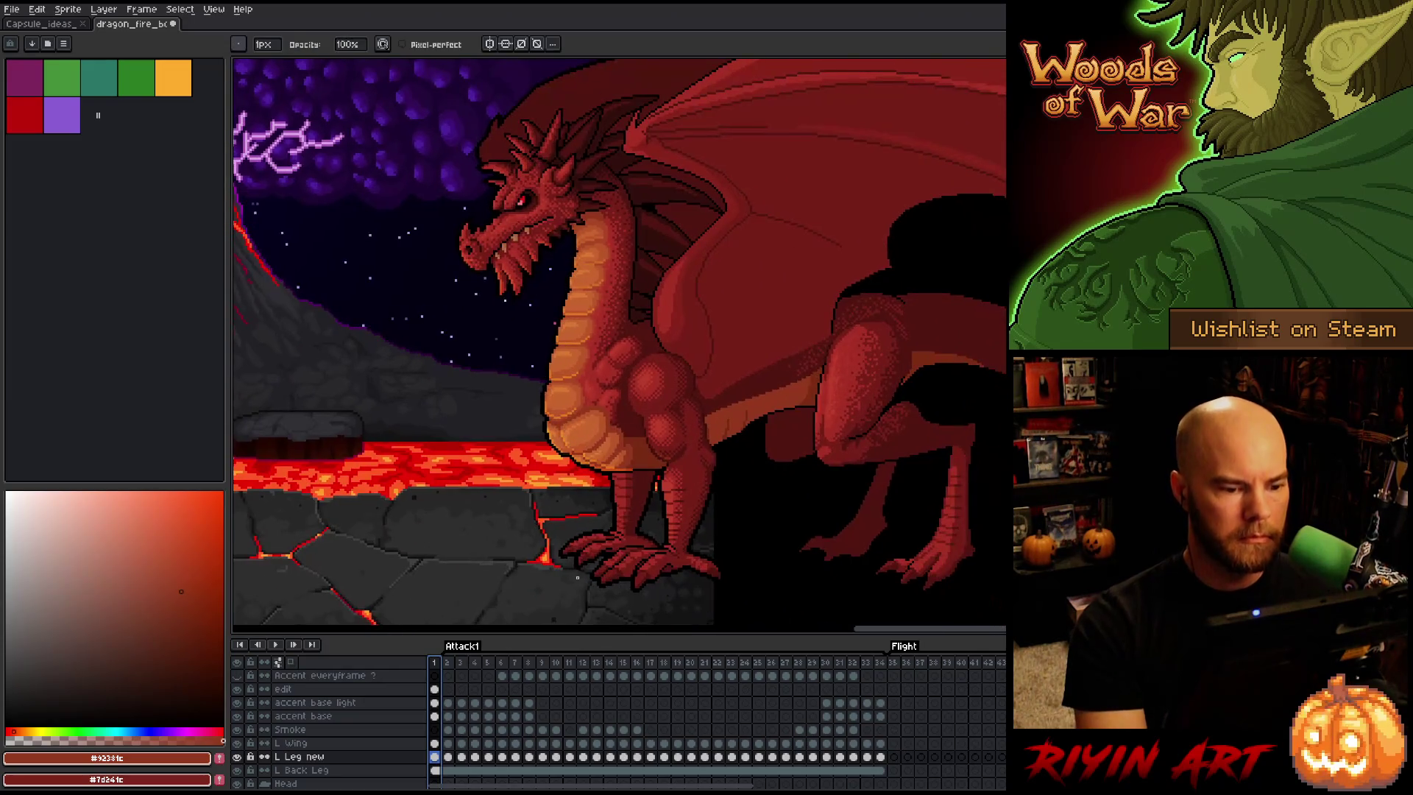
{"action": "scroll", "coordinate": [642, 417], "scroll_direction": "up", "scroll_amount": 1}
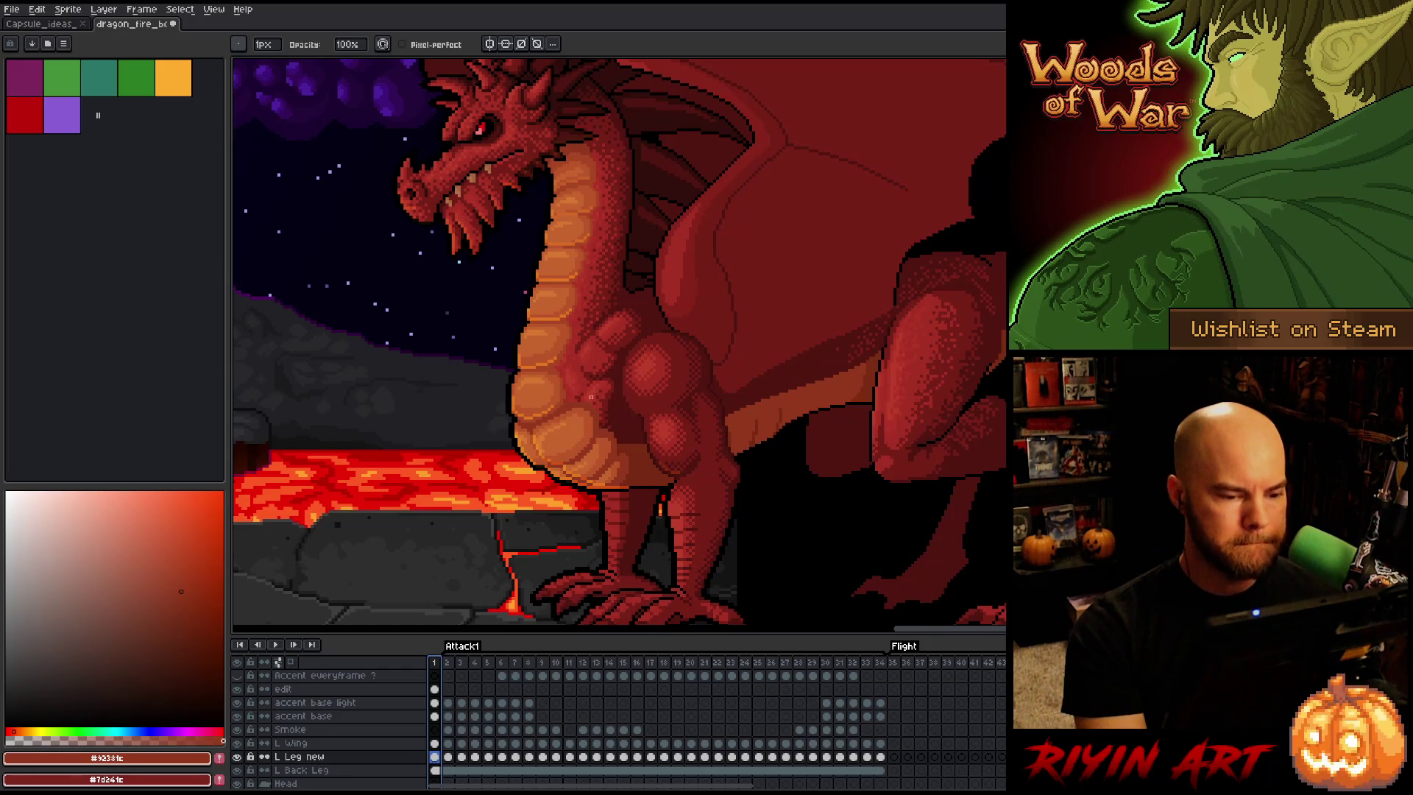
{"action": "scroll", "coordinate": [591, 397], "scroll_direction": "down", "scroll_amount": 2}
{"action": "scroll", "coordinate": [588, 383], "scroll_direction": "up", "scroll_amount": 1}
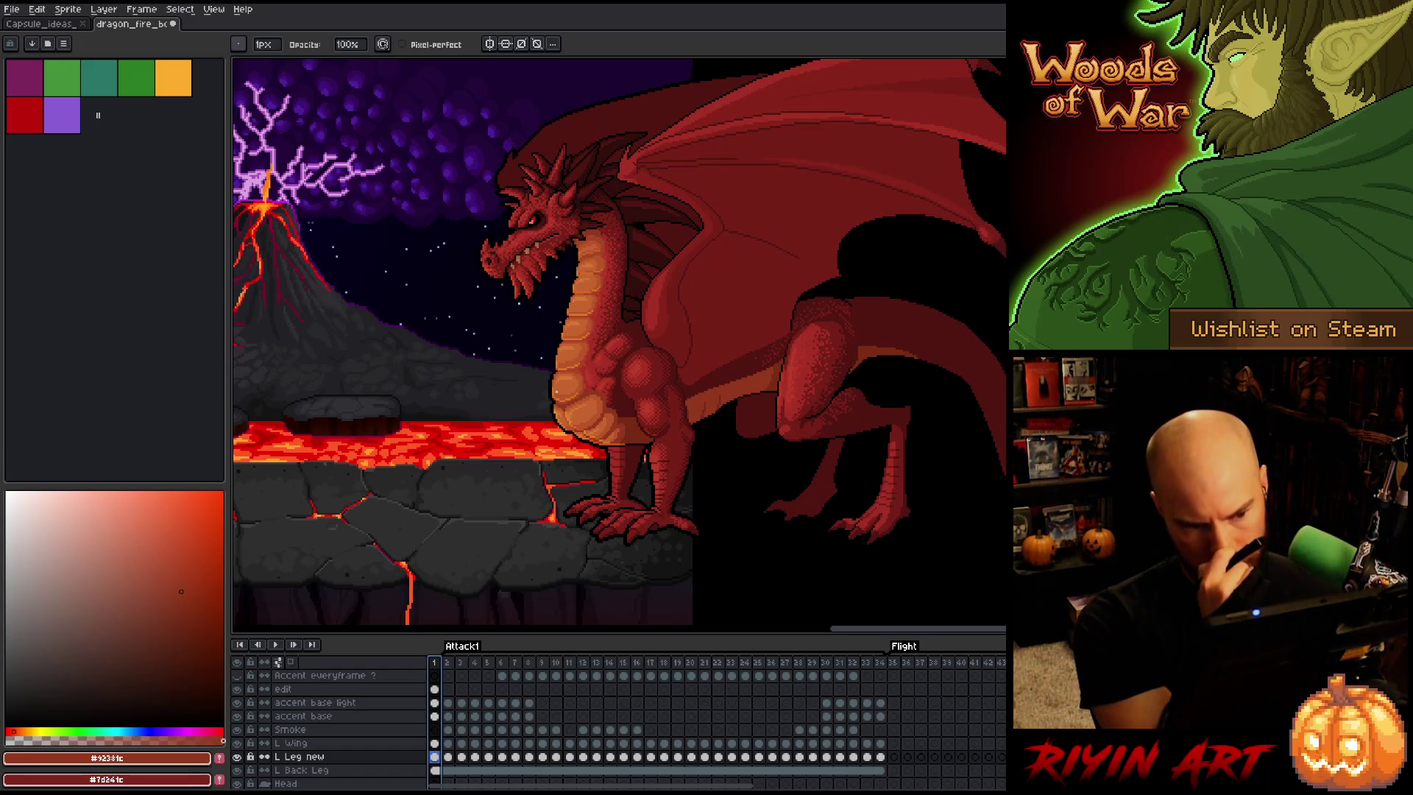
{"action": "scroll", "coordinate": [556, 390], "scroll_direction": "up", "scroll_amount": 2}
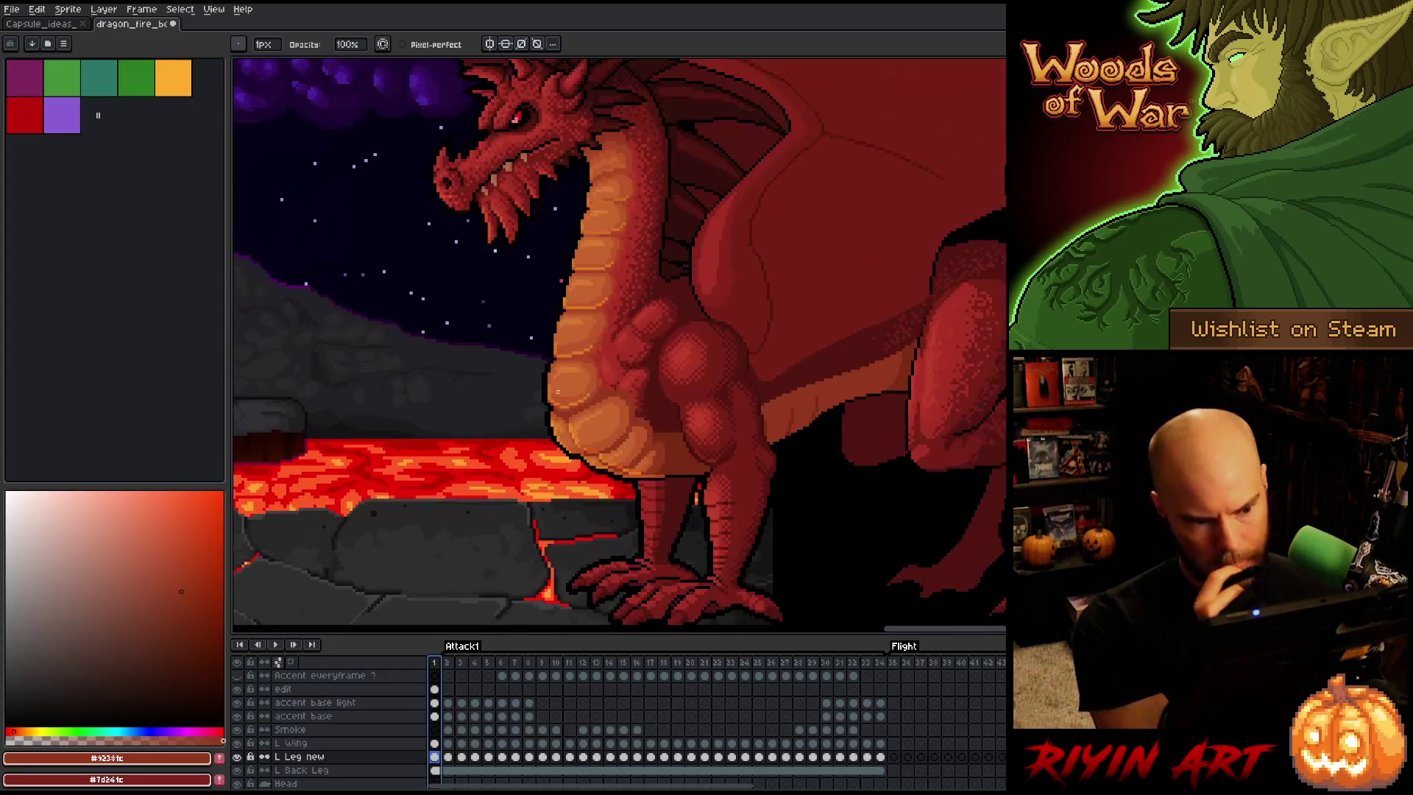
{"action": "scroll", "coordinate": [628, 375], "scroll_direction": "up", "scroll_amount": 2}
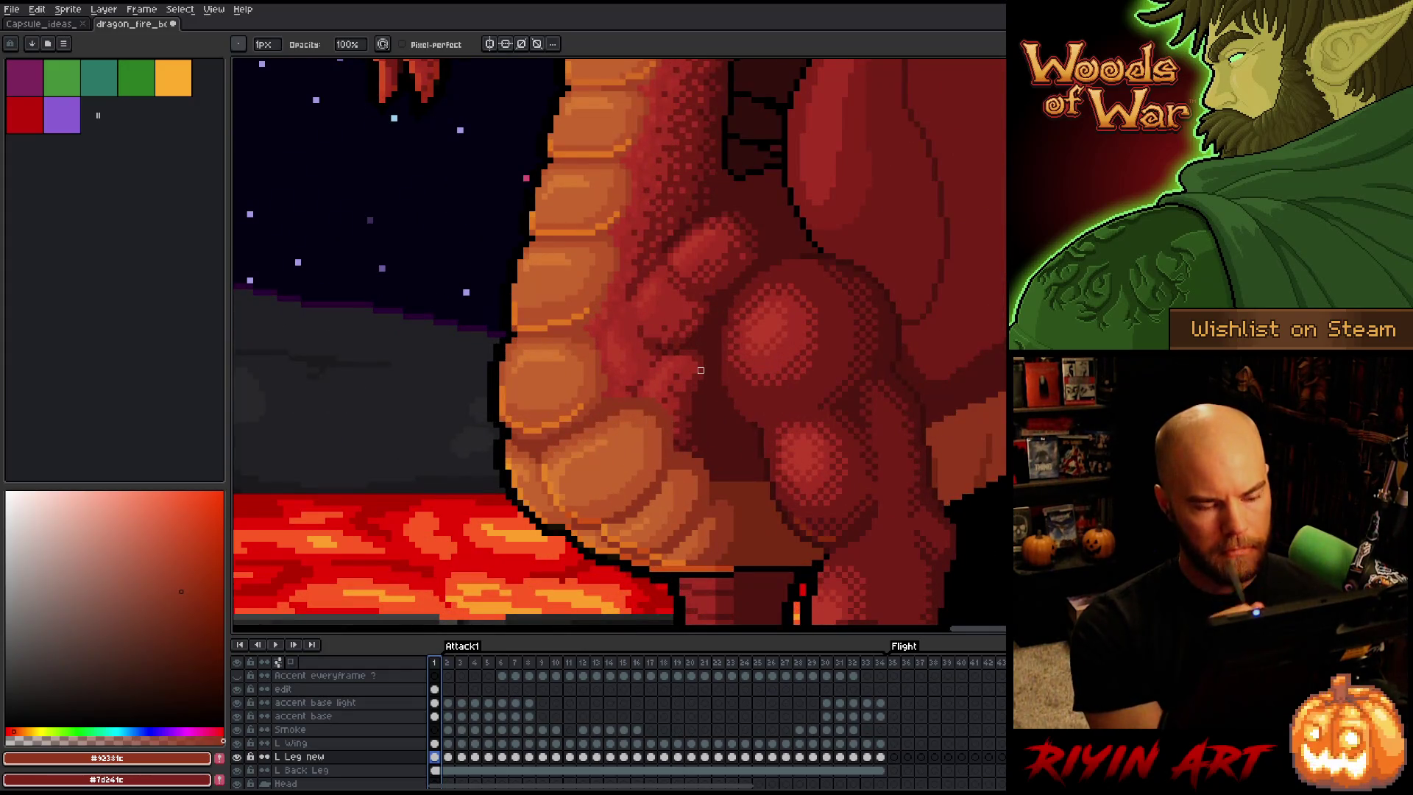
{"action": "left_click_drag", "start_coordinate": [768, 495], "coordinate": [666, 541]}
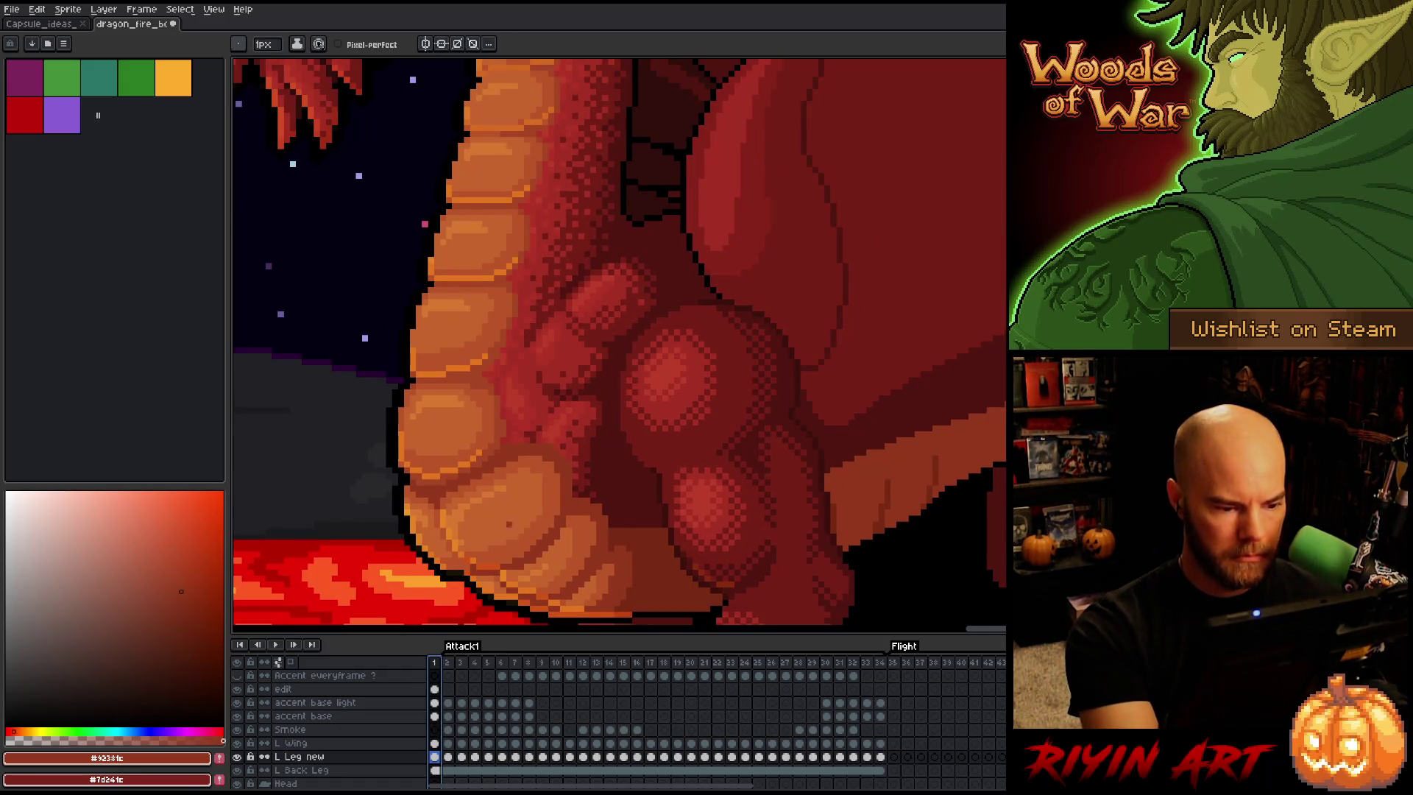
On the edit layer, sample dark, mid and bright chest reds and retouch the small muscle bulge
{"action": "left_click", "coordinate": [546, 488], "text": "ctrl"}
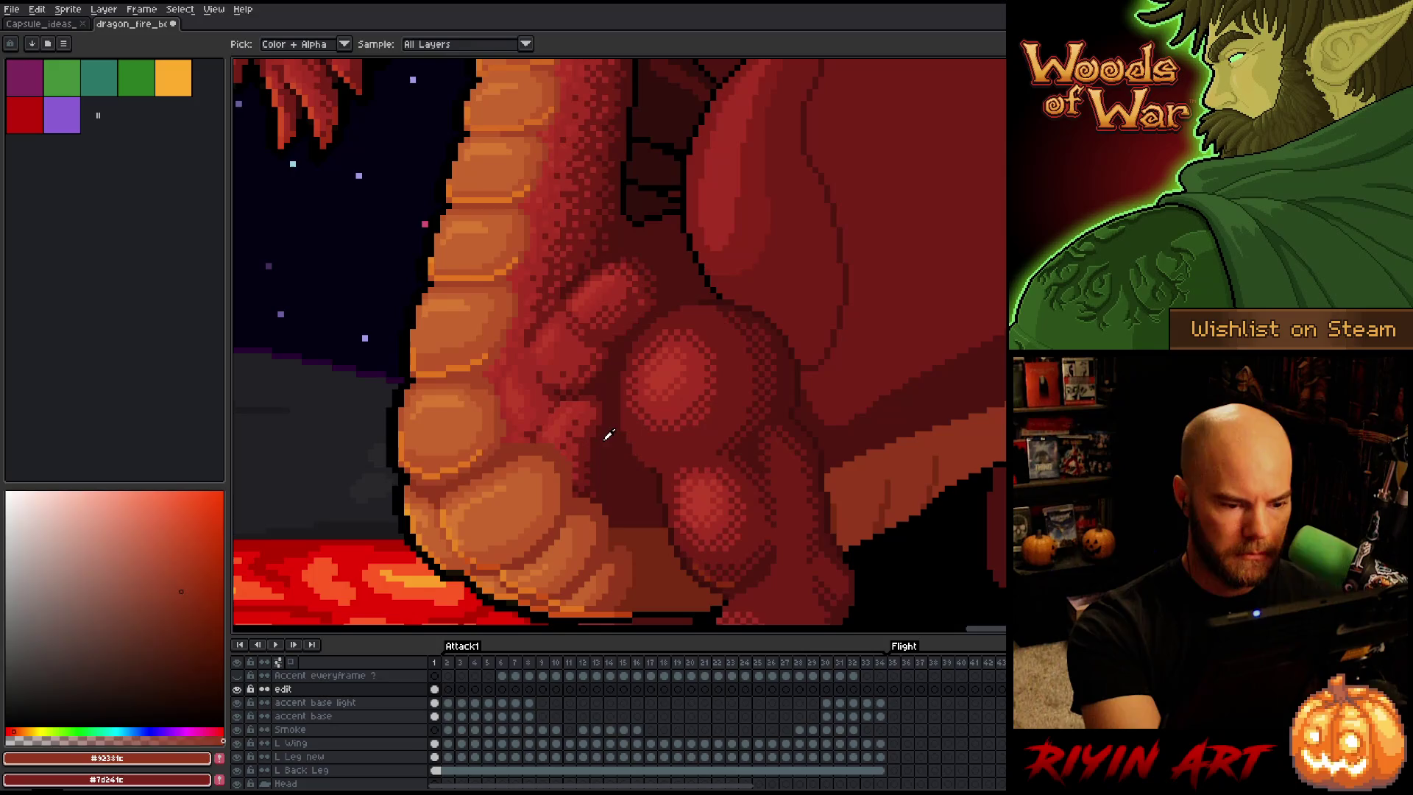
{"action": "left_click", "coordinate": [555, 428], "text": "alt"}
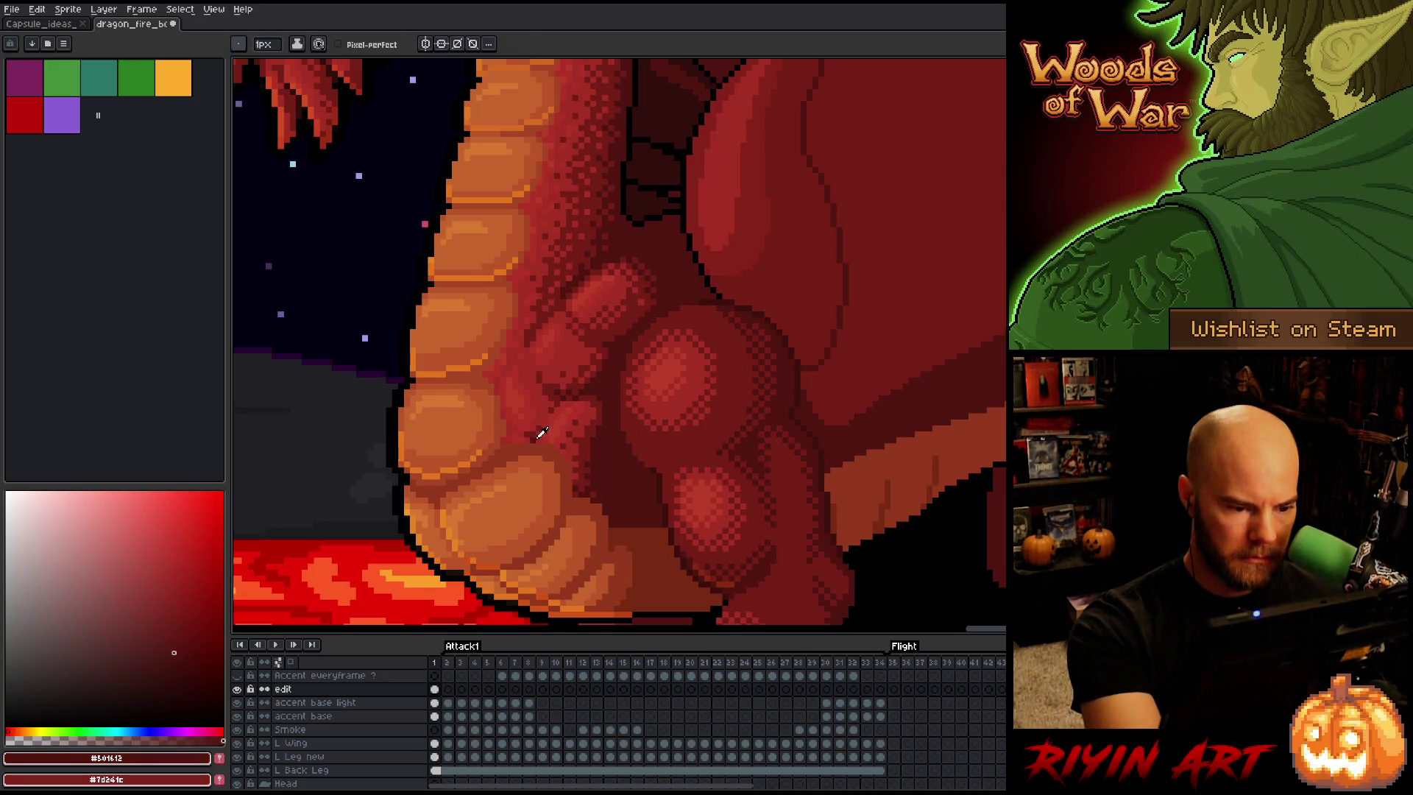
{"action": "left_click", "coordinate": [541, 439], "text": "alt"}
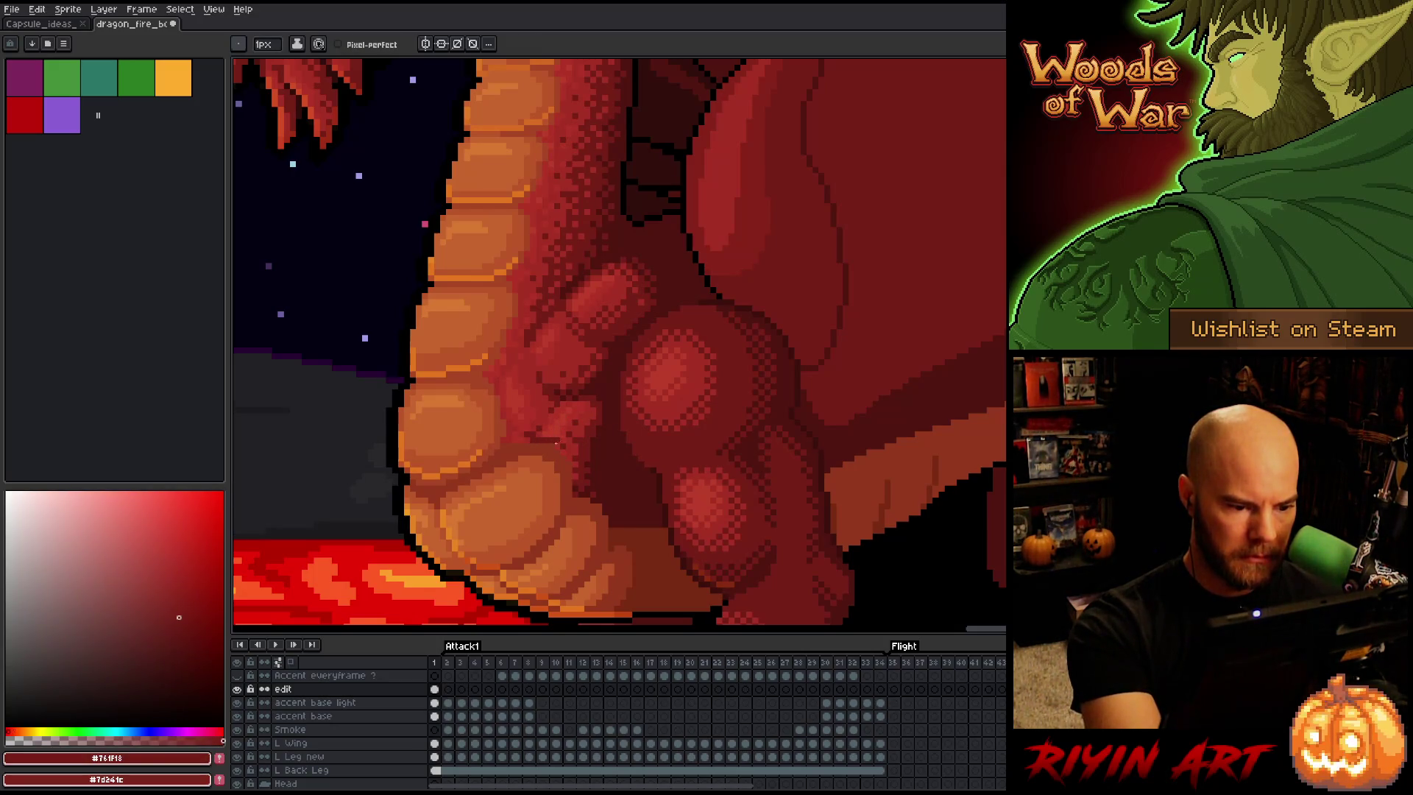
{"action": "left_click", "coordinate": [572, 437]}
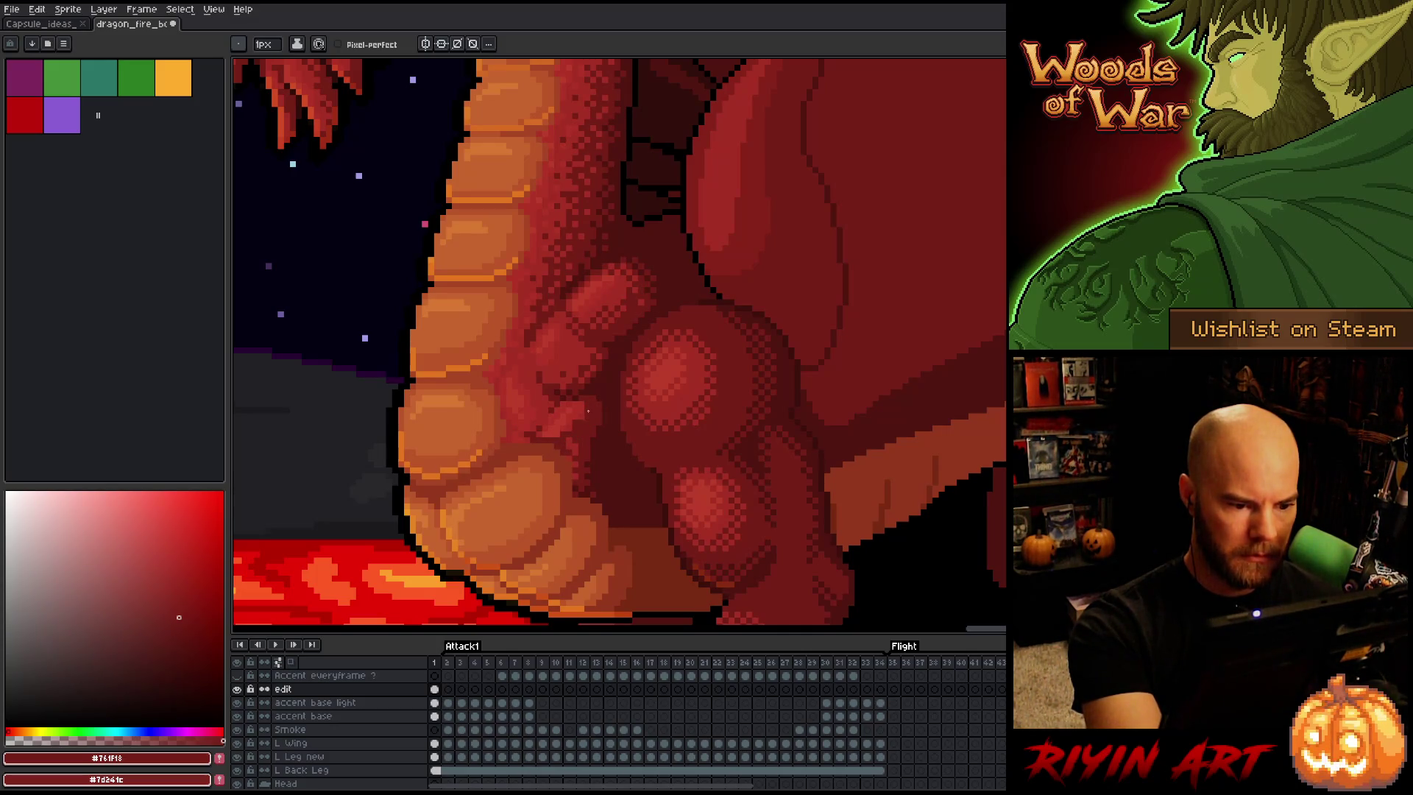
{"action": "left_click", "coordinate": [577, 430], "text": "alt"}
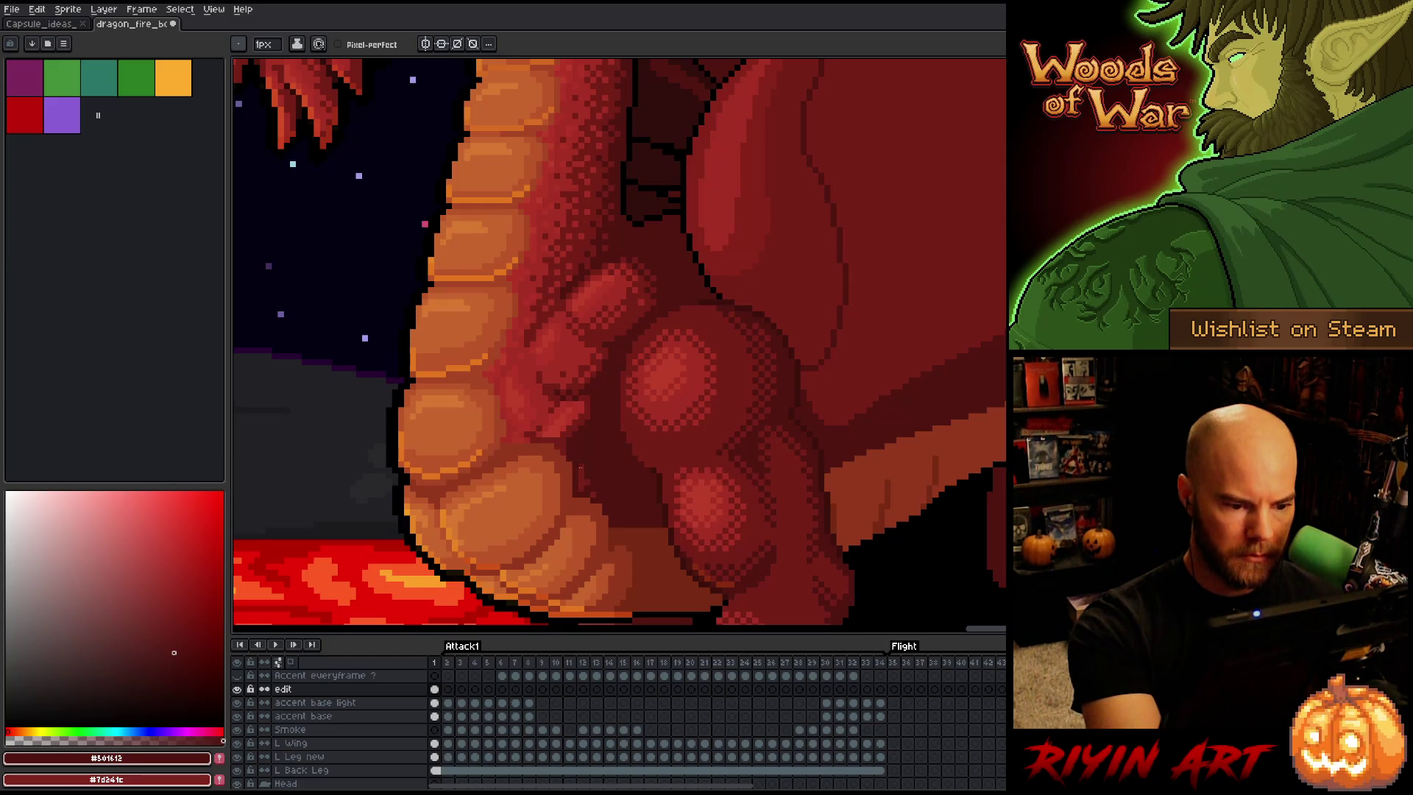
{"action": "left_click", "coordinate": [568, 440], "text": "alt"}
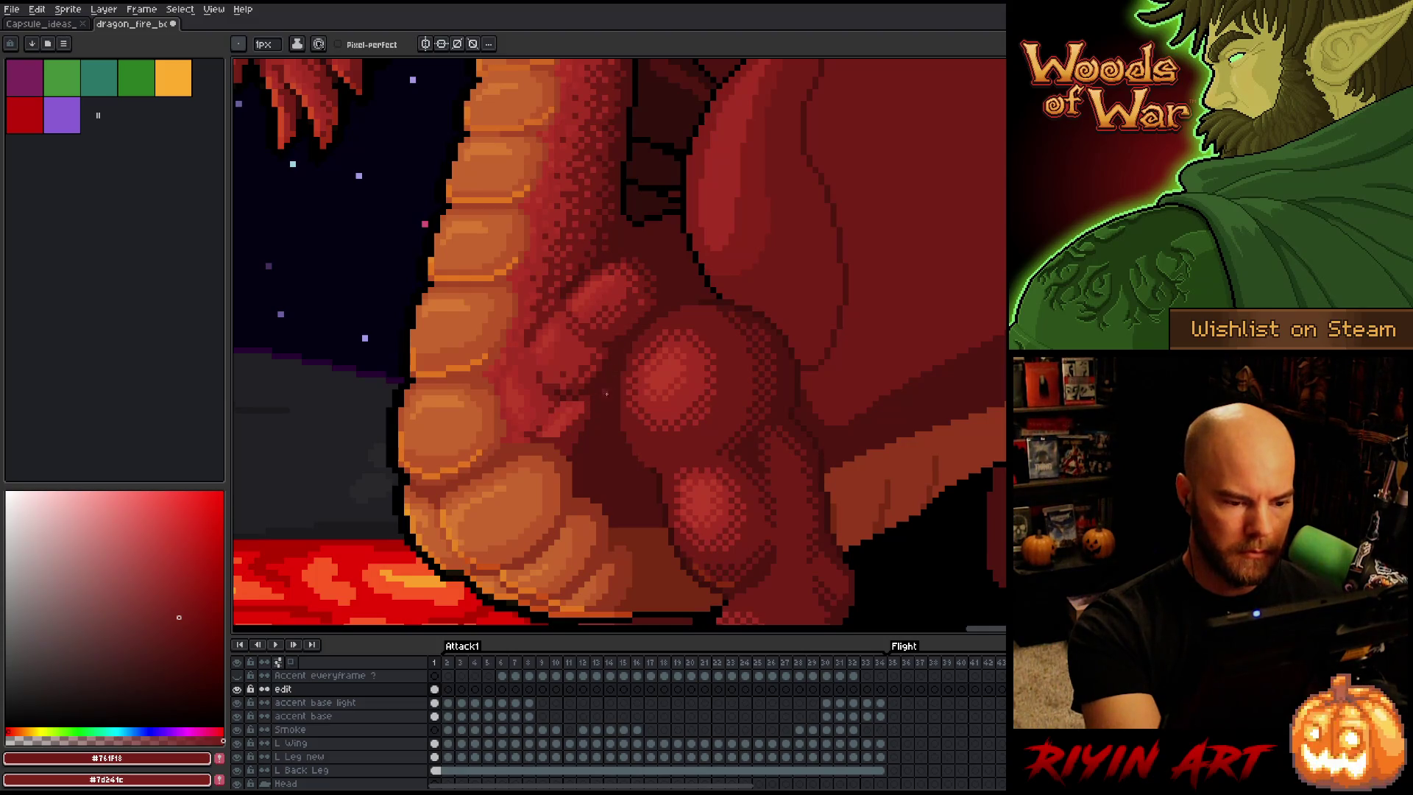
{"action": "left_click", "coordinate": [577, 410], "text": "alt"}
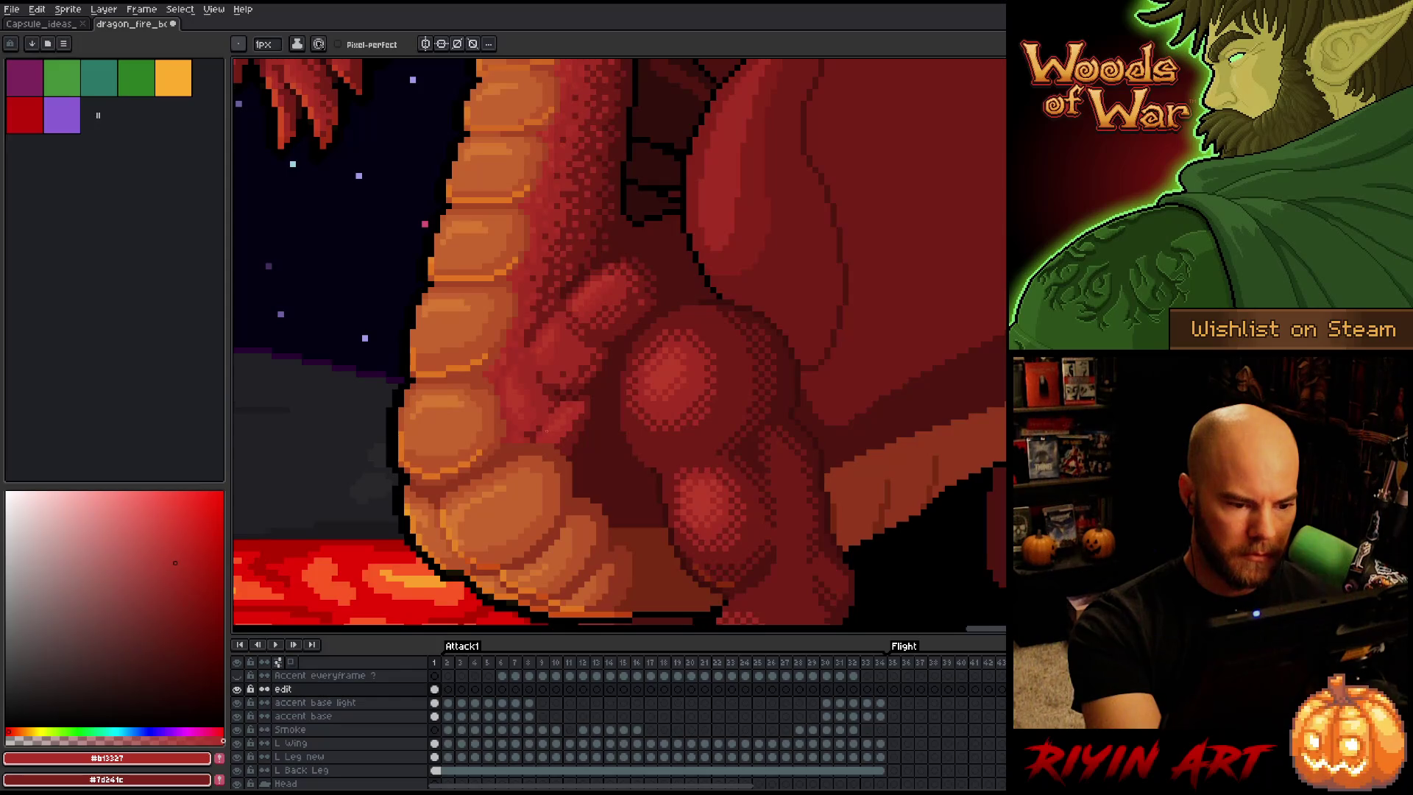
{"action": "left_click", "coordinate": [542, 432], "text": "alt"}
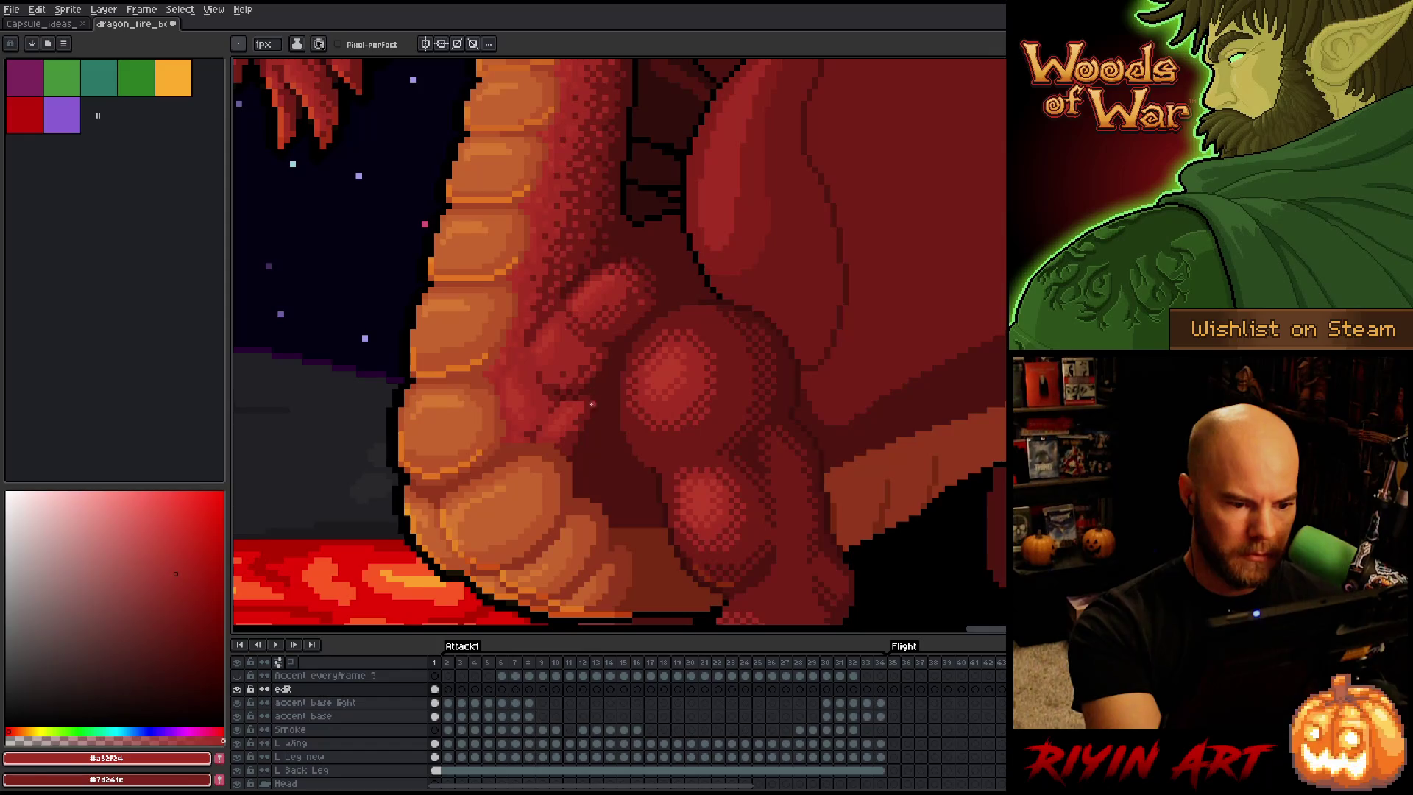
{"action": "left_click", "coordinate": [581, 428], "text": "alt"}
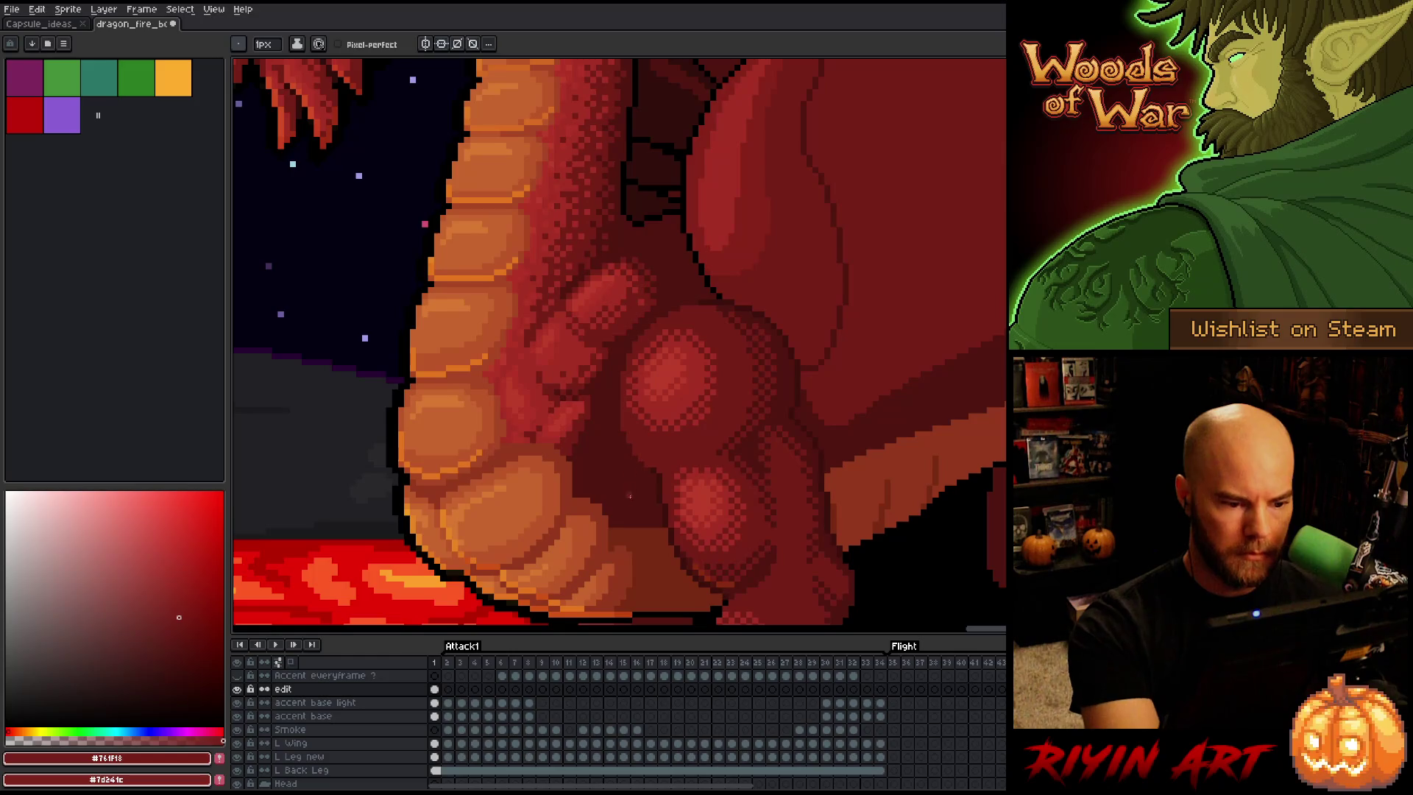
{"action": "key", "text": "alt"}
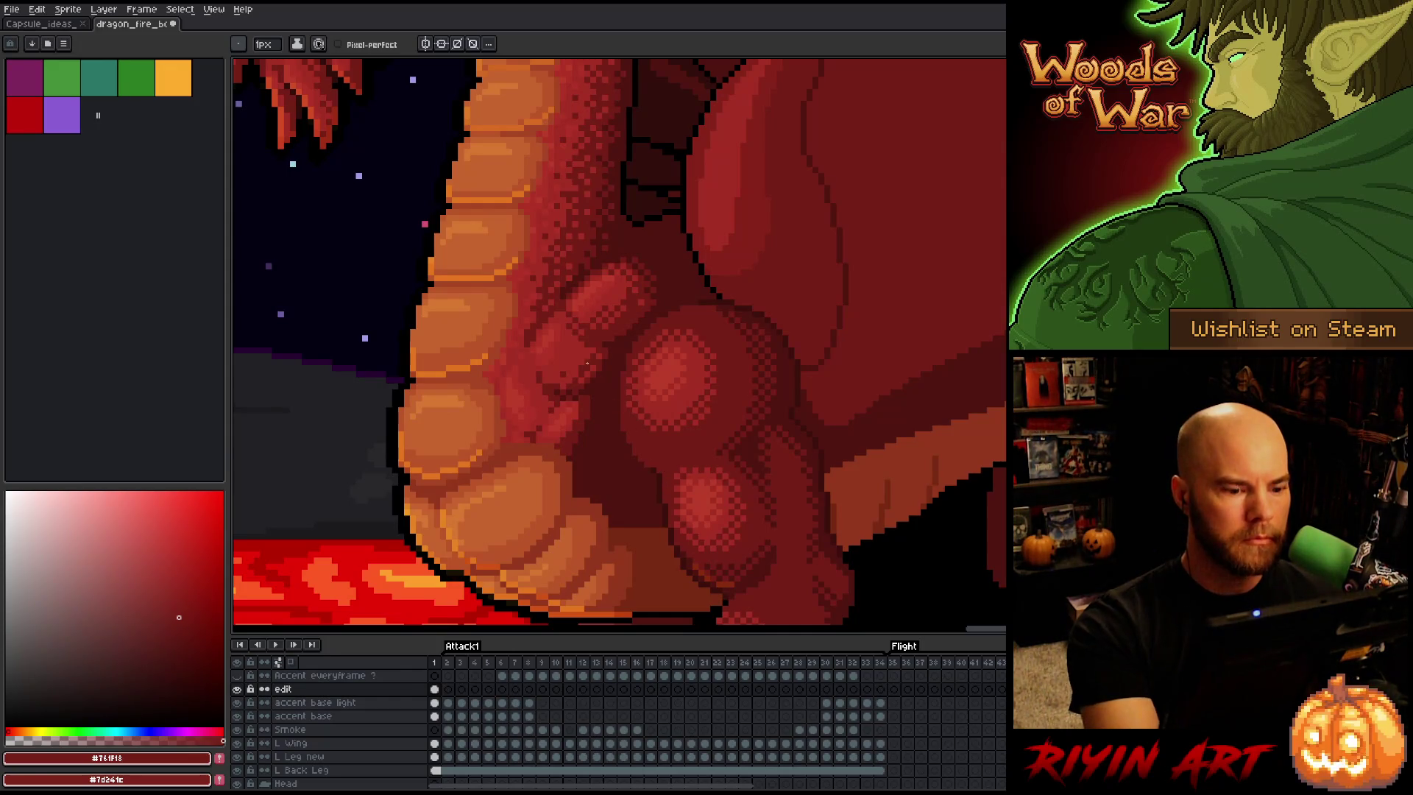
Sample muscle reds from the chest and darken a vertical strip of the chest muscle
{"action": "left_click", "coordinate": [561, 429], "text": "alt"}
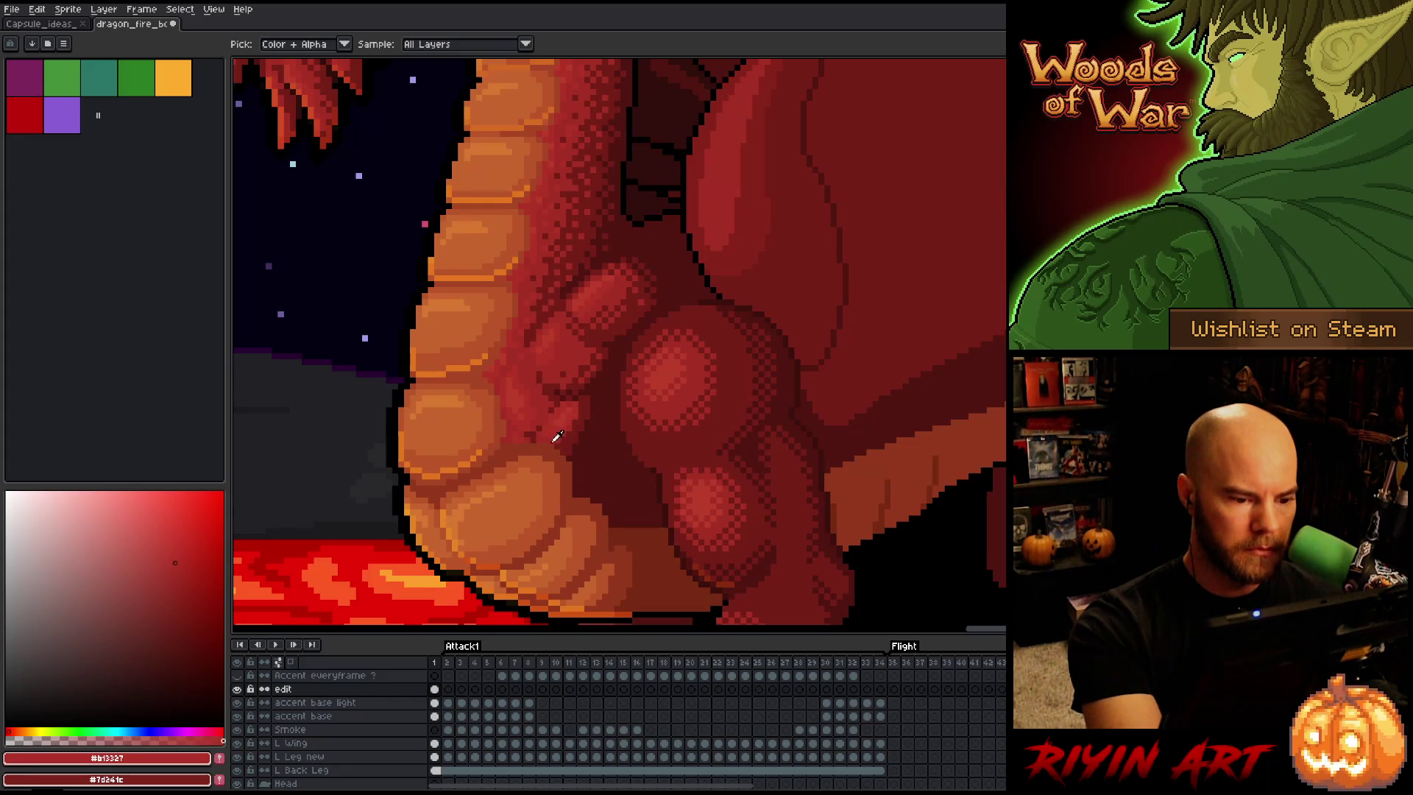
{"action": "left_click", "coordinate": [569, 425], "text": "alt"}
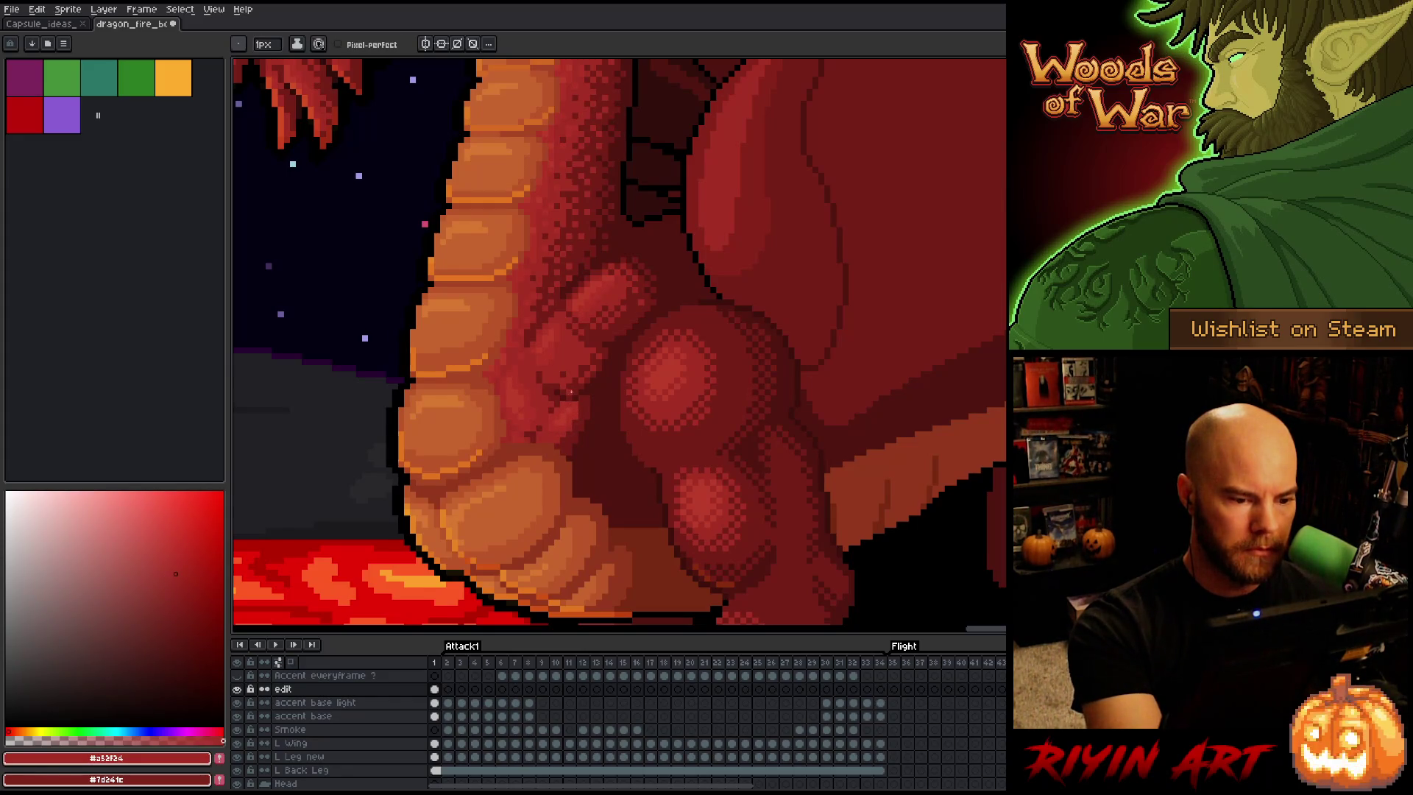
{"action": "left_click", "coordinate": [571, 437], "text": "alt"}
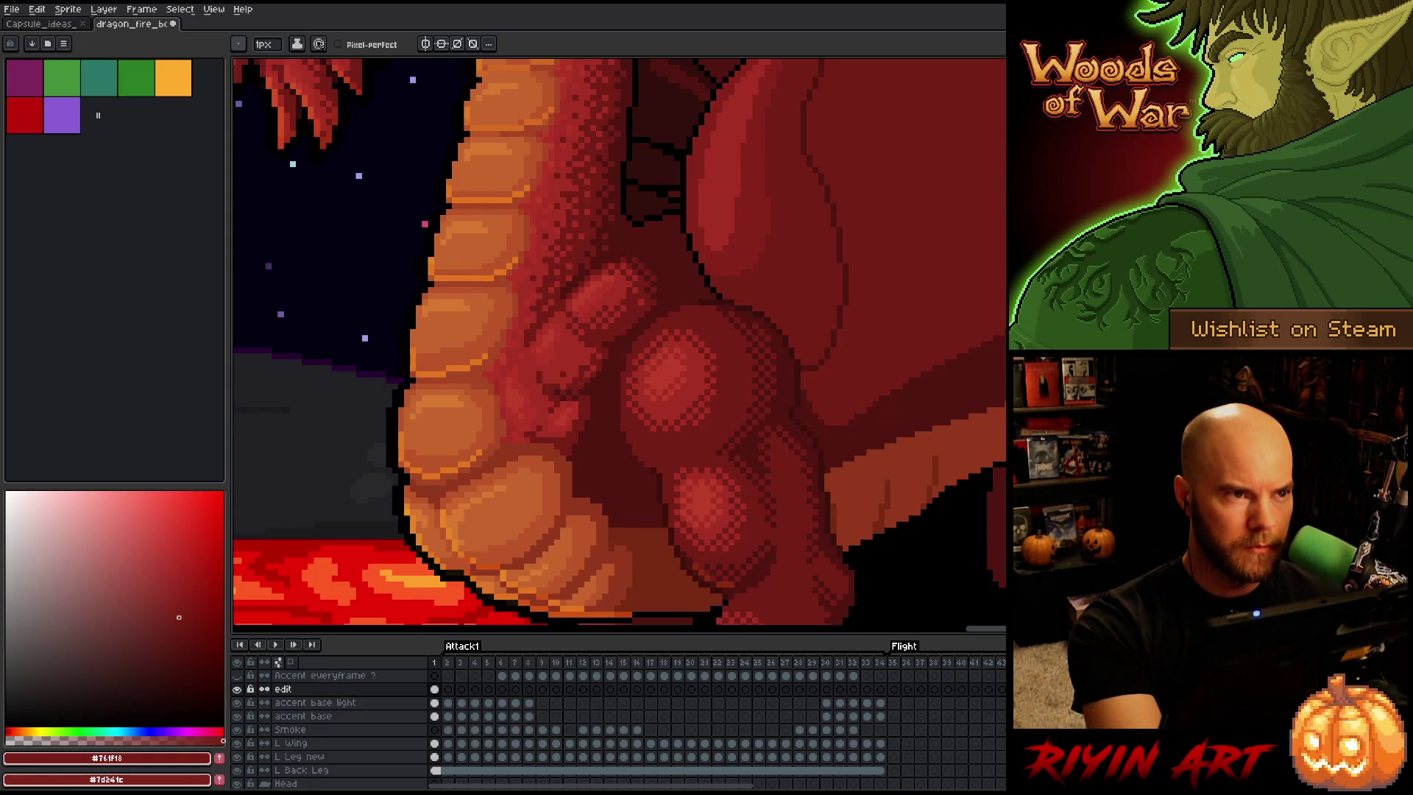
{"action": "left_click", "coordinate": [553, 370], "text": "alt"}
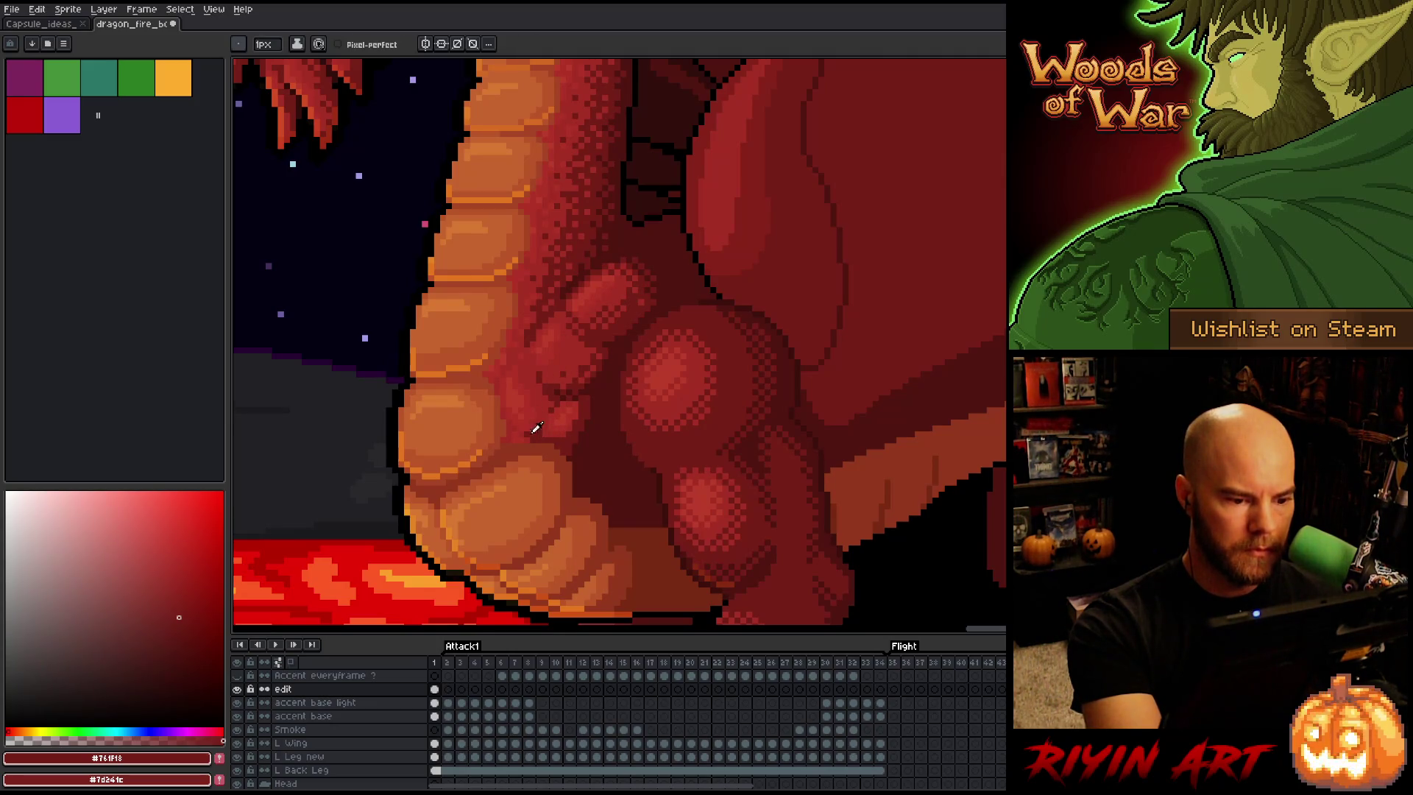
{"action": "left_click", "coordinate": [519, 434], "text": "alt"}
{"action": "left_click", "coordinate": [538, 437], "text": "alt"}
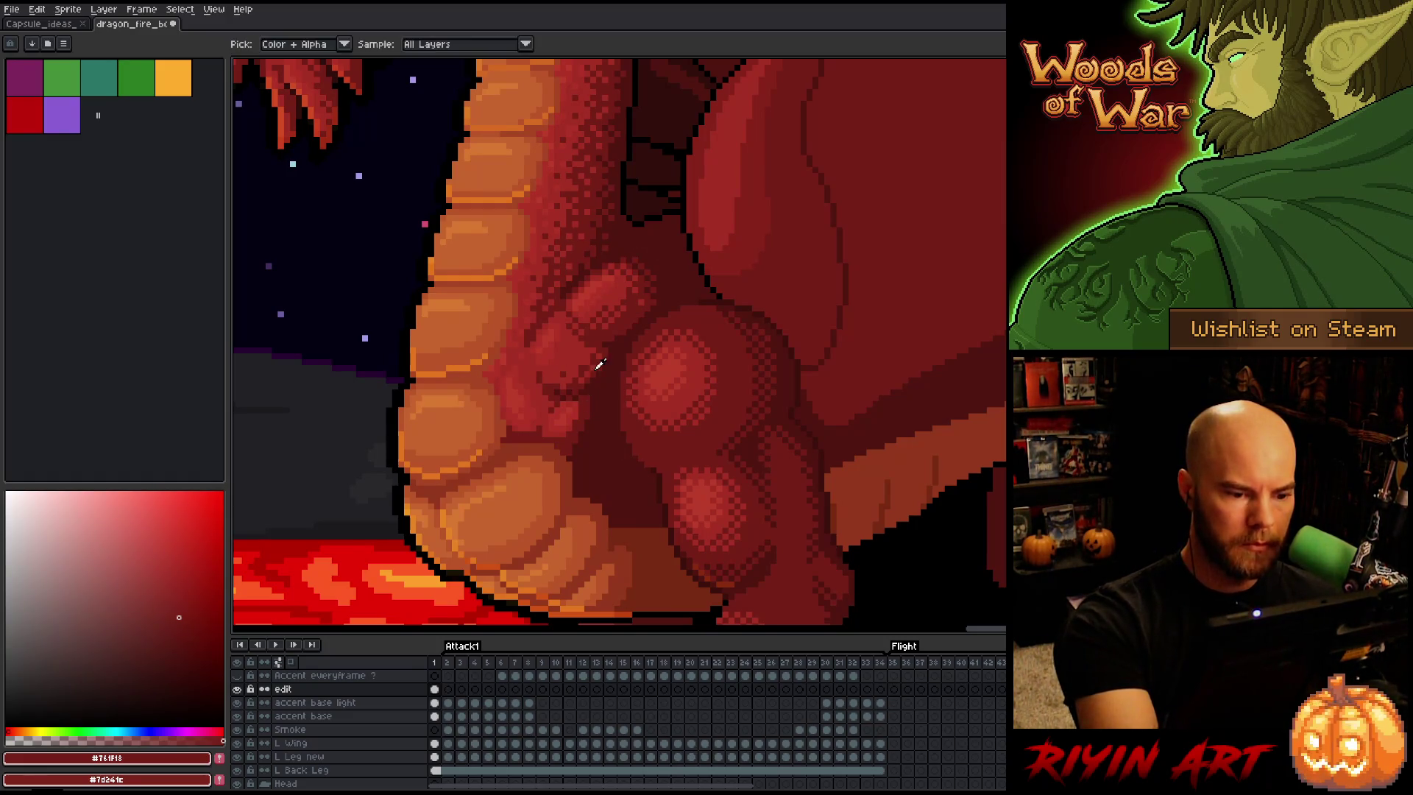
{"action": "mouse_move", "coordinate": [614, 390]}
{"action": "left_mouse_down"}
{"action": "mouse_move", "coordinate": [612, 429]}
{"action": "mouse_move", "coordinate": [583, 453]}
{"action": "left_mouse_up"}
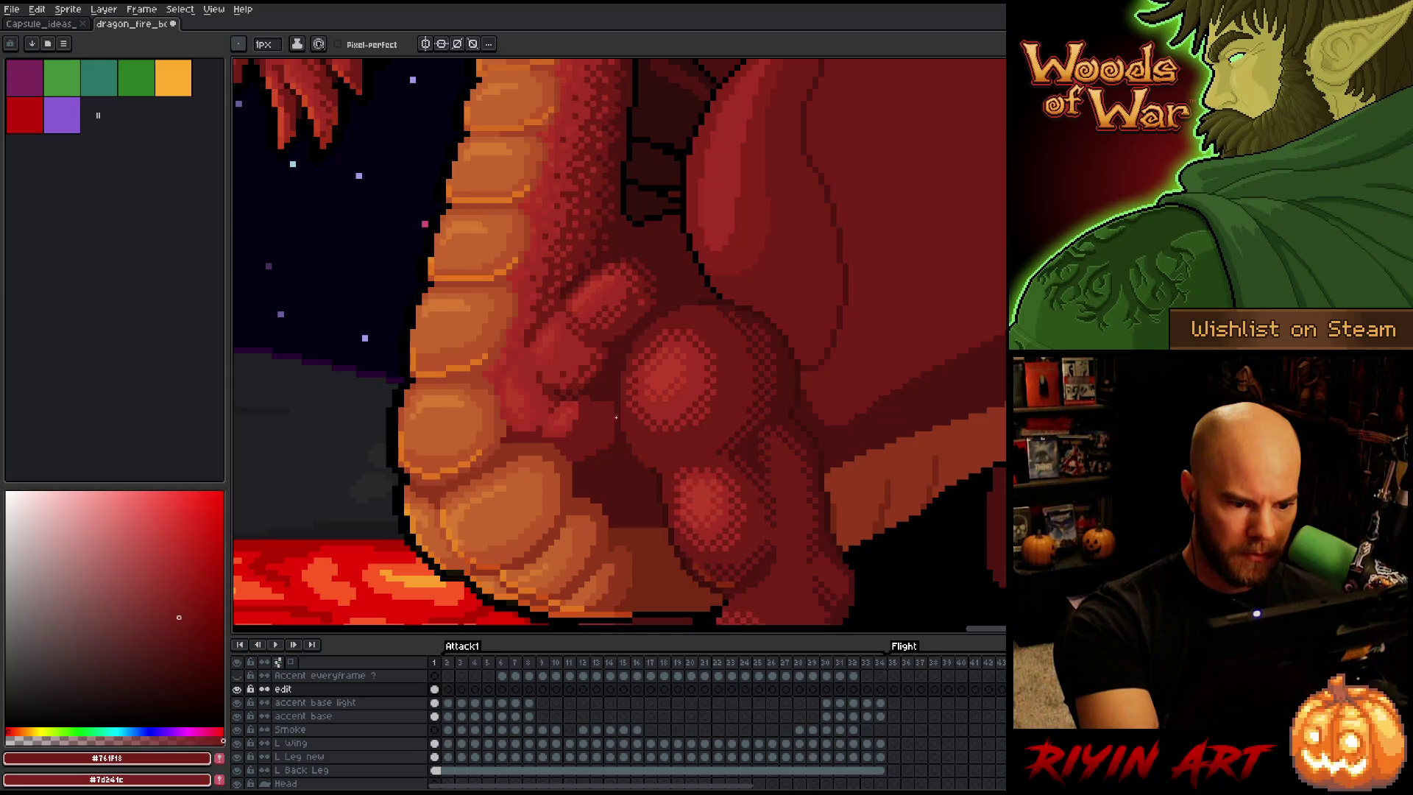
{"action": "mouse_move", "coordinate": [616, 417]}
{"action": "left_mouse_down"}
{"action": "mouse_move", "coordinate": [609, 460]}
{"action": "mouse_move", "coordinate": [619, 448]}
{"action": "left_mouse_up"}
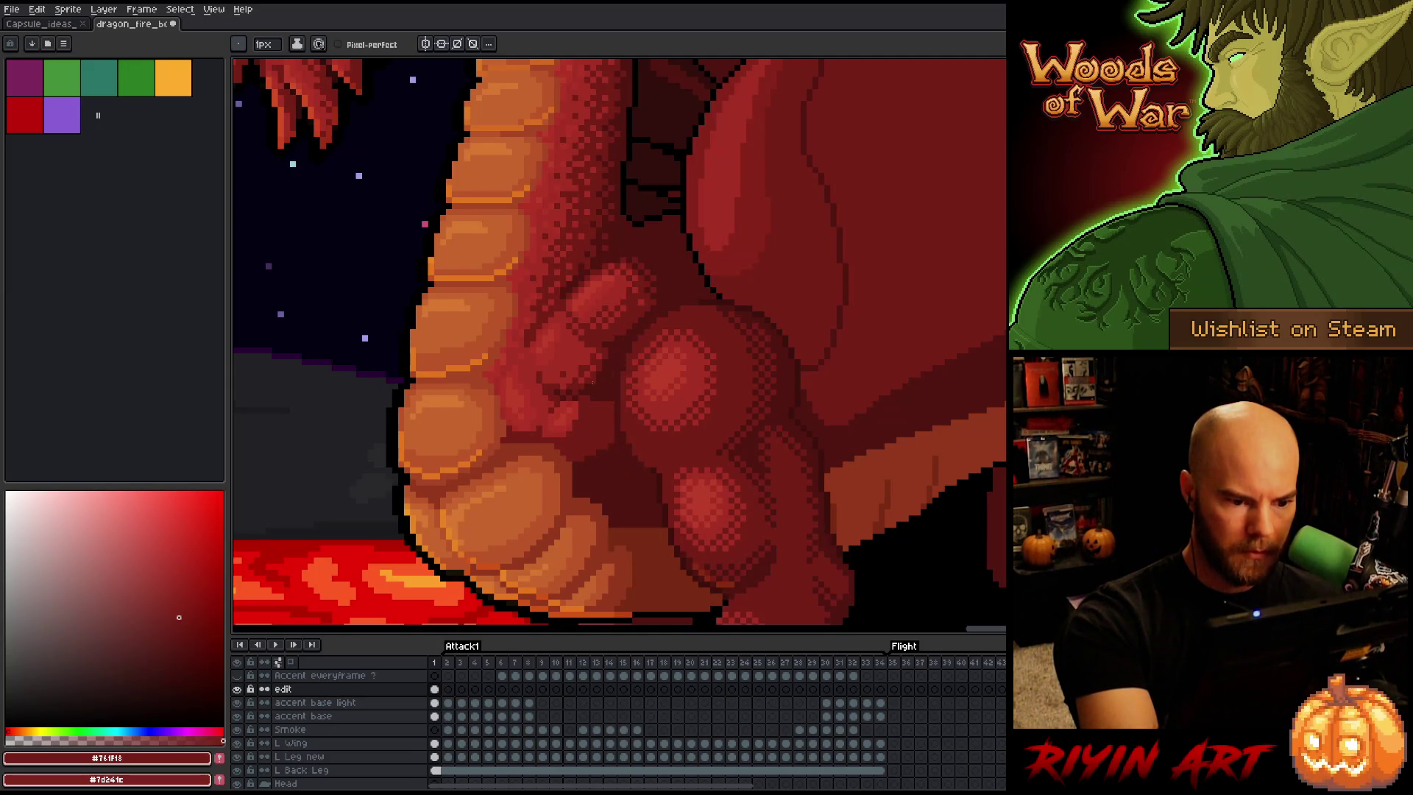
Repaint part of the muscle in a lighter mid red, then sample brighter highlight reds
{"action": "key", "text": "i"}
{"action": "left_click", "coordinate": [565, 424]}
{"action": "key", "text": "b"}
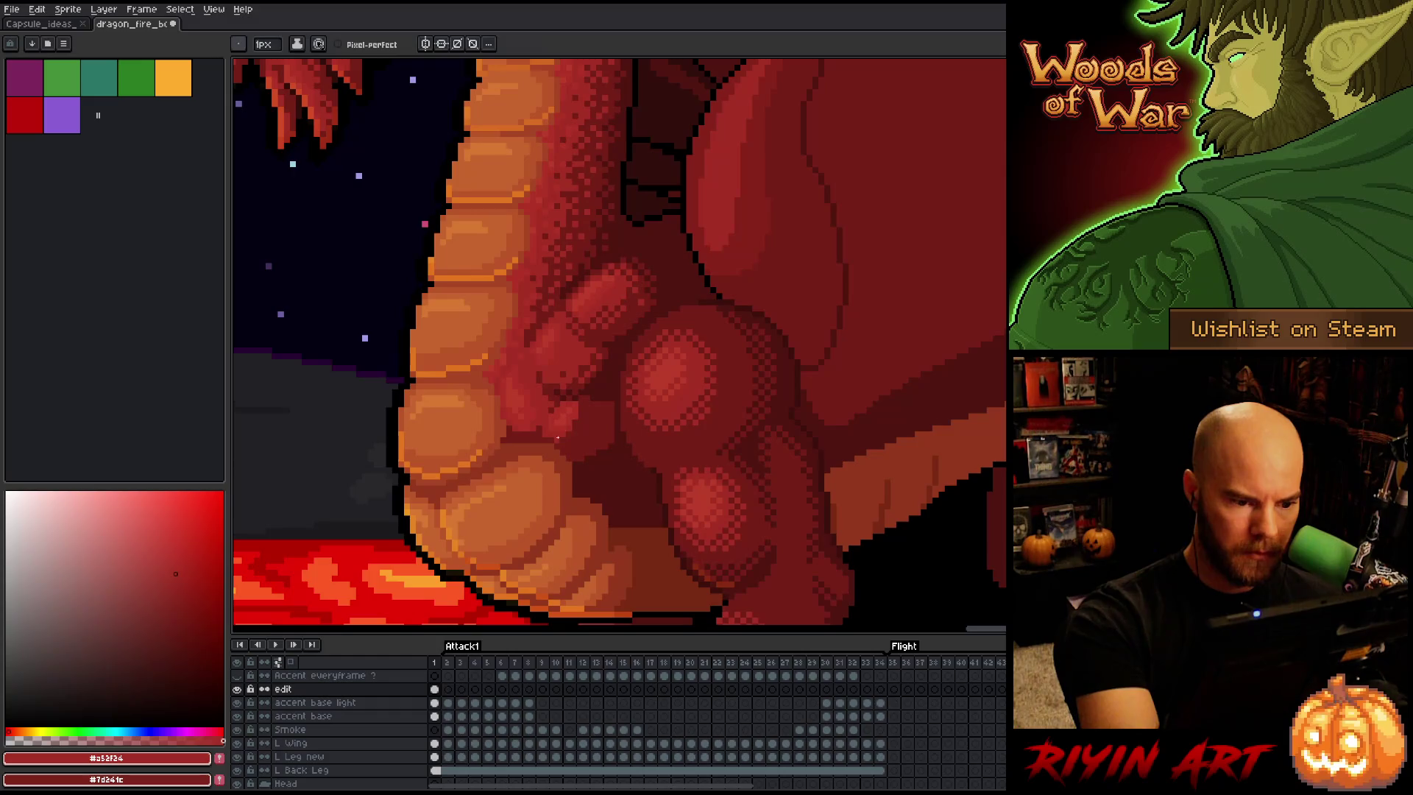
{"action": "mouse_move", "coordinate": [561, 440]}
{"action": "left_mouse_down"}
{"action": "mouse_move", "coordinate": [598, 421]}
{"action": "mouse_move", "coordinate": [586, 429]}
{"action": "left_mouse_up"}
{"action": "left_click", "coordinate": [567, 424], "text": "alt"}
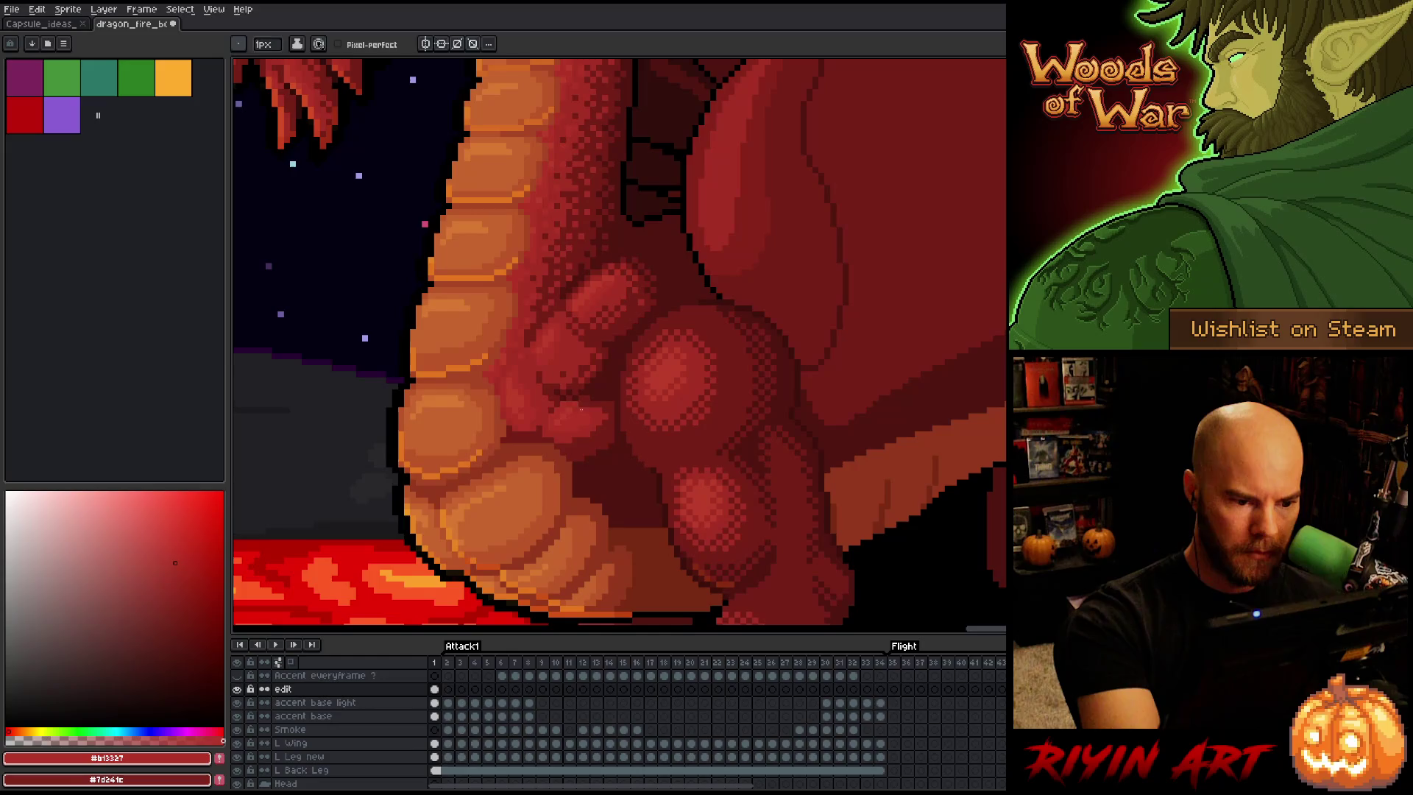
{"action": "left_click", "coordinate": [562, 415], "text": "alt"}
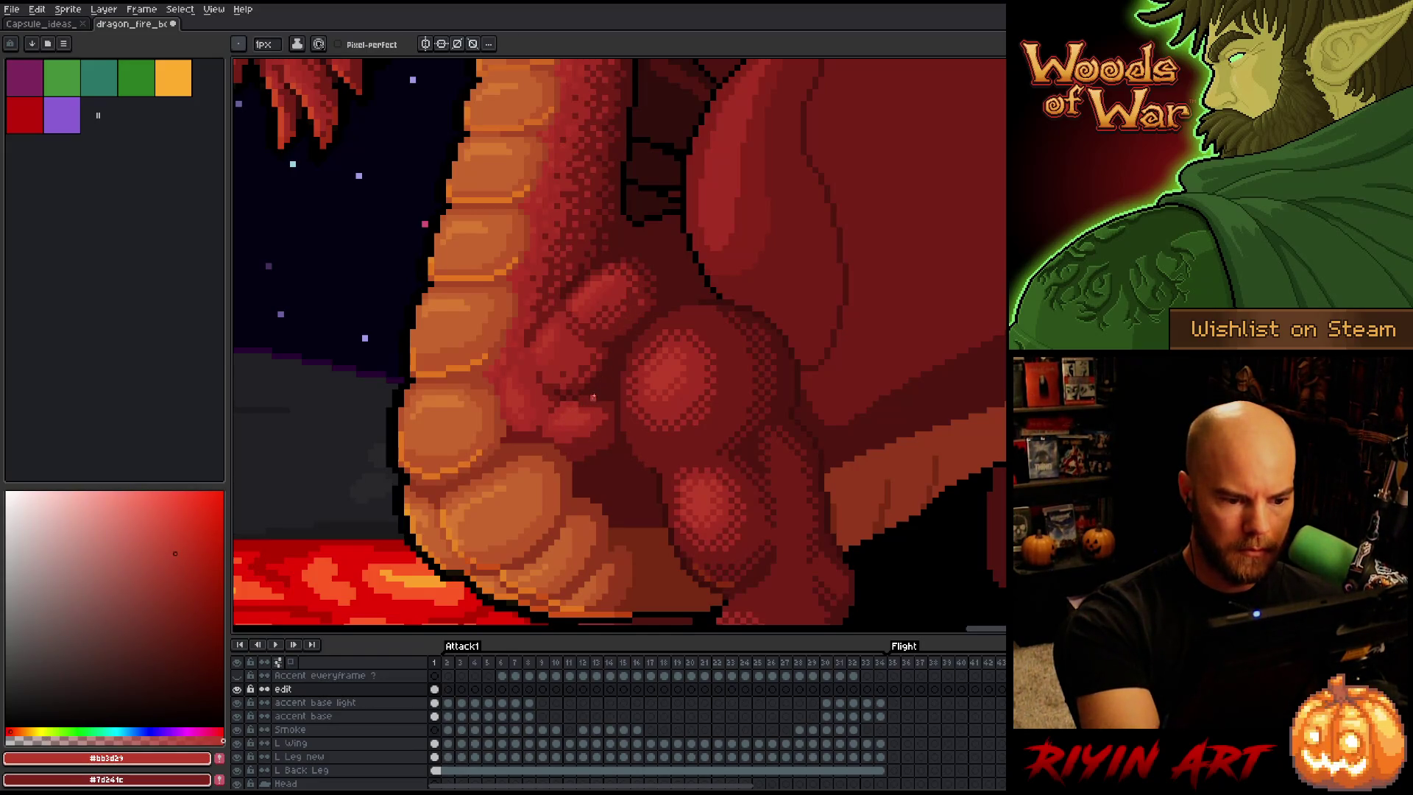
{"action": "left_click", "coordinate": [593, 406], "text": "alt"}
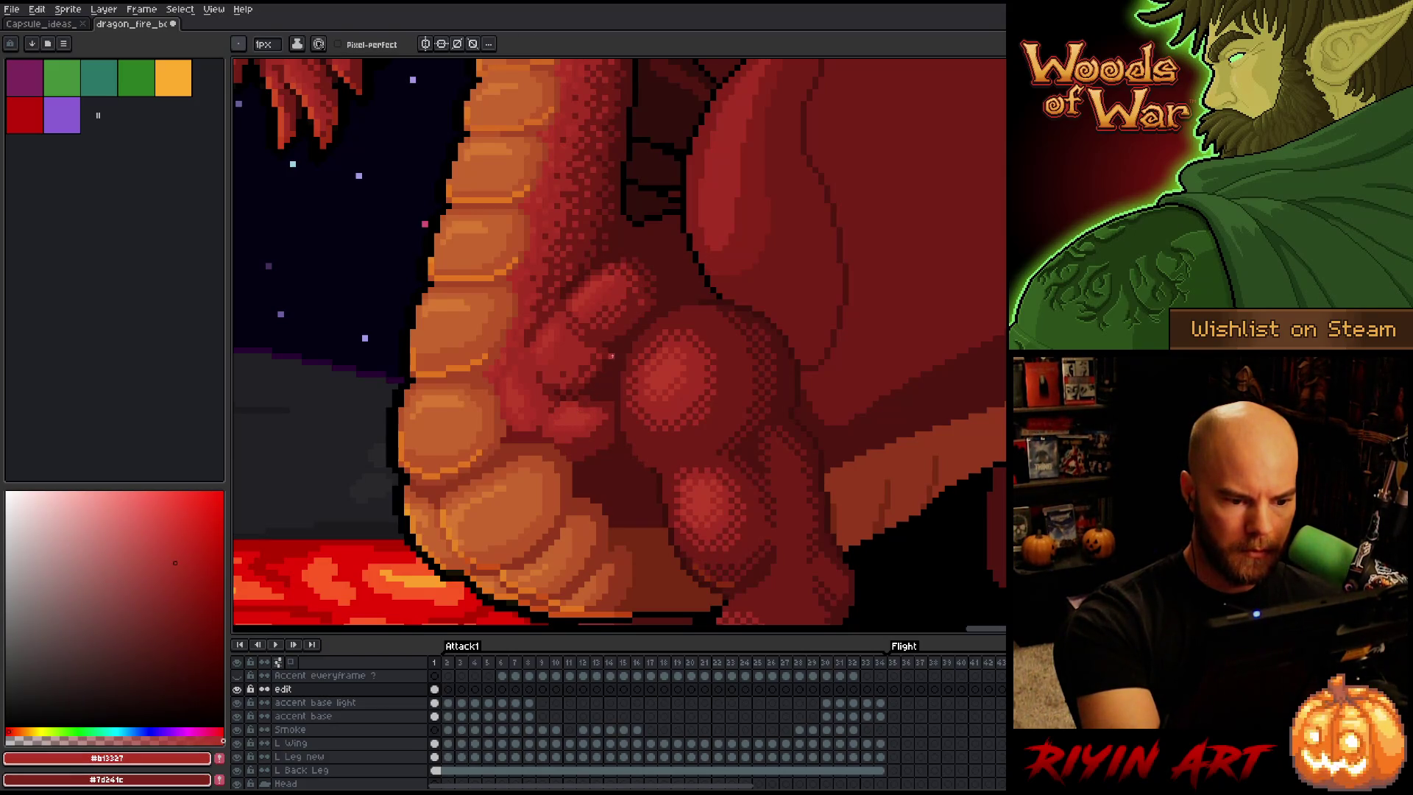
{"action": "left_click", "coordinate": [544, 436], "text": "alt"}
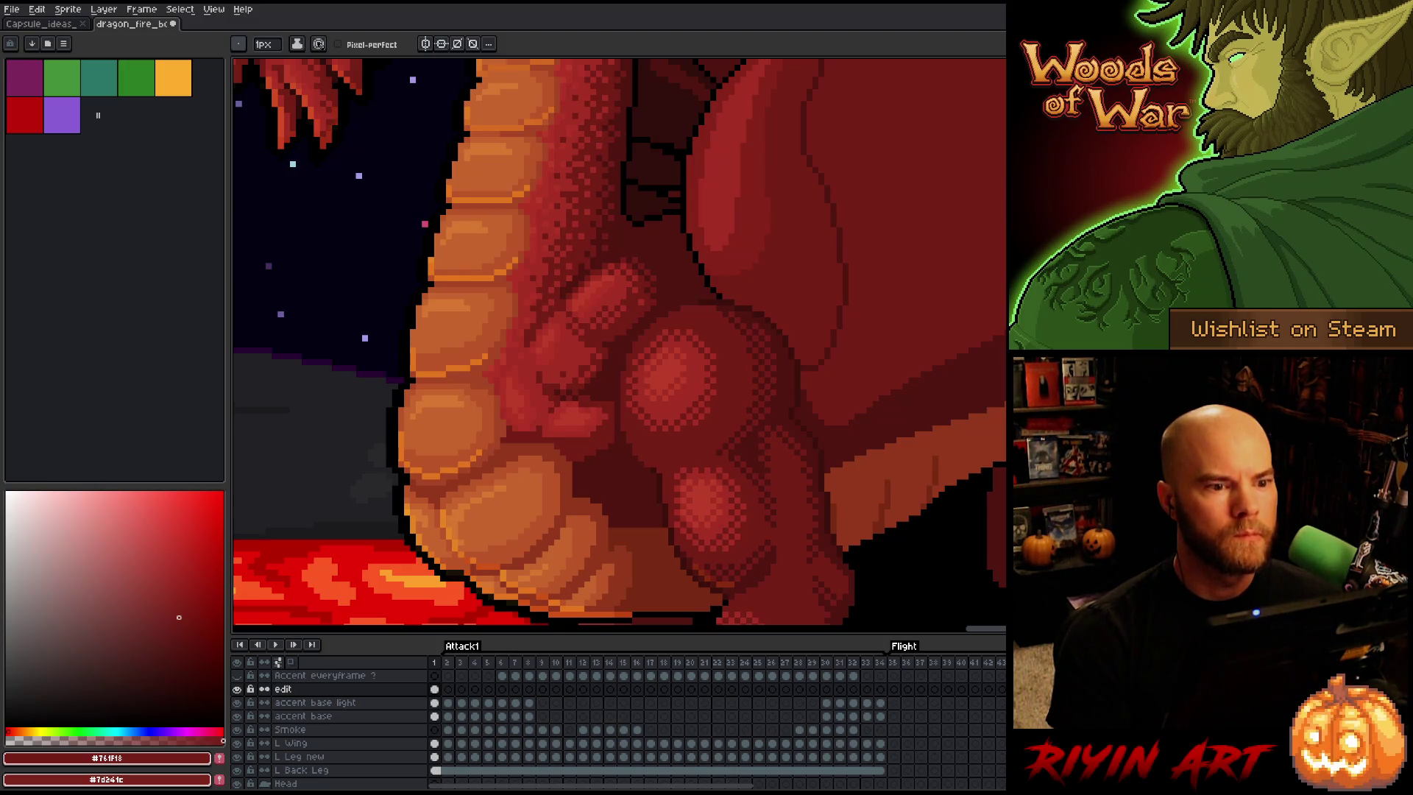
Sample the darkest shadow, brownish dark and bright muscle reds across the chest
{"action": "scroll", "coordinate": [588, 444], "scroll_direction": "down", "scroll_amount": 3}
{"action": "scroll", "coordinate": [588, 443], "scroll_direction": "up", "scroll_amount": 3}
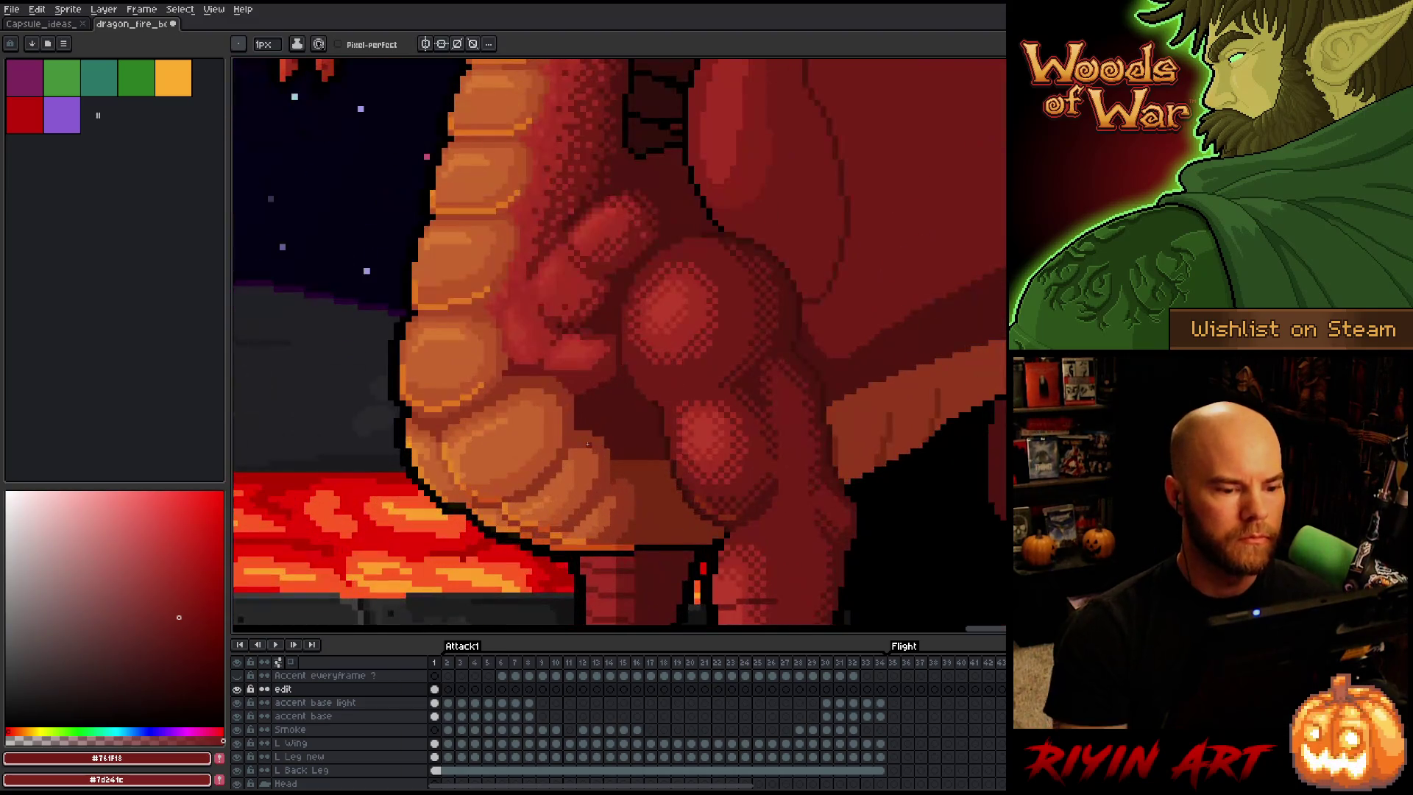
{"action": "left_click", "coordinate": [559, 380], "text": "alt"}
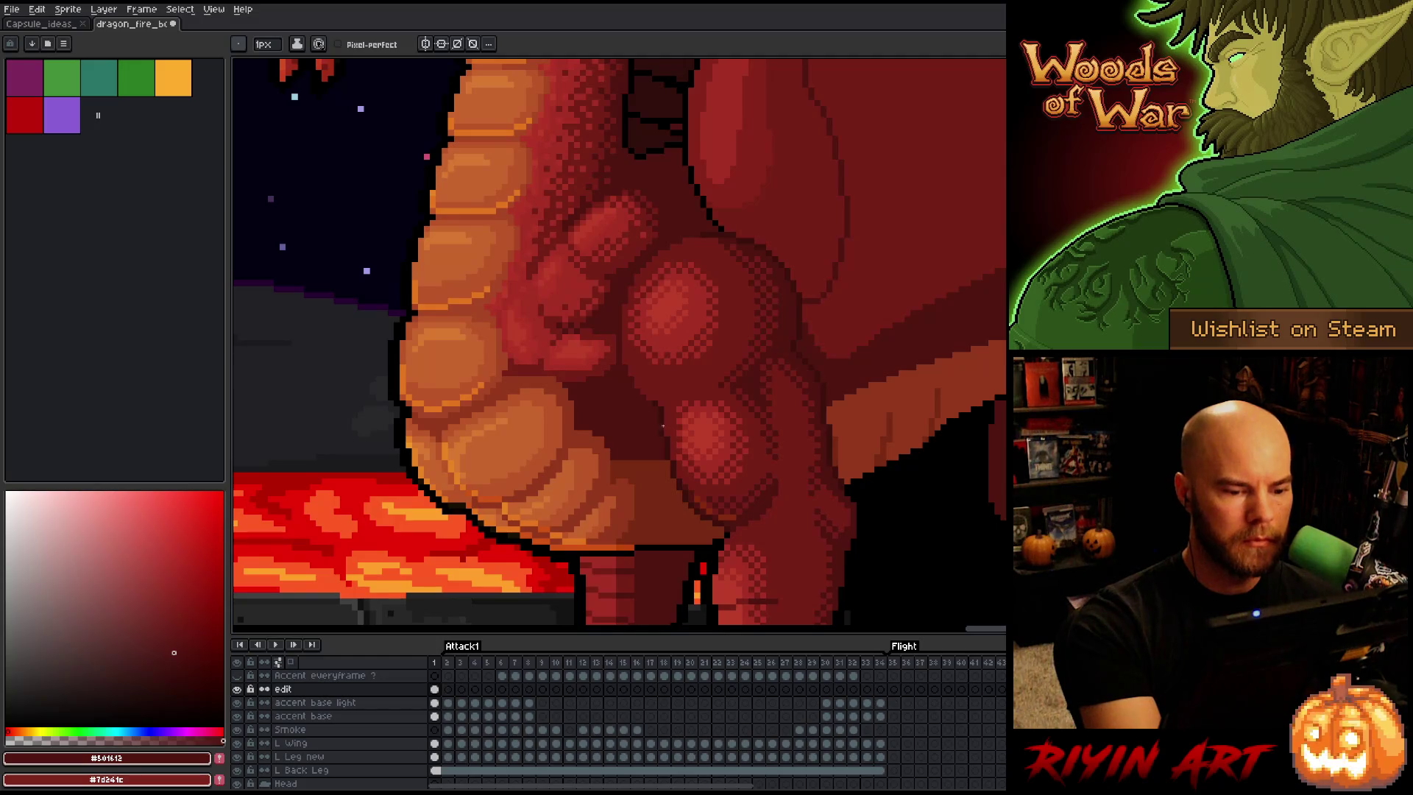
{"action": "left_click", "coordinate": [632, 461], "text": "alt"}
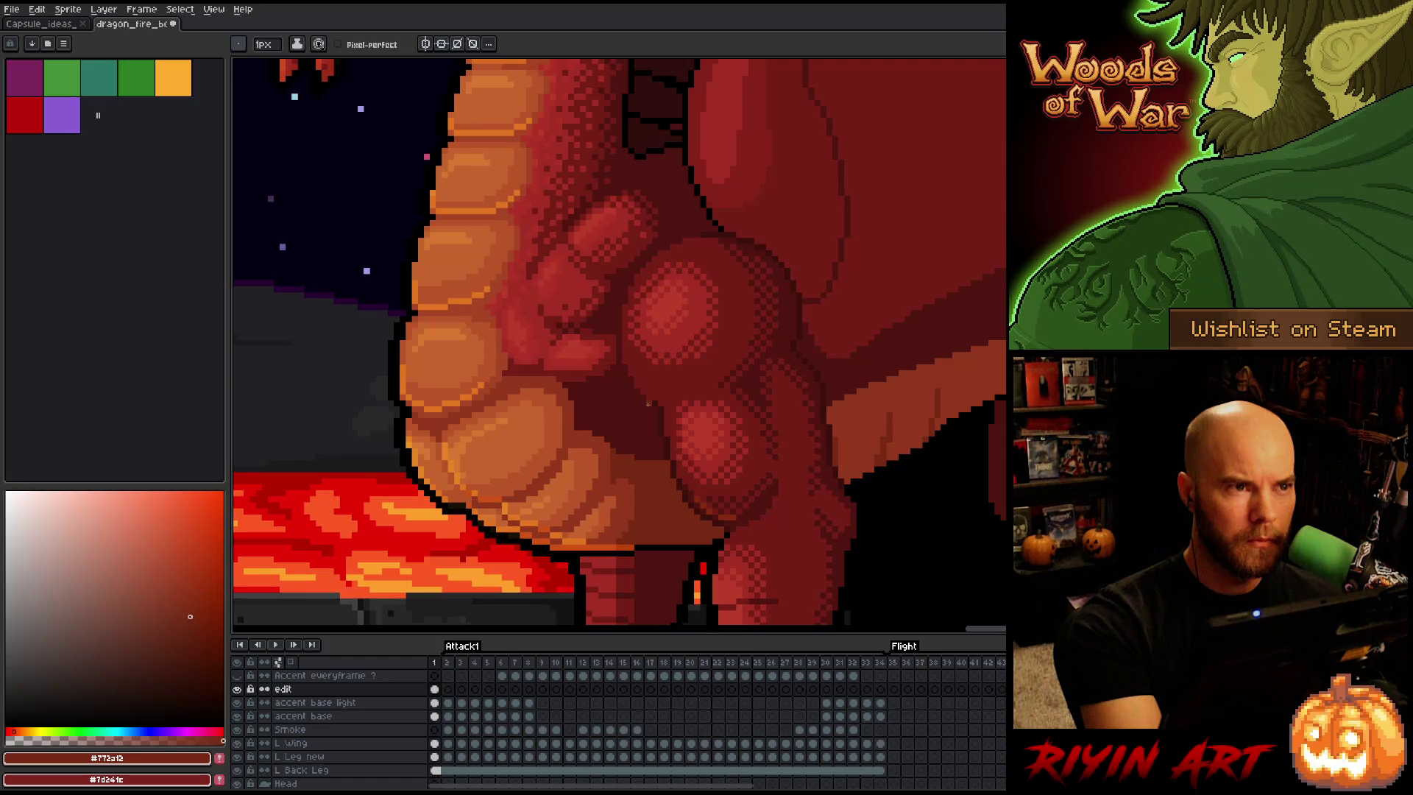
{"action": "left_click", "coordinate": [578, 358], "text": "alt"}
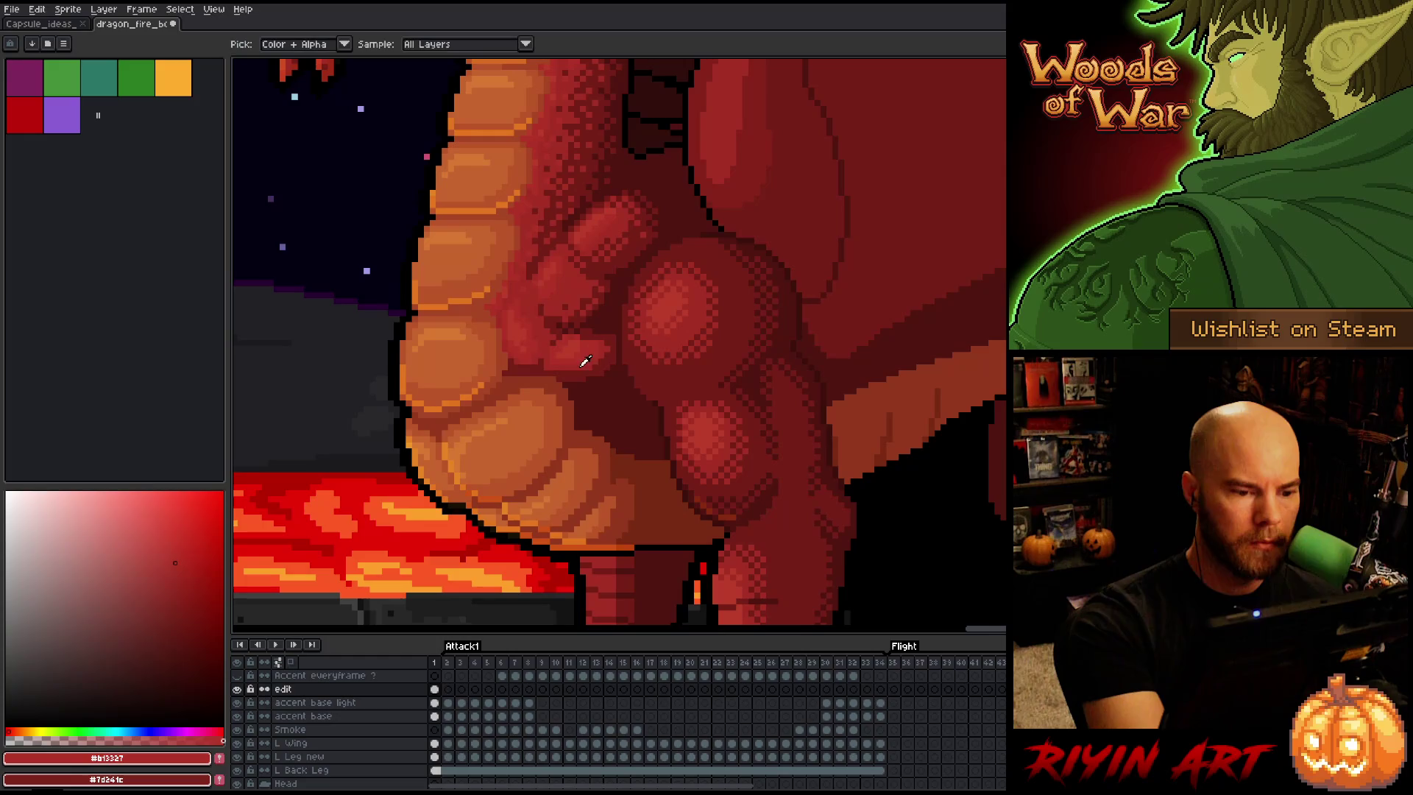
{"action": "left_click", "coordinate": [572, 365], "text": "alt"}
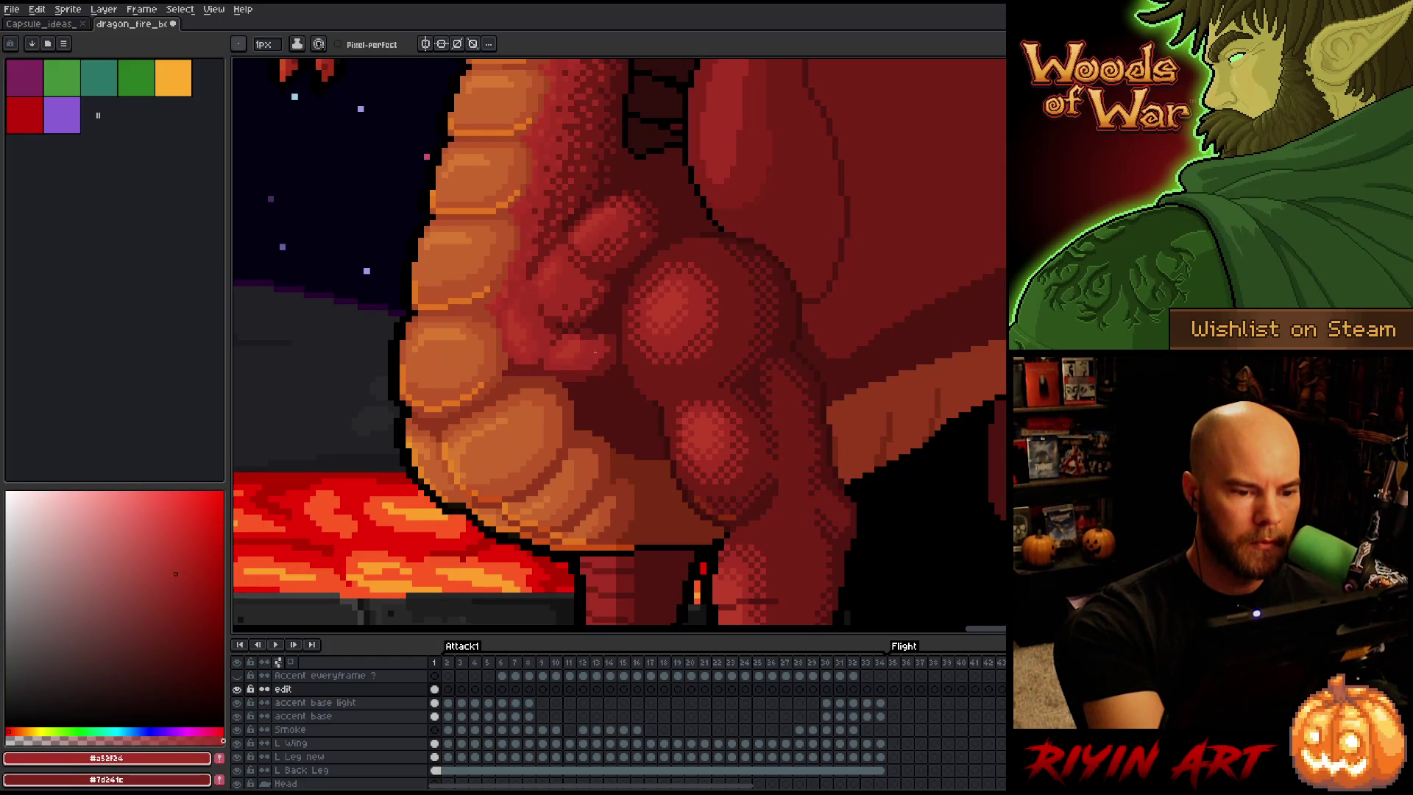
{"action": "left_click", "coordinate": [582, 345], "text": "alt"}
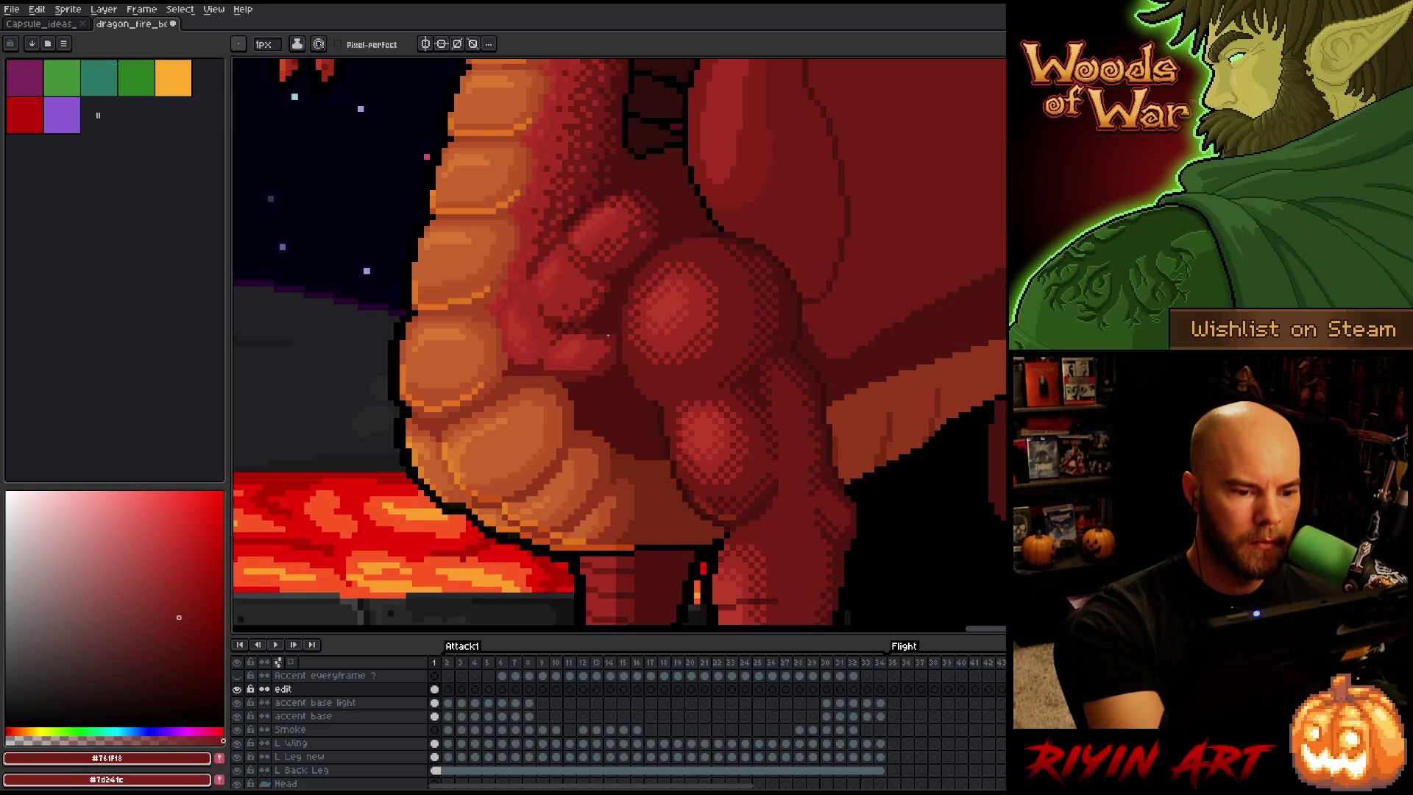
{"action": "left_click", "coordinate": [600, 339], "text": "alt"}
Sample more chest shades, finishing with dark red #501612 as the drawing colour
{"action": "left_click", "coordinate": [601, 342], "text": "alt"}
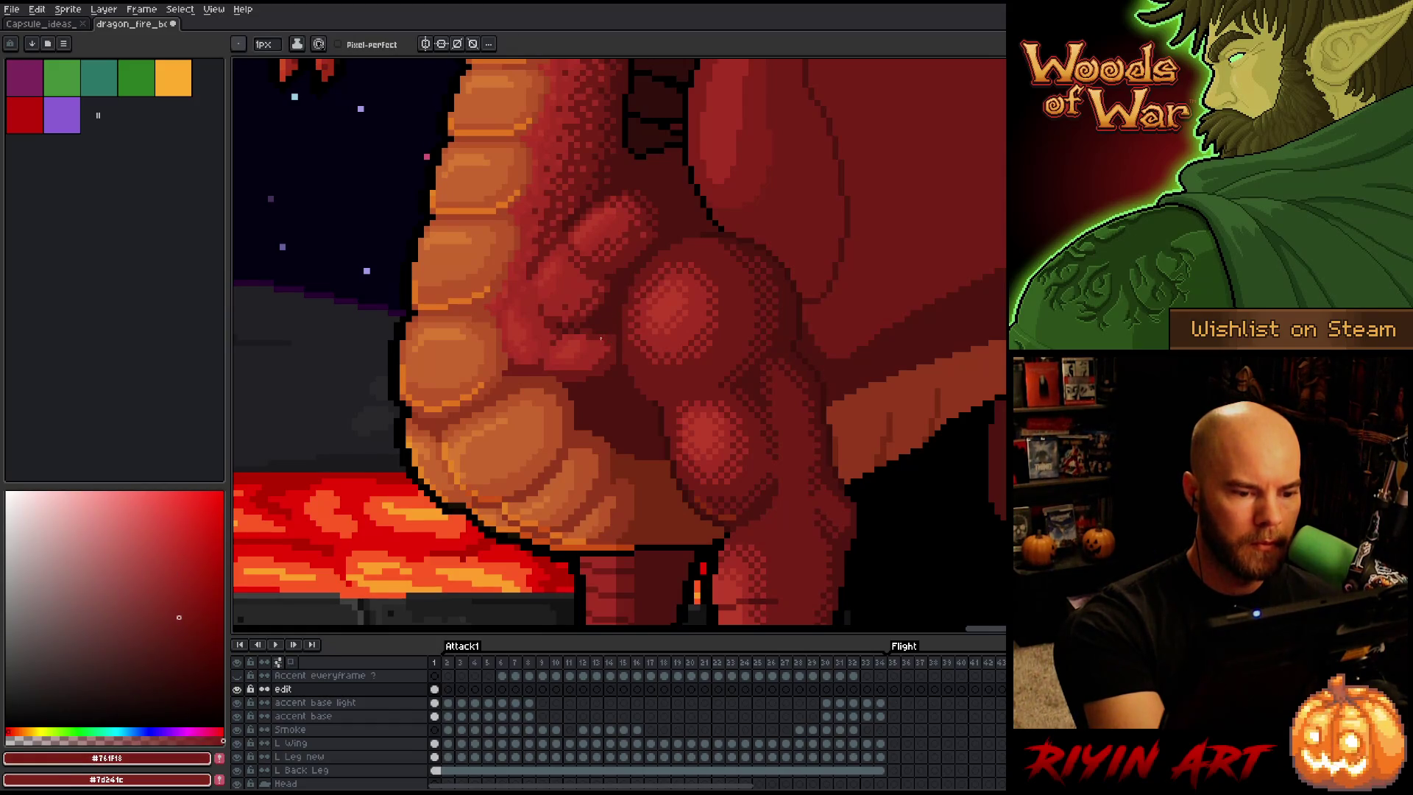
{"action": "left_click", "coordinate": [593, 332], "text": "alt"}
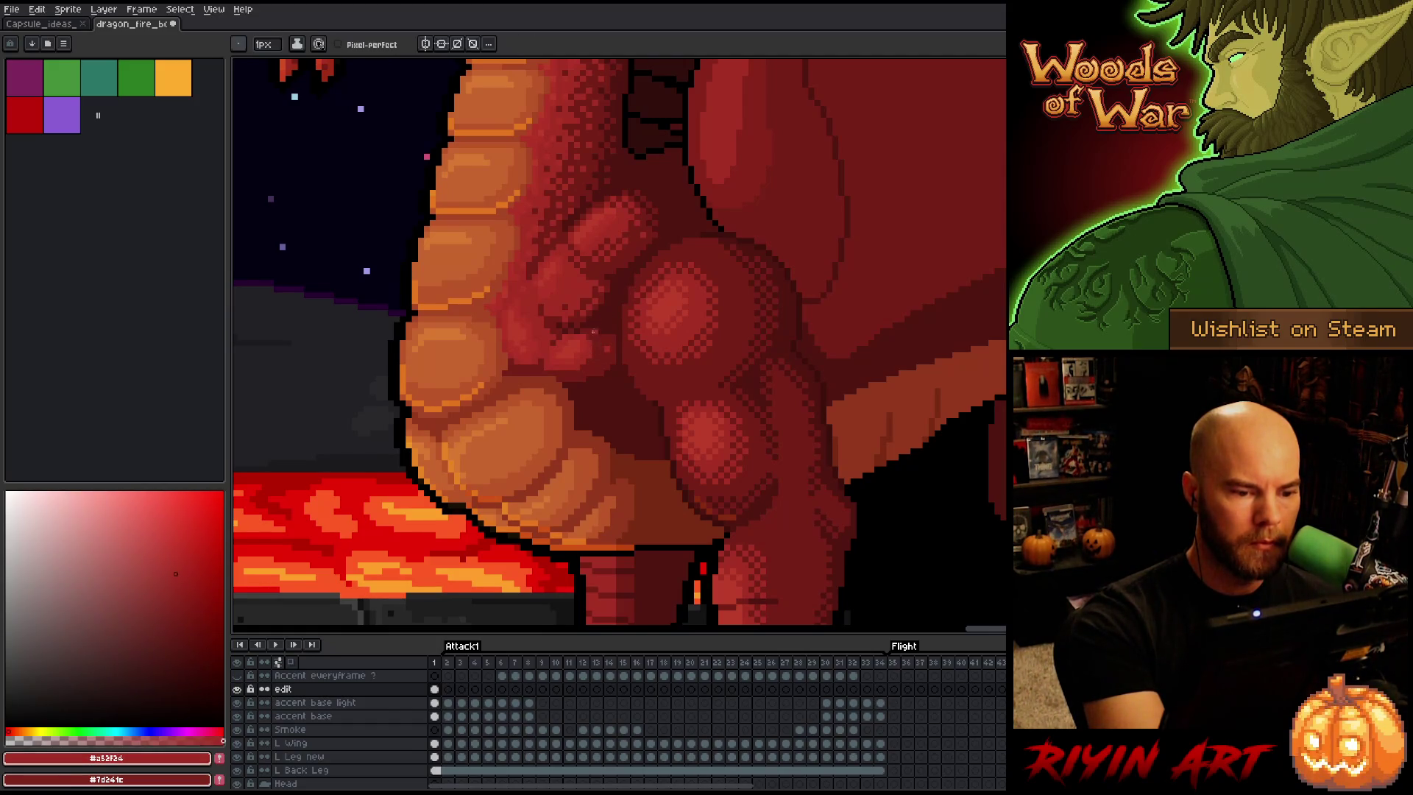
{"action": "left_click", "coordinate": [606, 320], "text": "alt"}
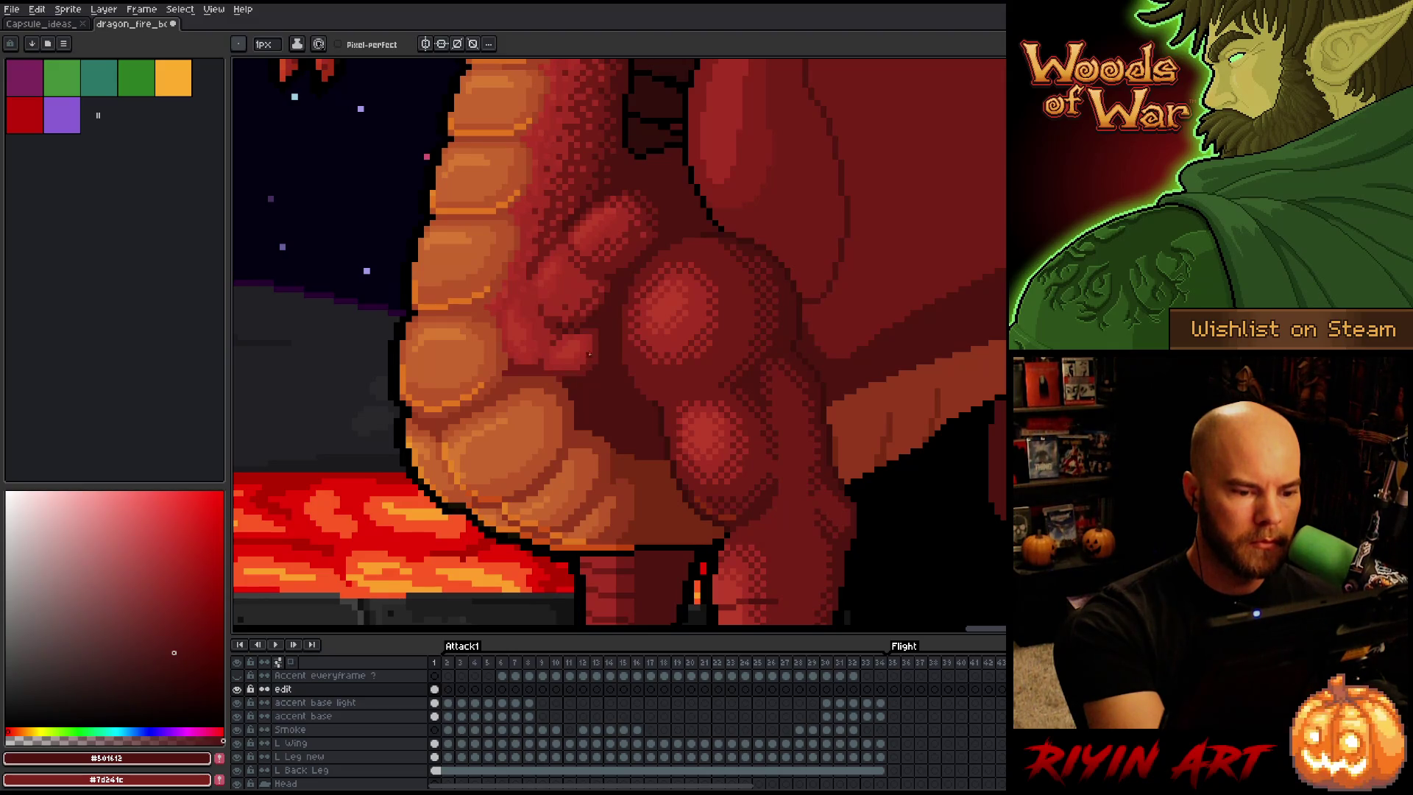
{"action": "left_click", "coordinate": [545, 368], "text": "alt"}
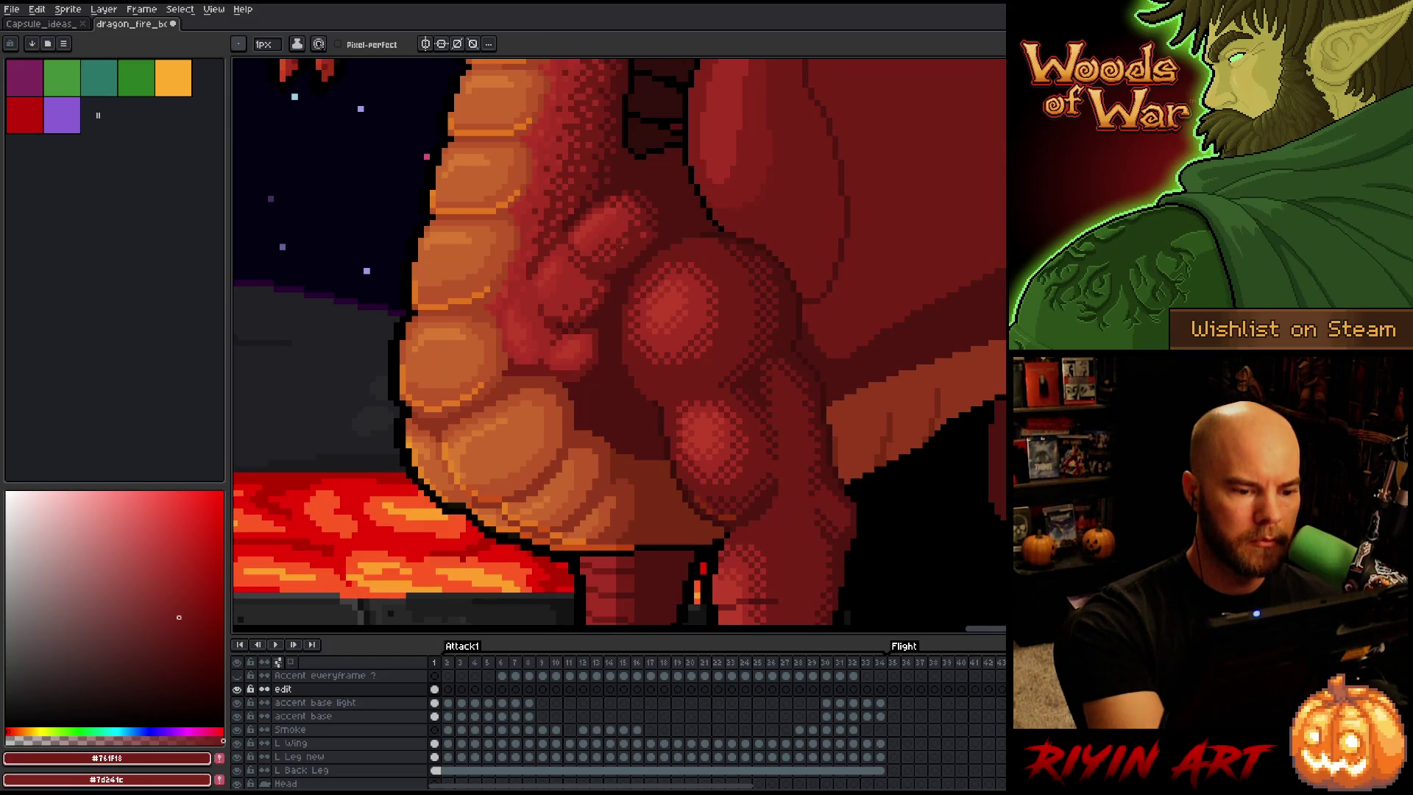
{"action": "left_click", "coordinate": [545, 347], "text": "alt"}
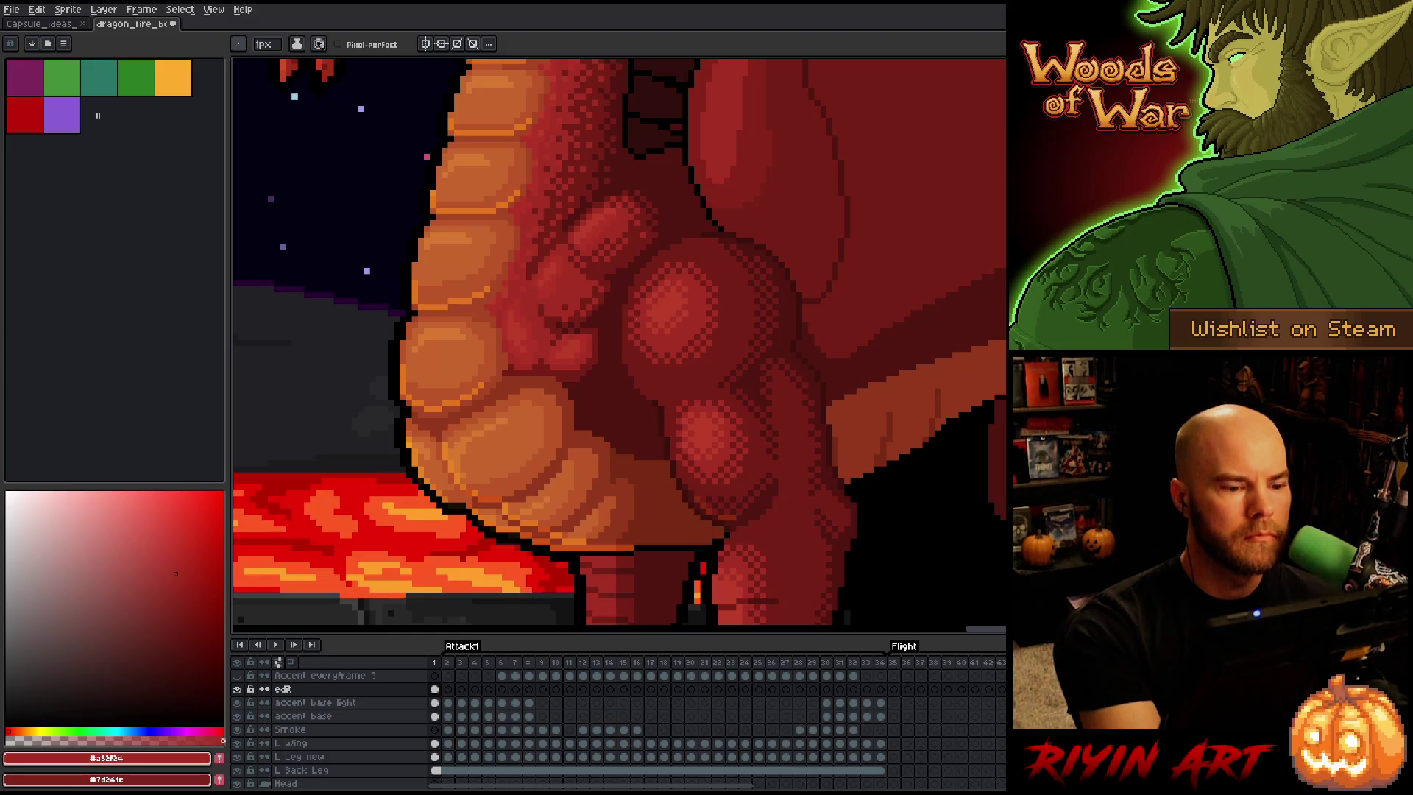
{"action": "key", "text": "alt"}
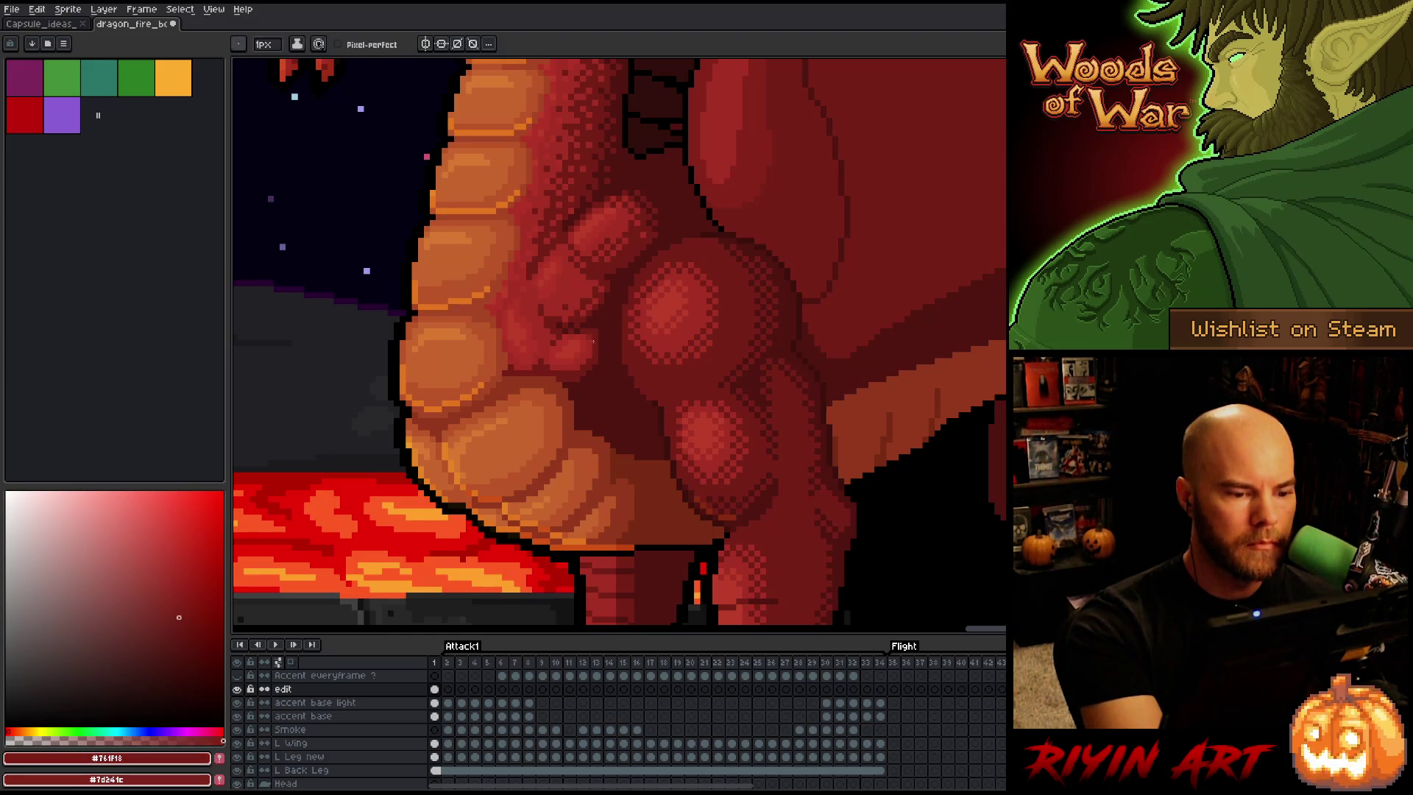
{"action": "left_click", "coordinate": [600, 318], "text": "alt"}
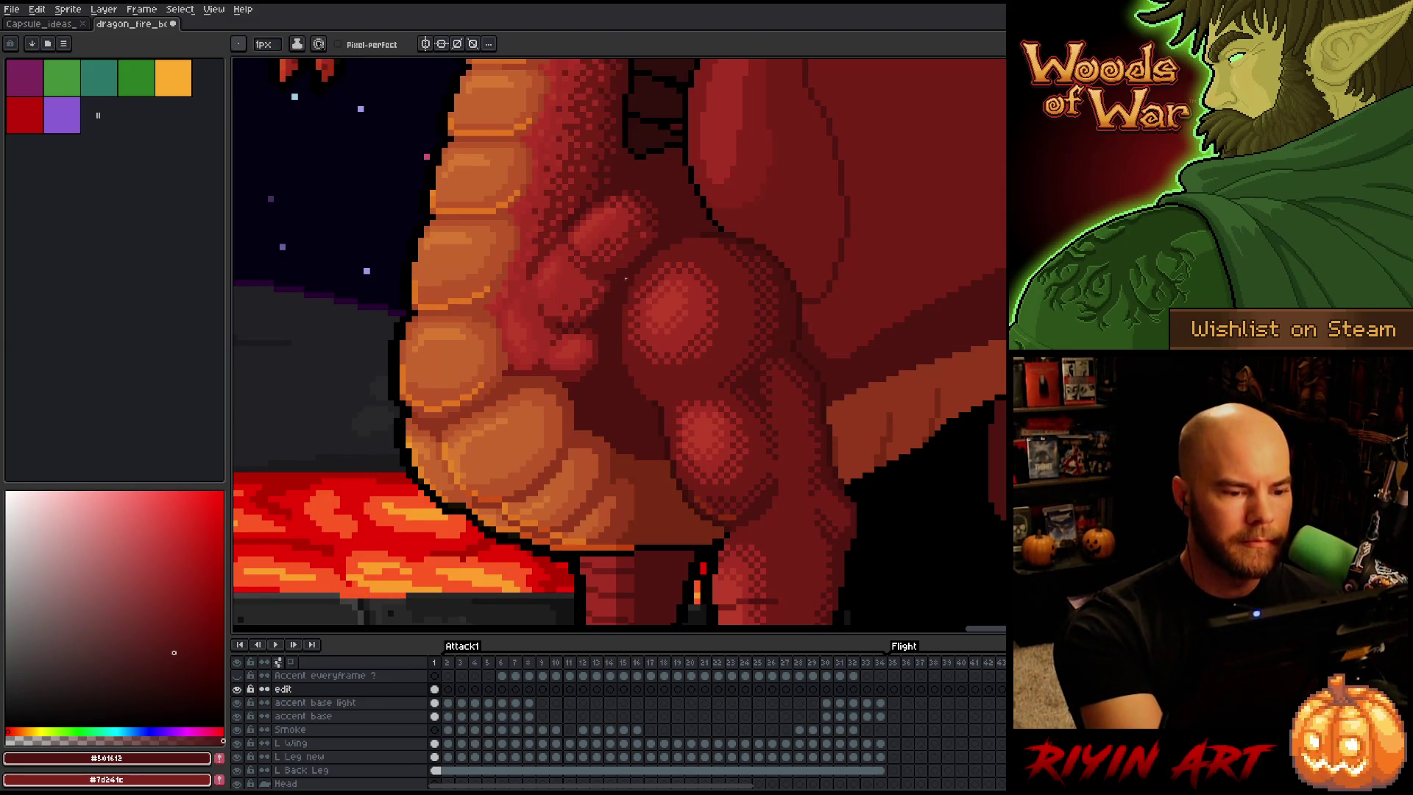
{"action": "scroll", "coordinate": [590, 406], "scroll_direction": "down", "scroll_amount": 4}
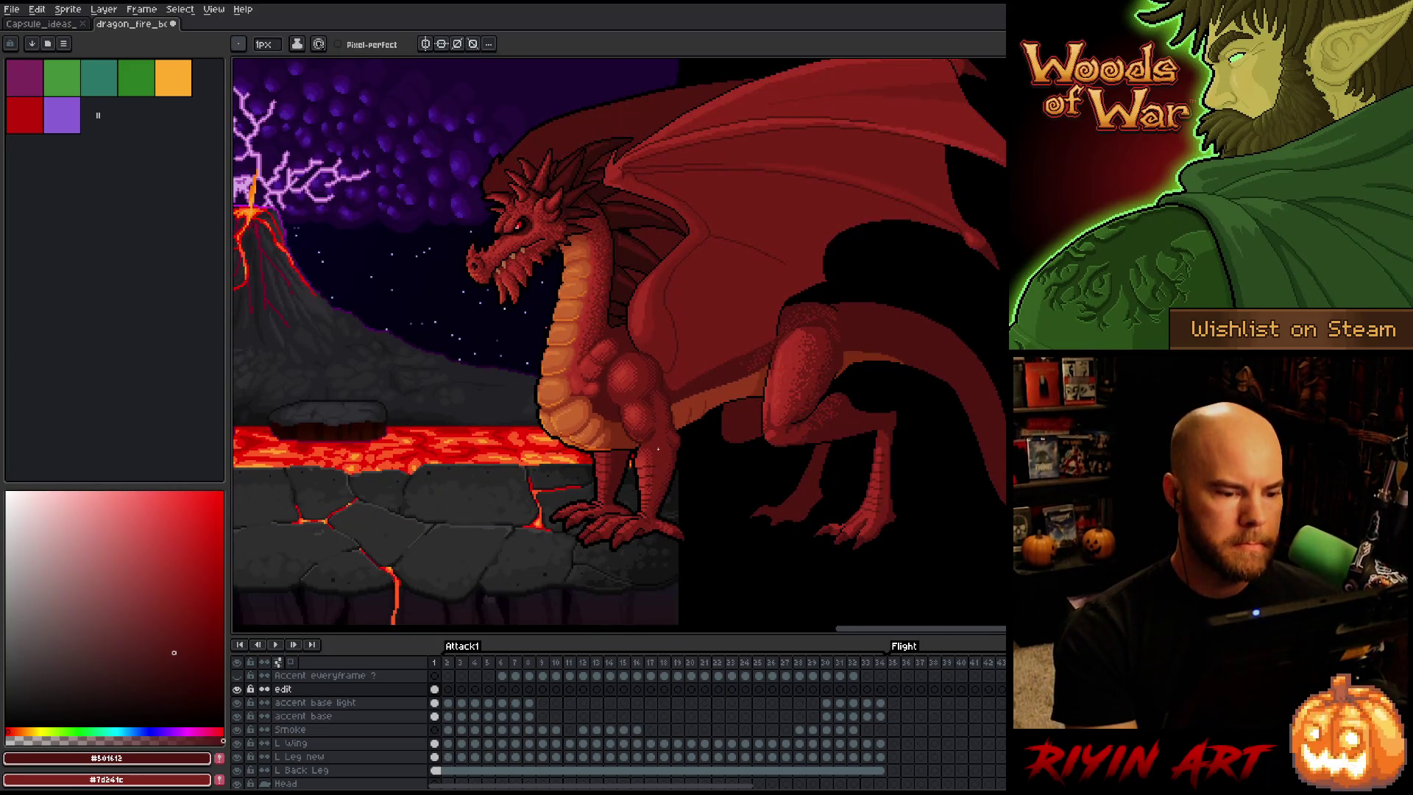
{"action": "left_click_drag", "start_coordinate": [615, 466], "coordinate": [548, 445]}
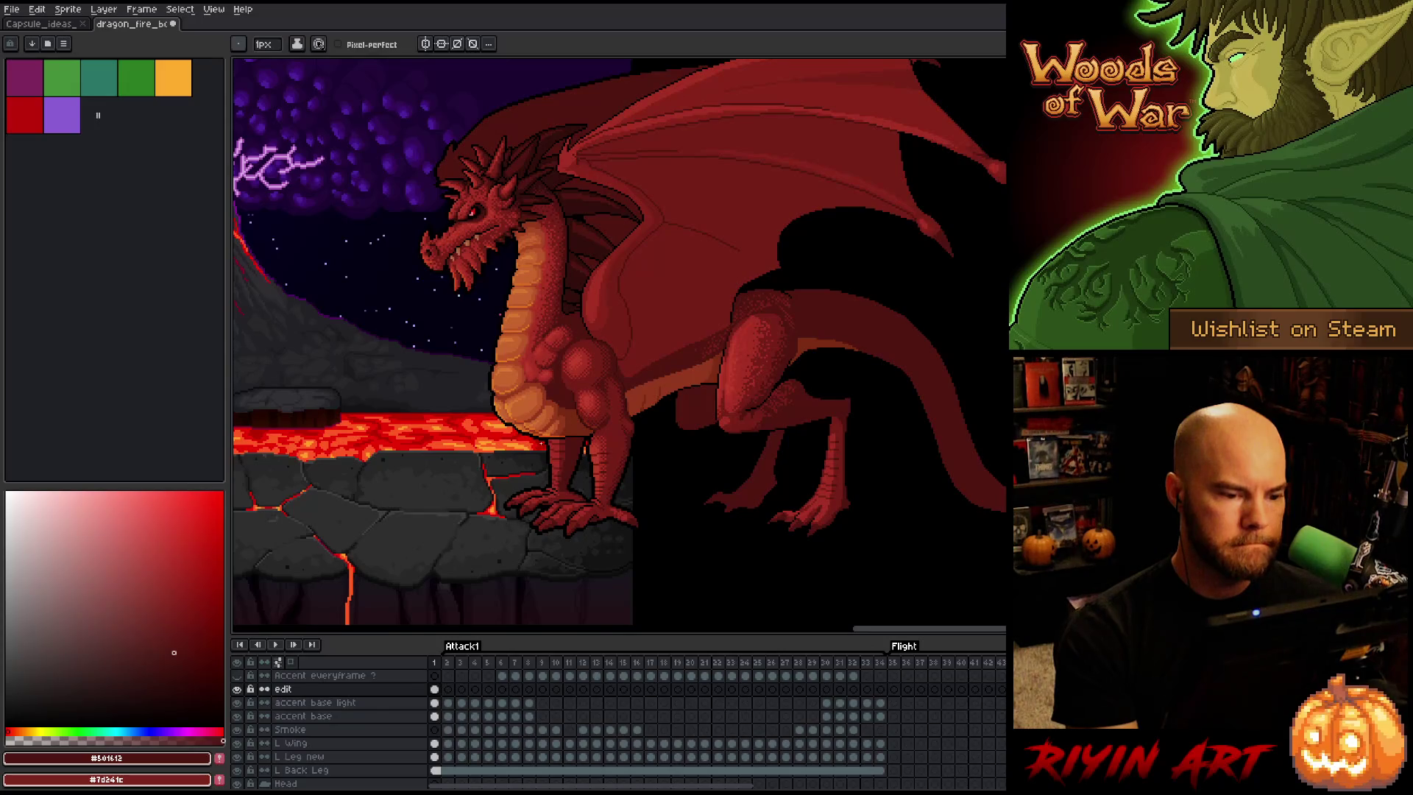
{"action": "scroll", "coordinate": [588, 371], "scroll_direction": "up", "scroll_amount": 1}
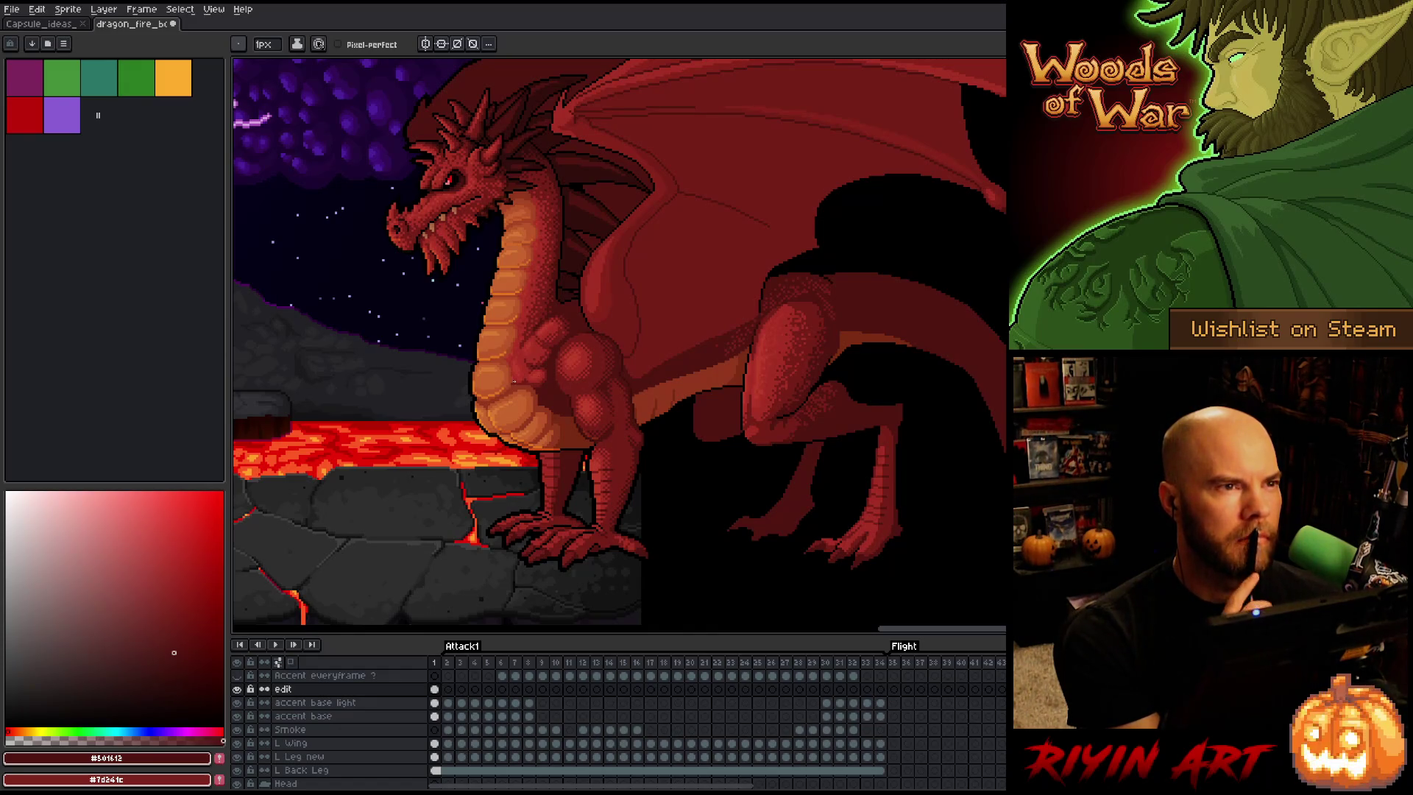
{"action": "scroll", "coordinate": [512, 370], "scroll_direction": "up", "scroll_amount": 1}
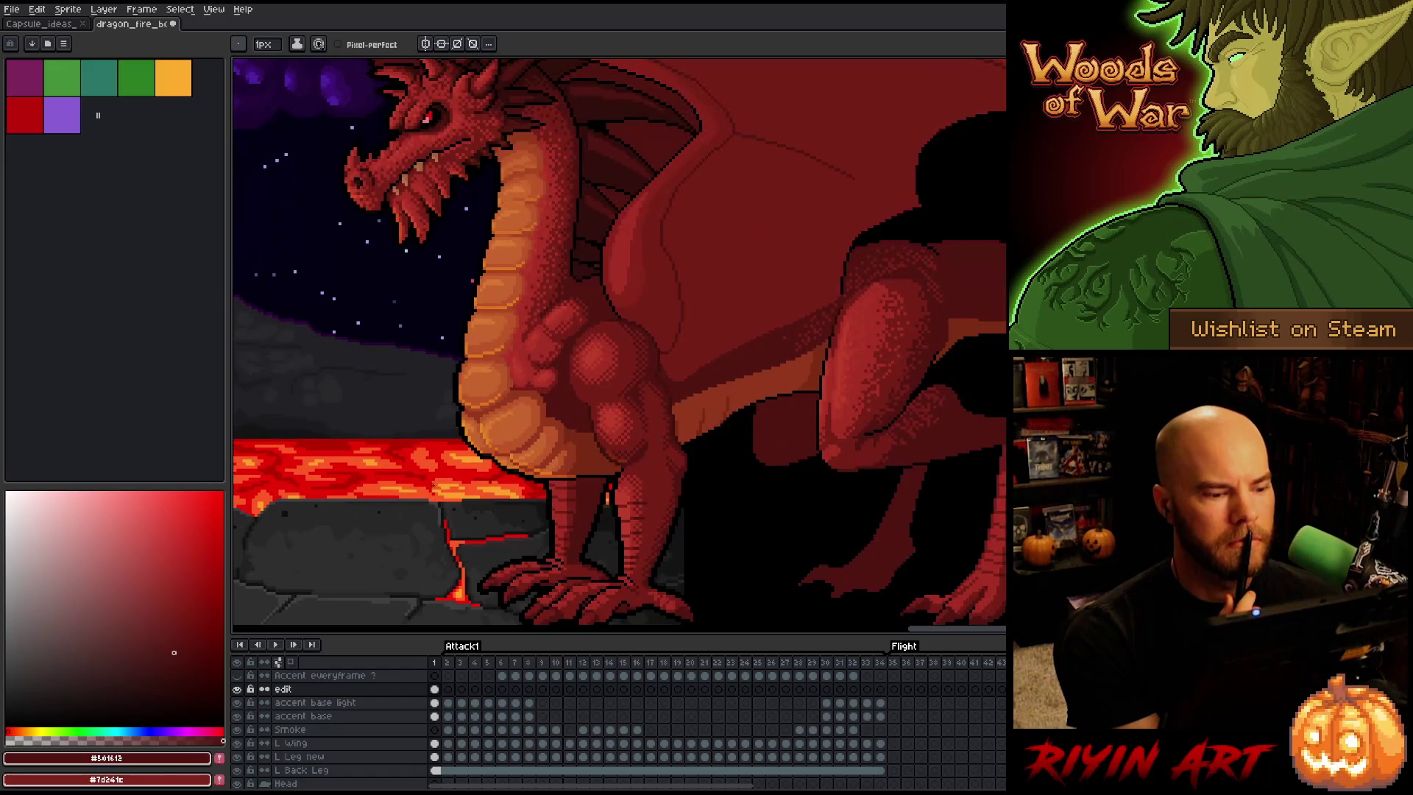
{"action": "left_click", "coordinate": [238, 690]}
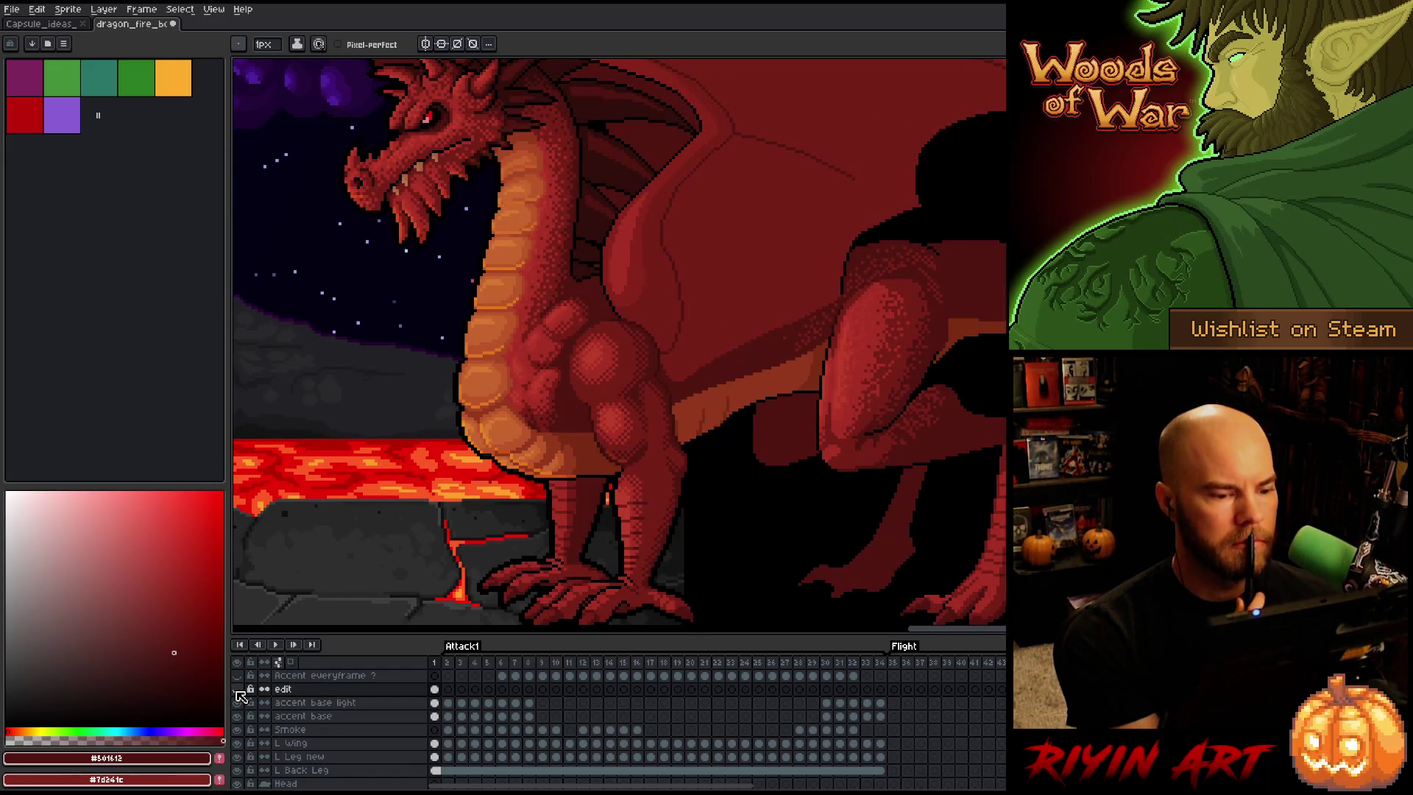
{"action": "left_click", "coordinate": [238, 690]}
{"action": "left_click", "coordinate": [238, 690]}
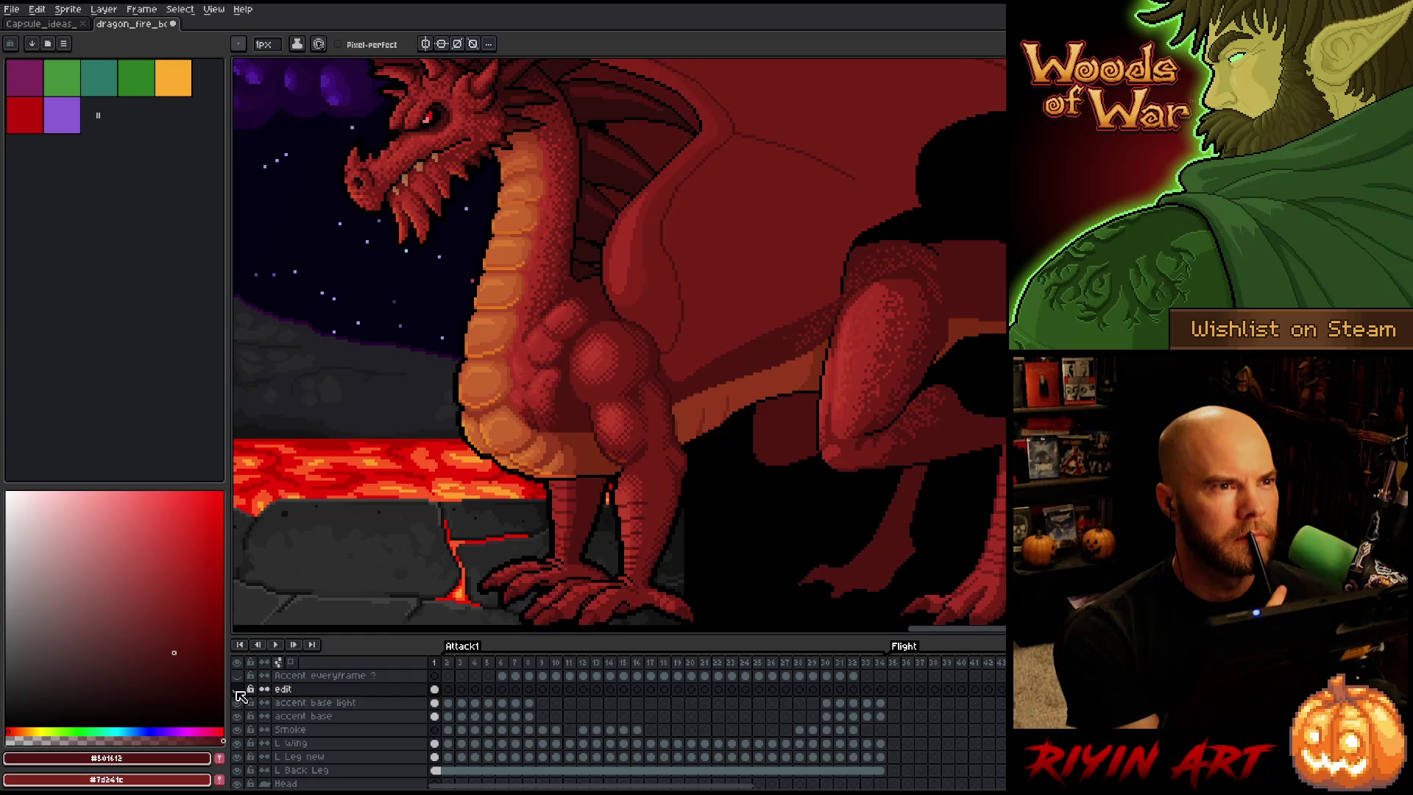
{"action": "left_click", "coordinate": [238, 690]}
{"action": "left_click", "coordinate": [238, 690]}
{"action": "left_click", "coordinate": [238, 690]}
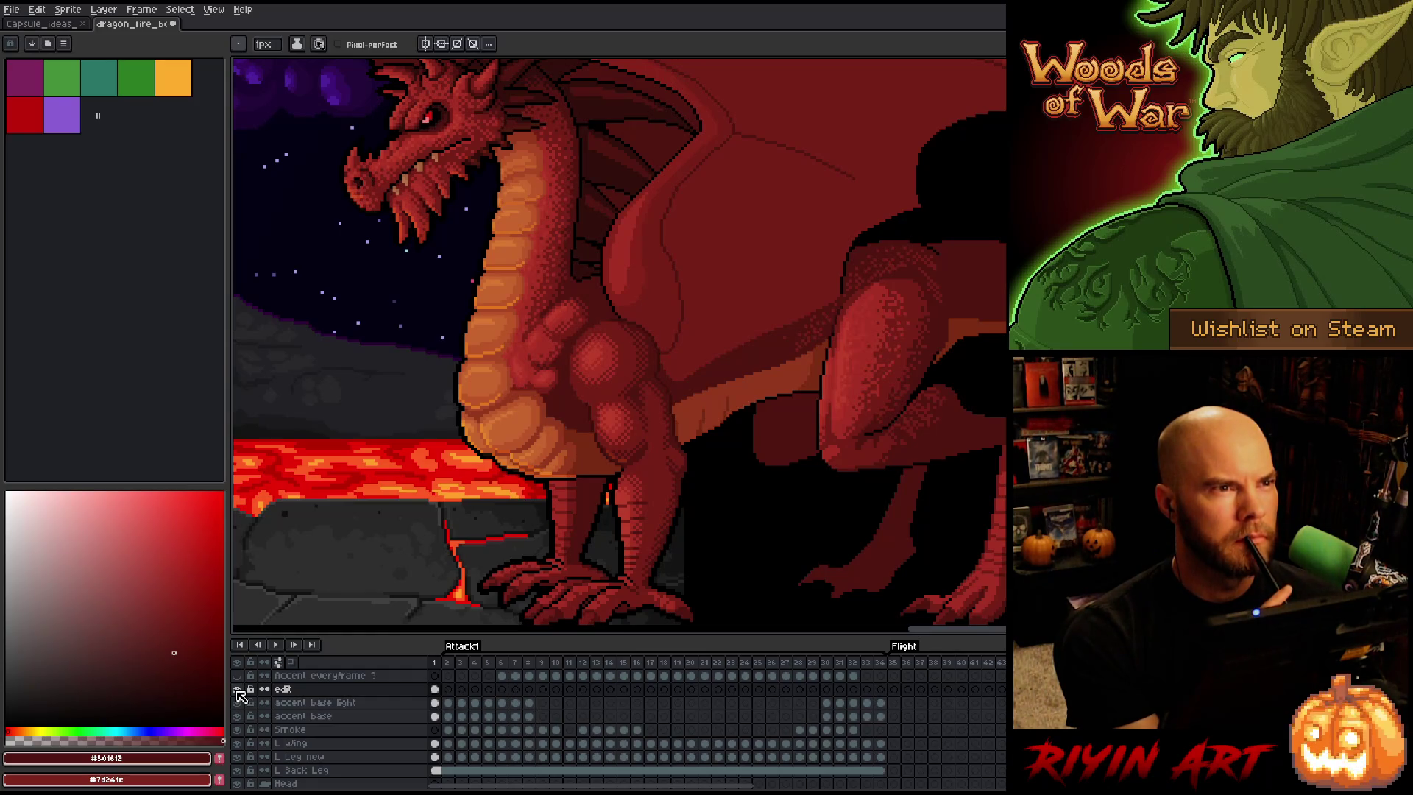
{"action": "left_click", "coordinate": [238, 690]}
{"action": "left_click", "coordinate": [238, 690]}
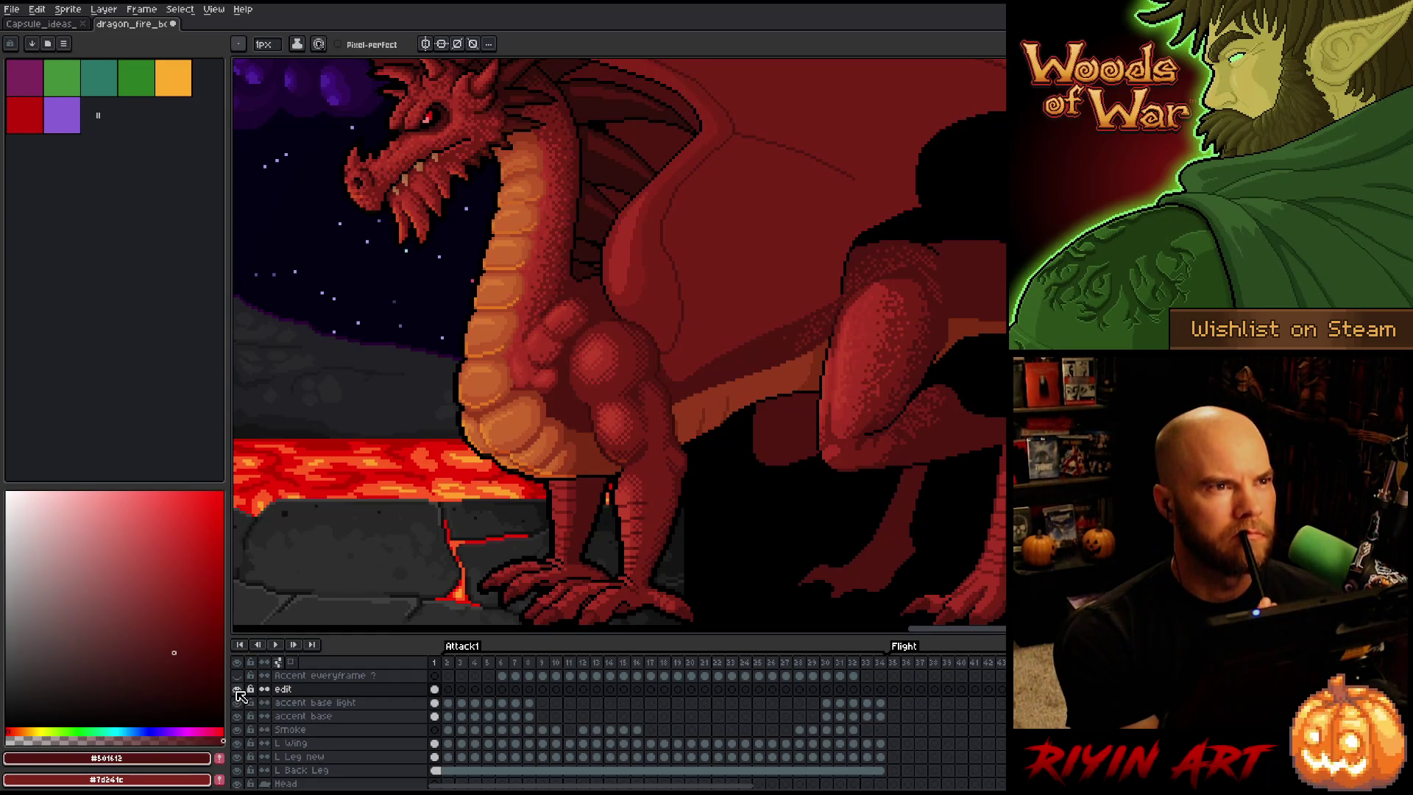
{"action": "left_click", "coordinate": [237, 690]}
{"action": "left_click", "coordinate": [238, 690]}
{"action": "scroll", "coordinate": [477, 366], "scroll_direction": "down", "scroll_amount": 2}
{"action": "scroll", "coordinate": [477, 366], "scroll_direction": "up", "scroll_amount": 1}
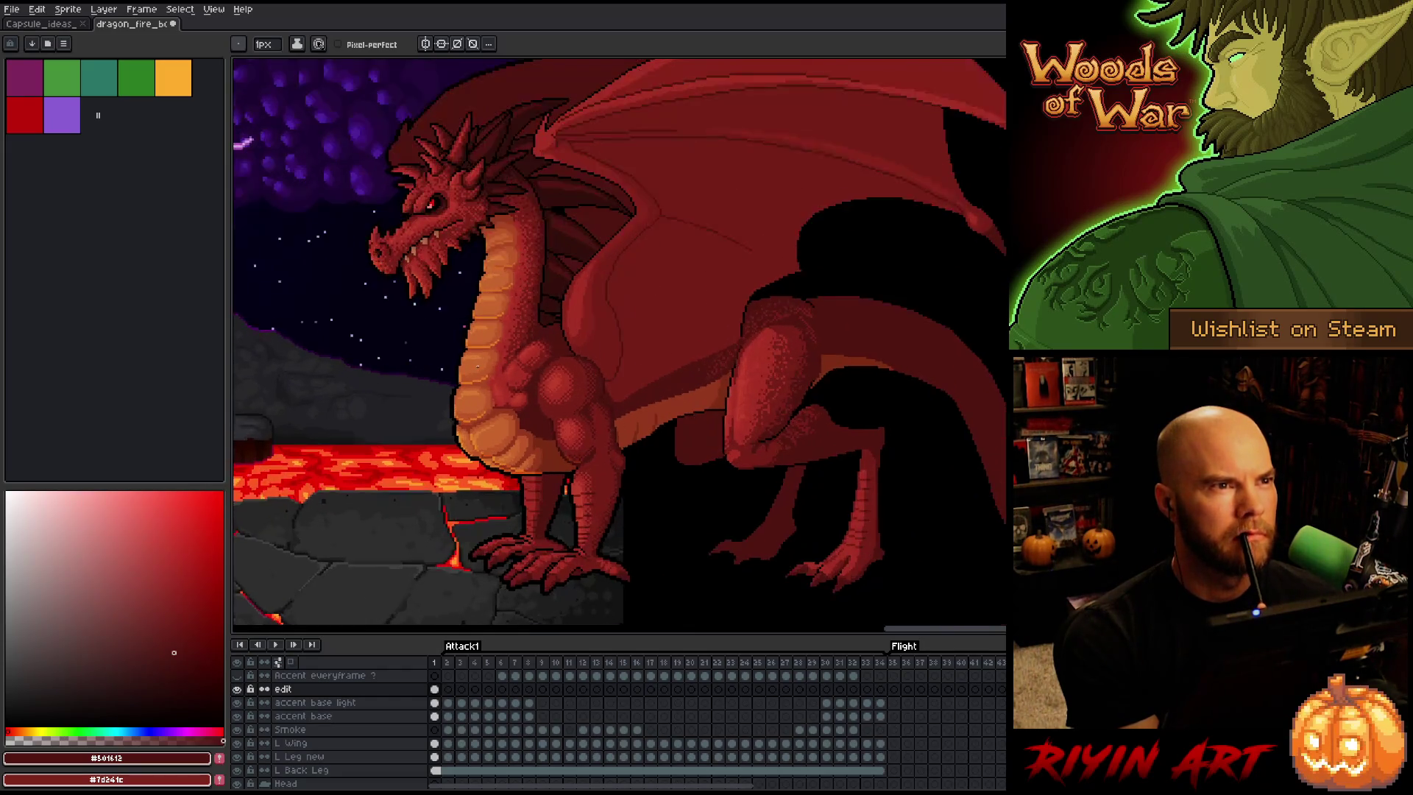
{"action": "scroll", "coordinate": [477, 366], "scroll_direction": "up", "scroll_amount": 1}
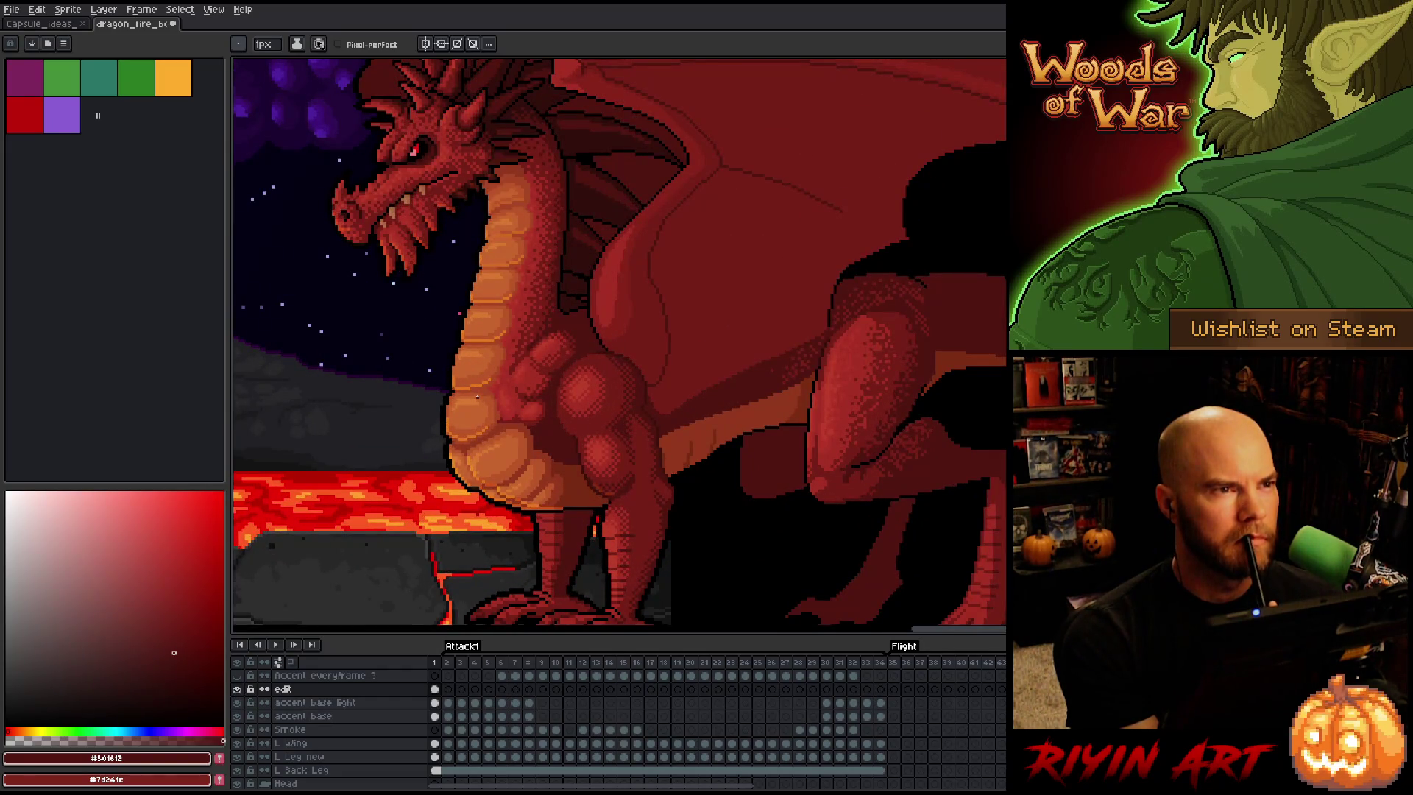
{"action": "left_click", "coordinate": [237, 691]}
{"action": "left_click", "coordinate": [239, 691]}
{"action": "left_click", "coordinate": [238, 692]}
{"action": "left_click", "coordinate": [238, 691]}
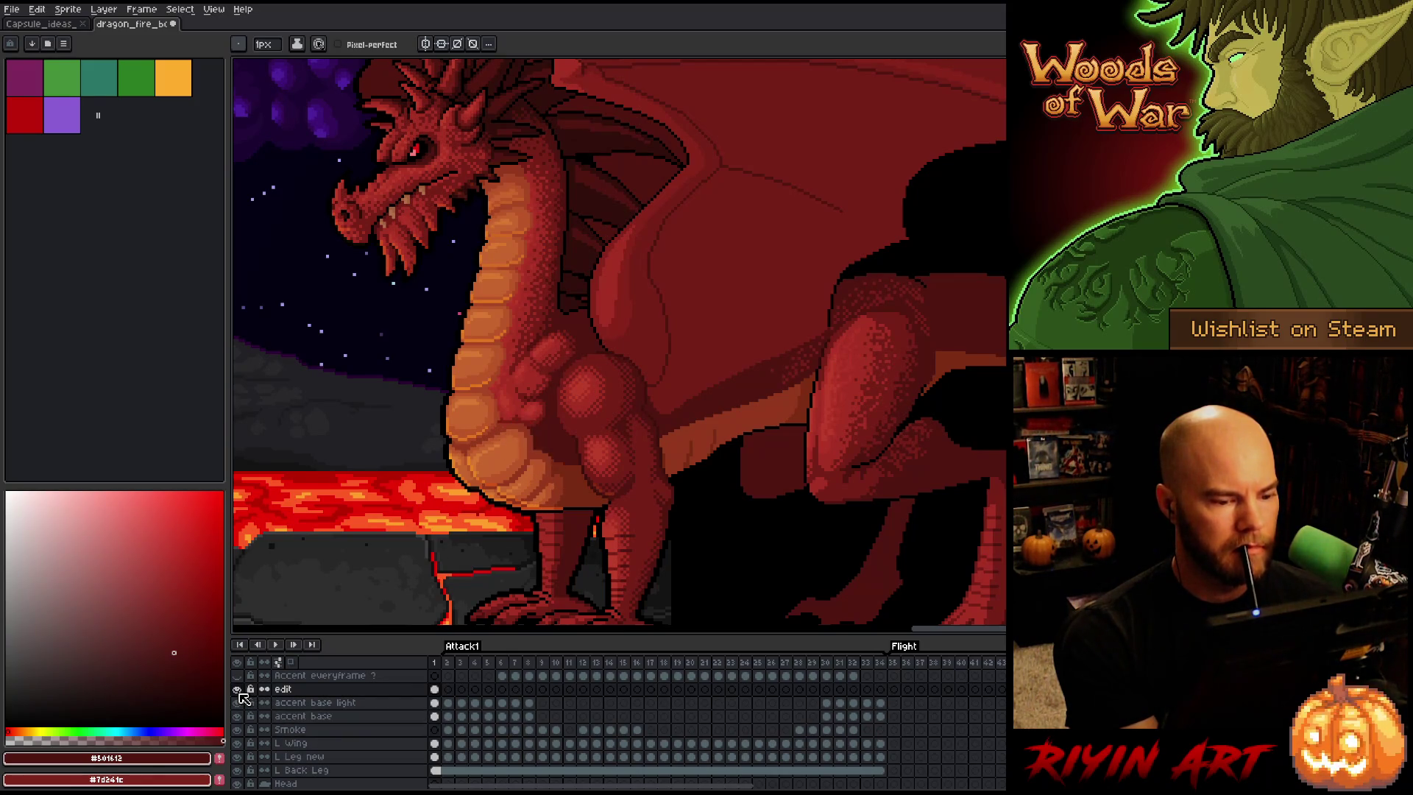
Play the animation with the volcano and whole dragon in view, then stop on frame 1
{"action": "left_click", "coordinate": [454, 663]}
{"action": "key", "text": "Return"}
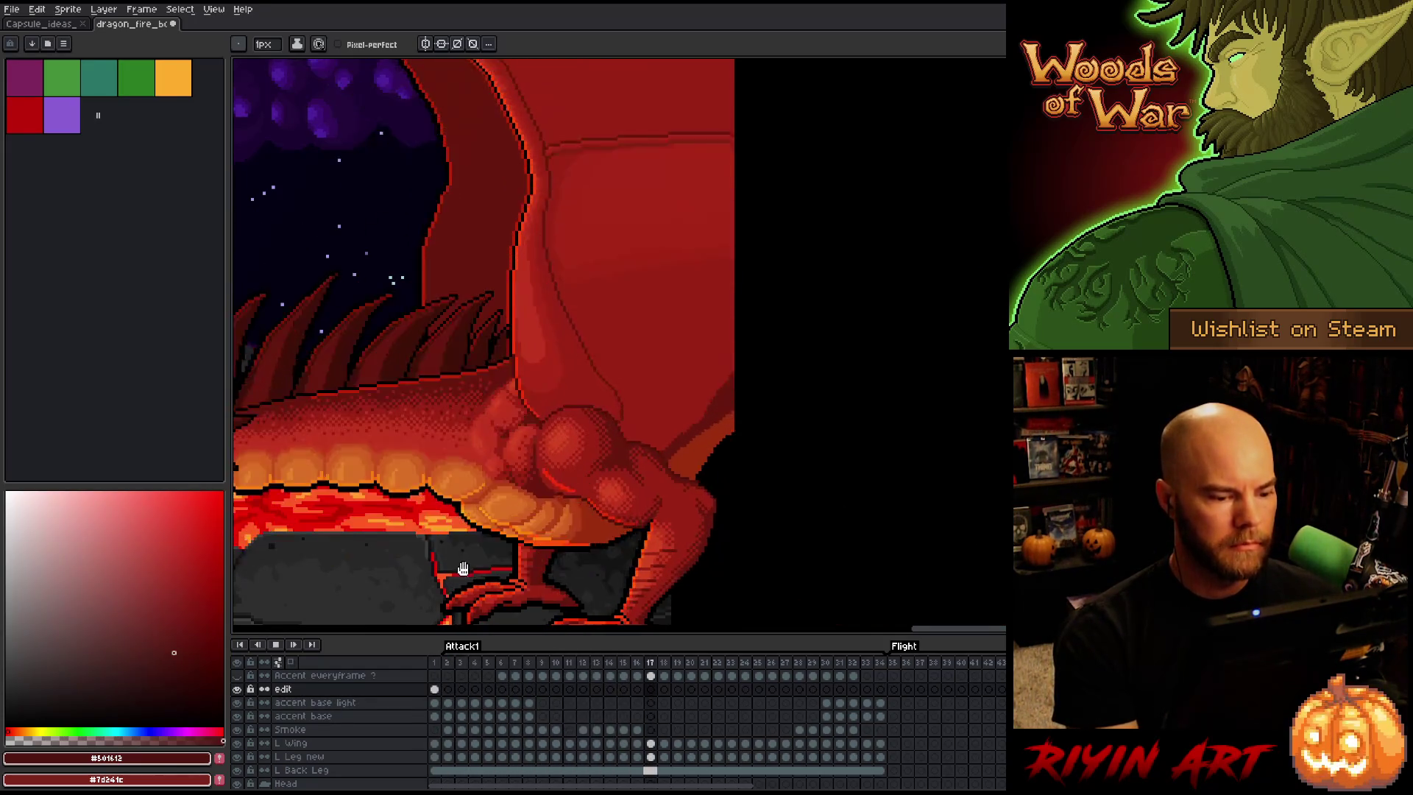
{"action": "scroll", "coordinate": [376, 530], "scroll_direction": "down", "scroll_amount": 1}
{"action": "left_click_drag", "start_coordinate": [376, 530], "coordinate": [587, 510]}
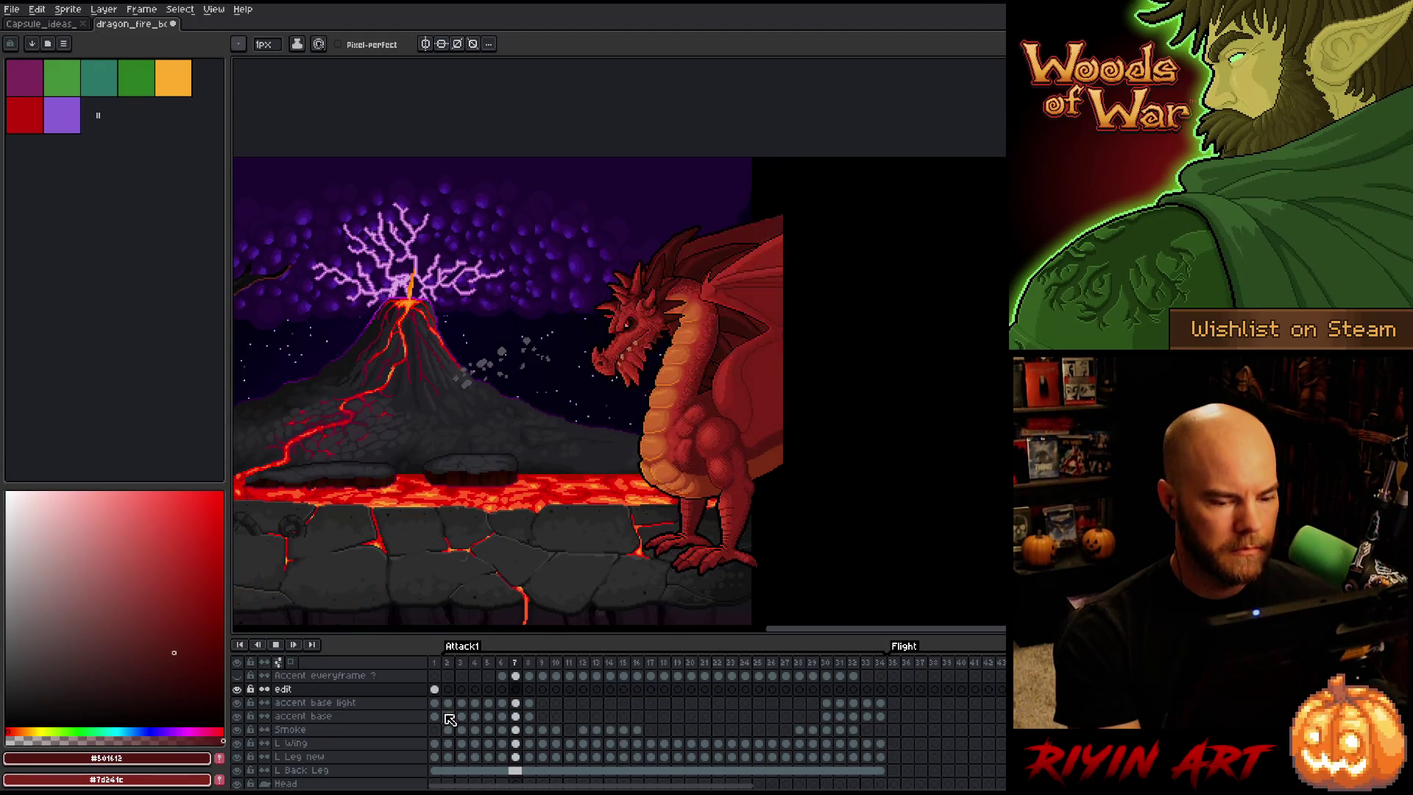
{"action": "key", "text": "Return"}
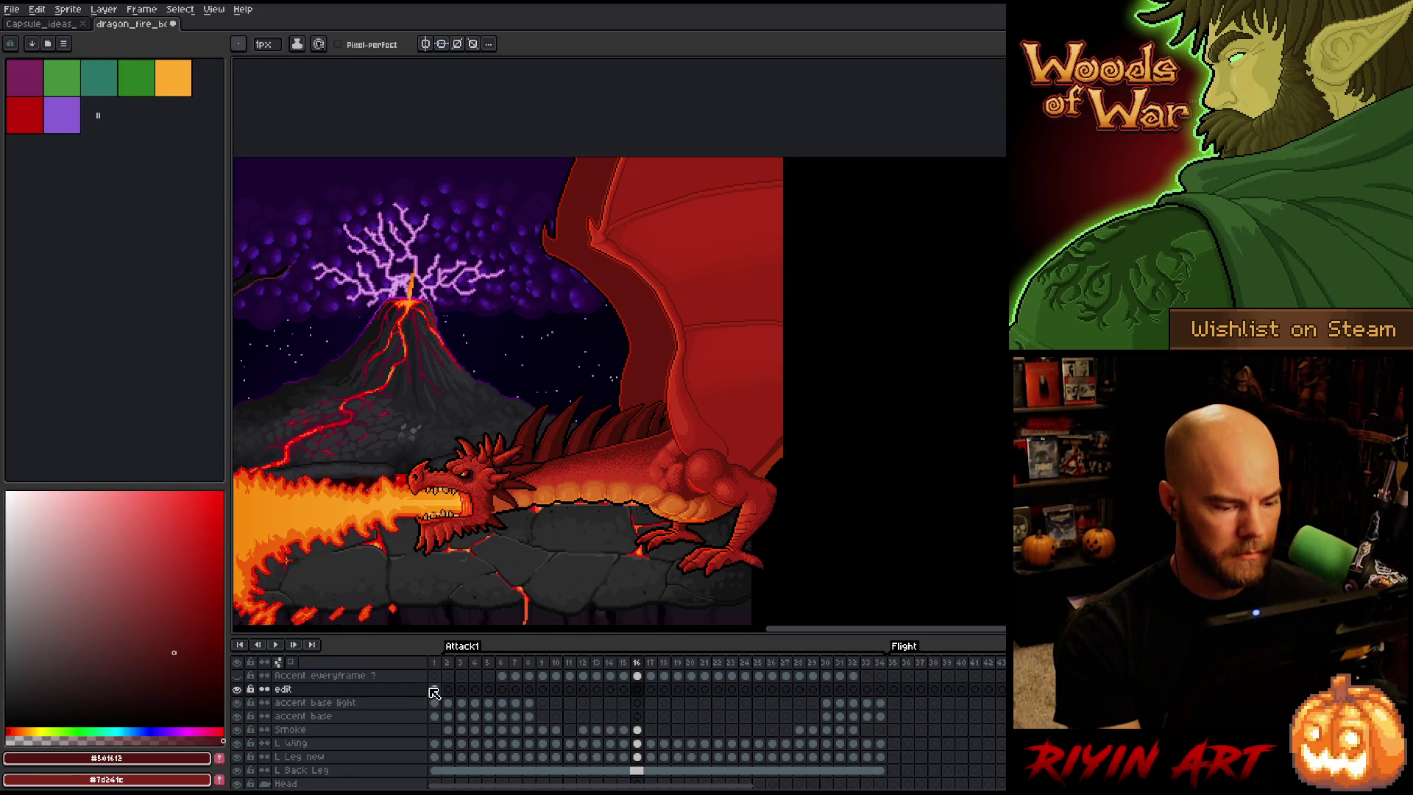
{"action": "left_click", "coordinate": [435, 690]}
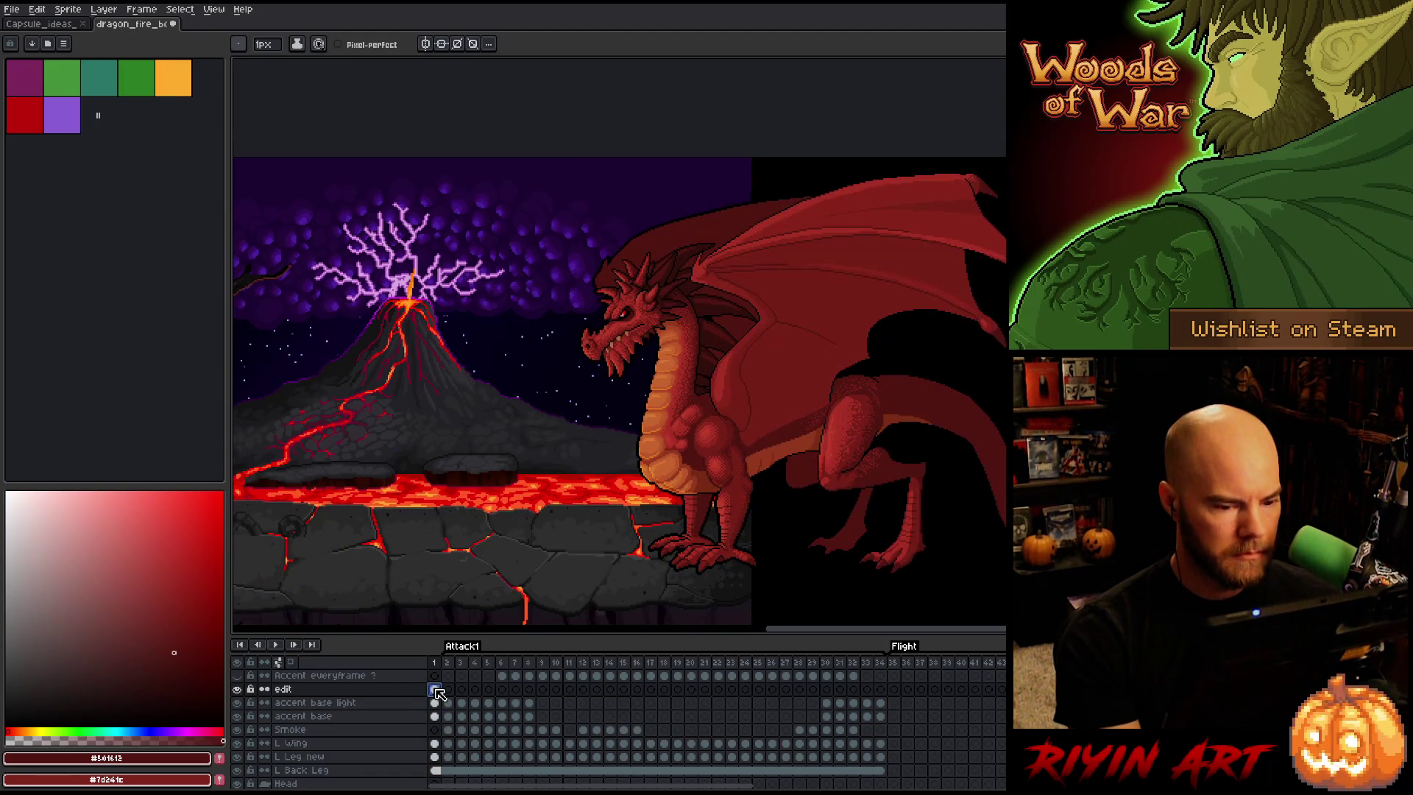
Rename the edit layer to peck and glance at the neighbouring frame
{"action": "double_click", "coordinate": [283, 690]}
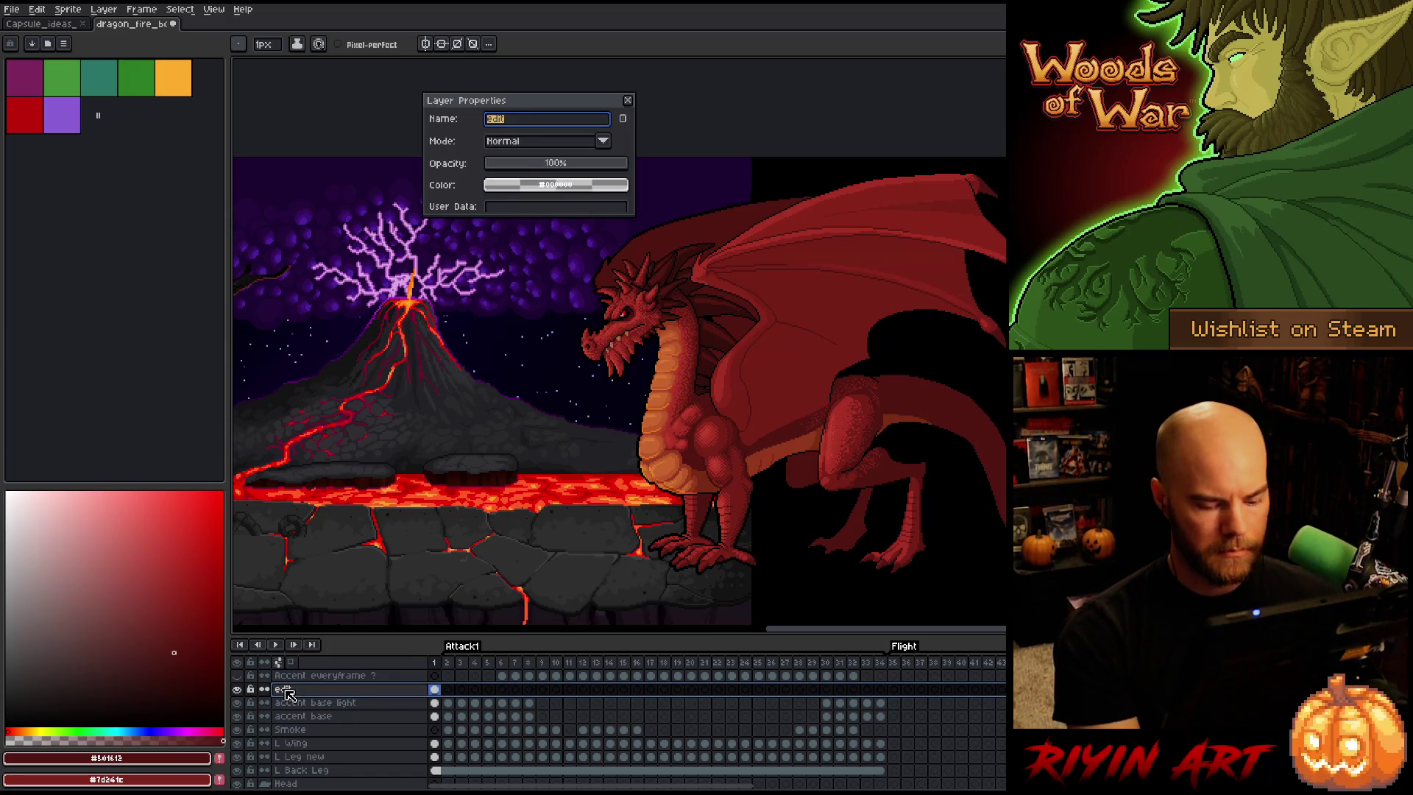
{"action": "type", "text": "peck"}
{"action": "key", "text": "Return"}
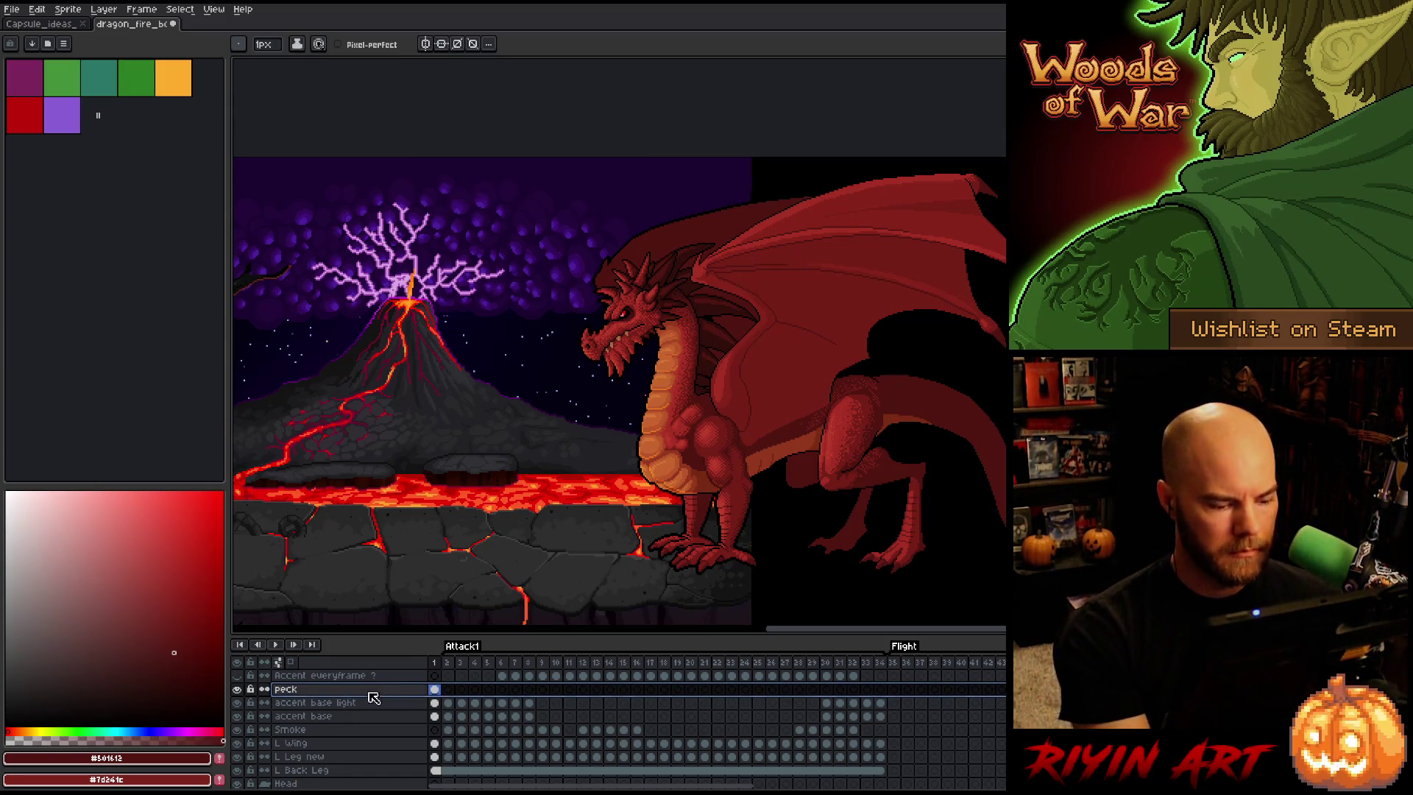
{"action": "left_click", "coordinate": [449, 693]}
{"action": "key", "text": "Left"}
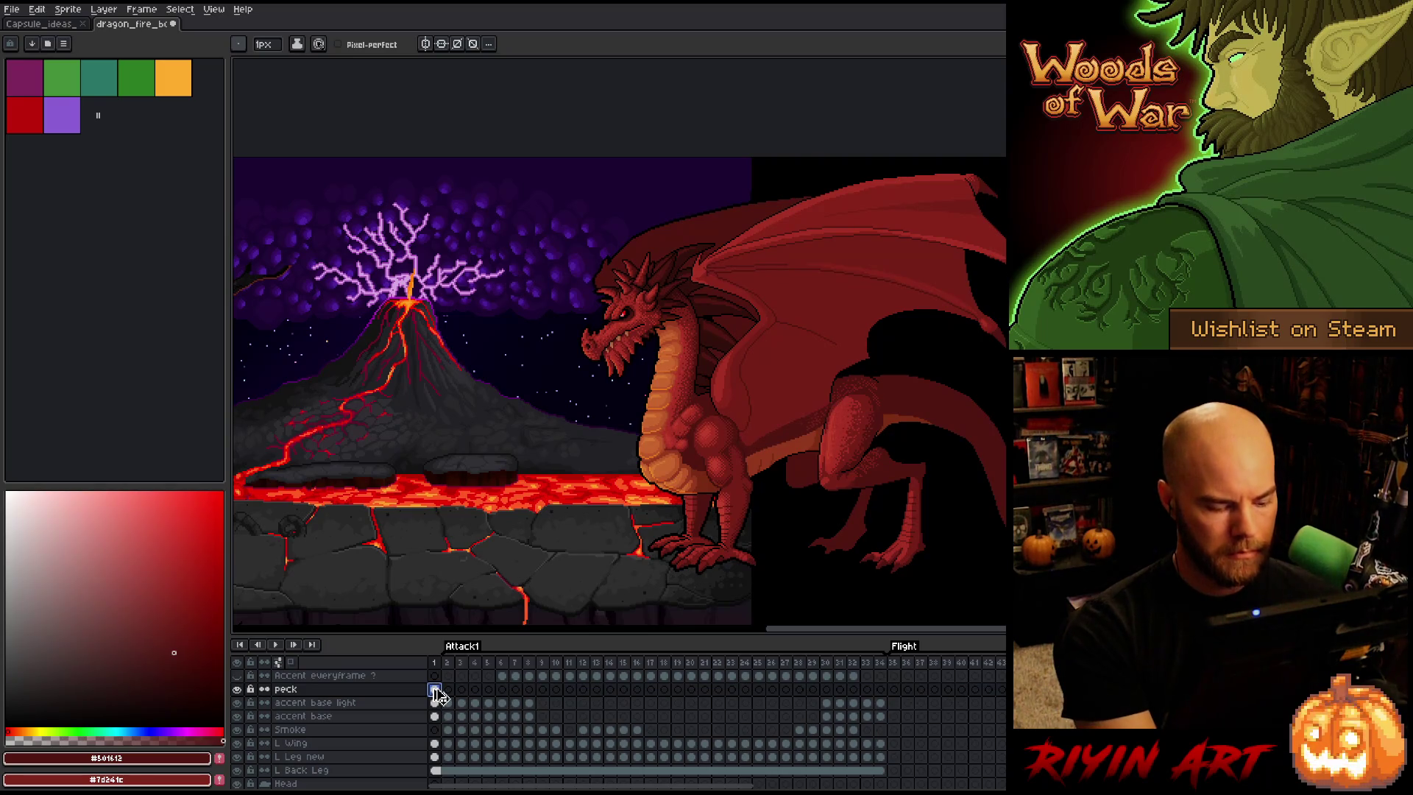
Zoom in on the chest and try selecting early peck cels in frames 2–9
{"action": "left_click", "coordinate": [449, 691]}
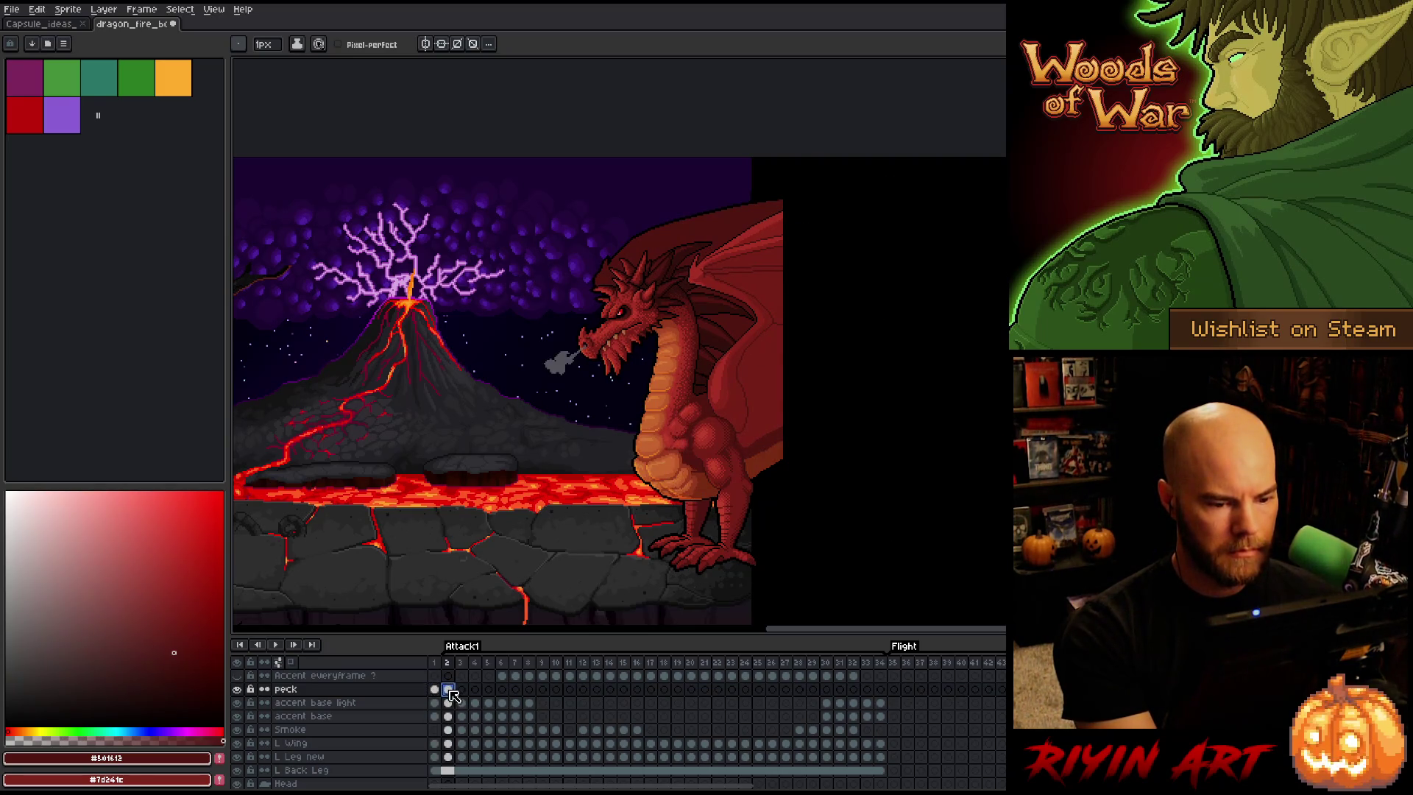
{"action": "key", "text": "4"}
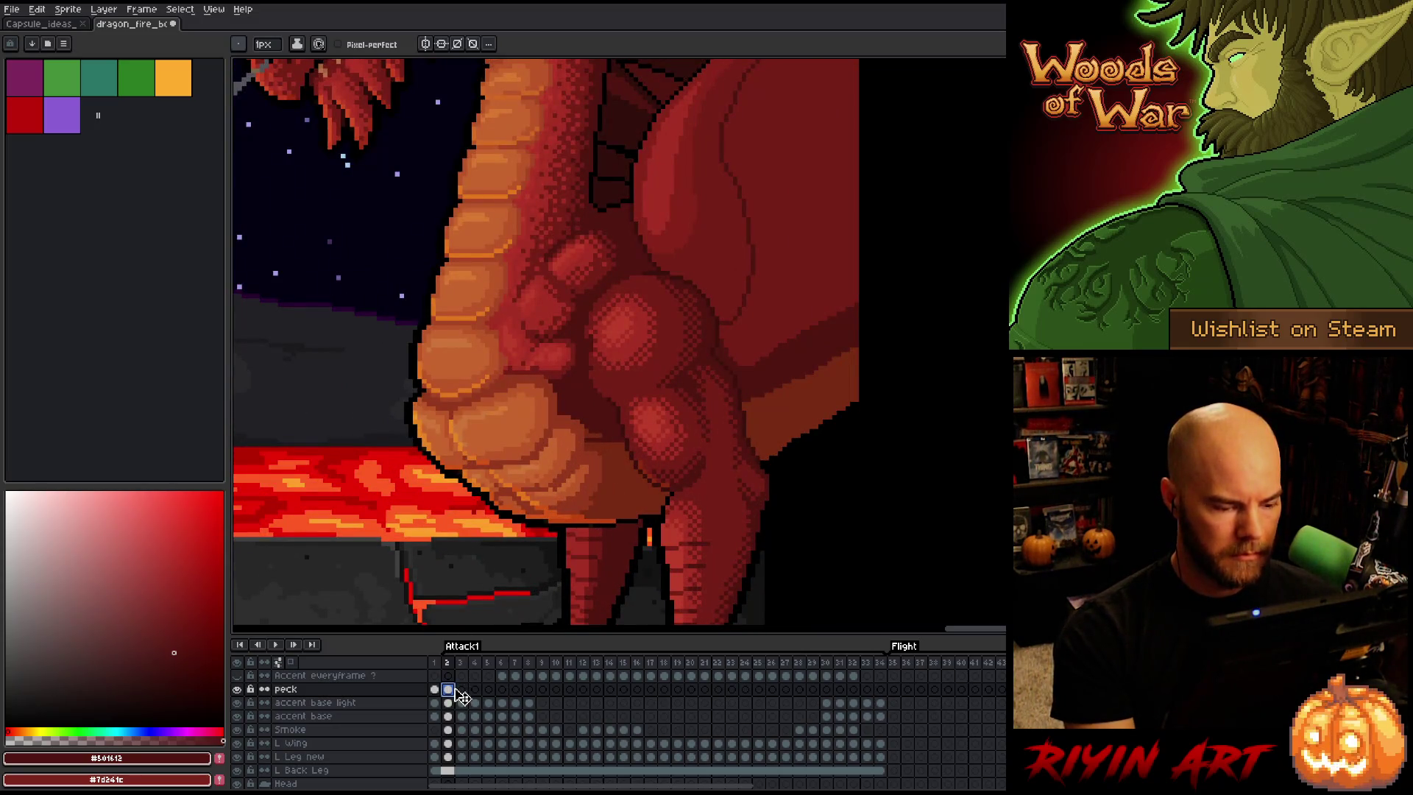
{"action": "left_click_drag", "start_coordinate": [447, 690], "coordinate": [540, 691]}
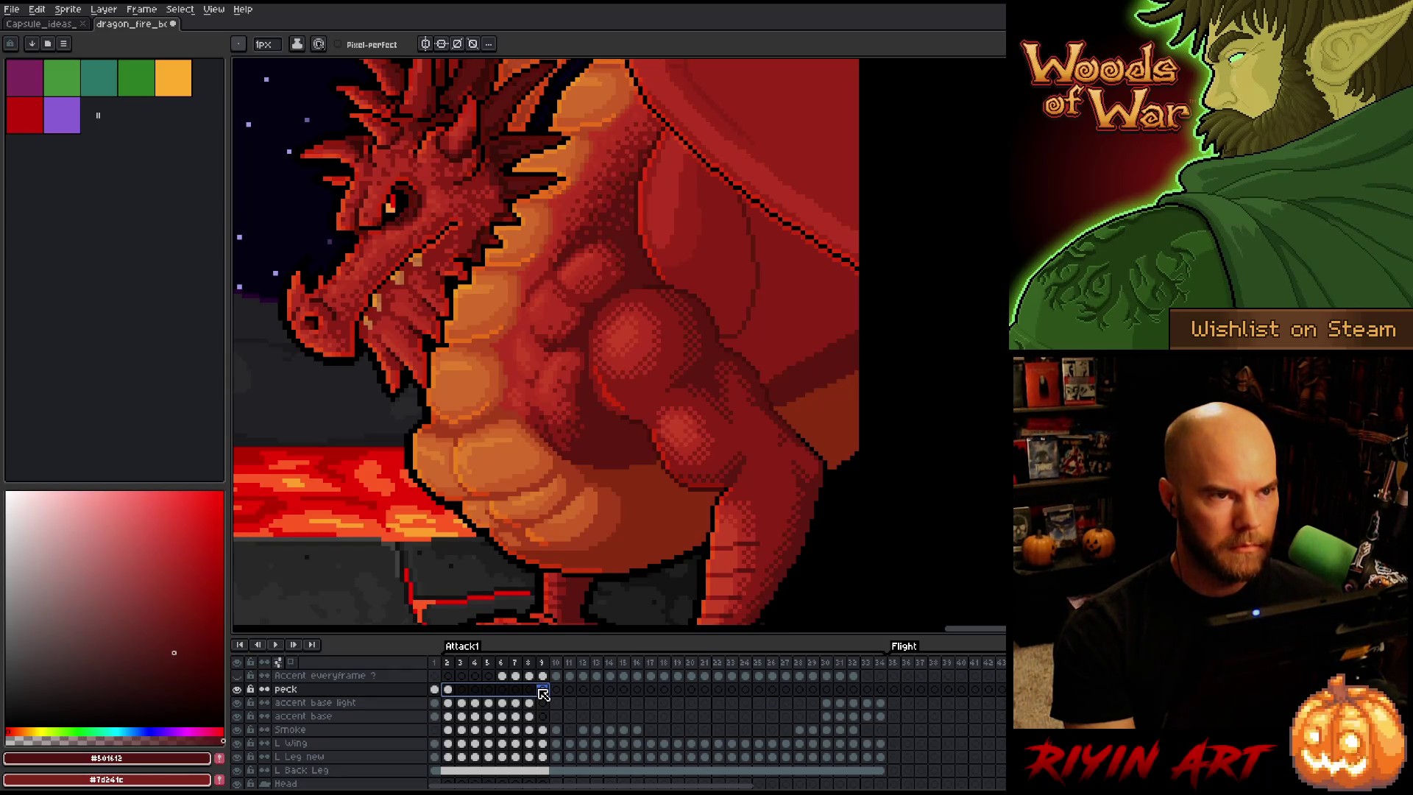
{"action": "left_click", "coordinate": [542, 690]}
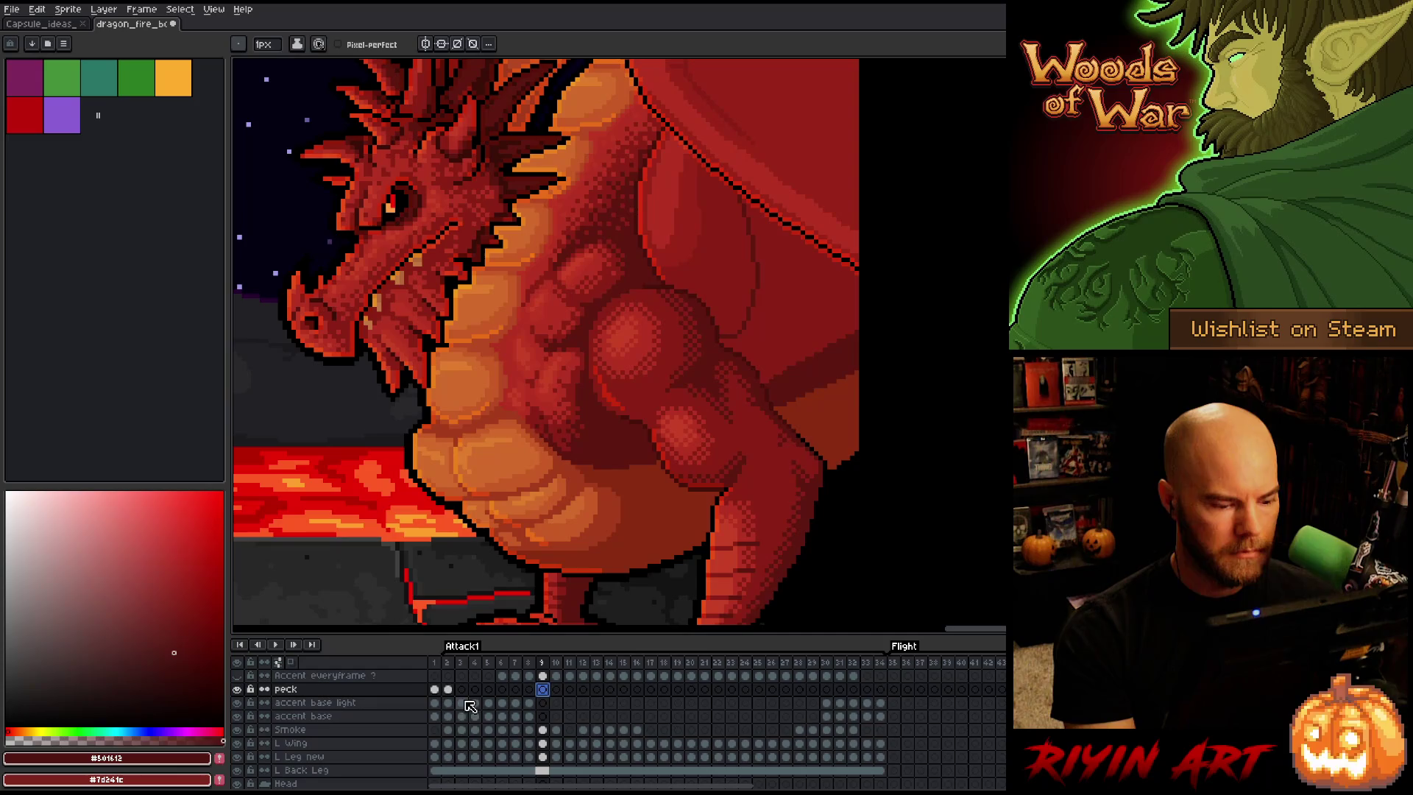
{"action": "scroll", "coordinate": [486, 736], "scroll_direction": "right", "scroll_amount": 1}
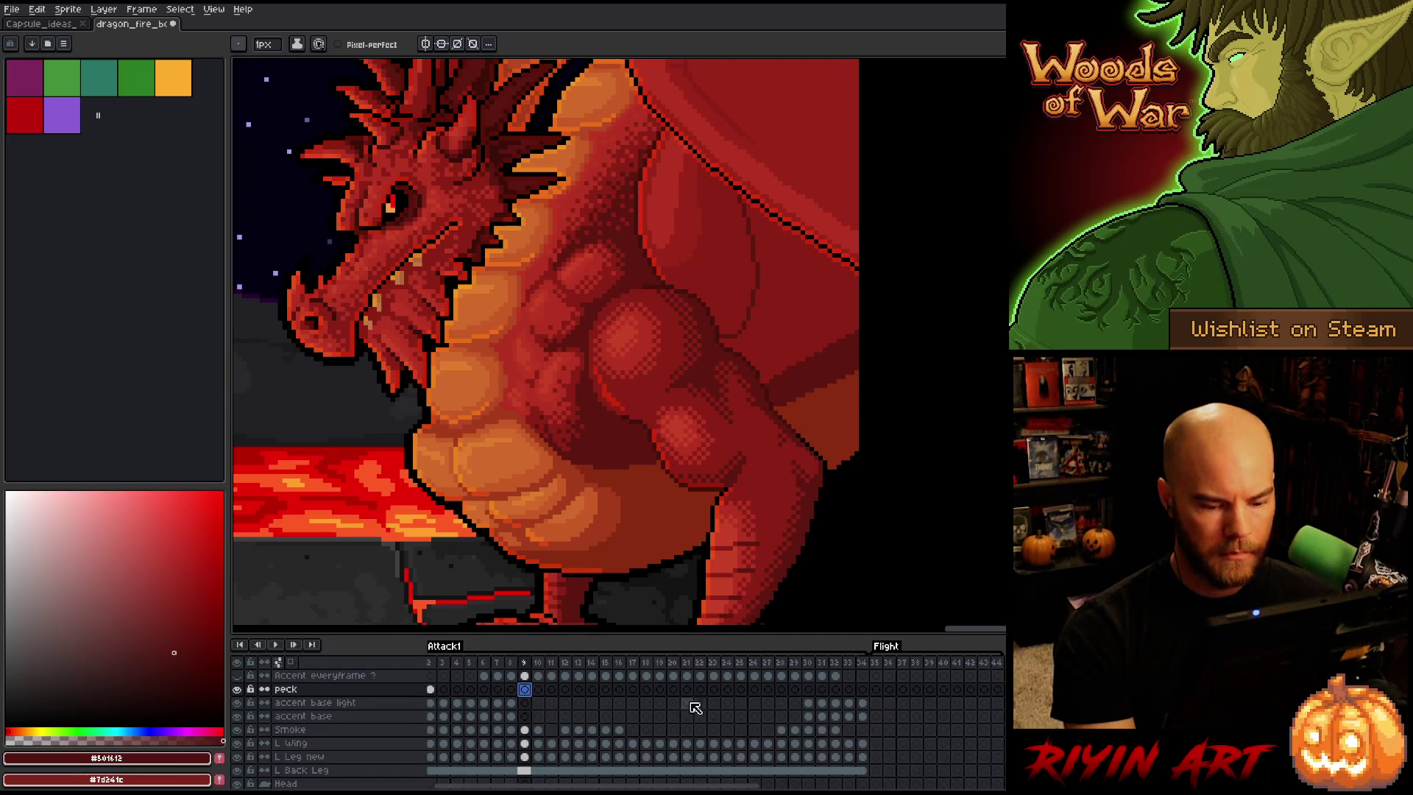
{"action": "key", "text": "Home"}
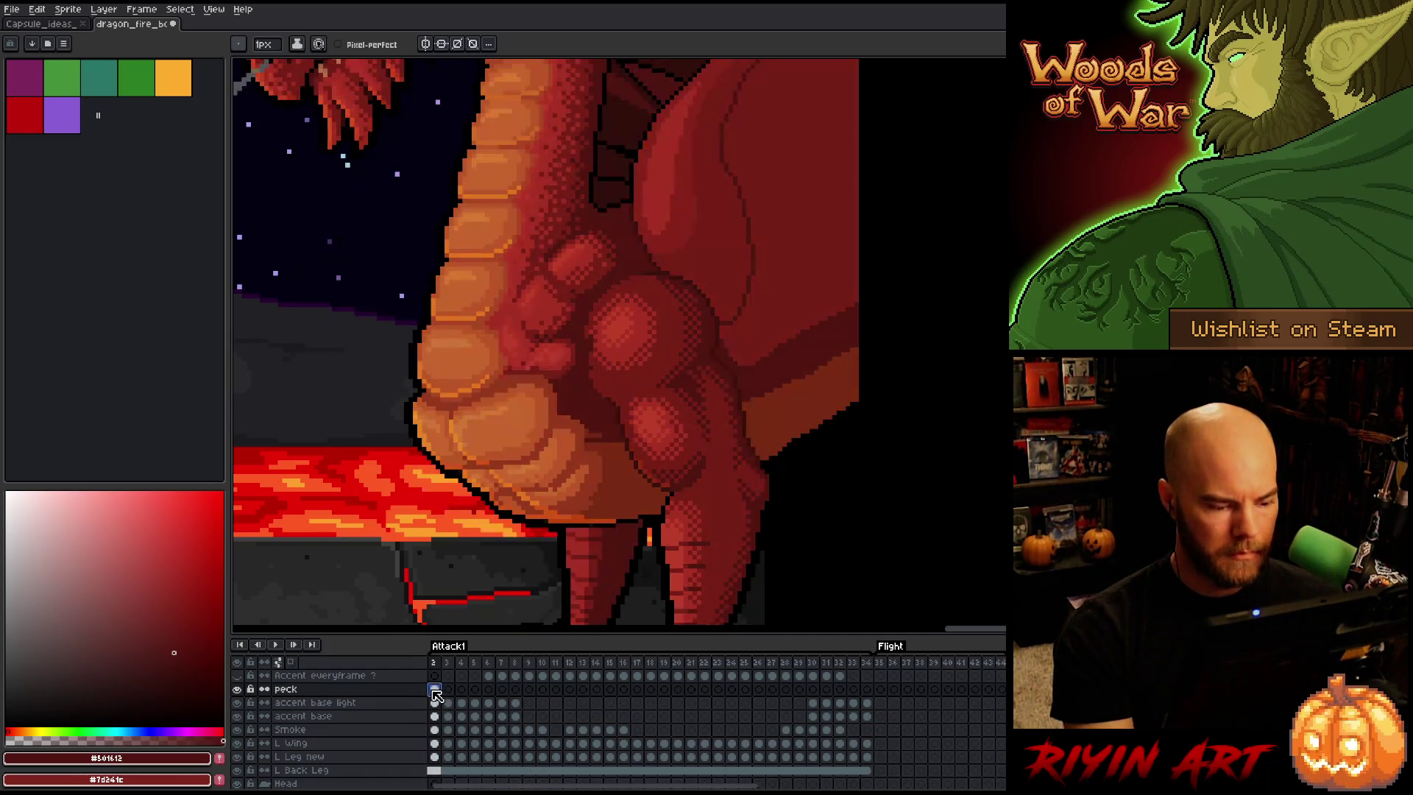
Select the peck cels across frames 26–34 and bring up their cel context menu
{"action": "left_click", "coordinate": [798, 689]}
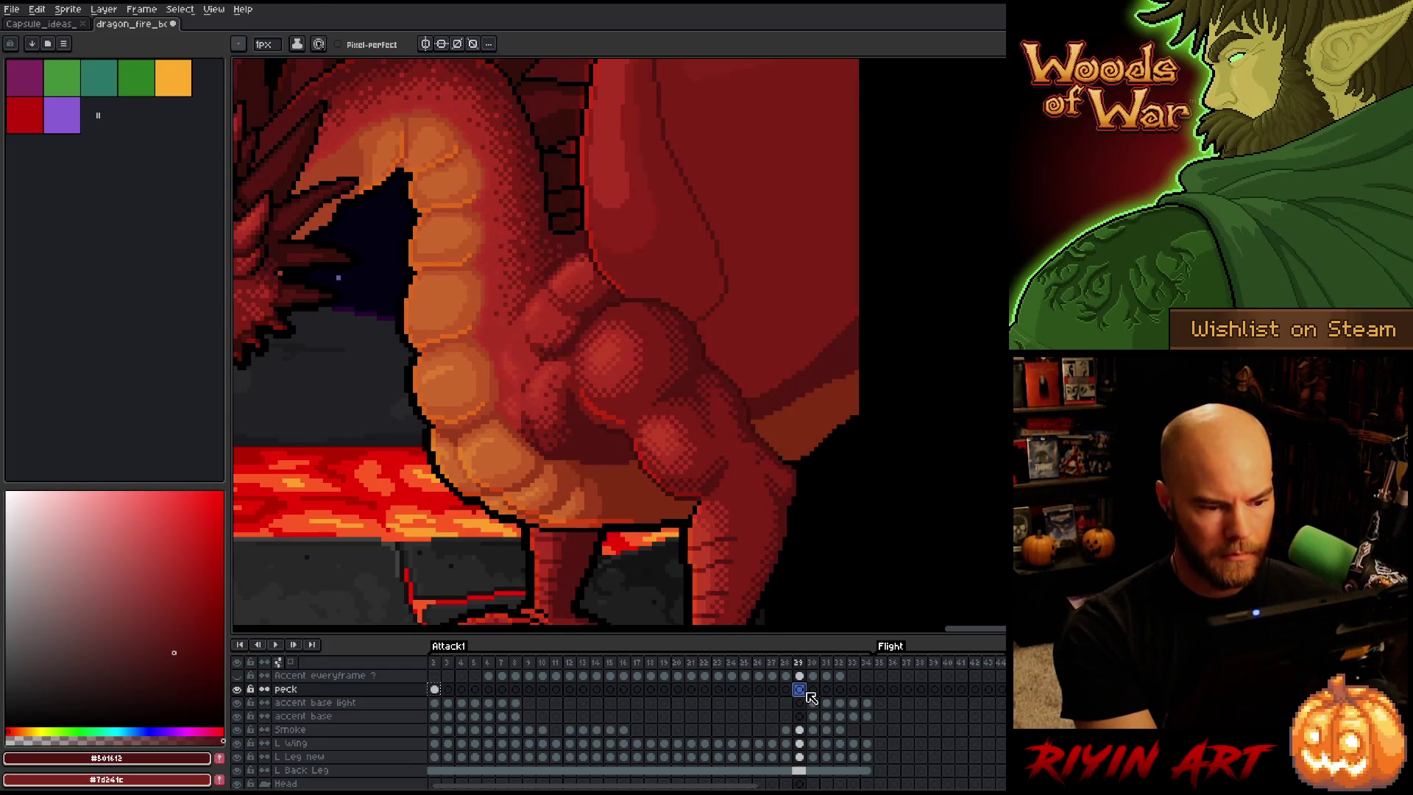
{"action": "left_click", "coordinate": [745, 689]}
{"action": "left_click", "coordinate": [718, 689]}
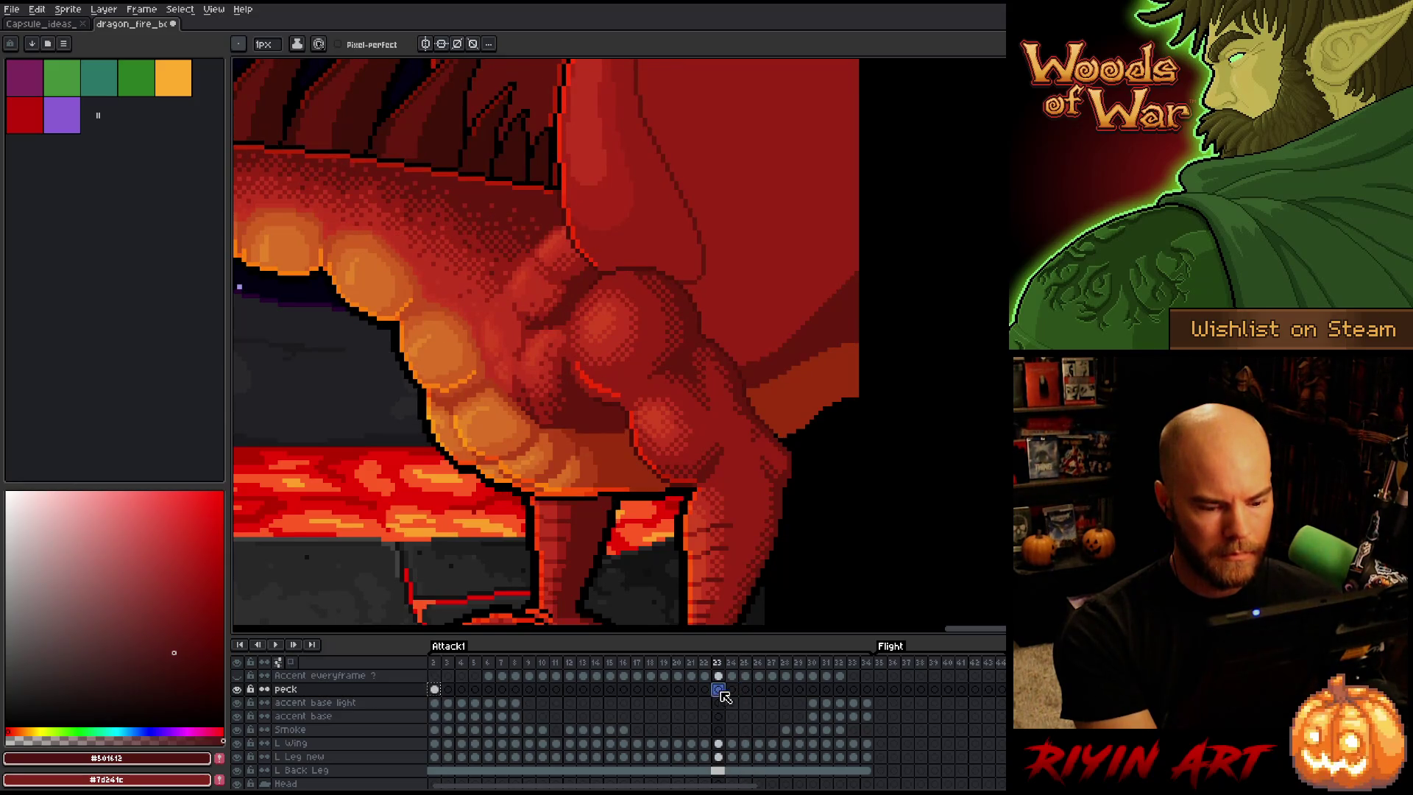
{"action": "left_click_drag", "start_coordinate": [718, 688], "coordinate": [868, 687]}
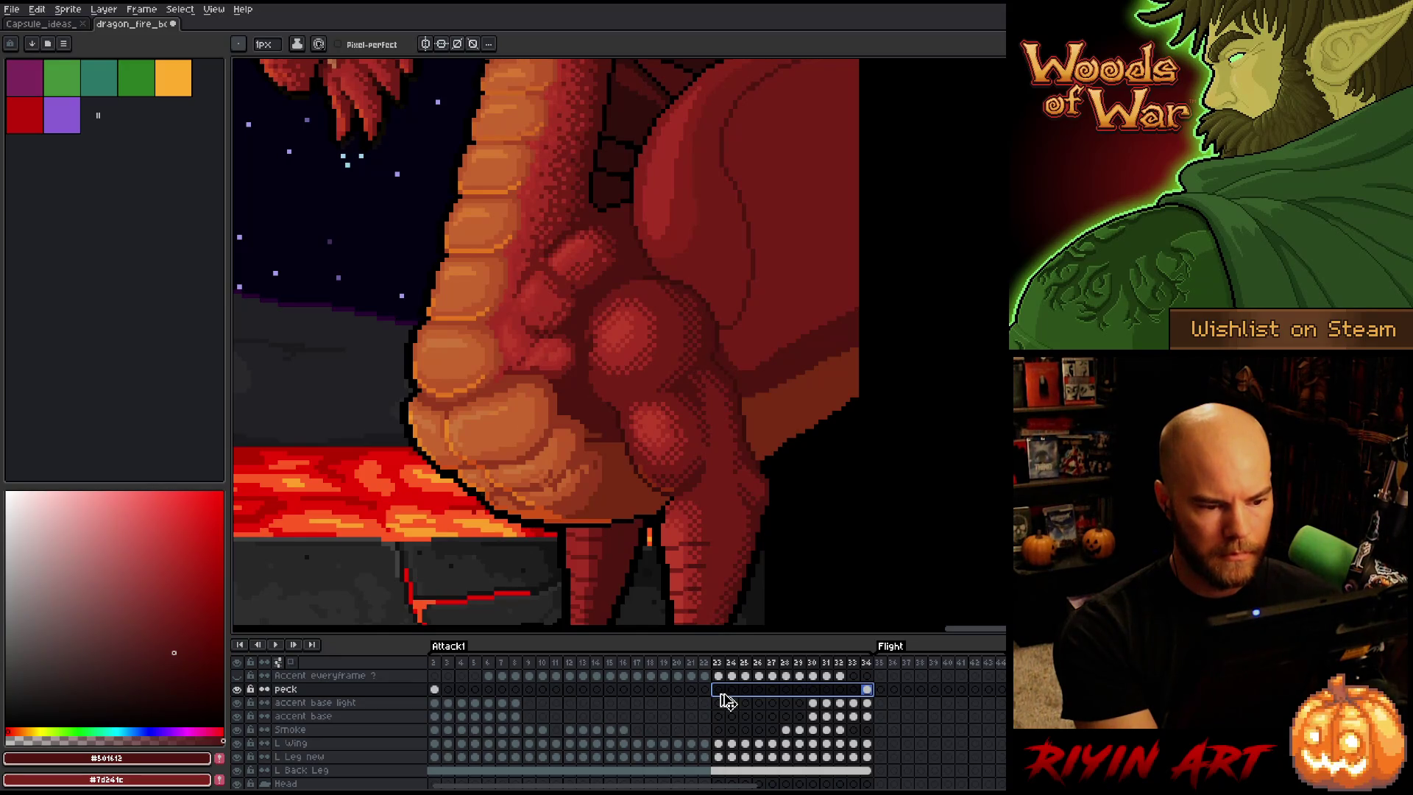
{"action": "left_click", "coordinate": [434, 690]}
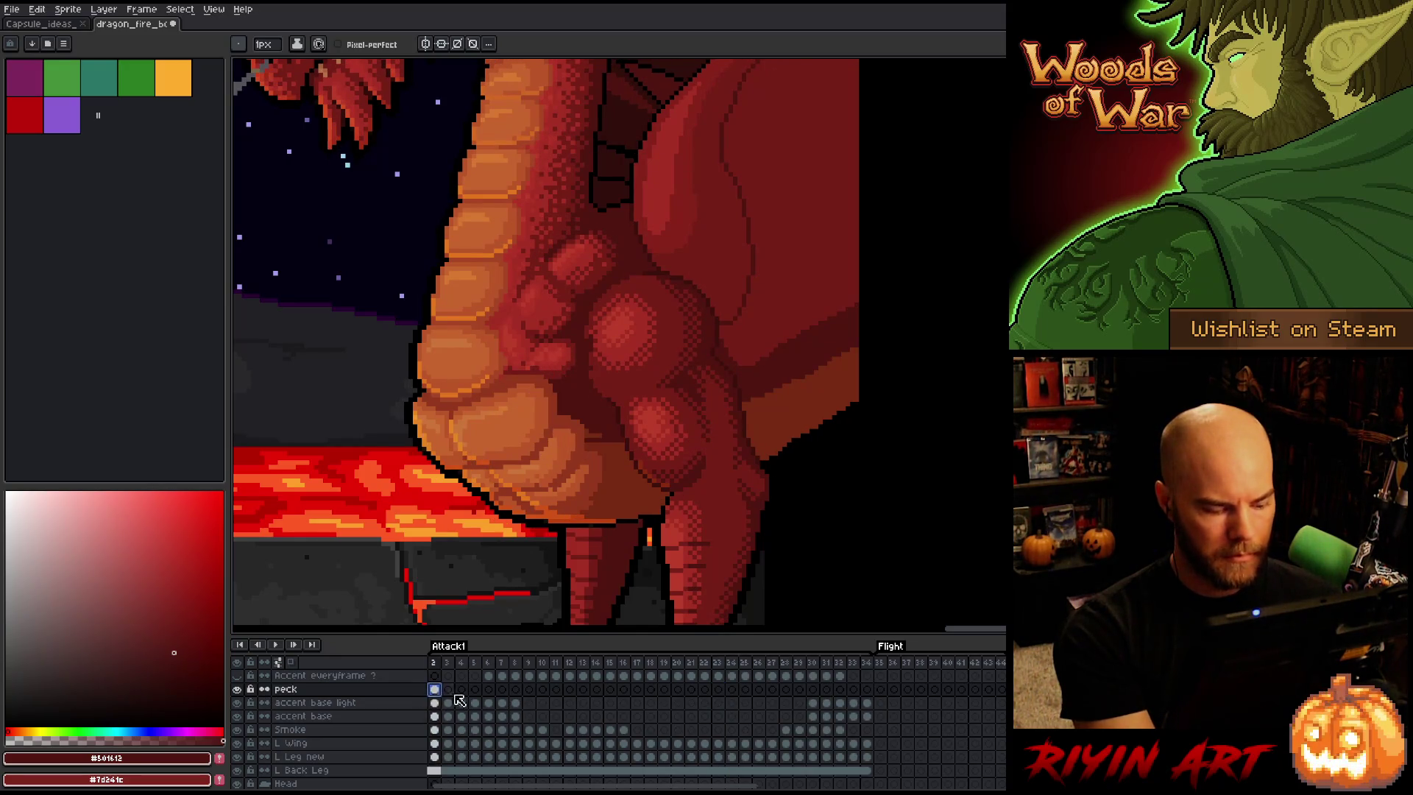
{"action": "left_click", "coordinate": [758, 689]}
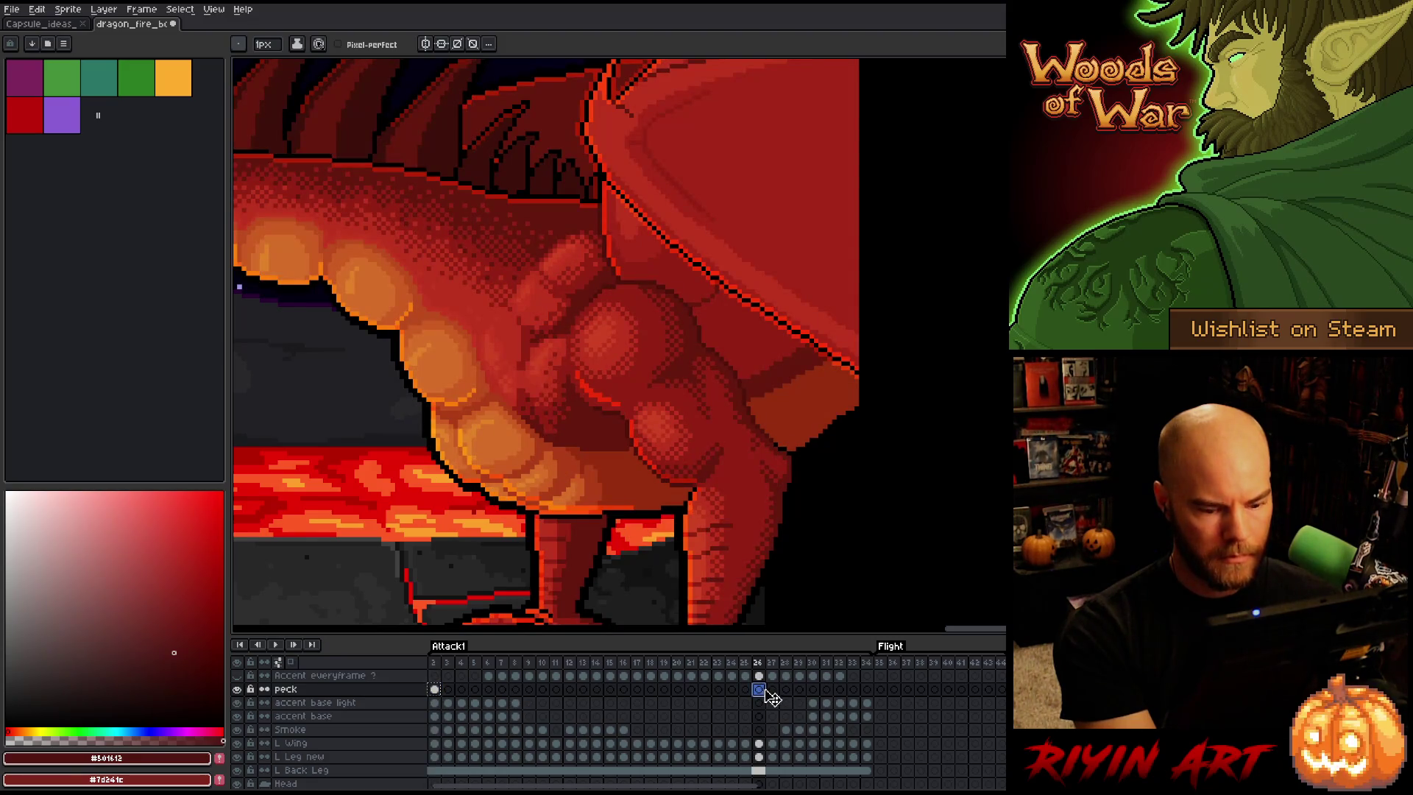
{"action": "key", "text": "ctrl+v"}
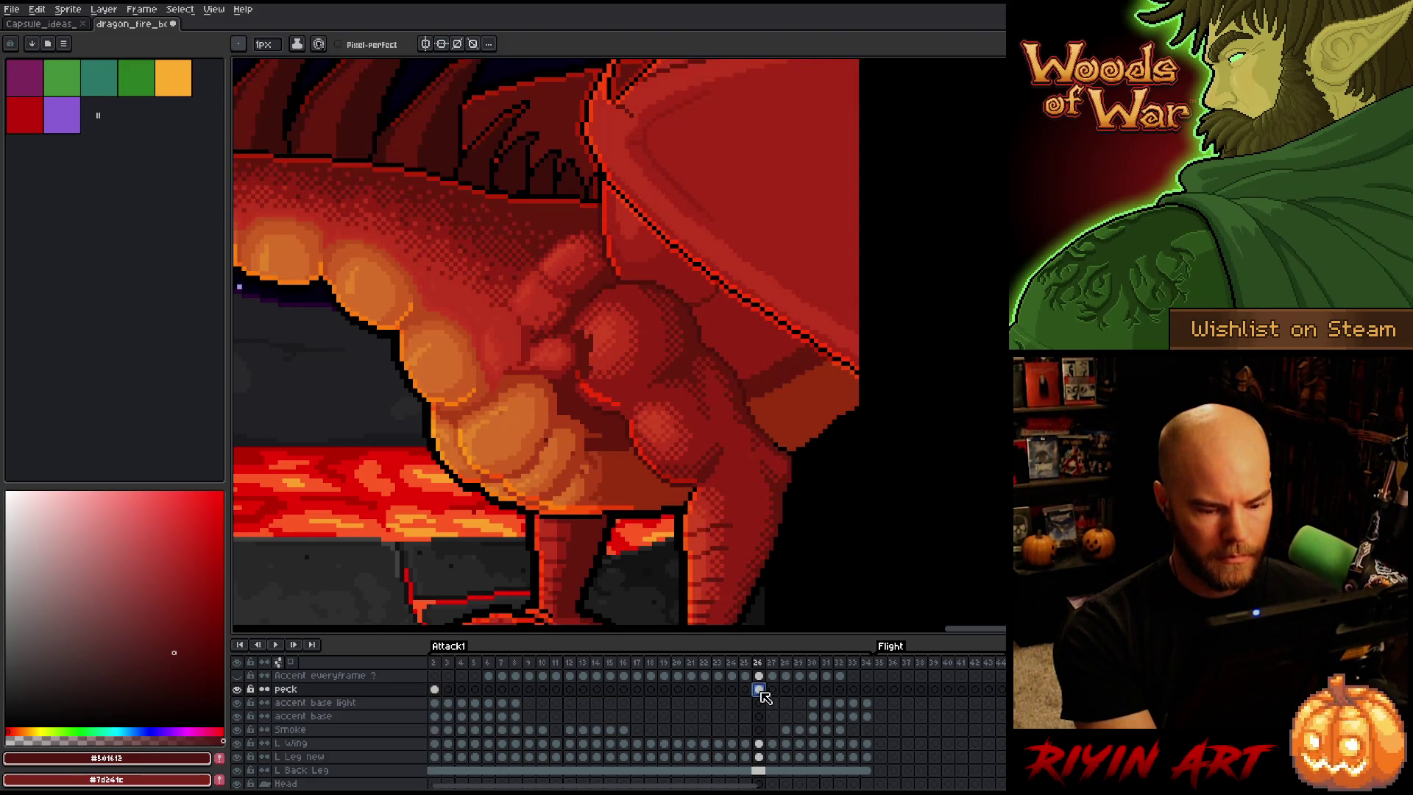
{"action": "left_click_drag", "start_coordinate": [761, 689], "coordinate": [868, 689]}
{"action": "right_click", "coordinate": [869, 690]}
{"action": "left_click", "coordinate": [894, 747]}
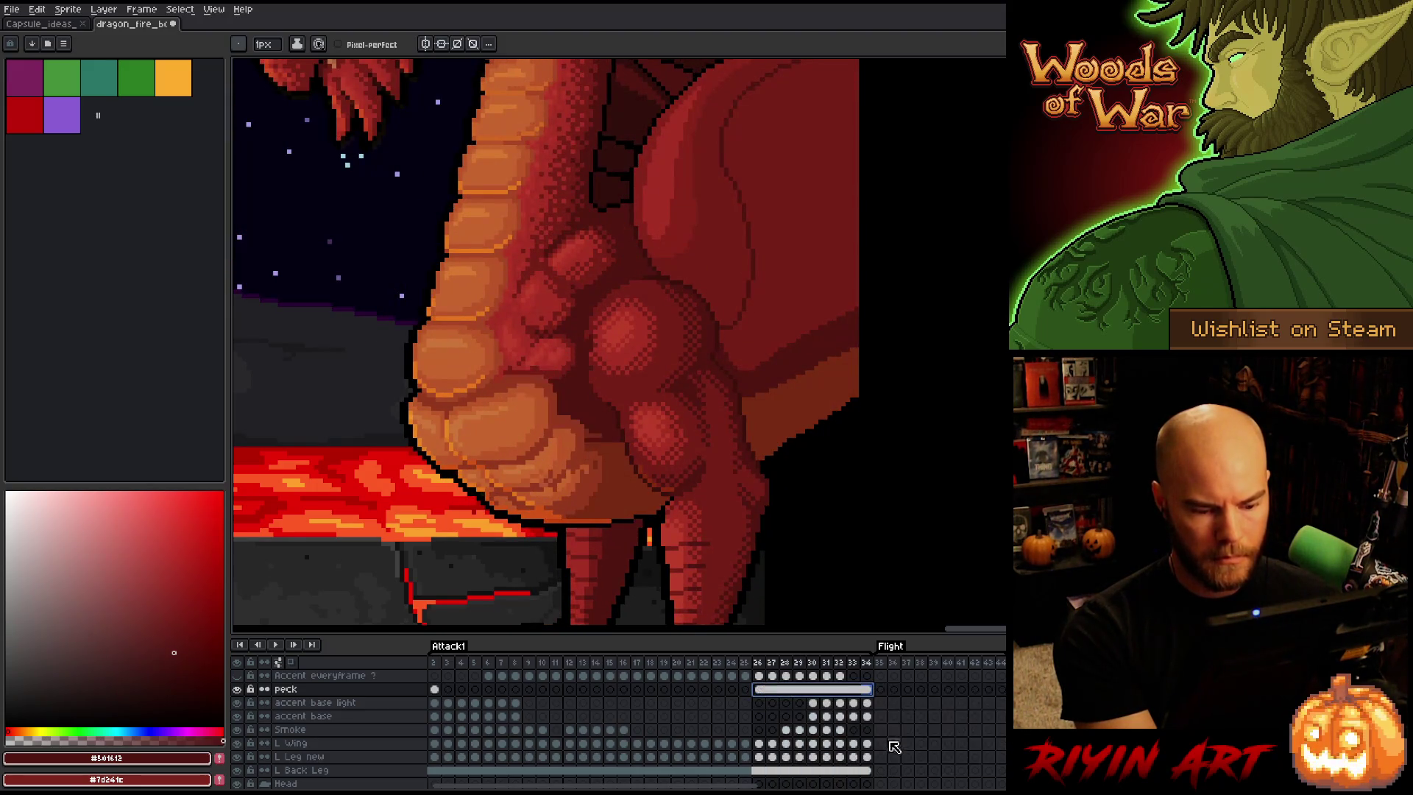
{"action": "right_click", "coordinate": [788, 690]}
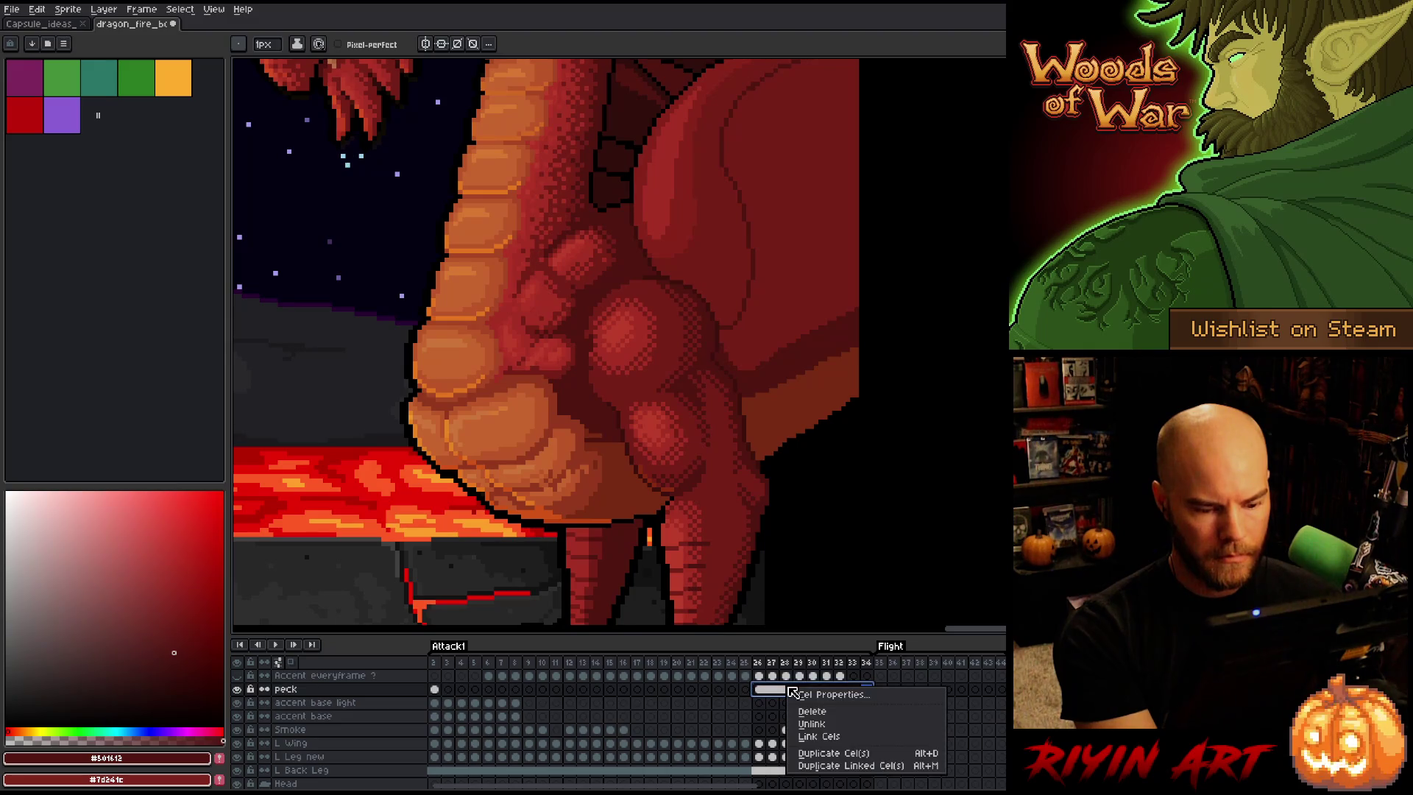
Unlink the selected peck cels, then marquee-select frame 26's chest detail and move it
{"action": "left_click", "coordinate": [811, 723]}
{"action": "left_click", "coordinate": [760, 691]}
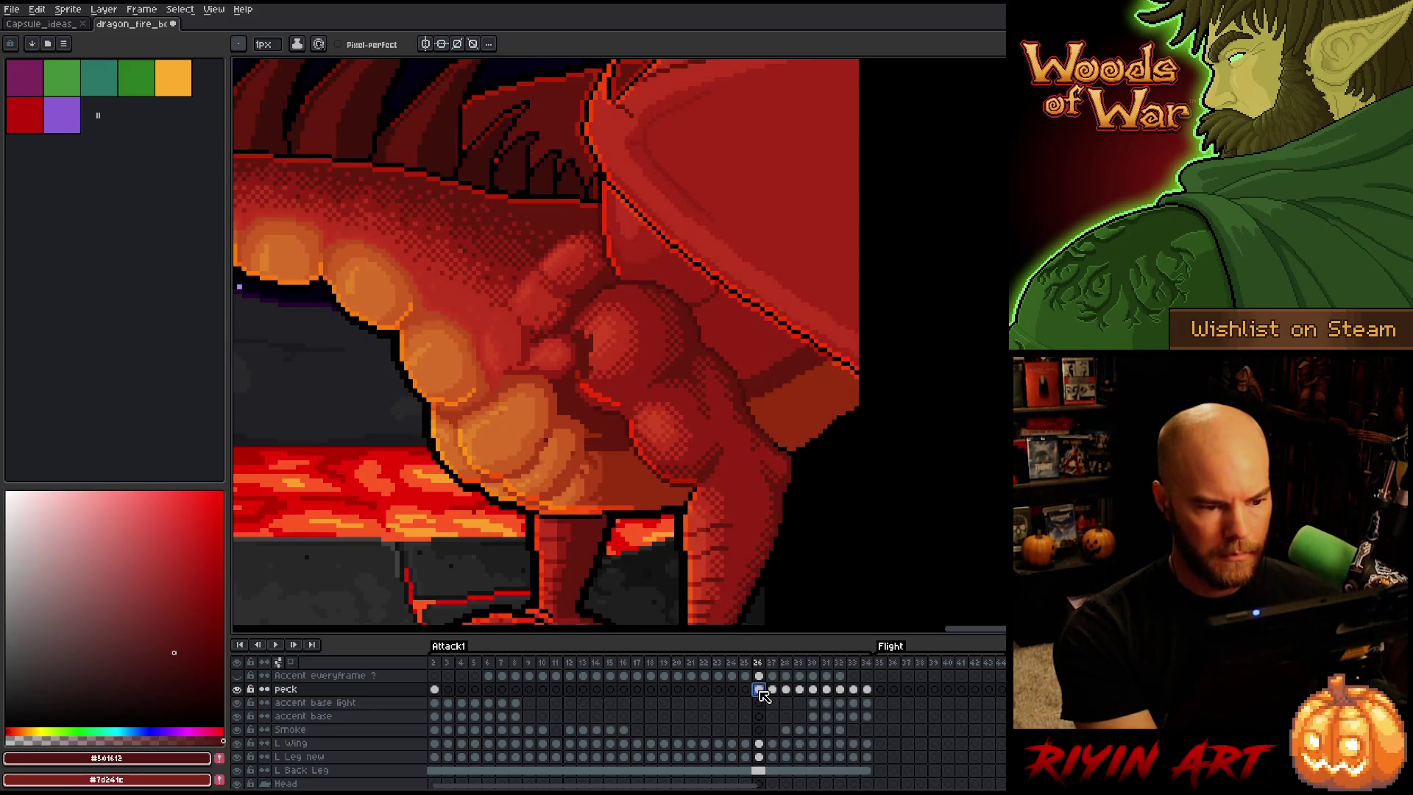
{"action": "key", "text": "m"}
{"action": "left_click_drag", "start_coordinate": [482, 344], "coordinate": [600, 521]}
{"action": "mouse_move", "coordinate": [530, 395]}
{"action": "left_mouse_down"}
{"action": "mouse_move", "coordinate": [524, 427]}
{"action": "mouse_move", "coordinate": [561, 396]}
{"action": "mouse_move", "coordinate": [524, 418]}
{"action": "left_mouse_up"}
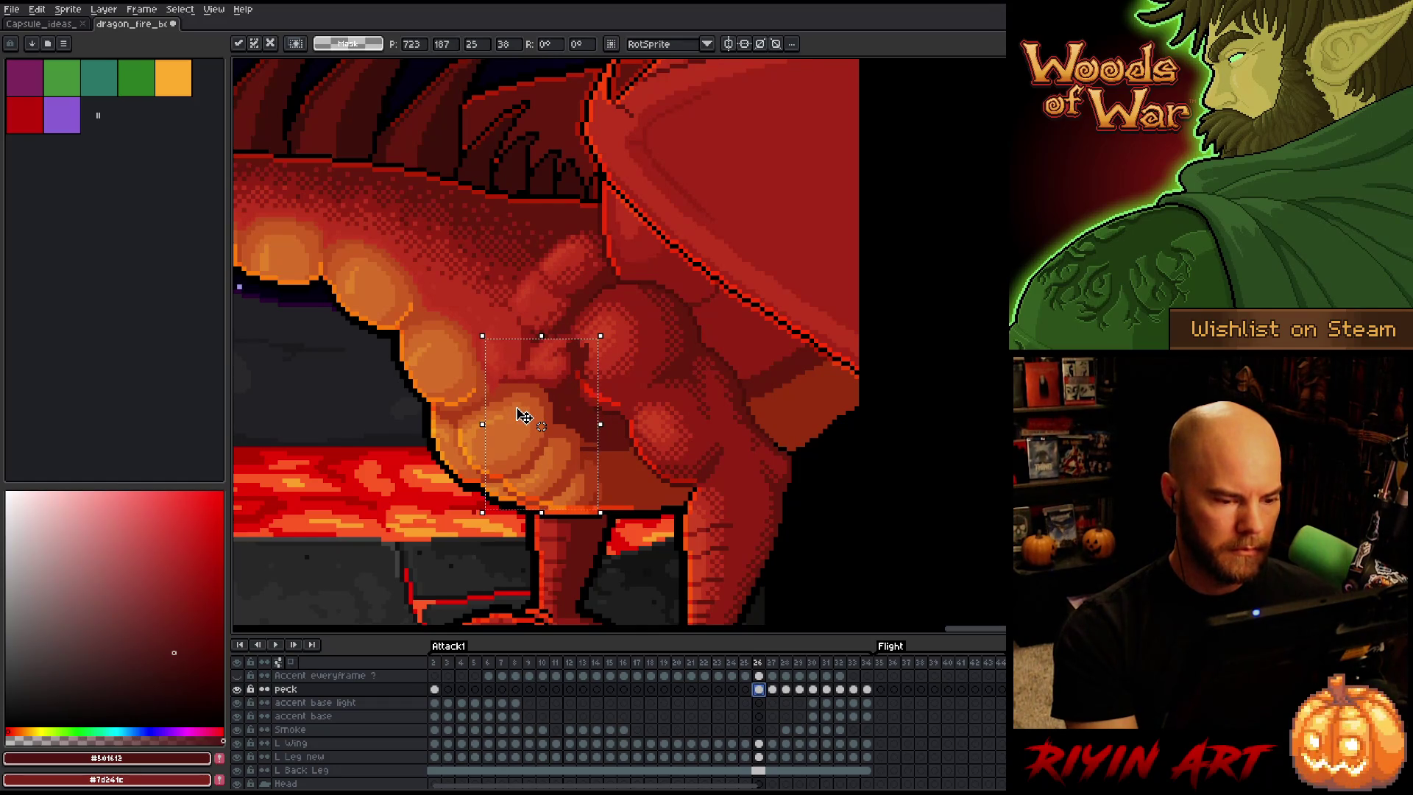
Nudge the chest detail down and two pixels right to match frame 27
{"action": "key", "text": "period"}
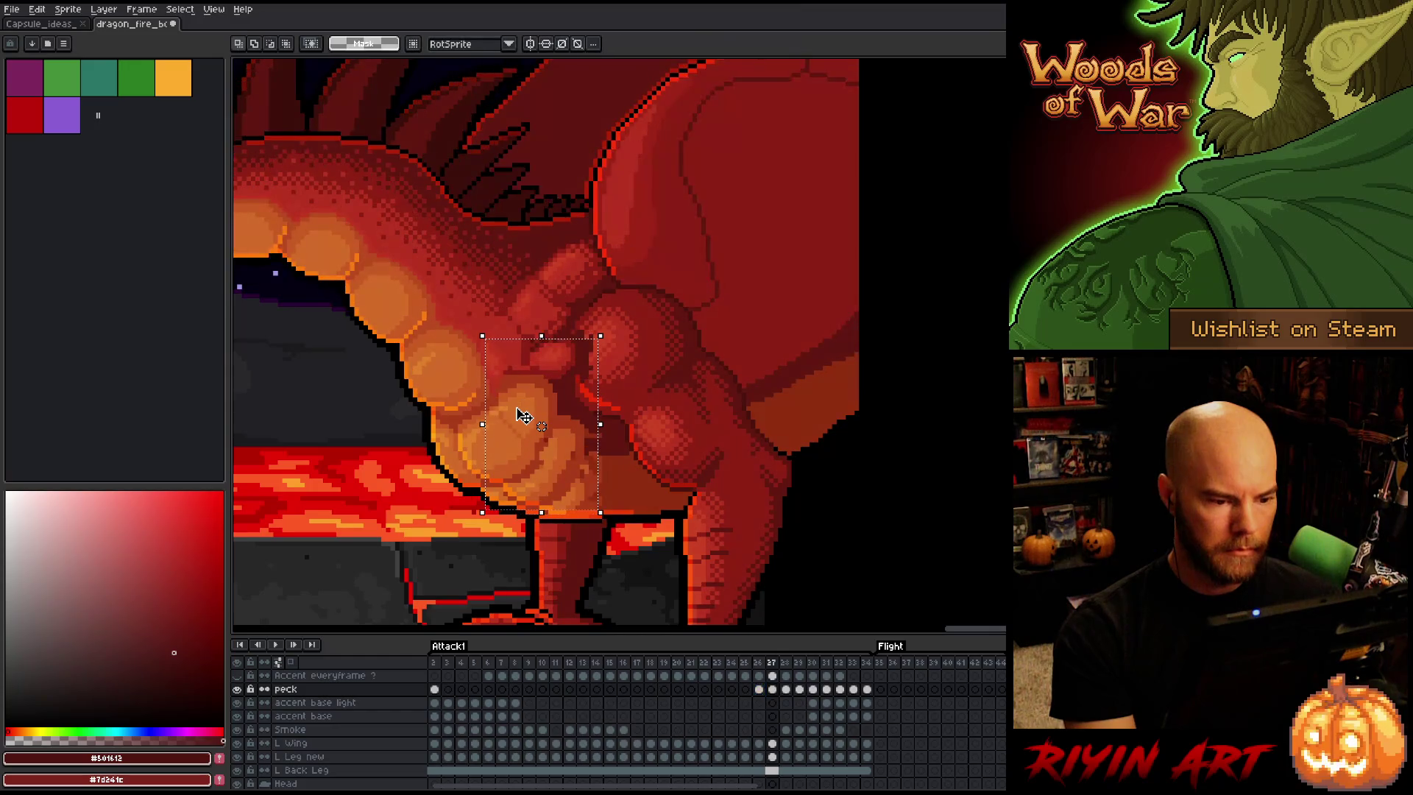
{"action": "key", "text": "Down"}
{"action": "key", "text": "Down"}
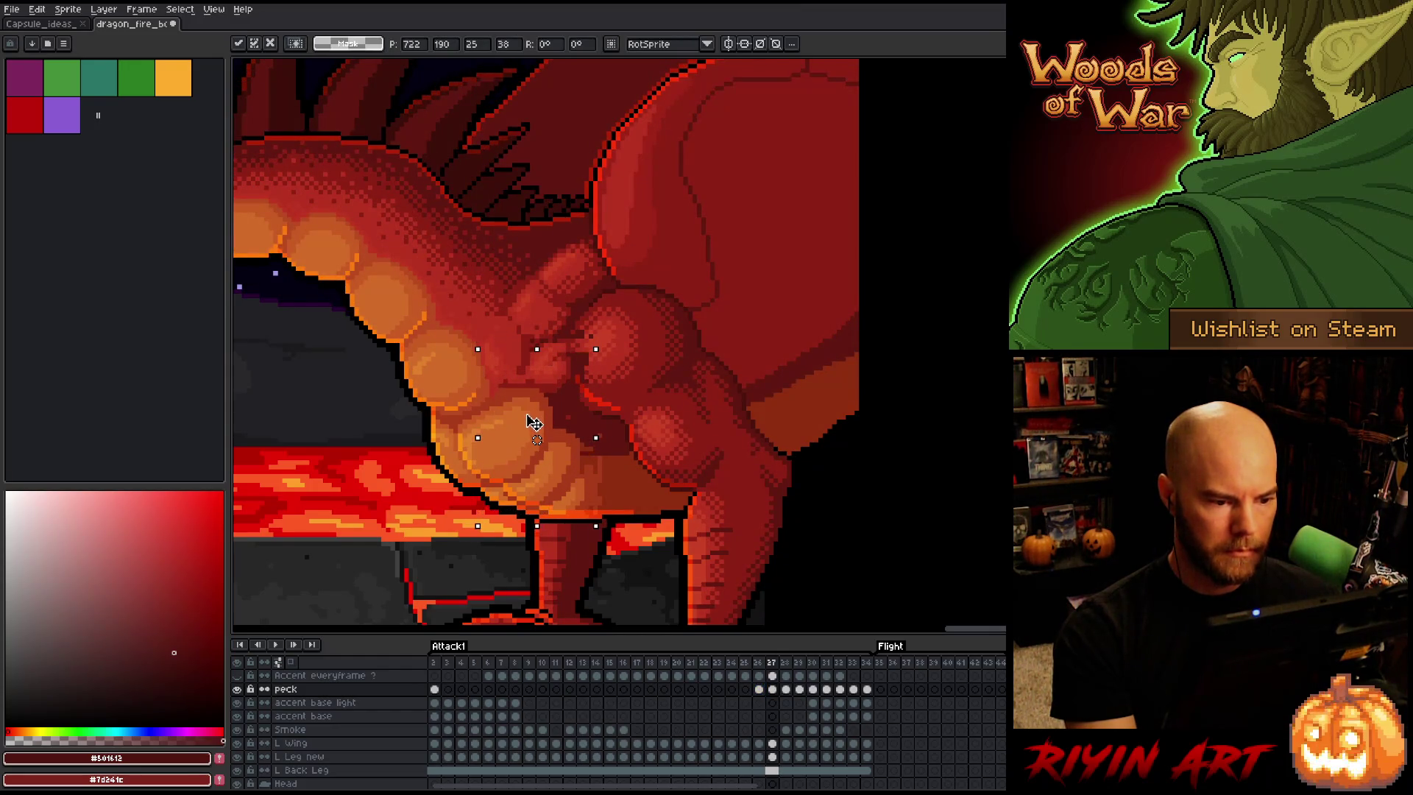
{"action": "key", "text": "comma"}
{"action": "key", "text": "period"}
{"action": "key", "text": "comma"}
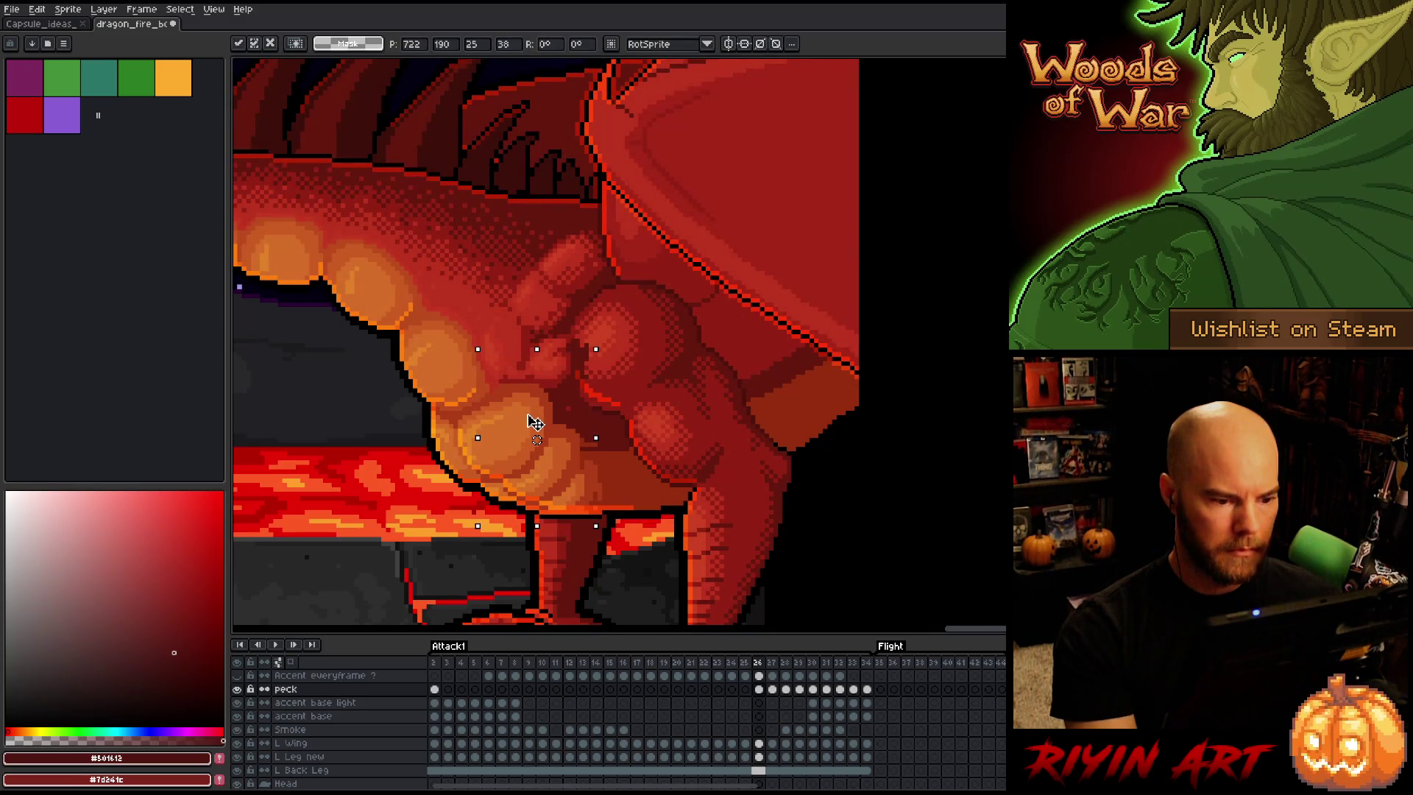
{"action": "left_click_drag", "start_coordinate": [528, 422], "coordinate": [537, 421]}
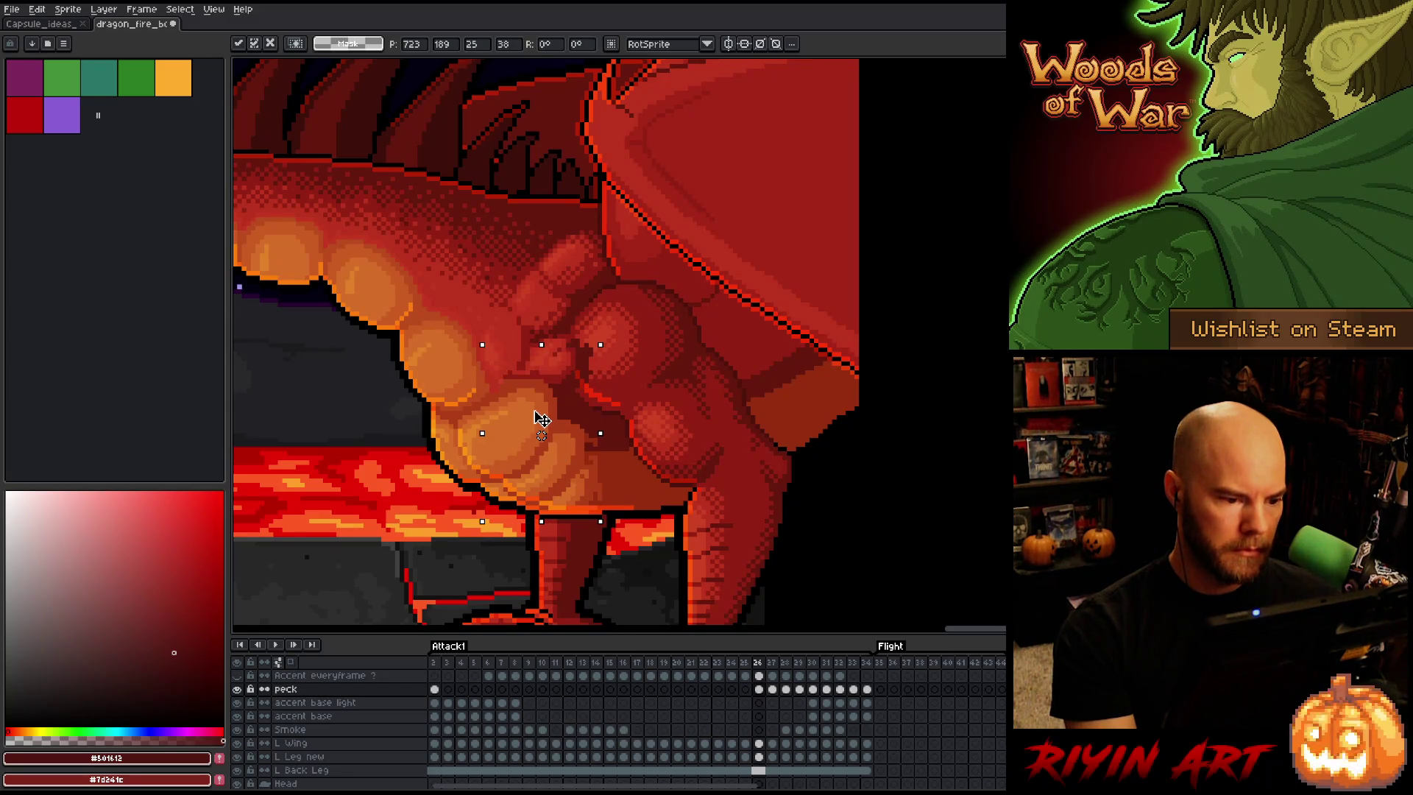
Confirm the alignment between frames 26 and 27, commit the move and clear the selection
{"action": "key", "text": "period"}
{"action": "key", "text": "comma"}
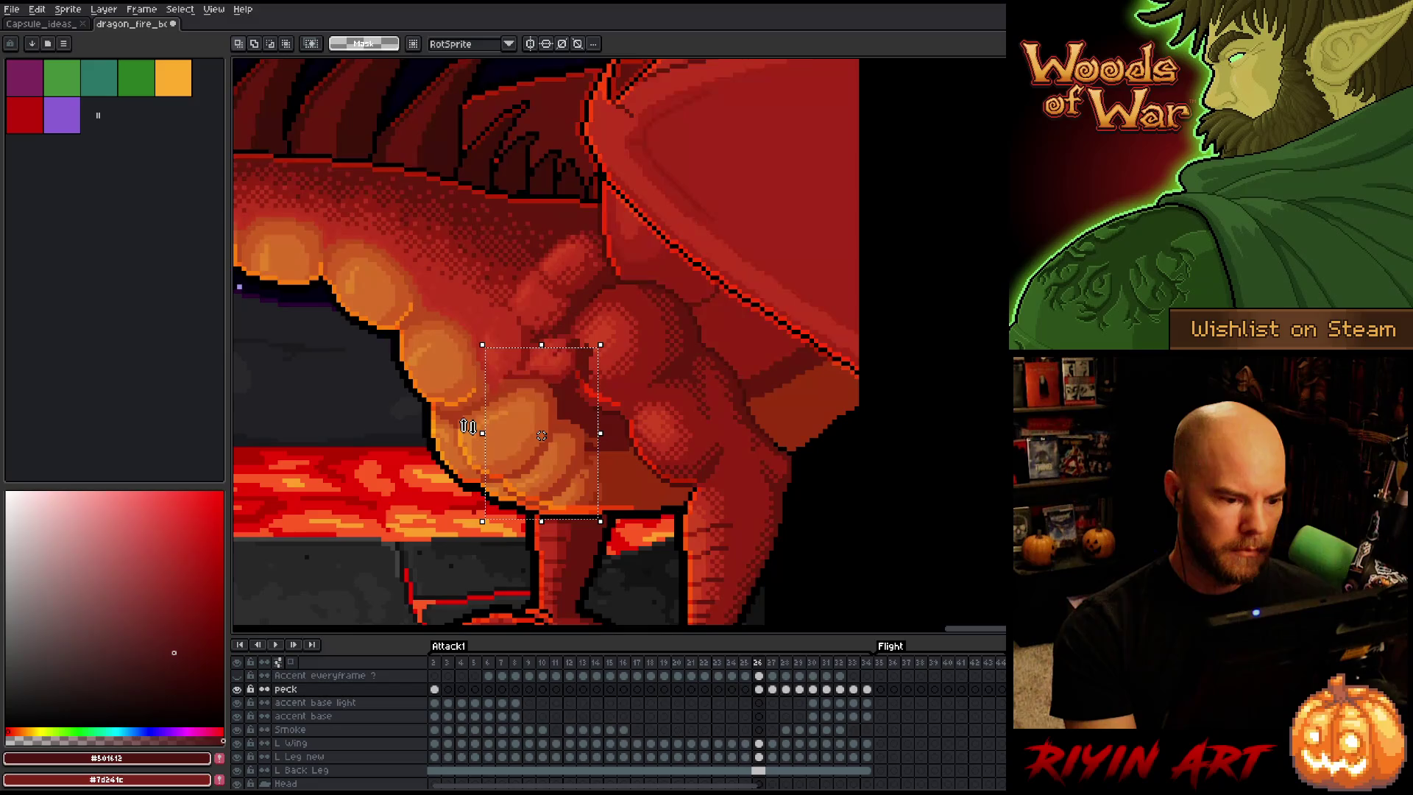
{"action": "key", "text": "period"}
{"action": "key", "text": "comma"}
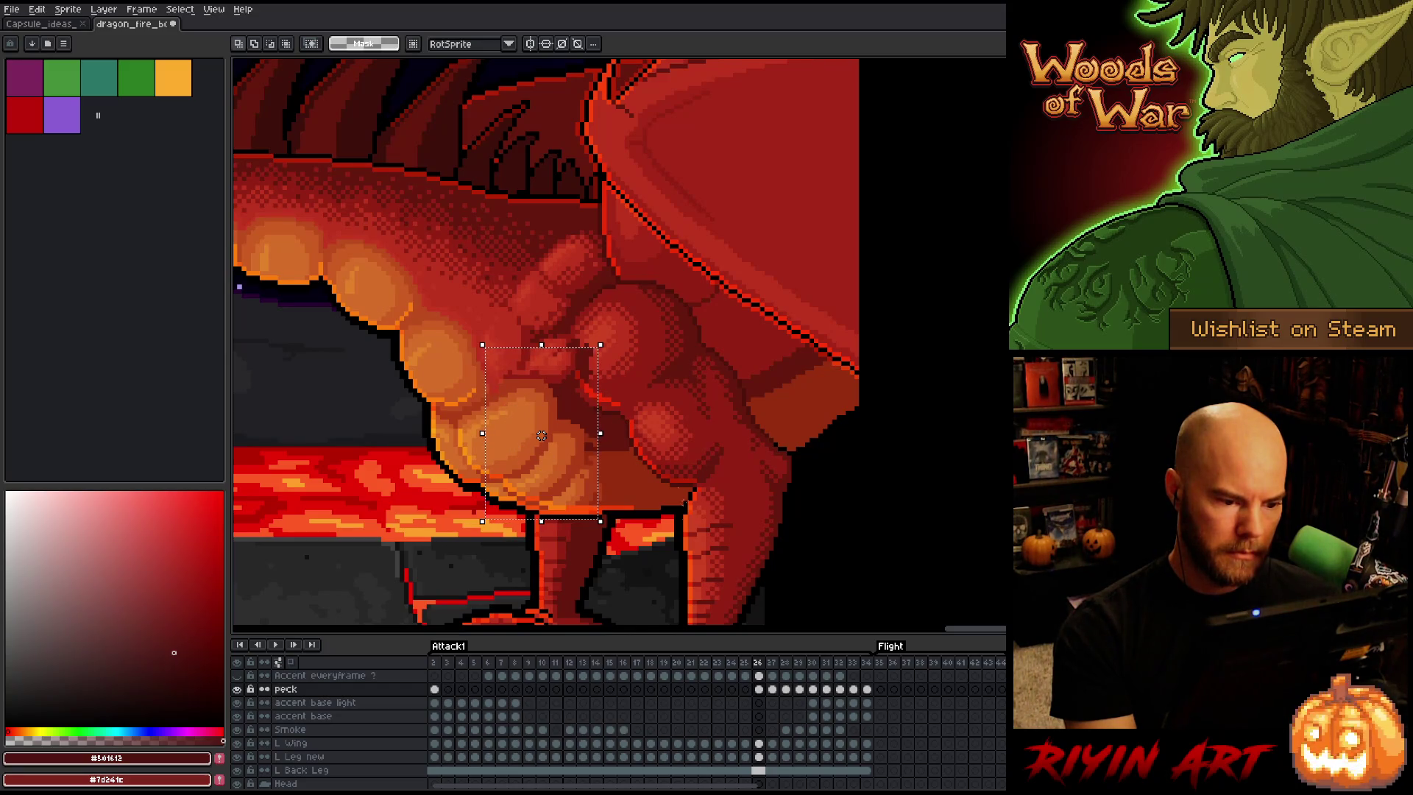
{"action": "mouse_move", "coordinate": [714, 575]}
{"action": "left_mouse_down"}
{"action": "mouse_move", "coordinate": [400, 466]}
{"action": "mouse_move", "coordinate": [378, 420]}
{"action": "mouse_move", "coordinate": [505, 413]}
{"action": "mouse_move", "coordinate": [491, 416]}
{"action": "left_mouse_up"}
{"action": "left_click", "coordinate": [513, 487]}
{"action": "key", "text": "ctrl+d"}
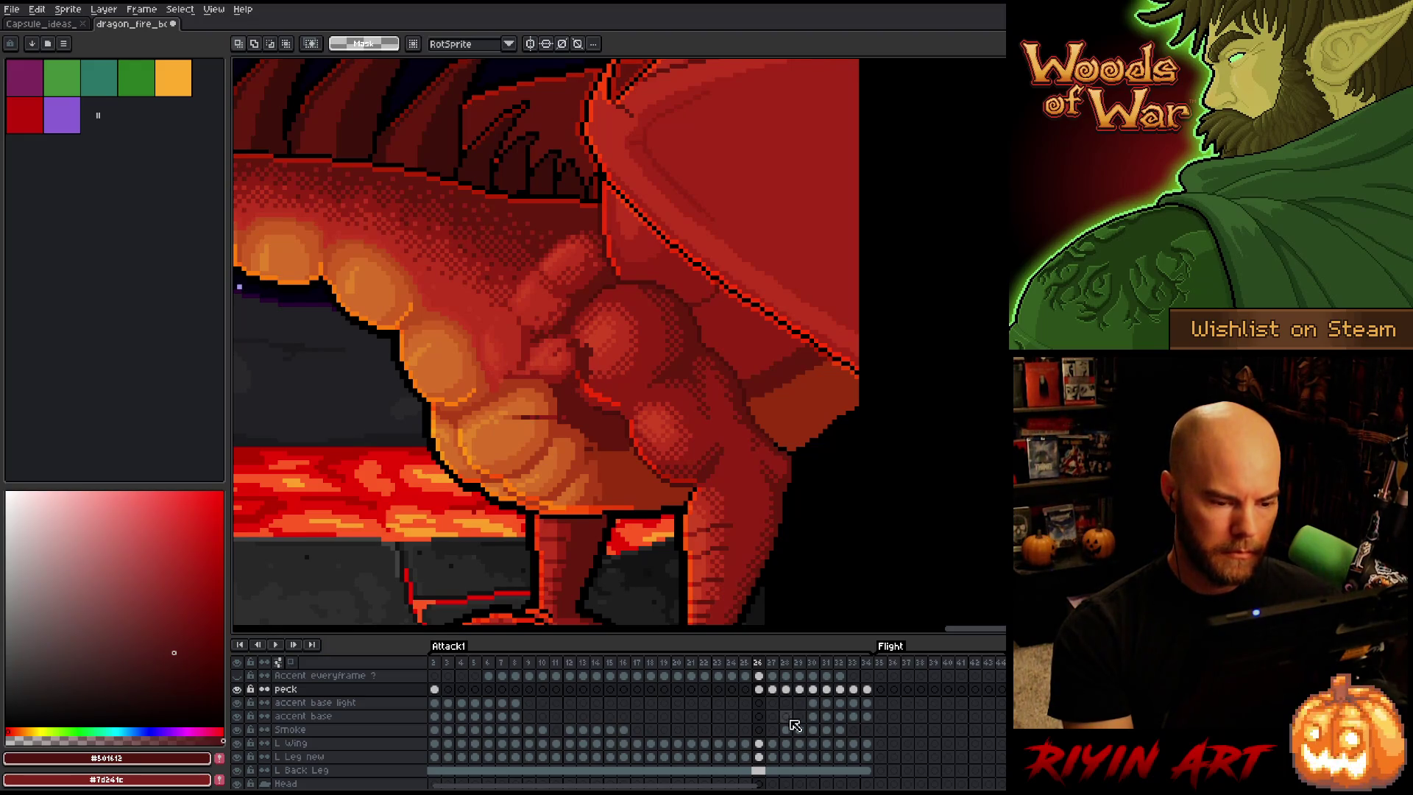
Marquee-select the chest muscle detail on the peck layer's frame 27 and pick it up
{"action": "left_click", "coordinate": [760, 691]}
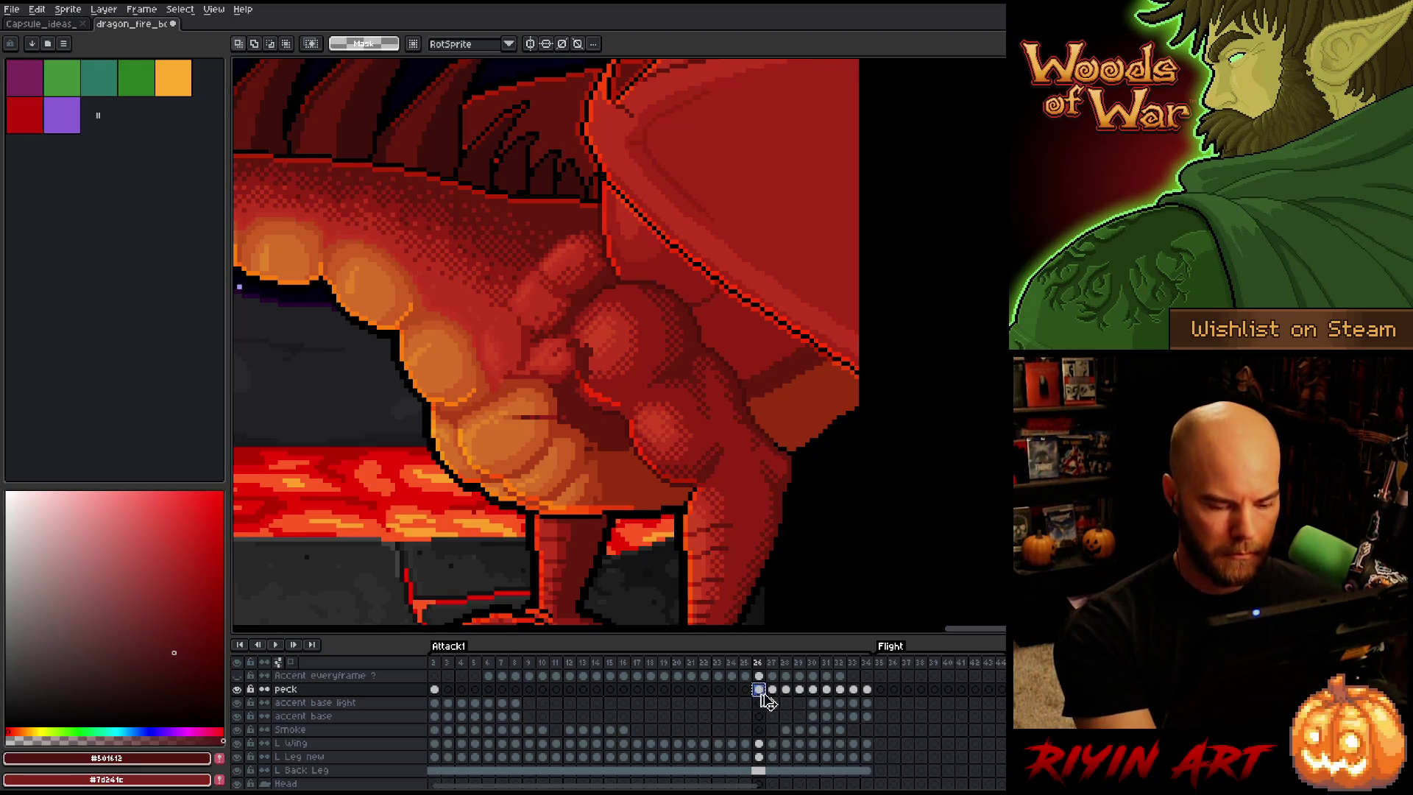
{"action": "left_click", "coordinate": [782, 696]}
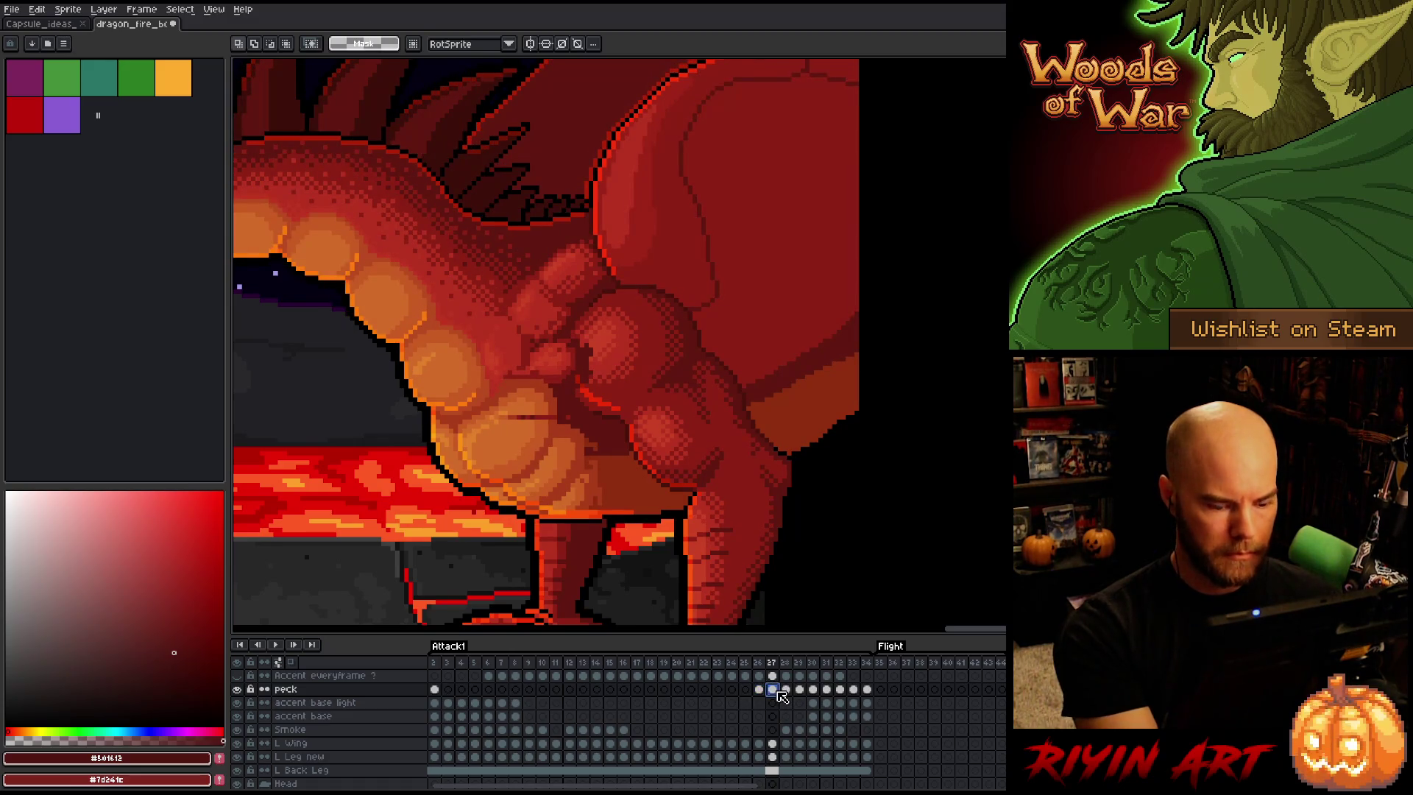
{"action": "left_click_drag", "start_coordinate": [487, 341], "coordinate": [601, 517]}
{"action": "left_click", "coordinate": [546, 430]}
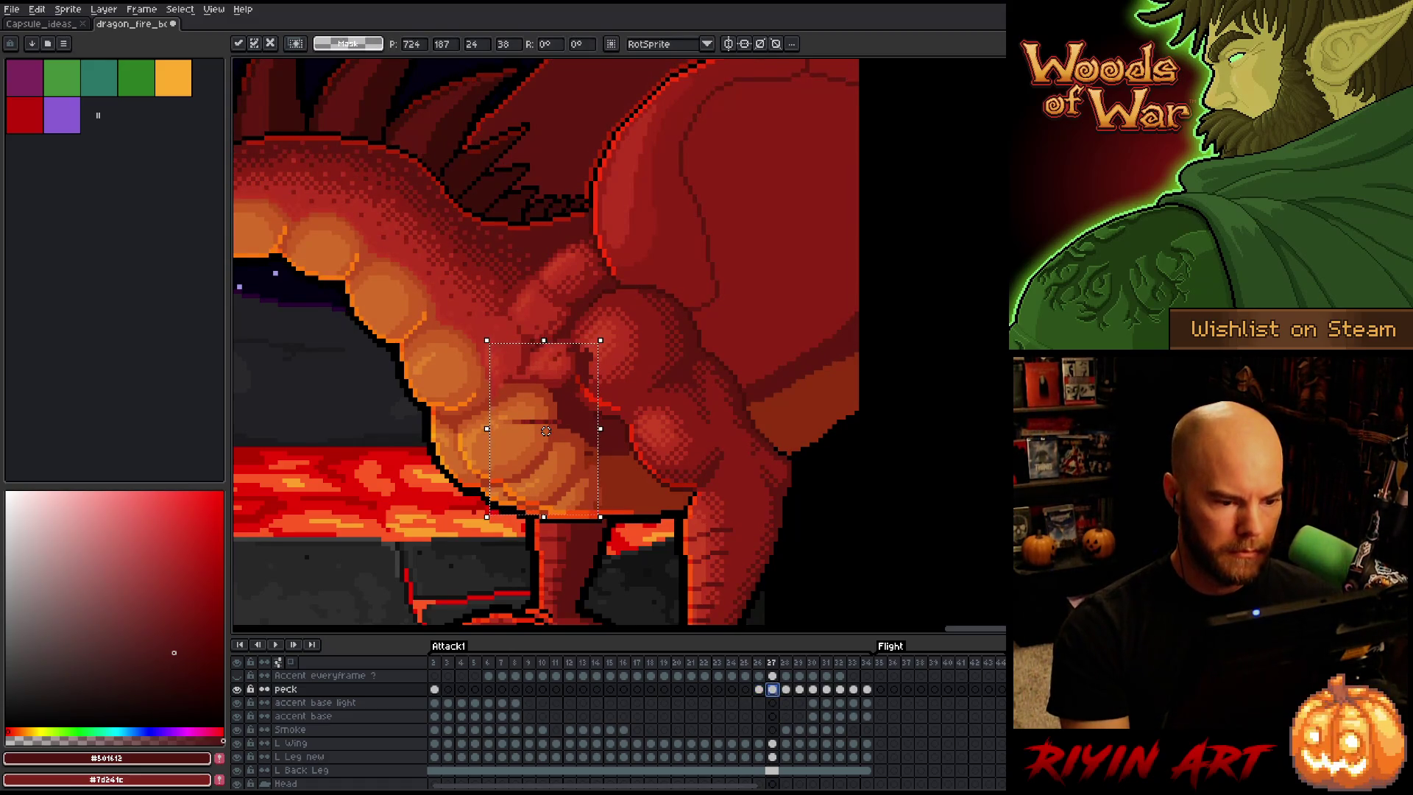
On frame 28, nudge the chest detail up, then left and down, comparing against neighbouring frames
{"action": "key", "text": "period"}
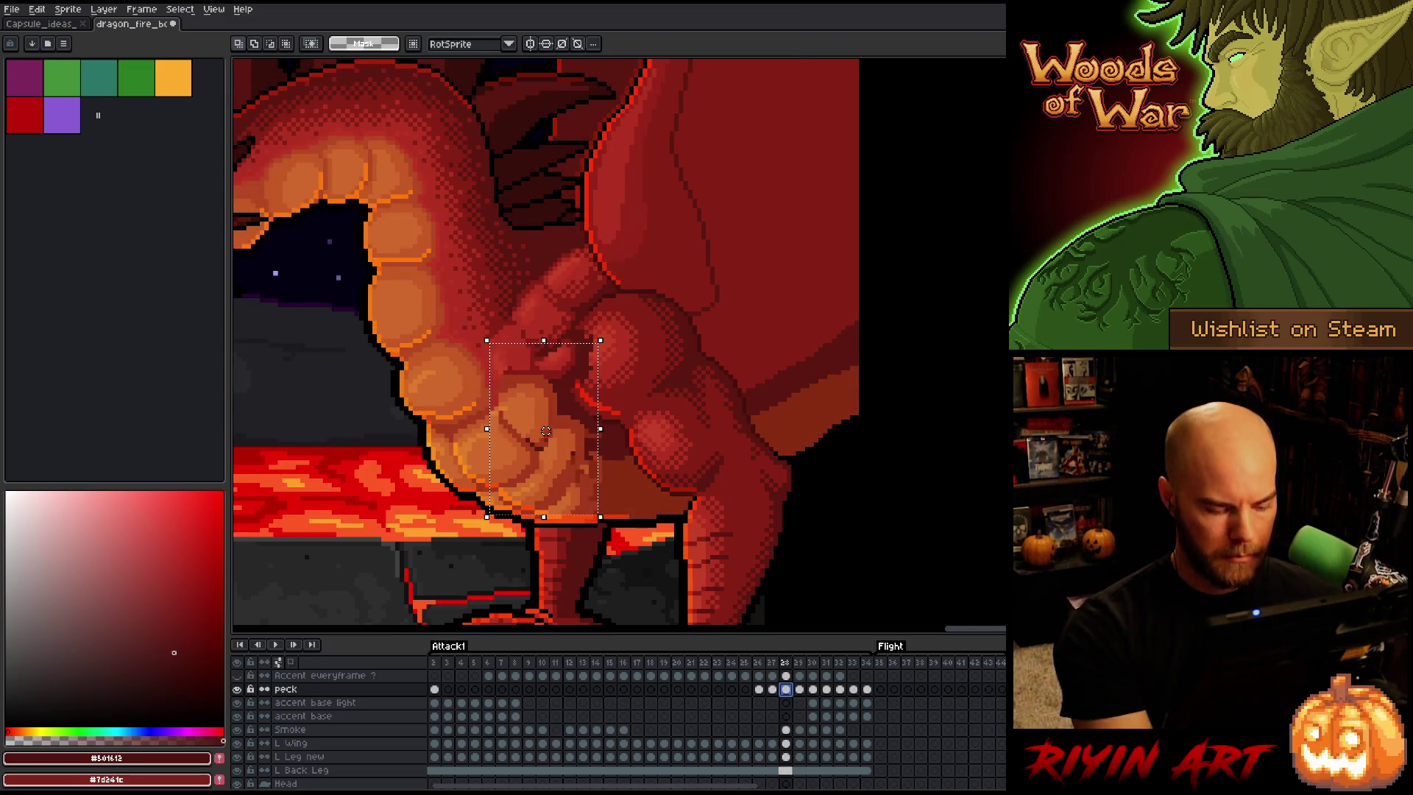
{"action": "key", "text": "Up"}
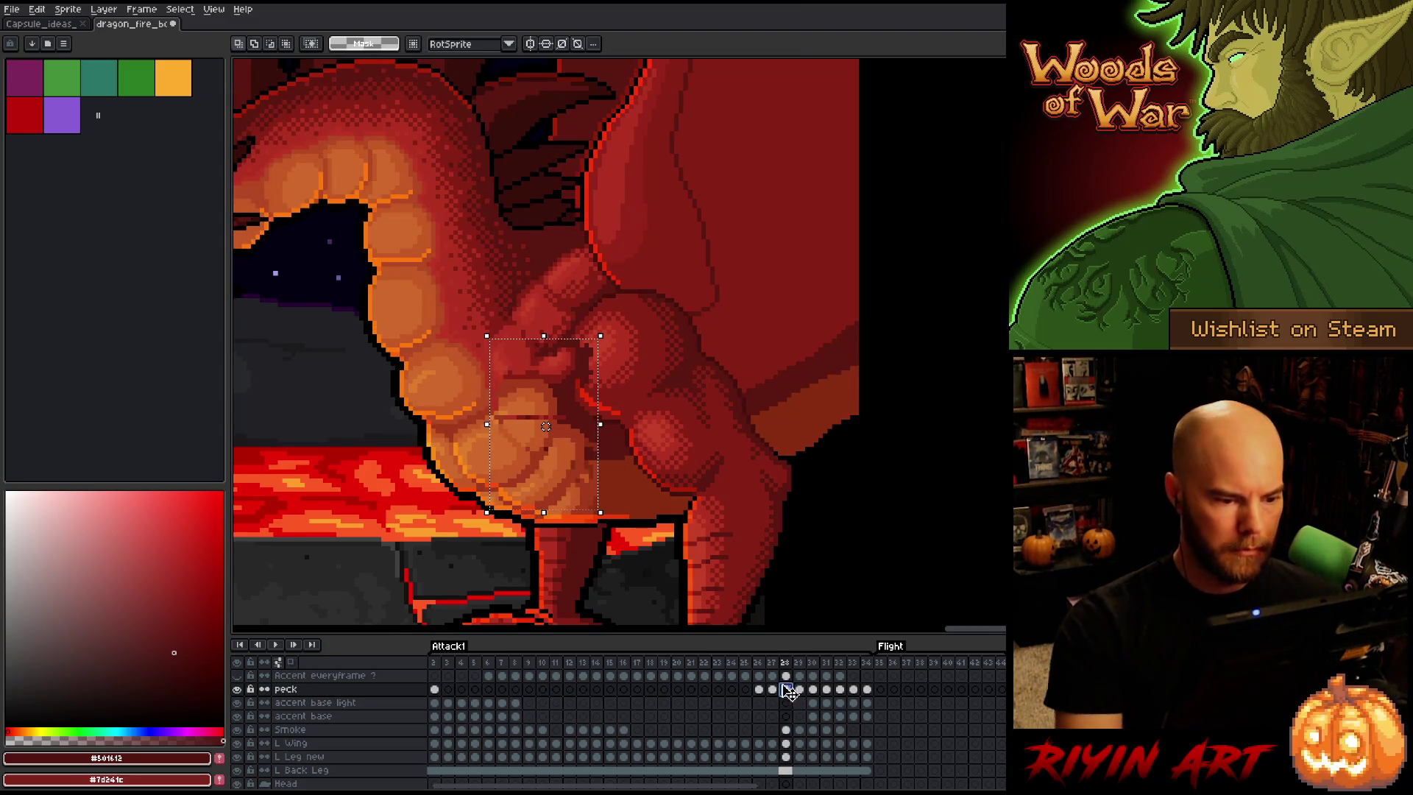
{"action": "left_click_drag", "start_coordinate": [546, 425], "coordinate": [541, 439]}
{"action": "key", "text": "period"}
{"action": "key", "text": "comma"}
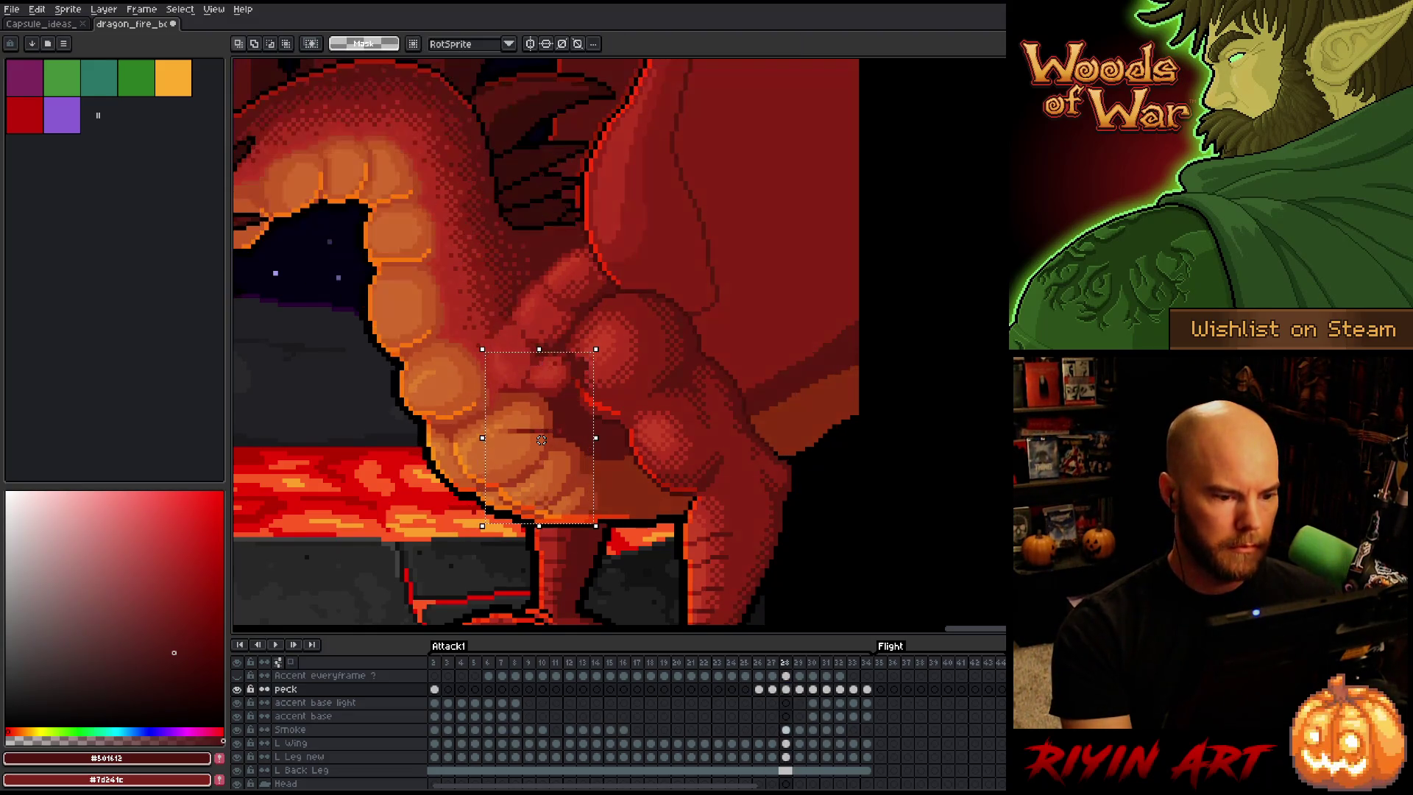
{"action": "key", "text": "period"}
{"action": "key", "text": "comma"}
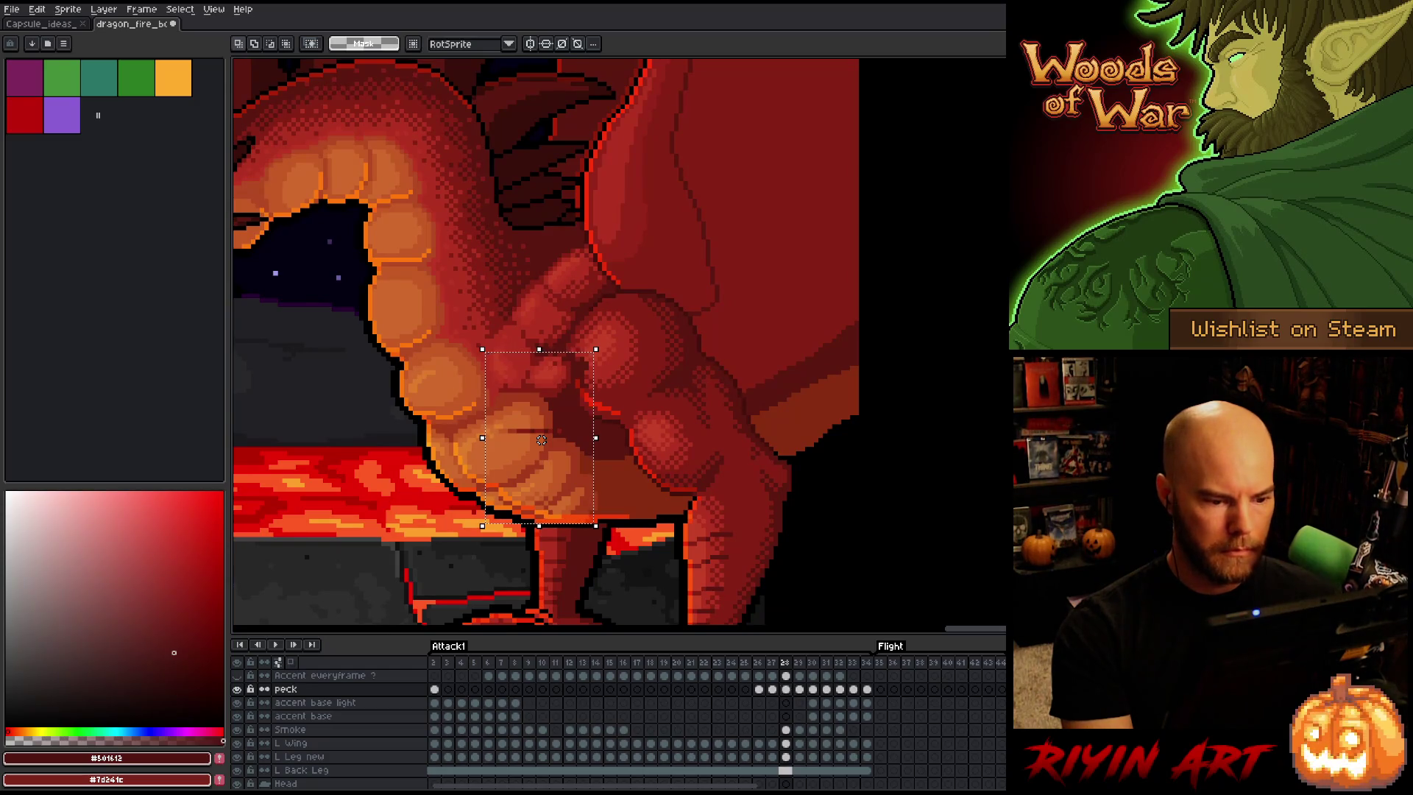
{"action": "key", "text": "period"}
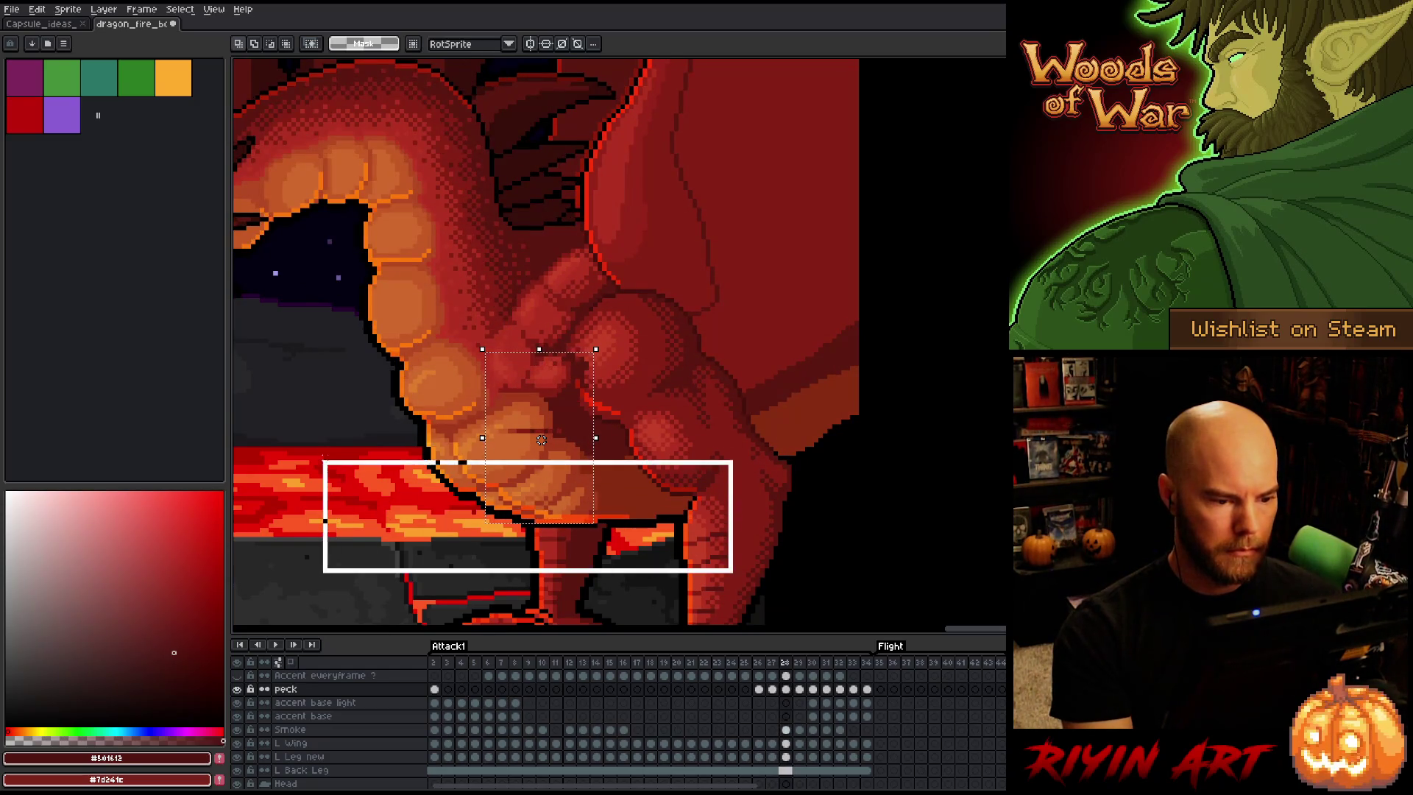
{"action": "key", "text": "comma"}
{"action": "key", "text": "ctrl+d"}
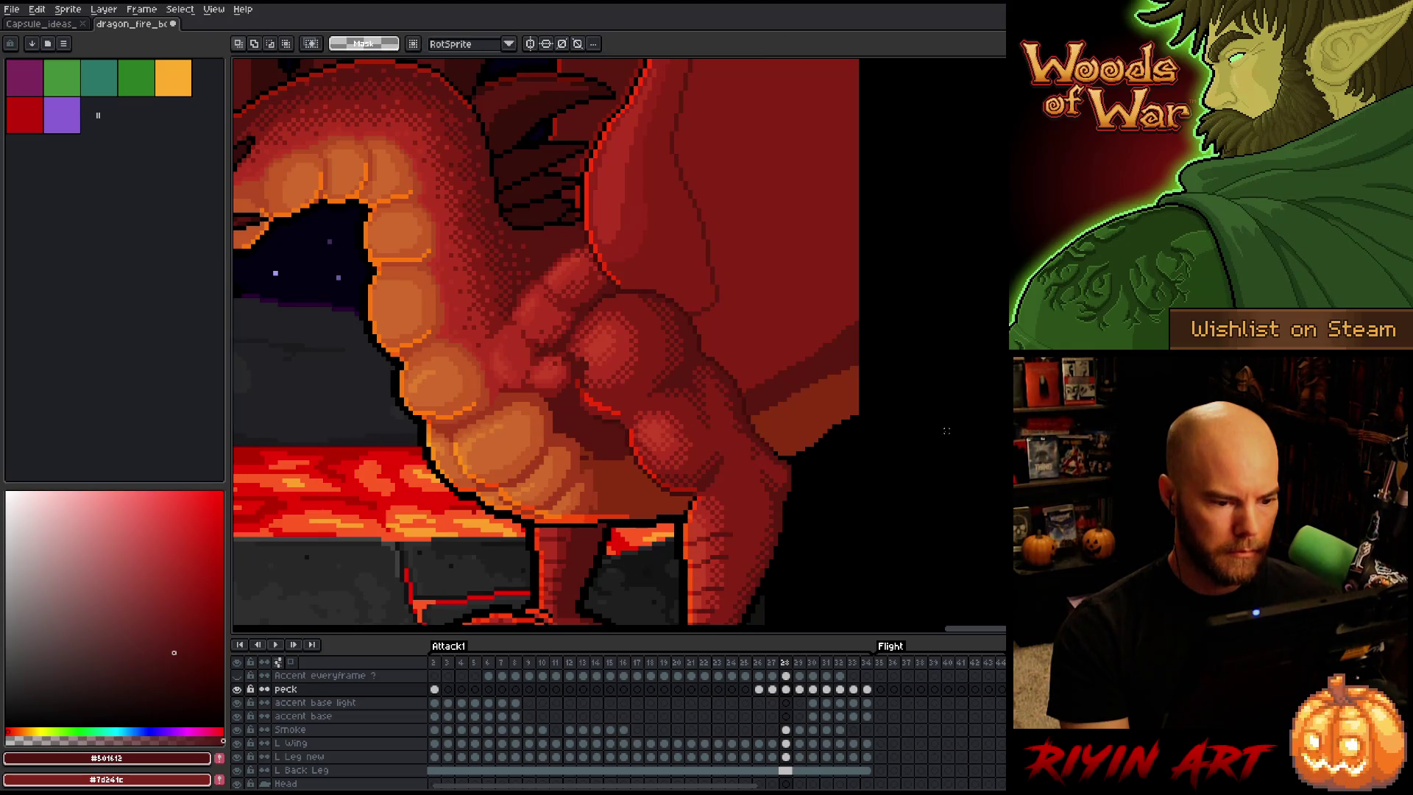
{"action": "key", "text": "period"}
{"action": "key", "text": "comma"}
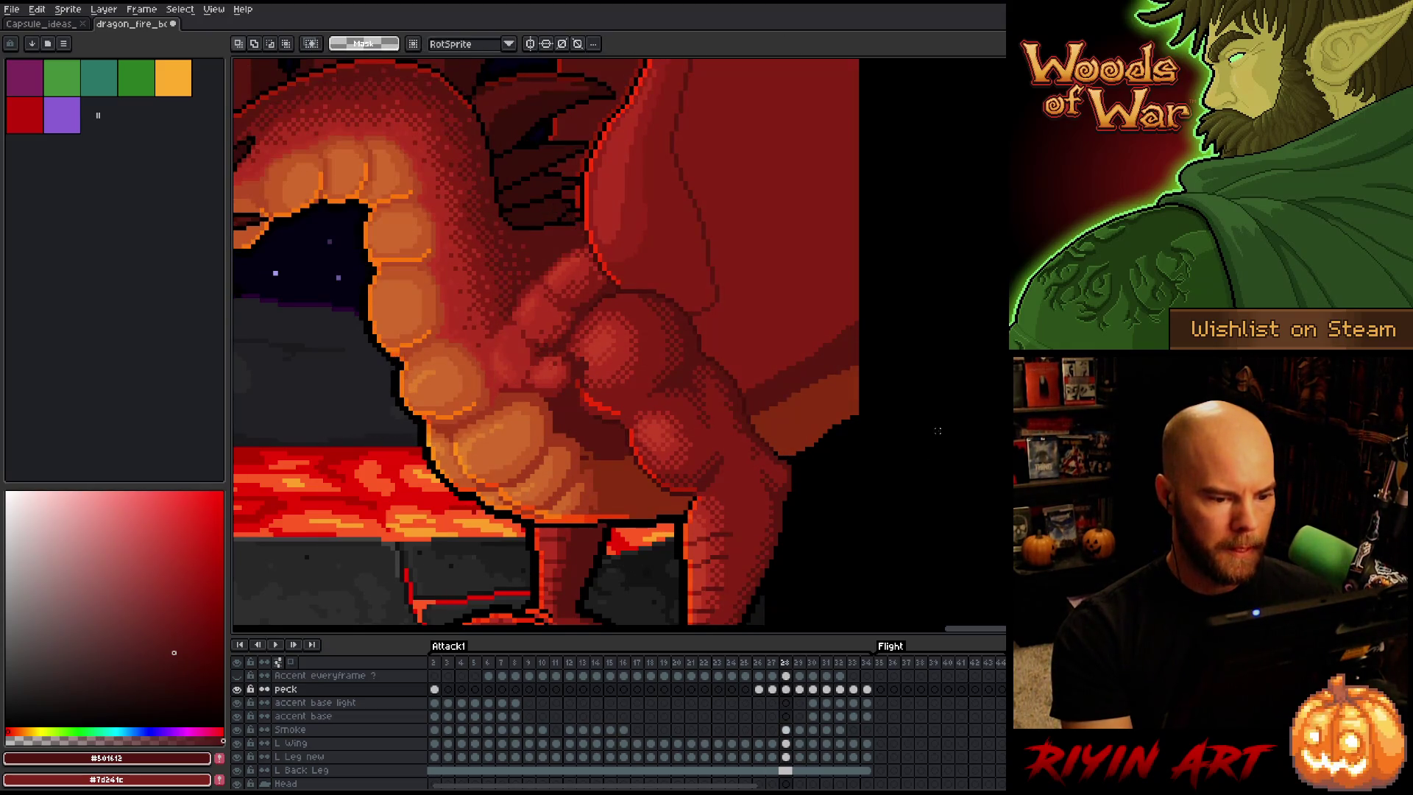
Reposition the chest detail on frame 29 with a transform and commit it
{"action": "key", "text": "period"}
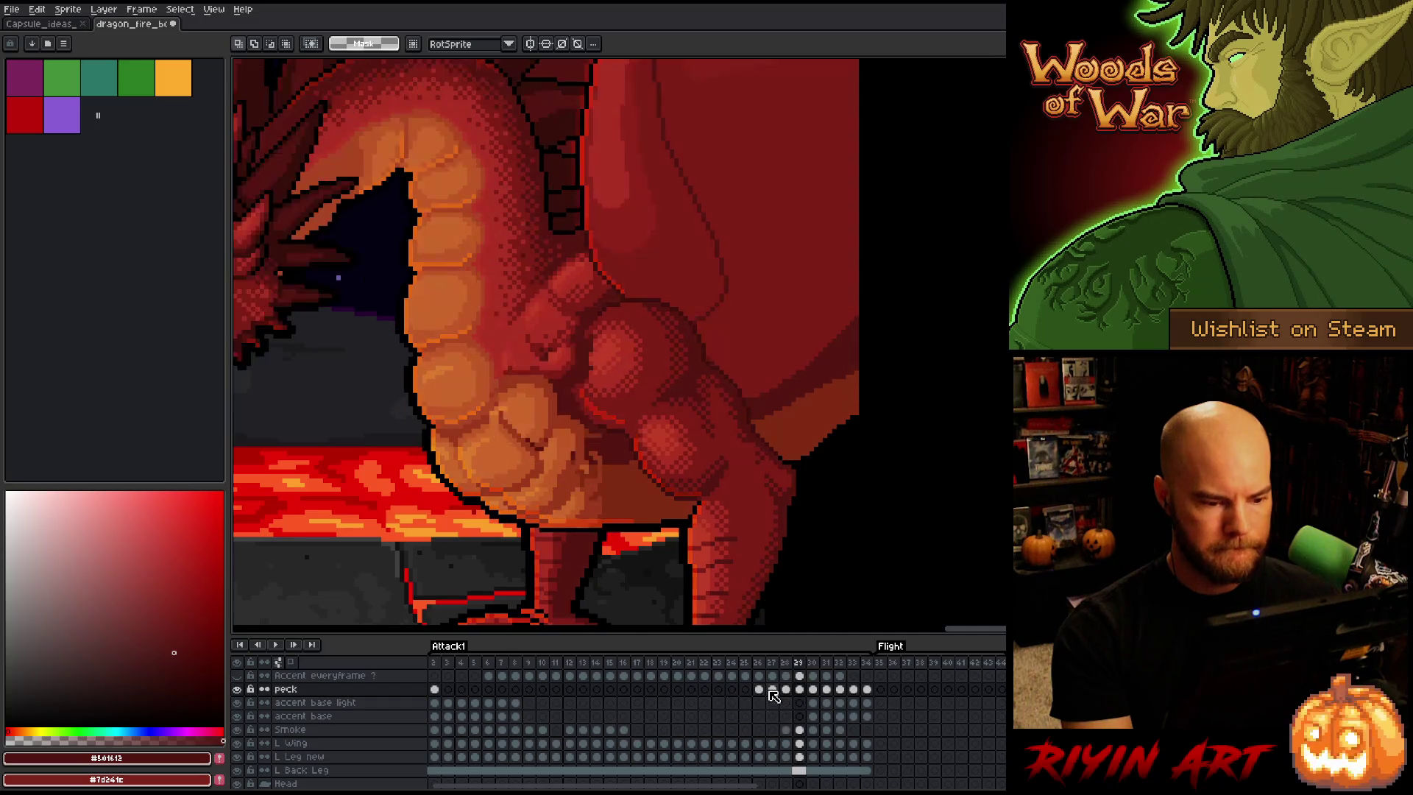
{"action": "left_click", "coordinate": [801, 691]}
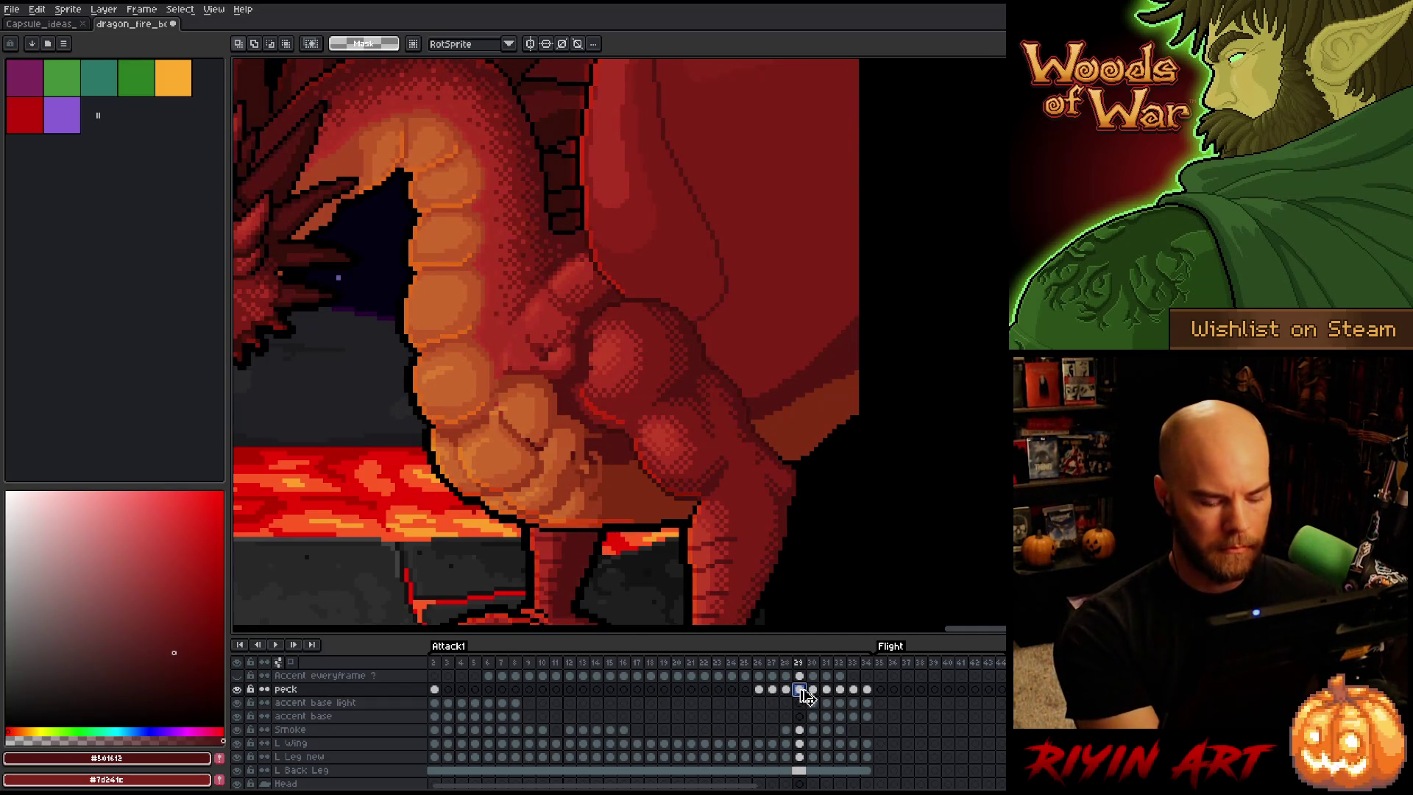
{"action": "key", "text": "ctrl+t"}
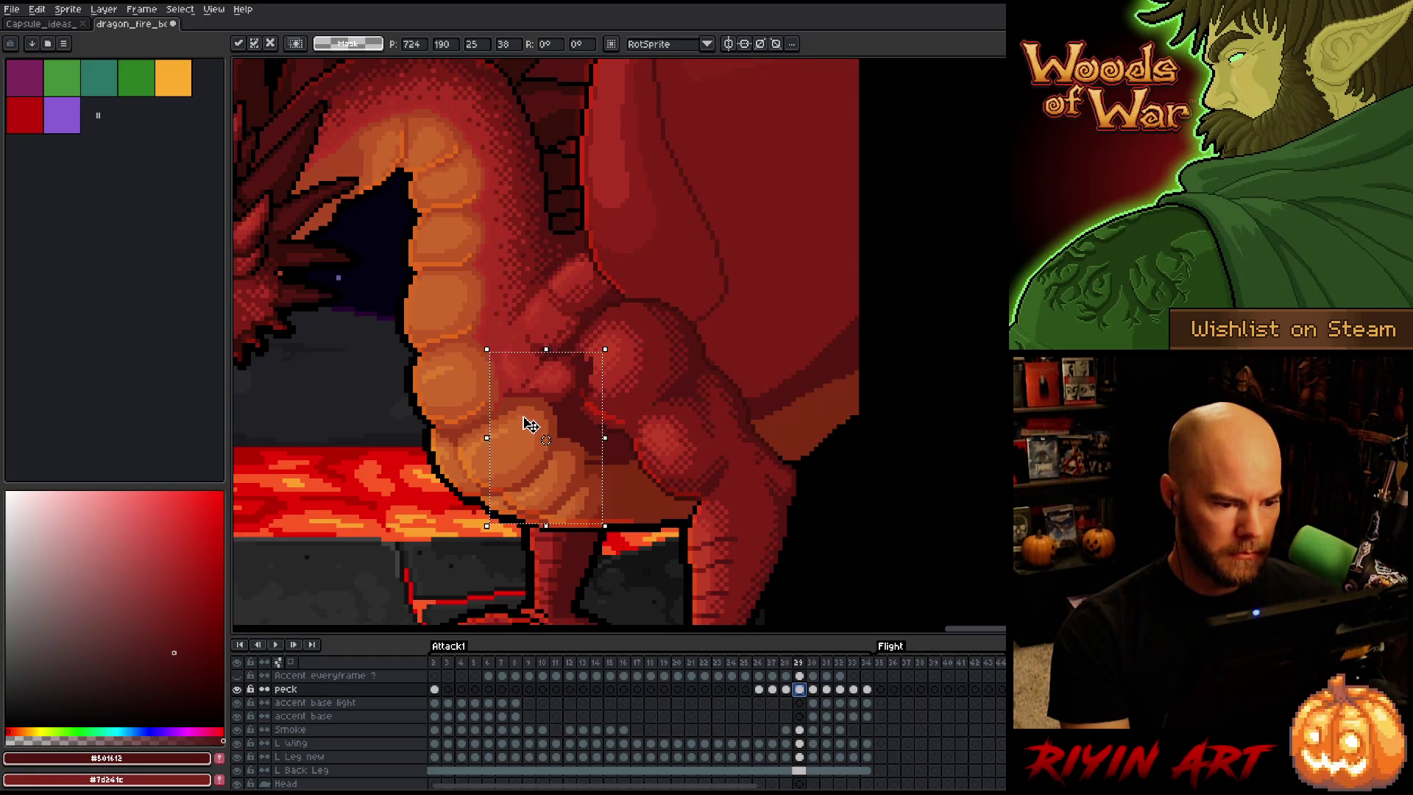
{"action": "key", "text": "Return"}
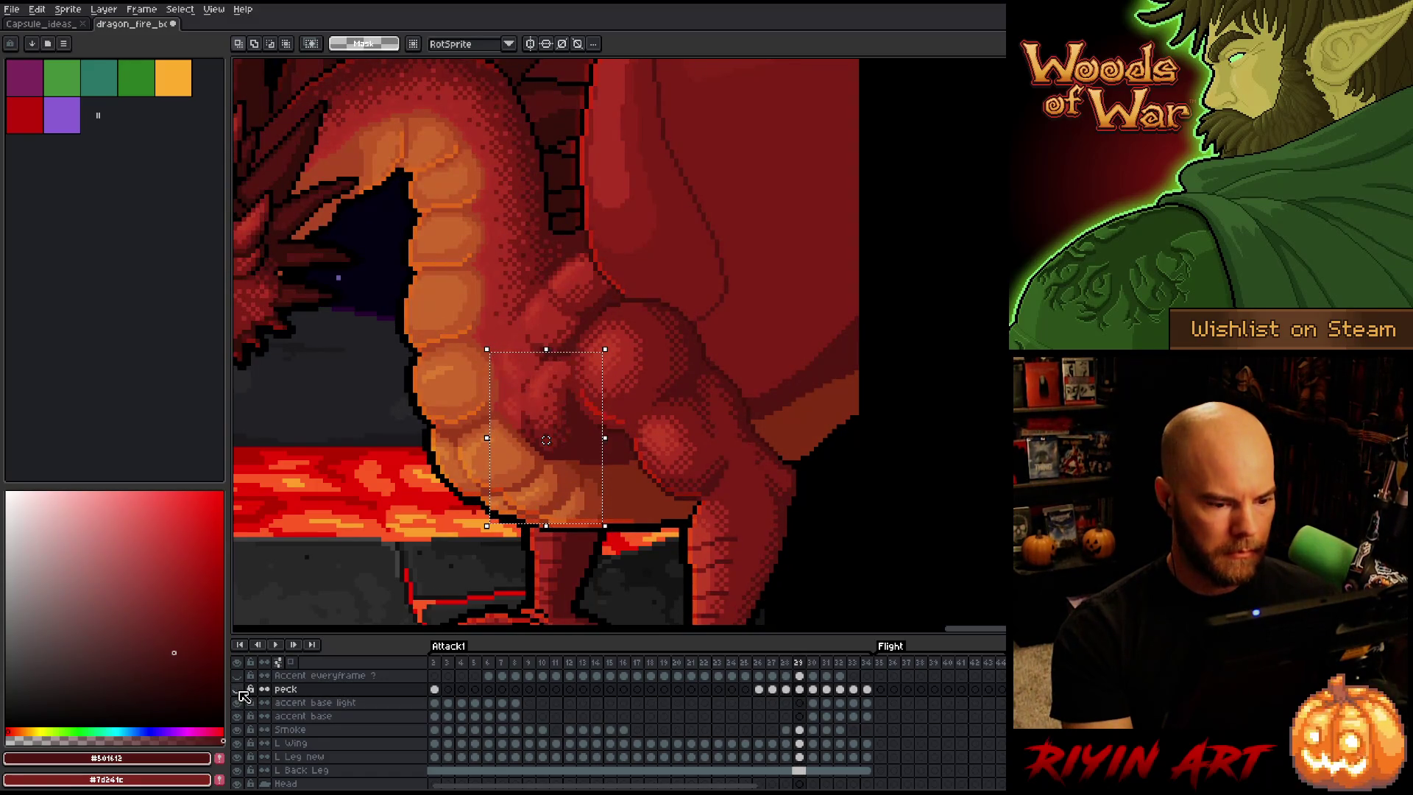
Shift the chest detail on frame 30 right and slightly up, and commit it
{"action": "left_click", "coordinate": [238, 690]}
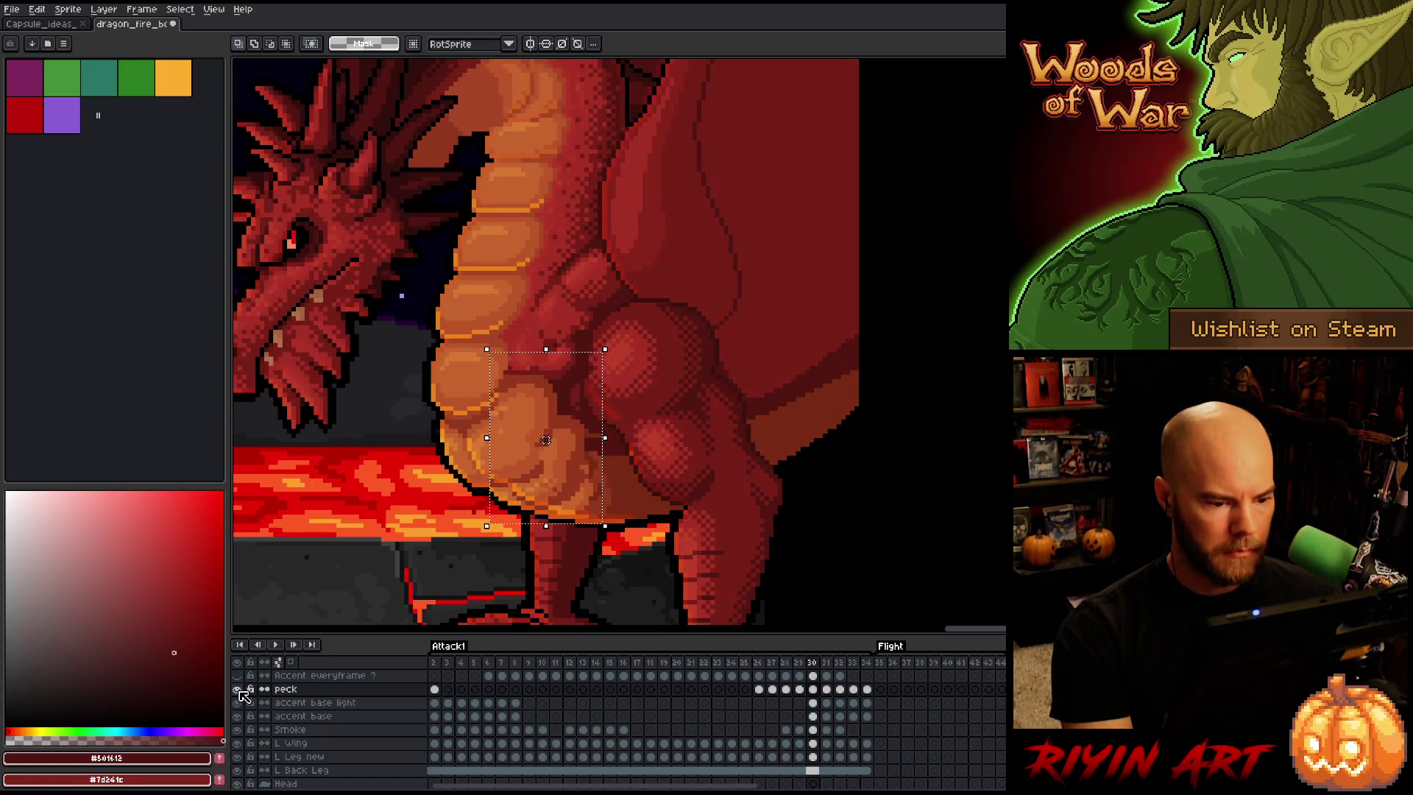
{"action": "left_click", "coordinate": [818, 689]}
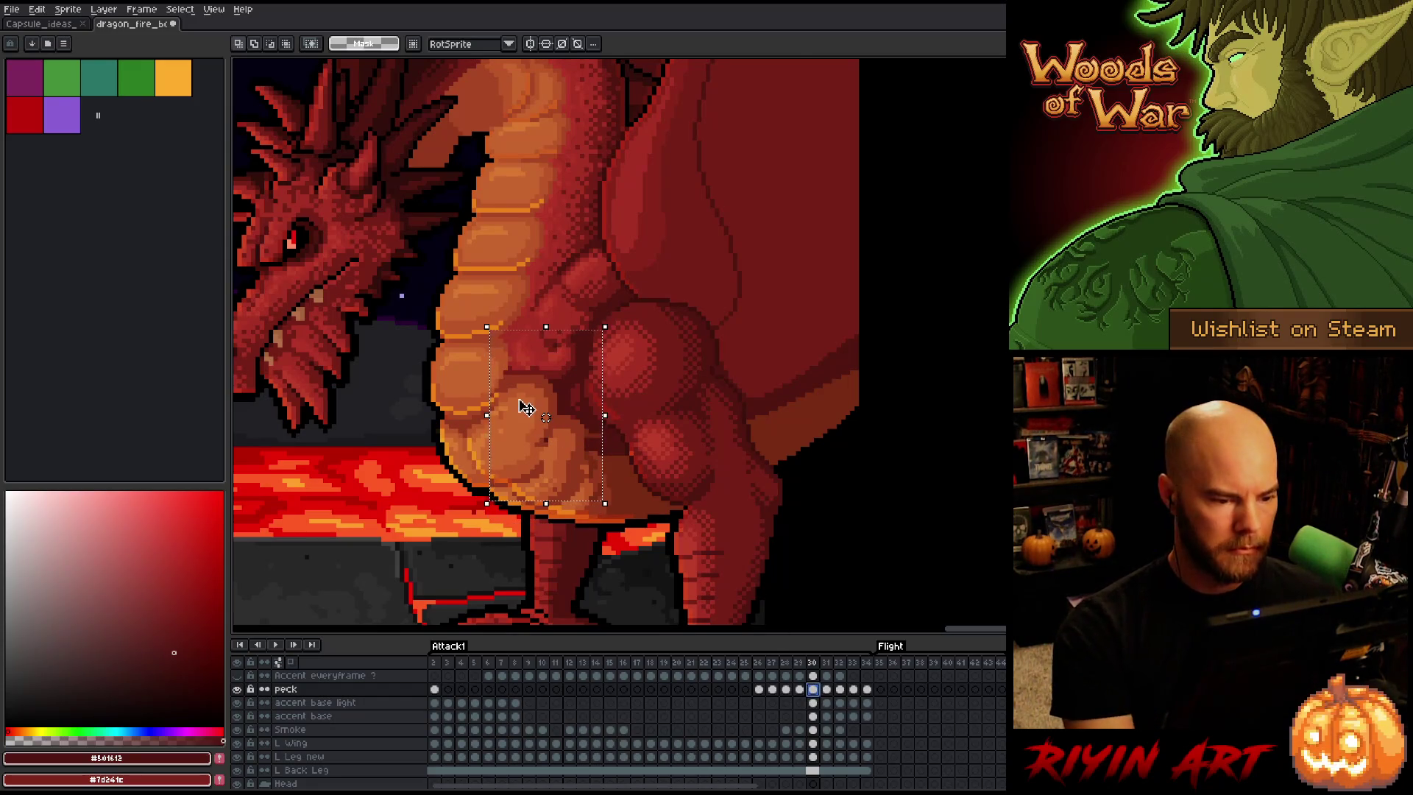
{"action": "left_click_drag", "start_coordinate": [523, 429], "coordinate": [550, 425]}
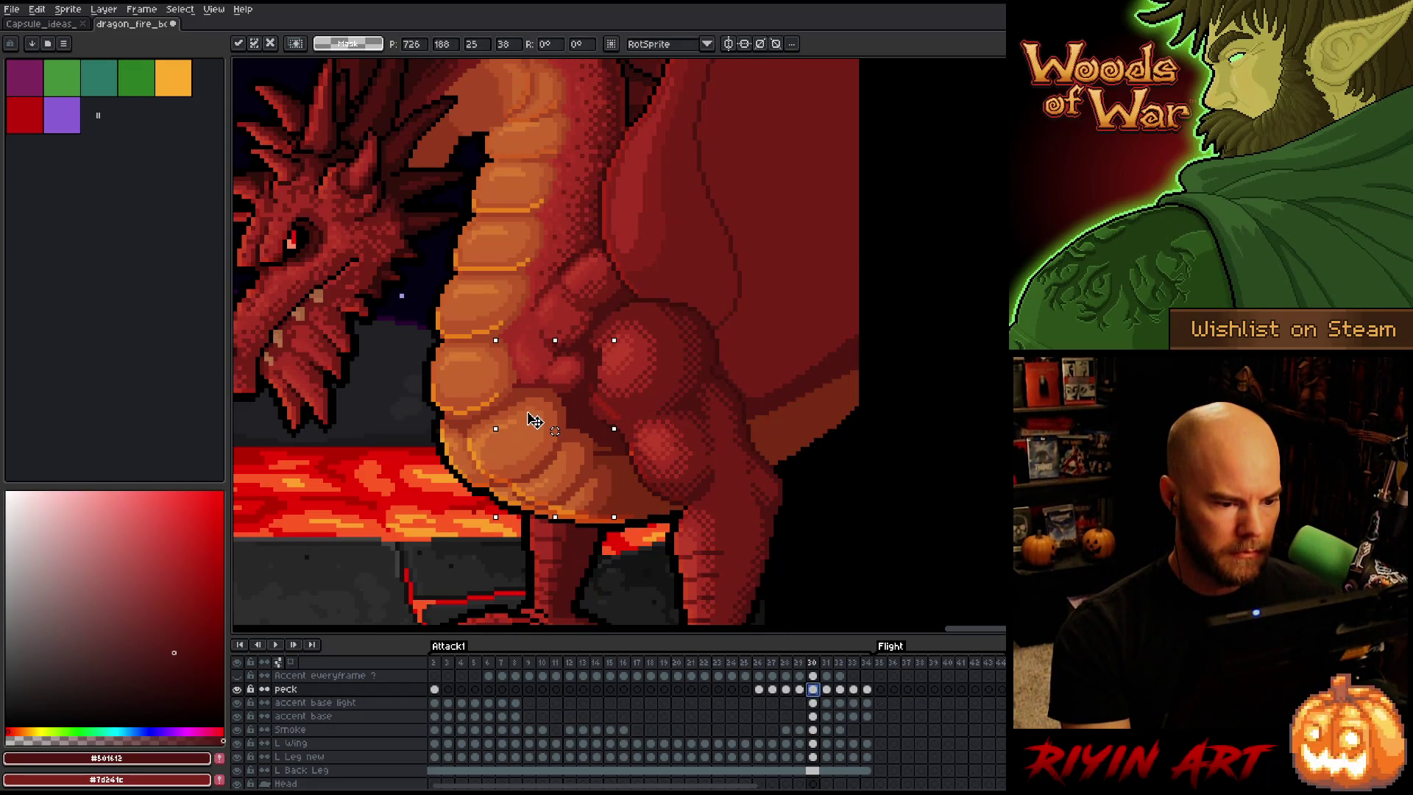
{"action": "key", "text": "Return"}
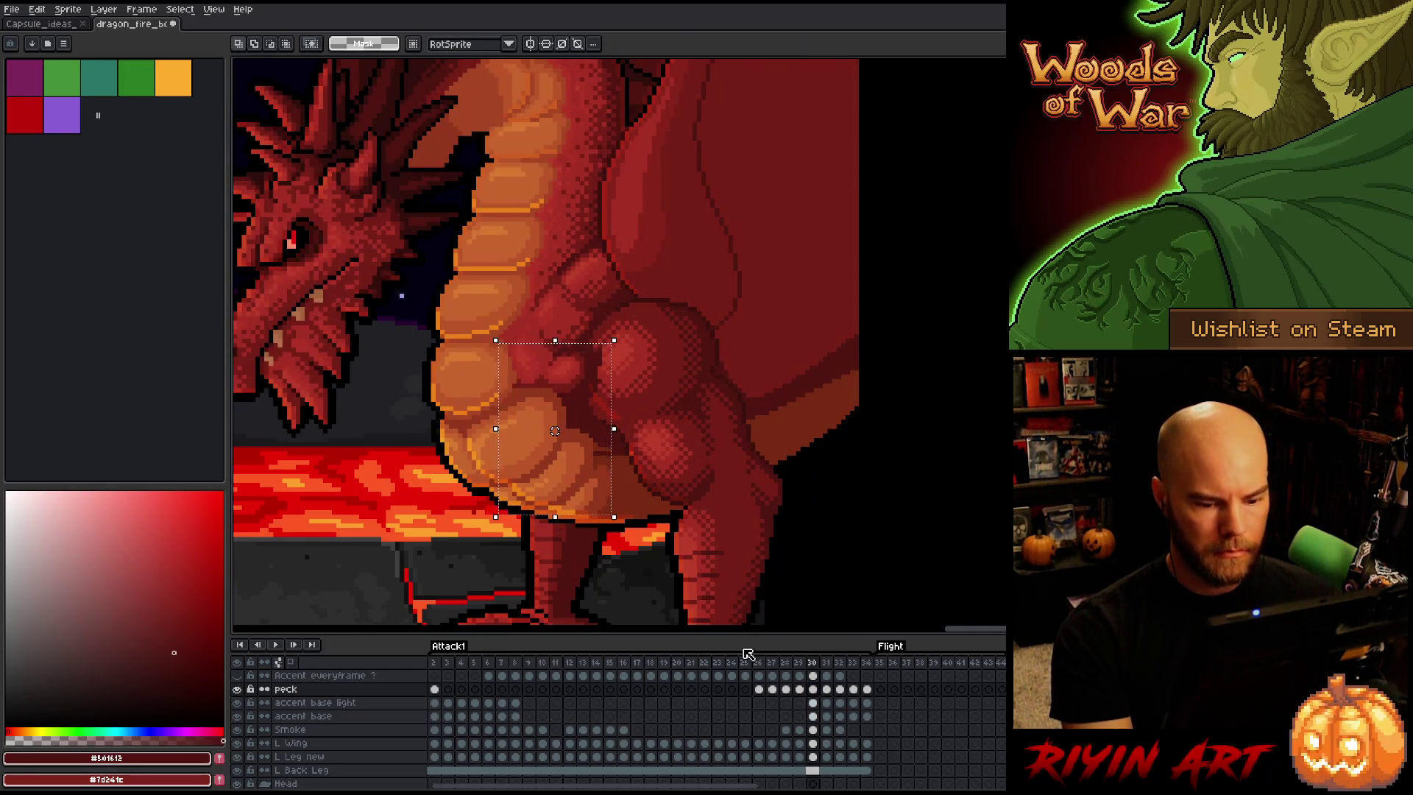
Nudge the chest detail down one pixel on frame 31 and up-left one pixel on frame 32
{"action": "key", "text": "Right"}
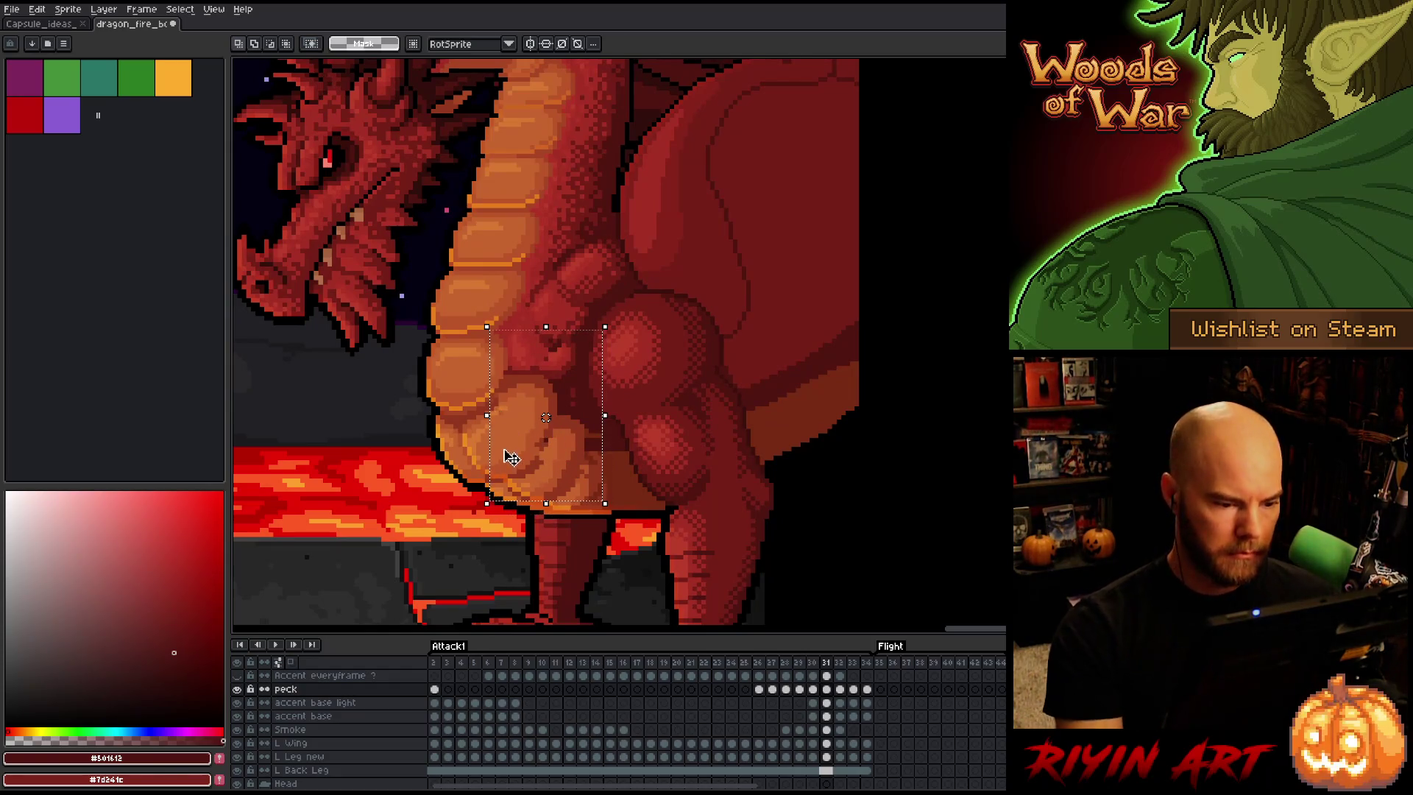
{"action": "key", "text": "Down"}
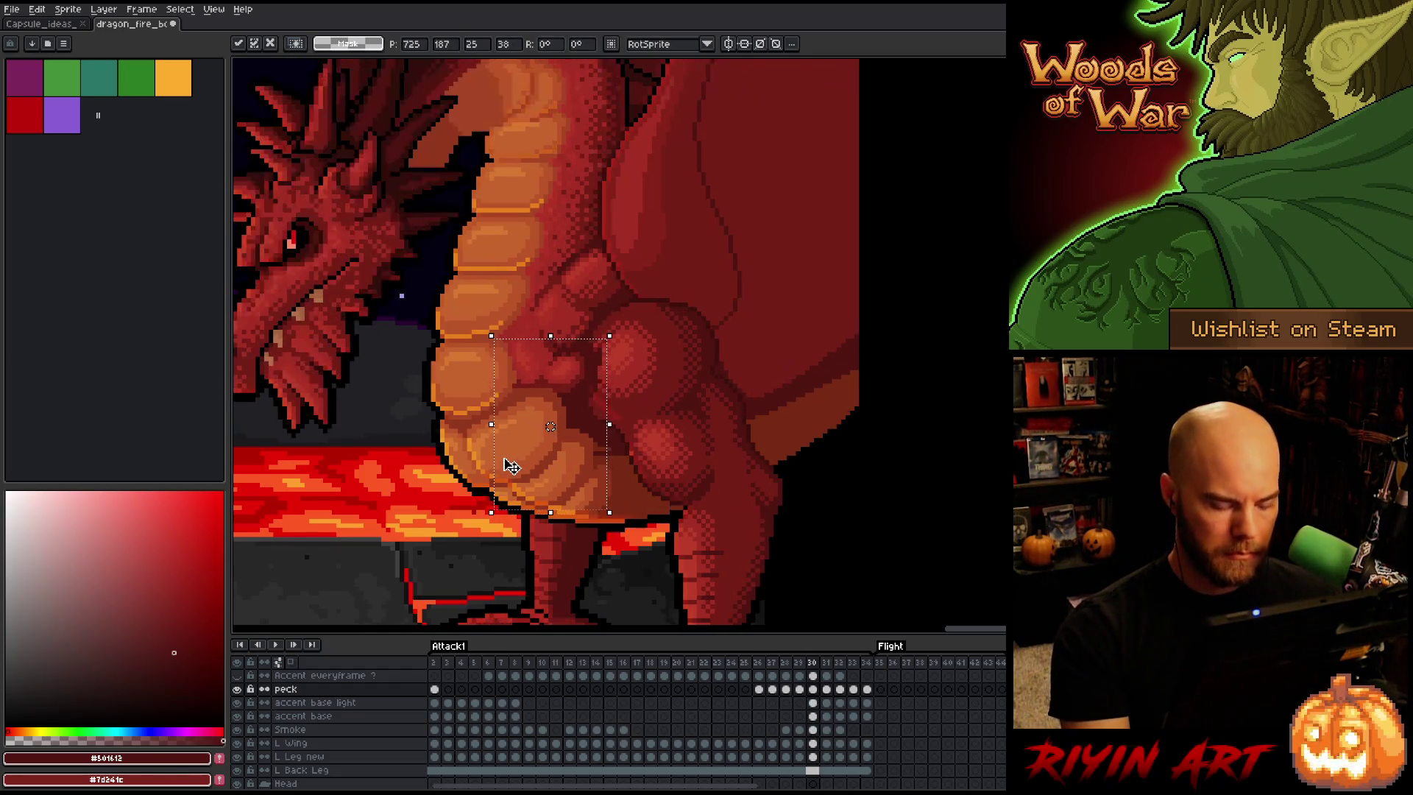
{"action": "key", "text": "Return"}
{"action": "key", "text": "Right"}
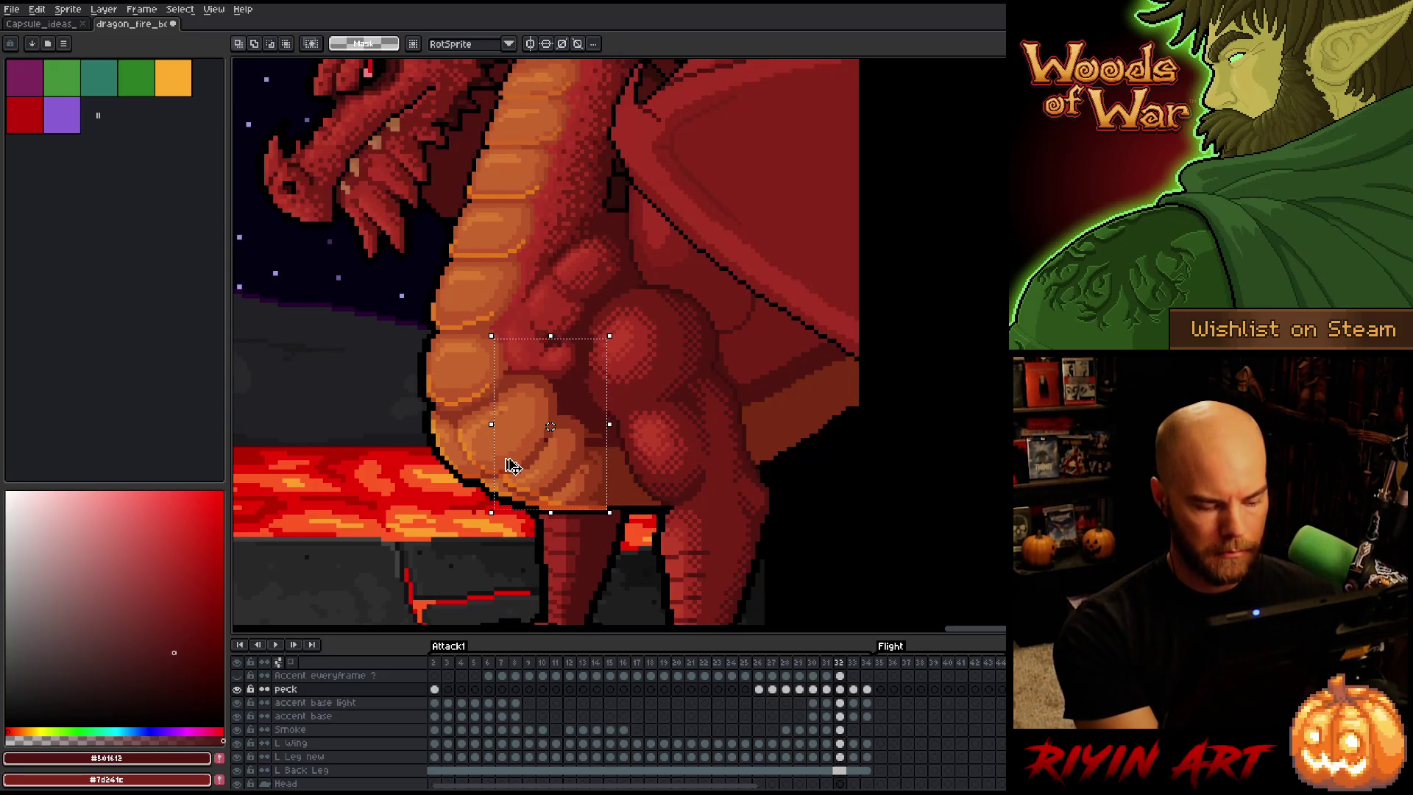
{"action": "key", "text": "Up"}
{"action": "key", "text": "Left"}
{"action": "key", "text": "Return"}
Flip between frames 31 and 32 to check chest alignment, ending on frame 33
{"action": "key", "text": "Left"}
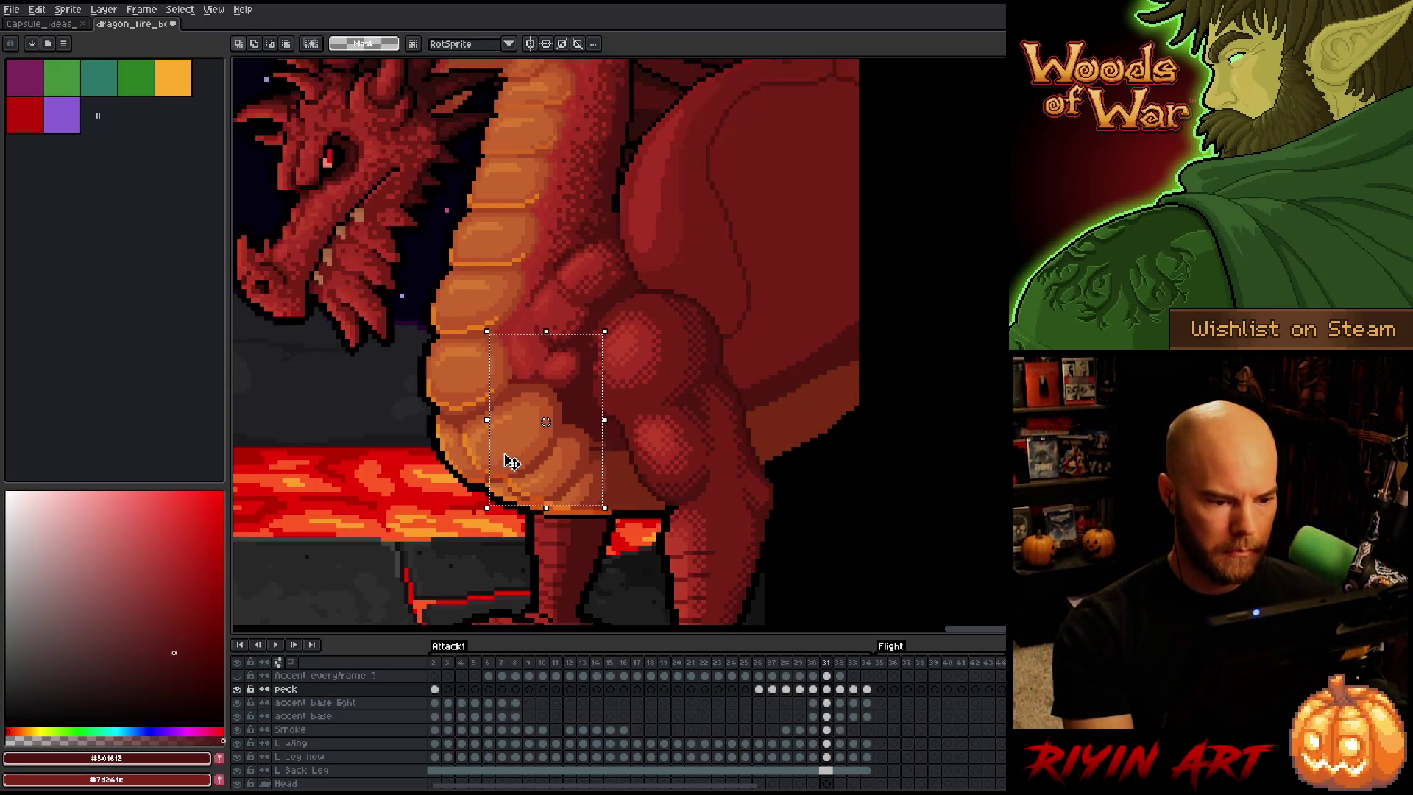
{"action": "key", "text": "Right"}
{"action": "key", "text": "Left"}
{"action": "key", "text": "Right"}
{"action": "key", "text": "Right"}
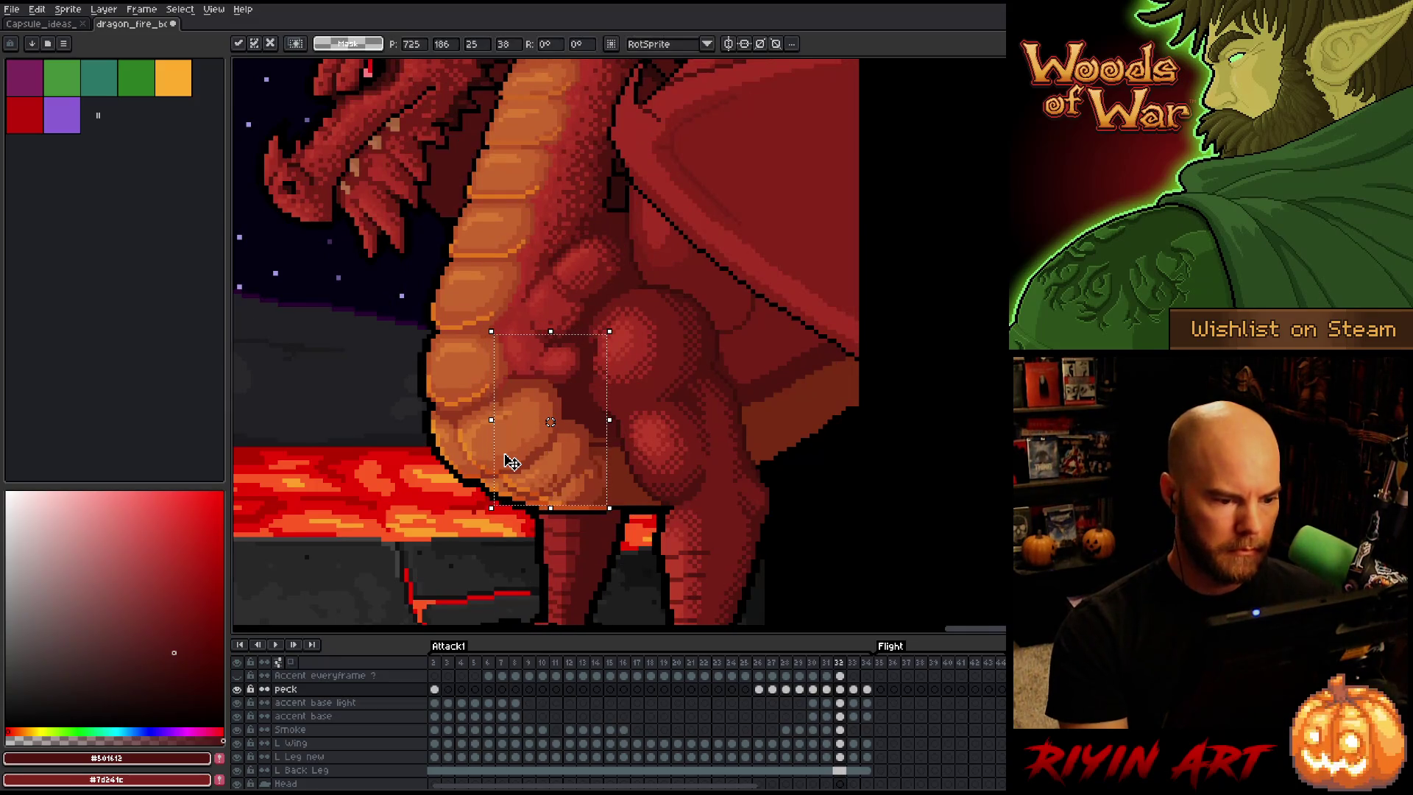
{"action": "key", "text": "Left"}
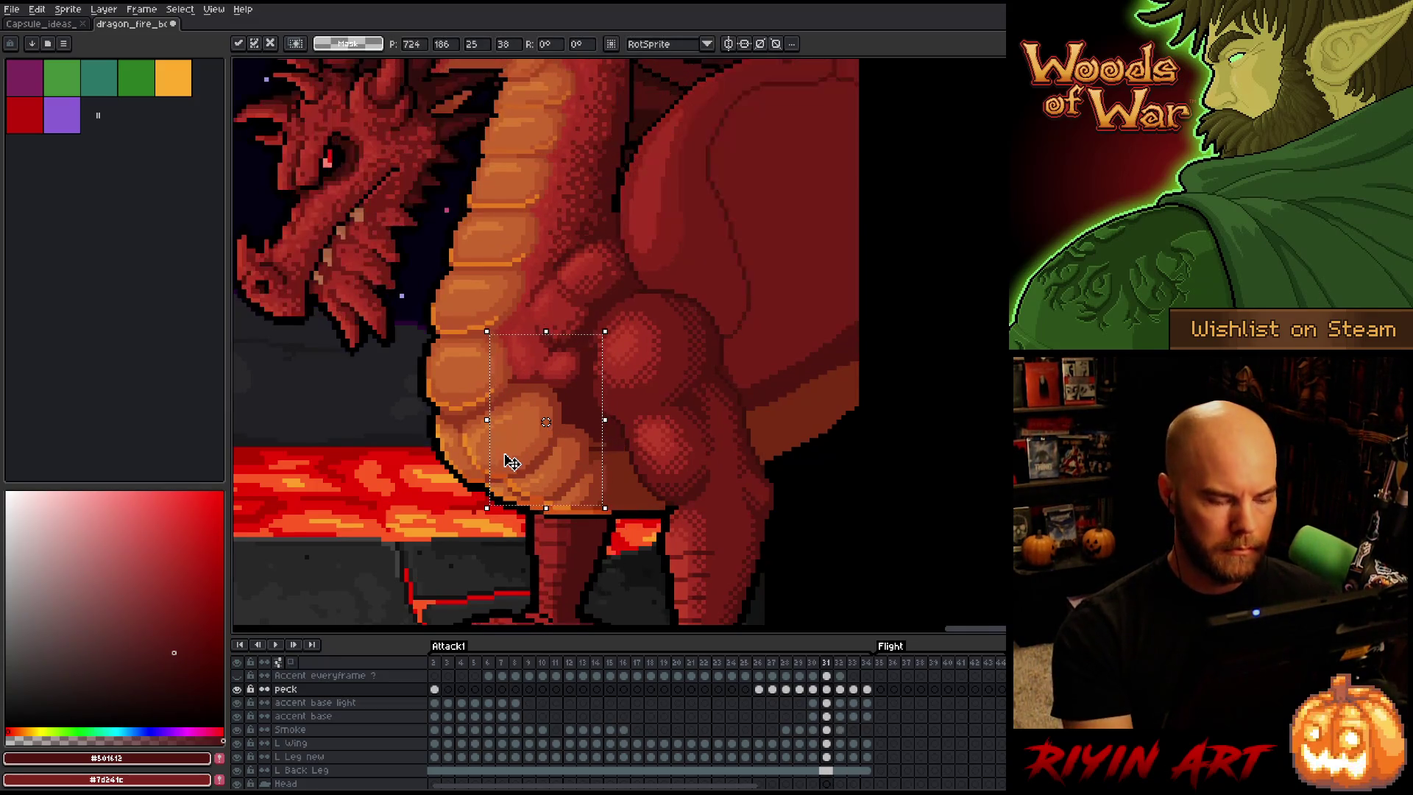
{"action": "key", "text": "Right"}
{"action": "key", "text": "Left"}
{"action": "key", "text": "Right"}
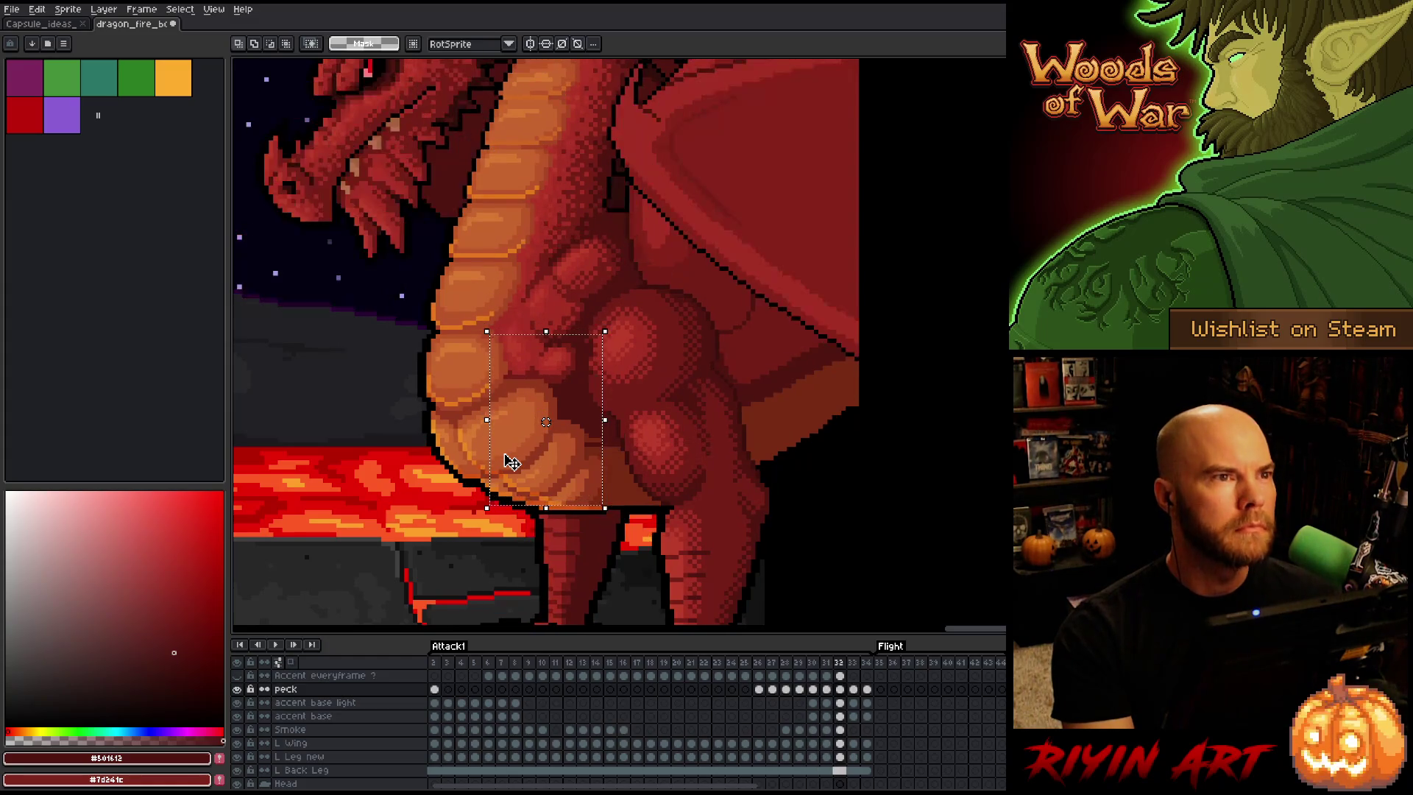
{"action": "key", "text": "Left"}
{"action": "key", "text": "Right"}
{"action": "key", "text": "Left"}
{"action": "key", "text": "Right"}
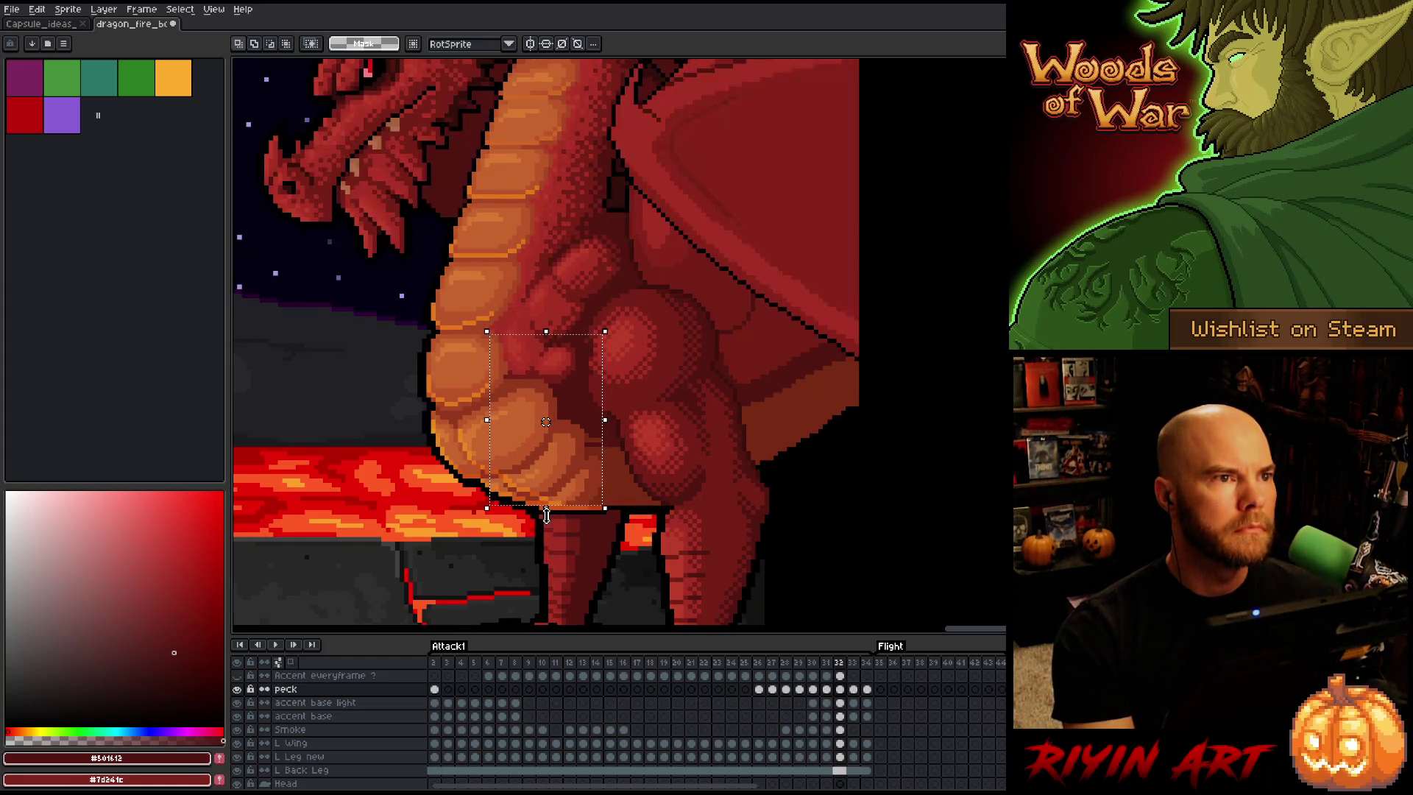
{"action": "key", "text": "Right"}
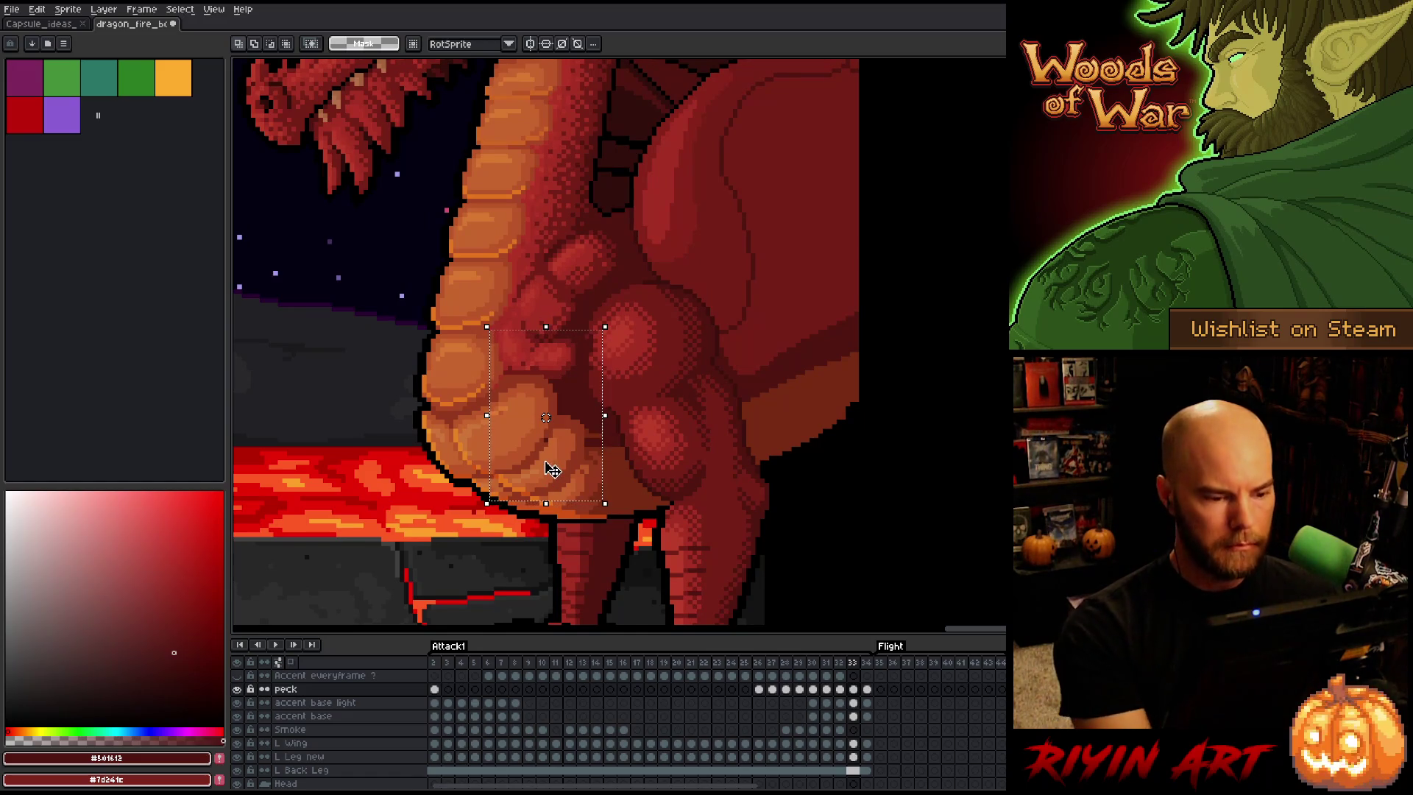
On frame 33, shift the chest detail one pixel left and down, comparing with frame 32
{"action": "left_click", "coordinate": [542, 469]}
{"action": "key", "text": "Left"}
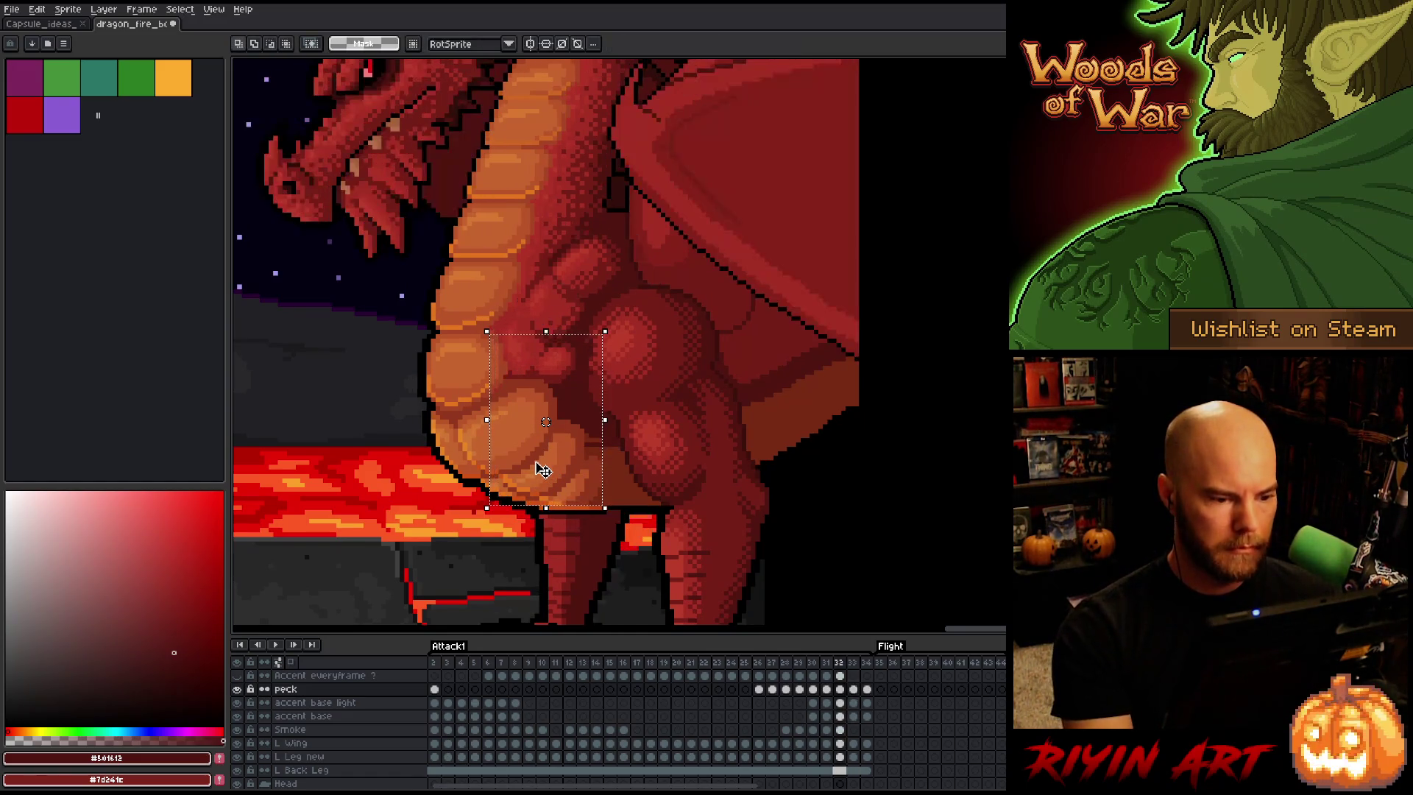
{"action": "key", "text": "Right"}
{"action": "key", "text": "Left"}
{"action": "key", "text": "Right"}
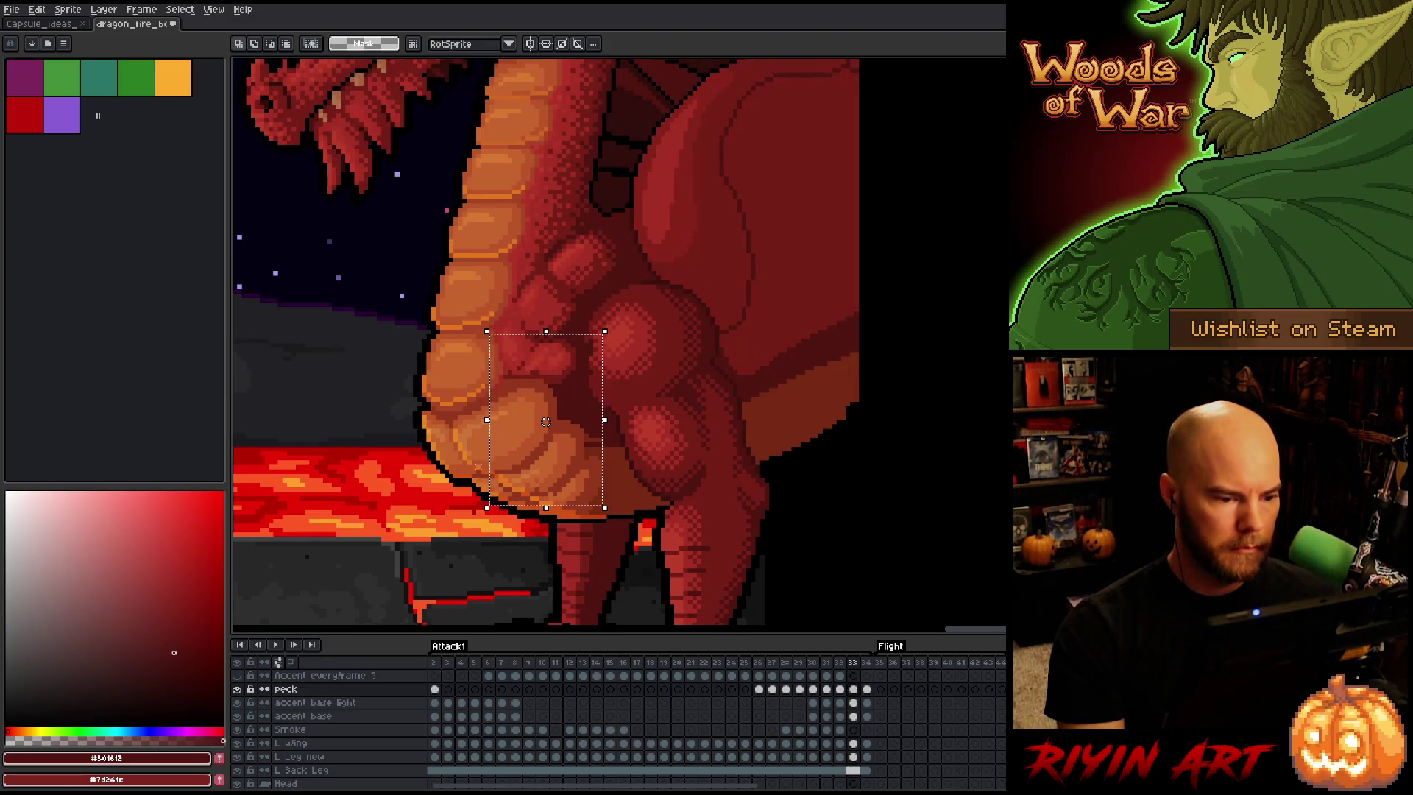
{"action": "left_click_drag", "start_coordinate": [546, 422], "coordinate": [541, 426]}
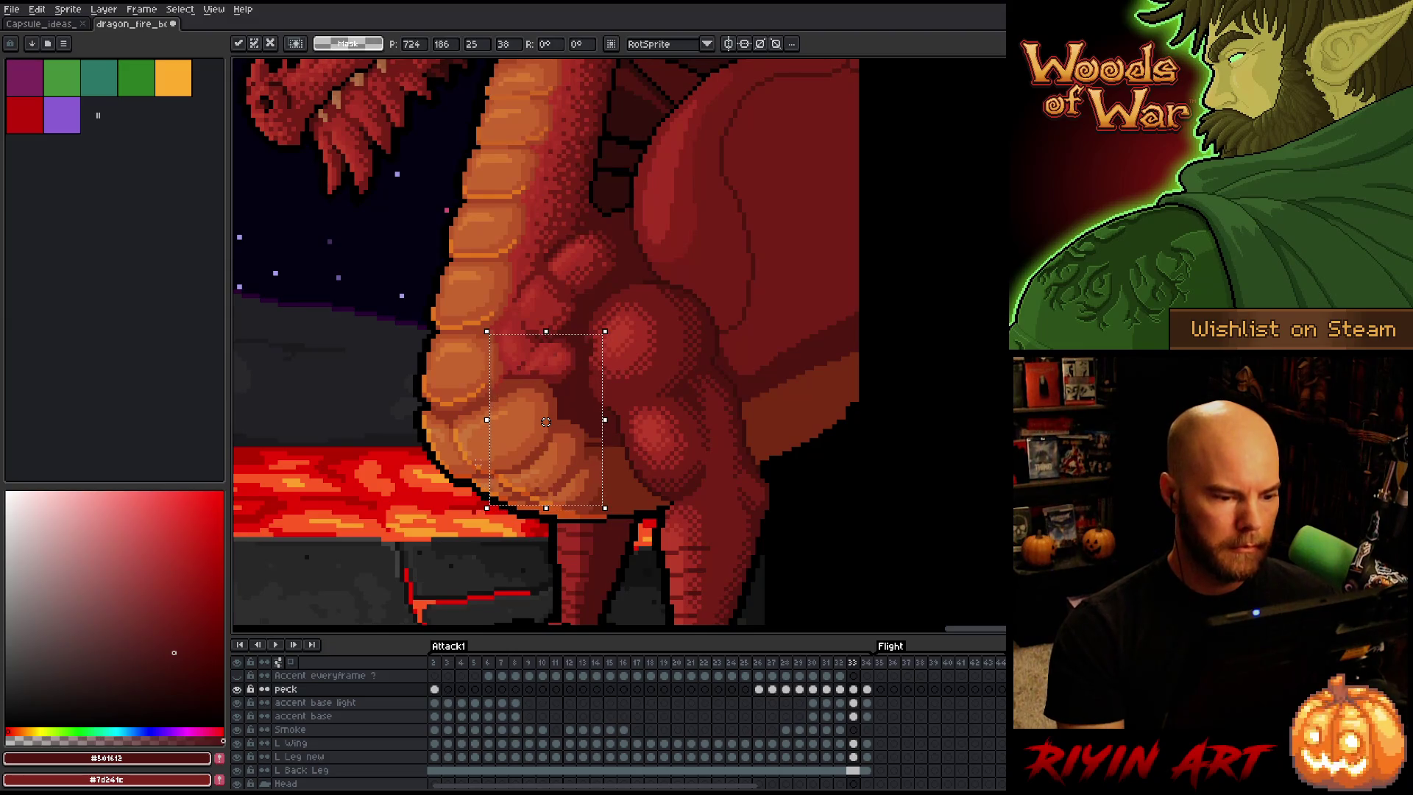
{"action": "key", "text": "Left"}
{"action": "key", "text": "Right"}
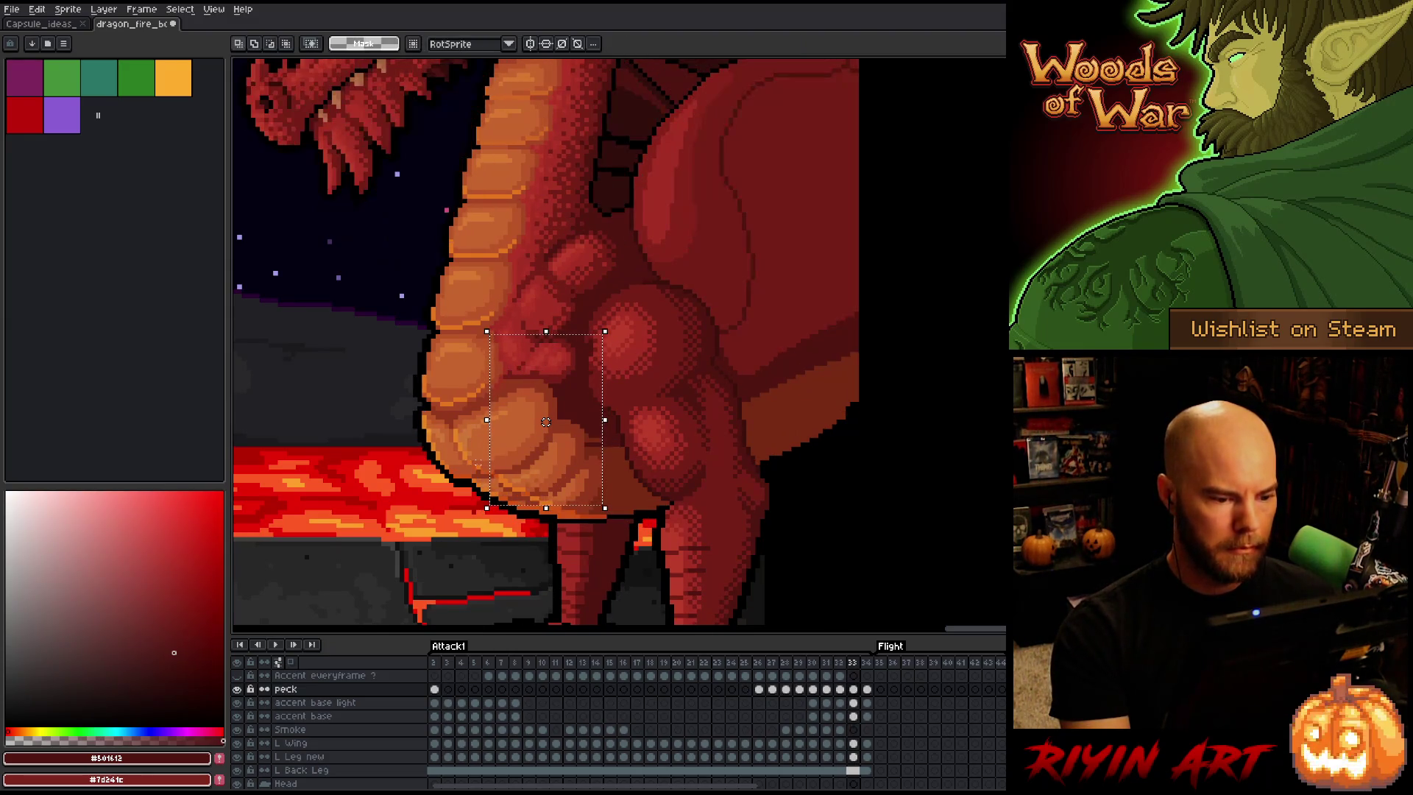
{"action": "key", "text": "Left"}
{"action": "key", "text": "Right"}
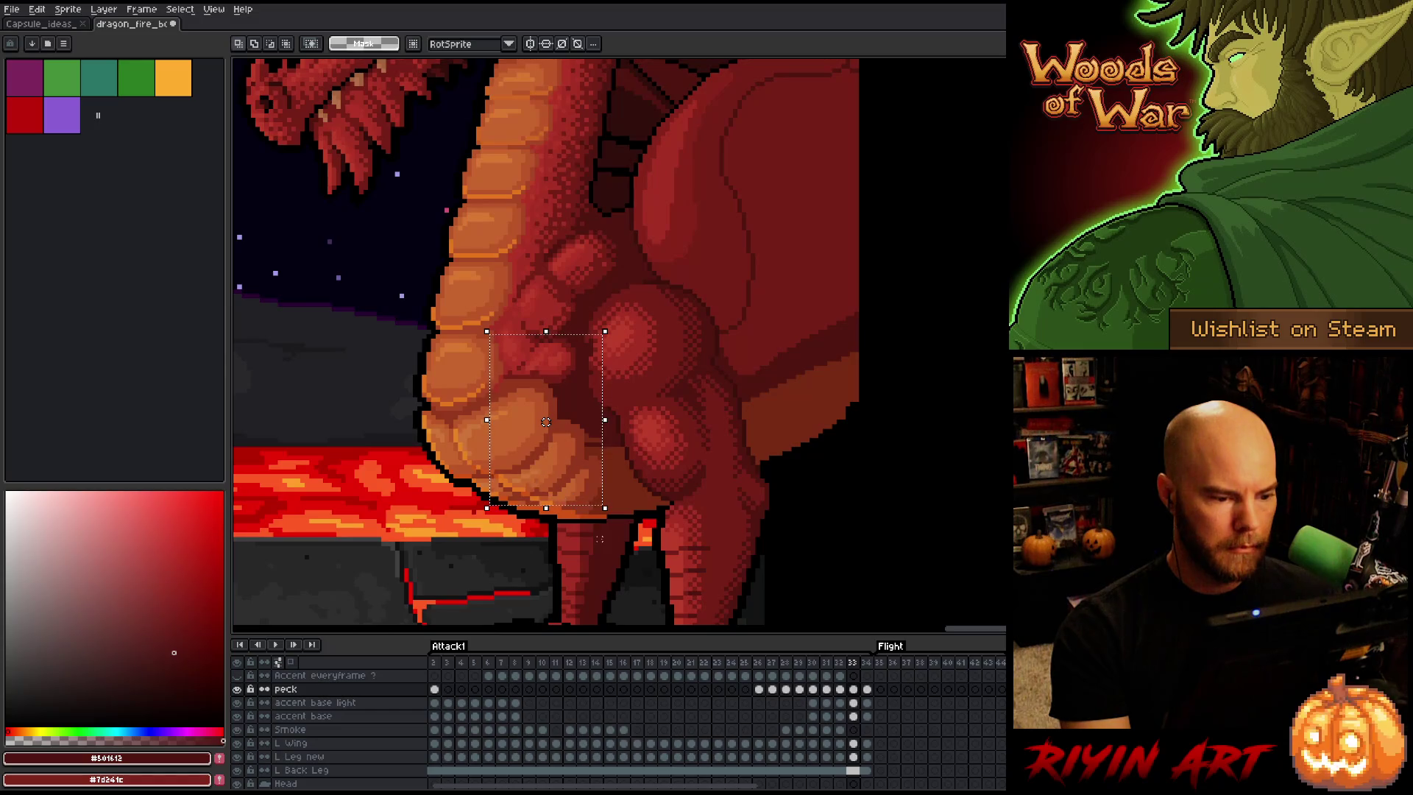
{"action": "key", "text": "Left"}
{"action": "key", "text": "Right"}
{"action": "key", "text": "Left"}
{"action": "key", "text": "Right"}
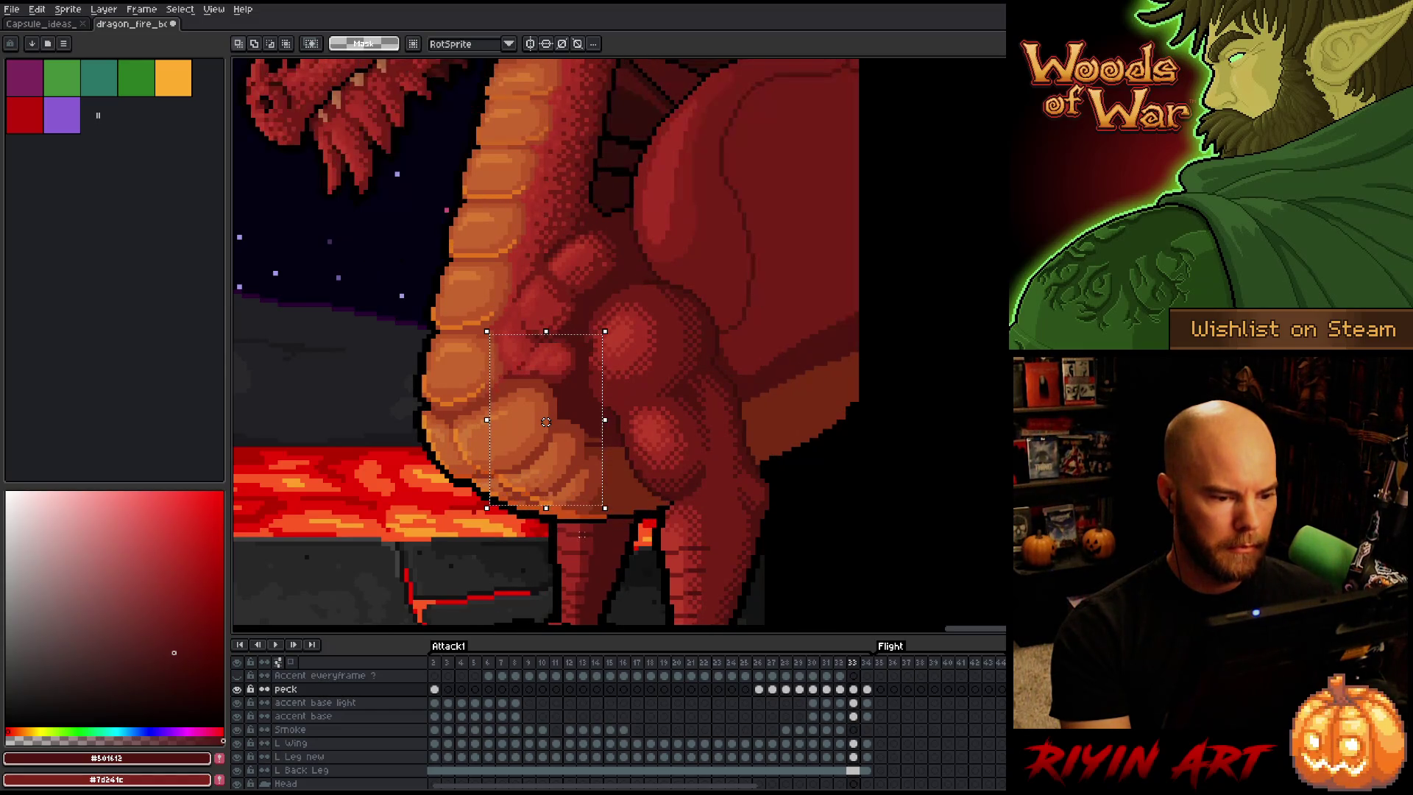
{"action": "key", "text": "Left"}
{"action": "key", "text": "Right"}
Raise the frame 33 chest detail one pixel, then shift it one pixel left
{"action": "left_click_drag", "start_coordinate": [546, 422], "coordinate": [546, 417]}
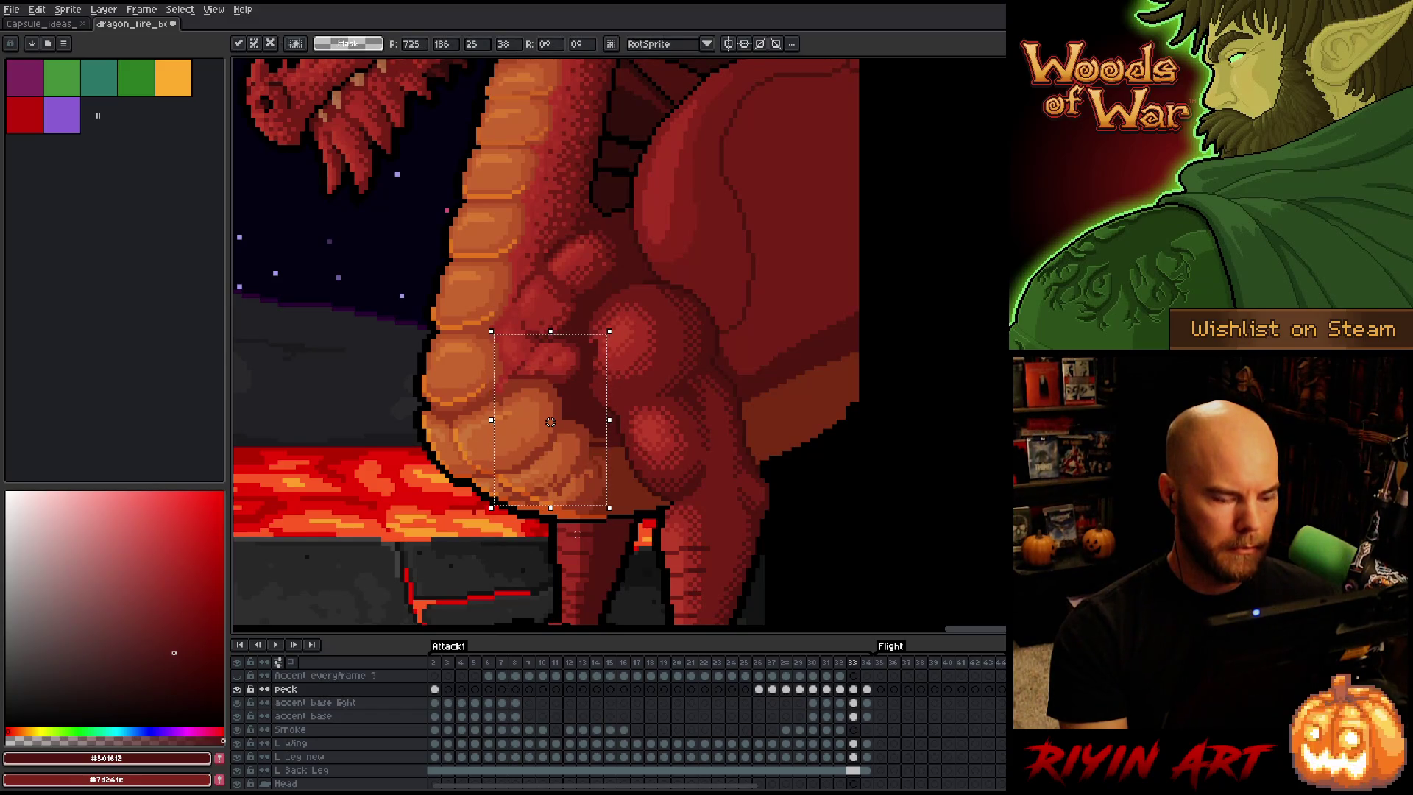
{"action": "key", "text": "Left"}
{"action": "key", "text": "Left"}
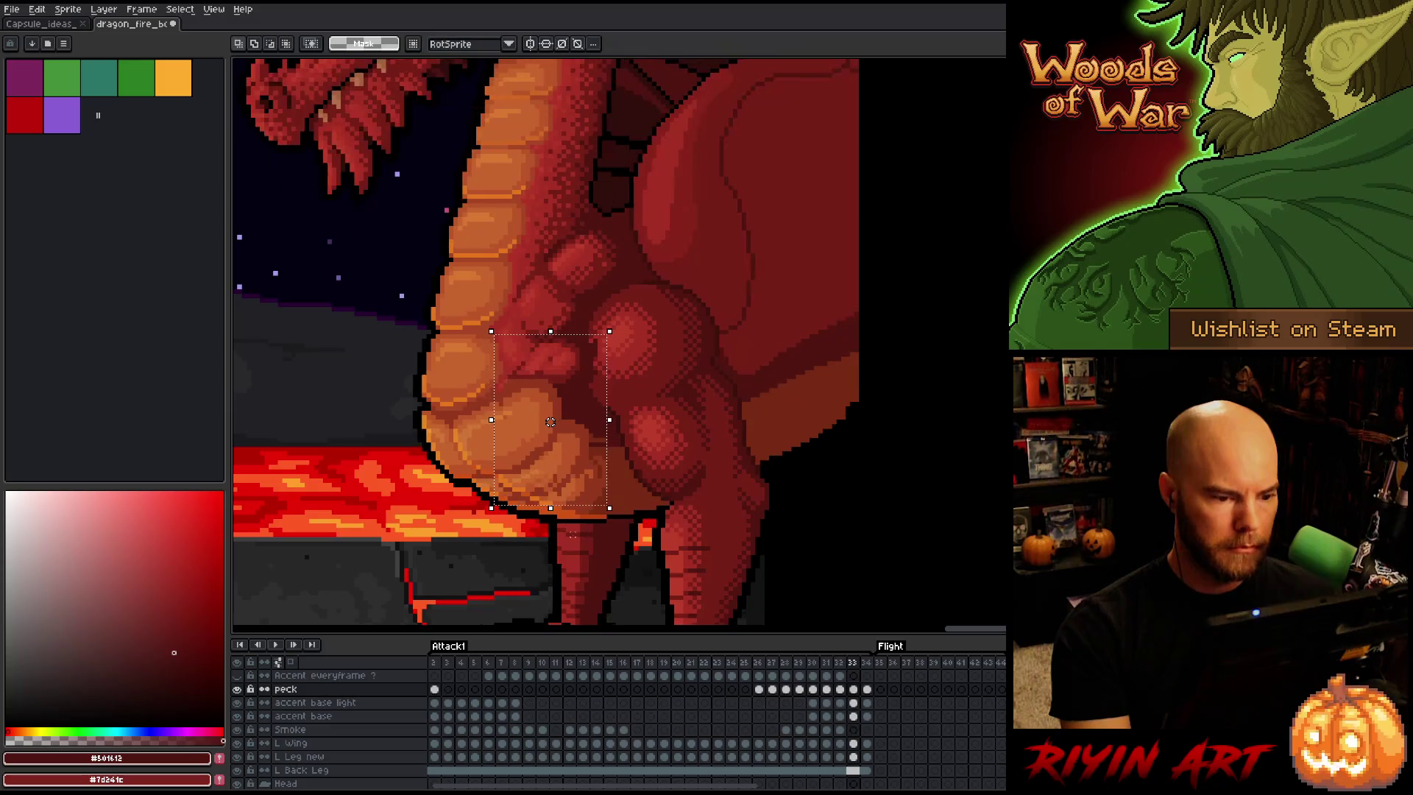
{"action": "key", "text": "Right"}
{"action": "key", "text": "Right"}
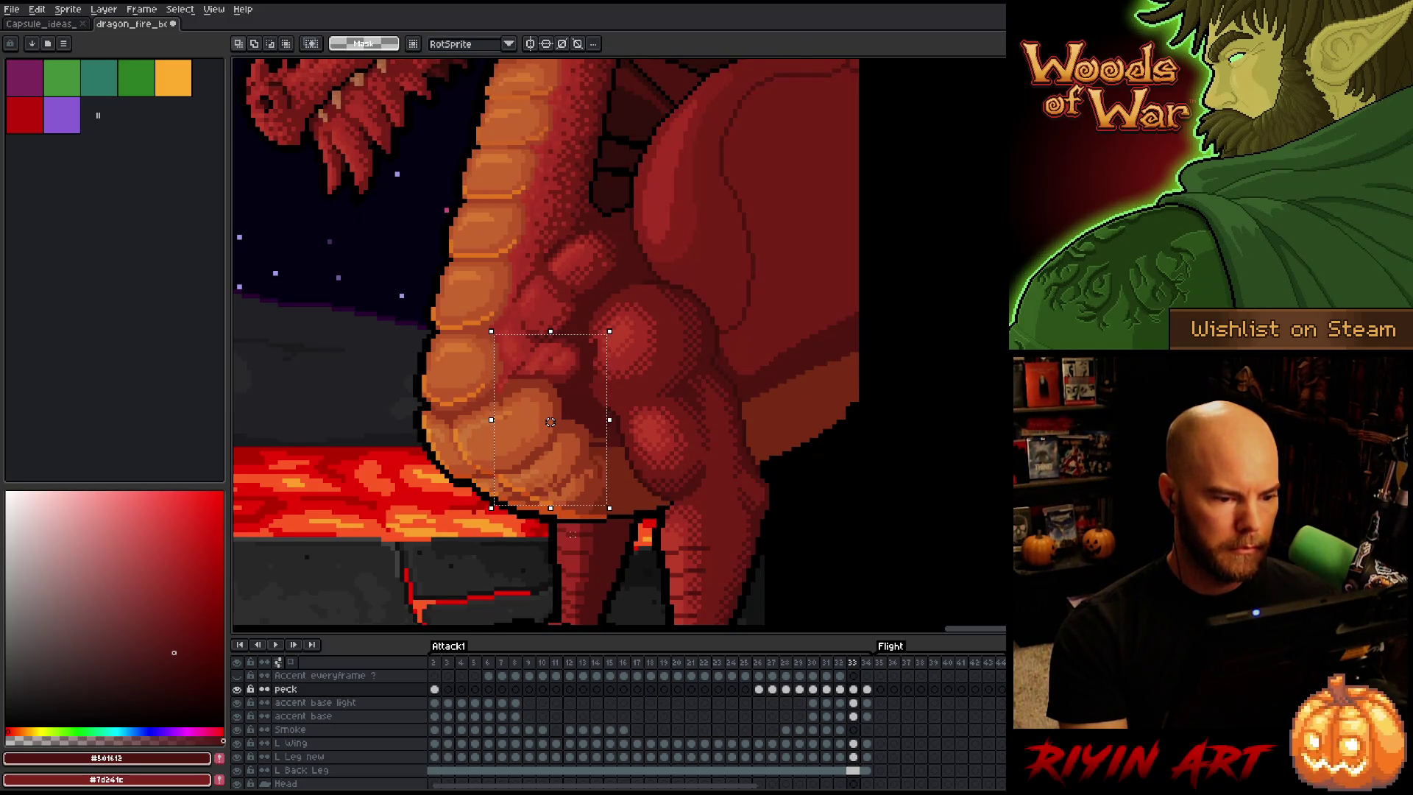
{"action": "left_click_drag", "start_coordinate": [550, 421], "coordinate": [546, 421]}
{"action": "key", "text": "Left"}
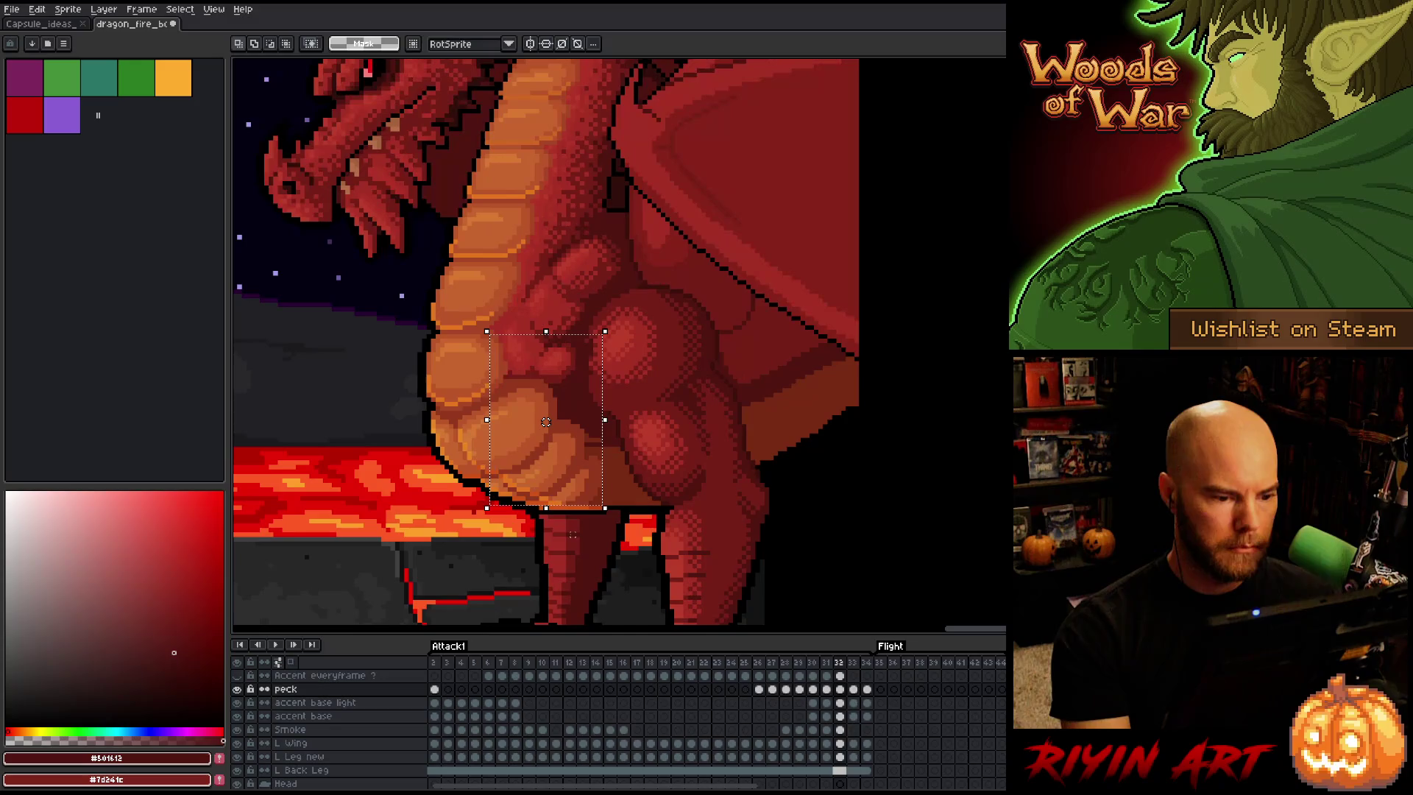
Flip between frames 32, 33 and 34 to check chest alignment, ending on frame 34
{"action": "key", "text": "Left"}
{"action": "key", "text": "Right"}
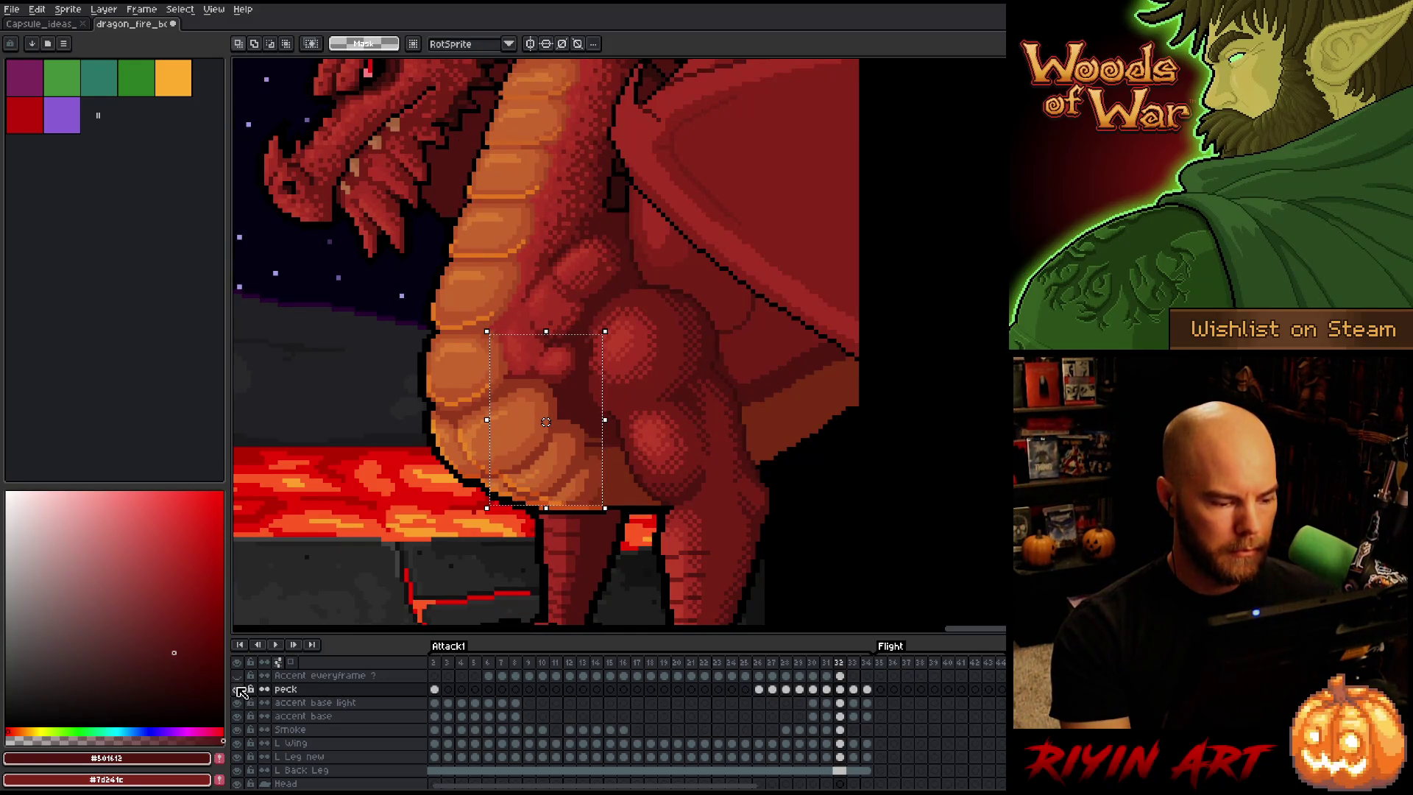
{"action": "key", "text": "Left"}
{"action": "key", "text": "Right"}
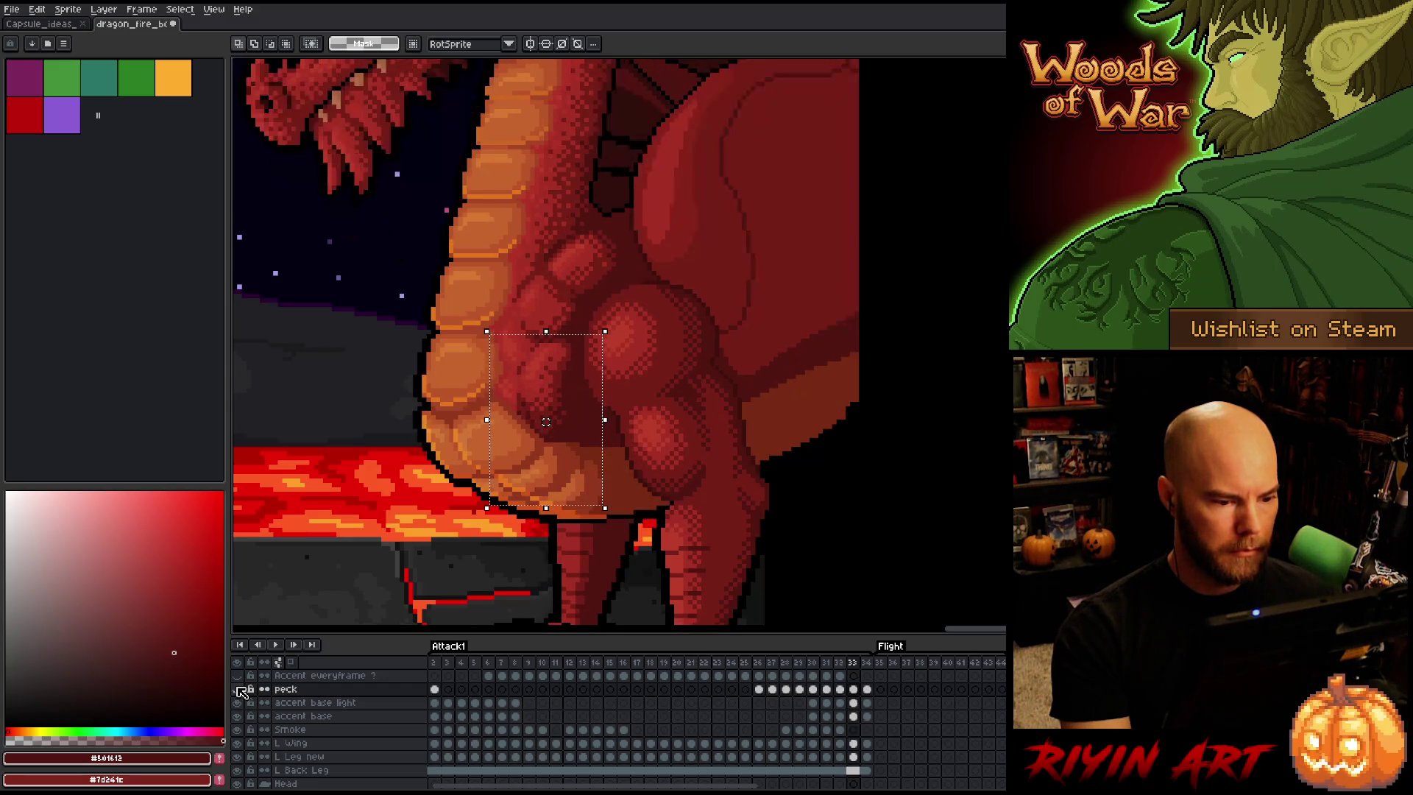
{"action": "key", "text": "Left"}
{"action": "key", "text": "Right"}
{"action": "key", "text": "Right"}
{"action": "key", "text": "Right"}
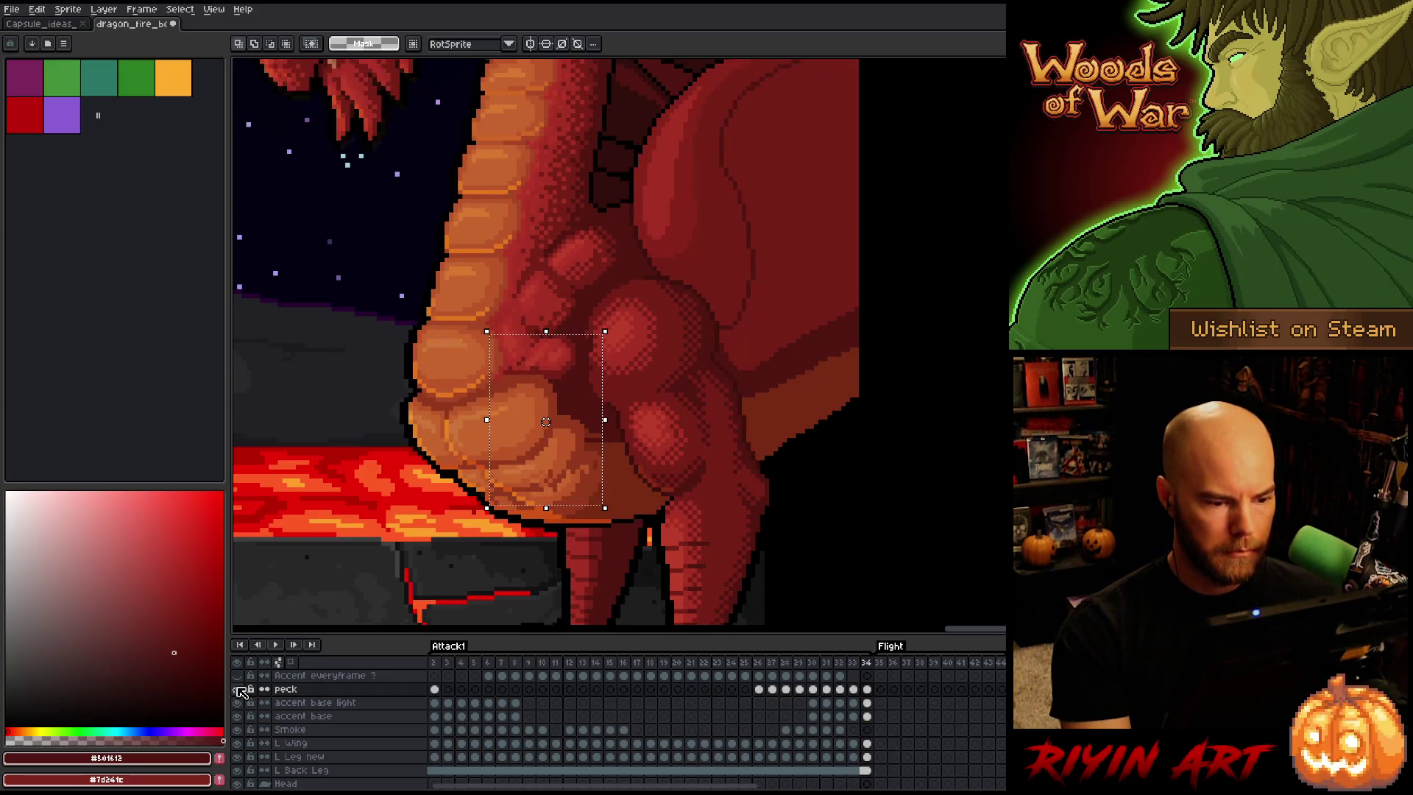
{"action": "key", "text": "Left"}
{"action": "key", "text": "Right"}
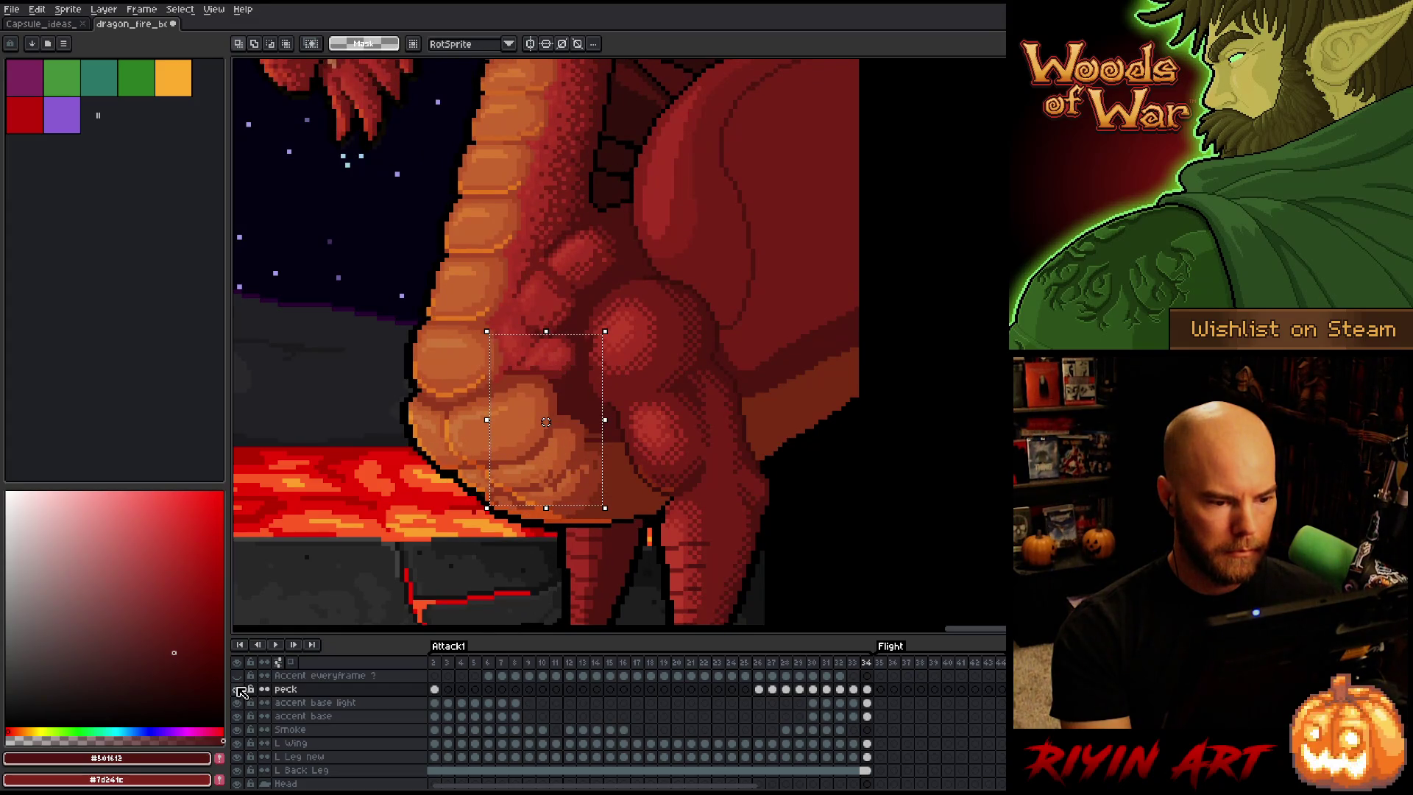
{"action": "key", "text": "Left"}
{"action": "key", "text": "Right"}
{"action": "key", "text": "Left"}
{"action": "key", "text": "Right"}
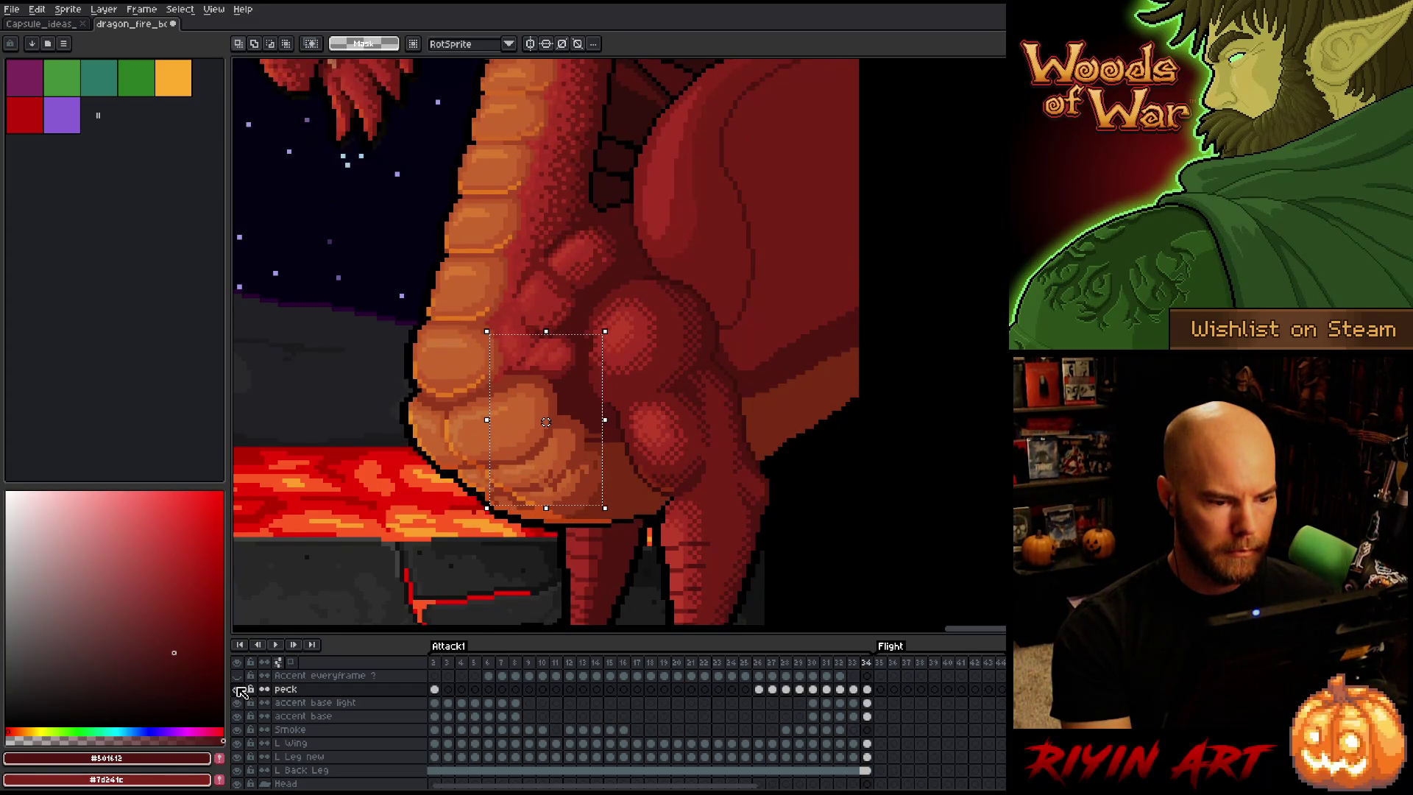
{"action": "key", "text": "Left"}
{"action": "key", "text": "Right"}
{"action": "key", "text": "Left"}
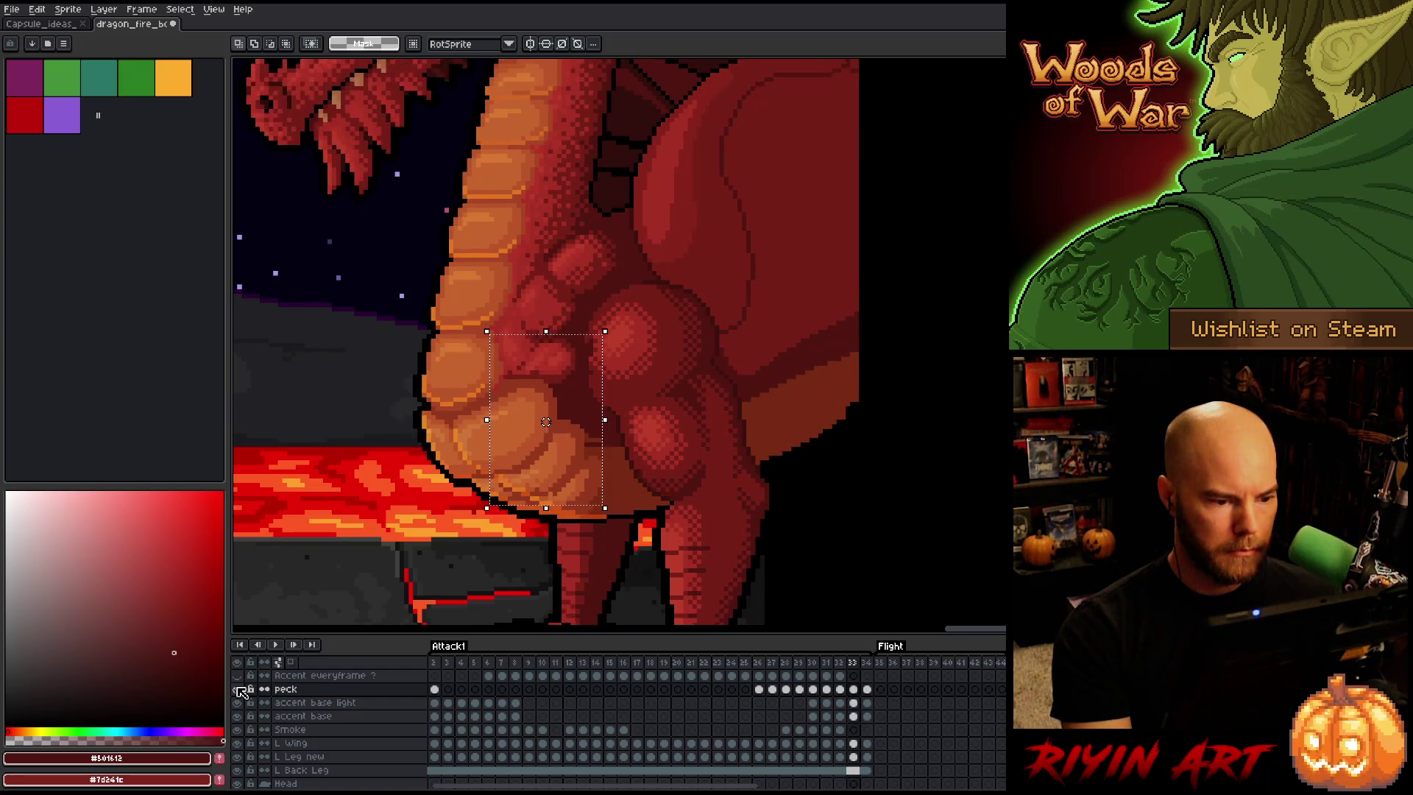
{"action": "key", "text": "Right"}
{"action": "key", "text": "Right"}
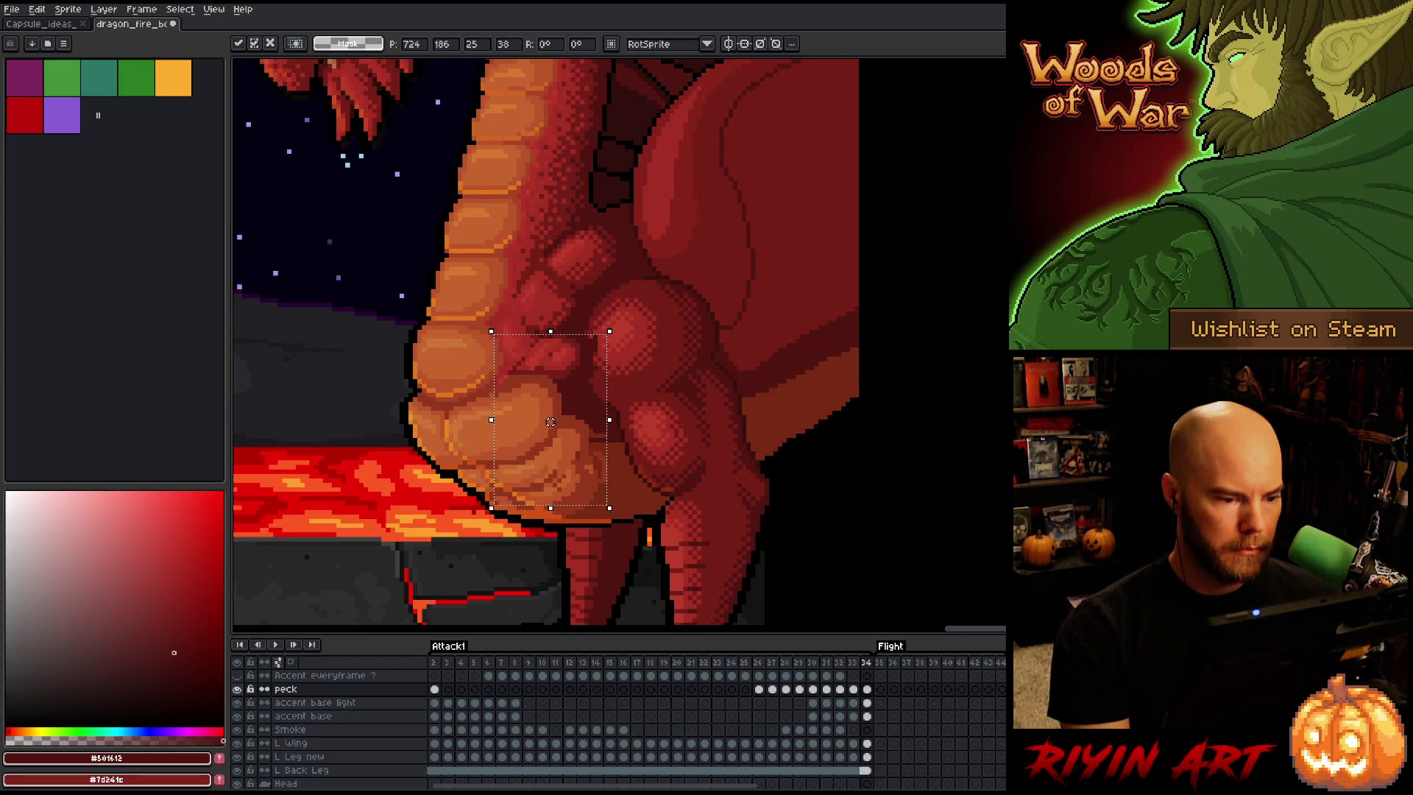
On frame 34, shift the chest detail left and compare it against frame 33
{"action": "left_click_drag", "start_coordinate": [545, 422], "coordinate": [555, 417]}
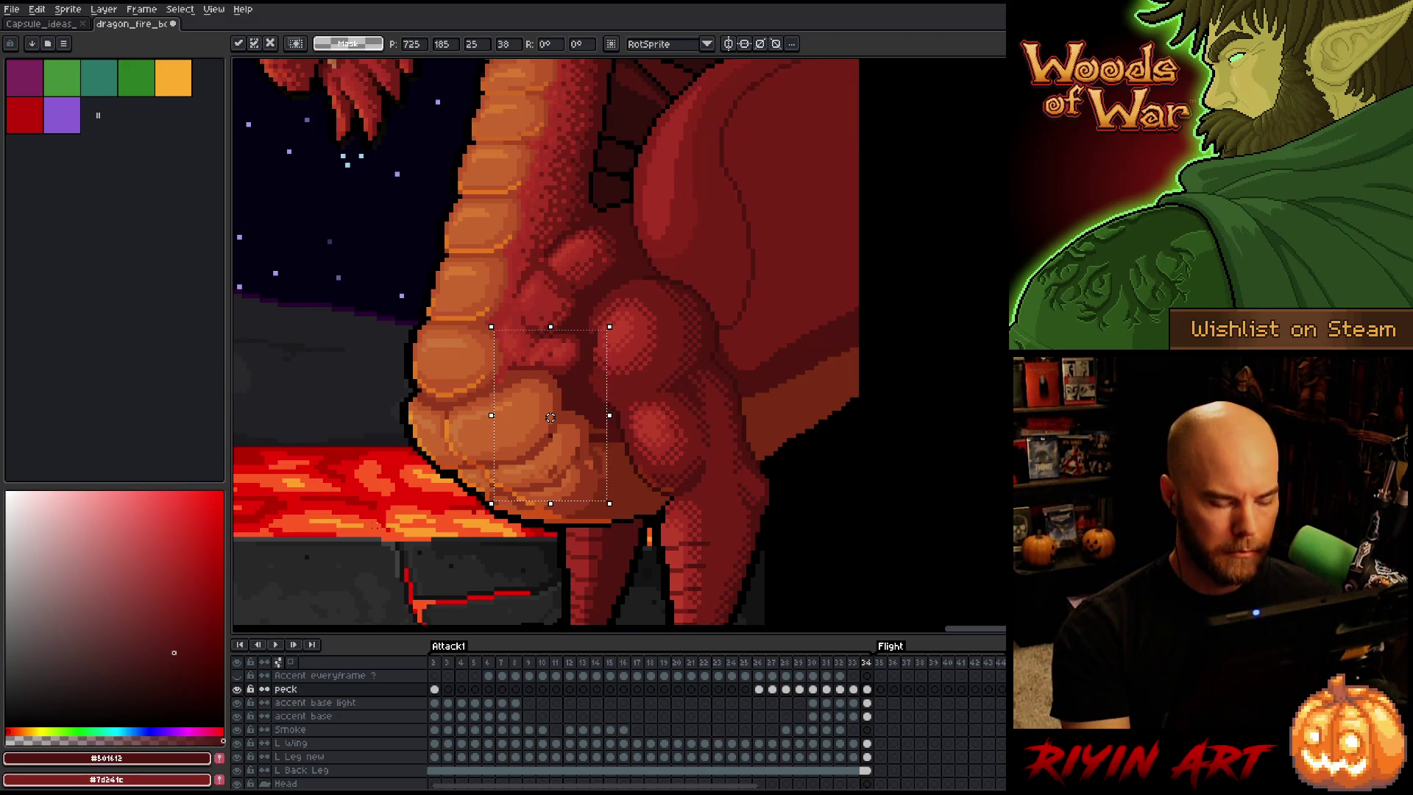
{"action": "key", "text": "Return"}
{"action": "key", "text": "Right"}
{"action": "key", "text": "Left"}
{"action": "key", "text": "Left"}
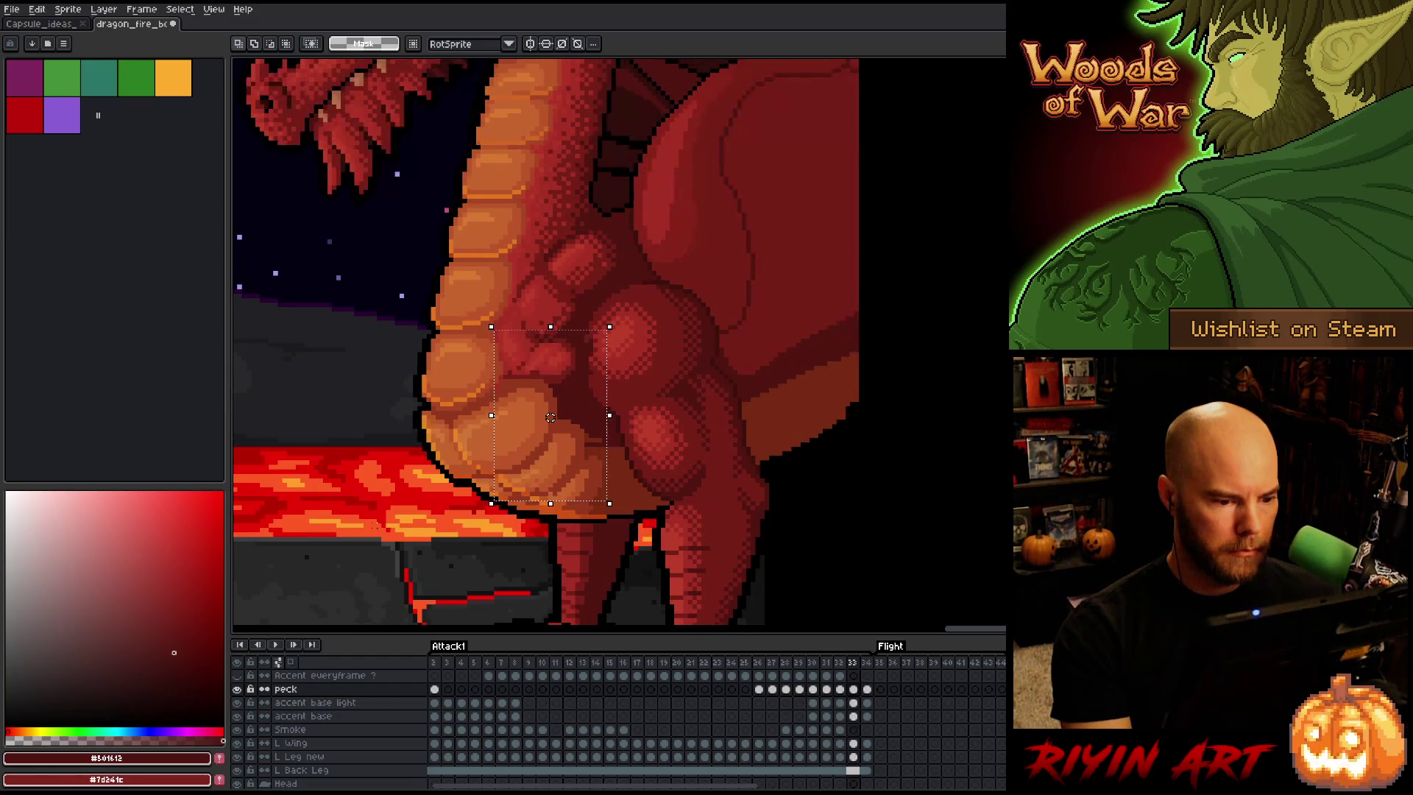
{"action": "key", "text": "Right"}
{"action": "key", "text": "Left"}
{"action": "key", "text": "Right"}
{"action": "left_click_drag", "start_coordinate": [550, 417], "coordinate": [546, 417]}
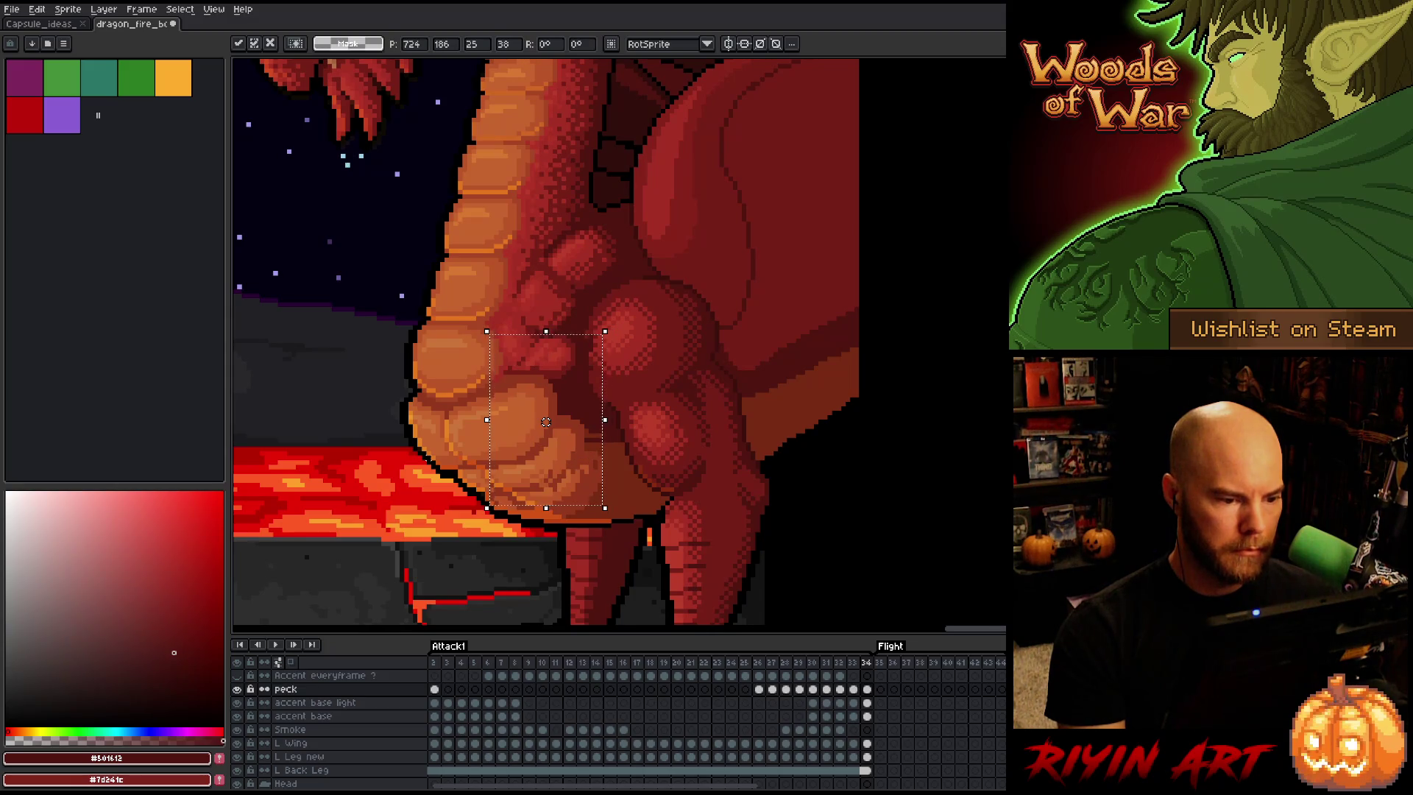
{"action": "key", "text": "Left"}
{"action": "key", "text": "Left"}
{"action": "key", "text": "Right"}
{"action": "key", "text": "Right"}
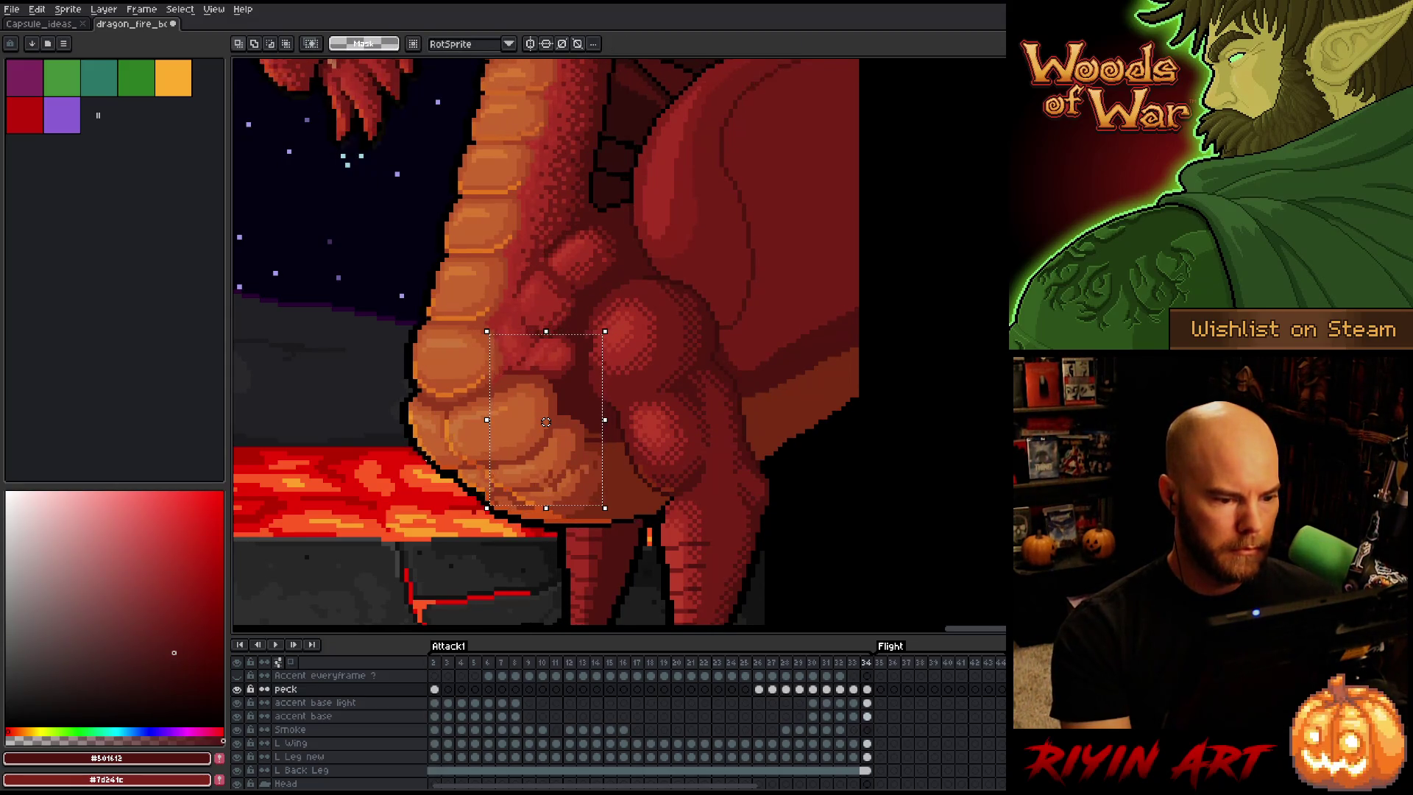
{"action": "key", "text": "Left"}
{"action": "key", "text": "Left"}
{"action": "key", "text": "Right"}
{"action": "key", "text": "Right"}
{"action": "key", "text": "Left"}
{"action": "key", "text": "Left"}
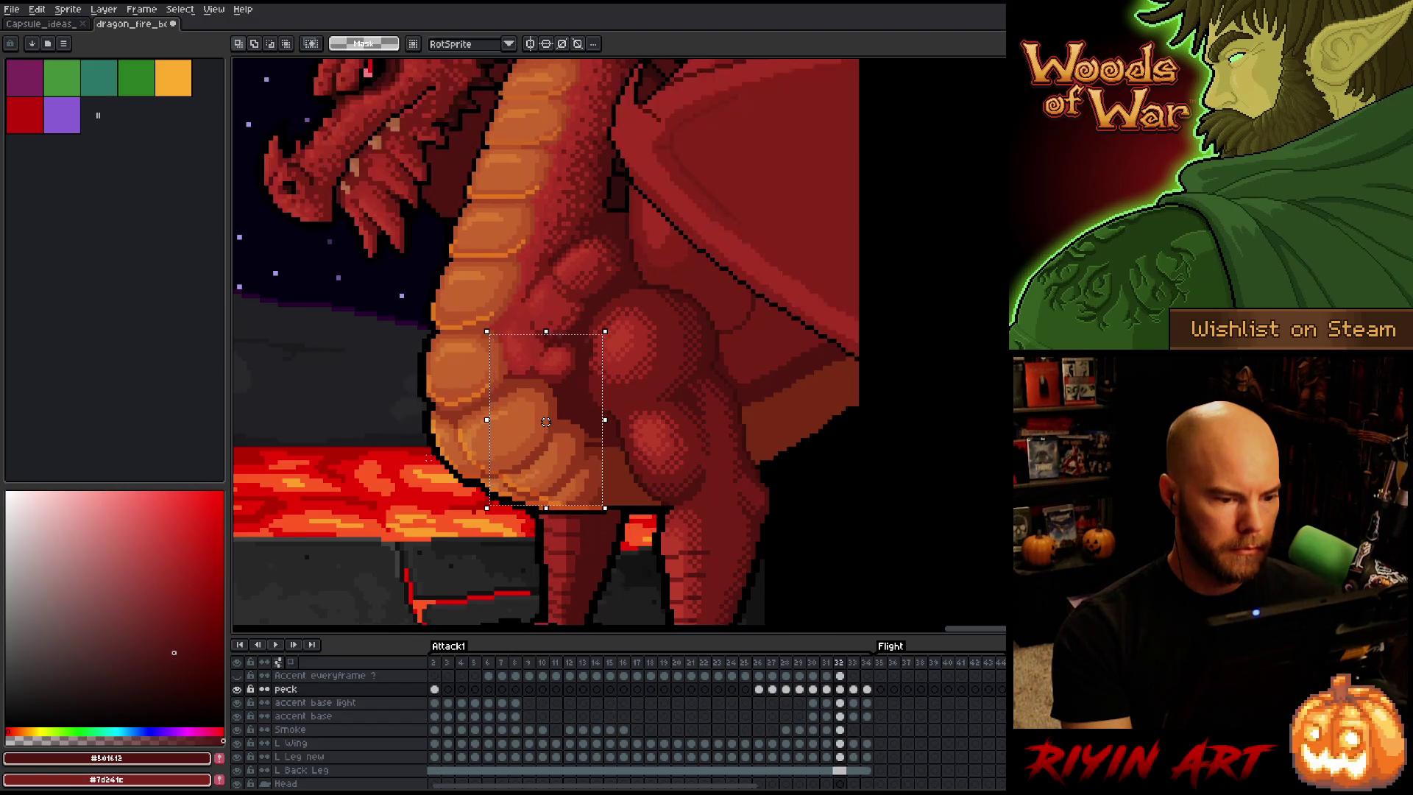
{"action": "key", "text": "Right"}
{"action": "key", "text": "Right"}
{"action": "key", "text": "Left"}
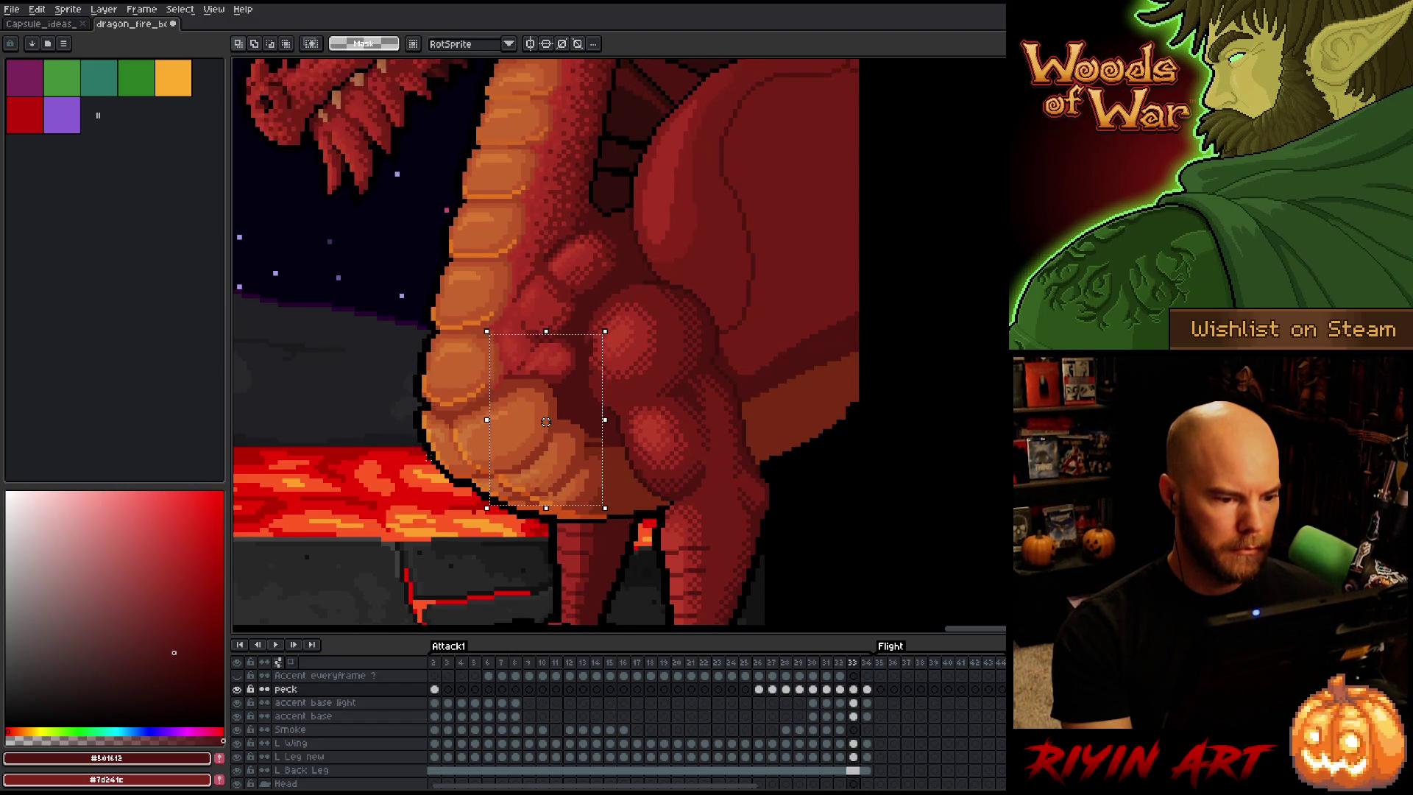
{"action": "key", "text": "Right"}
Hide and re-show the peck layer while flipping frames 33 and 34 to compare
{"action": "left_click", "coordinate": [239, 689]}
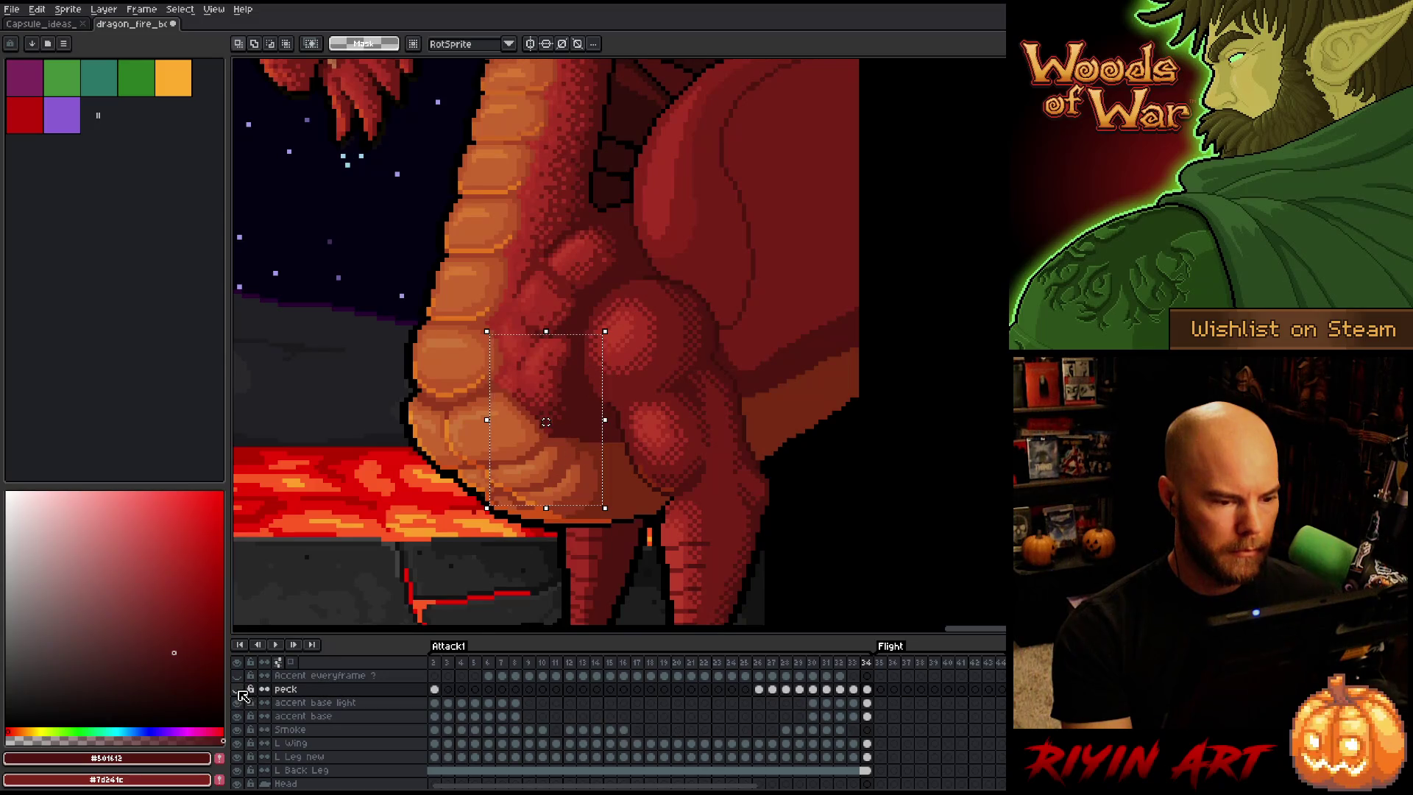
{"action": "key", "text": "Left"}
{"action": "key", "text": "Right"}
{"action": "left_click", "coordinate": [238, 690]}
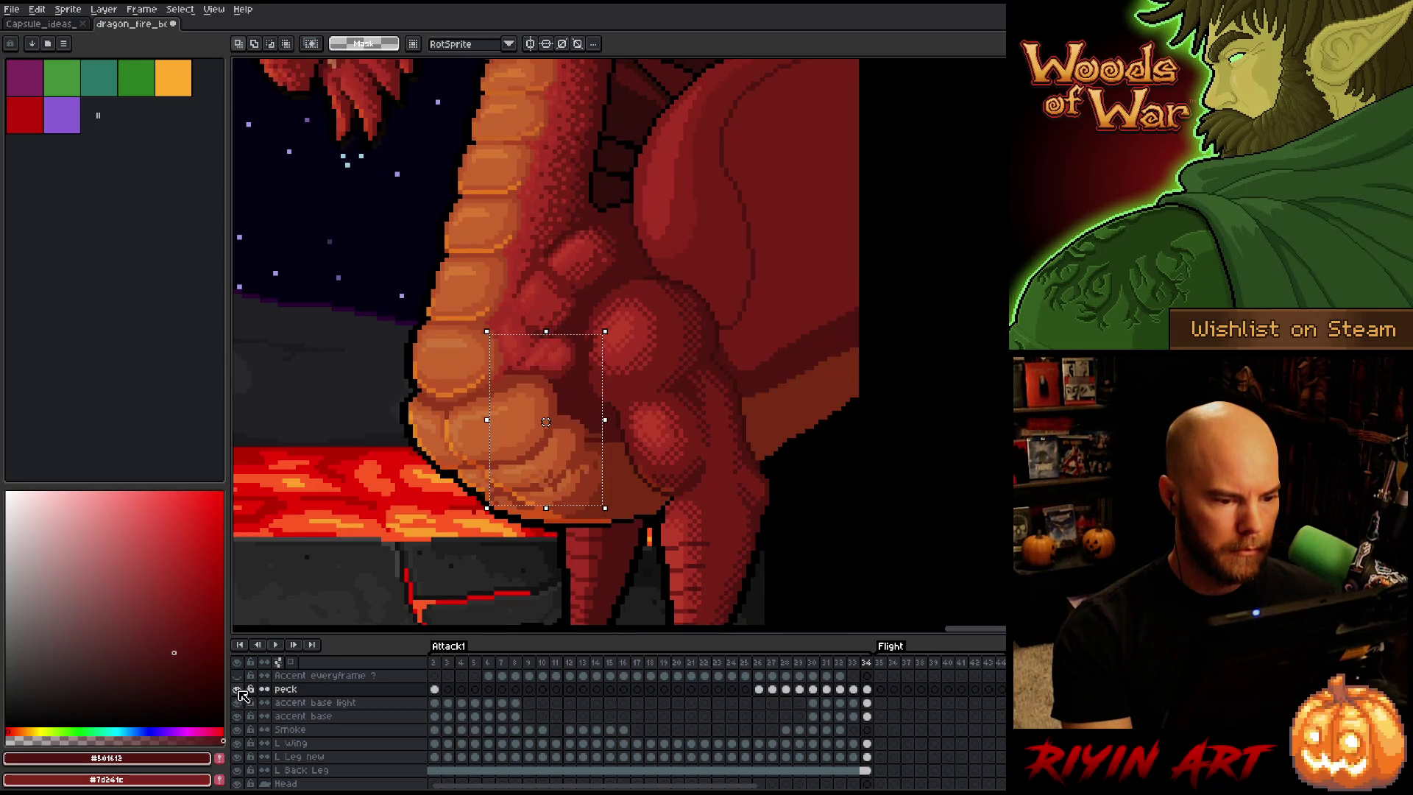
{"action": "key", "text": "Left"}
{"action": "key", "text": "Right"}
{"action": "key", "text": "Left"}
{"action": "key", "text": "Right"}
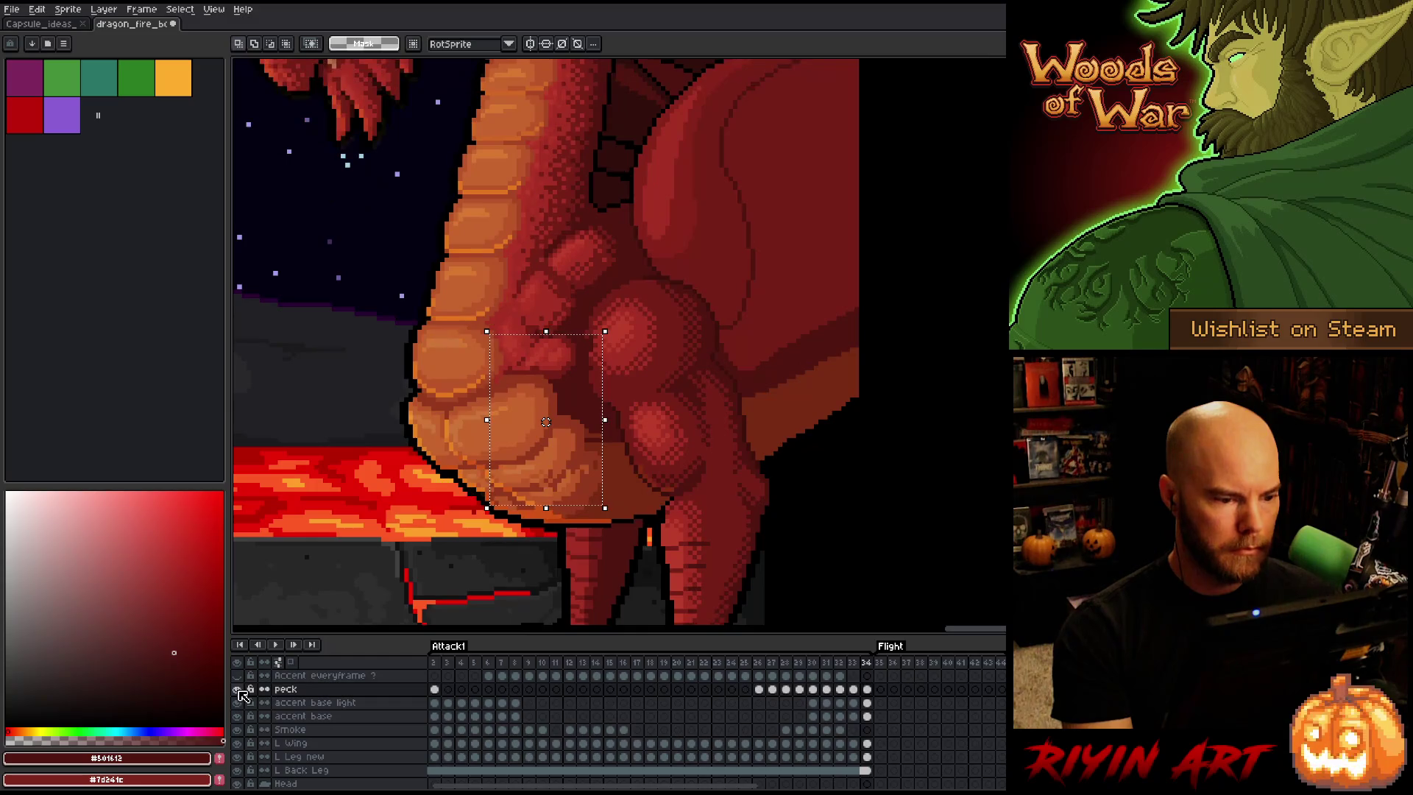
{"action": "key", "text": "Left"}
{"action": "key", "text": "Right"}
{"action": "key", "text": "Left"}
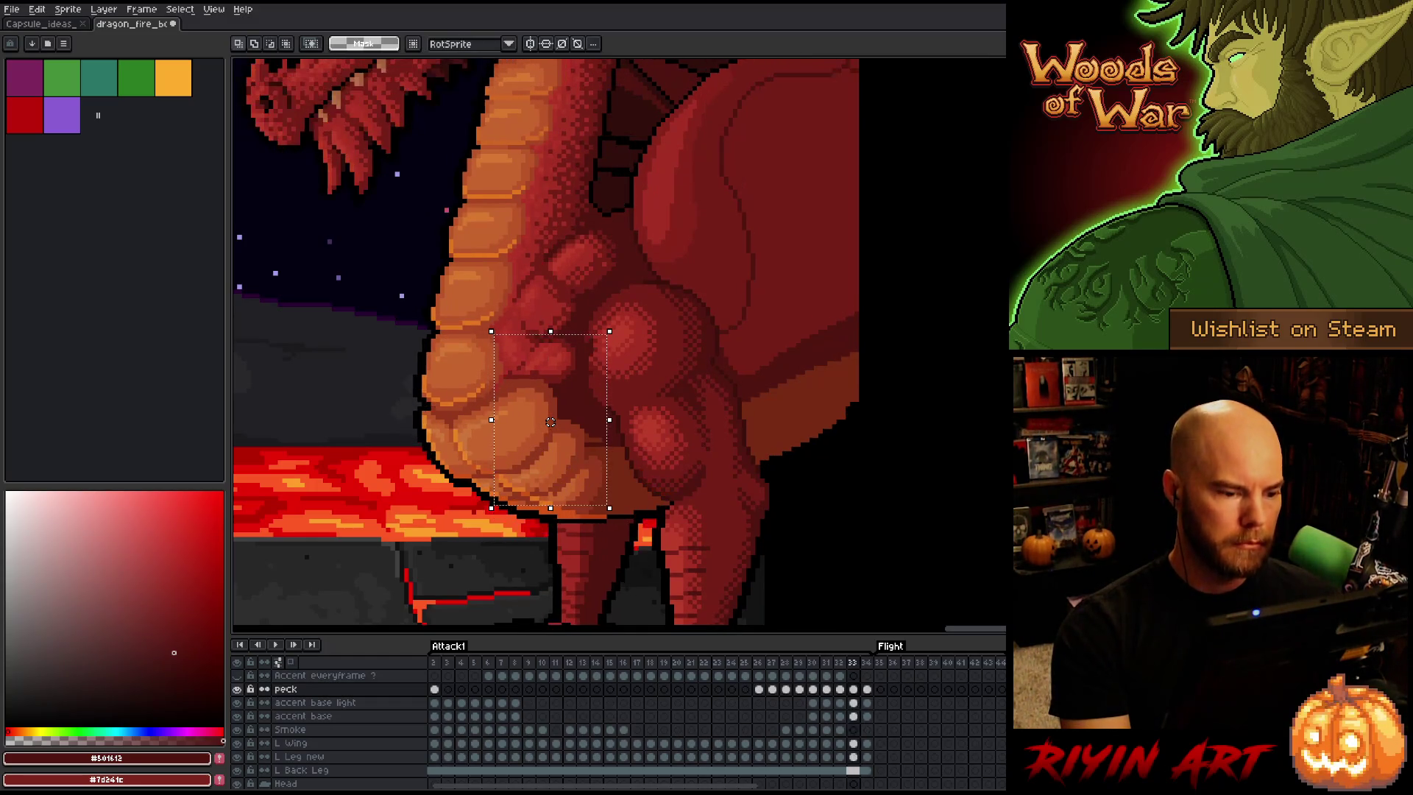
{"action": "key", "text": "Right"}
Raise the frame 34 chest detail one pixel and recheck it against frame 33
{"action": "left_click_drag", "start_coordinate": [551, 422], "coordinate": [551, 417]}
{"action": "key", "text": "Left"}
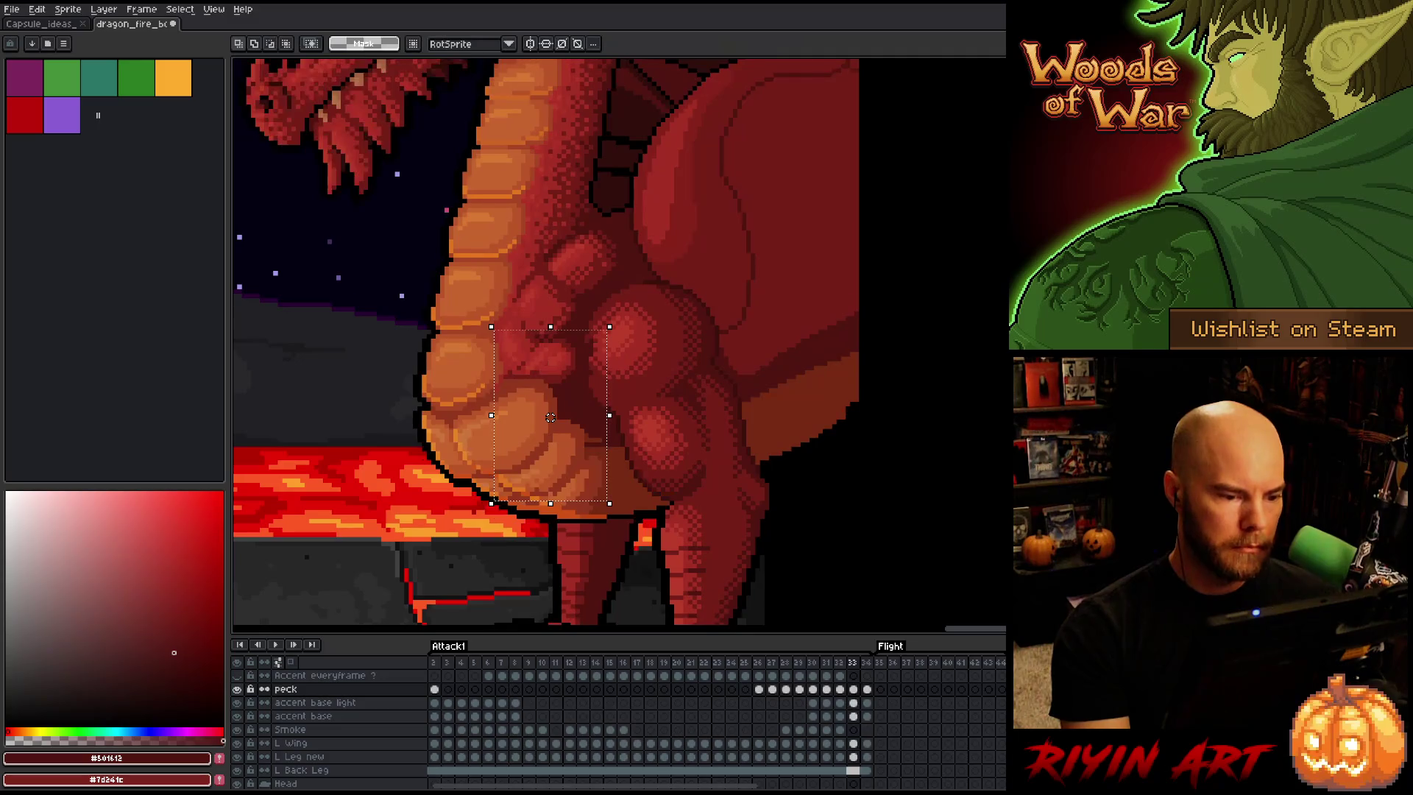
{"action": "key", "text": "Right"}
{"action": "key", "text": "Left"}
{"action": "key", "text": "Right"}
{"action": "key", "text": "Left"}
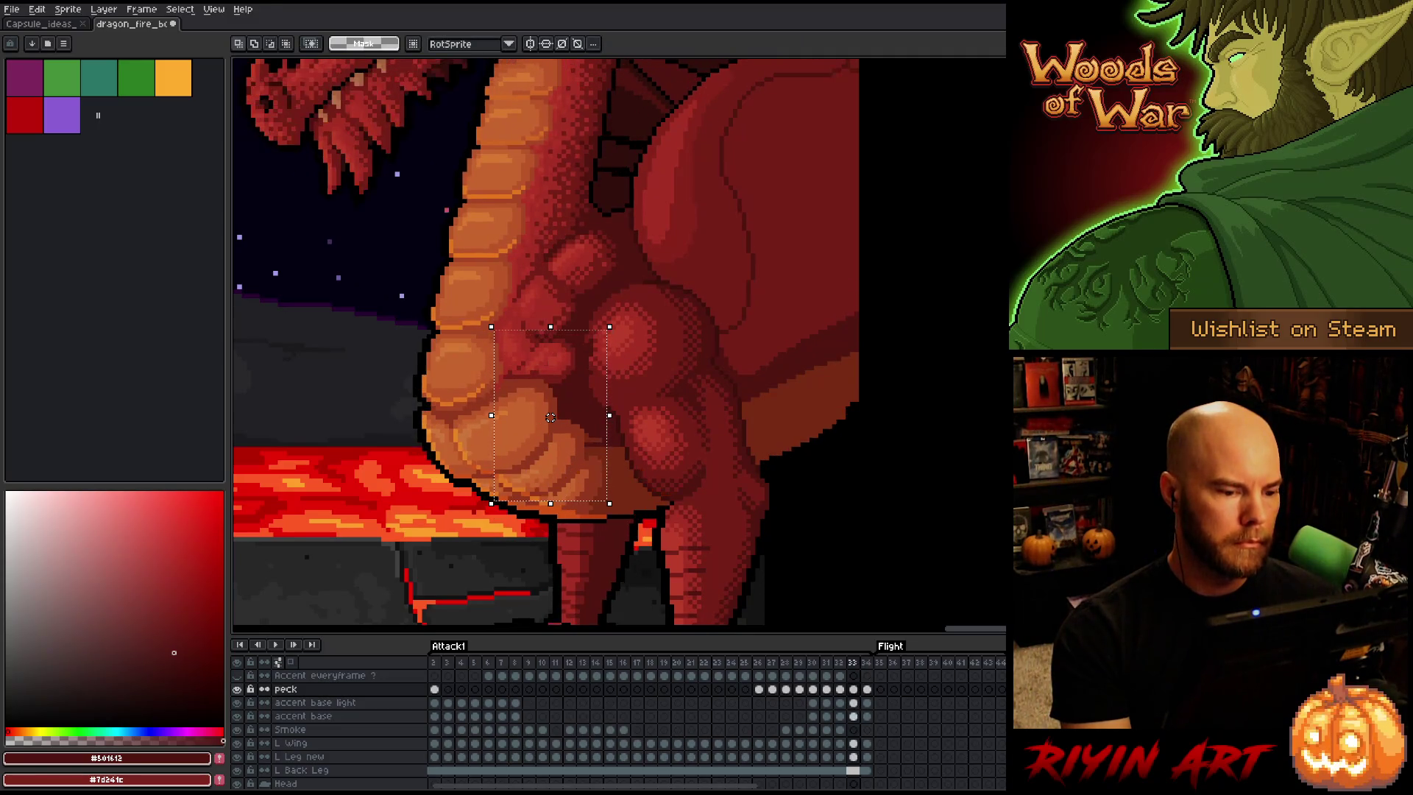
{"action": "key", "text": "Right"}
{"action": "key", "text": "Left"}
{"action": "key", "text": "Right"}
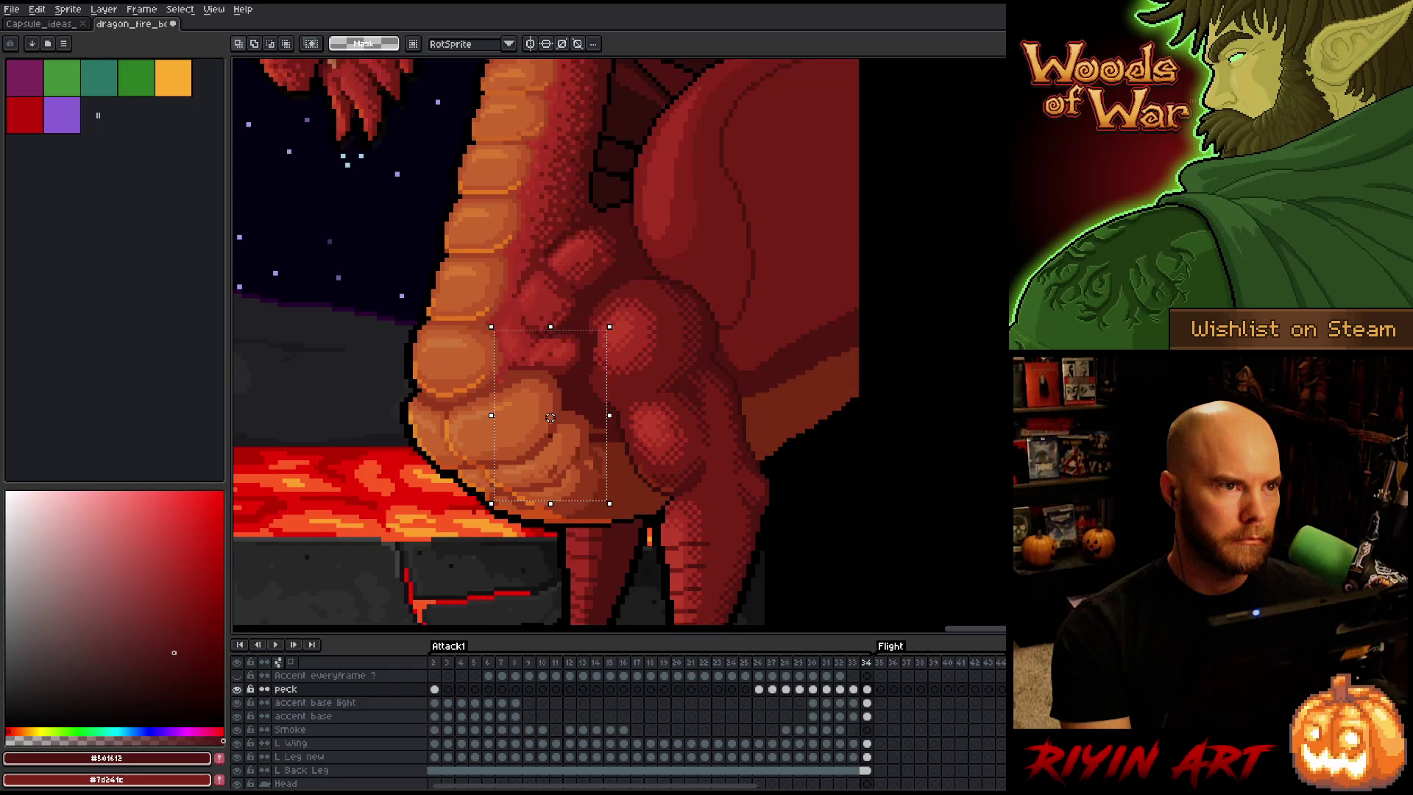
{"action": "key", "text": "Left"}
{"action": "key", "text": "Right"}
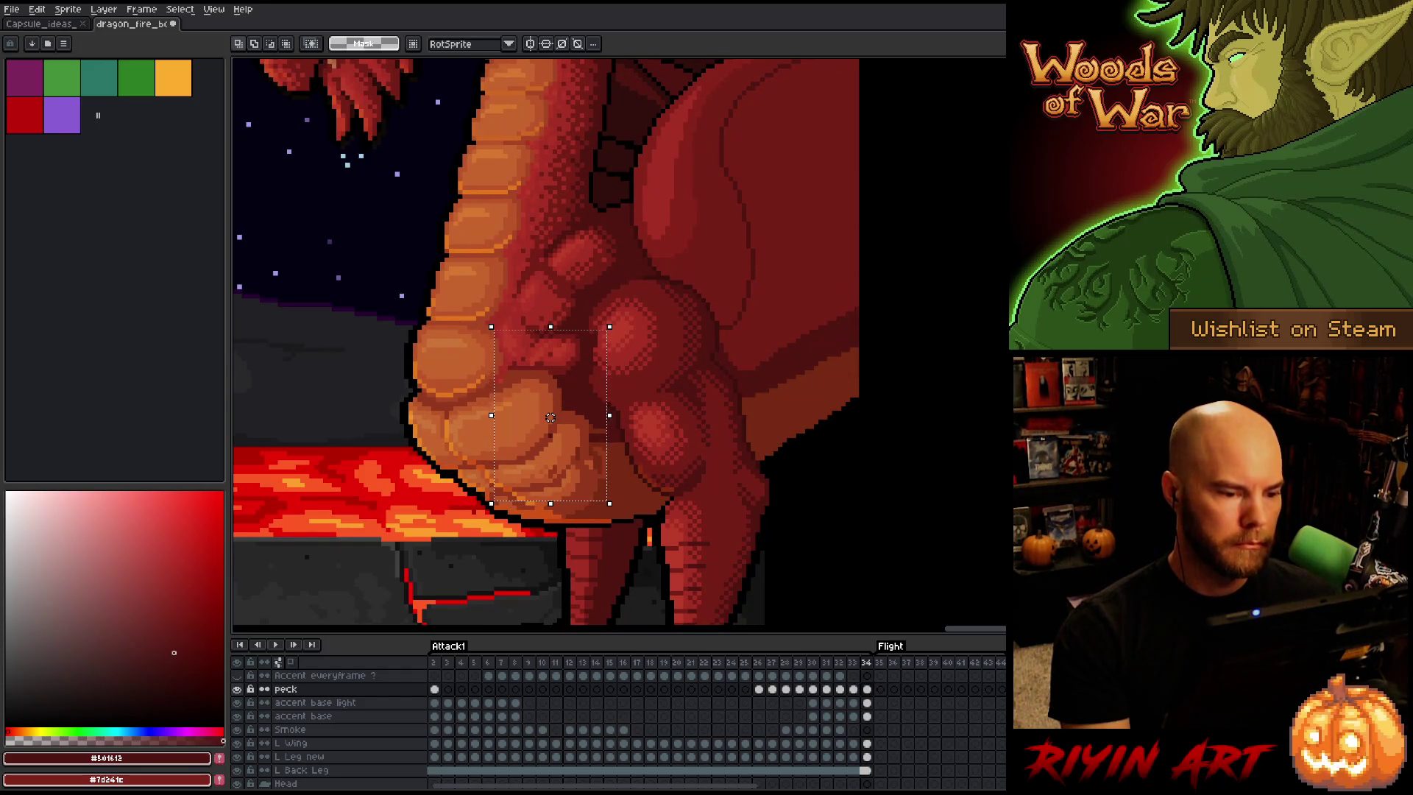
Shift the frame 34 chest detail one pixel left and confirm it matches frame 33
{"action": "left_click_drag", "start_coordinate": [550, 417], "coordinate": [546, 417]}
{"action": "key", "text": "Left"}
{"action": "key", "text": "Right"}
{"action": "key", "text": "Left"}
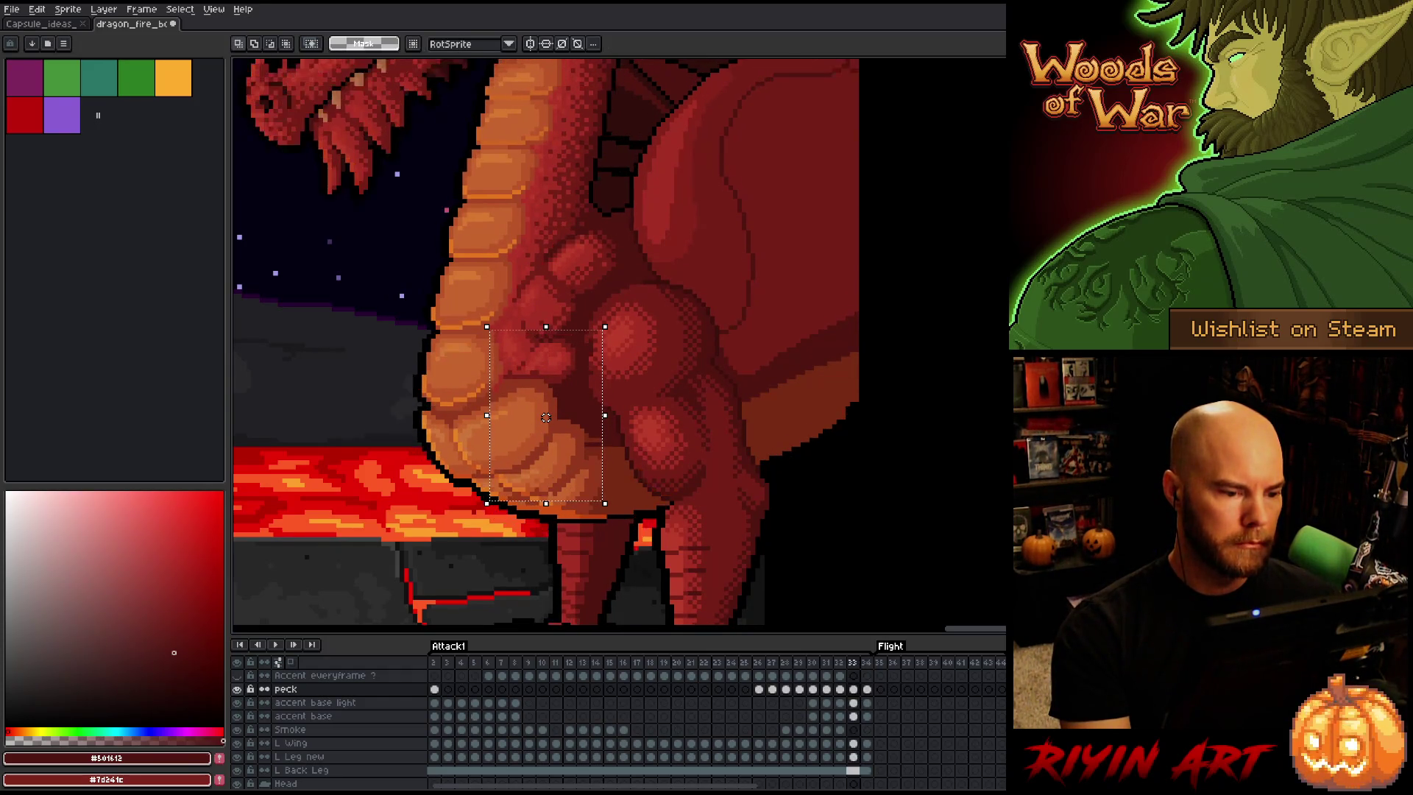
{"action": "key", "text": "Left"}
{"action": "key", "text": "Right"}
{"action": "key", "text": "Right"}
{"action": "key", "text": "Left"}
{"action": "key", "text": "Left"}
{"action": "key", "text": "Right"}
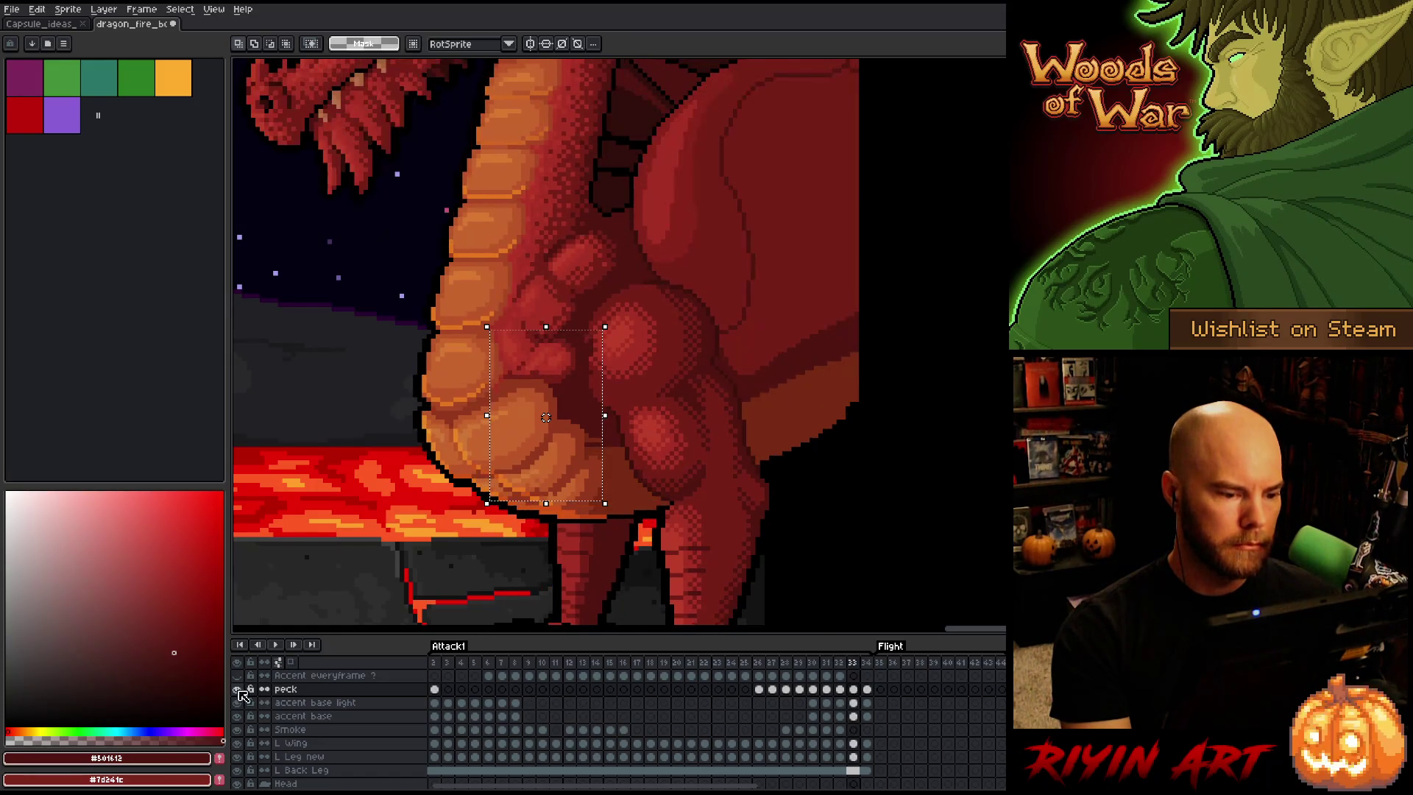
{"action": "key", "text": "Right"}
{"action": "key", "text": "Left"}
{"action": "key", "text": "Right"}
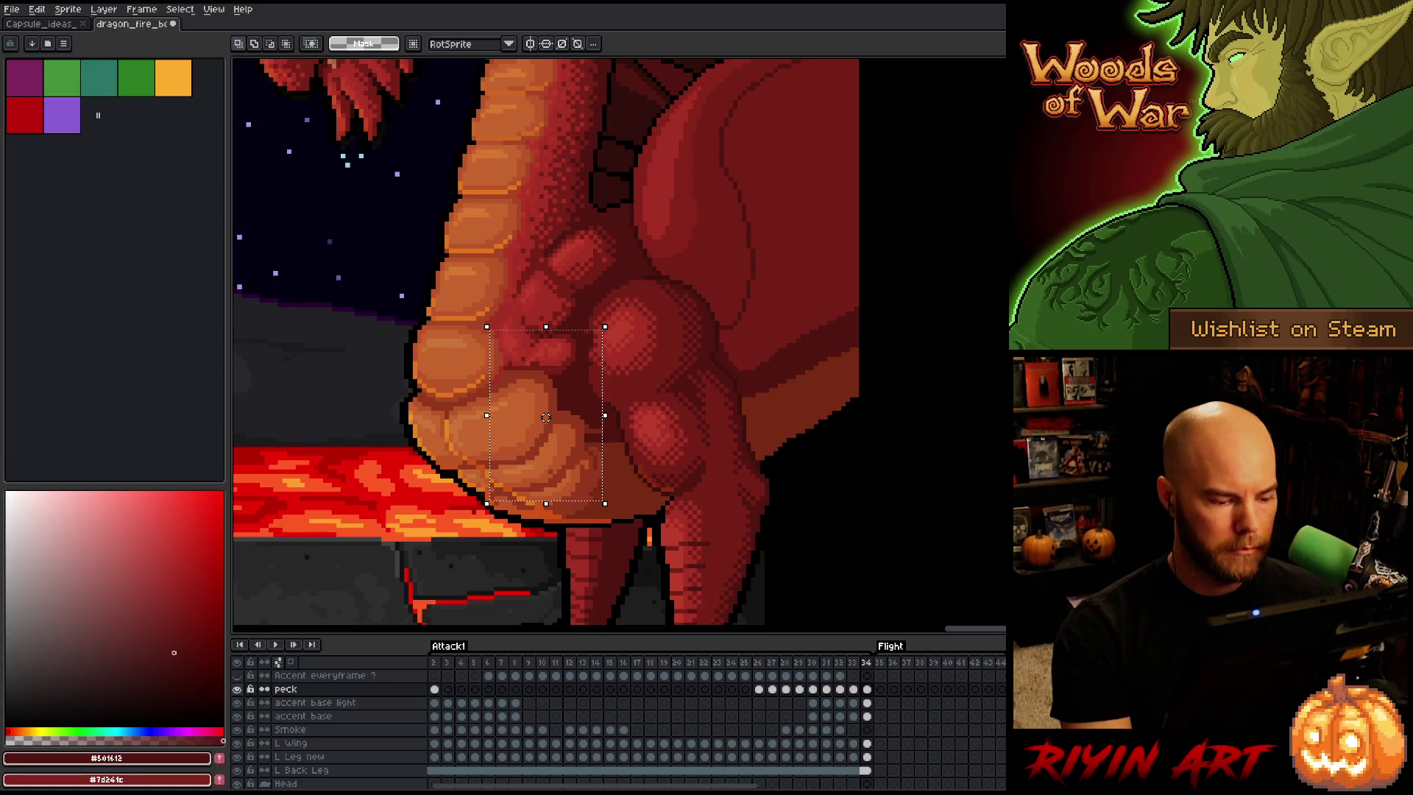
{"action": "key", "text": "Right"}
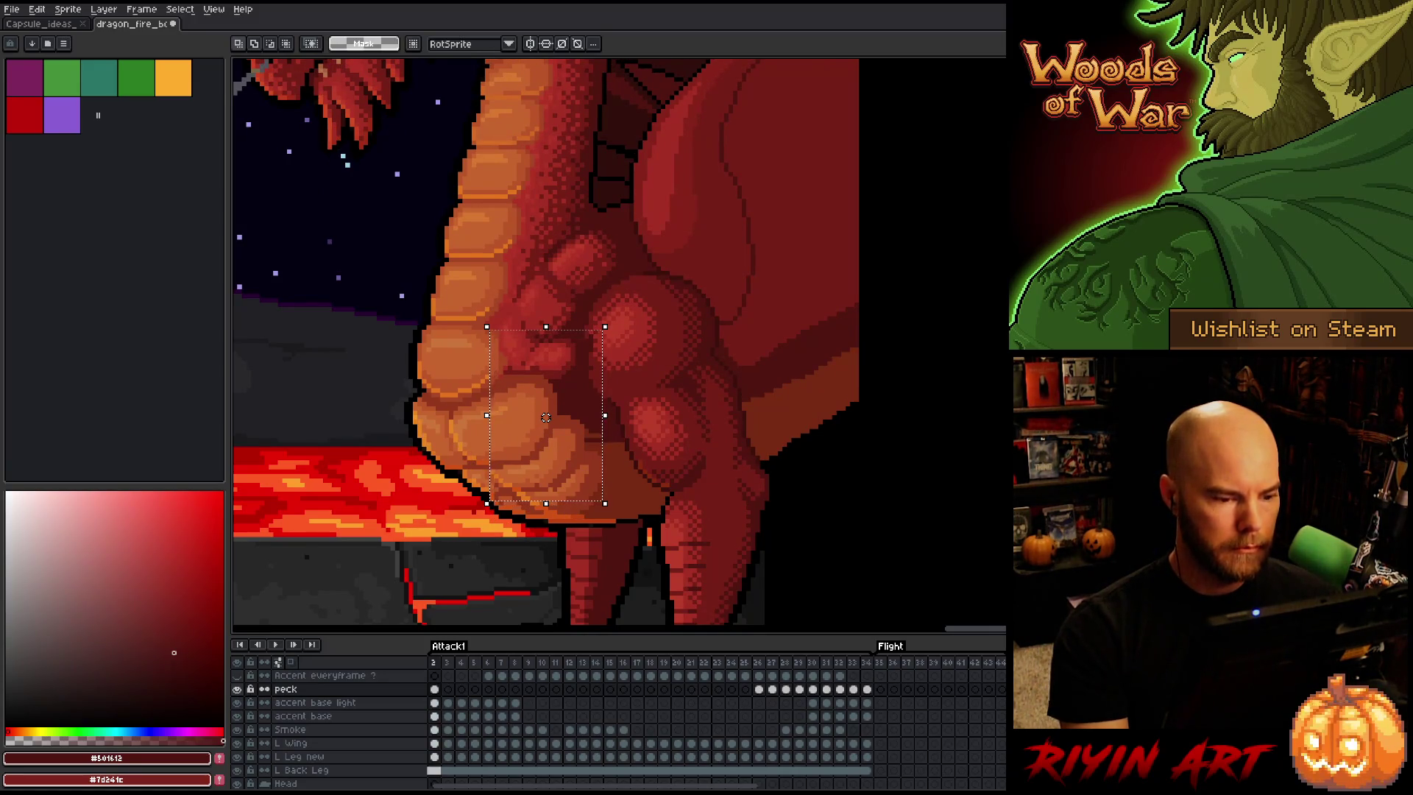
Shift the chest detail on frame 2 right and compare it against frame 34
{"action": "left_click_drag", "start_coordinate": [545, 417], "coordinate": [555, 413]}
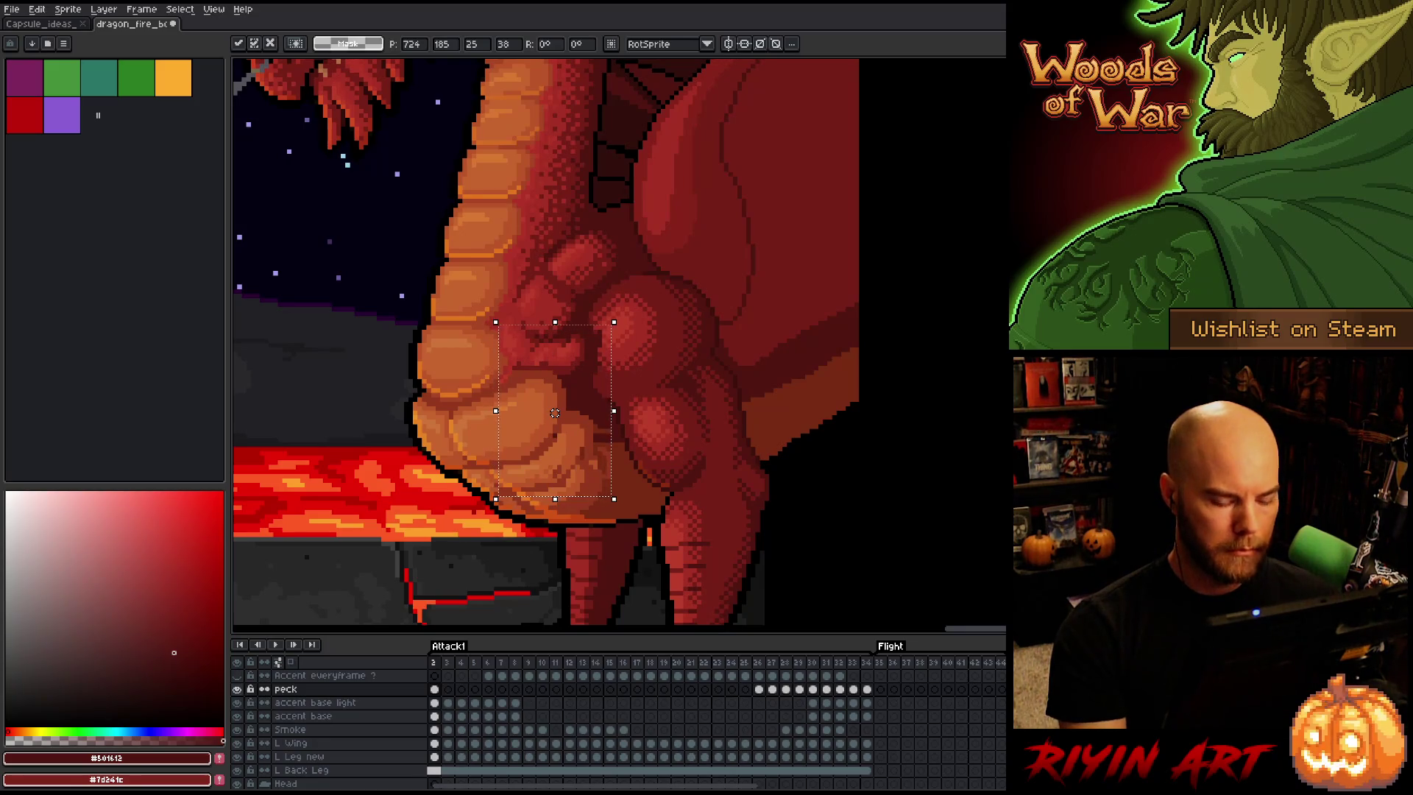
{"action": "key", "text": "Left"}
{"action": "key", "text": "Right"}
{"action": "key", "text": "Left"}
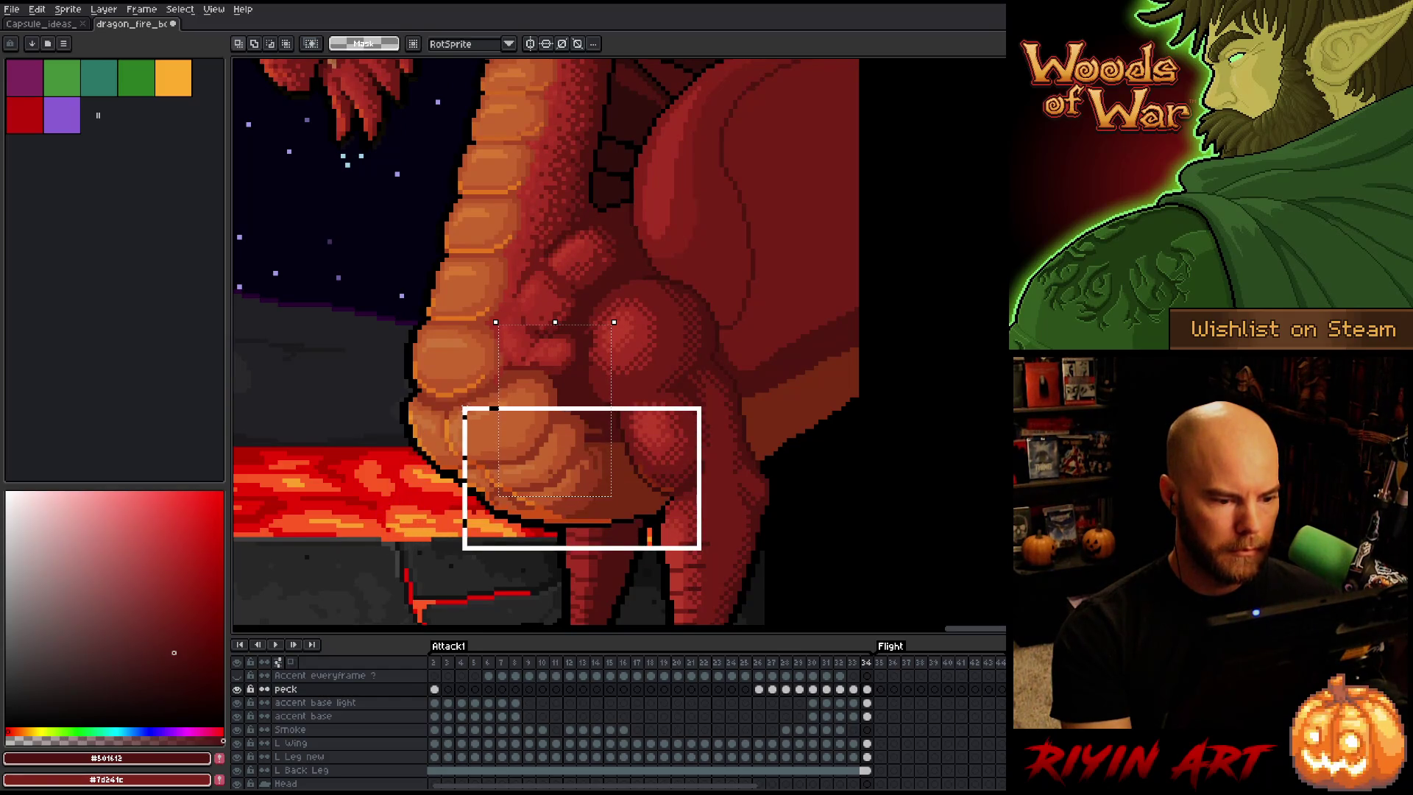
Select the wider belly and chest area on frame 34, nudge it one pixel down, then deselect
{"action": "left_click_drag", "start_coordinate": [700, 548], "coordinate": [490, 408]}
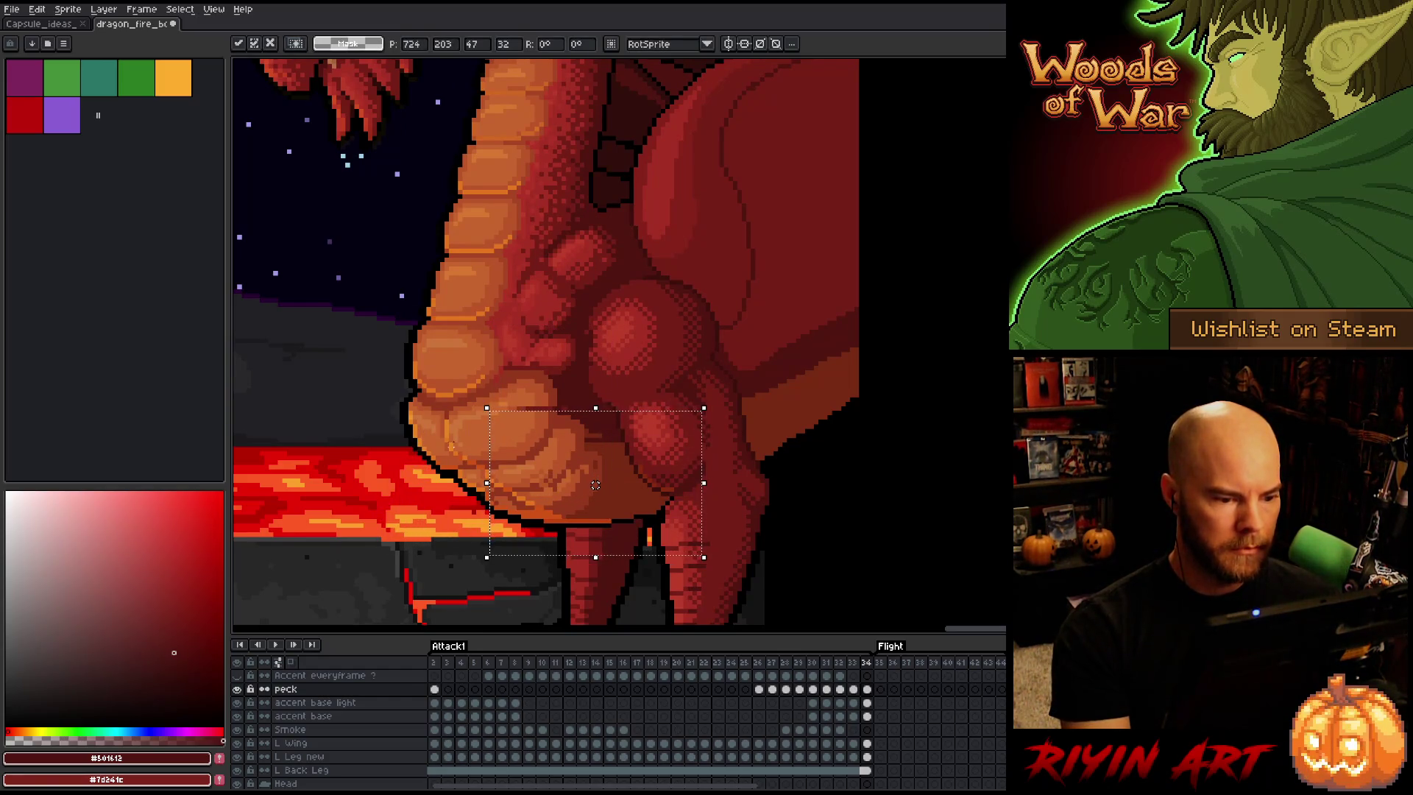
{"action": "key", "text": "Down"}
{"action": "key", "text": "comma"}
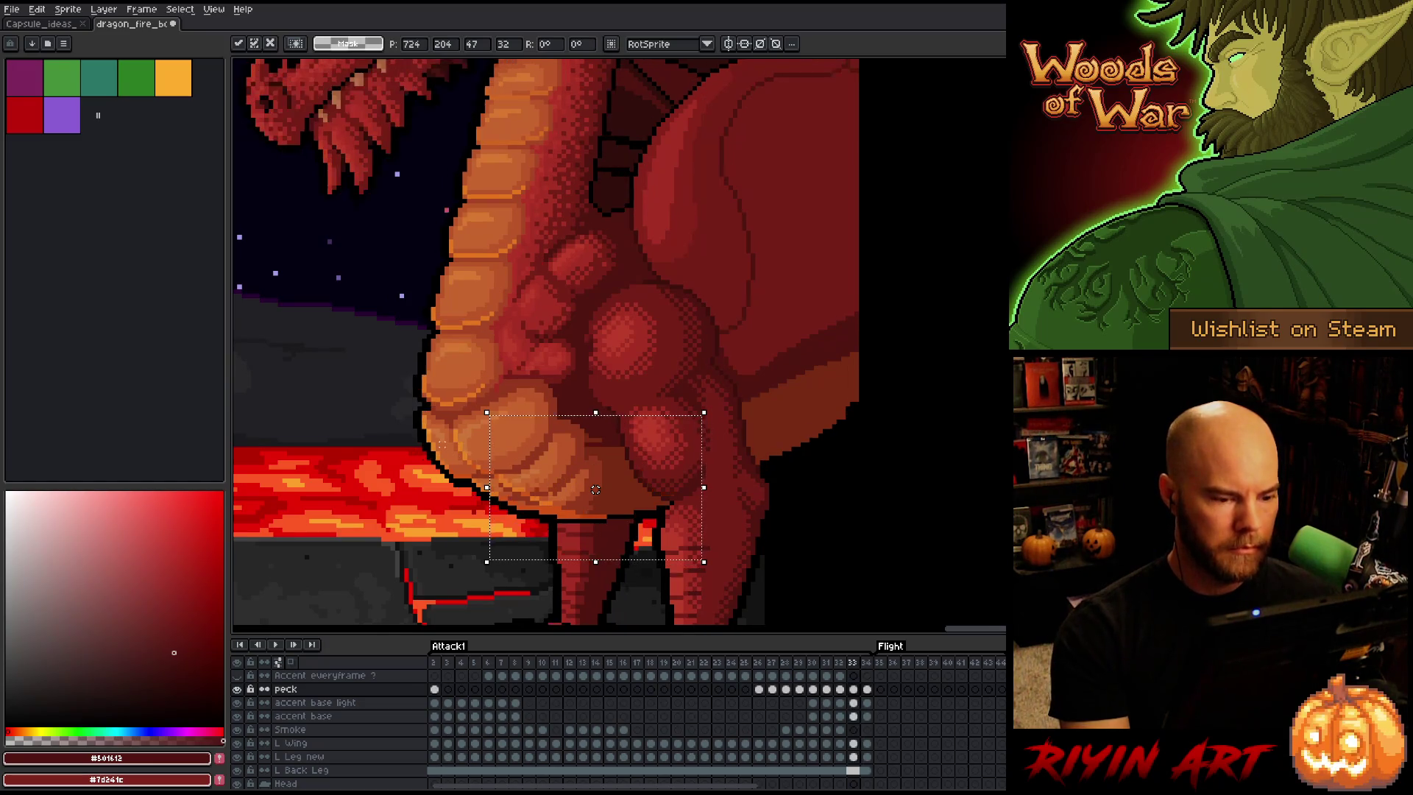
{"action": "key", "text": "ctrl+d"}
Move frame 33's belly and legs area up one pixel, then nudge frame 2's belly down one pixel
{"action": "mouse_move", "coordinate": [766, 574]}
{"action": "left_mouse_down"}
{"action": "mouse_move", "coordinate": [374, 432]}
{"action": "mouse_move", "coordinate": [373, 417]}
{"action": "left_mouse_up"}
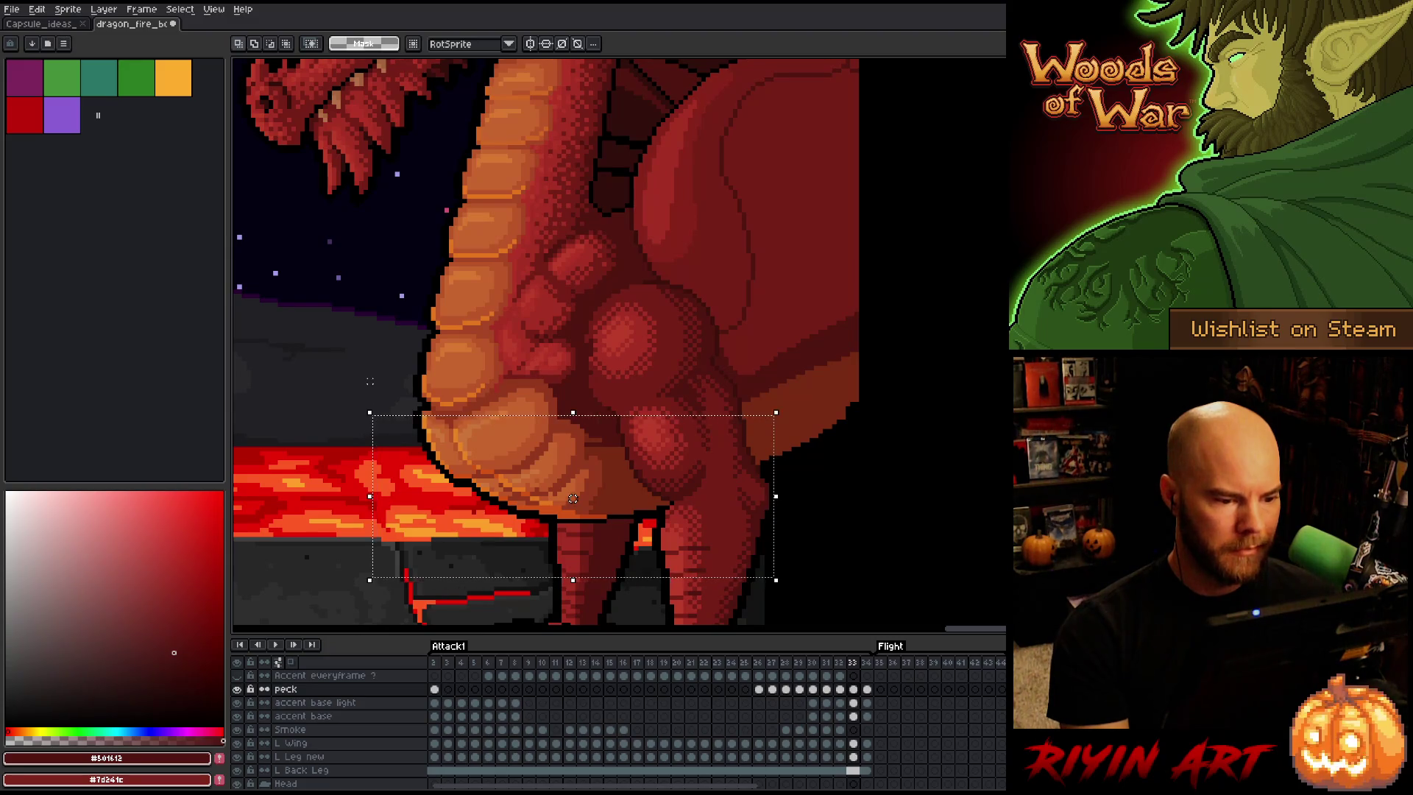
{"action": "key", "text": "ctrl+t"}
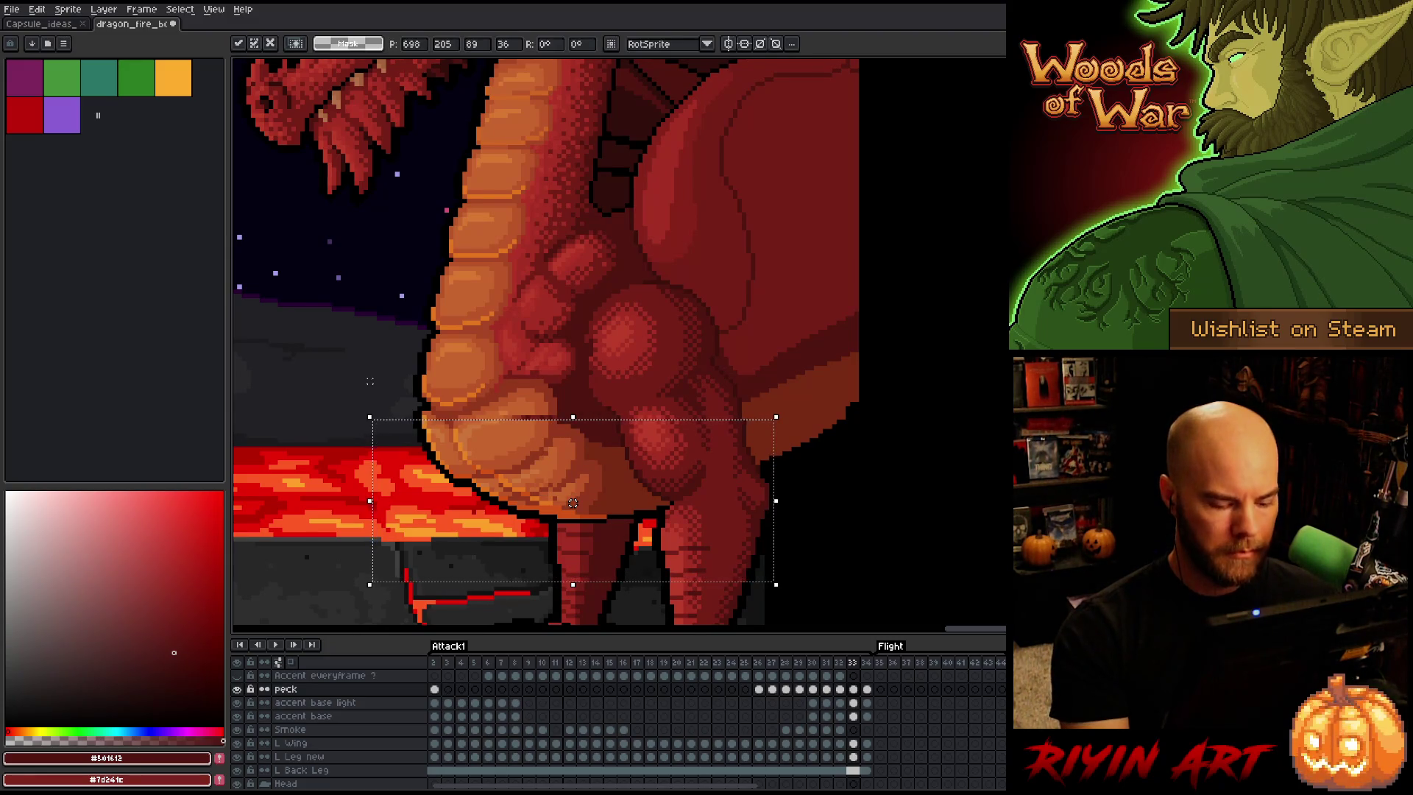
{"action": "key", "text": "Return"}
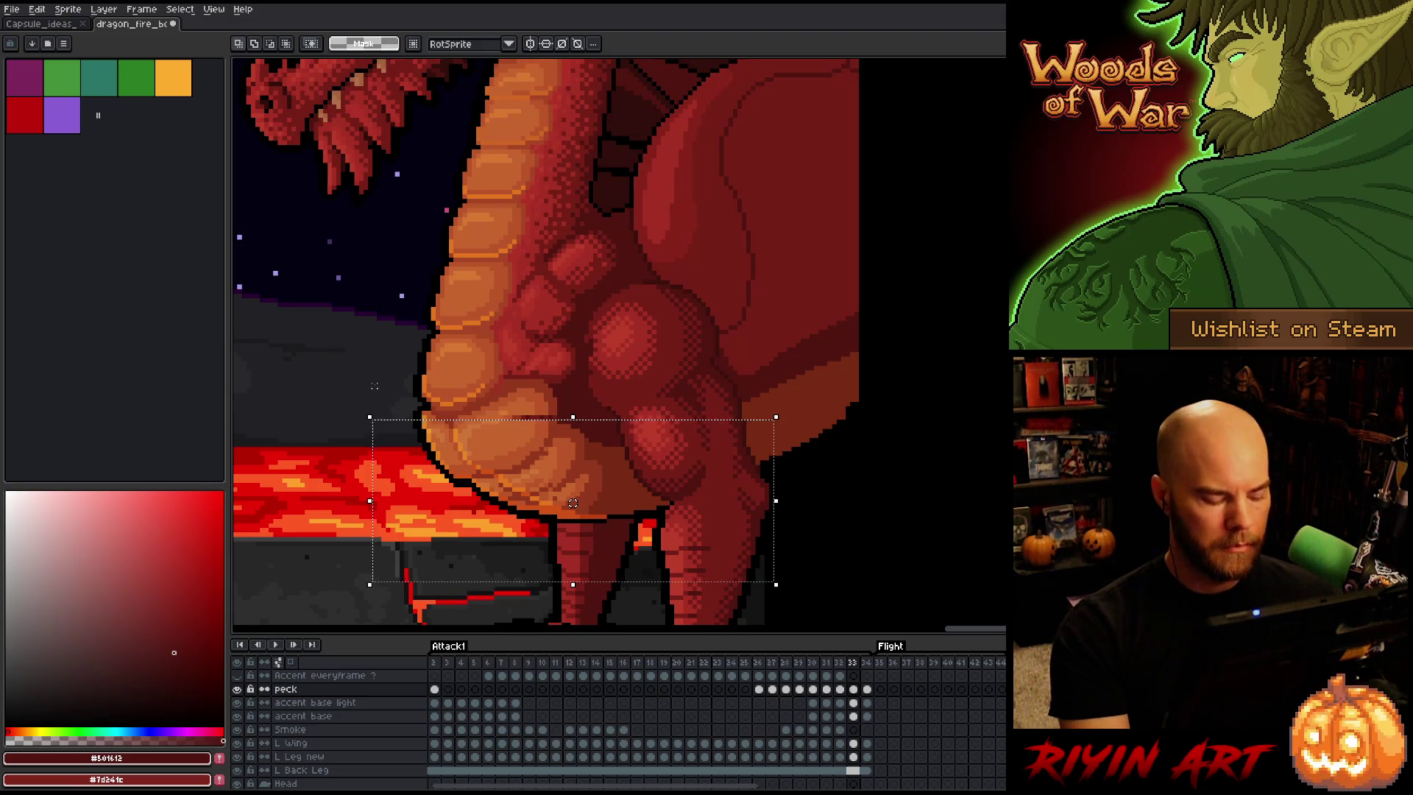
{"action": "left_click_drag", "start_coordinate": [573, 503], "coordinate": [573, 494]}
{"action": "key", "text": "period"}
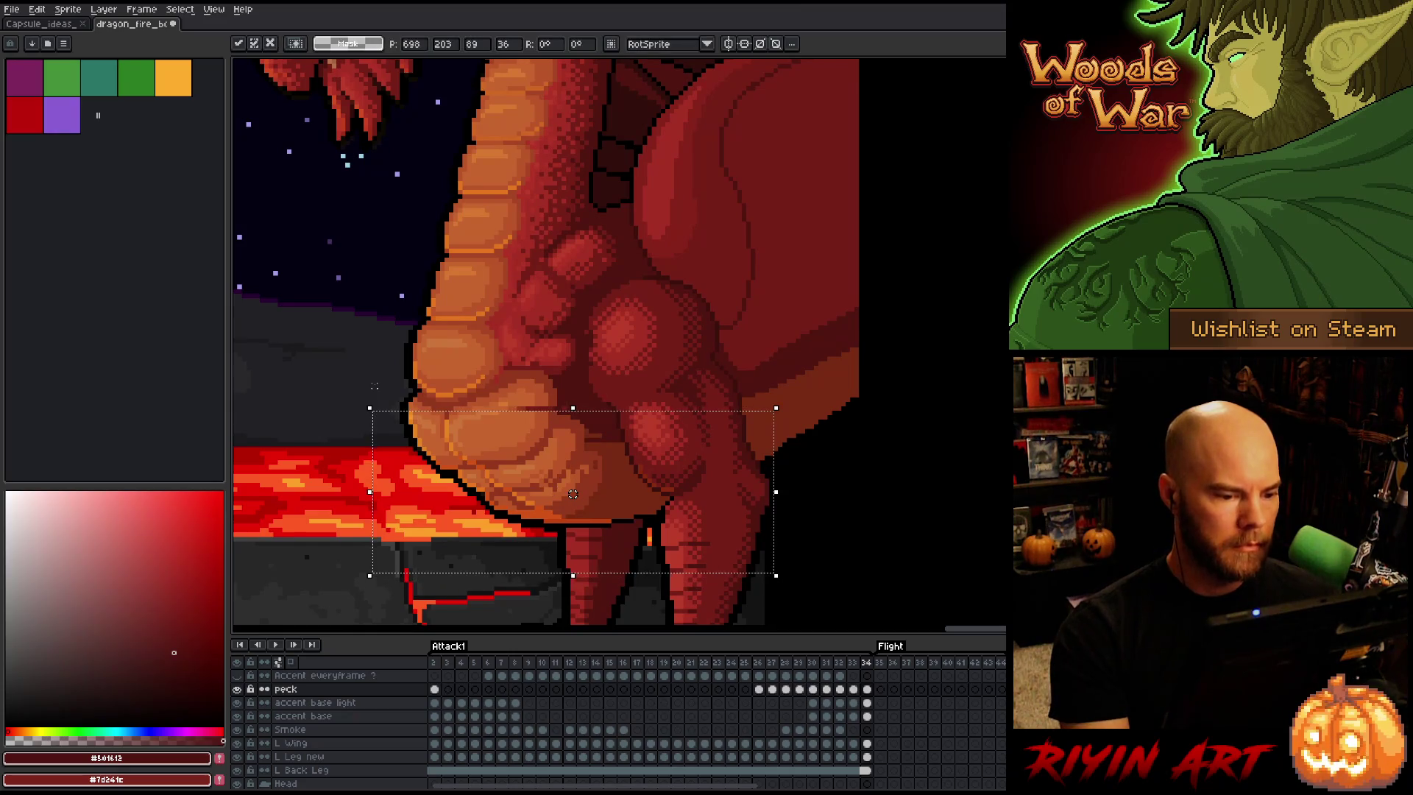
{"action": "key", "text": "Return"}
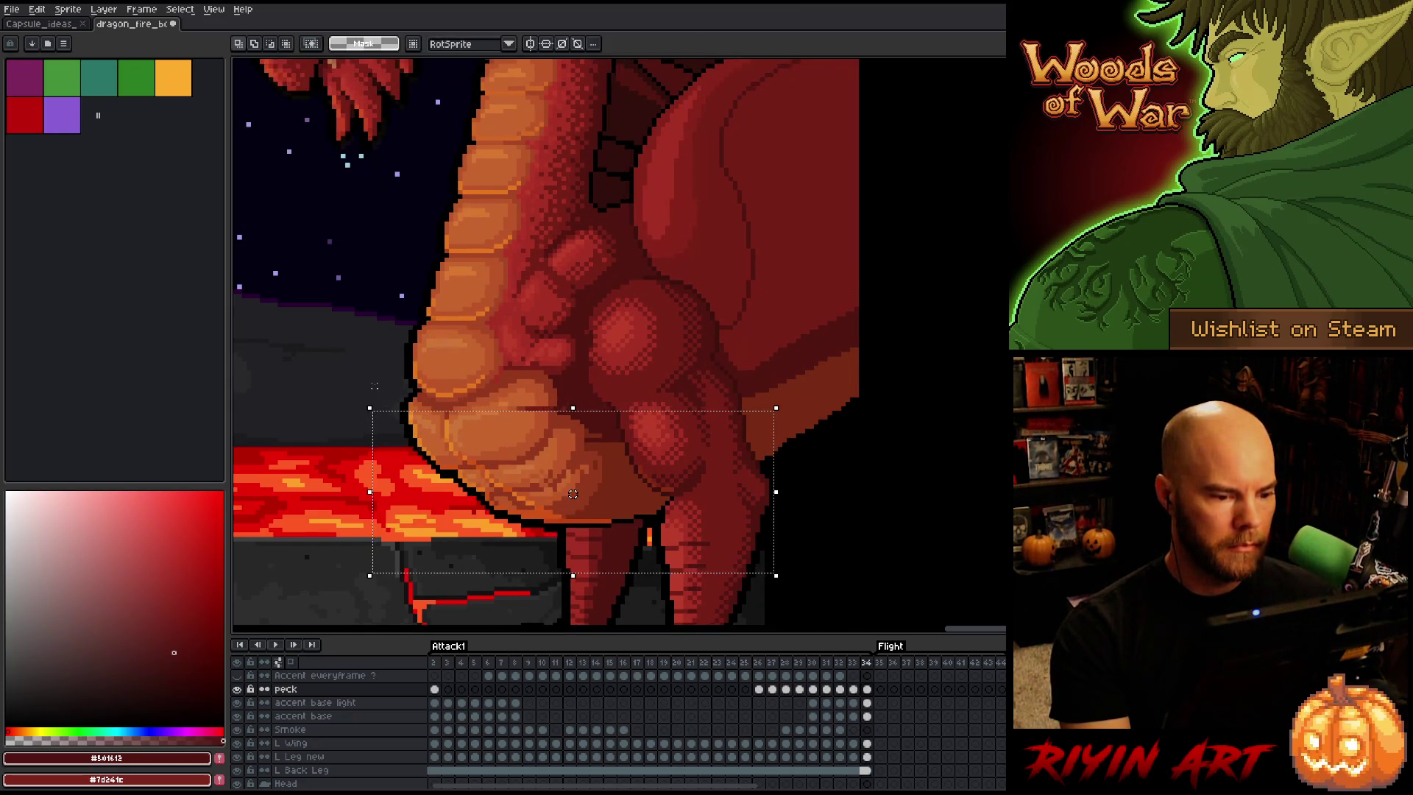
{"action": "key", "text": "period"}
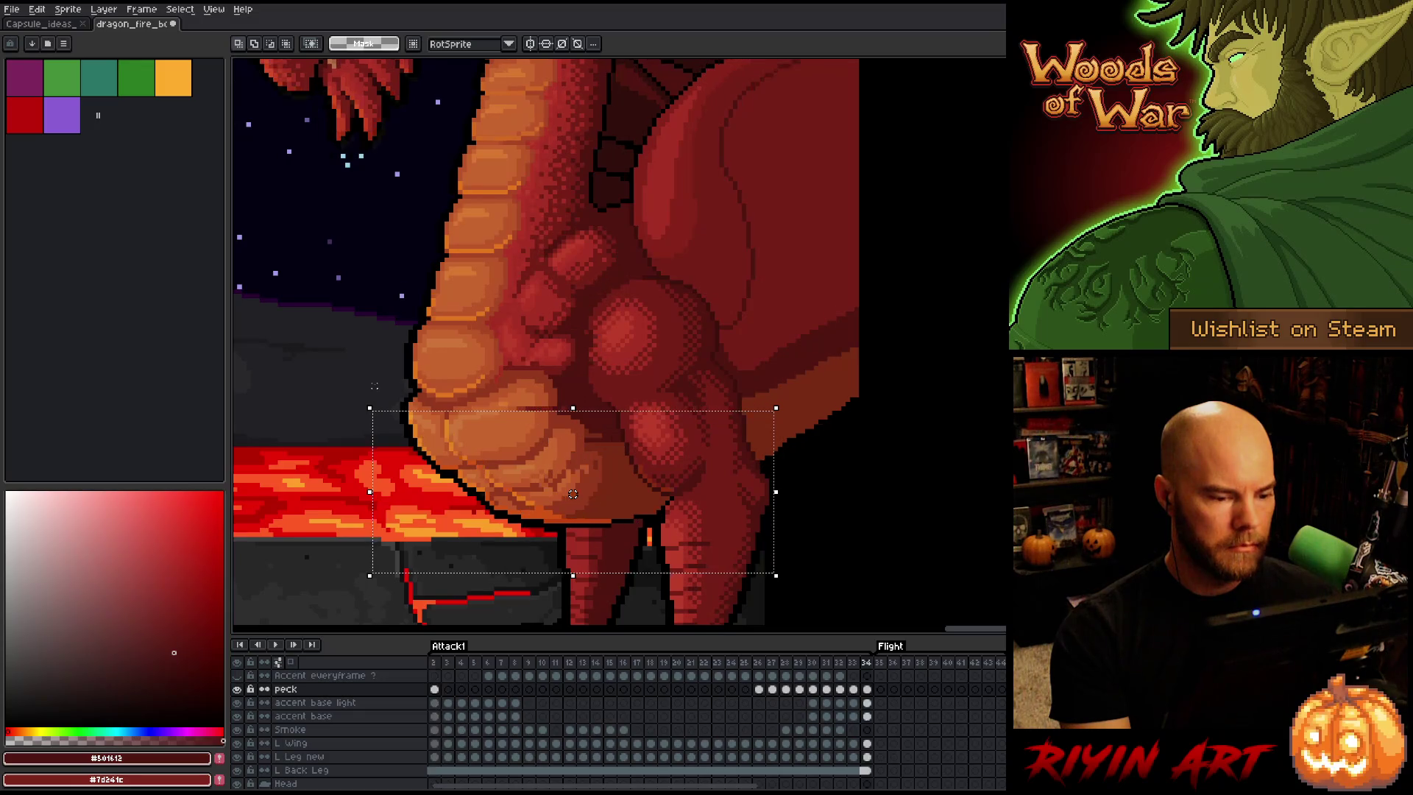
{"action": "left_click_drag", "start_coordinate": [572, 494], "coordinate": [573, 498]}
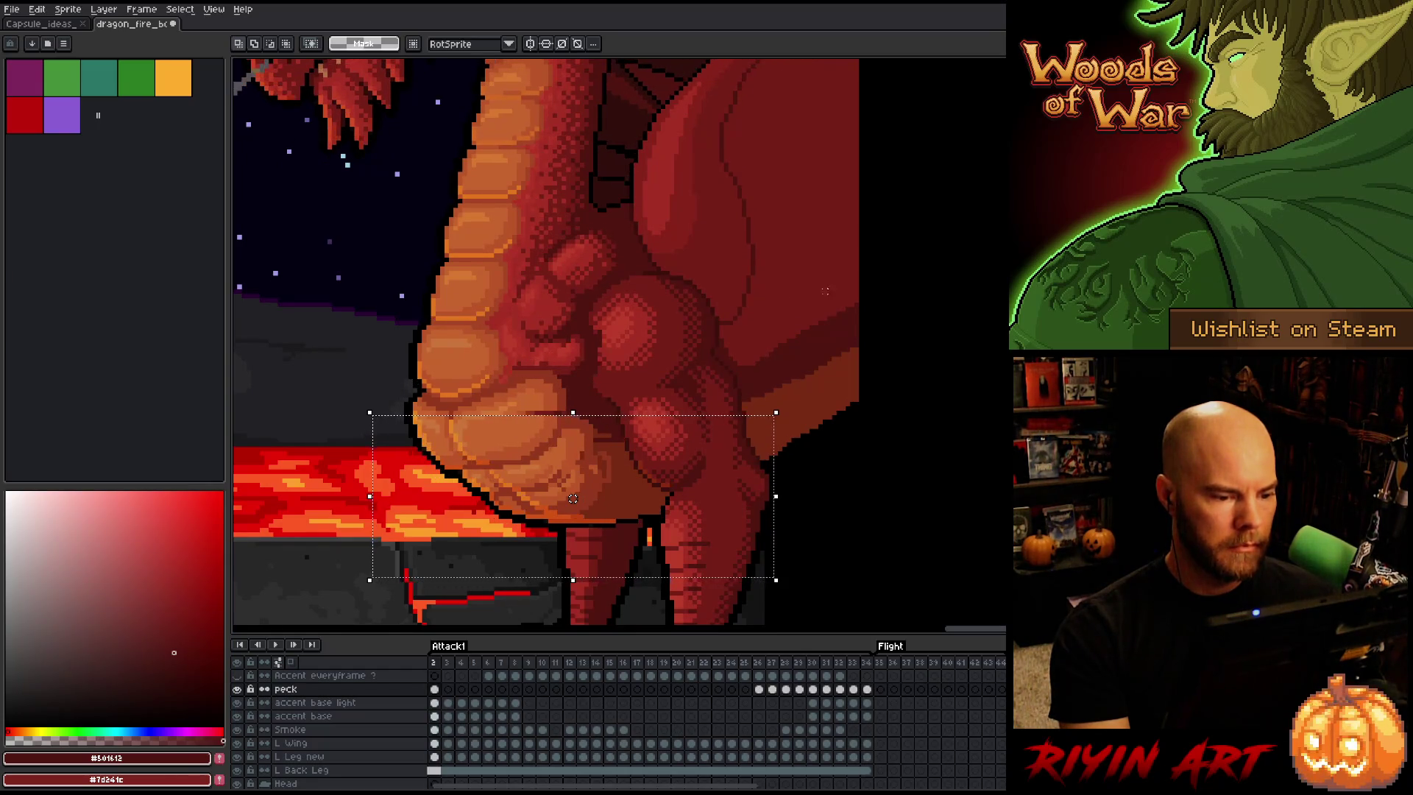
Select the area around the chest and legs, toggle peck visibility, and view frames 1 and 3
{"action": "left_click_drag", "start_coordinate": [327, 582], "coordinate": [302, 593]}
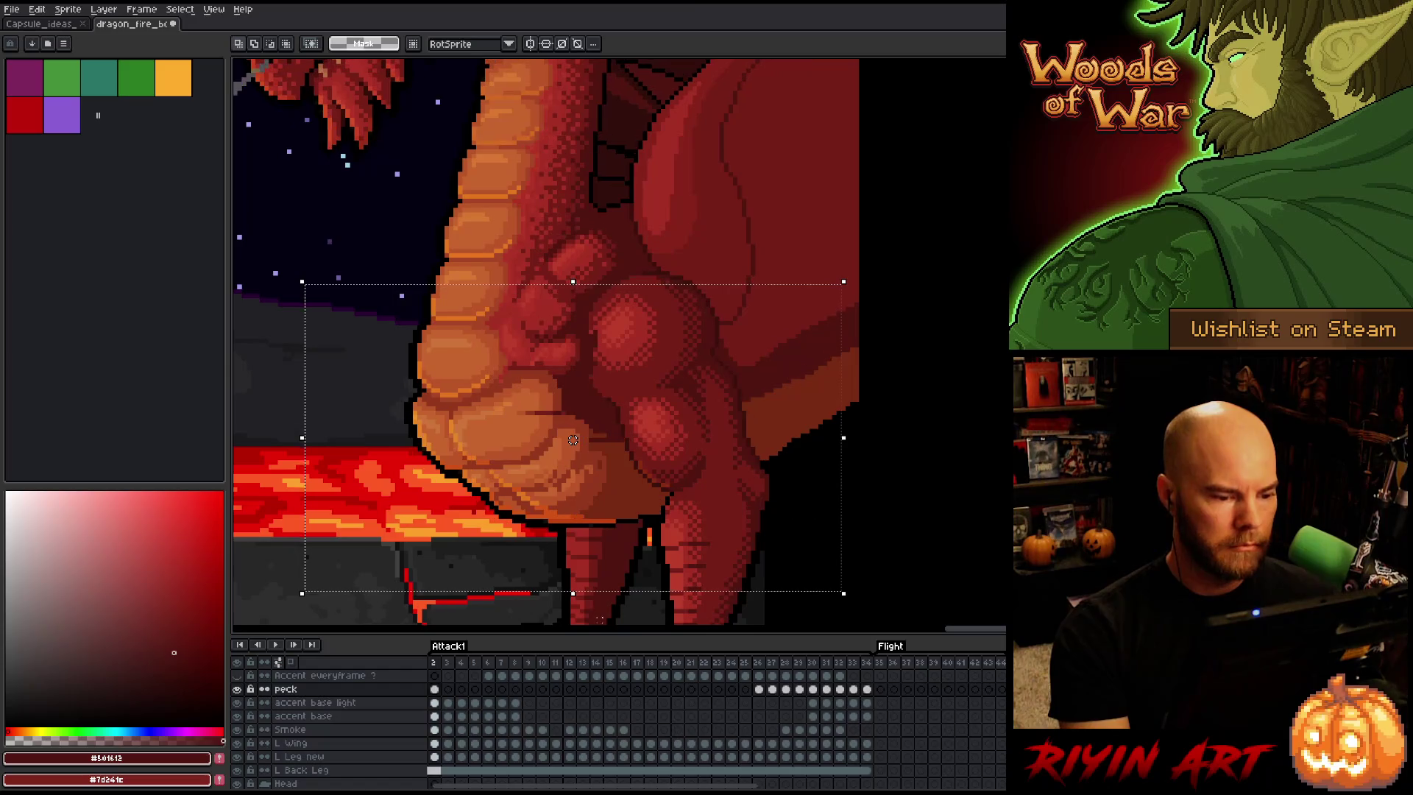
{"action": "left_click", "coordinate": [238, 690]}
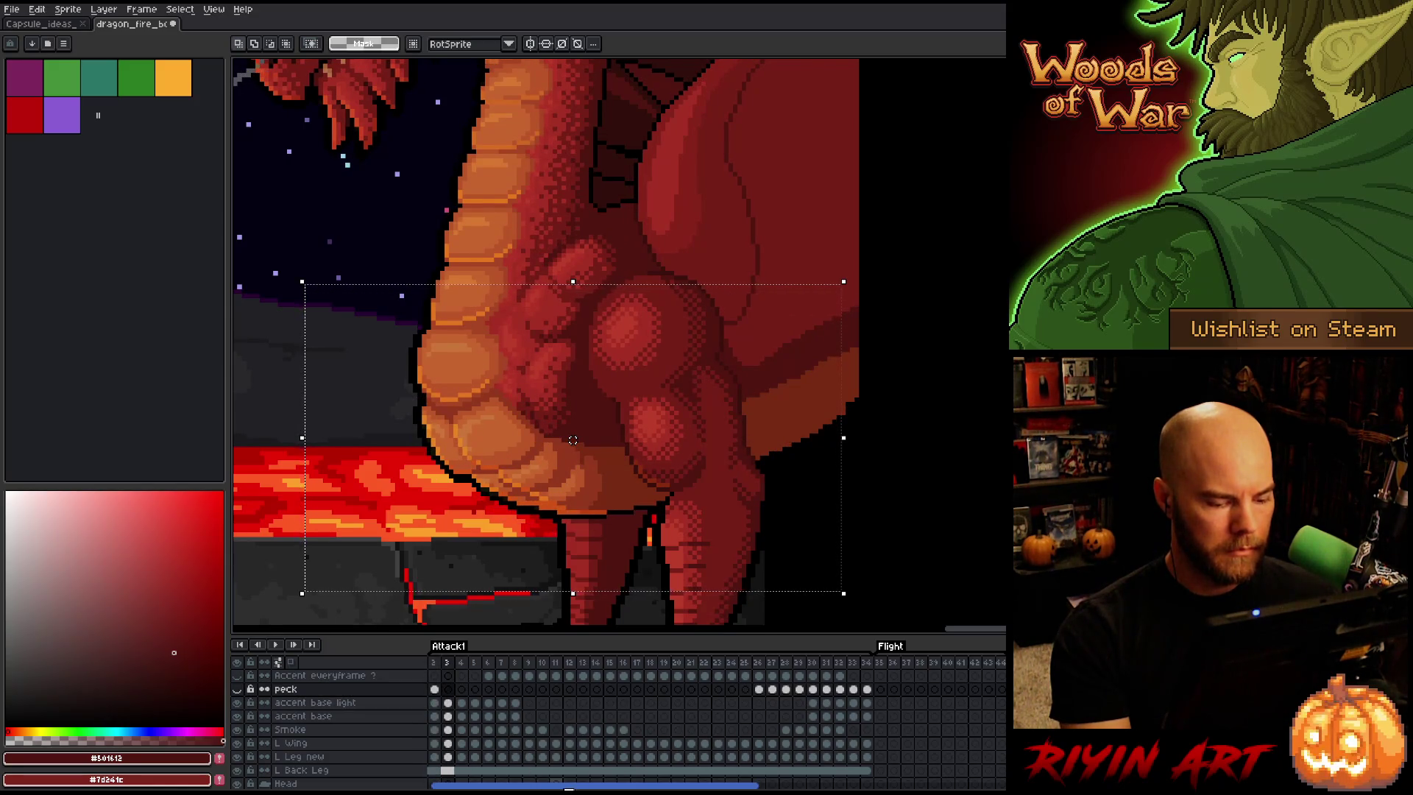
{"action": "scroll", "coordinate": [515, 765], "scroll_direction": "left", "scroll_amount": 1}
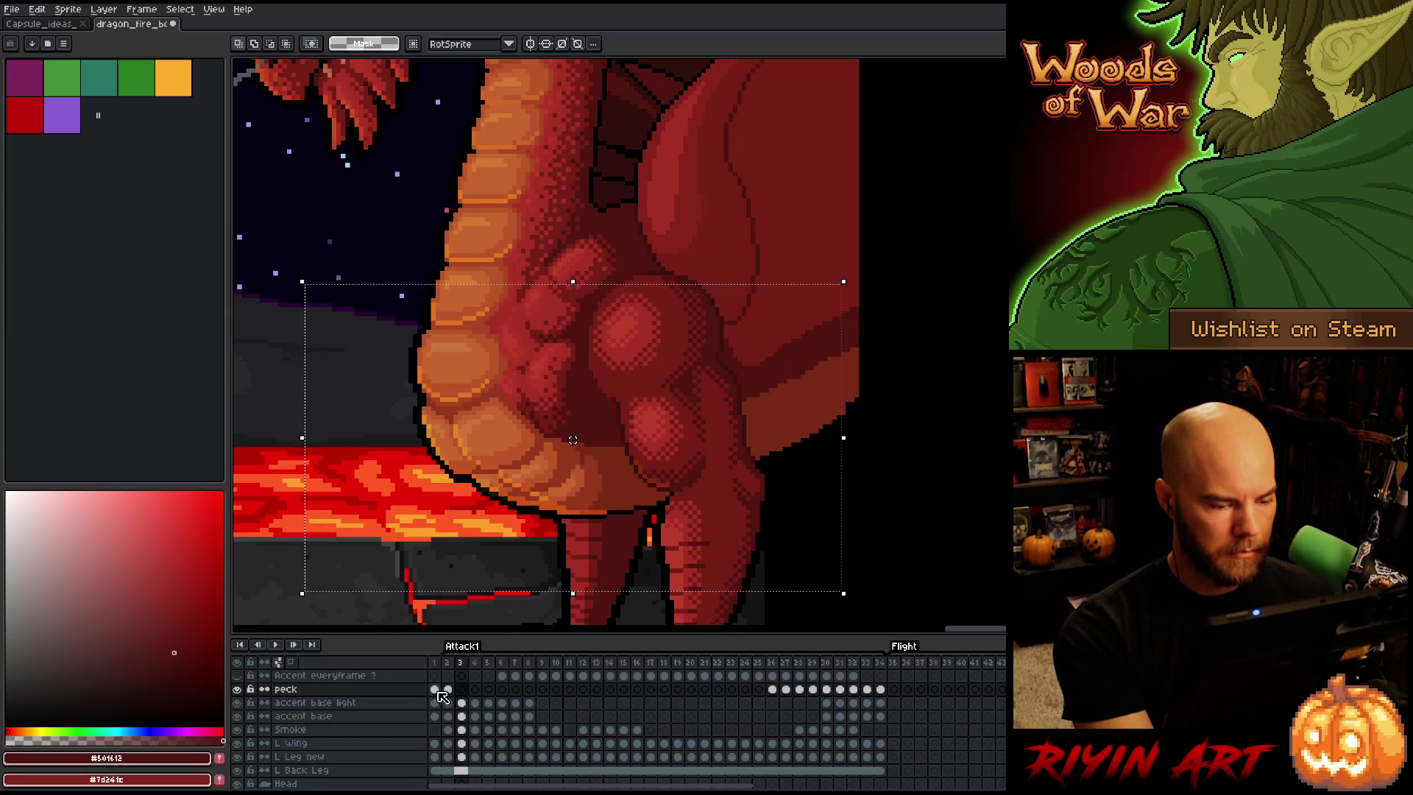
{"action": "left_click", "coordinate": [437, 691]}
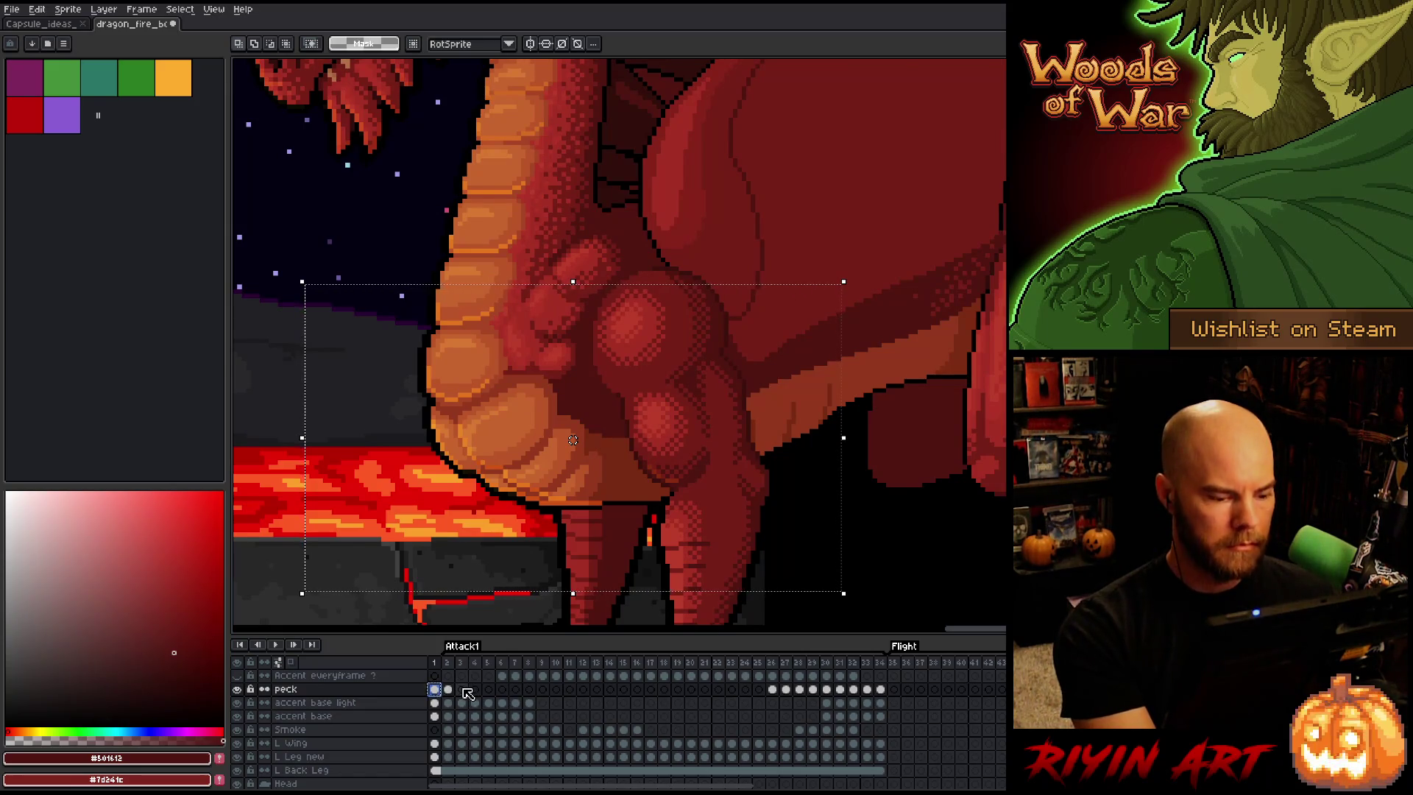
{"action": "left_click", "coordinate": [461, 690]}
Flip between frames 2, 3 and 4 to check the chest detail, then clear the selection
{"action": "key", "text": "Left"}
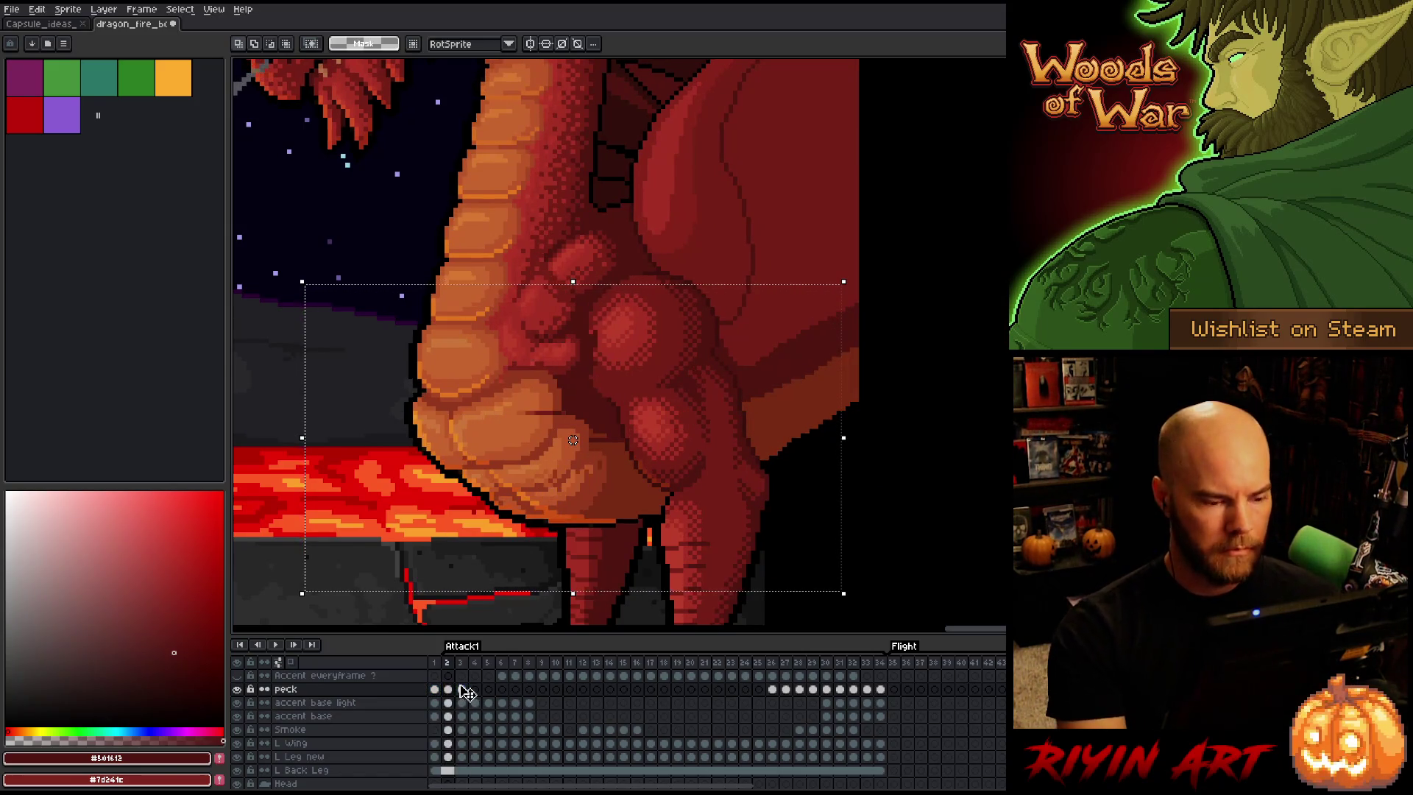
{"action": "key", "text": "Right"}
{"action": "key", "text": "Left"}
{"action": "key", "text": "Right"}
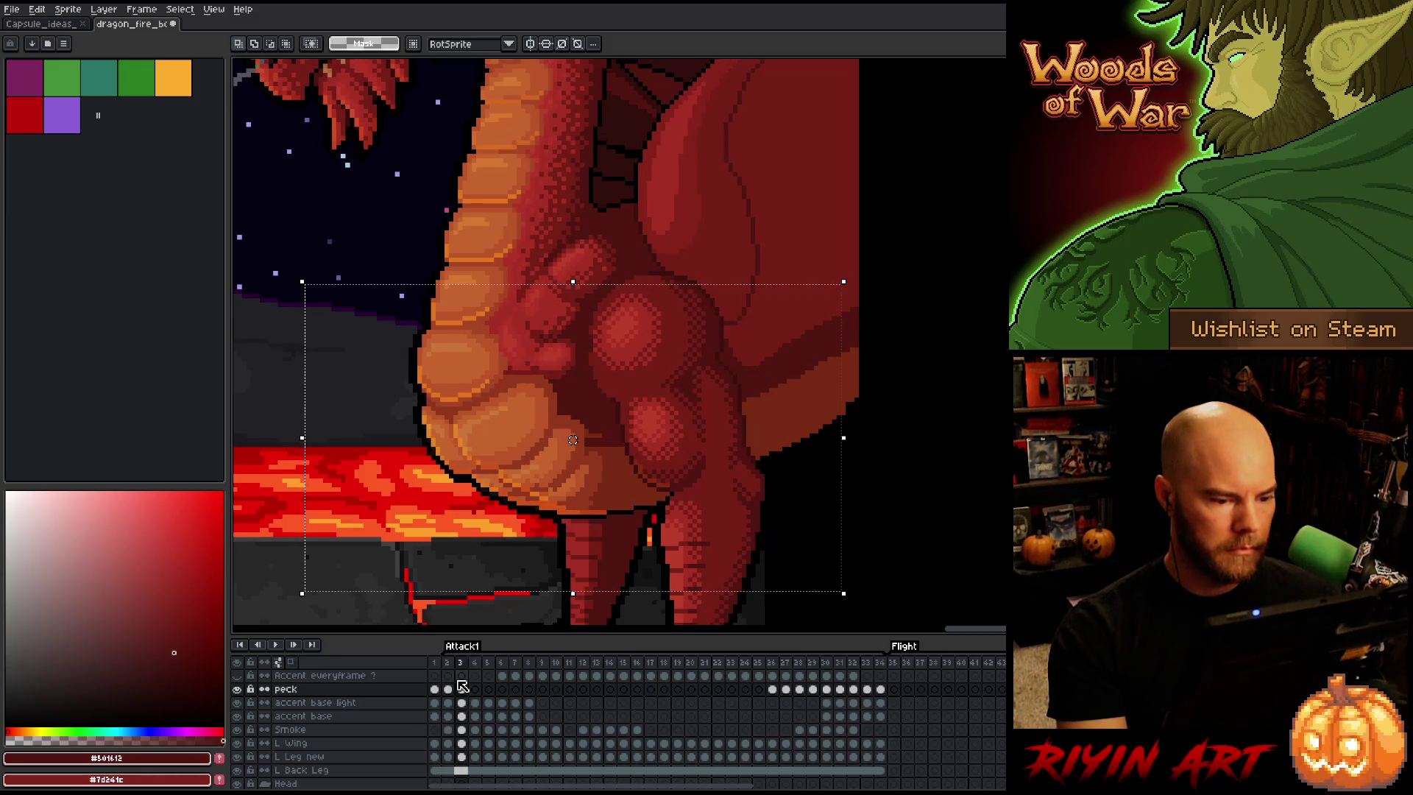
{"action": "key", "text": "Right"}
{"action": "key", "text": "Left"}
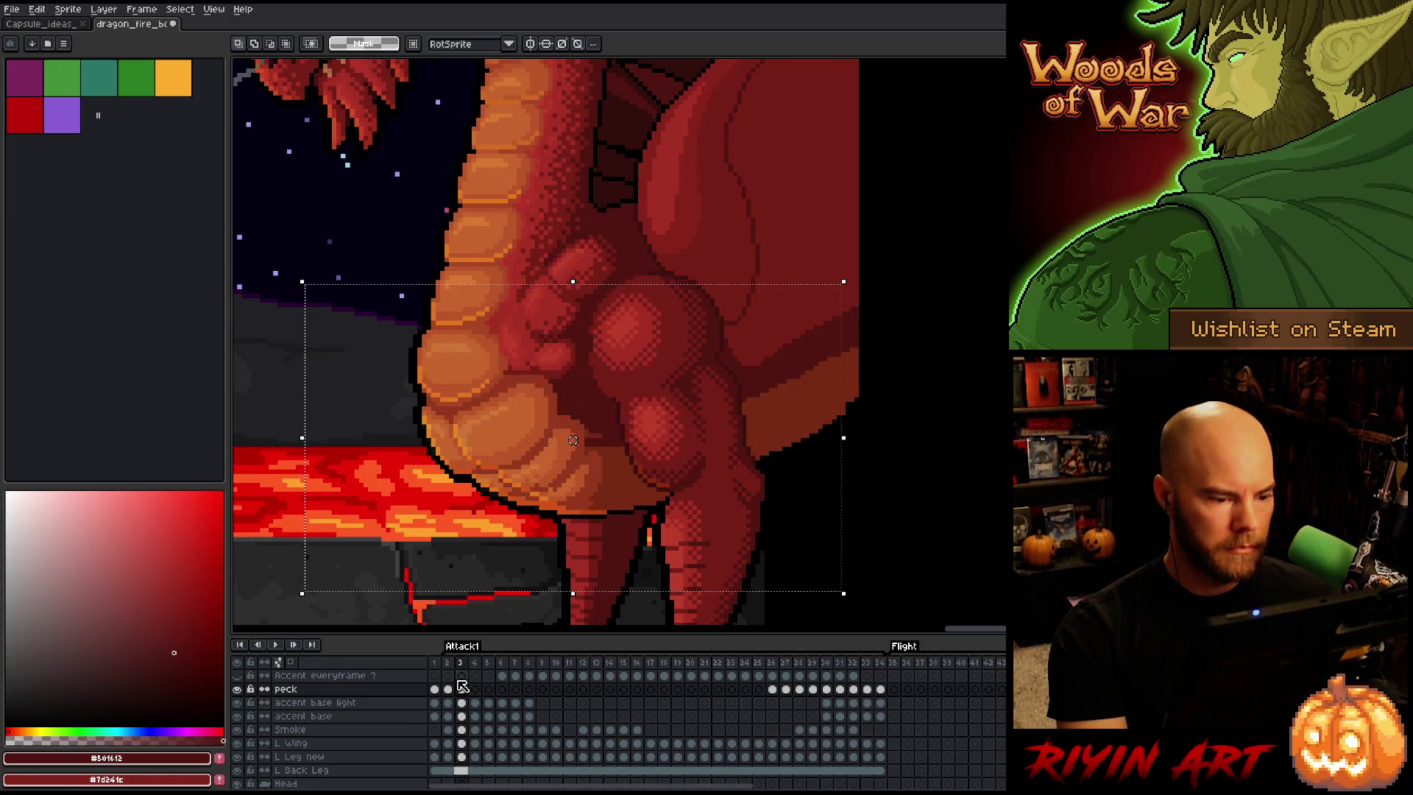
{"action": "key", "text": "Left"}
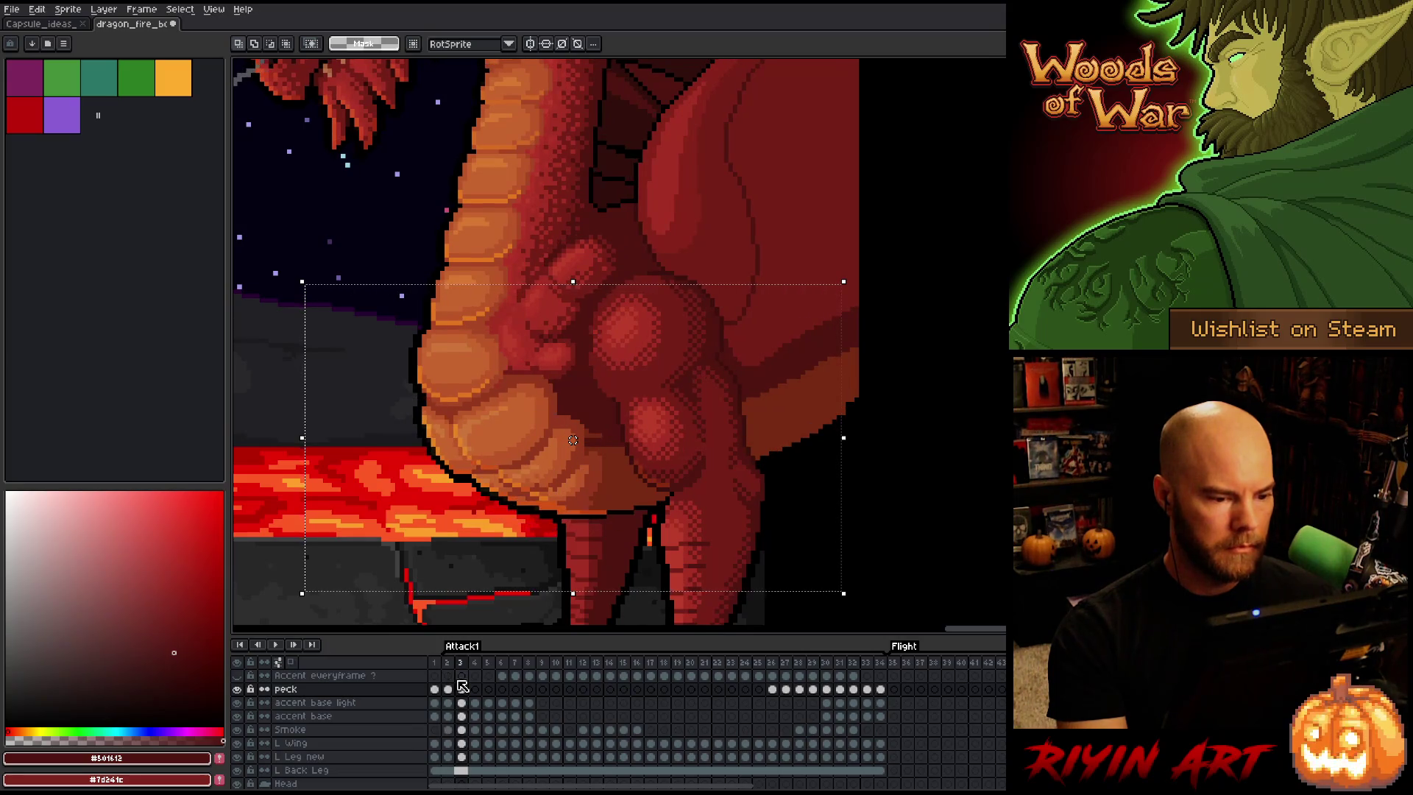
{"action": "key", "text": "Right"}
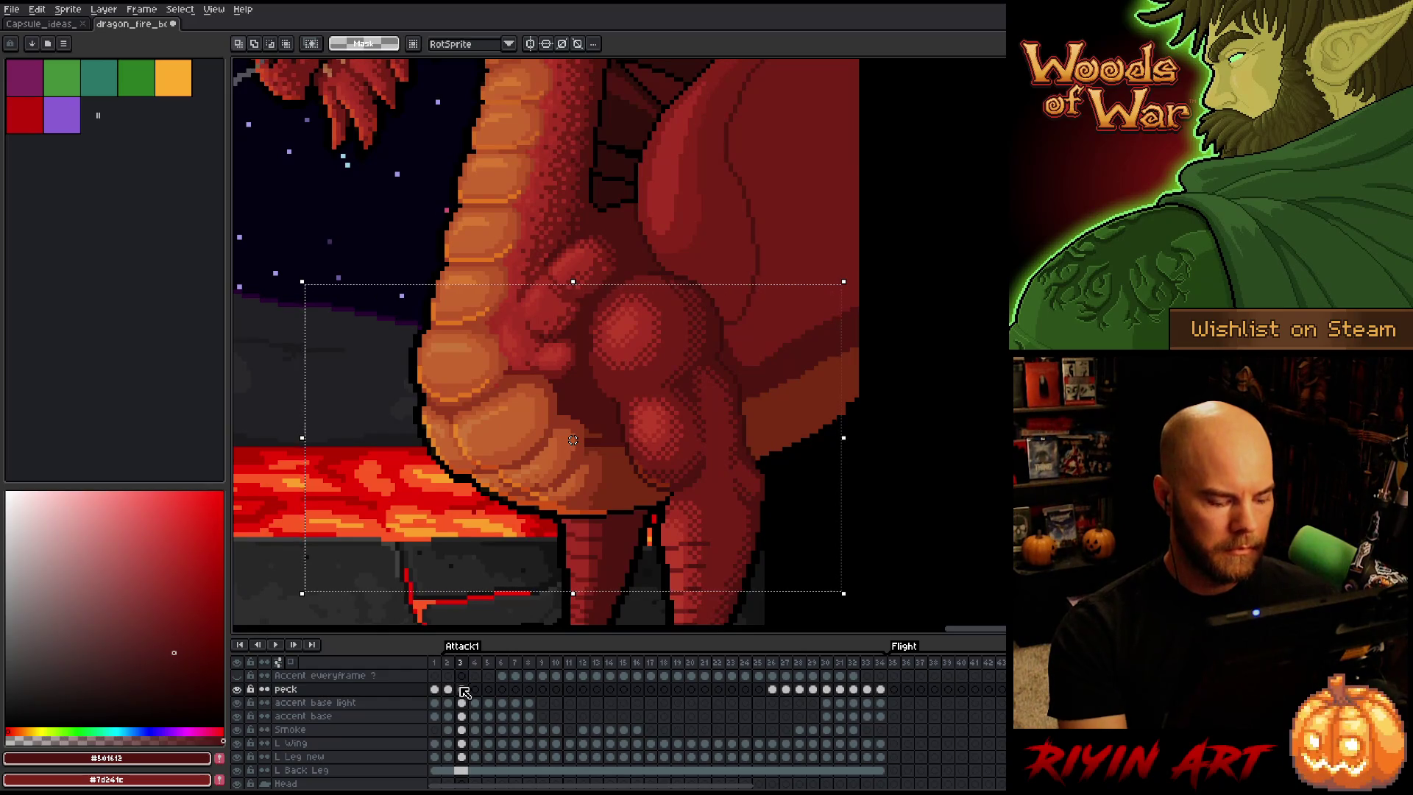
{"action": "key", "text": "ctrl+d"}
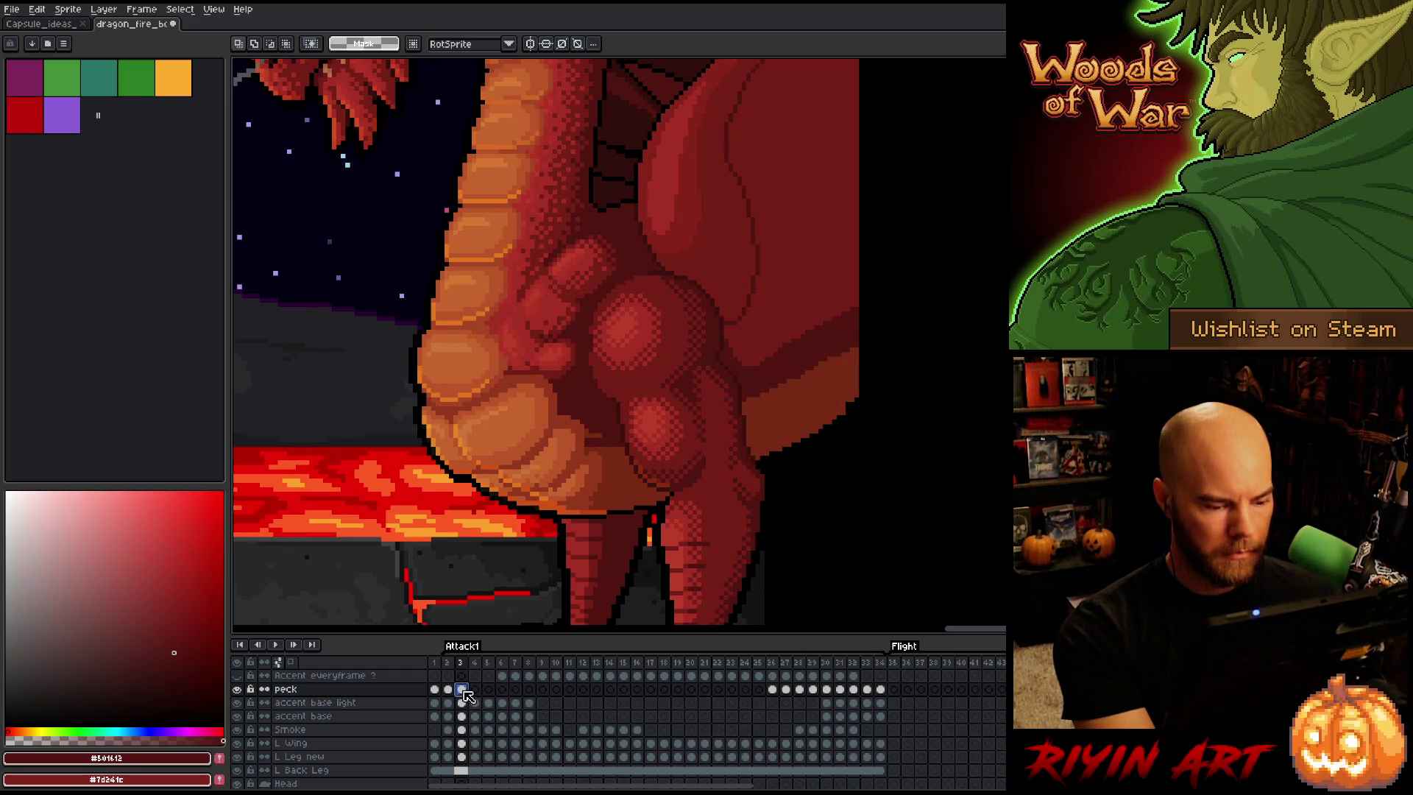
Link the peck cels across frames 3–24, then unlink them into independent copies
{"action": "mouse_move", "coordinate": [462, 689]}
{"action": "left_mouse_down"}
{"action": "mouse_move", "coordinate": [766, 700]}
{"action": "mouse_move", "coordinate": [744, 692]}
{"action": "left_mouse_up"}
{"action": "right_click", "coordinate": [745, 692]}
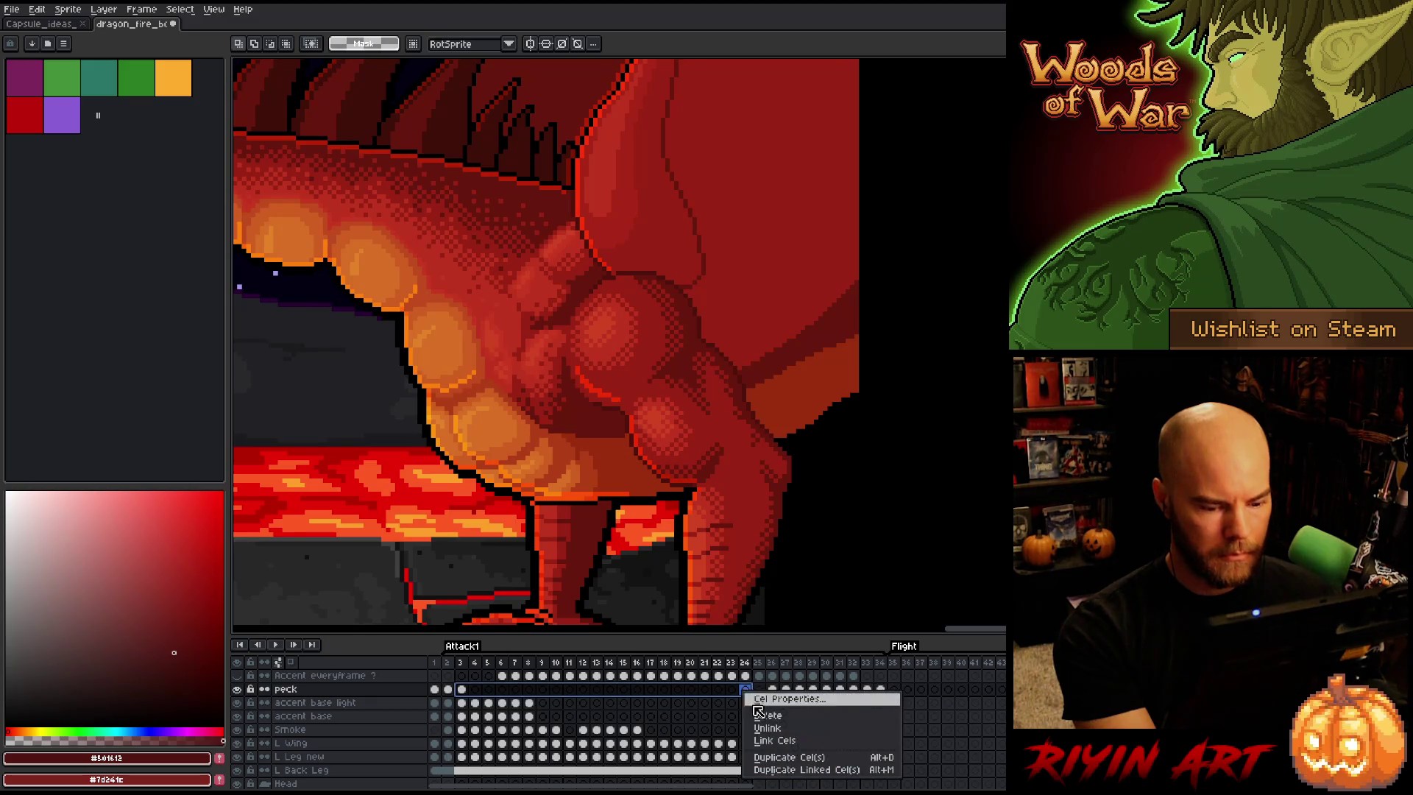
{"action": "left_click", "coordinate": [769, 740]}
{"action": "right_click", "coordinate": [724, 697]}
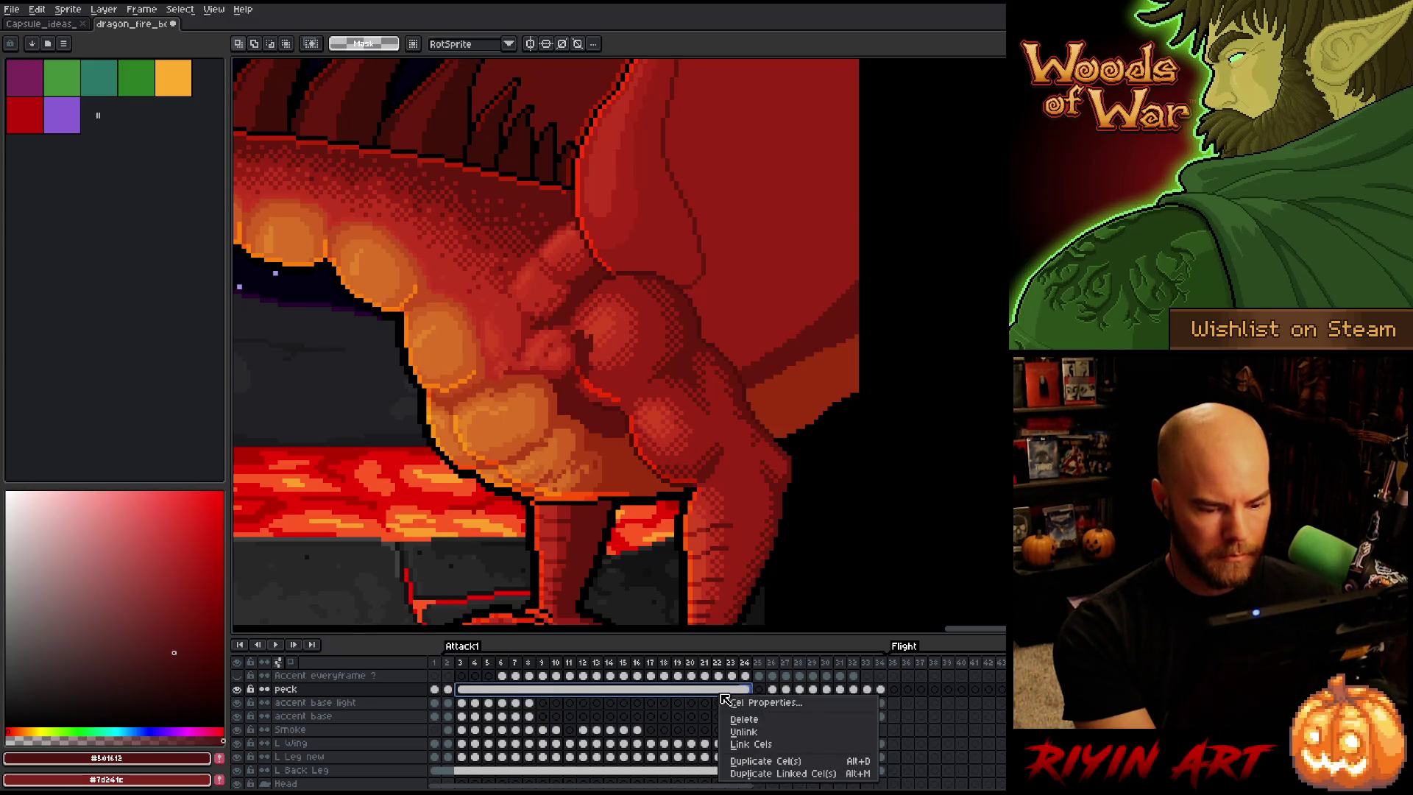
{"action": "left_click", "coordinate": [743, 731]}
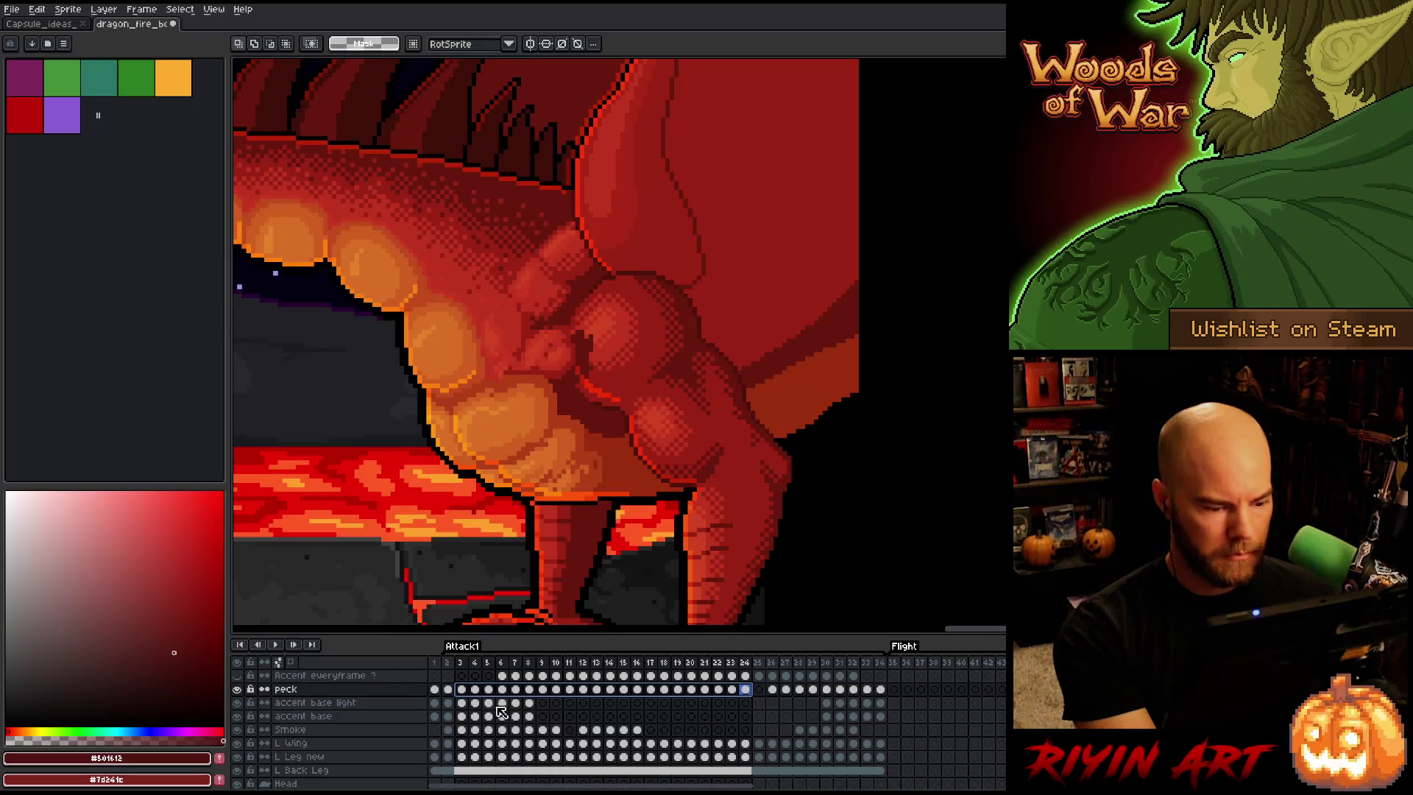
Paste the frame-3 chest detail onto frame 4 of the peck layer
{"action": "left_click", "coordinate": [462, 690]}
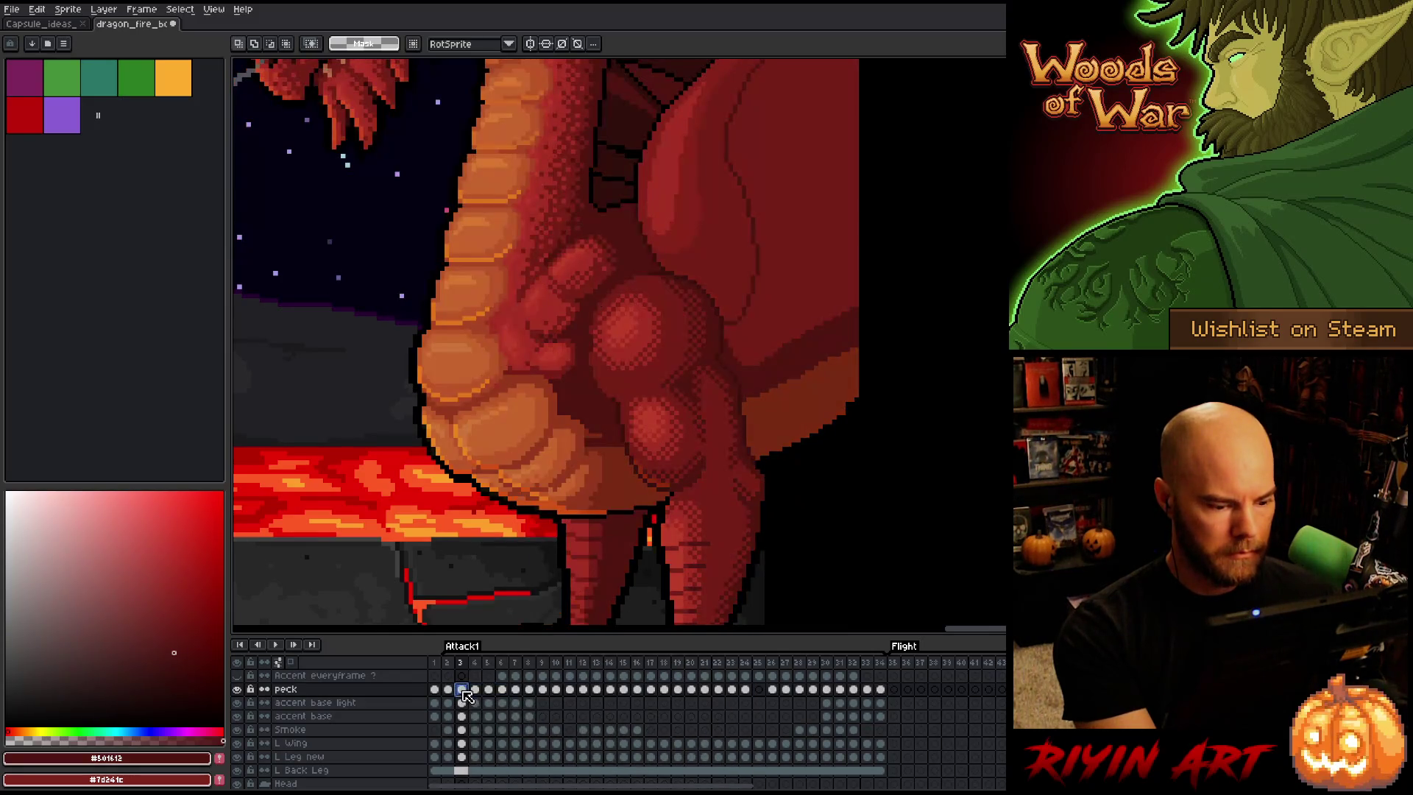
{"action": "key", "text": "Left"}
{"action": "key", "text": "Right"}
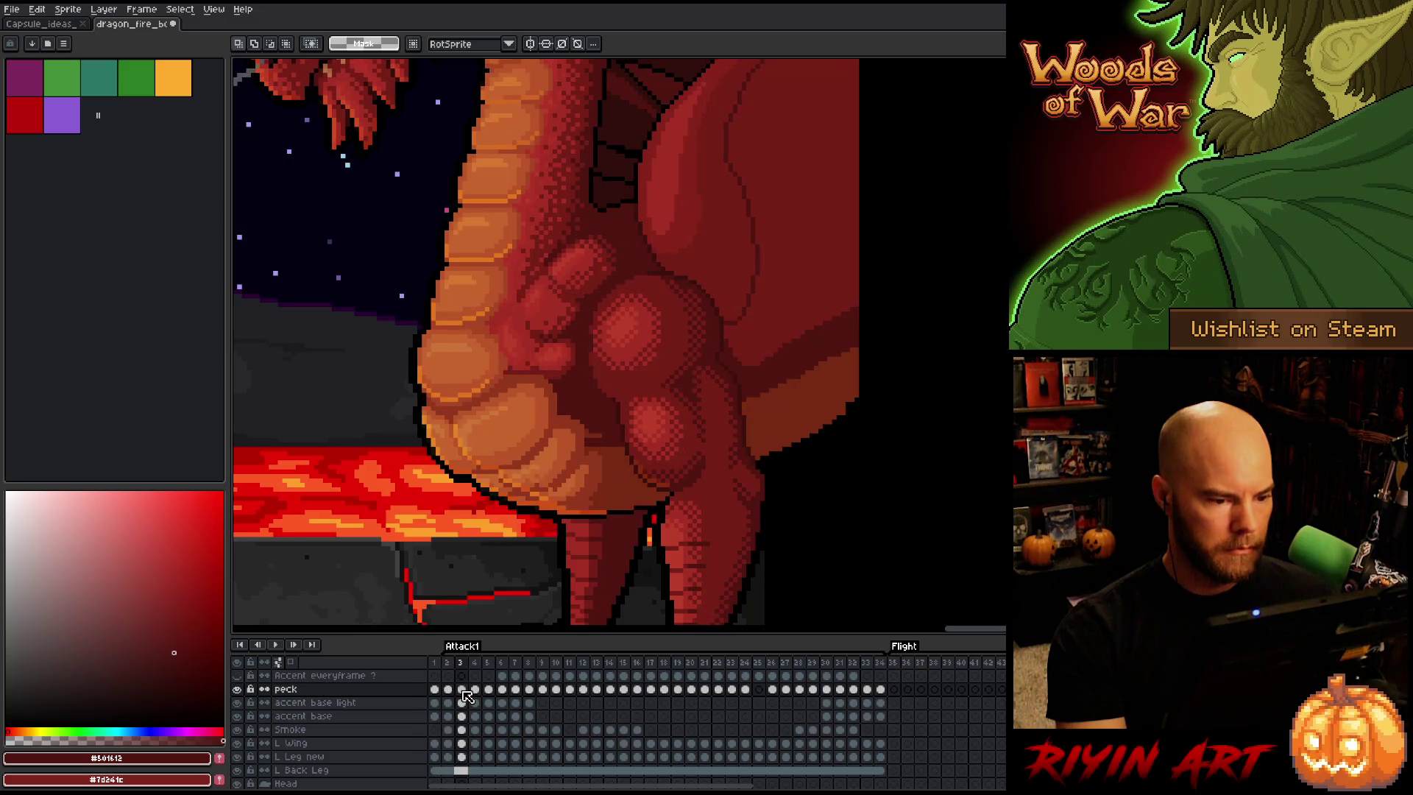
{"action": "key", "text": "Left"}
{"action": "key", "text": "Right"}
{"action": "key", "text": "Right"}
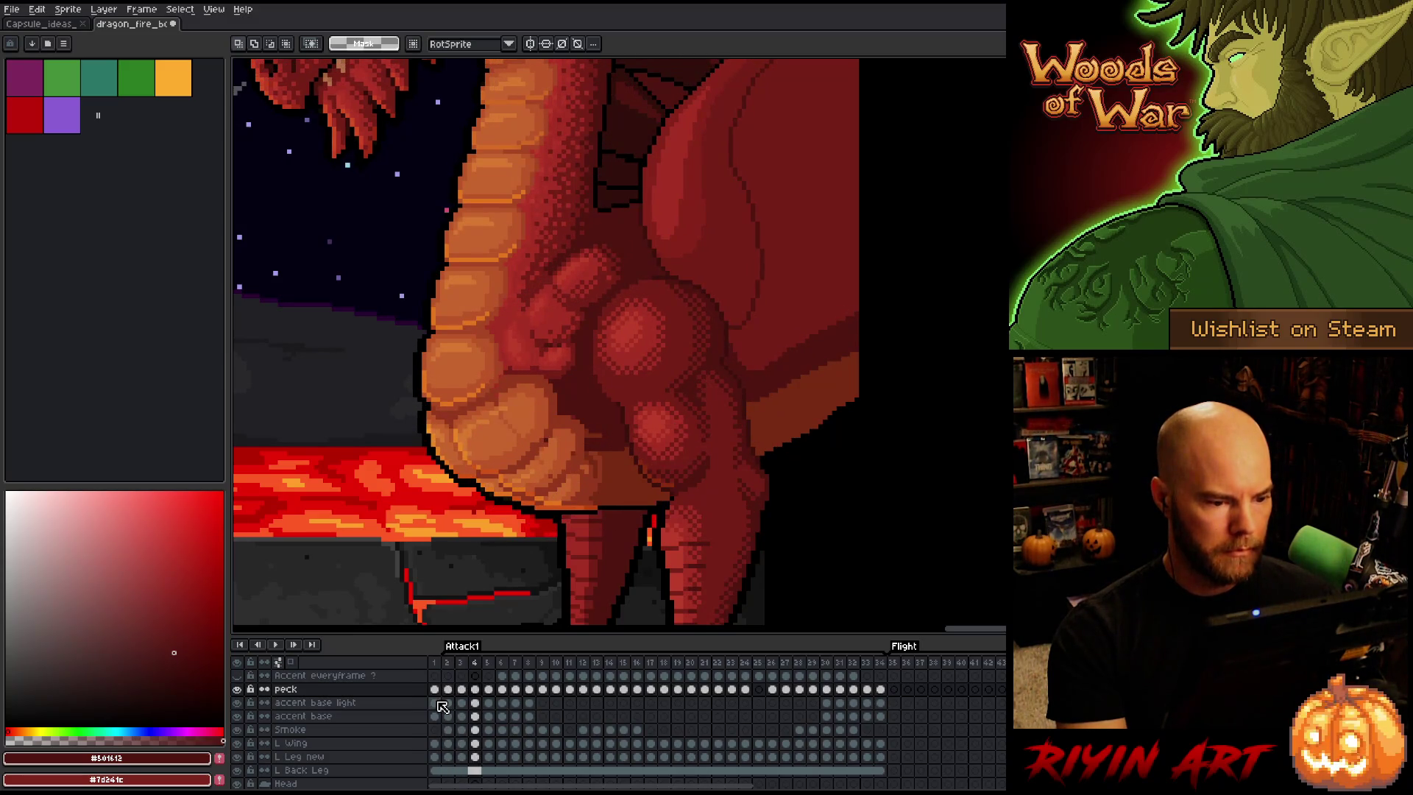
{"action": "key", "text": "ctrl+v"}
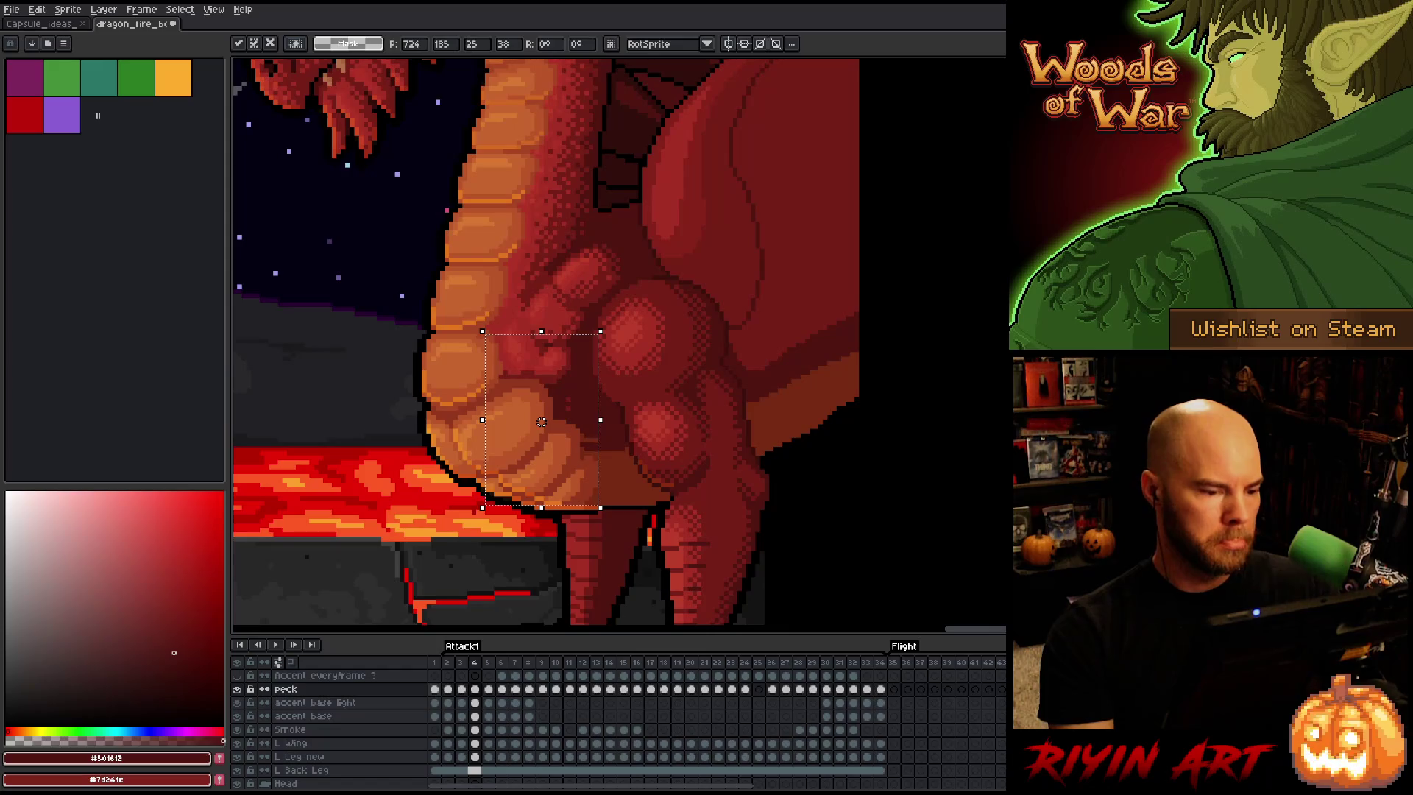
{"action": "key", "text": "Return"}
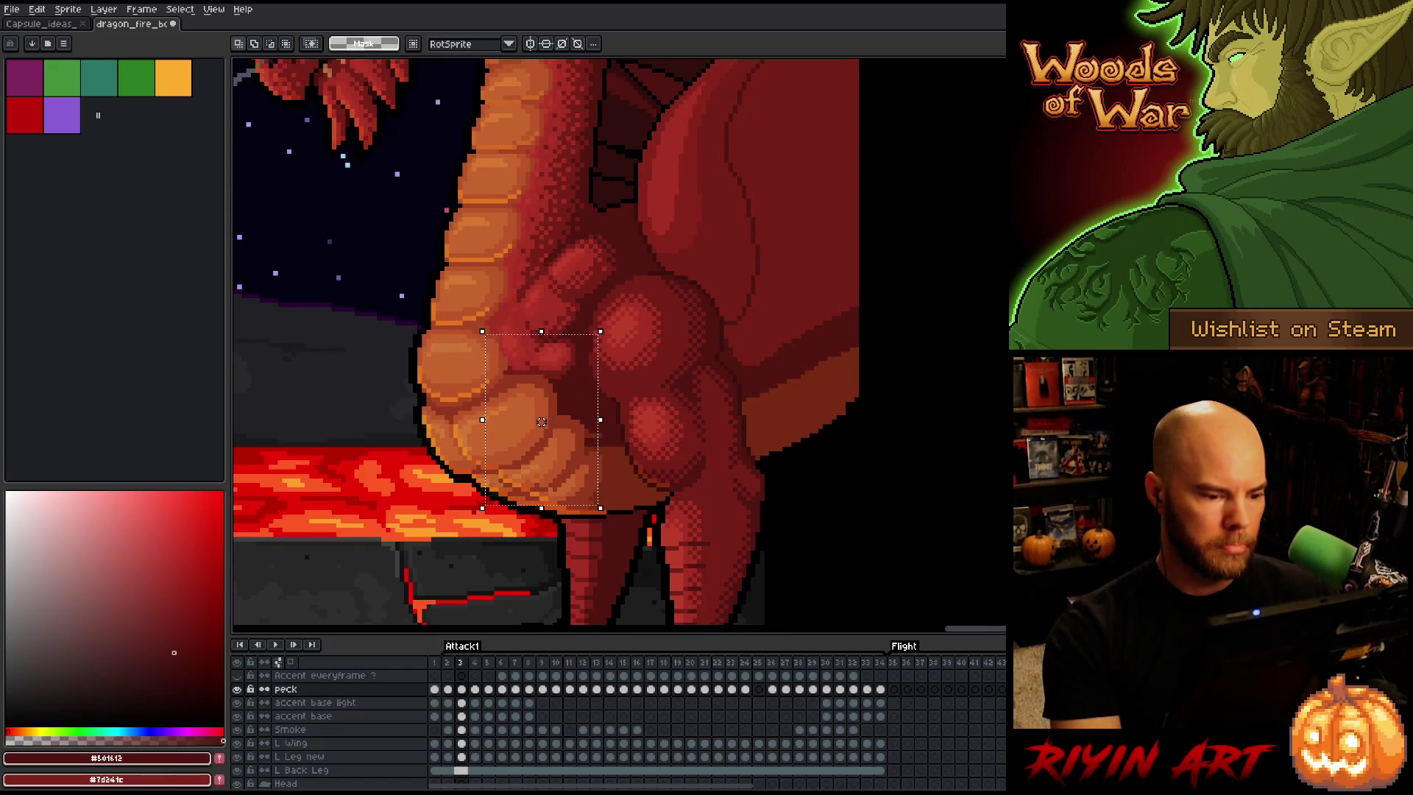
Shift the chest detail left and down on frame 5, then one pixel right on frames 6 and 7
{"action": "key", "text": "Right"}
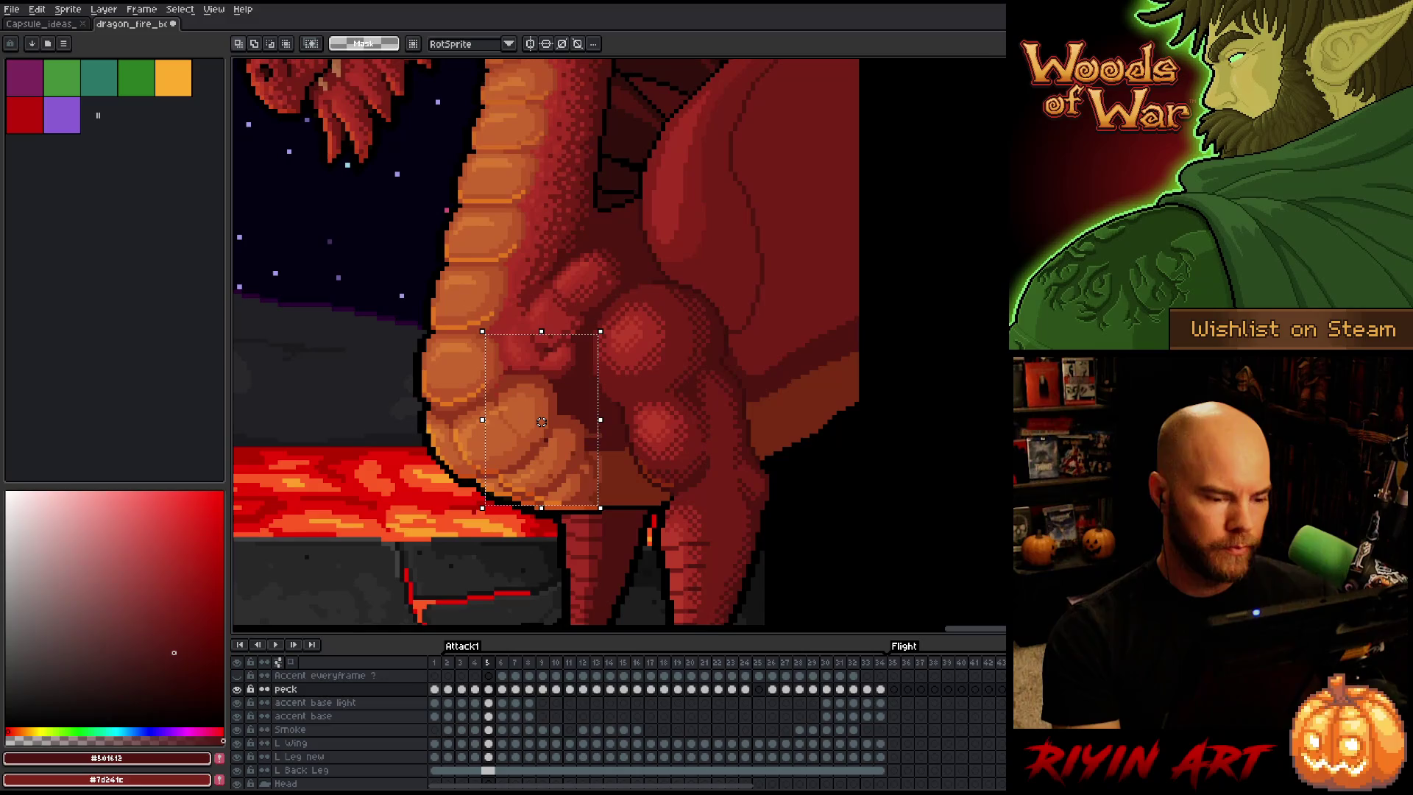
{"action": "left_click_drag", "start_coordinate": [546, 417], "coordinate": [541, 421]}
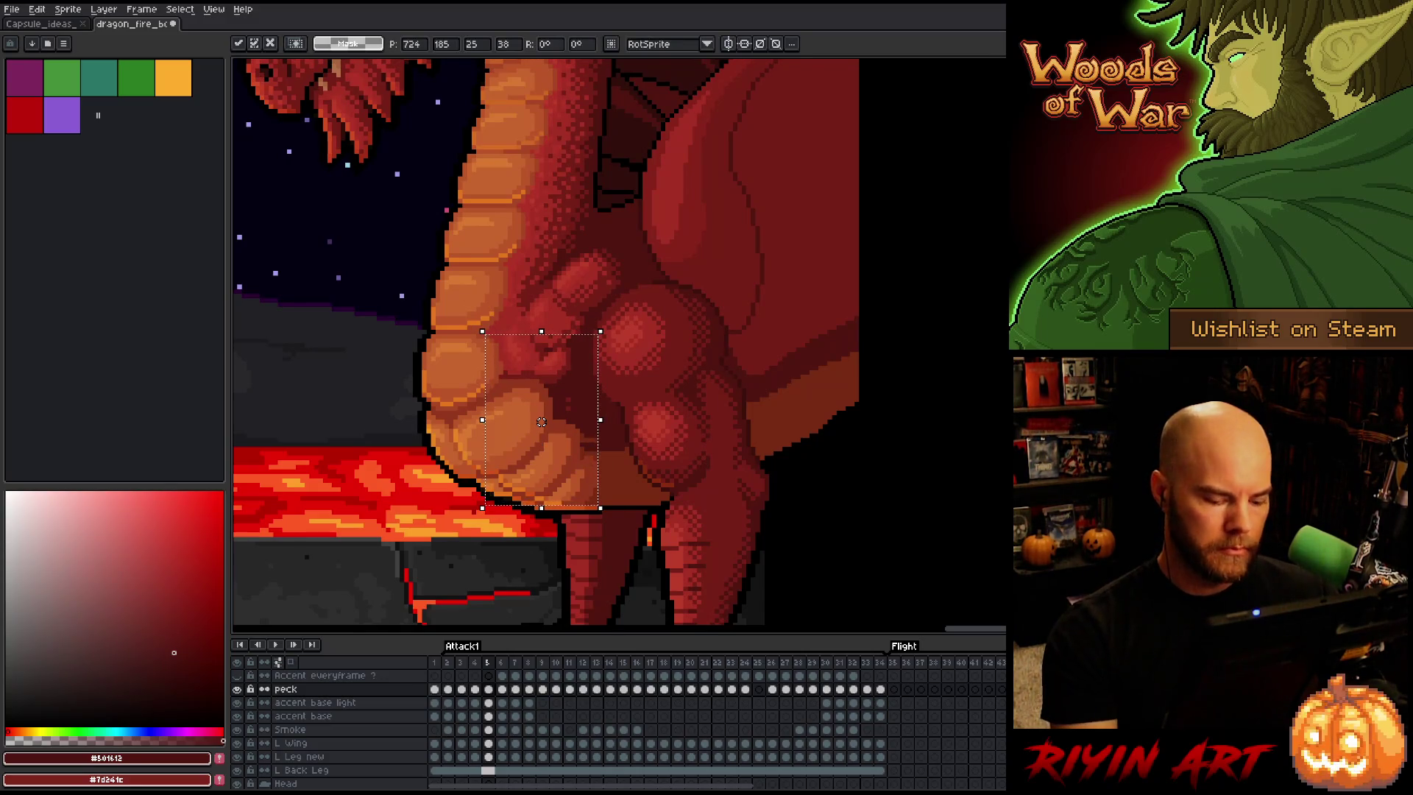
{"action": "key", "text": "Right"}
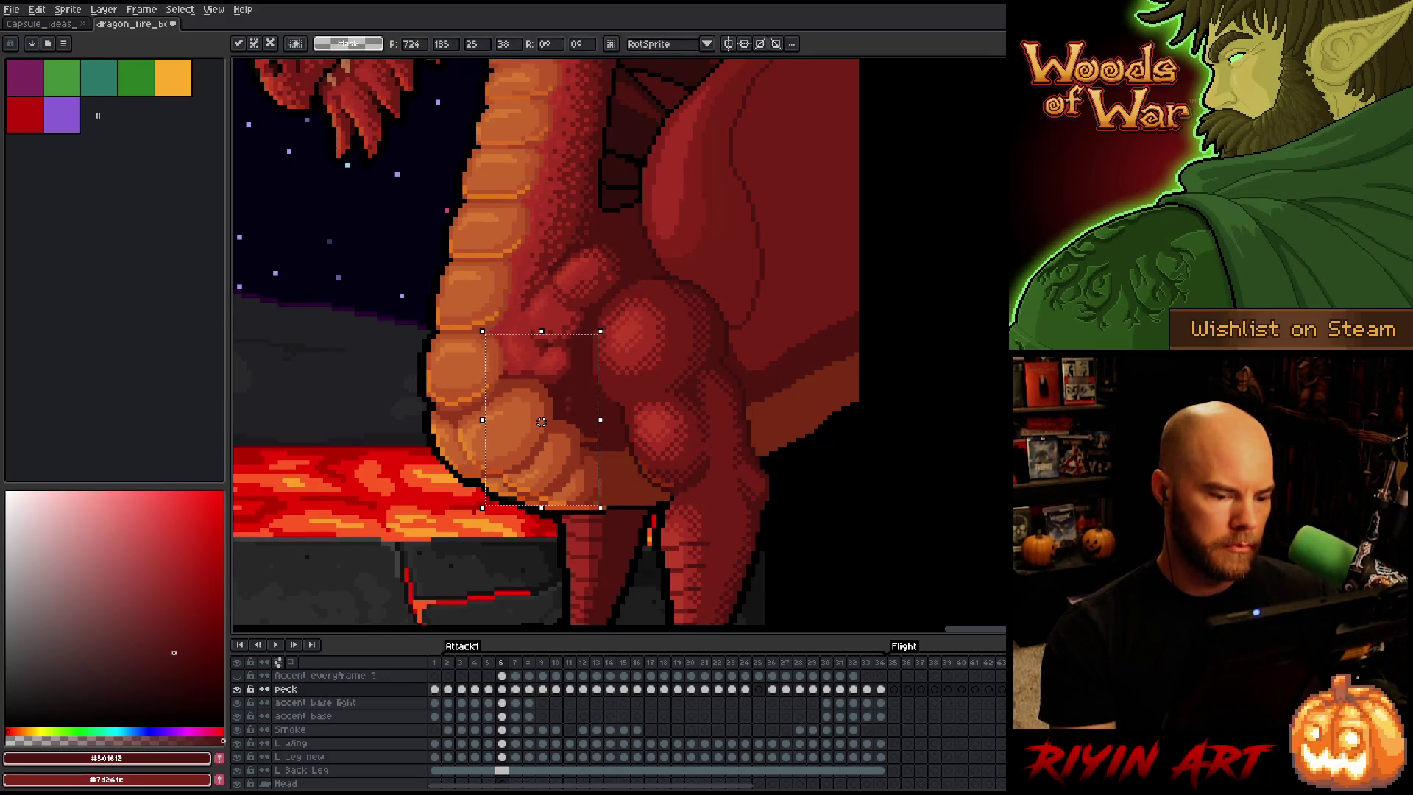
{"action": "left_click_drag", "start_coordinate": [542, 422], "coordinate": [546, 422]}
{"action": "key", "text": "Return"}
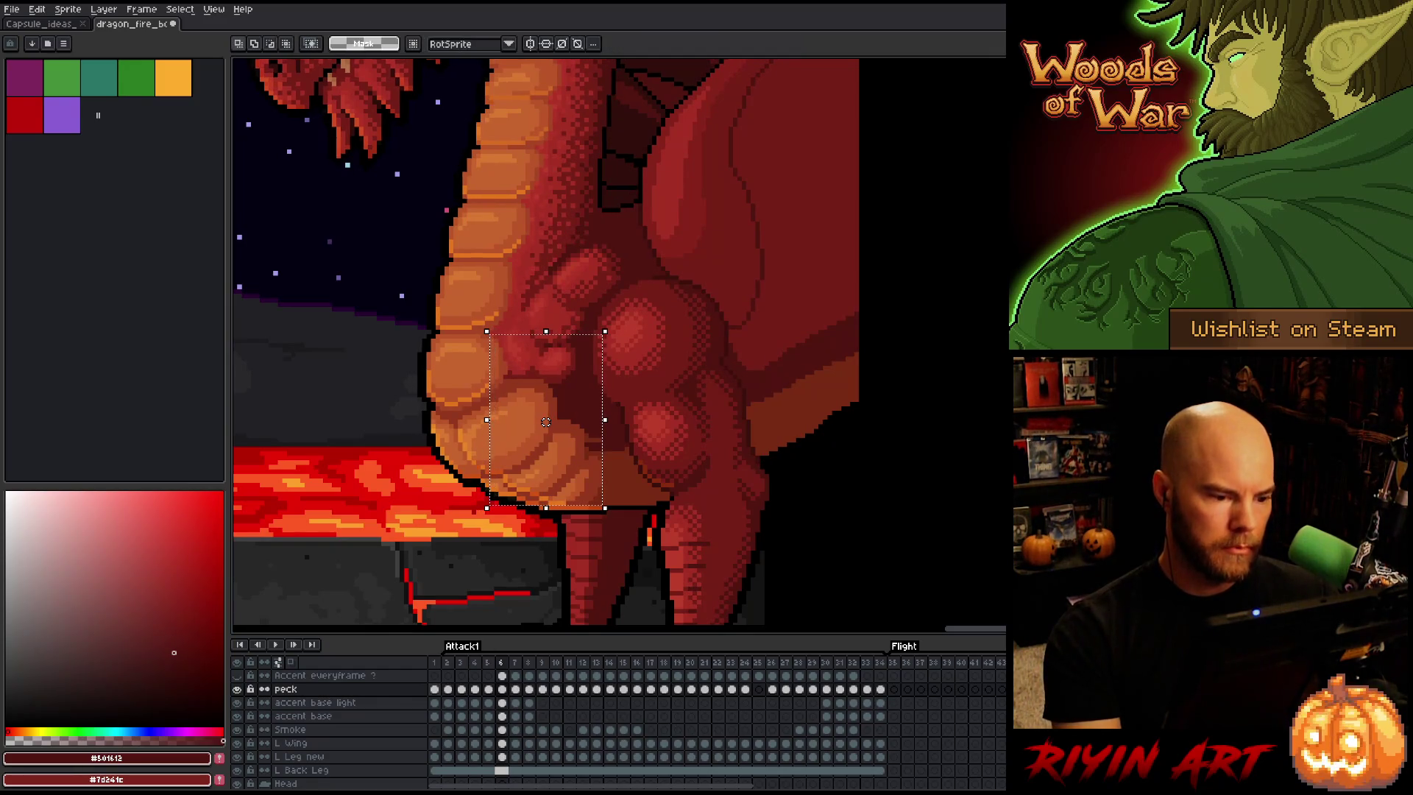
{"action": "key", "text": "Right"}
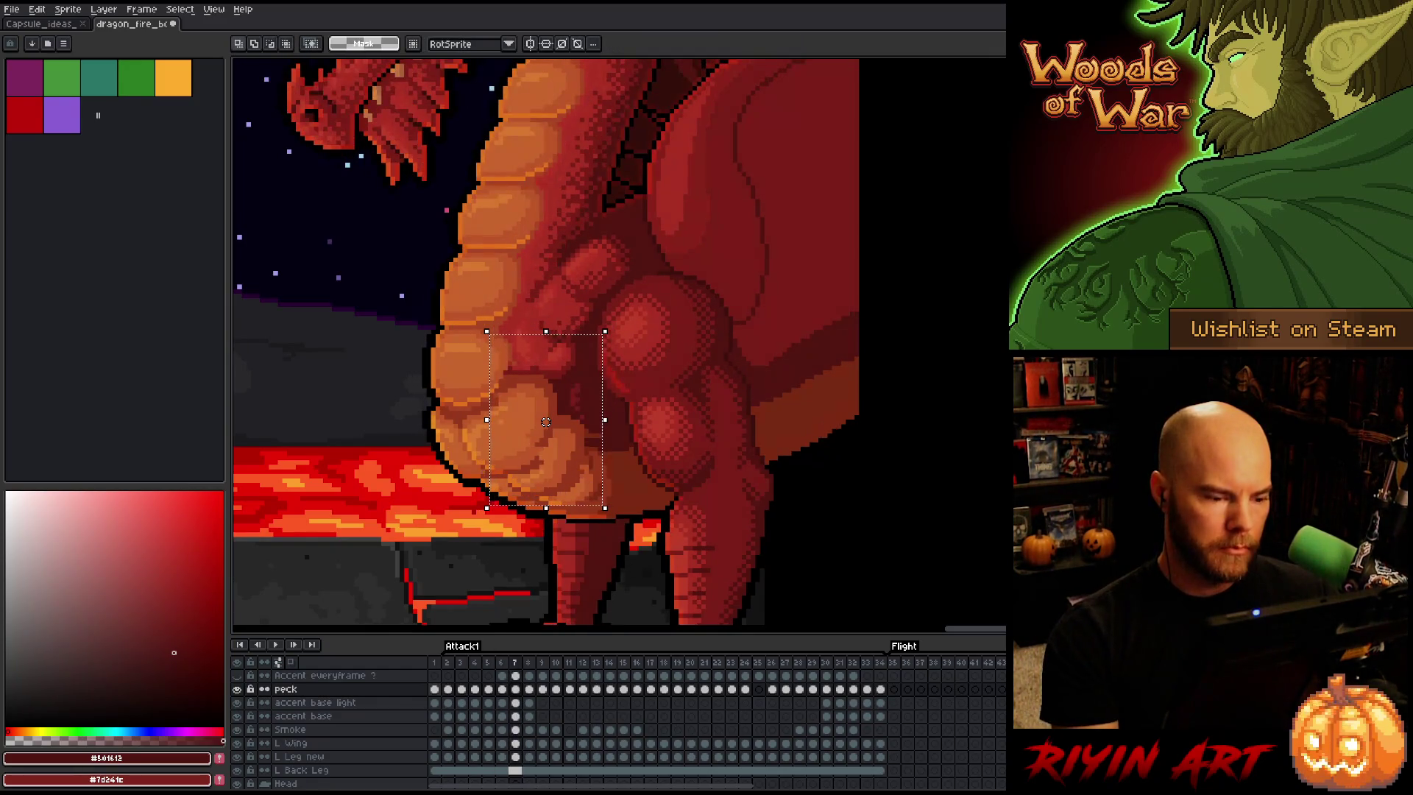
{"action": "left_click_drag", "start_coordinate": [546, 422], "coordinate": [550, 422]}
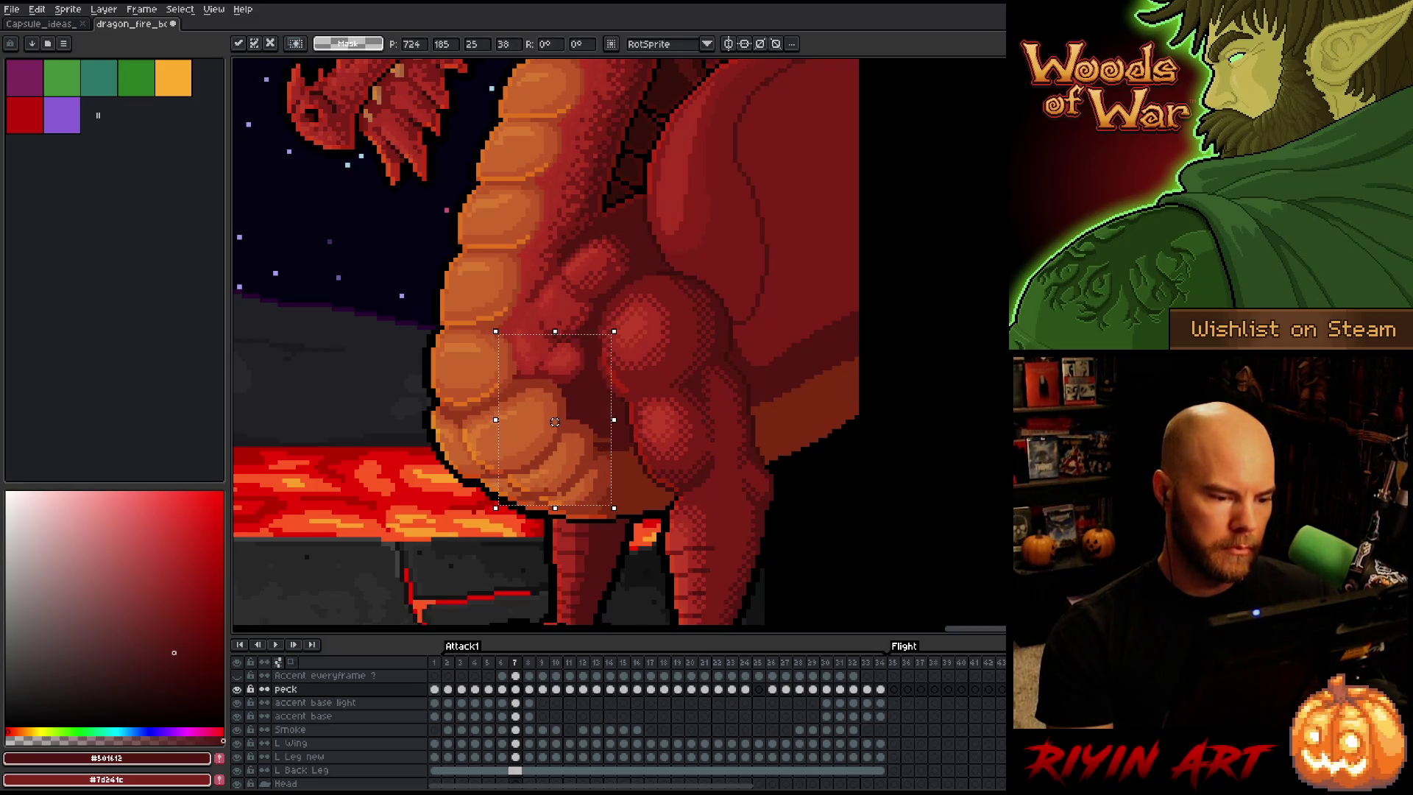
{"action": "key", "text": "Return"}
Flip back and forth around frame 7 to check chest alignment
{"action": "key", "text": "Left"}
{"action": "key", "text": "Right"}
{"action": "key", "text": "Left"}
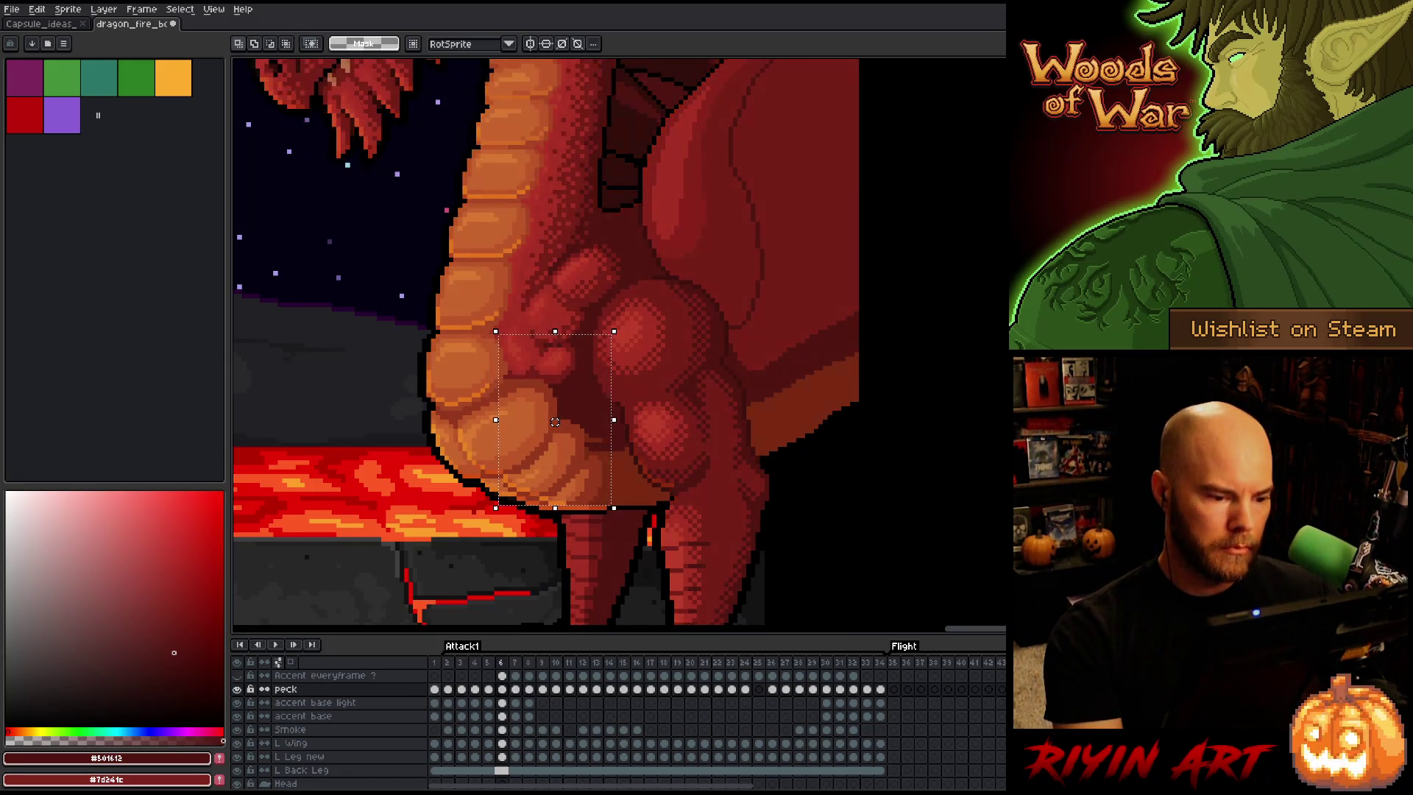
{"action": "key", "text": "Right"}
{"action": "key", "text": "Left"}
{"action": "key", "text": "Right"}
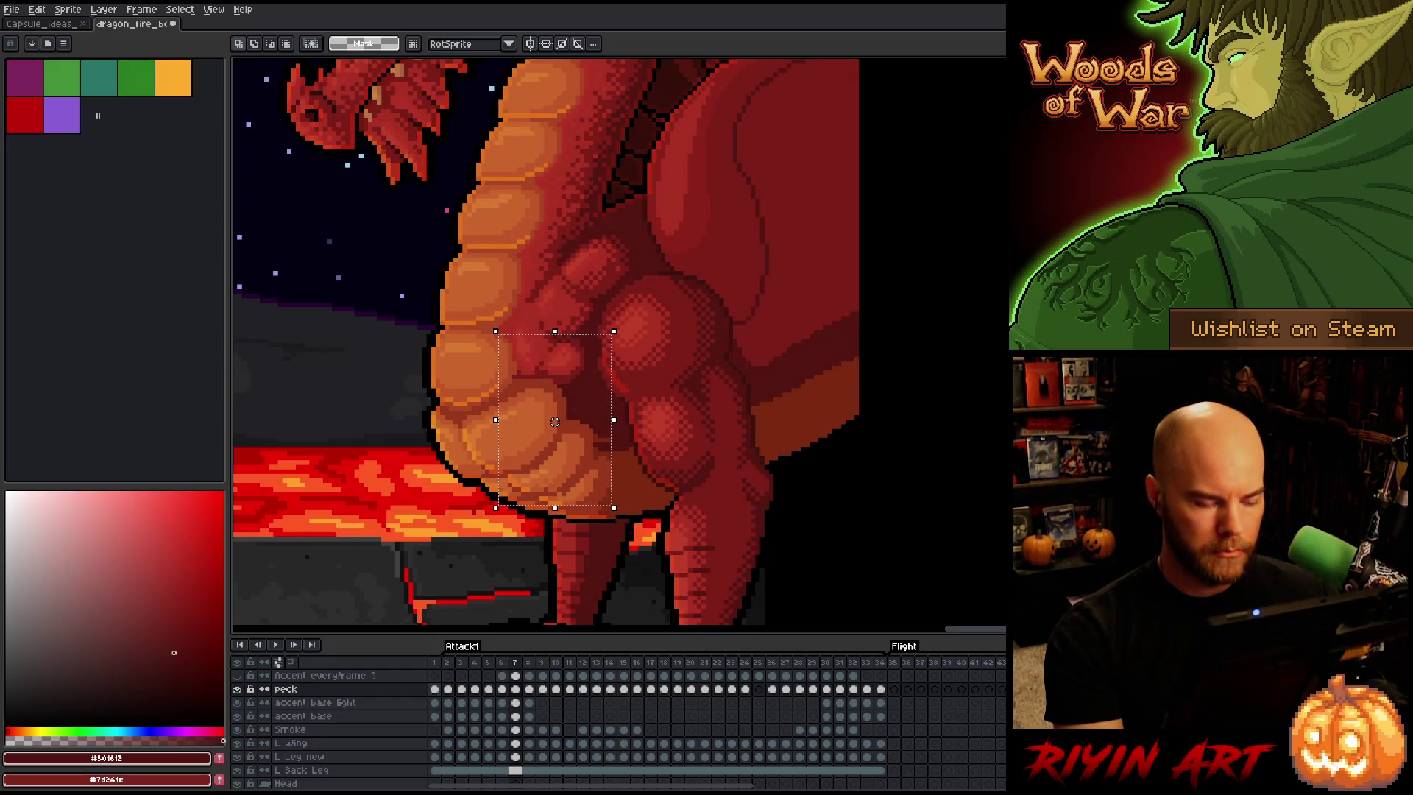
{"action": "key", "text": "Left"}
{"action": "key", "text": "Right"}
Nudge the chest detail one pixel left on frame 8
{"action": "key", "text": "period"}
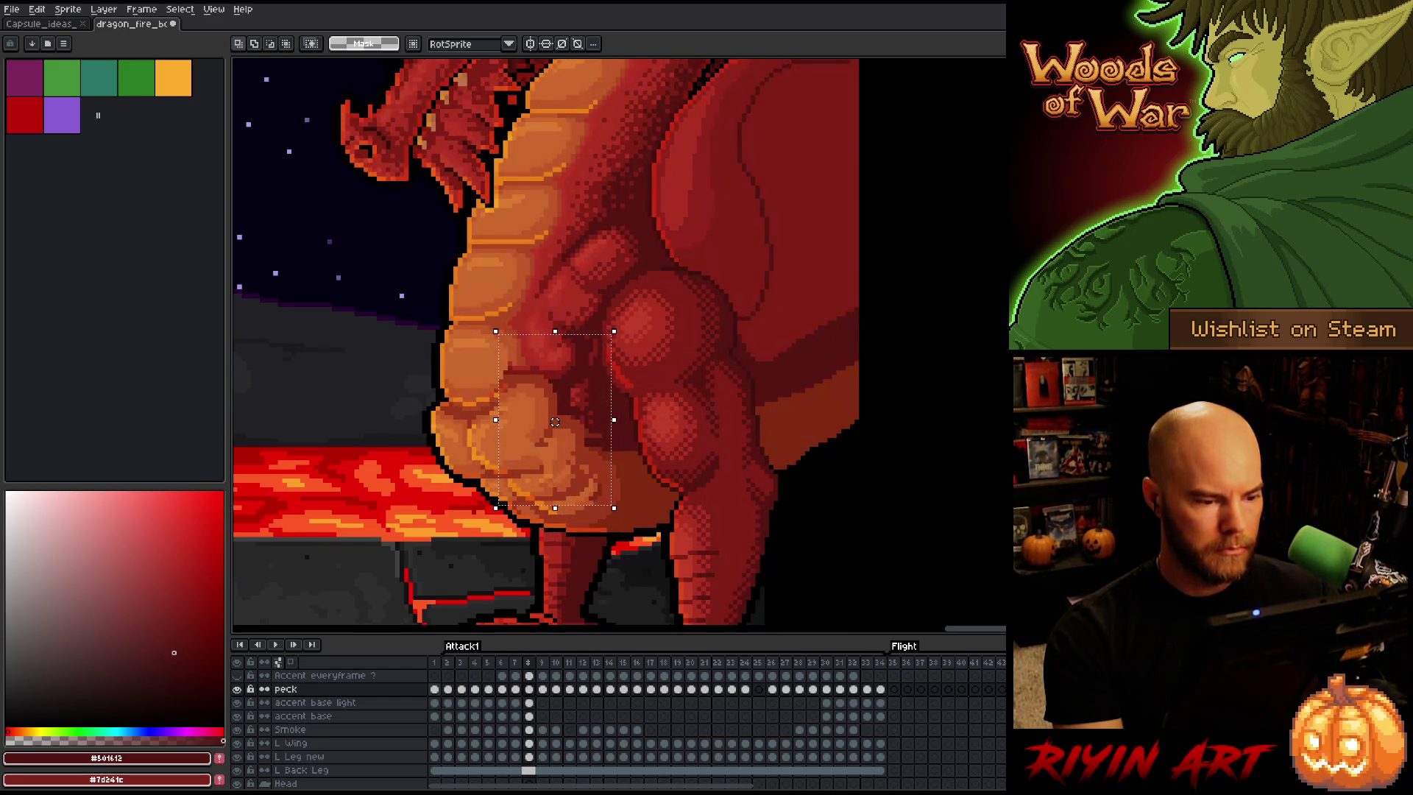
{"action": "key", "text": "Left"}
{"action": "key", "text": "Right"}
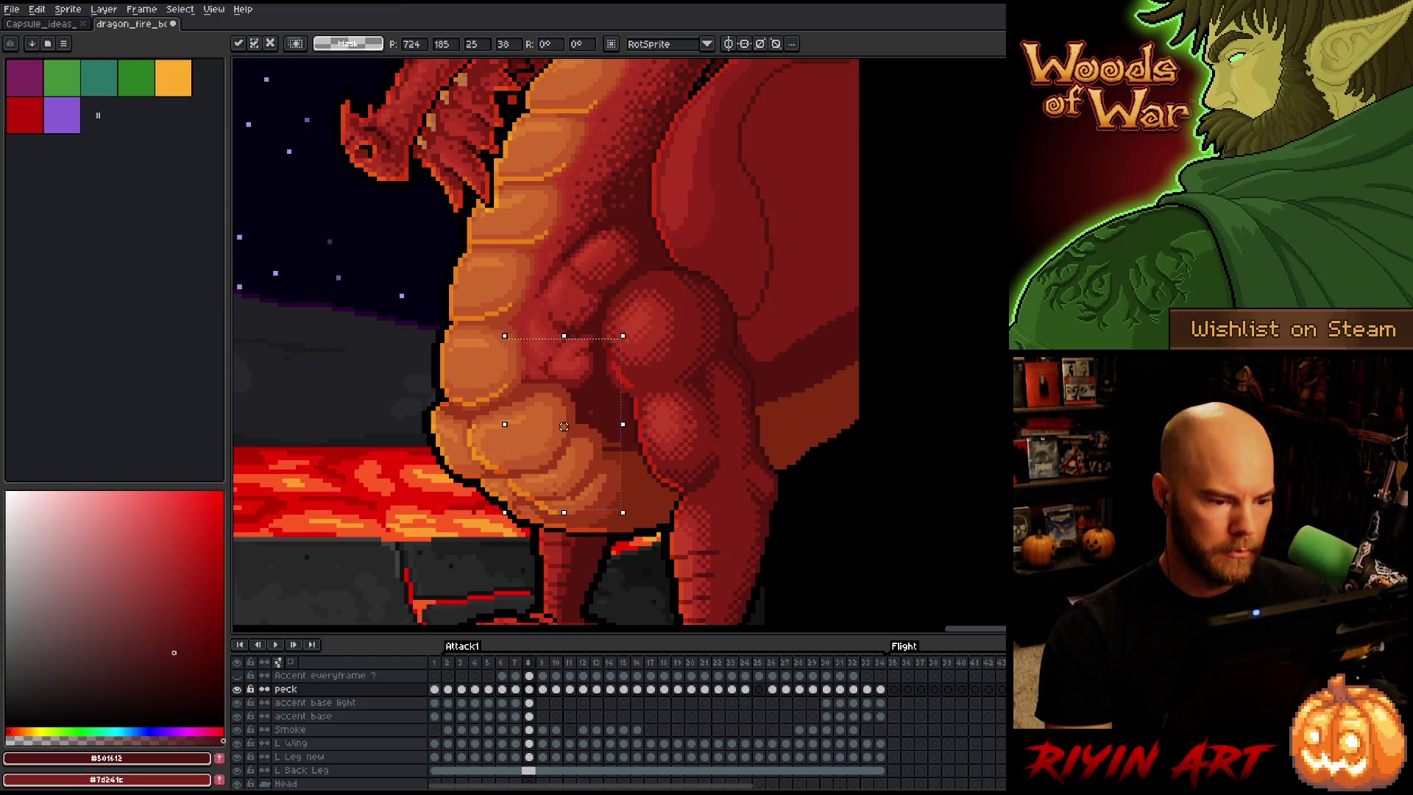
{"action": "key", "text": "Left"}
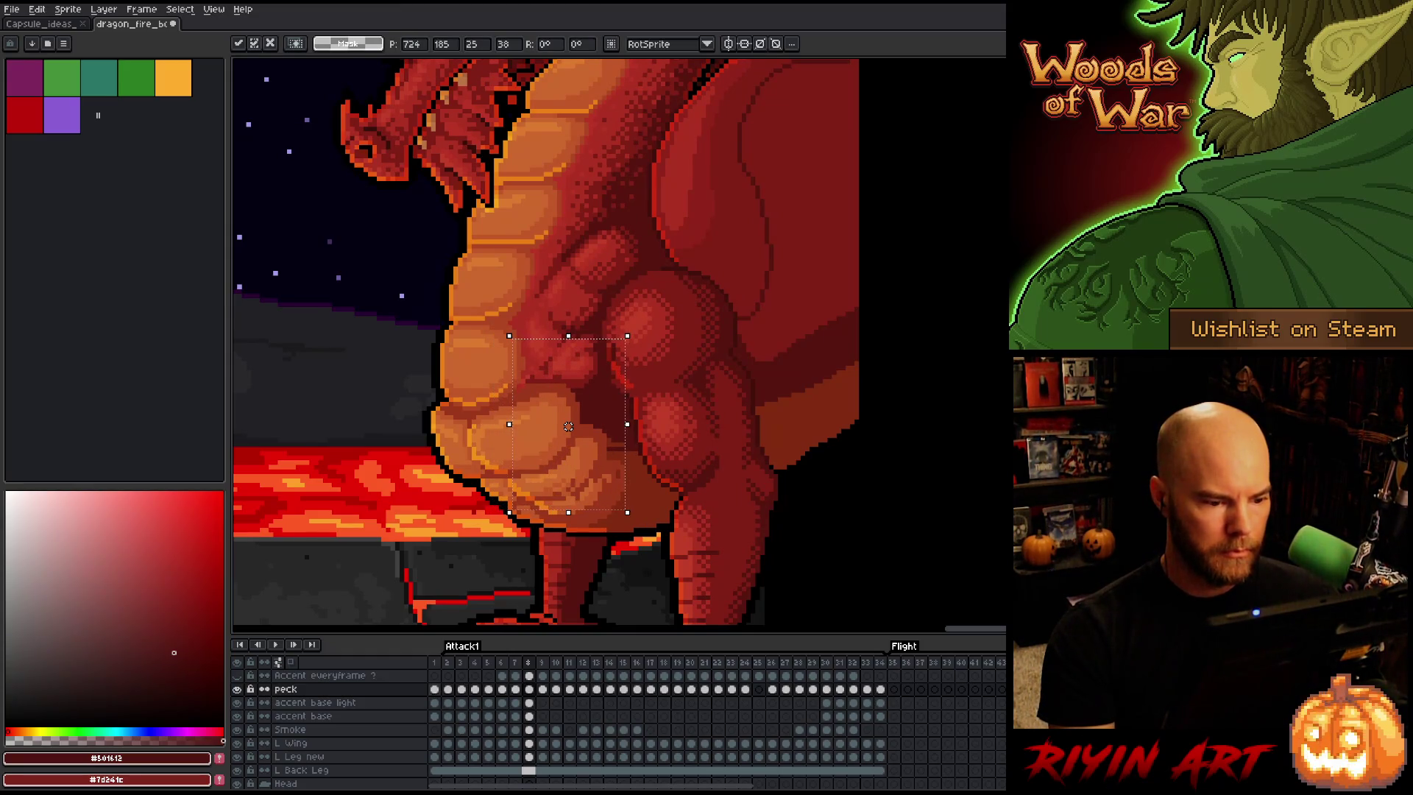
{"action": "key", "text": "Return"}
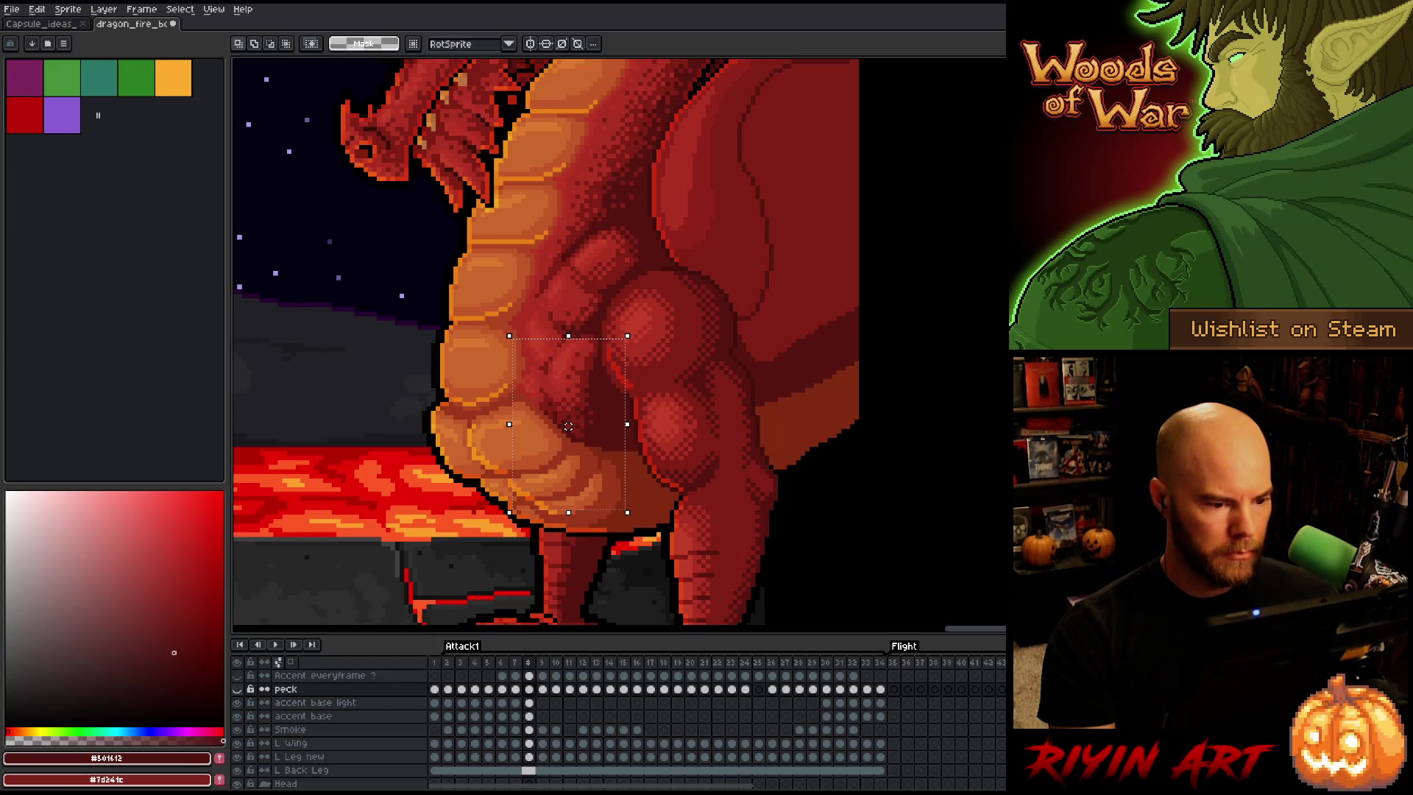
Compare frames 7 and 8 with the peck layer hidden and shown, then advance to frame 9
{"action": "left_click", "coordinate": [237, 689]}
{"action": "key", "text": "comma"}
{"action": "key", "text": "period"}
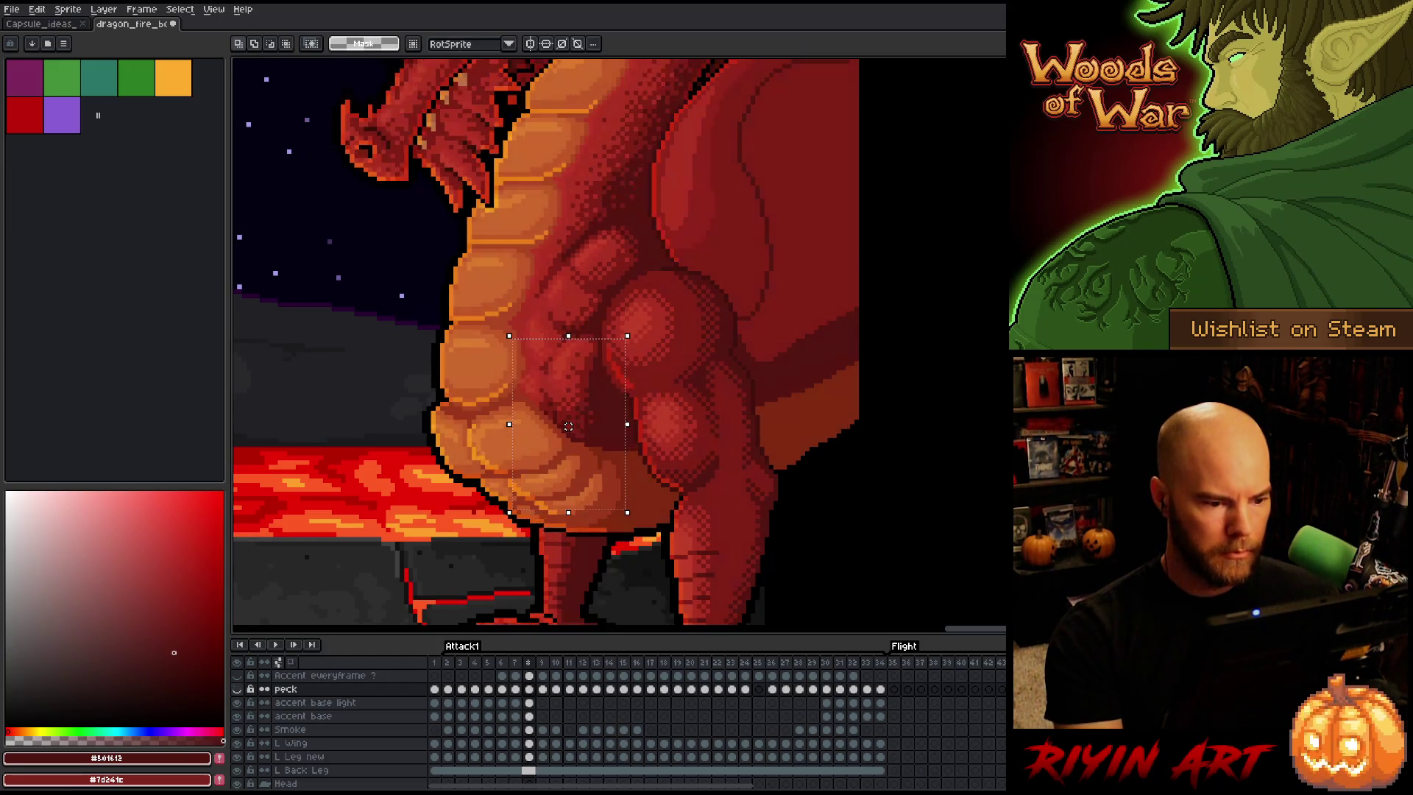
{"action": "key", "text": "comma"}
{"action": "key", "text": "period"}
{"action": "left_click", "coordinate": [237, 689]}
{"action": "key", "text": "comma"}
{"action": "key", "text": "period"}
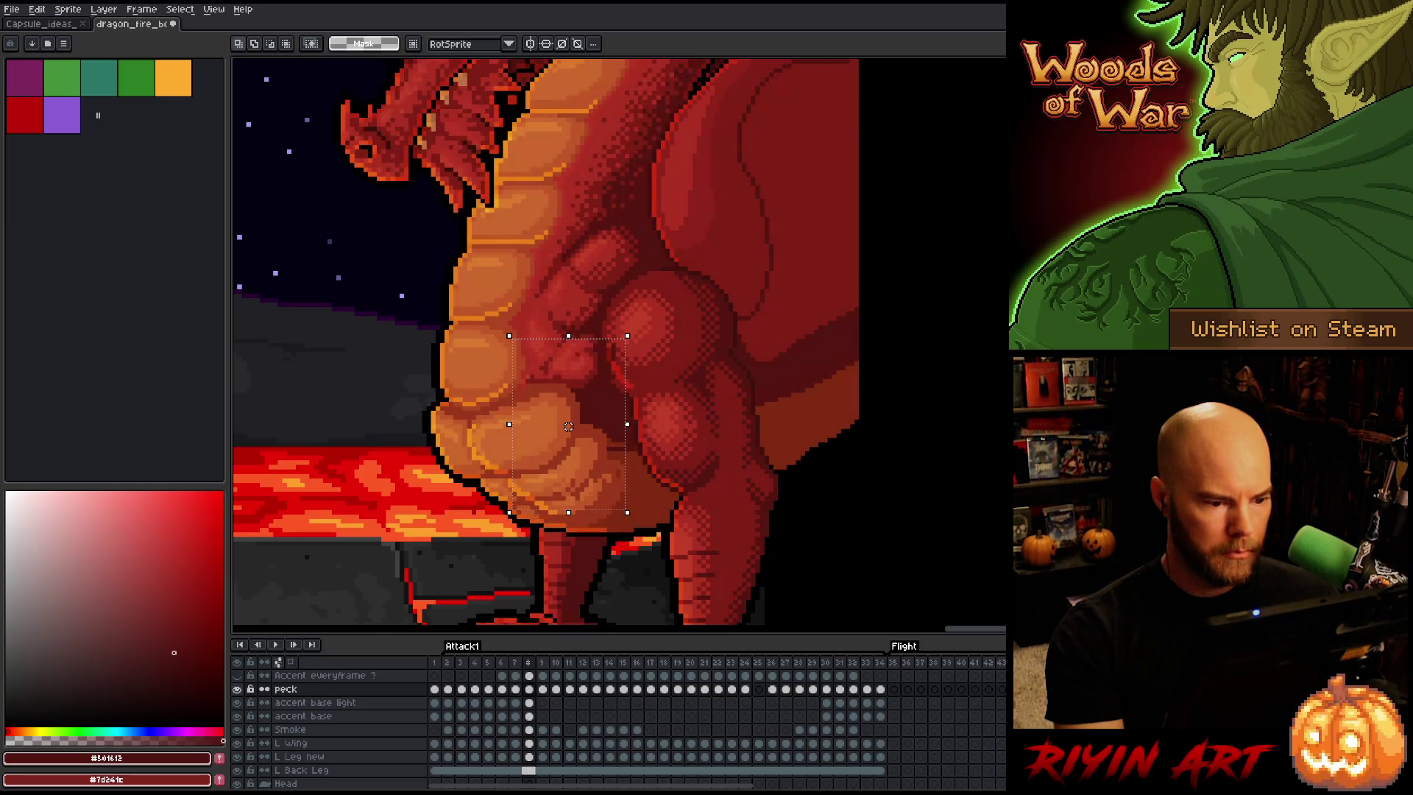
{"action": "key", "text": "comma"}
{"action": "key", "text": "period"}
{"action": "key", "text": "comma"}
{"action": "key", "text": "period"}
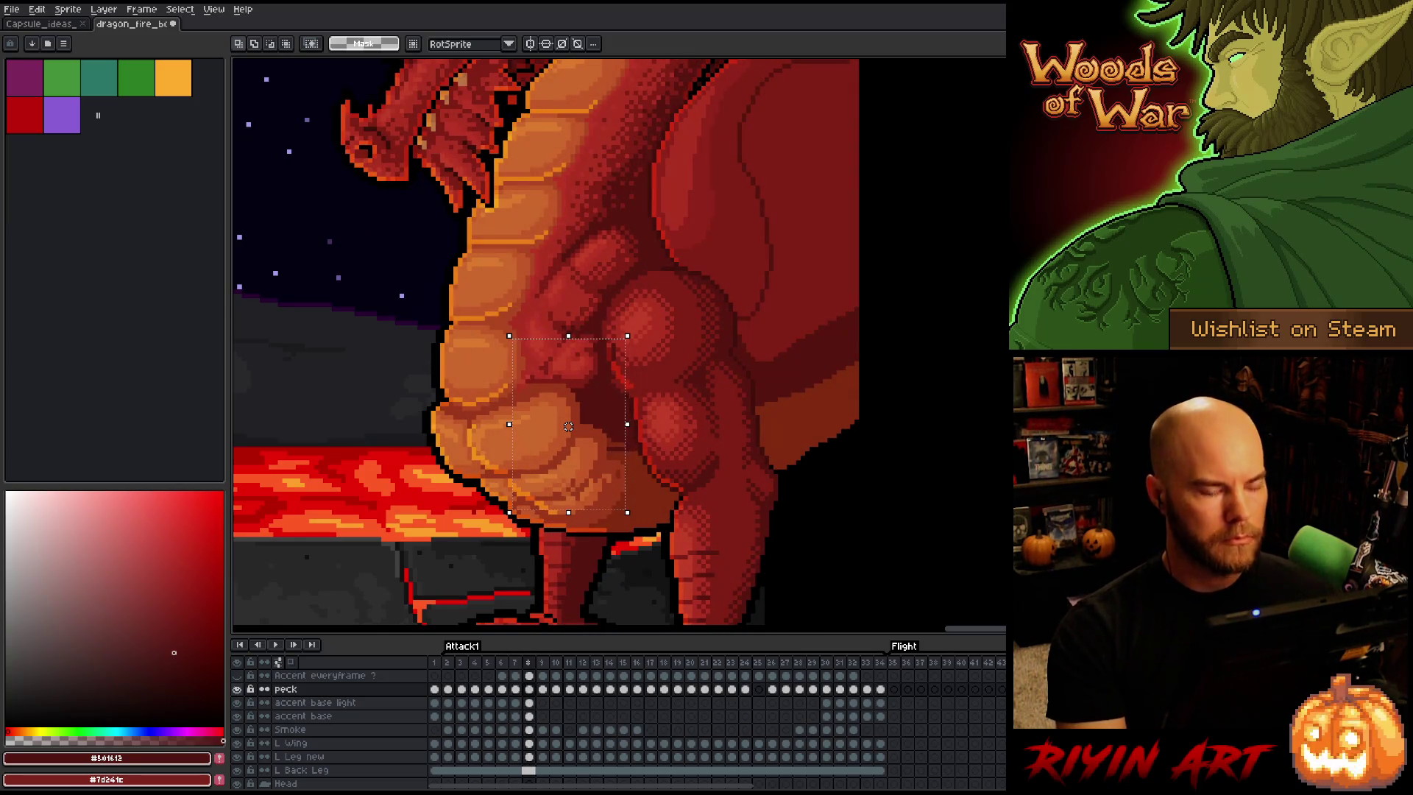
{"action": "key", "text": "comma"}
{"action": "key", "text": "period"}
{"action": "key", "text": "comma"}
{"action": "key", "text": "period"}
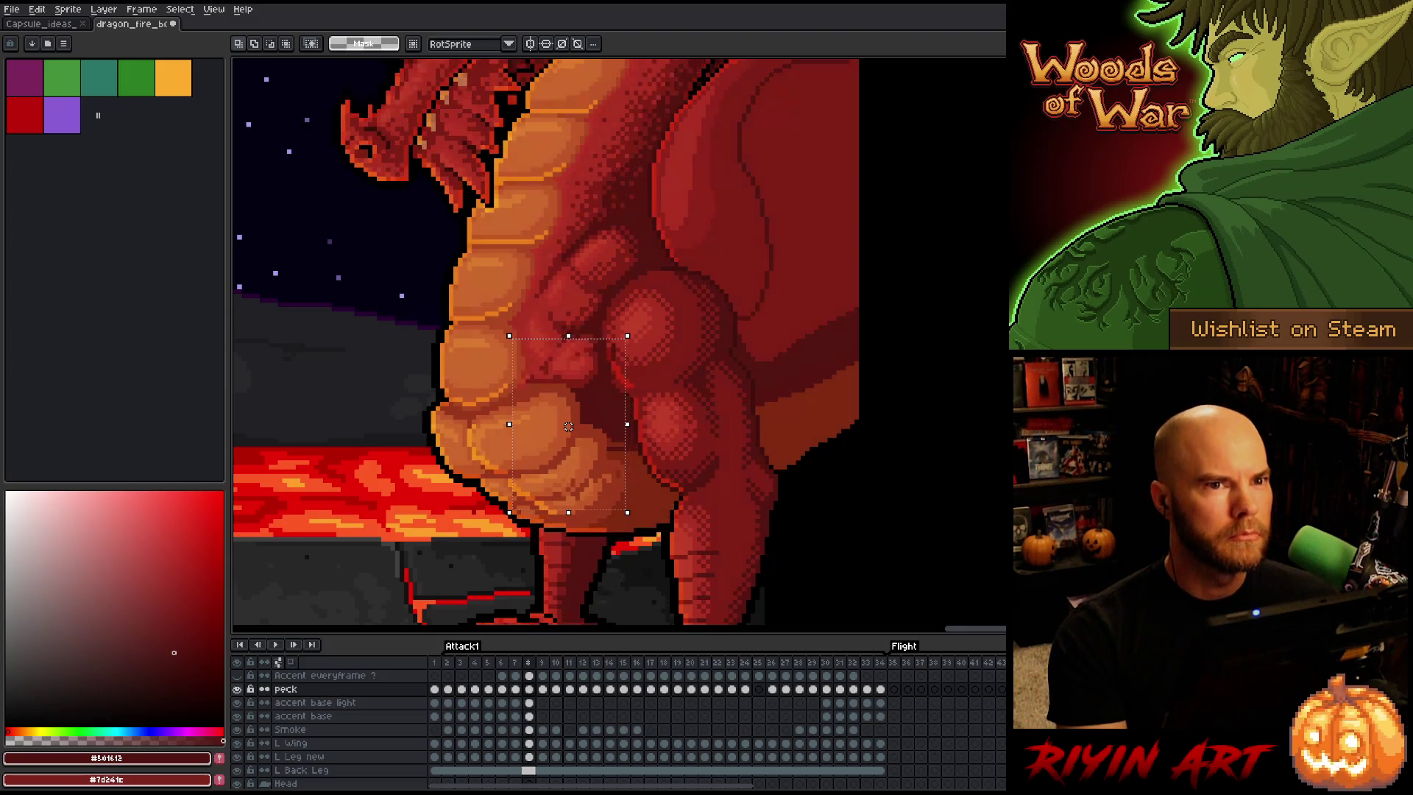
{"action": "key", "text": "period"}
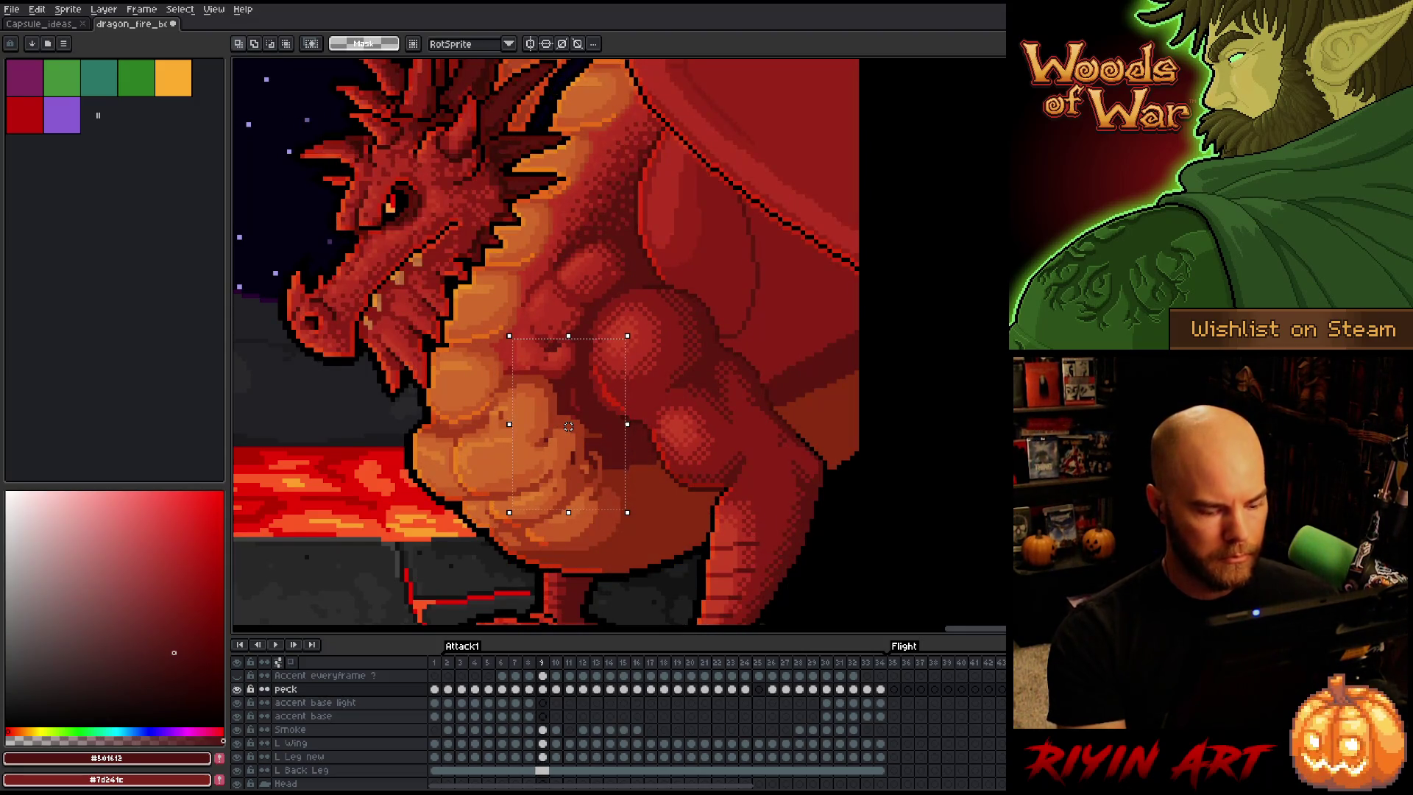
Nudge the chest detail down and right on frame 9 and compare it with frame 8
{"action": "left_click_drag", "start_coordinate": [568, 426], "coordinate": [541, 420]}
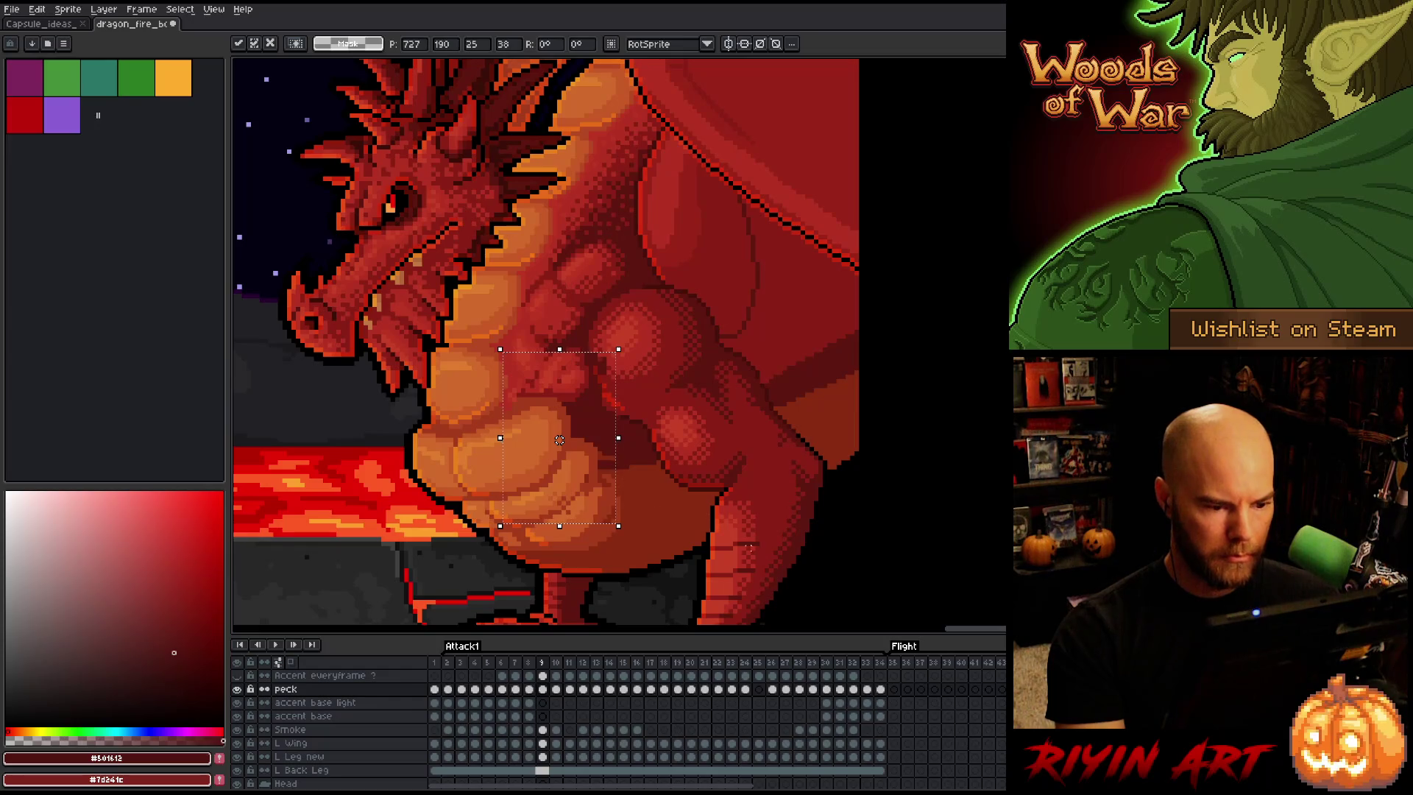
{"action": "mouse_move", "coordinate": [752, 596]}
{"action": "left_mouse_down"}
{"action": "mouse_move", "coordinate": [401, 504]}
{"action": "mouse_move", "coordinate": [384, 440]}
{"action": "left_mouse_up"}
{"action": "key", "text": "ctrl+d"}
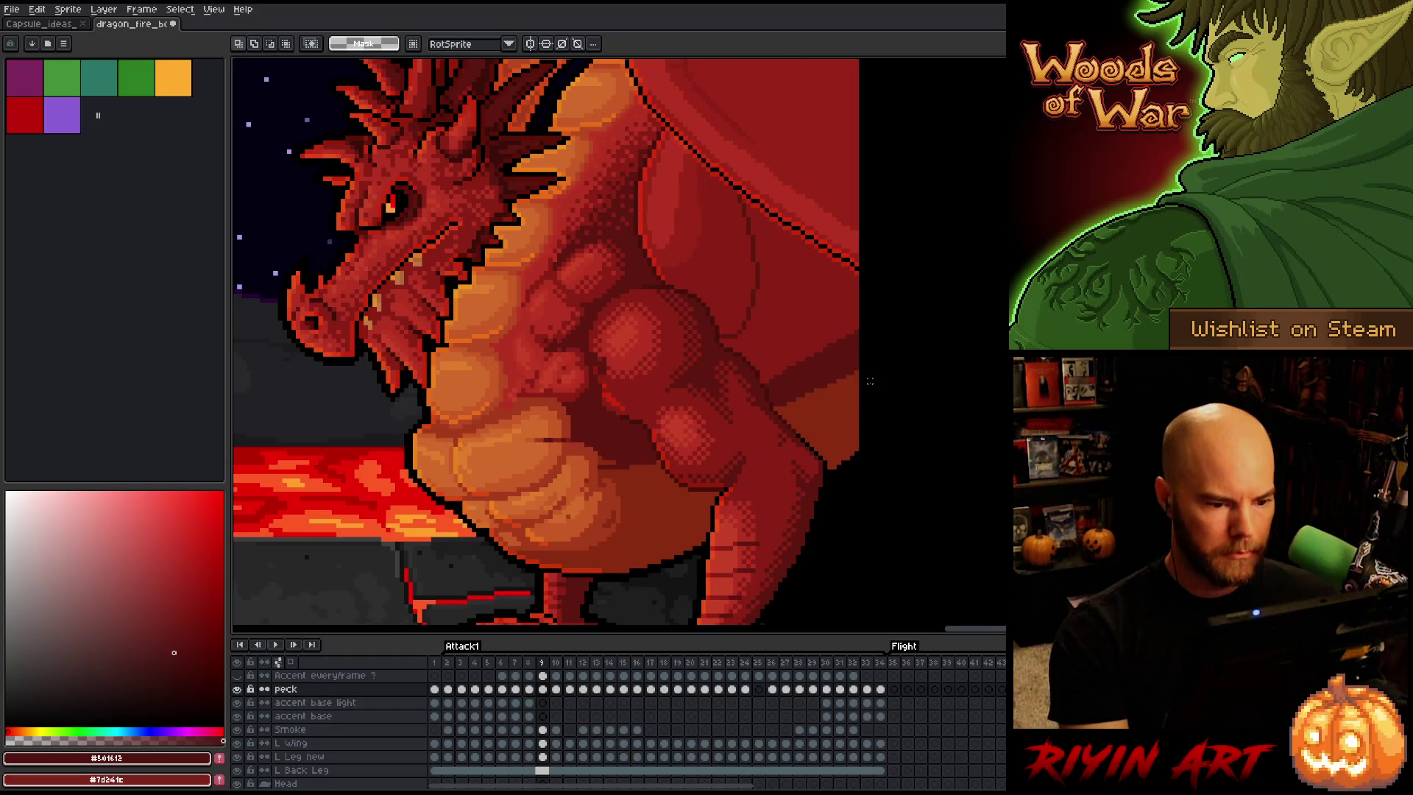
{"action": "key", "text": "Left"}
{"action": "key", "text": "Right"}
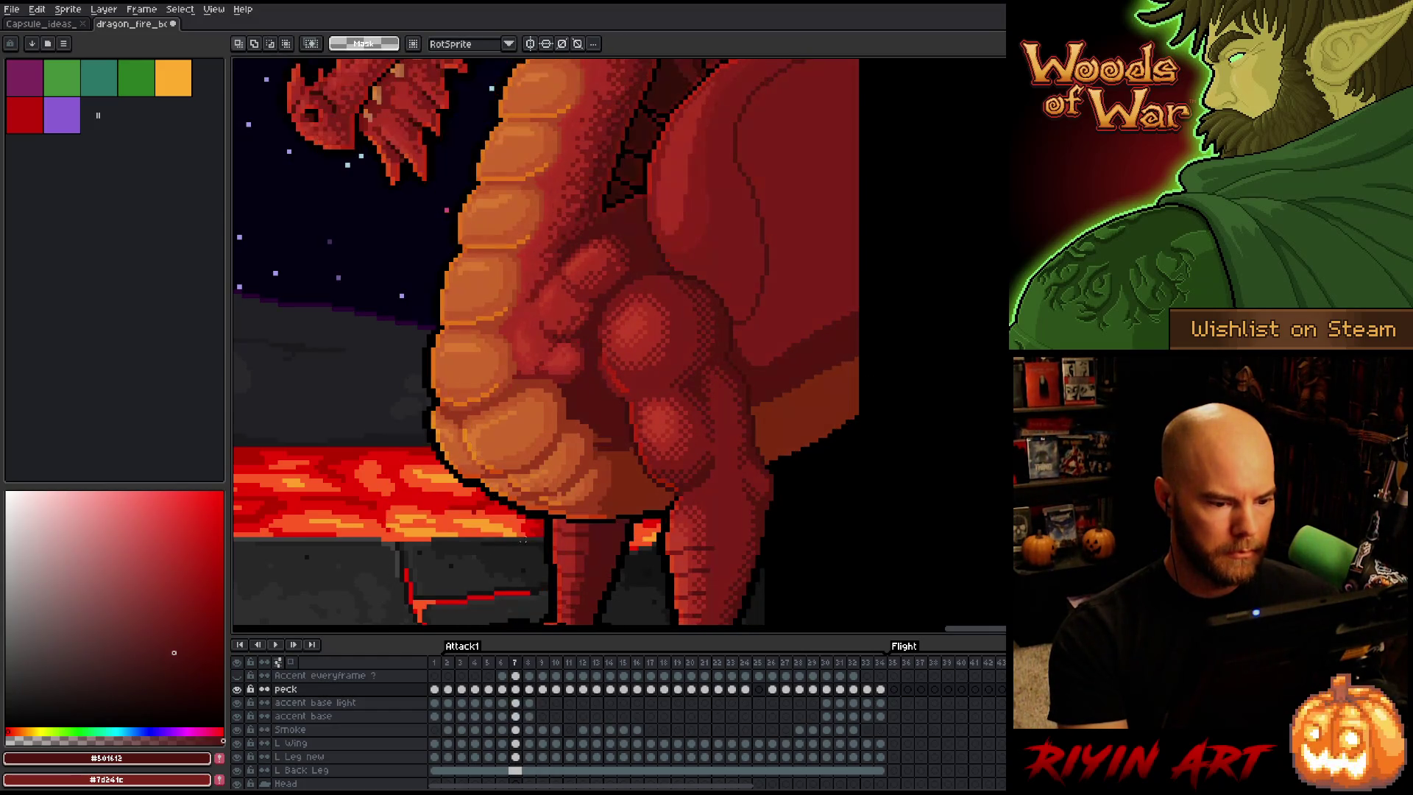
{"action": "key", "text": "Left"}
Reselect the chest area over the belly and flip between frames 8 and 9
{"action": "mouse_move", "coordinate": [681, 556]}
{"action": "left_mouse_down"}
{"action": "mouse_move", "coordinate": [473, 425]}
{"action": "mouse_move", "coordinate": [507, 425]}
{"action": "left_mouse_up"}
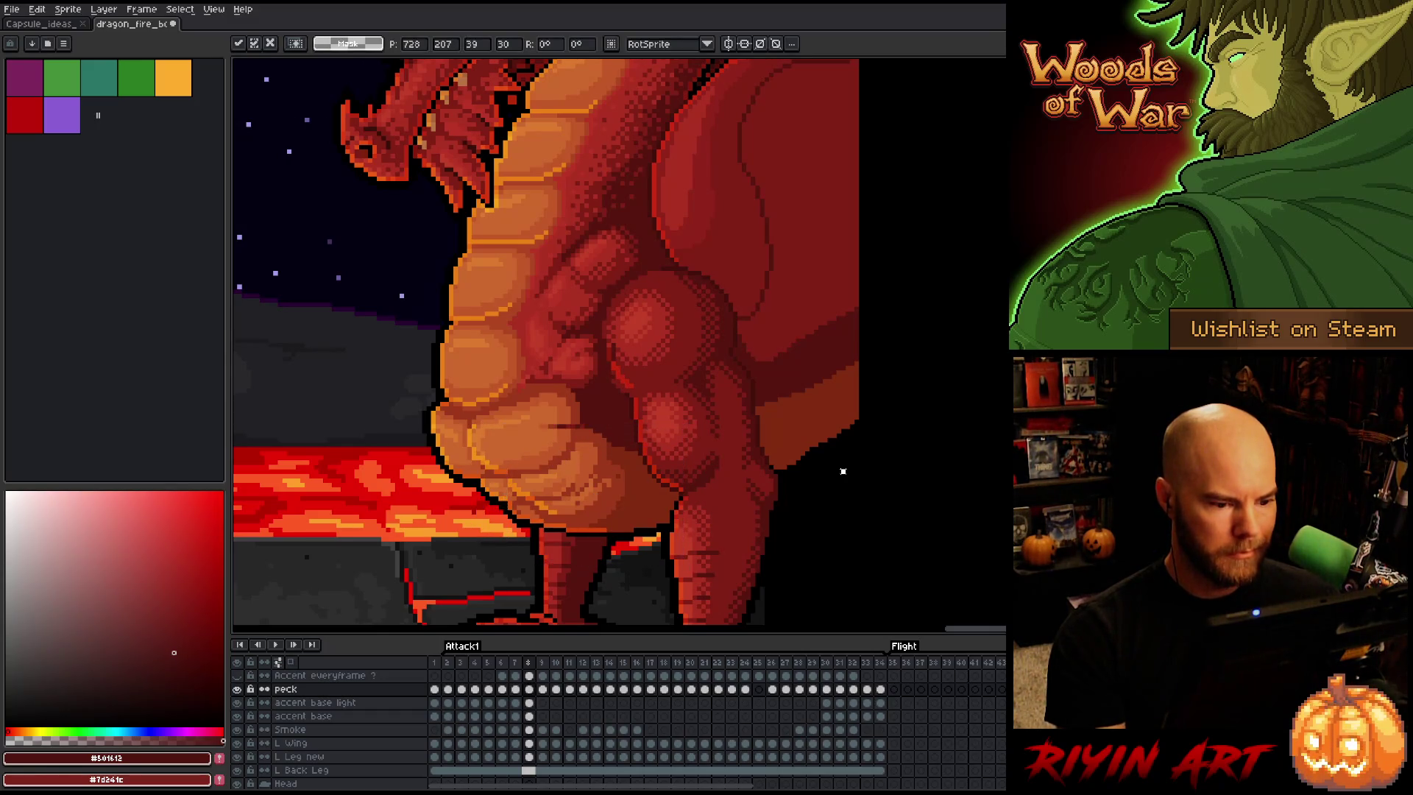
{"action": "key", "text": "ctrl+d"}
{"action": "key", "text": "ctrl+shift+d"}
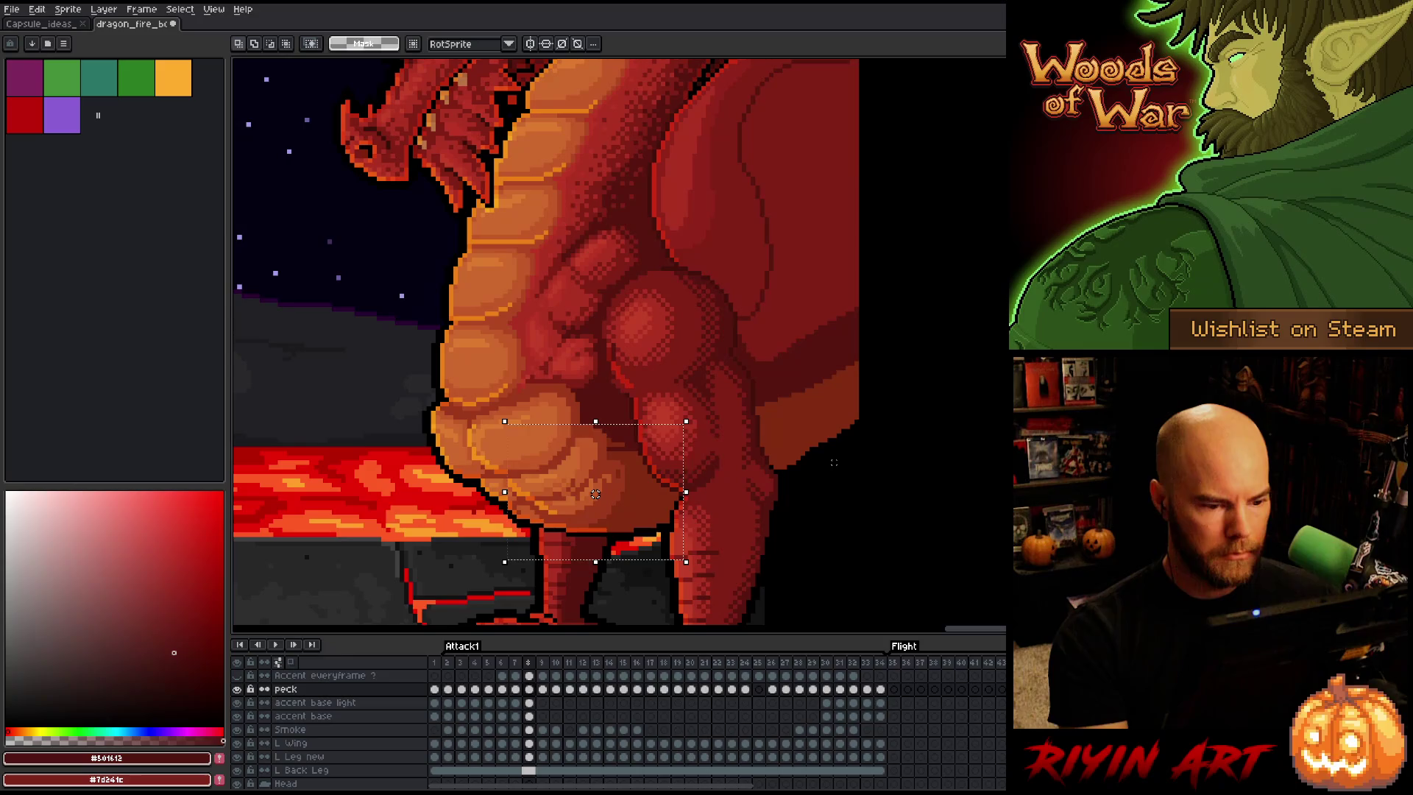
{"action": "key", "text": "Right"}
{"action": "key", "text": "Left"}
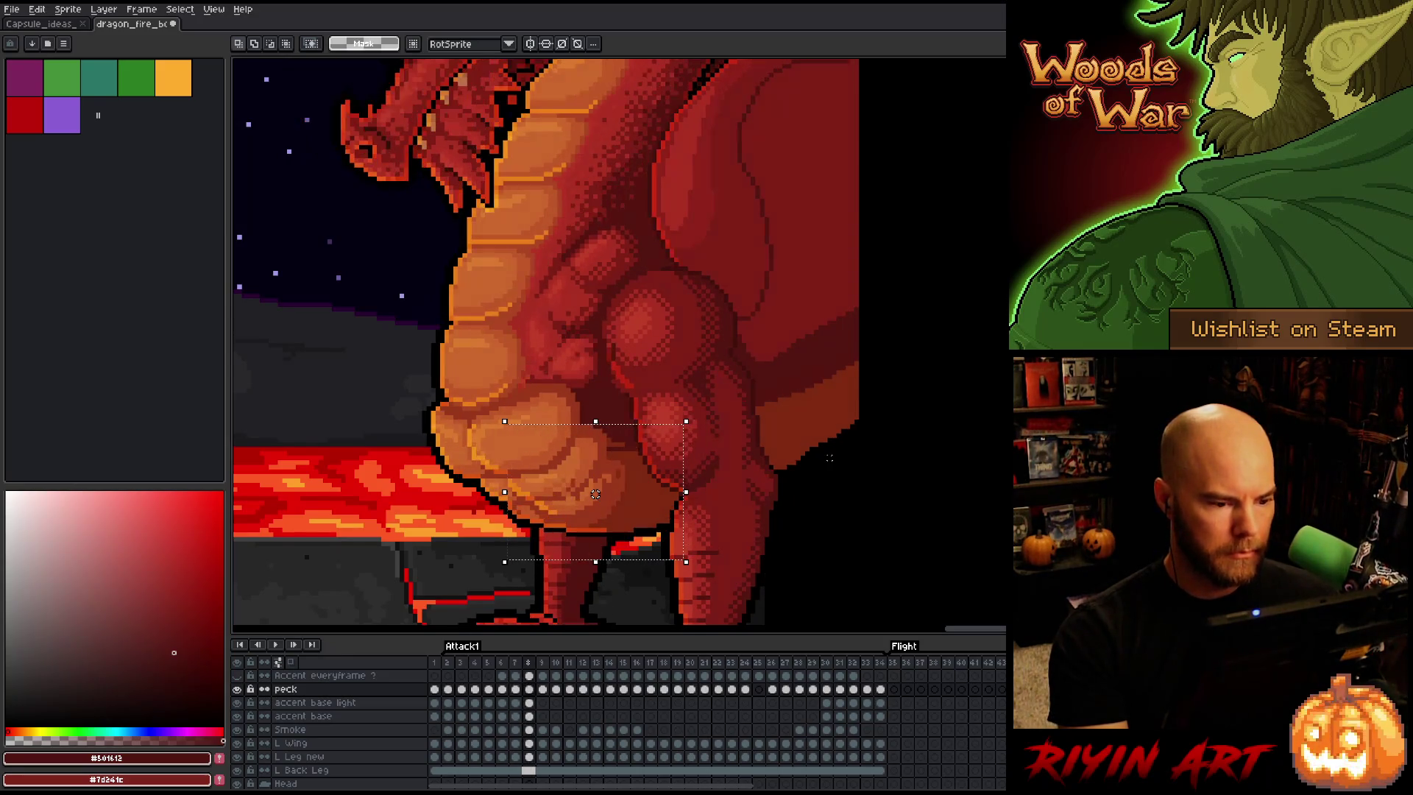
{"action": "key", "text": "Right"}
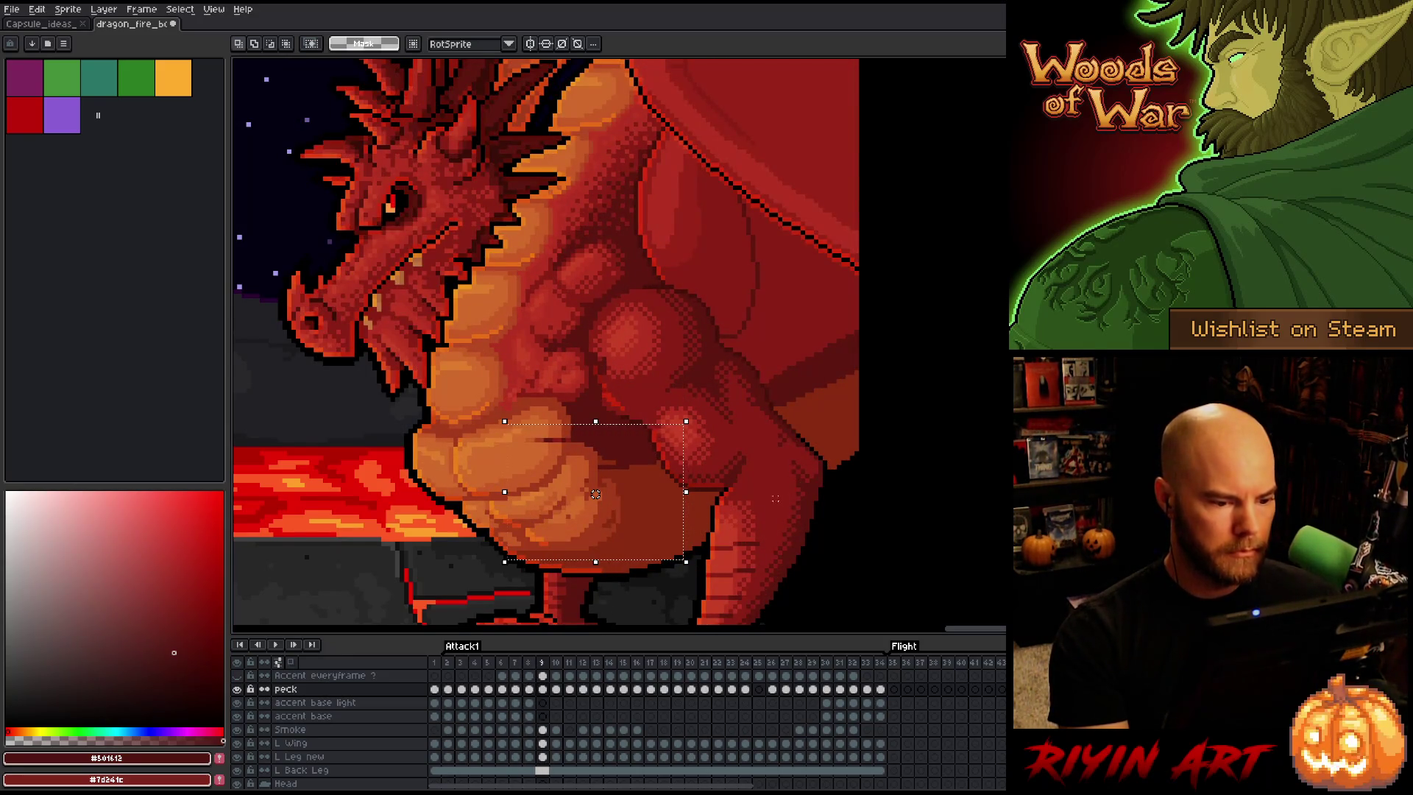
{"action": "key", "text": "Left"}
Move the chest detail up and left on frame 10 and commit it
{"action": "scroll", "coordinate": [609, 542], "scroll_direction": "up", "scroll_amount": 2}
{"action": "scroll", "coordinate": [559, 552], "scroll_direction": "down", "scroll_amount": 1}
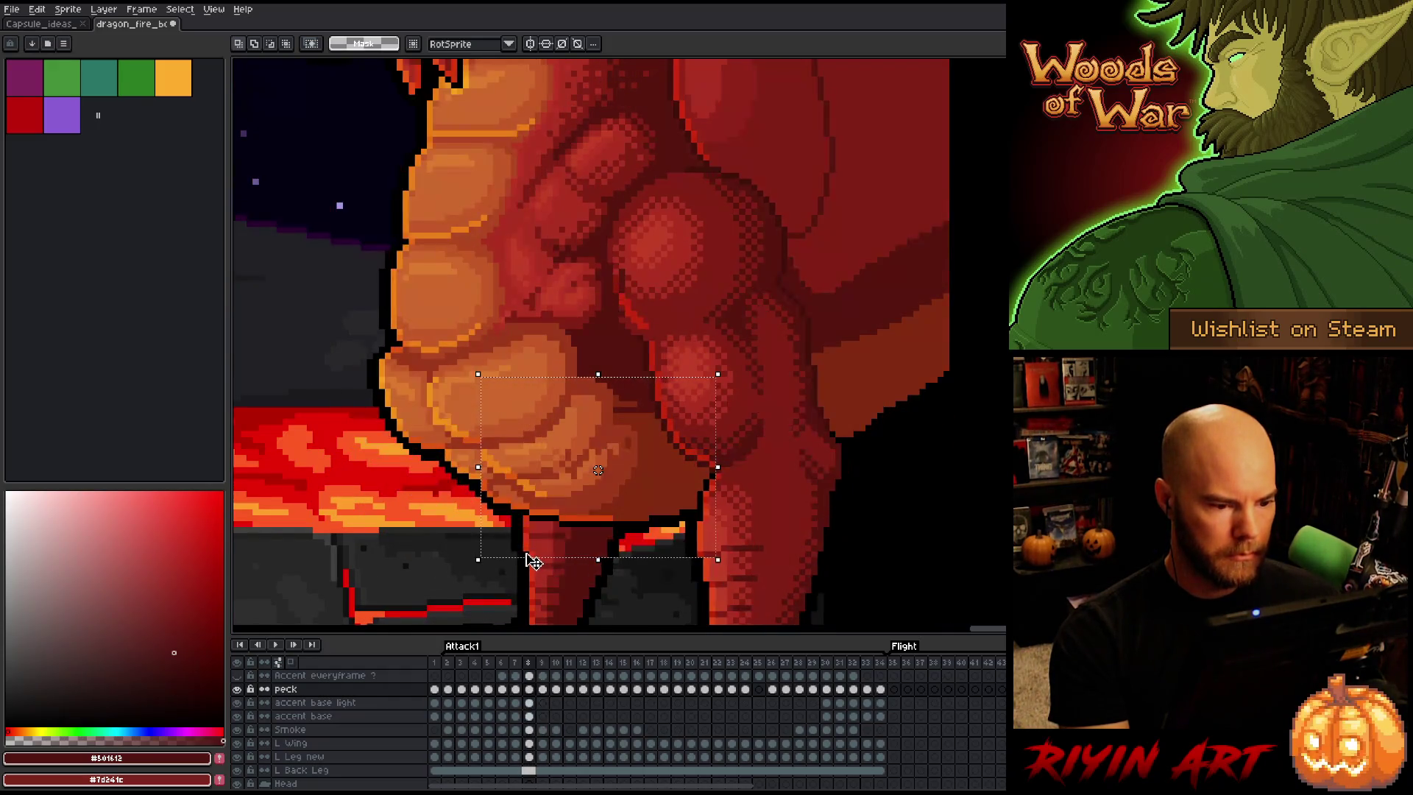
{"action": "key", "text": "Right"}
{"action": "key", "text": "Right"}
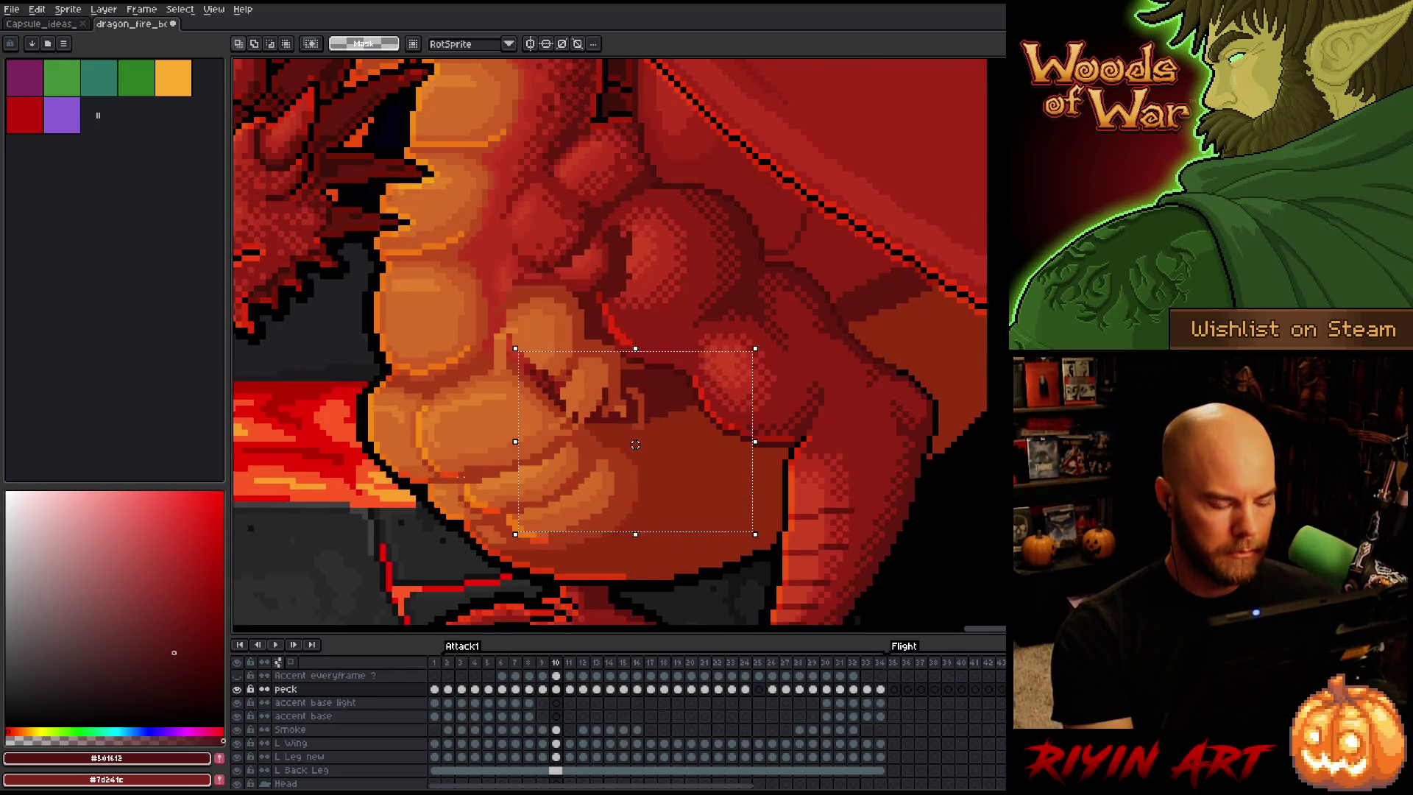
{"action": "mouse_move", "coordinate": [635, 444]}
{"action": "left_mouse_down"}
{"action": "mouse_move", "coordinate": [583, 341]}
{"action": "mouse_move", "coordinate": [546, 338]}
{"action": "mouse_move", "coordinate": [548, 401]}
{"action": "left_mouse_up"}
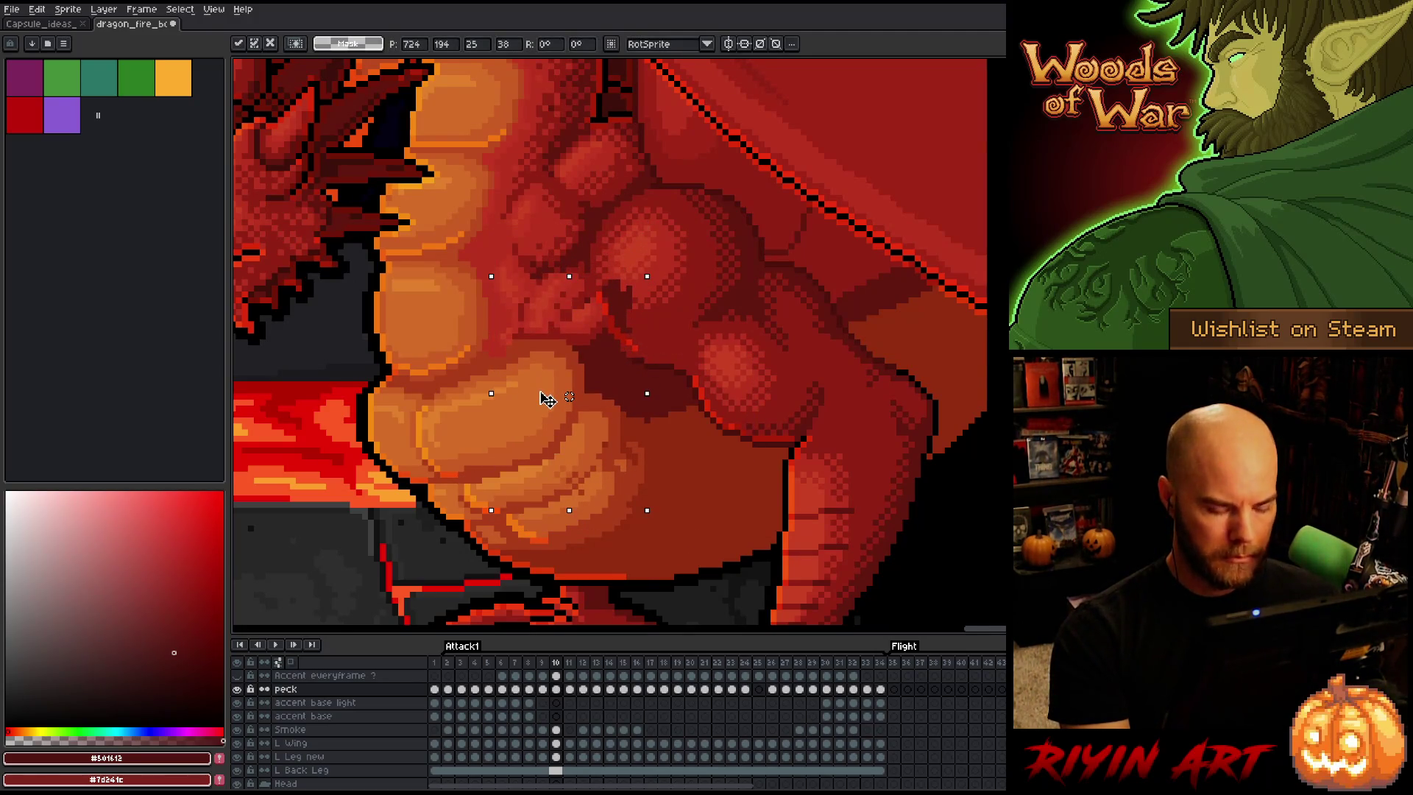
{"action": "scroll", "coordinate": [547, 401], "scroll_direction": "down", "scroll_amount": 1}
{"action": "key", "text": "Return"}
{"action": "scroll", "coordinate": [543, 395], "scroll_direction": "down", "scroll_amount": 1}
{"action": "scroll", "coordinate": [545, 413], "scroll_direction": "up", "scroll_amount": 1}
Select the chest detail on frame 10 and compare it with frames 9 and 11
{"action": "scroll", "coordinate": [542, 423], "scroll_direction": "down", "scroll_amount": 2}
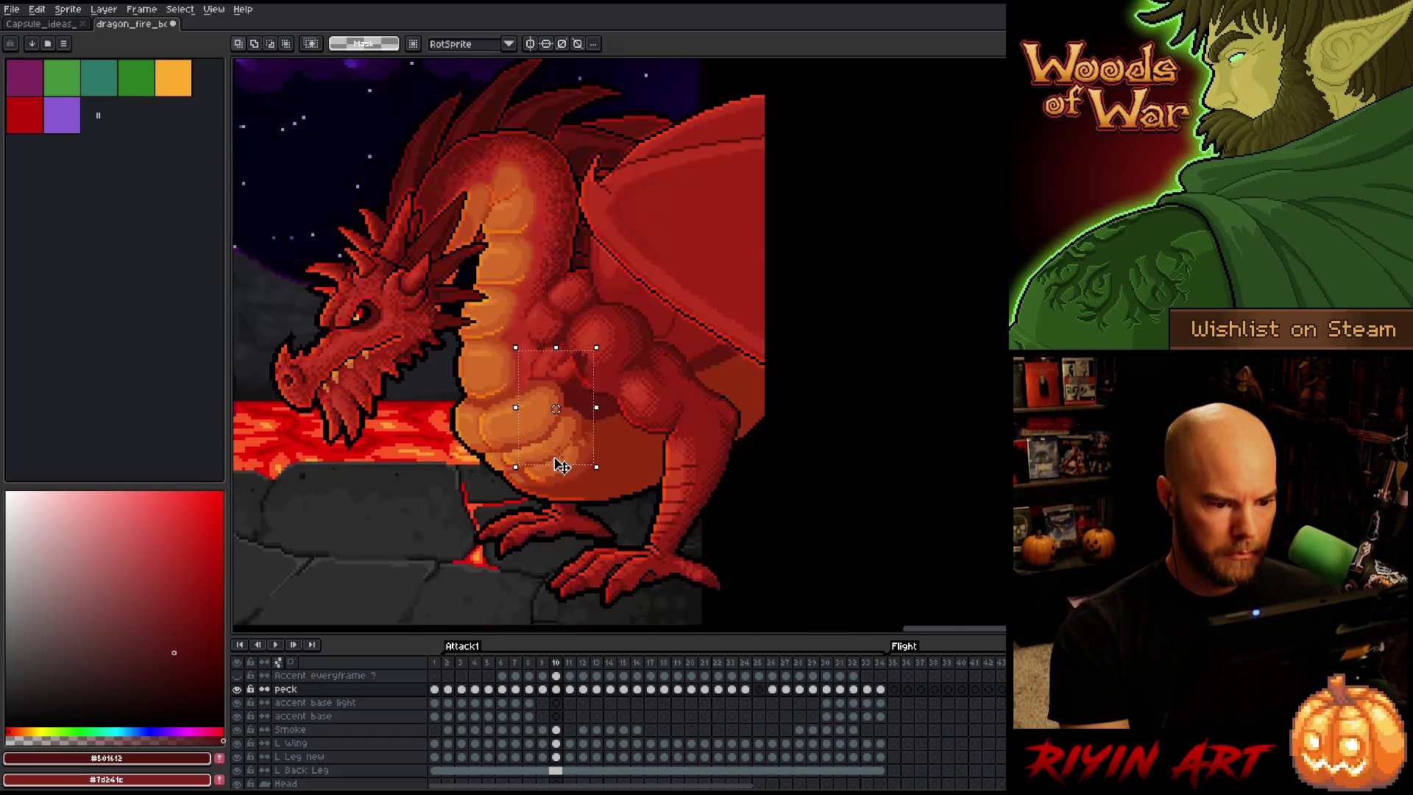
{"action": "mouse_move", "coordinate": [659, 523]}
{"action": "left_mouse_down"}
{"action": "mouse_move", "coordinate": [456, 432]}
{"action": "mouse_move", "coordinate": [461, 400]}
{"action": "mouse_move", "coordinate": [466, 507]}
{"action": "mouse_move", "coordinate": [760, 456]}
{"action": "left_mouse_up"}
{"action": "key", "text": "Right"}
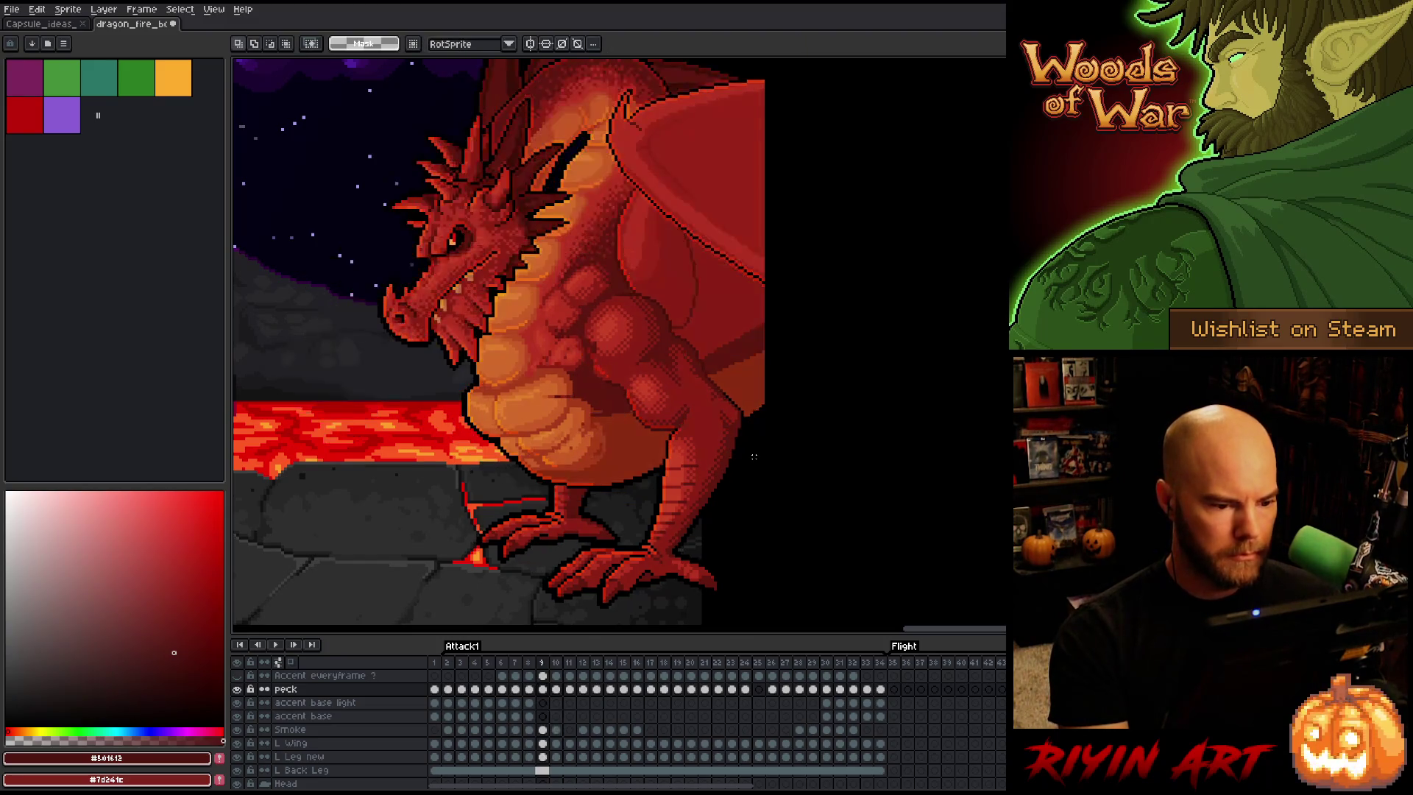
{"action": "key", "text": "Right"}
{"action": "key", "text": "Left"}
{"action": "key", "text": "Left"}
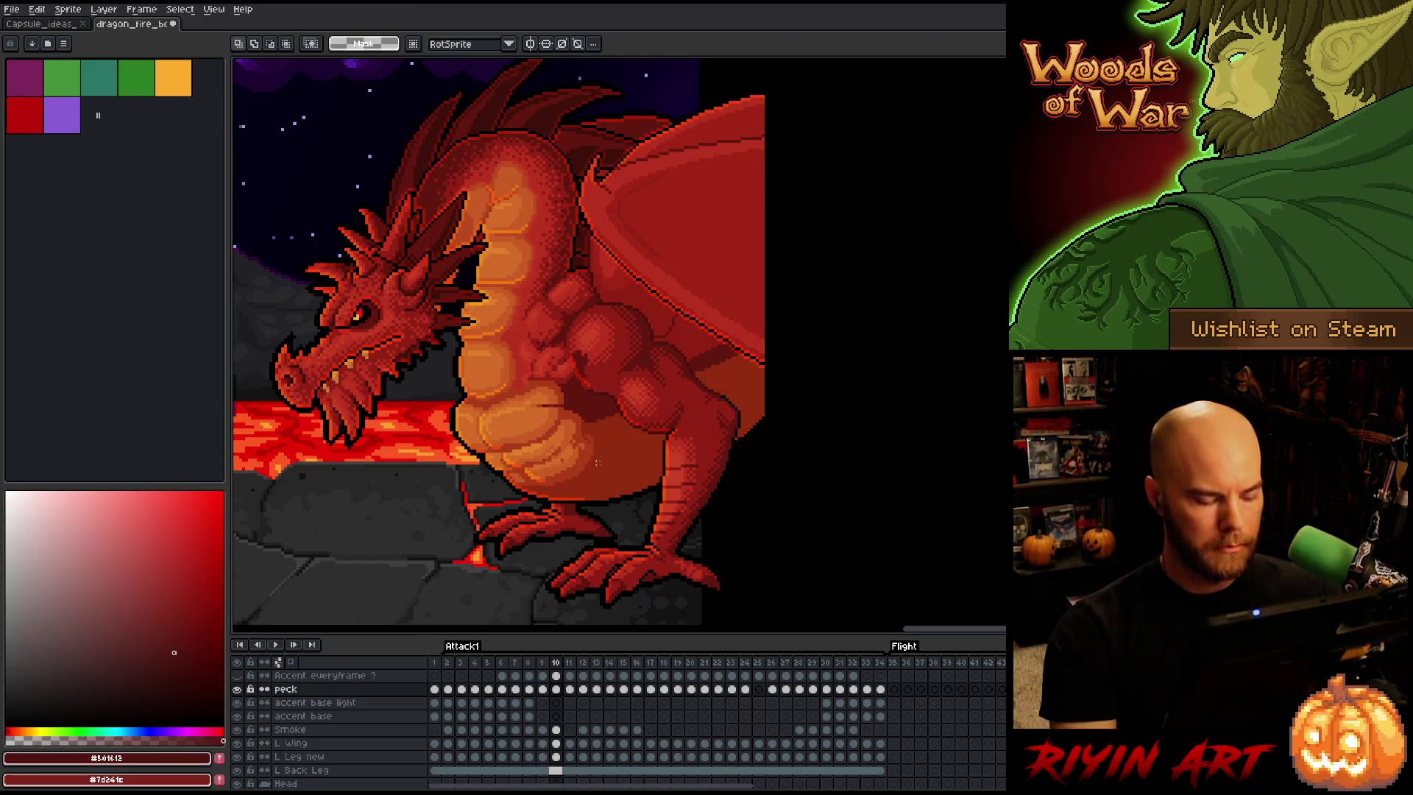
{"action": "left_click_drag", "start_coordinate": [593, 472], "coordinate": [513, 351]}
{"action": "key", "text": "Left"}
{"action": "key", "text": "Right"}
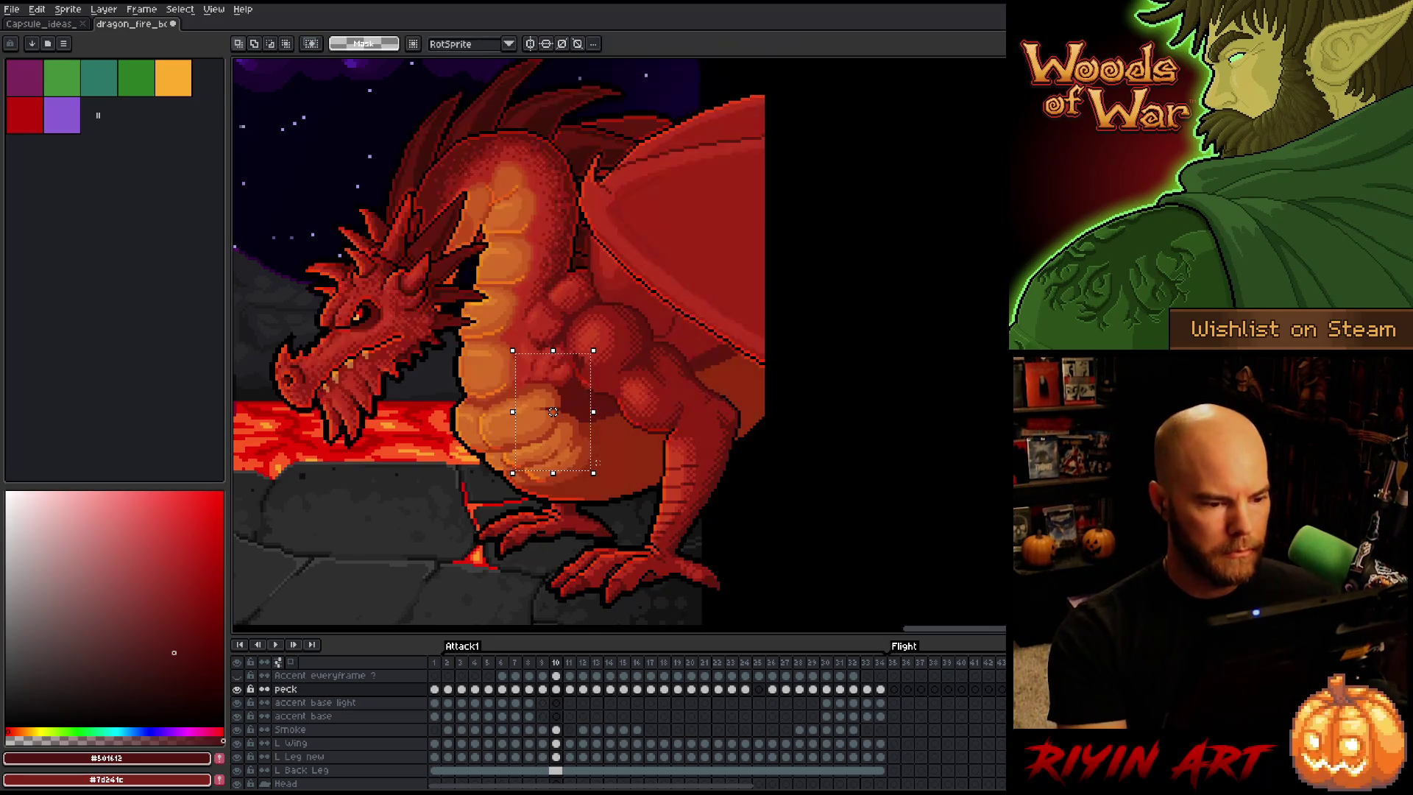
{"action": "key", "text": "Left"}
{"action": "key", "text": "Right"}
{"action": "key", "text": "Left"}
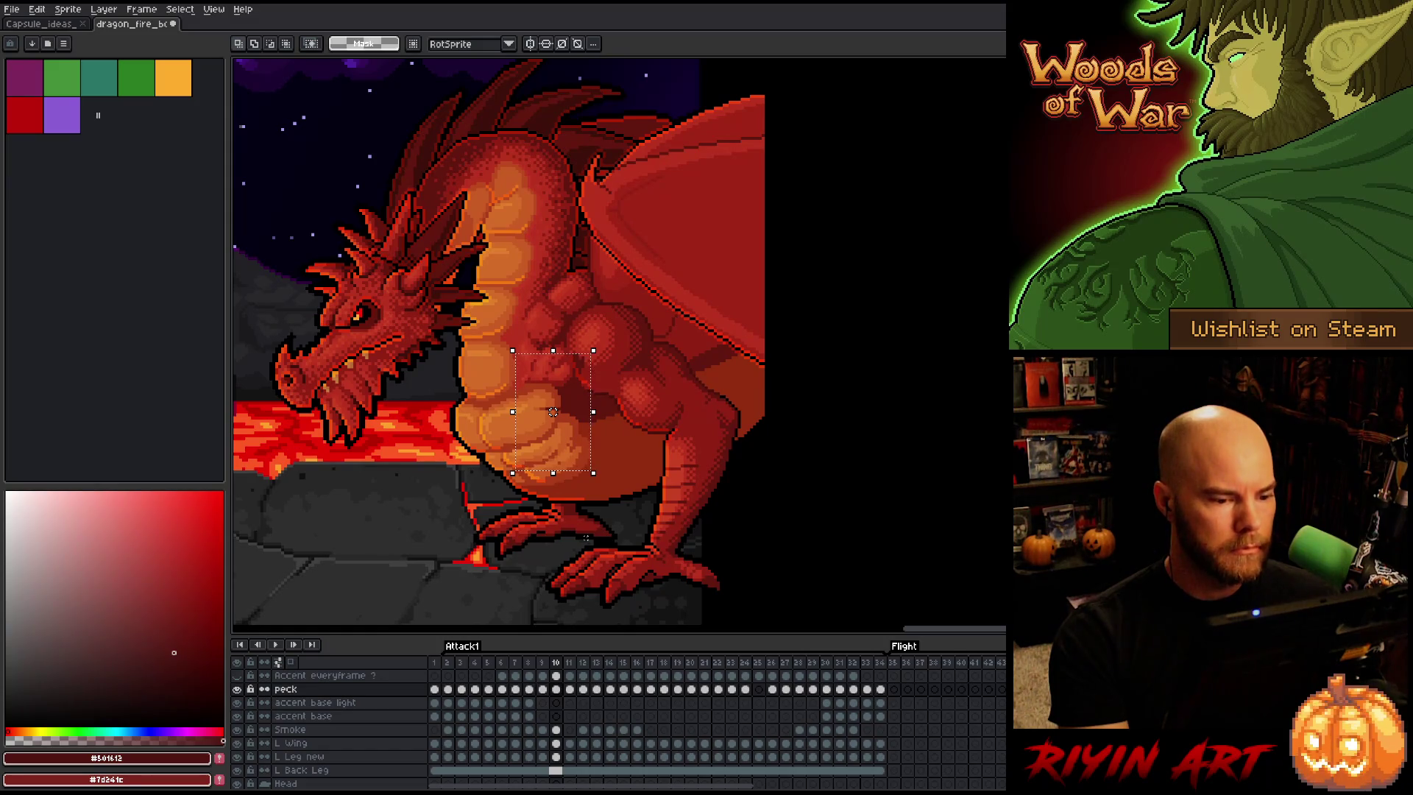
Raise the chest detail into alignment on frame 11 and compare it against frame 10
{"action": "key", "text": "period"}
{"action": "mouse_move", "coordinate": [553, 412]}
{"action": "left_mouse_down"}
{"action": "mouse_move", "coordinate": [556, 382]}
{"action": "mouse_move", "coordinate": [548, 451]}
{"action": "left_mouse_up"}
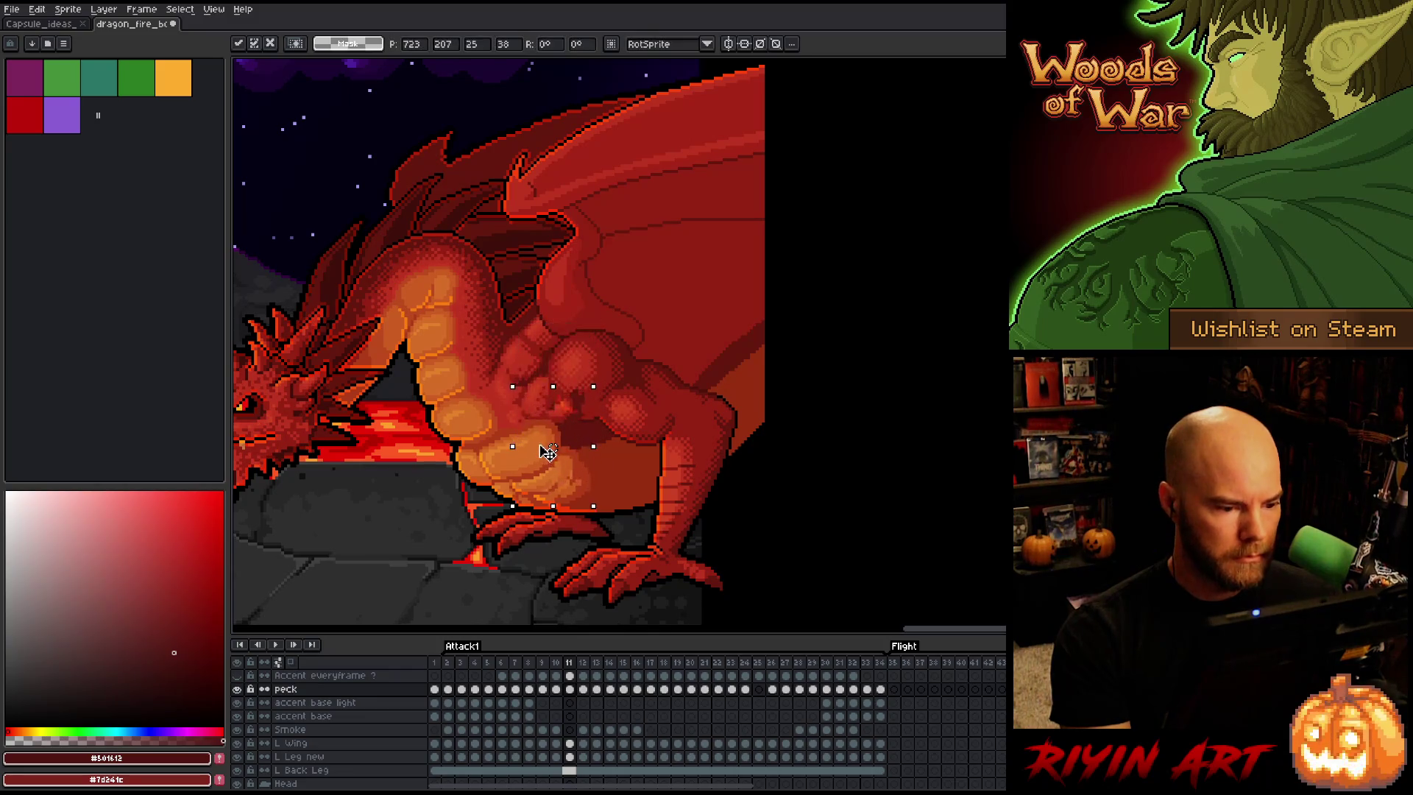
{"action": "key", "text": "Return"}
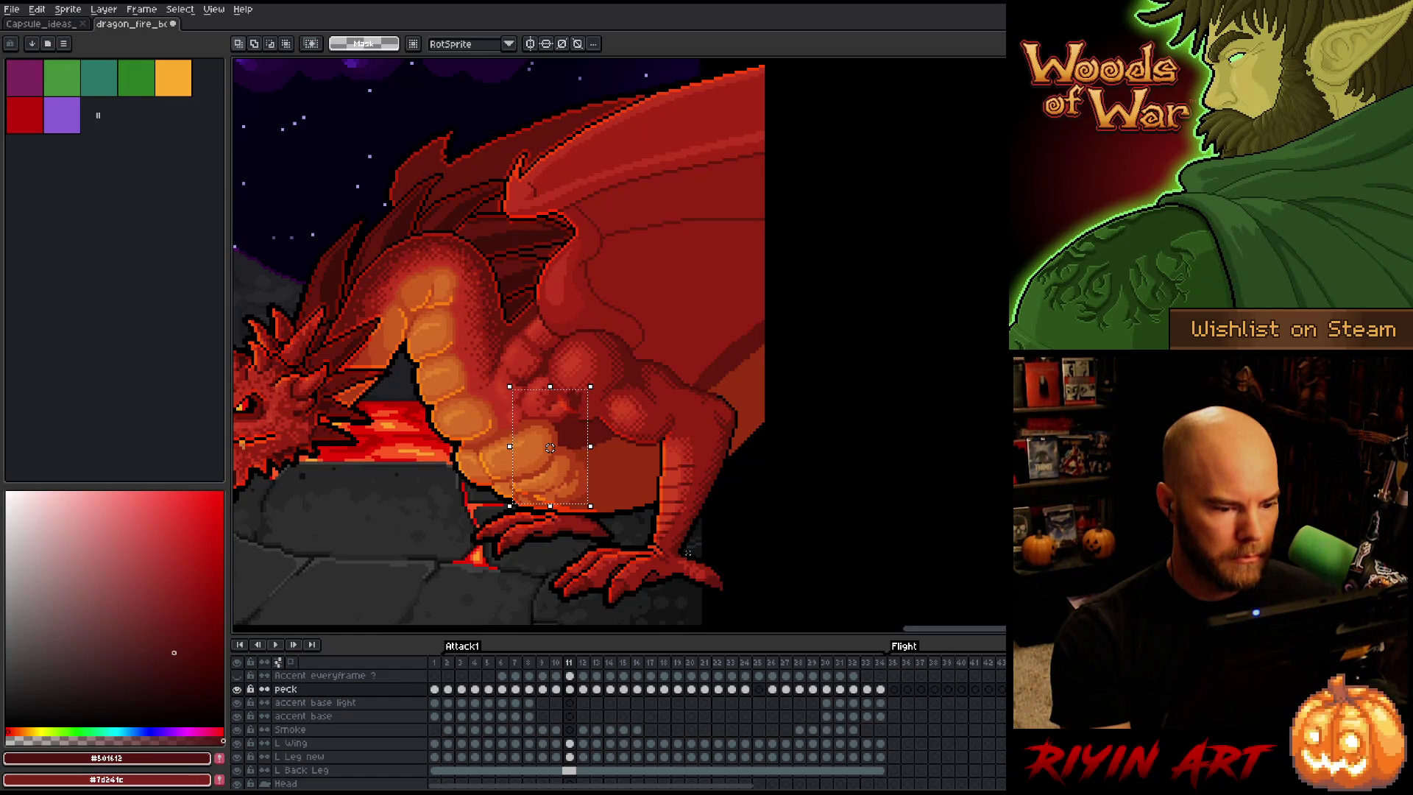
{"action": "left_click", "coordinate": [238, 689]}
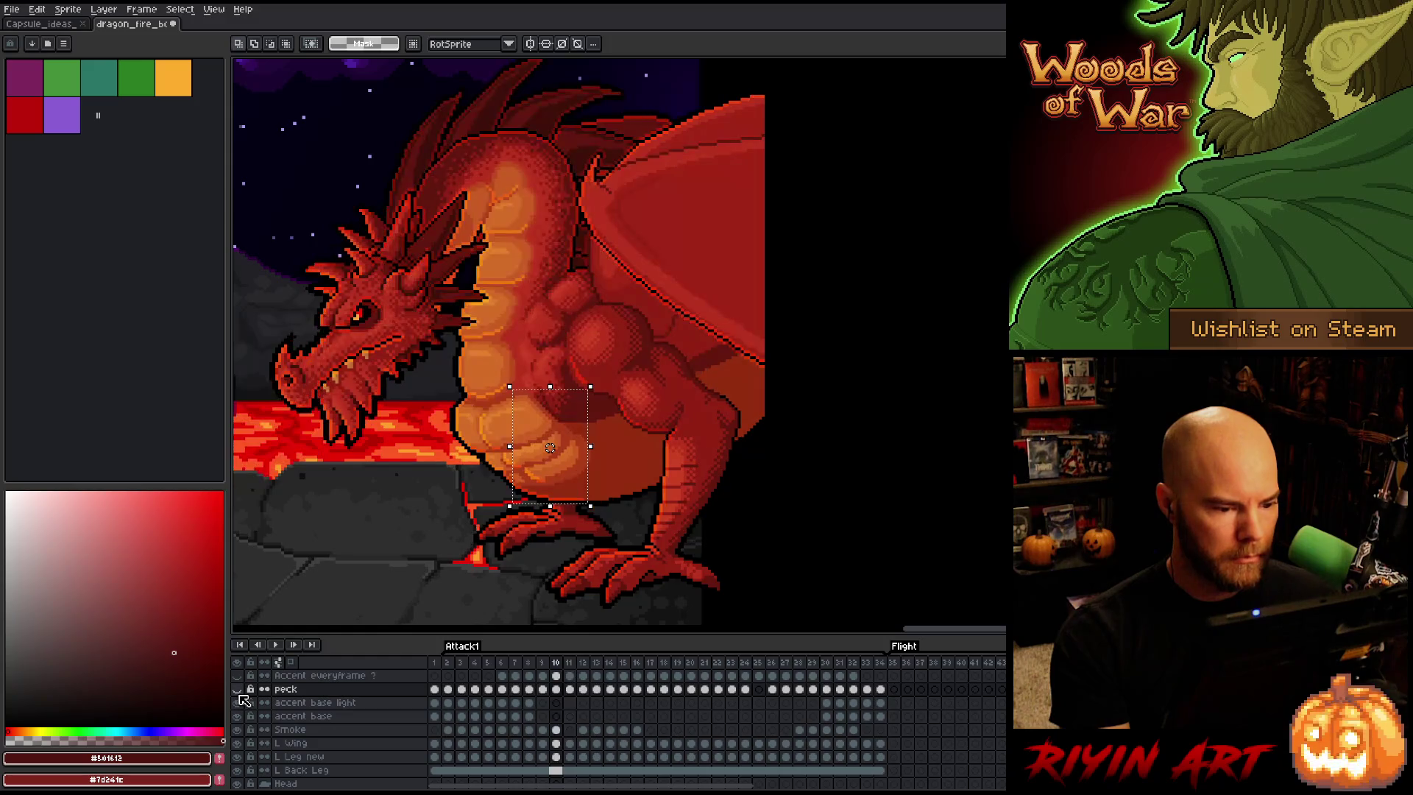
{"action": "left_click", "coordinate": [238, 689]}
{"action": "key", "text": "Left"}
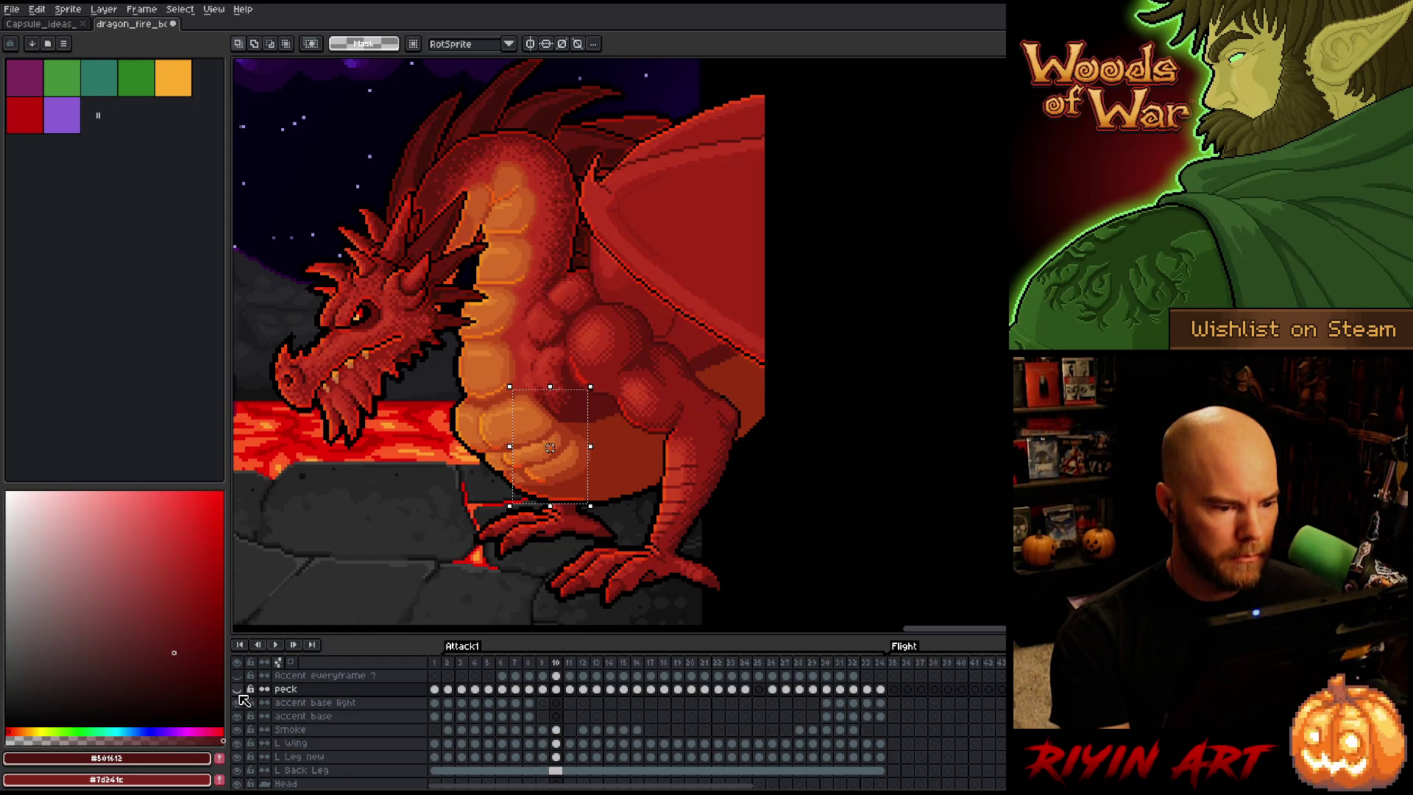
{"action": "key", "text": "Right"}
{"action": "key", "text": "Left"}
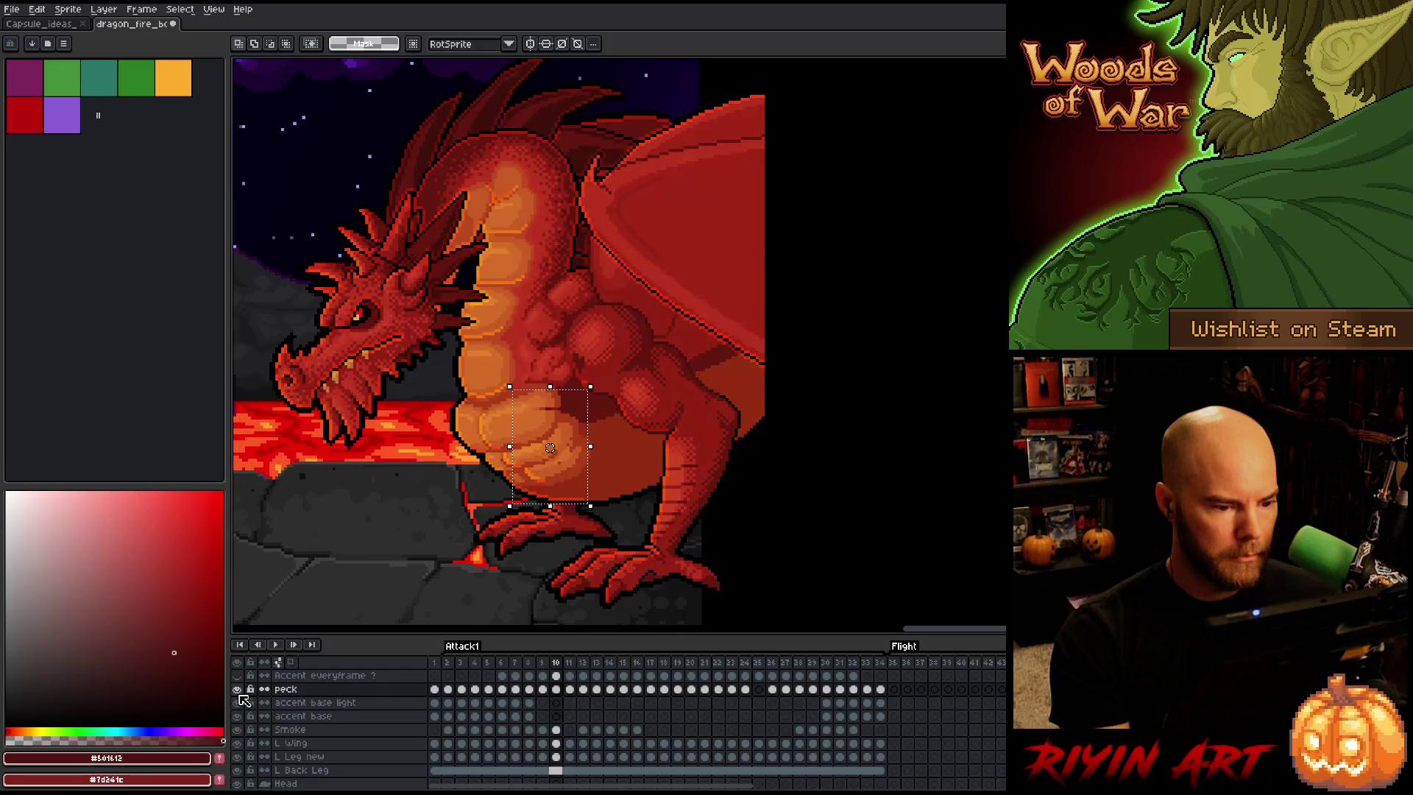
{"action": "key", "text": "Right"}
{"action": "key", "text": "Left"}
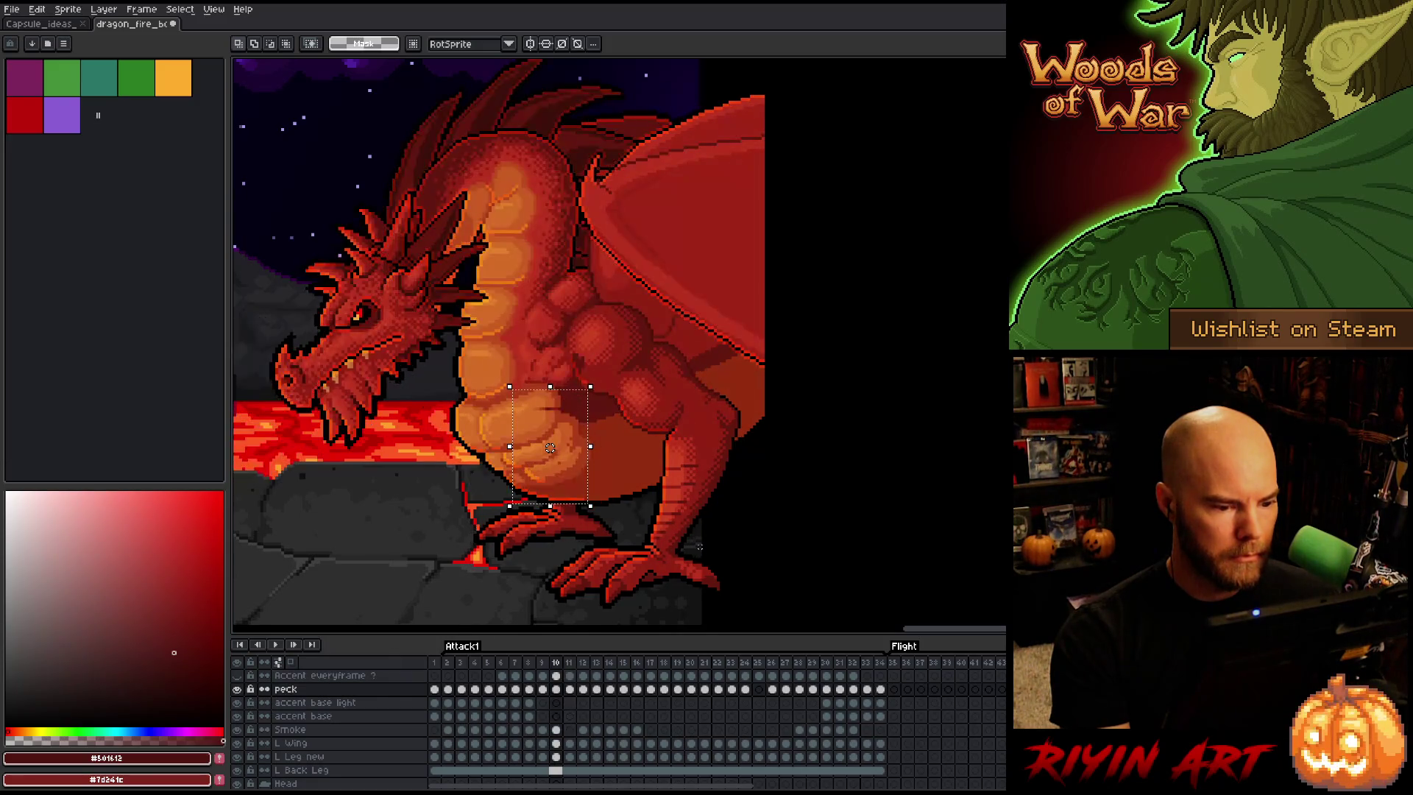
{"action": "key", "text": "Right"}
Shift the chest detail into place on frame 12 and commit it
{"action": "key", "text": "Right"}
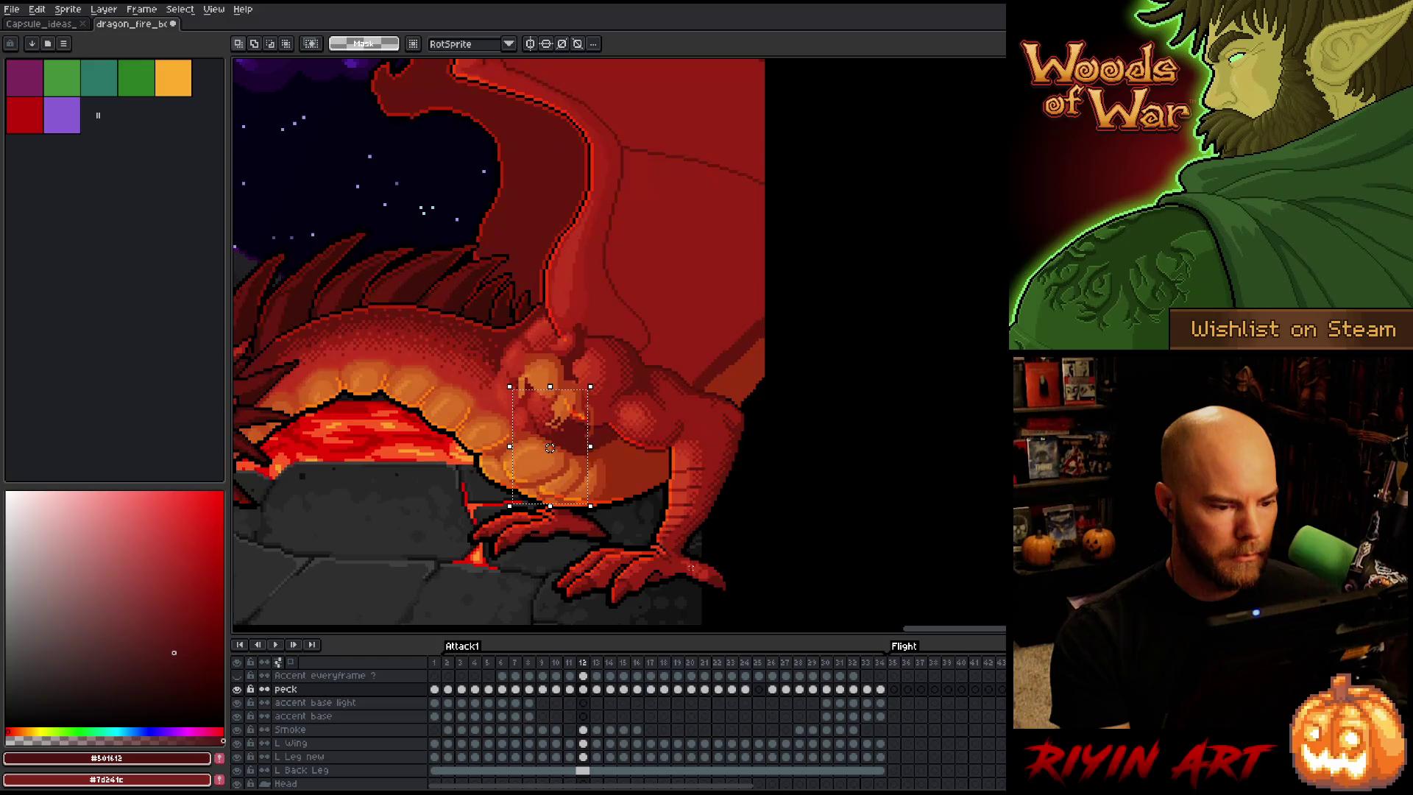
{"action": "key", "text": "Left"}
{"action": "key", "text": "Left"}
{"action": "key", "text": "Right"}
{"action": "key", "text": "Right"}
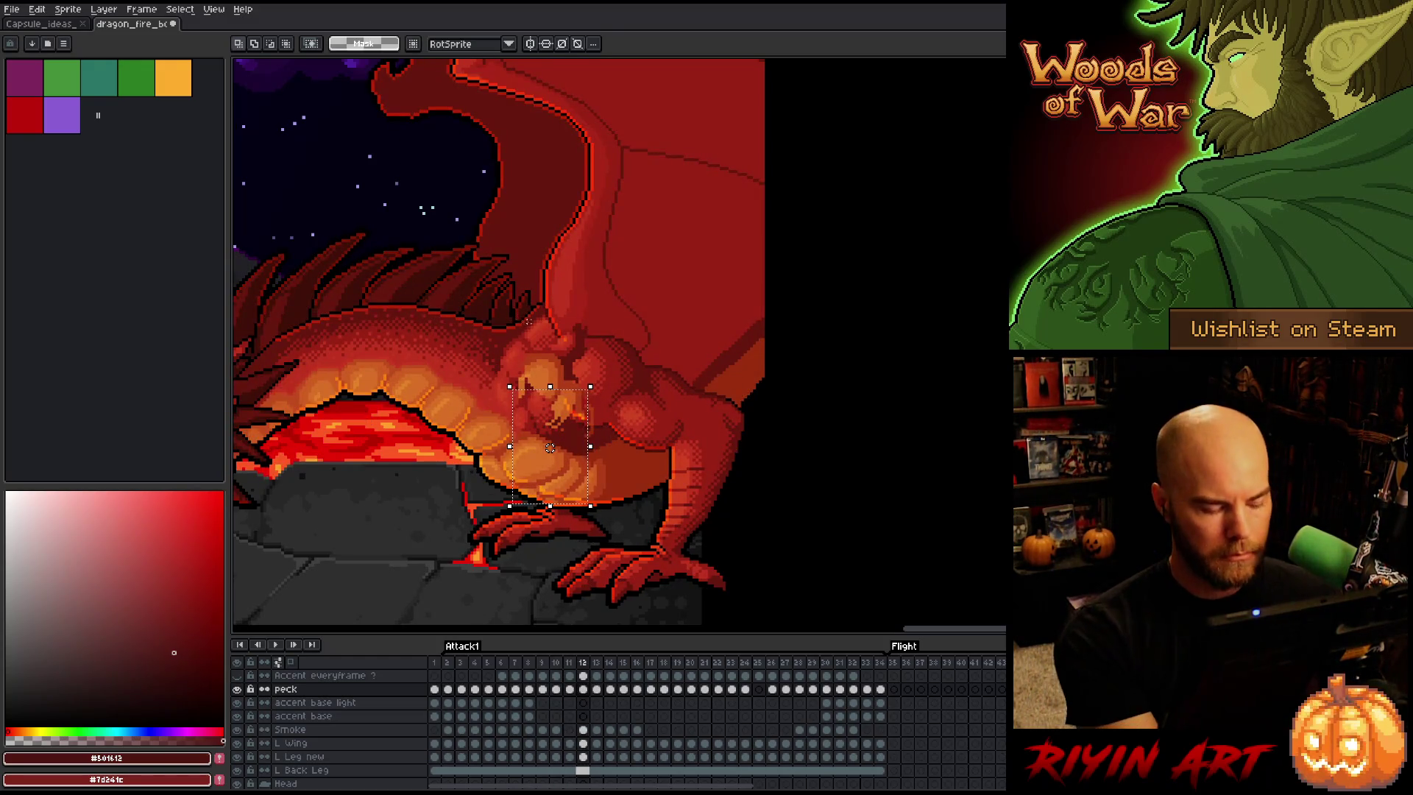
{"action": "mouse_move", "coordinate": [550, 448]}
{"action": "left_mouse_down"}
{"action": "mouse_move", "coordinate": [556, 384]}
{"action": "mouse_move", "coordinate": [562, 452]}
{"action": "left_mouse_up"}
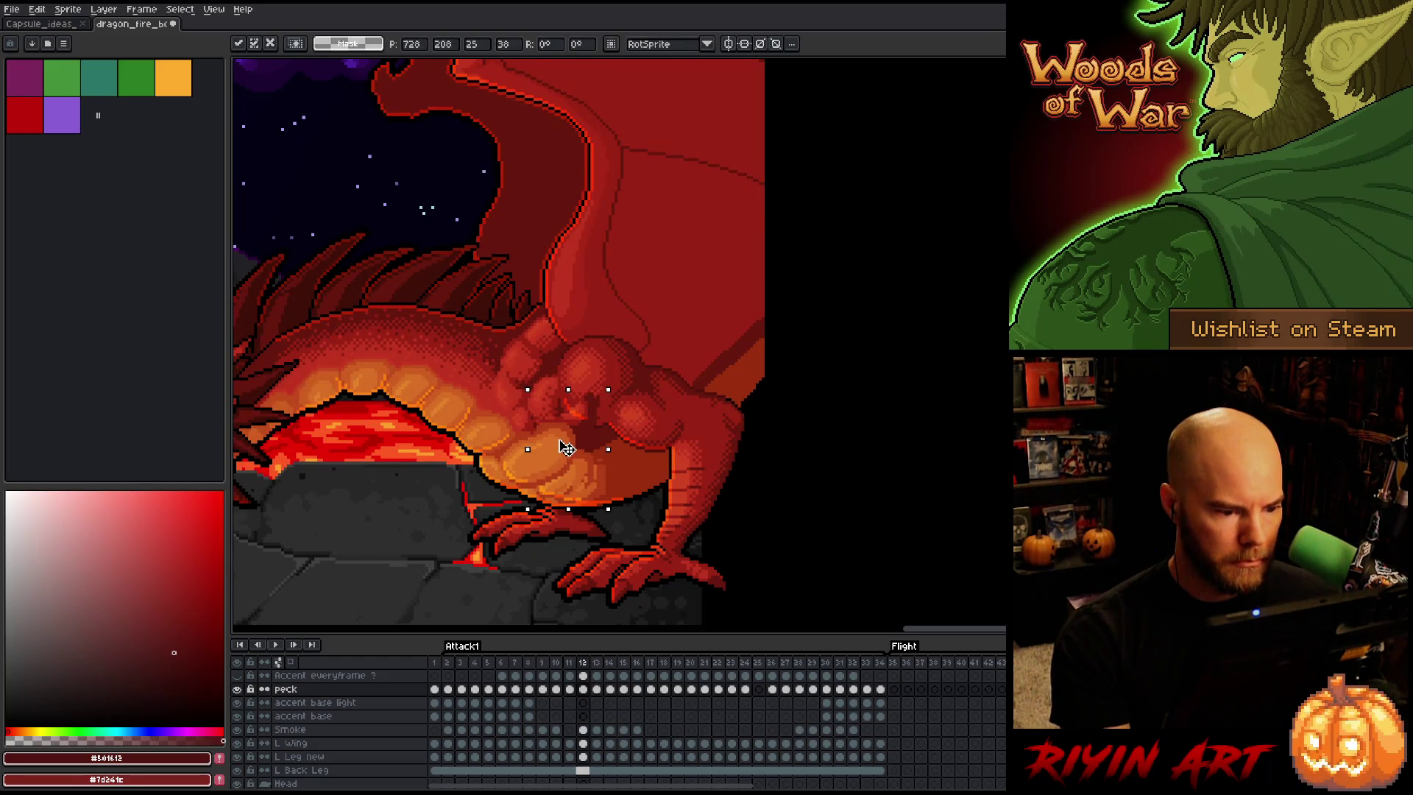
{"action": "key", "text": "Return"}
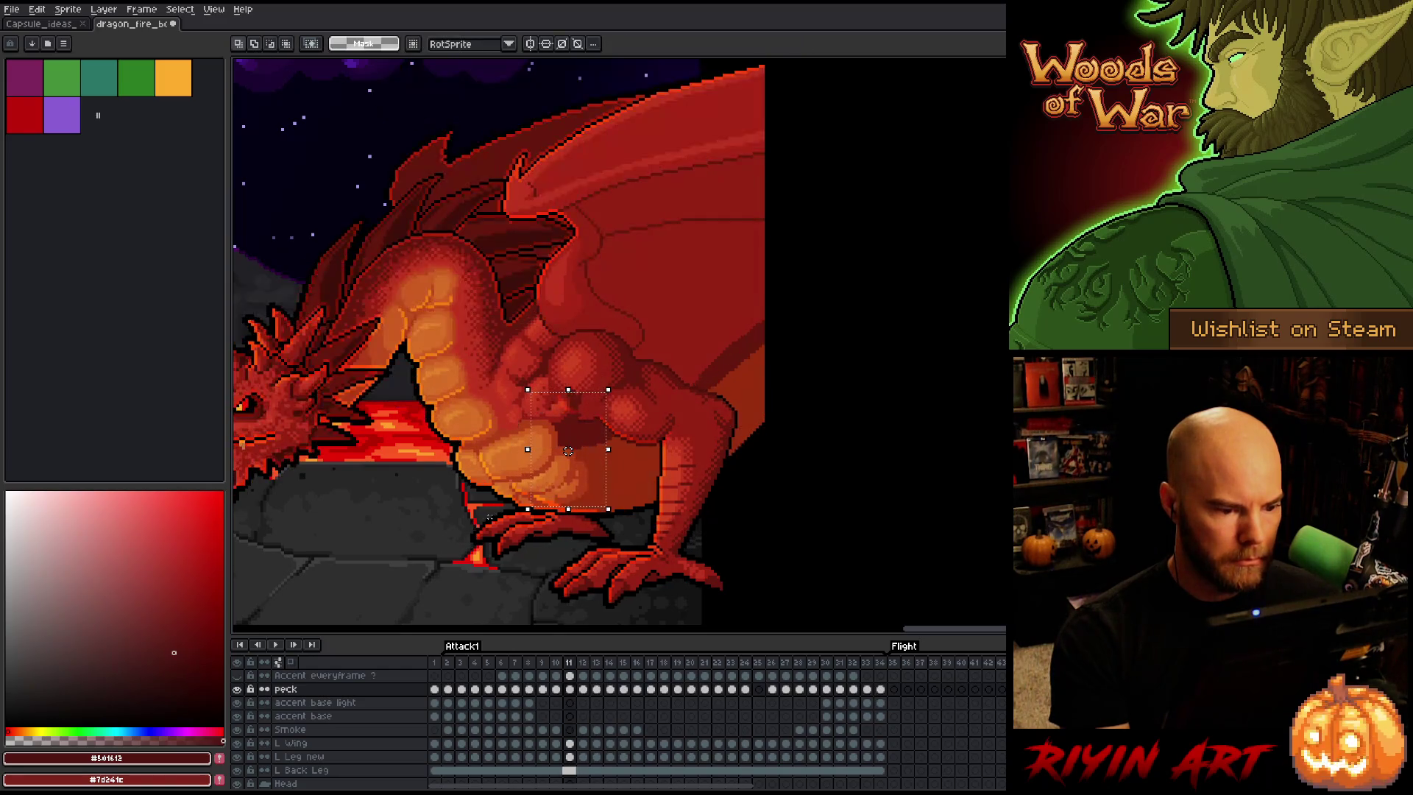
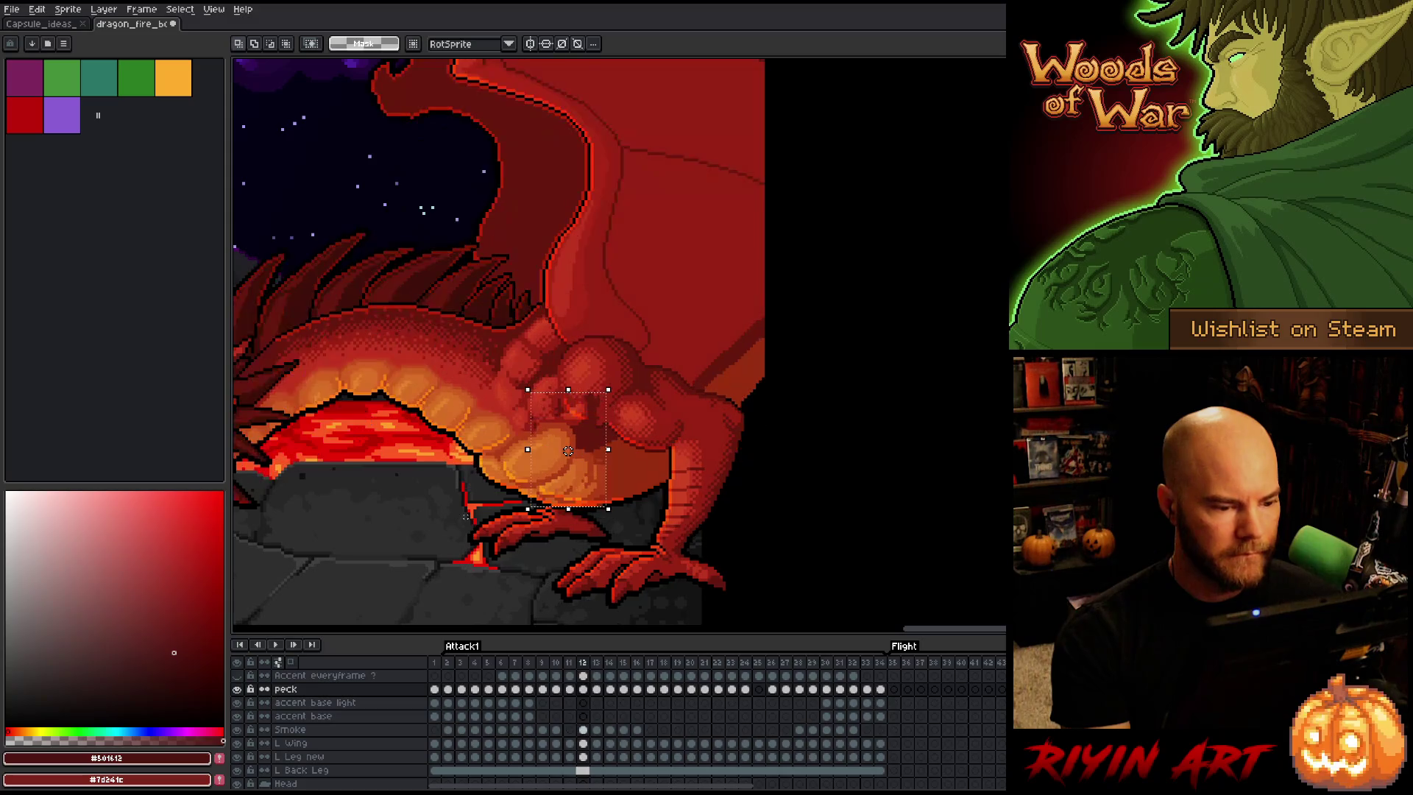
Nudge the chest scales slightly right and down on frame 12, compare with the neighbouring frame, then go to frame 13
{"action": "left_click_drag", "start_coordinate": [568, 451], "coordinate": [571, 454]}
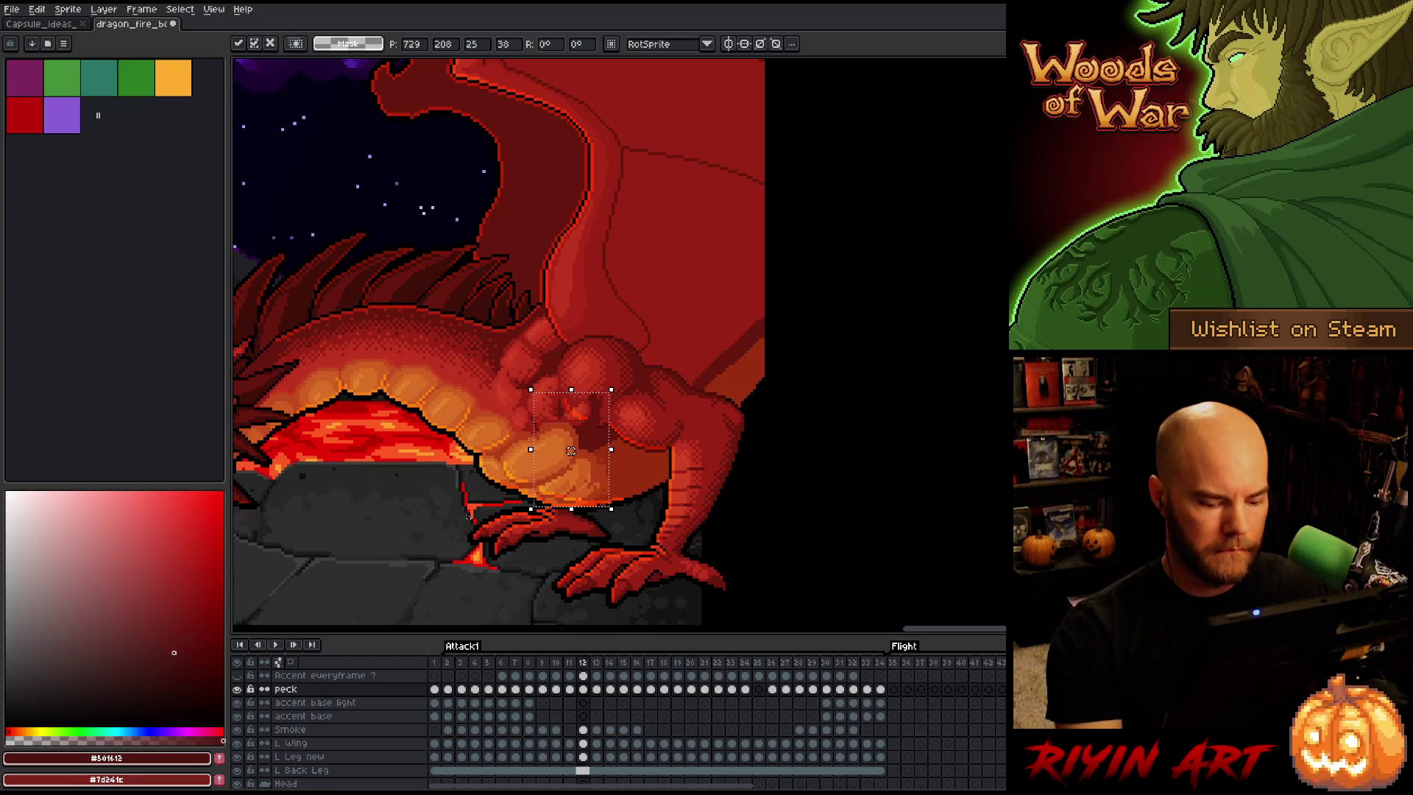
{"action": "key", "text": "comma"}
{"action": "key", "text": "period"}
{"action": "key", "text": "comma"}
{"action": "key", "text": "period"}
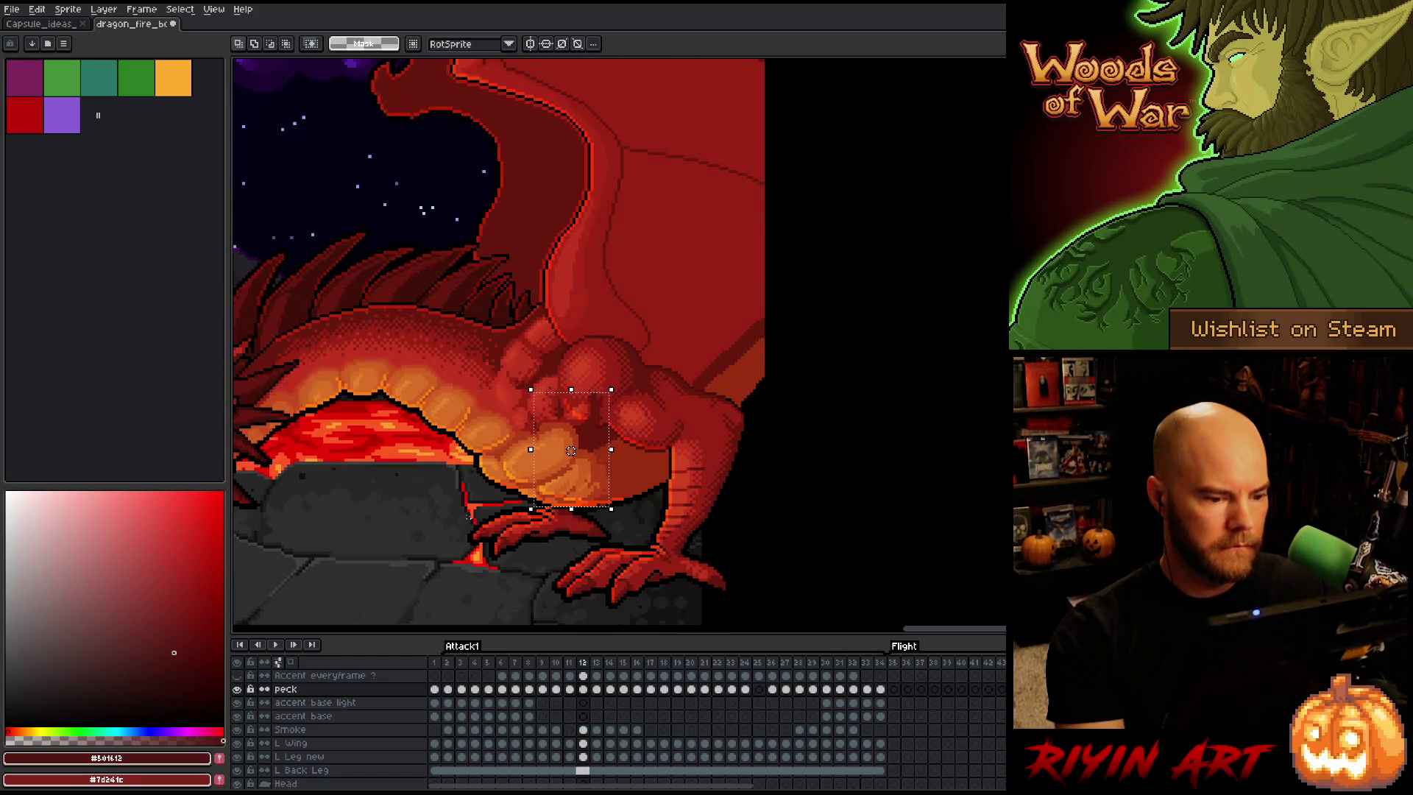
{"action": "key", "text": "comma"}
{"action": "key", "text": "period"}
{"action": "key", "text": "comma"}
{"action": "key", "text": "period"}
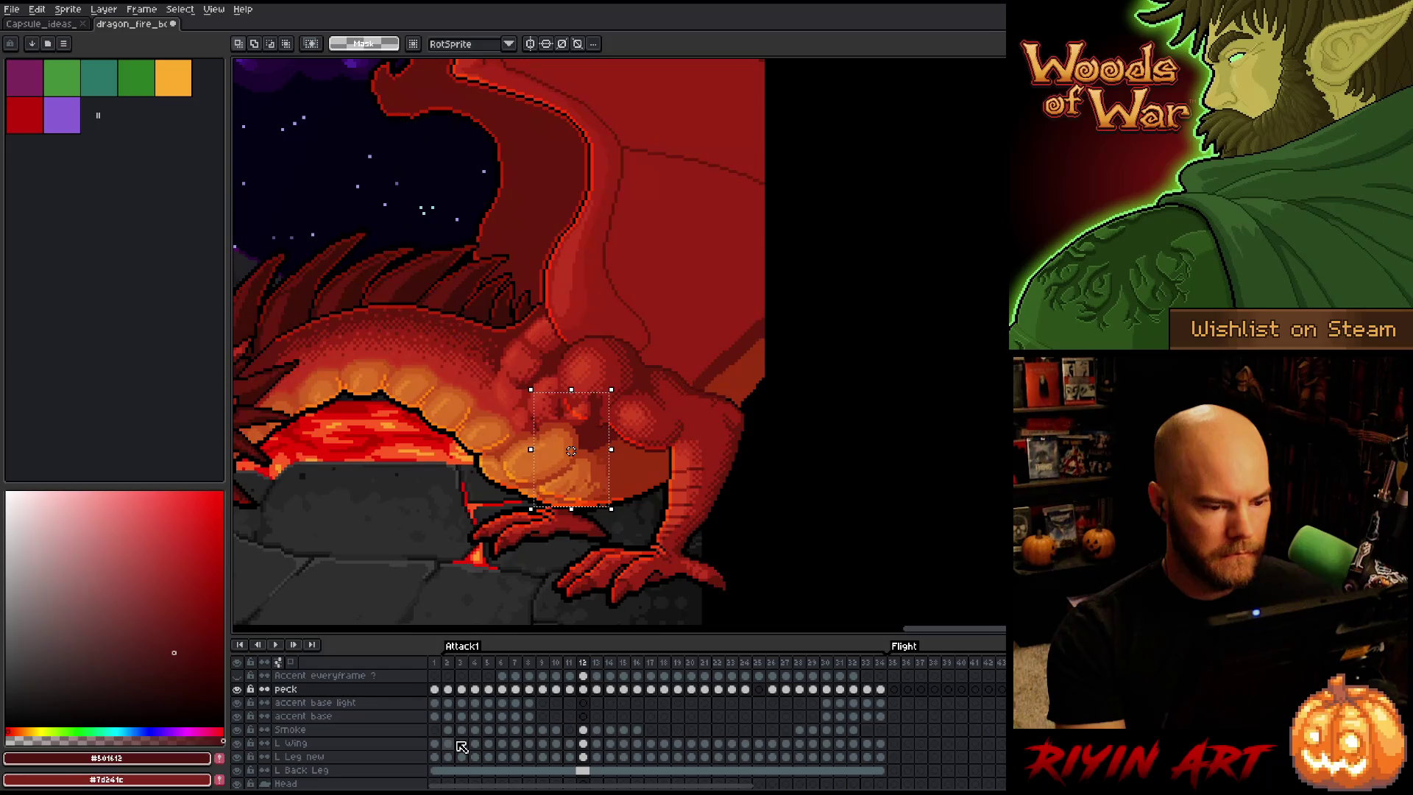
{"action": "key", "text": "period"}
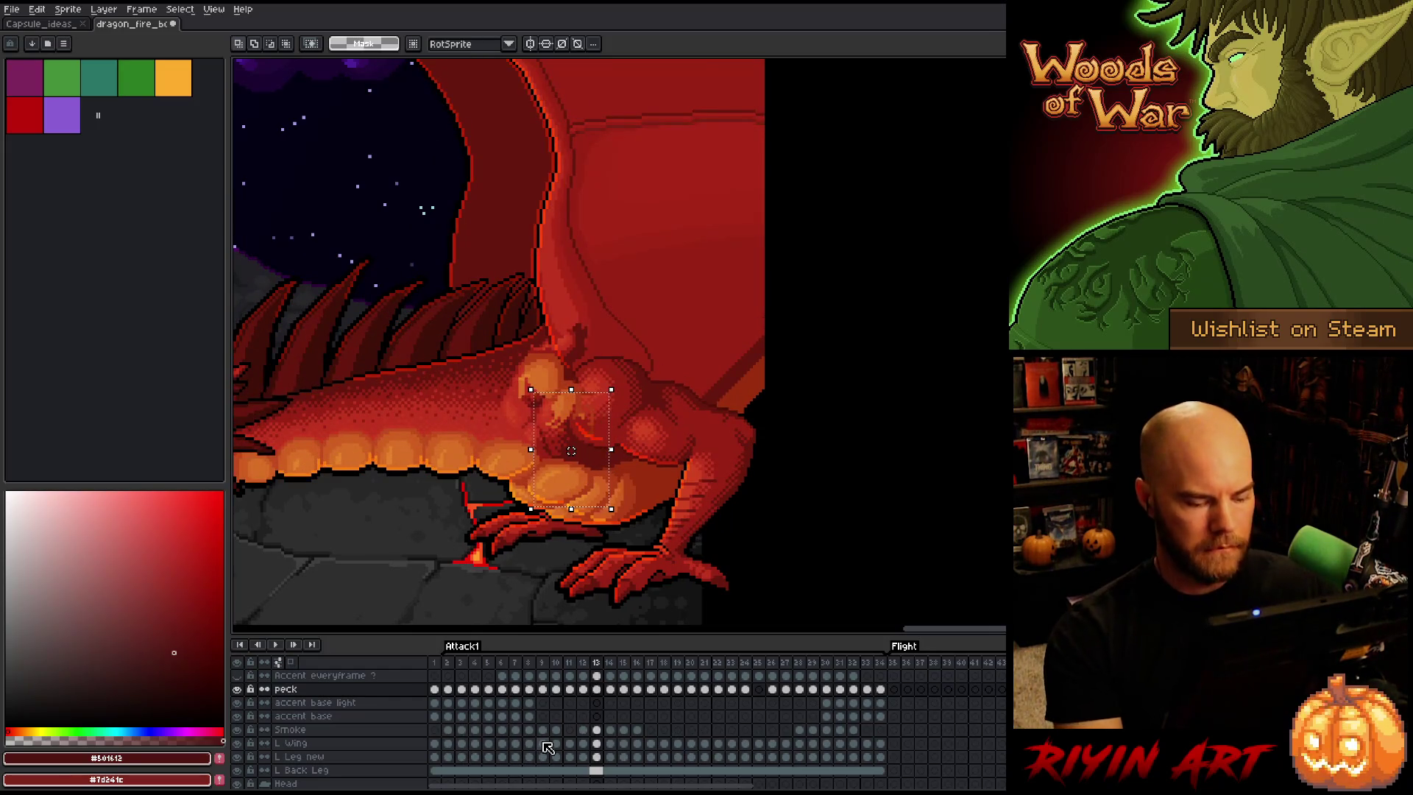
Move frame 13's chest scales up-left onto the chest, fine-tune them one pixel, and commit
{"action": "mouse_move", "coordinate": [566, 457]}
{"action": "left_mouse_down"}
{"action": "mouse_move", "coordinate": [550, 389]}
{"action": "mouse_move", "coordinate": [579, 421]}
{"action": "left_mouse_up"}
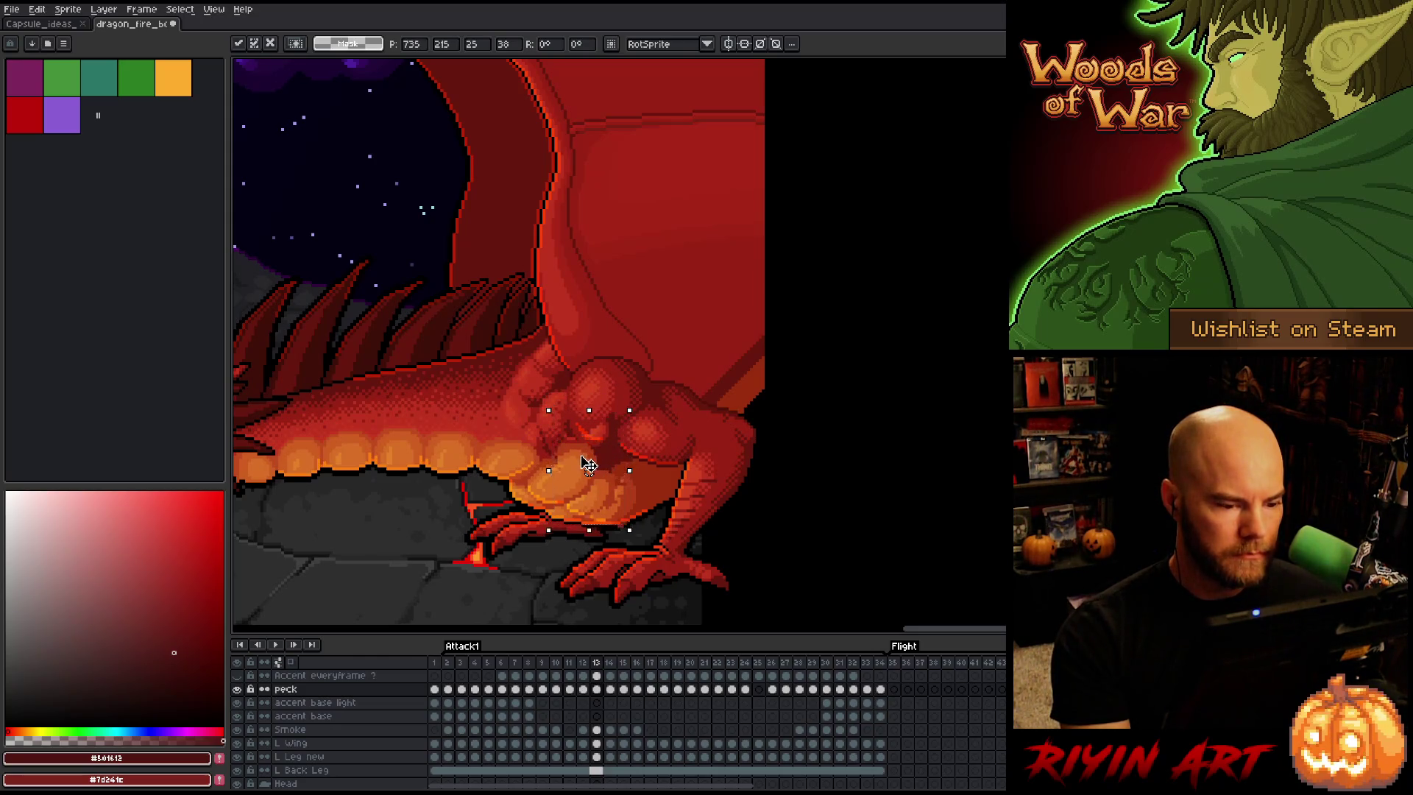
{"action": "left_click_drag", "start_coordinate": [589, 462], "coordinate": [585, 466]}
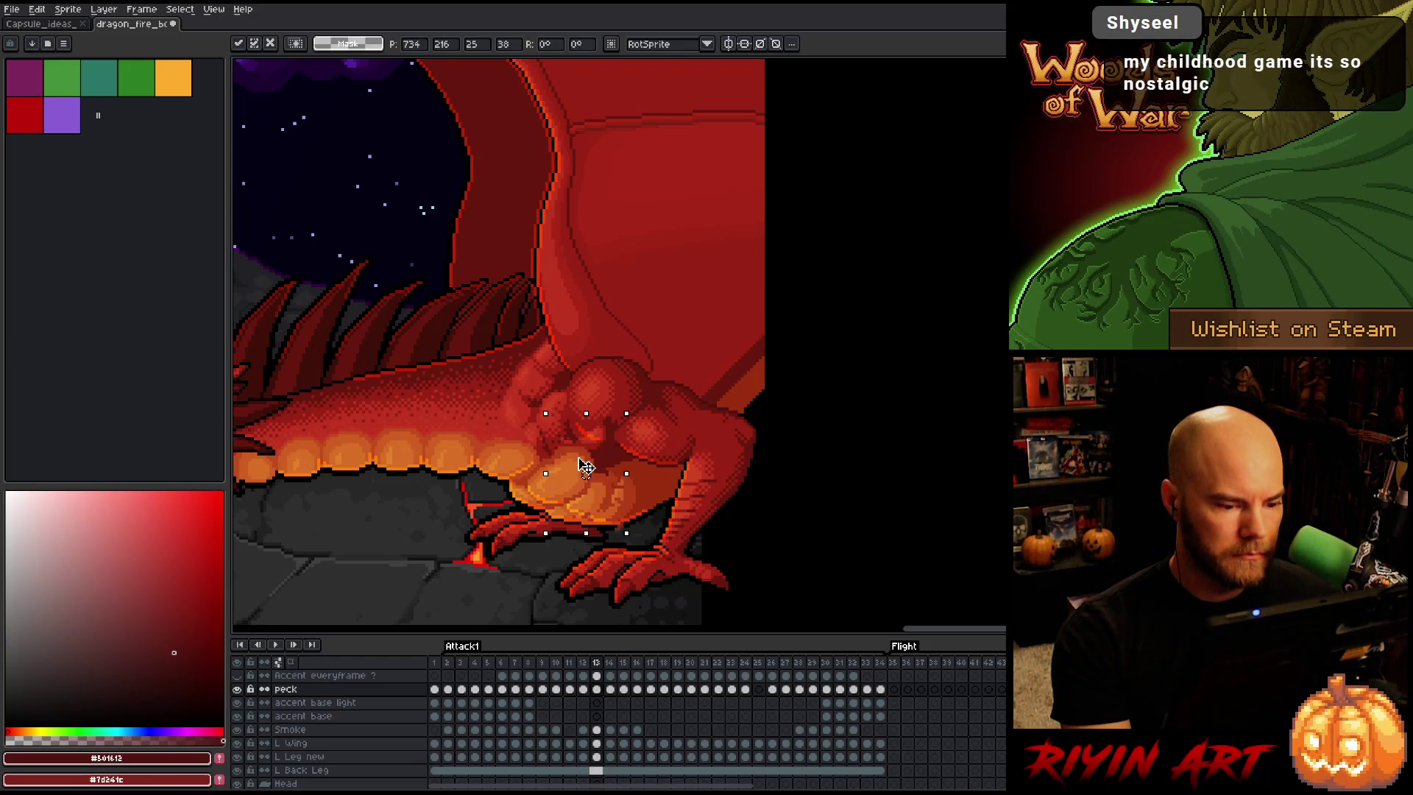
{"action": "key", "text": "Return"}
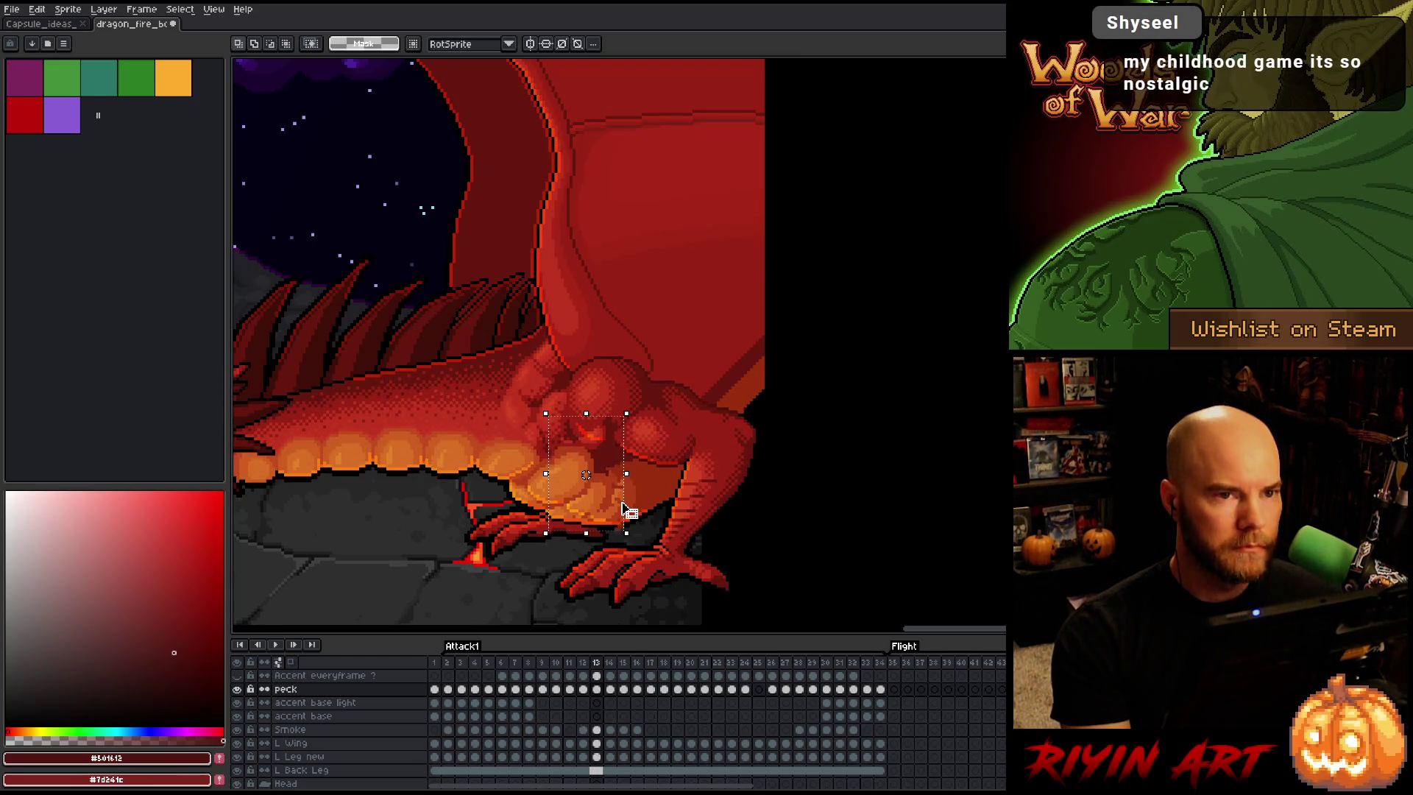
{"action": "scroll", "coordinate": [626, 506], "scroll_direction": "down", "scroll_amount": 2}
{"action": "key", "text": "h"}
{"action": "left_click_drag", "start_coordinate": [797, 448], "coordinate": [746, 403]}
Flip between frames 12 and 13 to check the chest scales' placement
{"action": "key", "text": "m"}
{"action": "key", "text": "comma"}
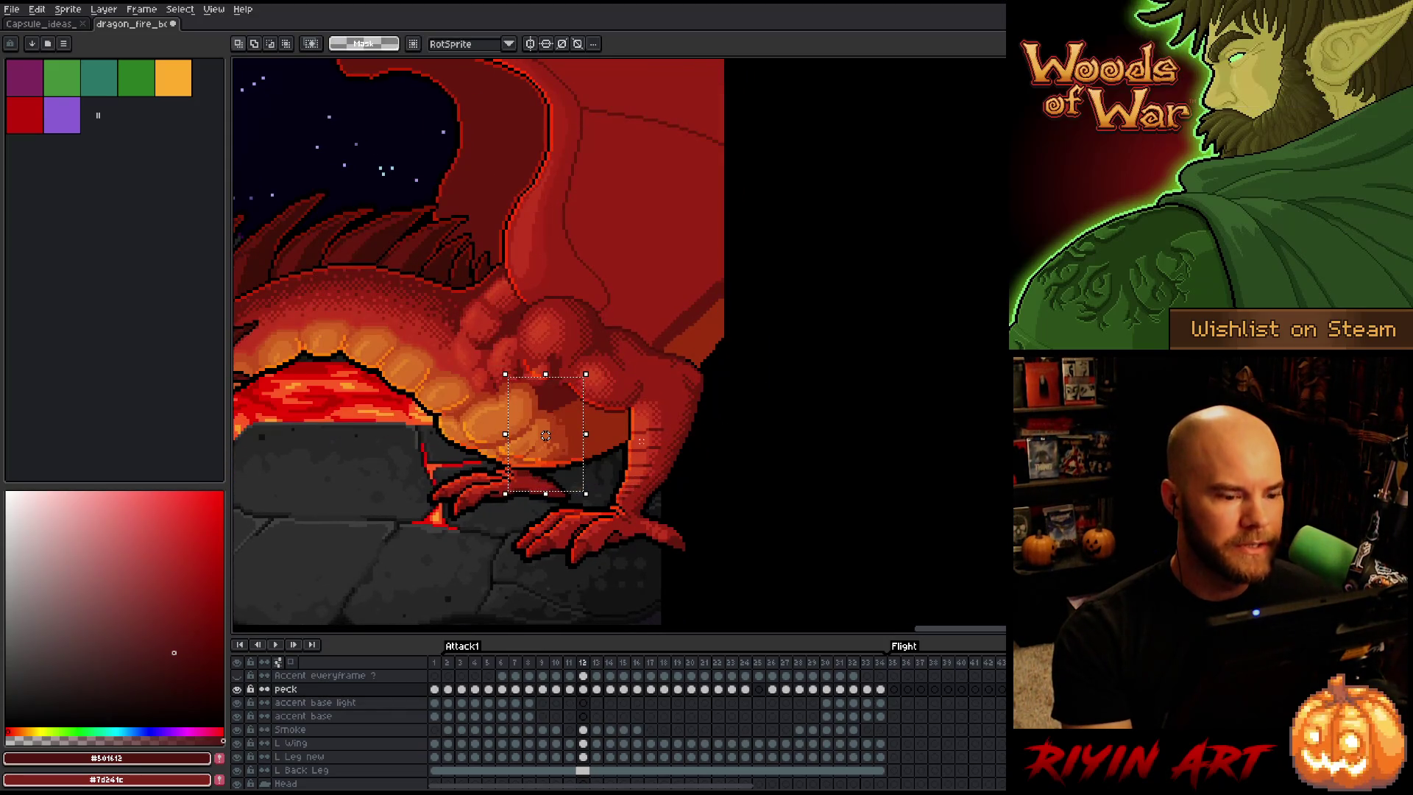
{"action": "key", "text": "period"}
{"action": "key", "text": "comma"}
{"action": "key", "text": "period"}
{"action": "key", "text": "comma"}
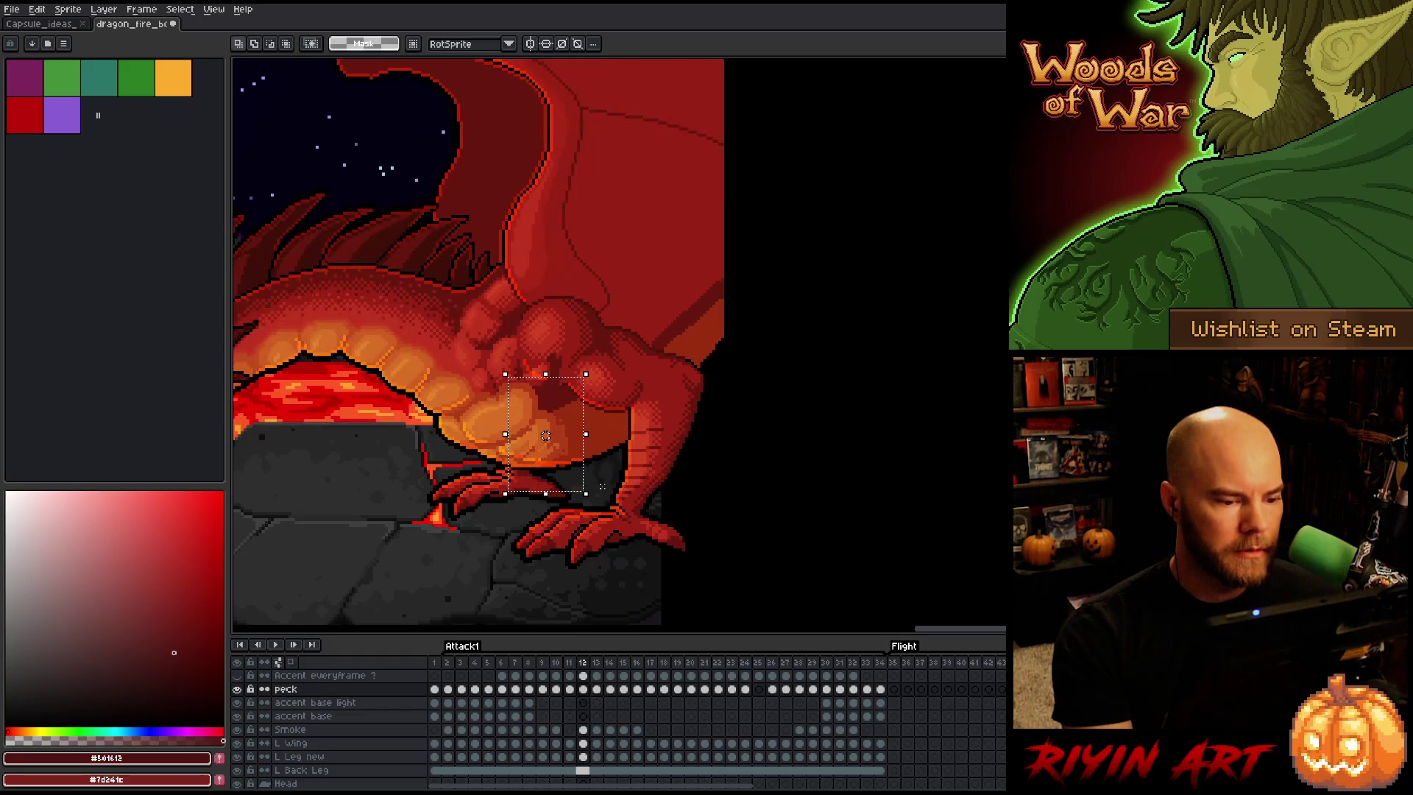
{"action": "key", "text": "period"}
{"action": "key", "text": "comma"}
{"action": "key", "text": "period"}
Raise frame 13's chest scales by one pixel and compare against frame 12
{"action": "key", "text": "Up"}
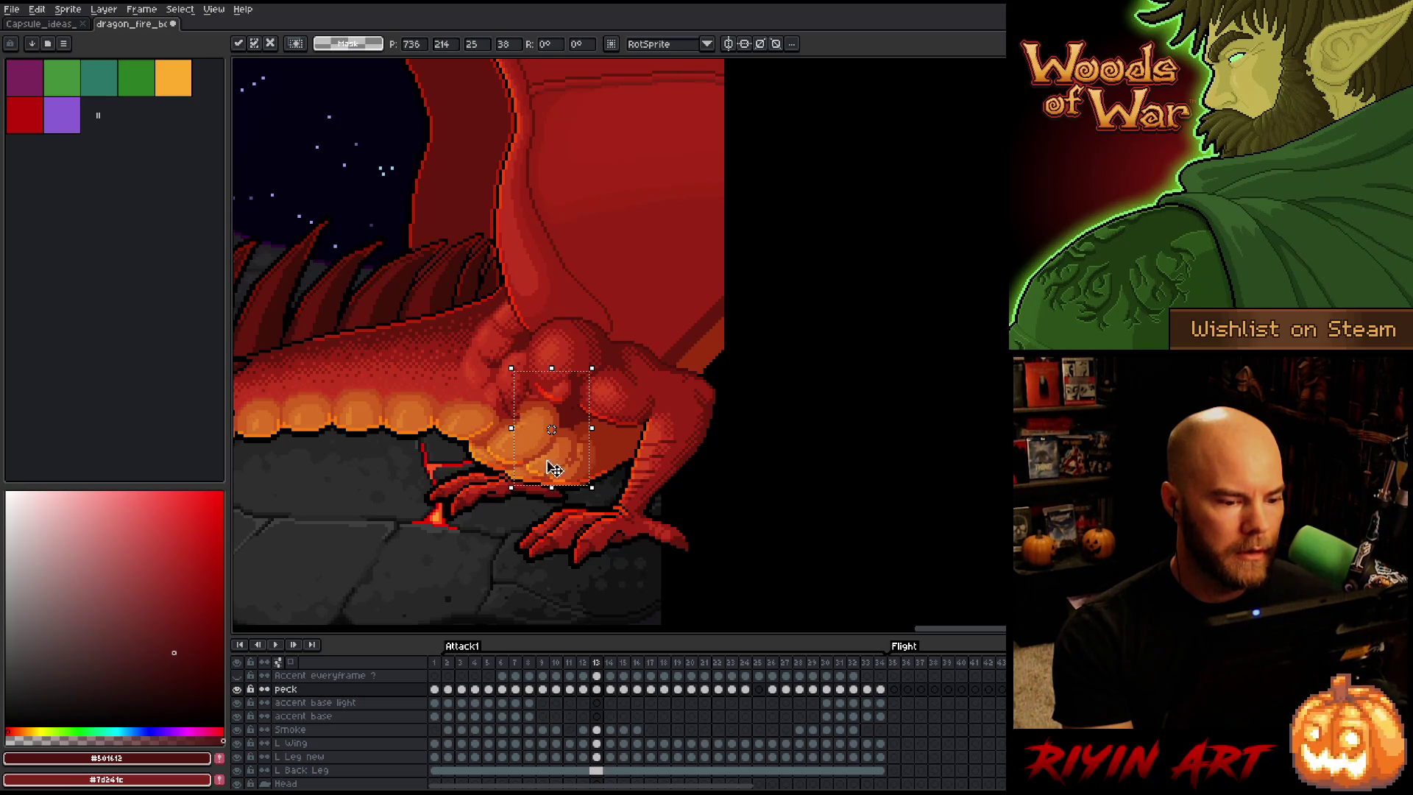
{"action": "key", "text": "comma"}
{"action": "key", "text": "period"}
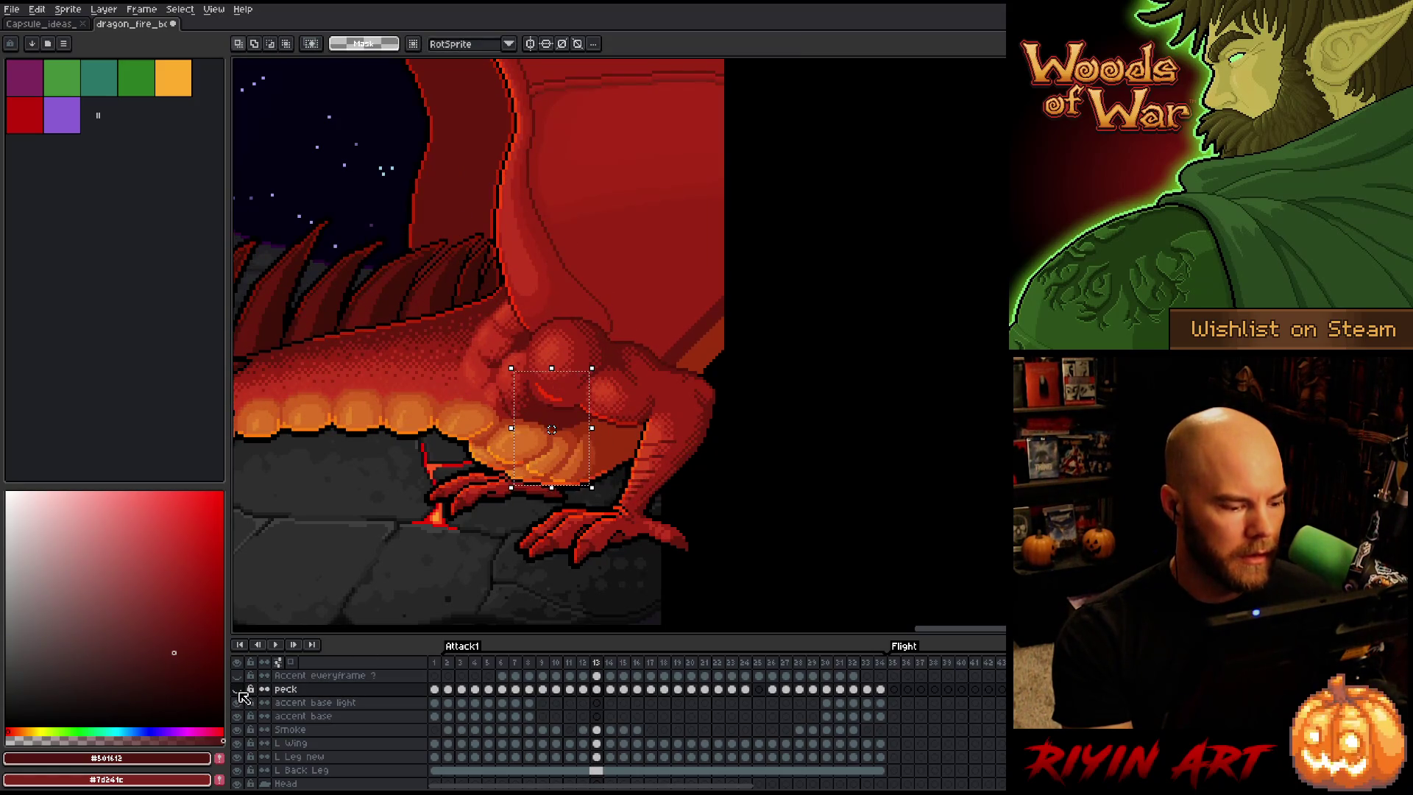
{"action": "key", "text": "period"}
{"action": "key", "text": "comma"}
{"action": "key", "text": "period"}
{"action": "key", "text": "comma"}
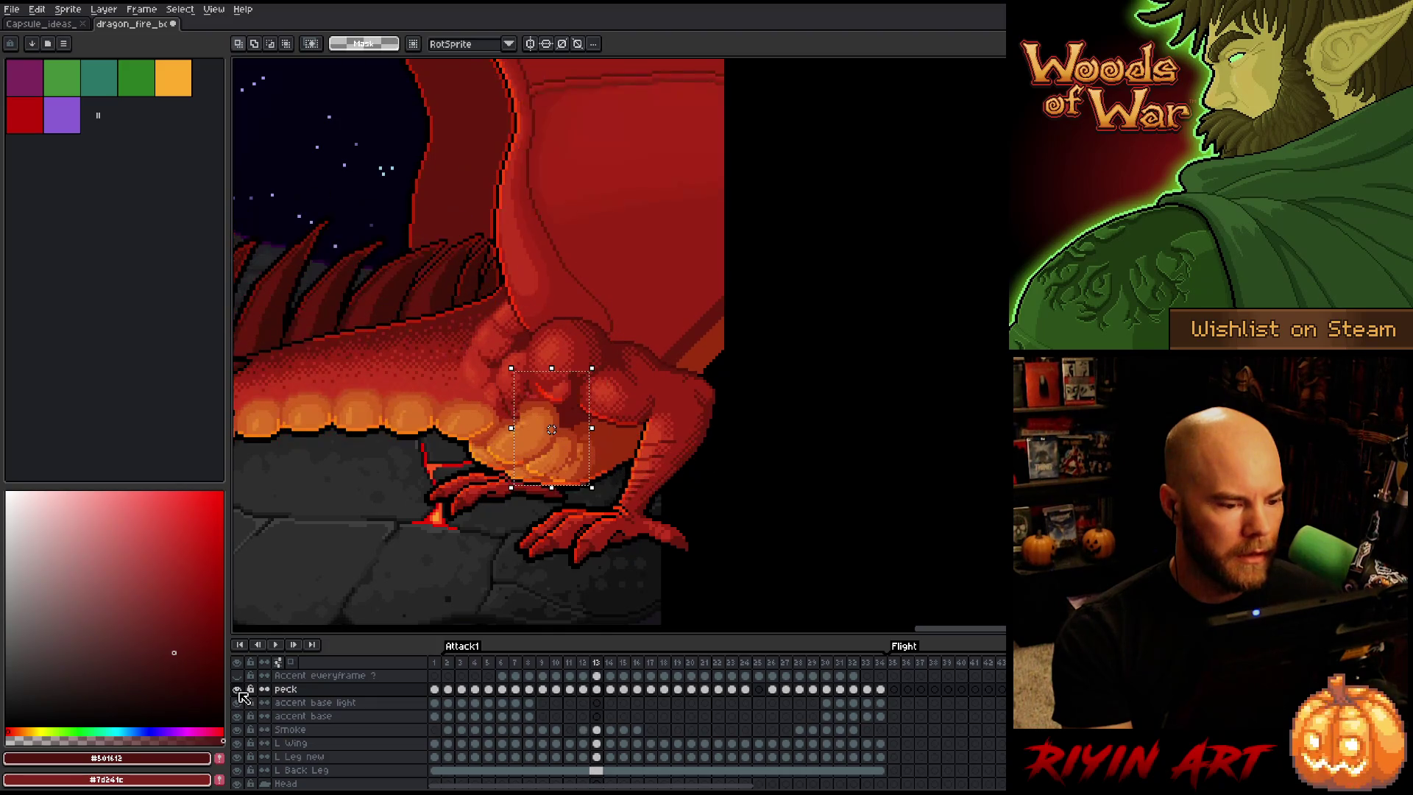
{"action": "key", "text": "period"}
{"action": "key", "text": "comma"}
{"action": "key", "text": "period"}
{"action": "key", "text": "comma"}
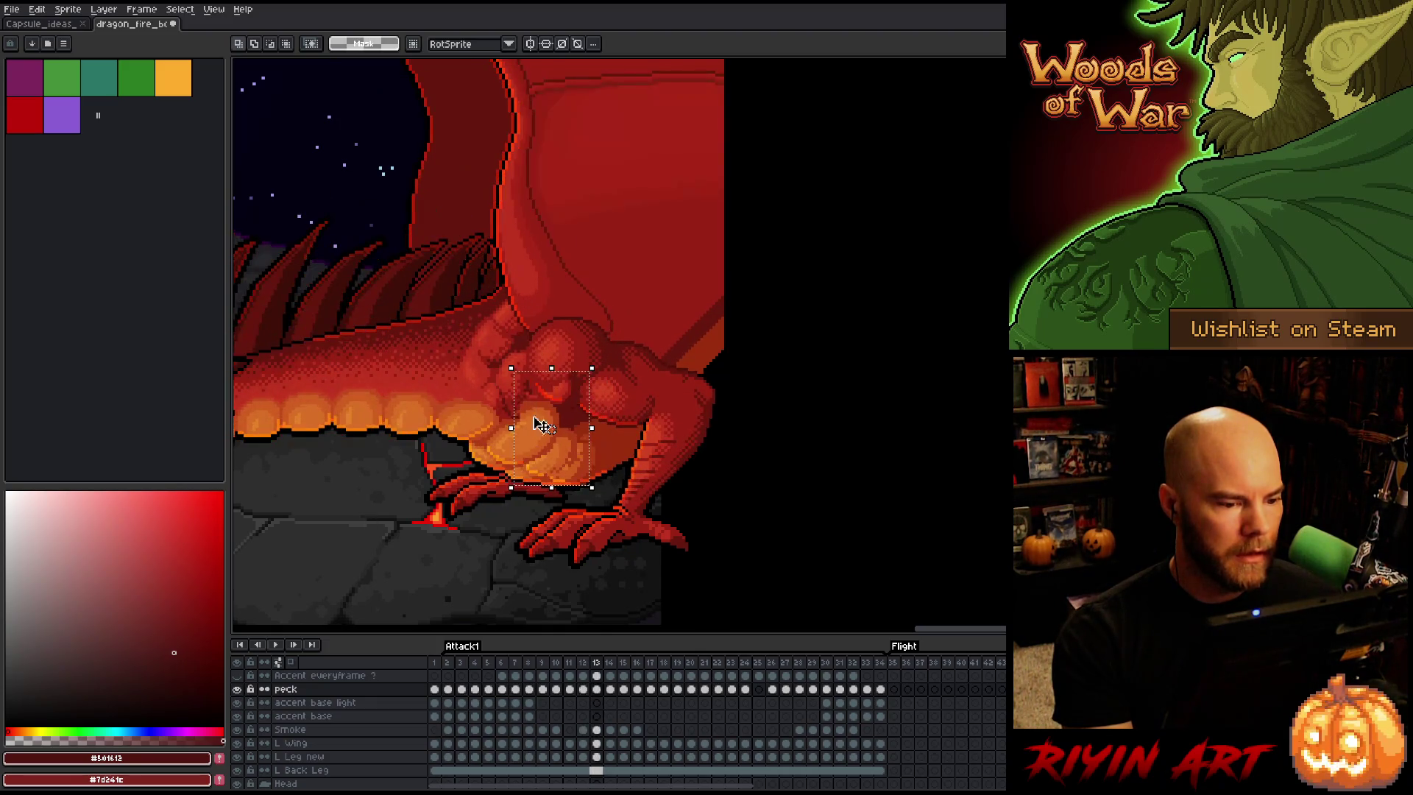
Shift the chest scales one pixel left and down, commit, recheck, and move on to frame 14
{"action": "key", "text": "Left"}
{"action": "key", "text": "Down"}
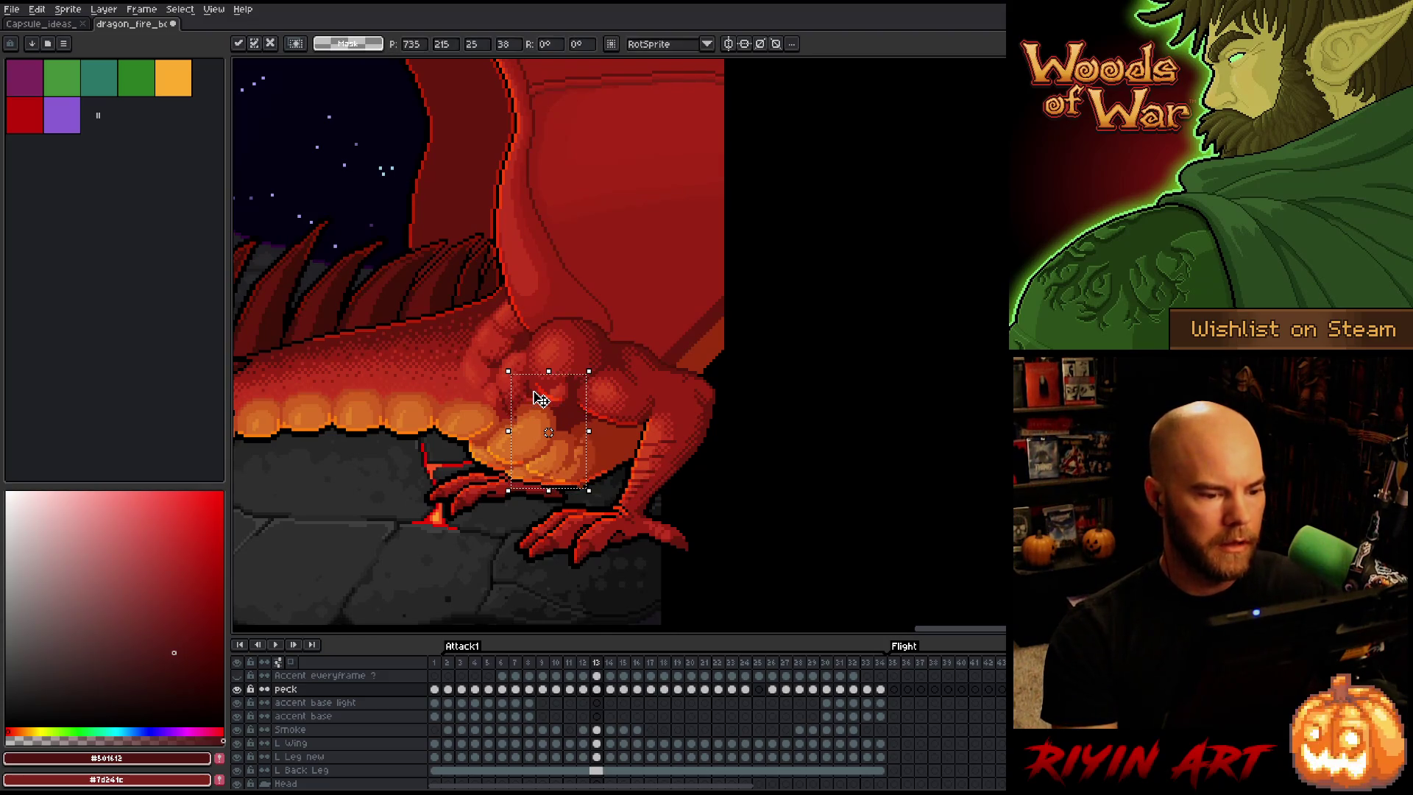
{"action": "key", "text": "period"}
{"action": "key", "text": "Return"}
{"action": "key", "text": "comma"}
{"action": "key", "text": "period"}
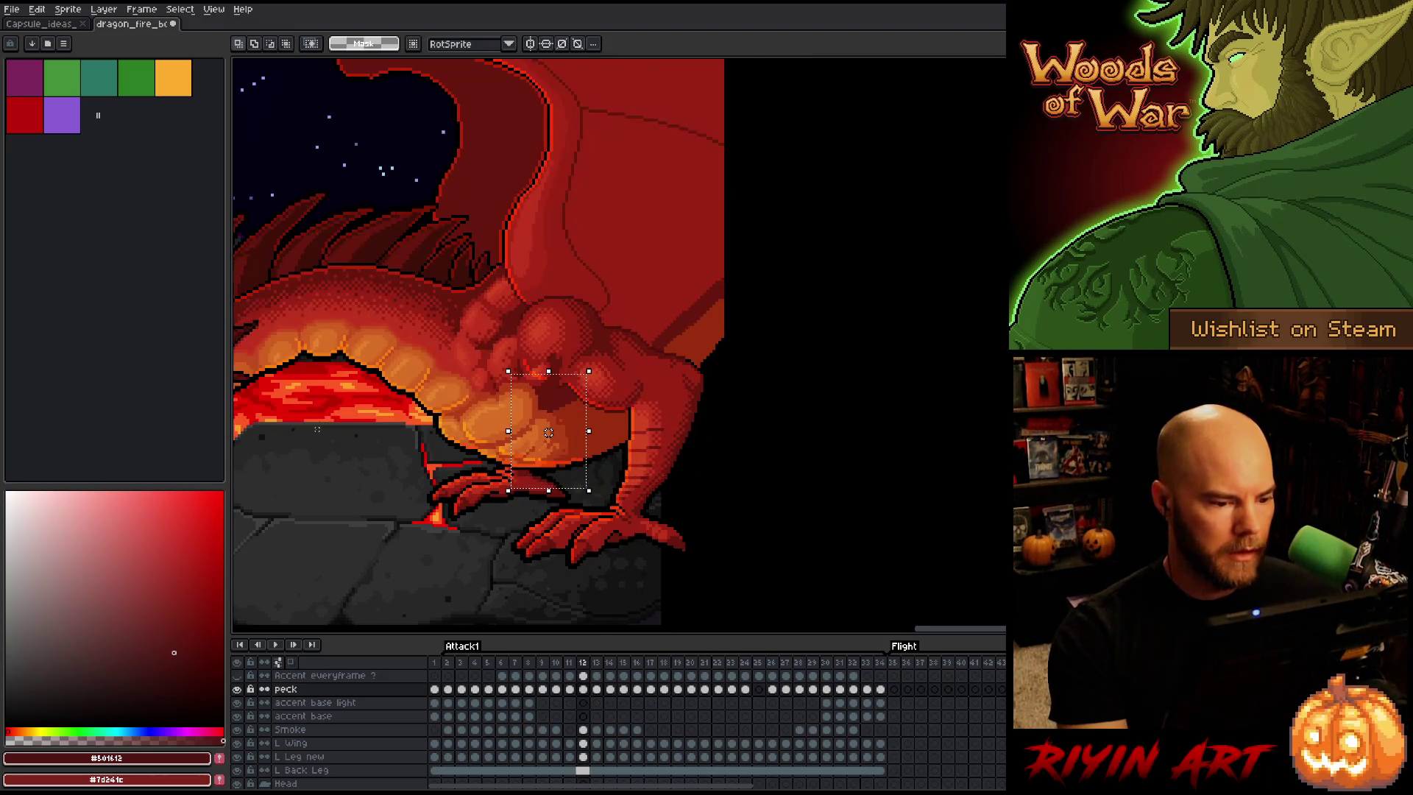
{"action": "key", "text": "comma"}
{"action": "key", "text": "period"}
{"action": "key", "text": "comma"}
{"action": "key", "text": "period"}
{"action": "key", "text": "comma"}
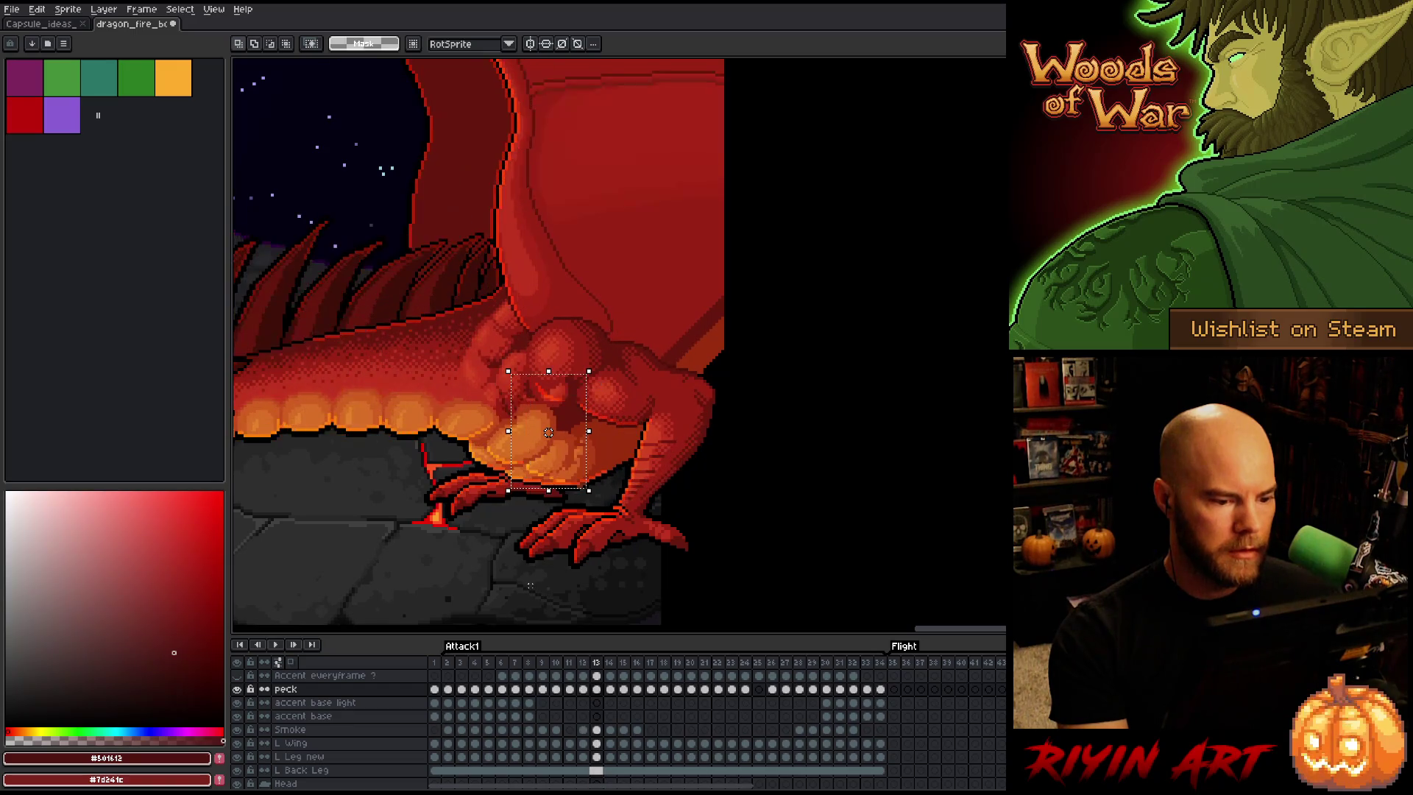
{"action": "key", "text": "period"}
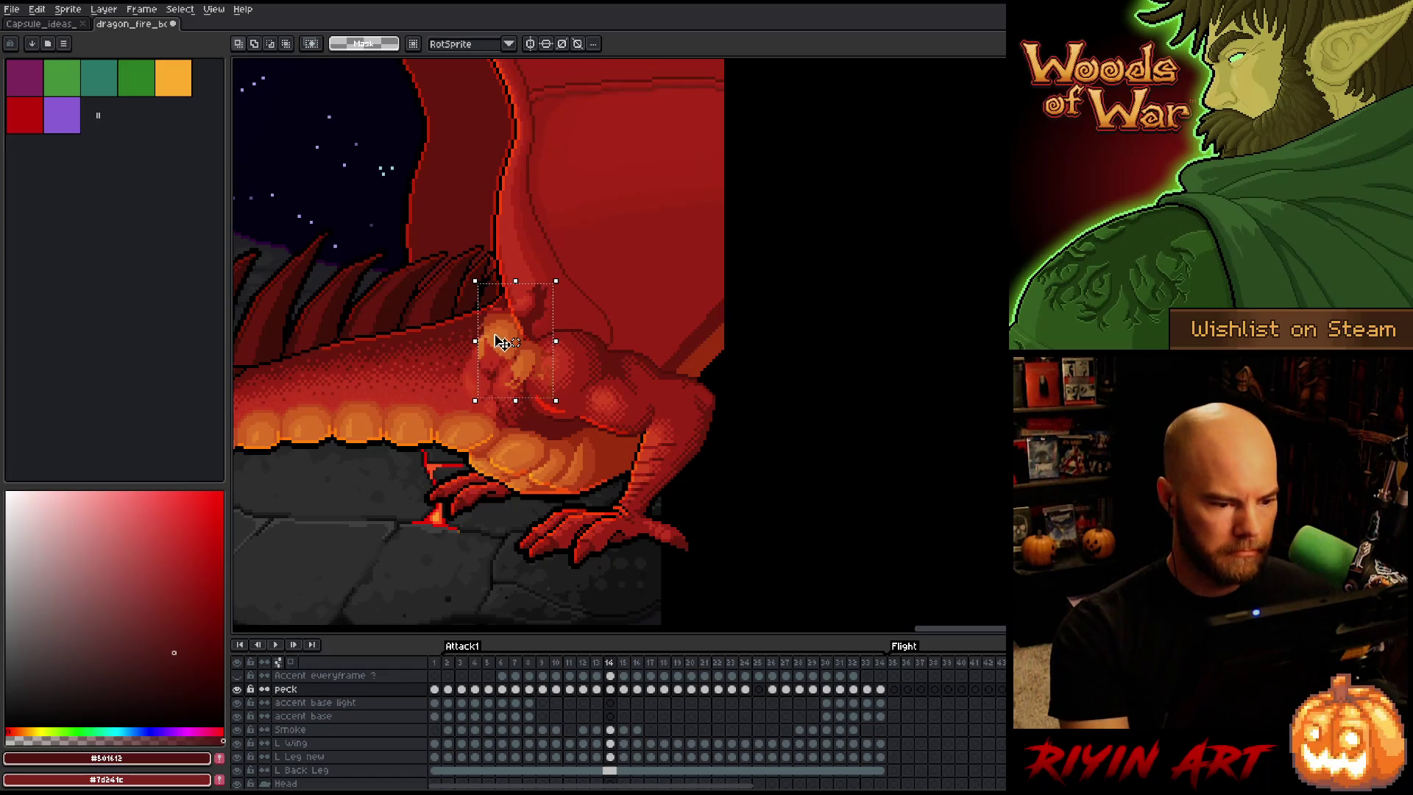
Move frame 14's chest scales down onto the chest and compare with the neighbouring frame
{"action": "left_click_drag", "start_coordinate": [534, 432], "coordinate": [528, 445]}
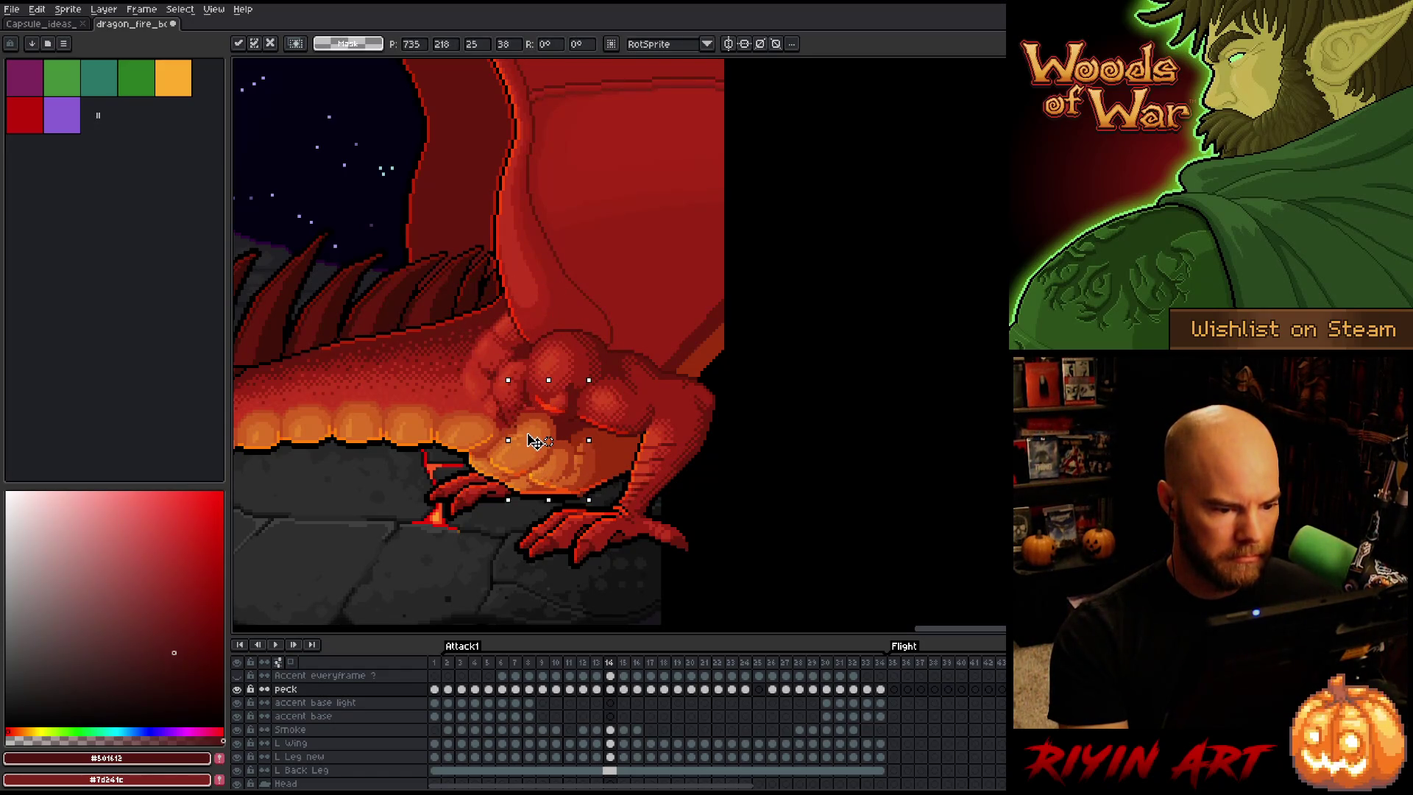
{"action": "key", "text": "period"}
{"action": "key", "text": "comma"}
{"action": "key", "text": "period"}
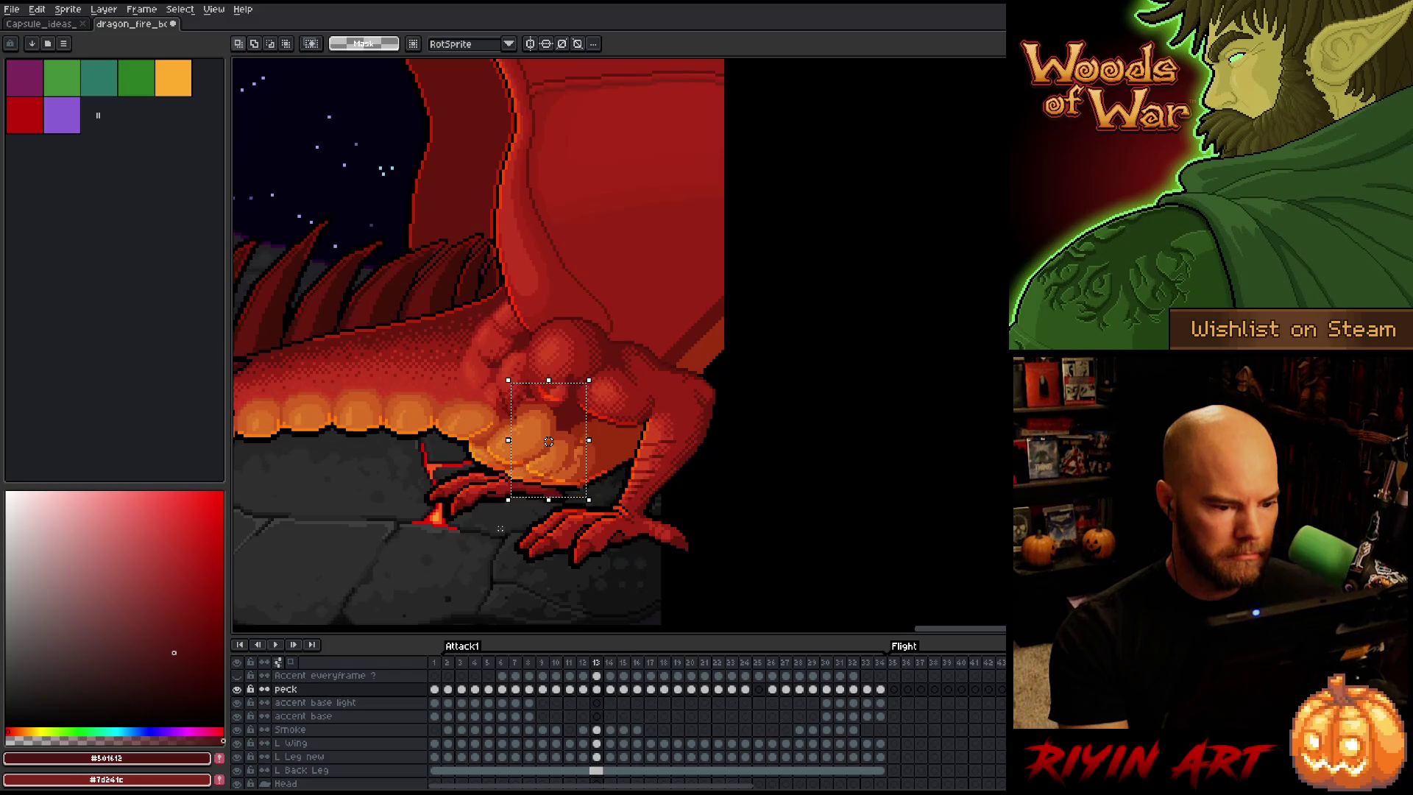
{"action": "key", "text": "comma"}
{"action": "key", "text": "period"}
{"action": "key", "text": "comma"}
{"action": "key", "text": "period"}
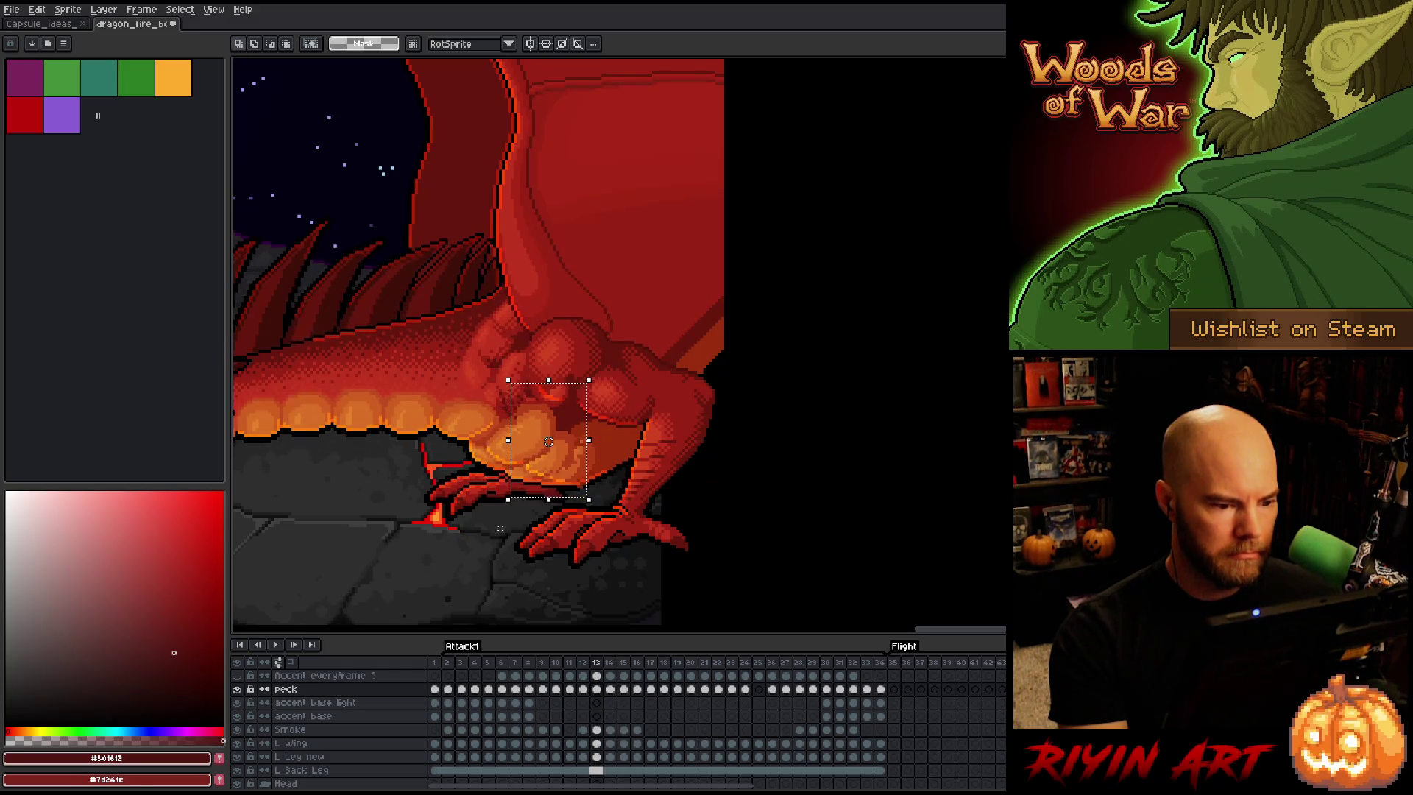
{"action": "key", "text": "comma"}
{"action": "key", "text": "comma"}
{"action": "key", "text": "comma"}
Check frame 13, then move frame 15's chest scales up-left onto the chest
{"action": "key", "text": "period"}
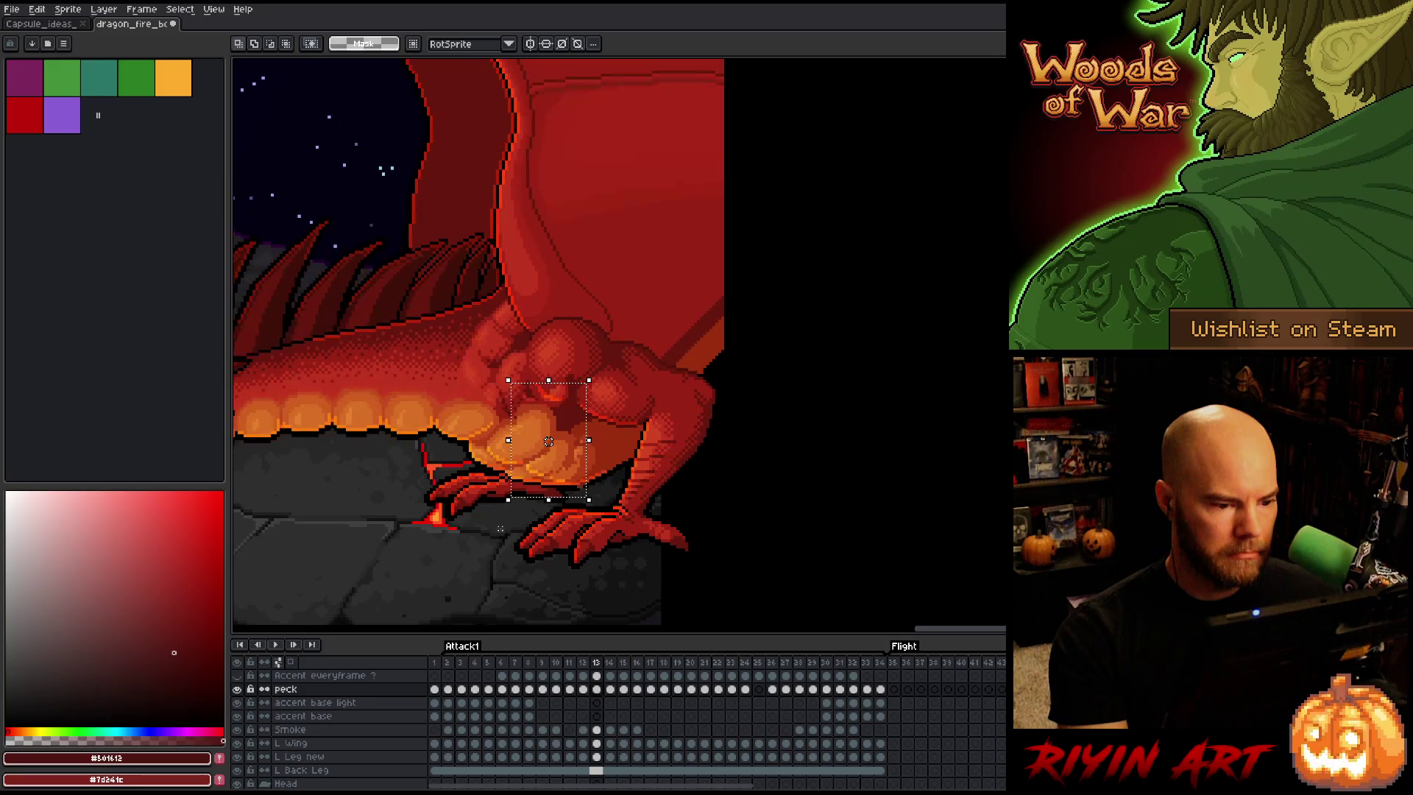
{"action": "key", "text": "period"}
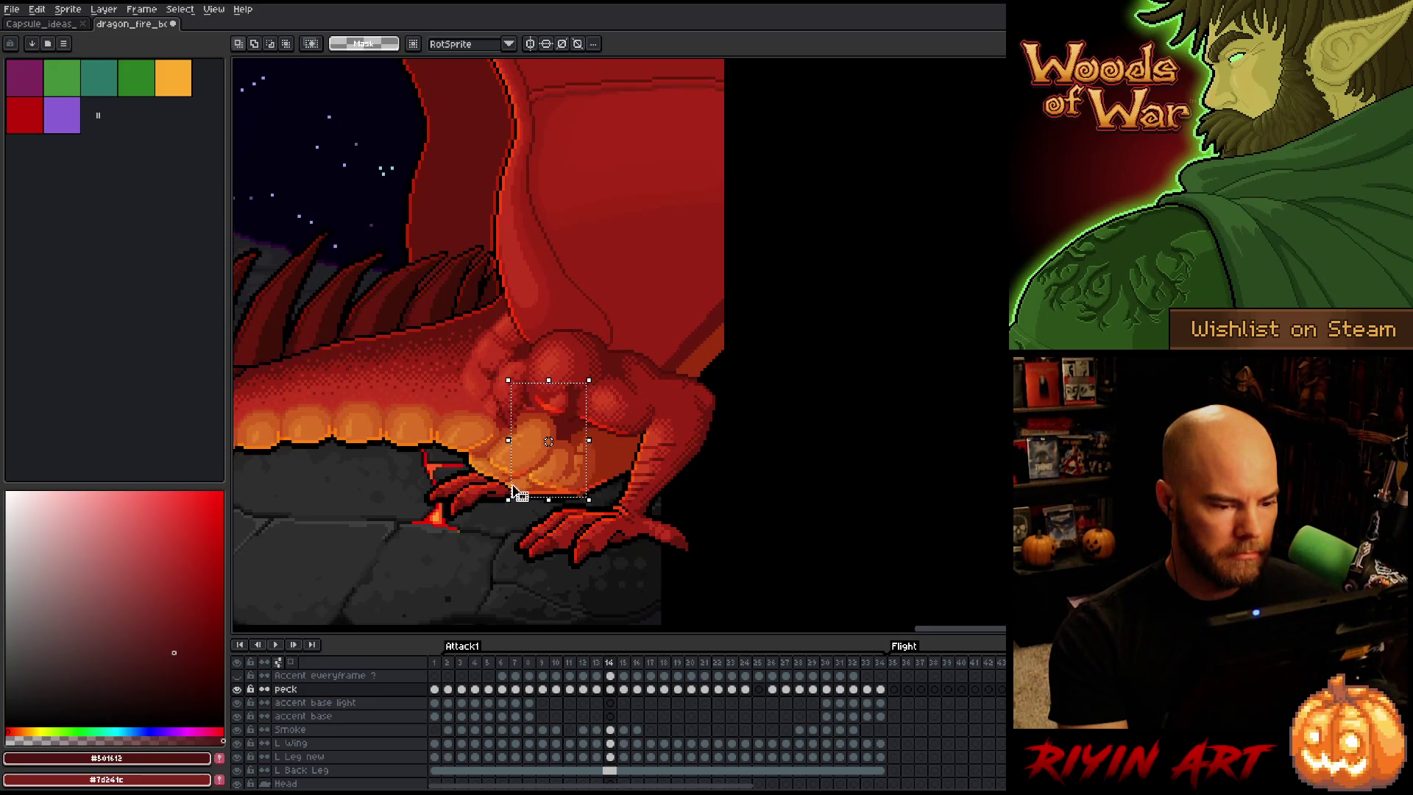
{"action": "key", "text": "comma"}
{"action": "key", "text": "period"}
{"action": "key", "text": "period"}
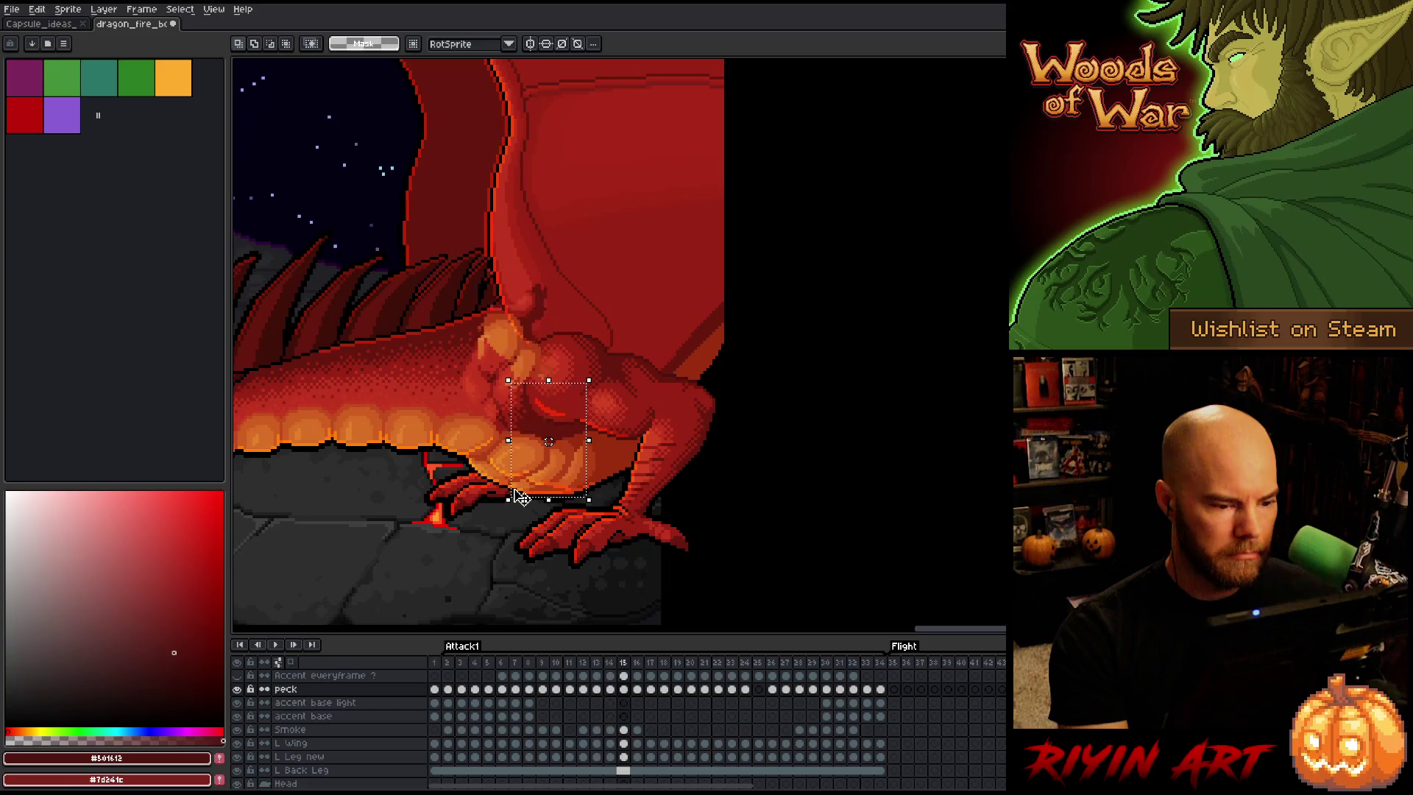
{"action": "mouse_move", "coordinate": [548, 441]}
{"action": "left_mouse_down"}
{"action": "mouse_move", "coordinate": [515, 342]}
{"action": "mouse_move", "coordinate": [535, 429]}
{"action": "left_mouse_up"}
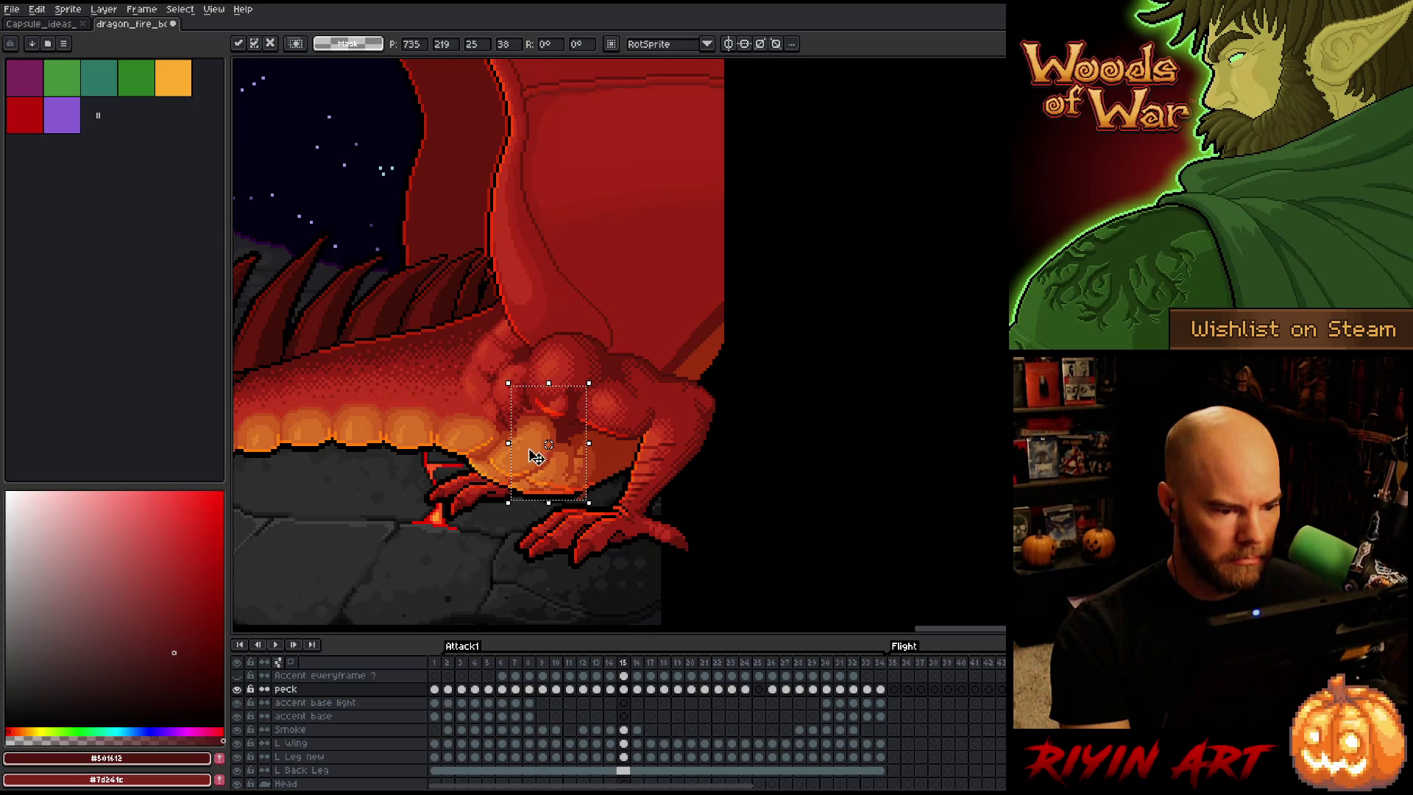
{"action": "key", "text": "period"}
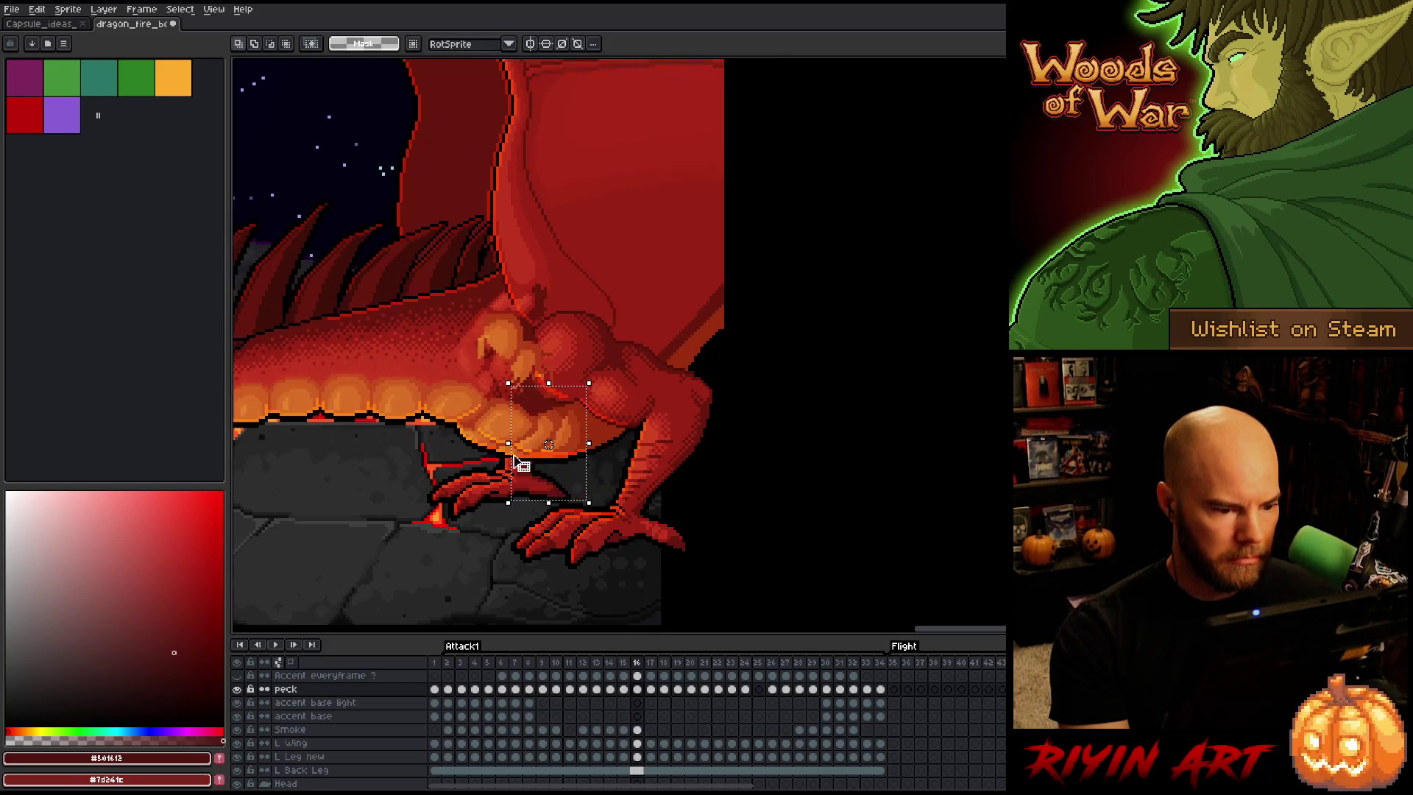
On frame 16, move the chest scales up-left, commit, and compare with the adjacent frame
{"action": "mouse_move", "coordinate": [548, 444]}
{"action": "left_mouse_down"}
{"action": "mouse_move", "coordinate": [513, 346]}
{"action": "mouse_move", "coordinate": [524, 407]}
{"action": "left_mouse_up"}
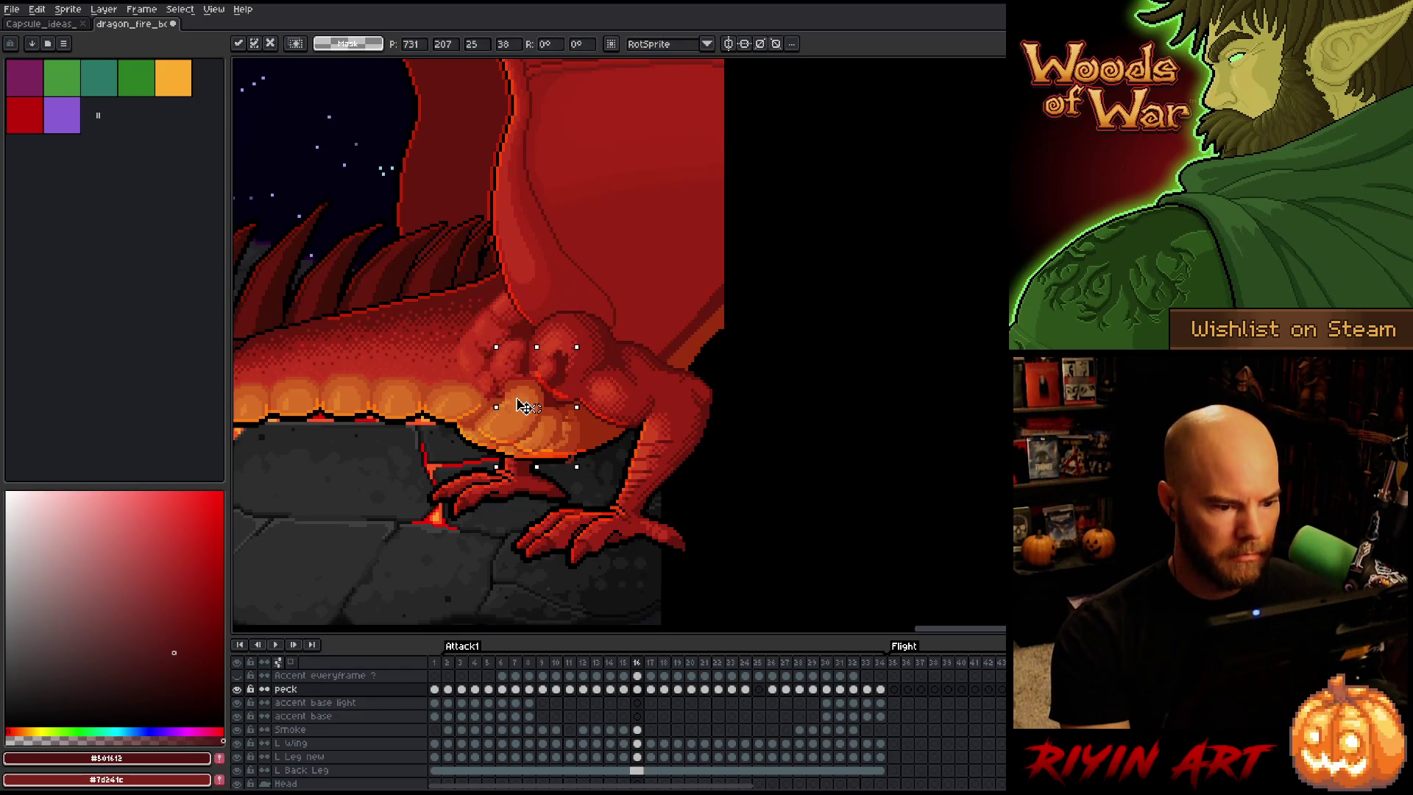
{"action": "key", "text": "Return"}
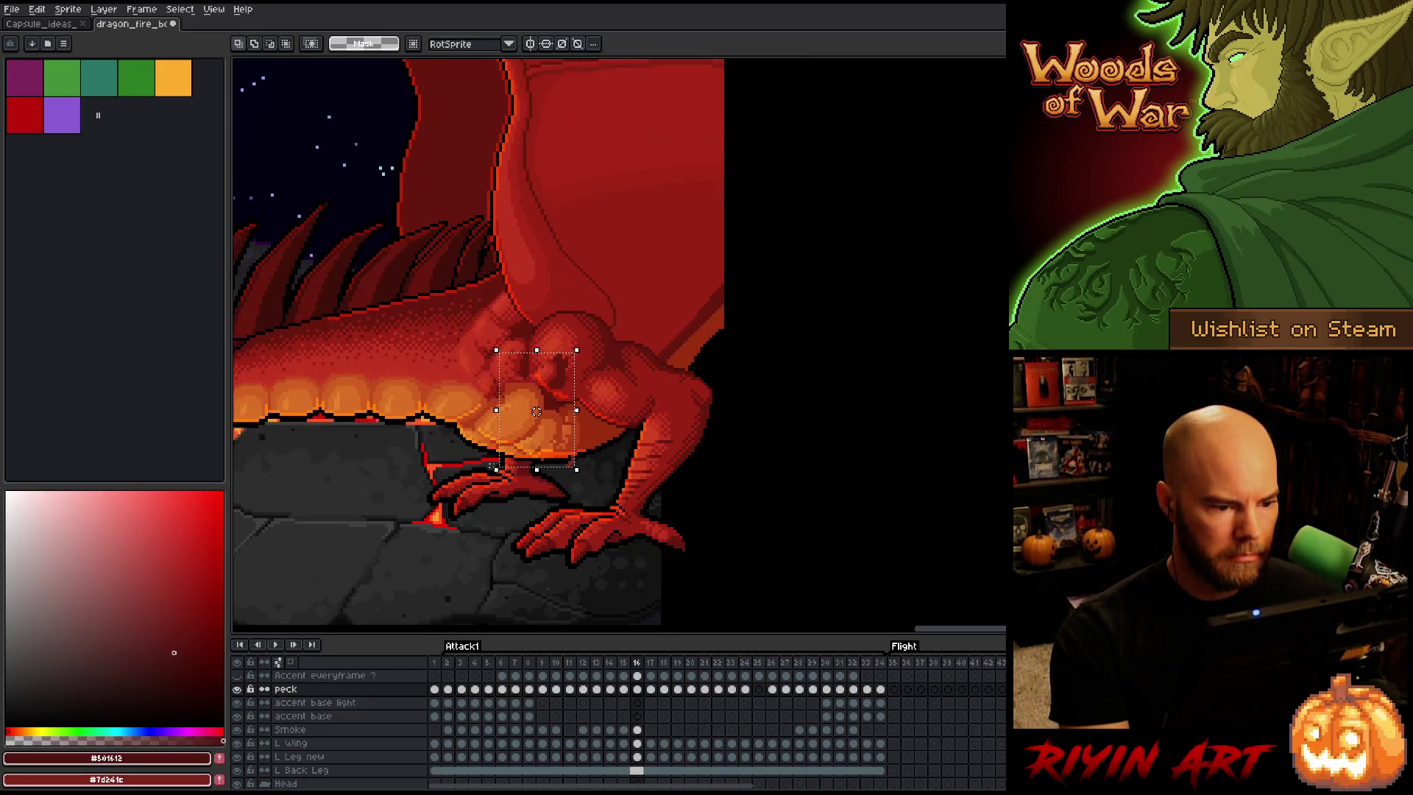
{"action": "key", "text": "comma"}
{"action": "key", "text": "period"}
{"action": "key", "text": "comma"}
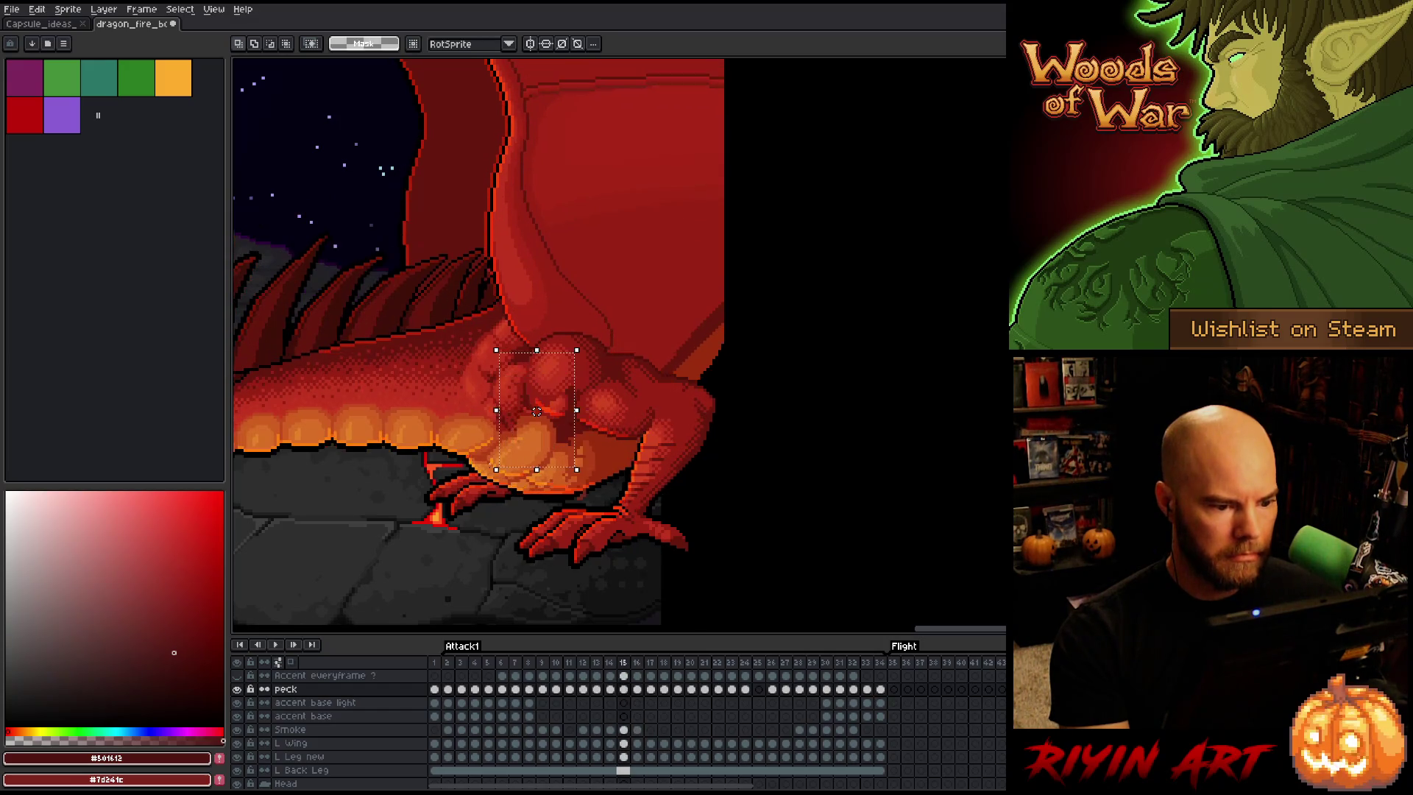
{"action": "key", "text": "period"}
{"action": "key", "text": "period"}
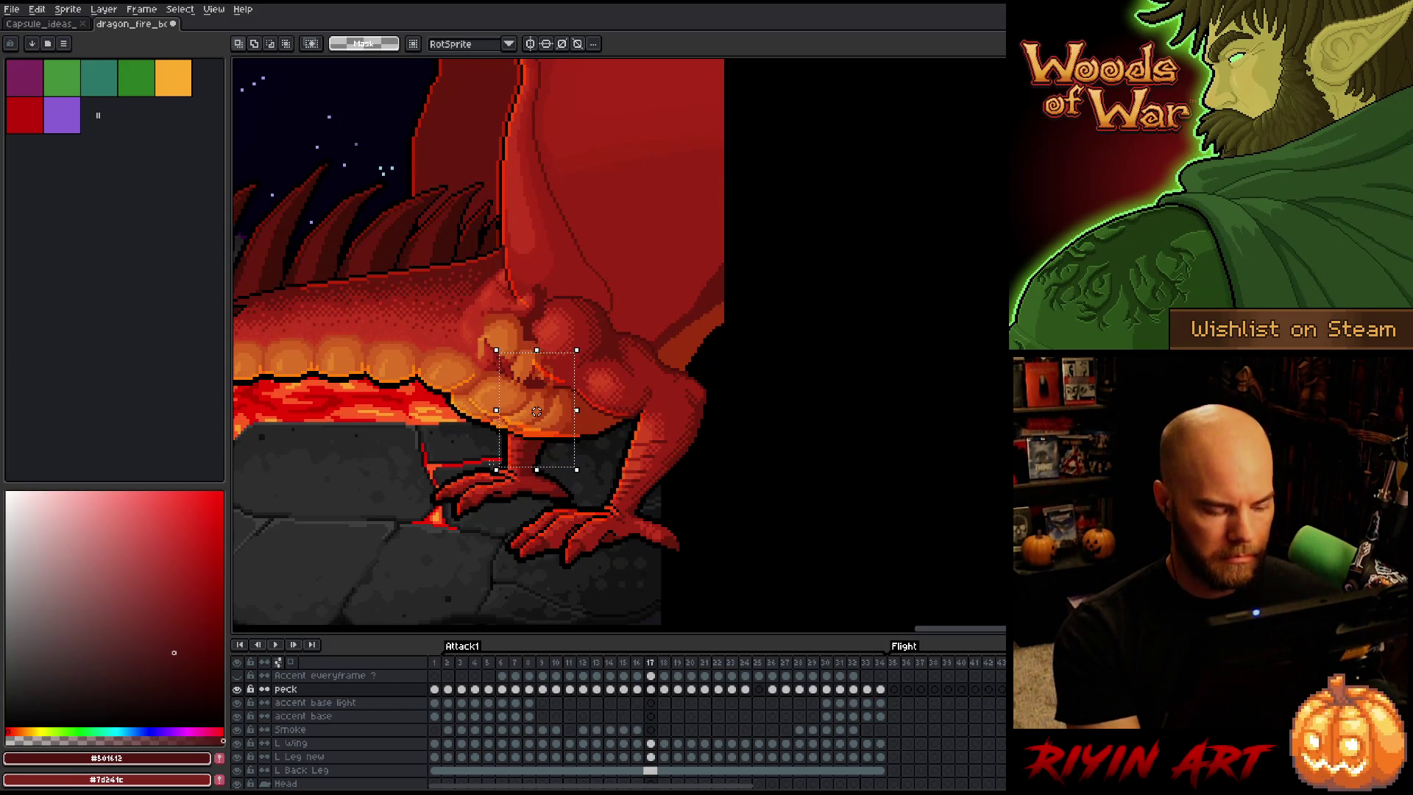
Raise frame 17's chest scales onto the dragon's chest, then compare and settle on frame 18
{"action": "left_click_drag", "start_coordinate": [520, 409], "coordinate": [520, 375]}
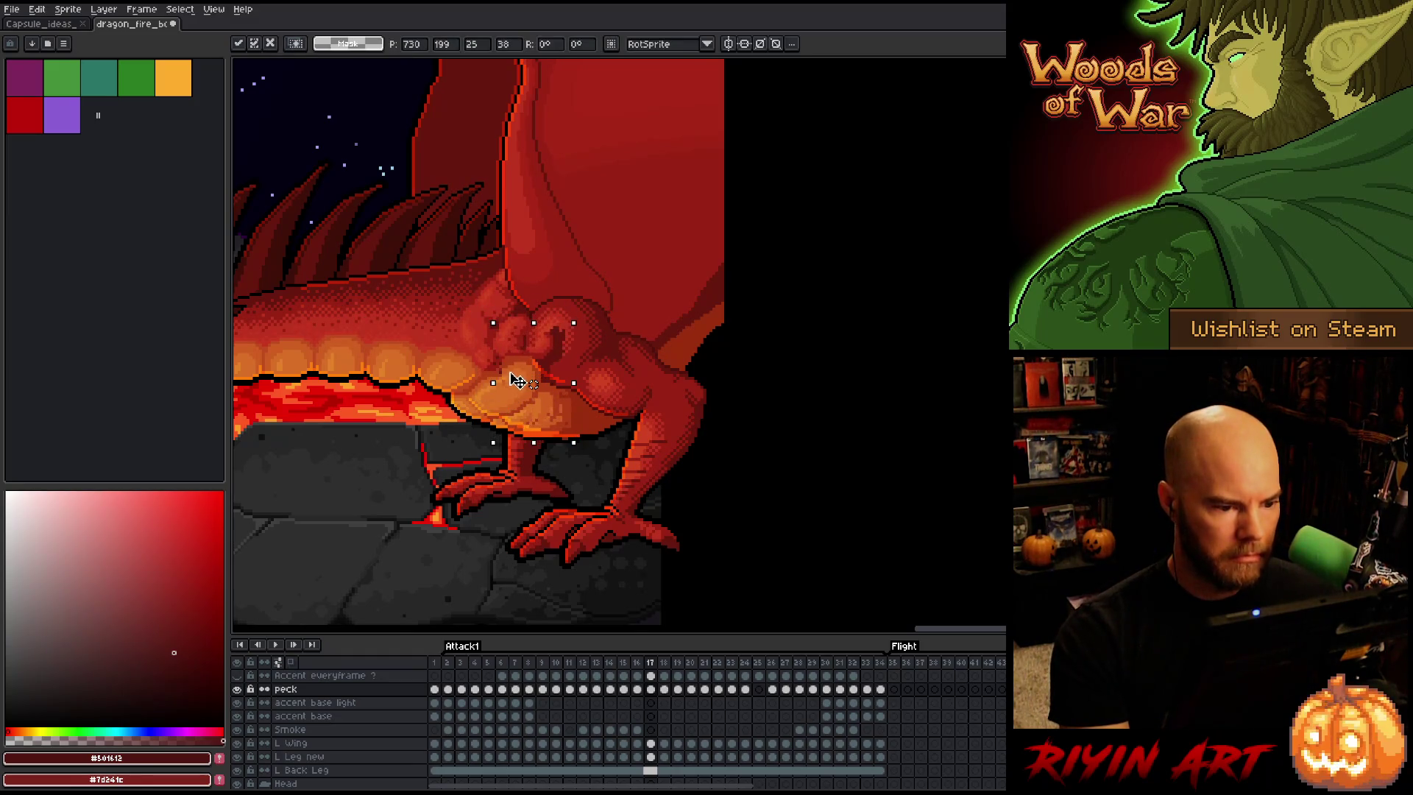
{"action": "key", "text": "period"}
{"action": "key", "text": "comma"}
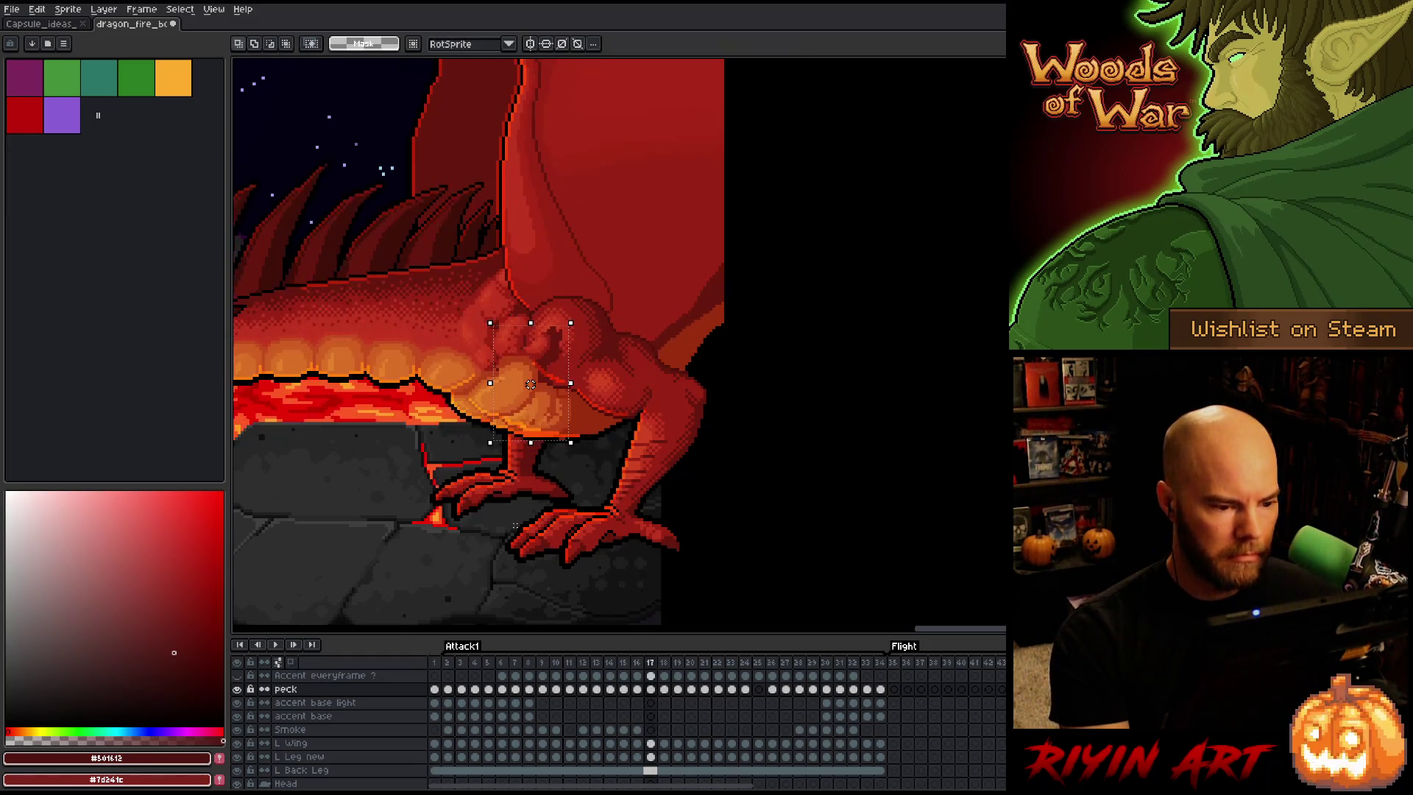
{"action": "key", "text": "period"}
{"action": "key", "text": "comma"}
{"action": "key", "text": "period"}
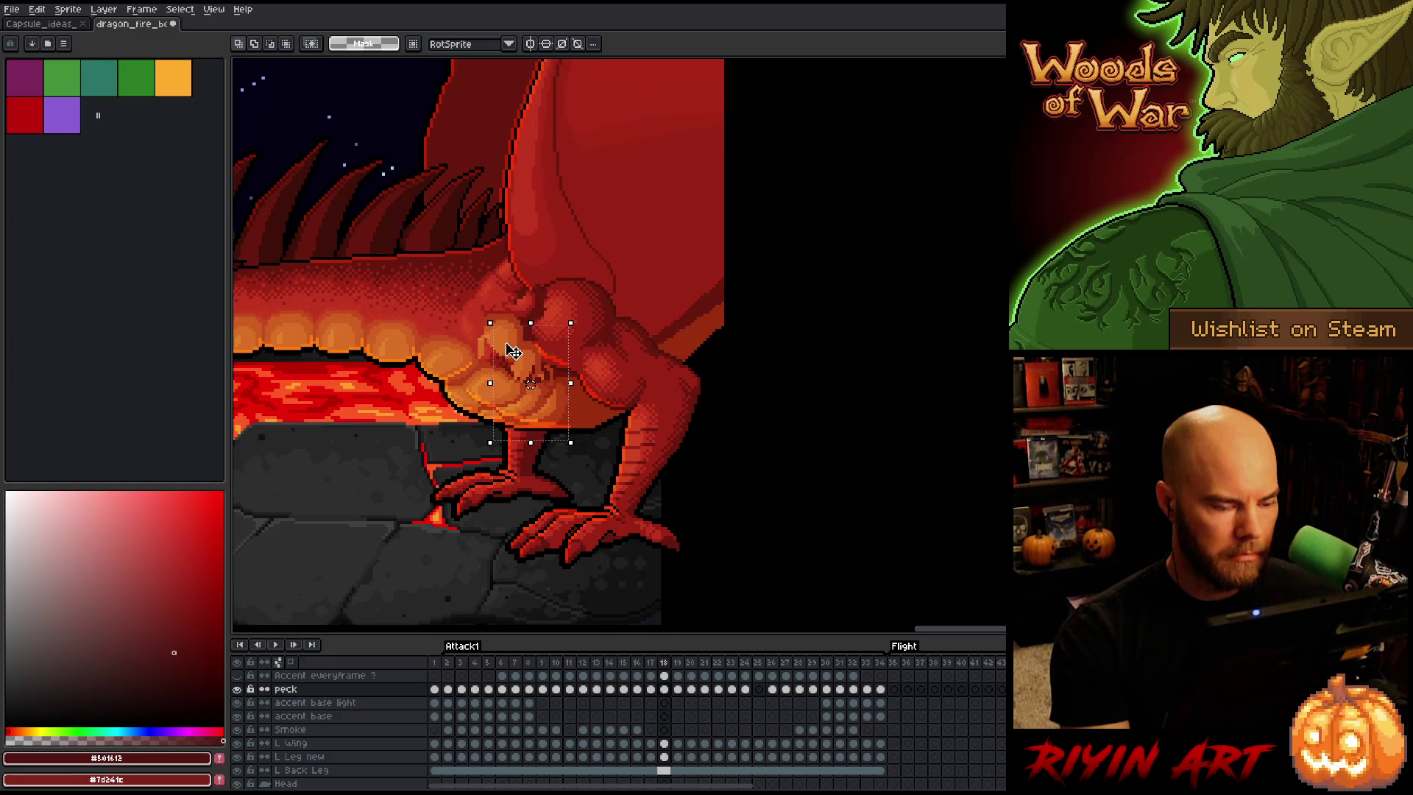
Nudge frame 18's chest scales into place and deselect to confirm
{"action": "key", "text": "Up"}
{"action": "key", "text": "Up"}
{"action": "key", "text": "Up"}
{"action": "key", "text": "Left"}
{"action": "key", "text": "Left"}
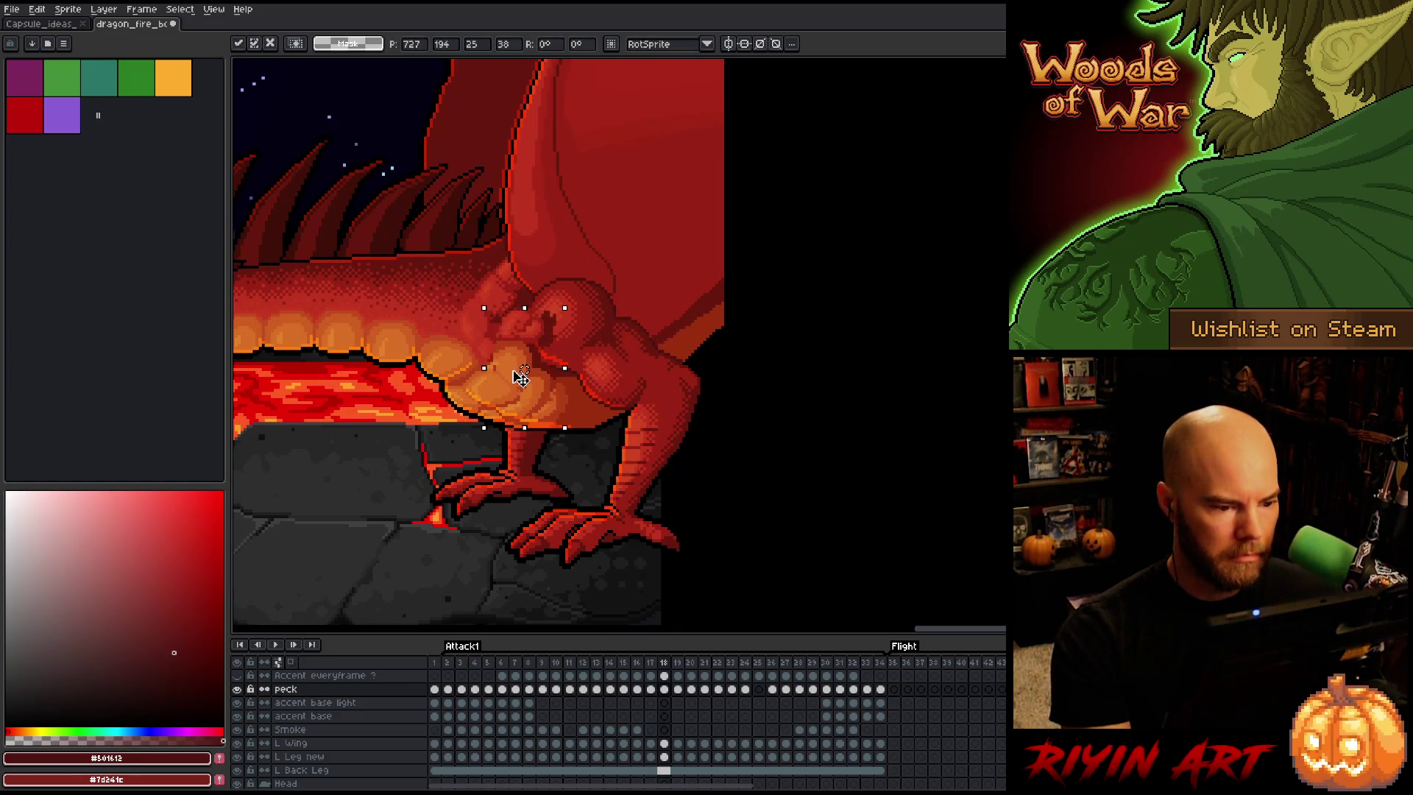
{"action": "left_click_drag", "start_coordinate": [520, 376], "coordinate": [522, 381]}
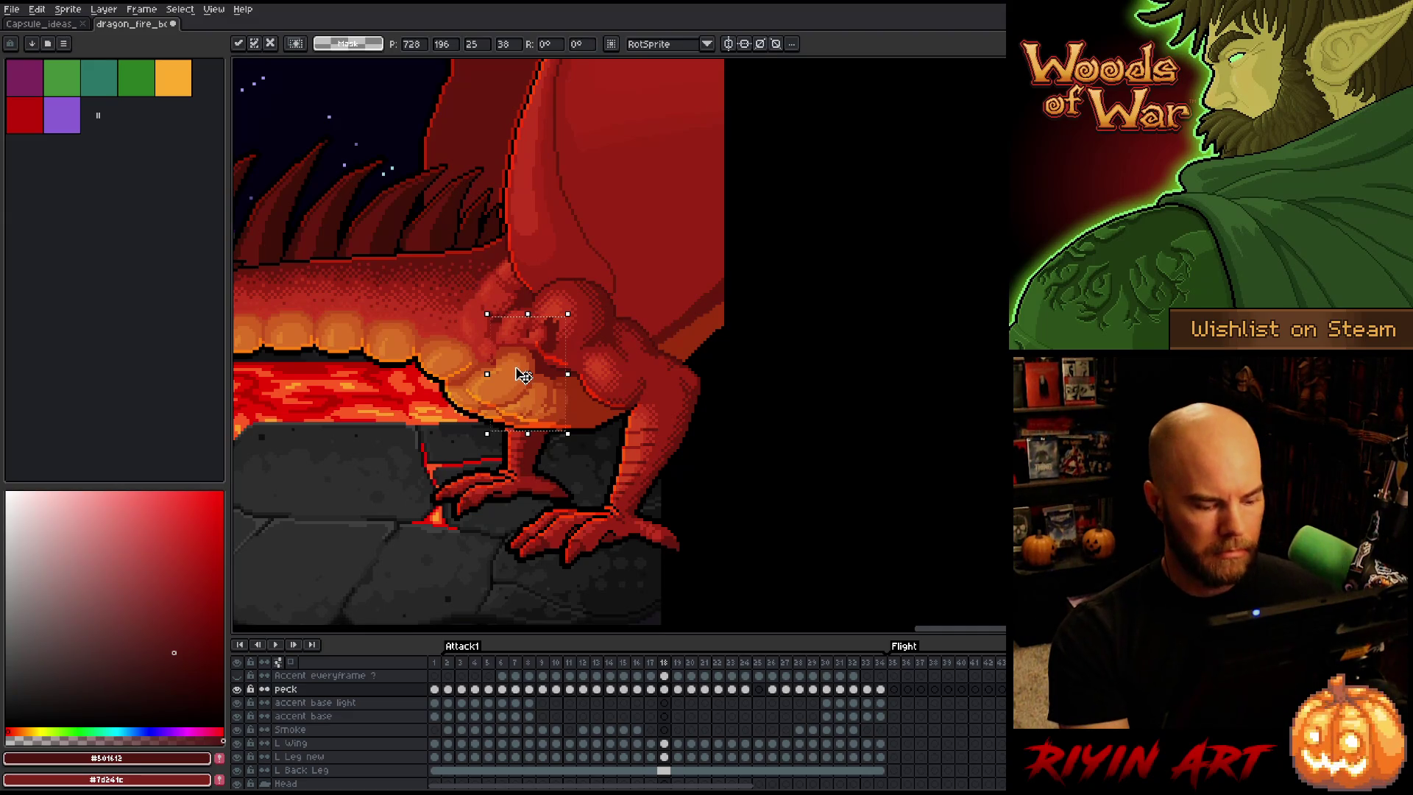
{"action": "key", "text": "ctrl+d"}
Switch to the Move tool and make the peck layer's frame 18 cel active
{"action": "key", "text": "v"}
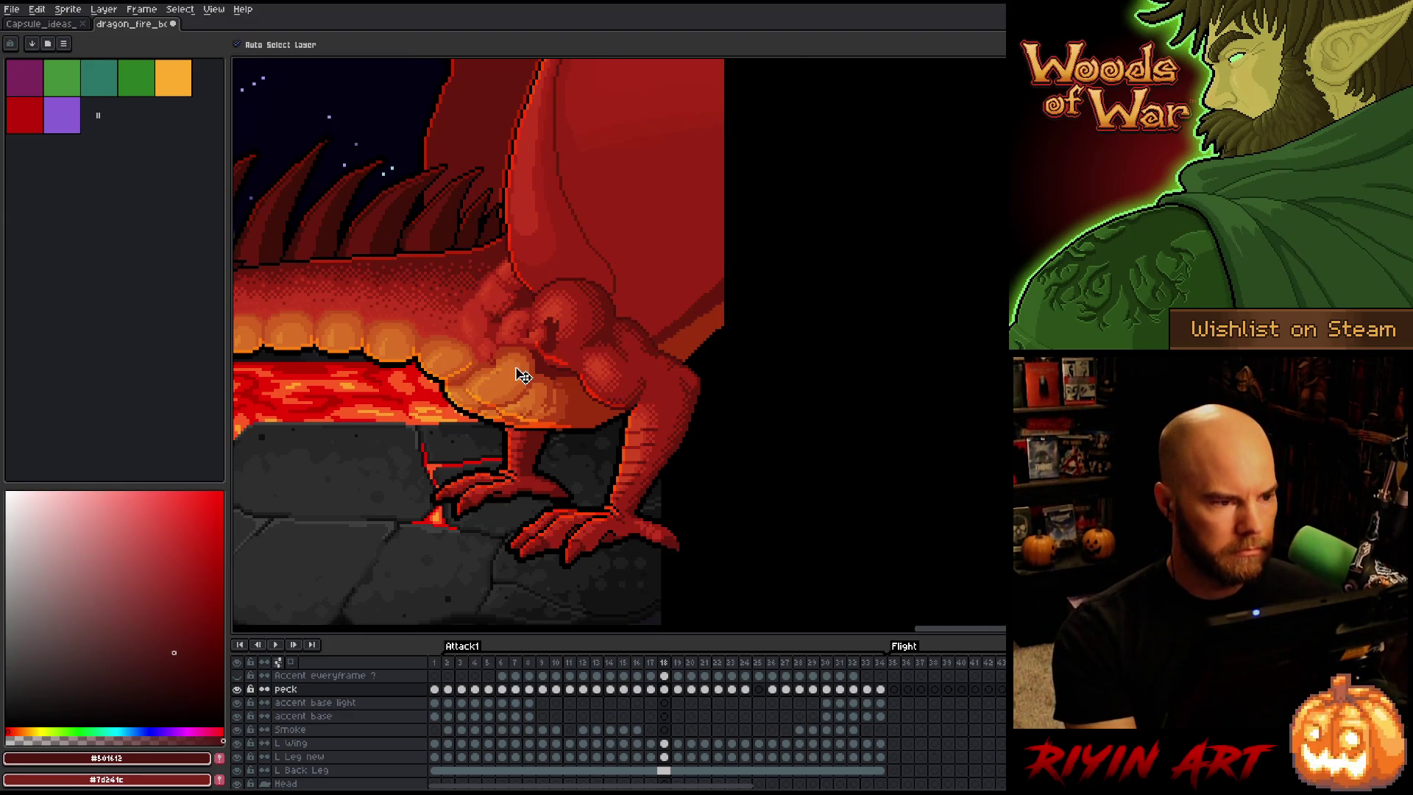
{"action": "left_click", "coordinate": [523, 381]}
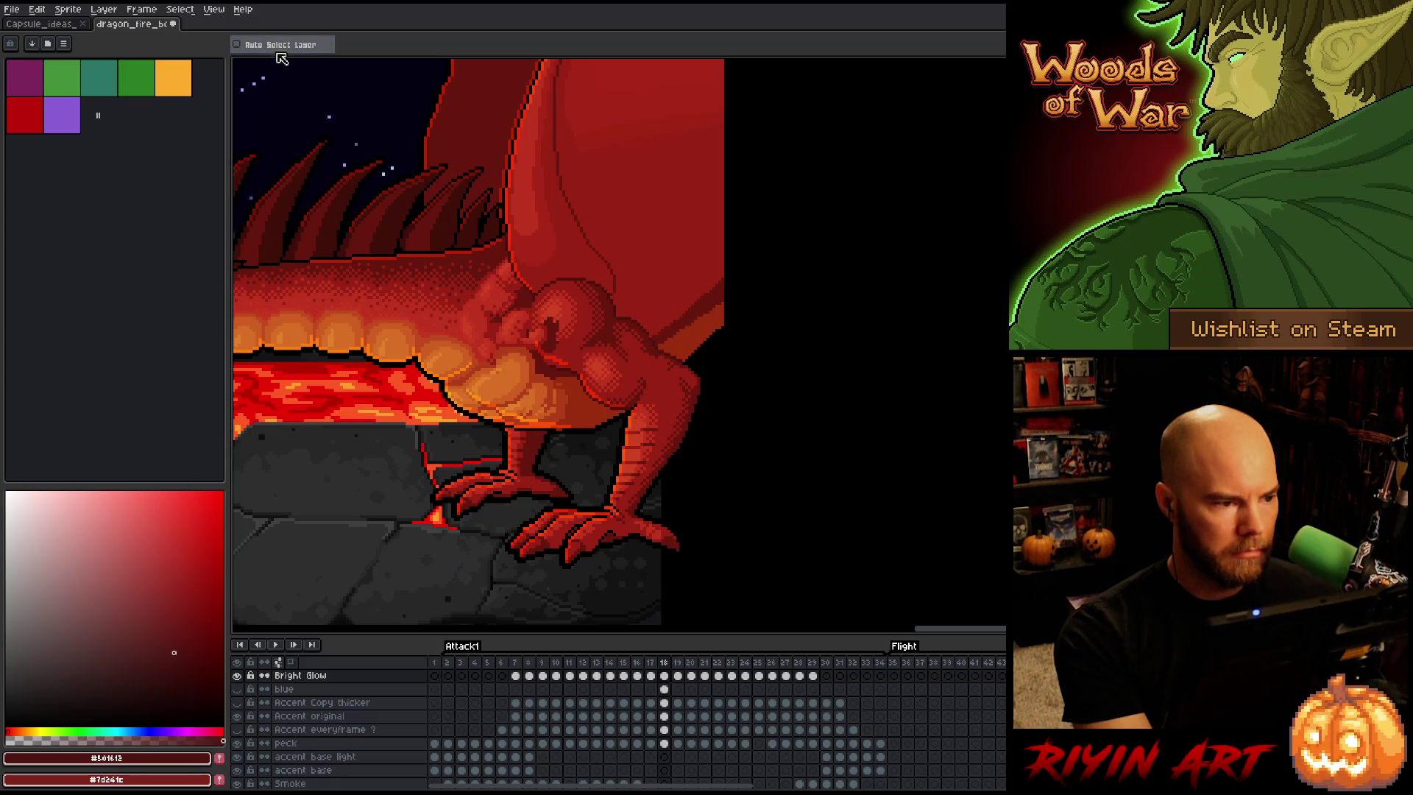
{"action": "scroll", "coordinate": [645, 717], "scroll_direction": "down", "scroll_amount": 1}
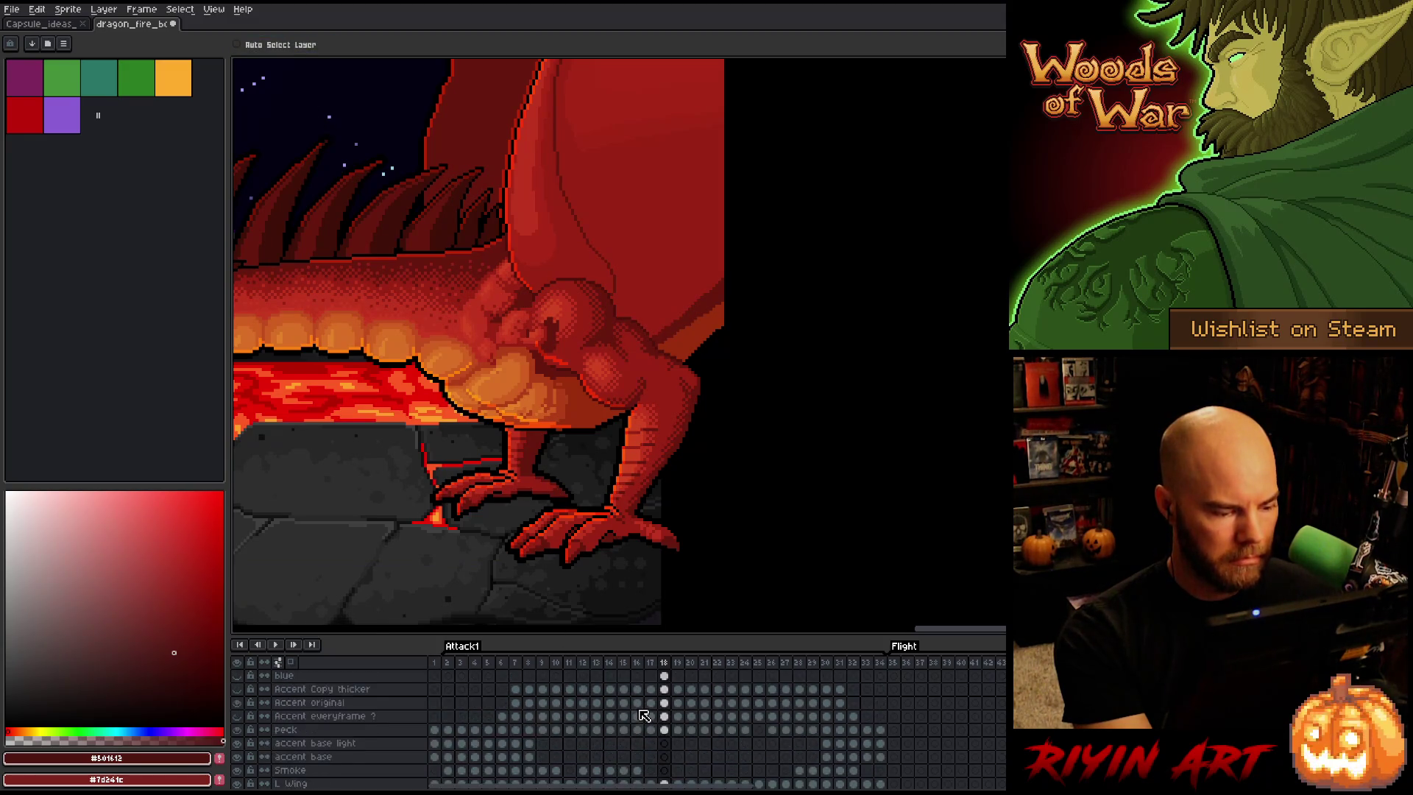
{"action": "scroll", "coordinate": [644, 716], "scroll_direction": "up", "scroll_amount": 1}
{"action": "left_click", "coordinate": [665, 743]}
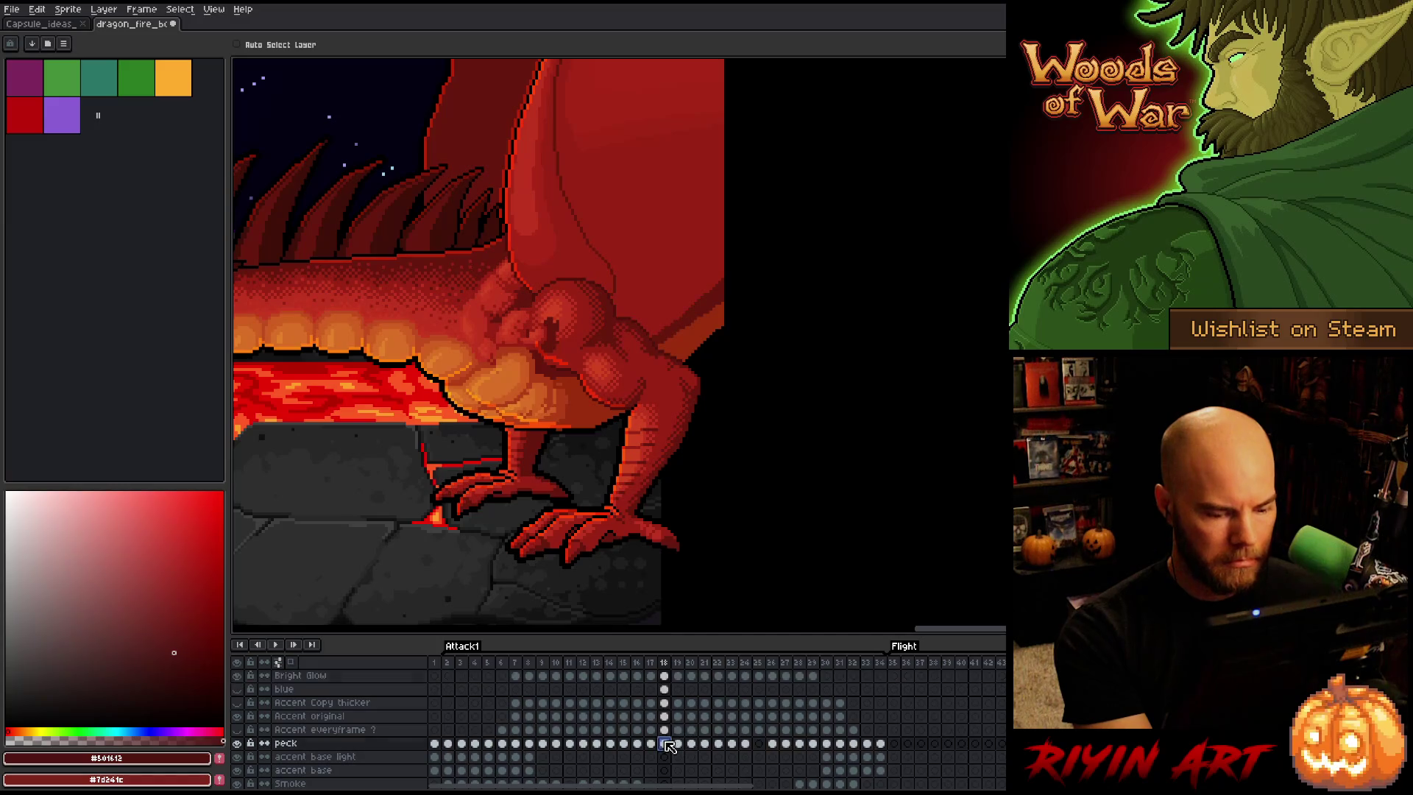
Flip between frames 16 and 17 to check the chest scales' motion
{"action": "key", "text": "Left"}
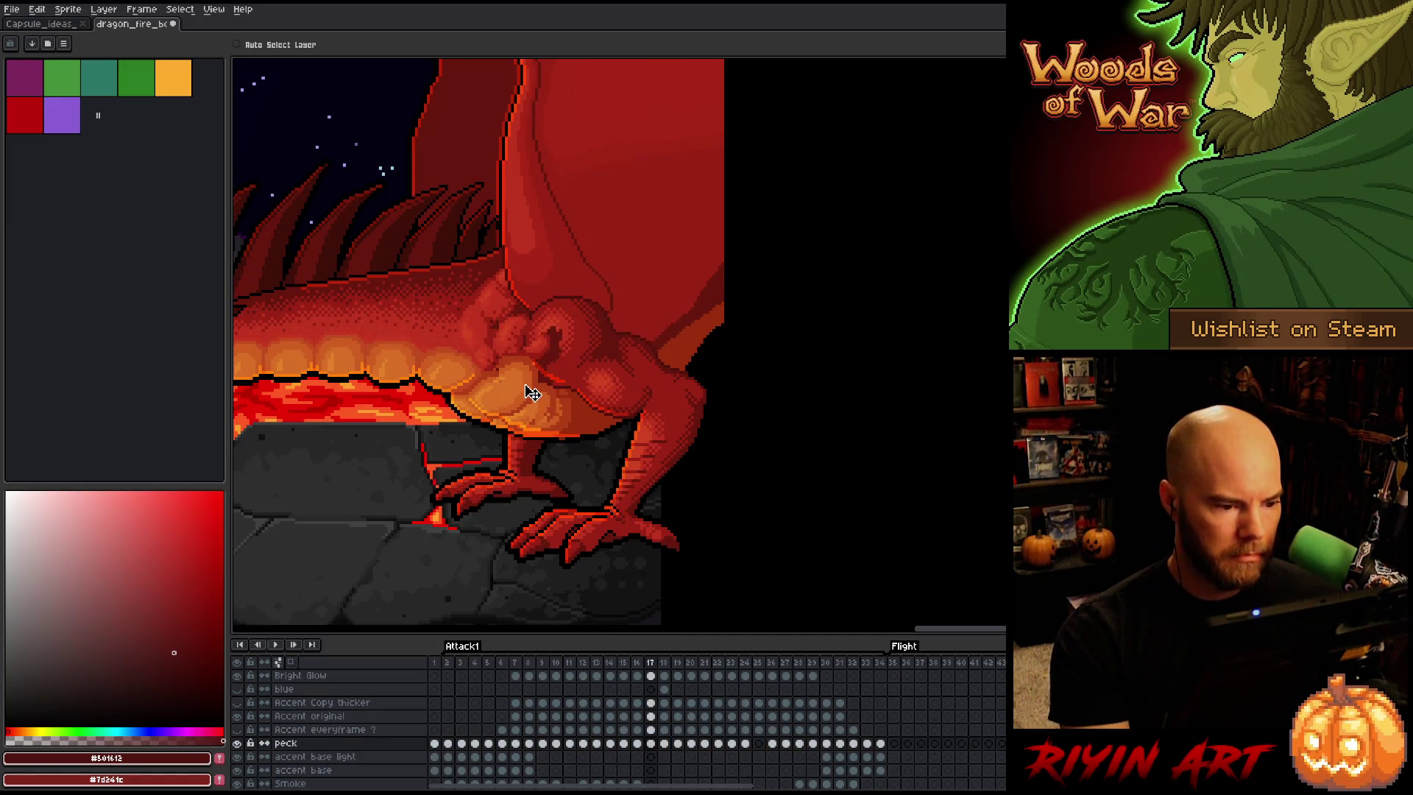
{"action": "key", "text": "Left"}
{"action": "key", "text": "Right"}
{"action": "key", "text": "Left"}
{"action": "key", "text": "Right"}
{"action": "key", "text": "Left"}
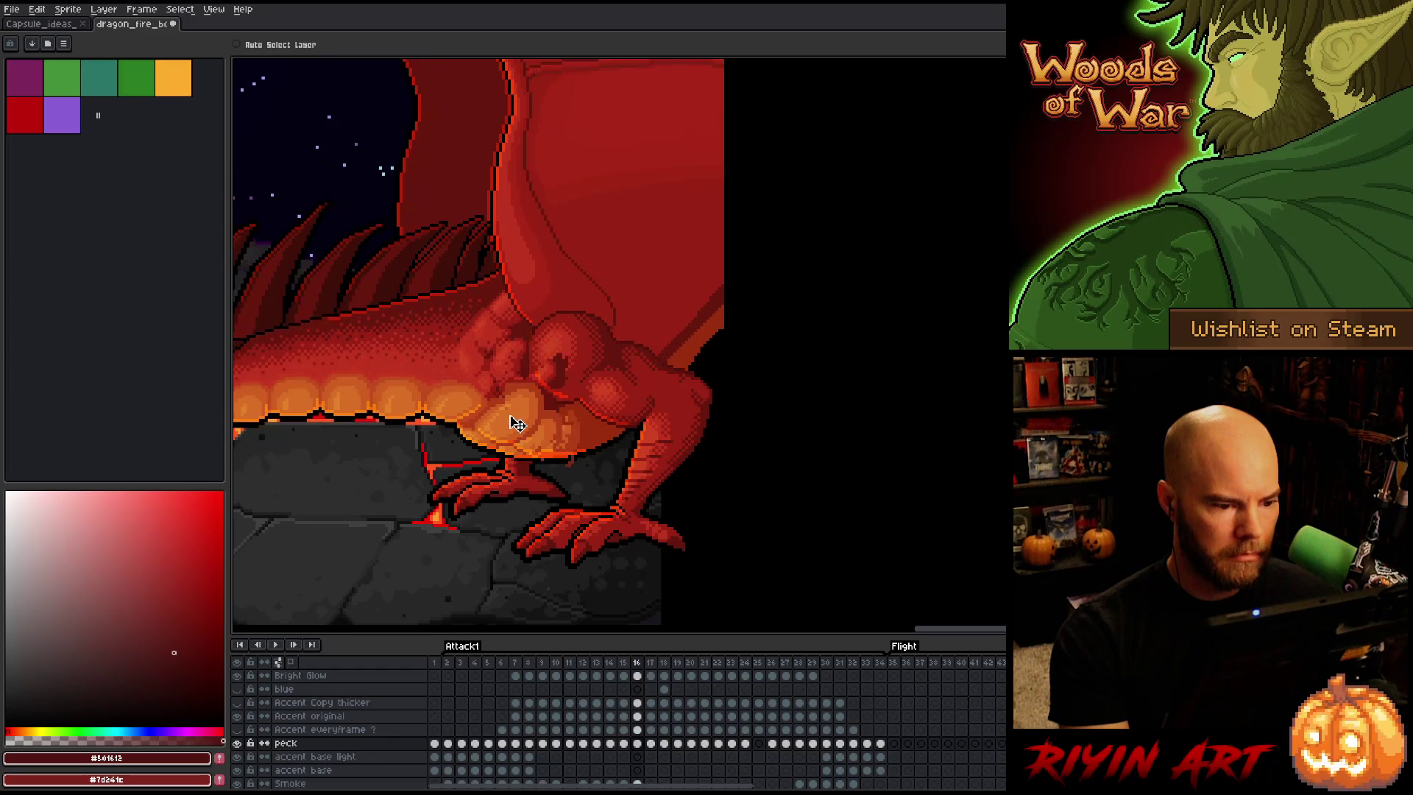
{"action": "key", "text": "Right"}
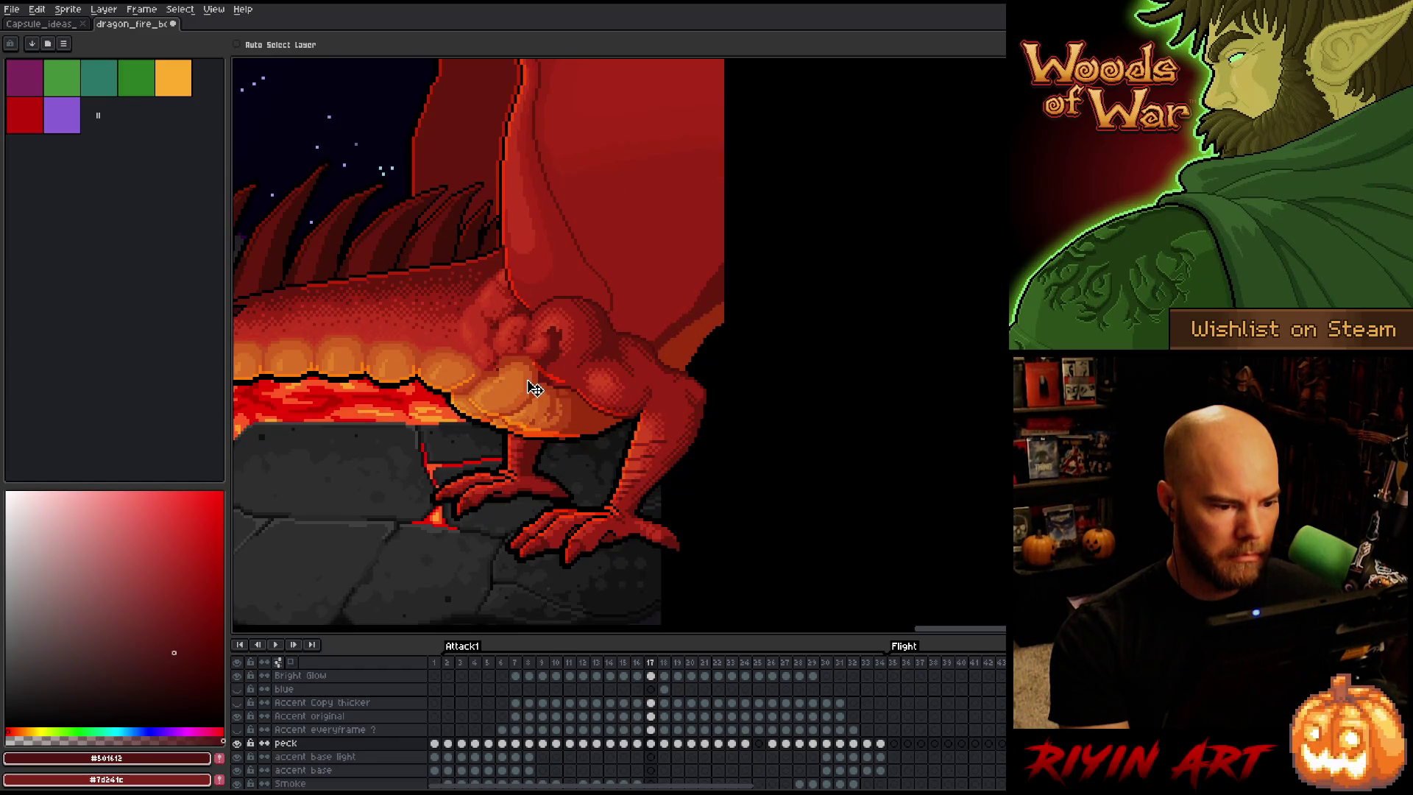
{"action": "key", "text": "Left"}
{"action": "key", "text": "Right"}
{"action": "key", "text": "Left"}
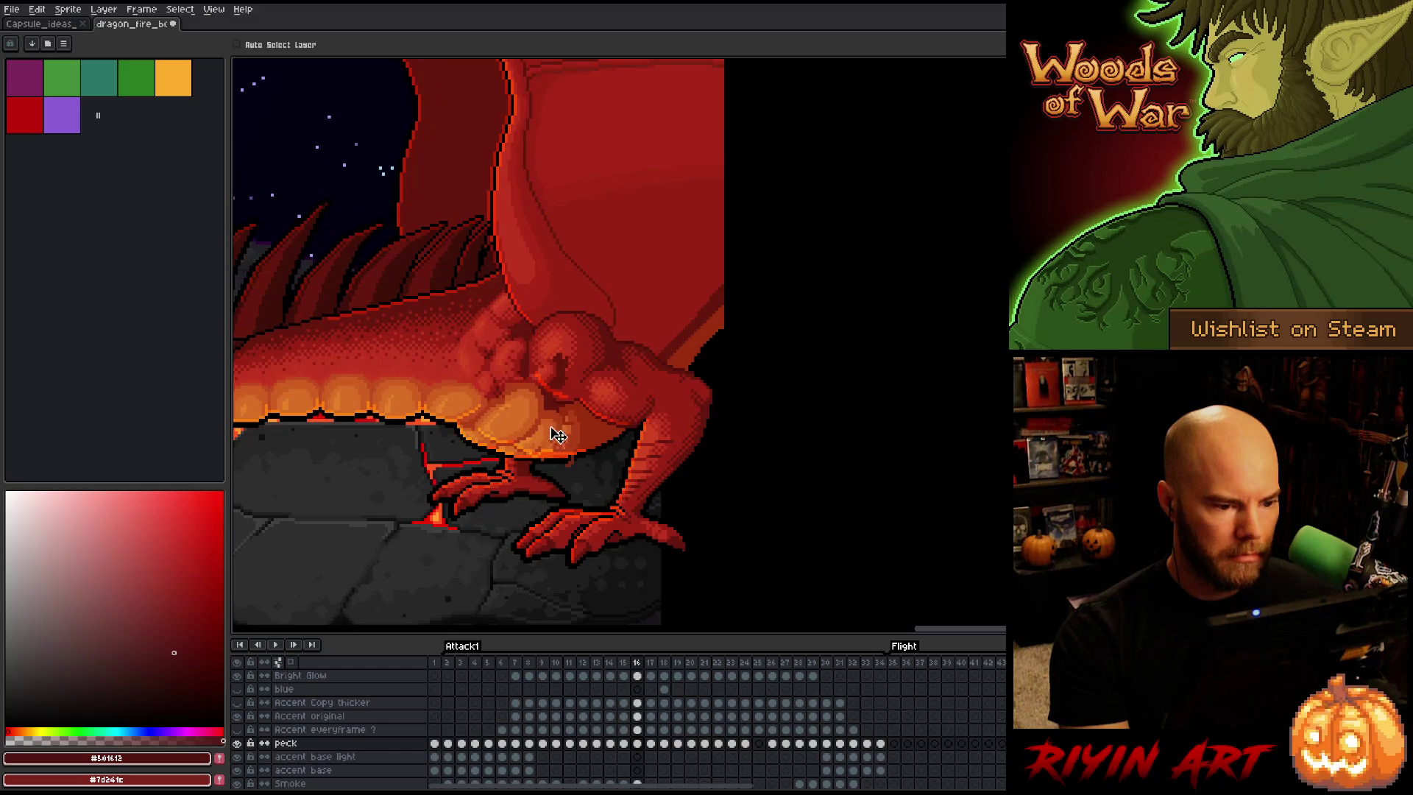
{"action": "key", "text": "Right"}
{"action": "key", "text": "Left"}
{"action": "key", "text": "Right"}
{"action": "key", "text": "Right"}
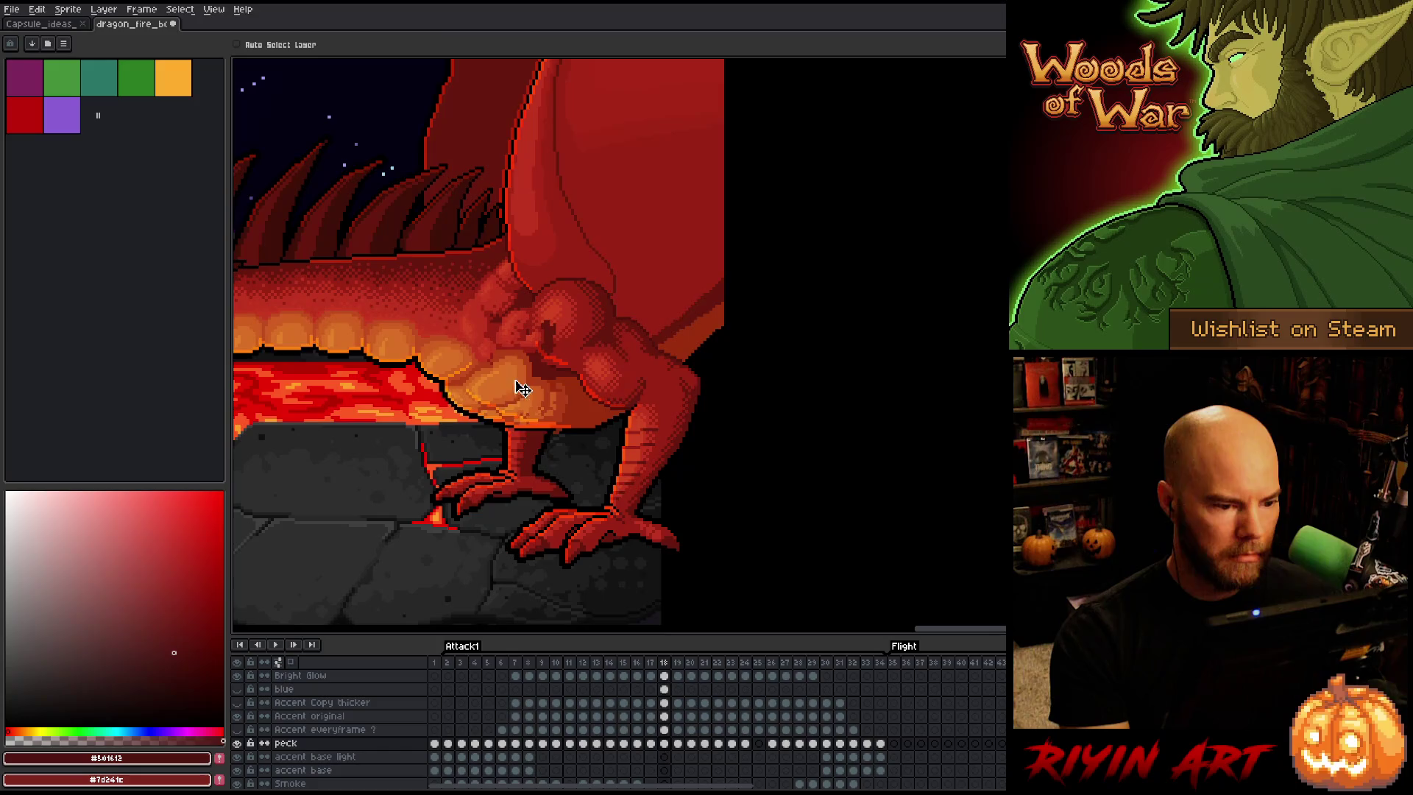
Compare frames 17 through 19, checking the scales' animation
{"action": "key", "text": "Left"}
{"action": "key", "text": "Right"}
{"action": "key", "text": "Left"}
{"action": "key", "text": "Right"}
{"action": "key", "text": "Right"}
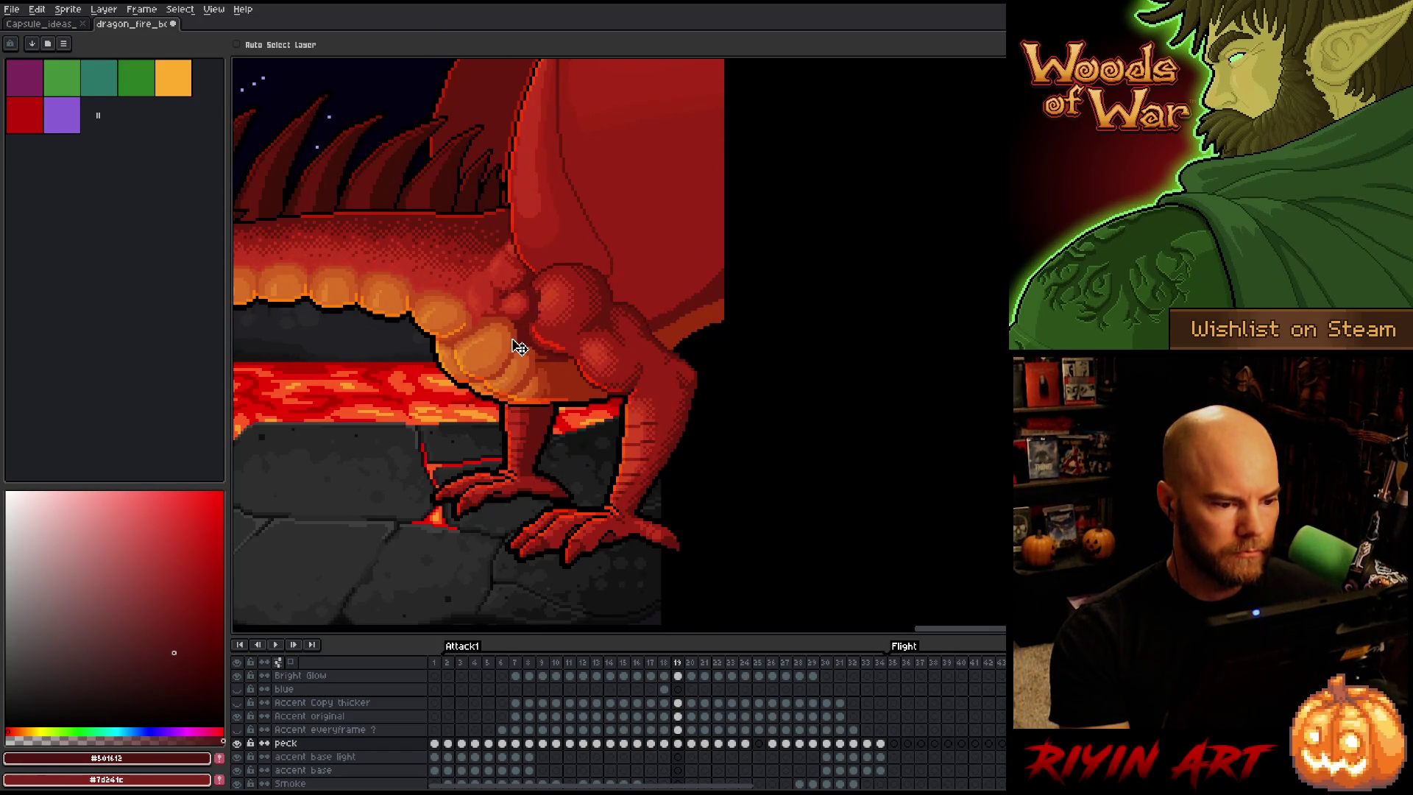
{"action": "key", "text": "Right"}
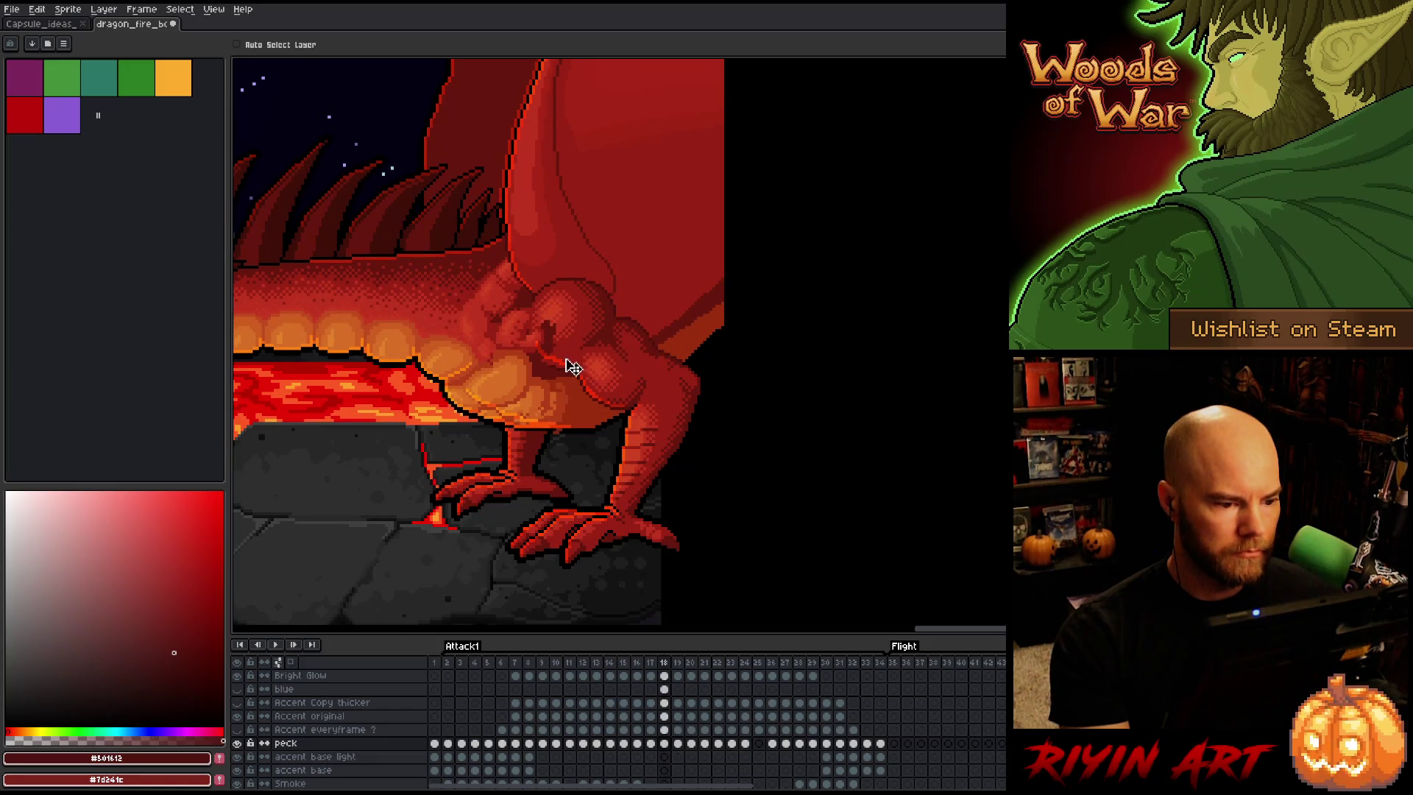
{"action": "key", "text": "Left"}
{"action": "key", "text": "Right"}
{"action": "key", "text": "Left"}
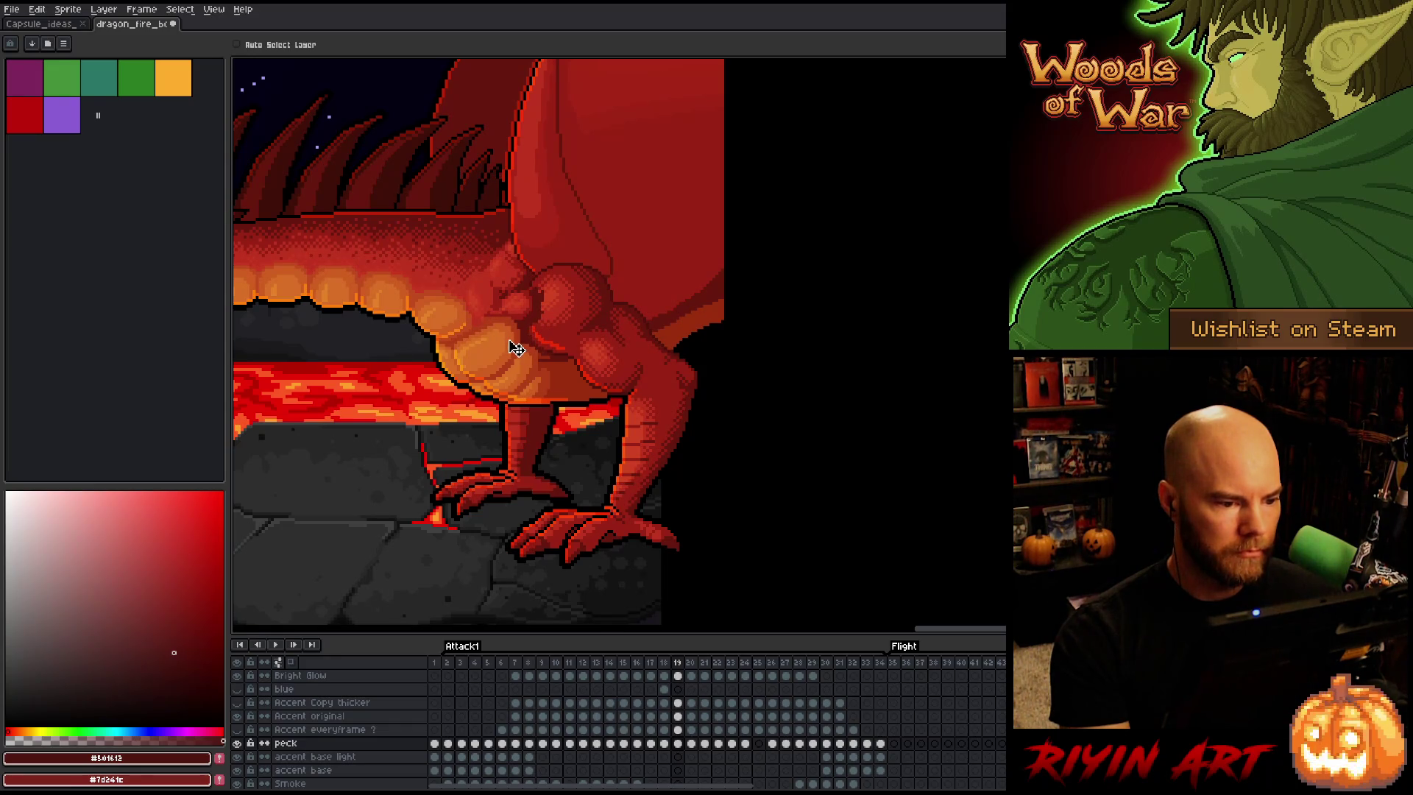
{"action": "key", "text": "Left"}
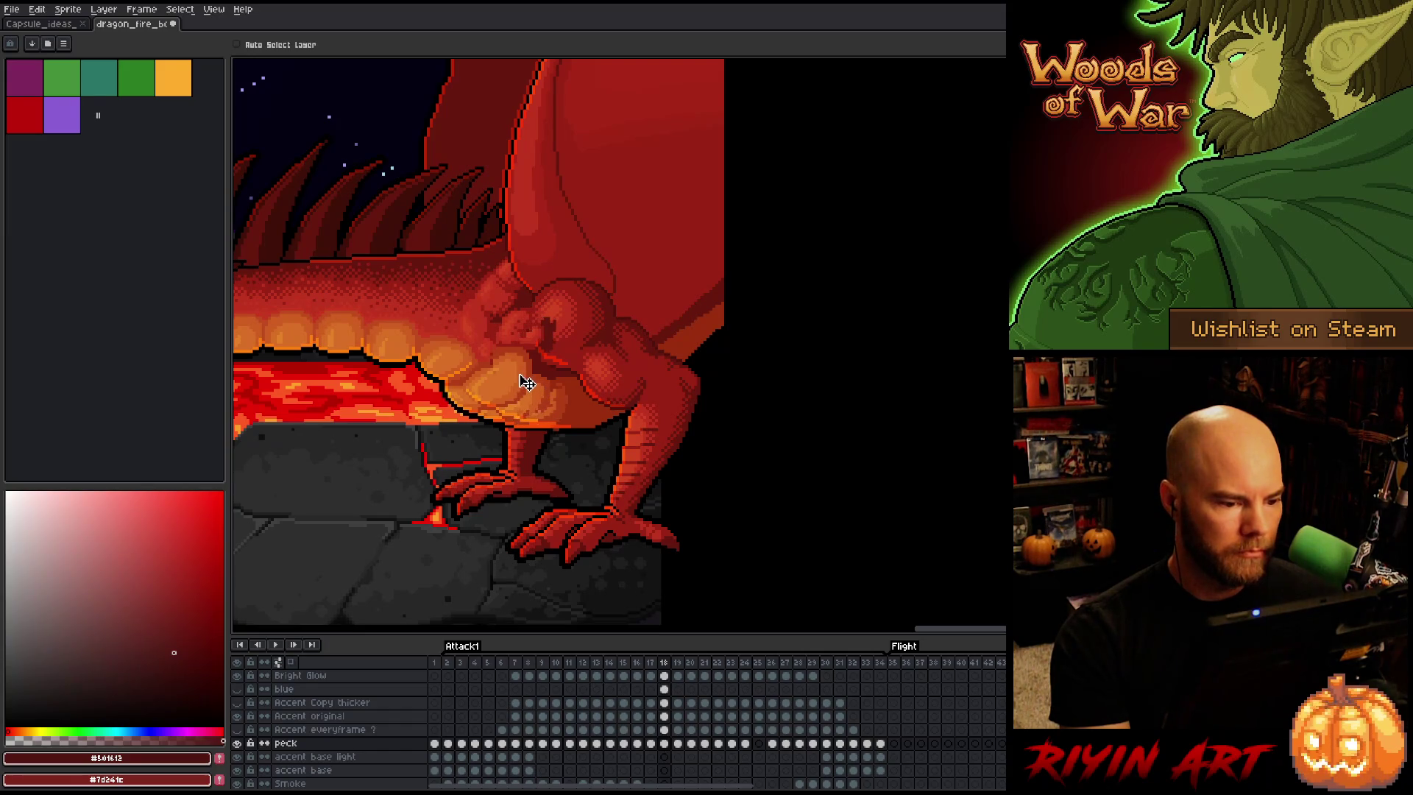
Step back and forth through frames 17 to 20 comparing poses, ending on frame 20
{"action": "key", "text": "comma"}
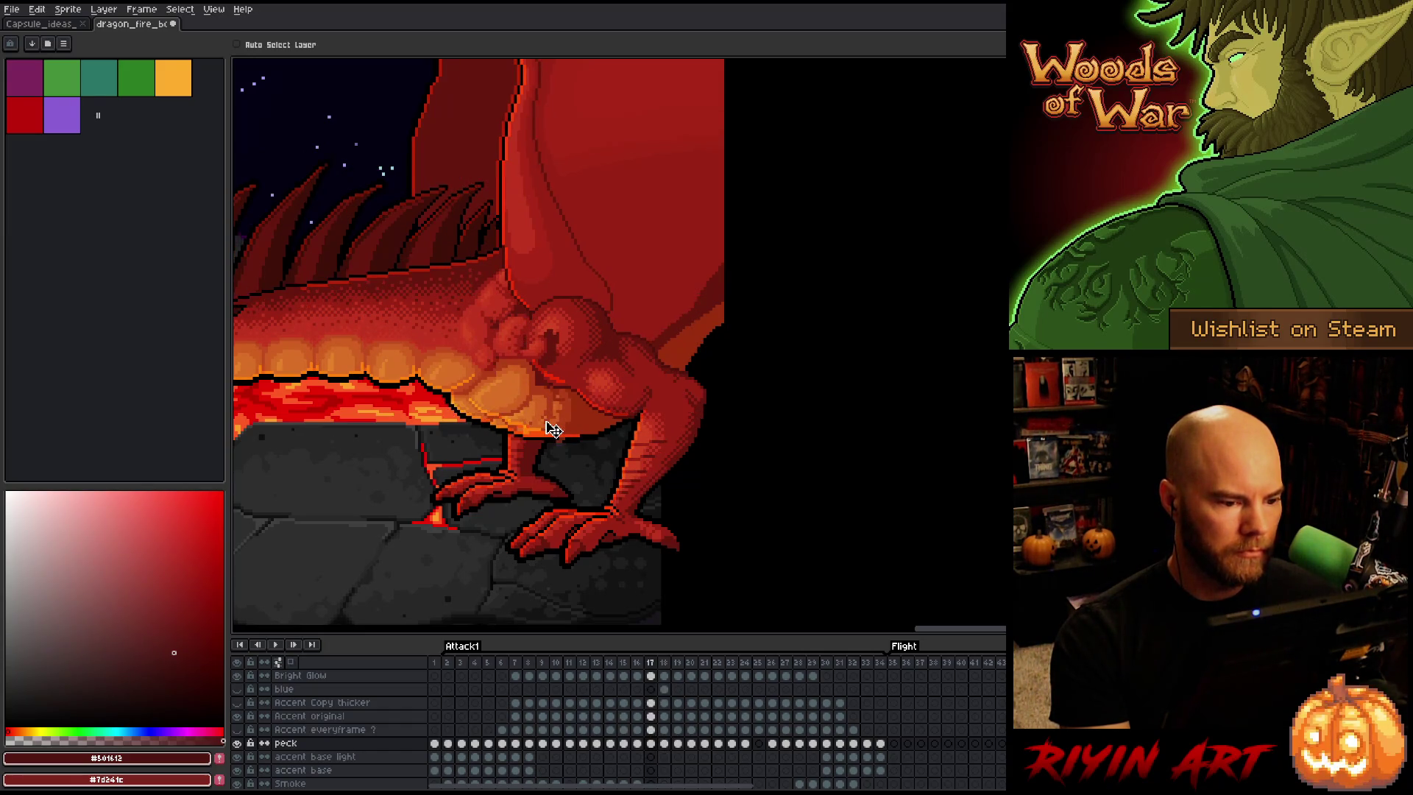
{"action": "key", "text": "period"}
{"action": "key", "text": "comma"}
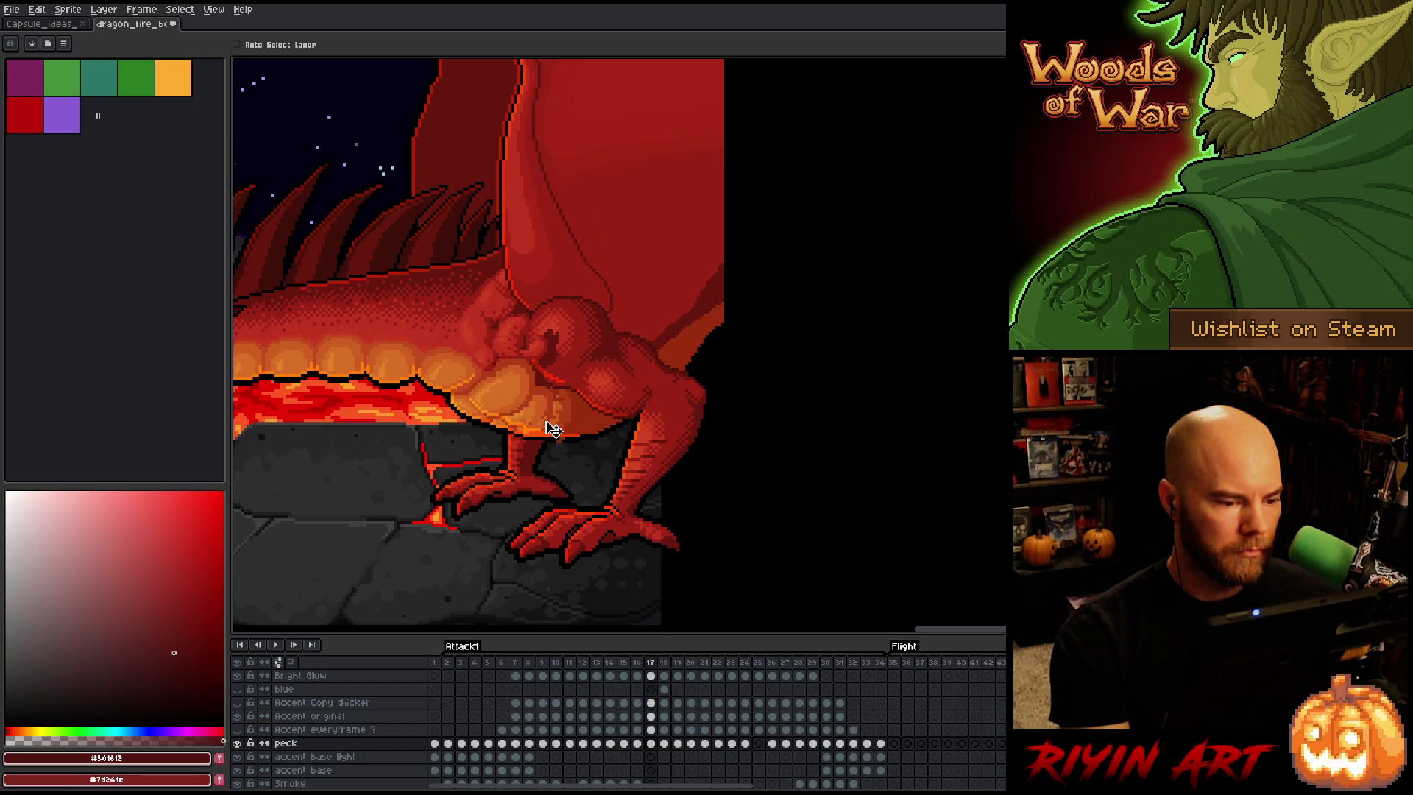
{"action": "key", "text": "period"}
{"action": "key", "text": "comma"}
{"action": "key", "text": "period"}
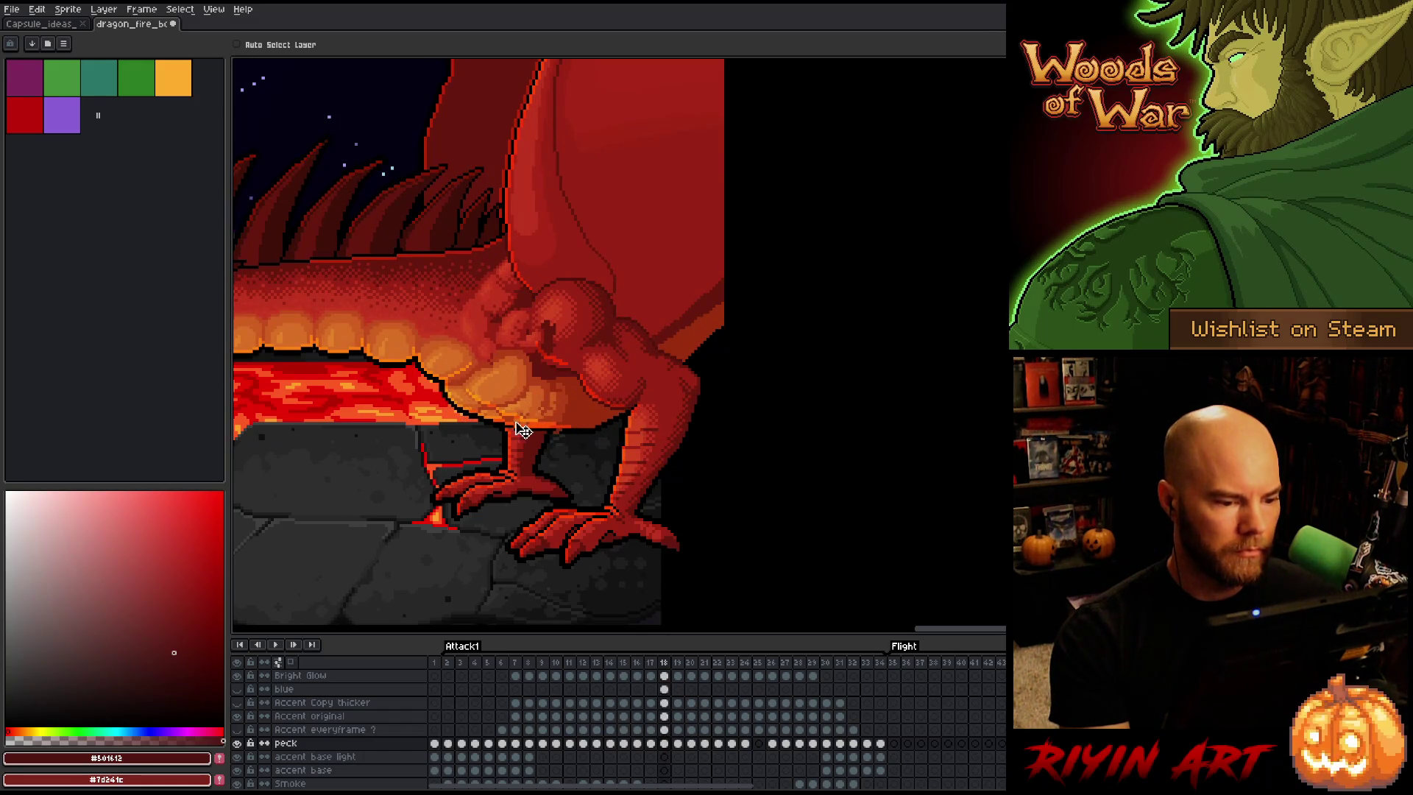
{"action": "key", "text": "period"}
{"action": "key", "text": "comma"}
{"action": "key", "text": "period"}
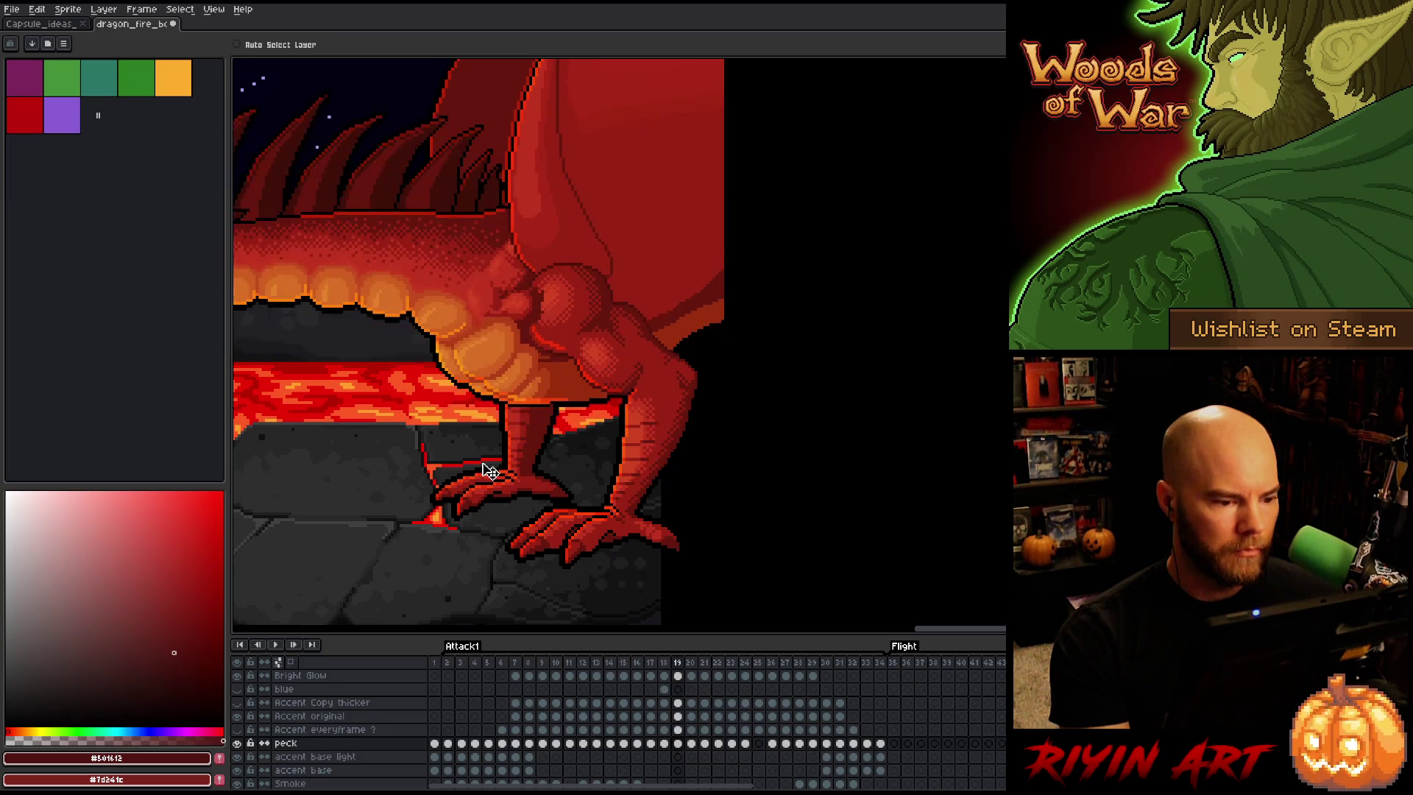
{"action": "key", "text": "comma"}
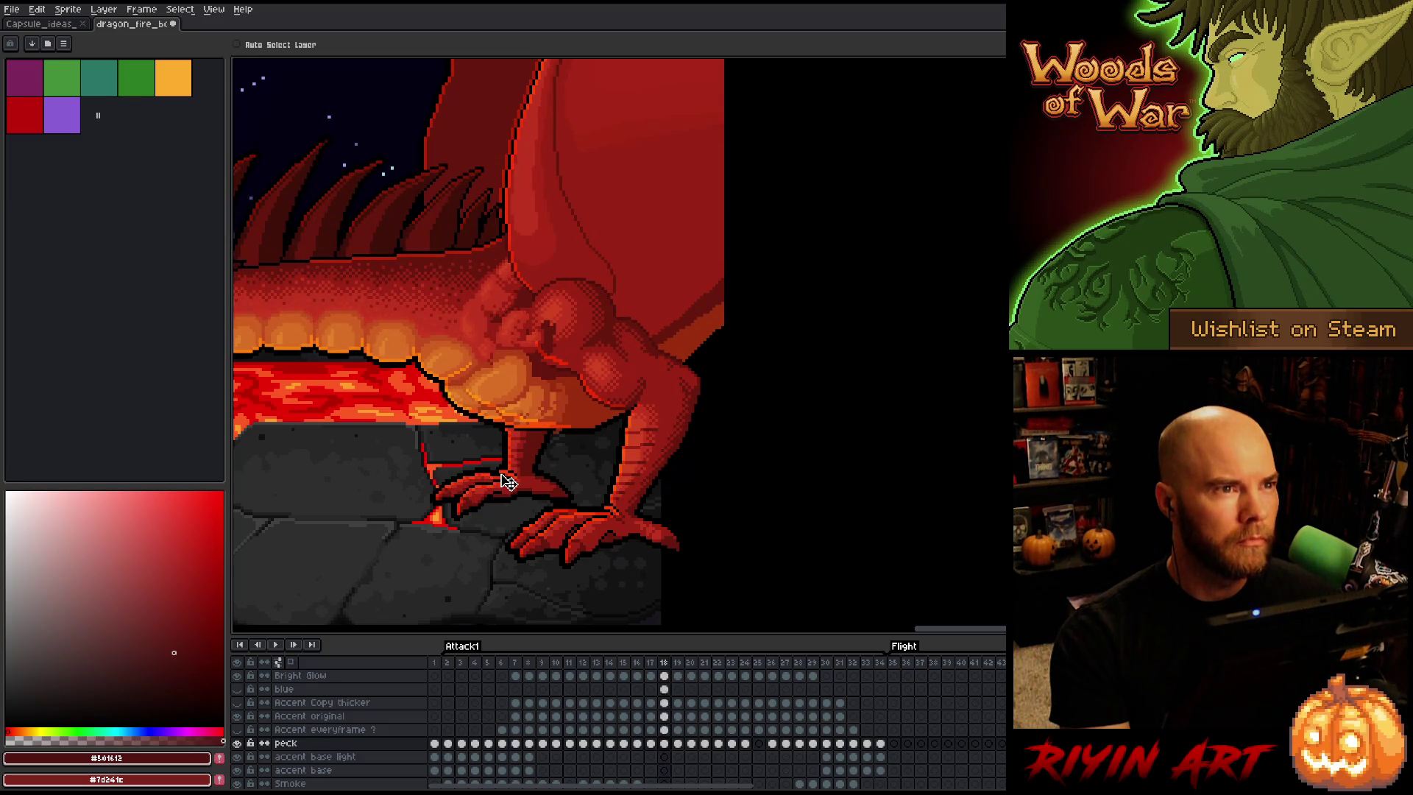
{"action": "key", "text": "period"}
{"action": "key", "text": "period"}
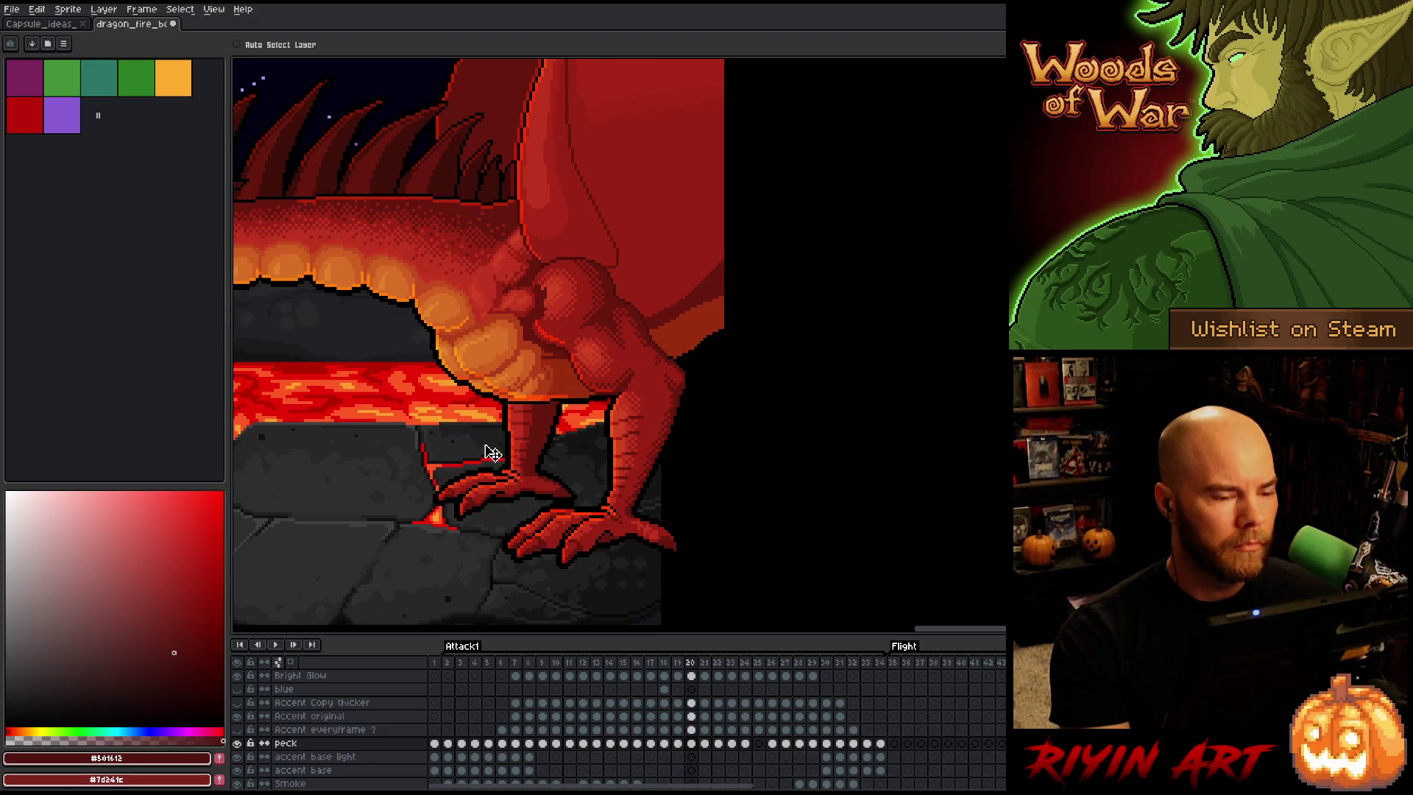
{"action": "key", "text": "comma"}
{"action": "key", "text": "period"}
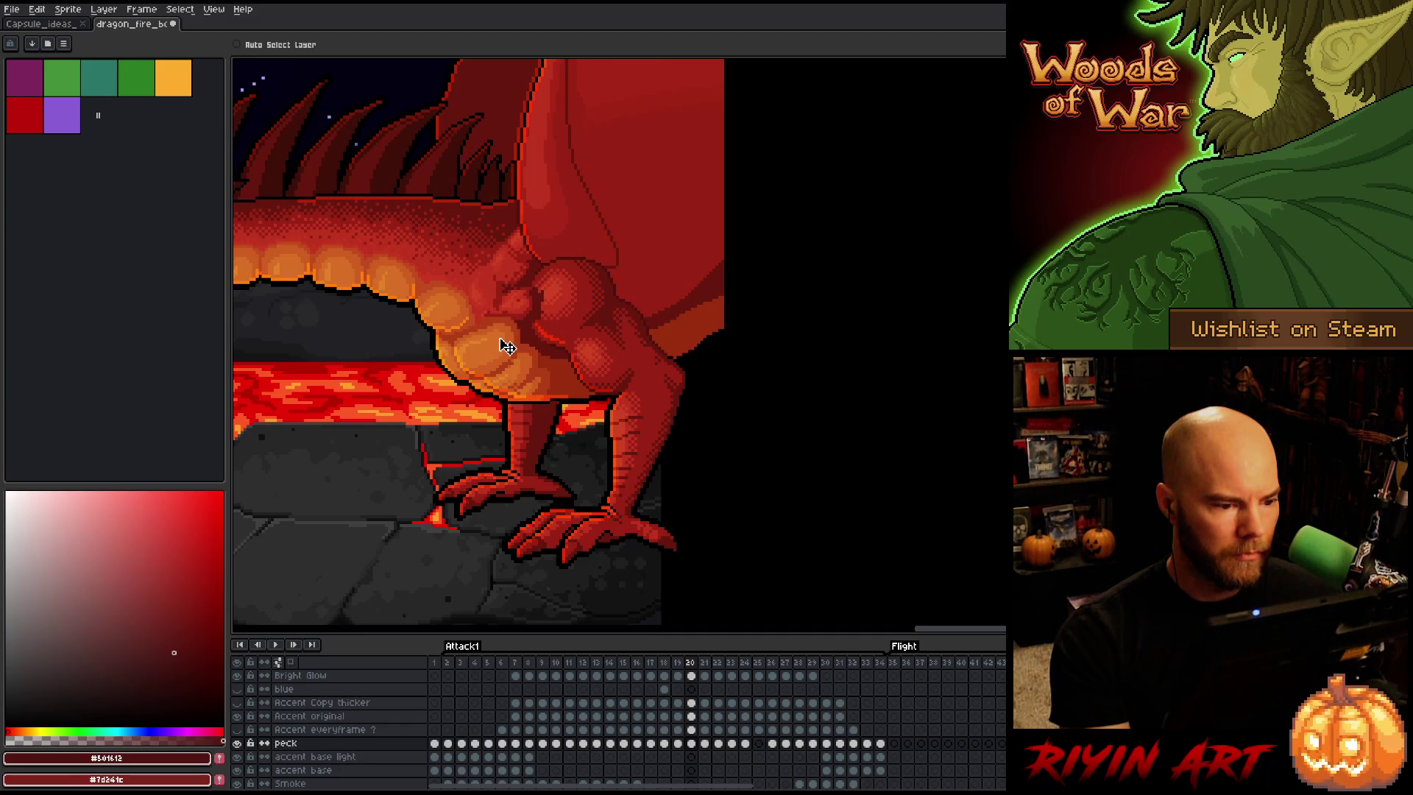
Toggle the peck layer on and off to compare chest shading on frames 21 and 22
{"action": "left_click", "coordinate": [240, 743]}
{"action": "left_click", "coordinate": [240, 743]}
{"action": "left_click", "coordinate": [240, 743]}
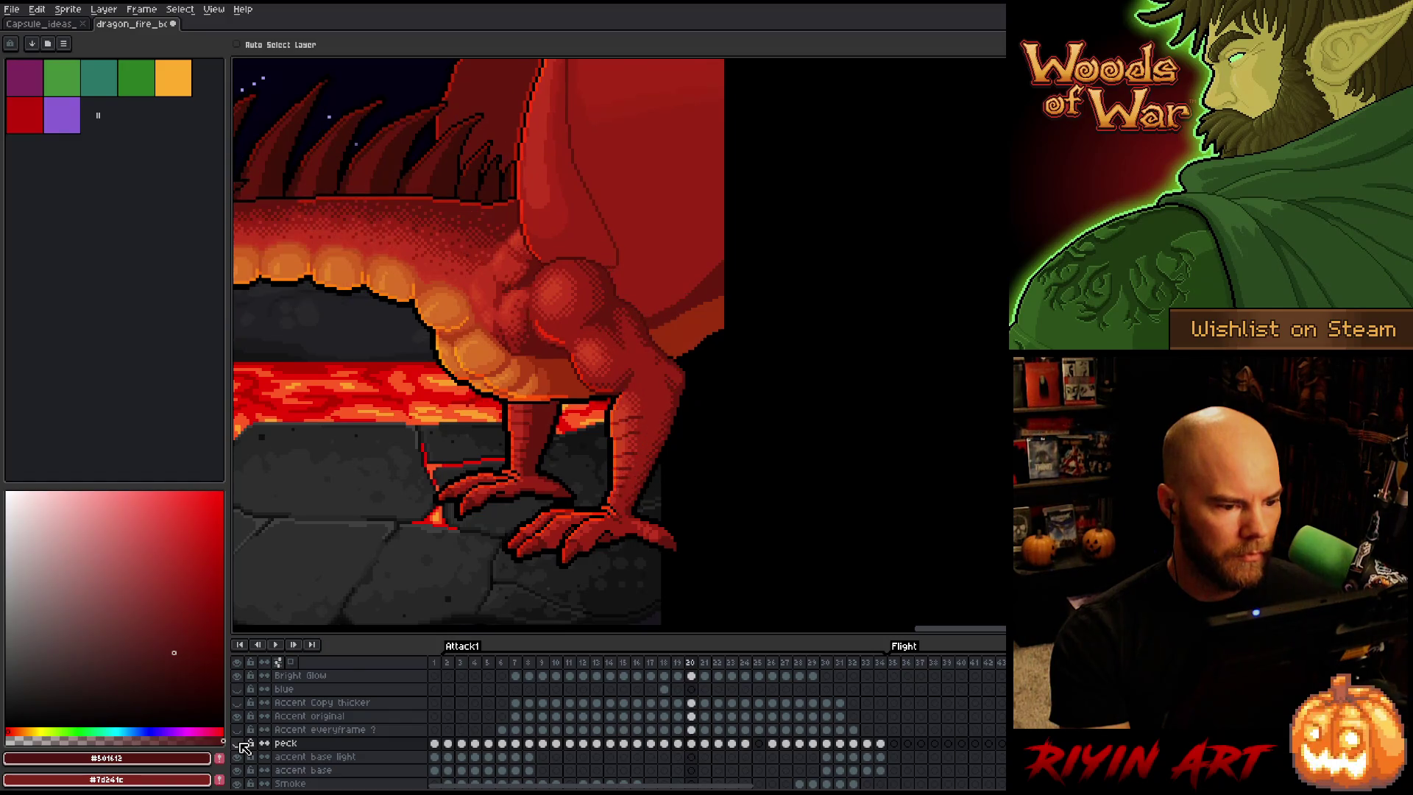
{"action": "left_click", "coordinate": [240, 743]}
{"action": "left_click", "coordinate": [240, 743]}
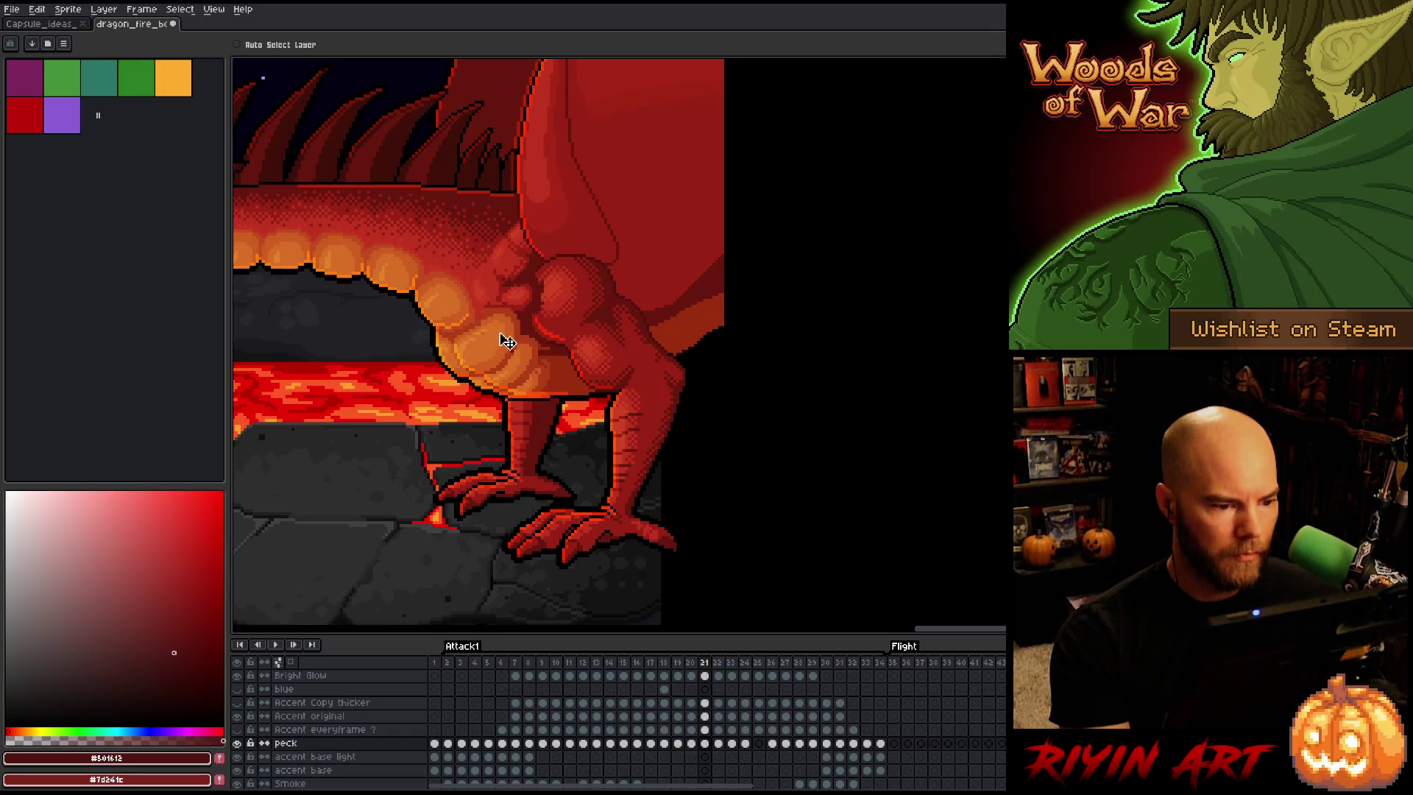
{"action": "key", "text": "Right"}
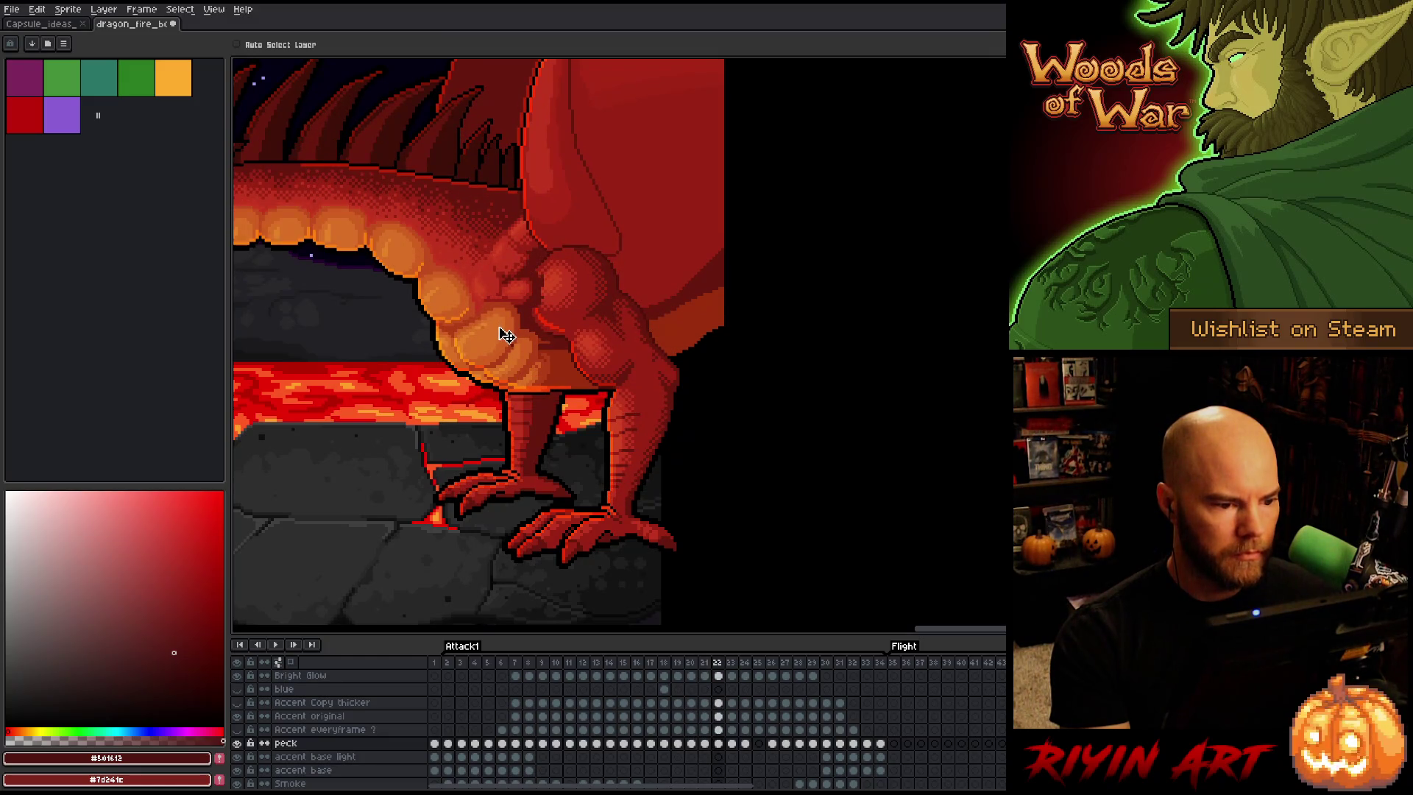
{"action": "key", "text": "Left"}
{"action": "key", "text": "Right"}
{"action": "key", "text": "Left"}
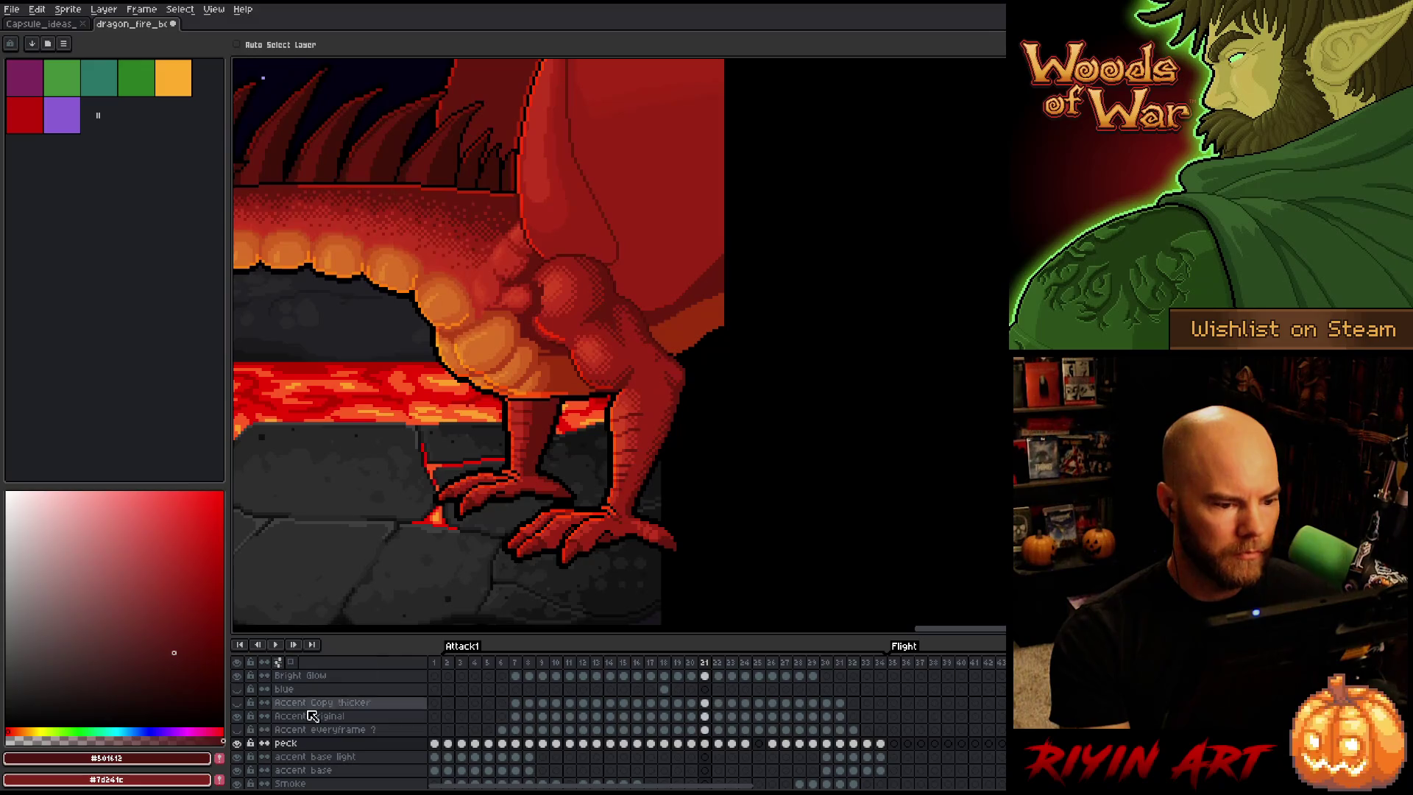
{"action": "key", "text": "Right"}
{"action": "left_click", "coordinate": [243, 744]}
{"action": "left_click", "coordinate": [243, 744]}
{"action": "left_click", "coordinate": [243, 744]}
{"action": "left_click", "coordinate": [243, 744]}
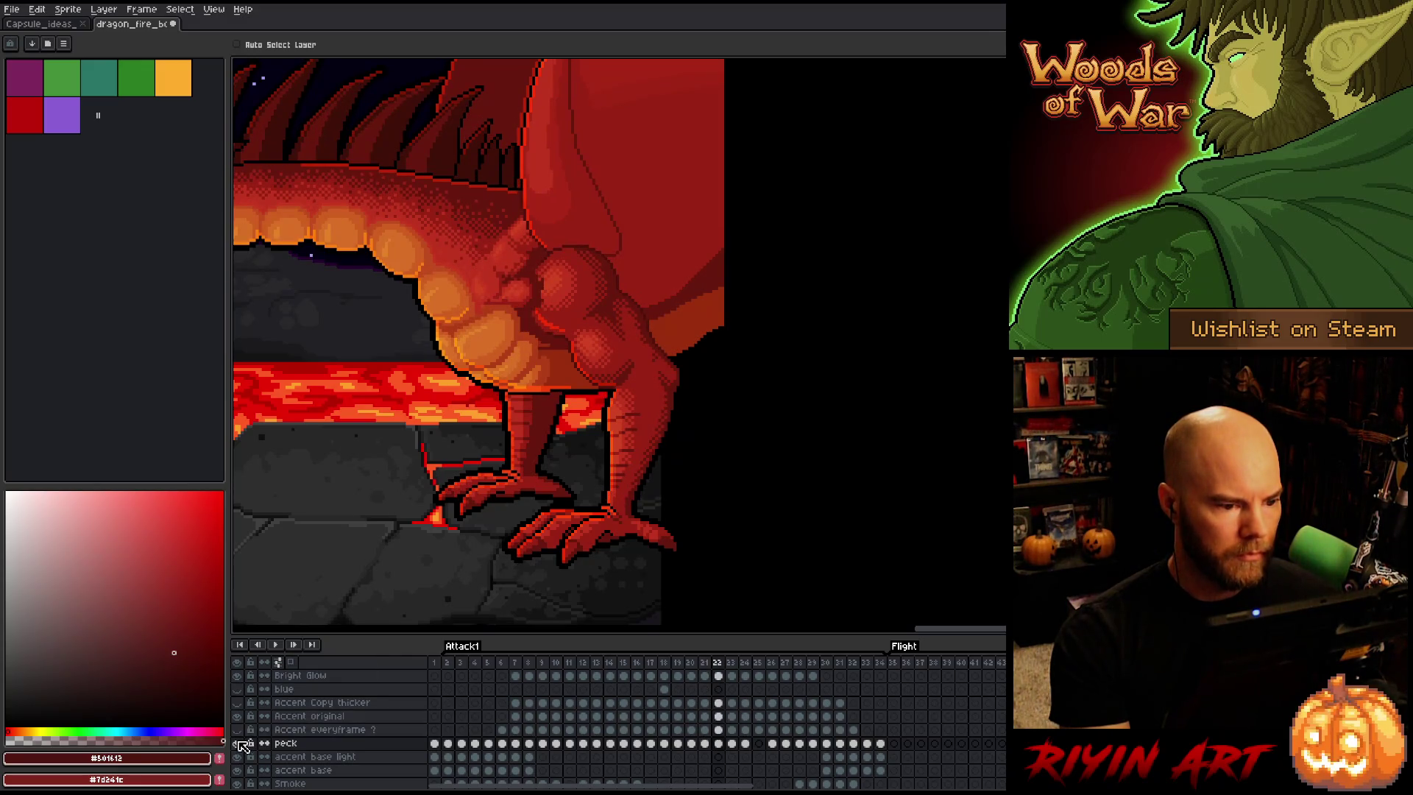
Flip between Attack1 frames 23 and 24, then advance to frame 25
{"action": "key", "text": "Right"}
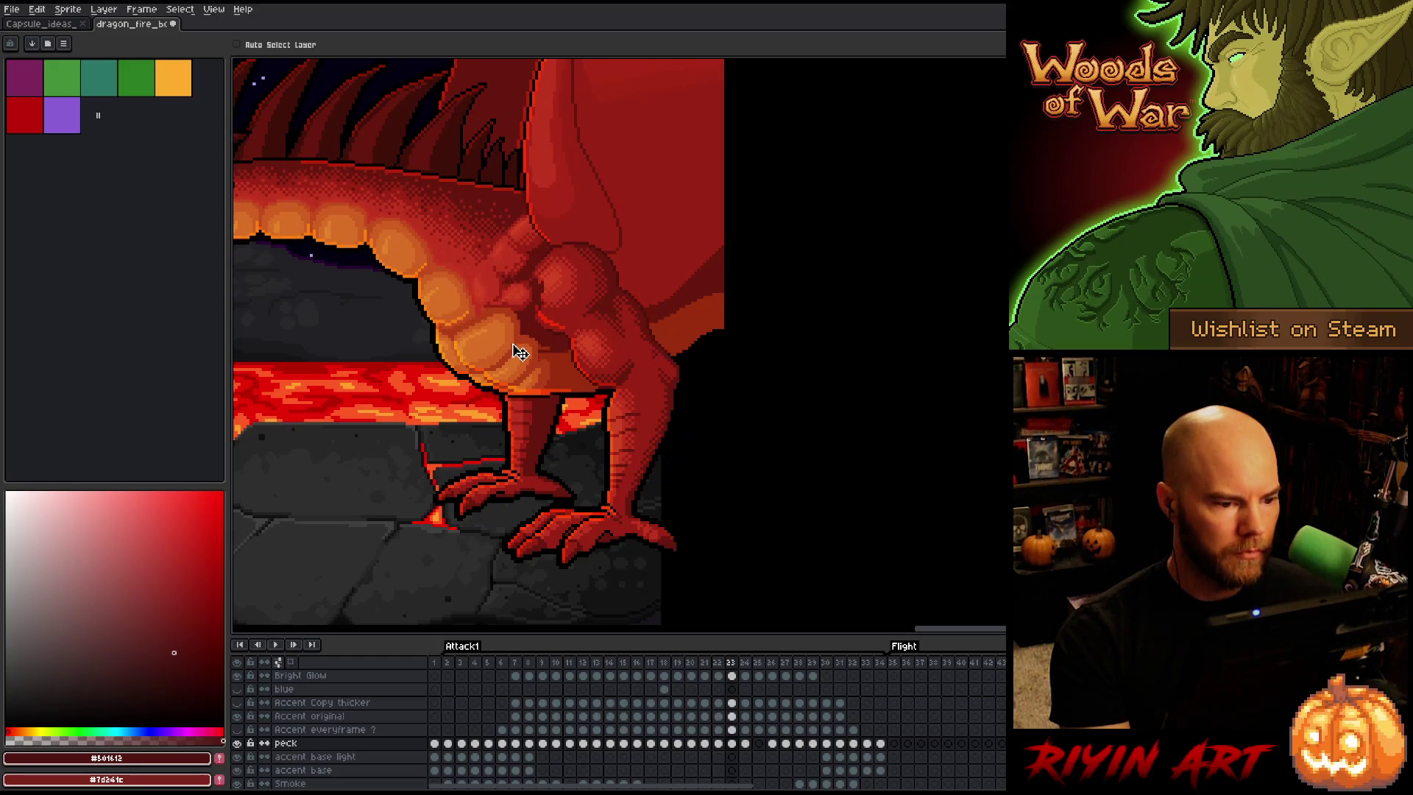
{"action": "key", "text": "Right"}
{"action": "key", "text": "Right"}
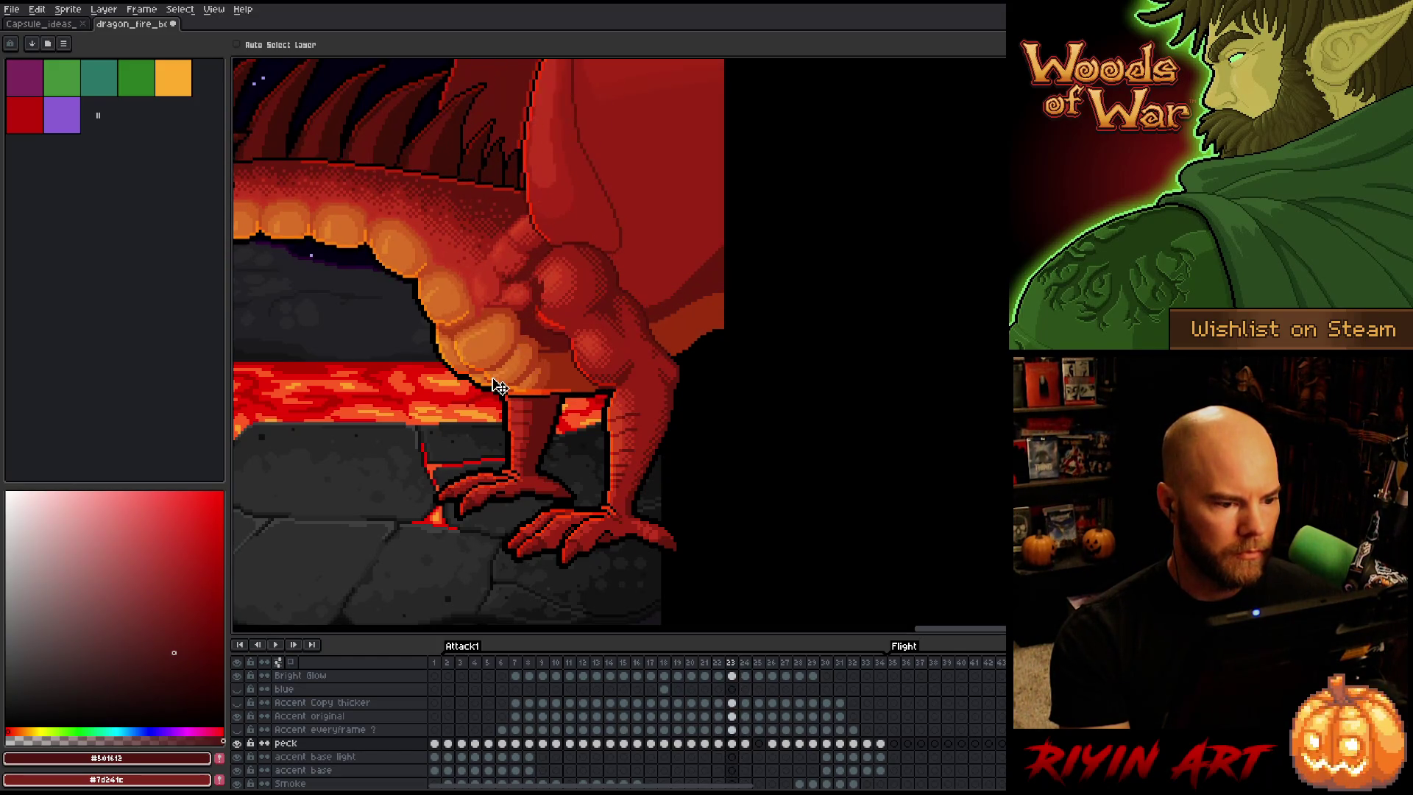
{"action": "key", "text": "Left"}
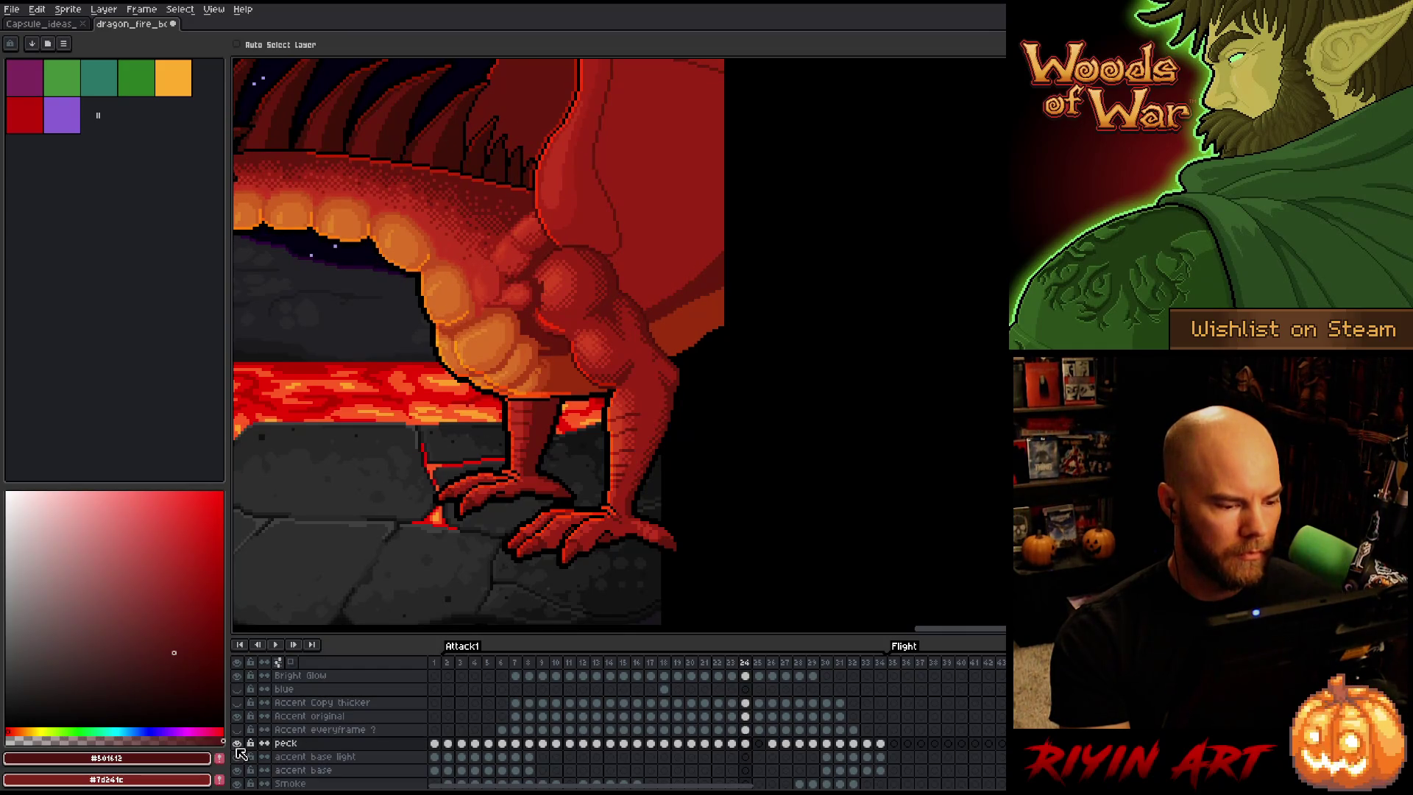
{"action": "key", "text": "Right"}
{"action": "key", "text": "Left"}
{"action": "key", "text": "Left"}
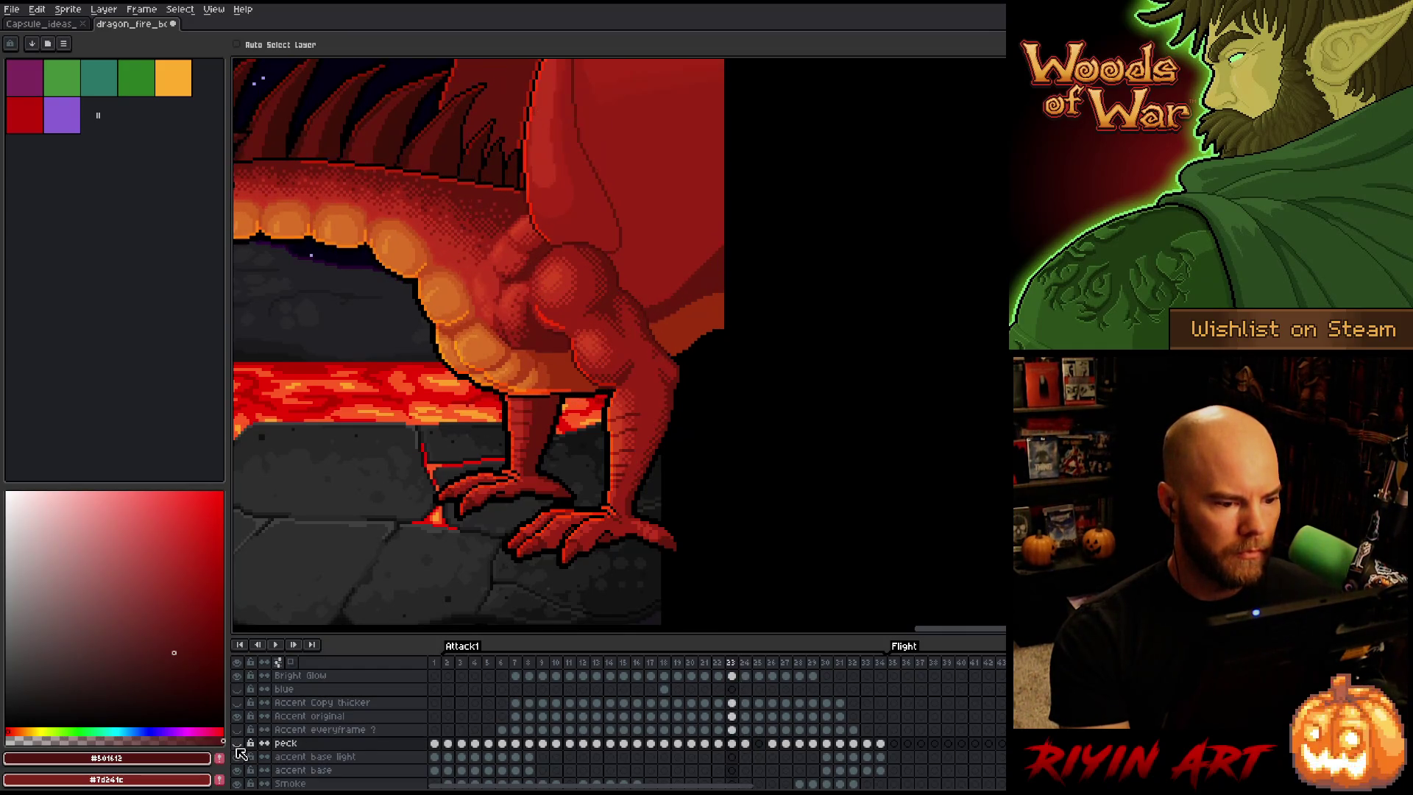
{"action": "key", "text": "Right"}
{"action": "key", "text": "Left"}
{"action": "key", "text": "Right"}
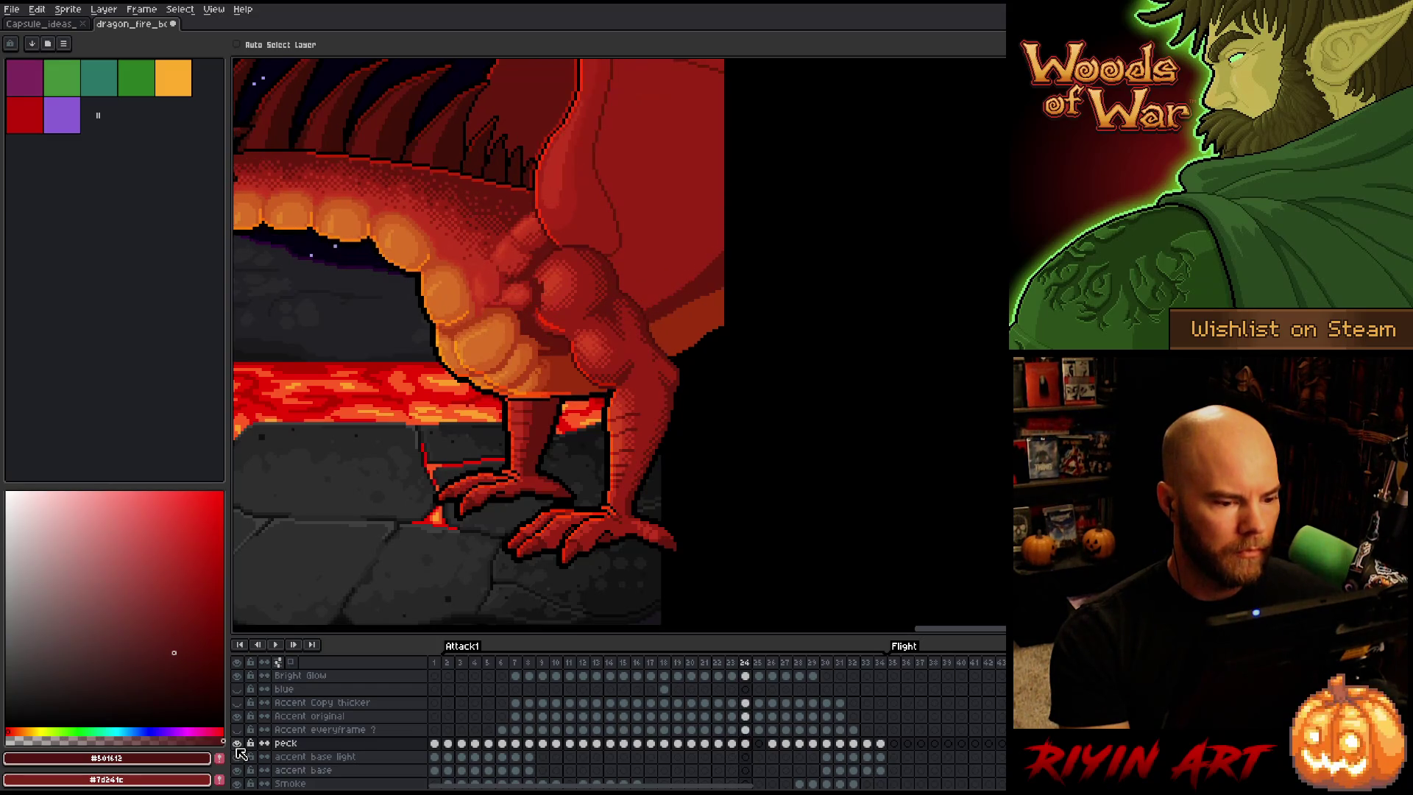
{"action": "key", "text": "Right"}
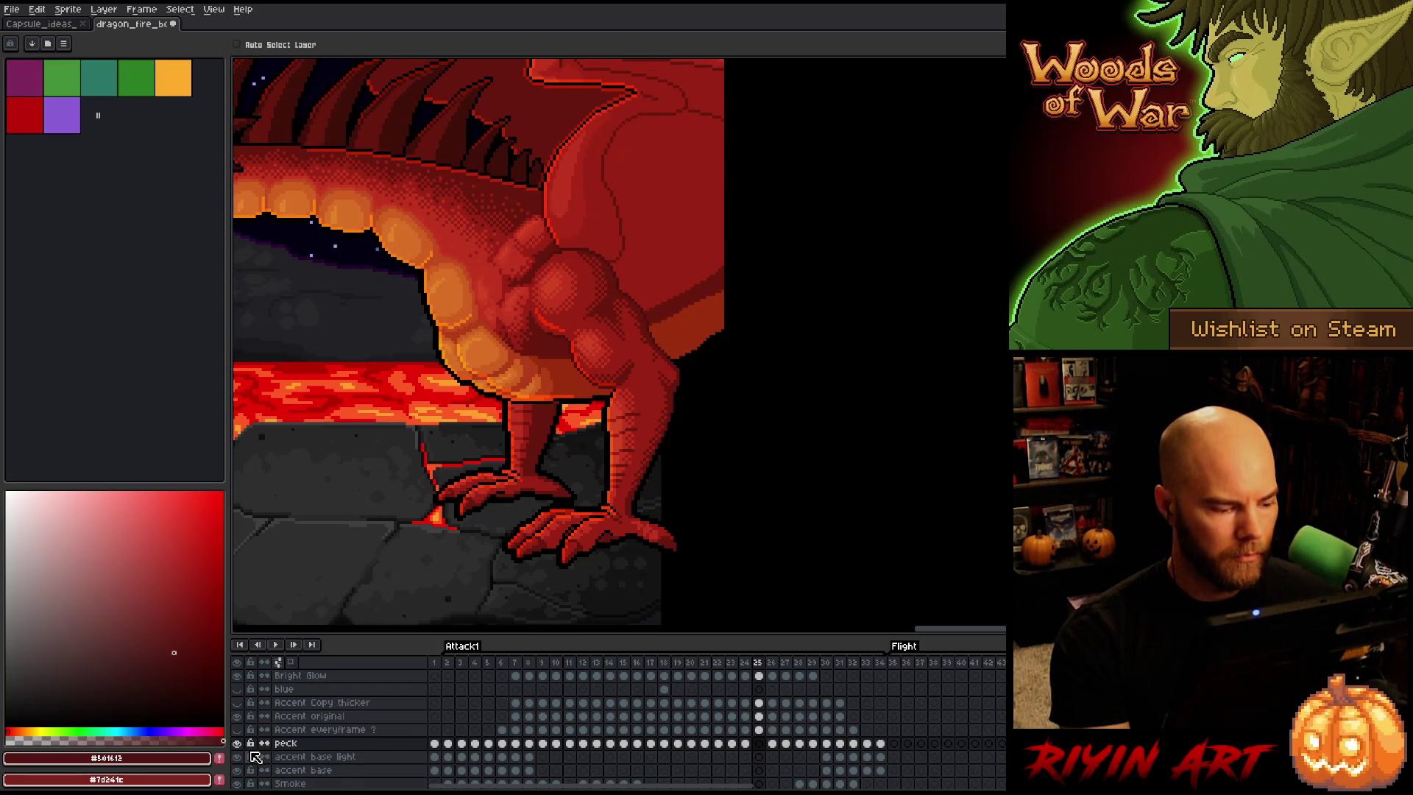
Select the peck cels on frames 24 and 25 and start Attack1 playback
{"action": "left_click", "coordinate": [745, 743]}
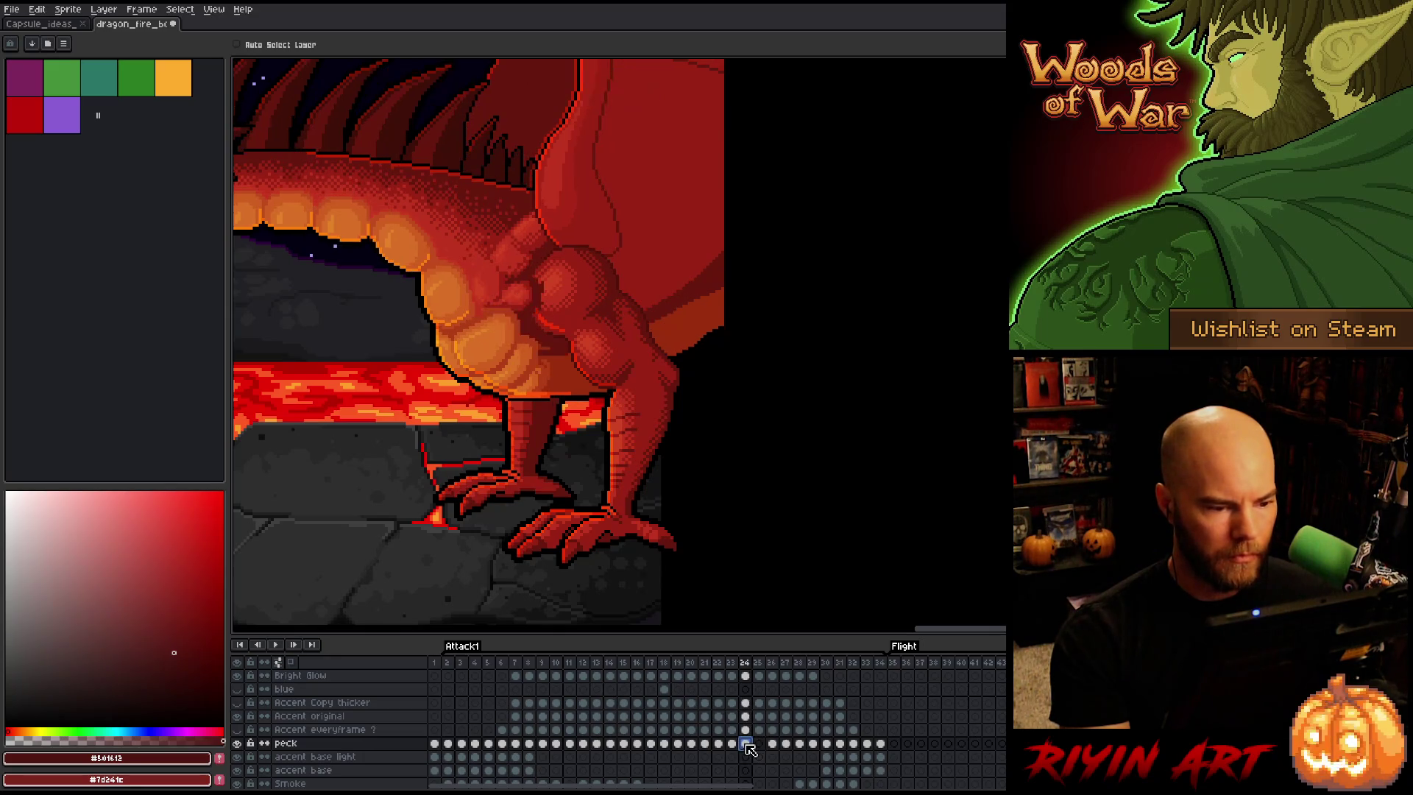
{"action": "left_click", "coordinate": [759, 743]}
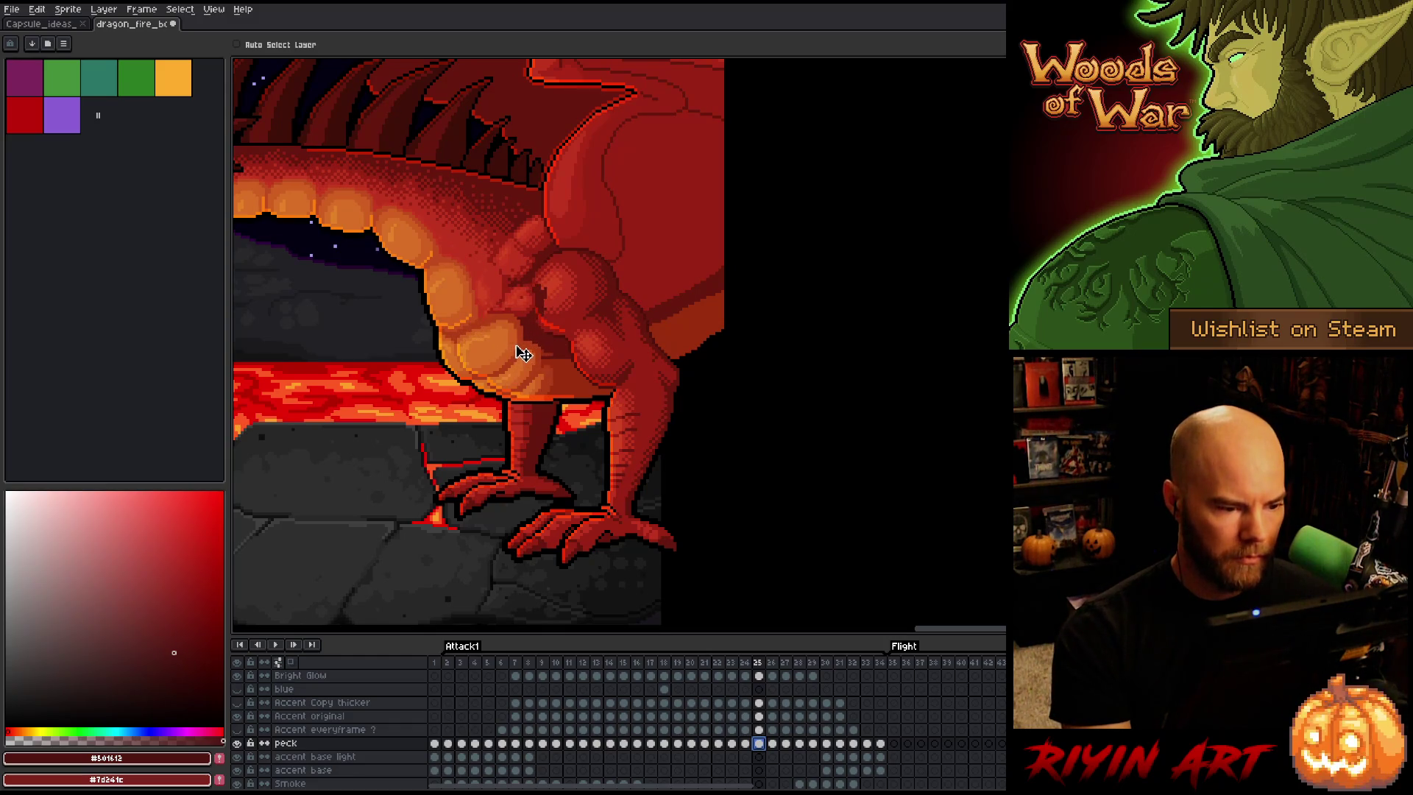
{"action": "key", "text": "Return"}
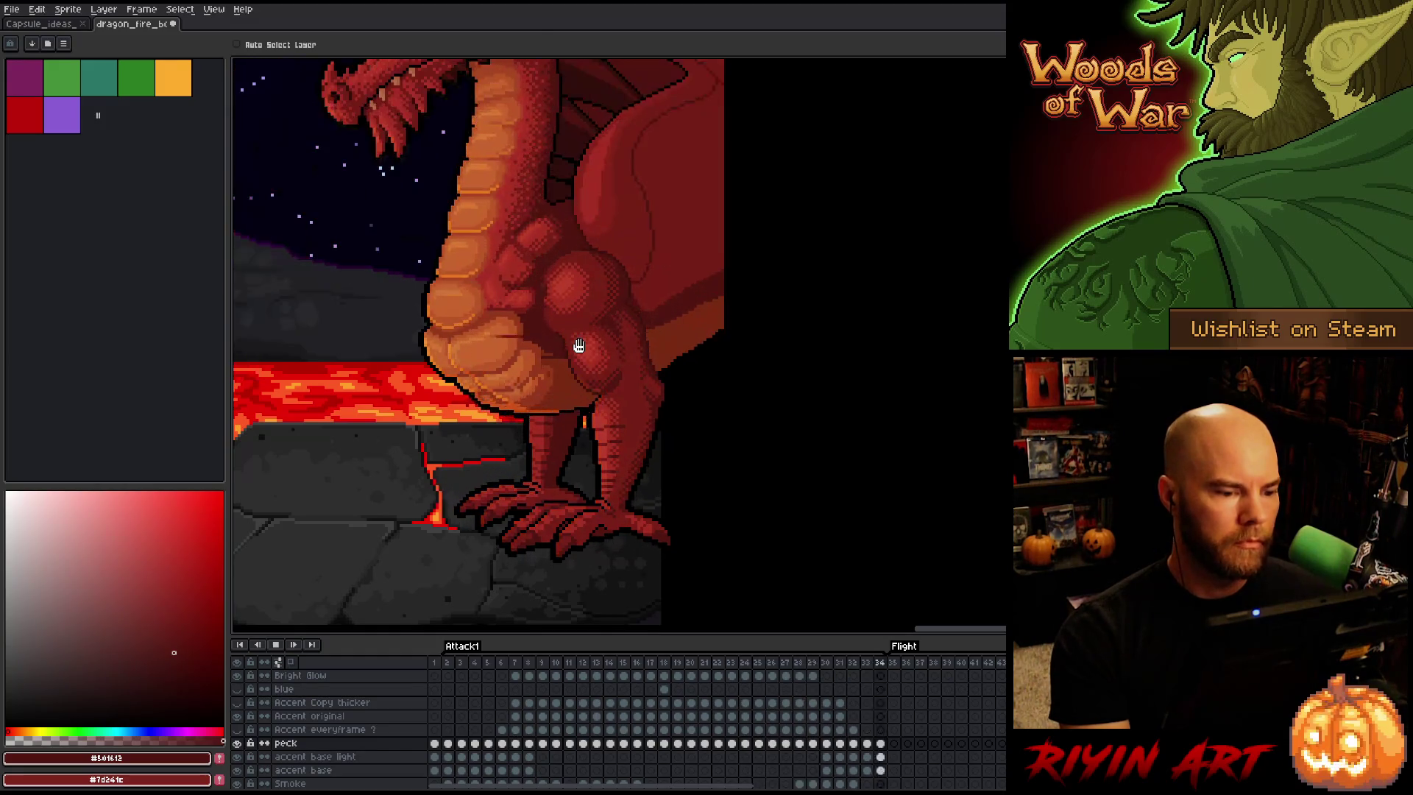
Save the dragon file with Ctrl+S, replay Attack1, and stop playback on frame 25
{"action": "scroll", "coordinate": [413, 409], "scroll_direction": "down", "scroll_amount": 2}
{"action": "scroll", "coordinate": [504, 404], "scroll_direction": "up", "scroll_amount": 2}
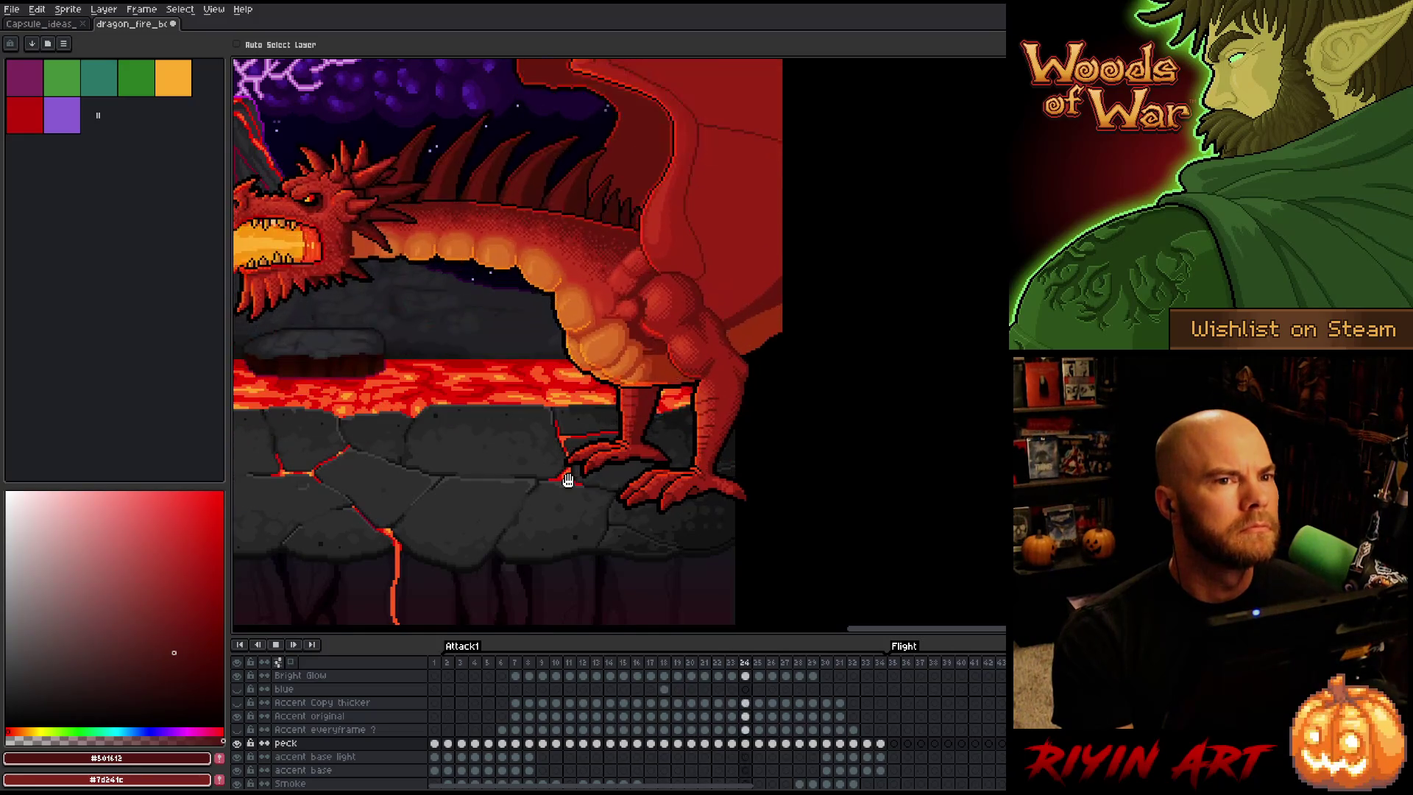
{"action": "key", "text": "ctrl+s"}
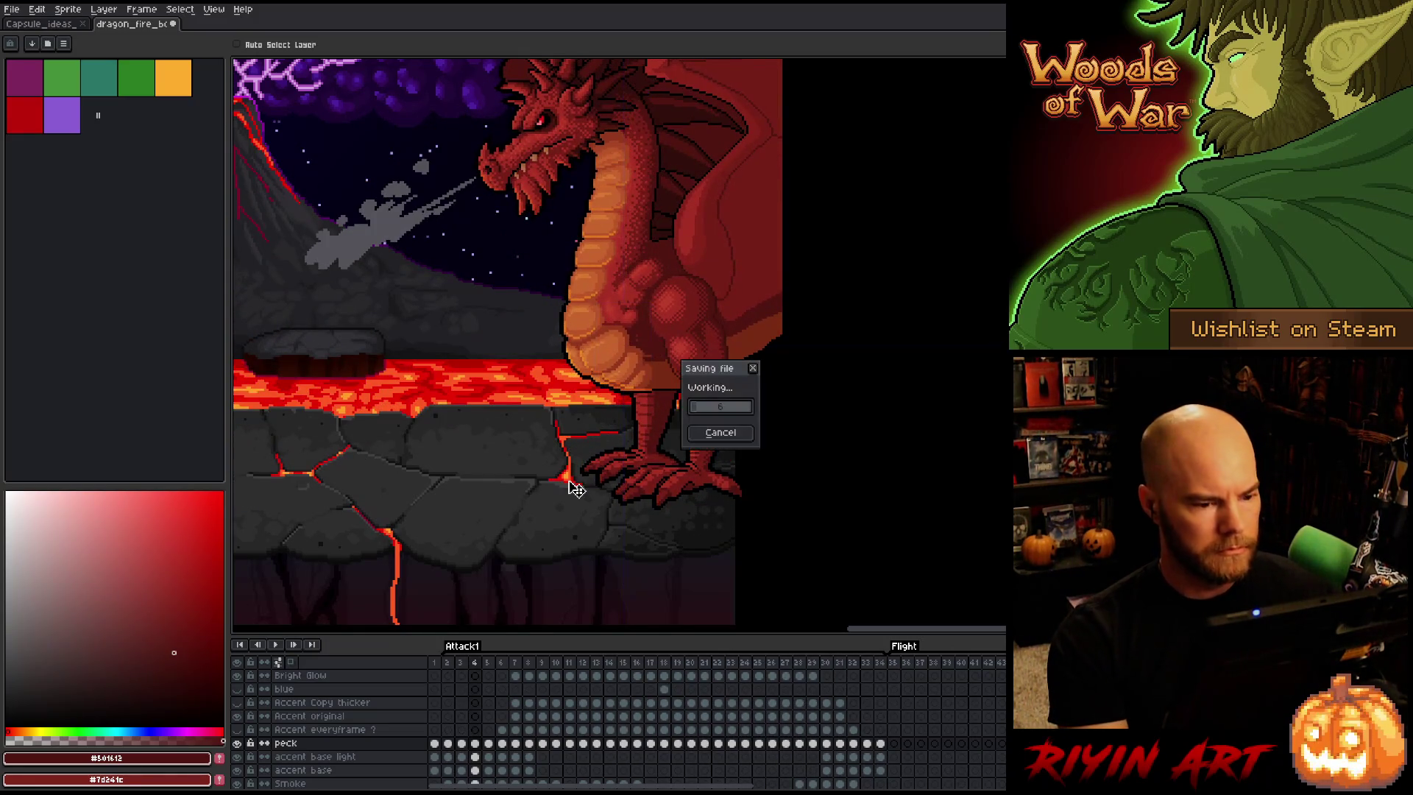
{"action": "key", "text": "Return"}
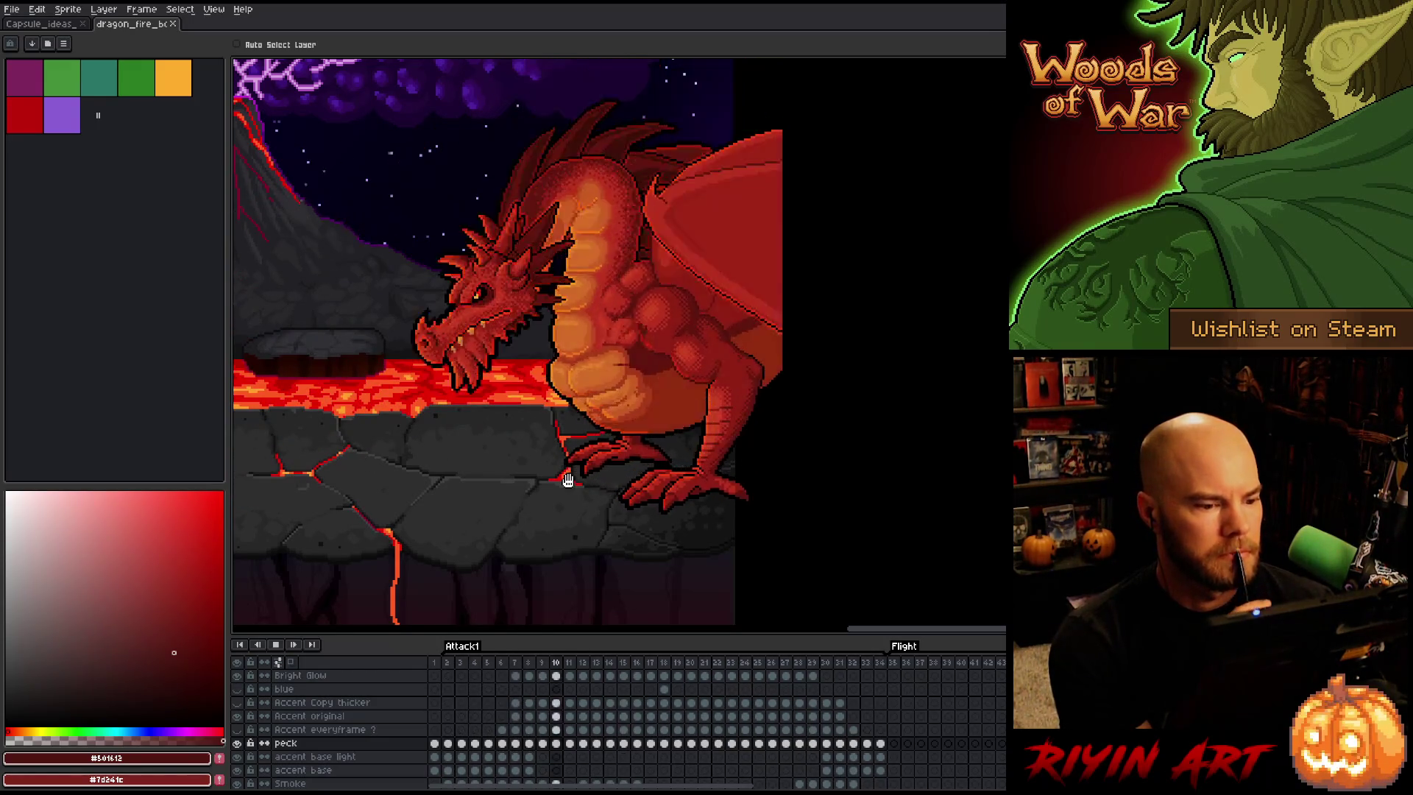
{"action": "key", "text": "Return"}
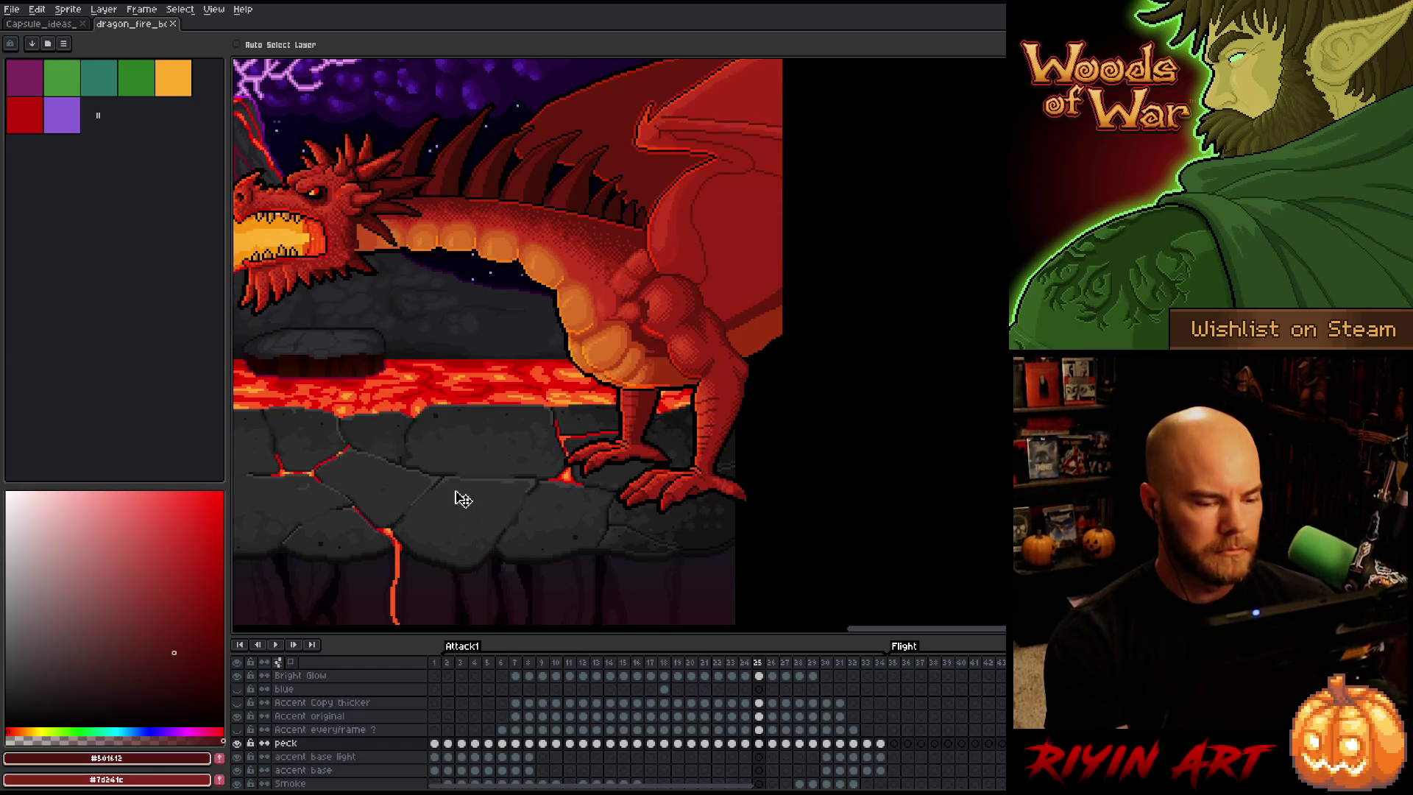
On the frame-2 peck cel, repaint the dark chest-scale line with orange #c7652f
{"action": "left_click", "coordinate": [447, 662]}
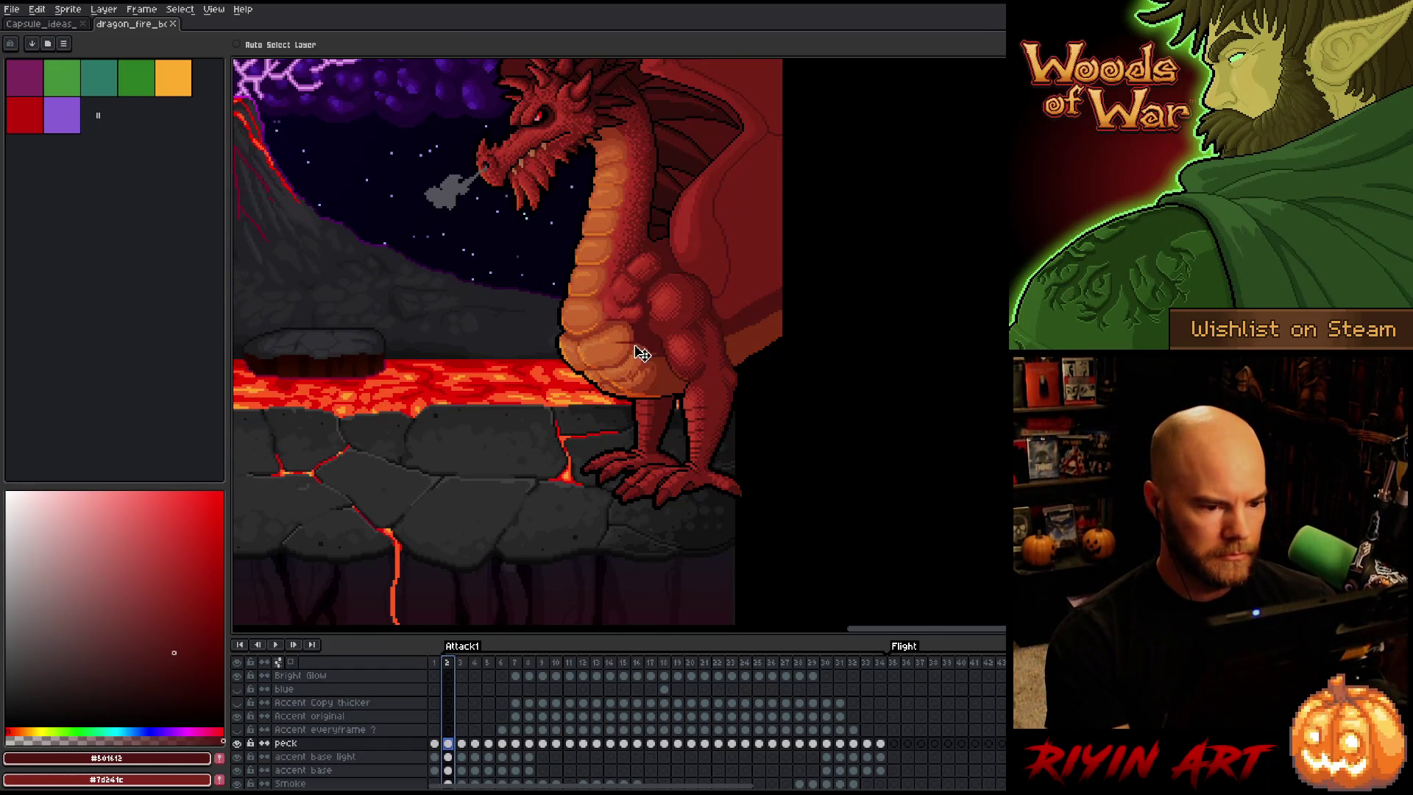
{"action": "scroll", "coordinate": [636, 353], "scroll_direction": "up", "scroll_amount": 3}
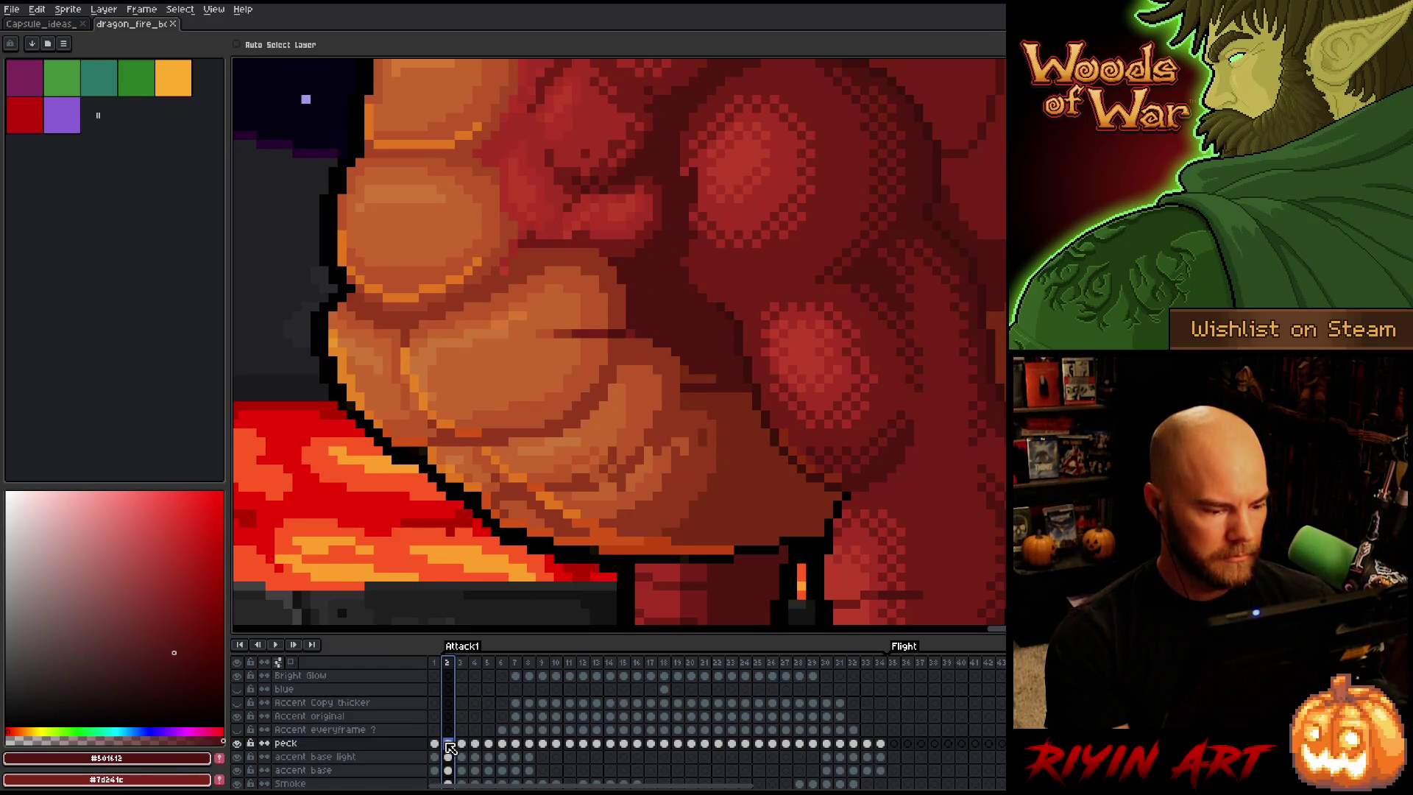
{"action": "left_click", "coordinate": [450, 747]}
{"action": "left_click", "coordinate": [538, 335], "text": "alt"}
{"action": "key", "text": "b"}
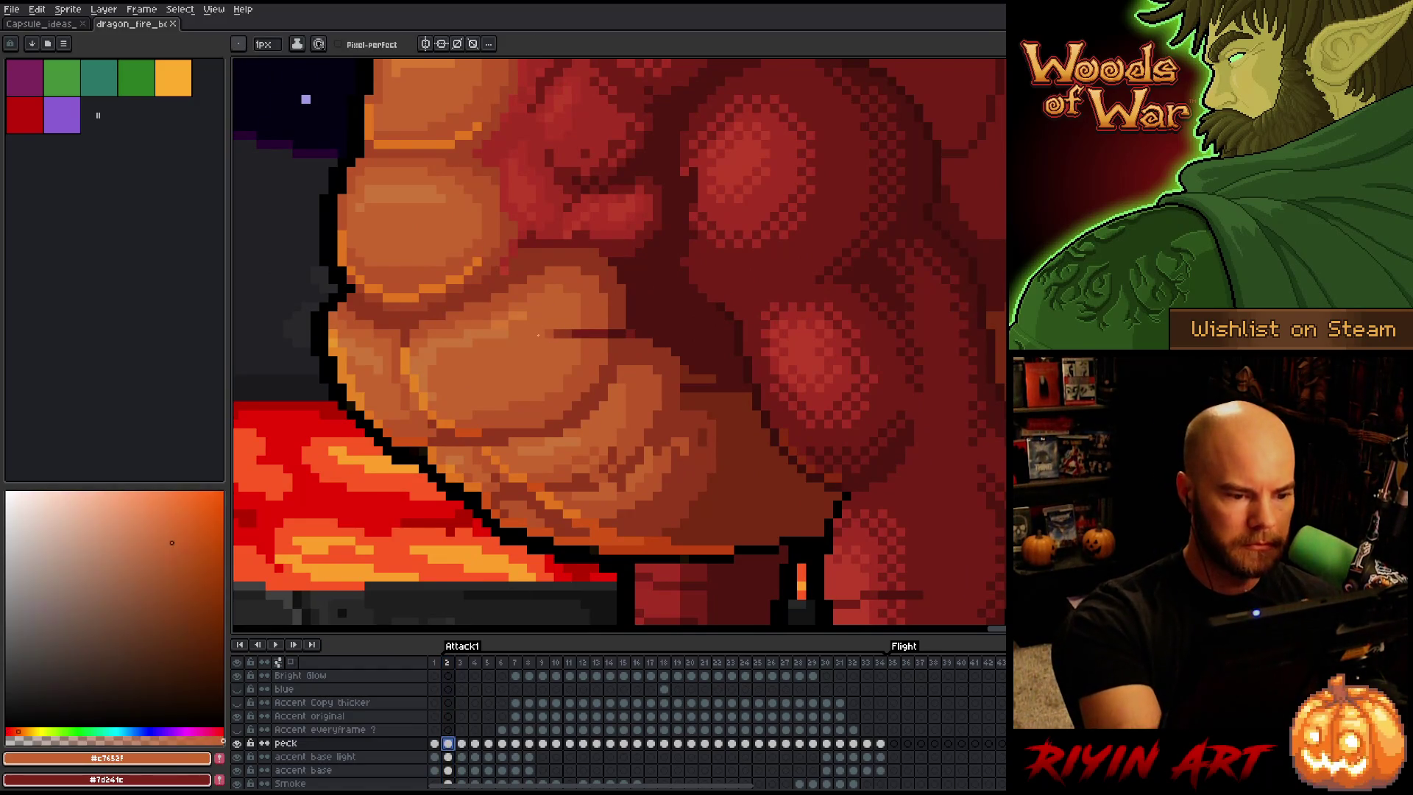
{"action": "left_click_drag", "start_coordinate": [589, 332], "coordinate": [610, 333]}
{"action": "left_click", "coordinate": [613, 322], "text": "alt"}
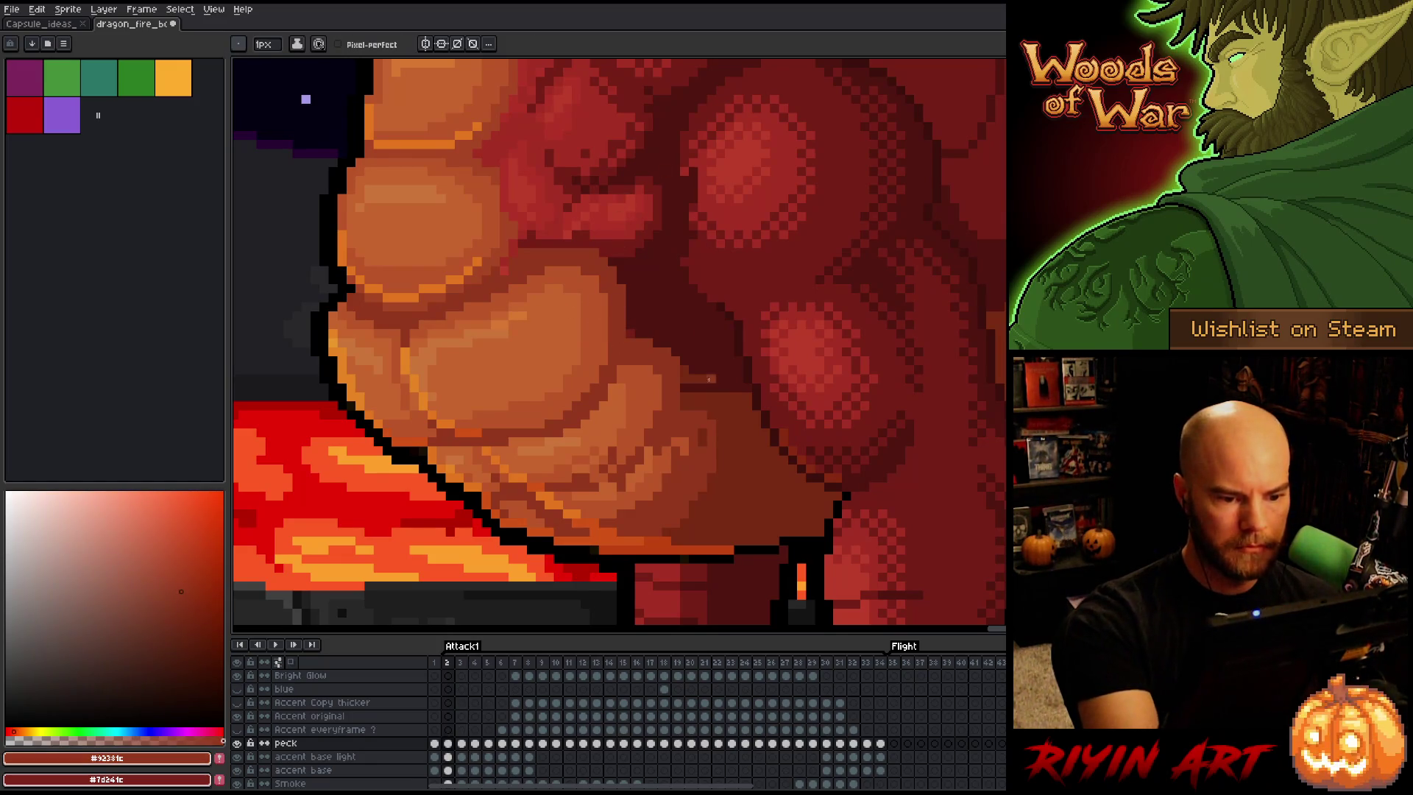
{"action": "left_click", "coordinate": [238, 743]}
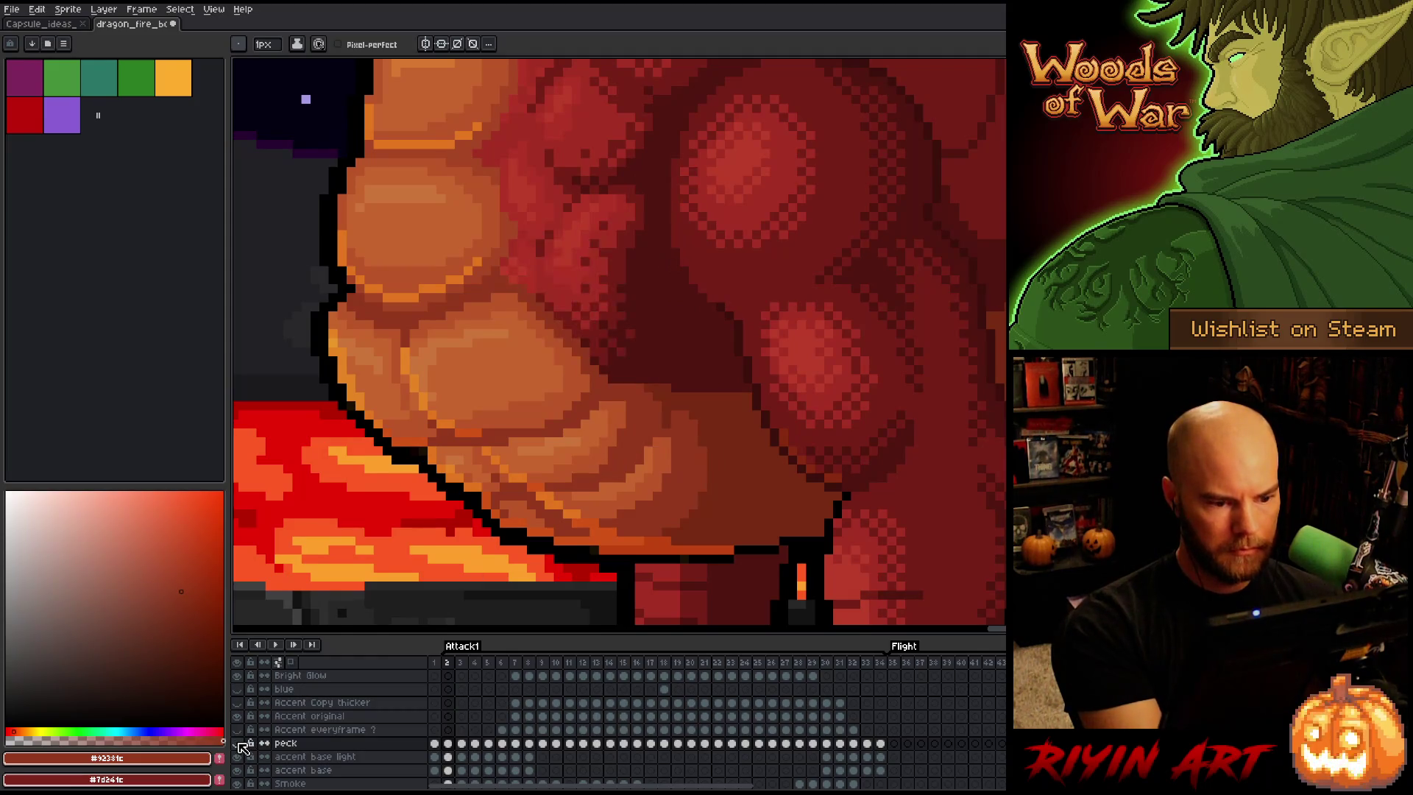
{"action": "left_click", "coordinate": [238, 743]}
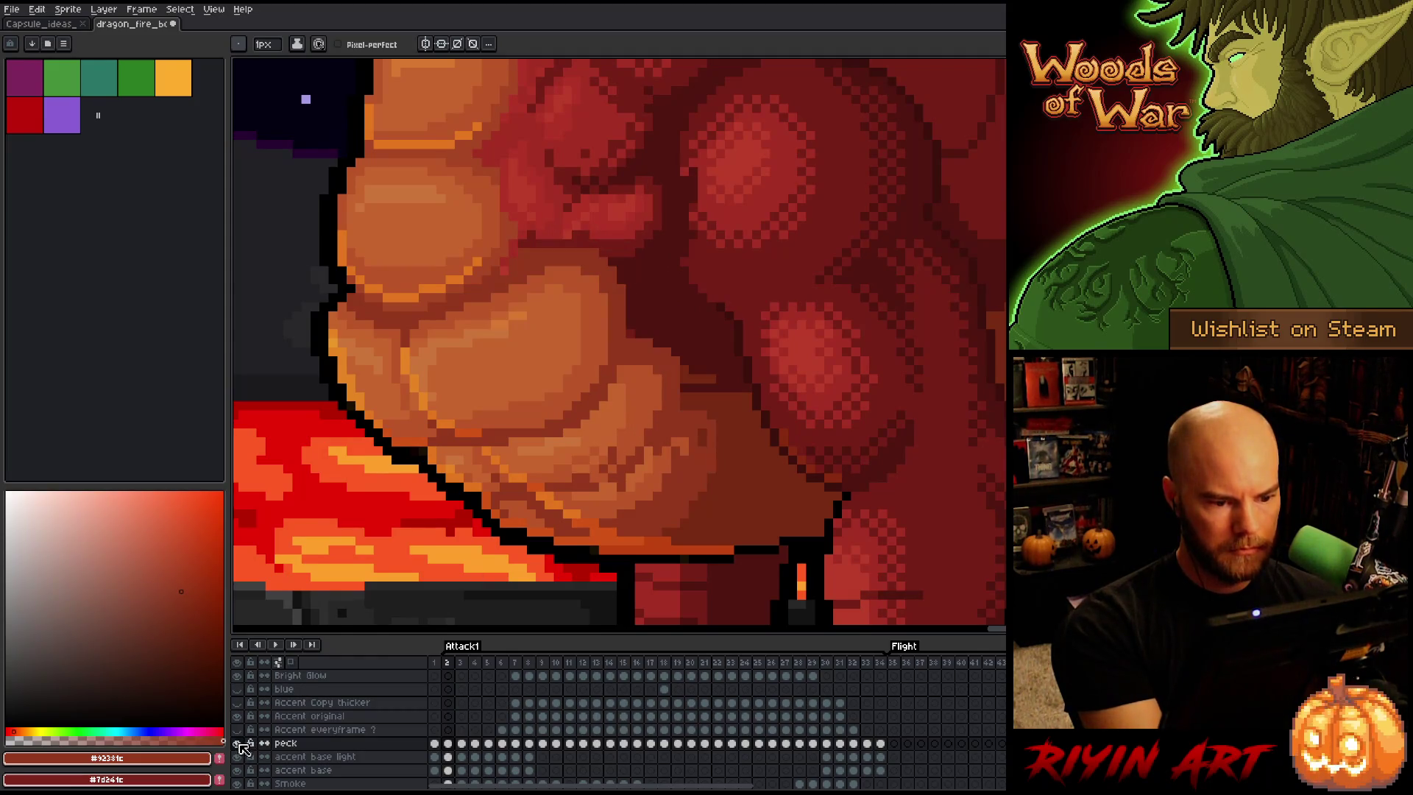
Sample chest colours #c7652f, #bb5629, #92381c, #772a12 and #501612 across the belly
{"action": "left_click", "coordinate": [557, 468], "text": "alt"}
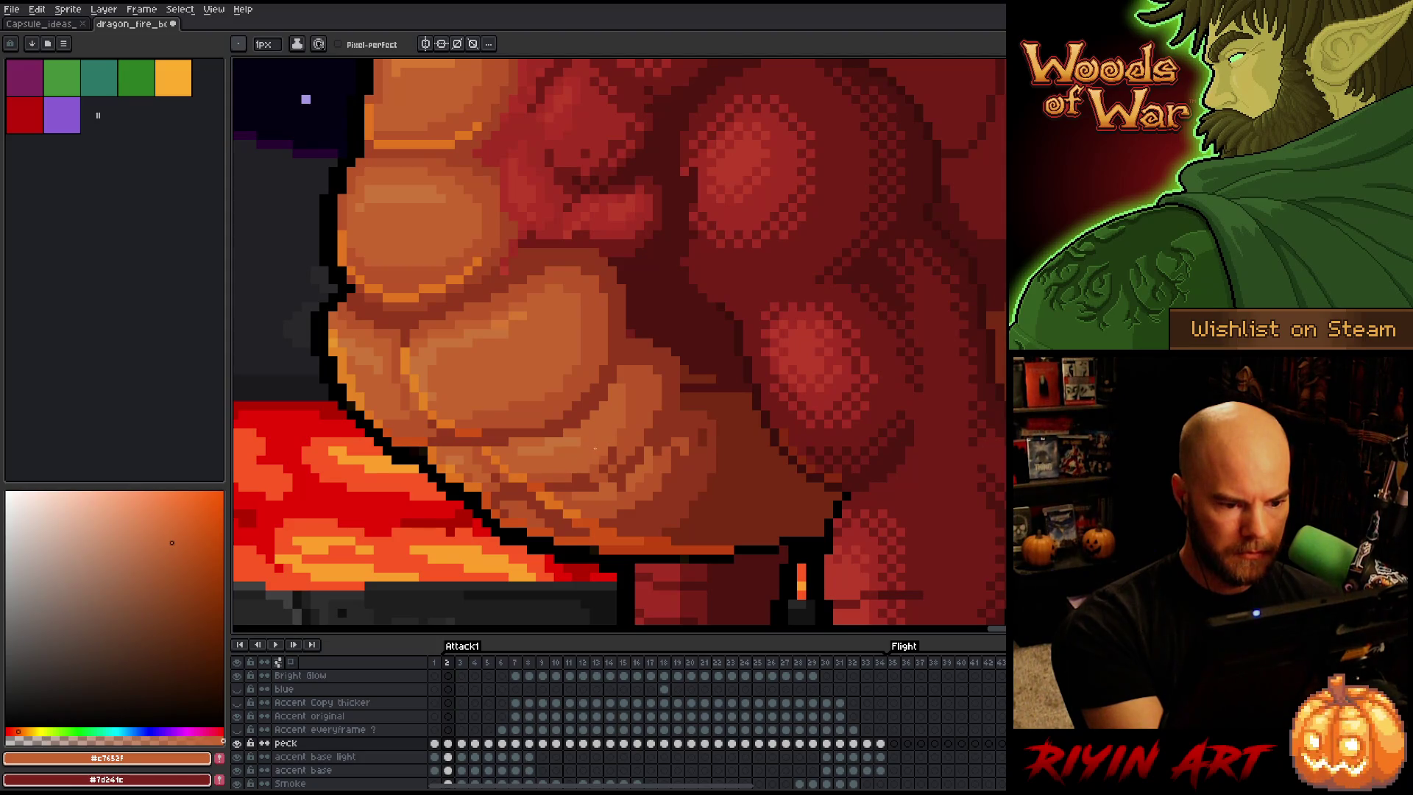
{"action": "left_click", "coordinate": [631, 431], "text": "alt"}
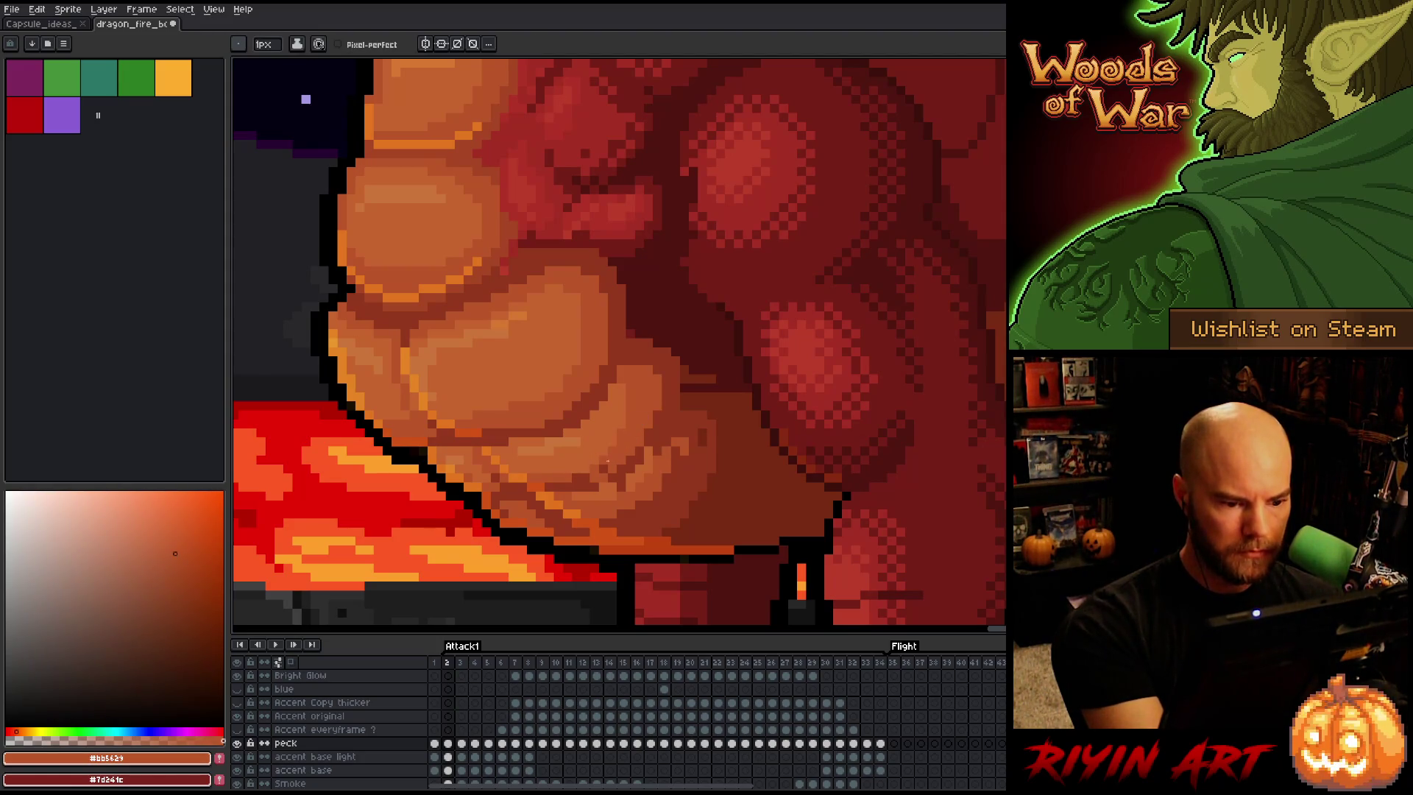
{"action": "left_click", "coordinate": [620, 465], "text": "alt"}
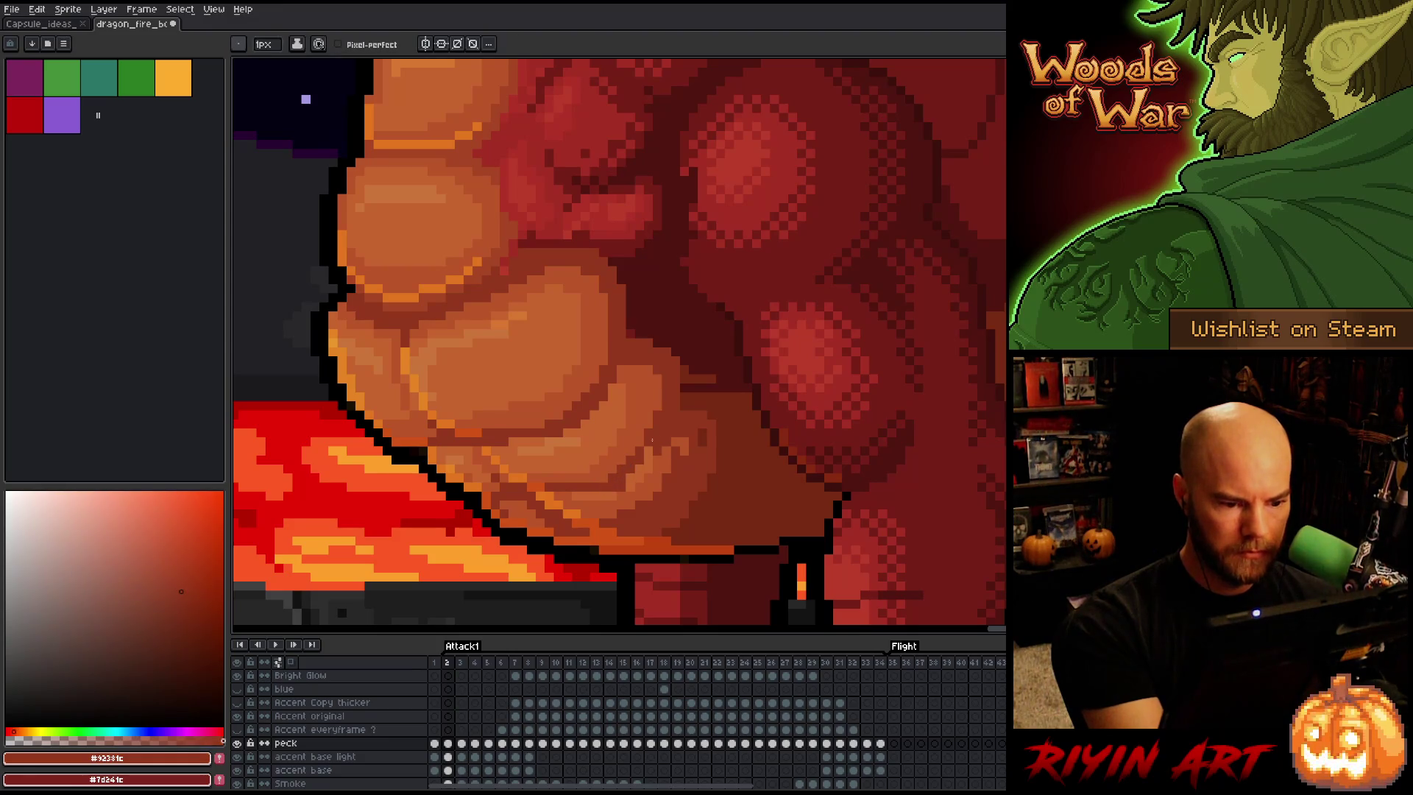
{"action": "left_click", "coordinate": [626, 482], "text": "alt"}
{"action": "left_click", "coordinate": [662, 456], "text": "alt"}
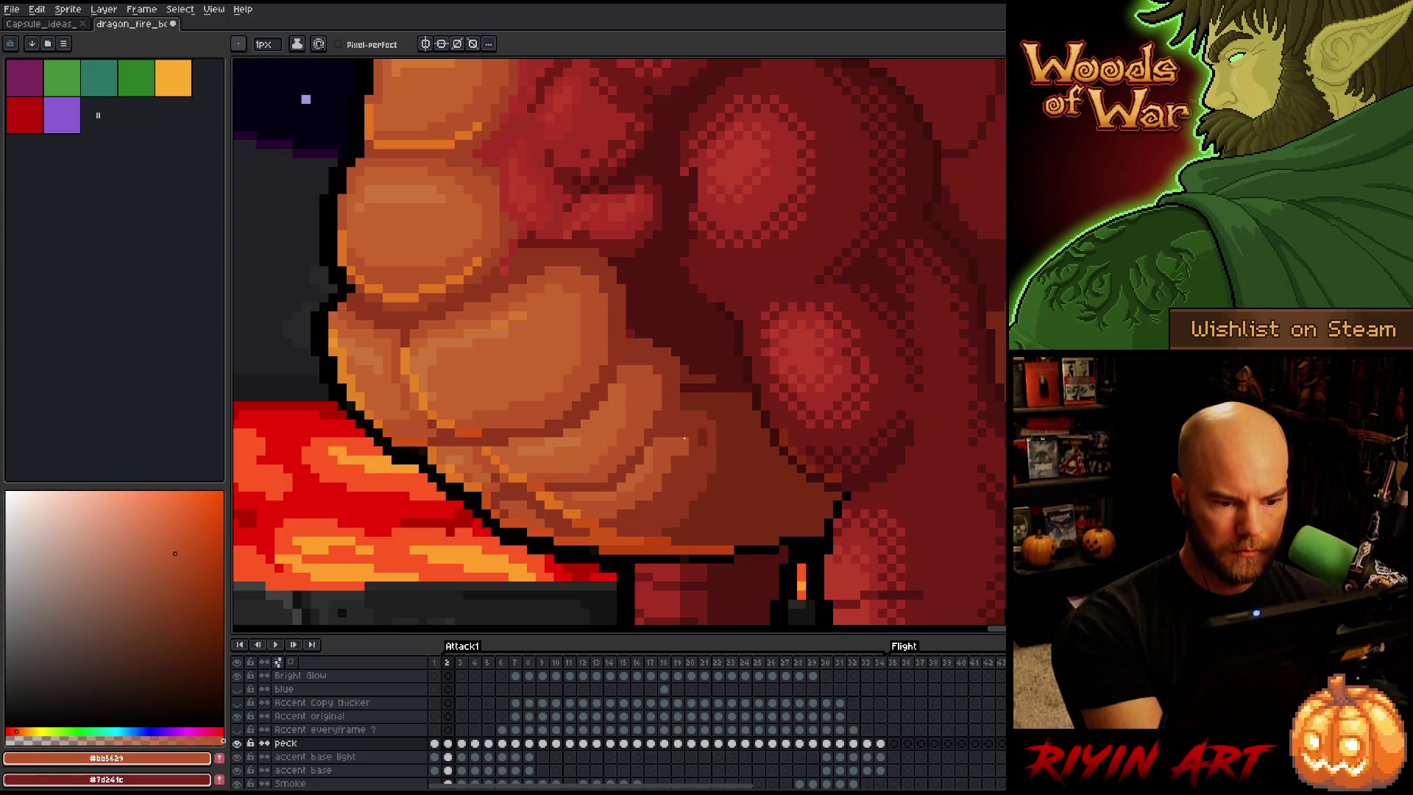
{"action": "left_click", "coordinate": [684, 438], "text": "alt"}
{"action": "left_click", "coordinate": [671, 443], "text": "alt"}
{"action": "left_click", "coordinate": [701, 449], "text": "alt"}
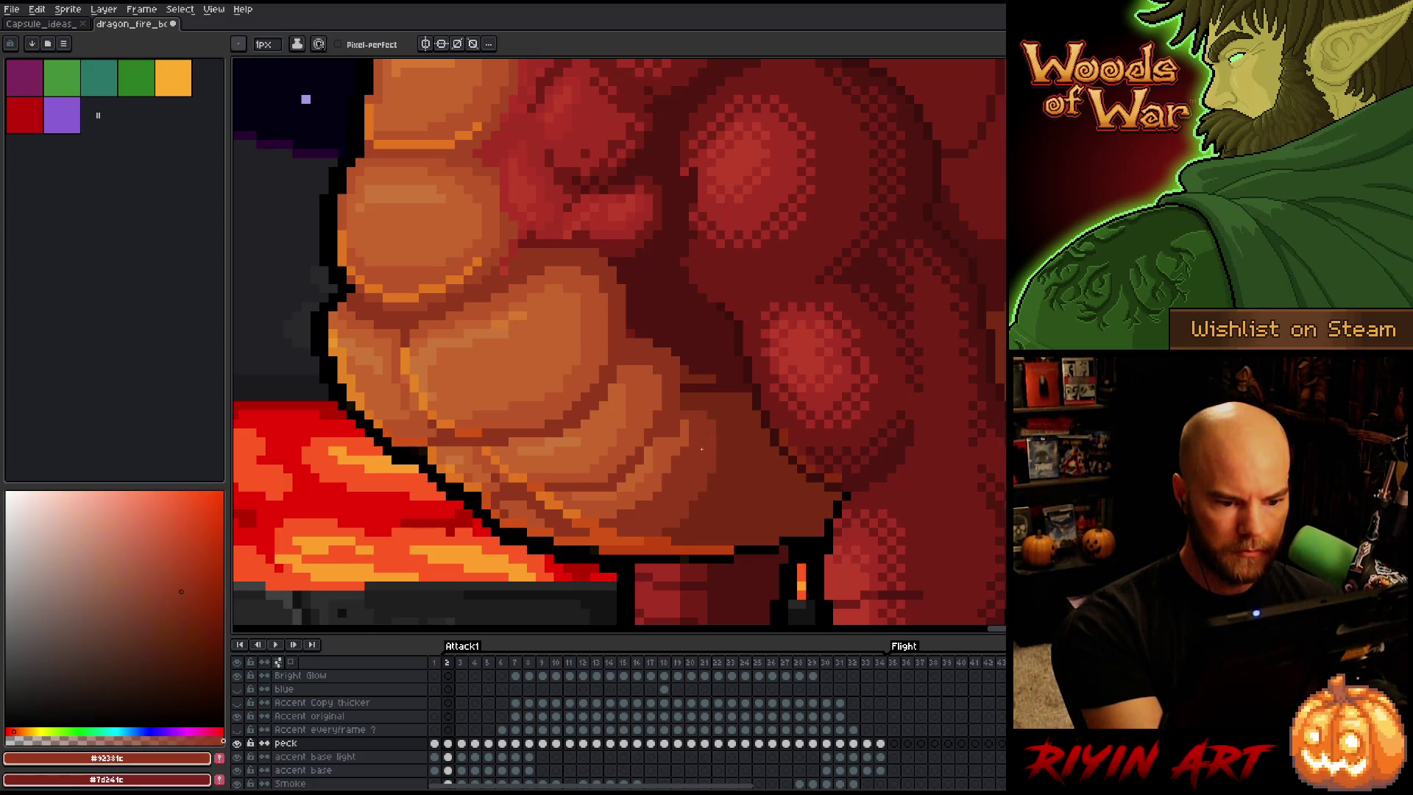
{"action": "left_click", "coordinate": [710, 368], "text": "alt"}
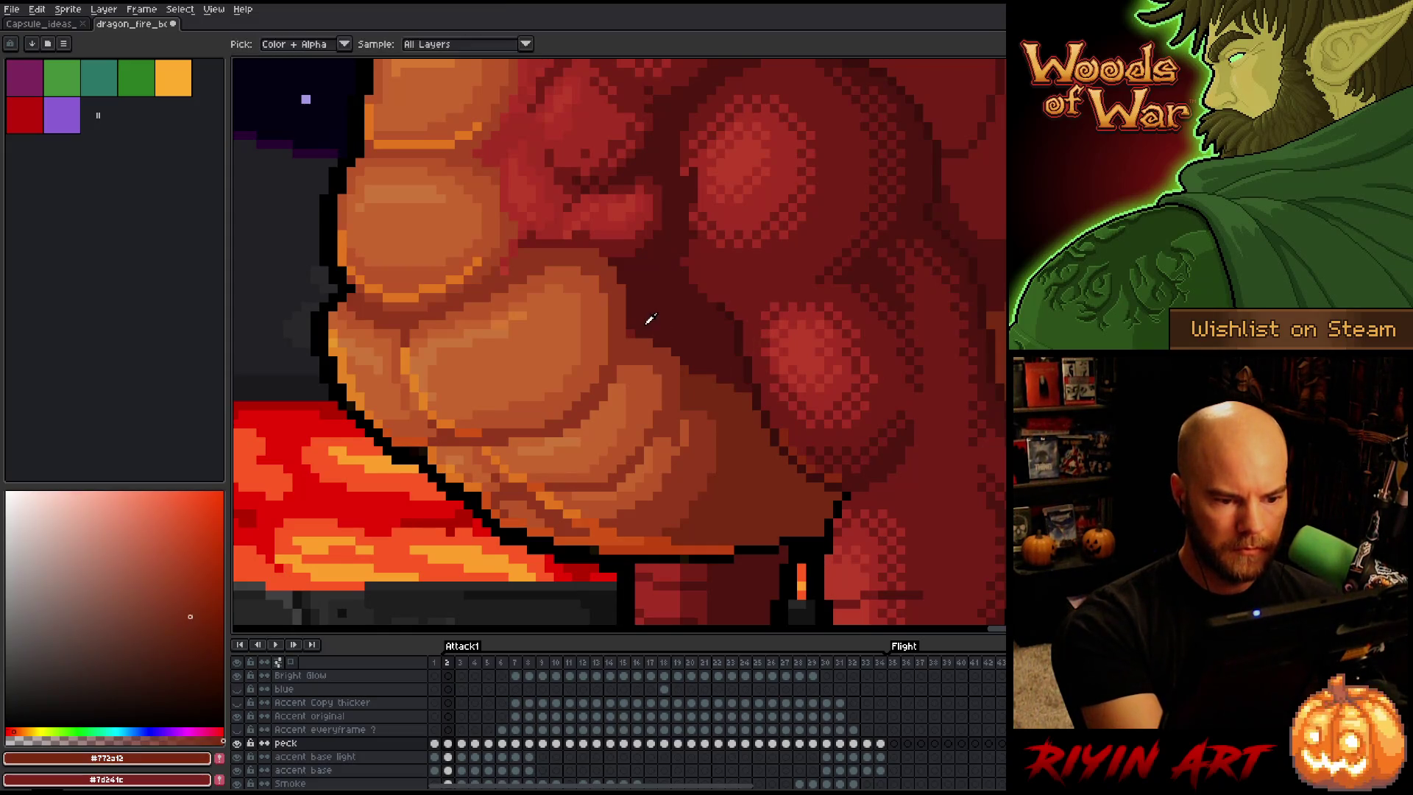
{"action": "left_click", "coordinate": [701, 289], "text": "alt"}
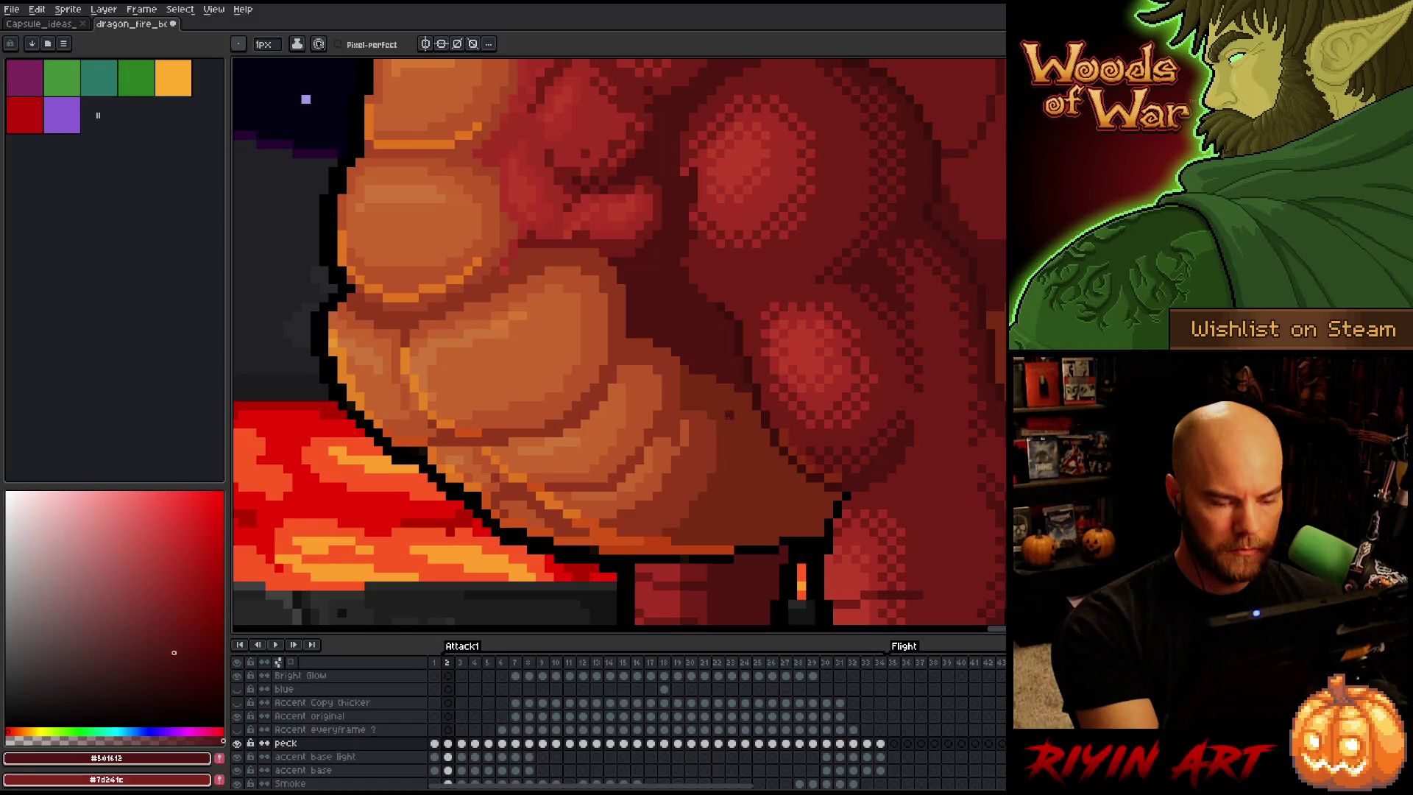
{"action": "left_click", "coordinate": [672, 431], "text": "alt"}
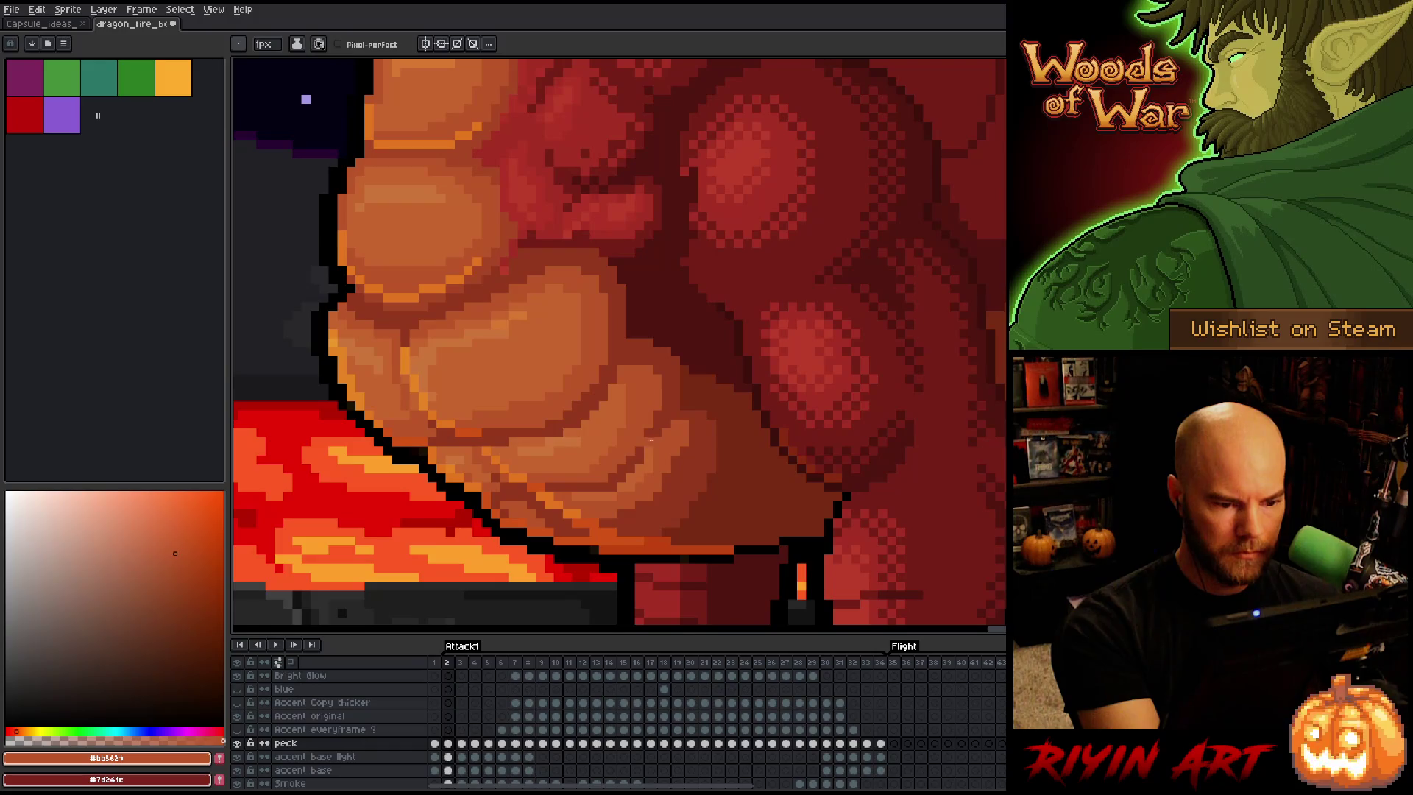
{"action": "left_click", "coordinate": [649, 452], "text": "alt"}
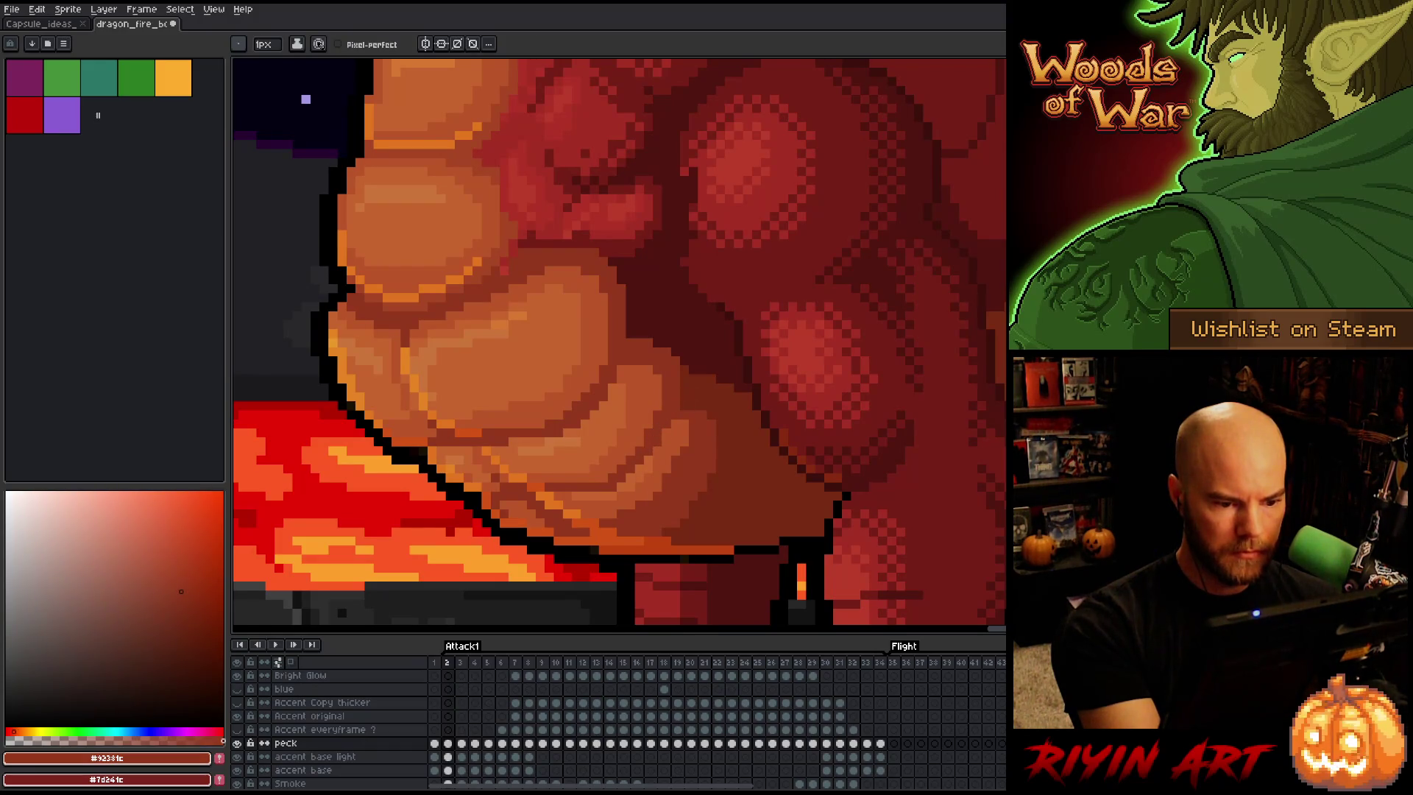
{"action": "left_click", "coordinate": [676, 445], "text": "alt"}
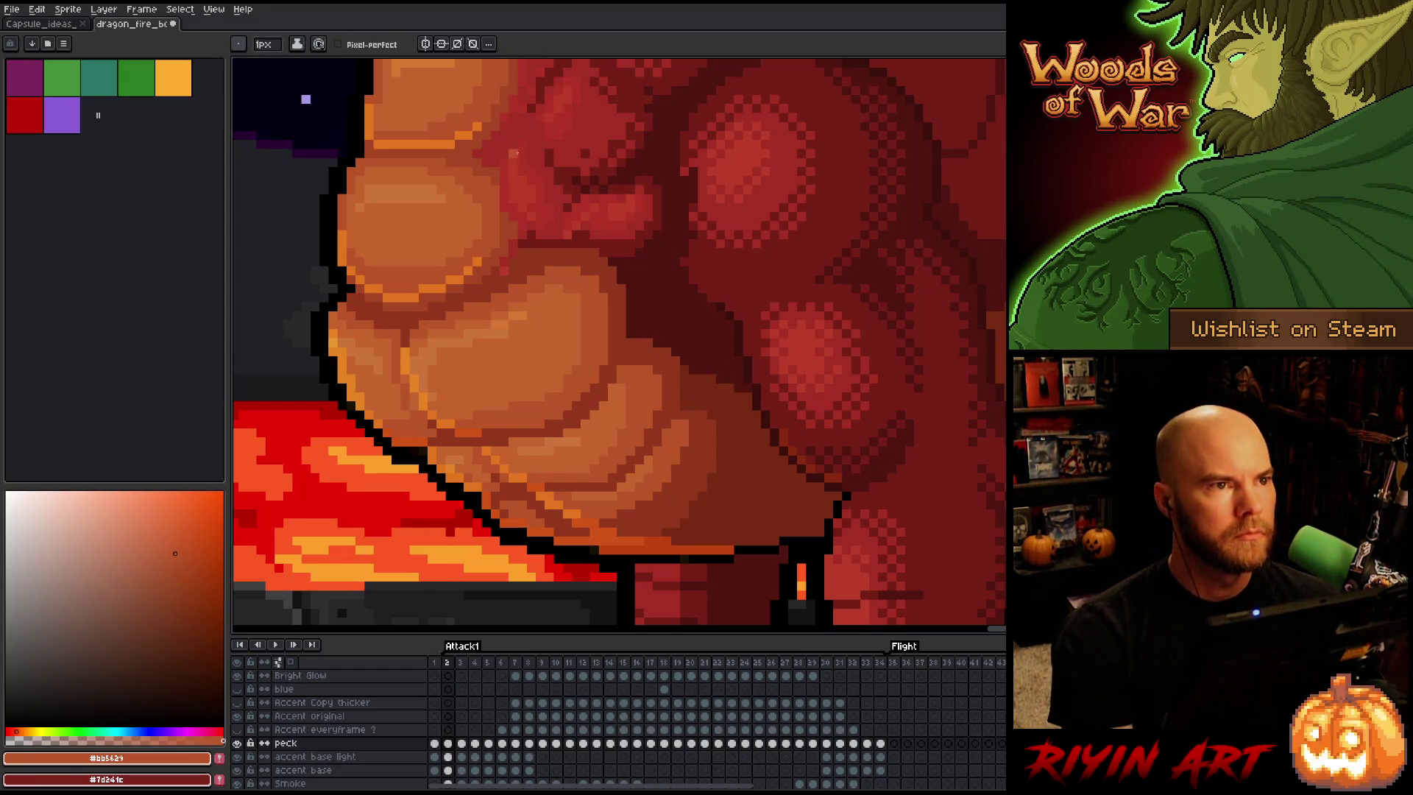
Sample the darker scale shadow, deep red muscle shadow and mid orange-brown chest colours
{"action": "scroll", "coordinate": [593, 362], "scroll_direction": "down", "scroll_amount": 3}
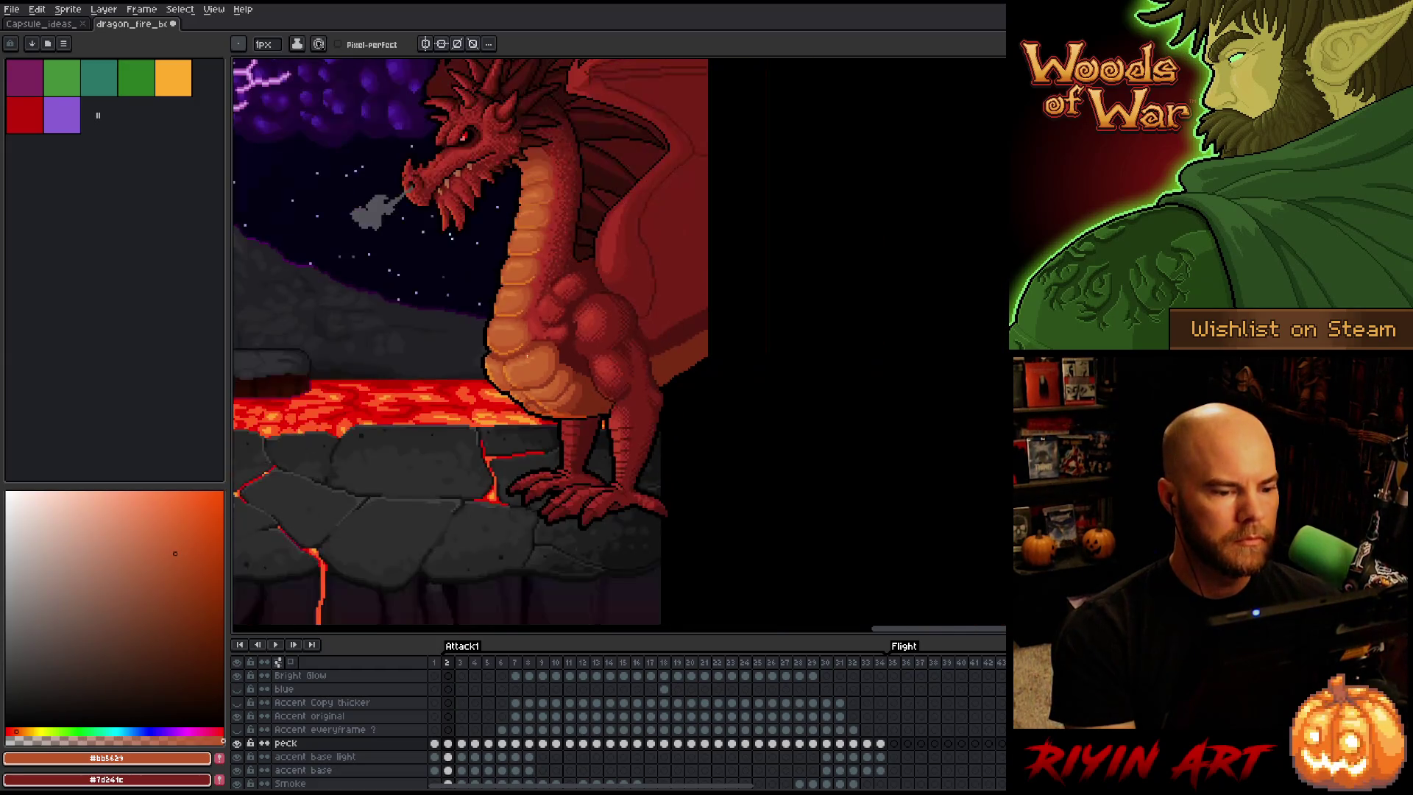
{"action": "scroll", "coordinate": [543, 346], "scroll_direction": "up", "scroll_amount": 3}
{"action": "left_click", "coordinate": [507, 388], "text": "alt"}
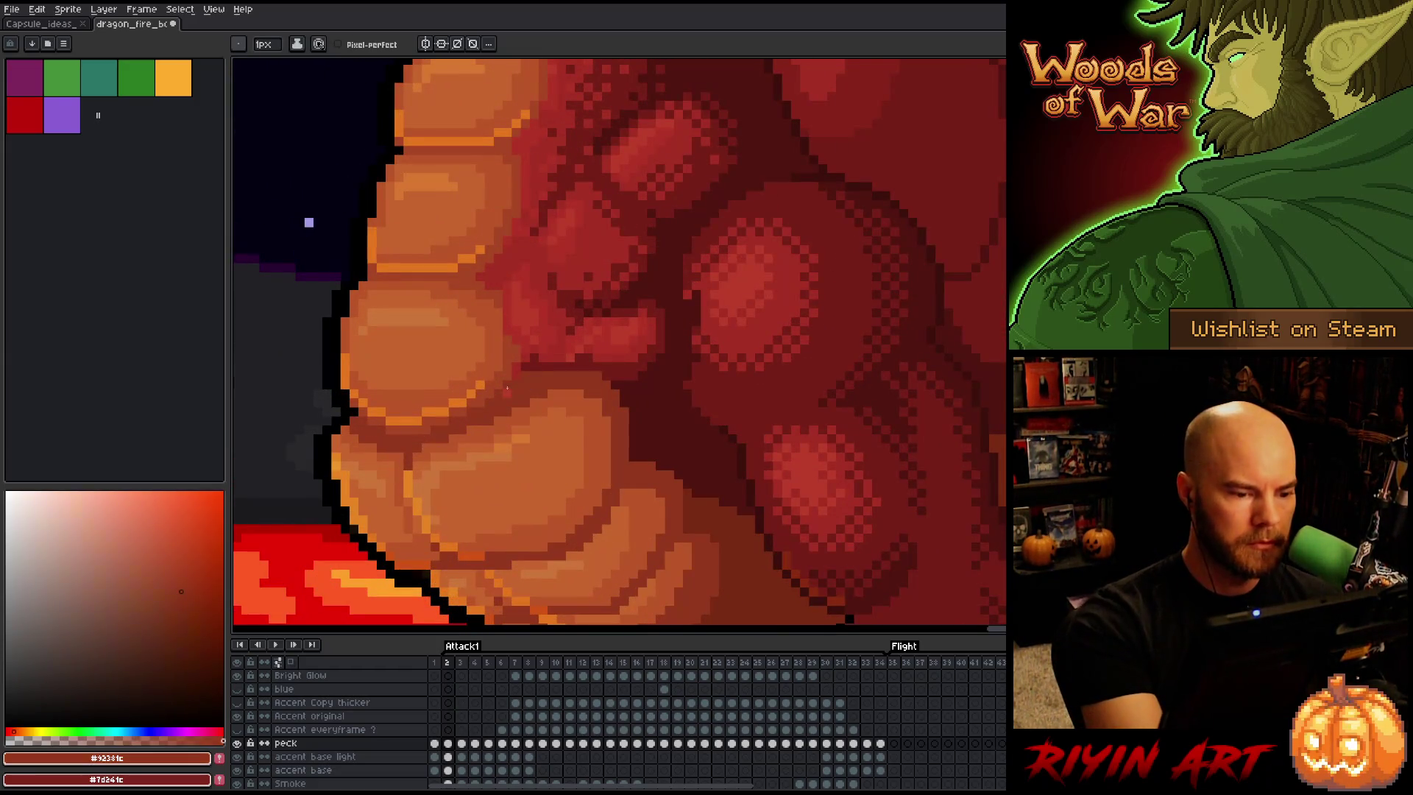
{"action": "left_click", "coordinate": [519, 362], "text": "alt"}
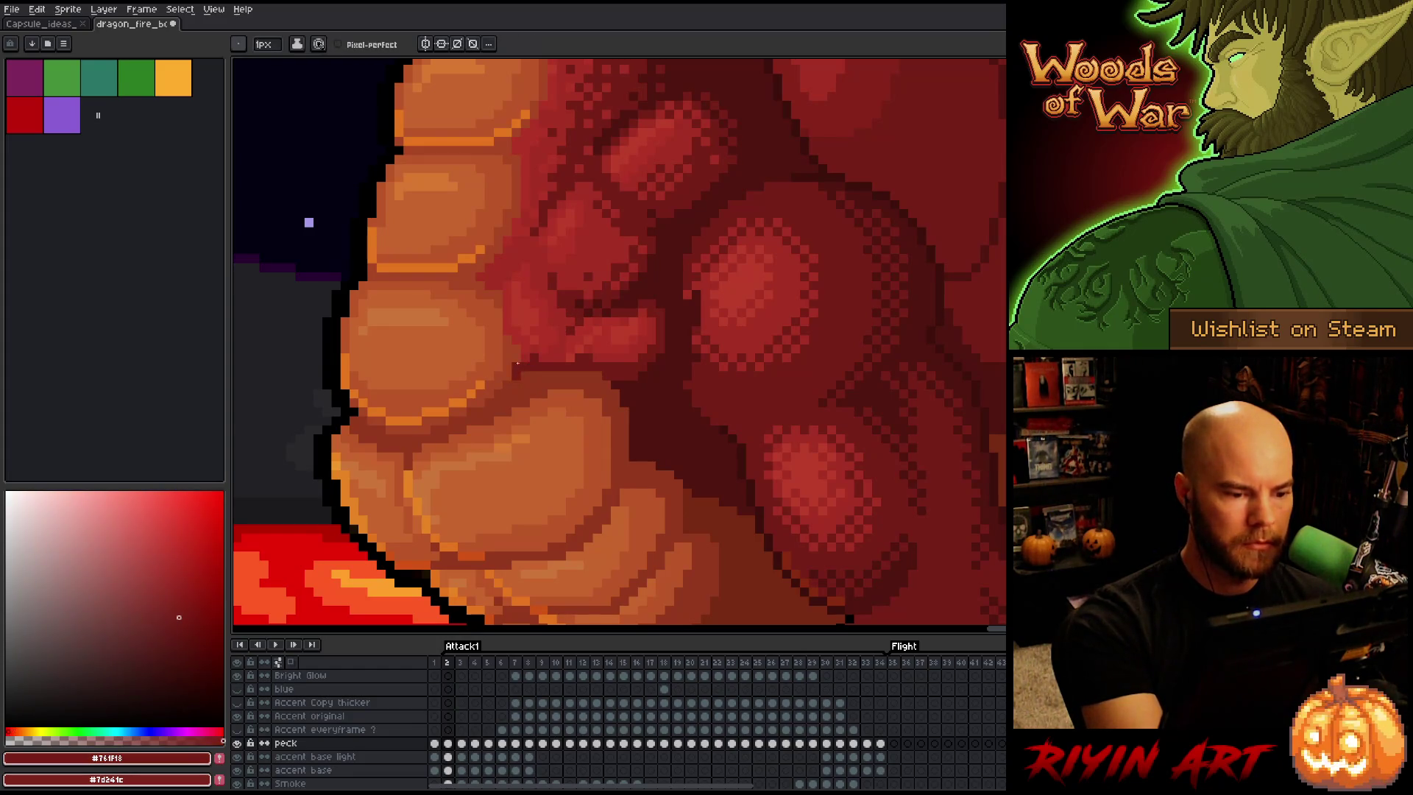
{"action": "left_click", "coordinate": [519, 355], "text": "alt"}
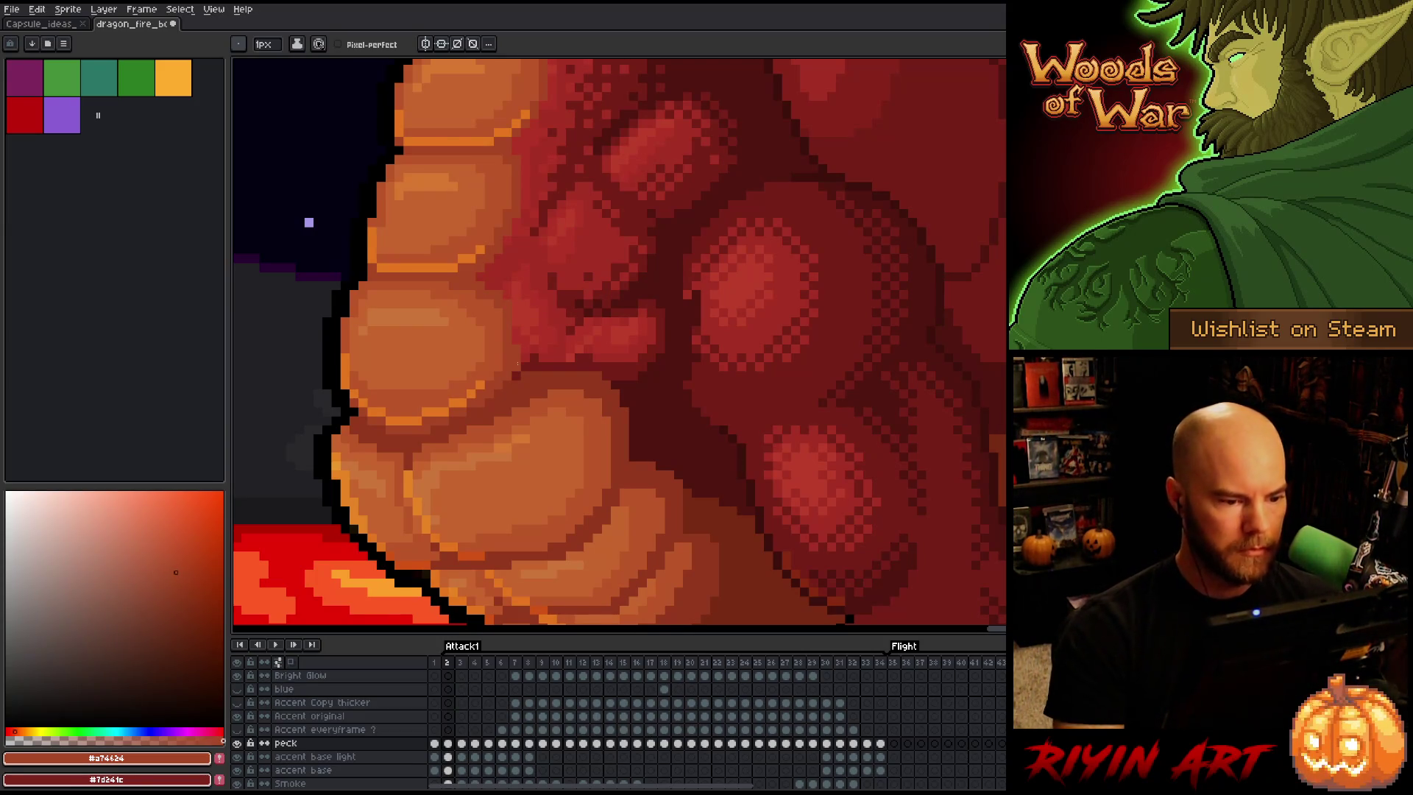
{"action": "left_click", "coordinate": [625, 292], "text": "alt"}
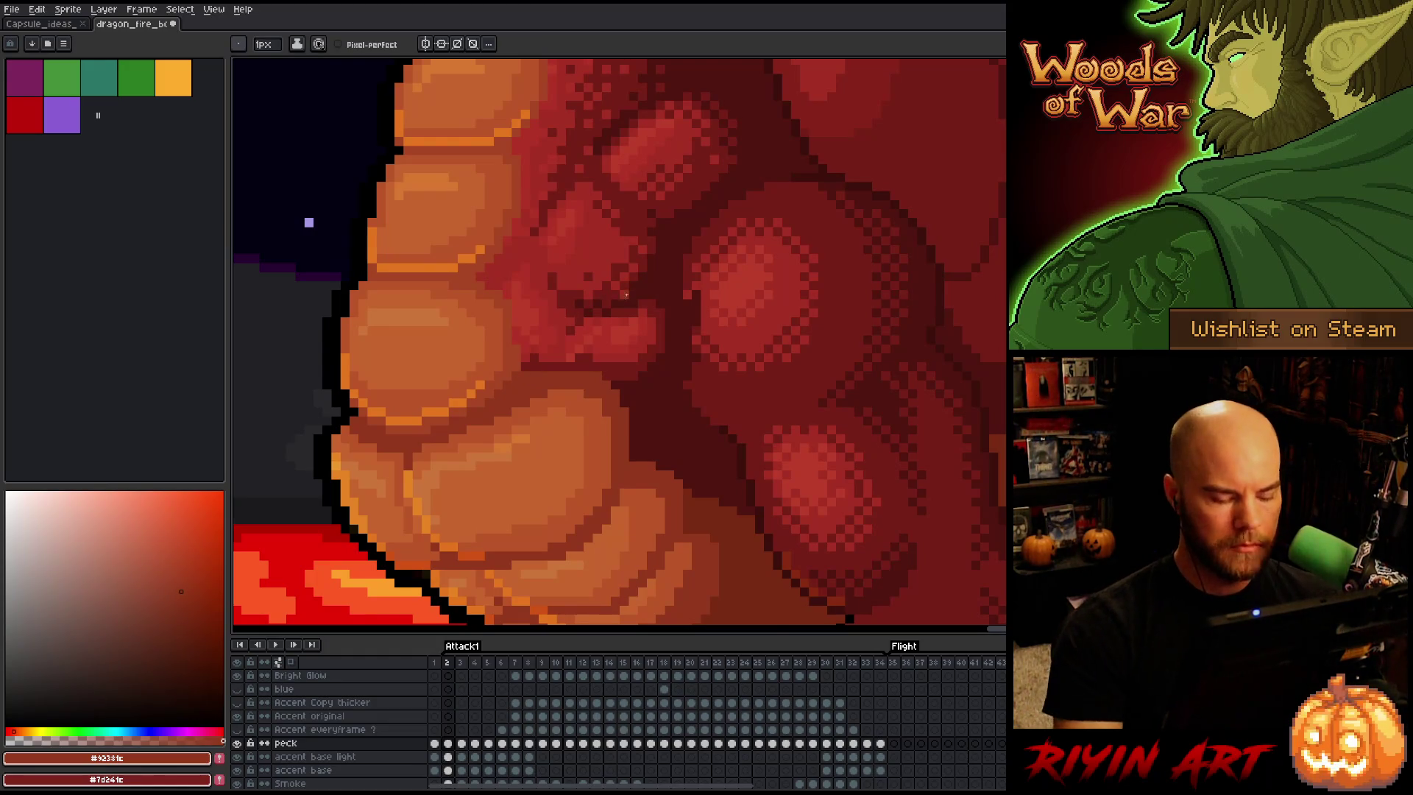
Compare frame 2 with the last Attack1 frame across the belly, then return to frame 2
{"action": "scroll", "coordinate": [655, 324], "scroll_direction": "down", "scroll_amount": 2}
{"action": "key", "text": "comma"}
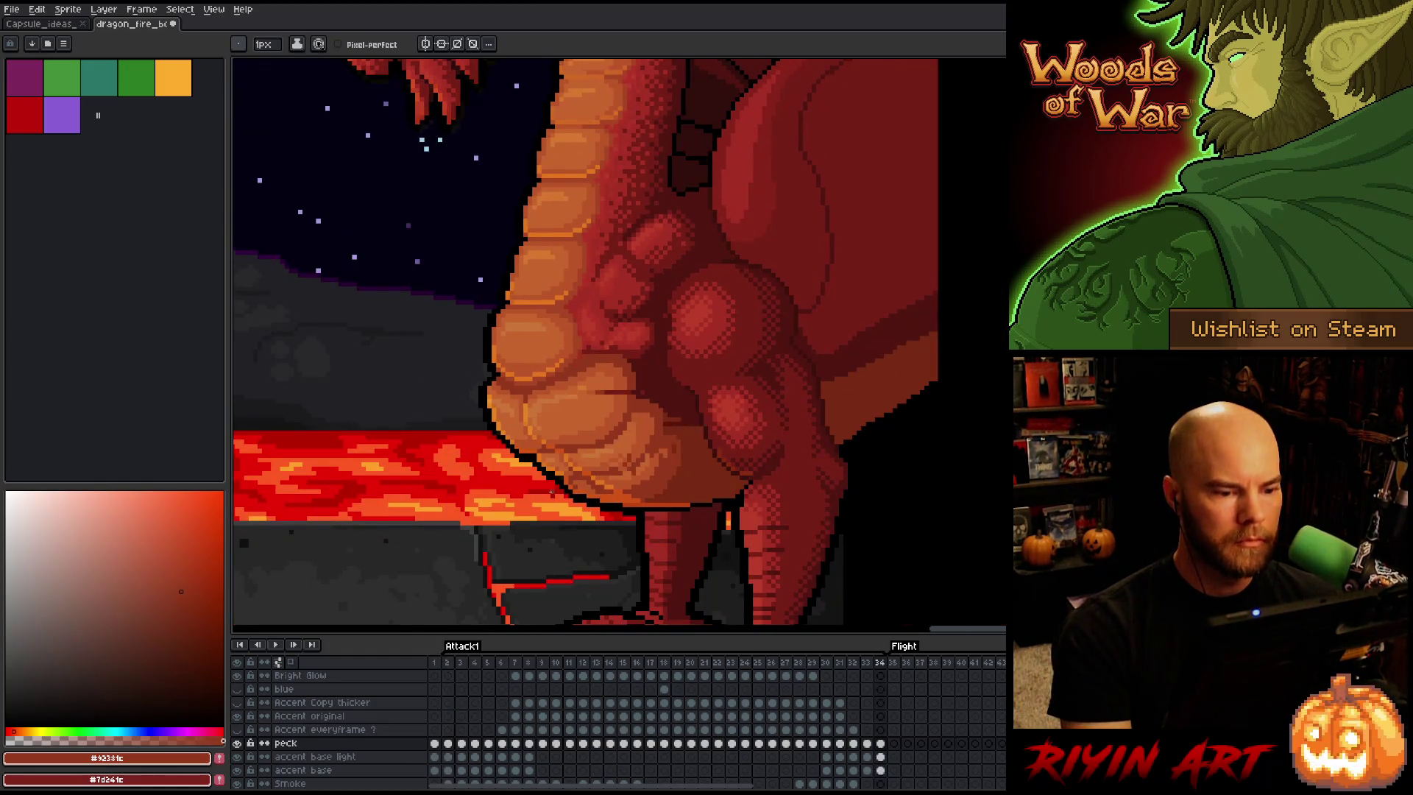
{"action": "scroll", "coordinate": [598, 472], "scroll_direction": "up", "scroll_amount": 2}
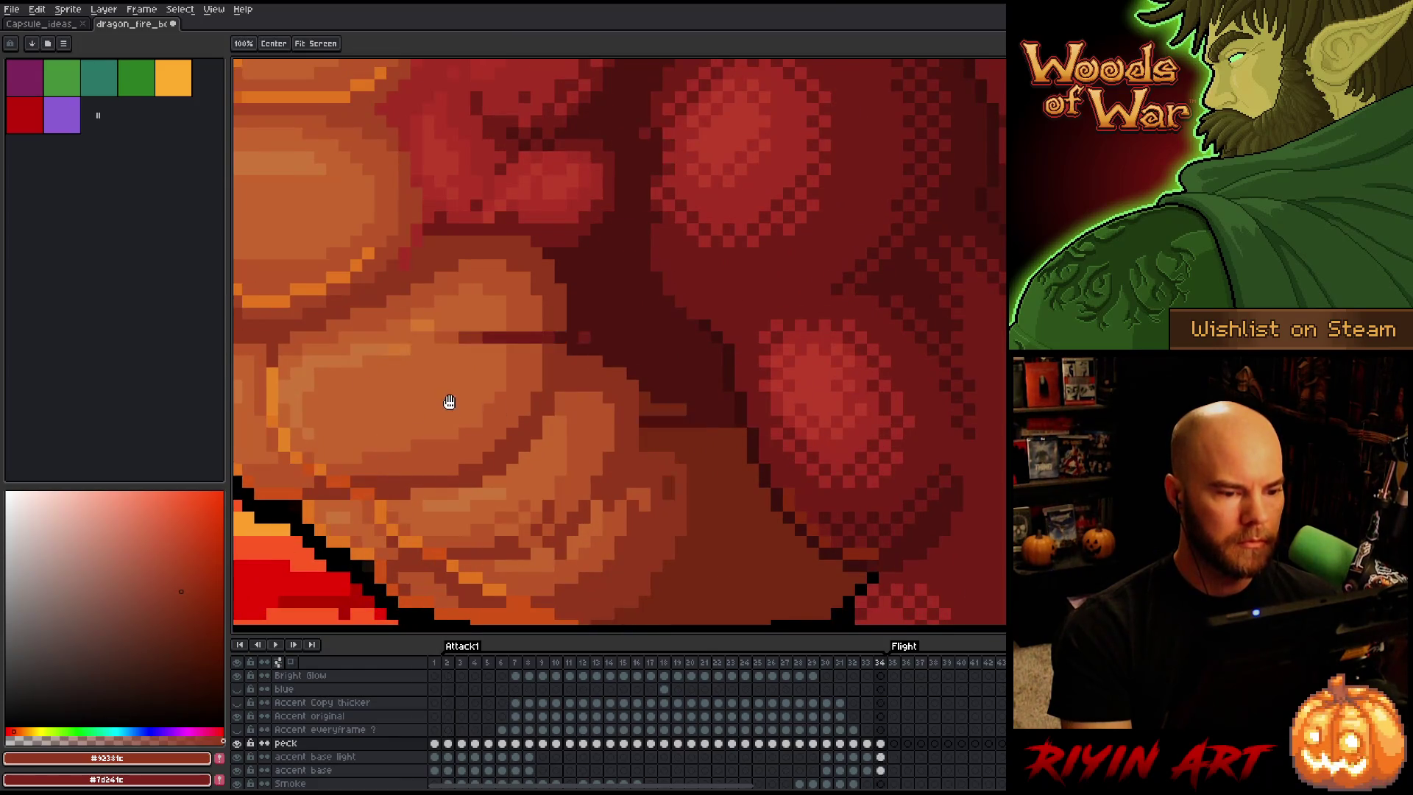
{"action": "left_click_drag", "start_coordinate": [448, 404], "coordinate": [639, 449]}
{"action": "key", "text": "period"}
{"action": "scroll", "coordinate": [587, 454], "scroll_direction": "down", "scroll_amount": 2}
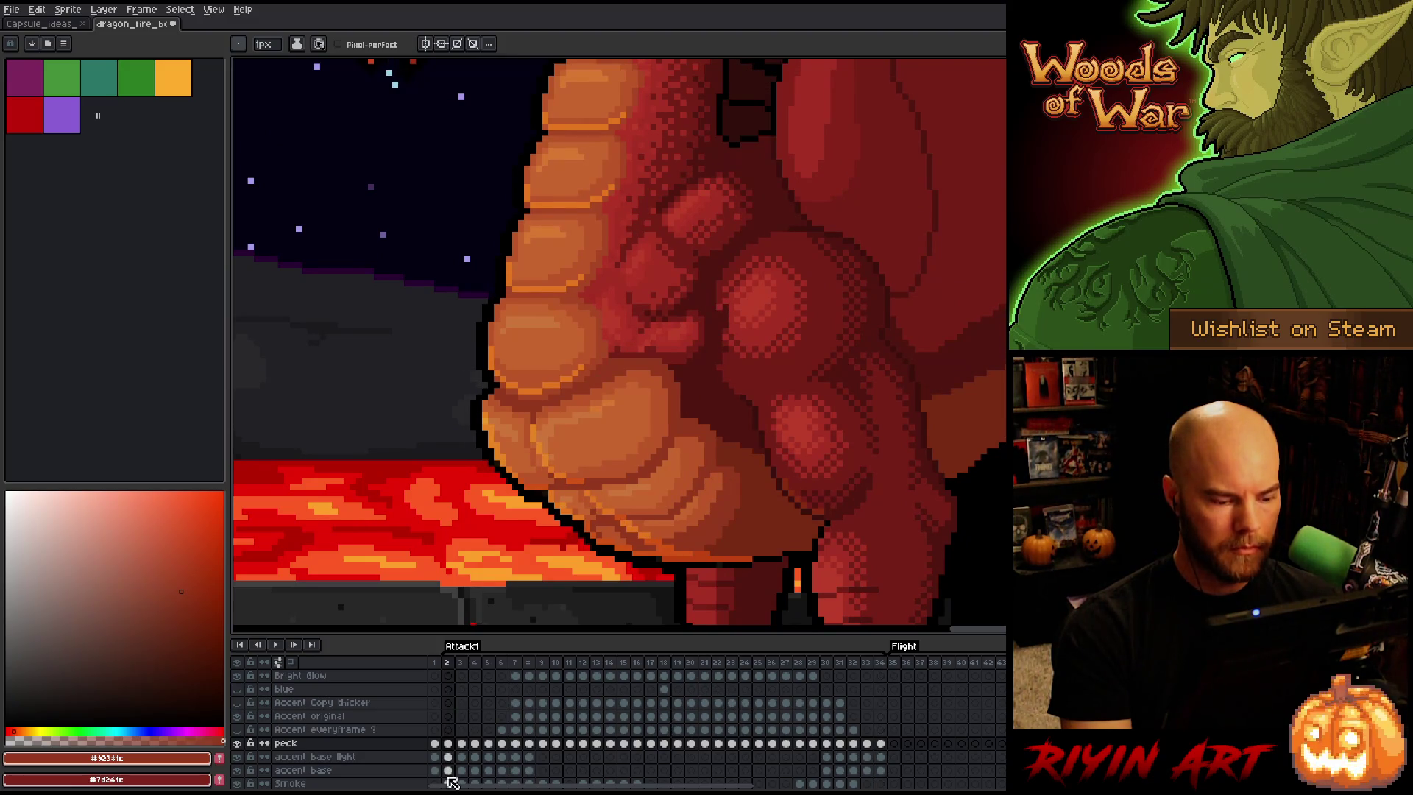
Copy the peck layer's frame-2 chest pixels and paste them back as a floating piece
{"action": "left_click", "coordinate": [455, 743]}
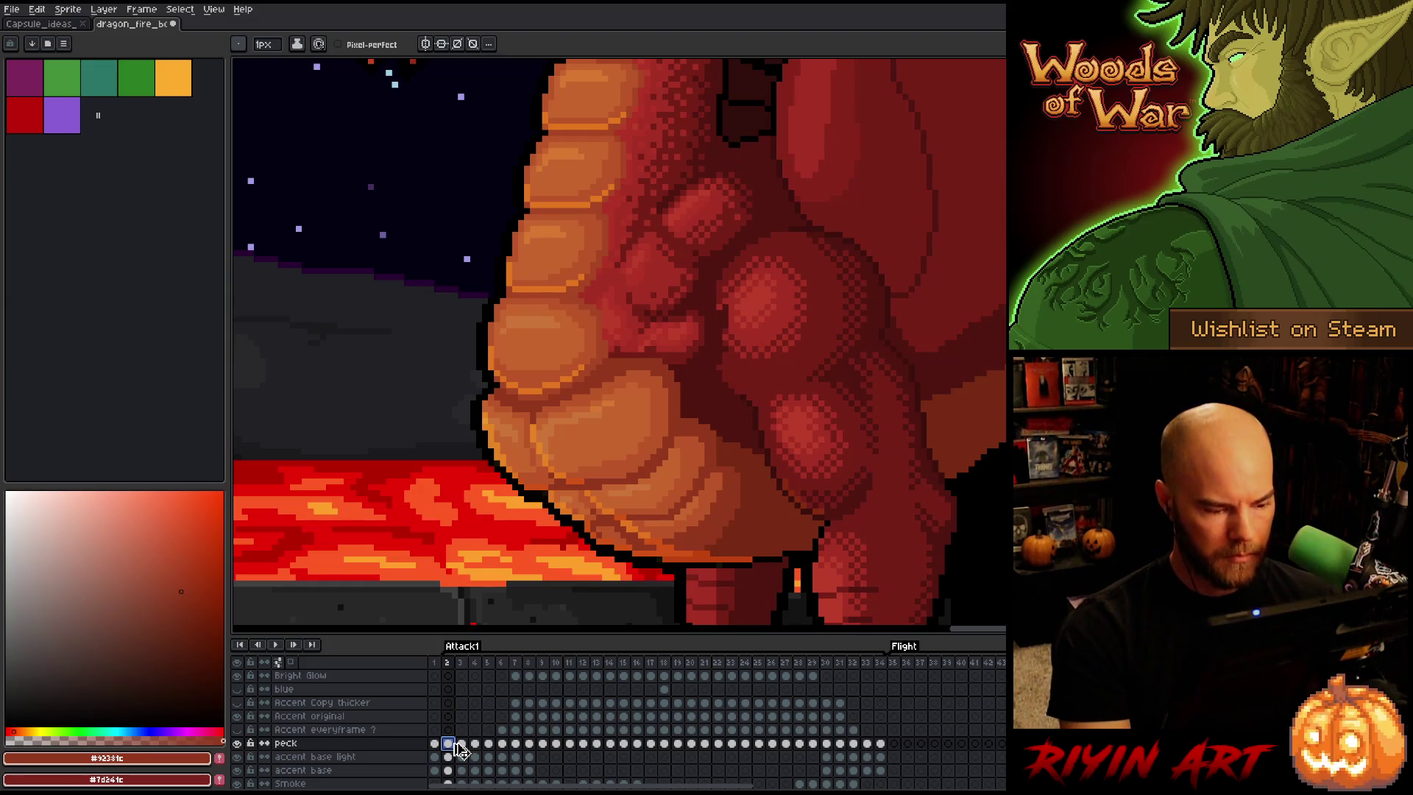
{"action": "key", "text": "Return"}
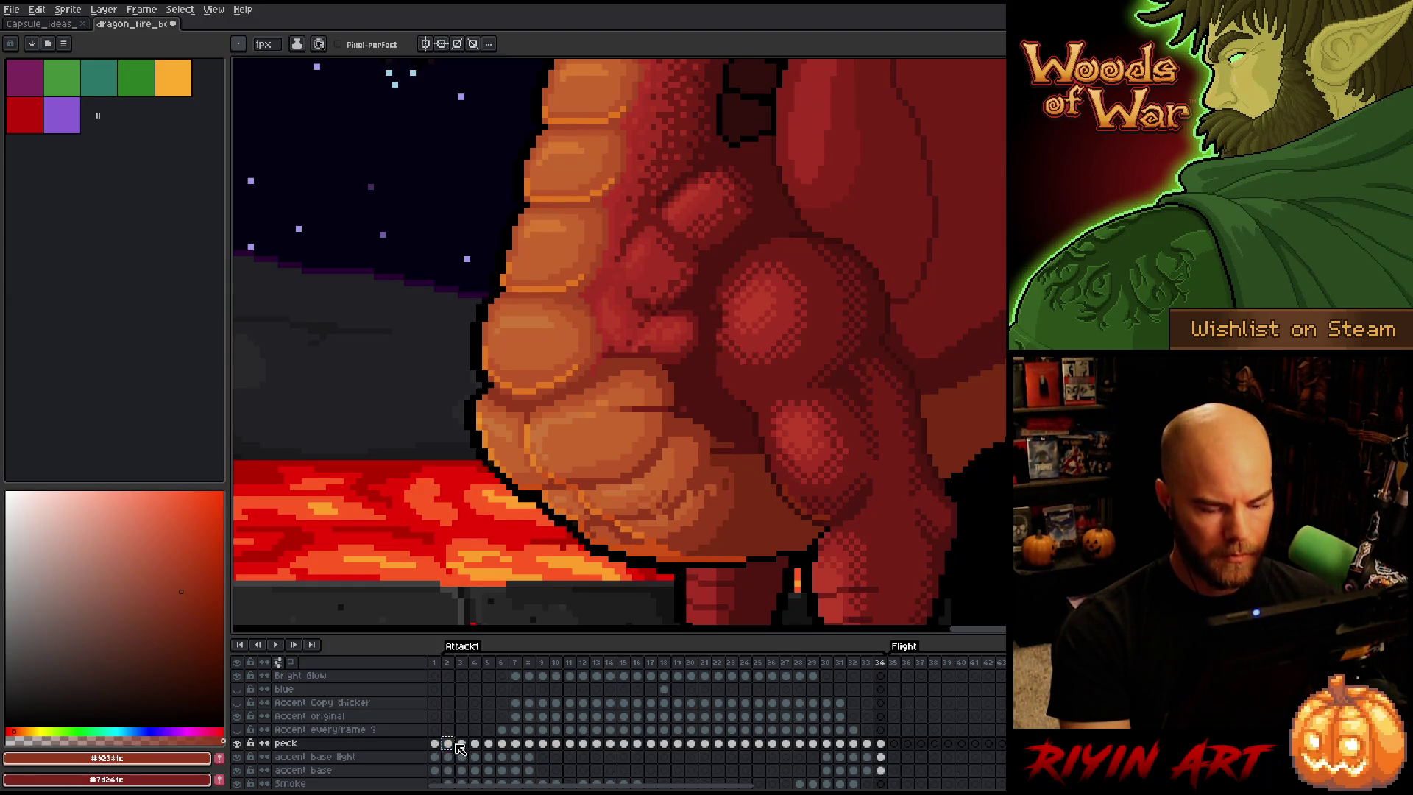
{"action": "key", "text": "ctrl+v"}
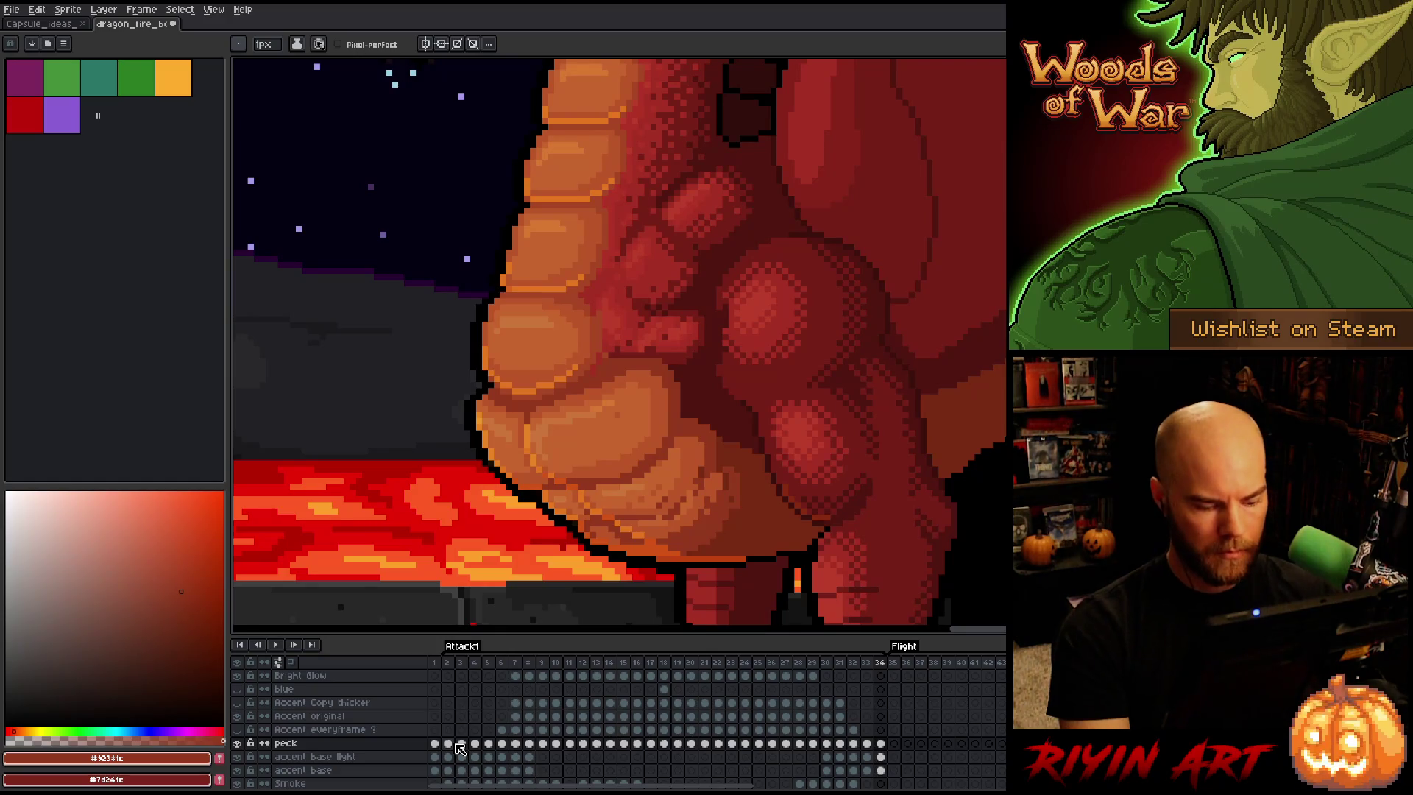
{"action": "key", "text": "ctrl+v"}
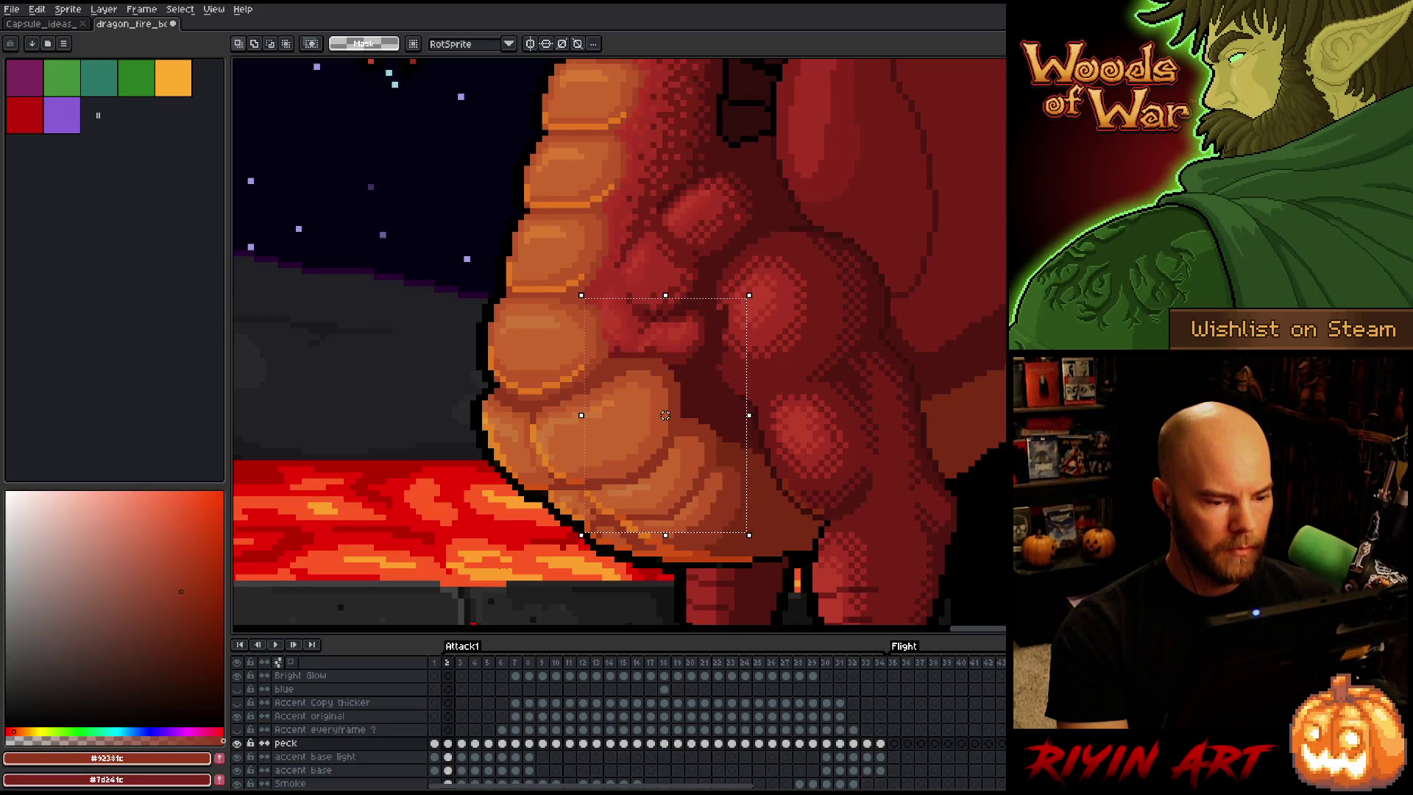
Commit the paste and marquee a small belly-shading patch on the accent base light layer
{"action": "scroll", "coordinate": [459, 701], "scroll_direction": "up", "scroll_amount": 1}
{"action": "key", "text": "ctrl+d"}
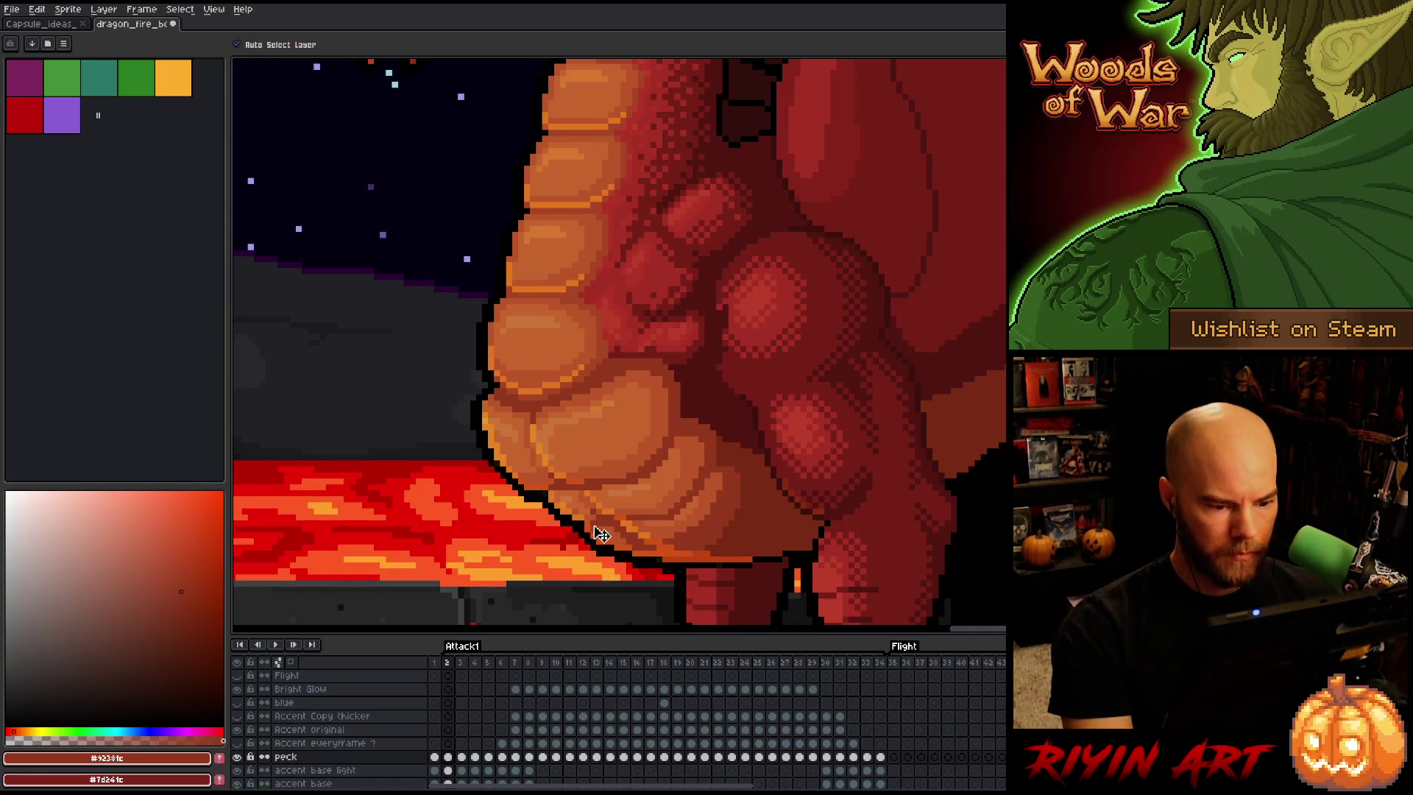
{"action": "left_click", "coordinate": [587, 490]}
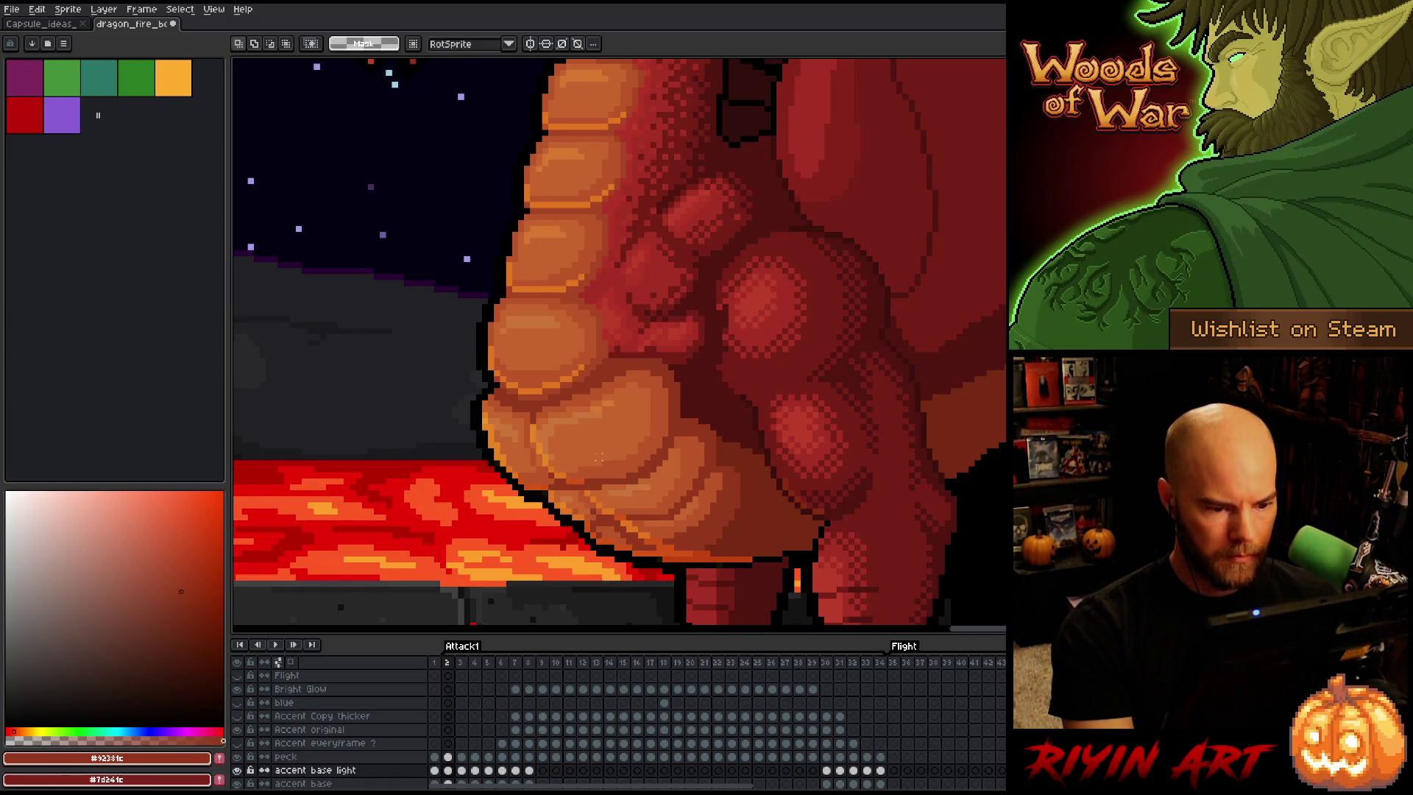
{"action": "key", "text": "m"}
{"action": "mouse_move", "coordinate": [575, 457]}
{"action": "left_mouse_down"}
{"action": "mouse_move", "coordinate": [605, 492]}
{"action": "mouse_move", "coordinate": [593, 475]}
{"action": "left_mouse_up"}
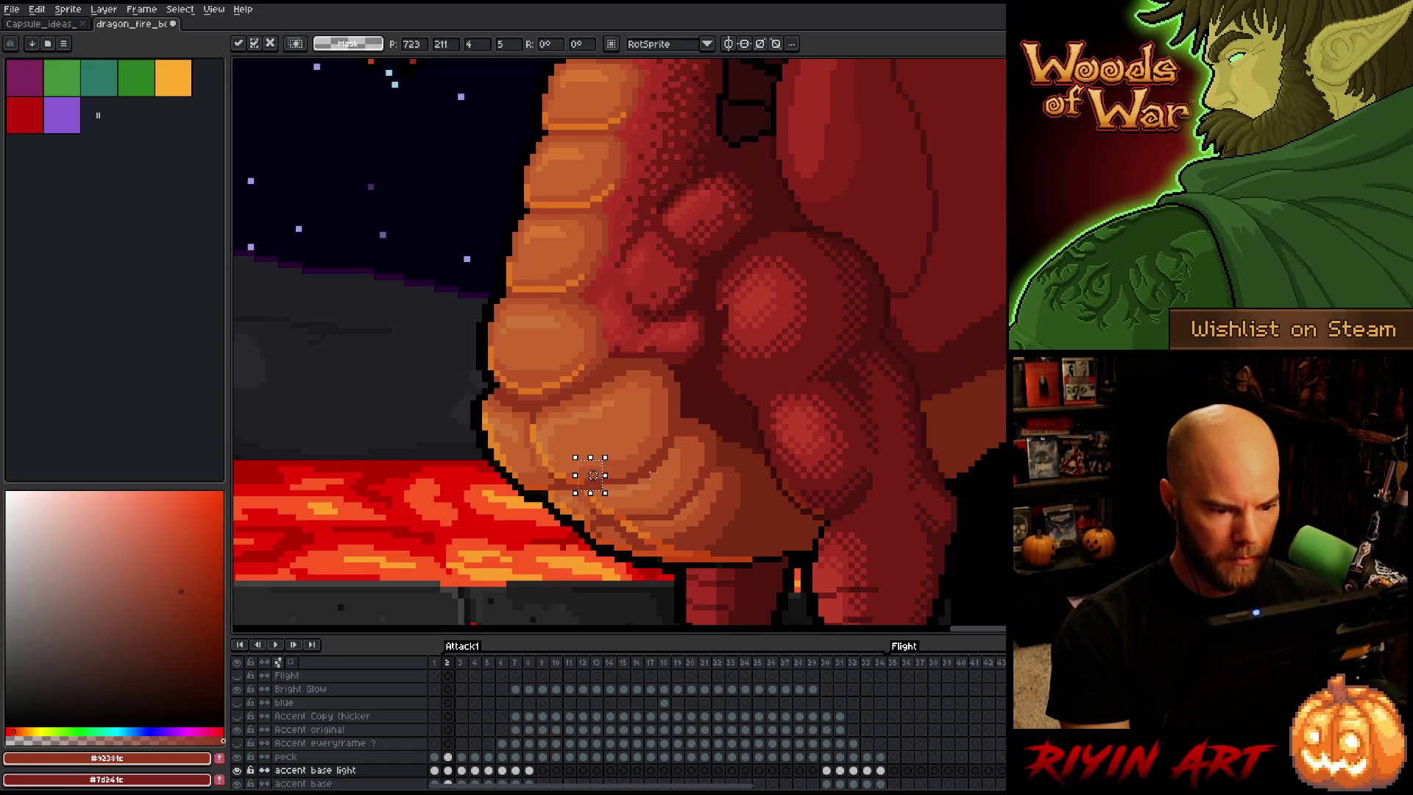
{"action": "scroll", "coordinate": [605, 492], "scroll_direction": "up", "scroll_amount": 5}
{"action": "scroll", "coordinate": [457, 749], "scroll_direction": "down", "scroll_amount": 2}
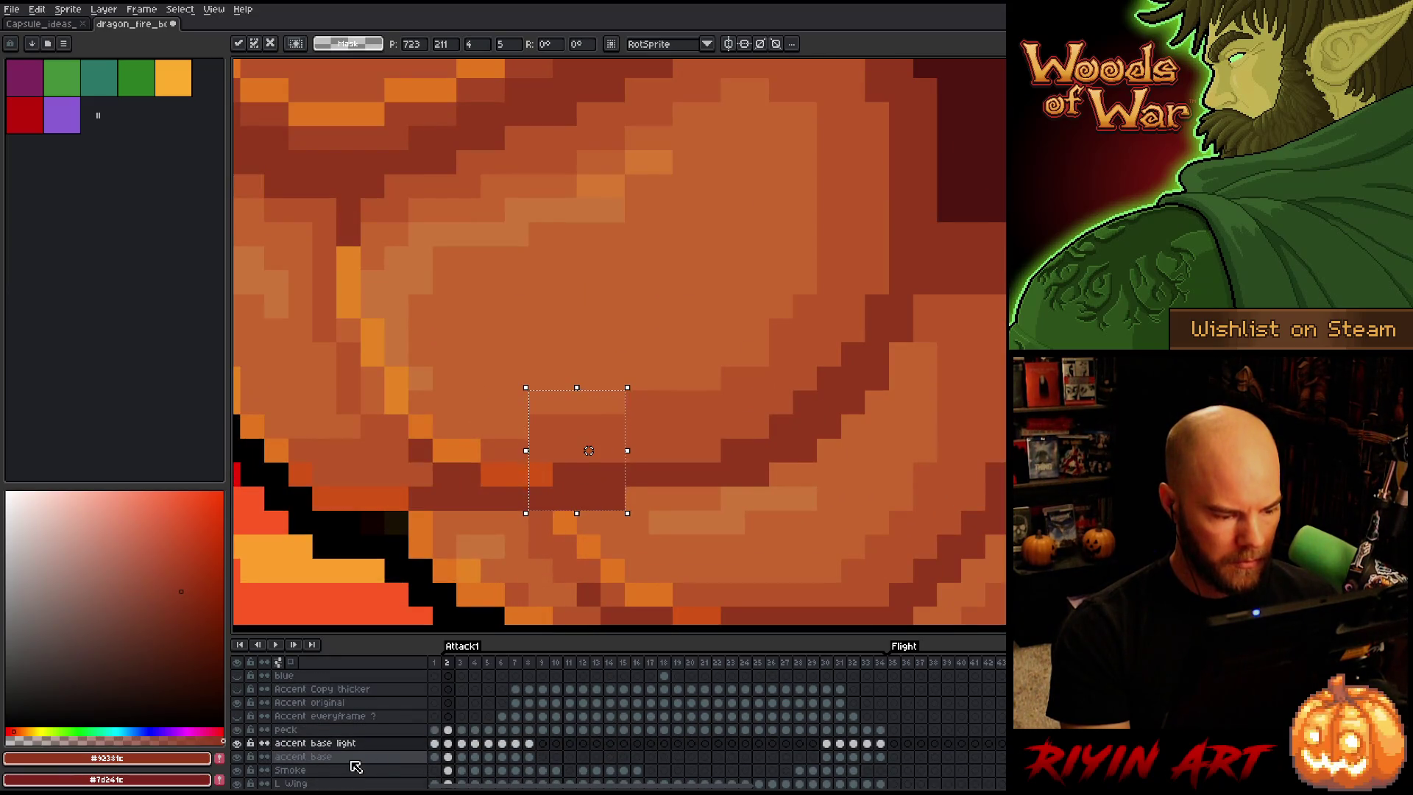
On the accent base layer, nudge the selected strip down one pixel and commit it
{"action": "left_click", "coordinate": [368, 765]}
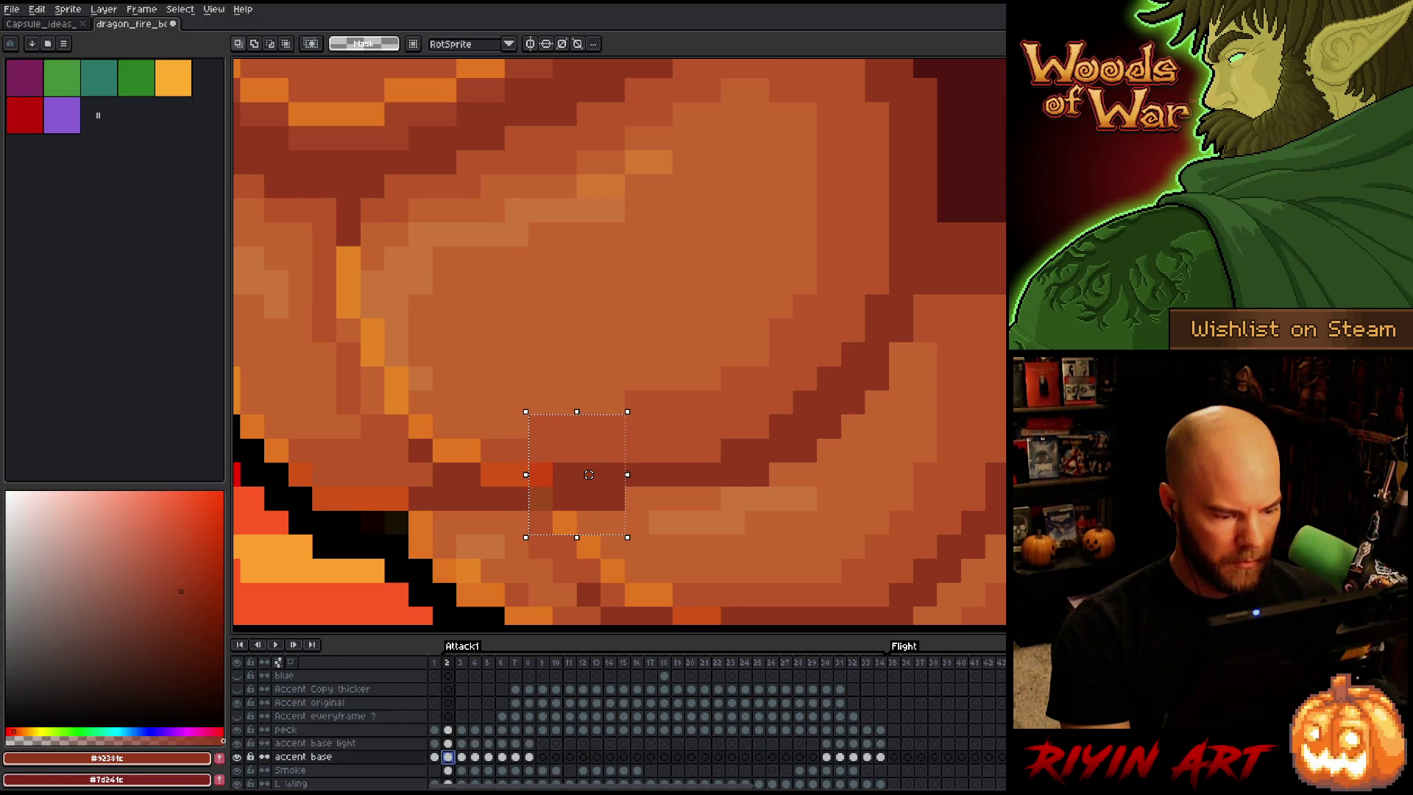
{"action": "key", "text": "Down"}
{"action": "mouse_move", "coordinate": [588, 498]}
{"action": "left_mouse_down"}
{"action": "mouse_move", "coordinate": [589, 450]}
{"action": "mouse_move", "coordinate": [589, 474]}
{"action": "left_mouse_up"}
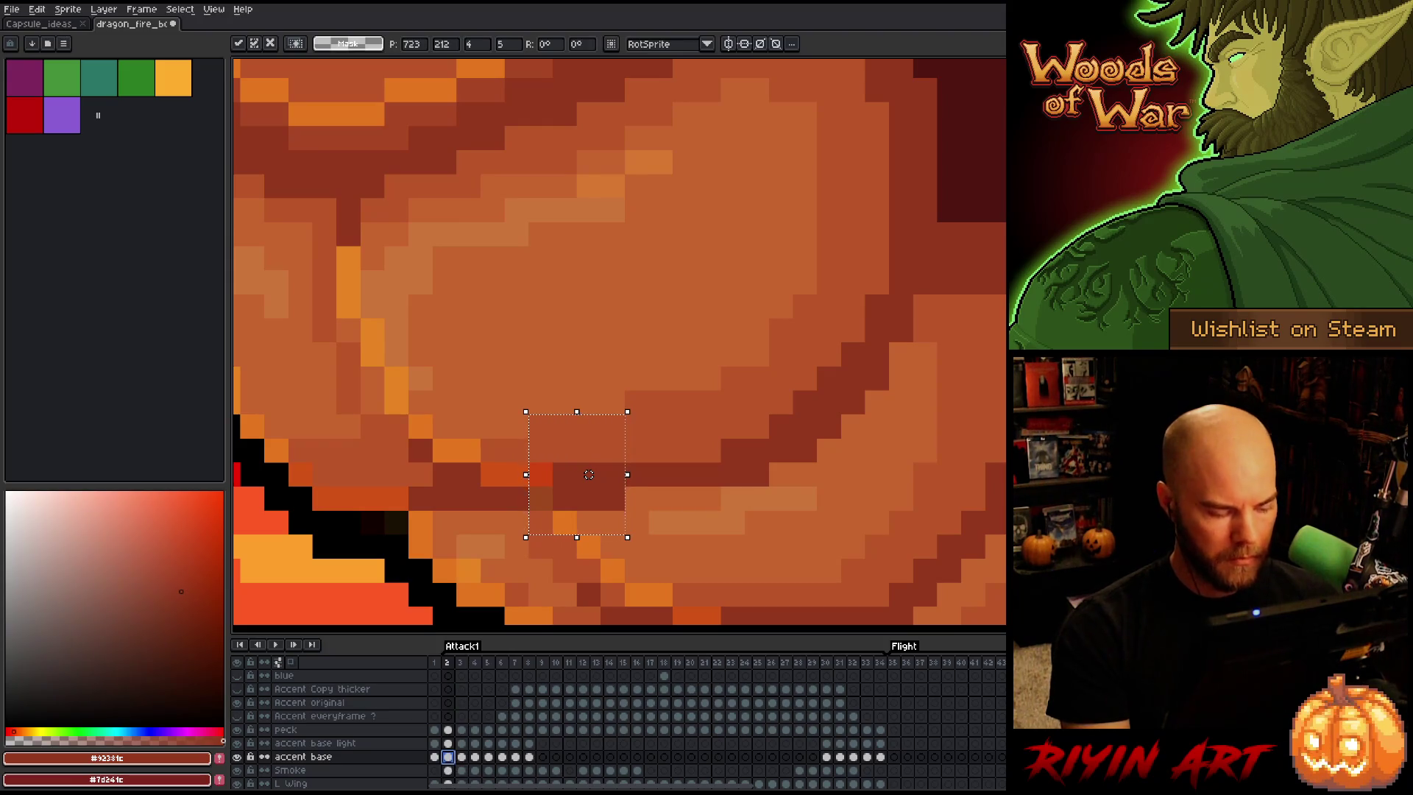
{"action": "key", "text": "ctrl+z"}
{"action": "key", "text": "ctrl+z"}
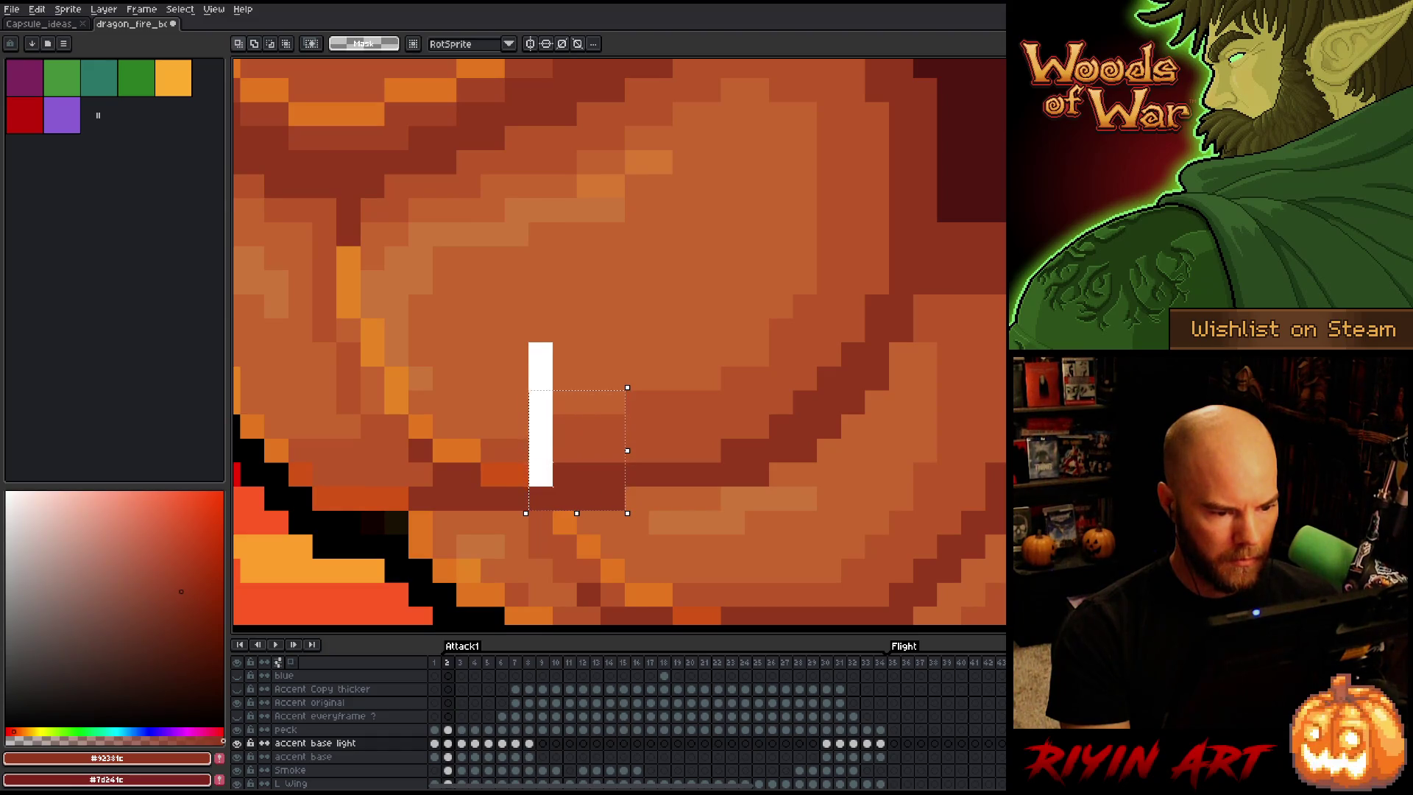
{"action": "key", "text": "ctrl+z"}
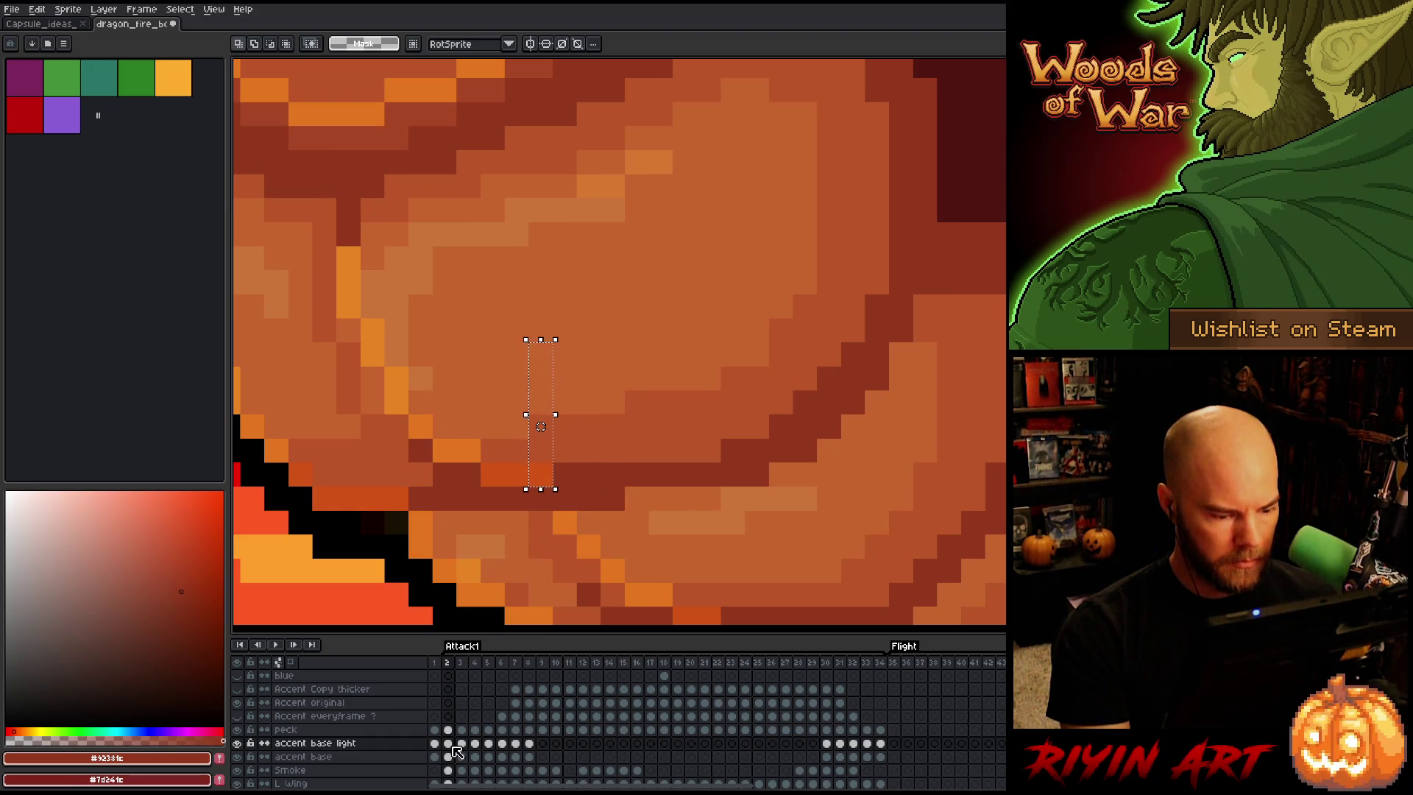
{"action": "key", "text": "Down"}
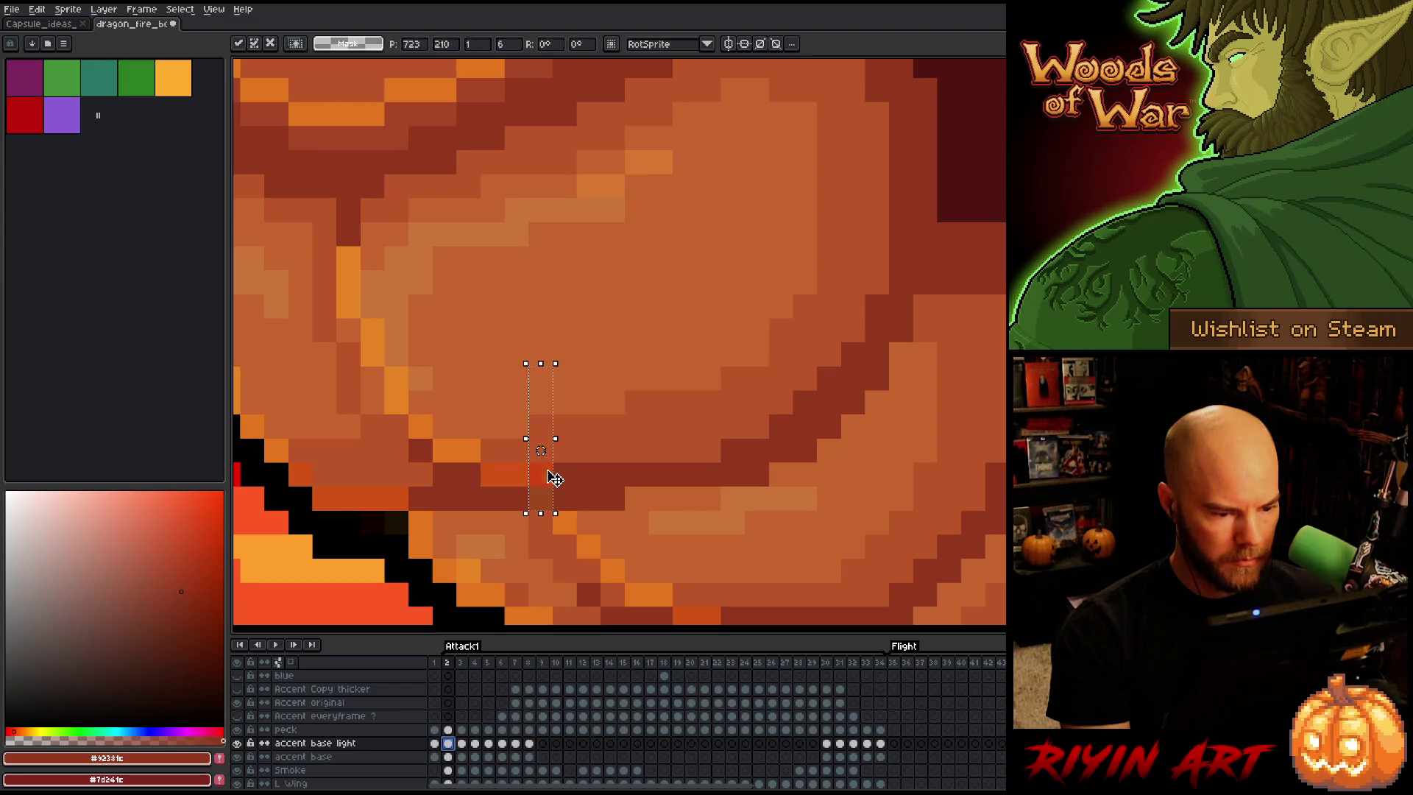
{"action": "key", "text": "Return"}
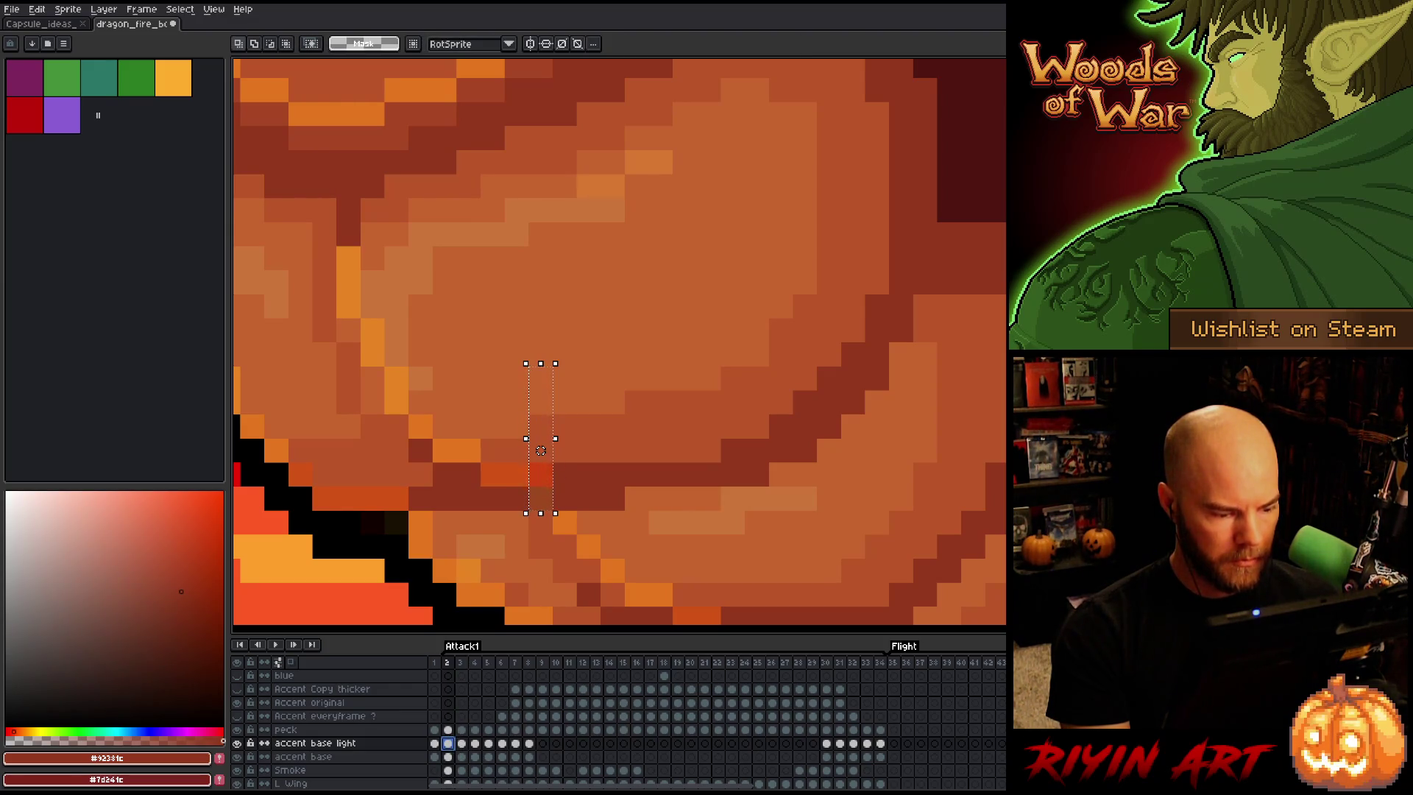
{"action": "left_click", "coordinate": [452, 757]}
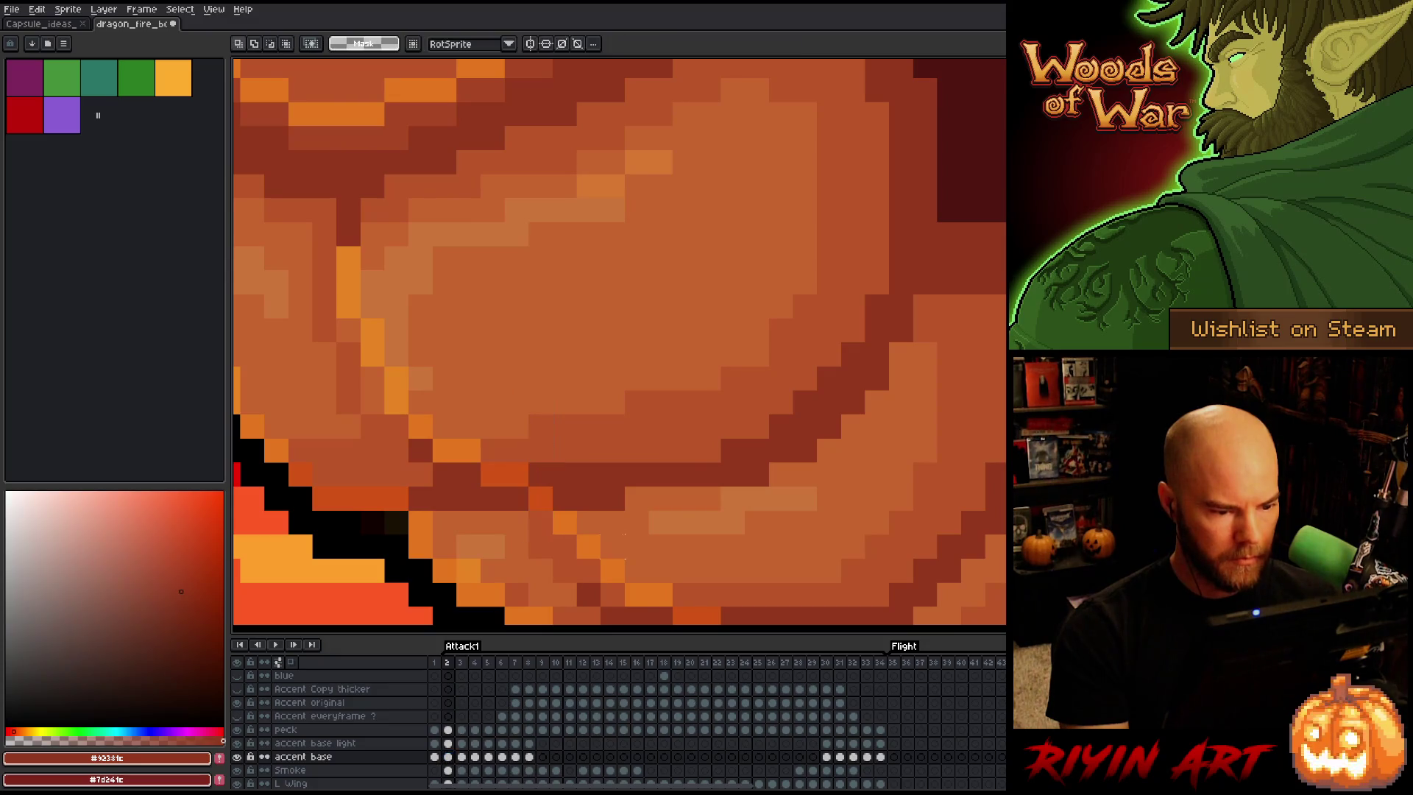
Zoom out and step through the last frame, frame 2 and frame 3 of Attack1
{"action": "scroll", "coordinate": [618, 537], "scroll_direction": "down", "scroll_amount": 5}
{"action": "key", "text": "Left"}
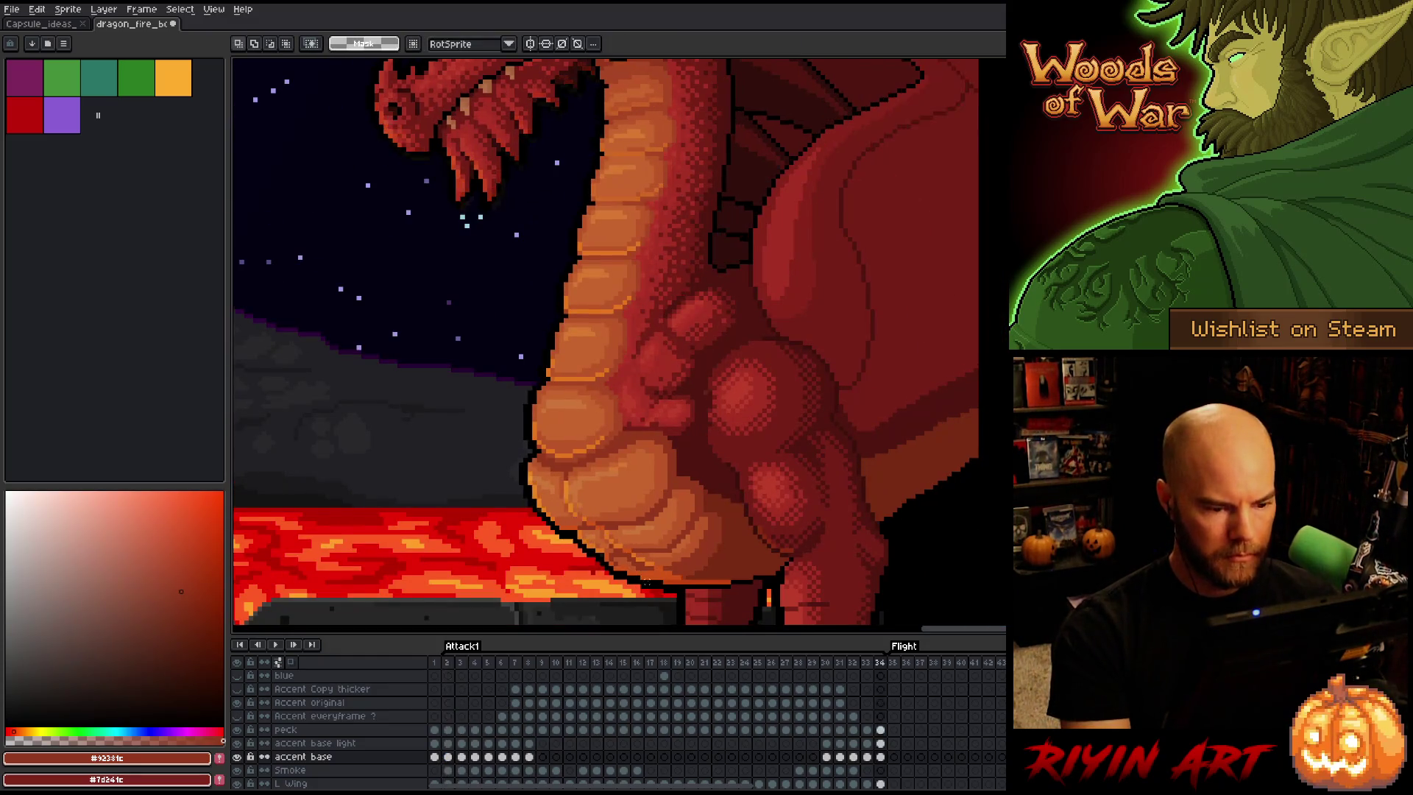
{"action": "scroll", "coordinate": [614, 533], "scroll_direction": "down", "scroll_amount": 3}
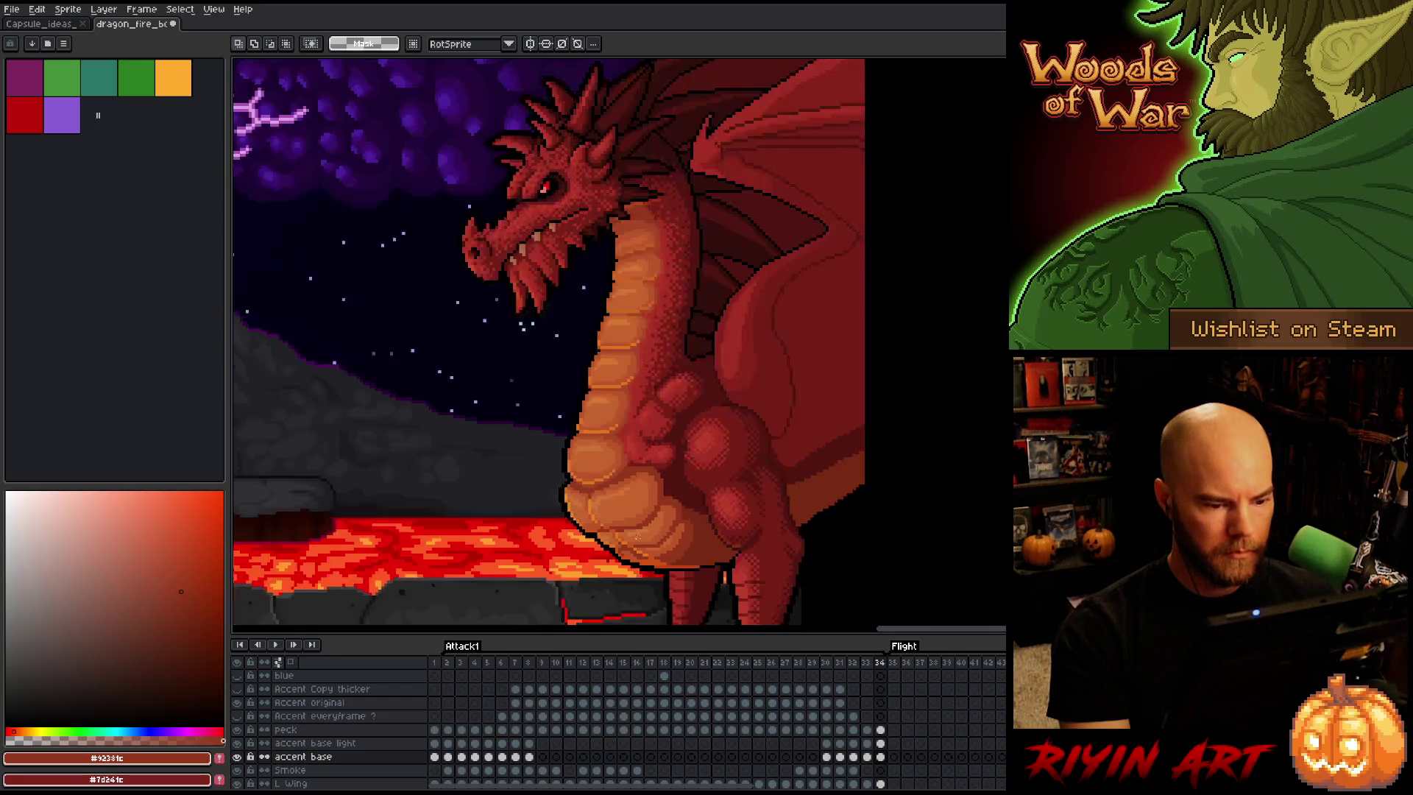
{"action": "scroll", "coordinate": [667, 548], "scroll_direction": "up", "scroll_amount": 2}
{"action": "key", "text": "Right"}
{"action": "key", "text": "Right"}
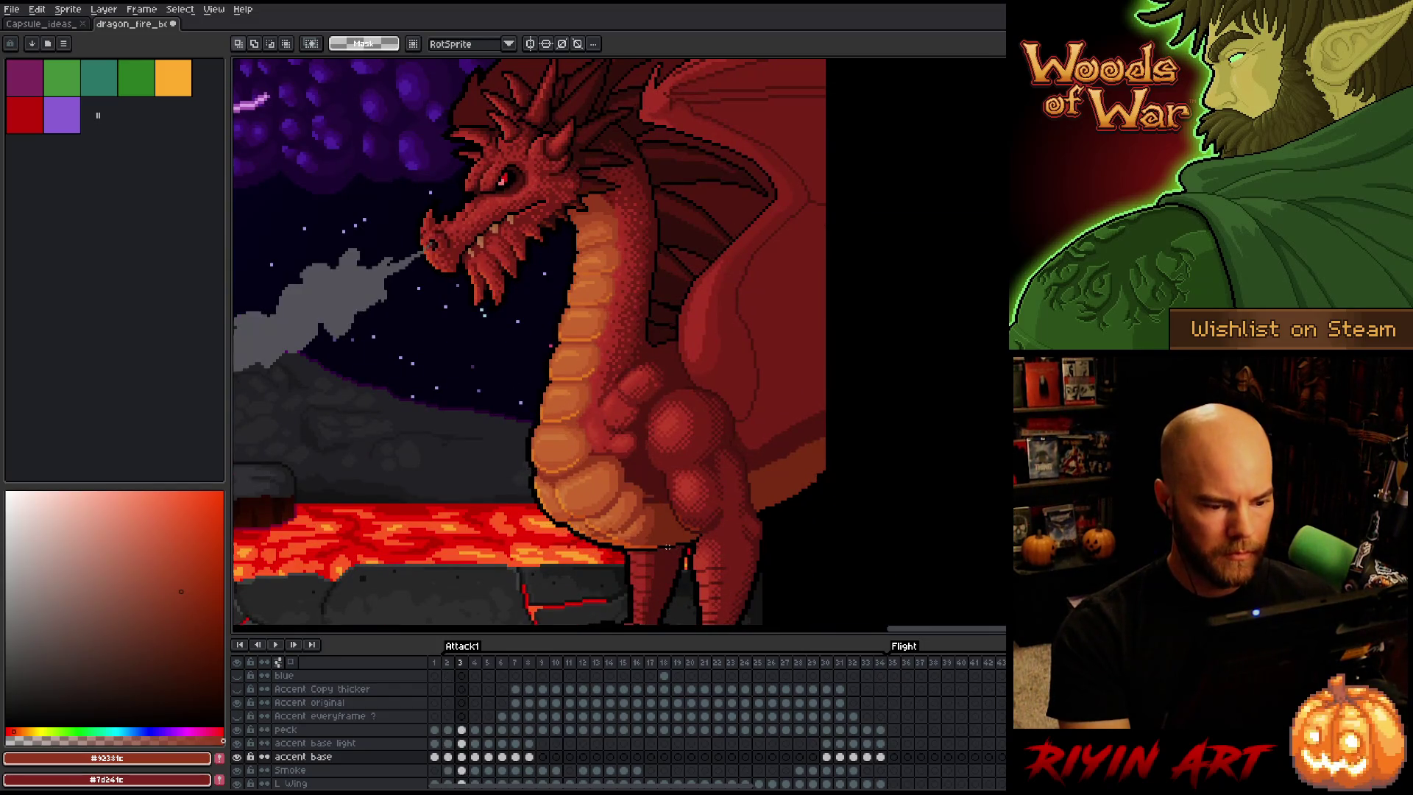
{"action": "key", "text": "Right"}
{"action": "key", "text": "Right"}
{"action": "key", "text": "Left"}
{"action": "key", "text": "Left"}
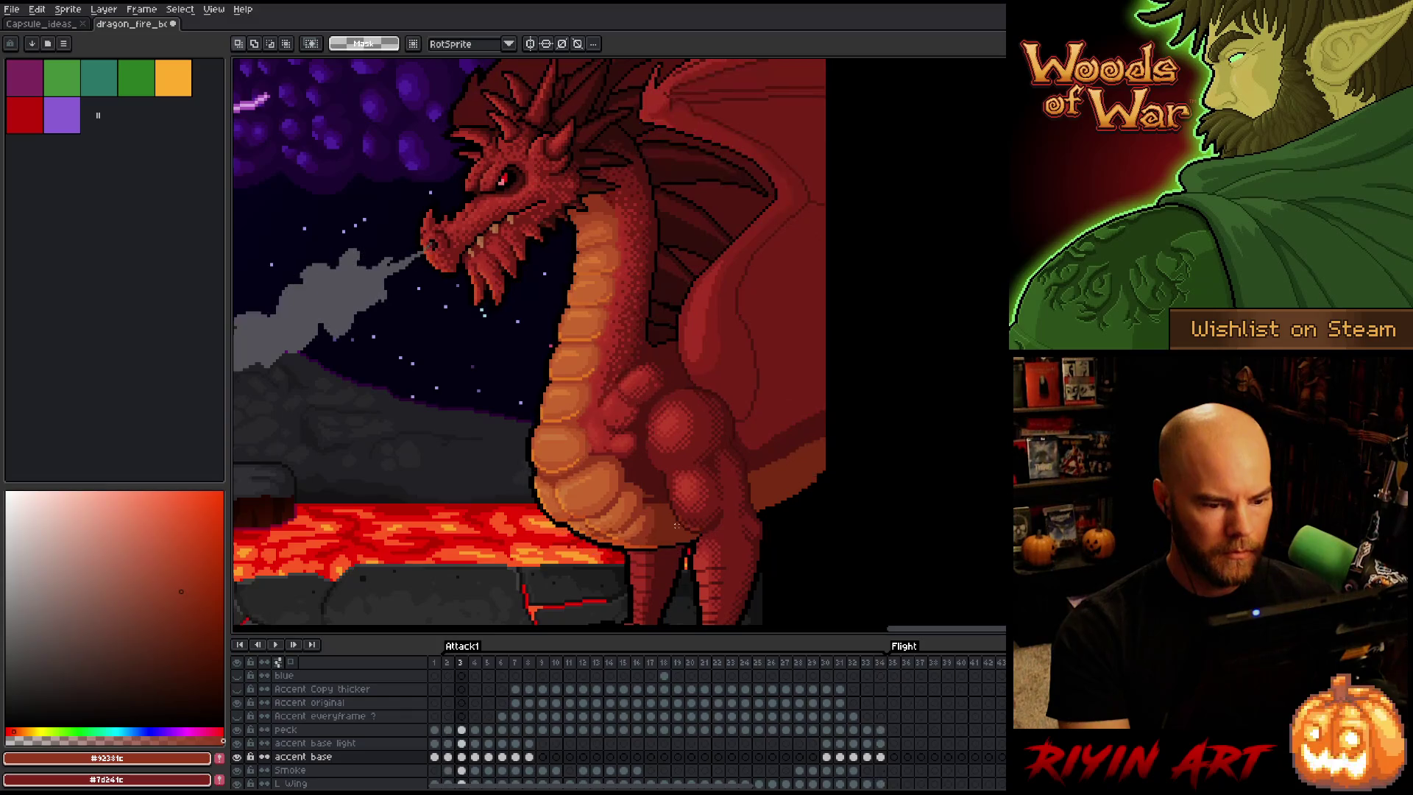
{"action": "scroll", "coordinate": [676, 522], "scroll_direction": "up", "scroll_amount": 4}
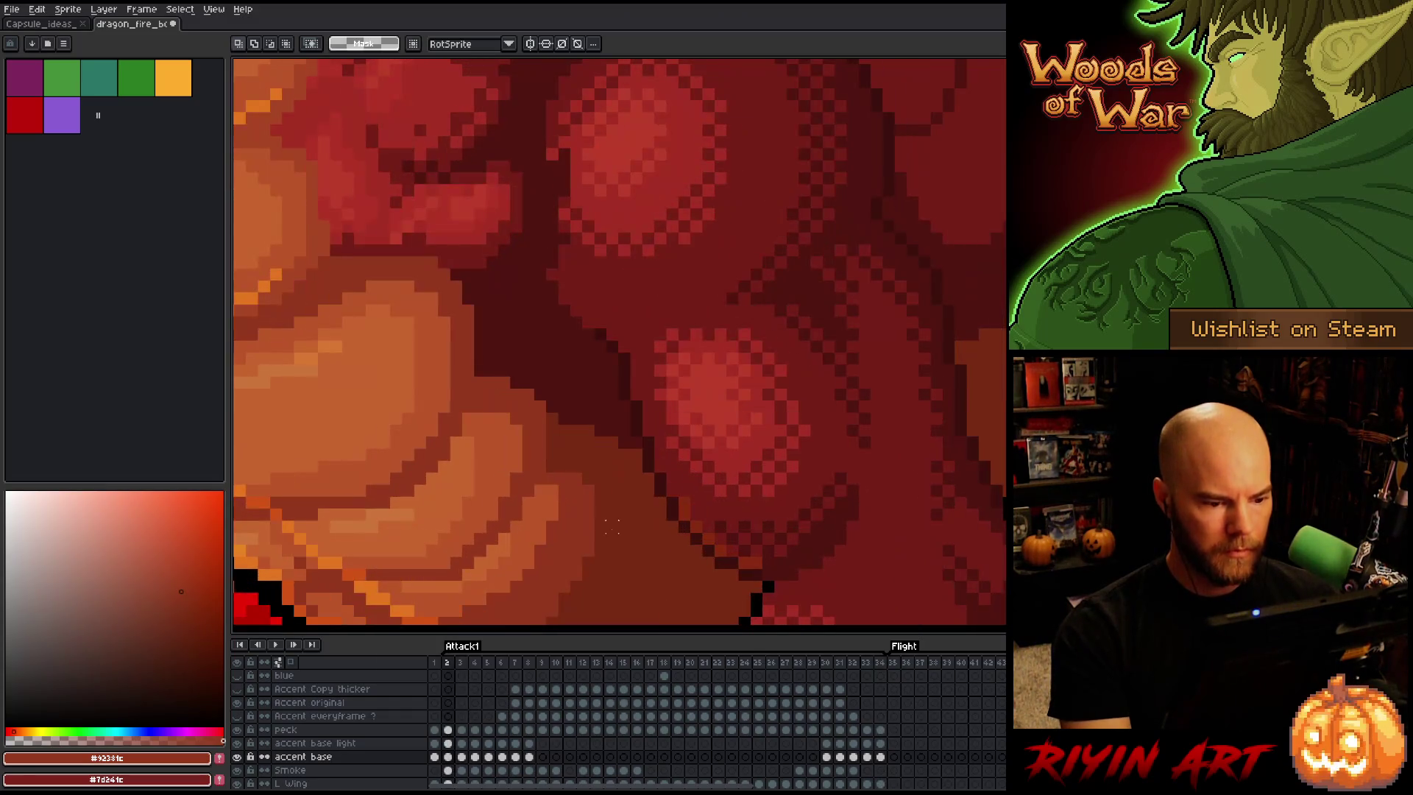
Sample the belly's dark red and paint the light pixel band on the frame-3 peck cel
{"action": "key", "text": "b"}
{"action": "left_click", "coordinate": [604, 461], "text": "alt"}
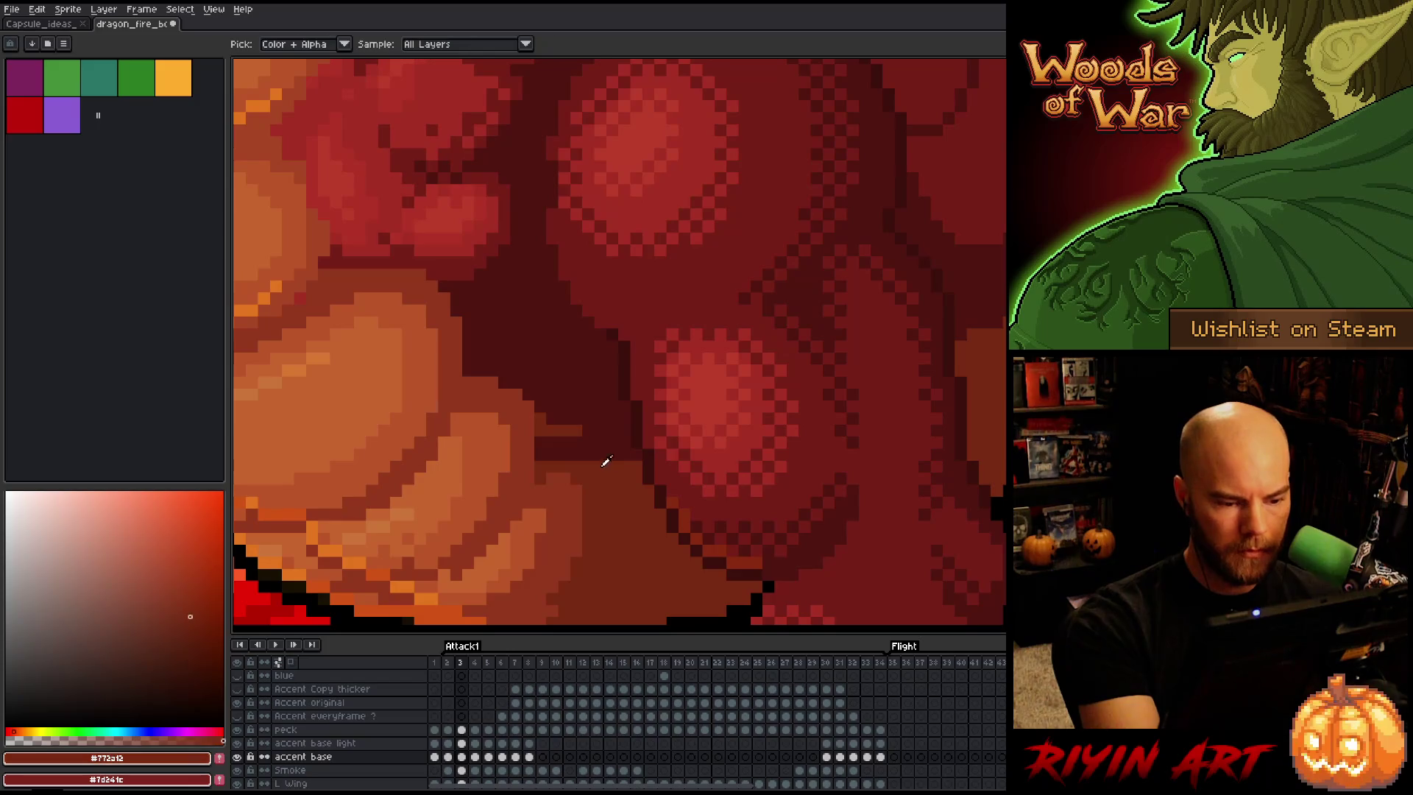
{"action": "key", "text": "v"}
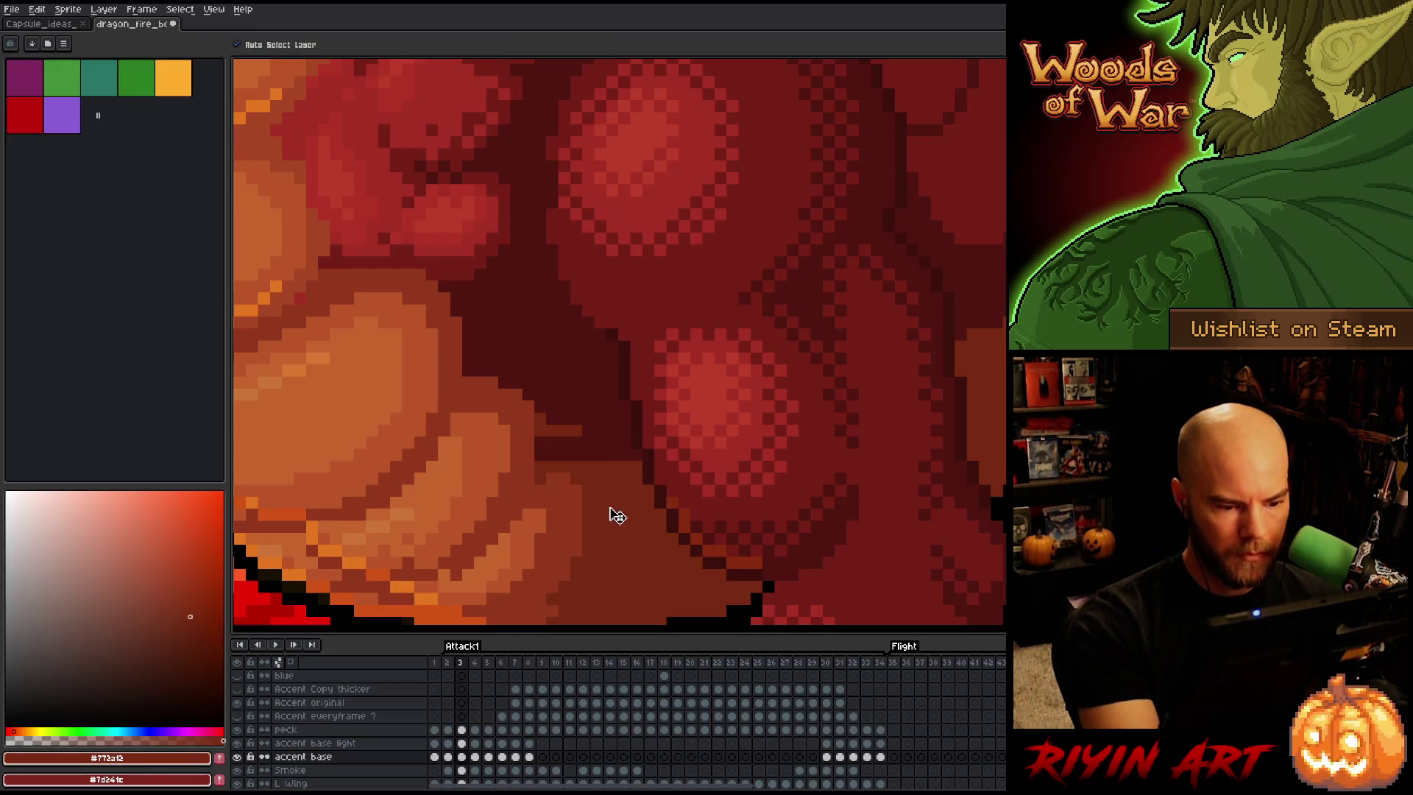
{"action": "left_click", "coordinate": [625, 586]}
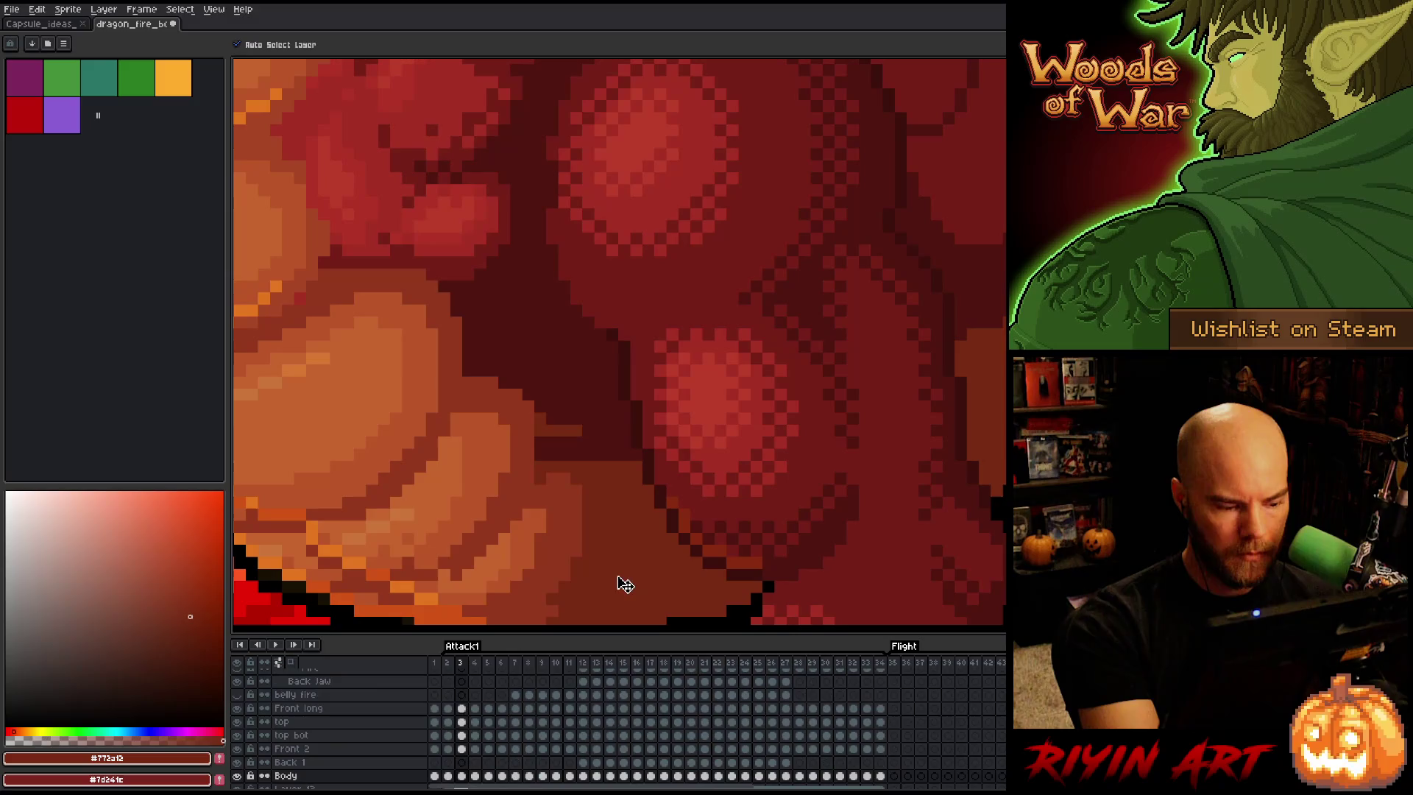
{"action": "scroll", "coordinate": [477, 736], "scroll_direction": "up", "scroll_amount": 5}
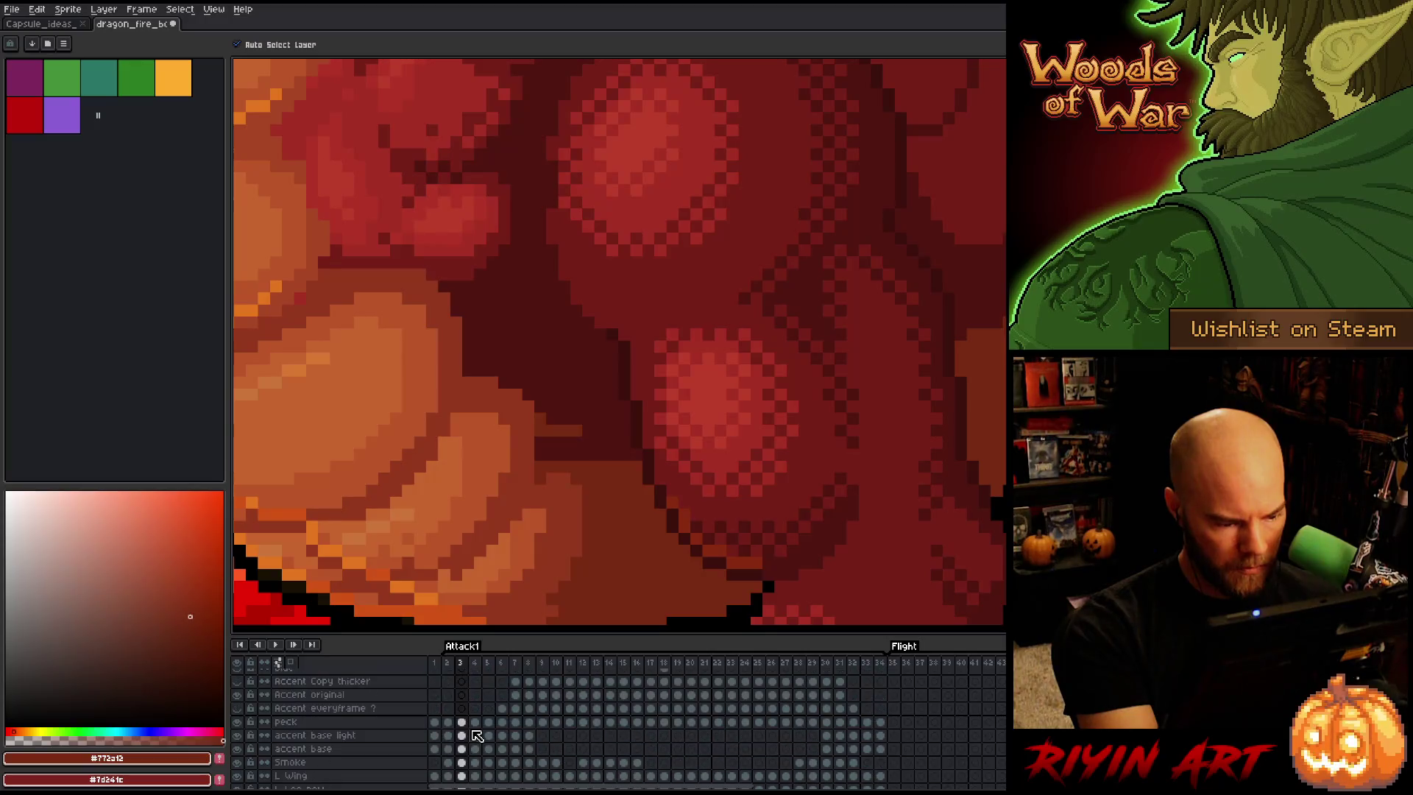
{"action": "left_click", "coordinate": [462, 722]}
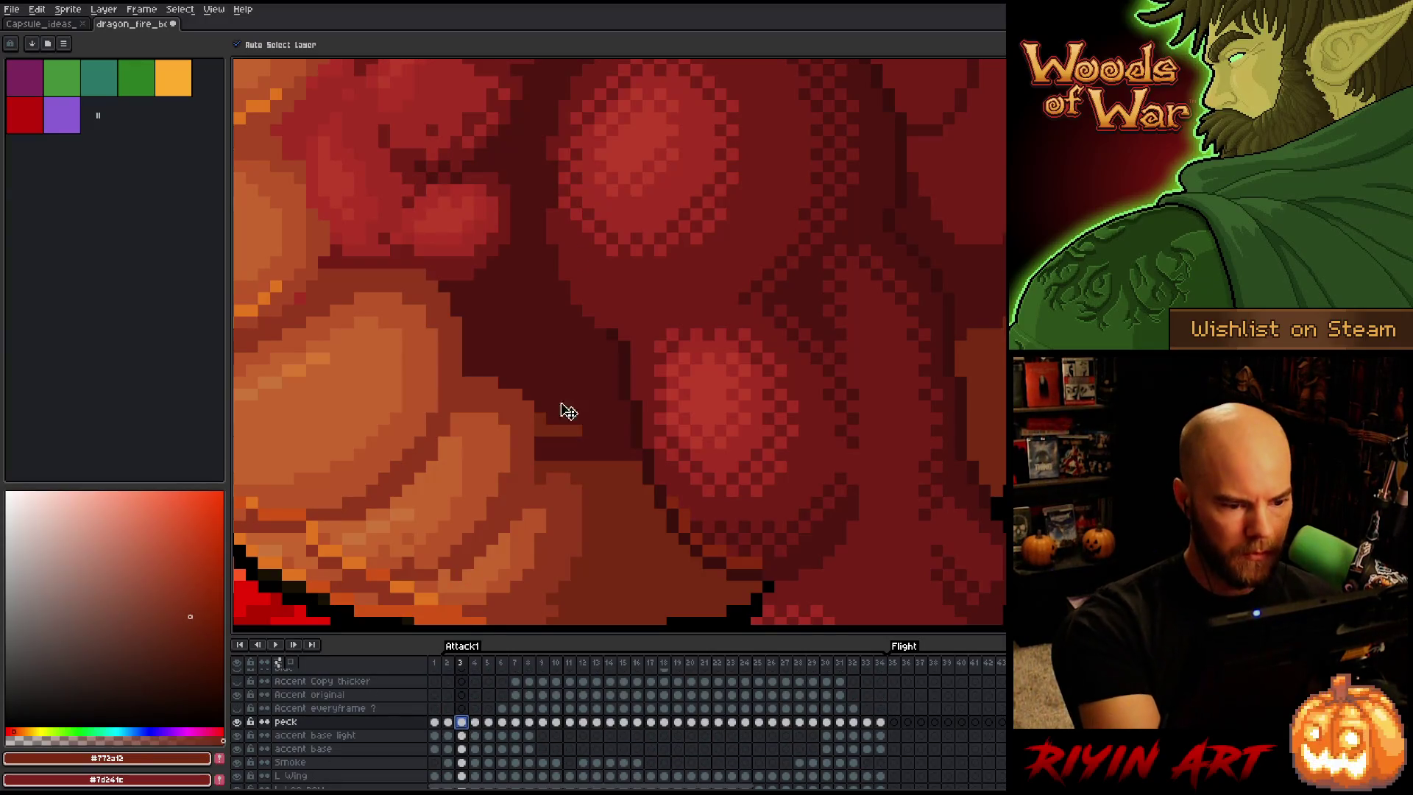
{"action": "key", "text": "i"}
{"action": "key", "text": "b"}
{"action": "left_click_drag", "start_coordinate": [582, 430], "coordinate": [540, 434]}
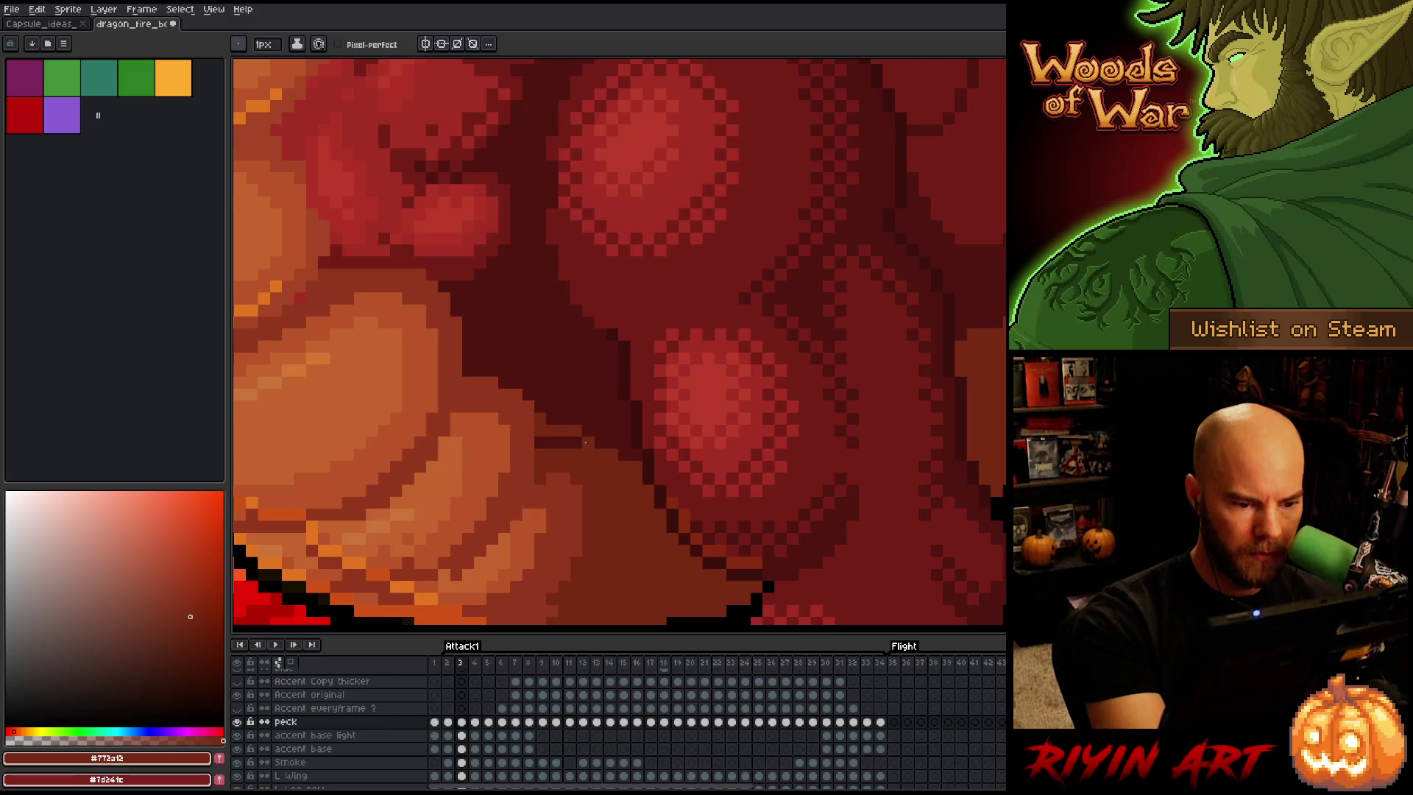
Flip between frames 2 and 3 to compare the darkened band, ending on frame 3
{"action": "key", "text": "comma"}
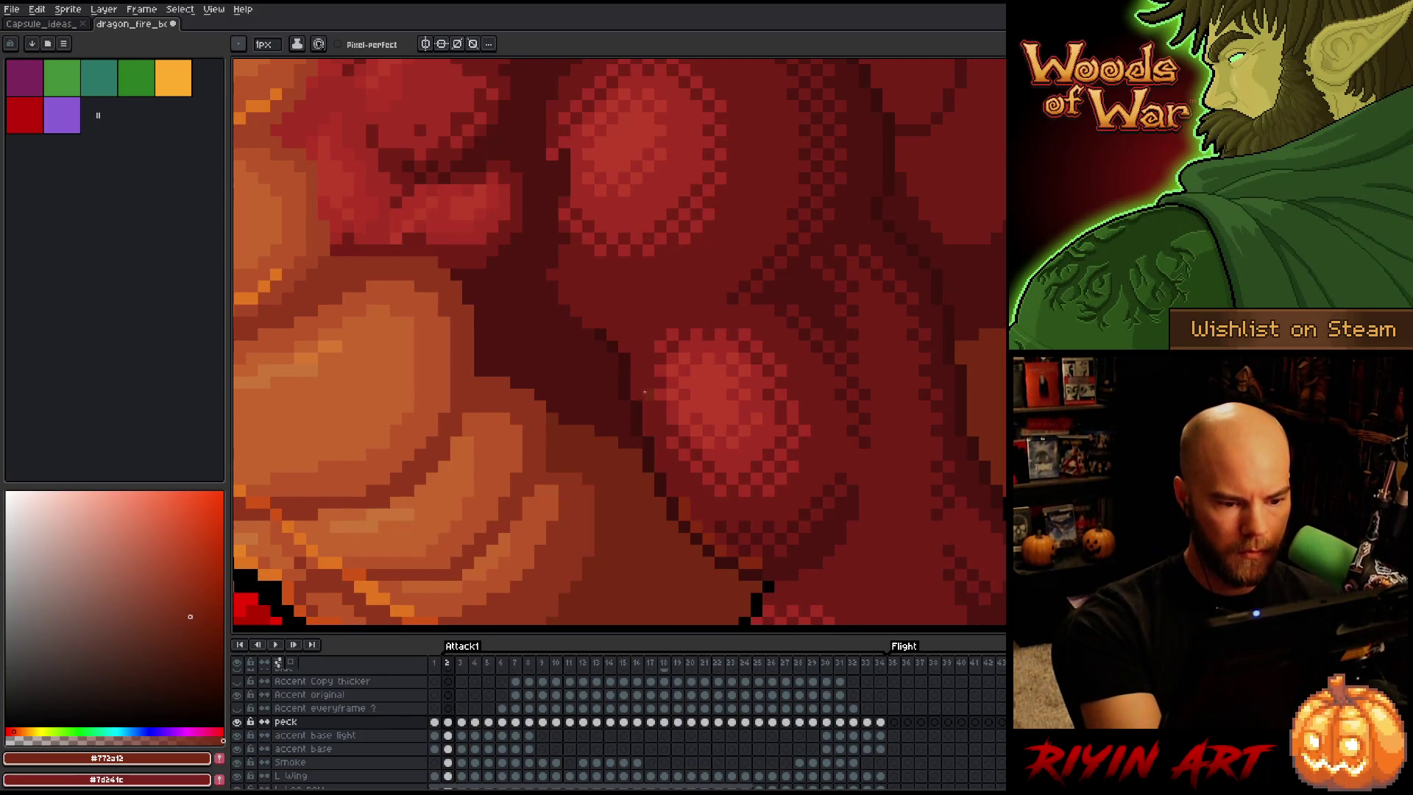
{"action": "key", "text": "period"}
{"action": "key", "text": "comma"}
{"action": "key", "text": "period"}
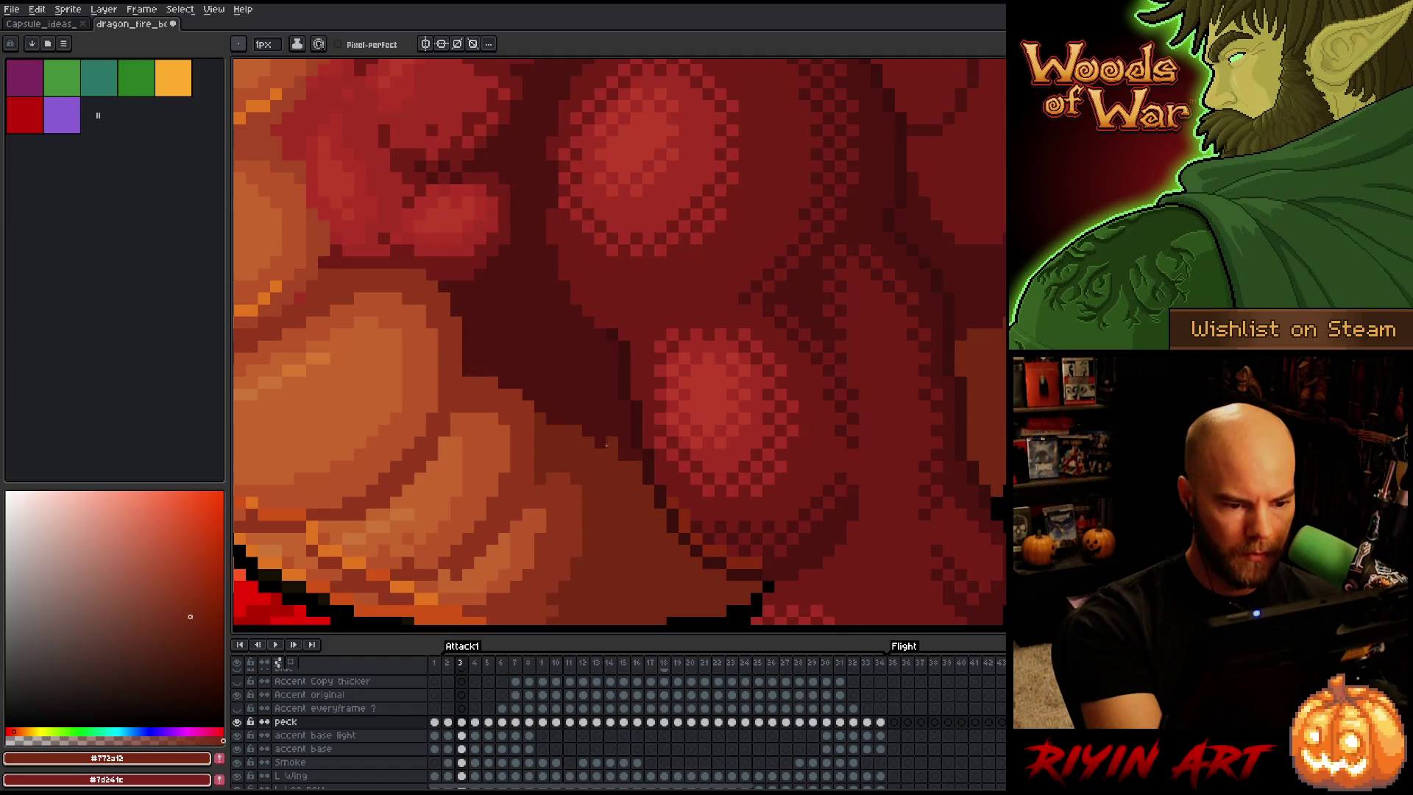
{"action": "key", "text": "comma"}
{"action": "key", "text": "period"}
{"action": "key", "text": "comma"}
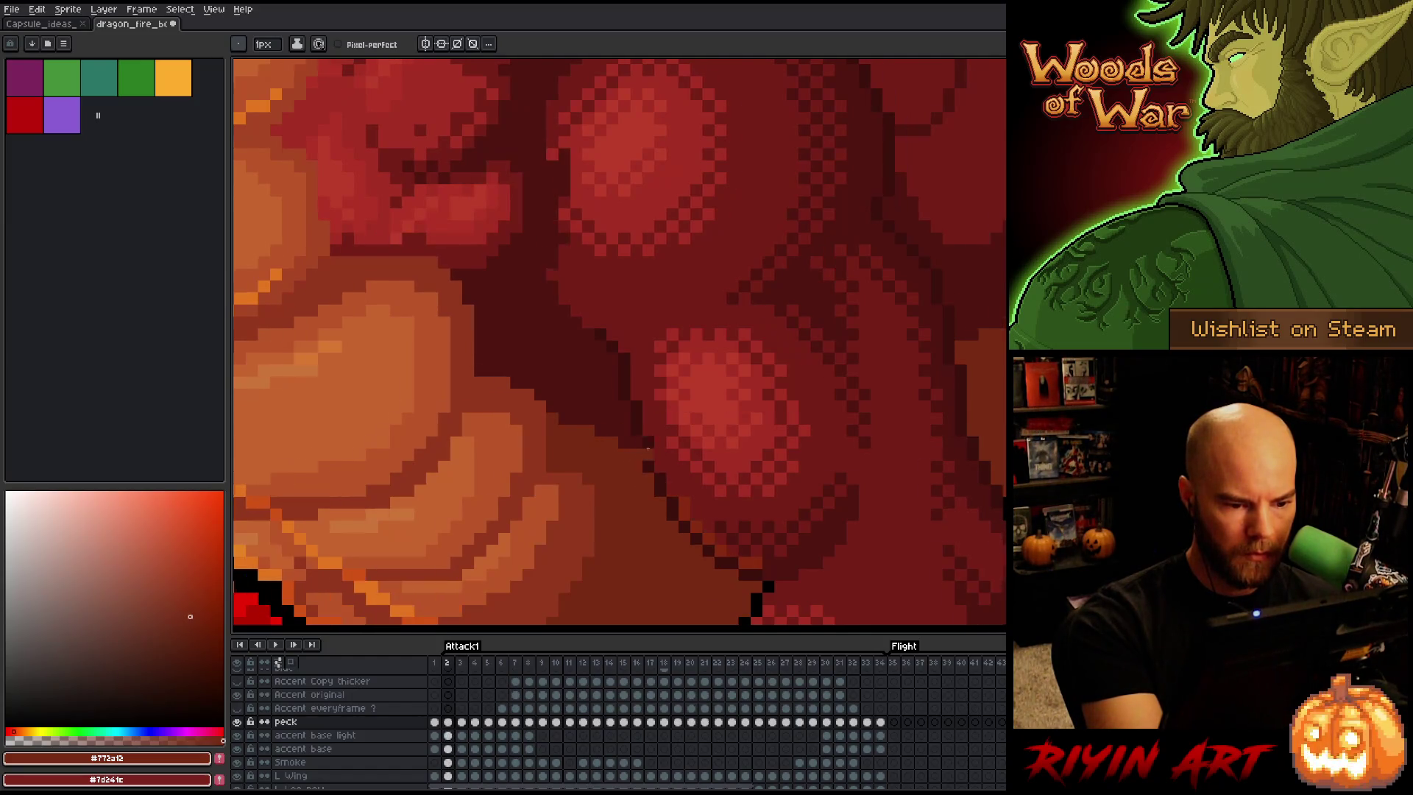
{"action": "key", "text": "period"}
{"action": "key", "text": "comma"}
{"action": "key", "text": "period"}
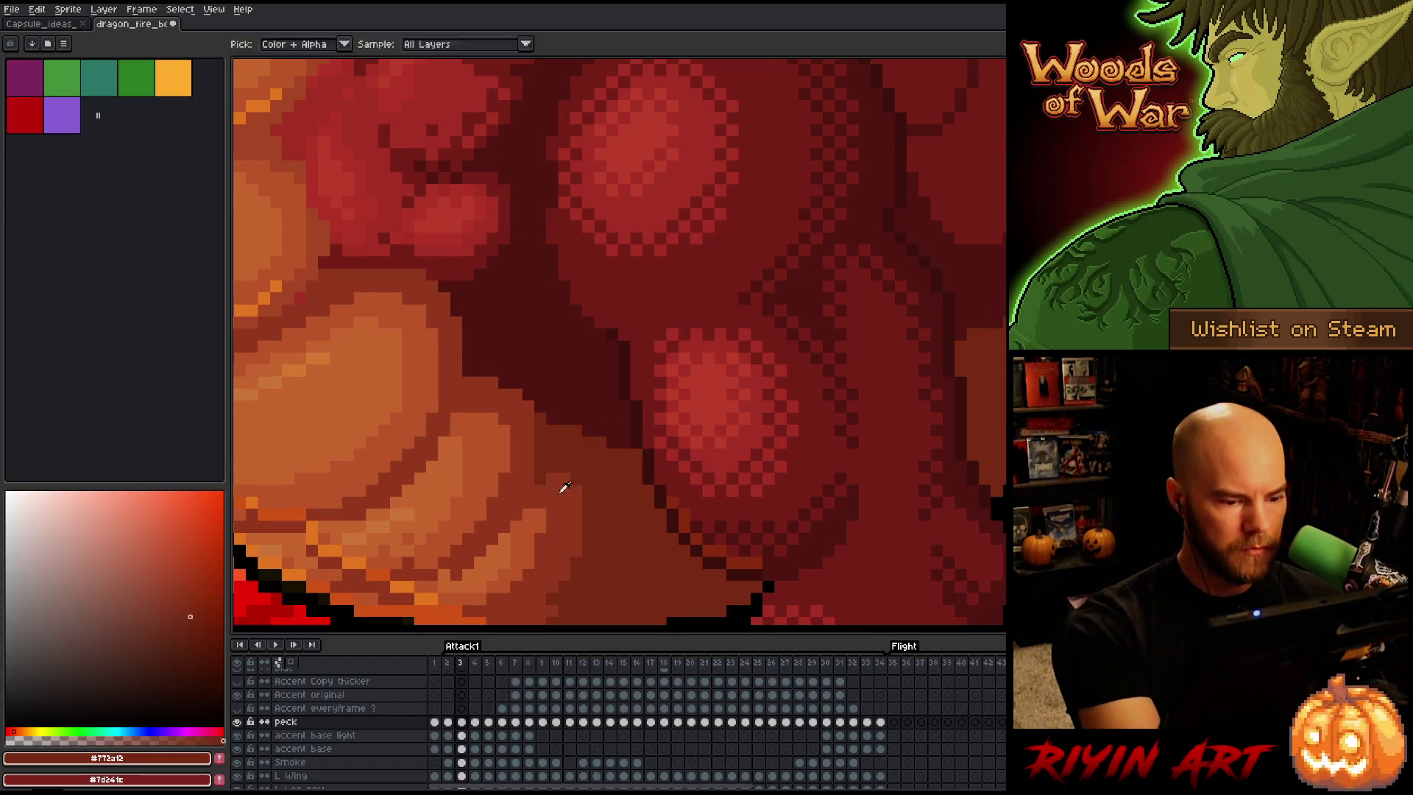
Sample the belly's mid red and the chest-scale orange, then bring the lower belly scales into view
{"action": "left_click", "coordinate": [550, 481], "text": "alt"}
{"action": "key", "text": "comma"}
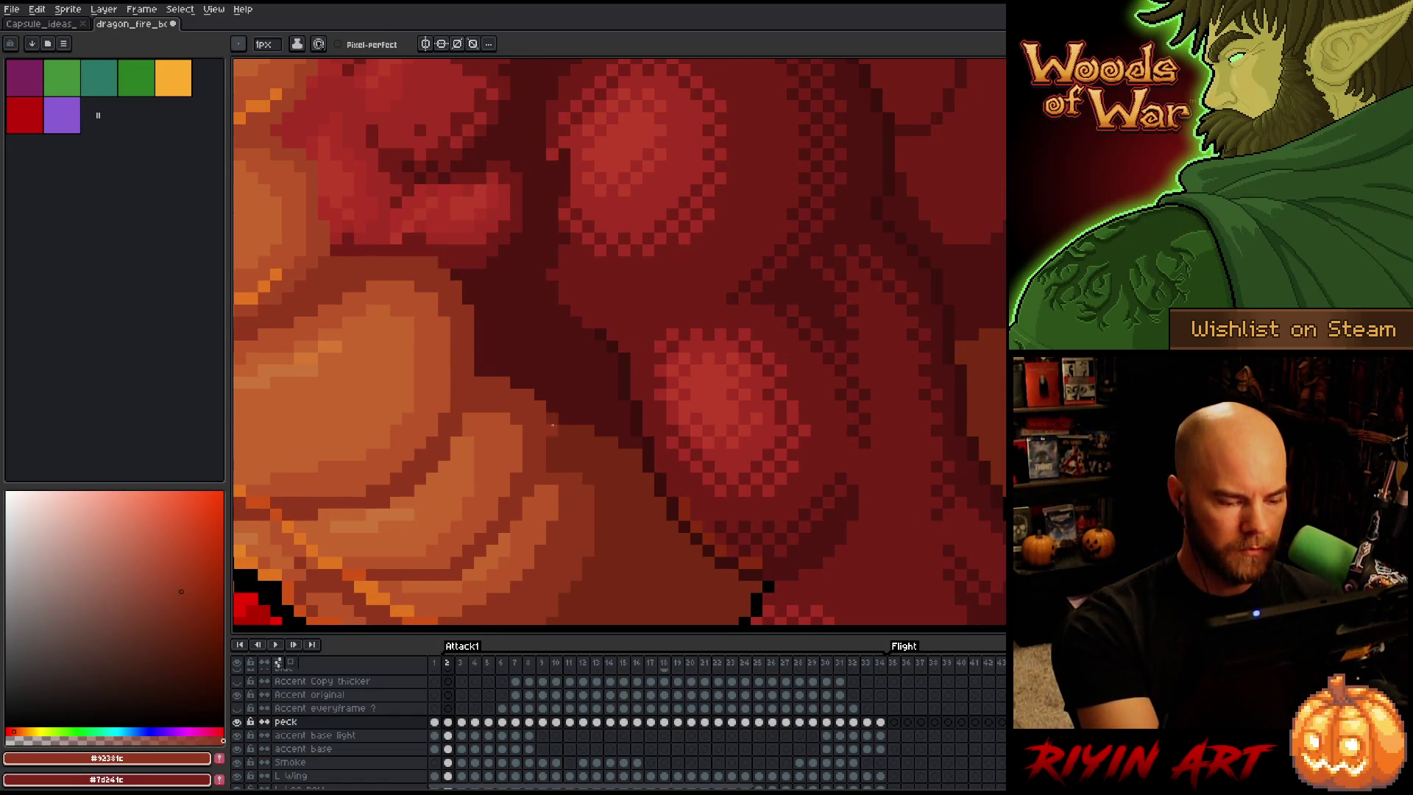
{"action": "key", "text": "period"}
{"action": "left_click", "coordinate": [530, 510], "text": "alt"}
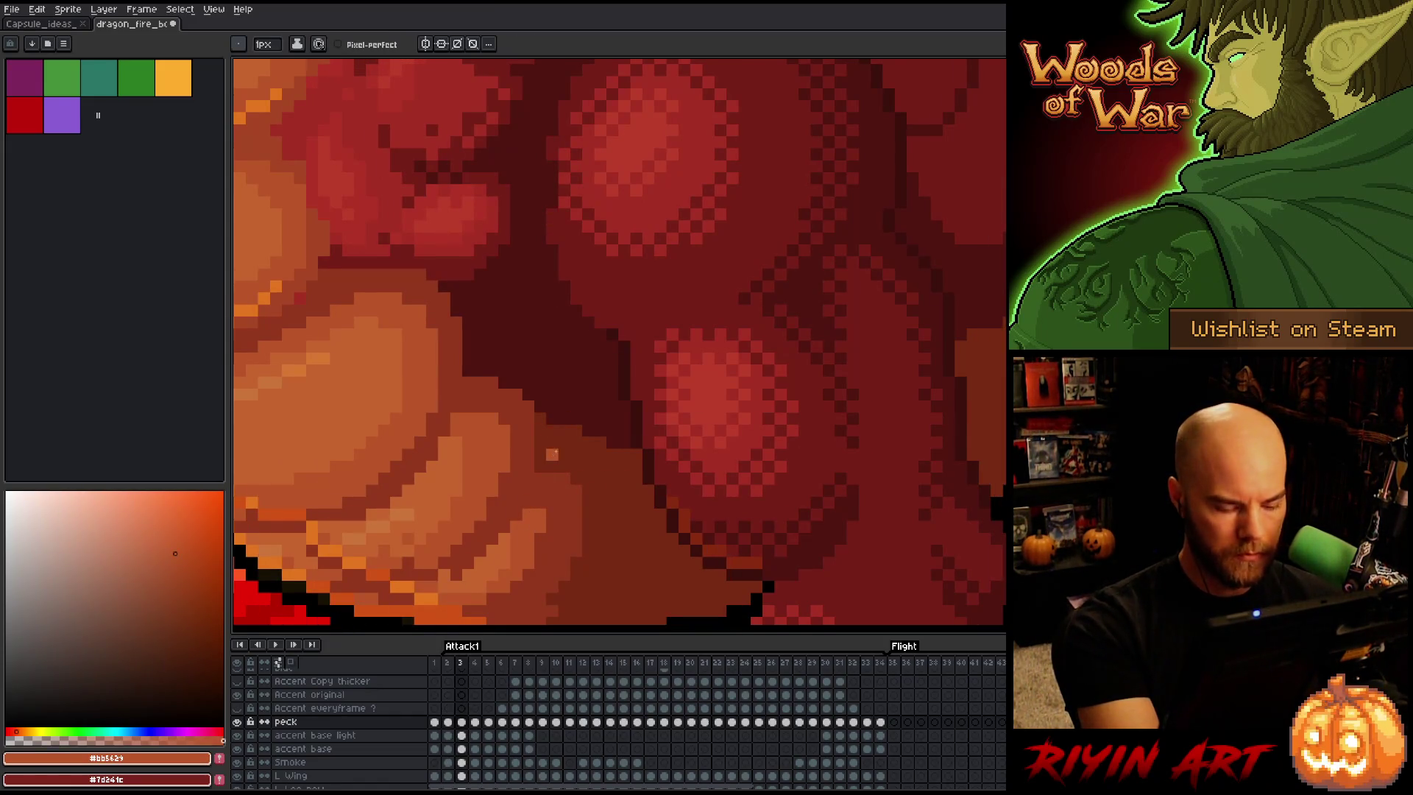
{"action": "key", "text": "comma"}
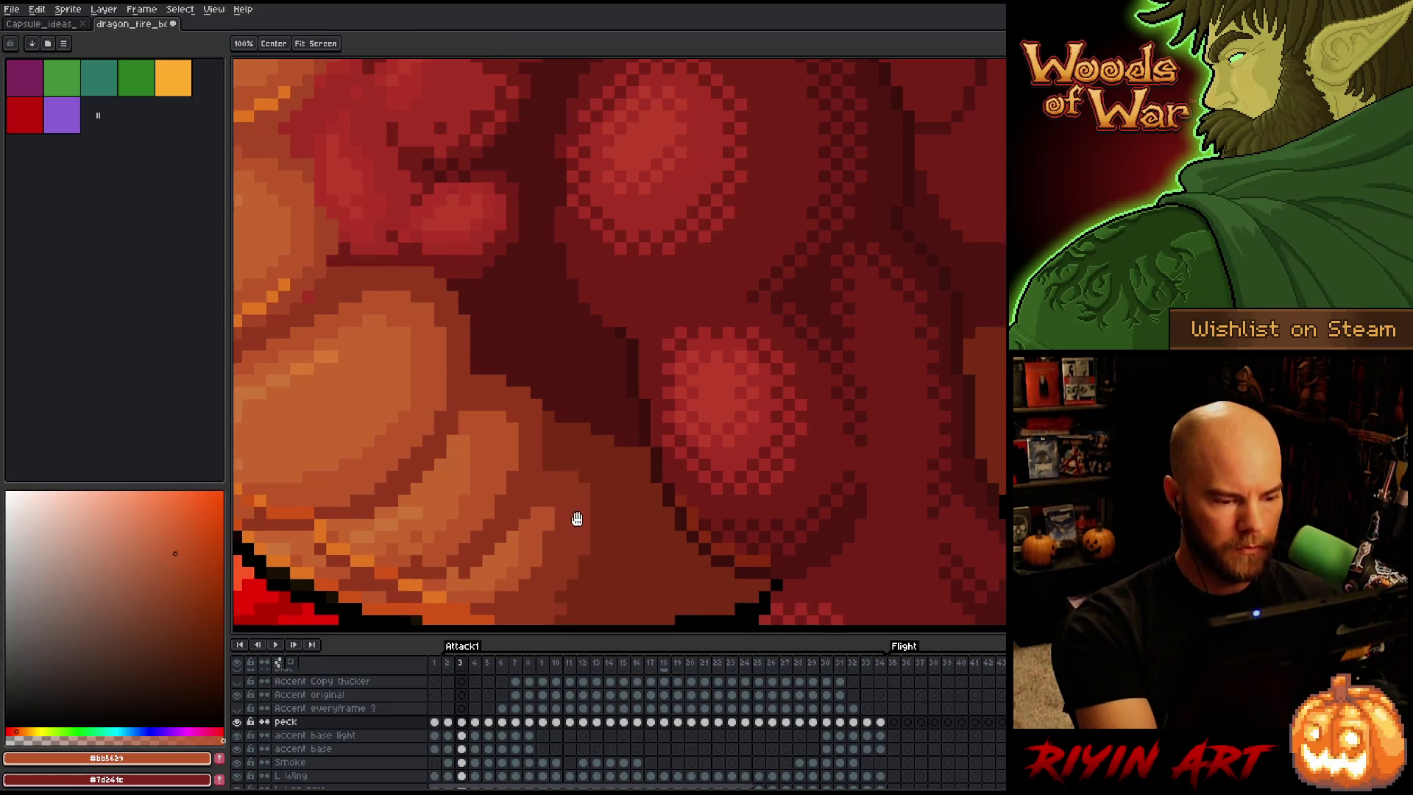
{"action": "left_click_drag", "start_coordinate": [574, 514], "coordinate": [773, 451]}
Lasso the lower orange belly scale and shift it one pixel left on frame 3
{"action": "key", "text": "period"}
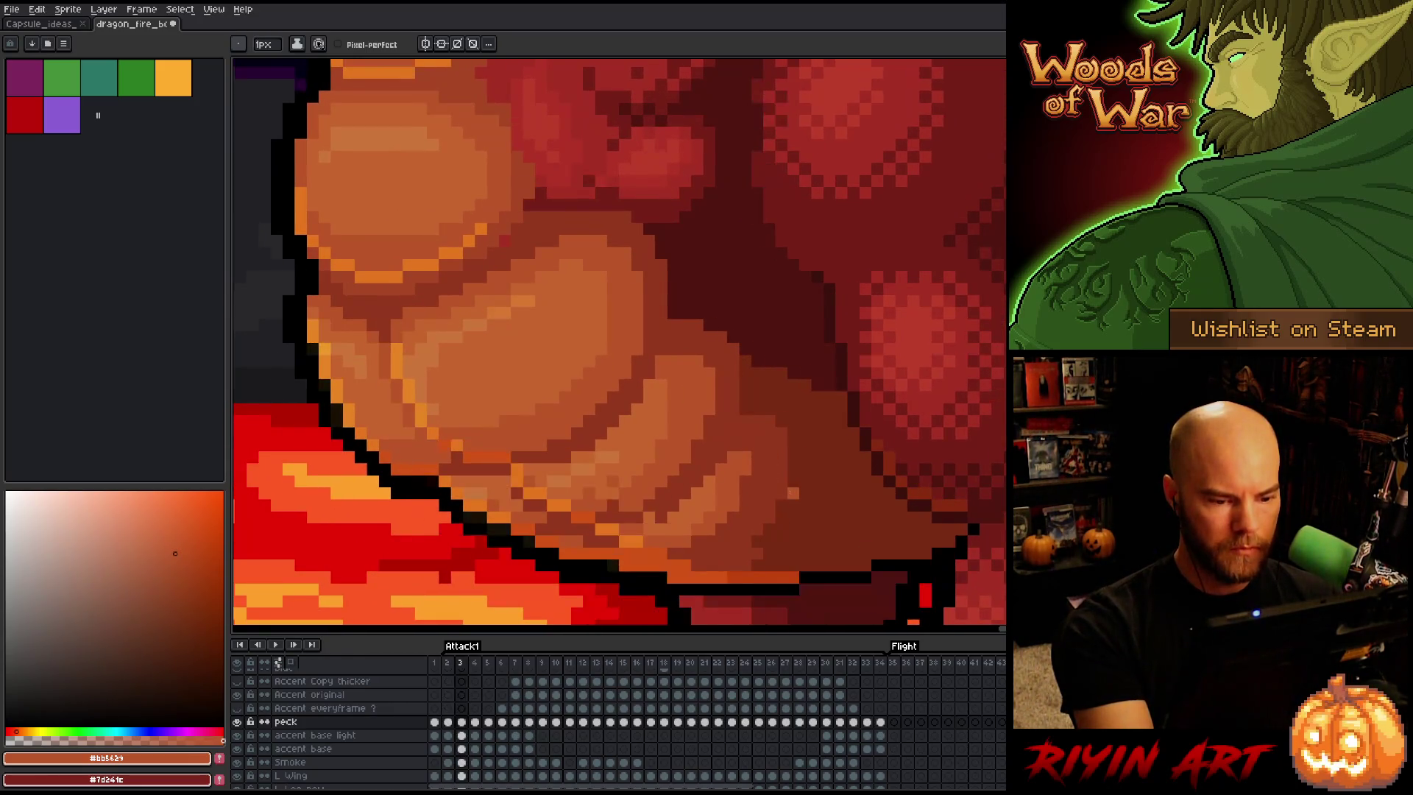
{"action": "key", "text": "comma"}
{"action": "key", "text": "q"}
{"action": "mouse_move", "coordinate": [633, 441]}
{"action": "left_mouse_down"}
{"action": "mouse_move", "coordinate": [735, 382]}
{"action": "mouse_move", "coordinate": [813, 541]}
{"action": "mouse_move", "coordinate": [622, 451]}
{"action": "mouse_move", "coordinate": [627, 440]}
{"action": "left_mouse_up"}
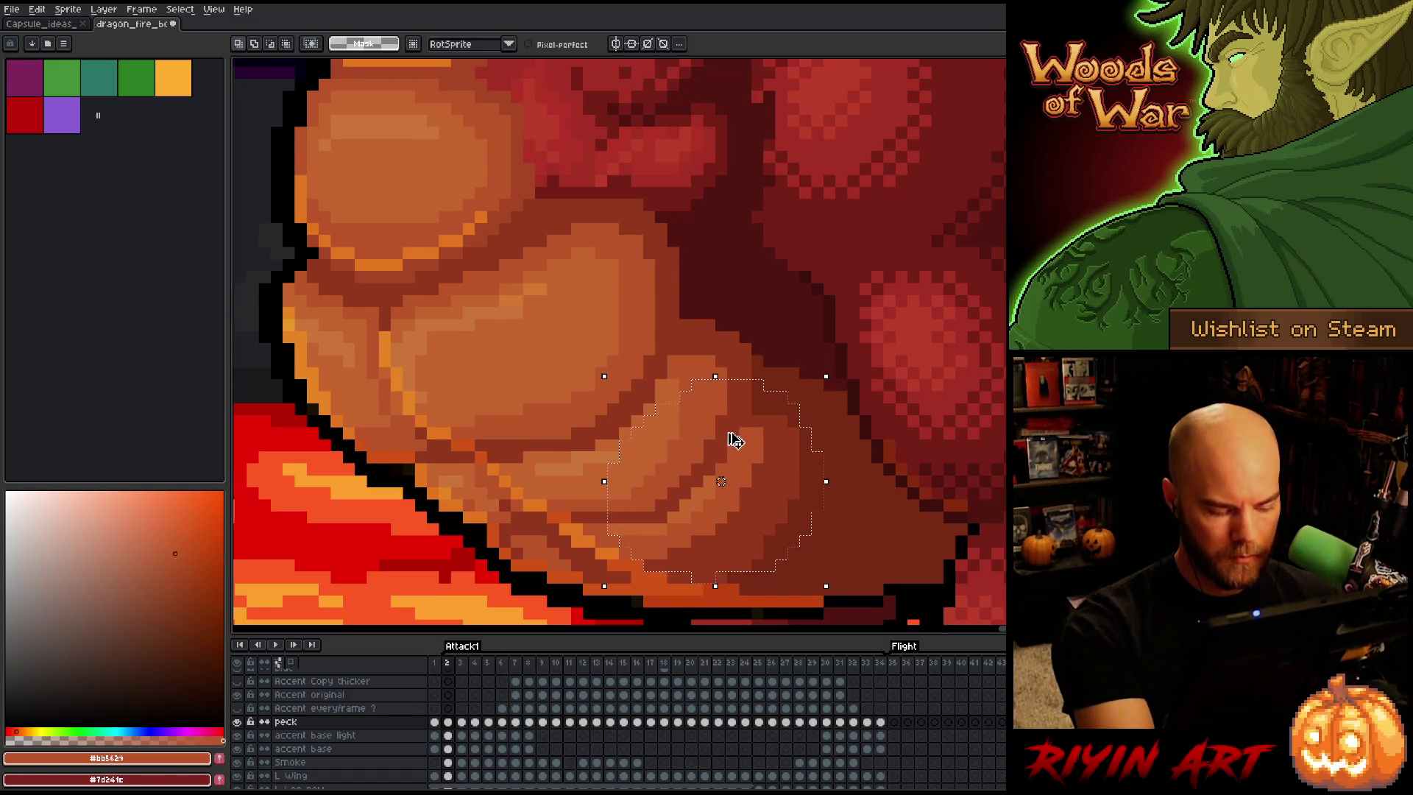
{"action": "key", "text": "period"}
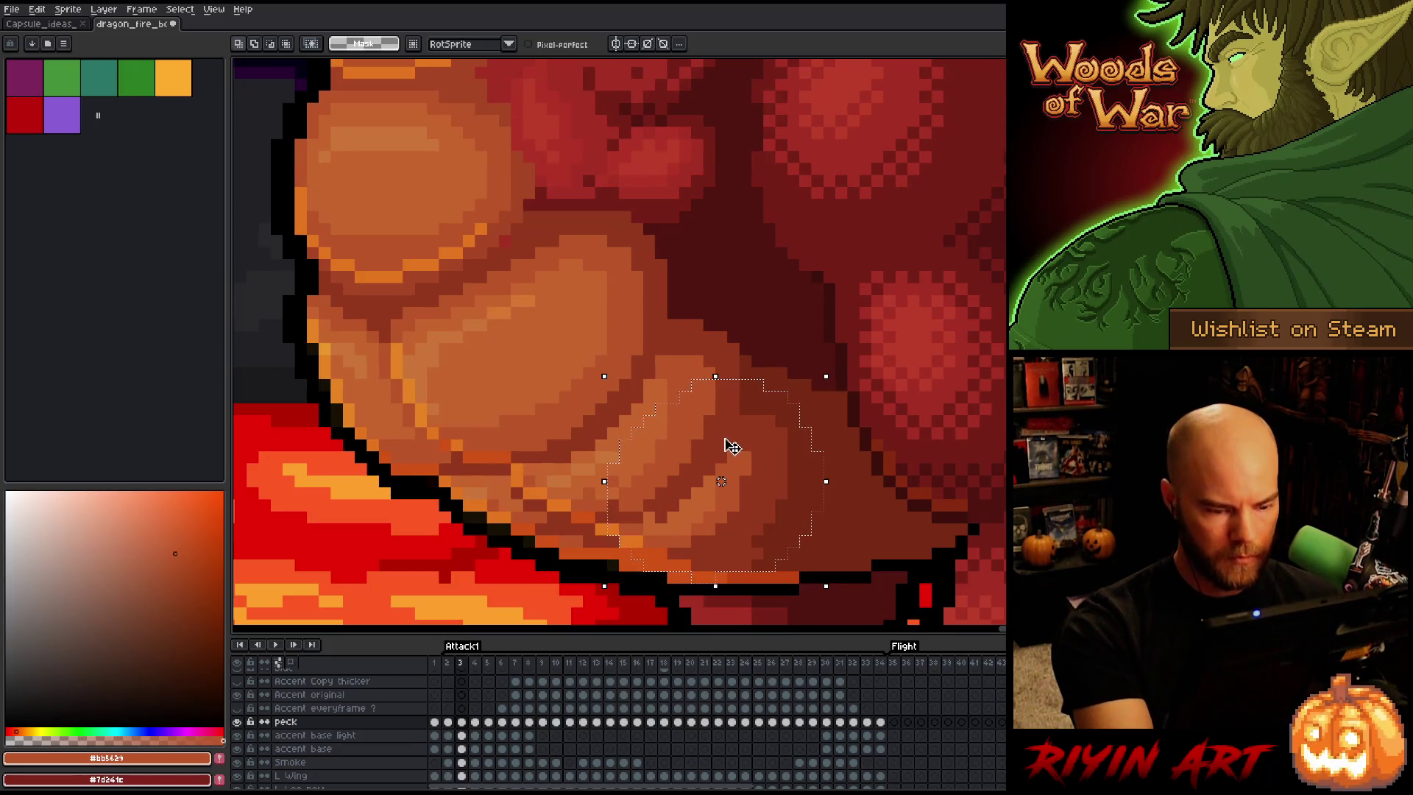
{"action": "key", "text": "Left"}
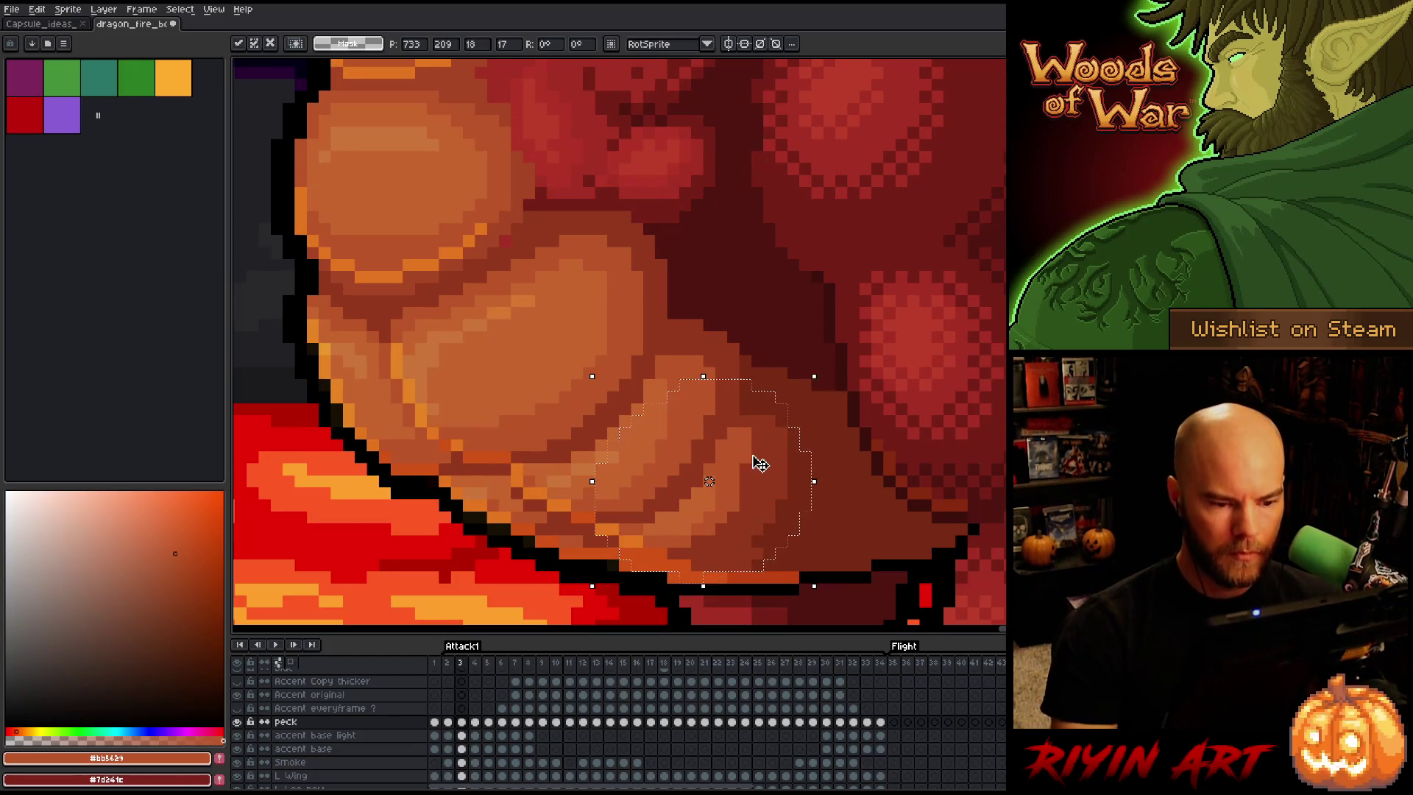
{"action": "key", "text": "period"}
{"action": "key", "text": "comma"}
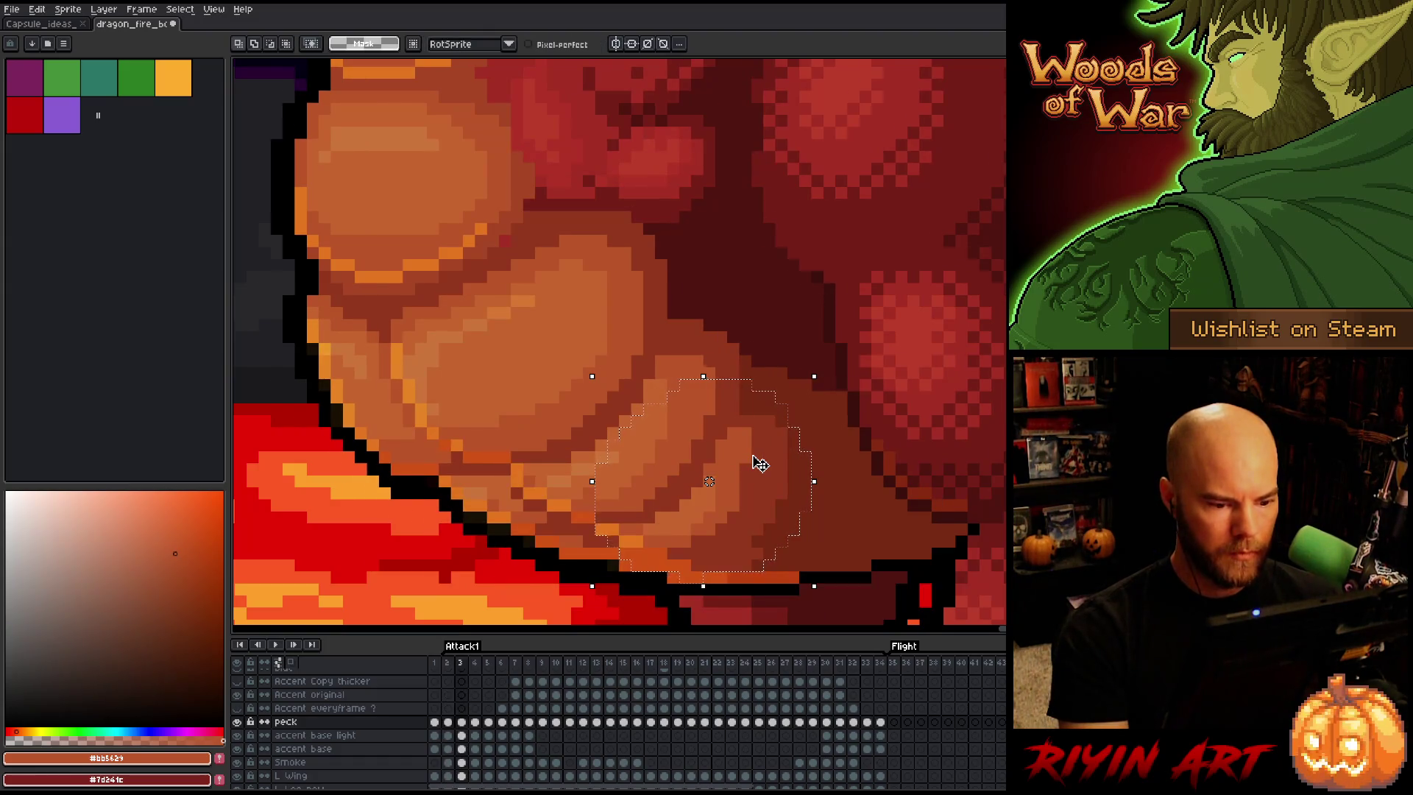
Flip between frames 2 and 3 to check the shift, then deselect and return to the pencil
{"action": "key", "text": "comma"}
{"action": "key", "text": "period"}
{"action": "key", "text": "comma"}
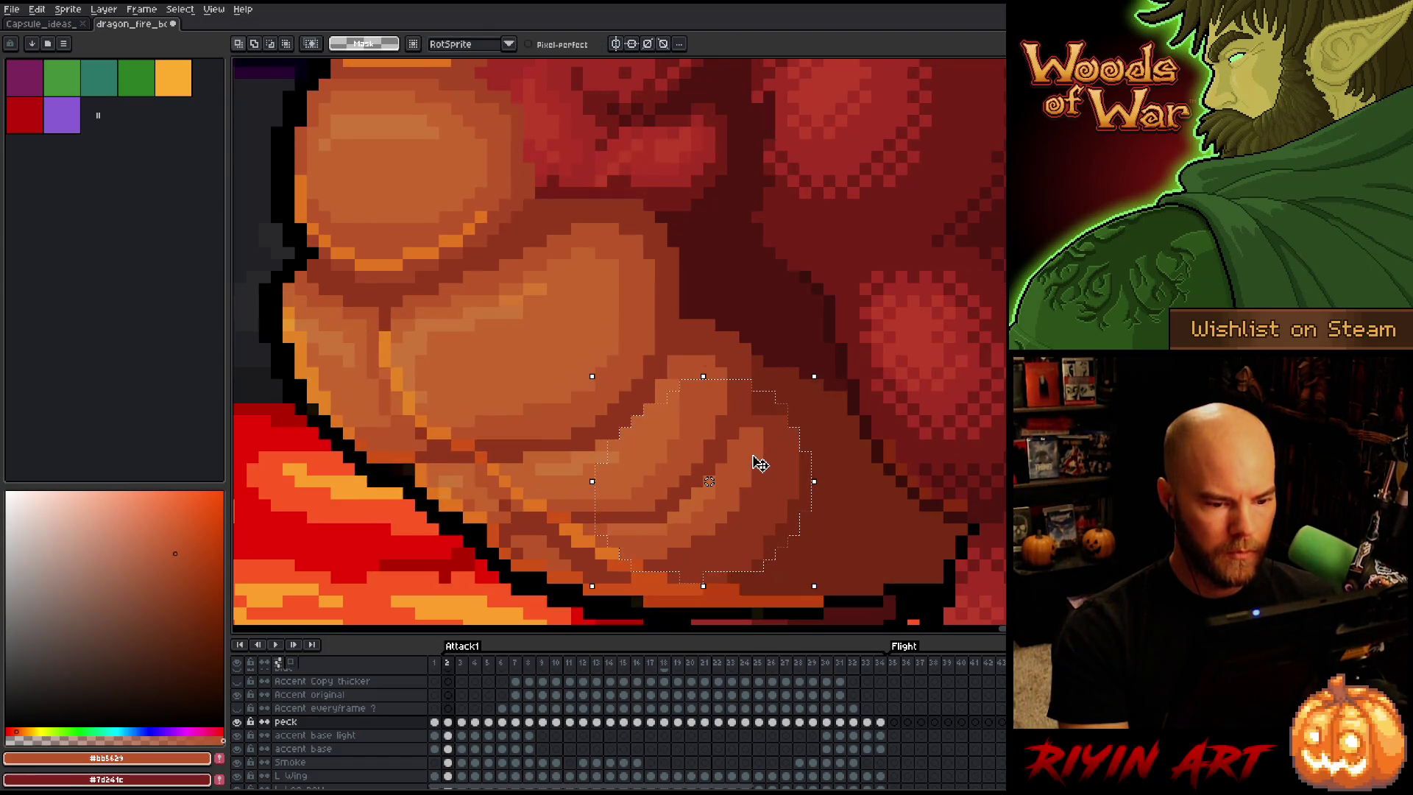
{"action": "key", "text": "period"}
{"action": "key", "text": "comma"}
{"action": "key", "text": "period"}
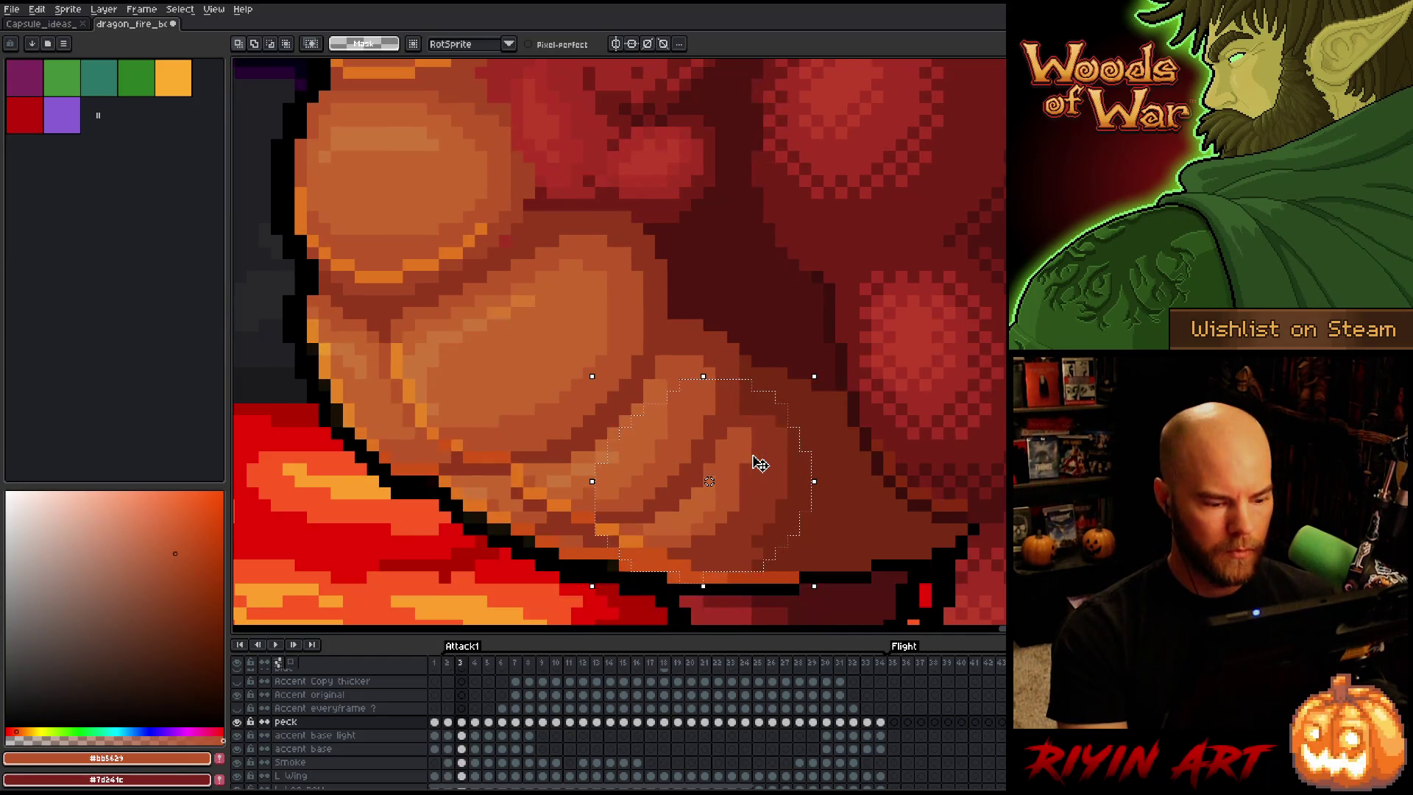
{"action": "left_click", "coordinate": [240, 722]}
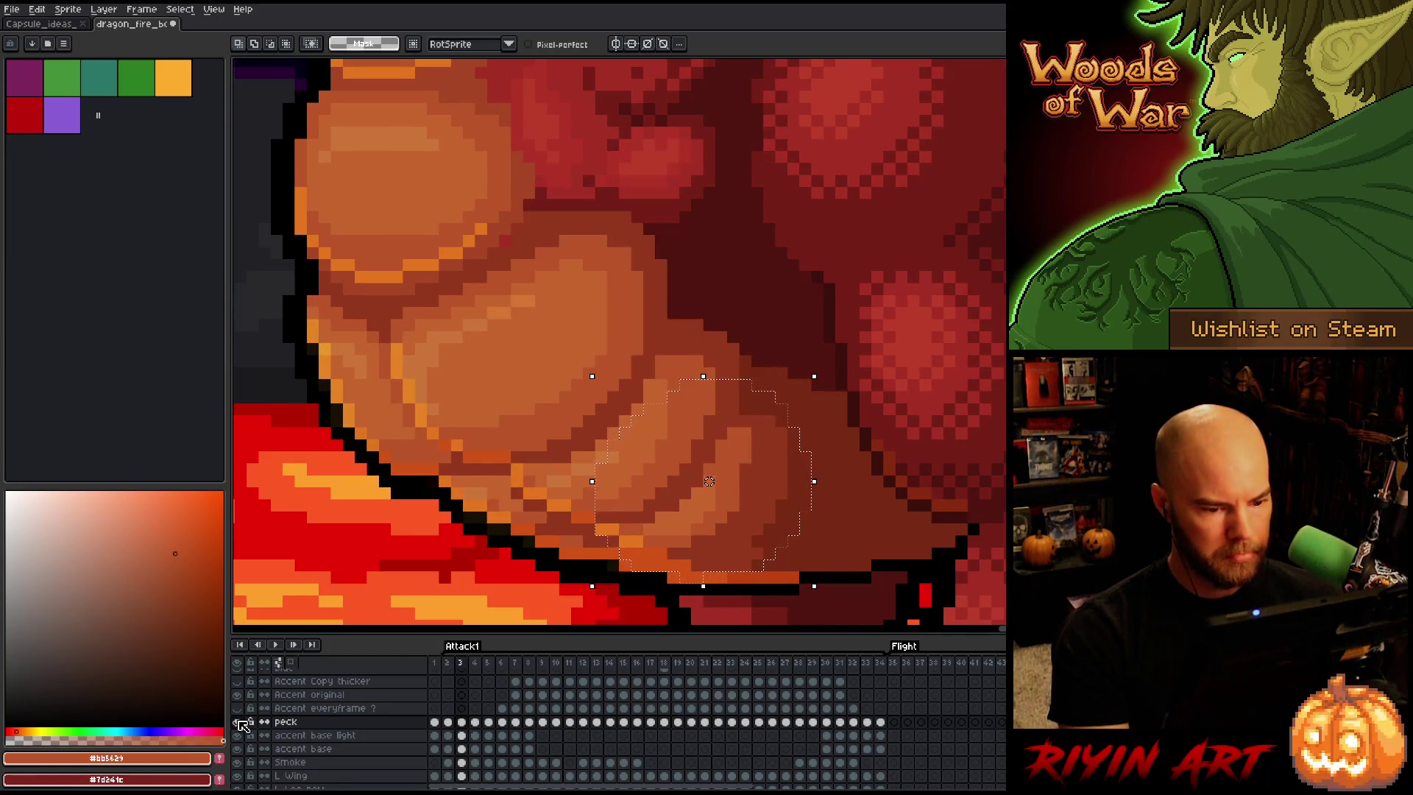
{"action": "key", "text": "ctrl+d"}
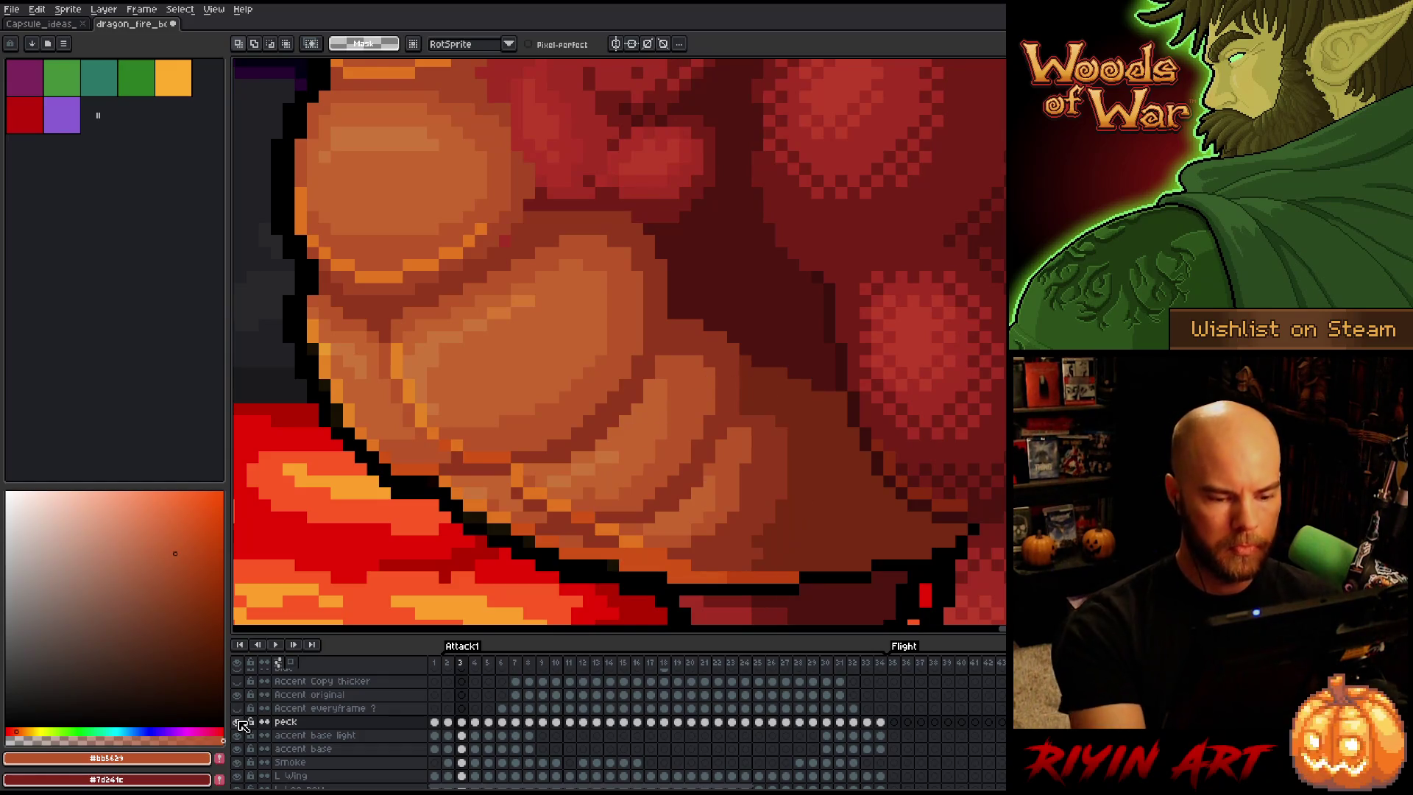
{"action": "key", "text": "b"}
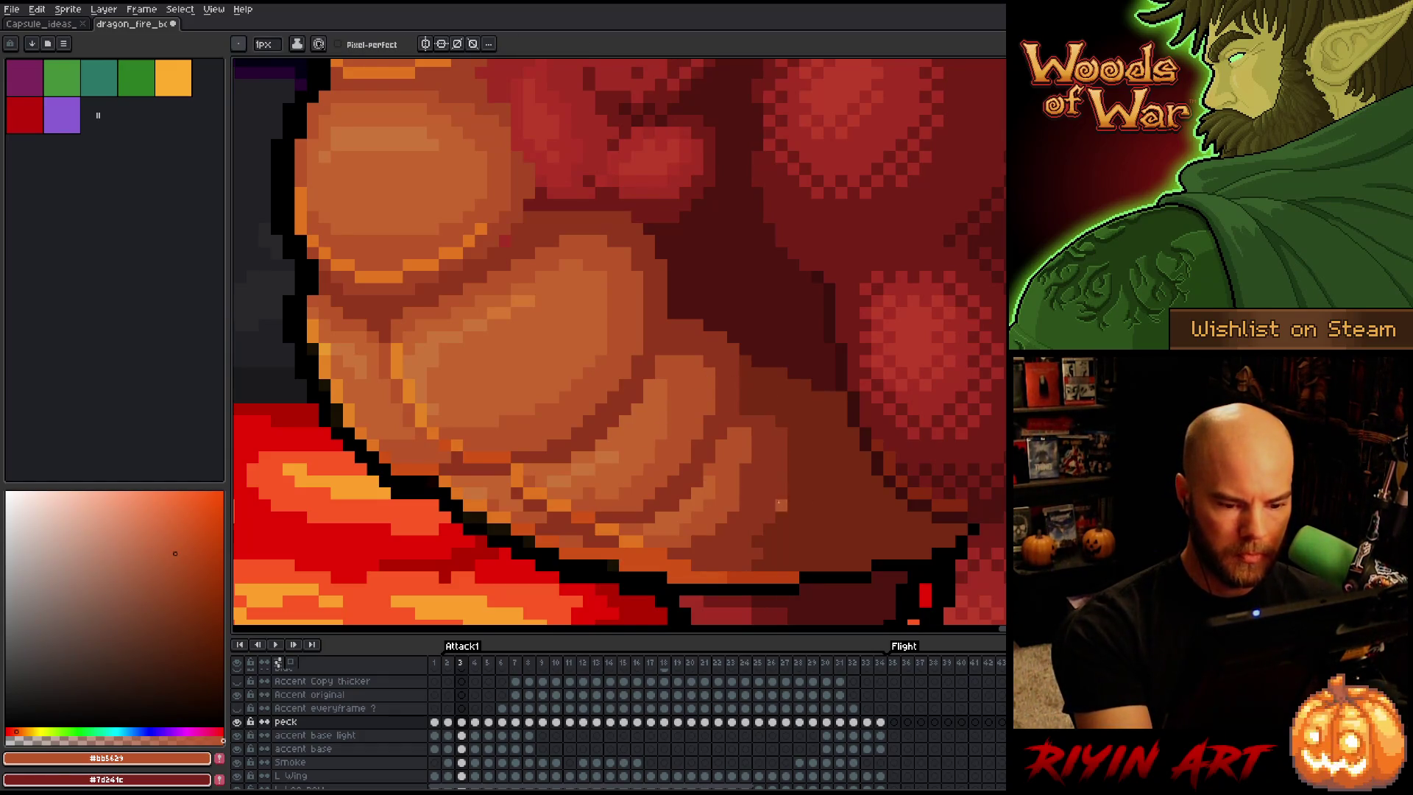
{"action": "left_click", "coordinate": [781, 554], "text": "alt"}
{"action": "left_click_drag", "start_coordinate": [732, 553], "coordinate": [746, 553]}
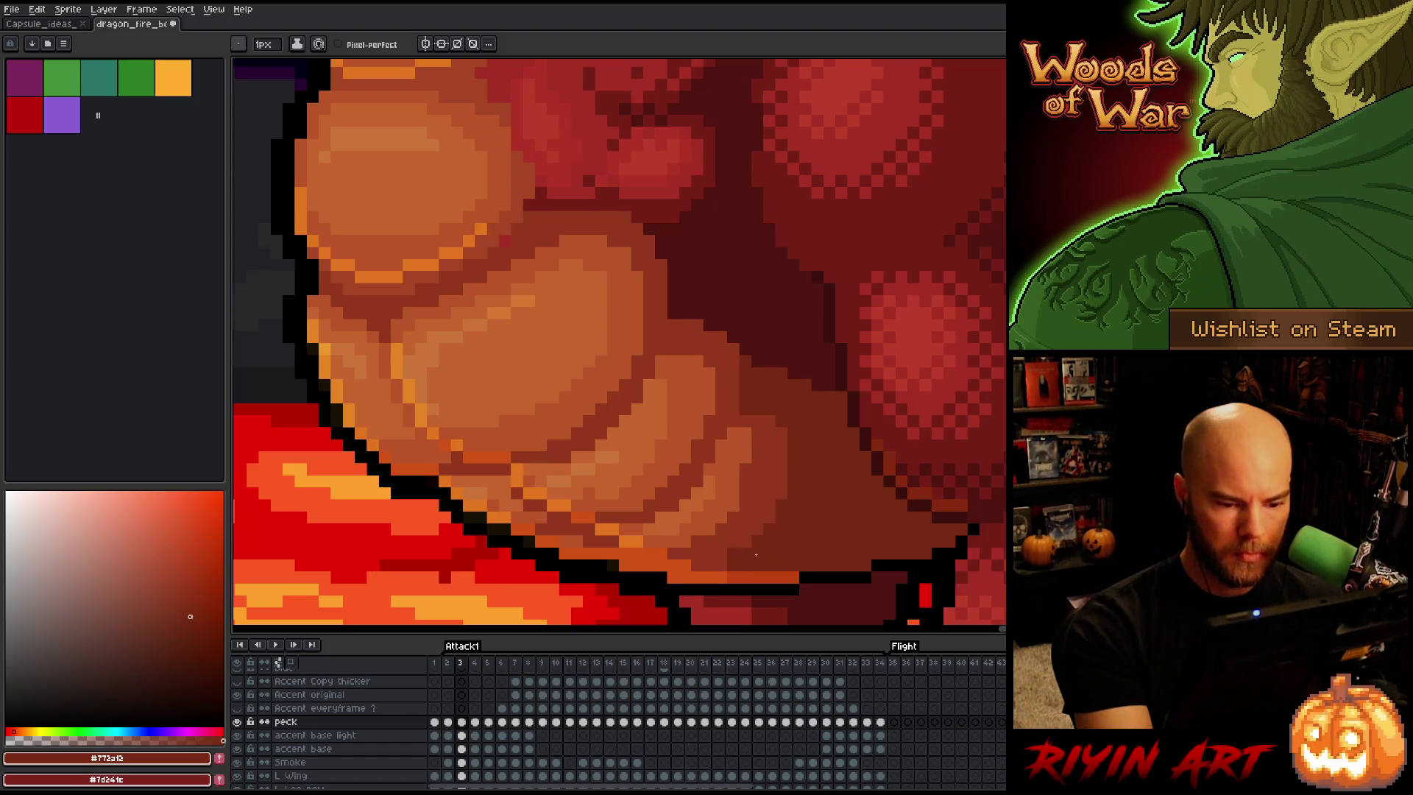
{"action": "key", "text": "comma"}
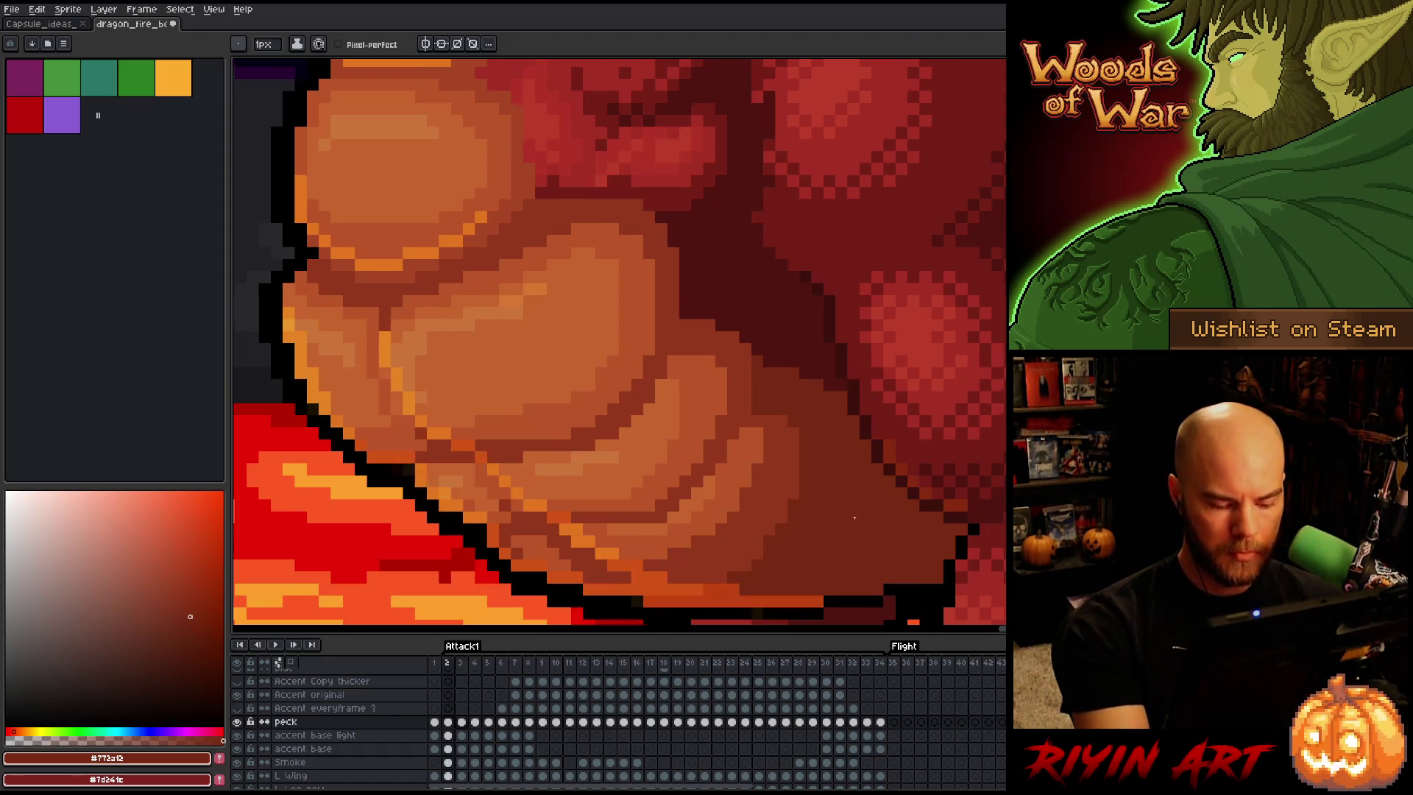
{"action": "key", "text": "period"}
{"action": "key", "text": "comma"}
{"action": "key", "text": "period"}
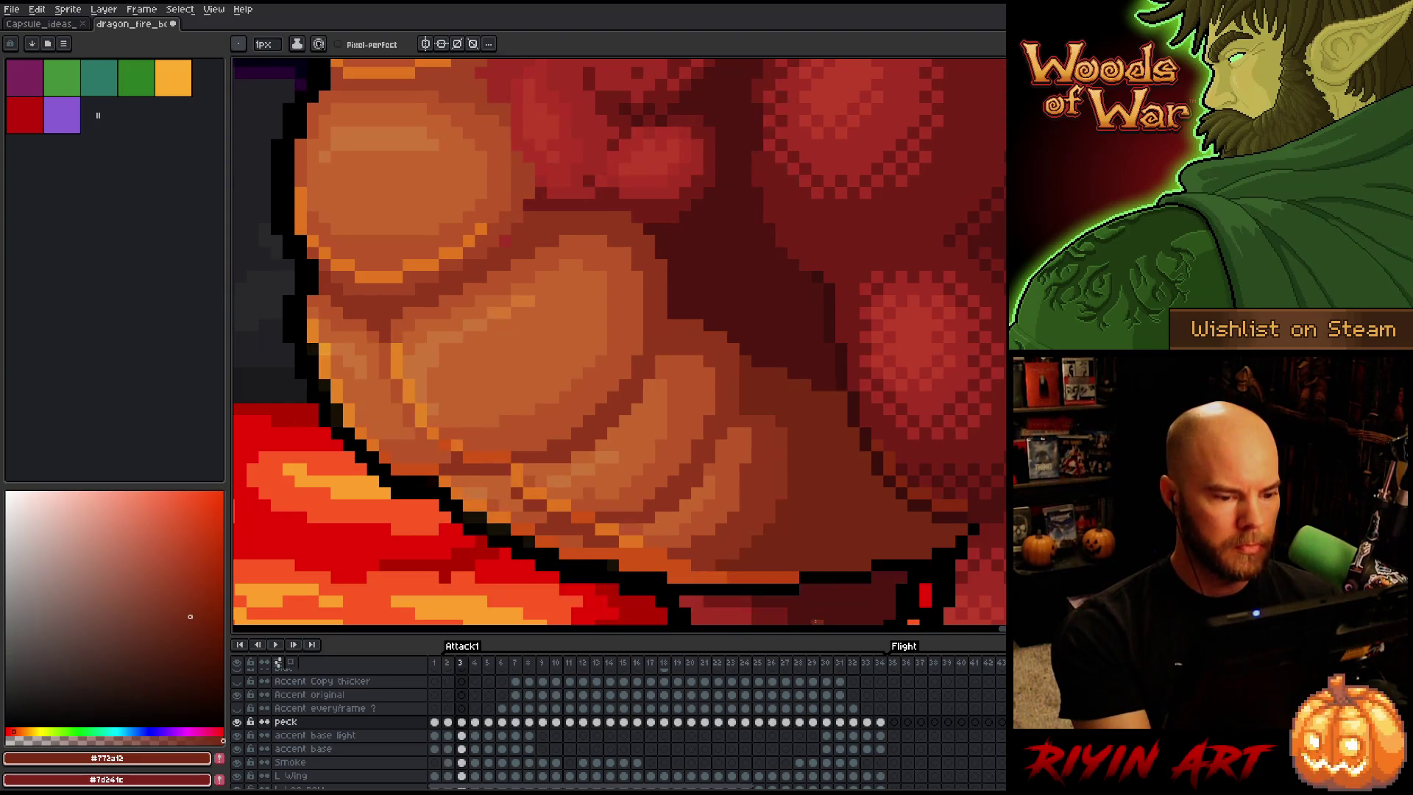
{"action": "key", "text": "comma"}
{"action": "key", "text": "period"}
{"action": "key", "text": "comma"}
{"action": "key", "text": "period"}
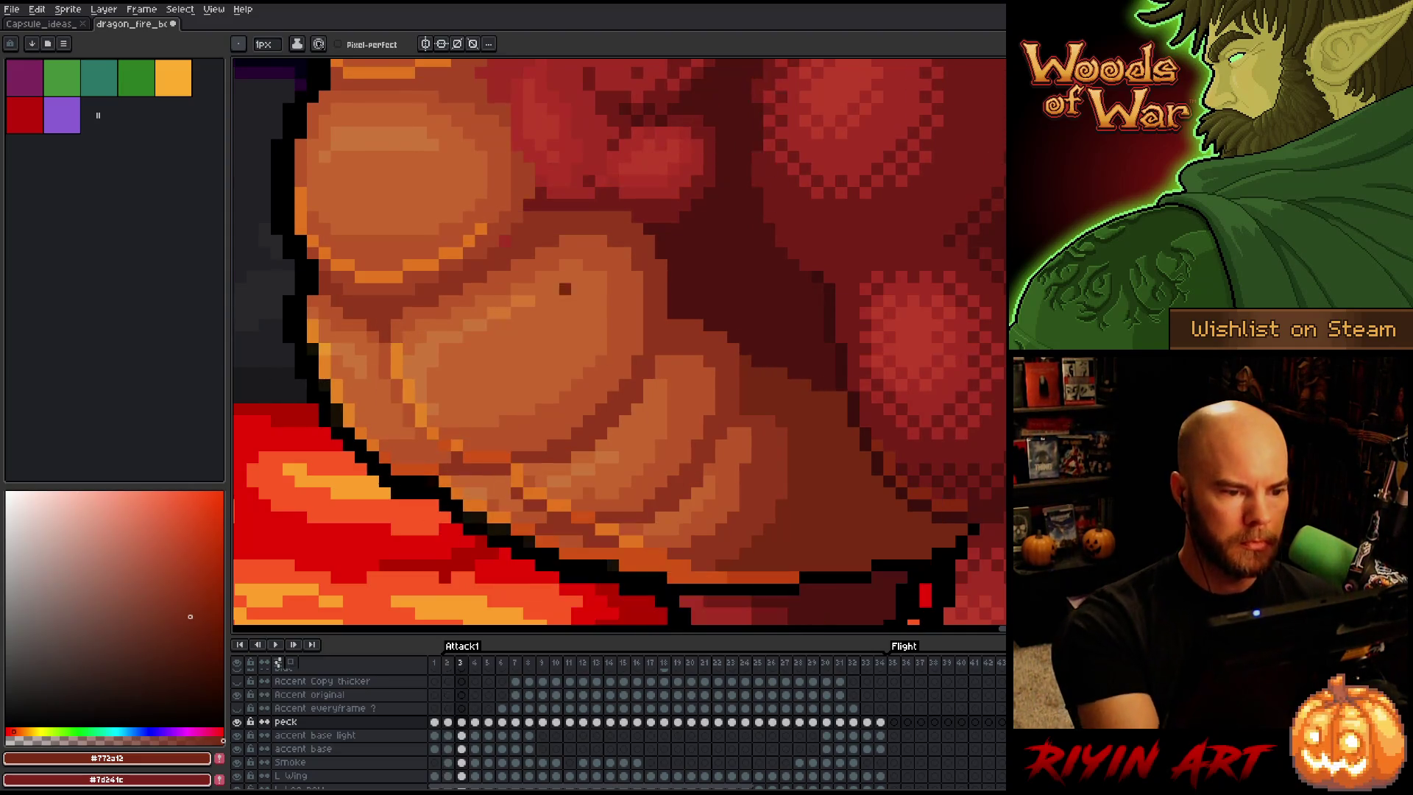
{"action": "key", "text": "alt"}
{"action": "left_click", "coordinate": [528, 231], "text": "alt"}
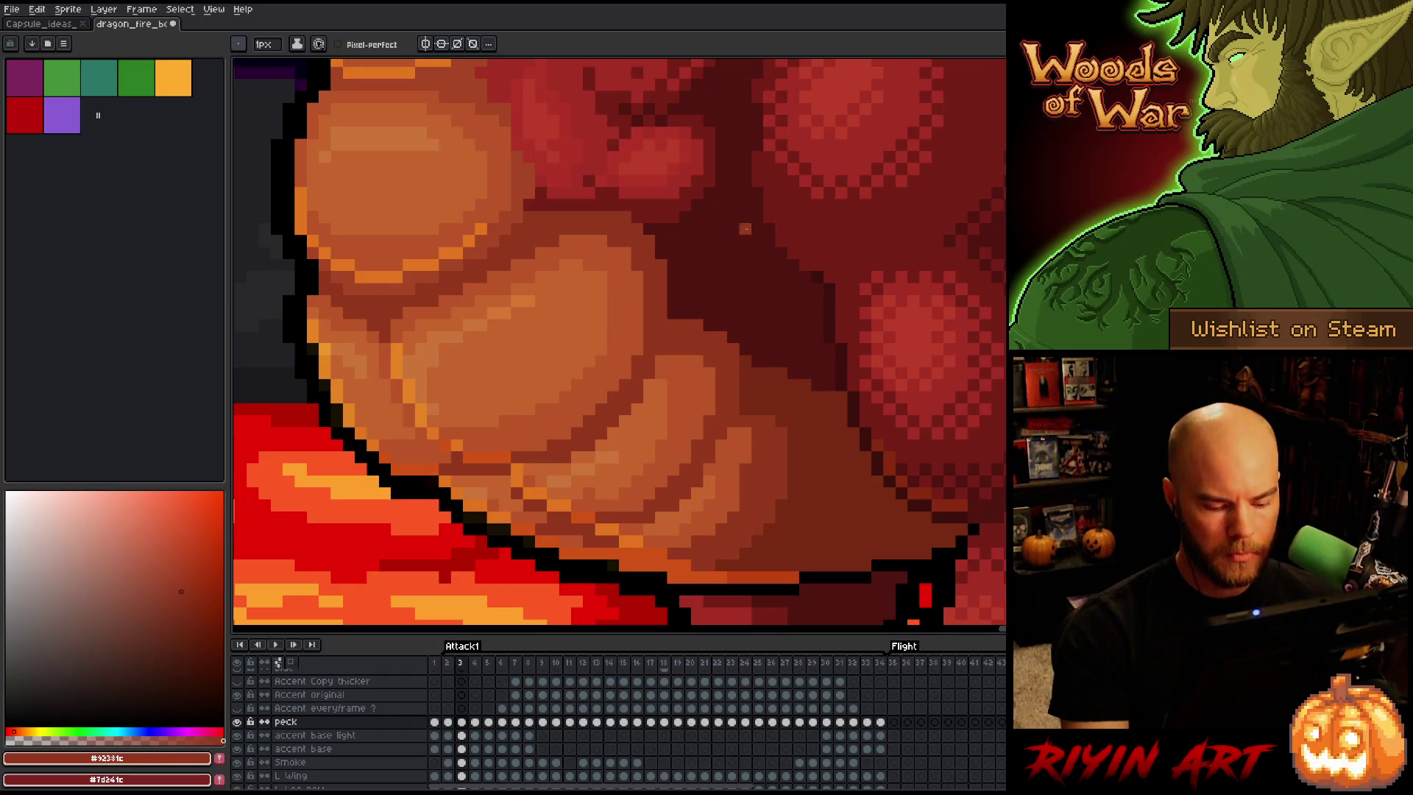
{"action": "key", "text": "comma"}
{"action": "scroll", "coordinate": [650, 378], "scroll_direction": "down", "scroll_amount": 5}
{"action": "key", "text": "period"}
{"action": "key", "text": "comma"}
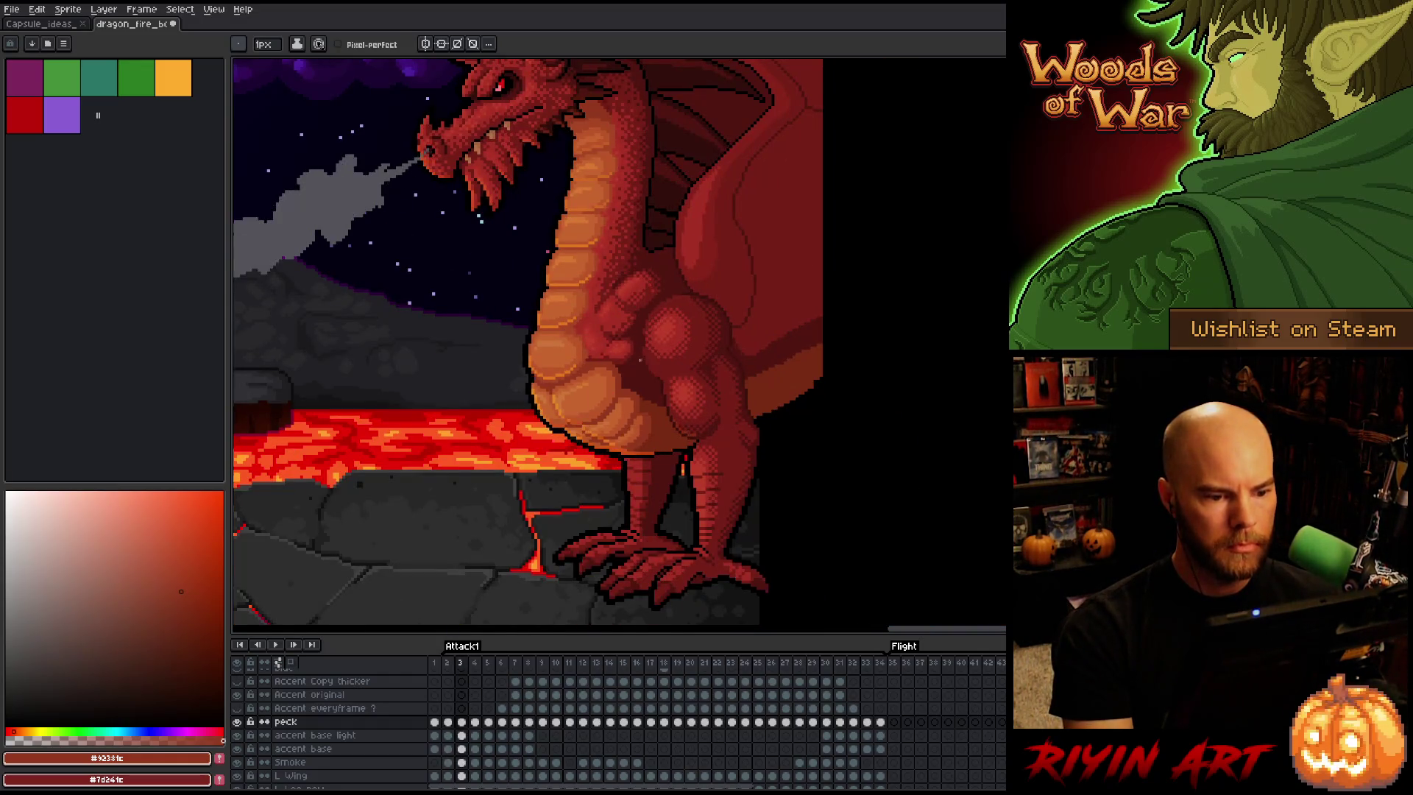
{"action": "key", "text": "period"}
{"action": "scroll", "coordinate": [632, 397], "scroll_direction": "up", "scroll_amount": 3}
{"action": "key", "text": "comma"}
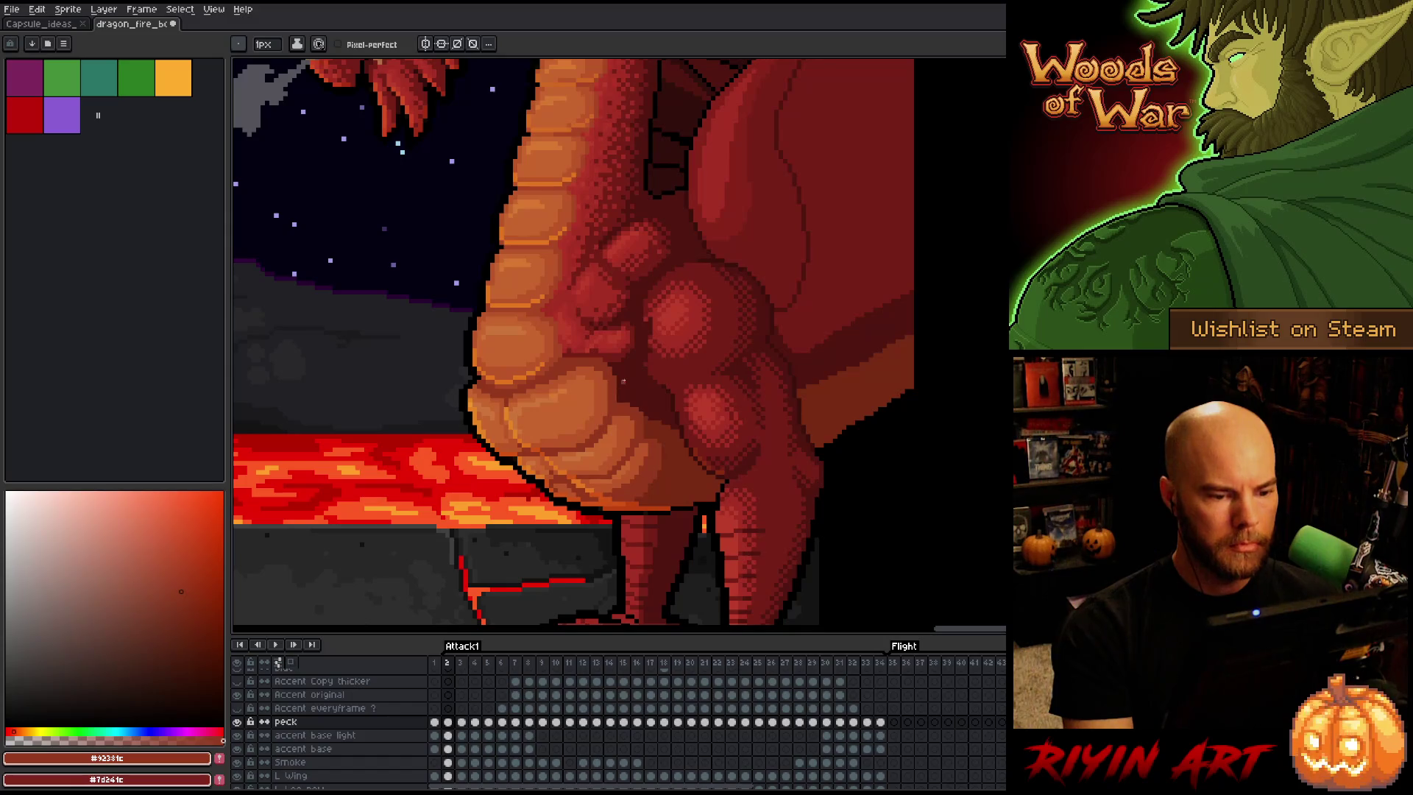
{"action": "scroll", "coordinate": [635, 373], "scroll_direction": "up", "scroll_amount": 2}
{"action": "key", "text": "m"}
Marquee-select the chest muscle bulge on frame 2 and on frame 34, clearing each selection
{"action": "mouse_move", "coordinate": [711, 247]}
{"action": "left_mouse_down"}
{"action": "mouse_move", "coordinate": [659, 309]}
{"action": "mouse_move", "coordinate": [590, 356]}
{"action": "left_mouse_up"}
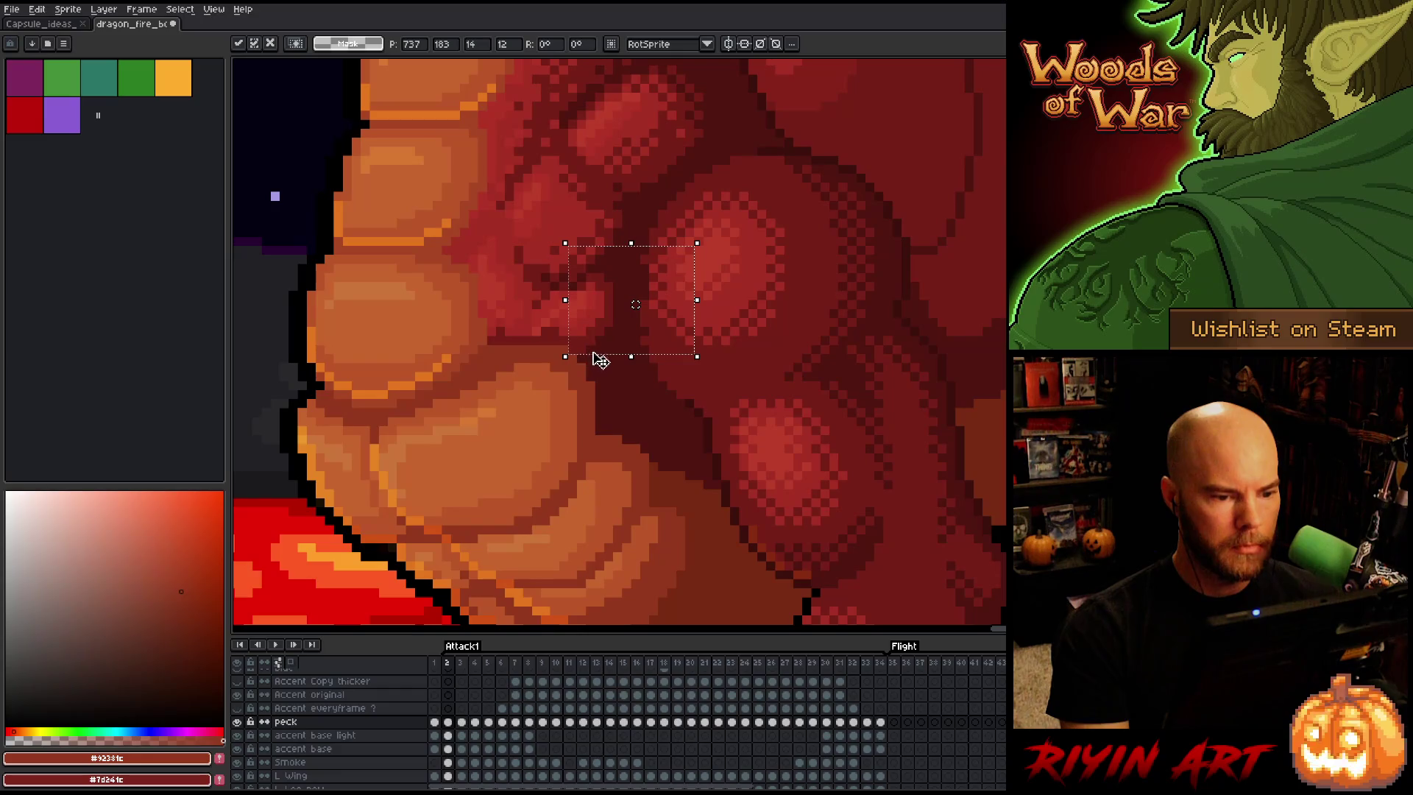
{"action": "mouse_move", "coordinate": [756, 197]}
{"action": "left_mouse_down"}
{"action": "mouse_move", "coordinate": [640, 360]}
{"action": "mouse_move", "coordinate": [630, 400]}
{"action": "left_mouse_up"}
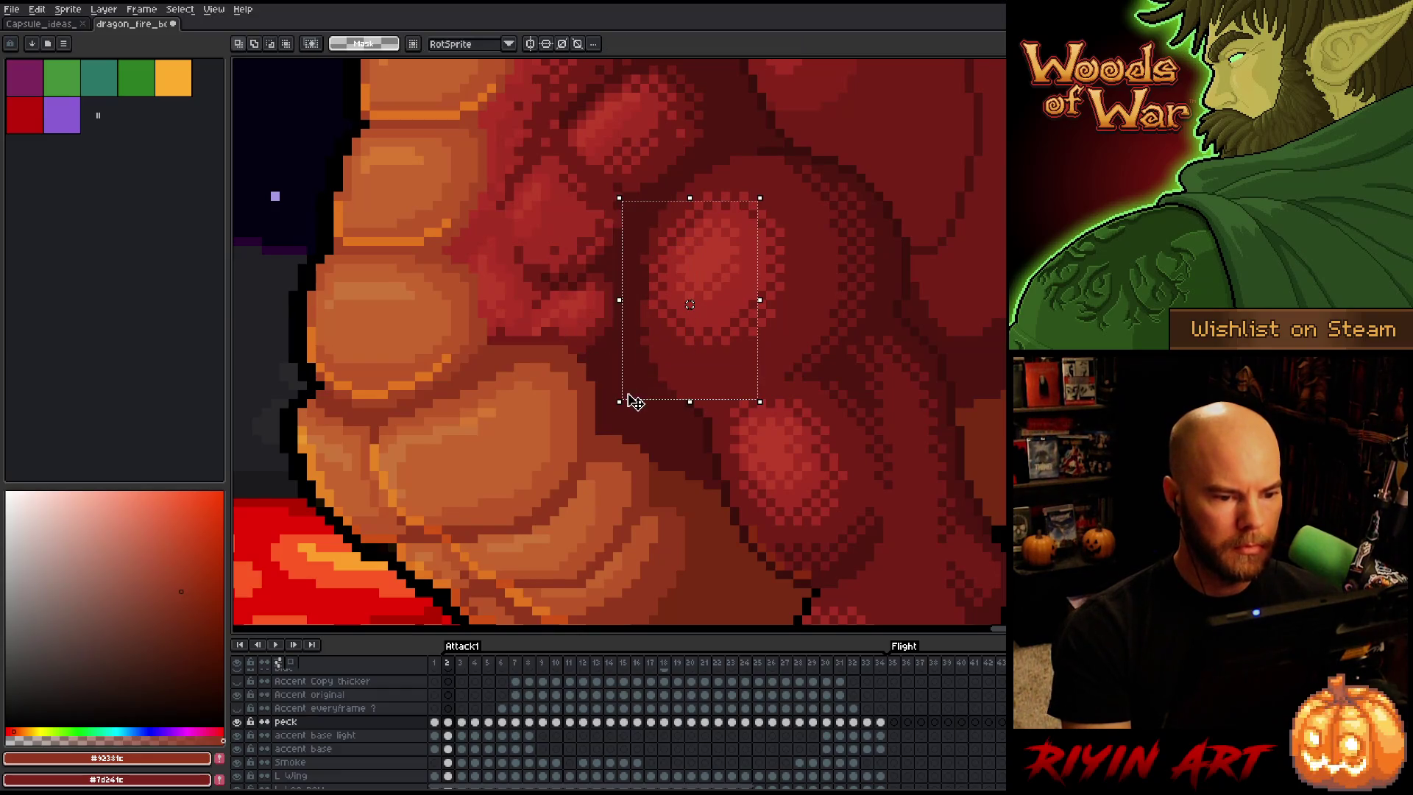
{"action": "left_click", "coordinate": [897, 287]}
{"action": "key", "text": "Left"}
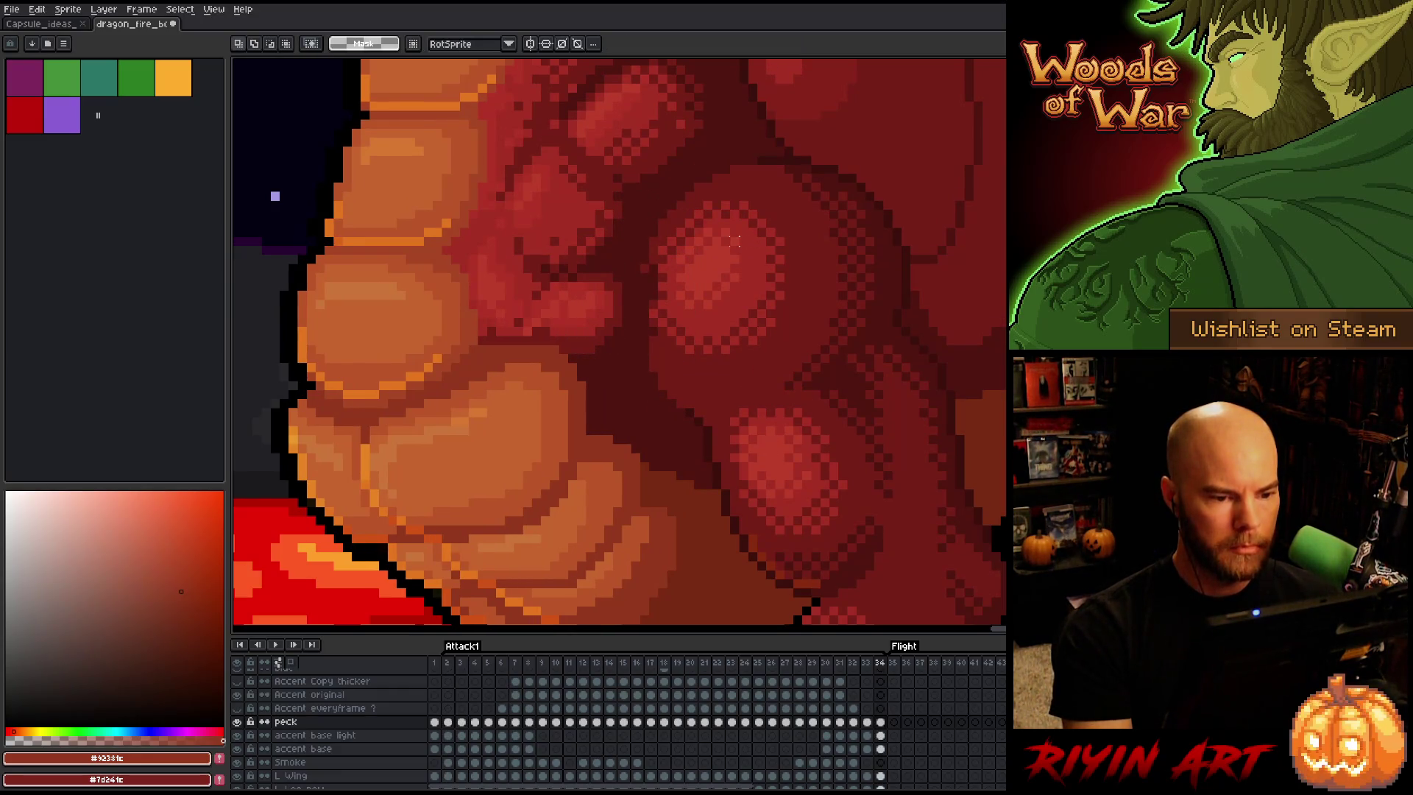
{"action": "mouse_move", "coordinate": [725, 206]}
{"action": "left_mouse_down"}
{"action": "mouse_move", "coordinate": [625, 316]}
{"action": "mouse_move", "coordinate": [570, 350]}
{"action": "mouse_move", "coordinate": [545, 337]}
{"action": "left_mouse_up"}
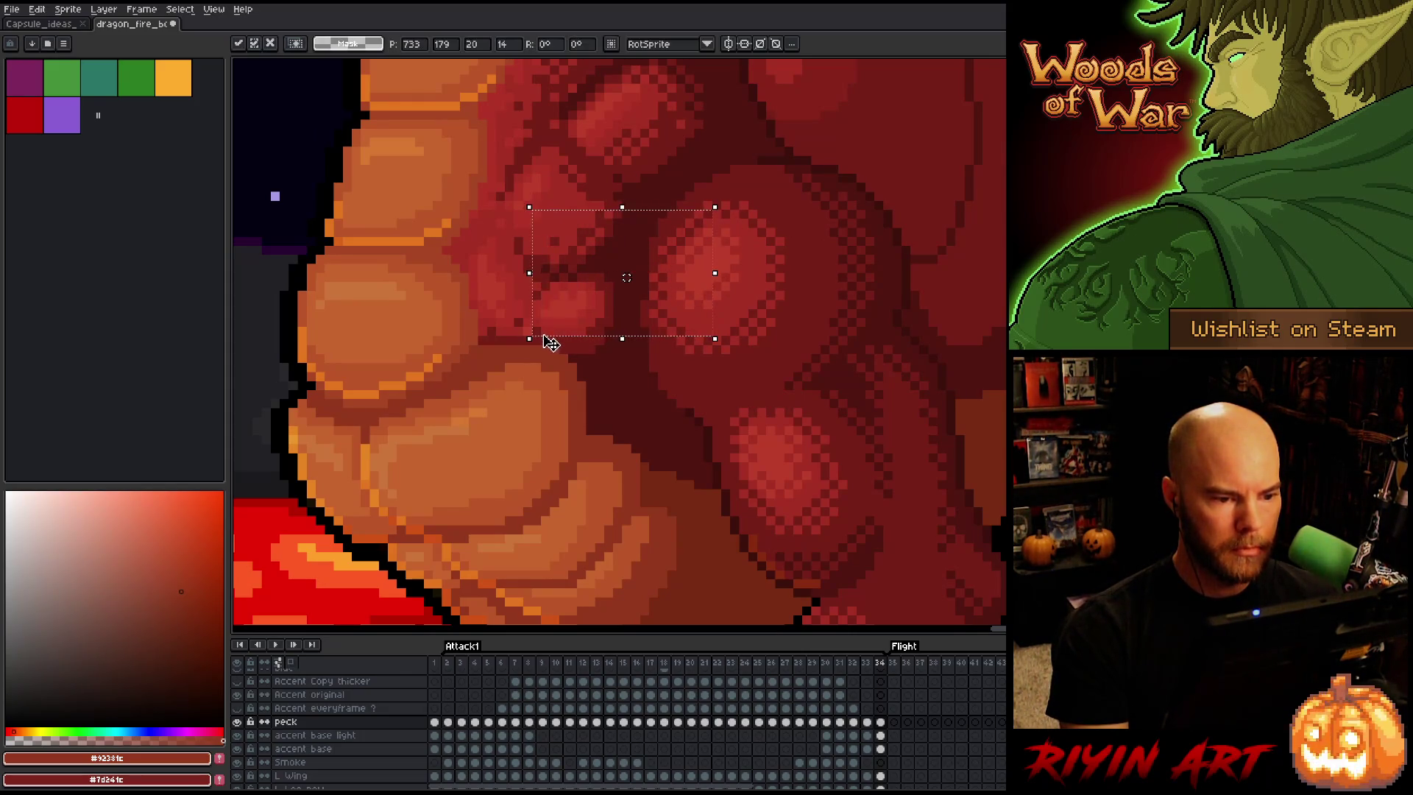
{"action": "left_click", "coordinate": [772, 329]}
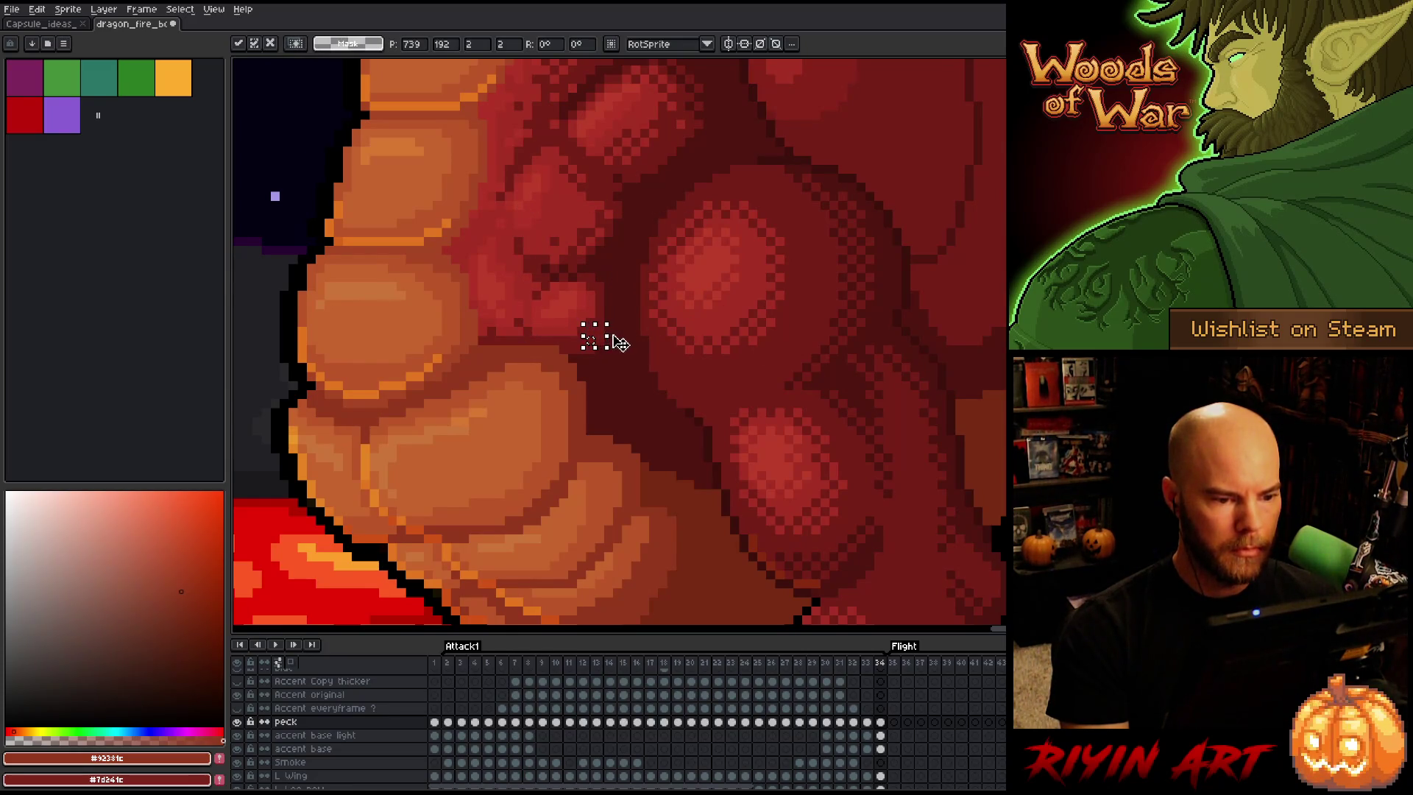
Cycle between frames 33, 2 and 34, then sample dark red #501612 with the pencil
{"action": "key", "text": "comma"}
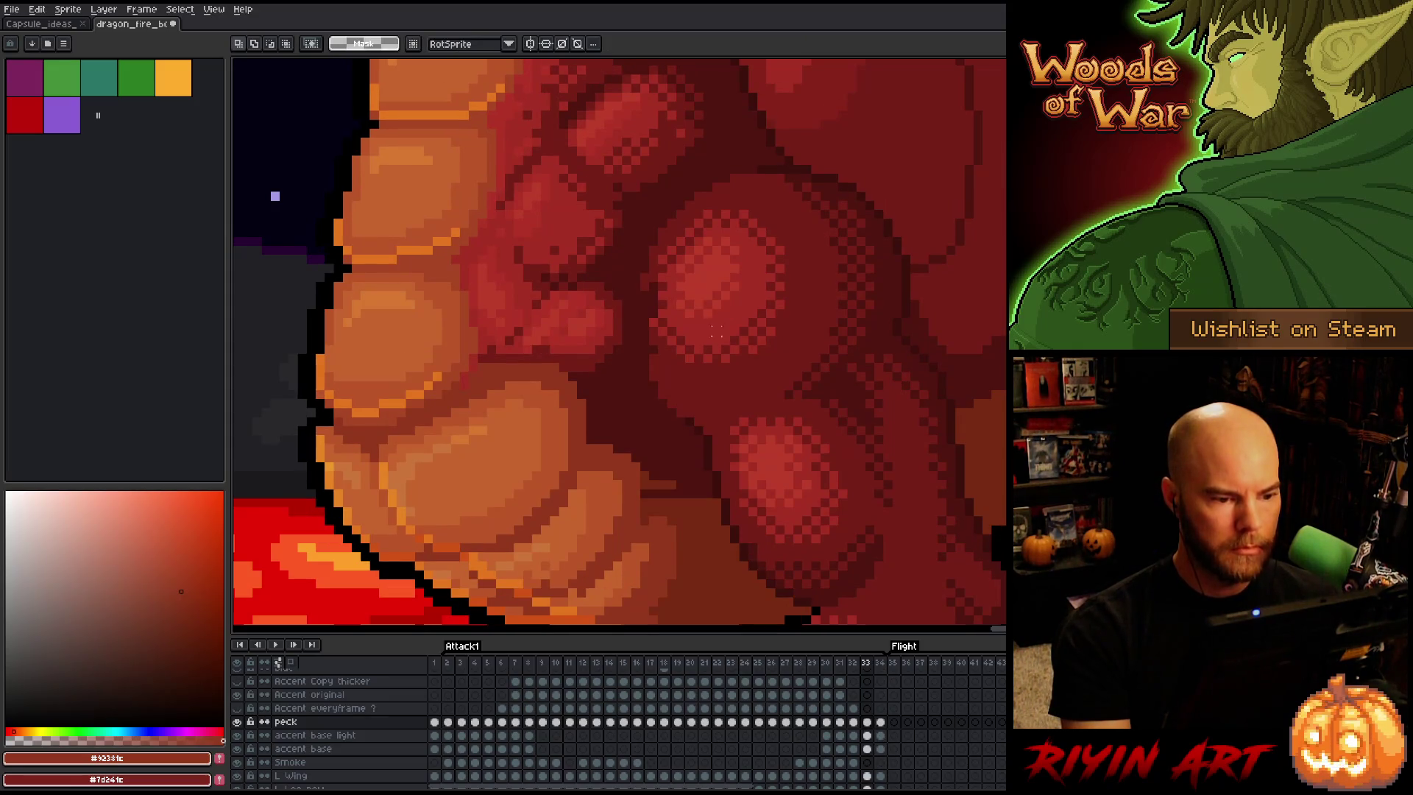
{"action": "key", "text": "period"}
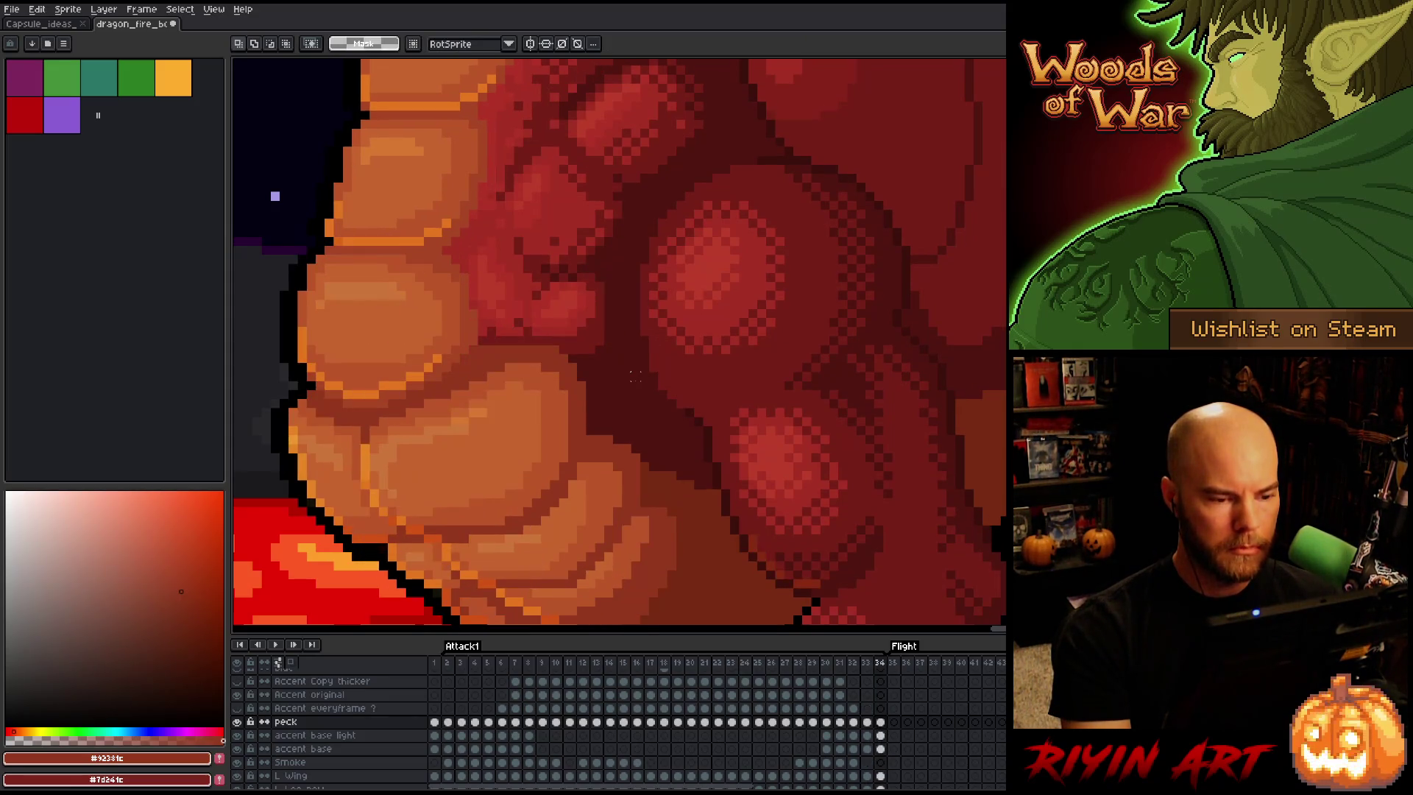
{"action": "key", "text": "period"}
{"action": "key", "text": "comma"}
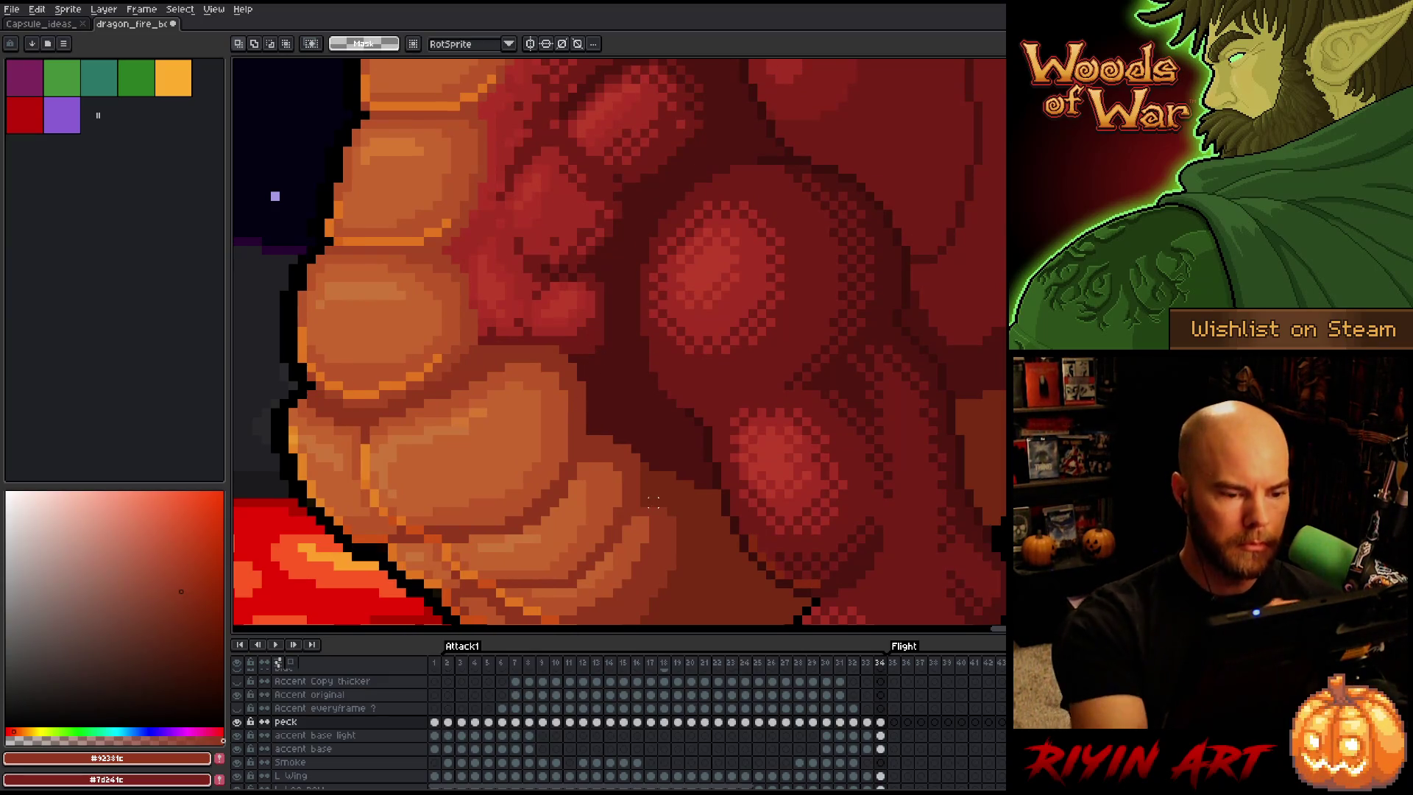
{"action": "key", "text": "b"}
{"action": "left_click", "coordinate": [717, 341], "text": "alt"}
Compare frames 33 and 34 and erase stray pixels beside the muscle bulge
{"action": "key", "text": "period"}
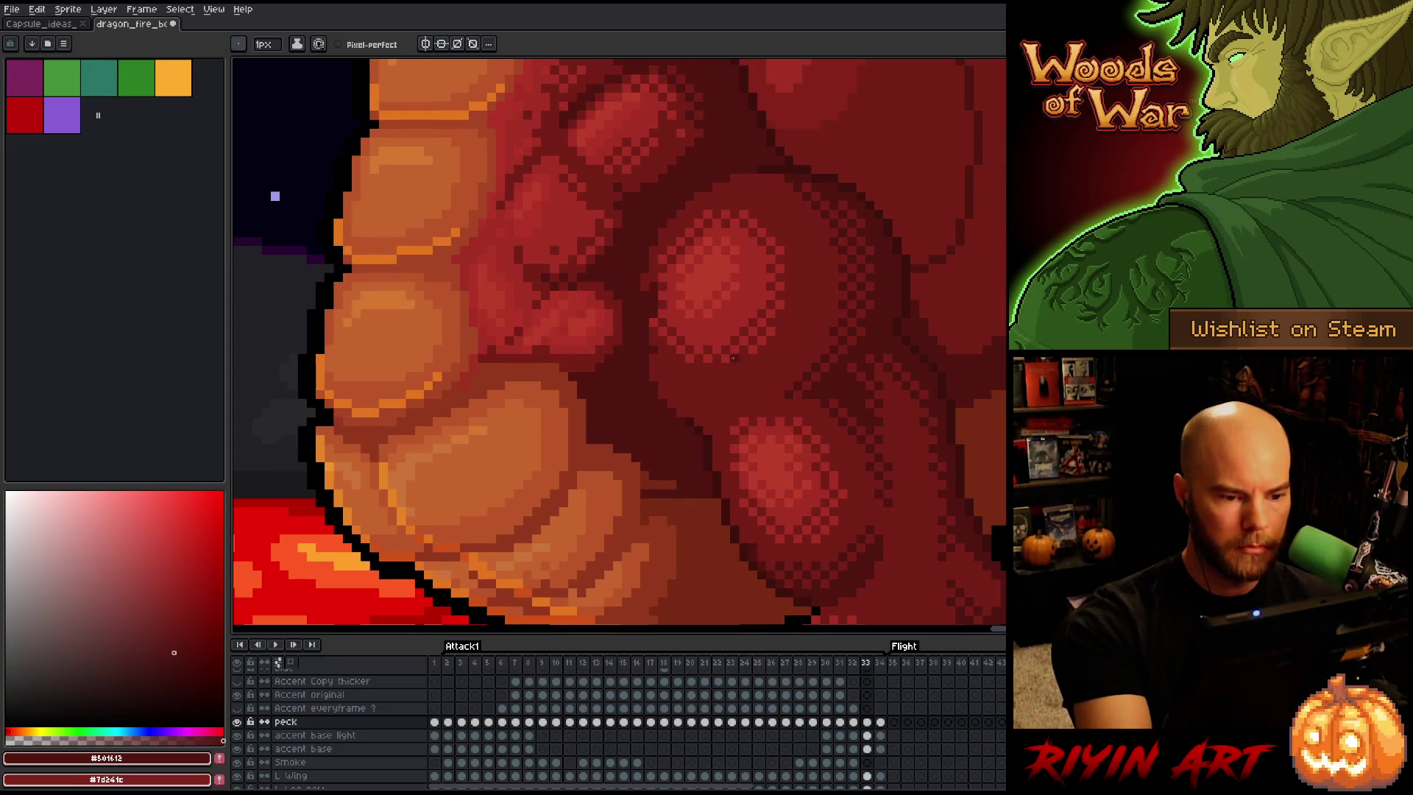
{"action": "key", "text": "comma"}
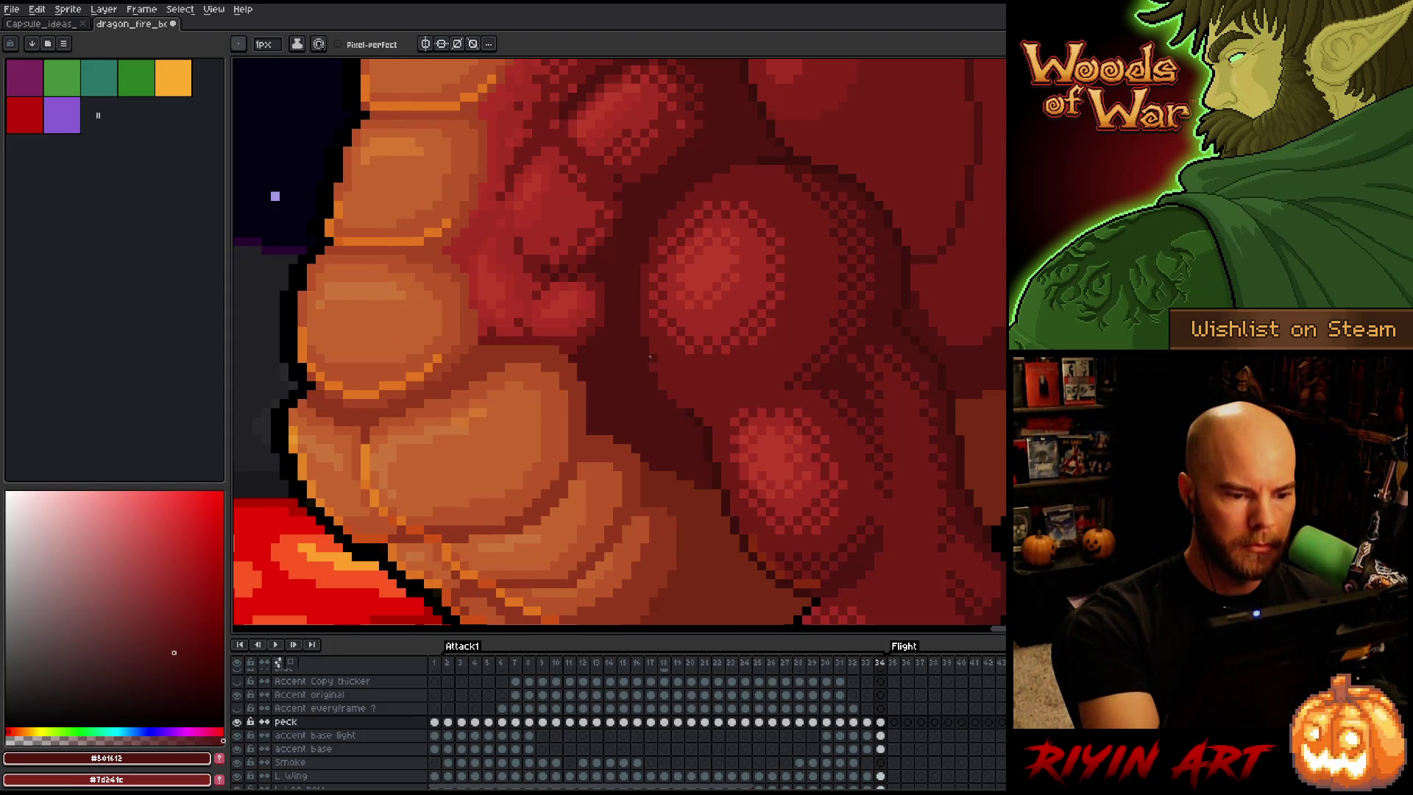
{"action": "key", "text": "comma"}
{"action": "key", "text": "period"}
{"action": "key", "text": "comma"}
{"action": "key", "text": "e"}
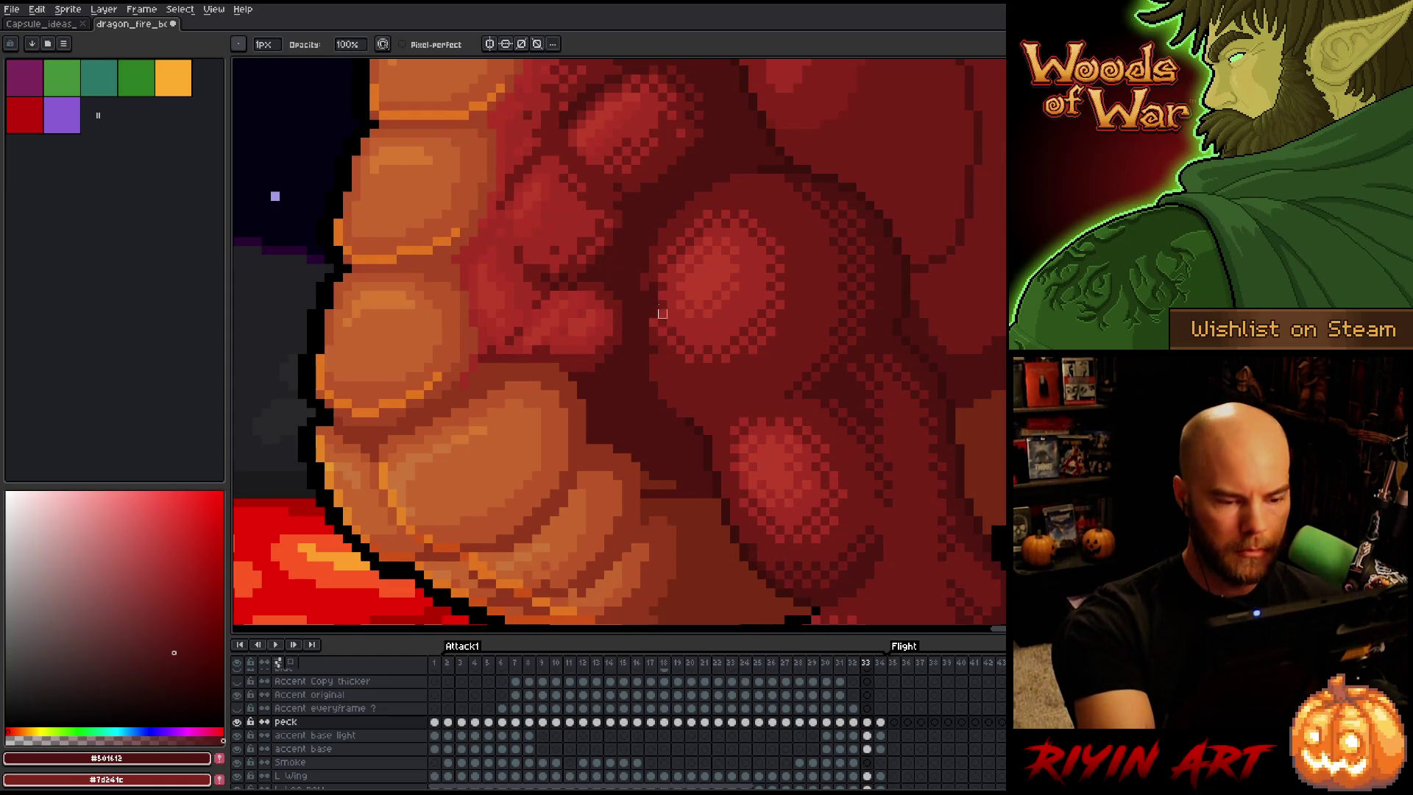
{"action": "left_click_drag", "start_coordinate": [662, 314], "coordinate": [653, 367]}
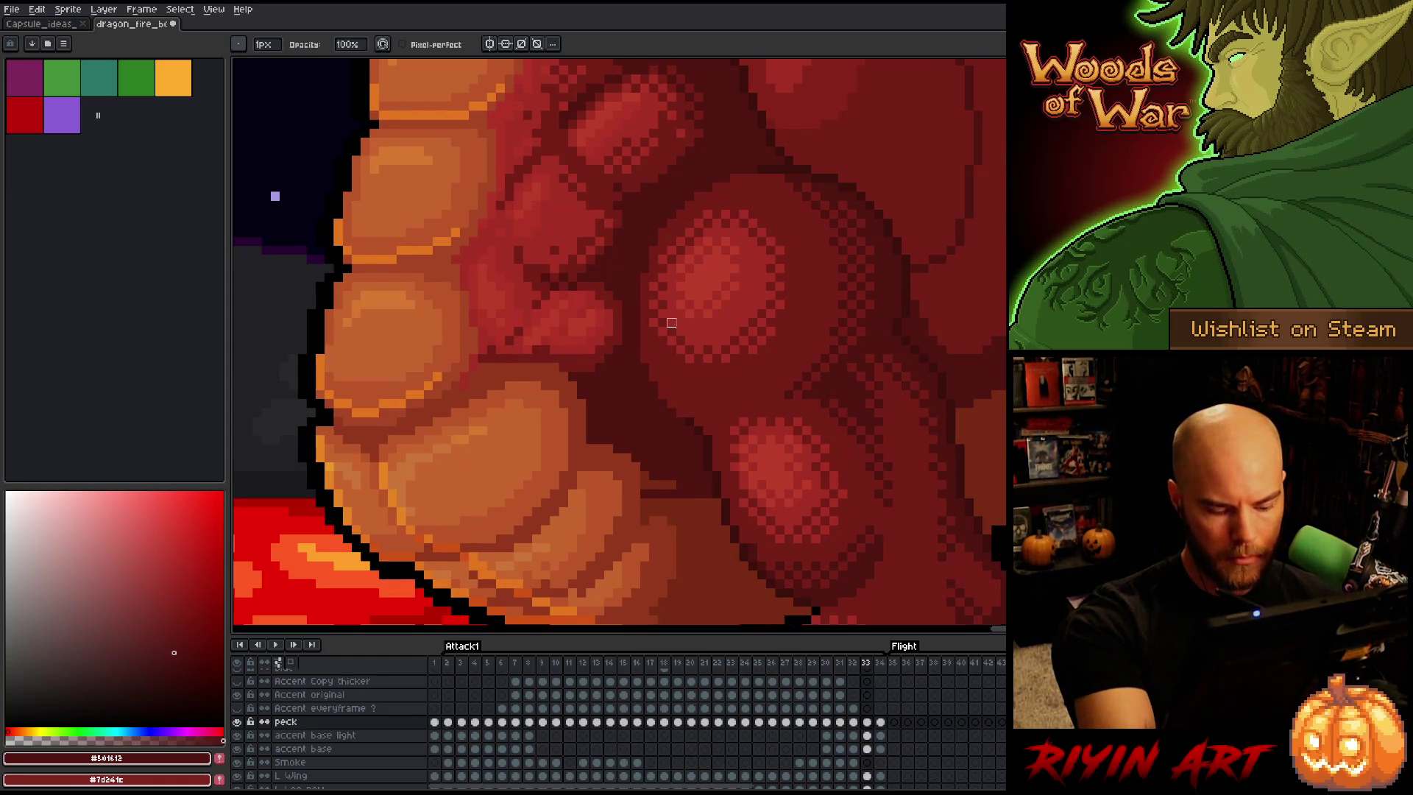
{"action": "key", "text": "period"}
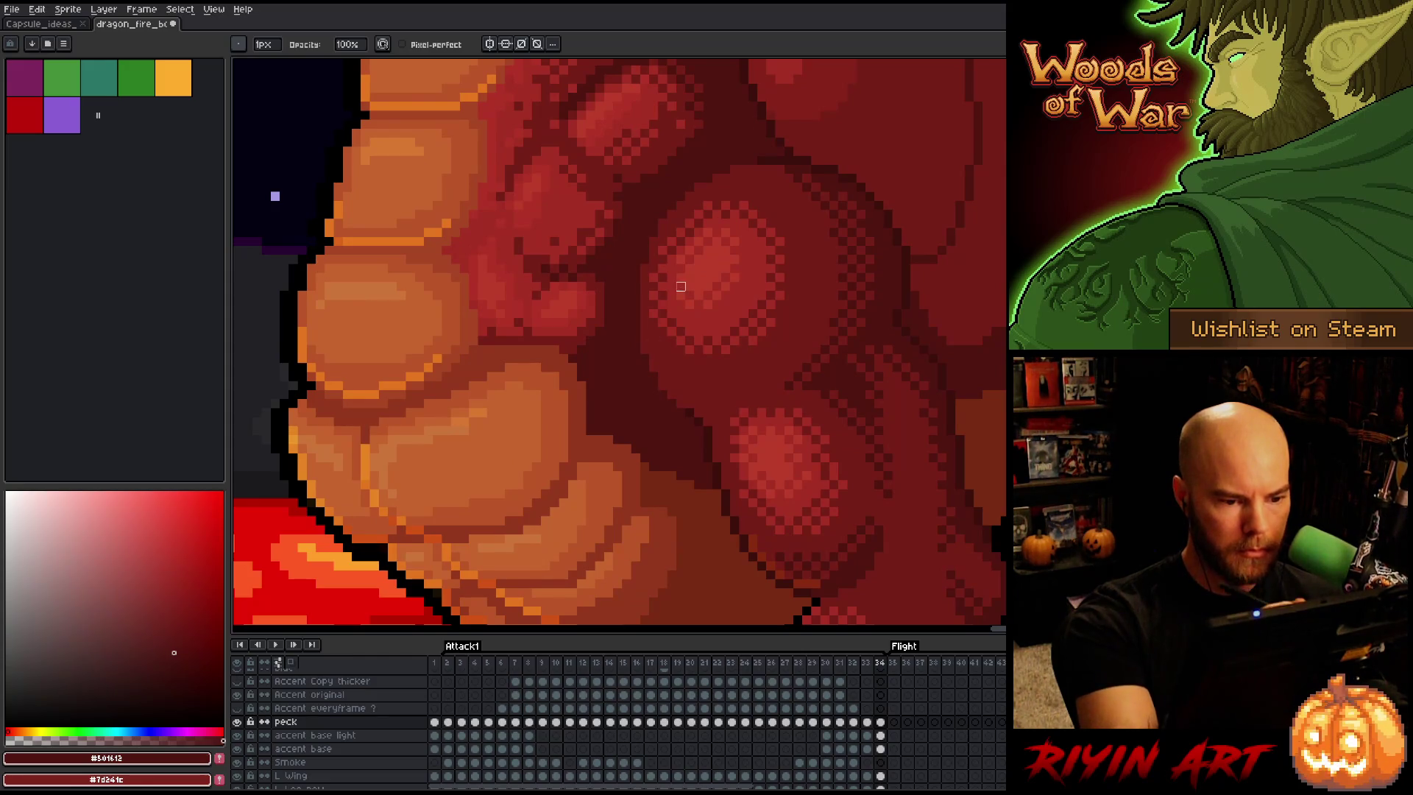
Play the Attack1 animation to review shading, sampling reds #a52f24 and #761f18, stopping on frame 2
{"action": "key", "text": "Return"}
{"action": "key", "text": "Return"}
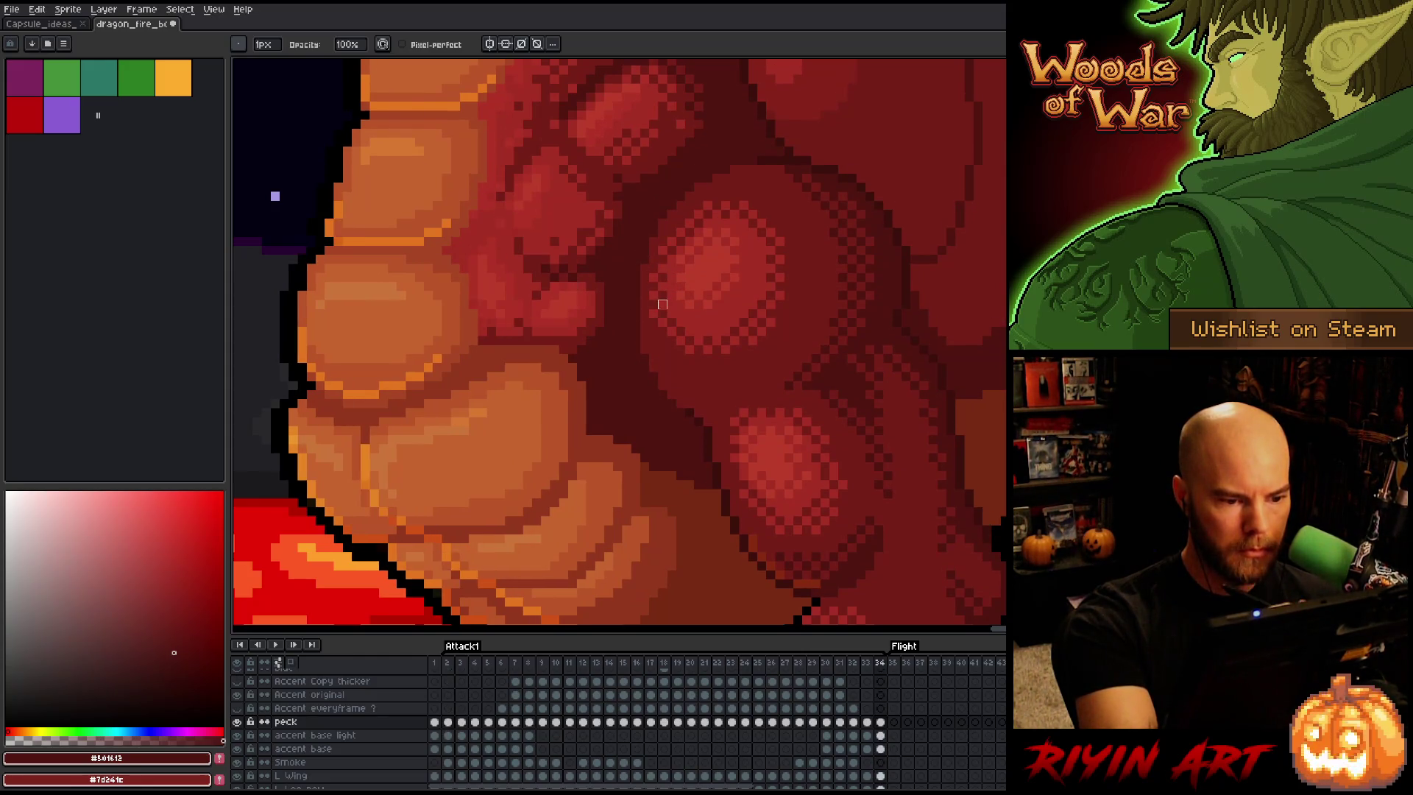
{"action": "key", "text": "Return"}
{"action": "key", "text": "Return"}
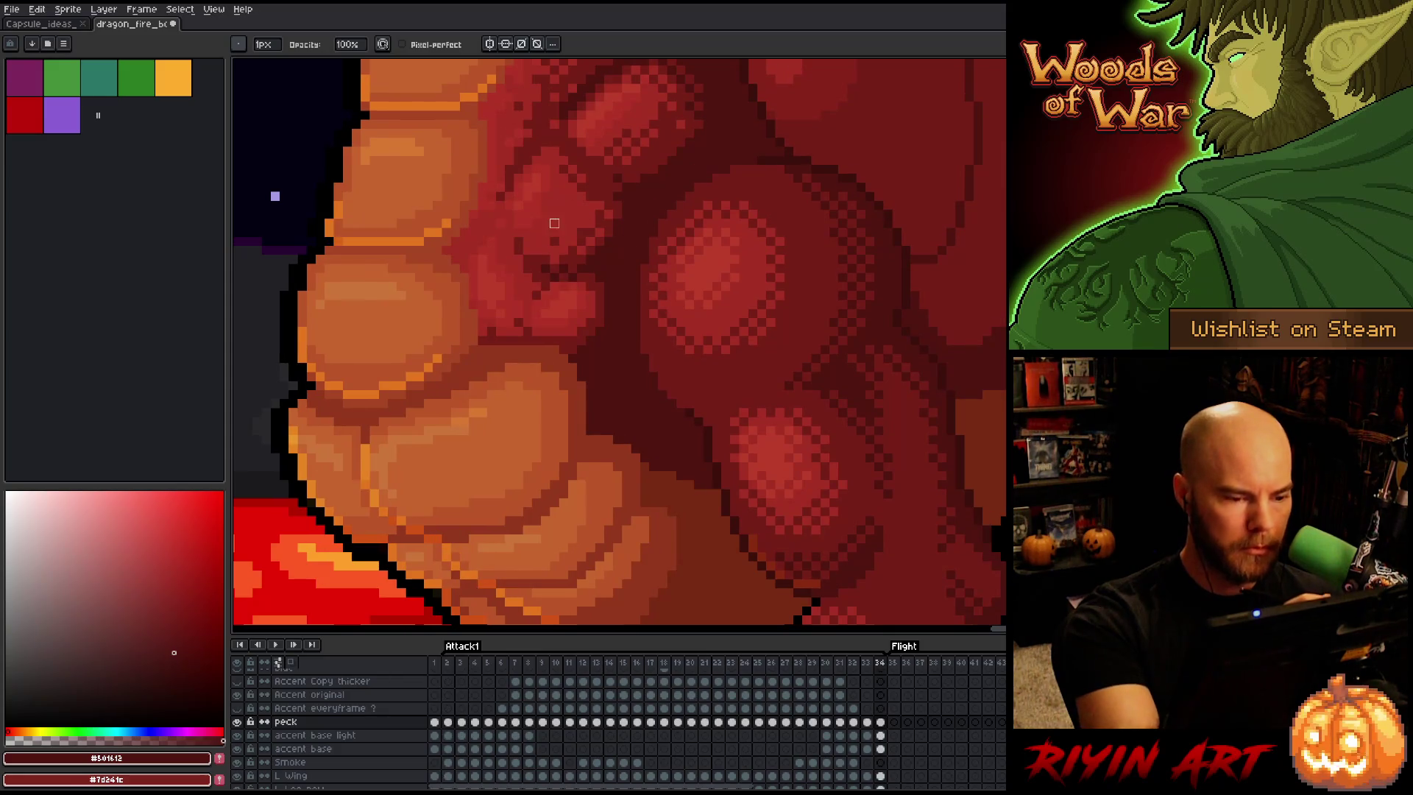
{"action": "key", "text": "Return"}
{"action": "left_click", "coordinate": [567, 318], "text": "alt"}
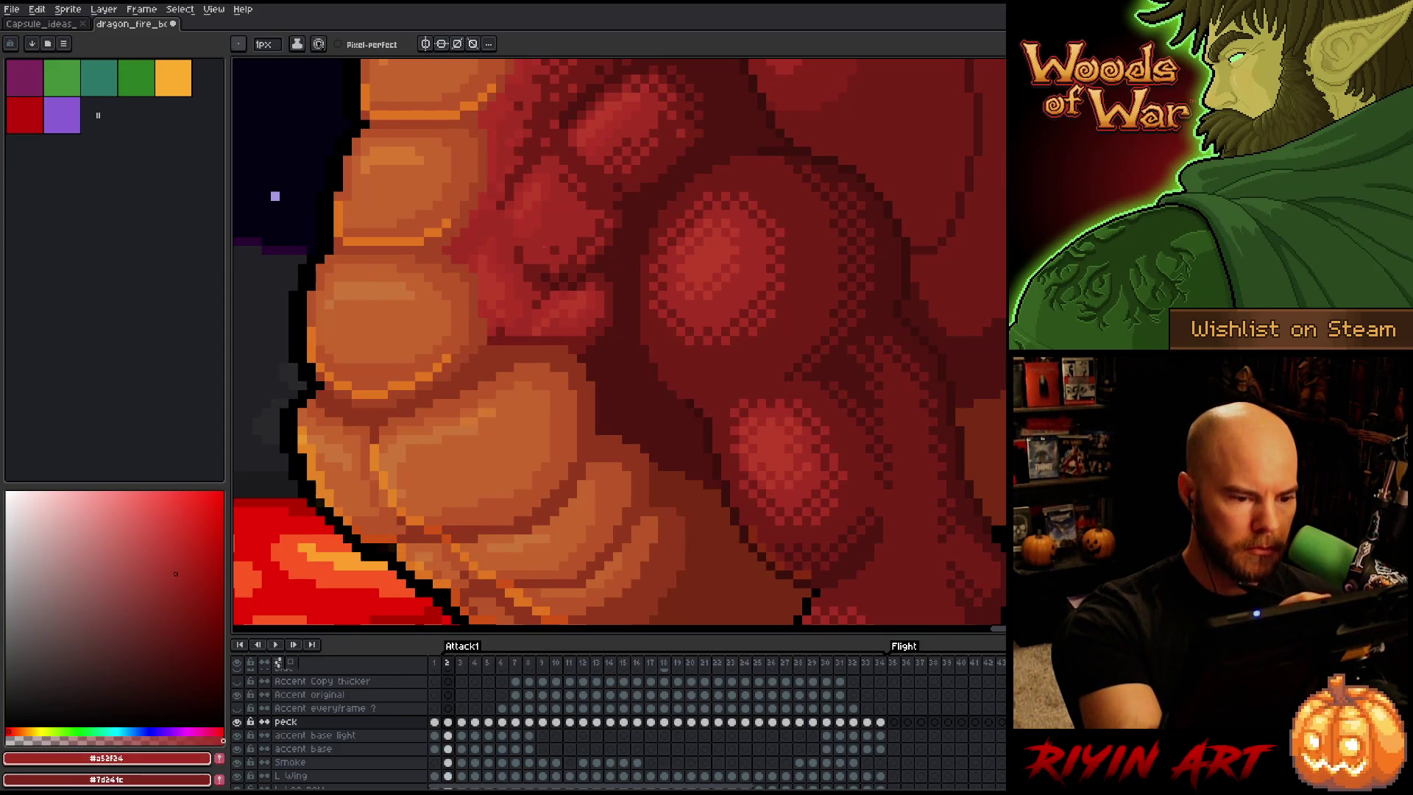
{"action": "left_click", "coordinate": [538, 337], "text": "alt"}
{"action": "key", "text": "Return"}
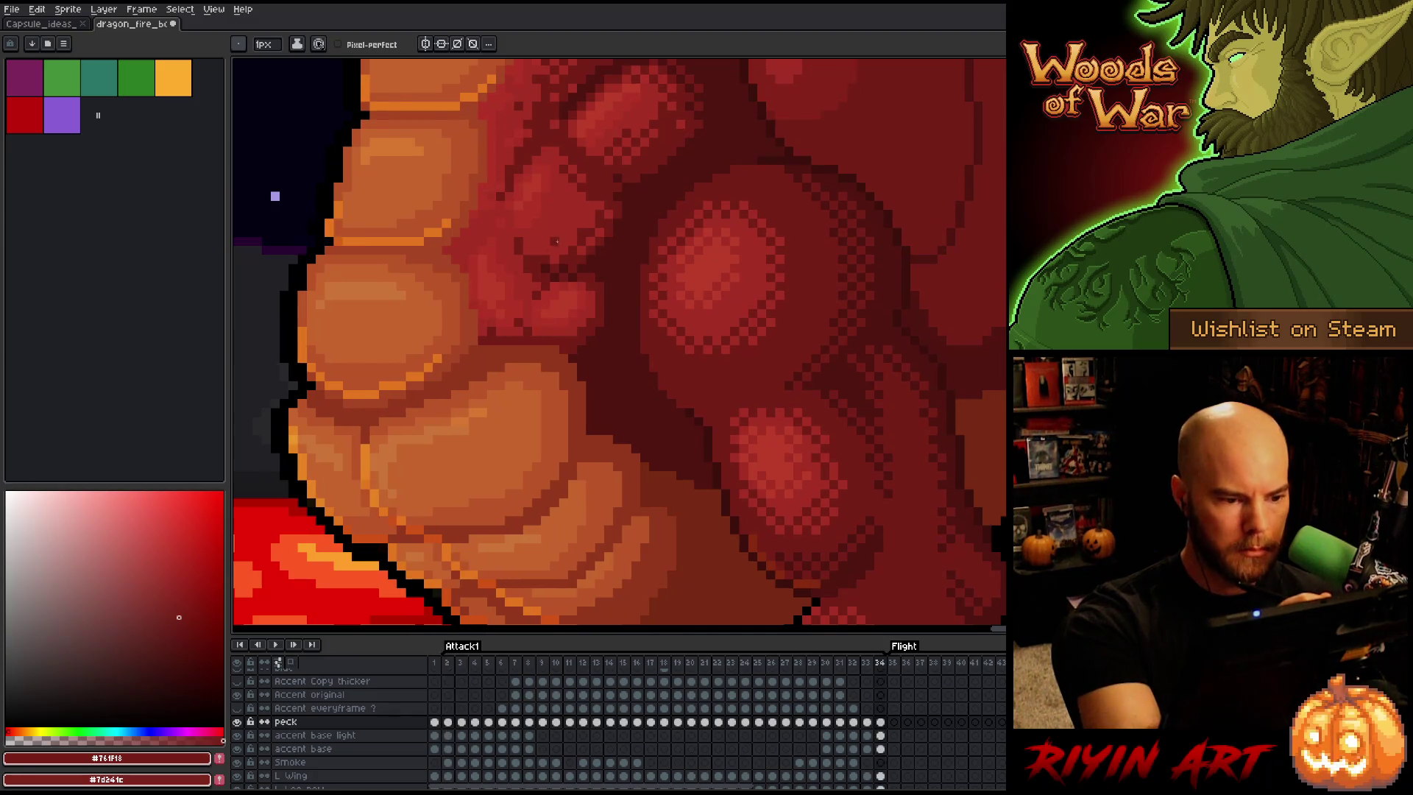
{"action": "key", "text": "Return"}
{"action": "left_click", "coordinate": [523, 313], "text": "alt"}
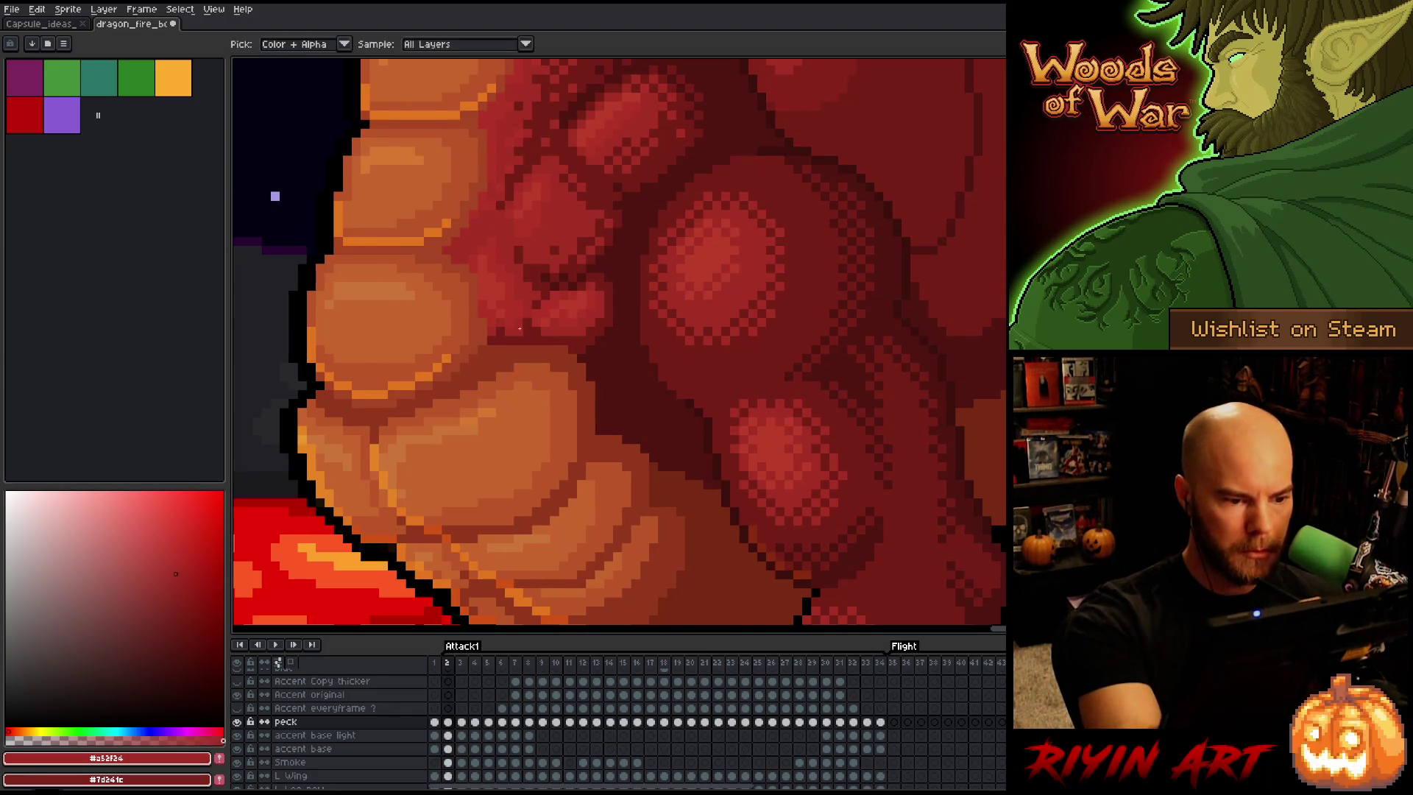
{"action": "key", "text": "Return"}
{"action": "key", "text": "Return"}
{"action": "key", "text": "Return"}
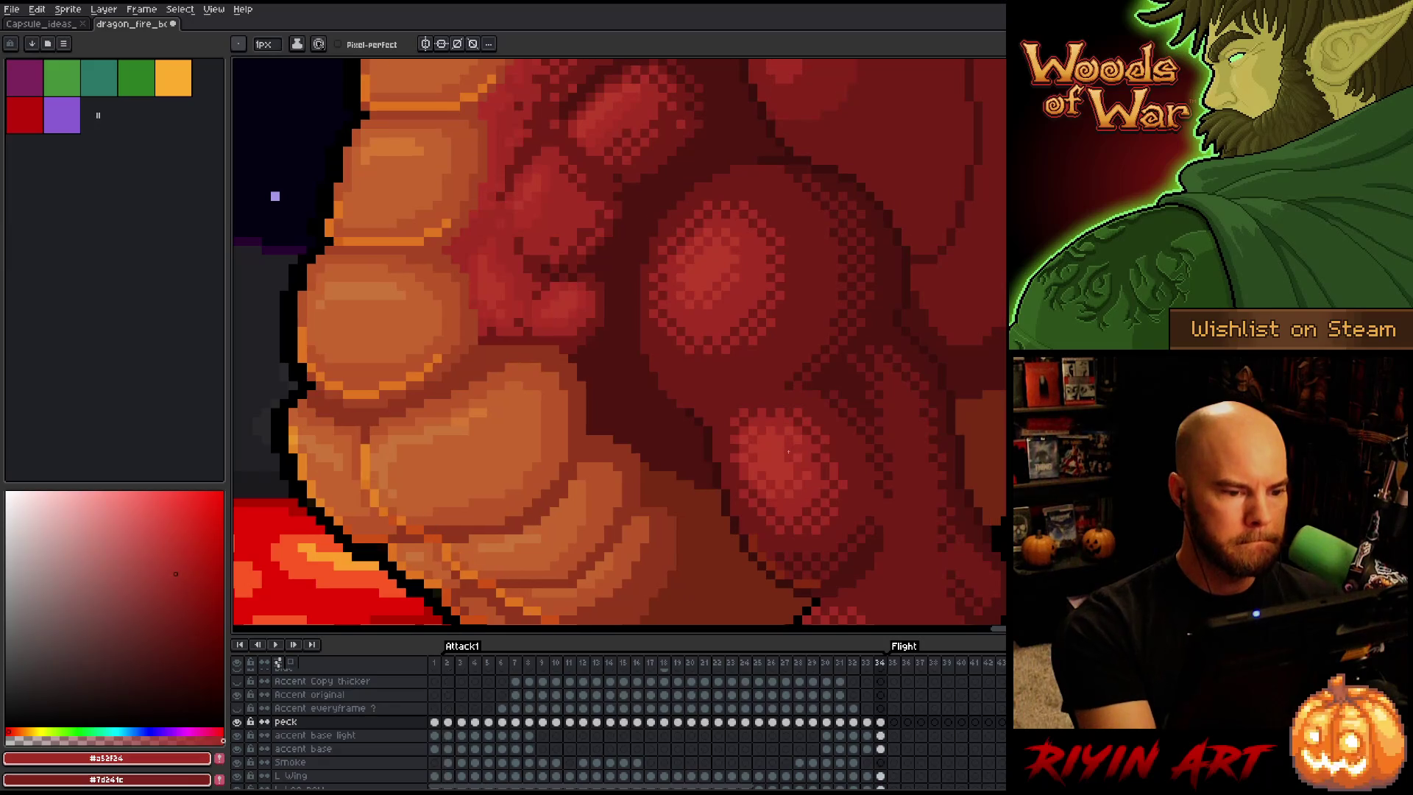
{"action": "key", "text": "Return"}
{"action": "key", "text": "Return"}
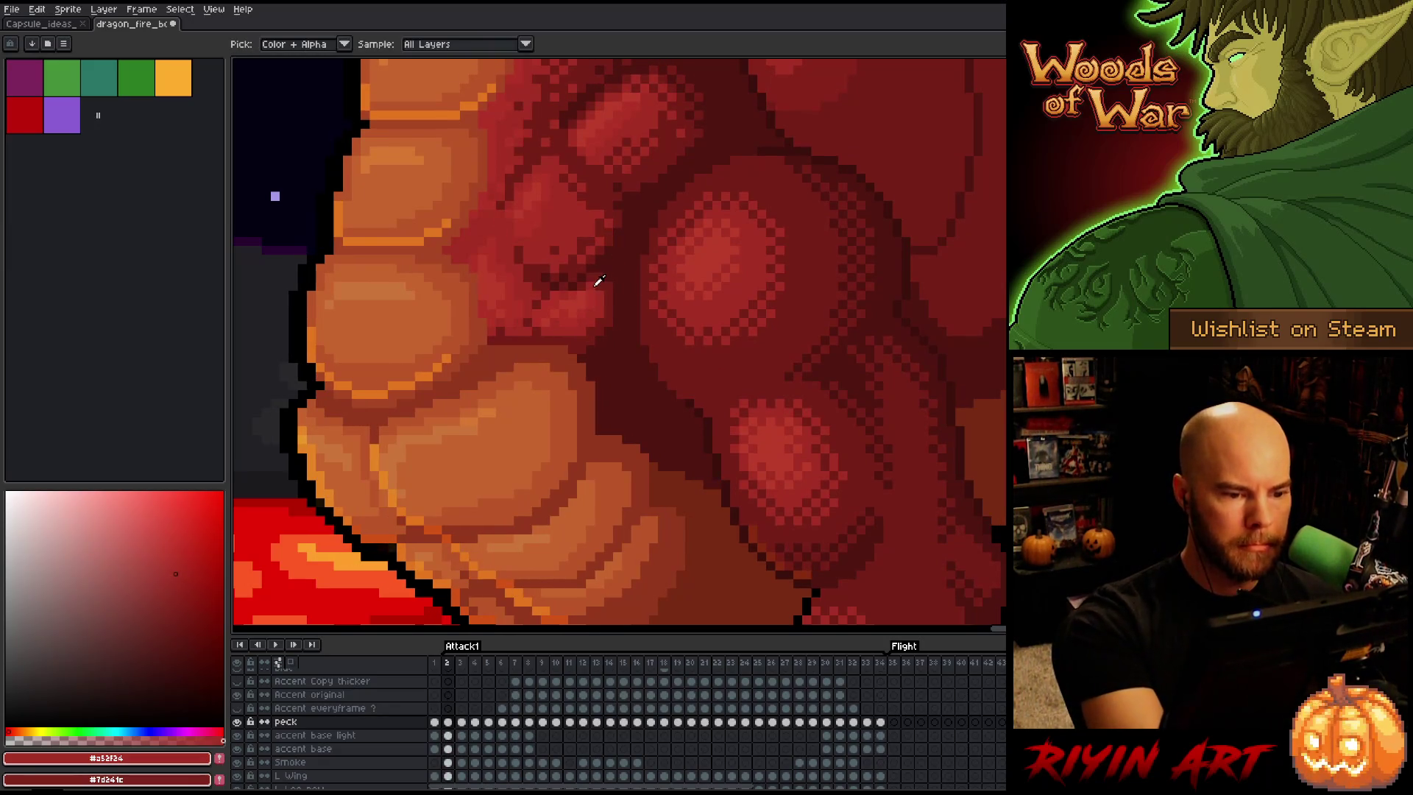
{"action": "key", "text": "Return"}
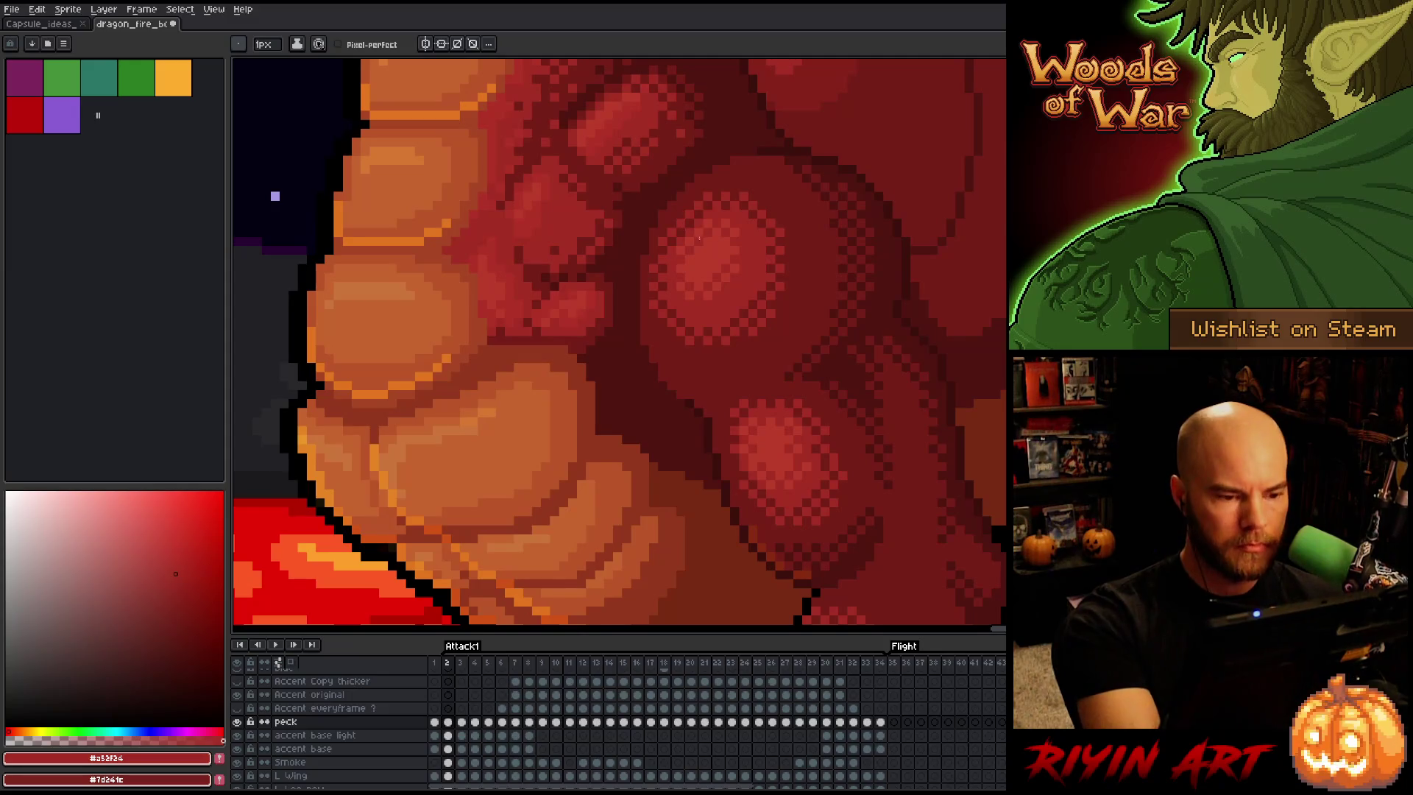
{"action": "key", "text": "Return"}
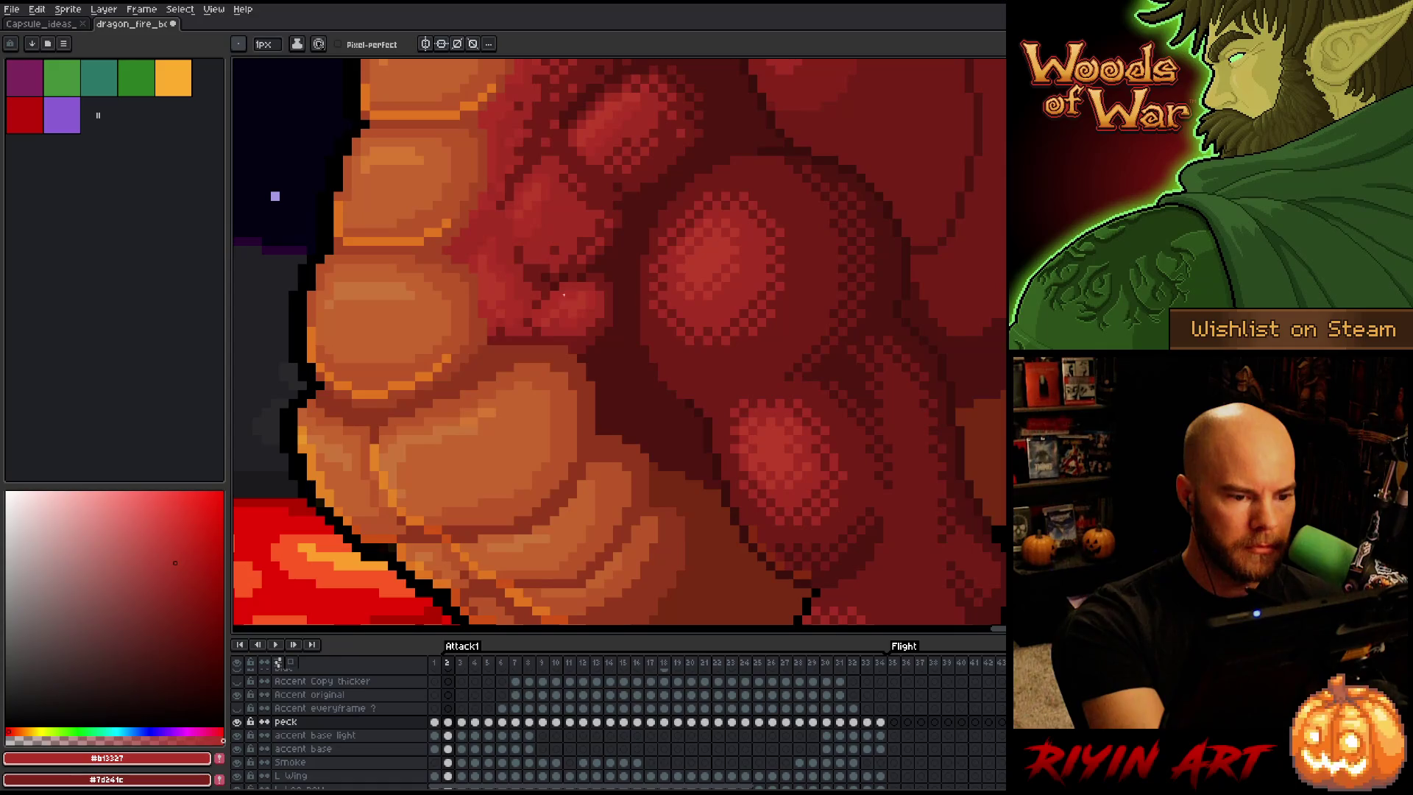
Step through frames 34, 2, 3 and 4, comparing each with its neighbour
{"action": "key", "text": "Left"}
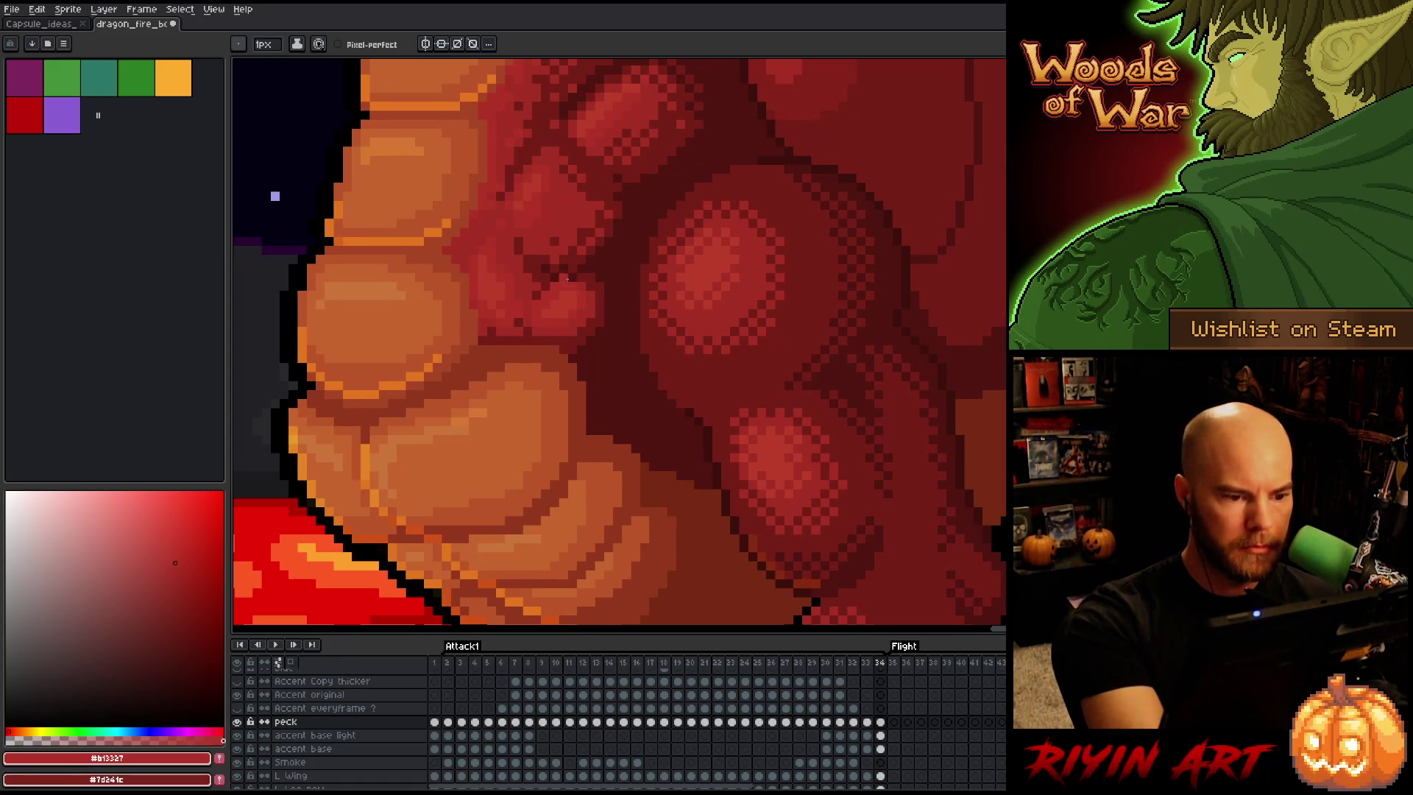
{"action": "key", "text": "Right"}
{"action": "key", "text": "Left"}
{"action": "key", "text": "Right"}
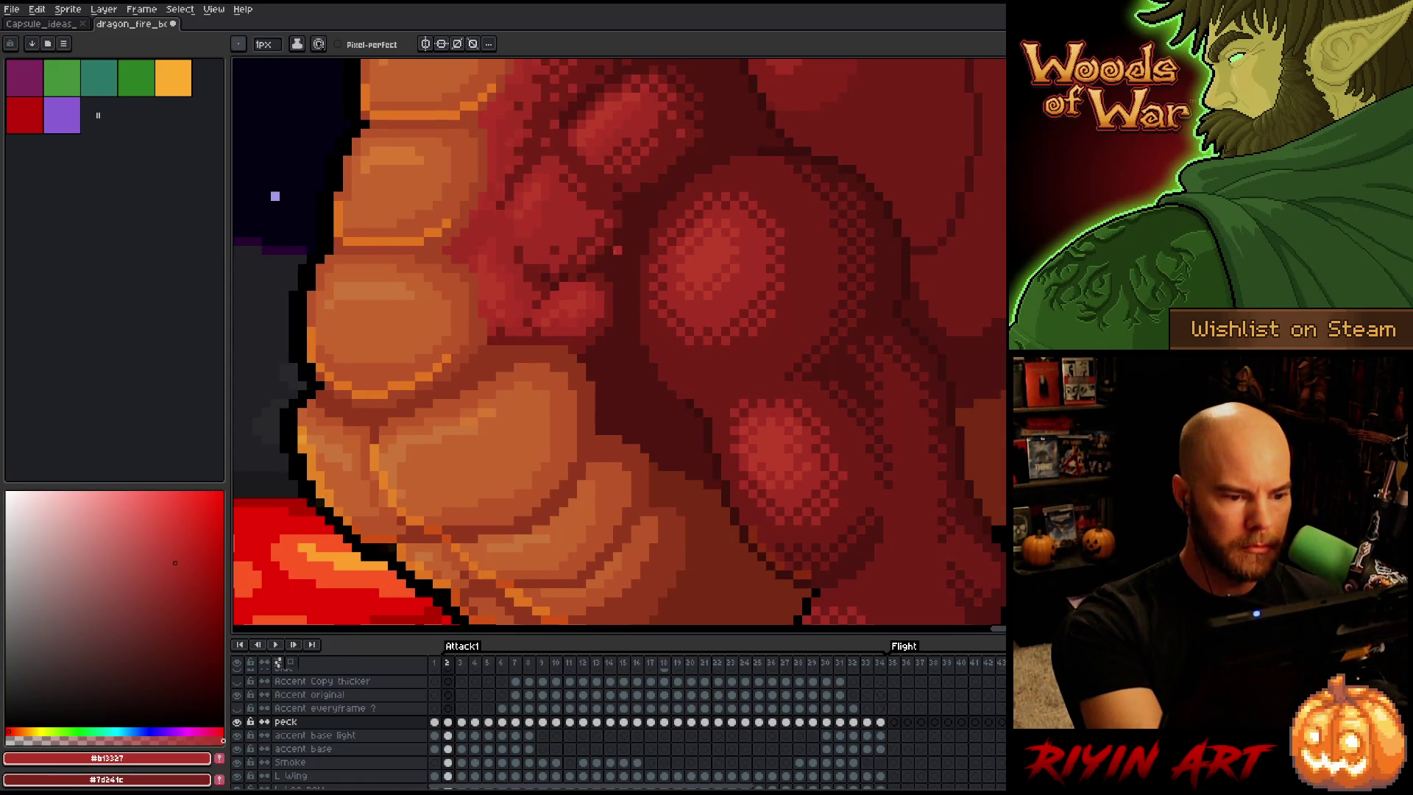
{"action": "key", "text": "Right"}
{"action": "key", "text": "Left"}
{"action": "key", "text": "Right"}
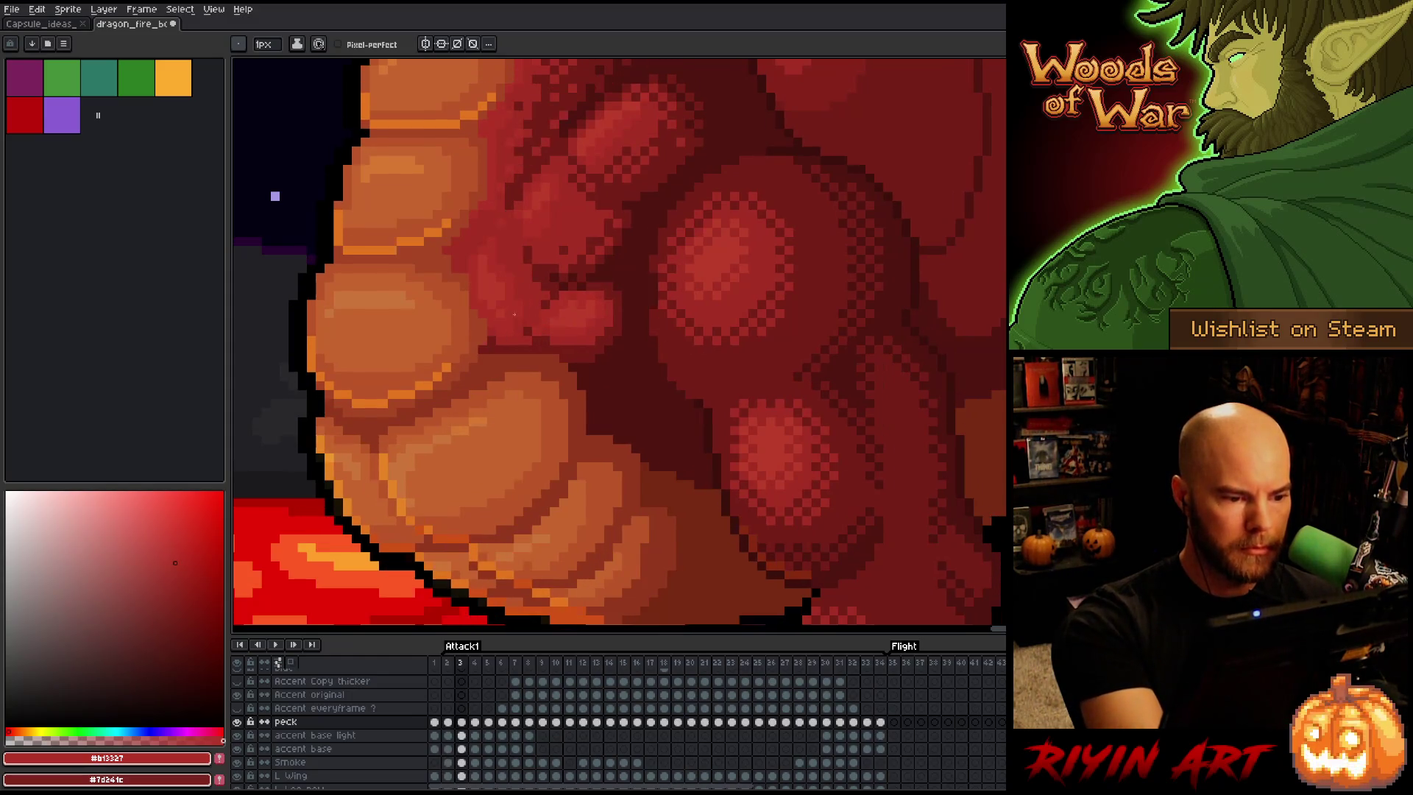
{"action": "key", "text": "Left"}
{"action": "key", "text": "Right"}
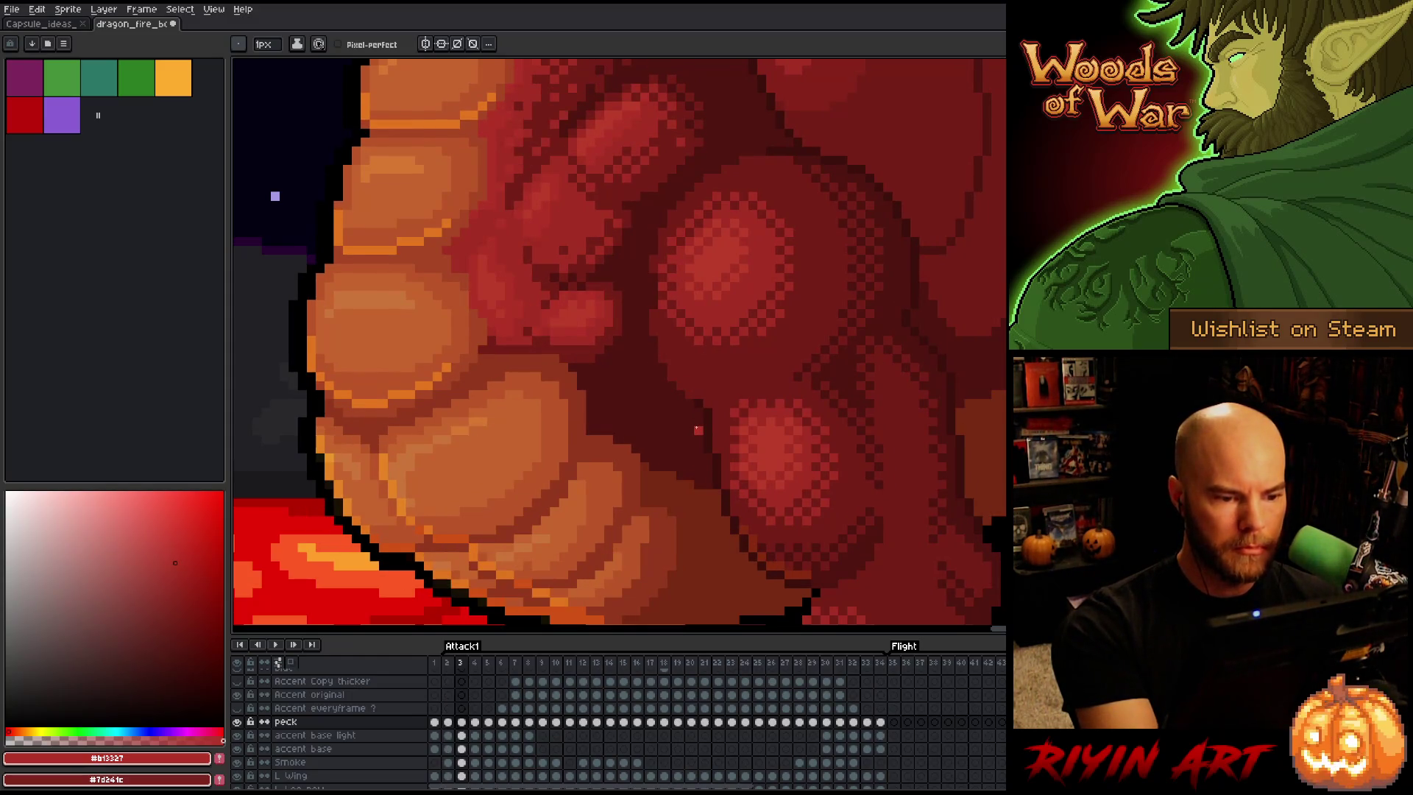
{"action": "key", "text": "Right"}
{"action": "key", "text": "Left"}
{"action": "key", "text": "Right"}
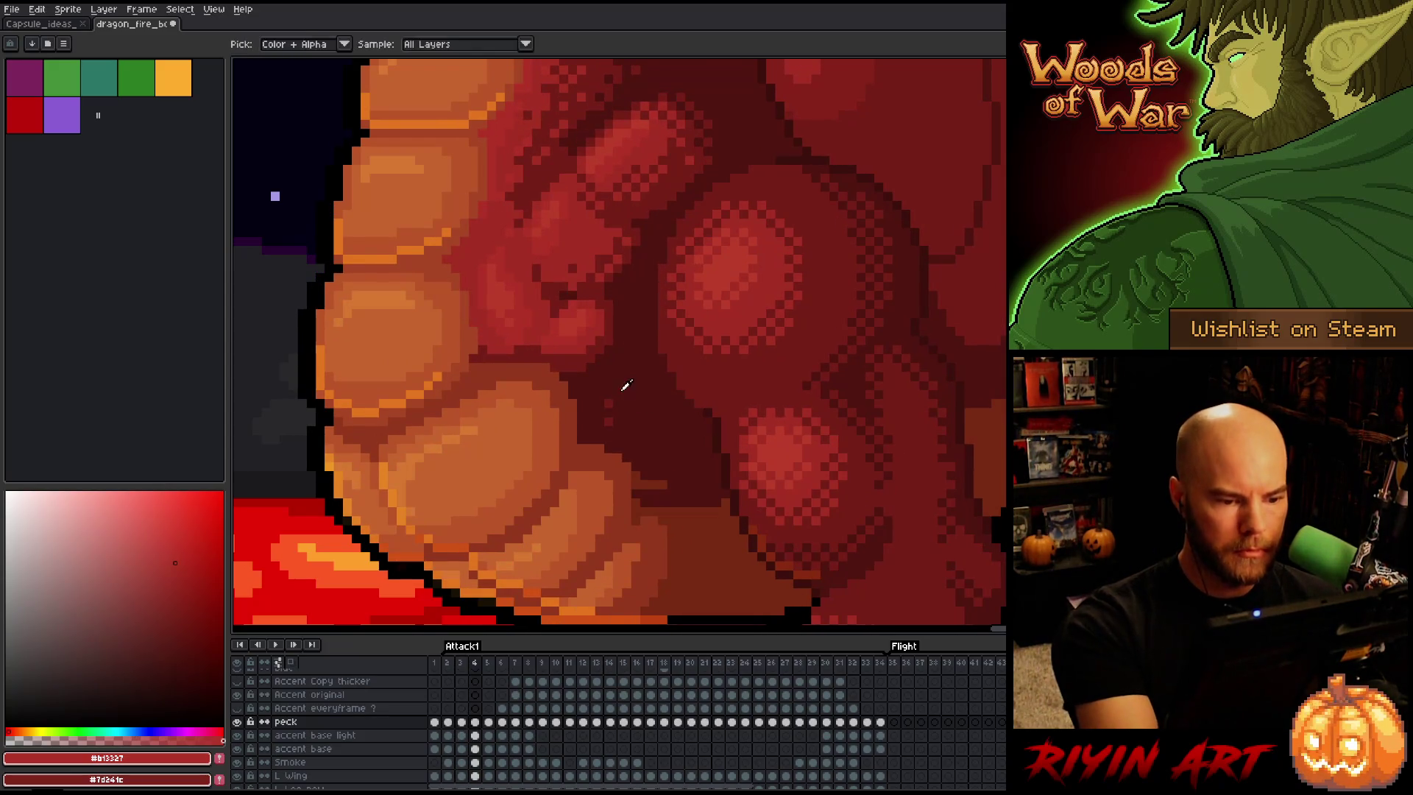
Sample the darkest red #501612 on frame 4 and compare its chest shading with frame 3
{"action": "left_click", "coordinate": [611, 419], "text": "alt"}
{"action": "key", "text": "m"}
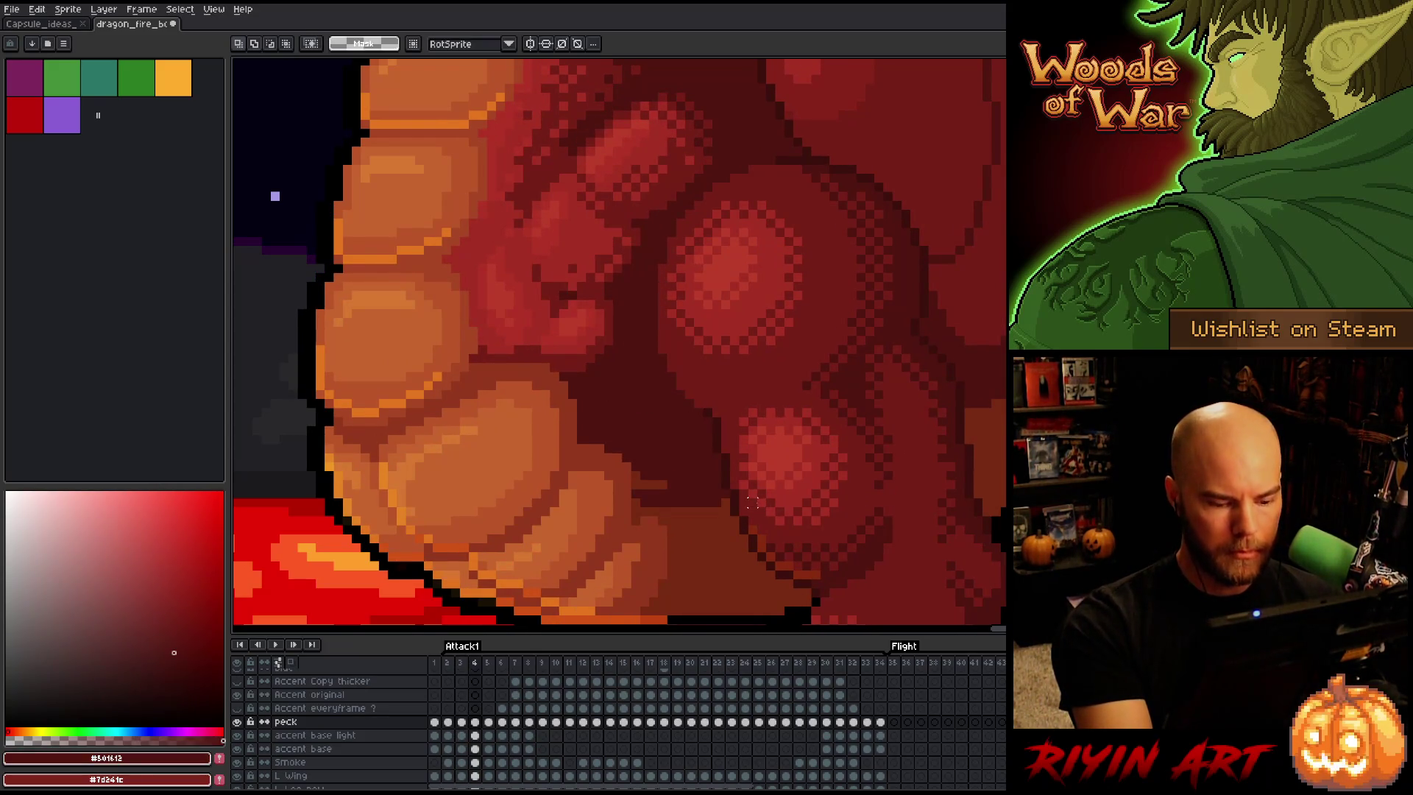
{"action": "key", "text": "Left"}
{"action": "key", "text": "Right"}
{"action": "key", "text": "Left"}
{"action": "key", "text": "Right"}
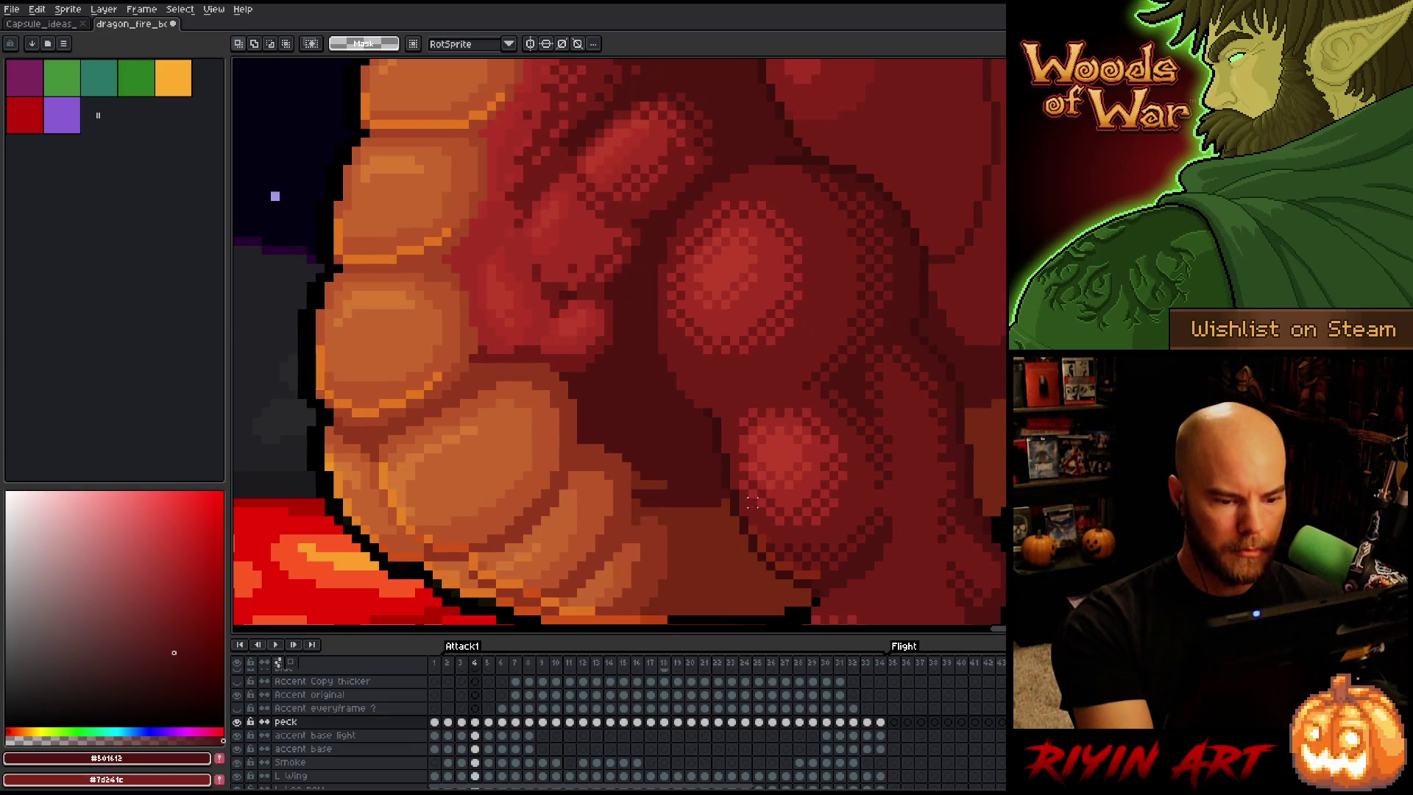
{"action": "key", "text": "b"}
Pick the dark and mid red-browns from the chest and bring the lower belly into view
{"action": "left_click", "coordinate": [691, 478], "text": "alt"}
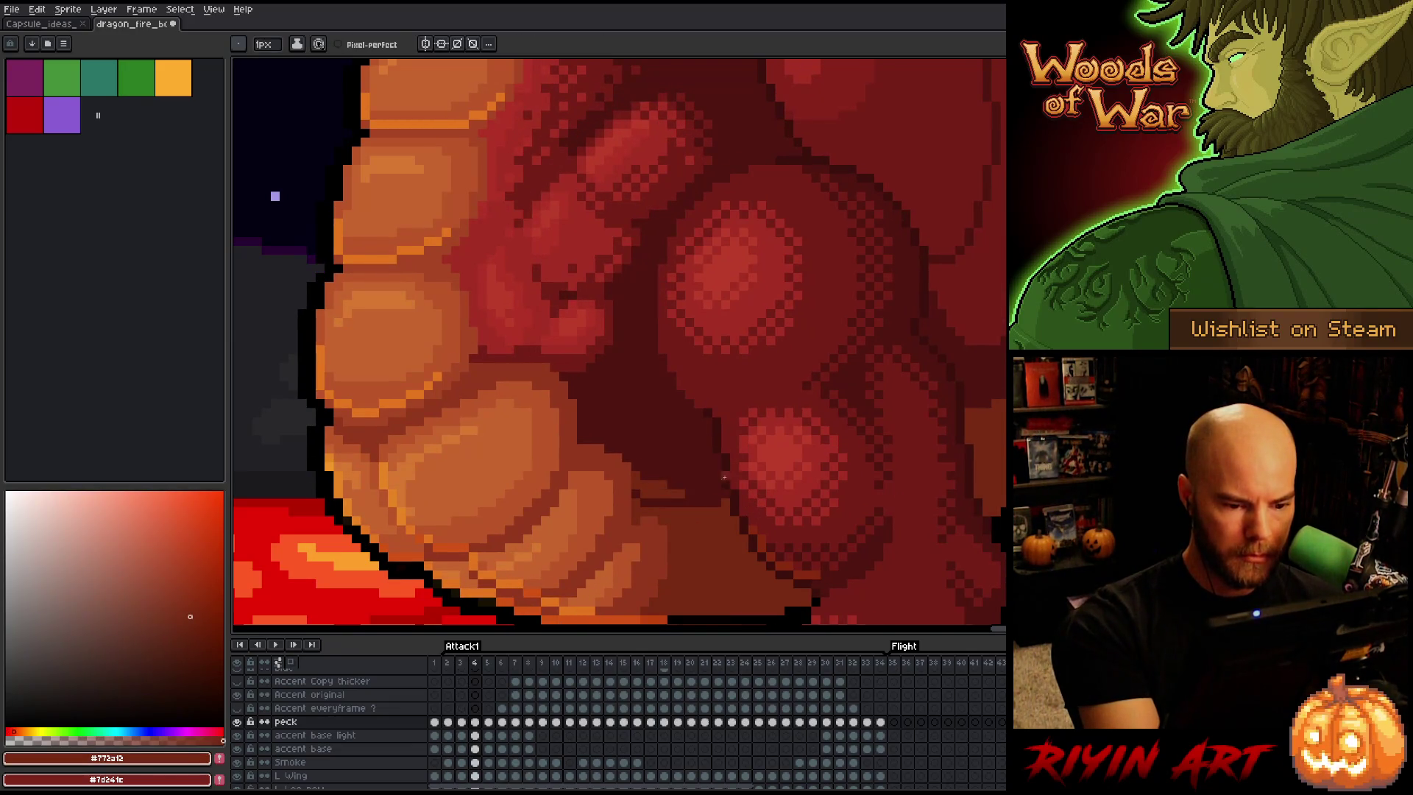
{"action": "key", "text": "Left"}
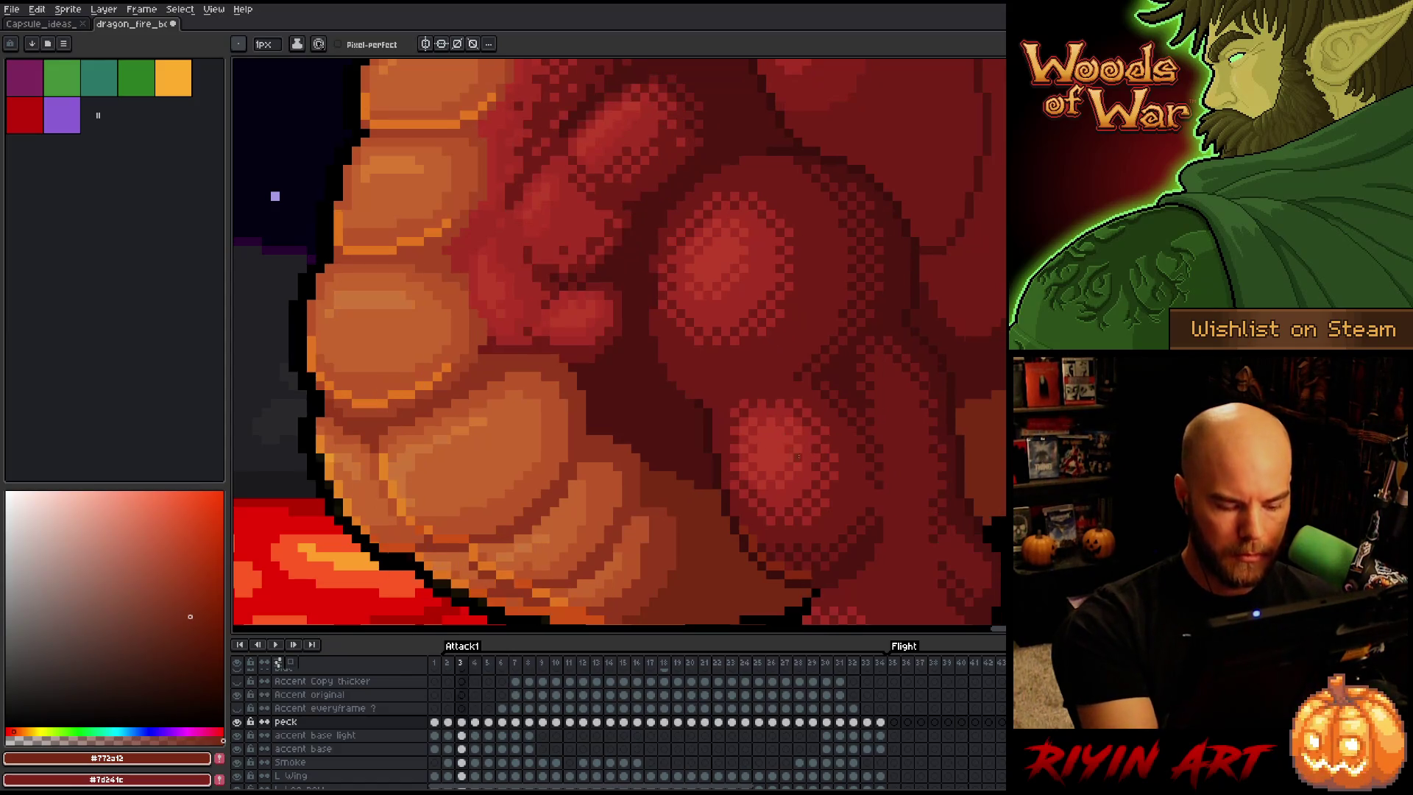
{"action": "key", "text": "Right"}
{"action": "key", "text": "Left"}
{"action": "key", "text": "Right"}
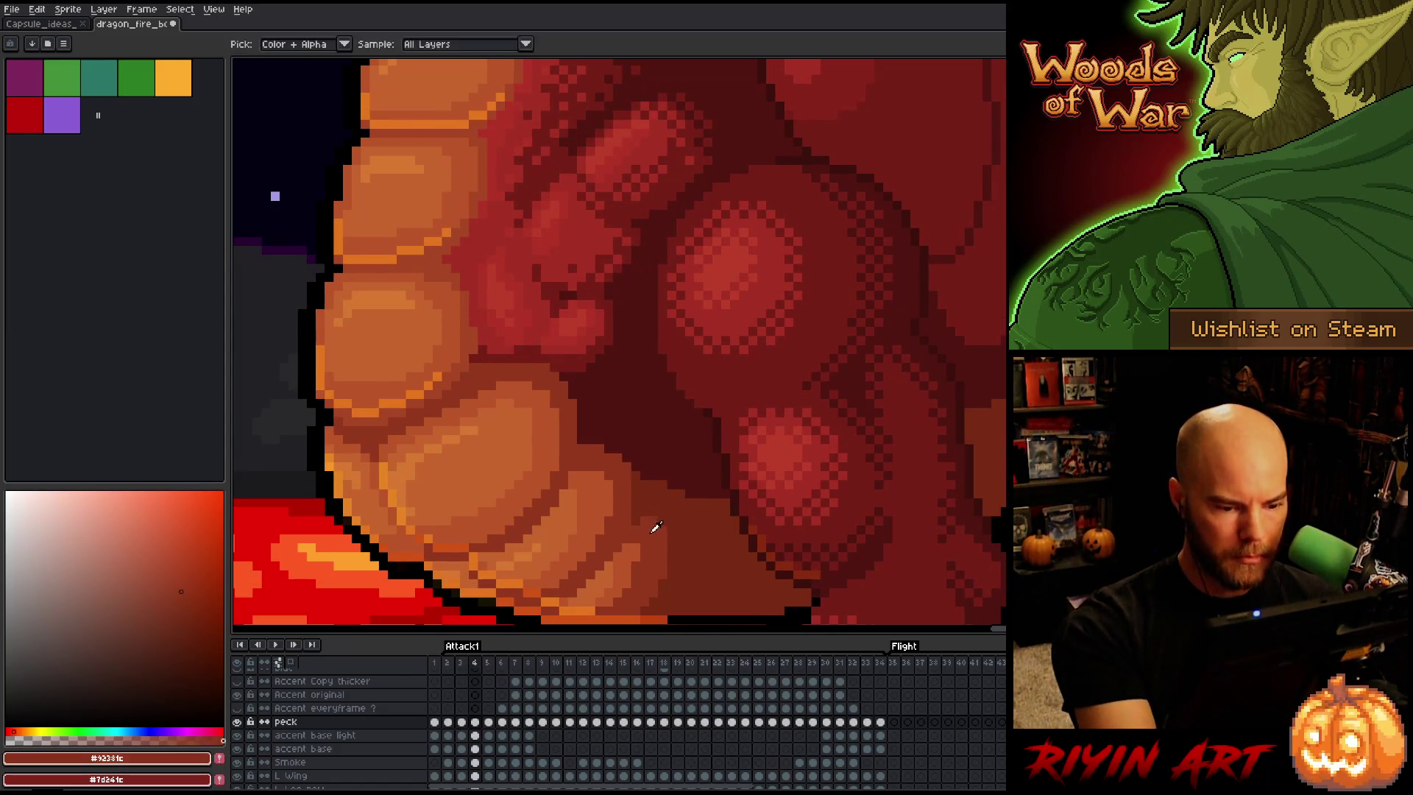
{"action": "left_click", "coordinate": [688, 491], "text": "alt"}
{"action": "left_click_drag", "start_coordinate": [648, 507], "coordinate": [699, 386]}
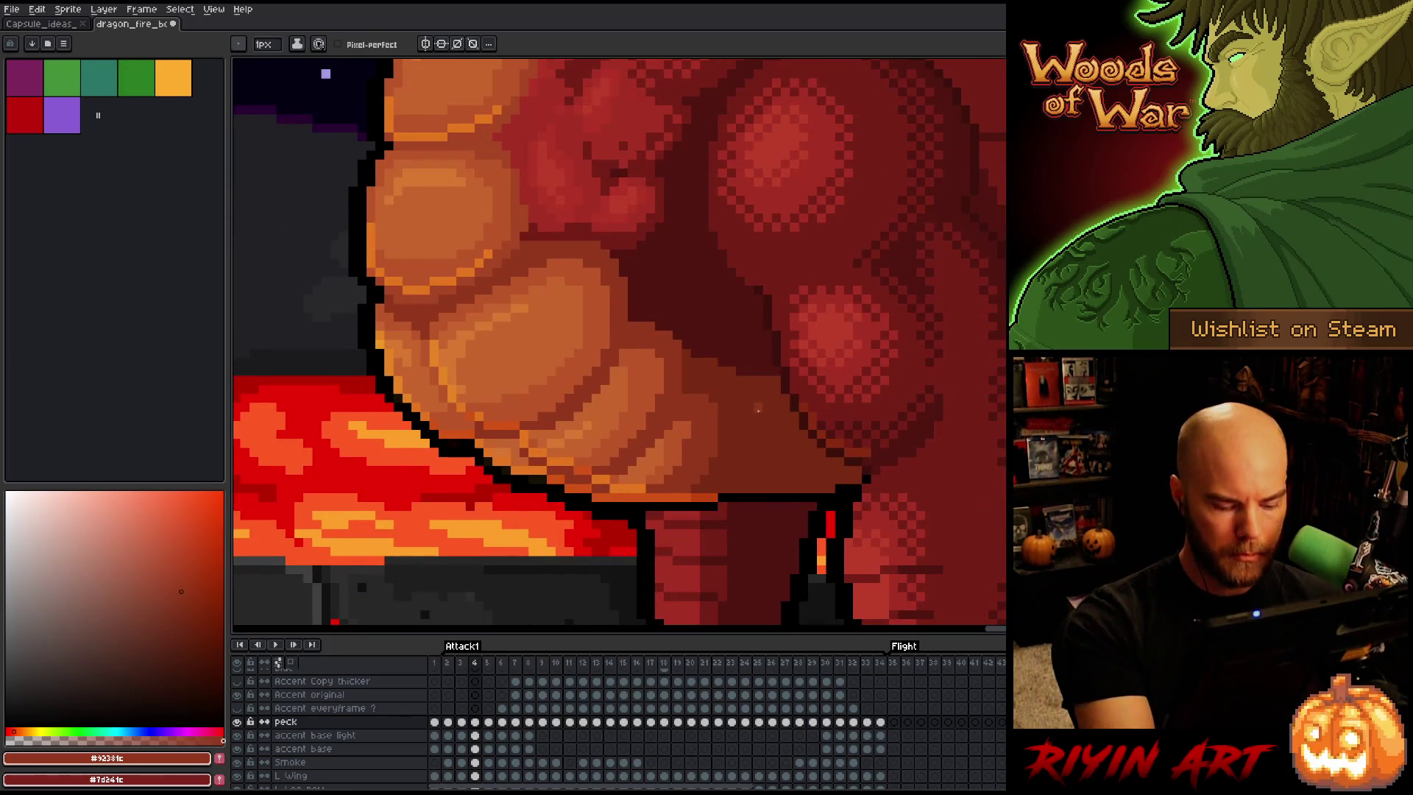
Pick the orange of the chest scales while comparing frame 4 with frame 3
{"action": "key", "text": "Left"}
{"action": "key", "text": "Right"}
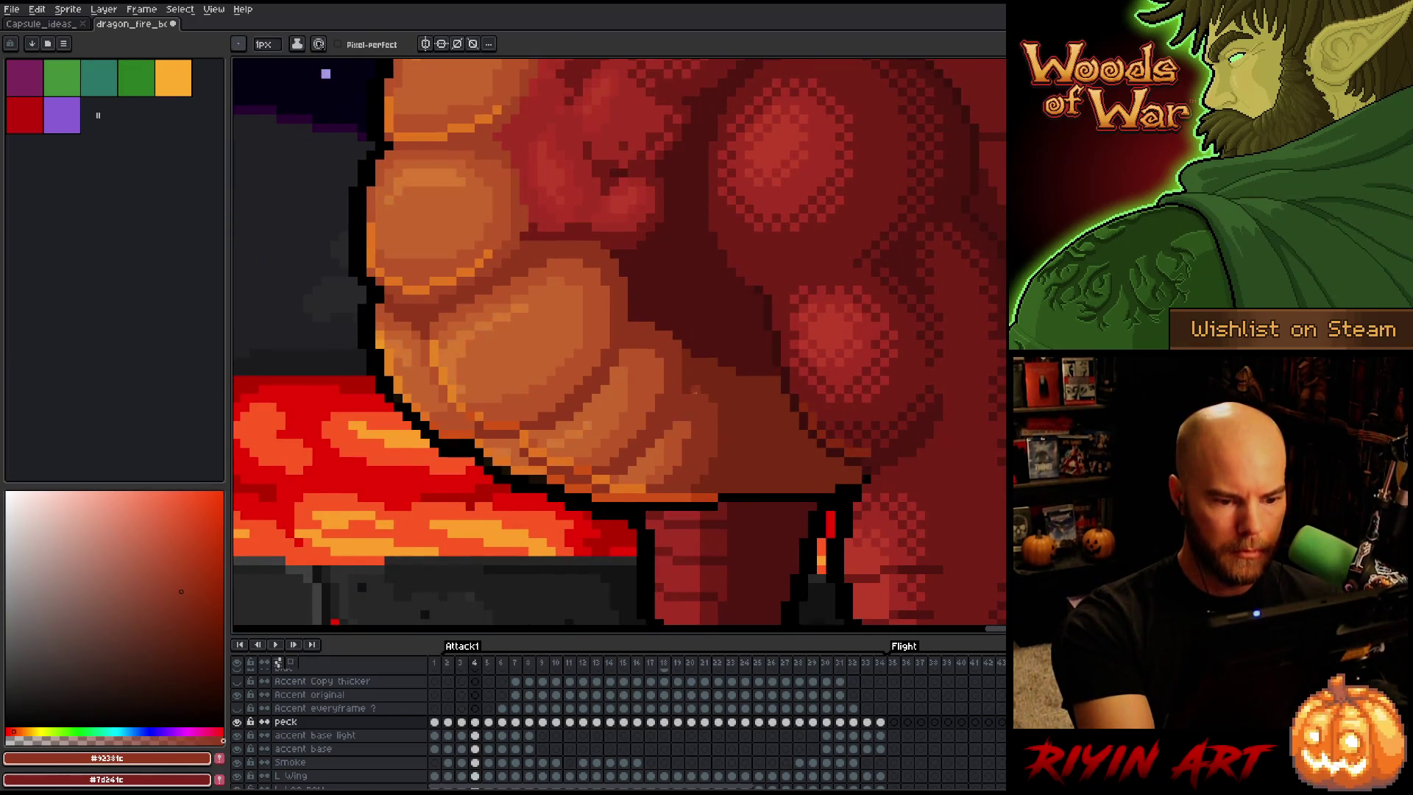
{"action": "left_click", "coordinate": [674, 440], "text": "alt"}
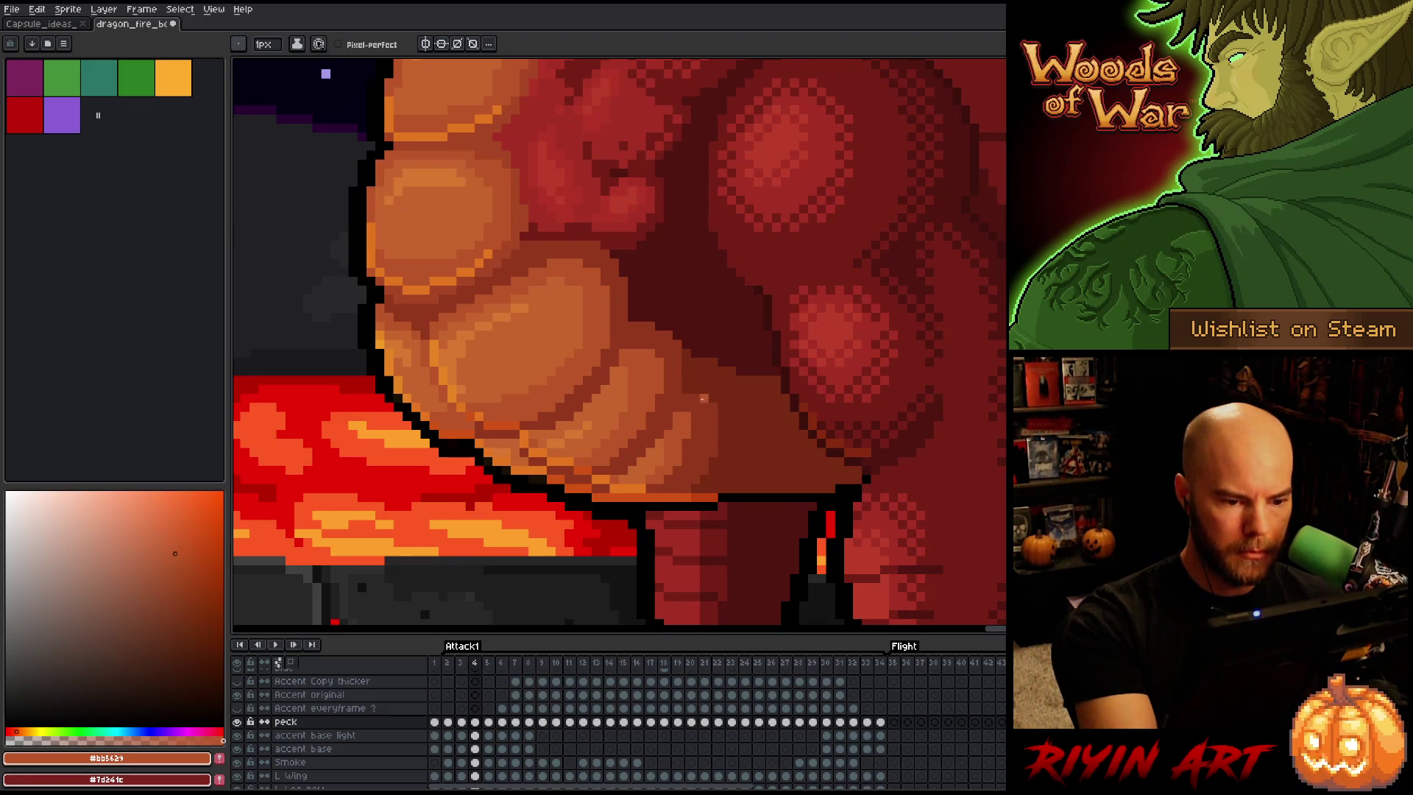
{"action": "key", "text": "Left"}
{"action": "key", "text": "Right"}
{"action": "key", "text": "Left"}
{"action": "key", "text": "Right"}
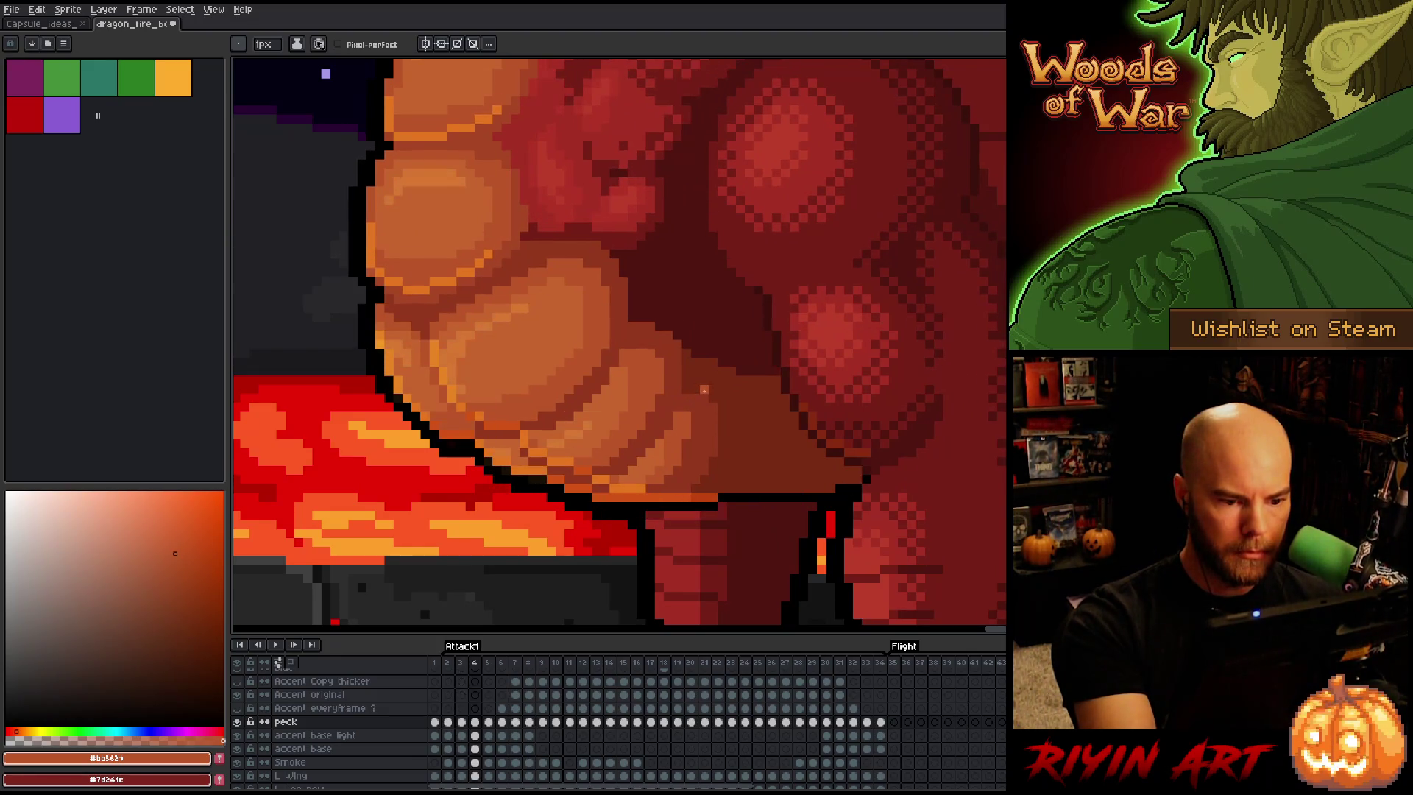
Flip repeatedly between frames 3 and 4 to check the orange chest scale shading
{"action": "key", "text": "Left"}
{"action": "key", "text": "Right"}
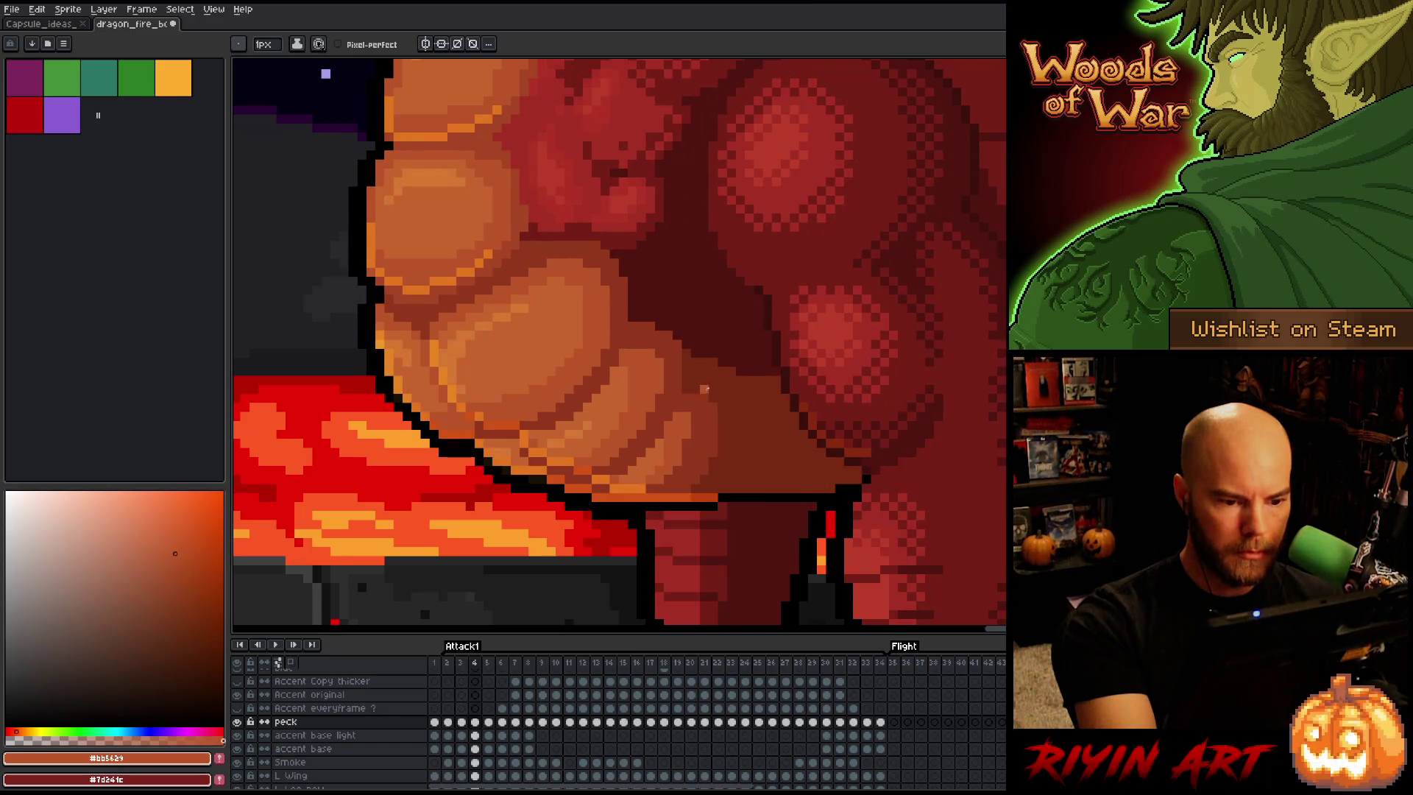
{"action": "key", "text": "Left"}
{"action": "key", "text": "Right"}
{"action": "key", "text": "Left"}
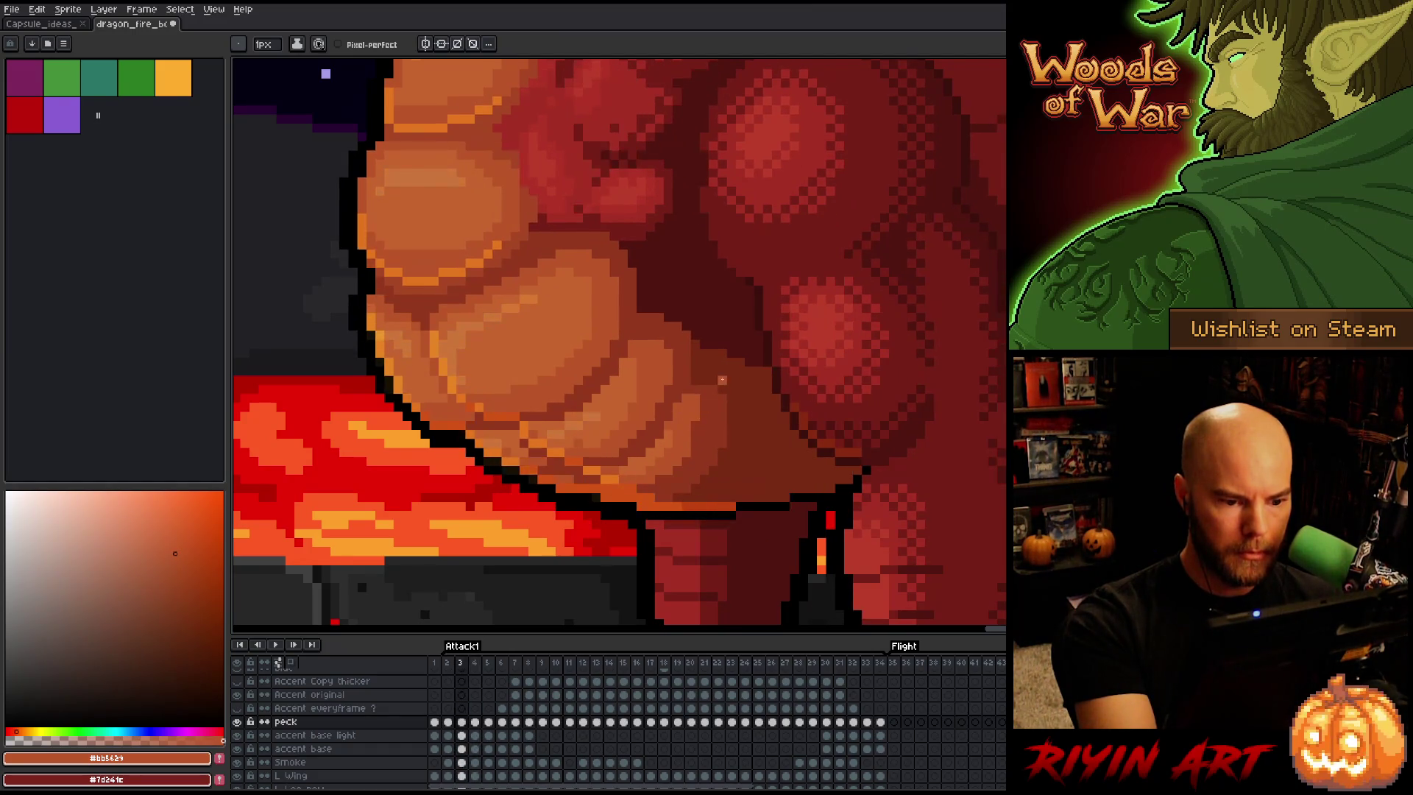
{"action": "key", "text": "Right"}
{"action": "key", "text": "Left"}
{"action": "key", "text": "Right"}
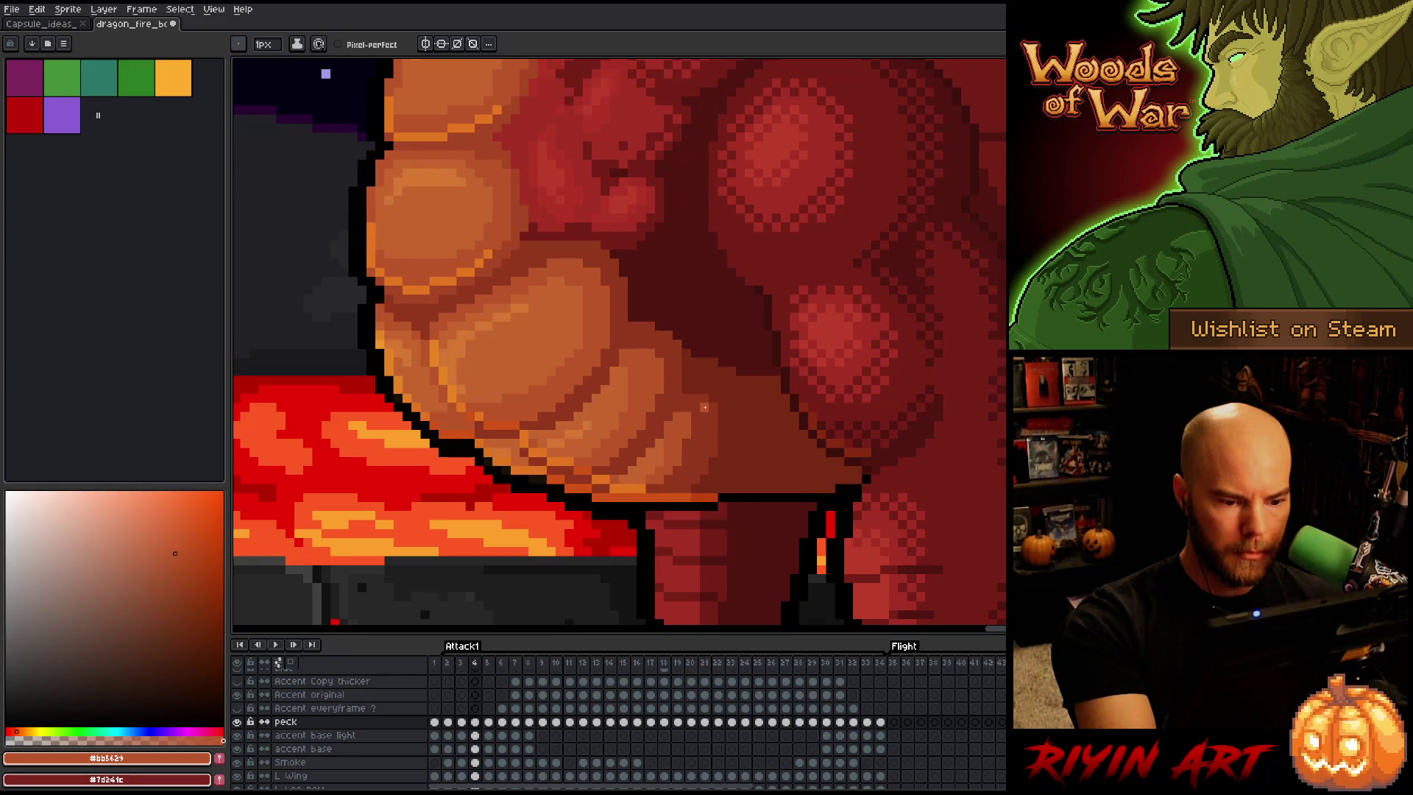
{"action": "key", "text": "Left"}
{"action": "key", "text": "Right"}
{"action": "key", "text": "Left"}
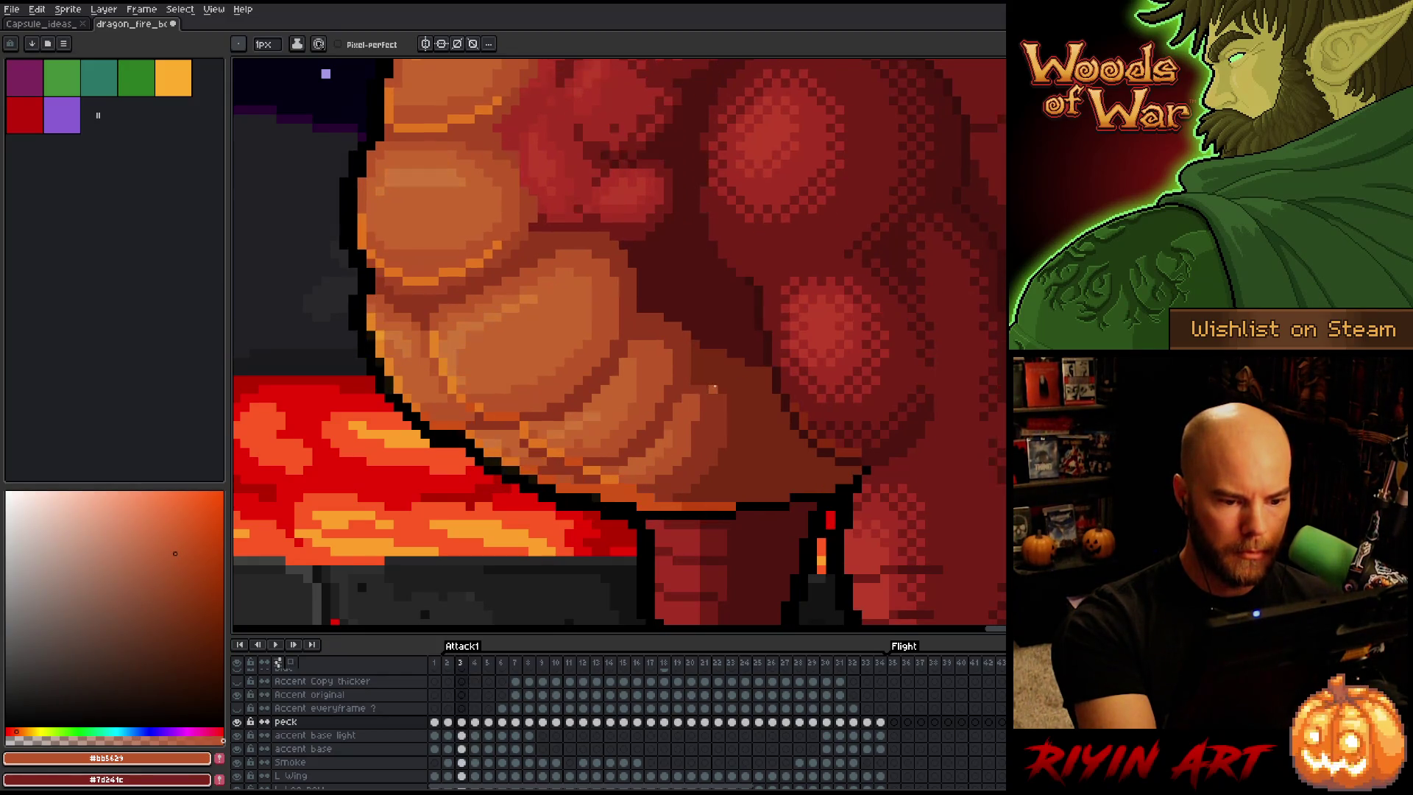
{"action": "key", "text": "Right"}
{"action": "key", "text": "Left"}
{"action": "key", "text": "Right"}
{"action": "key", "text": "Left"}
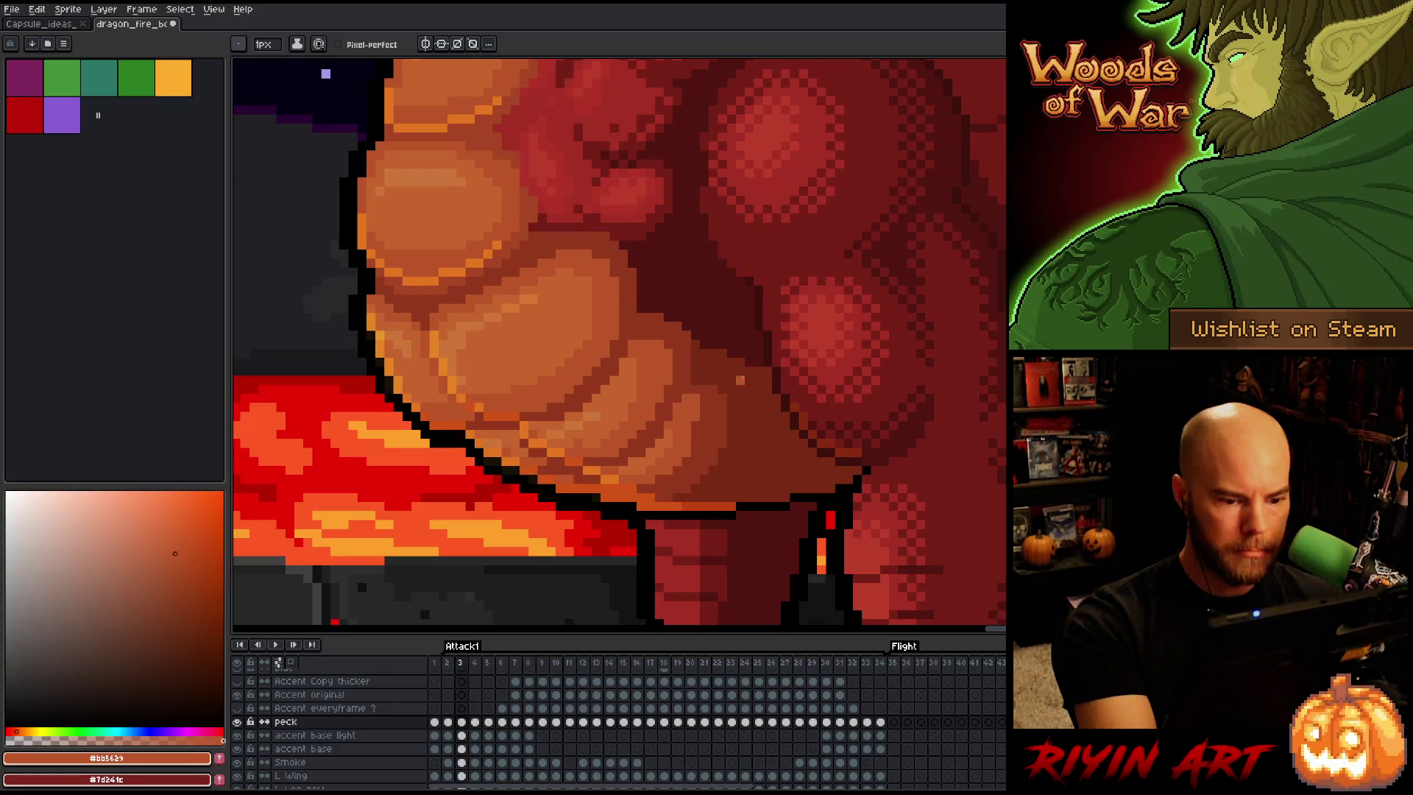
{"action": "key", "text": "Right"}
Give frames 3 and 4 a final comparison, then advance to frame 5
{"action": "key", "text": "Left"}
{"action": "key", "text": "Right"}
{"action": "key", "text": "Left"}
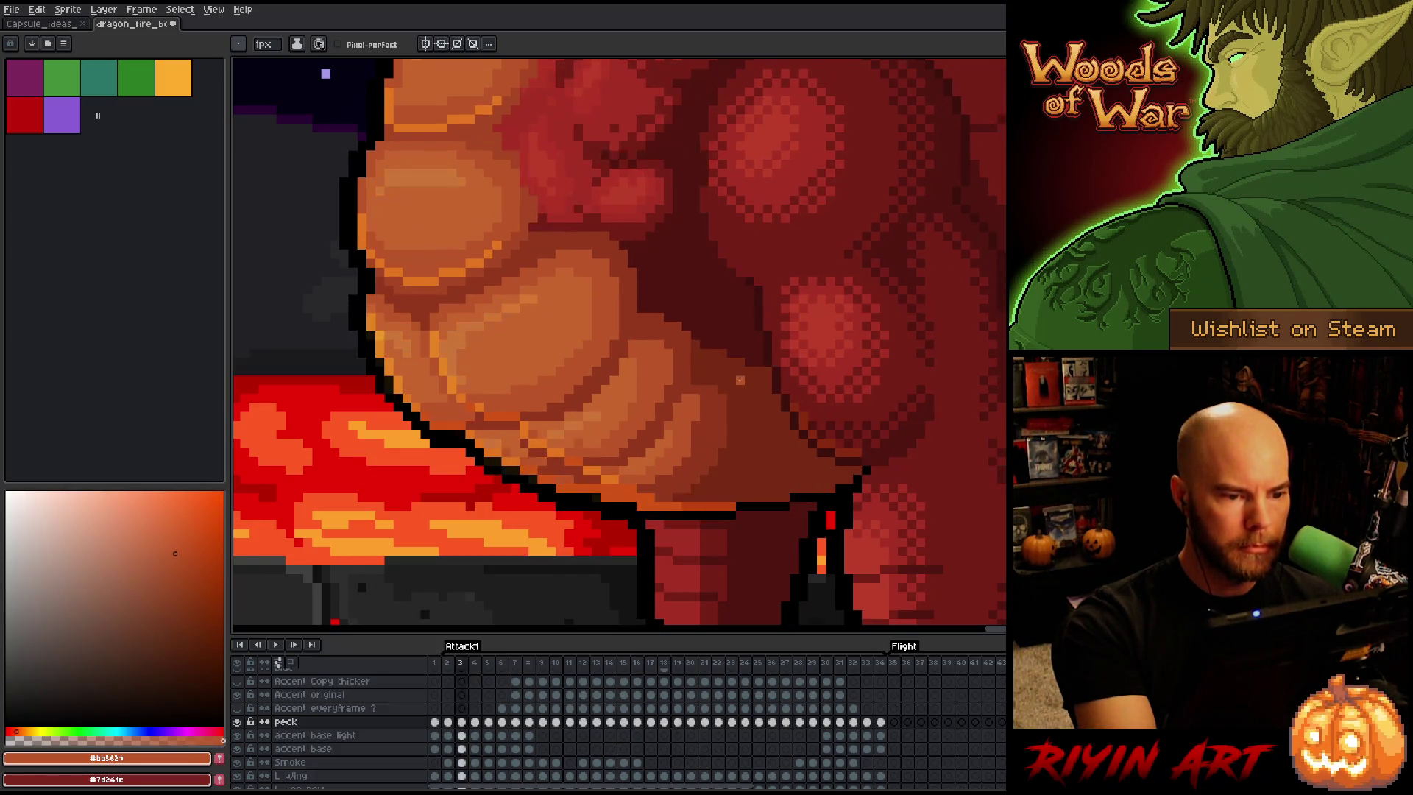
{"action": "key", "text": "Right"}
{"action": "key", "text": "Left"}
{"action": "key", "text": "Right"}
{"action": "key", "text": "Left"}
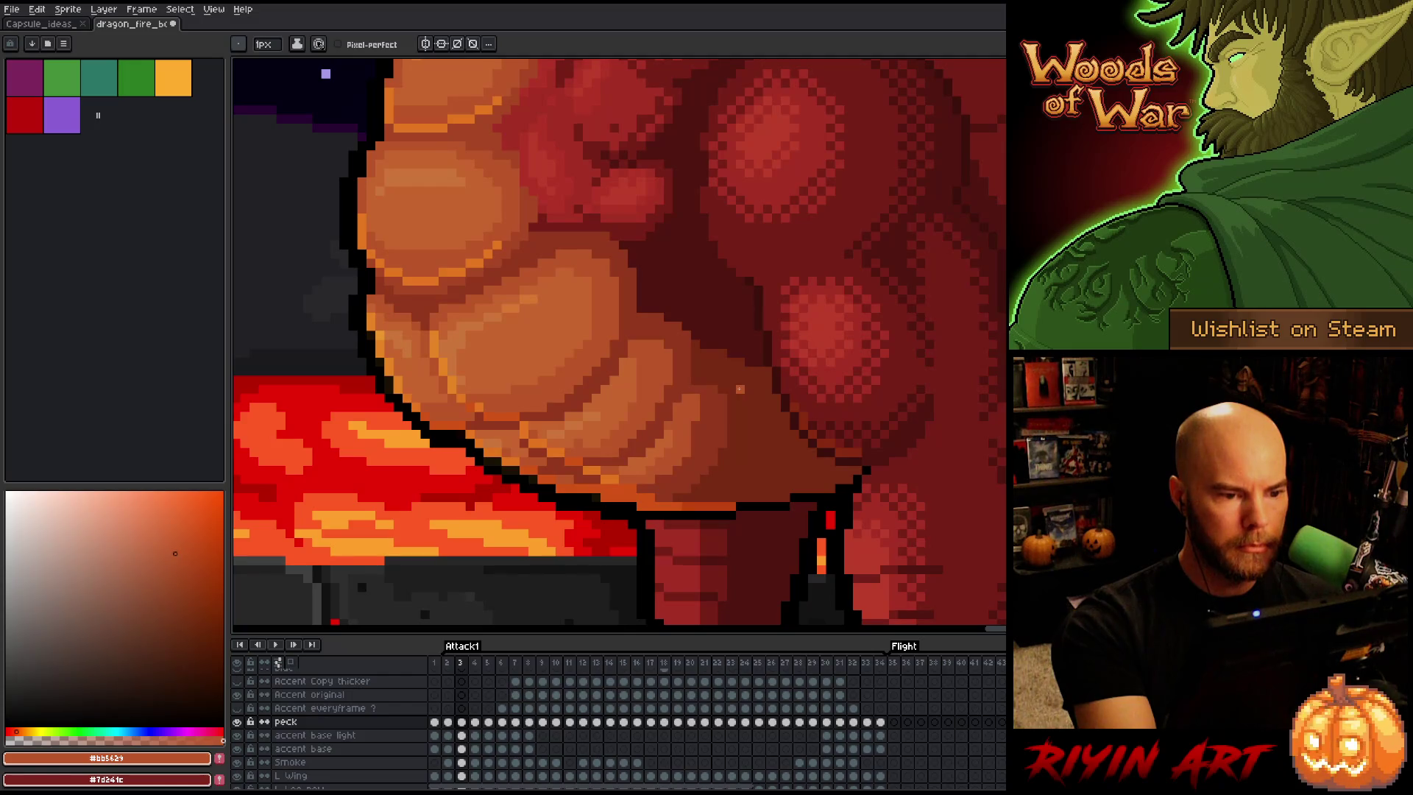
{"action": "key", "text": "Right"}
{"action": "key", "text": "Left"}
{"action": "key", "text": "Right"}
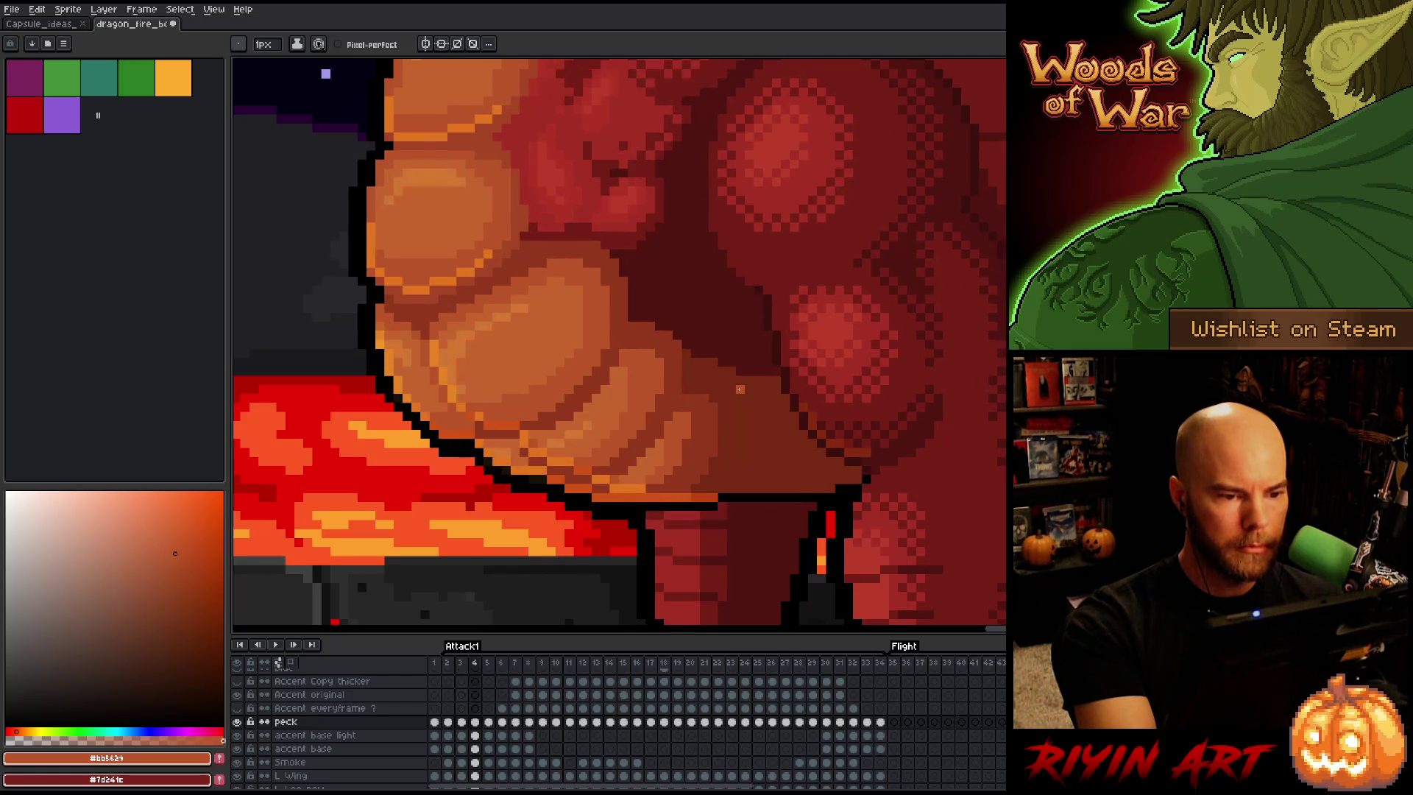
{"action": "key", "text": "Right"}
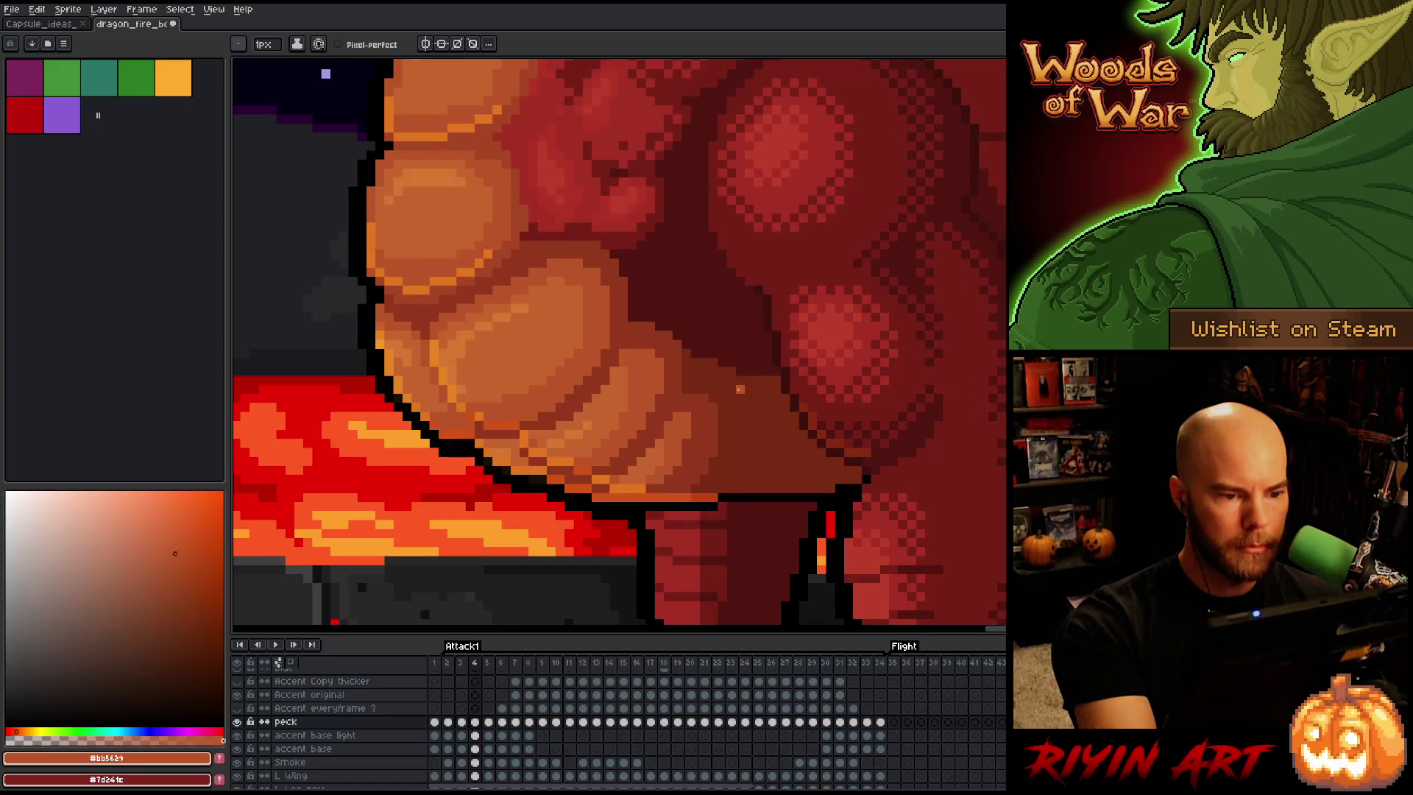
Sample dark red-brown tones from the body and toggle the peck layer off and on to compare
{"action": "left_click", "coordinate": [672, 288], "text": "alt"}
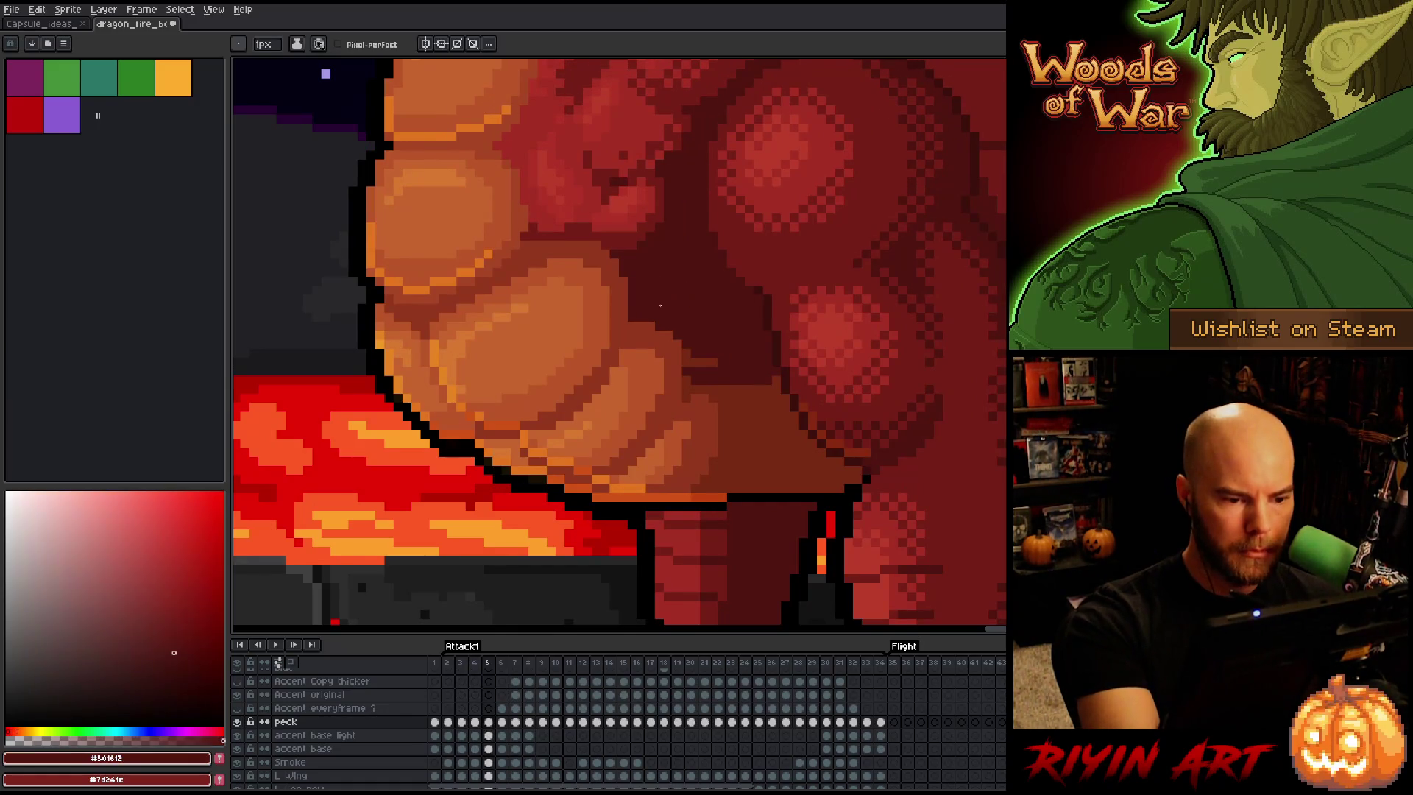
{"action": "left_click", "coordinate": [736, 364], "text": "alt"}
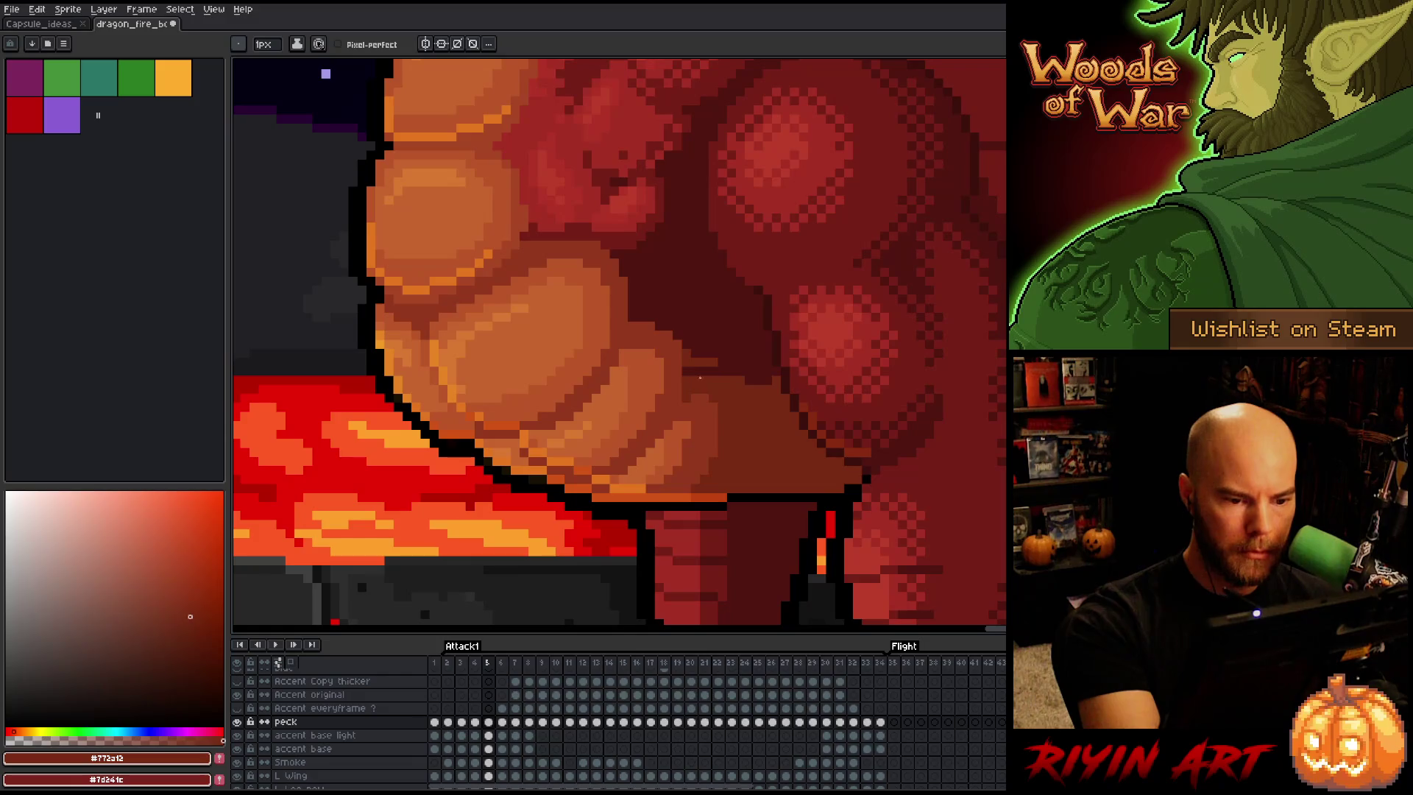
{"action": "left_click", "coordinate": [724, 364], "text": "alt"}
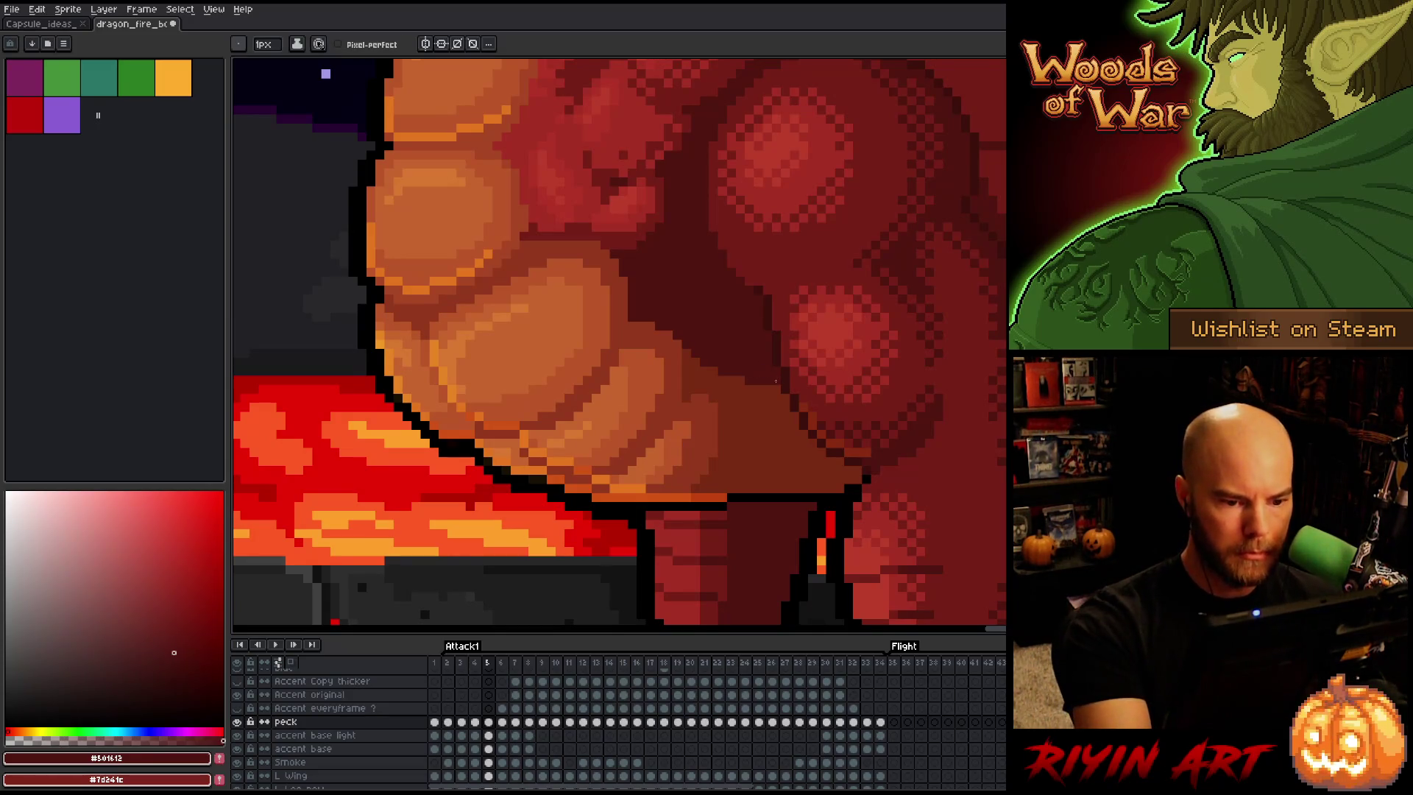
{"action": "left_click", "coordinate": [238, 722]}
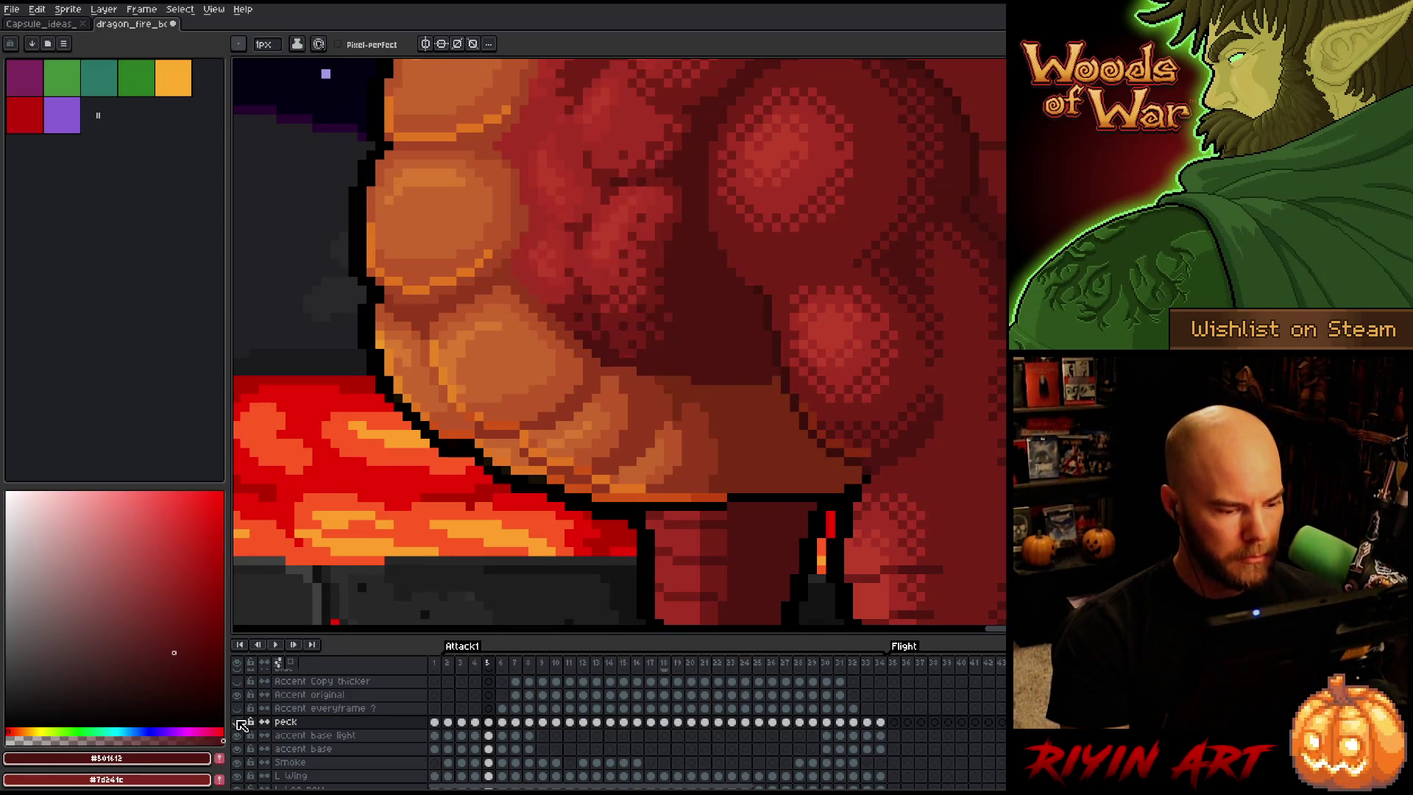
{"action": "left_click", "coordinate": [238, 721]}
{"action": "left_click", "coordinate": [238, 721]}
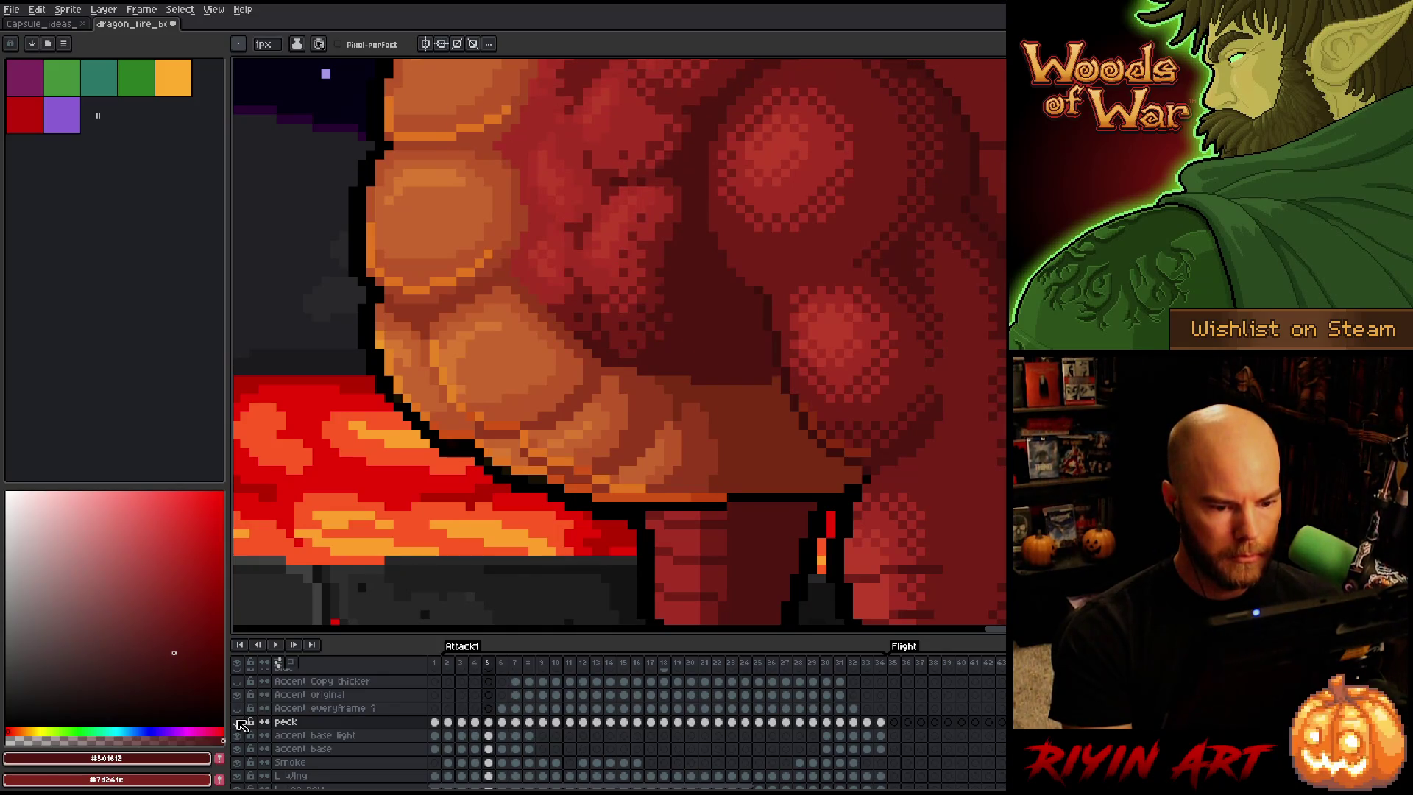
{"action": "left_click", "coordinate": [237, 722]}
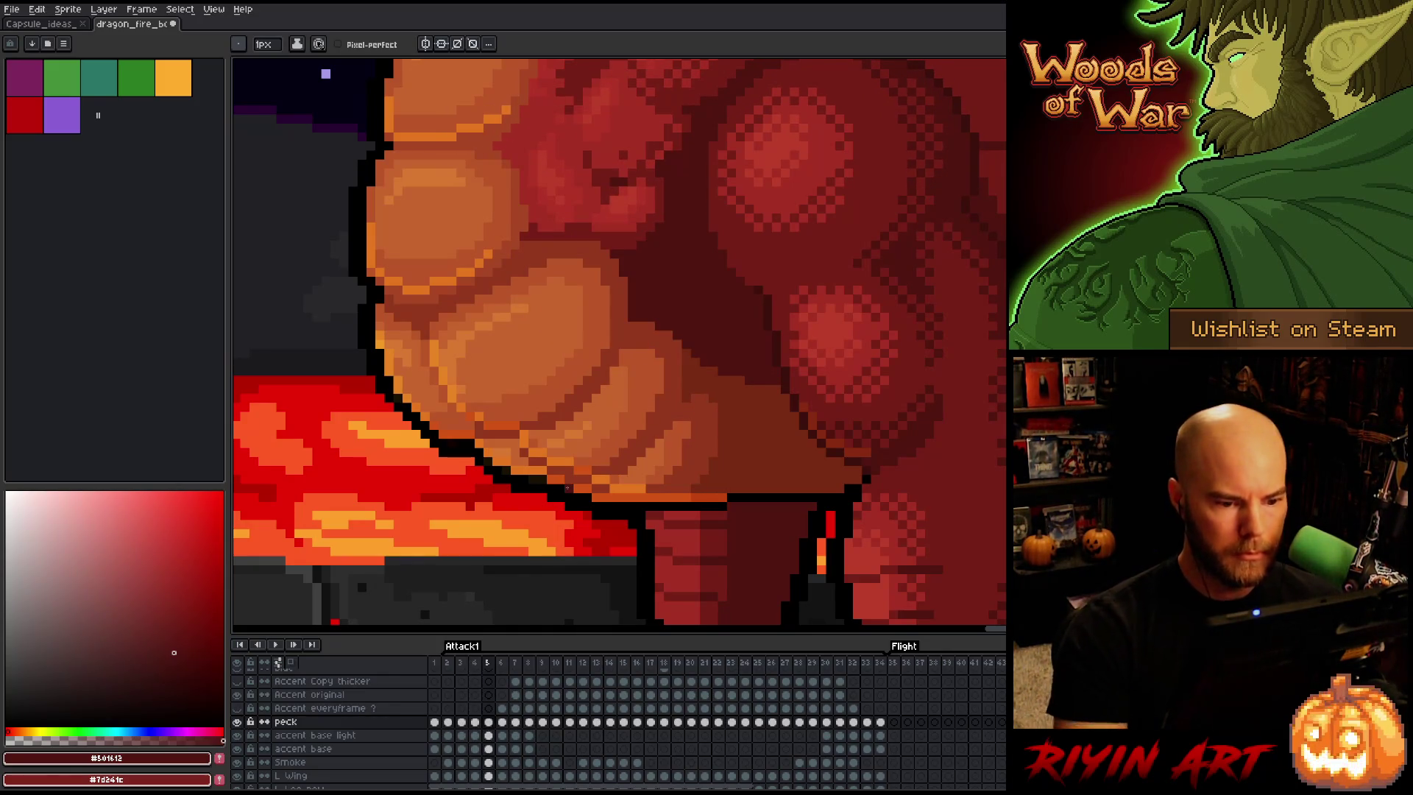
Sample the chest scales' orange and red-orange, then compare frame 4's chest with its neighbouring frame
{"action": "left_click", "coordinate": [680, 423], "text": "alt"}
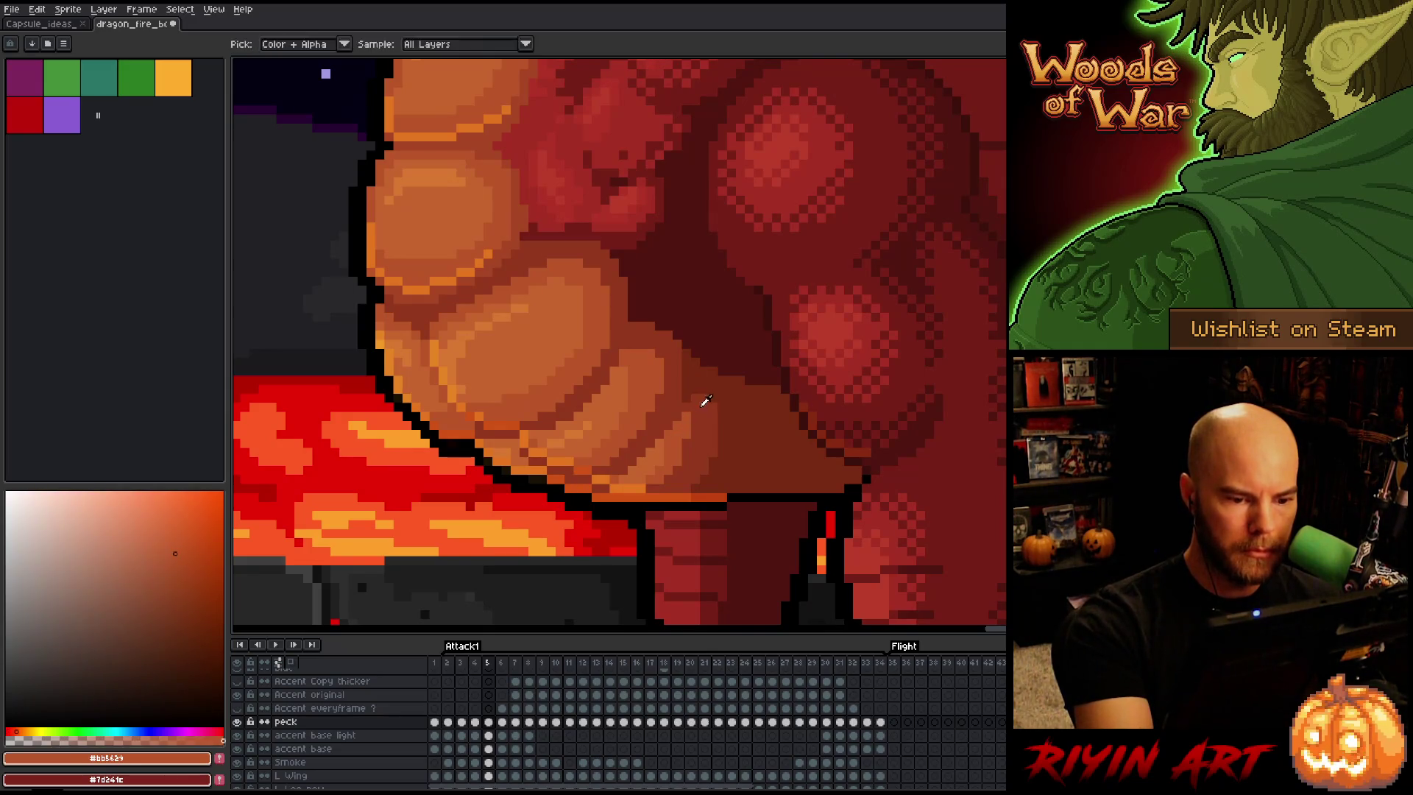
{"action": "left_click", "coordinate": [705, 401], "text": "alt"}
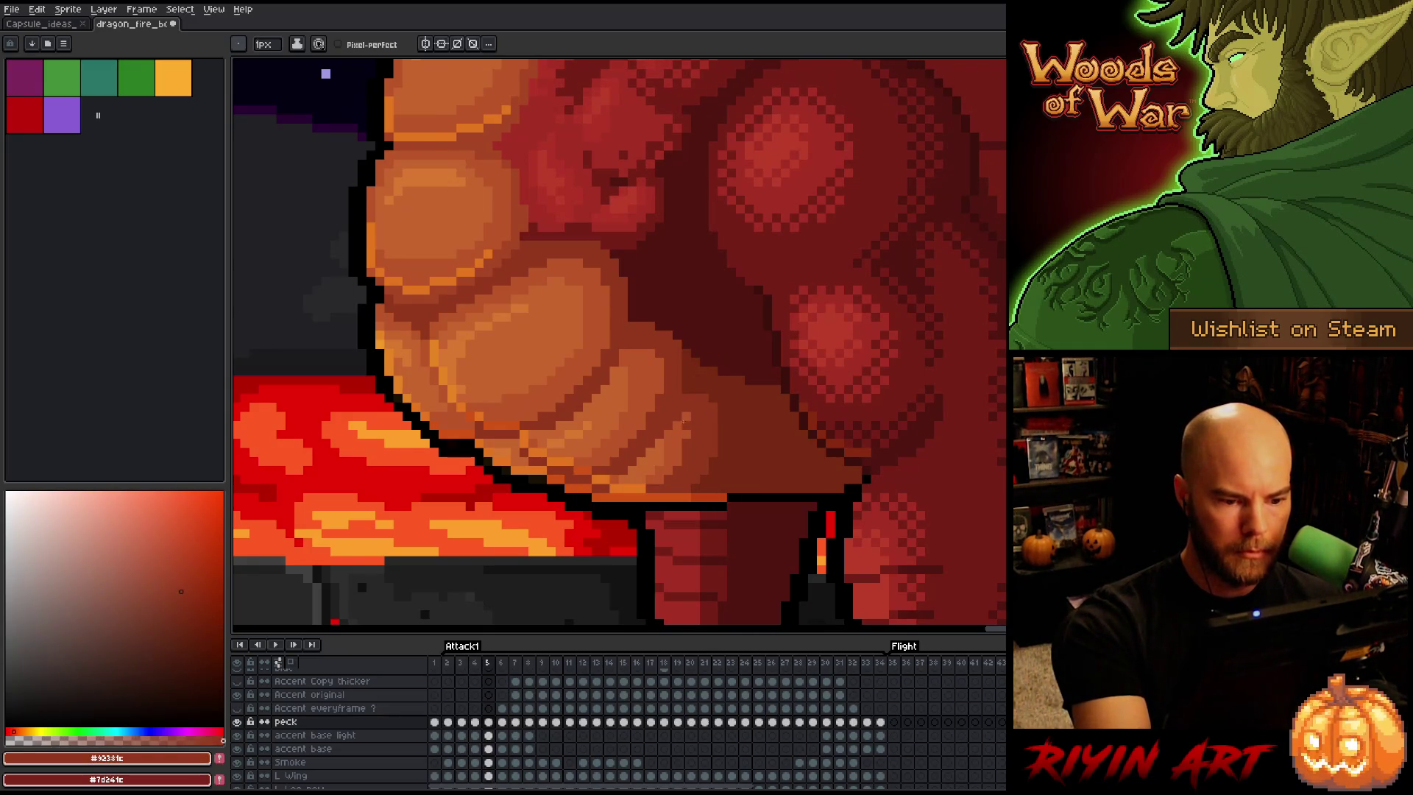
{"action": "left_click", "coordinate": [670, 425], "text": "alt"}
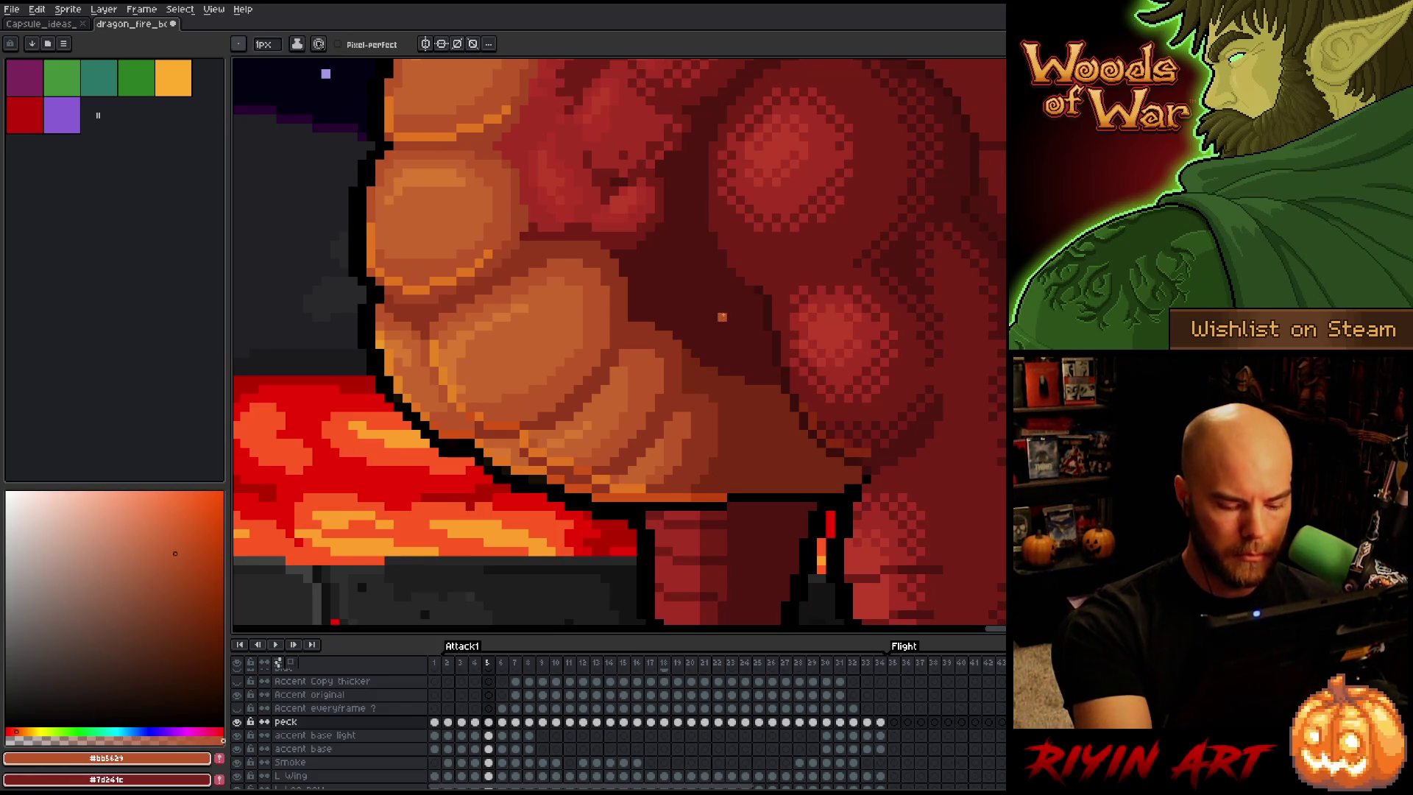
{"action": "key", "text": "comma"}
{"action": "key", "text": "period"}
{"action": "key", "text": "comma"}
{"action": "key", "text": "period"}
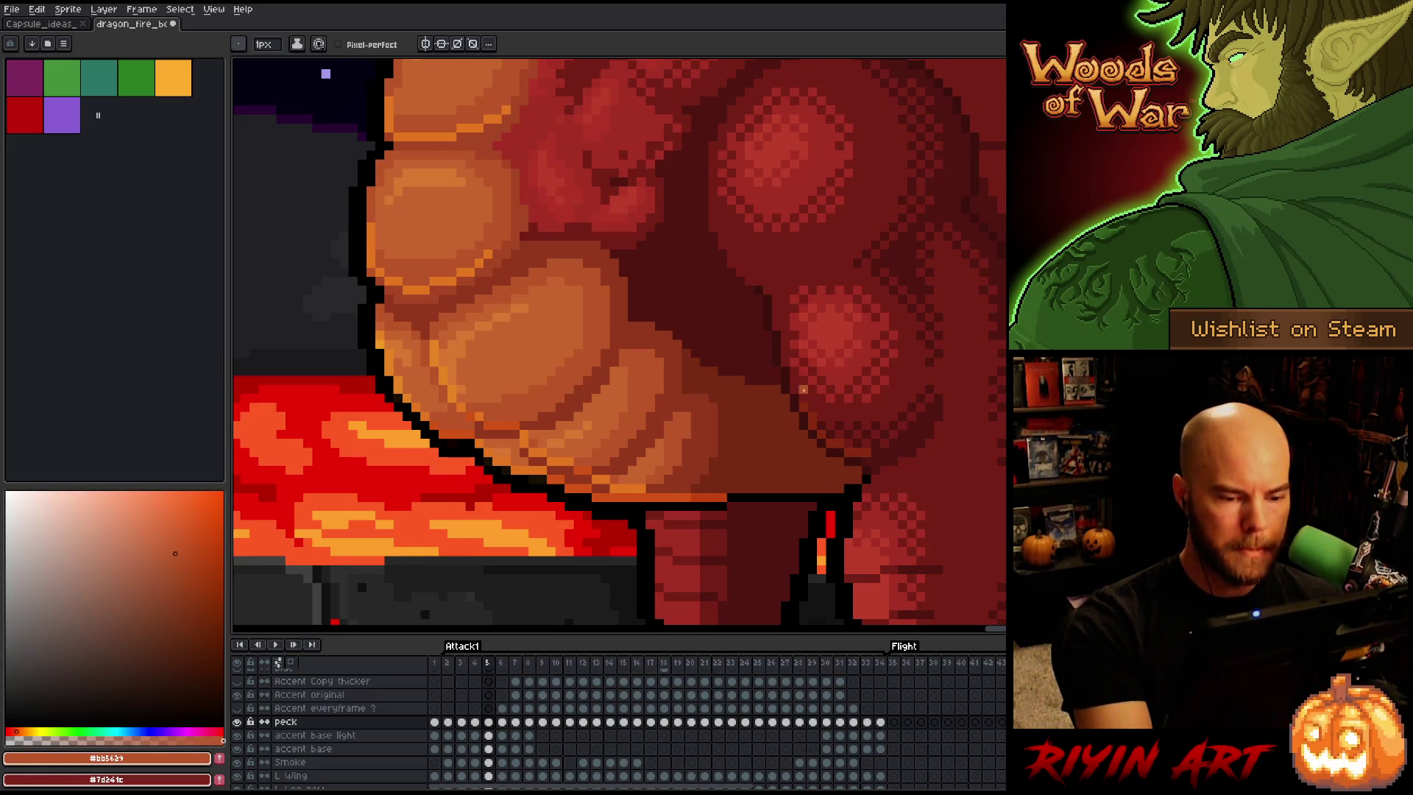
{"action": "key", "text": "comma"}
{"action": "key", "text": "period"}
{"action": "key", "text": "comma"}
{"action": "key", "text": "period"}
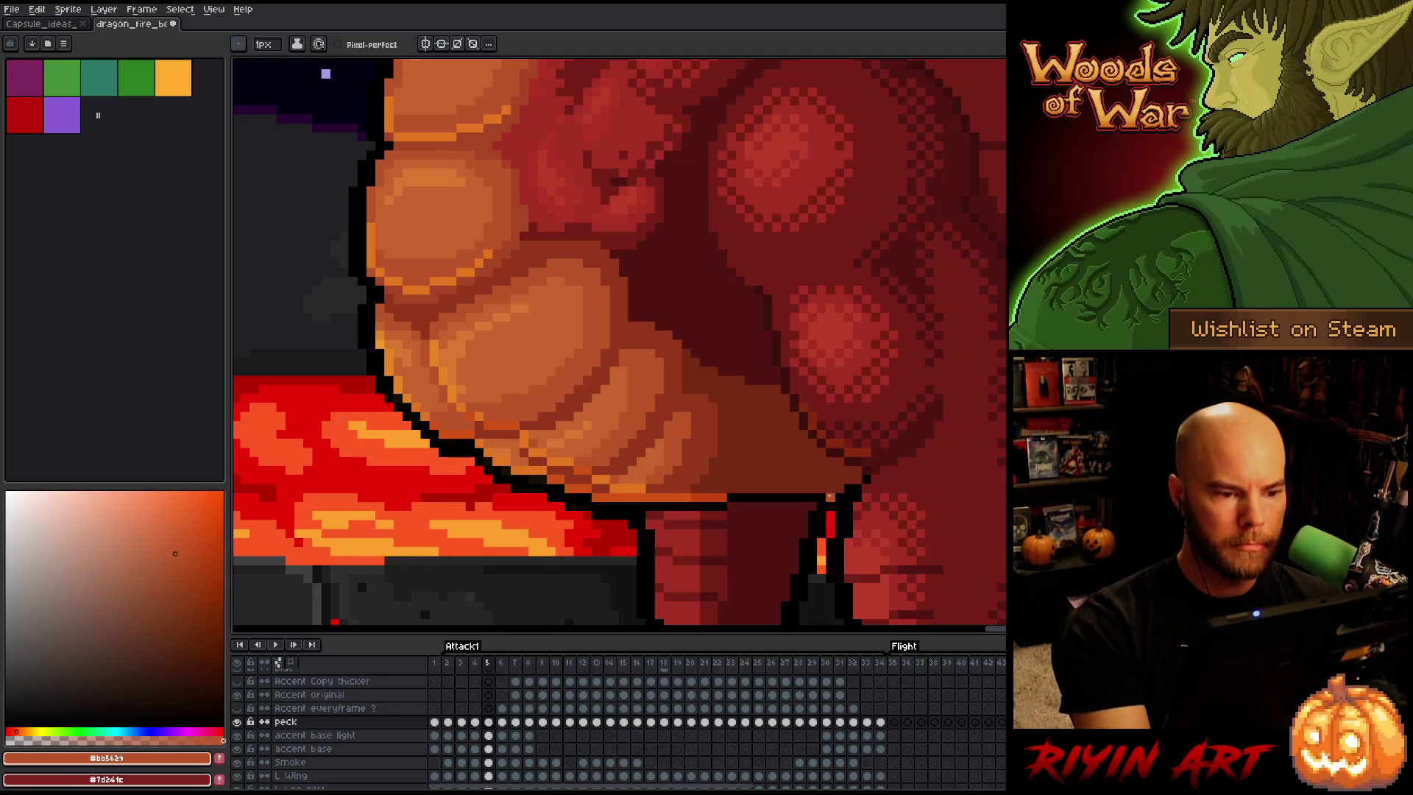
{"action": "key", "text": "comma"}
{"action": "key", "text": "period"}
{"action": "key", "text": "comma"}
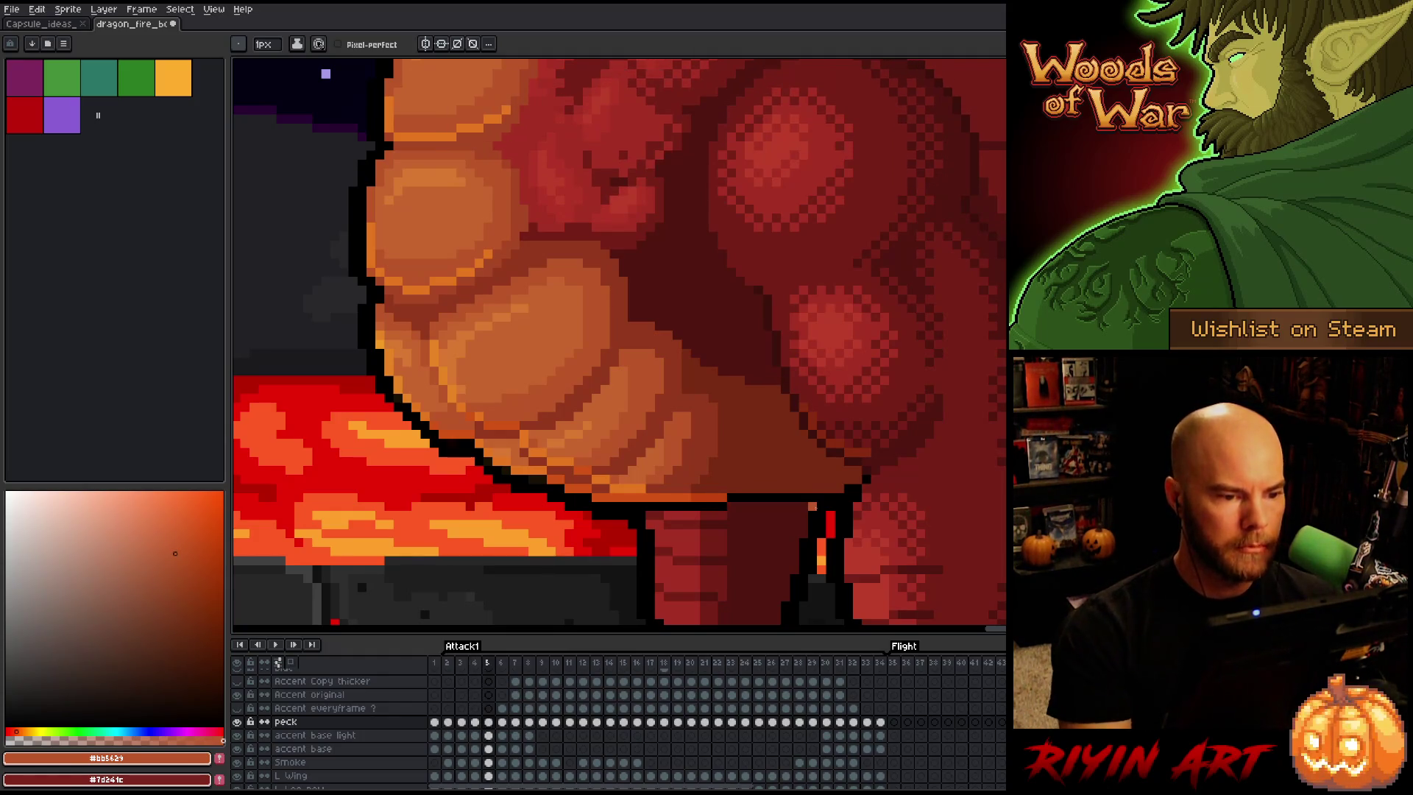
Advance to frame 6, sample a warmer dark red shadow, and check the belly lobes against another frame
{"action": "key", "text": "period"}
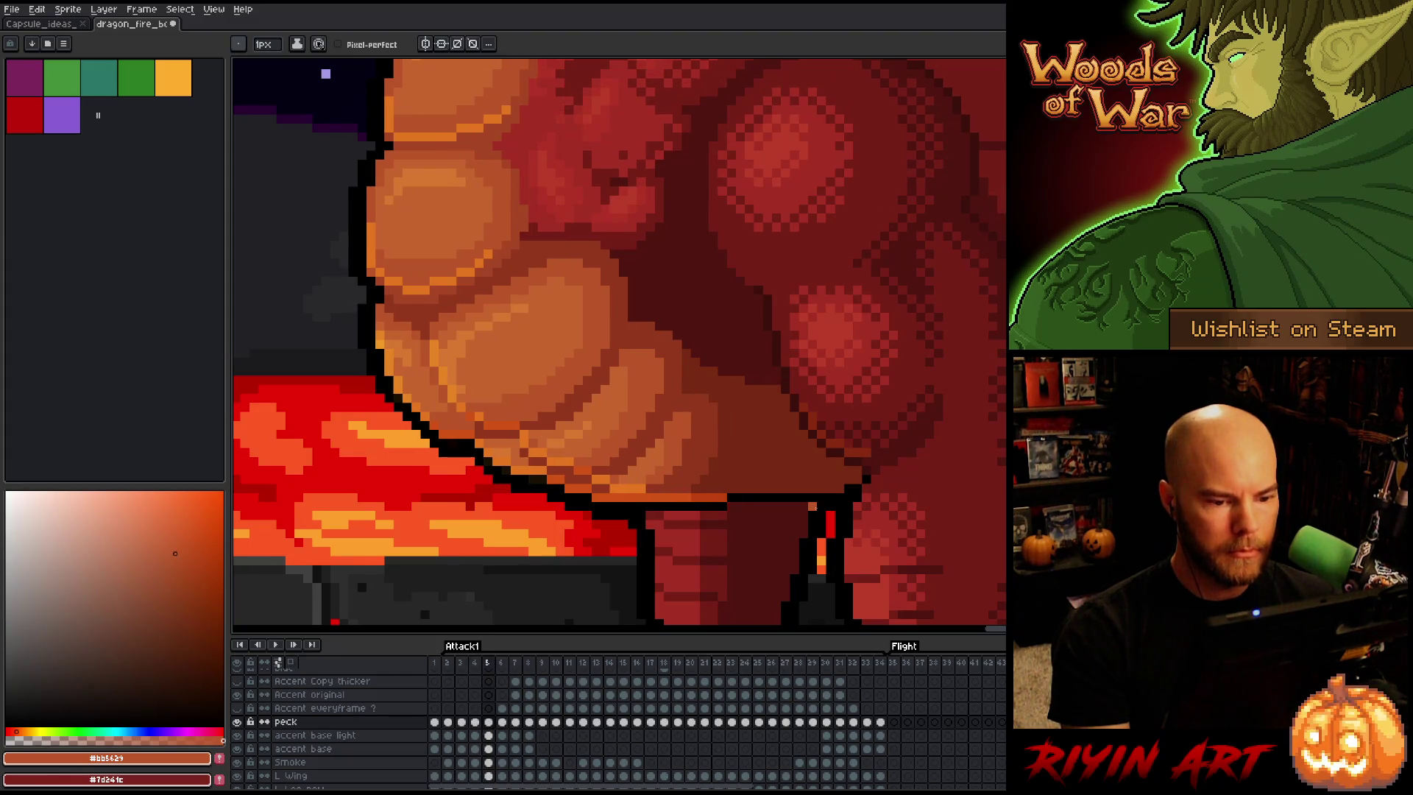
{"action": "key", "text": "period"}
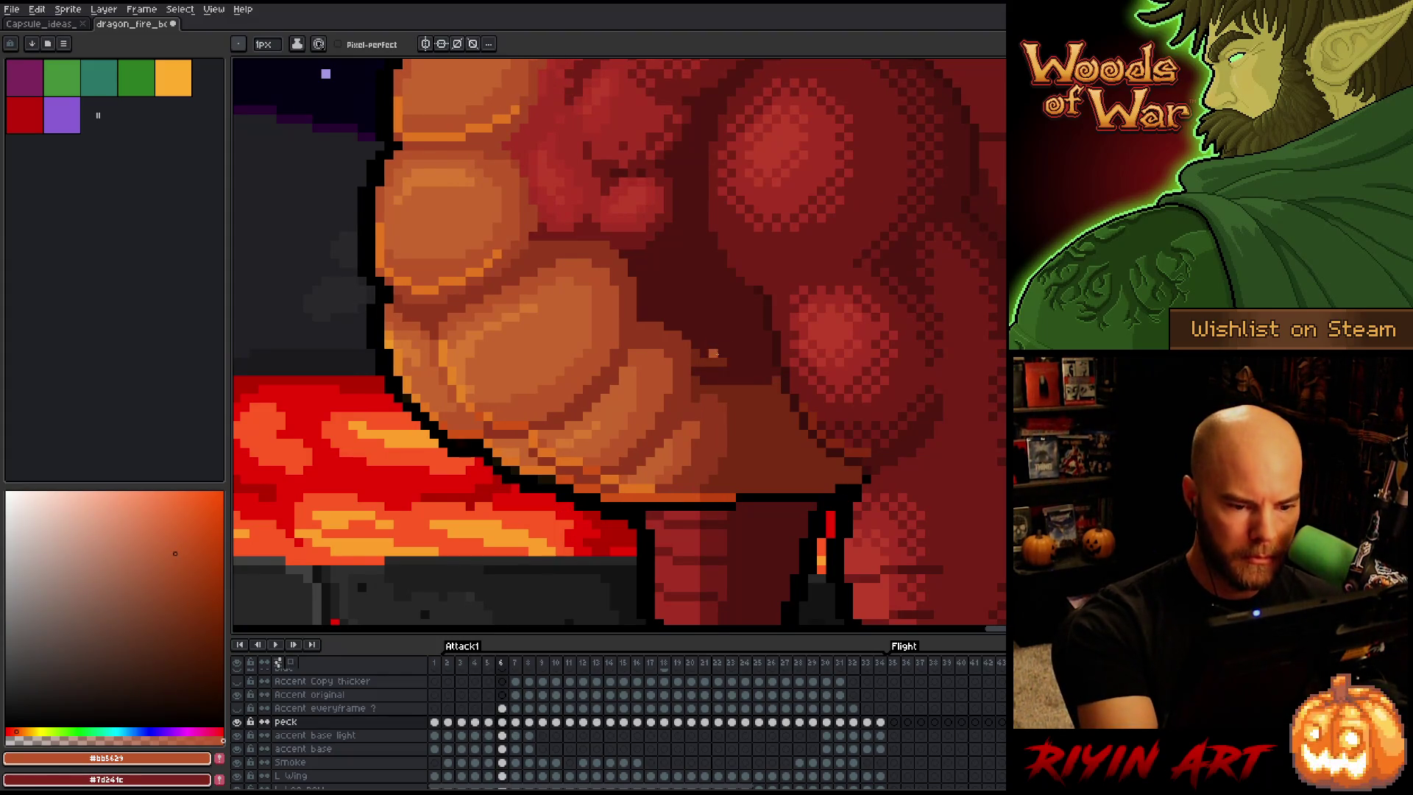
{"action": "left_click", "coordinate": [717, 347], "text": "alt"}
{"action": "left_click", "coordinate": [706, 360], "text": "alt"}
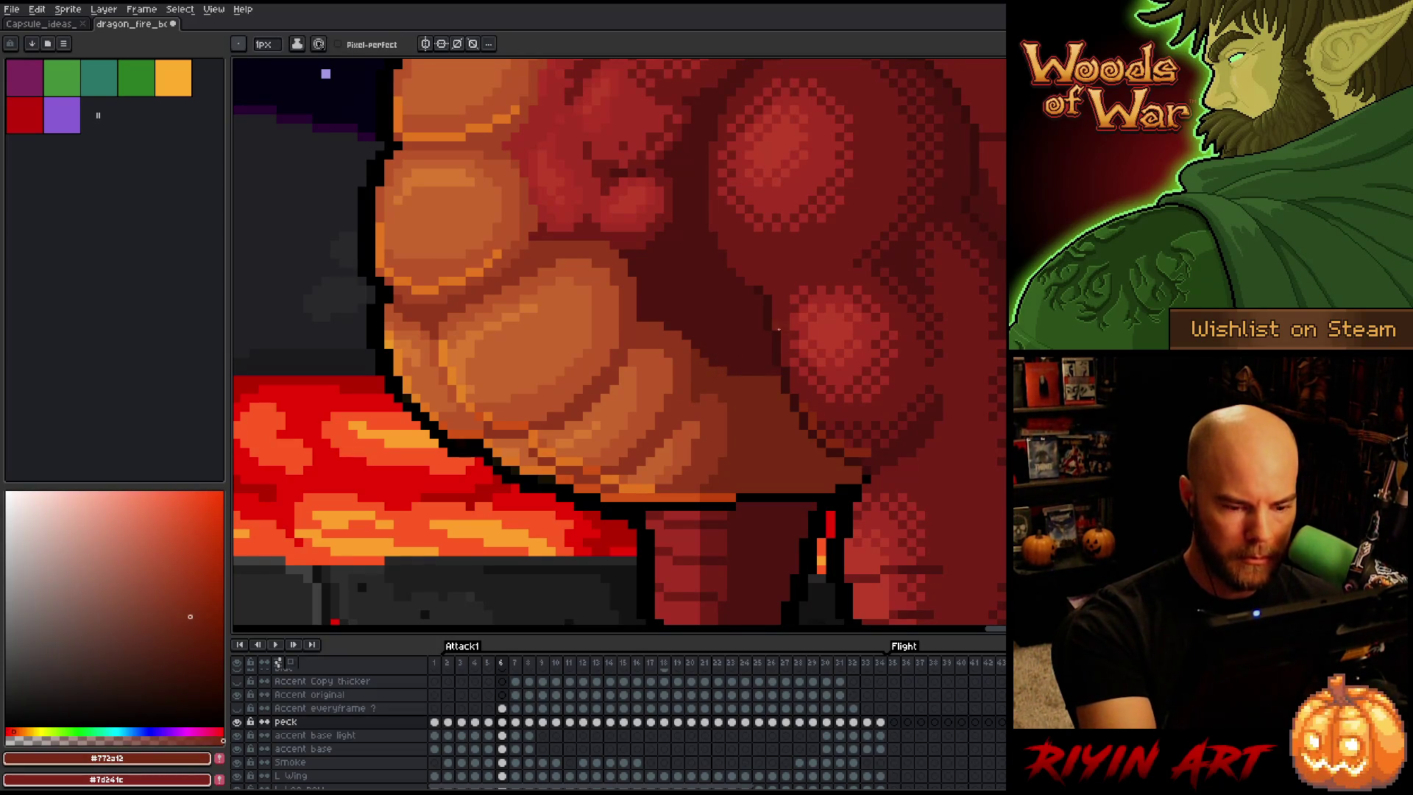
{"action": "key", "text": "period"}
{"action": "key", "text": "comma"}
{"action": "key", "text": "period"}
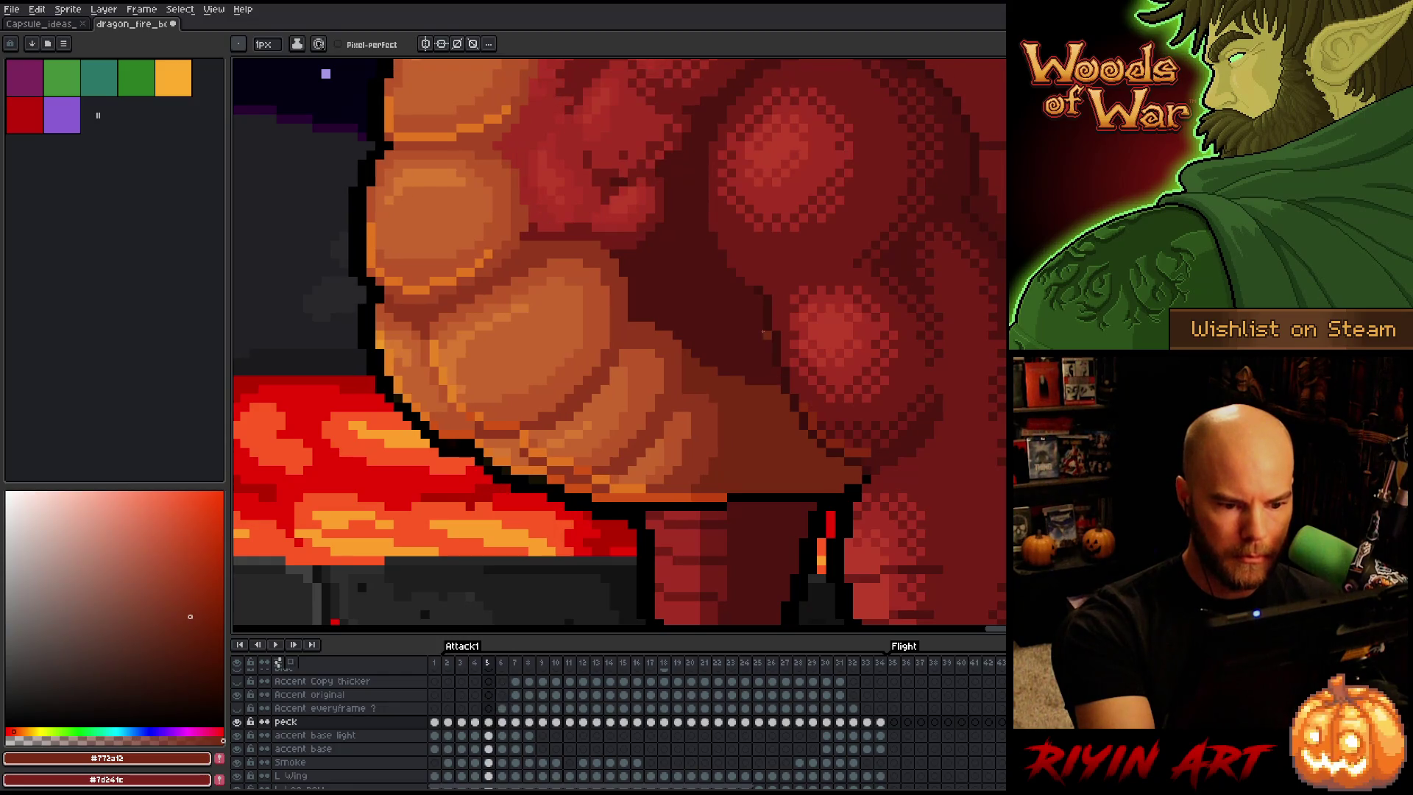
{"action": "key", "text": "comma"}
Sample dark red #501612 and flip between frames 5 and 6 to compare
{"action": "left_click", "coordinate": [759, 354], "text": "alt"}
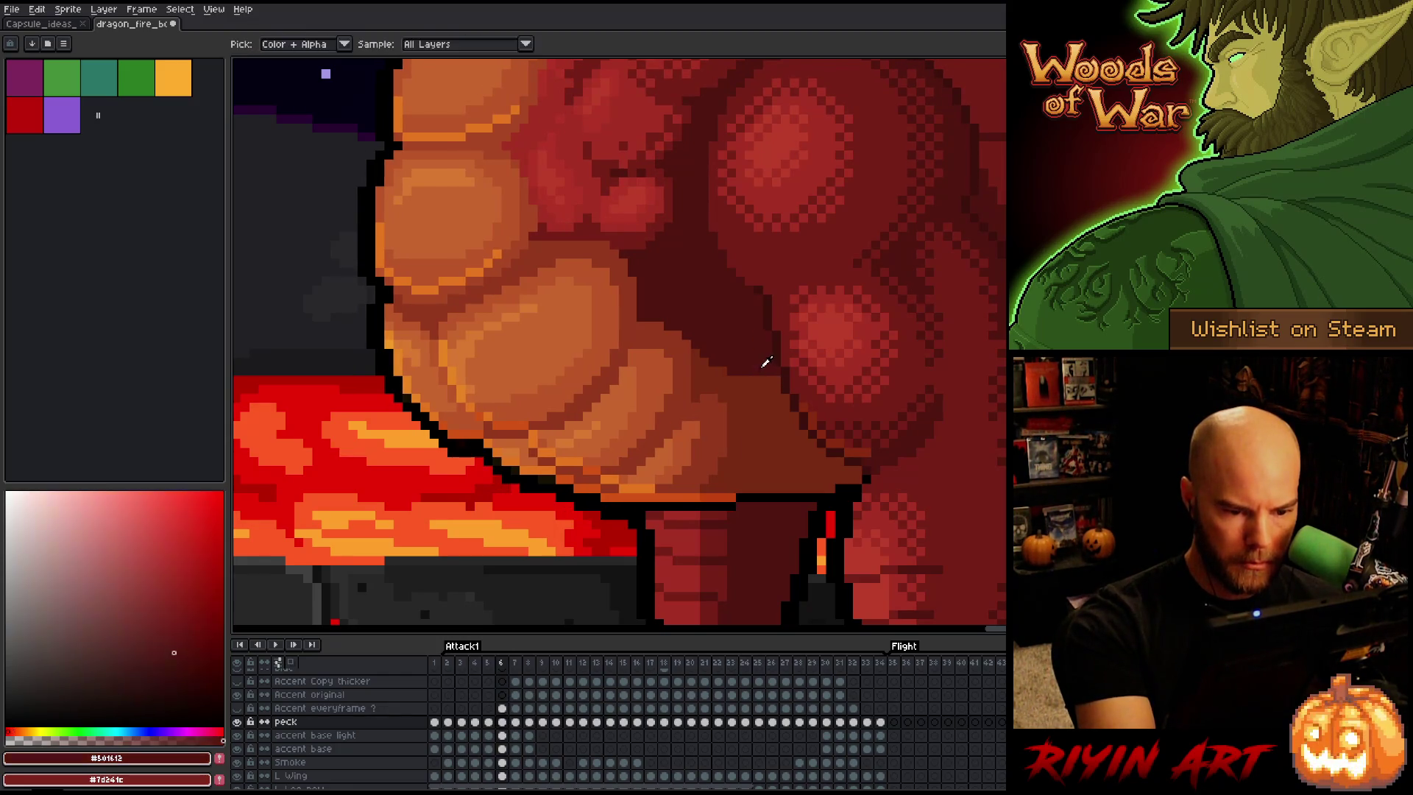
{"action": "key", "text": "comma"}
{"action": "key", "text": "period"}
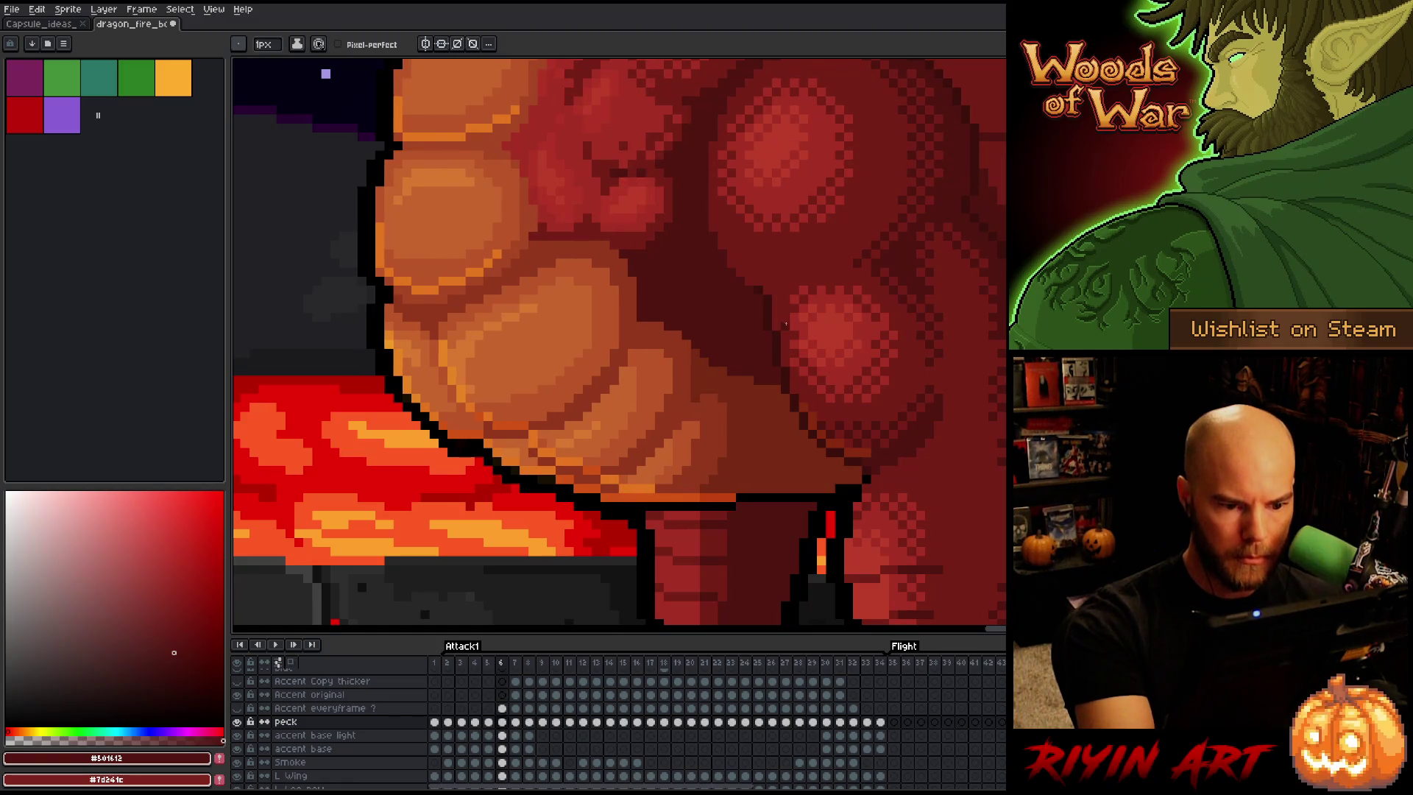
{"action": "key", "text": "comma"}
{"action": "key", "text": "period"}
{"action": "key", "text": "comma"}
{"action": "key", "text": "period"}
Sample the orange #bb5629 chest scale colour and compare frame 6's belly with frame 5
{"action": "left_click", "coordinate": [705, 415], "text": "alt"}
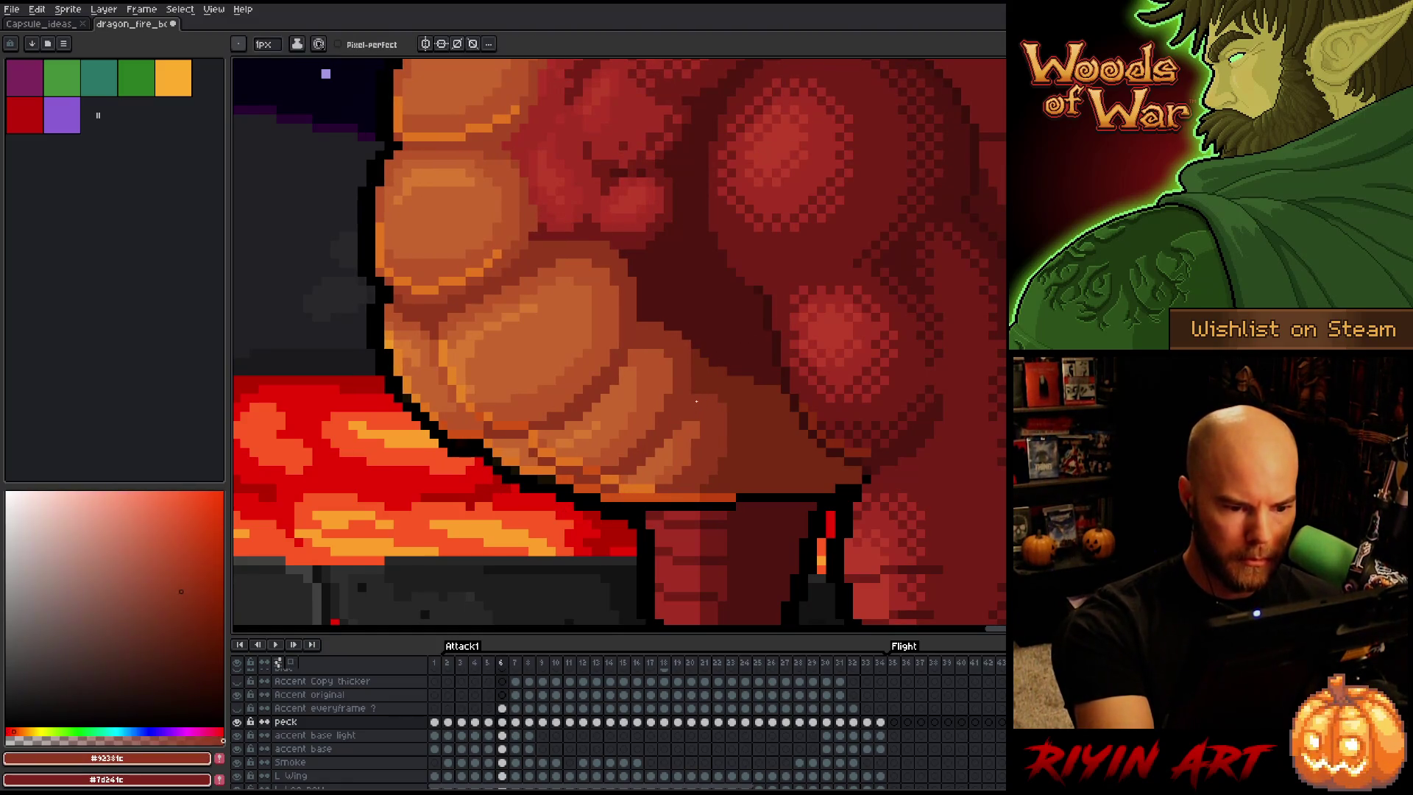
{"action": "key", "text": "comma"}
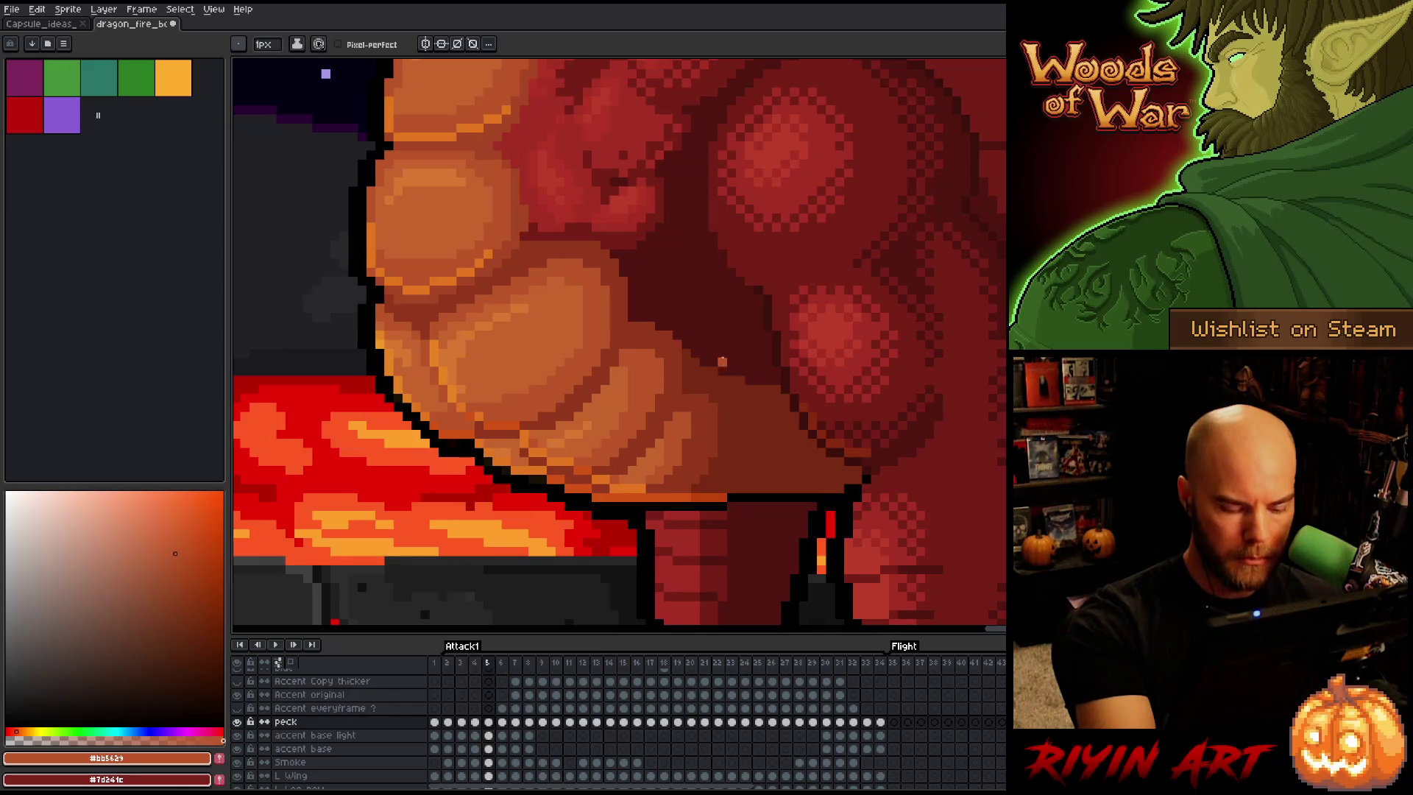
{"action": "key", "text": "period"}
{"action": "key", "text": "comma"}
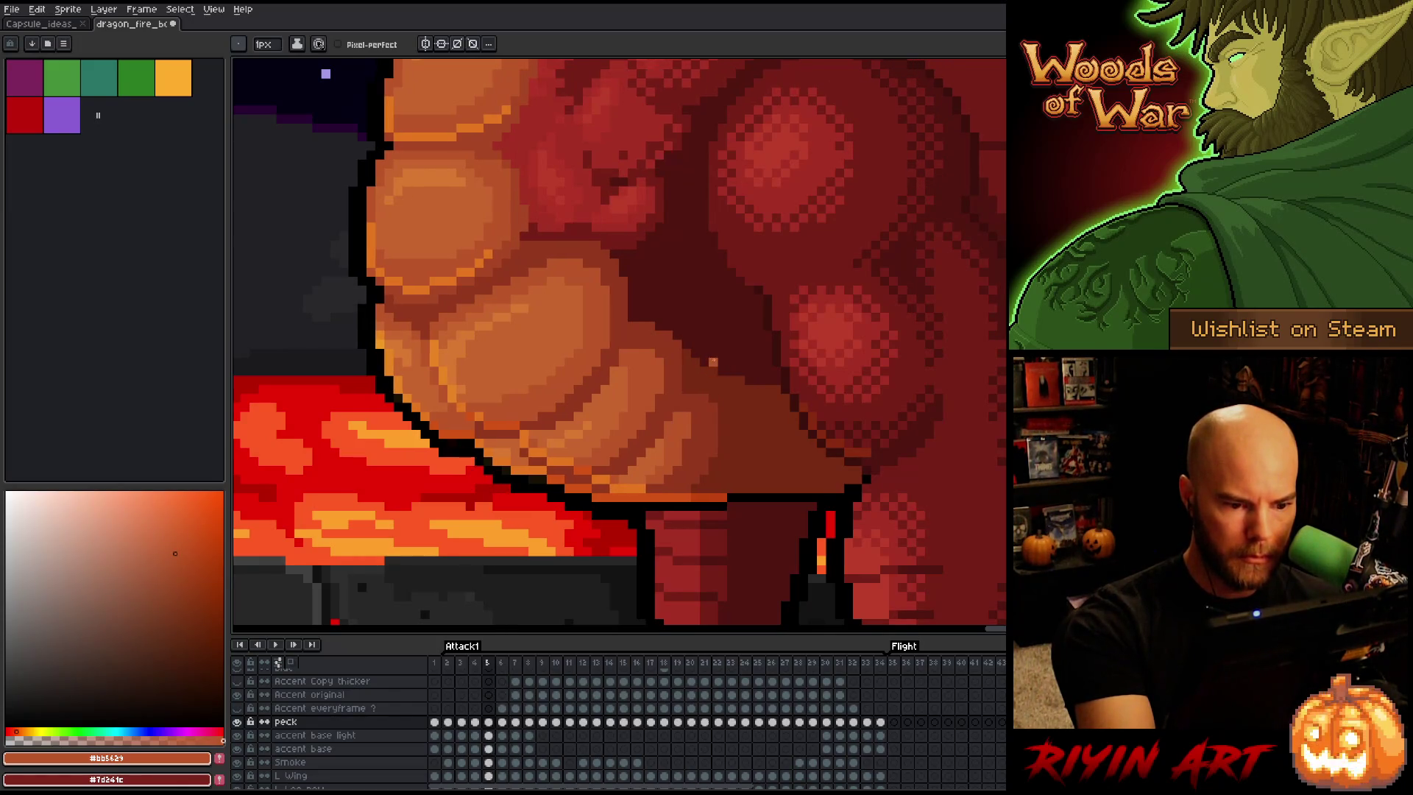
{"action": "key", "text": "period"}
Flip rapidly between frames 5 and 6 to check the motion, ending on frame 5
{"action": "key", "text": "comma"}
{"action": "key", "text": "period"}
{"action": "key", "text": "comma"}
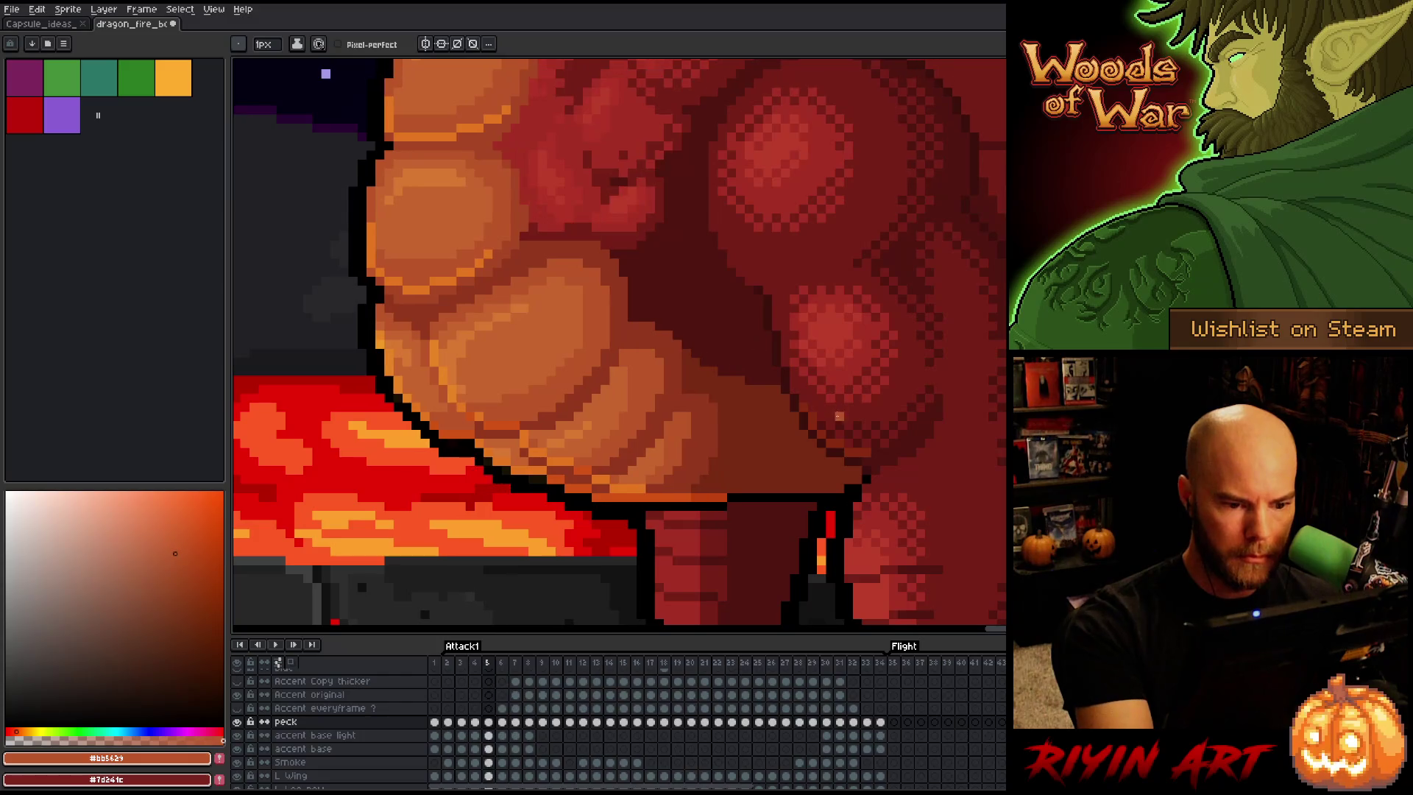
{"action": "key", "text": "period"}
{"action": "key", "text": "comma"}
{"action": "key", "text": "period"}
{"action": "key", "text": "comma"}
{"action": "key", "text": "period"}
{"action": "key", "text": "comma"}
{"action": "key", "text": "period"}
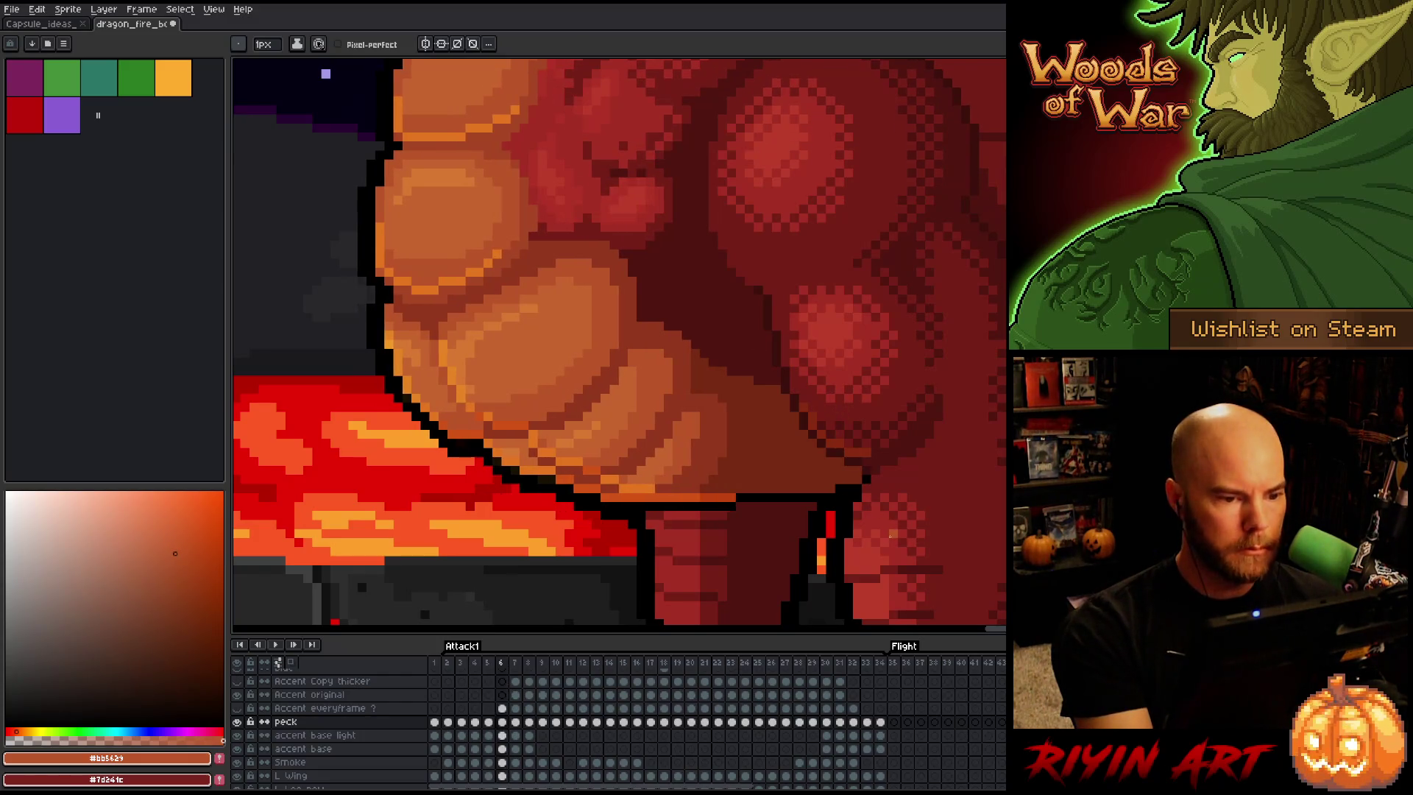
{"action": "key", "text": "comma"}
{"action": "key", "text": "period"}
{"action": "key", "text": "comma"}
{"action": "key", "text": "period"}
{"action": "key", "text": "comma"}
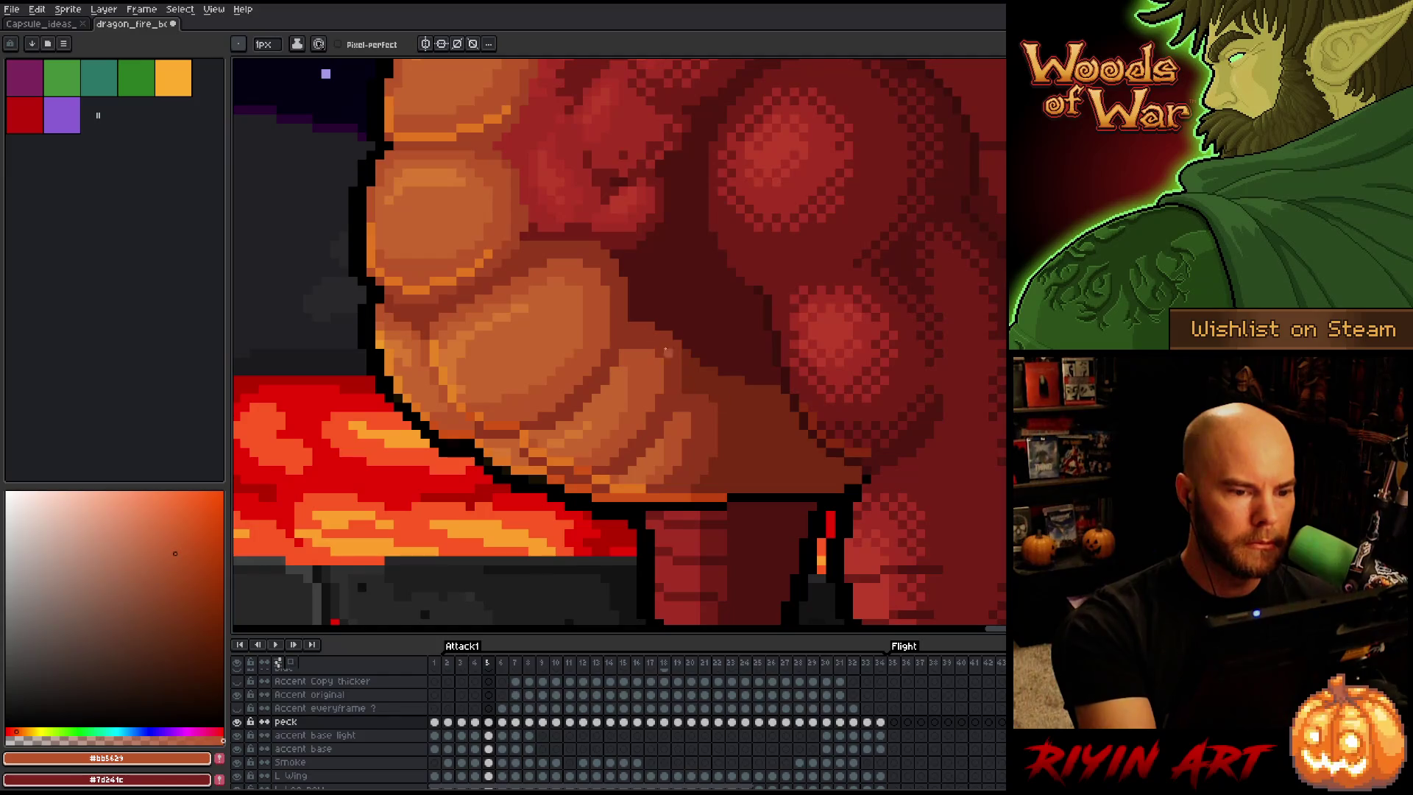
Sample red #761f18 from the muscles, then step back through the early frames to Attack1's last frame
{"action": "left_click", "coordinate": [582, 232], "text": "alt"}
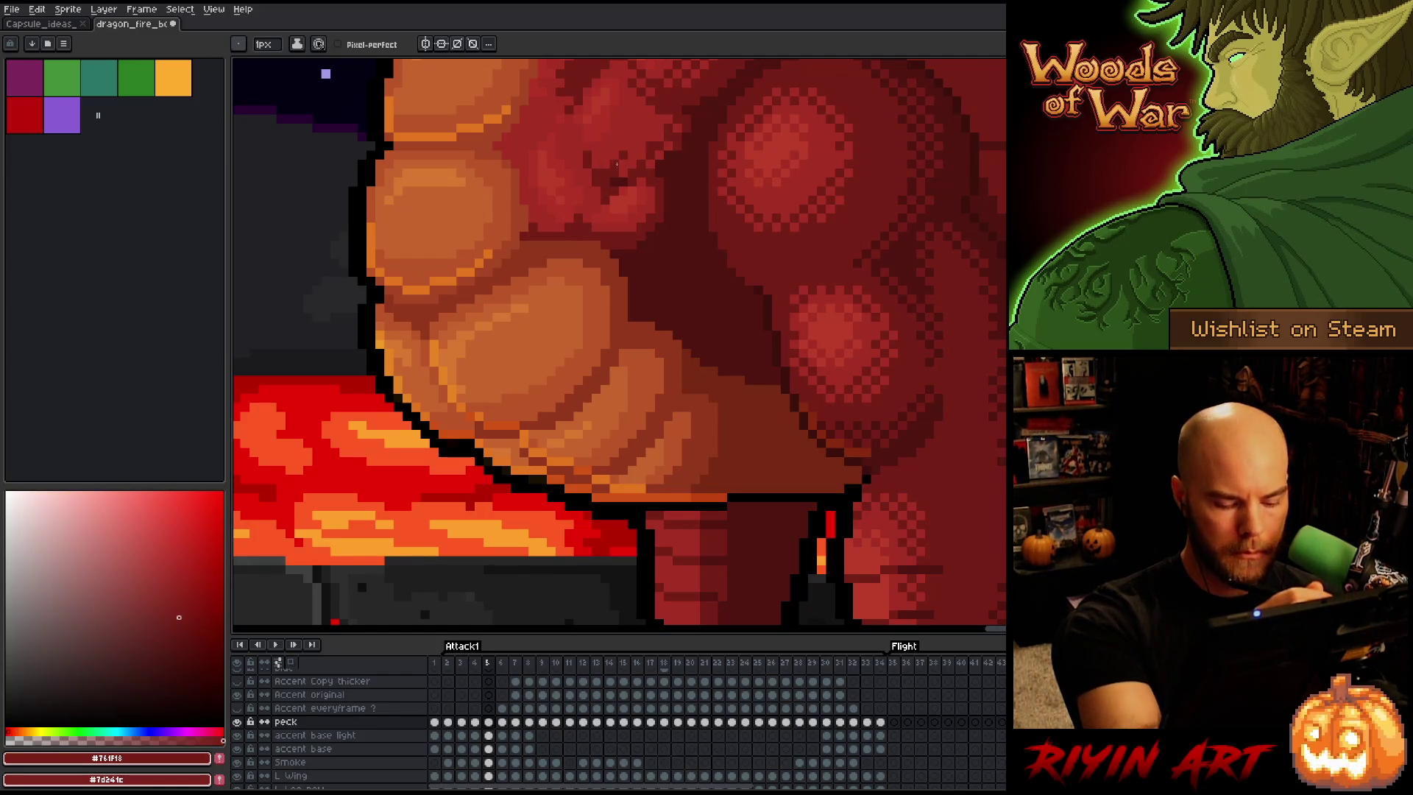
{"action": "key", "text": "period"}
{"action": "key", "text": "comma"}
{"action": "key", "text": "comma"}
{"action": "key", "text": "comma"}
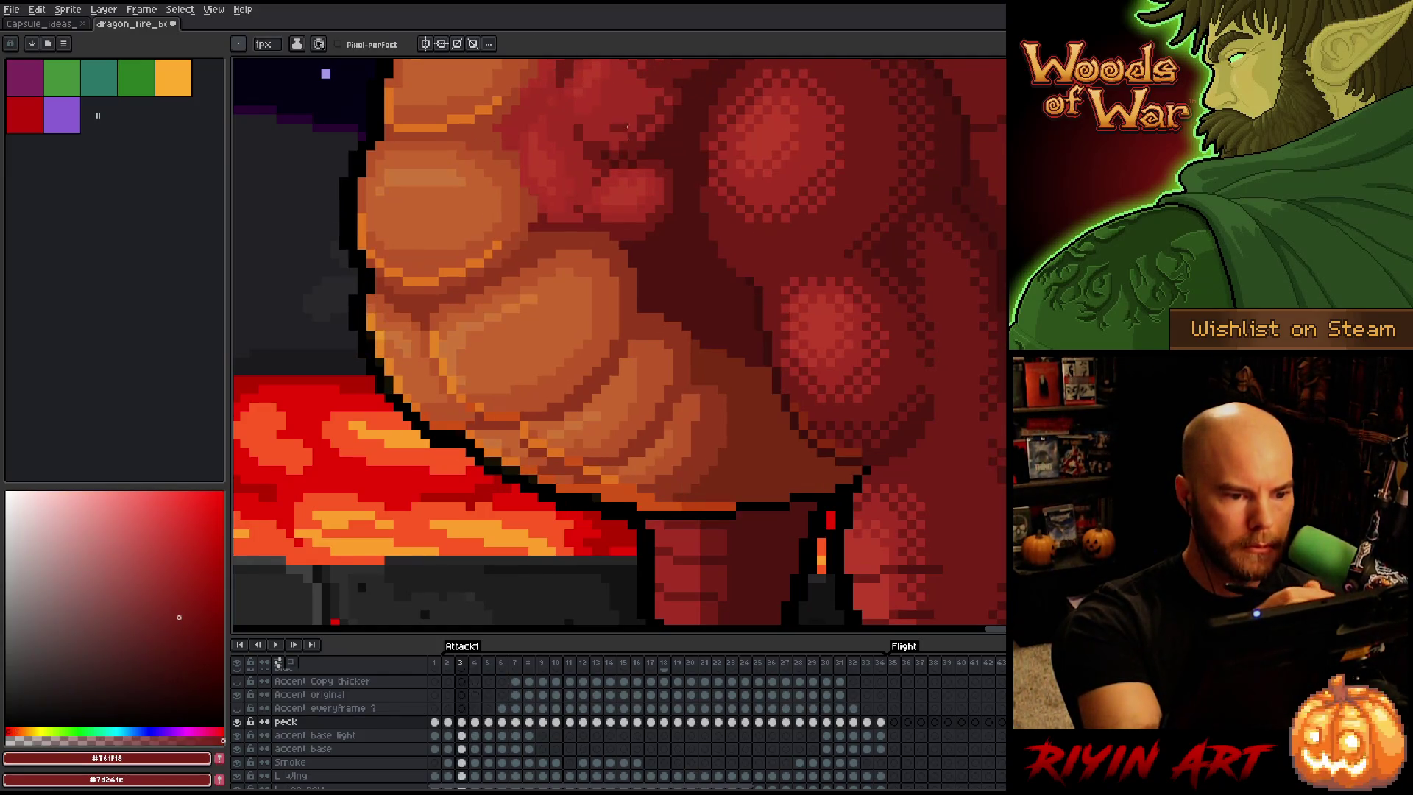
{"action": "key", "text": "comma"}
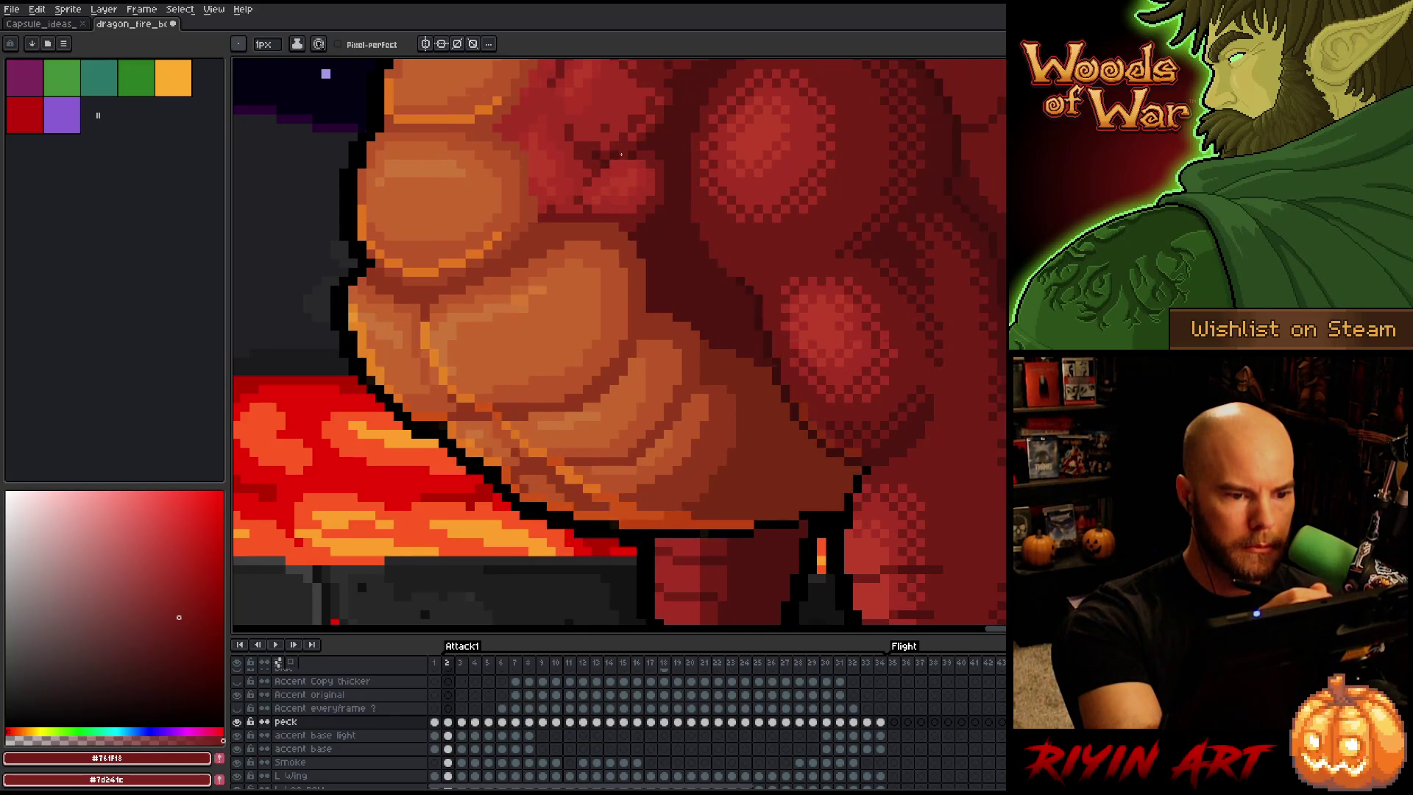
{"action": "key", "text": "period"}
{"action": "key", "text": "comma"}
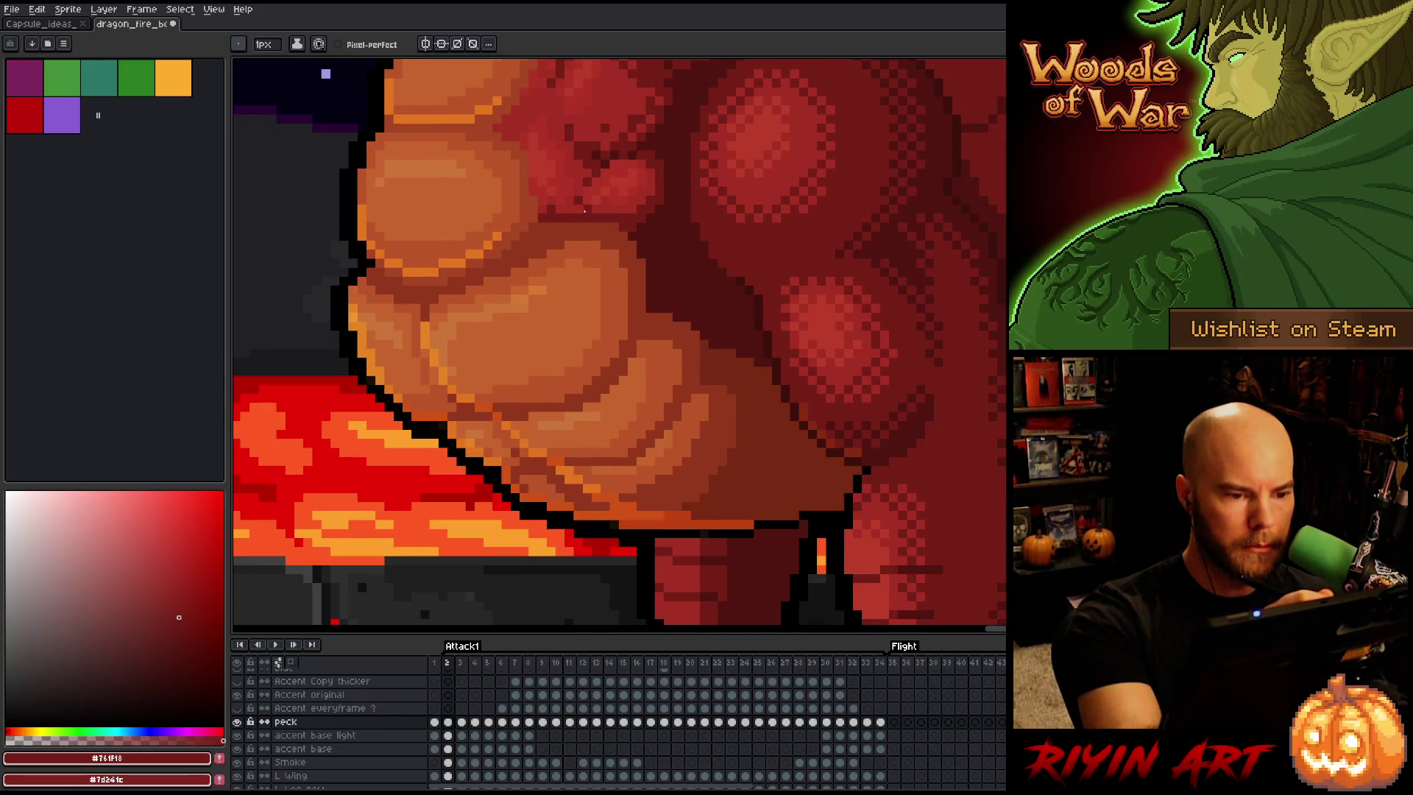
{"action": "key", "text": "comma"}
{"action": "key", "text": "period"}
{"action": "key", "text": "comma"}
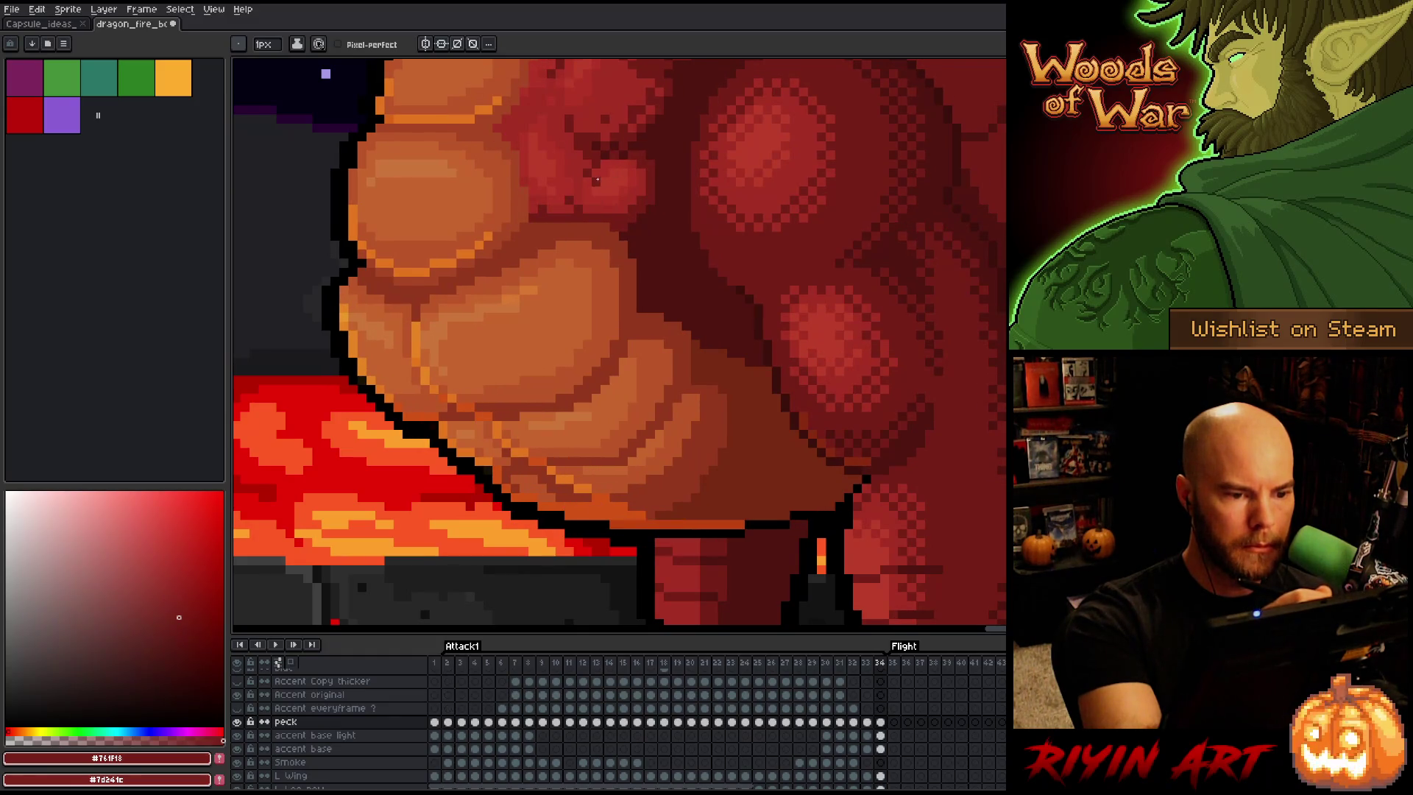
{"action": "key", "text": "comma"}
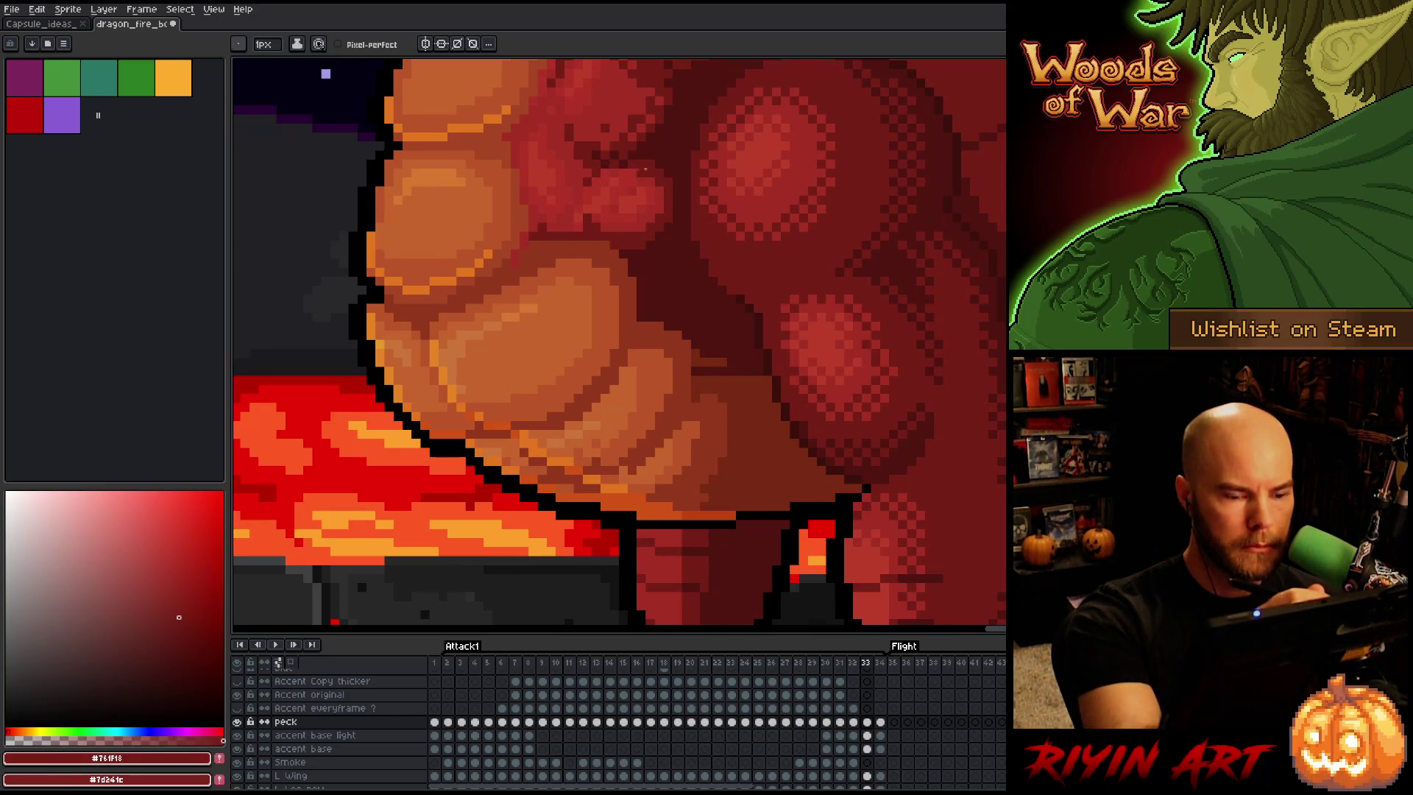
Compare frame 33 with its neighbour, then wrap to frame 2 and step forward to frame 6
{"action": "key", "text": "period"}
{"action": "key", "text": "comma"}
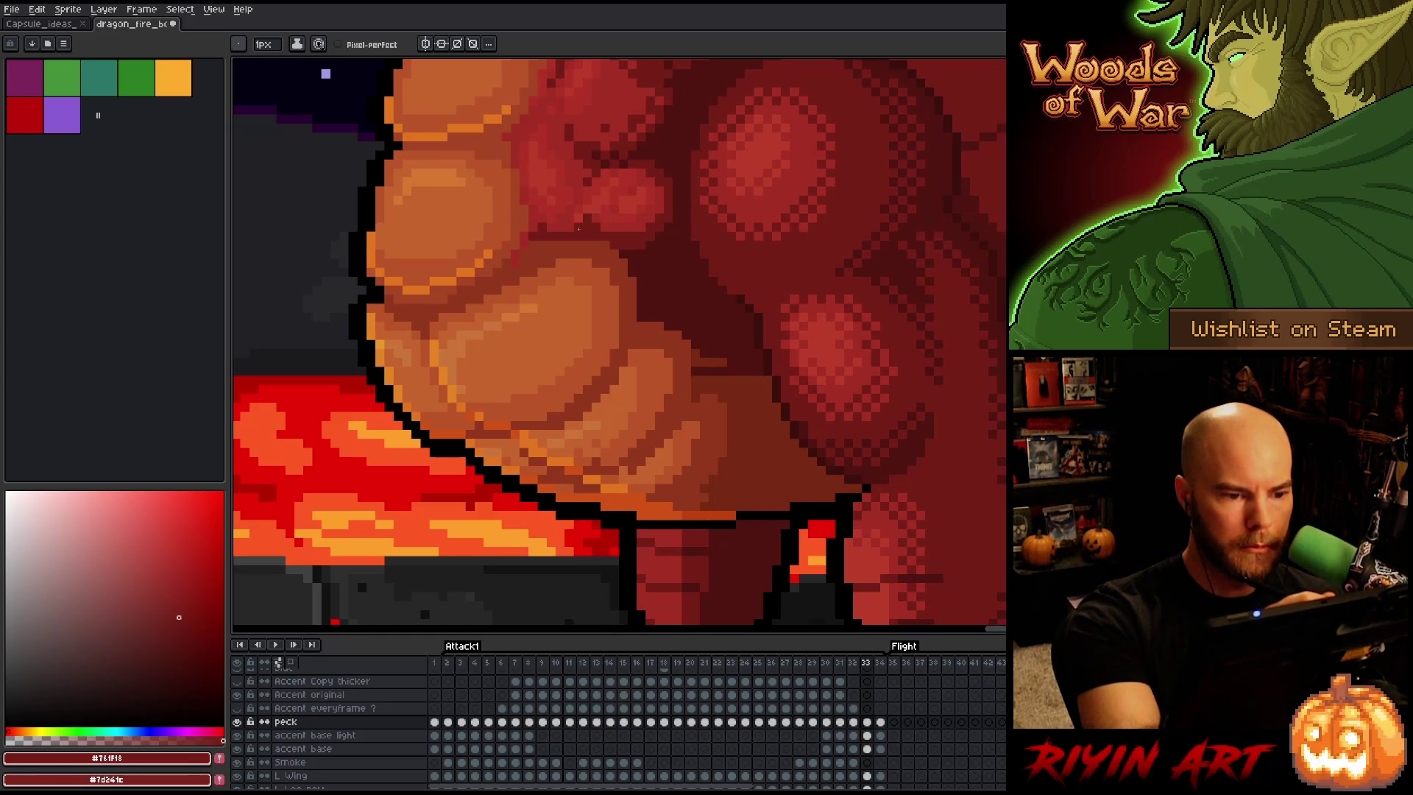
{"action": "key", "text": "period"}
{"action": "key", "text": "period"}
{"action": "key", "text": "period"}
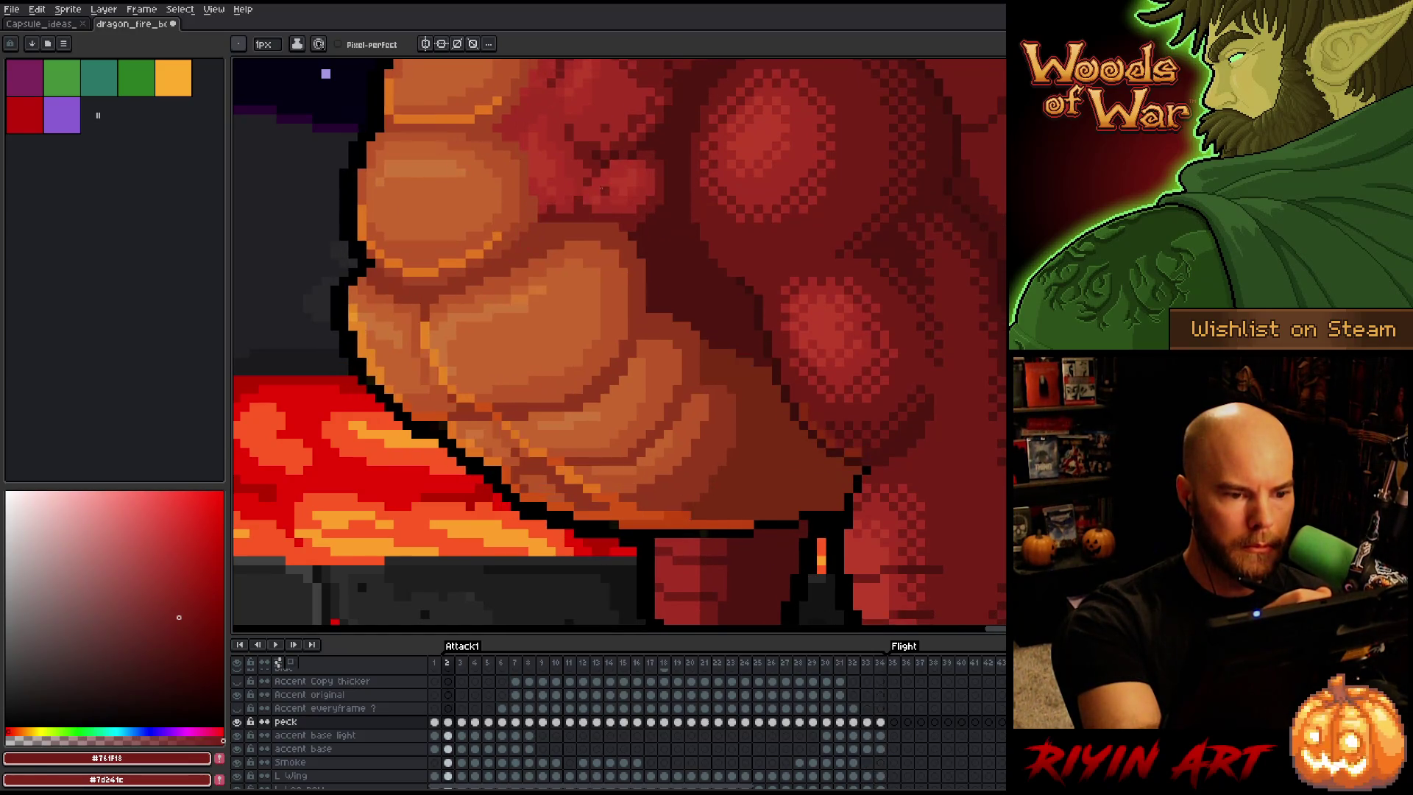
{"action": "key", "text": "period"}
{"action": "key", "text": "period"}
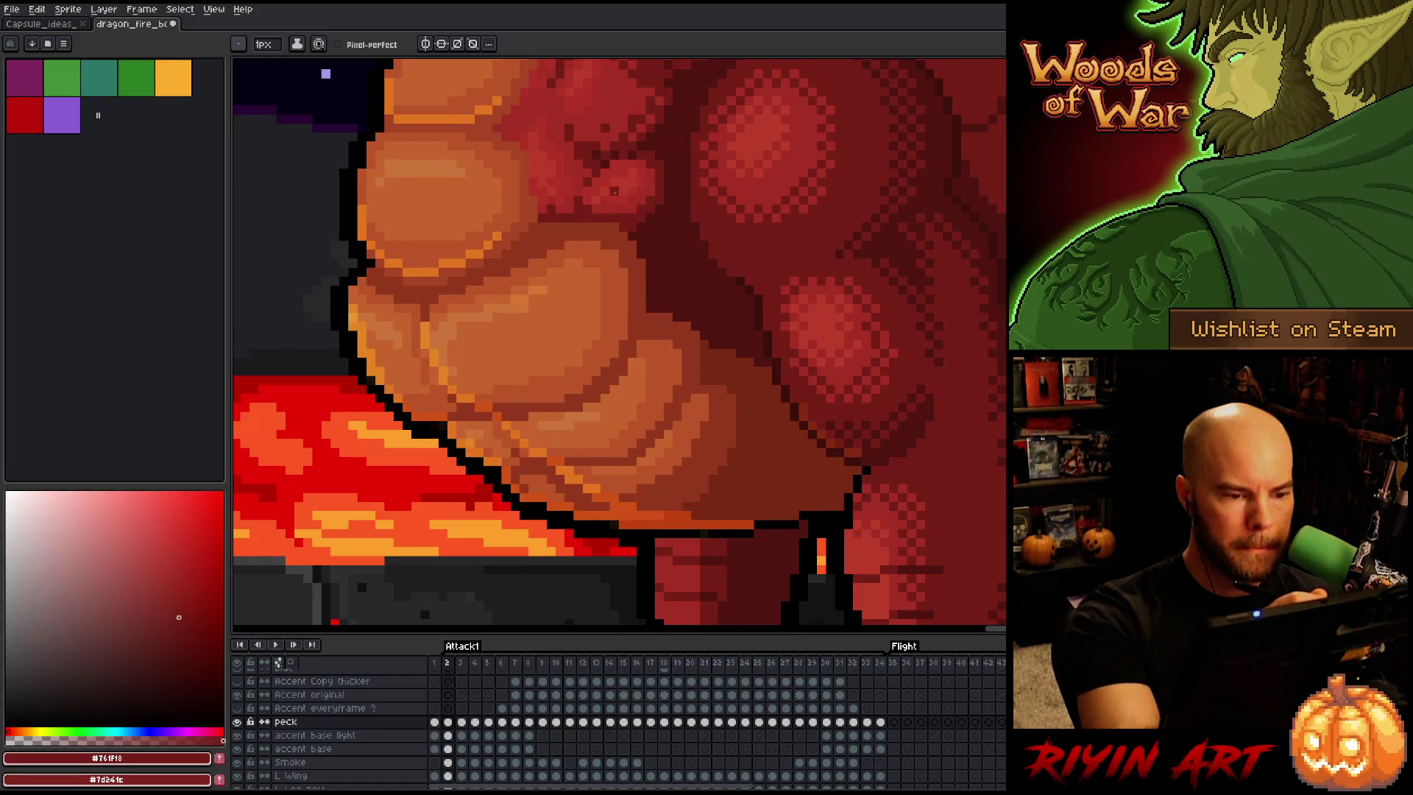
{"action": "key", "text": "comma"}
{"action": "key", "text": "comma"}
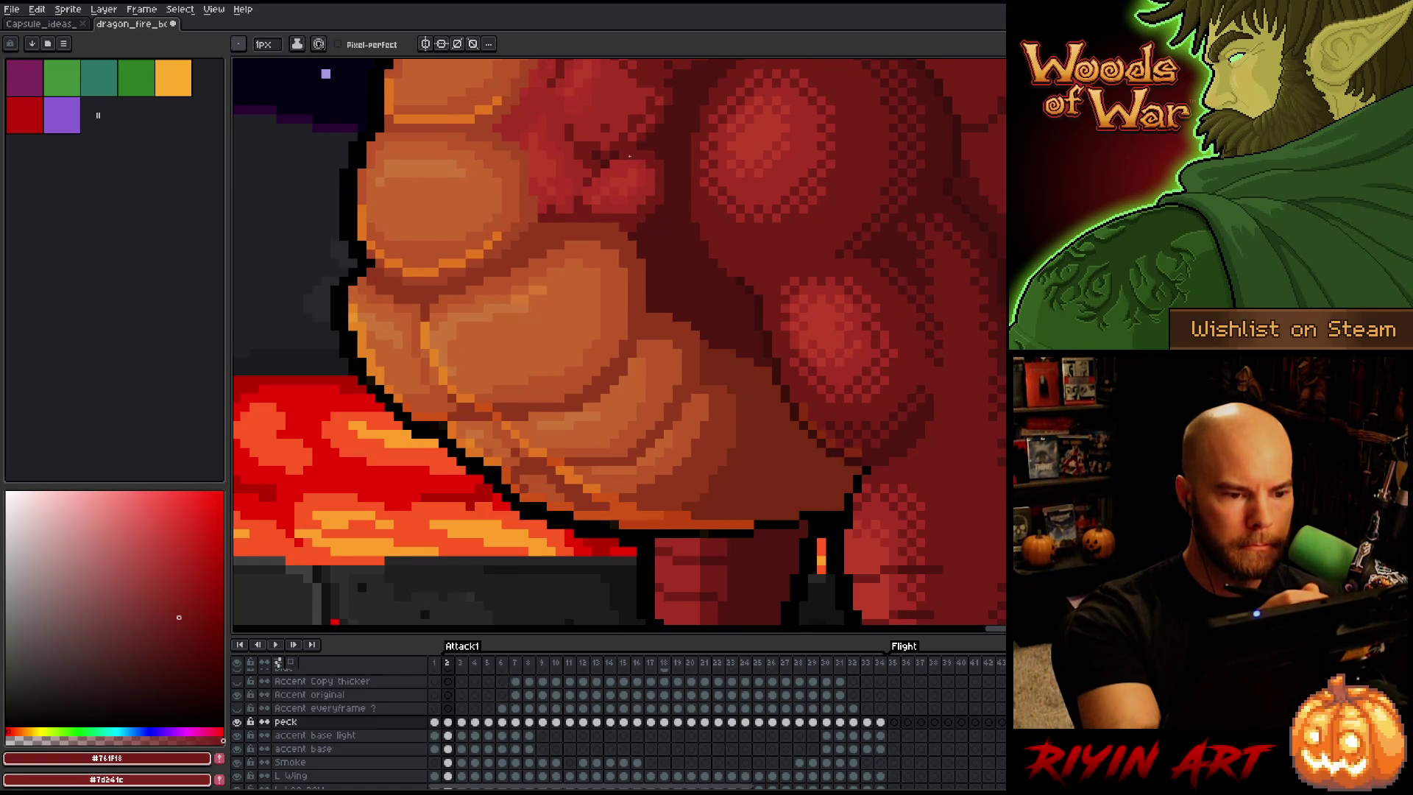
{"action": "key", "text": "period"}
{"action": "key", "text": "period"}
{"action": "key", "text": "period"}
{"action": "key", "text": "comma"}
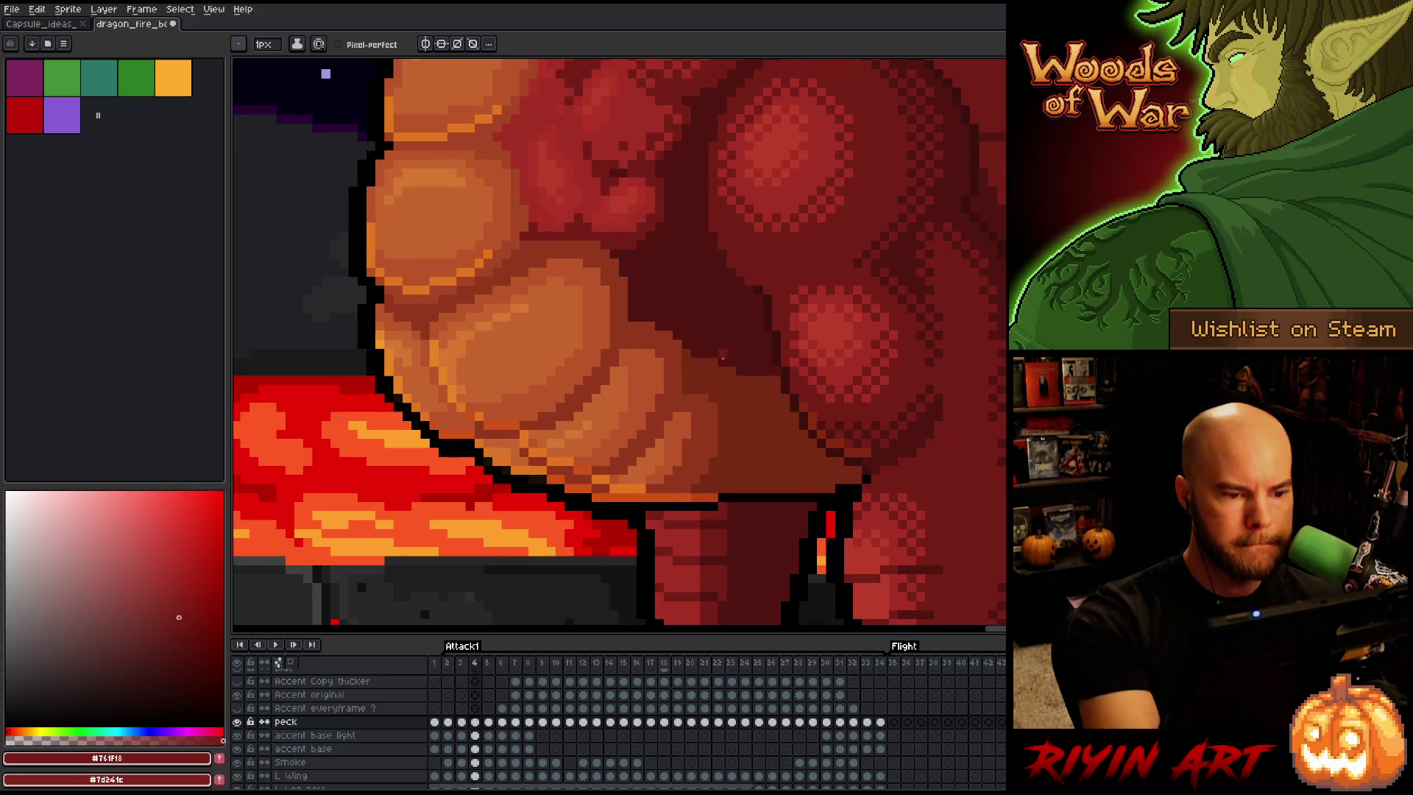
{"action": "key", "text": "period"}
{"action": "key", "text": "period"}
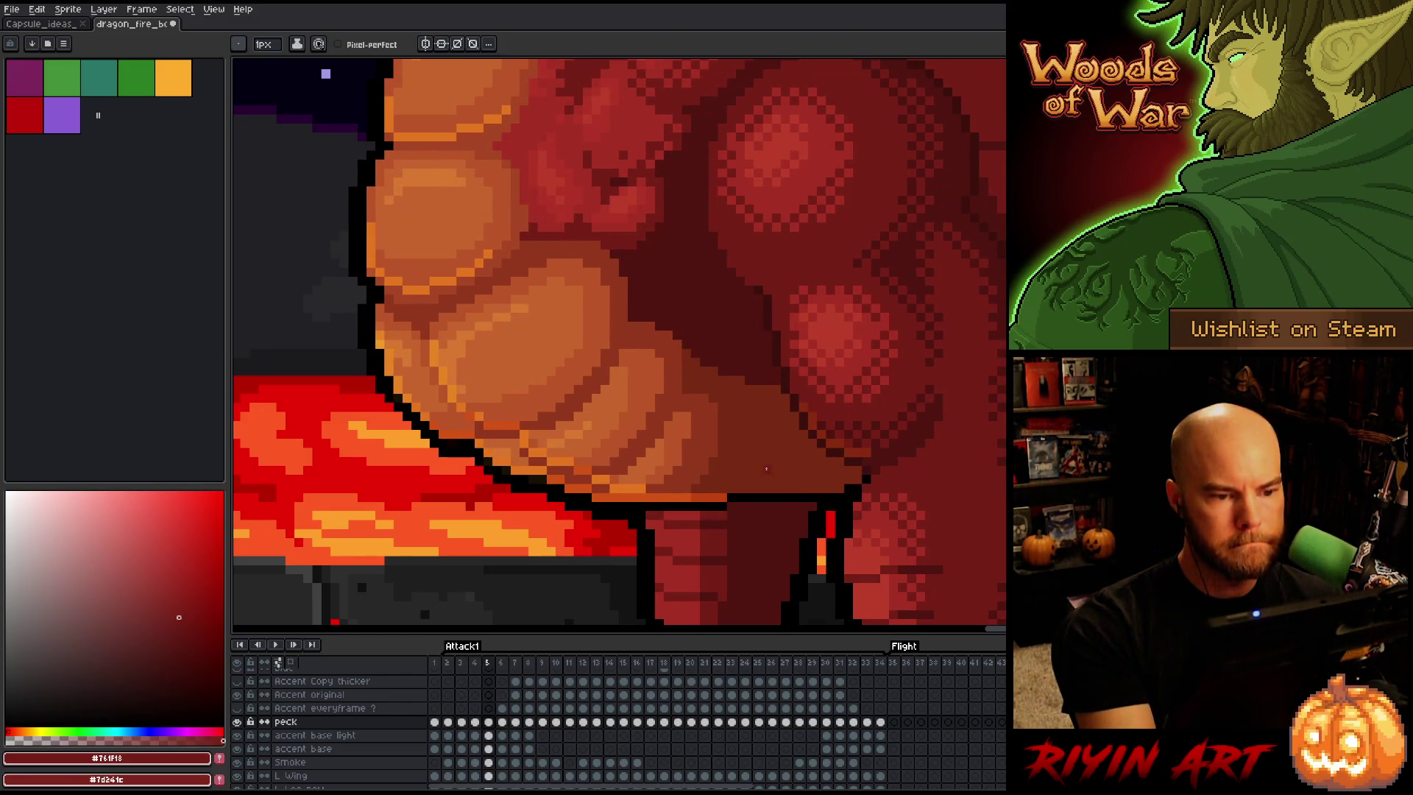
Sample the brighter muscle reds #a52f24 and #b13327, comparing frame 5 with the previous frame
{"action": "left_click", "coordinate": [641, 182], "text": "alt"}
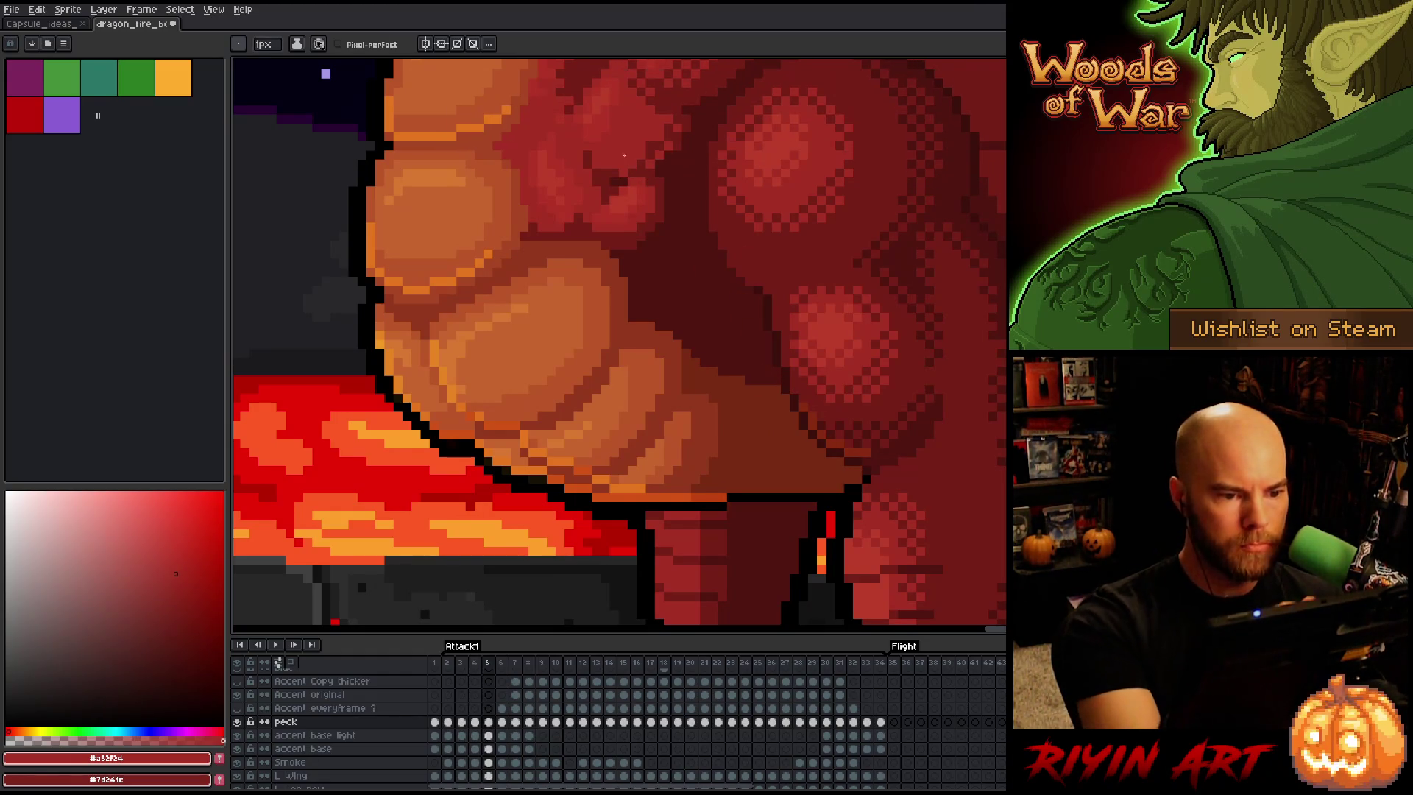
{"action": "left_click", "coordinate": [615, 189], "text": "alt"}
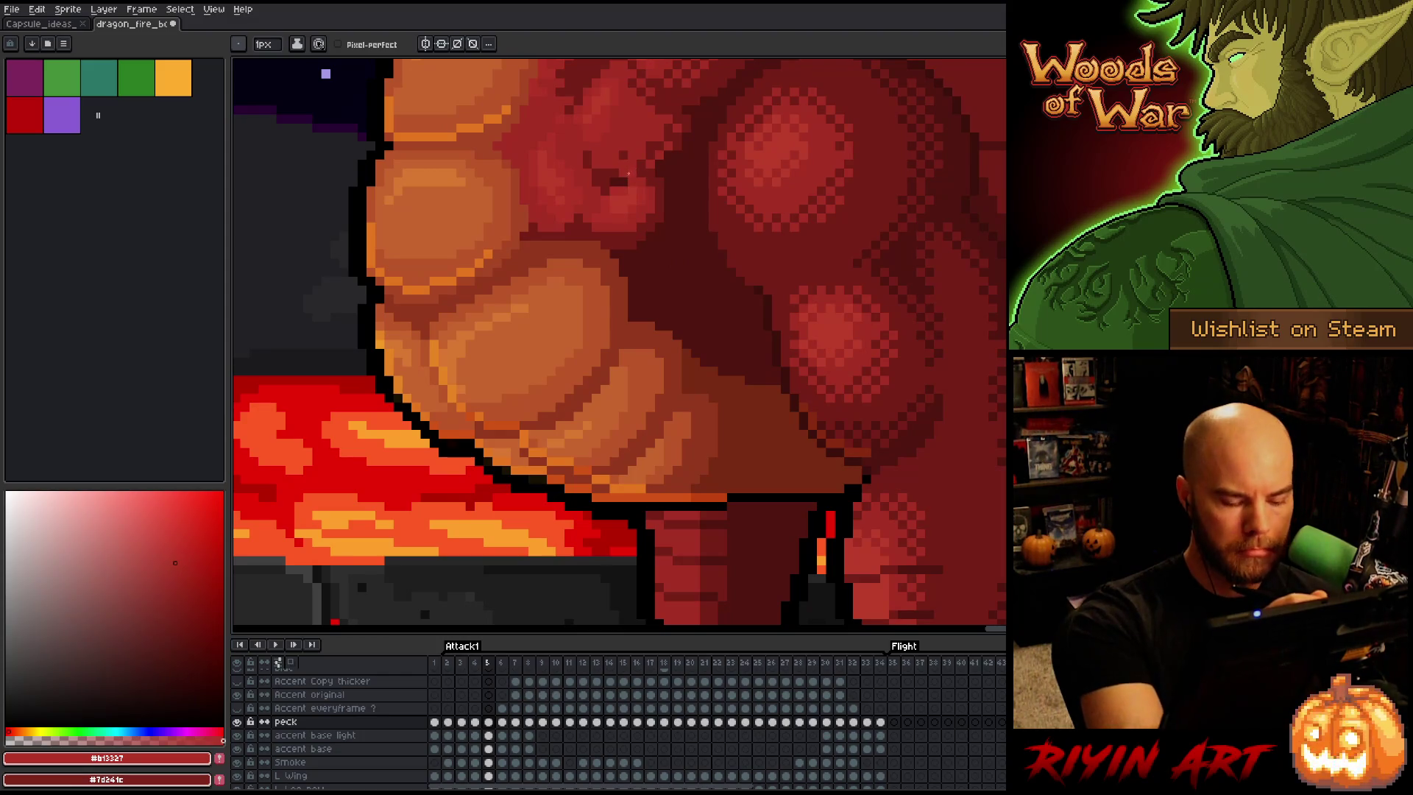
{"action": "key", "text": "comma"}
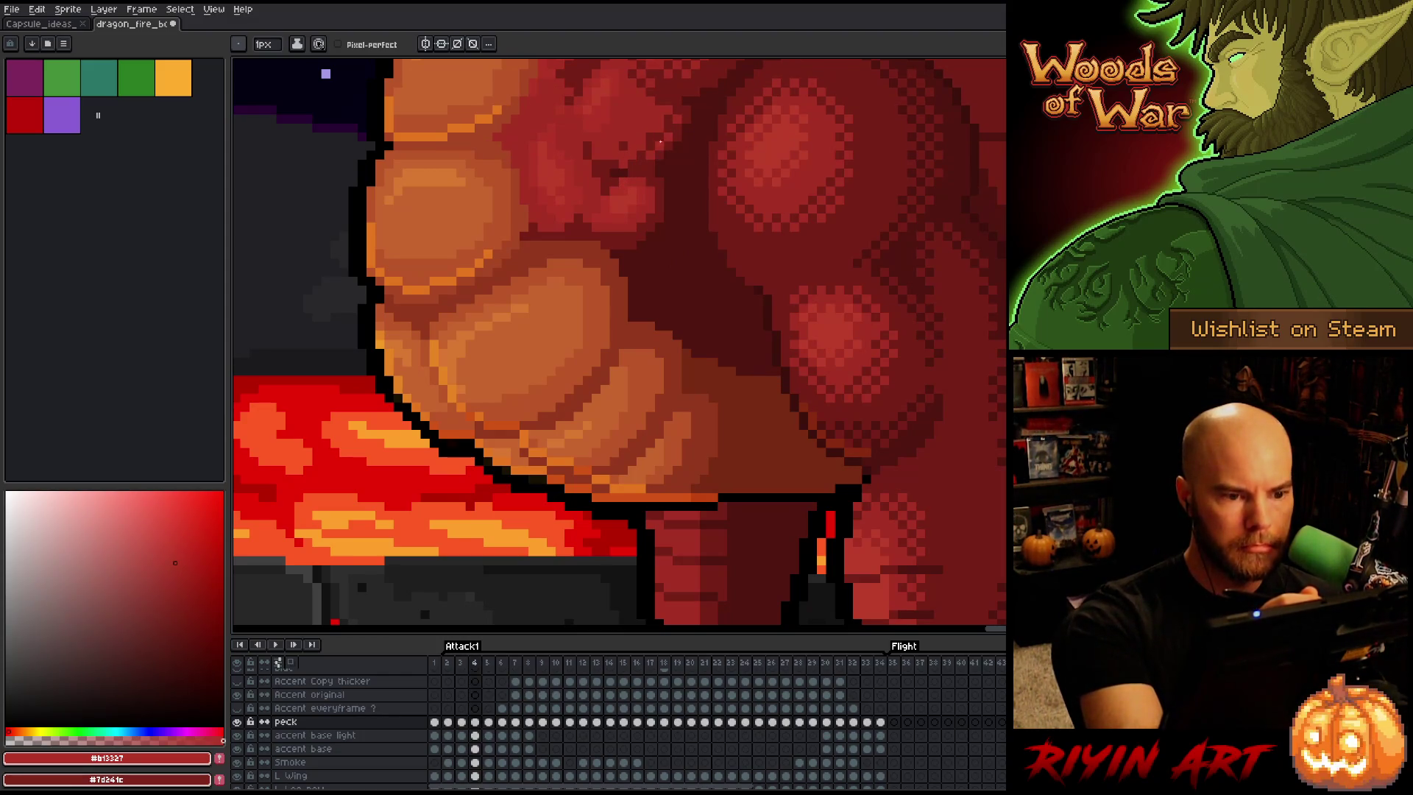
{"action": "key", "text": "period"}
{"action": "key", "text": "comma"}
{"action": "key", "text": "period"}
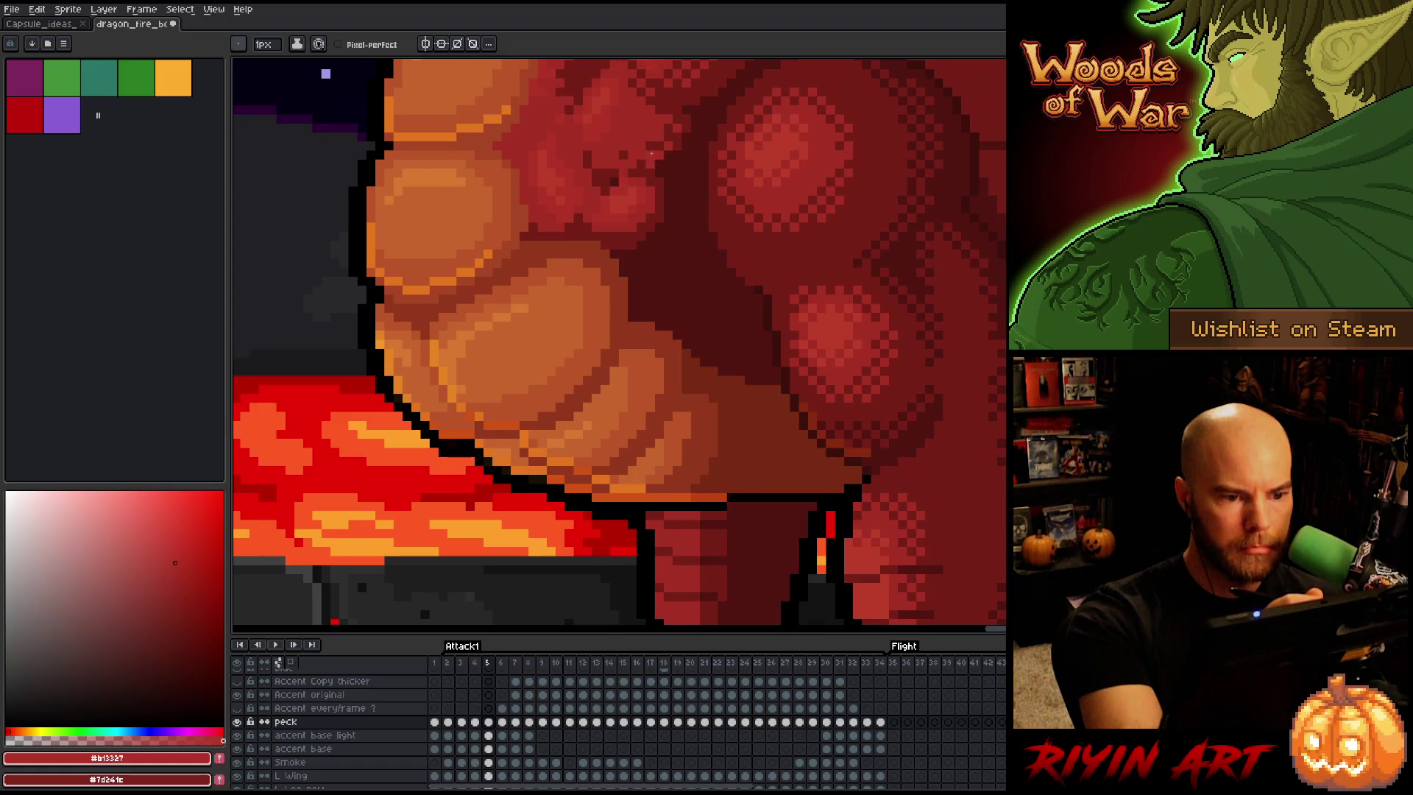
Sample a darker red from the artwork and return to frame 6 after comparing neighbouring frames
{"action": "left_click", "coordinate": [635, 170], "text": "alt"}
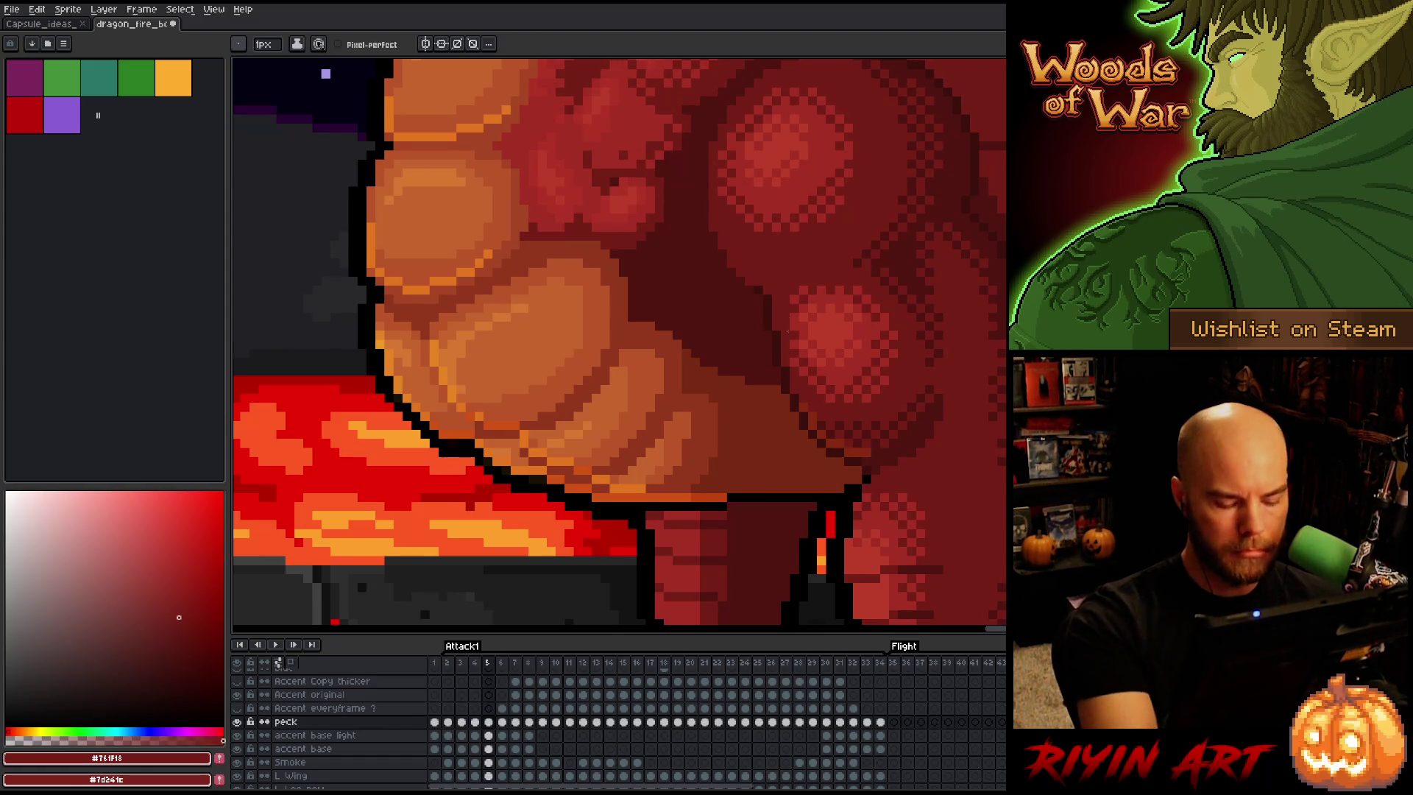
{"action": "key", "text": "comma"}
{"action": "key", "text": "period"}
{"action": "key", "text": "period"}
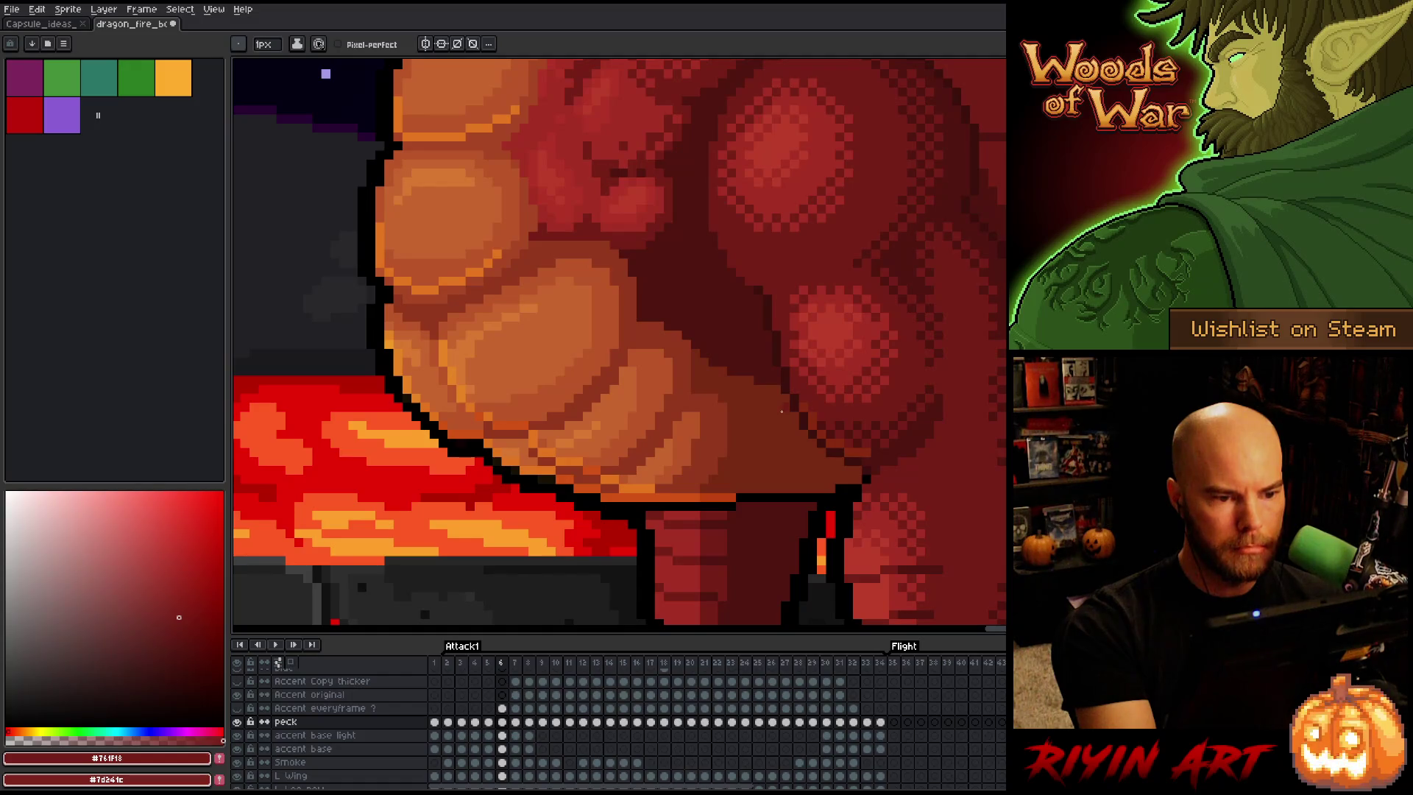
{"action": "key", "text": "comma"}
{"action": "key", "text": "period"}
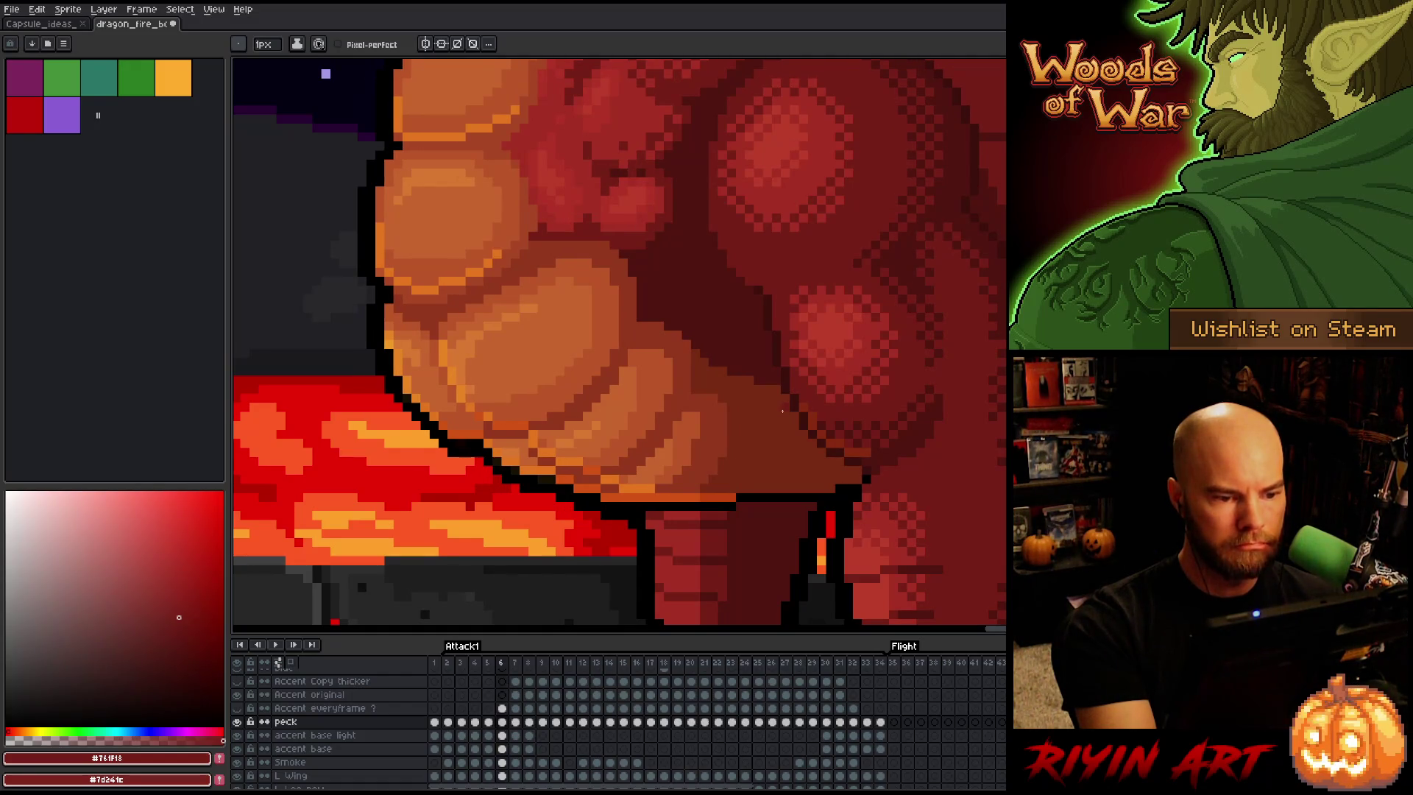
Move to Attack1 frame 7 and sample the darkest red and brown chest shades
{"action": "key", "text": "period"}
{"action": "key", "text": "comma"}
{"action": "key", "text": "period"}
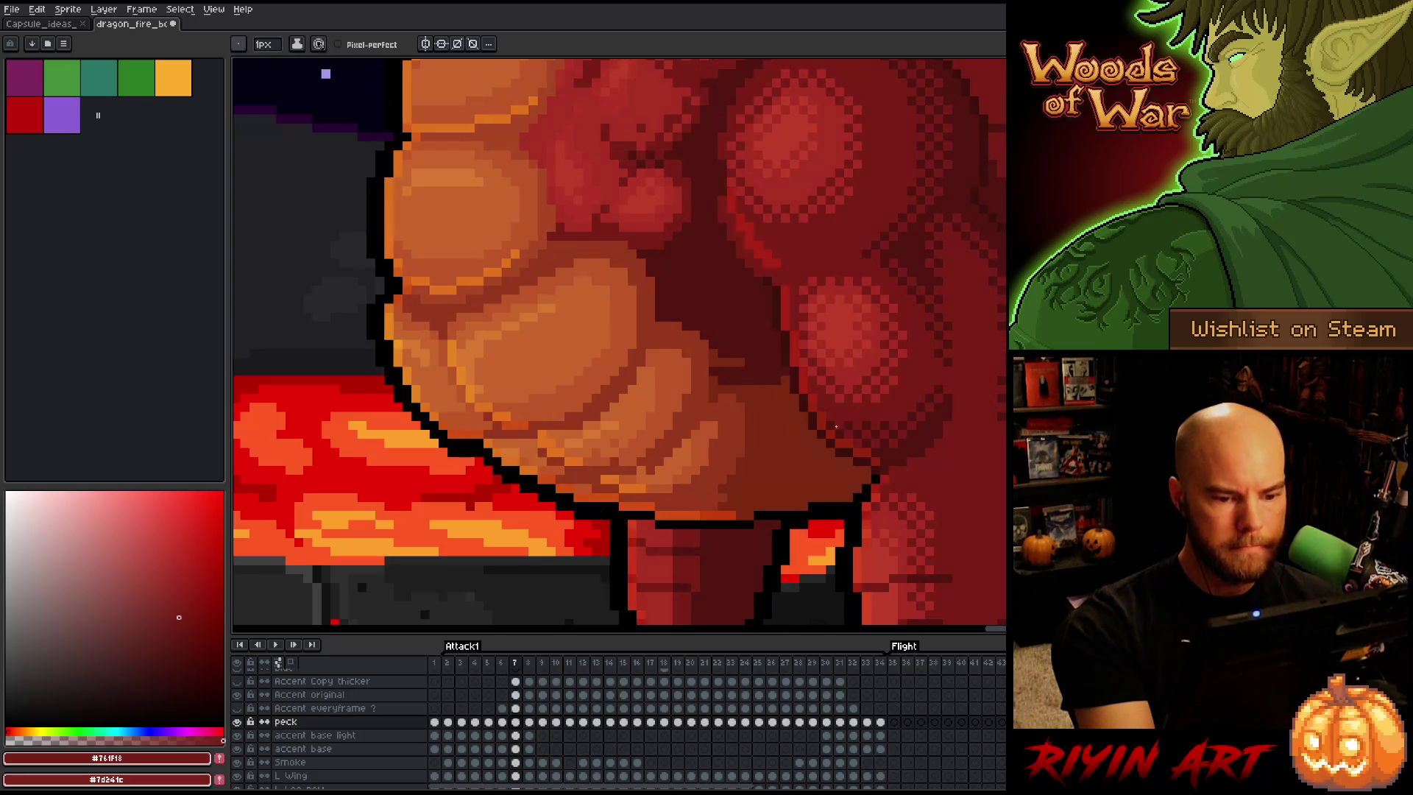
{"action": "left_click", "coordinate": [738, 354], "text": "alt"}
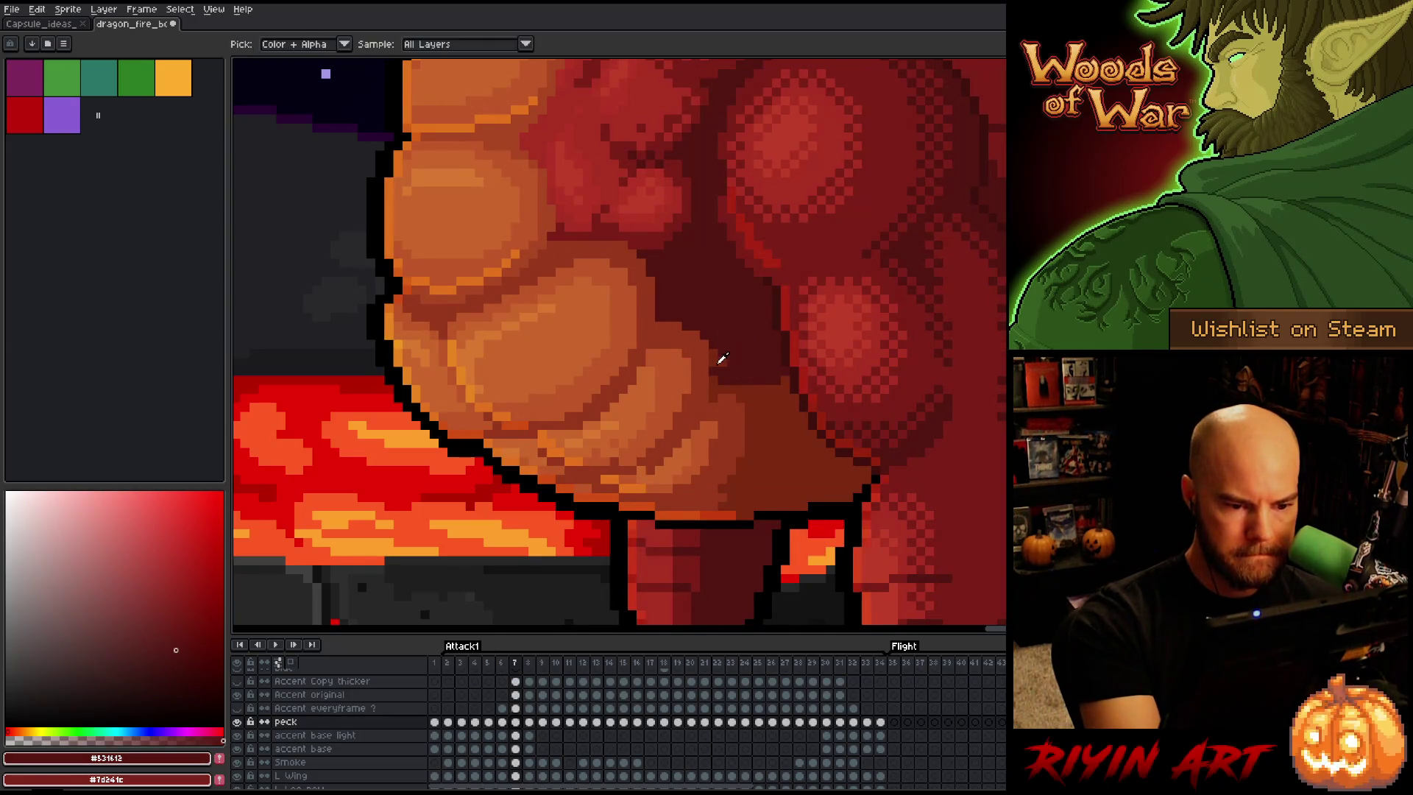
{"action": "left_click", "coordinate": [724, 372], "text": "alt"}
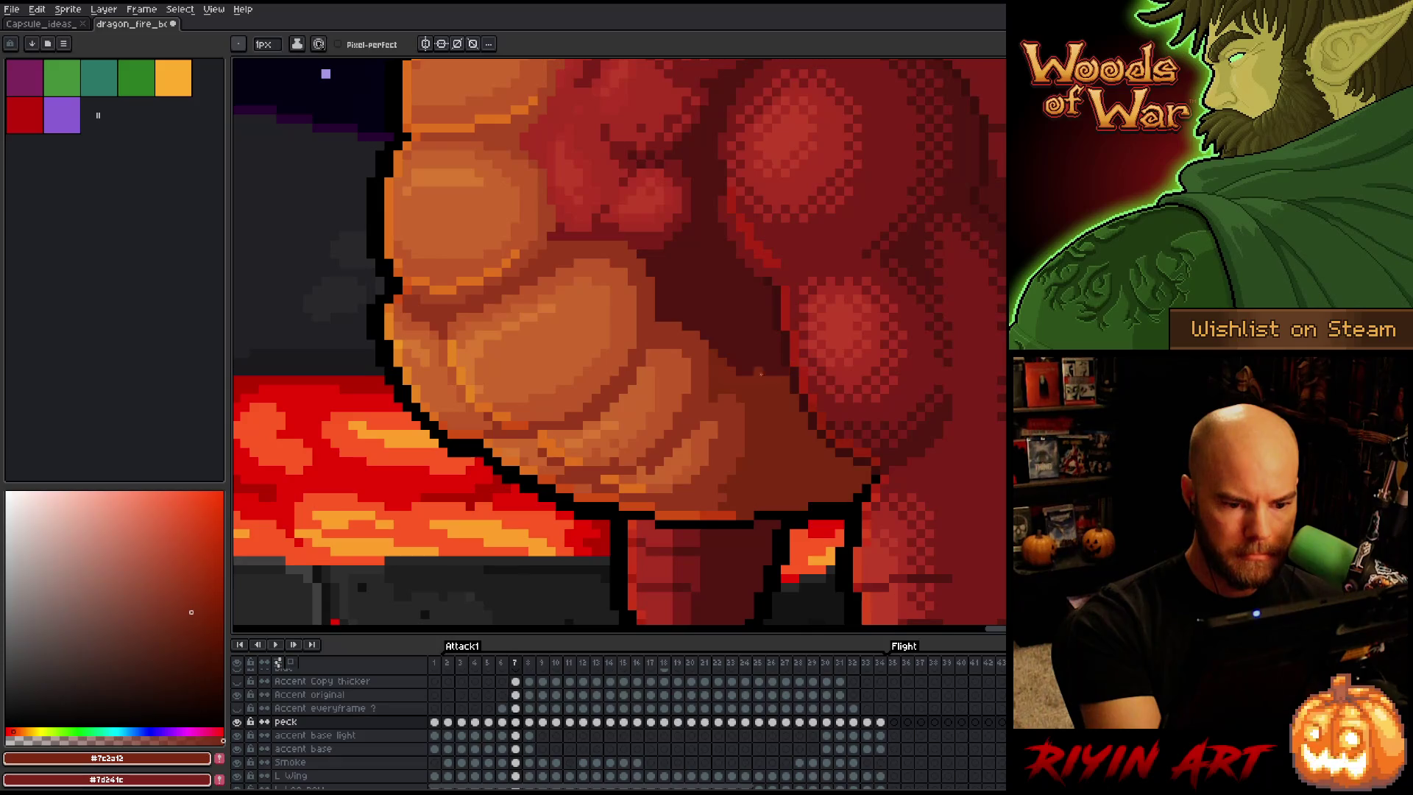
Compare frame 7 against frame 6, then sample the darkest red from the artwork
{"action": "key", "text": "Left"}
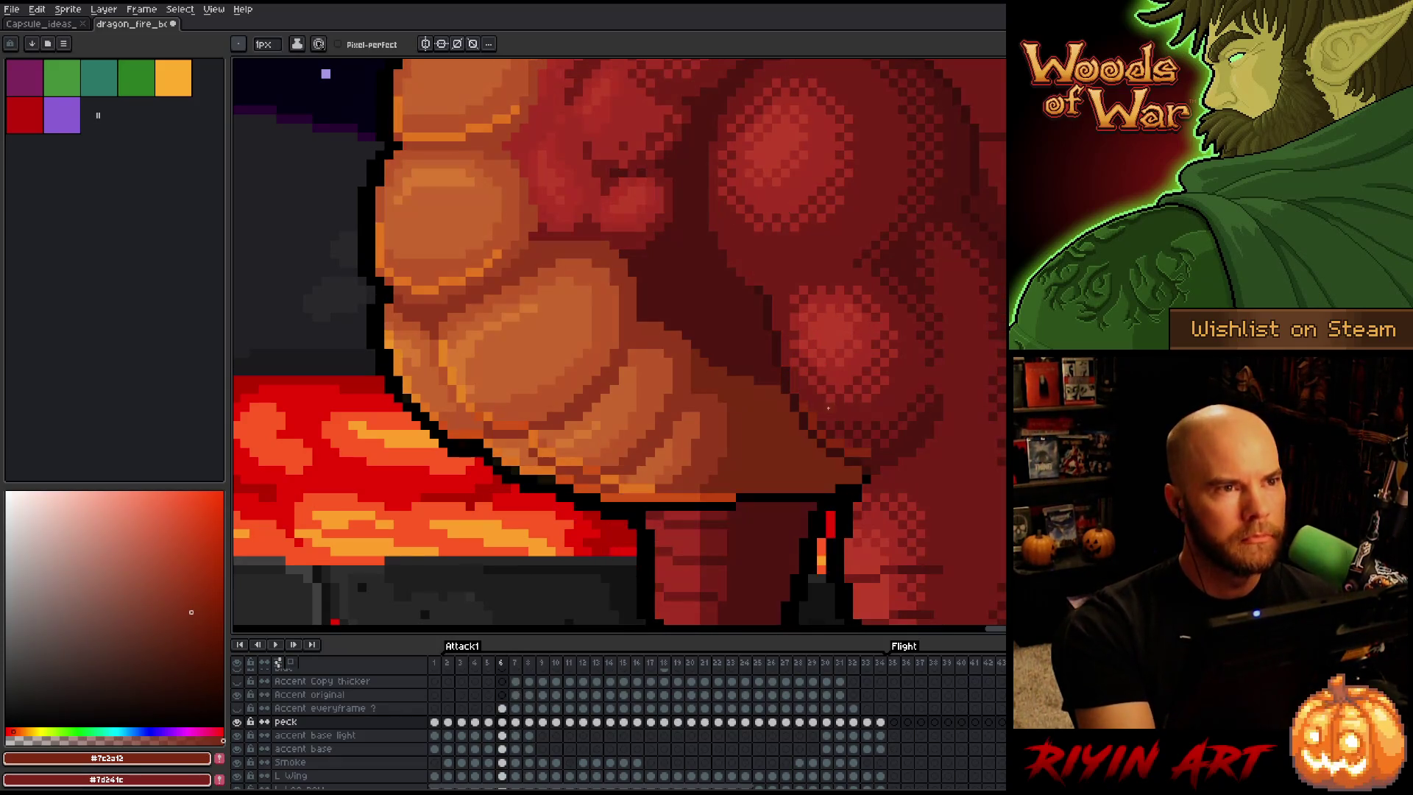
{"action": "key", "text": "Right"}
{"action": "key", "text": "Left"}
{"action": "key", "text": "Right"}
{"action": "key", "text": "Left"}
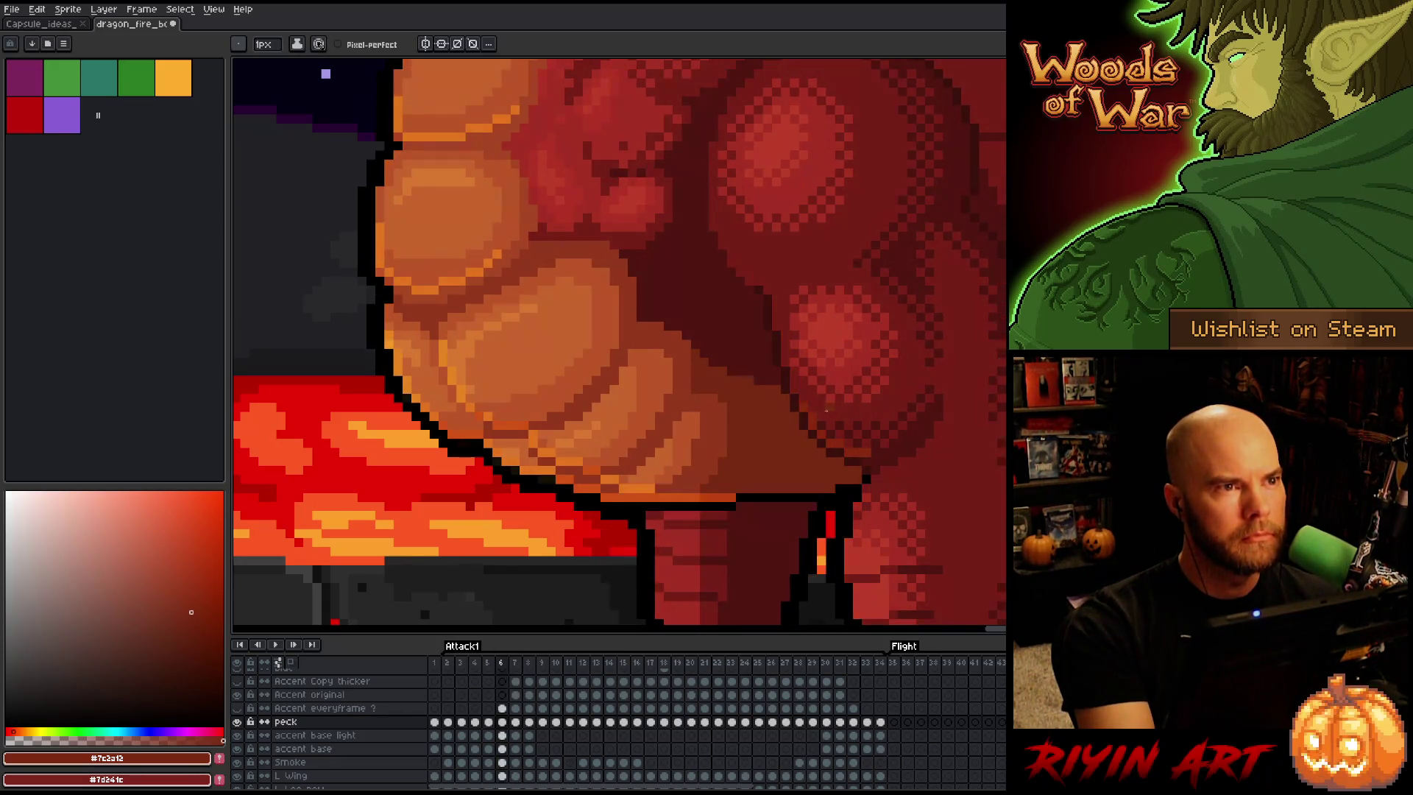
{"action": "key", "text": "Right"}
{"action": "left_click", "coordinate": [773, 362], "text": "alt"}
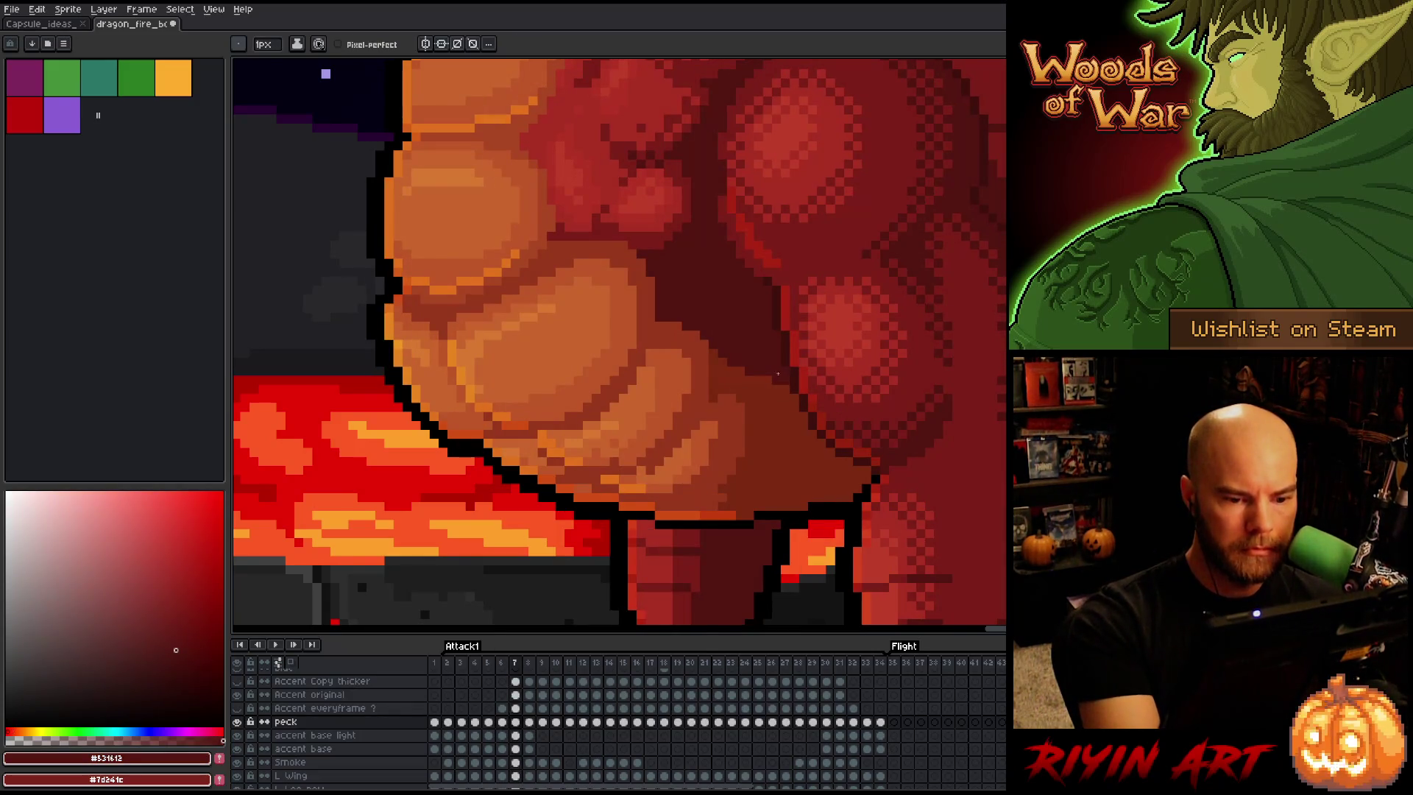
Recheck against frame 6 and sample mid red #97381c and the orange scale colour
{"action": "key", "text": "Left"}
{"action": "key", "text": "Right"}
{"action": "key", "text": "Left"}
{"action": "key", "text": "Right"}
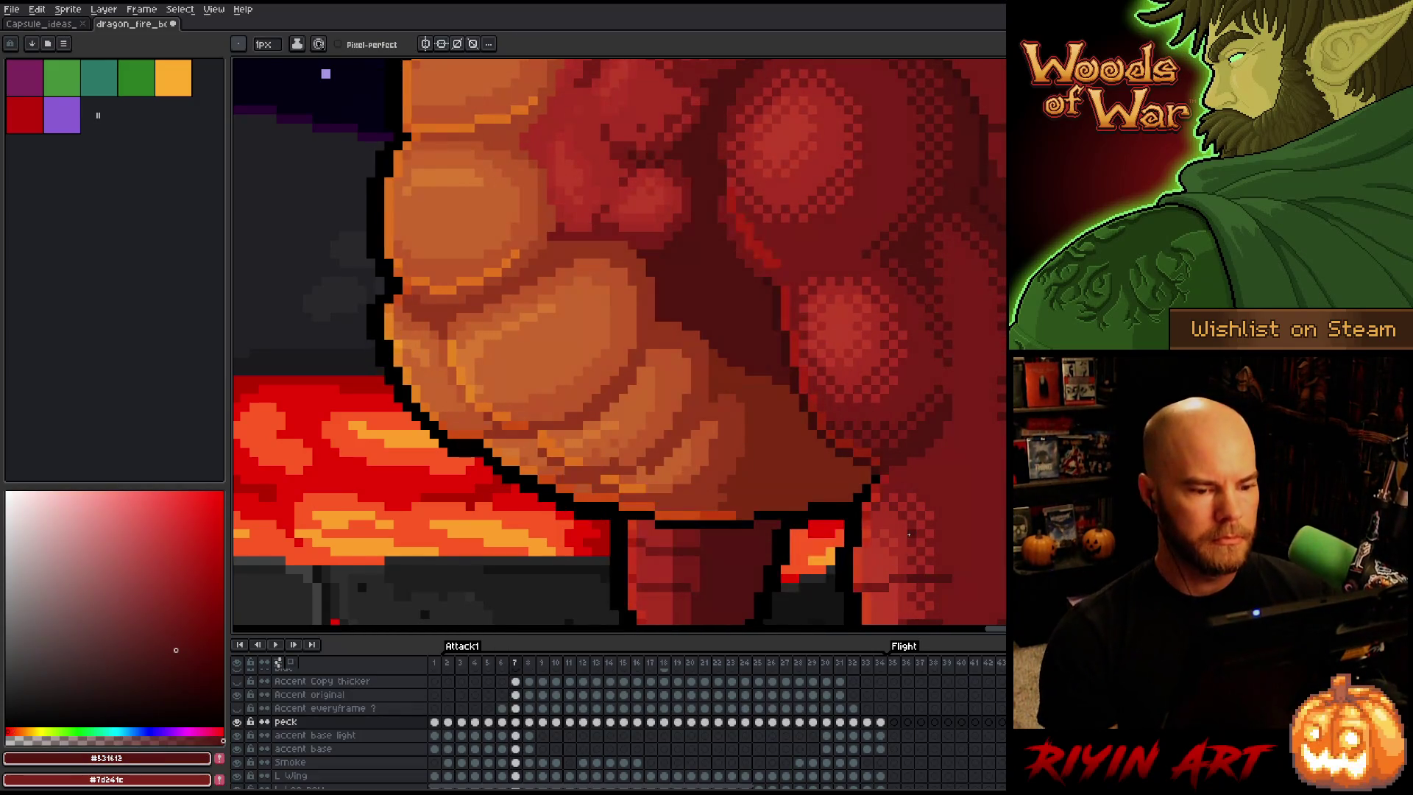
{"action": "key", "text": "Left"}
{"action": "key", "text": "Right"}
{"action": "left_click", "coordinate": [723, 401], "text": "alt"}
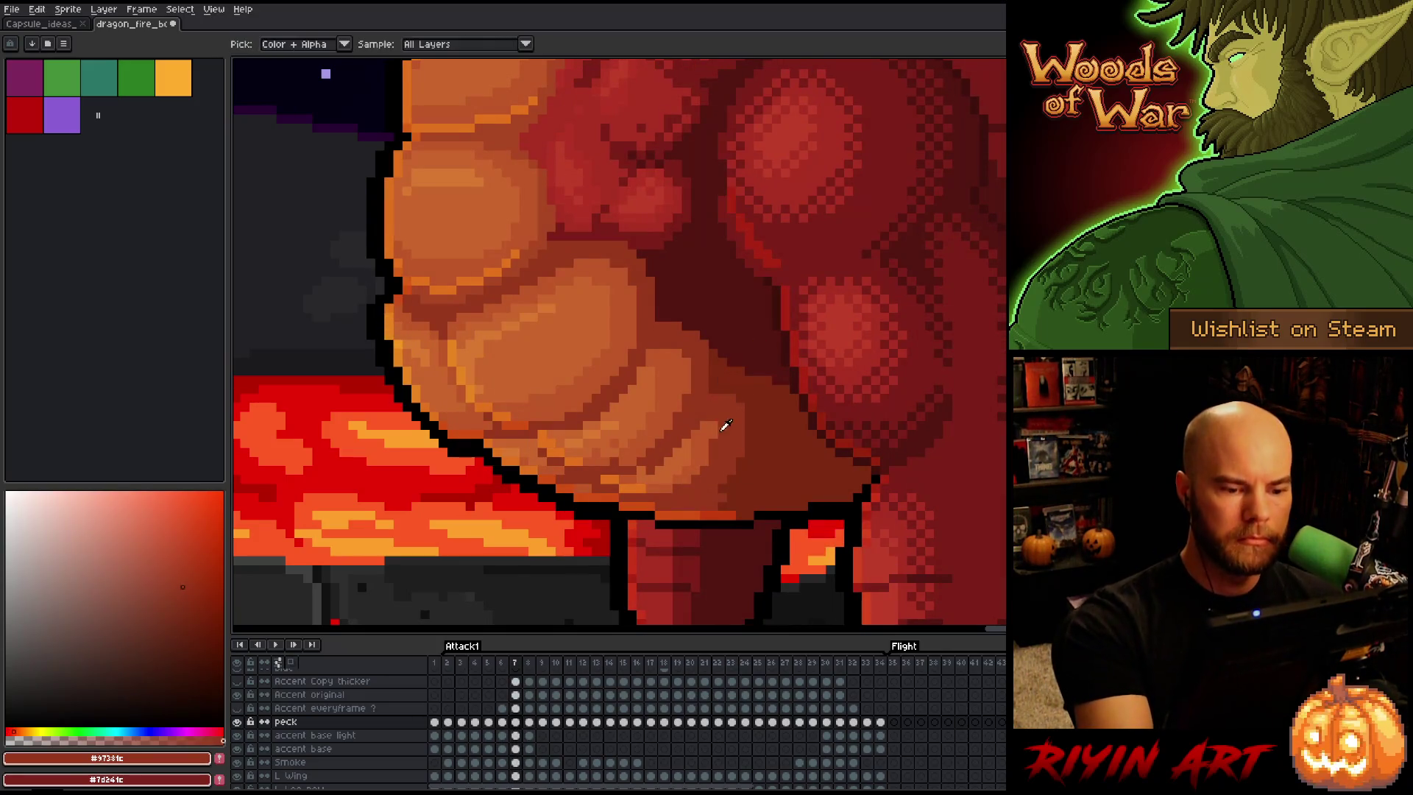
{"action": "left_click", "coordinate": [714, 418], "text": "alt"}
After comparing frames, paint an orange highlight pixel on the chest and pick brown #7c2a12
{"action": "key", "text": "Left"}
{"action": "key", "text": "Right"}
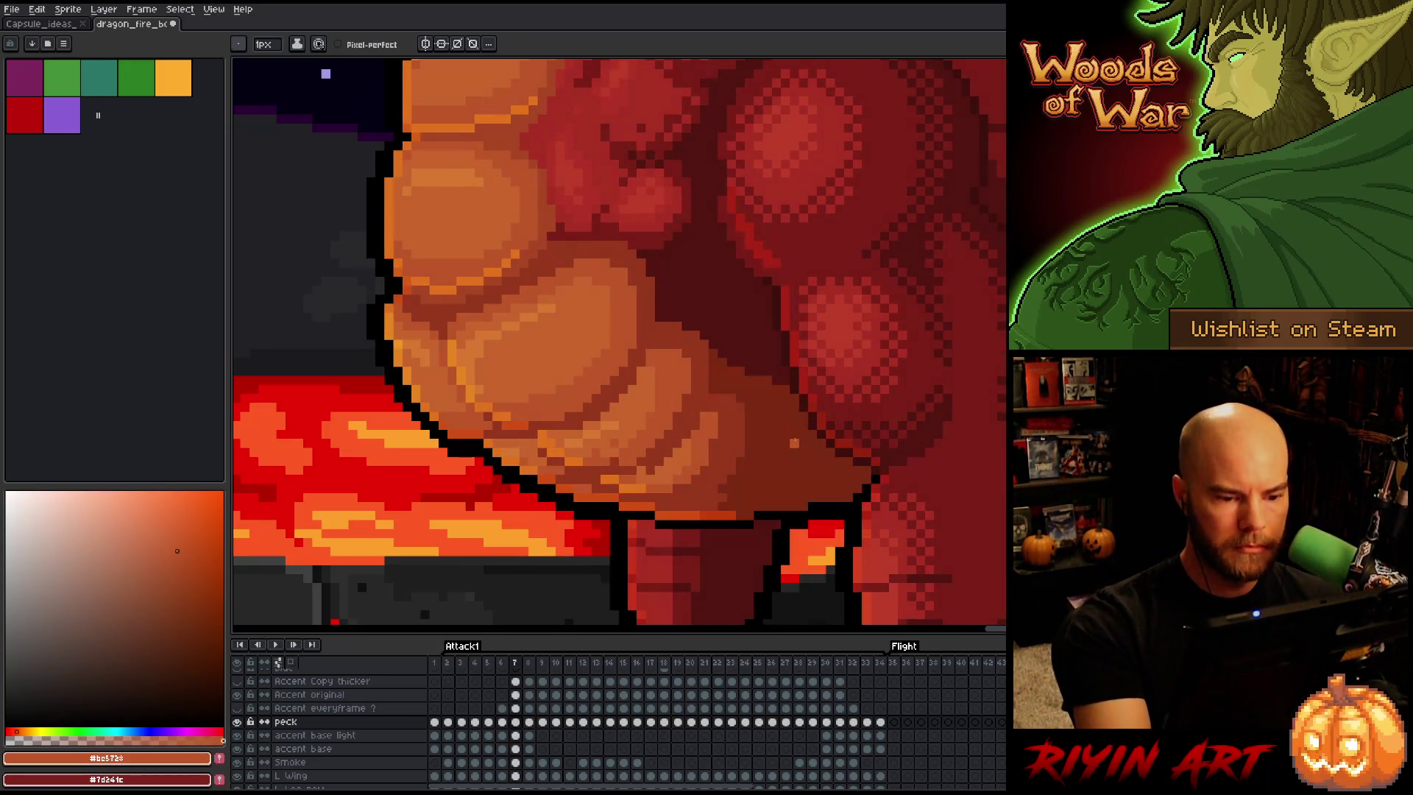
{"action": "key", "text": "Left"}
{"action": "key", "text": "Right"}
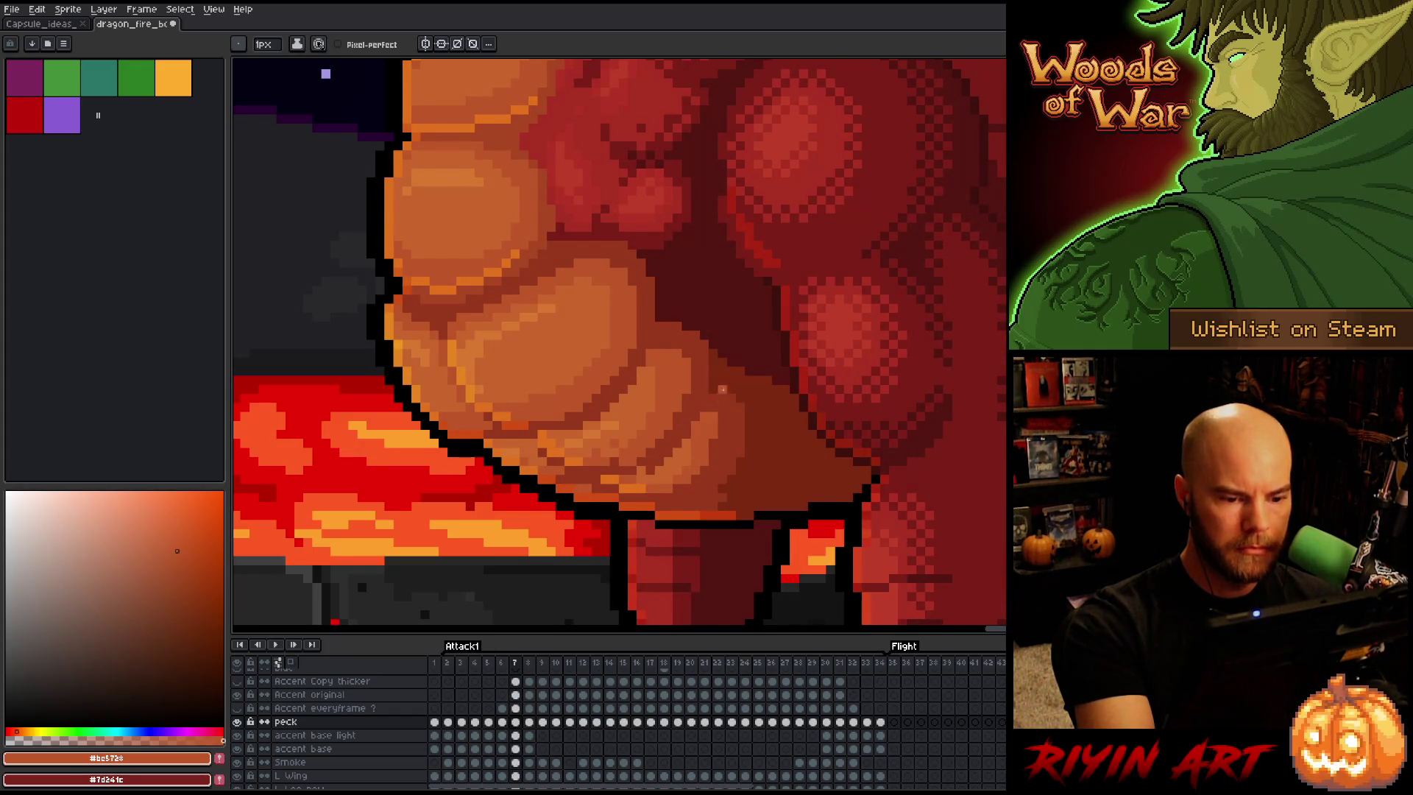
{"action": "key", "text": "Left"}
{"action": "key", "text": "Right"}
{"action": "key", "text": "Left"}
{"action": "key", "text": "Right"}
{"action": "key", "text": "Left"}
{"action": "key", "text": "Right"}
{"action": "left_click", "coordinate": [749, 362]}
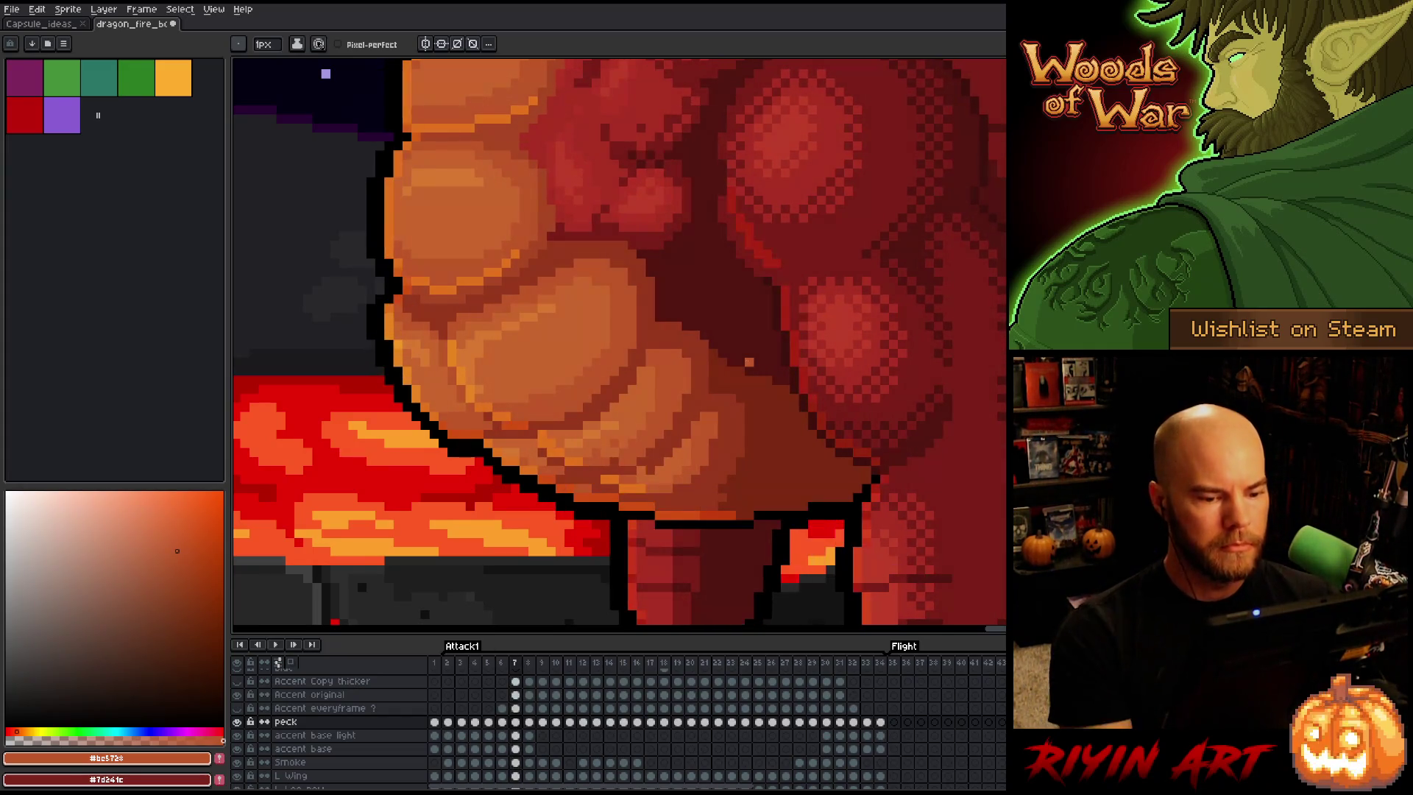
{"action": "left_click", "coordinate": [739, 482], "text": "alt"}
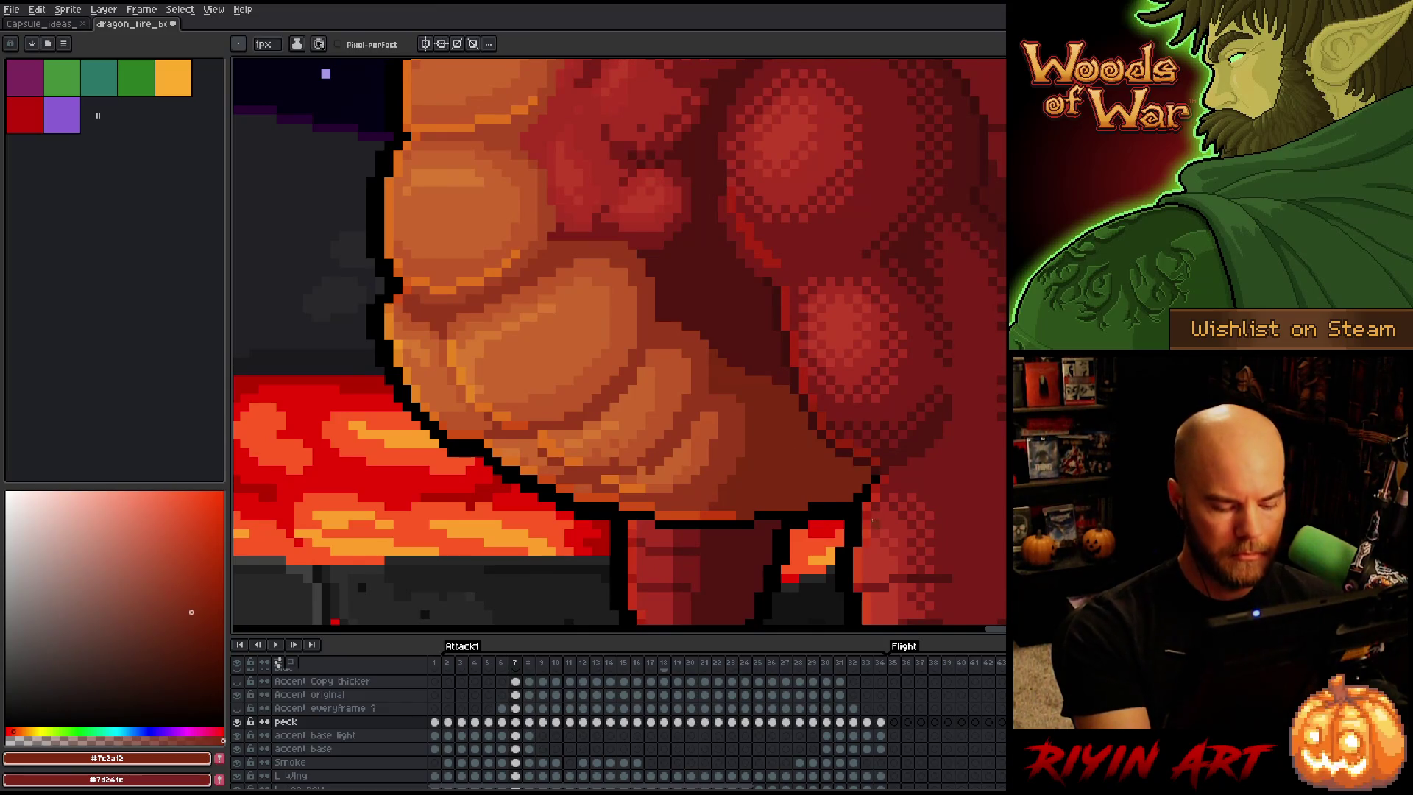
Compare with frame 6 again, then sample light orange #c9662e and mid red #97381c
{"action": "key", "text": "Left"}
{"action": "key", "text": "Right"}
{"action": "key", "text": "Left"}
{"action": "key", "text": "Right"}
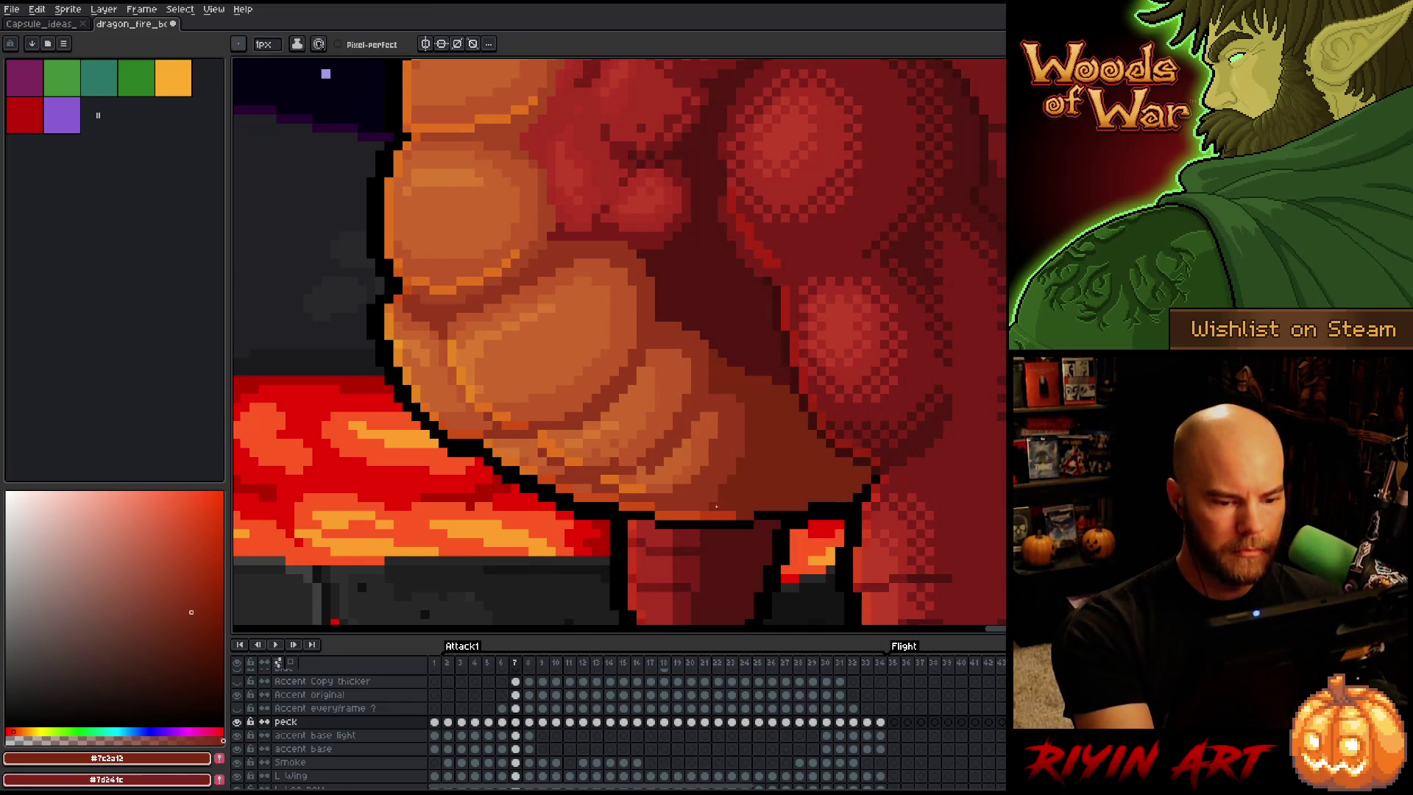
{"action": "key", "text": "Left"}
{"action": "key", "text": "Right"}
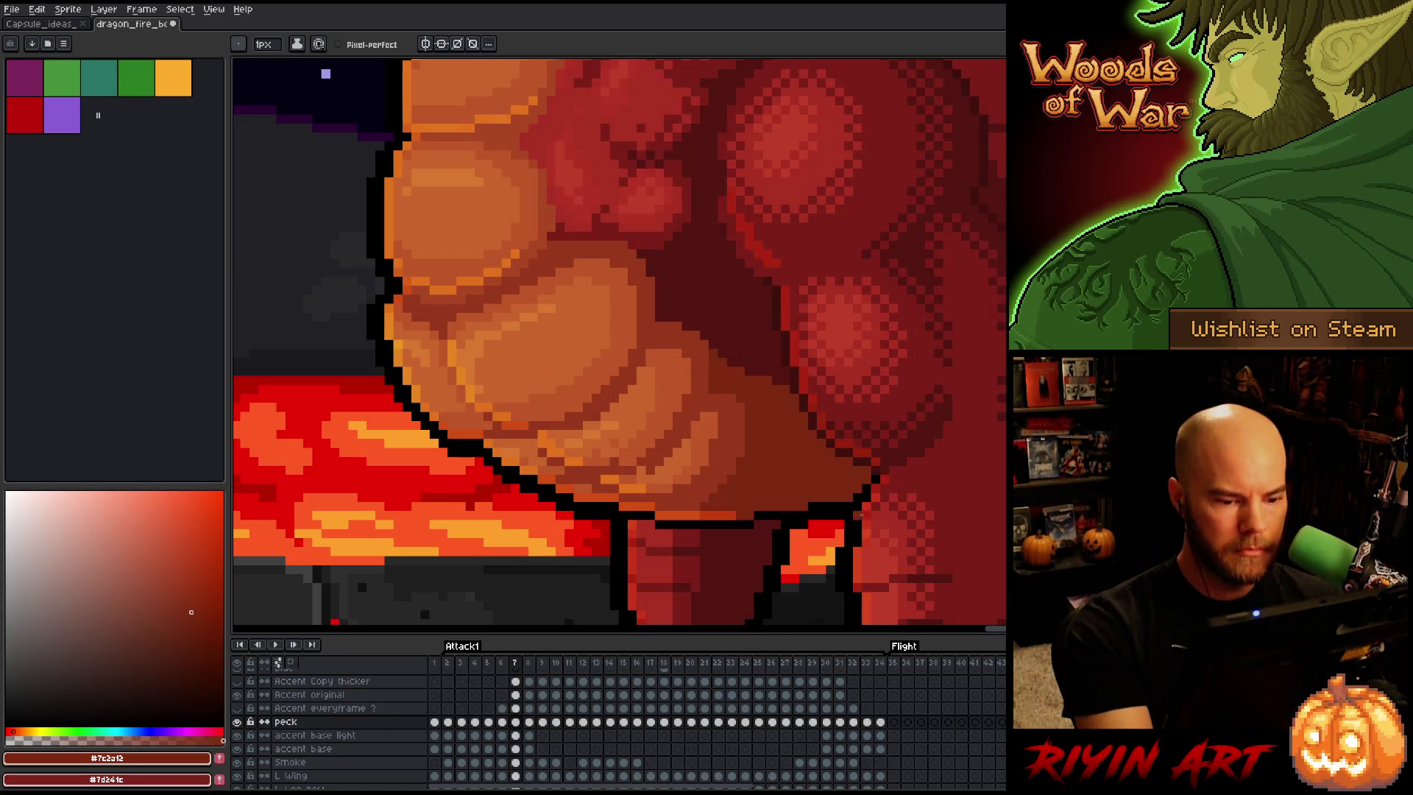
{"action": "key", "text": "Left"}
{"action": "key", "text": "Right"}
{"action": "left_click", "coordinate": [762, 489], "text": "alt"}
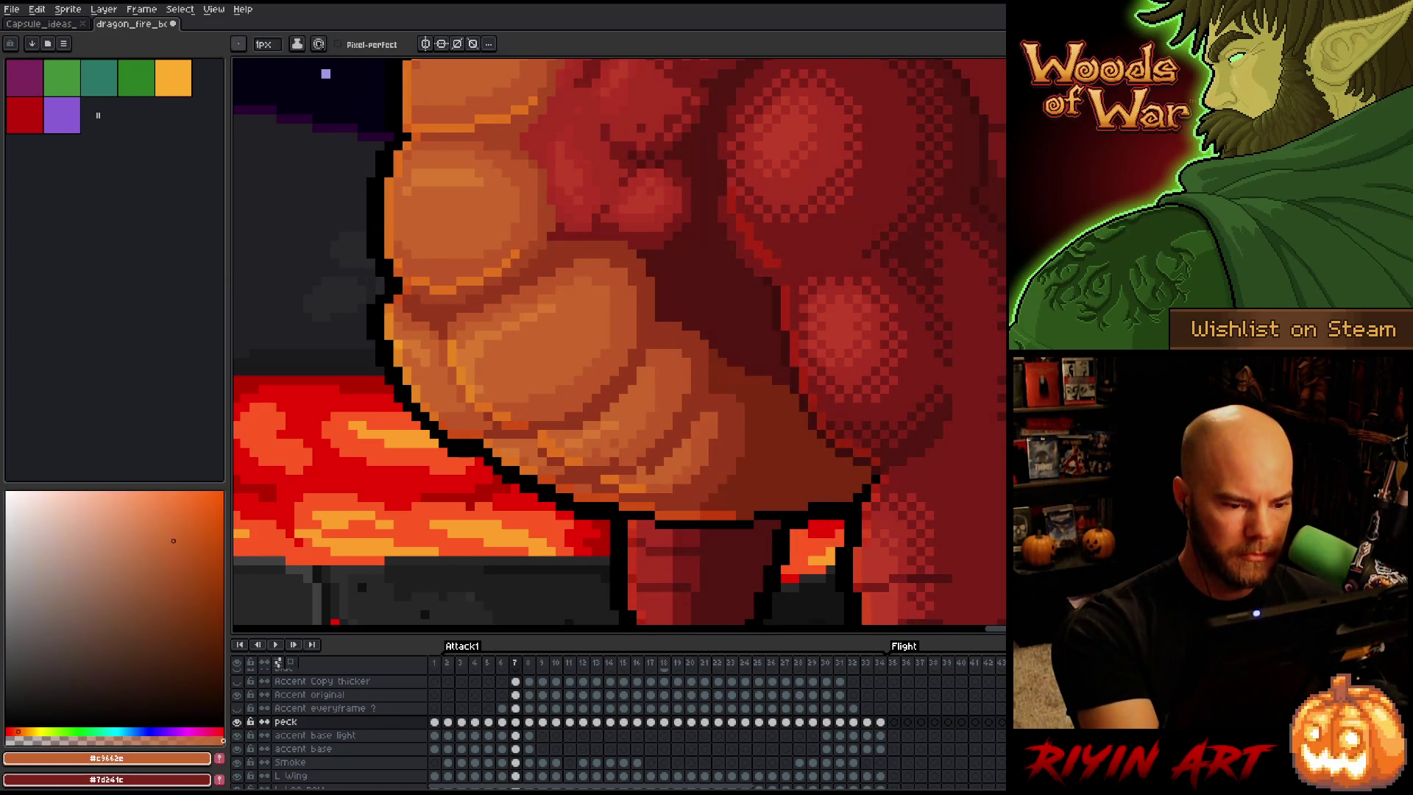
{"action": "left_click", "coordinate": [643, 468], "text": "alt"}
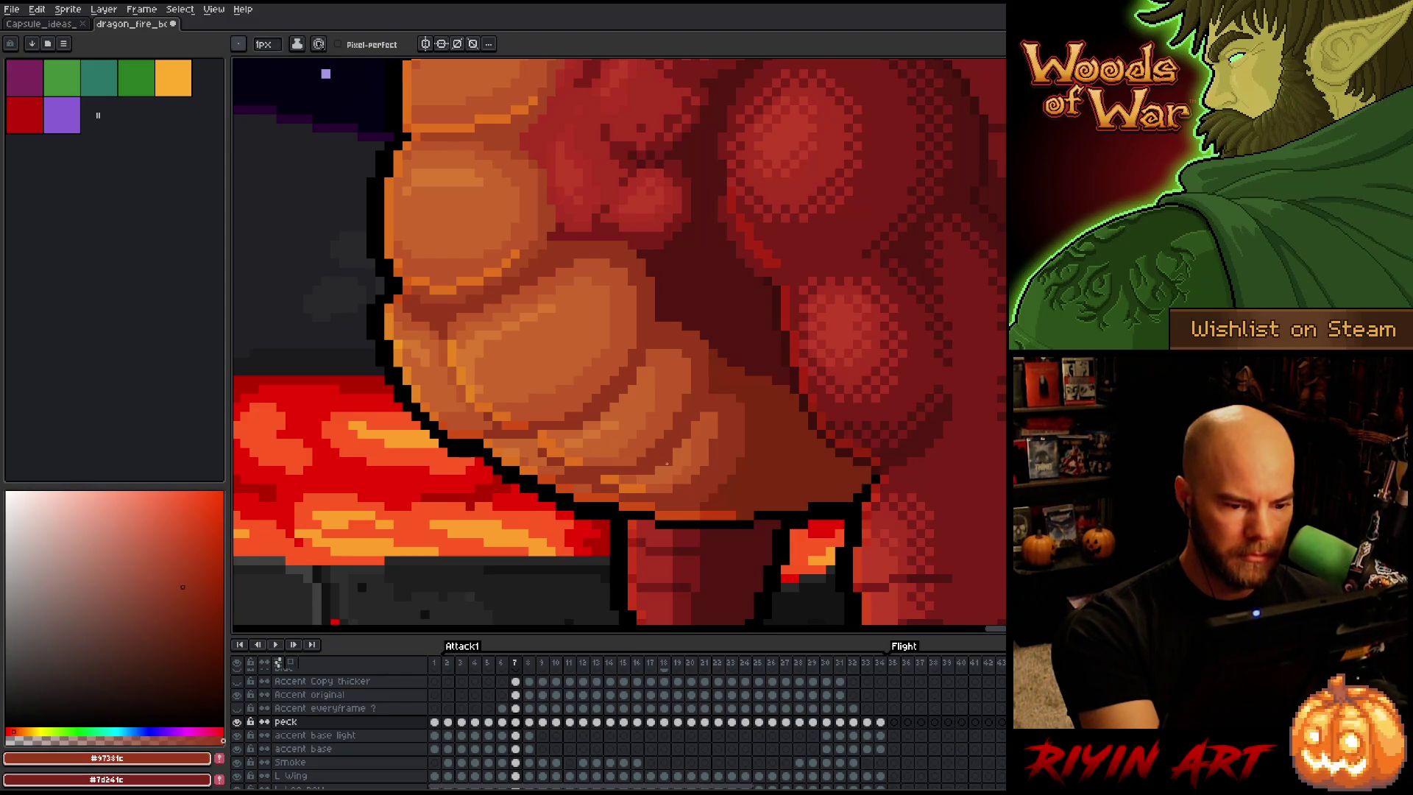
Flip back and forth between frames 6 and 7 to check the chest shading
{"action": "key", "text": "Left"}
{"action": "key", "text": "Right"}
{"action": "key", "text": "Left"}
{"action": "key", "text": "Right"}
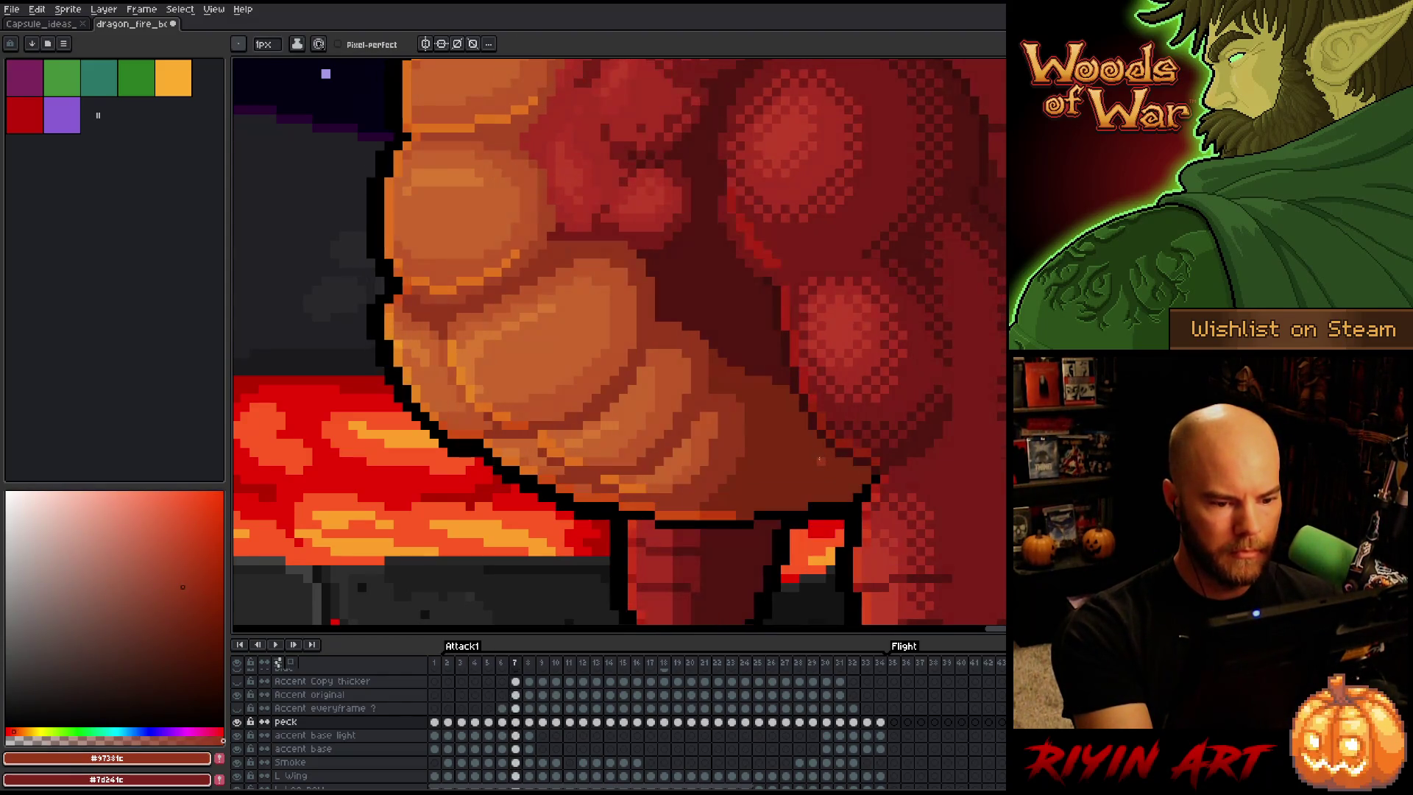
{"action": "key", "text": "Left"}
{"action": "key", "text": "Right"}
{"action": "key", "text": "Left"}
{"action": "key", "text": "Right"}
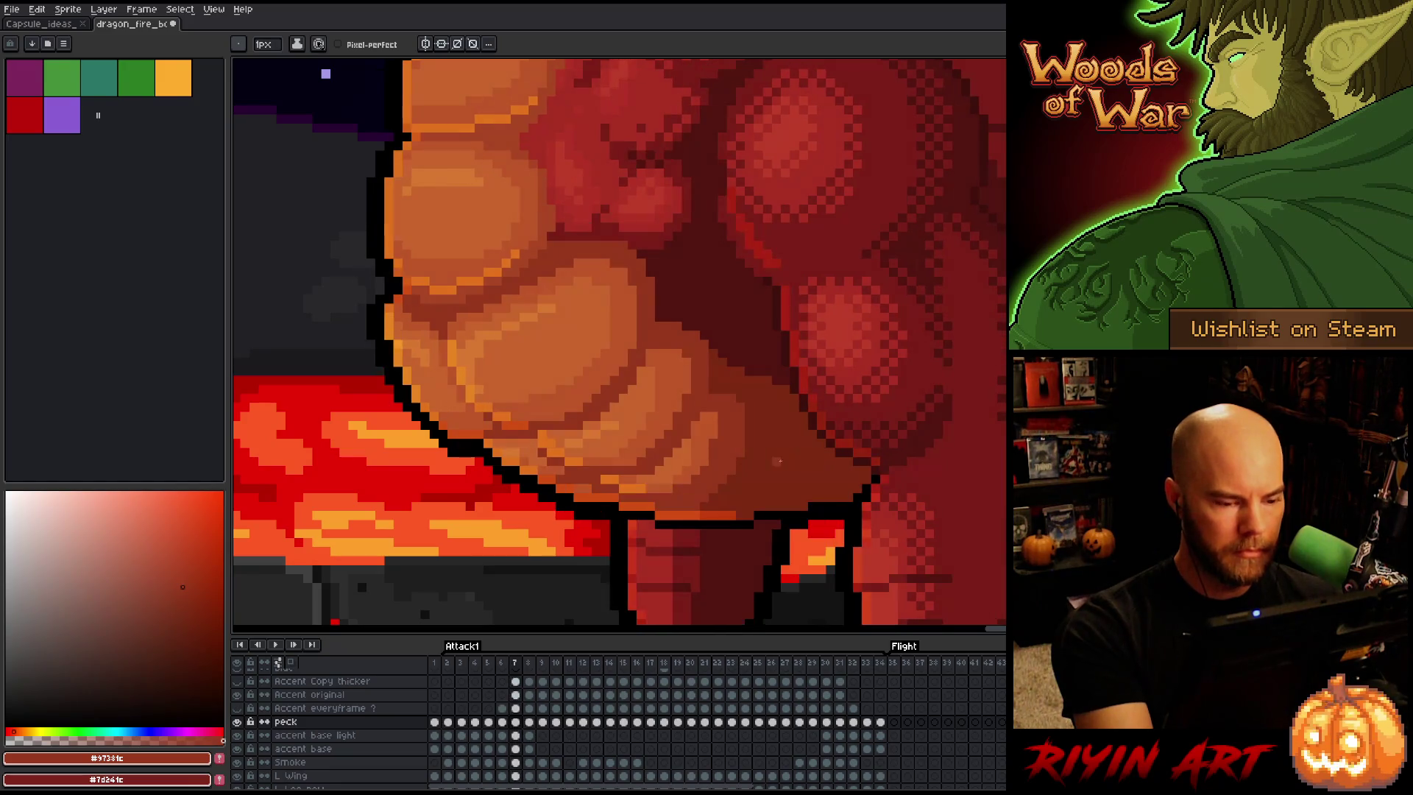
{"action": "key", "text": "Left"}
{"action": "key", "text": "Right"}
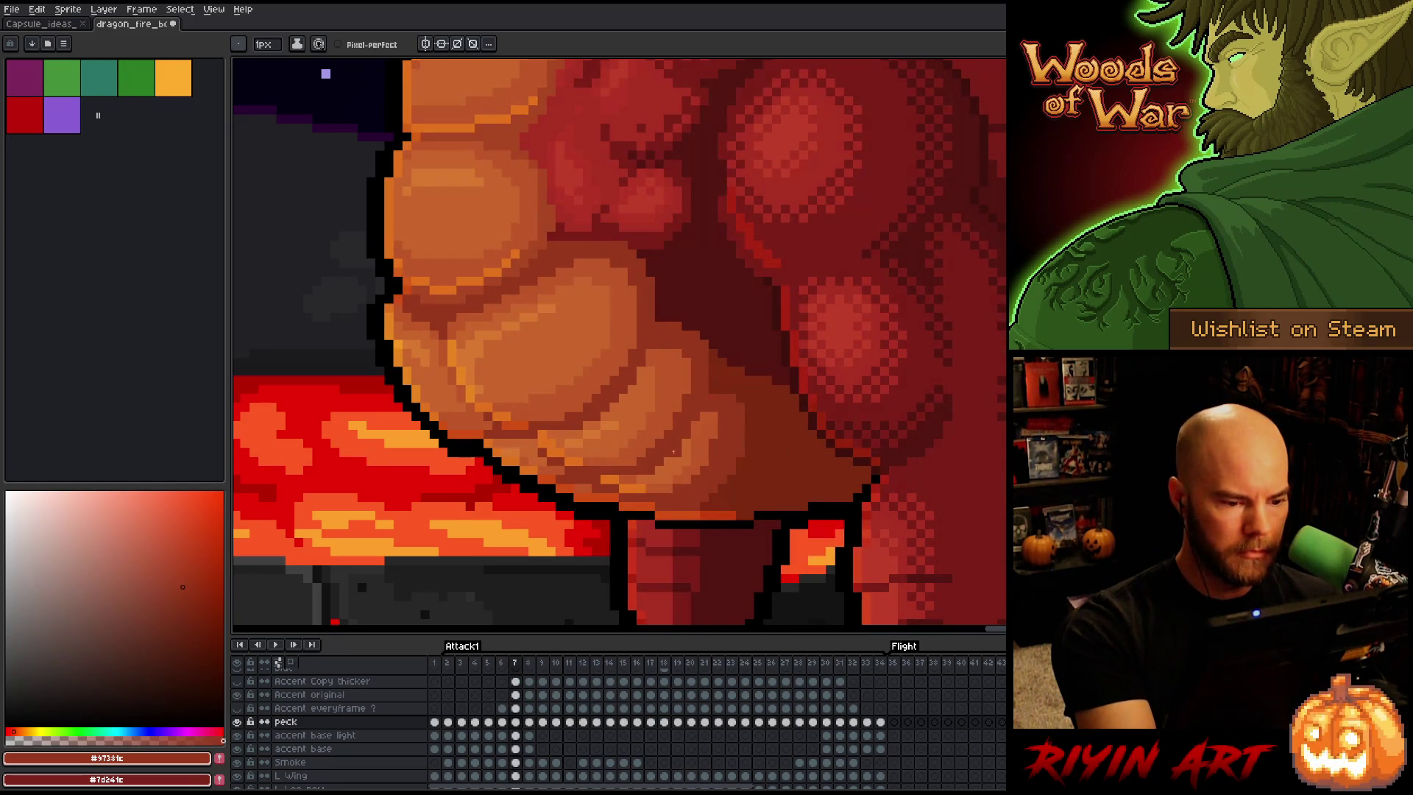
{"action": "key", "text": "Left"}
{"action": "key", "text": "Right"}
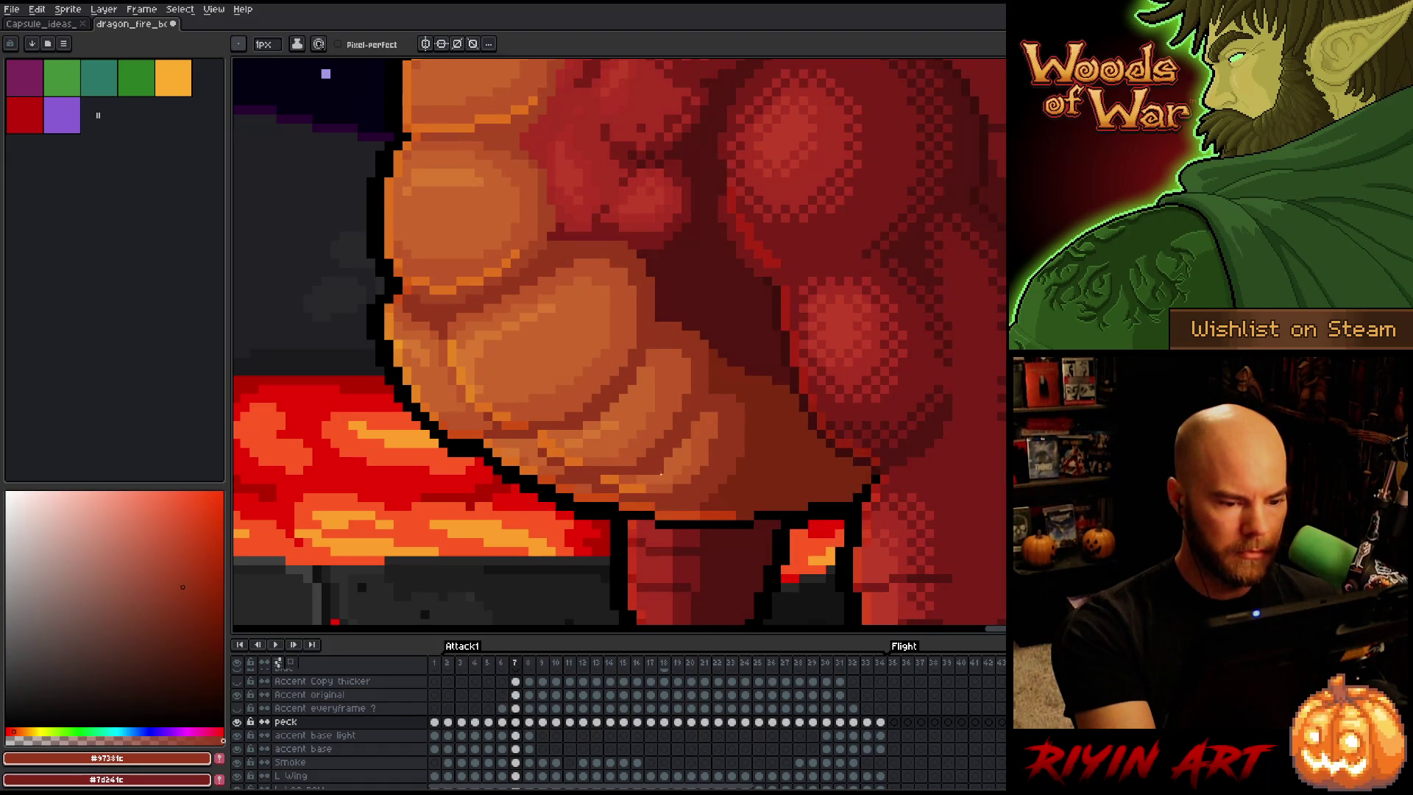
{"action": "key", "text": "Left"}
{"action": "key", "text": "Right"}
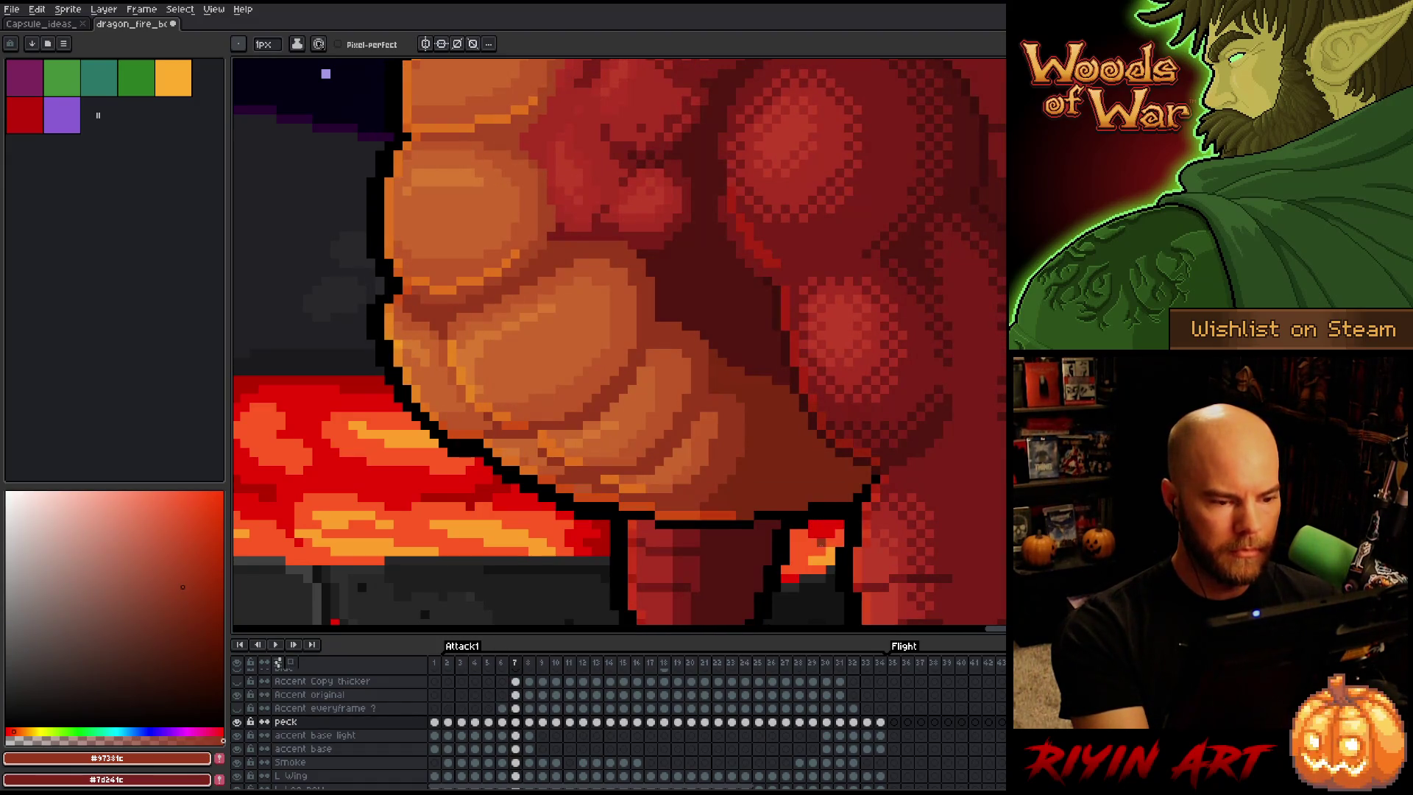
{"action": "key", "text": "Left"}
{"action": "key", "text": "Right"}
{"action": "key", "text": "Left"}
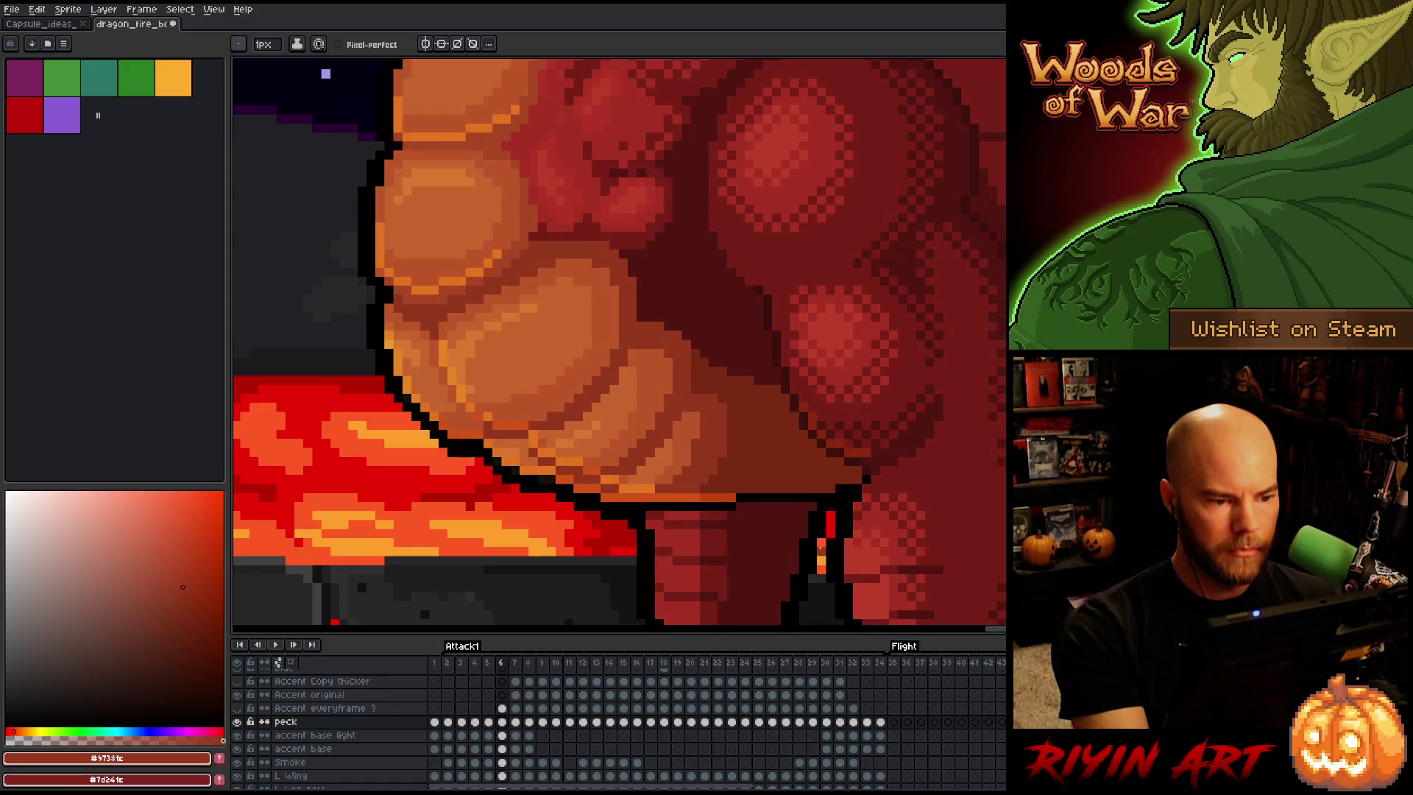
{"action": "key", "text": "Right"}
{"action": "key", "text": "Left"}
{"action": "key", "text": "Right"}
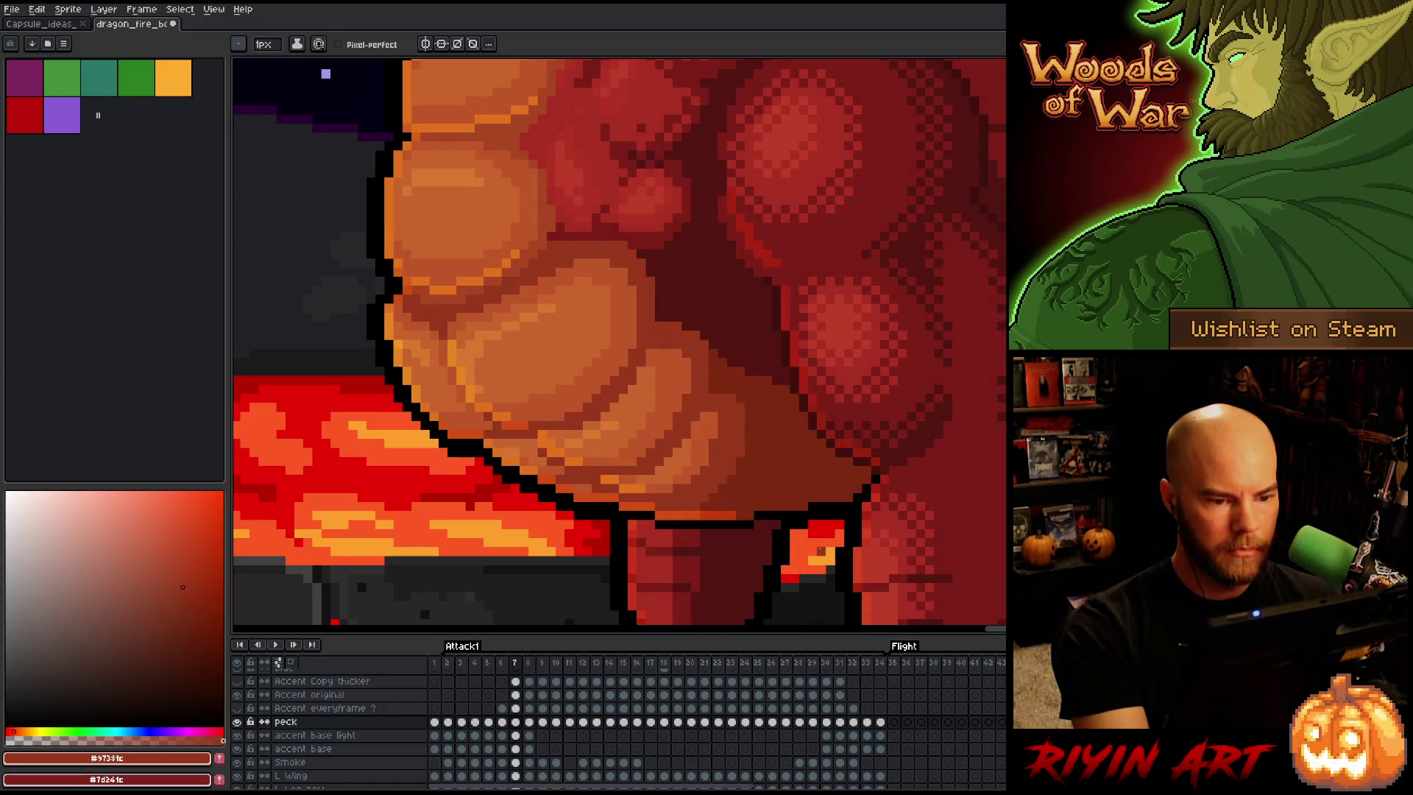
{"action": "key", "text": "Left"}
{"action": "key", "text": "Right"}
{"action": "key", "text": "Left"}
{"action": "key", "text": "Right"}
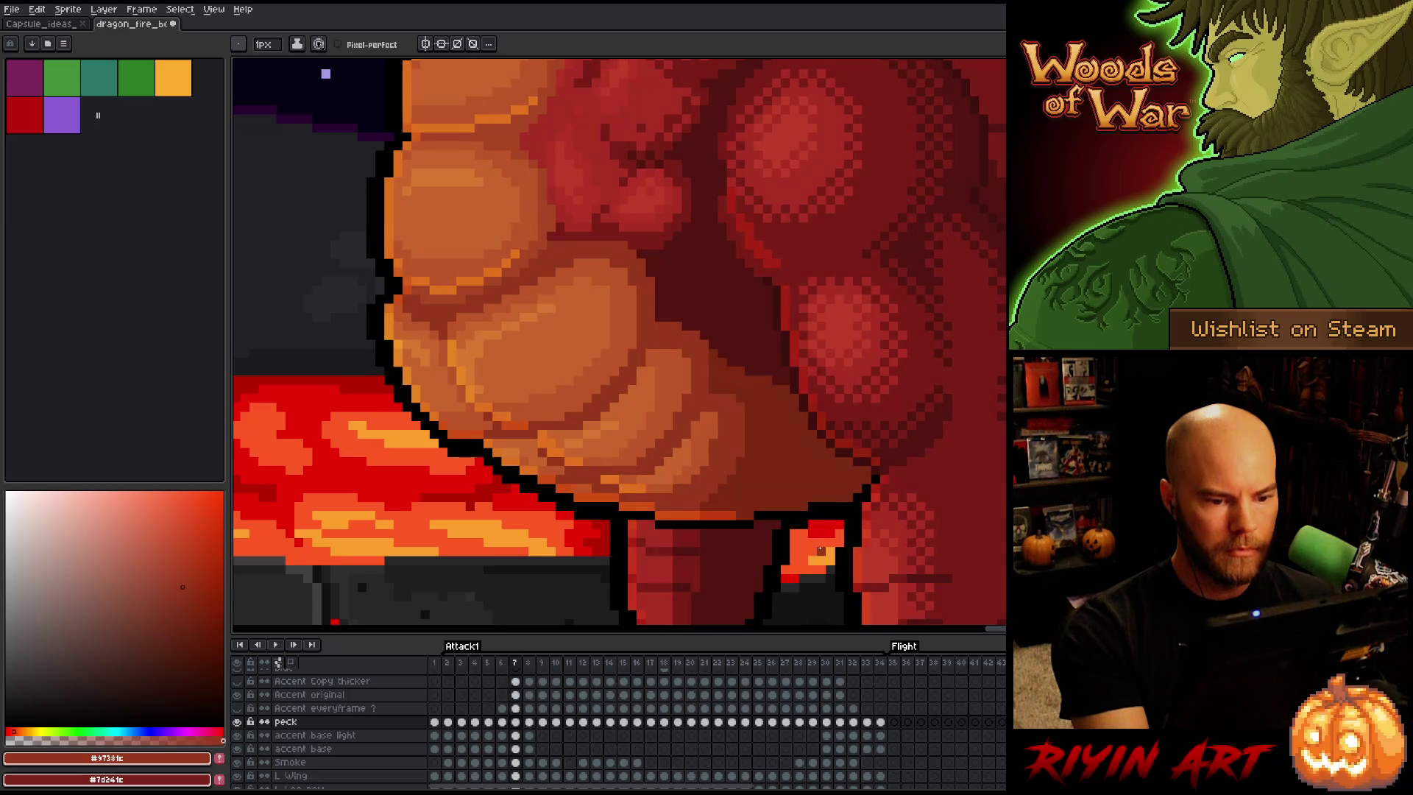
Pick brown #7c2a12 from the chest and select frame 7 of the peck layer
{"action": "key", "text": "Left"}
{"action": "key", "text": "Right"}
{"action": "left_click", "coordinate": [779, 339], "text": "alt"}
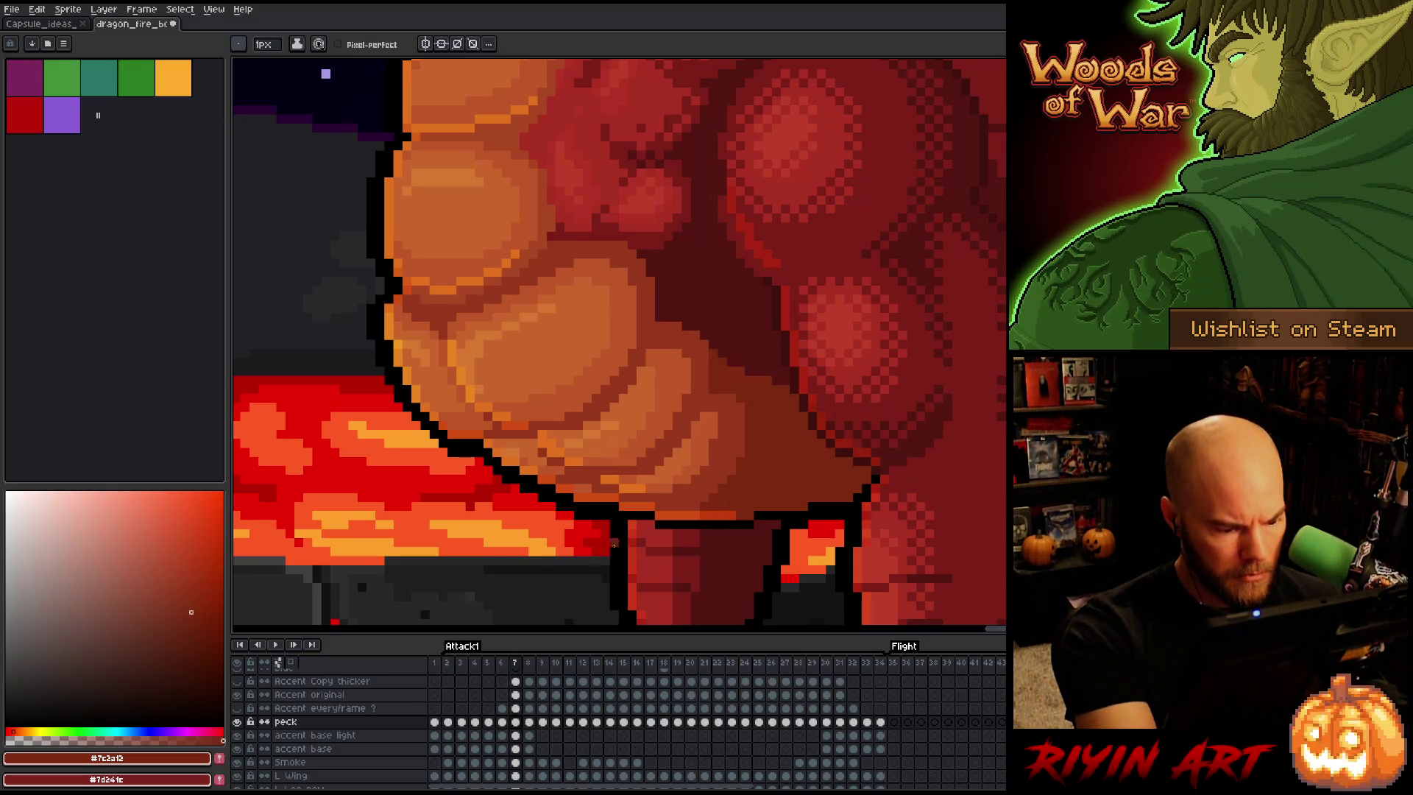
{"action": "left_click", "coordinate": [515, 721]}
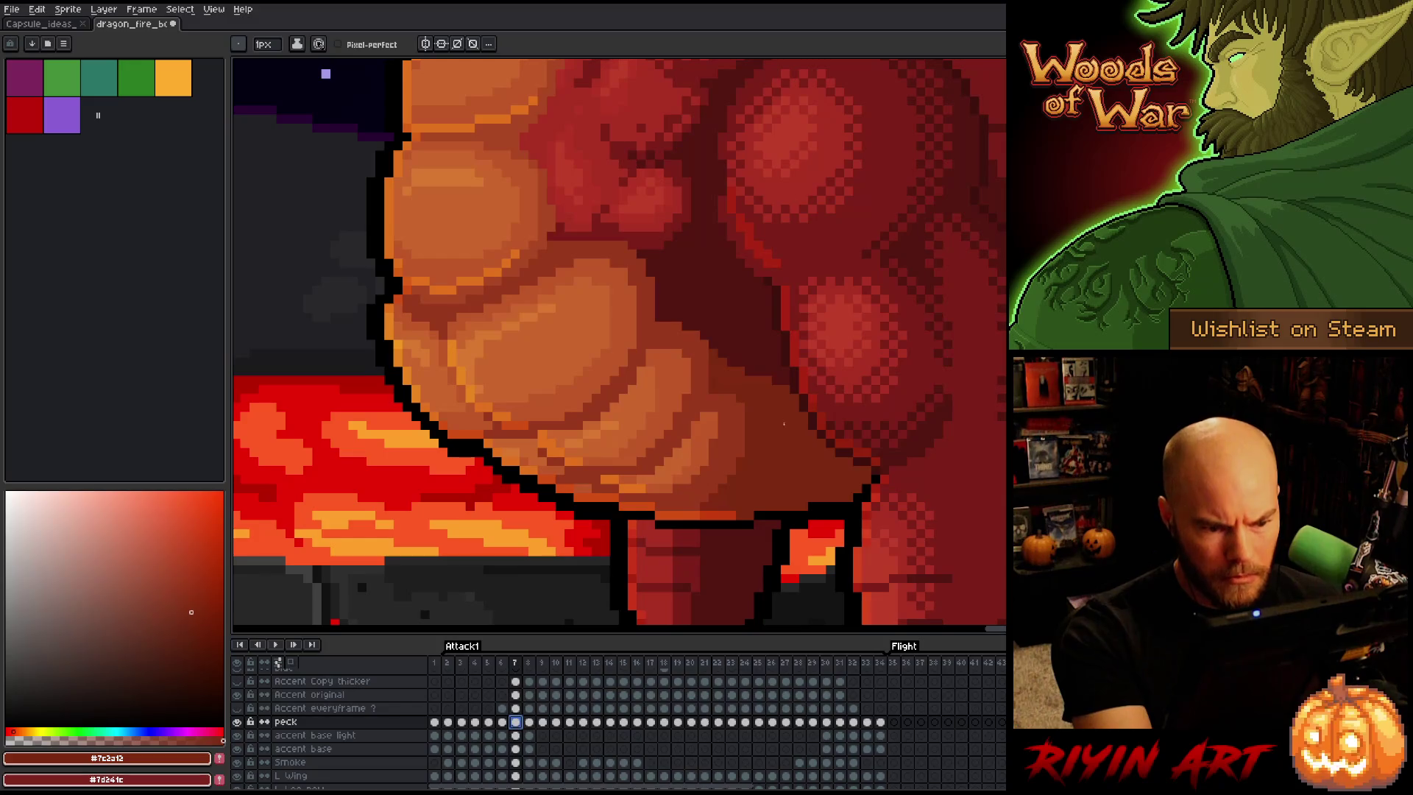
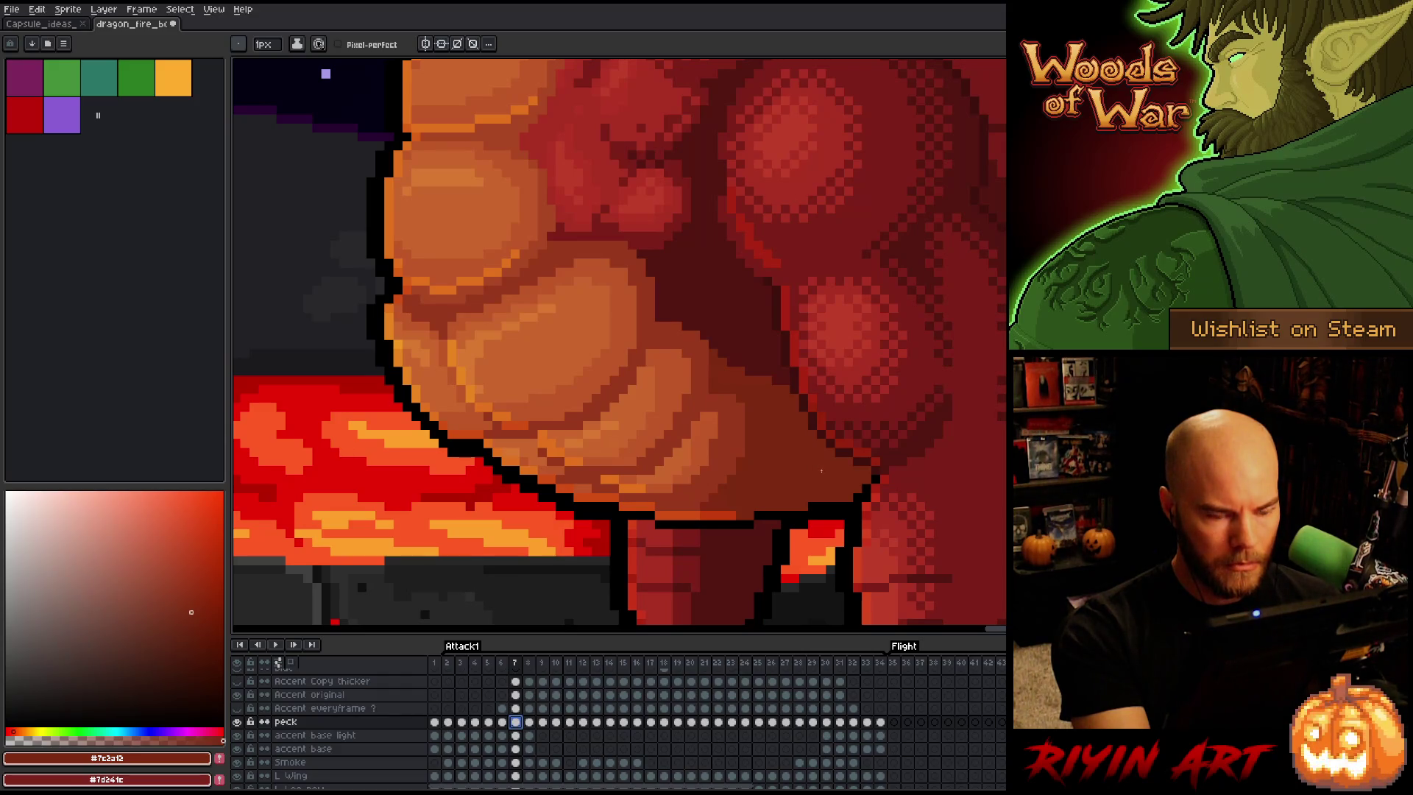
Solo the peck layer to check it, find which layer holds the body pixels, then make peck active
{"action": "left_click", "coordinate": [241, 723], "text": "alt"}
{"action": "left_click", "coordinate": [241, 722], "text": "alt"}
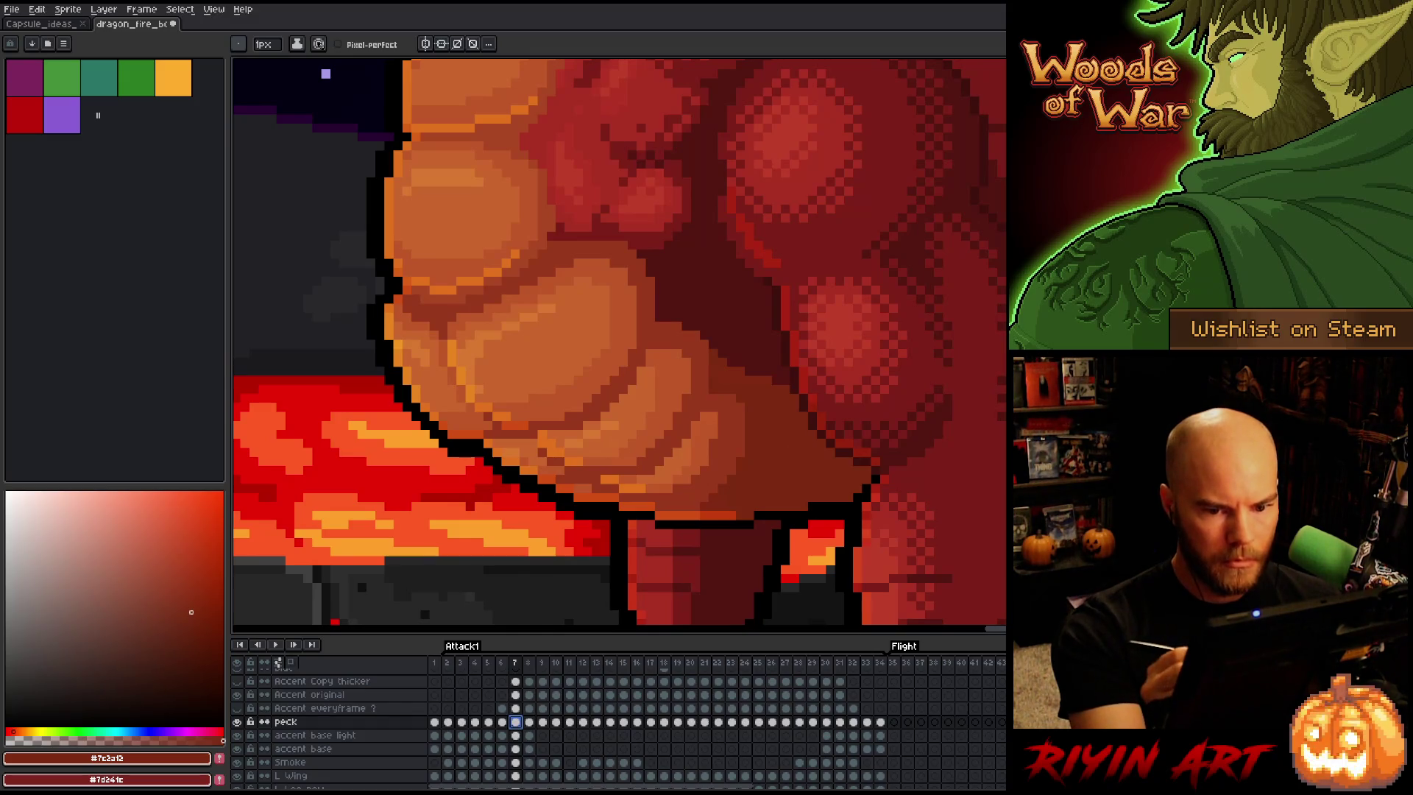
{"action": "key", "text": "v"}
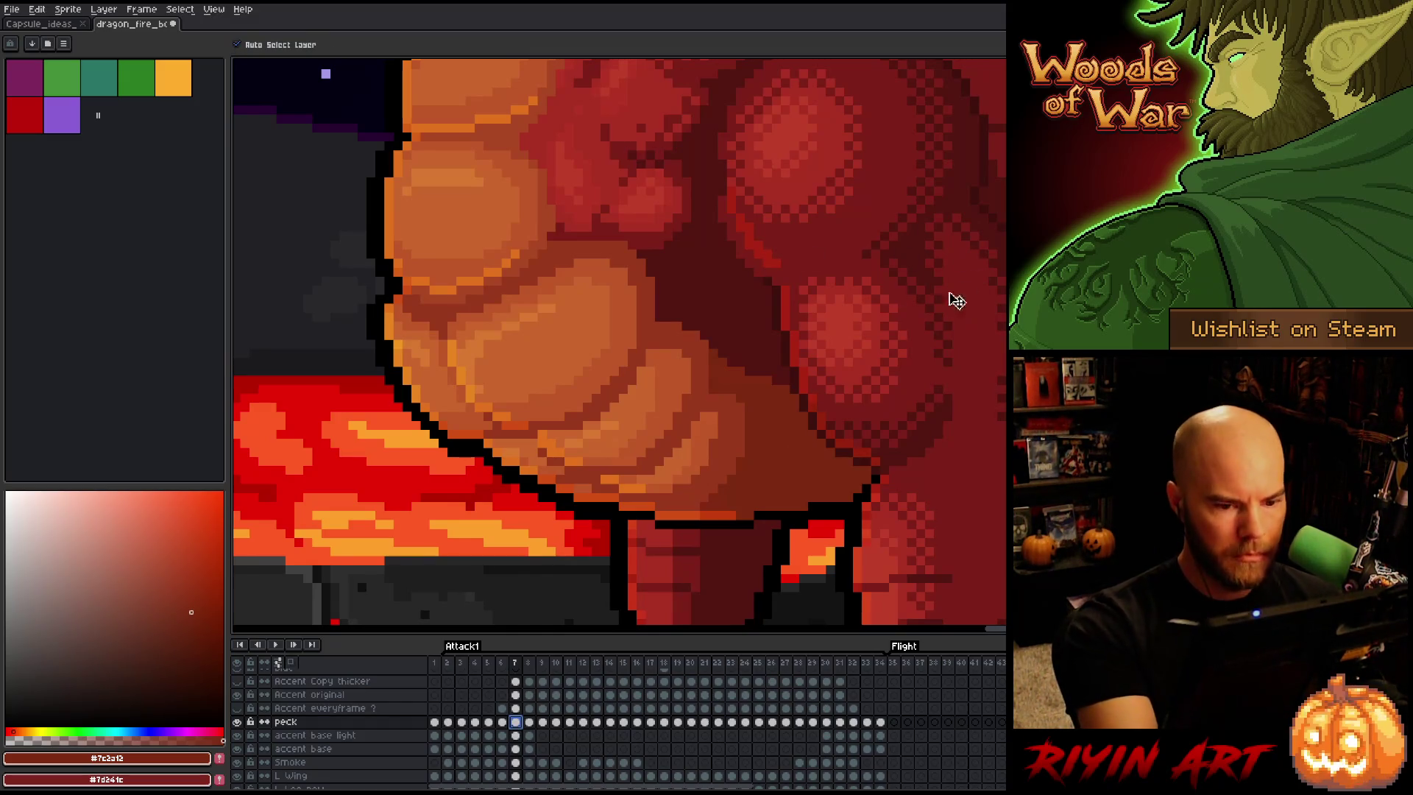
{"action": "left_click", "coordinate": [763, 392]}
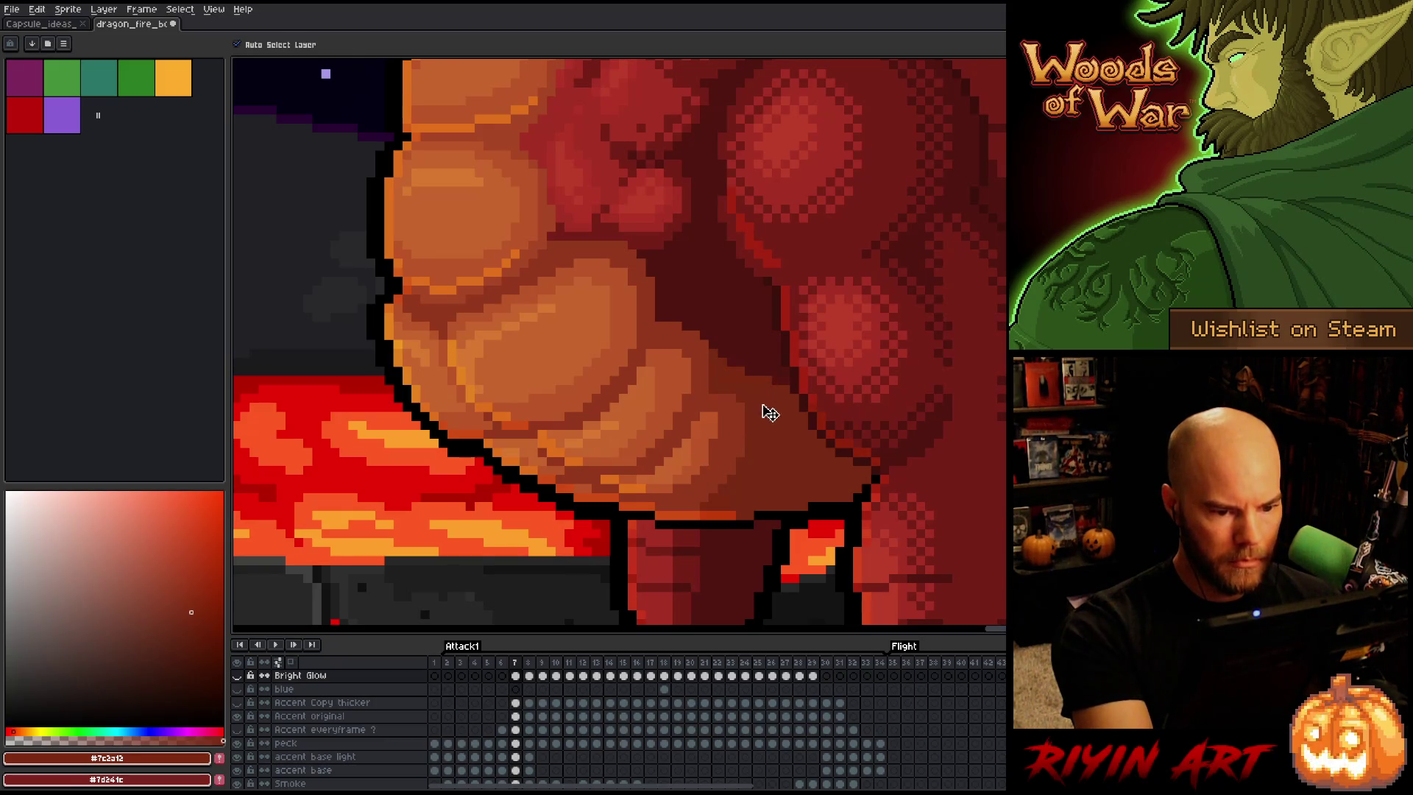
{"action": "key", "text": "w"}
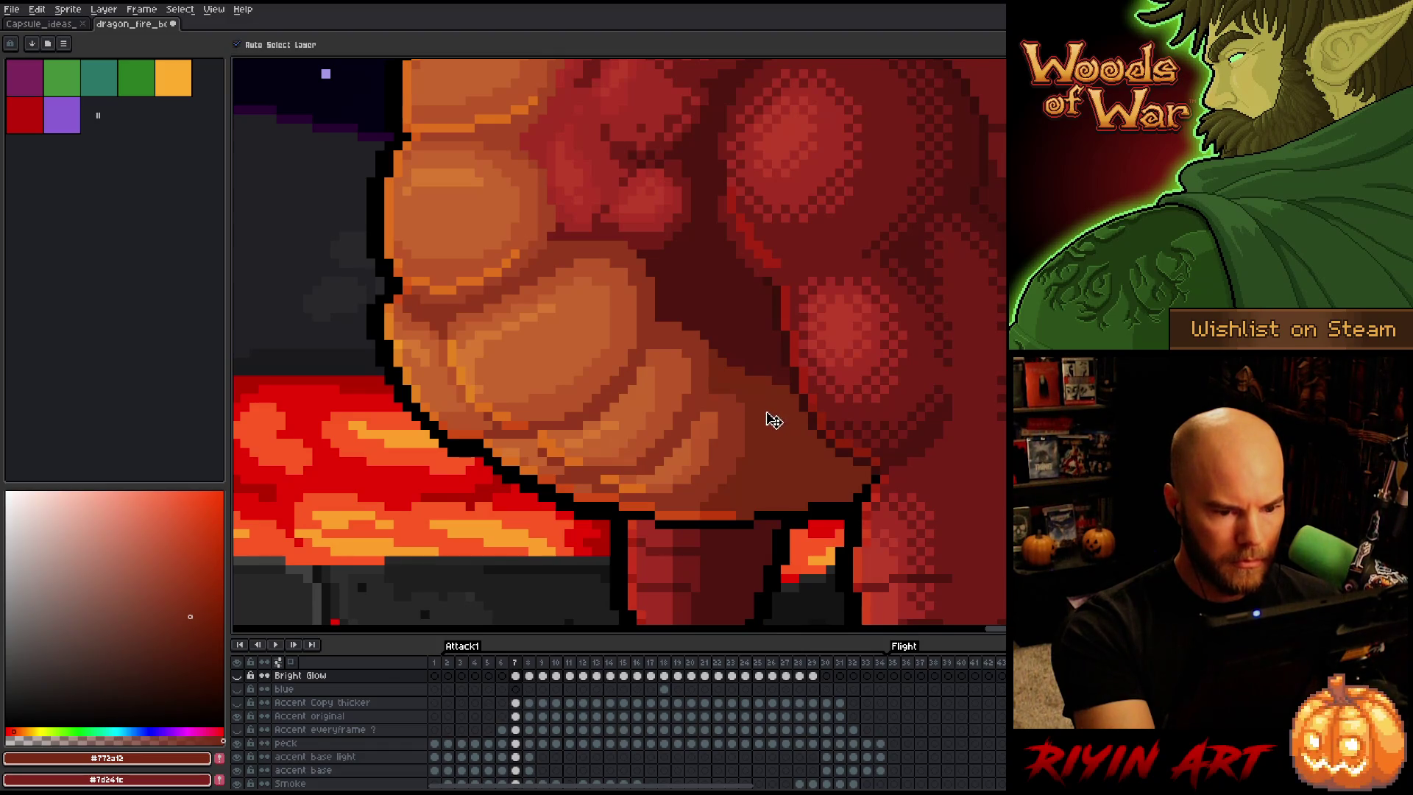
{"action": "left_click", "coordinate": [765, 409], "text": "ctrl"}
{"action": "key", "text": "b"}
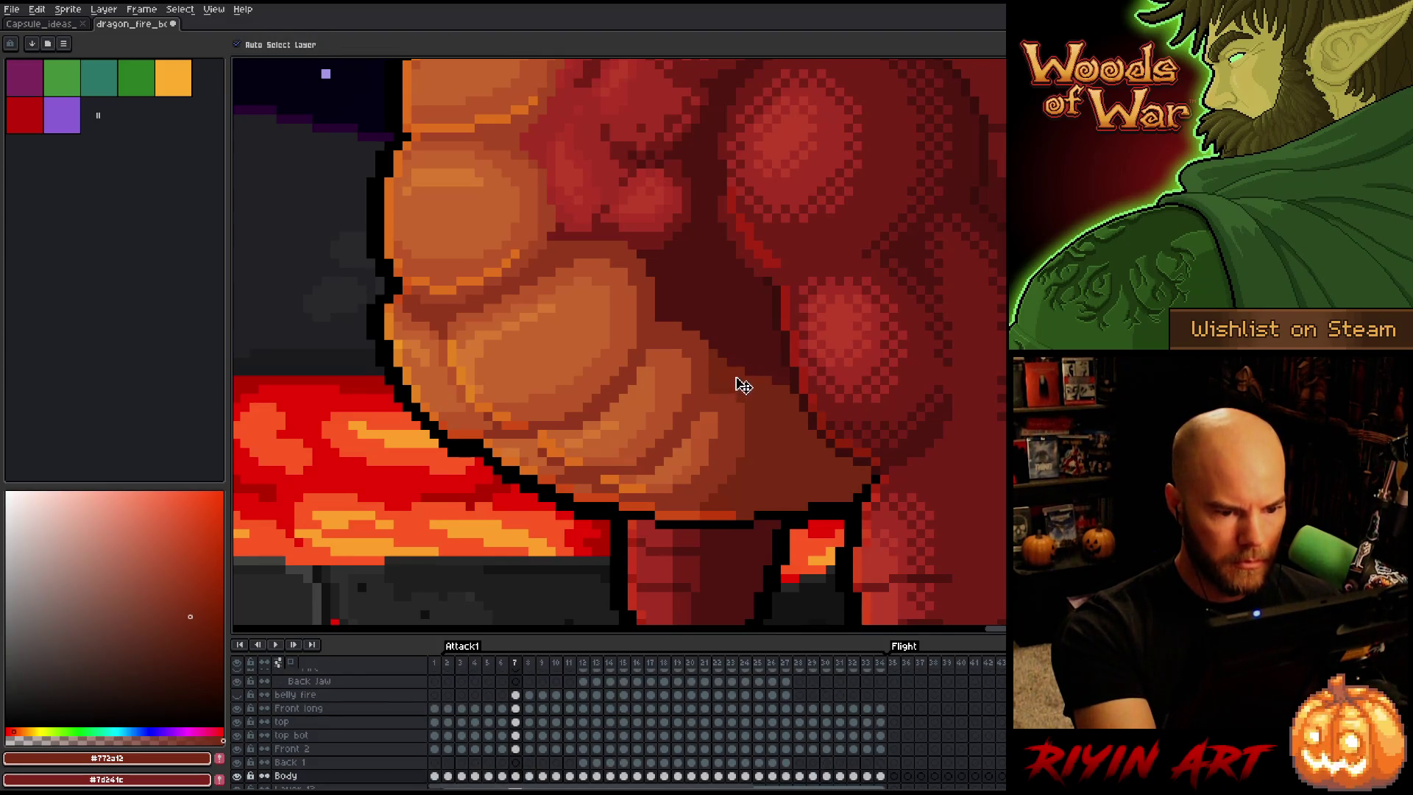
{"action": "left_click", "coordinate": [735, 381], "text": "ctrl"}
{"action": "key", "text": "w"}
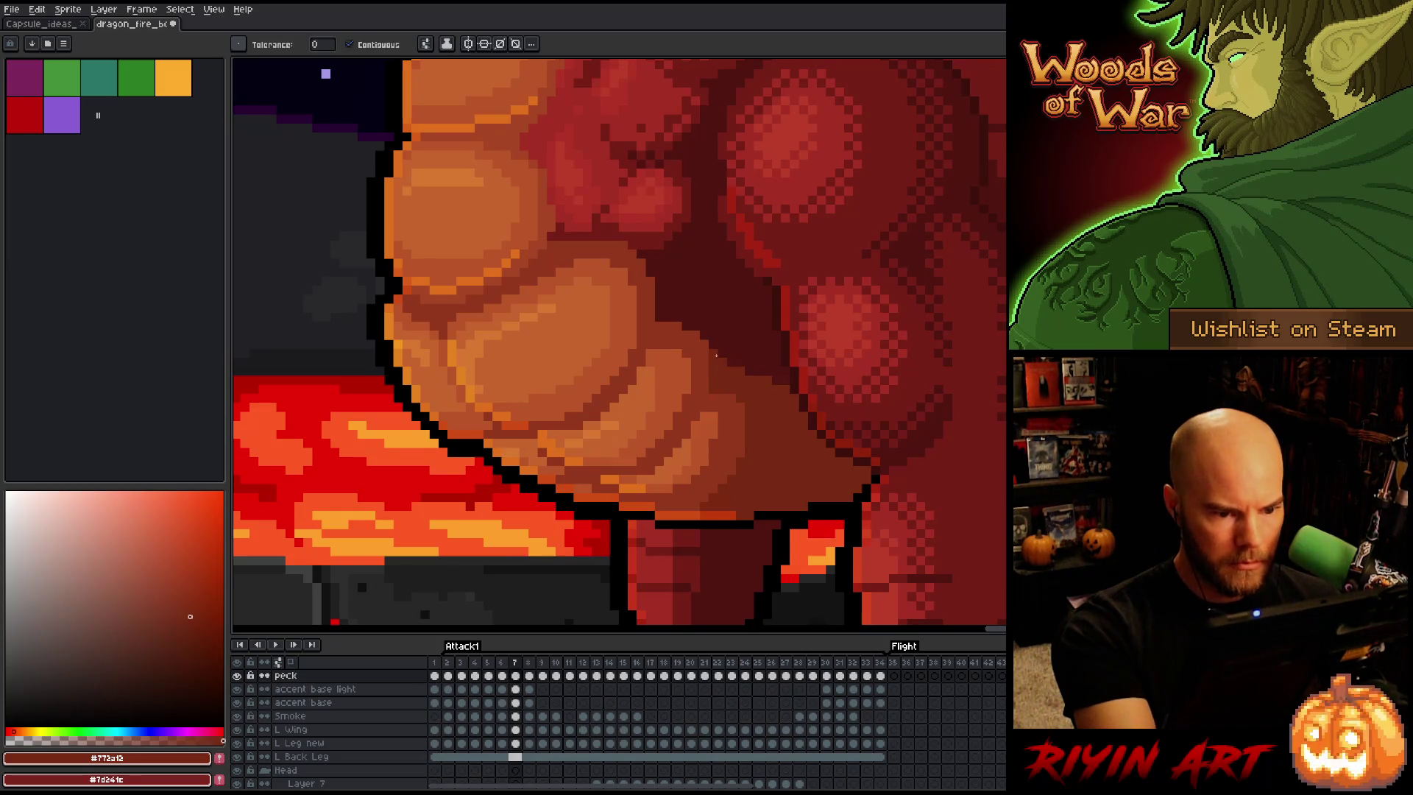
Step back to frame 4, compare its belly with frame 5, and pick dark red #501612
{"action": "key", "text": "Left"}
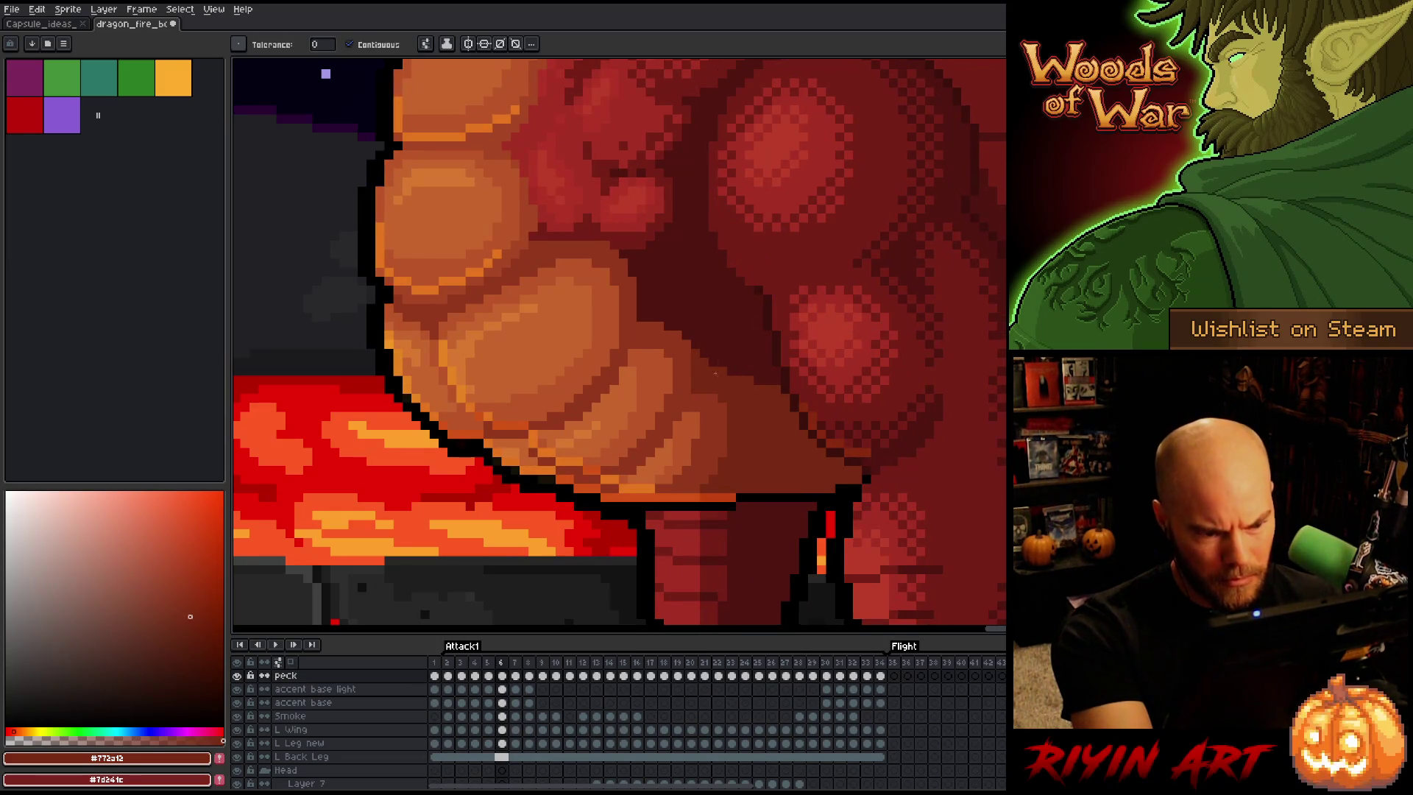
{"action": "key", "text": "Left"}
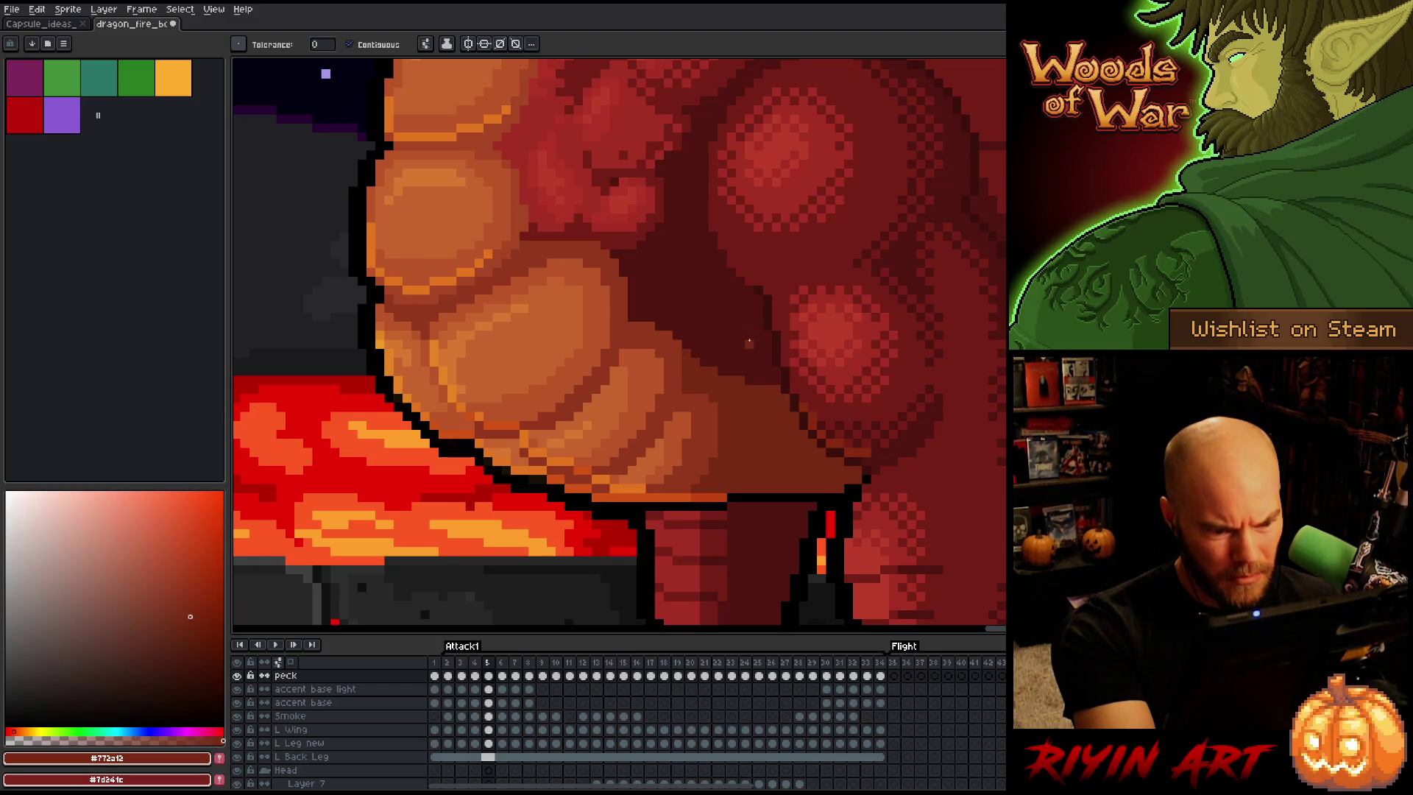
{"action": "key", "text": "Left"}
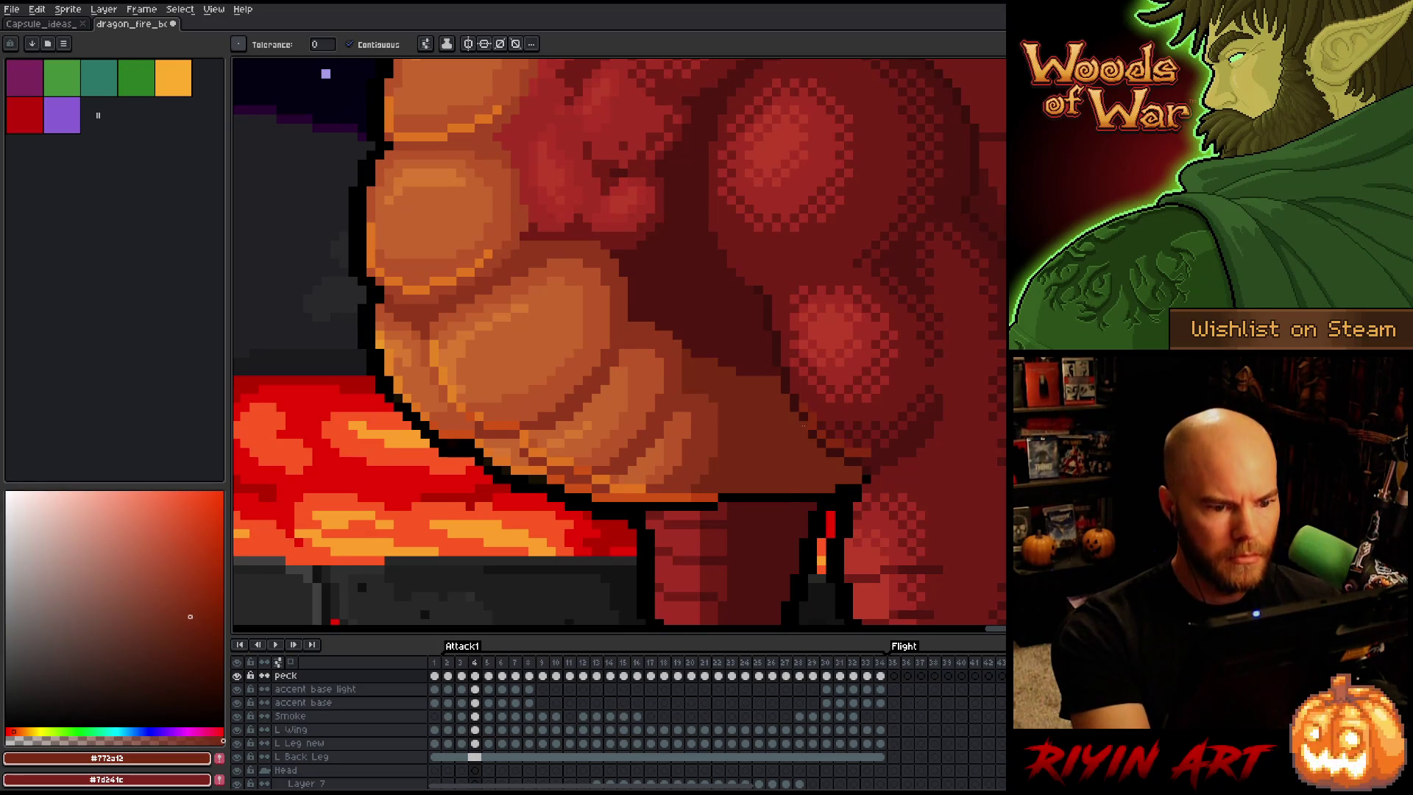
{"action": "key", "text": "Right"}
{"action": "key", "text": "Left"}
{"action": "key", "text": "Right"}
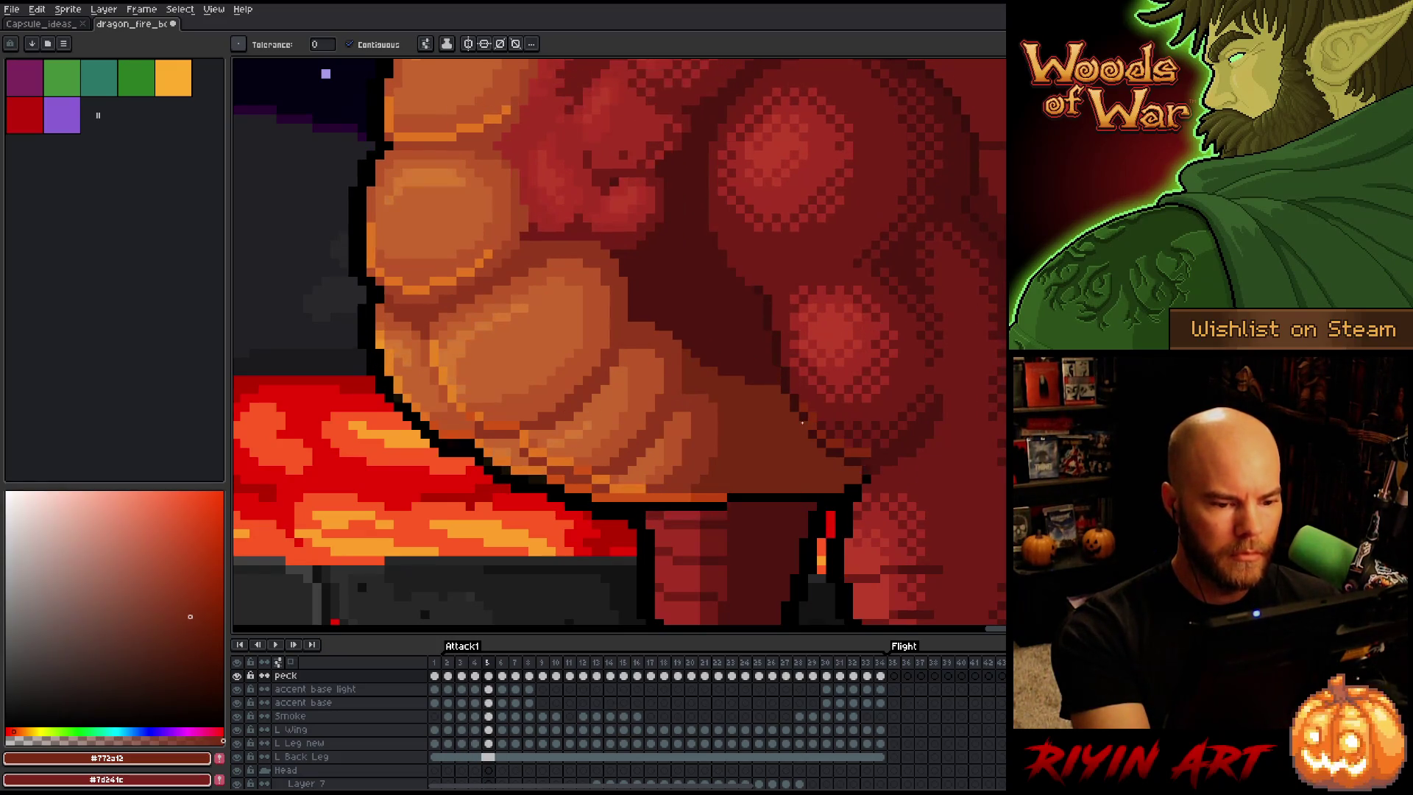
{"action": "key", "text": "Left"}
{"action": "key", "text": "b"}
{"action": "left_click", "coordinate": [713, 363], "text": "alt"}
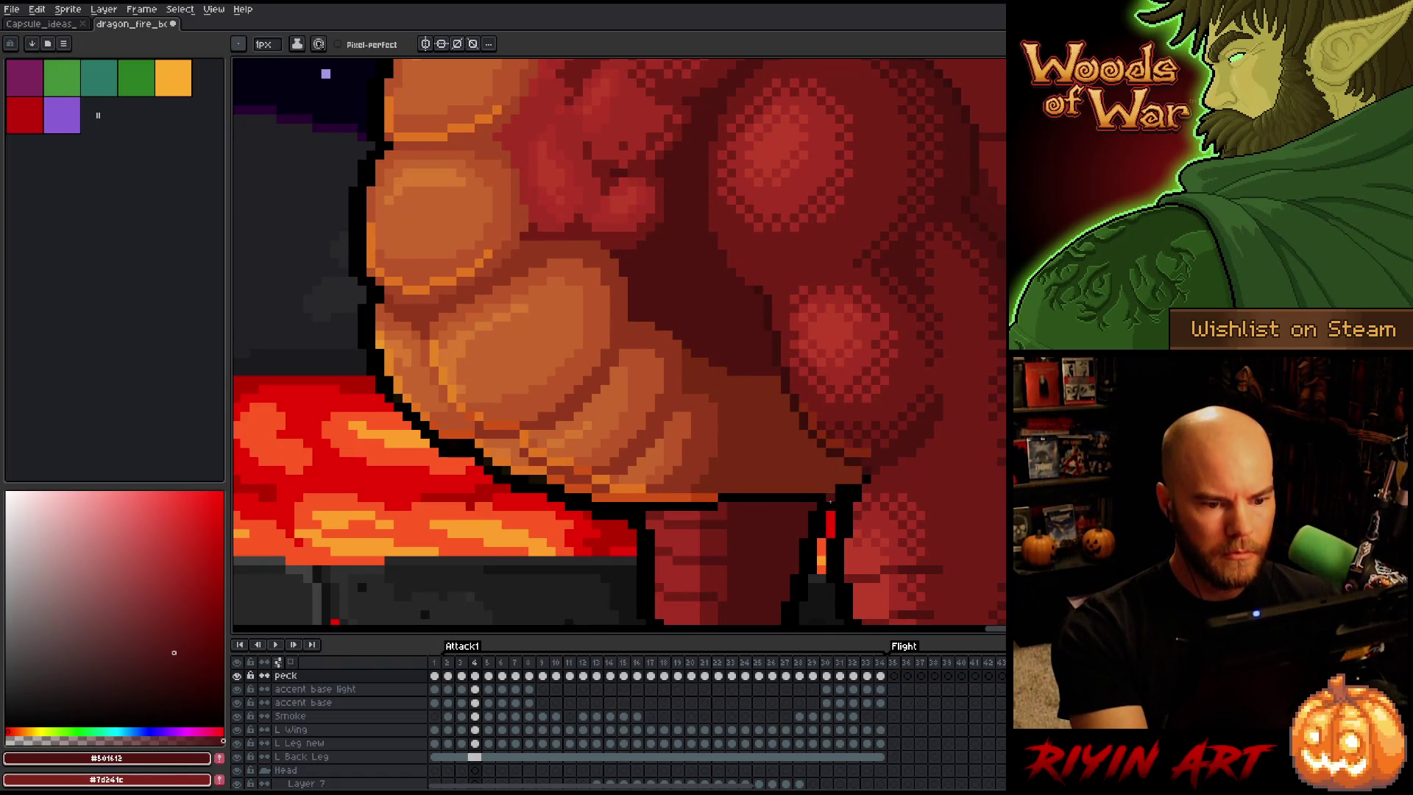
Compare shading on frames 4 and 5, then on frame 8 sample reds #772a12 and #501612
{"action": "key", "text": "Right"}
{"action": "key", "text": "Left"}
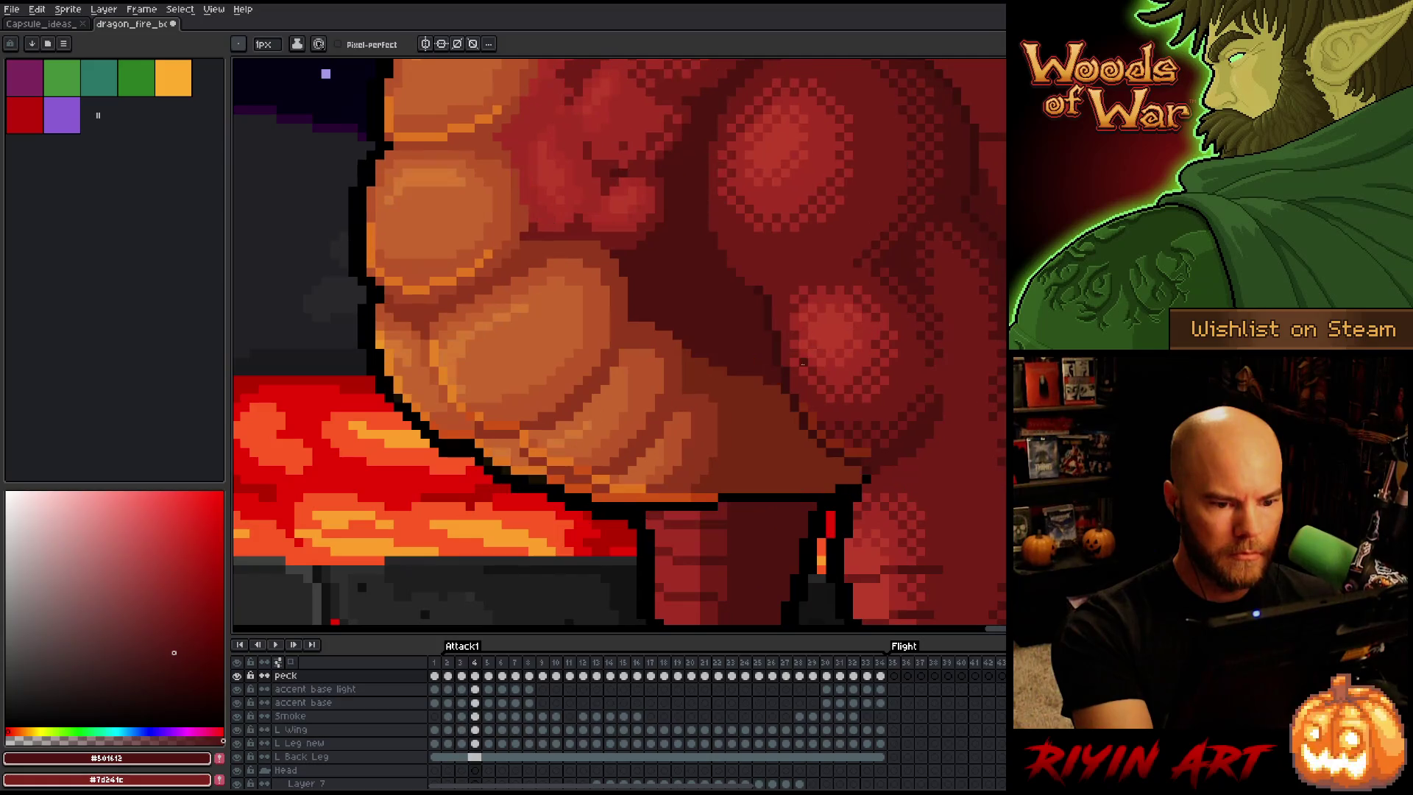
{"action": "key", "text": "Right"}
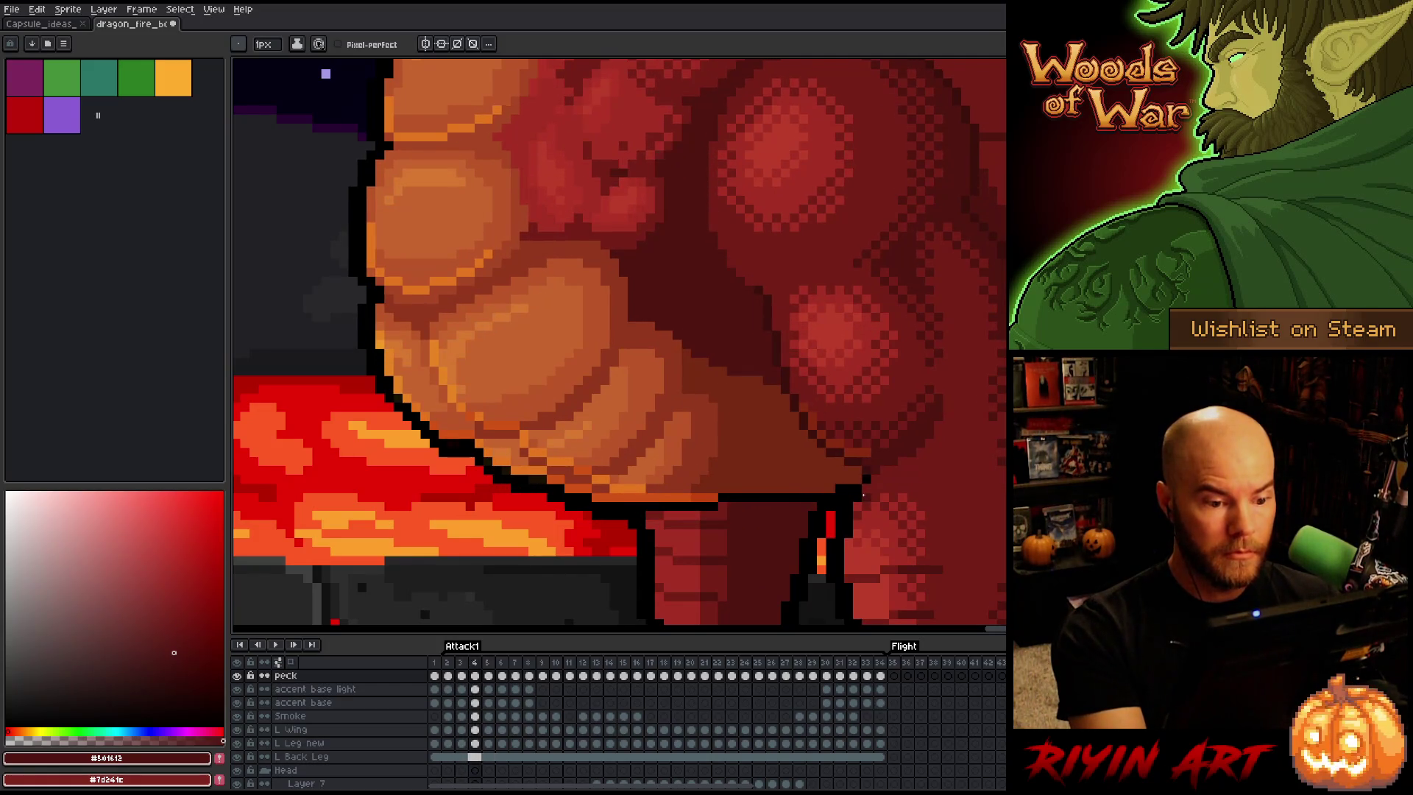
{"action": "key", "text": "Right"}
{"action": "key", "text": "Right"}
{"action": "key", "text": "Right"}
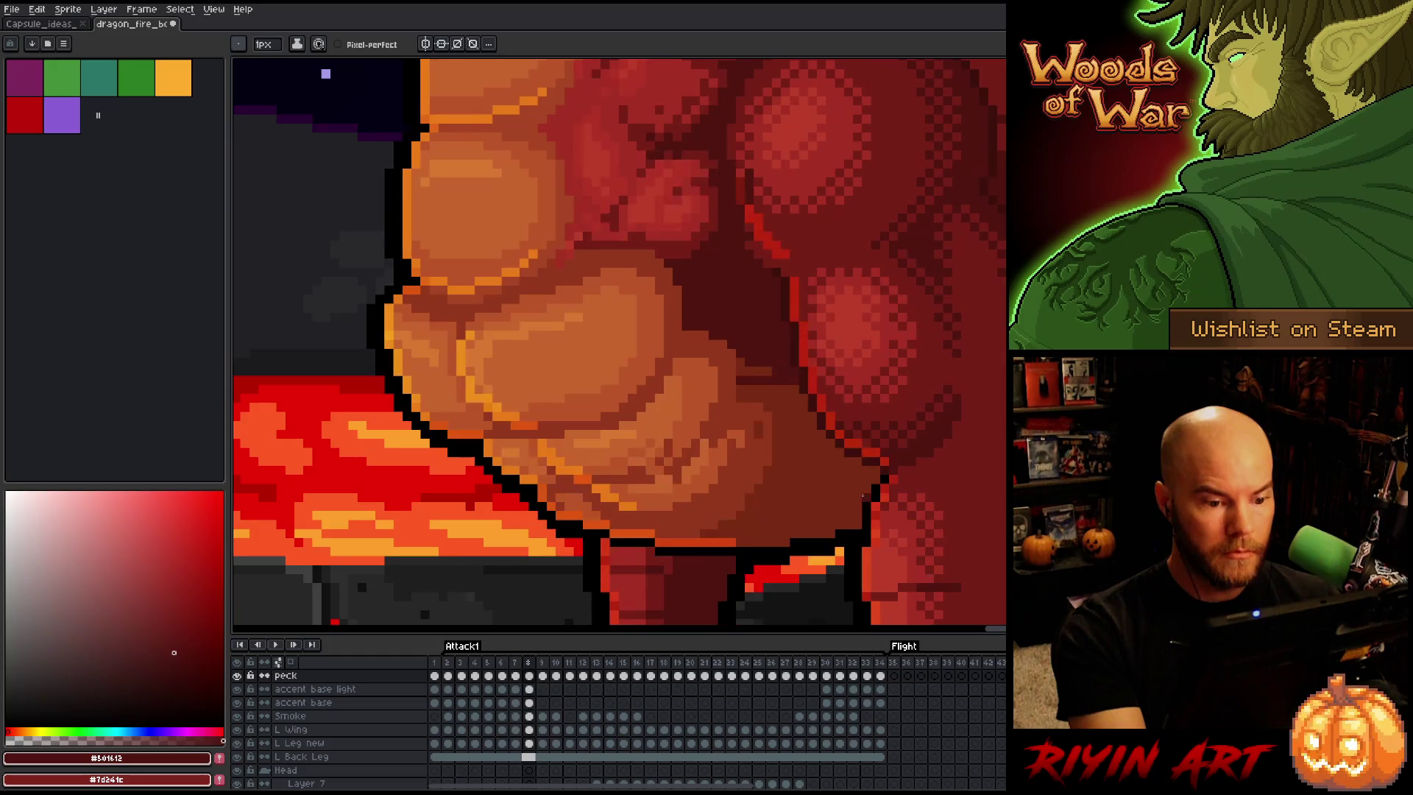
{"action": "key", "text": "Right"}
{"action": "key", "text": "Left"}
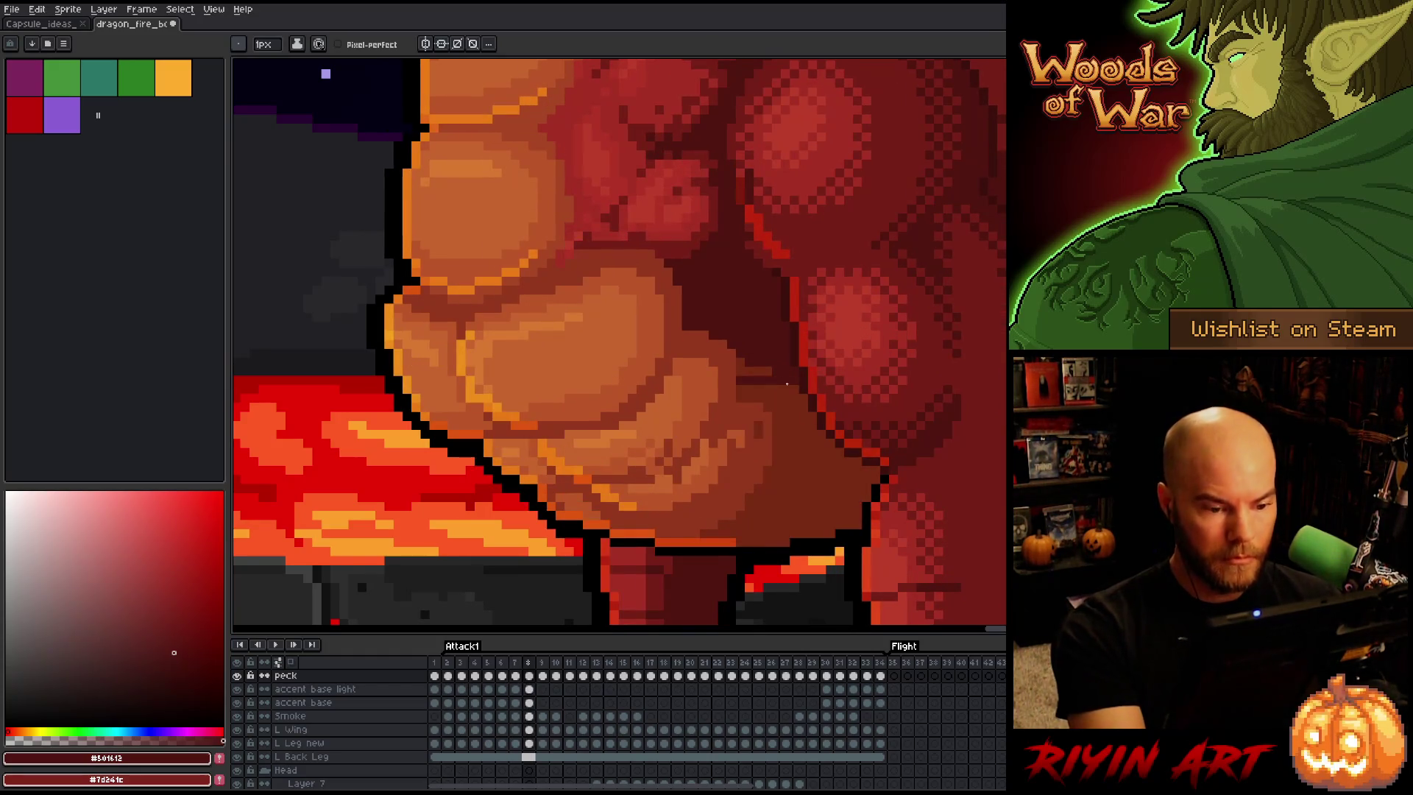
{"action": "left_click", "coordinate": [773, 382], "text": "alt"}
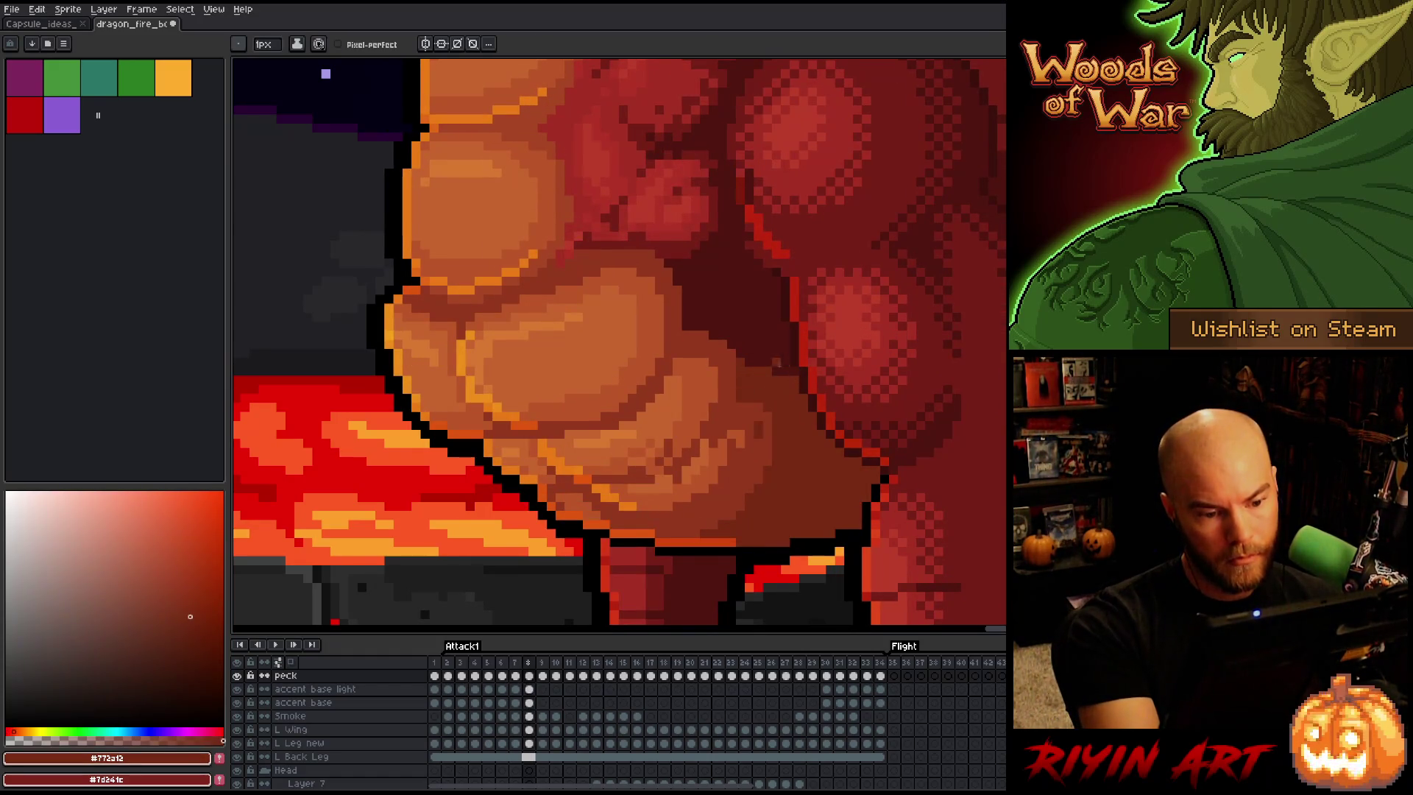
{"action": "left_click", "coordinate": [777, 362], "text": "alt"}
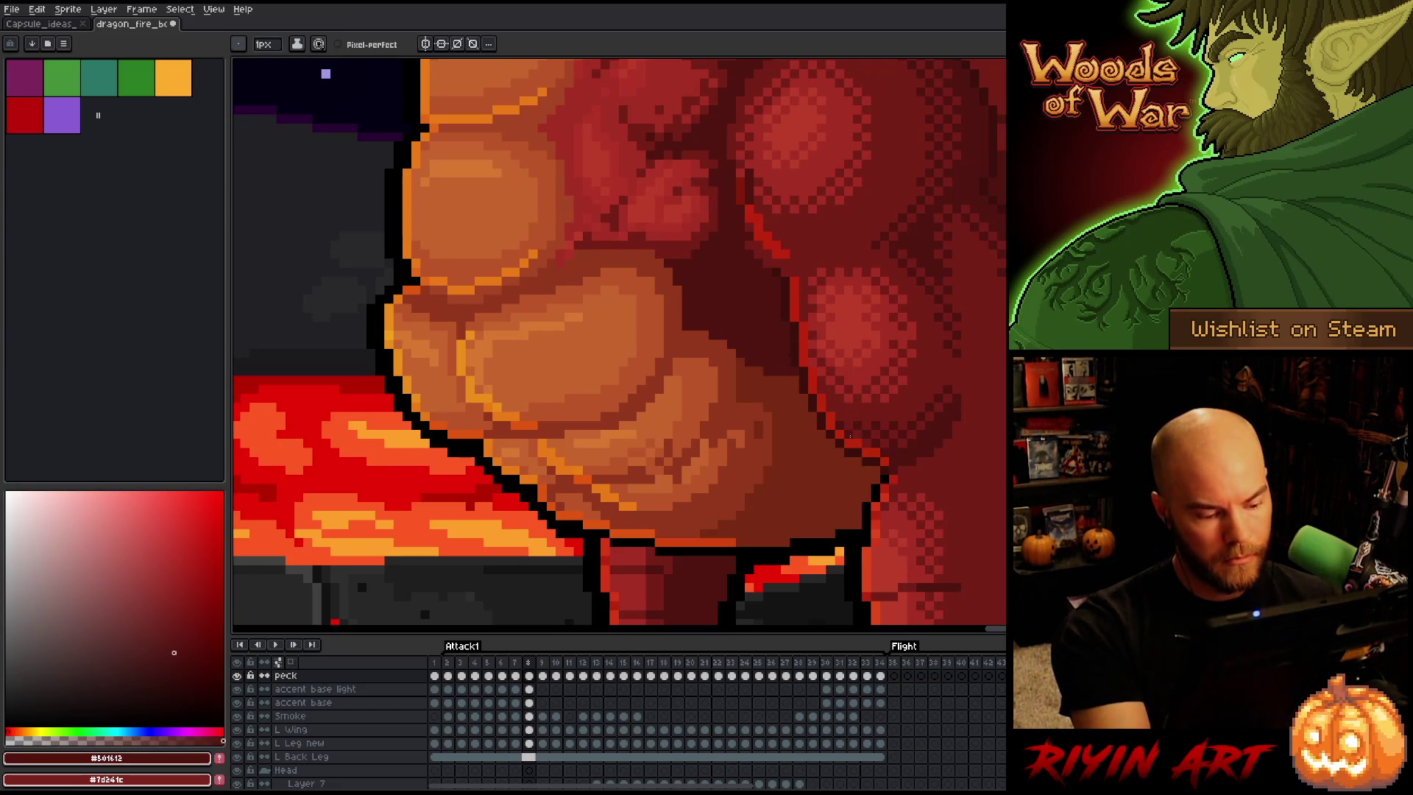
Flip between frames 7 and 8 to match the red shading, briefly hiding the peck layer
{"action": "key", "text": "Right"}
{"action": "key", "text": "Left"}
{"action": "key", "text": "Right"}
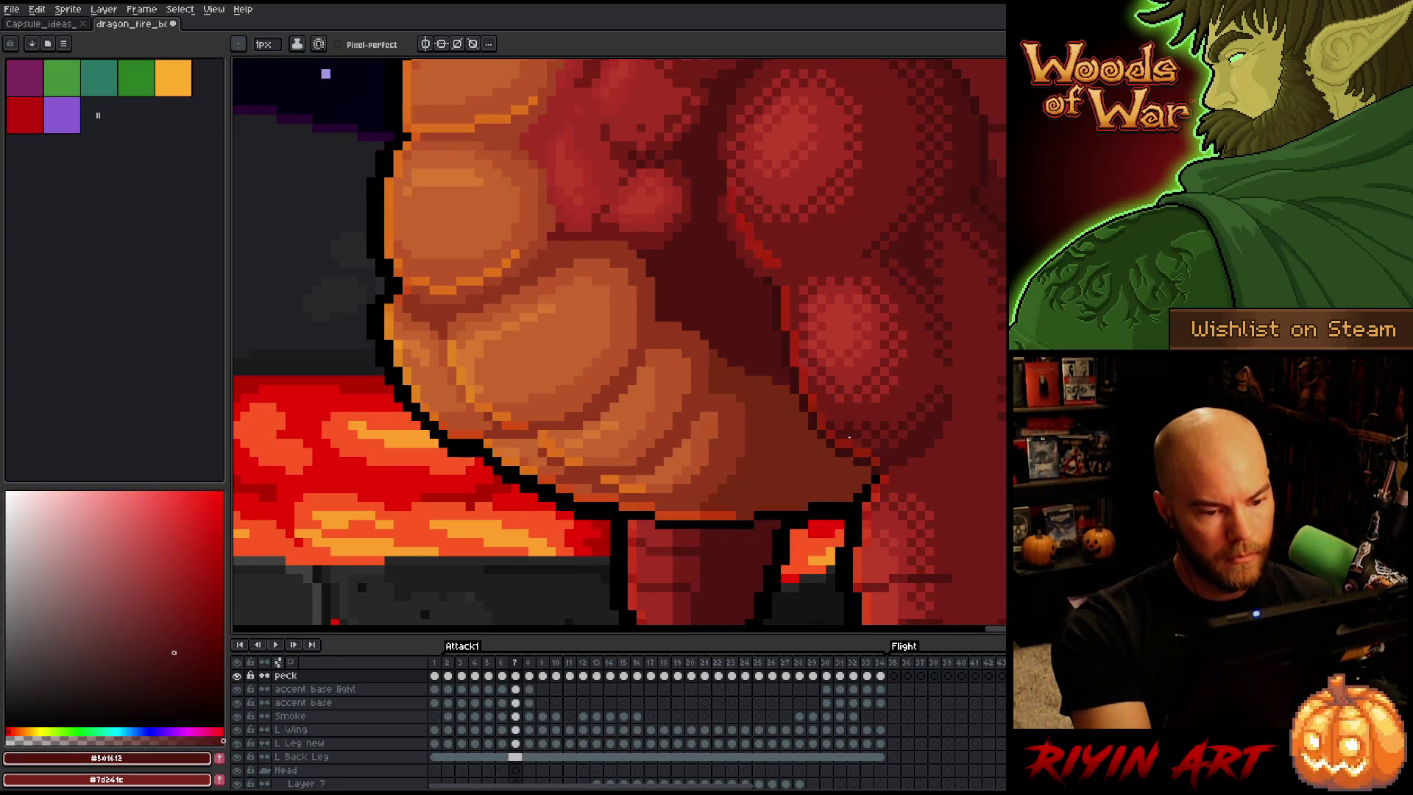
{"action": "key", "text": "Left"}
{"action": "key", "text": "Right"}
{"action": "key", "text": "Left"}
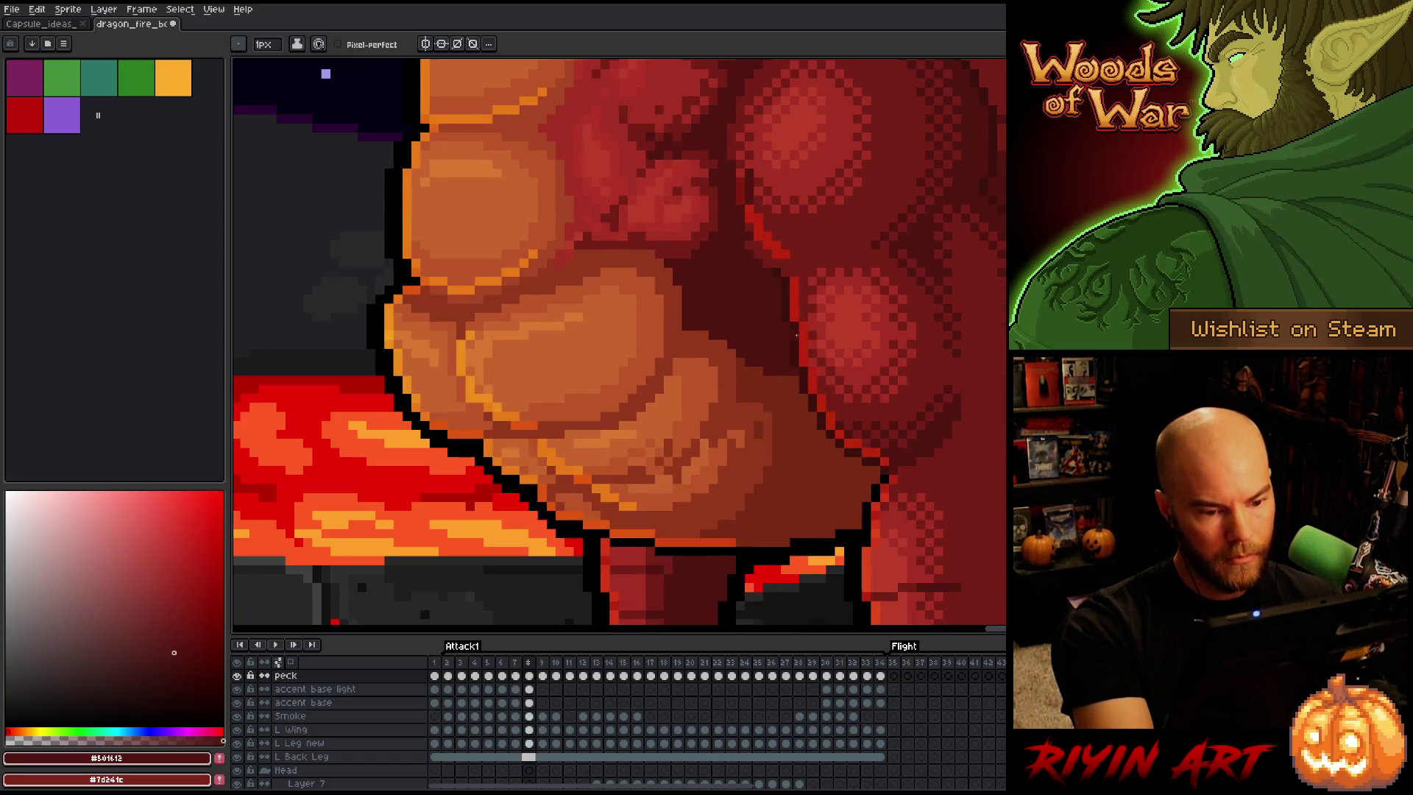
{"action": "key", "text": "Right"}
{"action": "key", "text": "Left"}
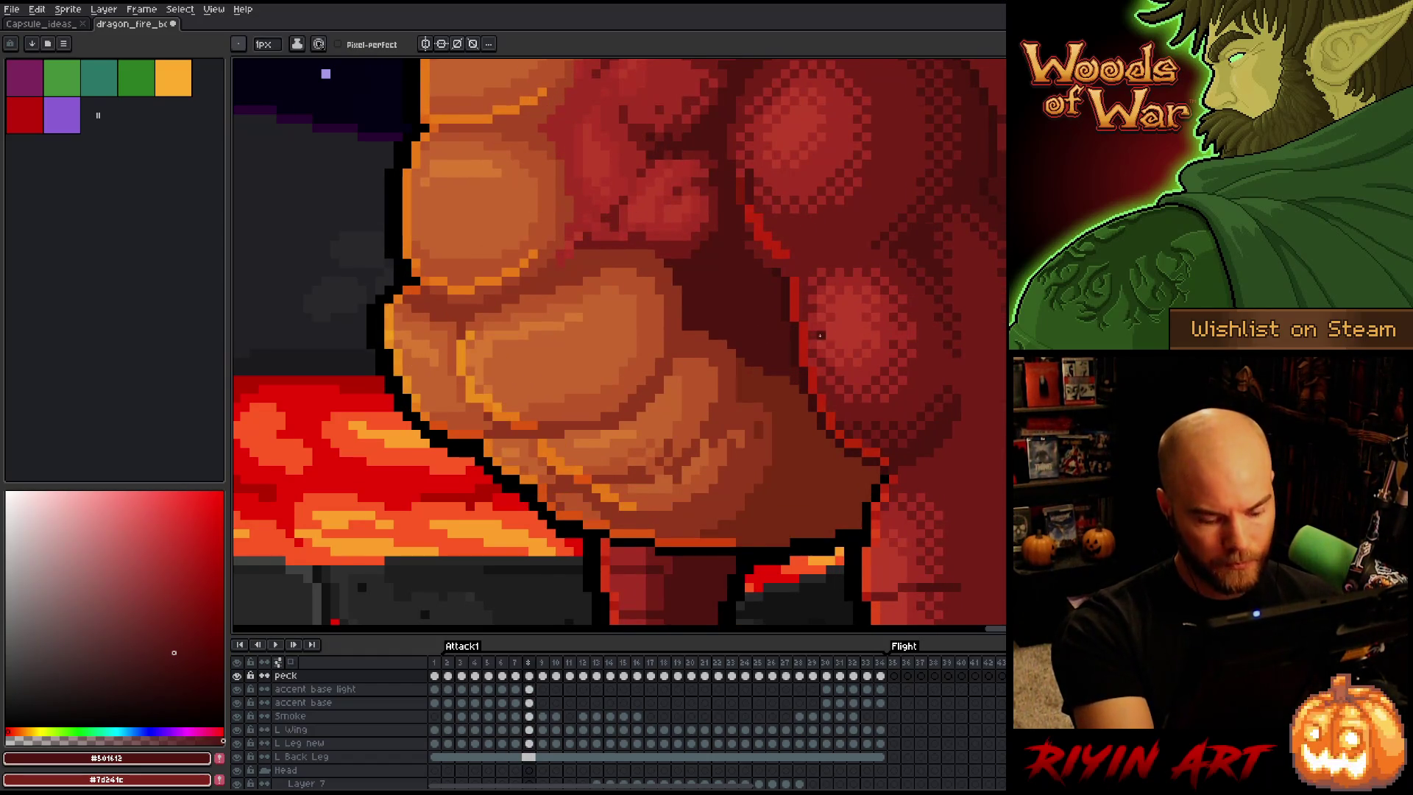
{"action": "key", "text": "Left"}
{"action": "key", "text": "Right"}
{"action": "key", "text": "Left"}
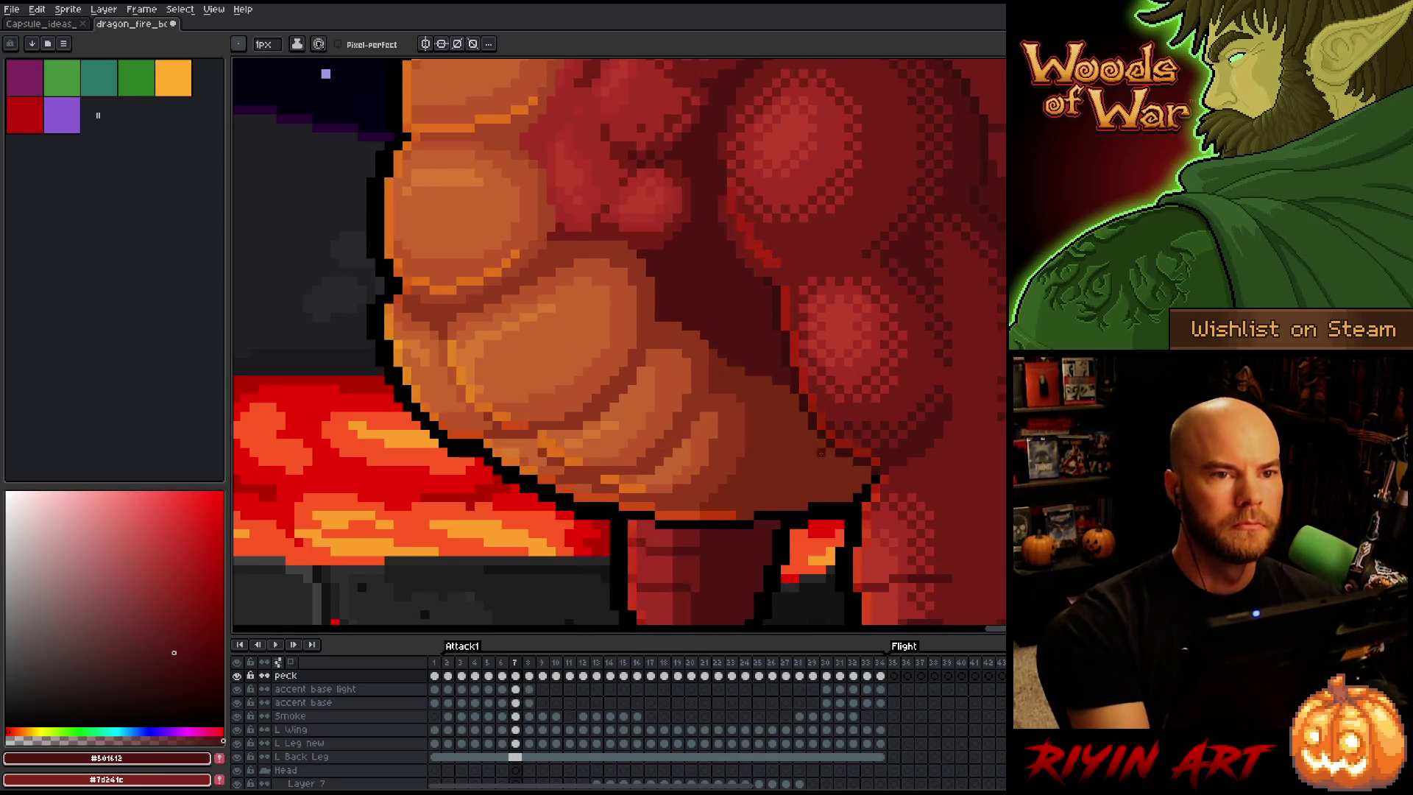
{"action": "key", "text": "Right"}
{"action": "key", "text": "Left"}
{"action": "key", "text": "Right"}
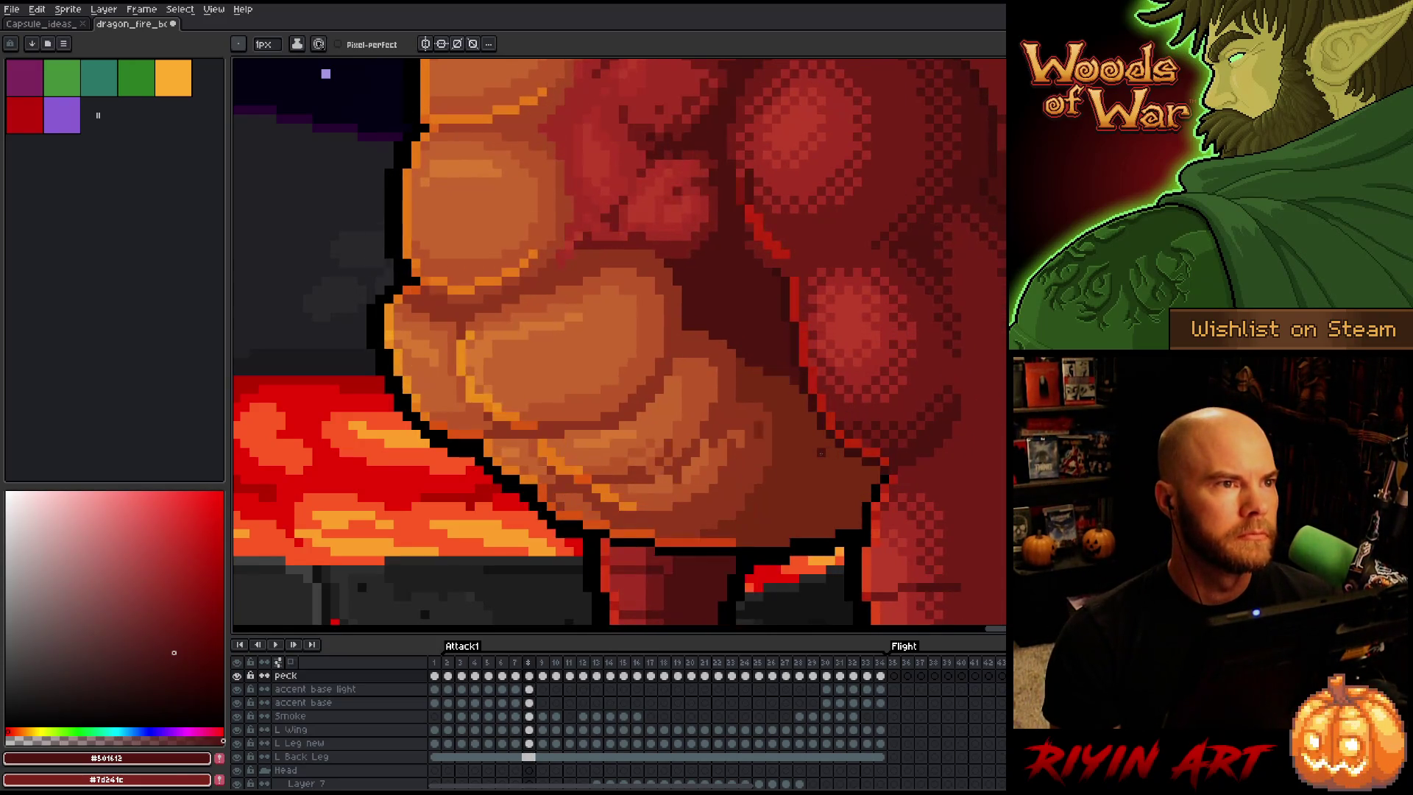
{"action": "key", "text": "Left"}
{"action": "key", "text": "Right"}
{"action": "key", "text": "Left"}
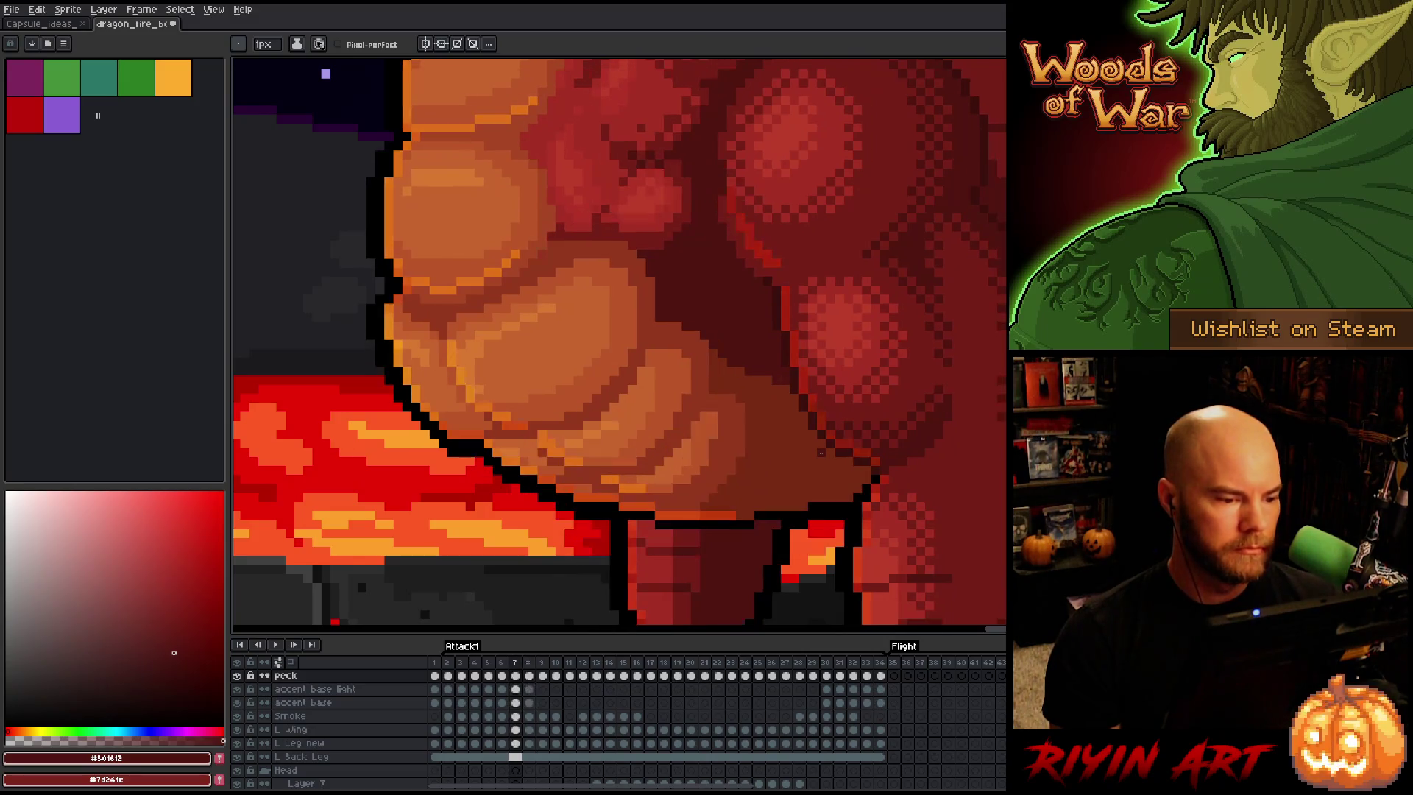
{"action": "key", "text": "Right"}
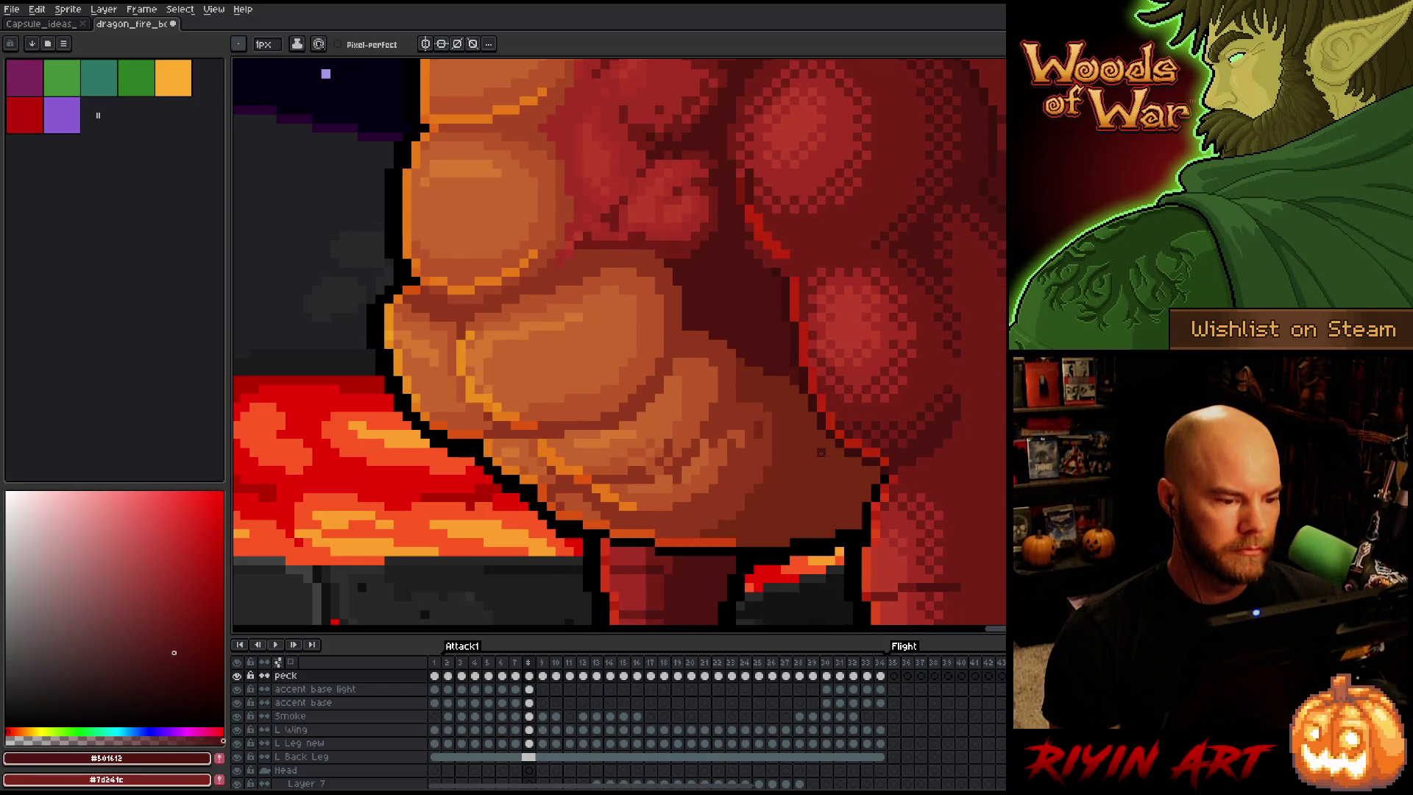
{"action": "left_click", "coordinate": [238, 674]}
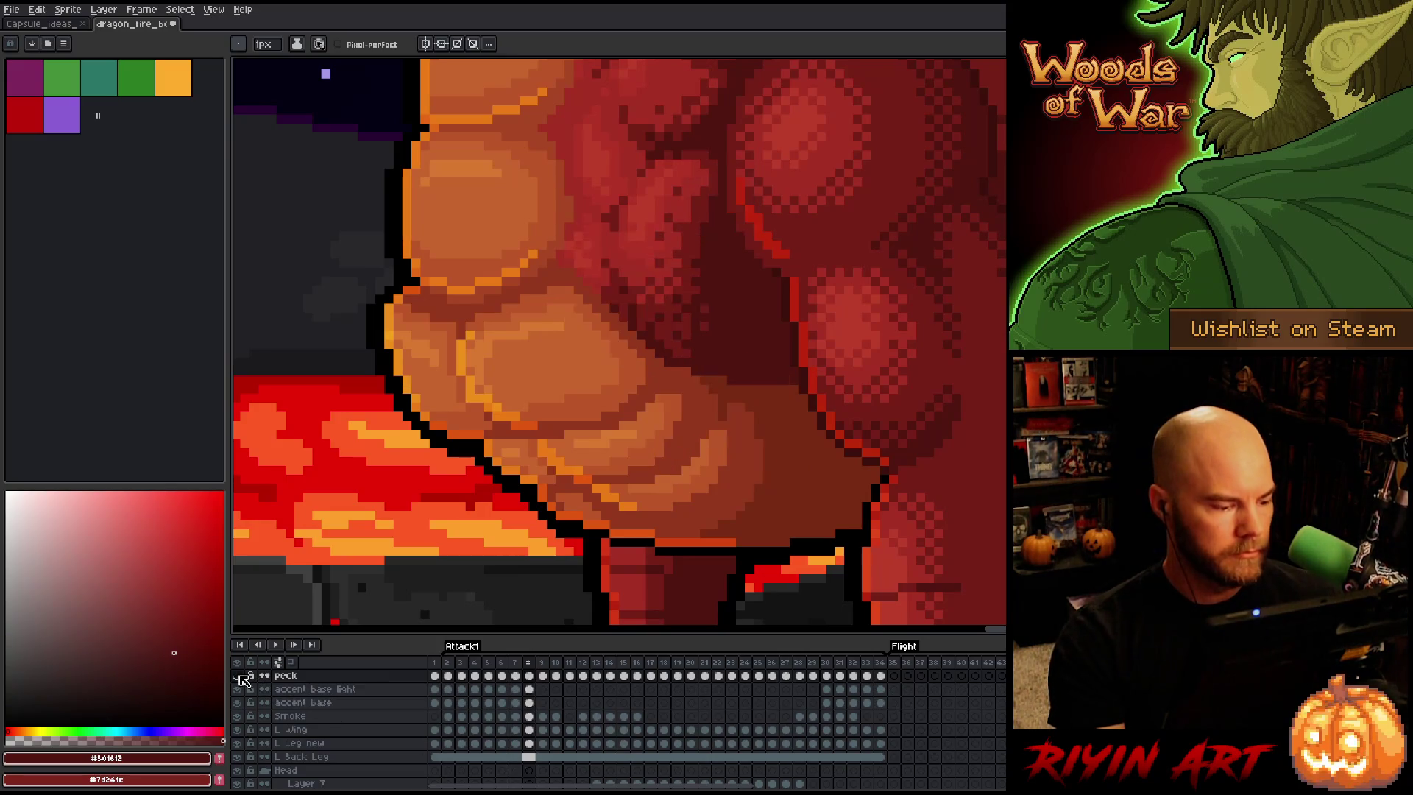
{"action": "left_click", "coordinate": [239, 675]}
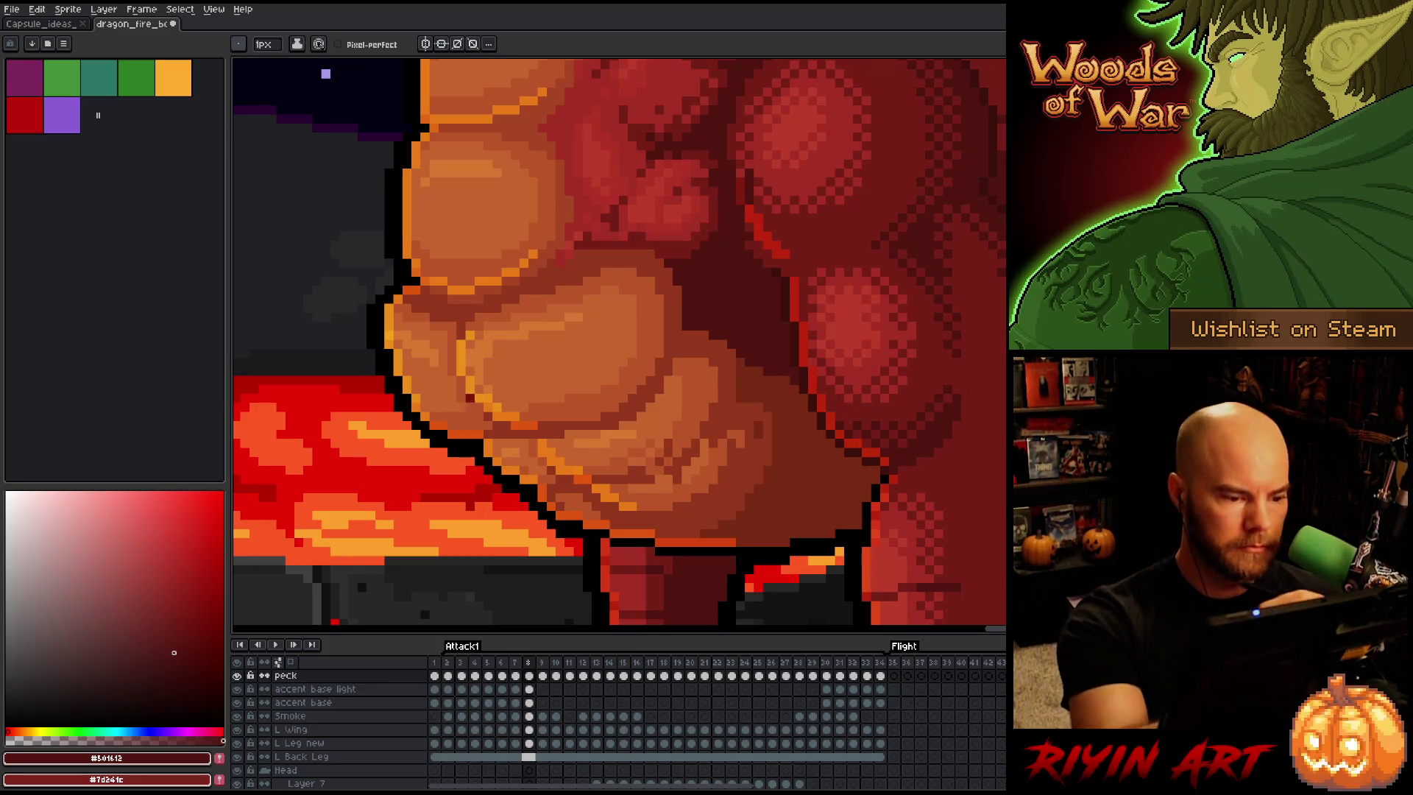
Solo the Body layer to inspect it, then make the peck layer active with the pencil
{"action": "key", "text": "v"}
{"action": "key", "text": "b"}
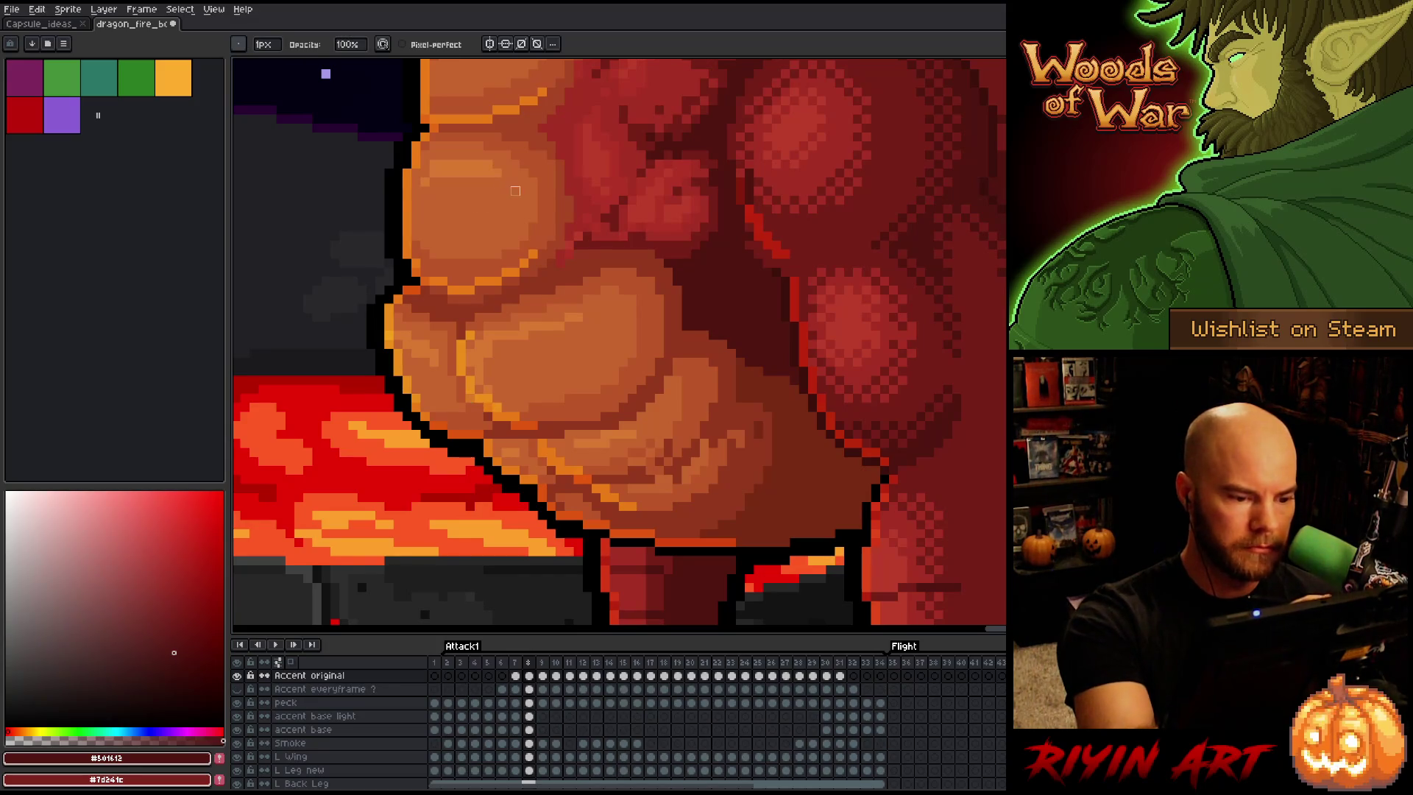
{"action": "left_click", "coordinate": [474, 407], "text": "ctrl"}
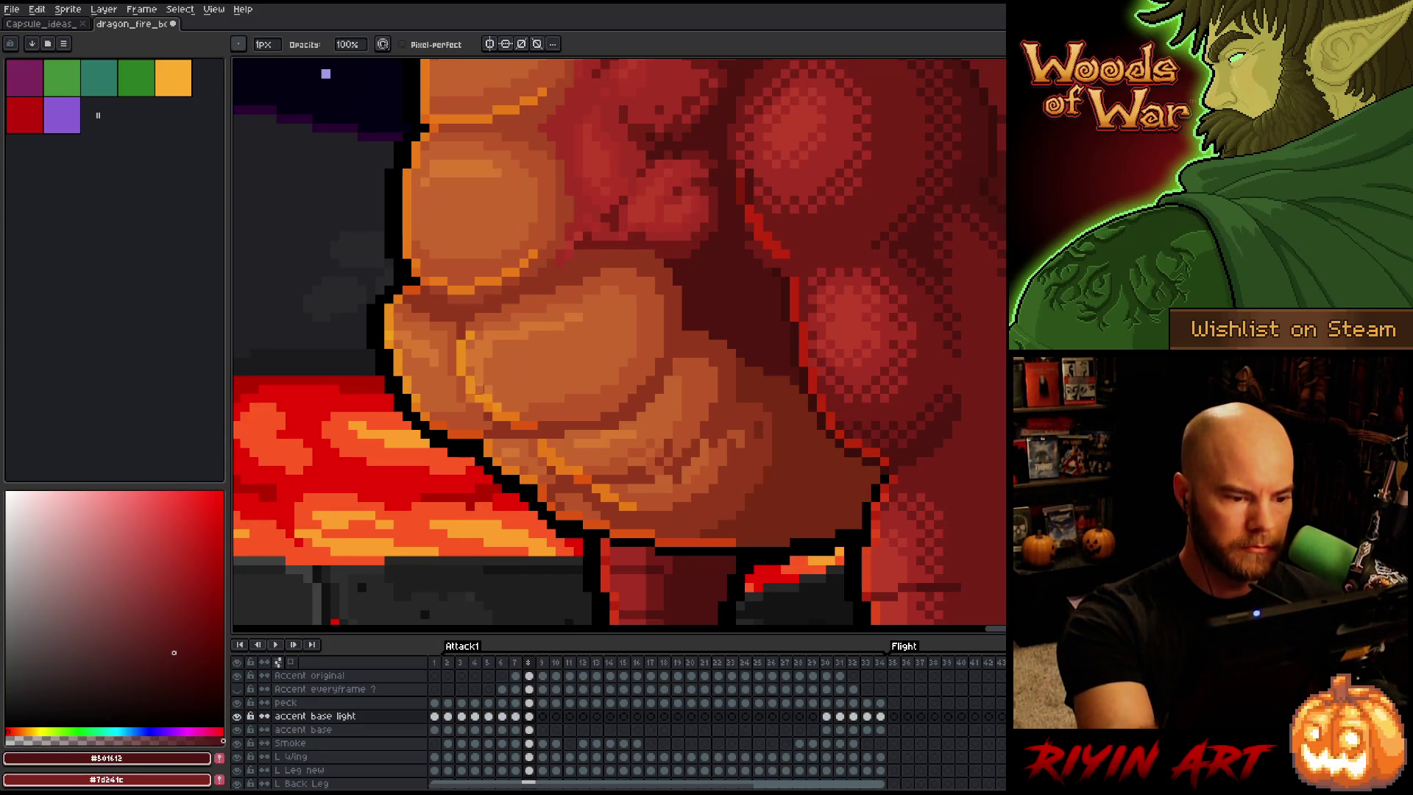
{"action": "left_click", "coordinate": [479, 422], "text": "ctrl"}
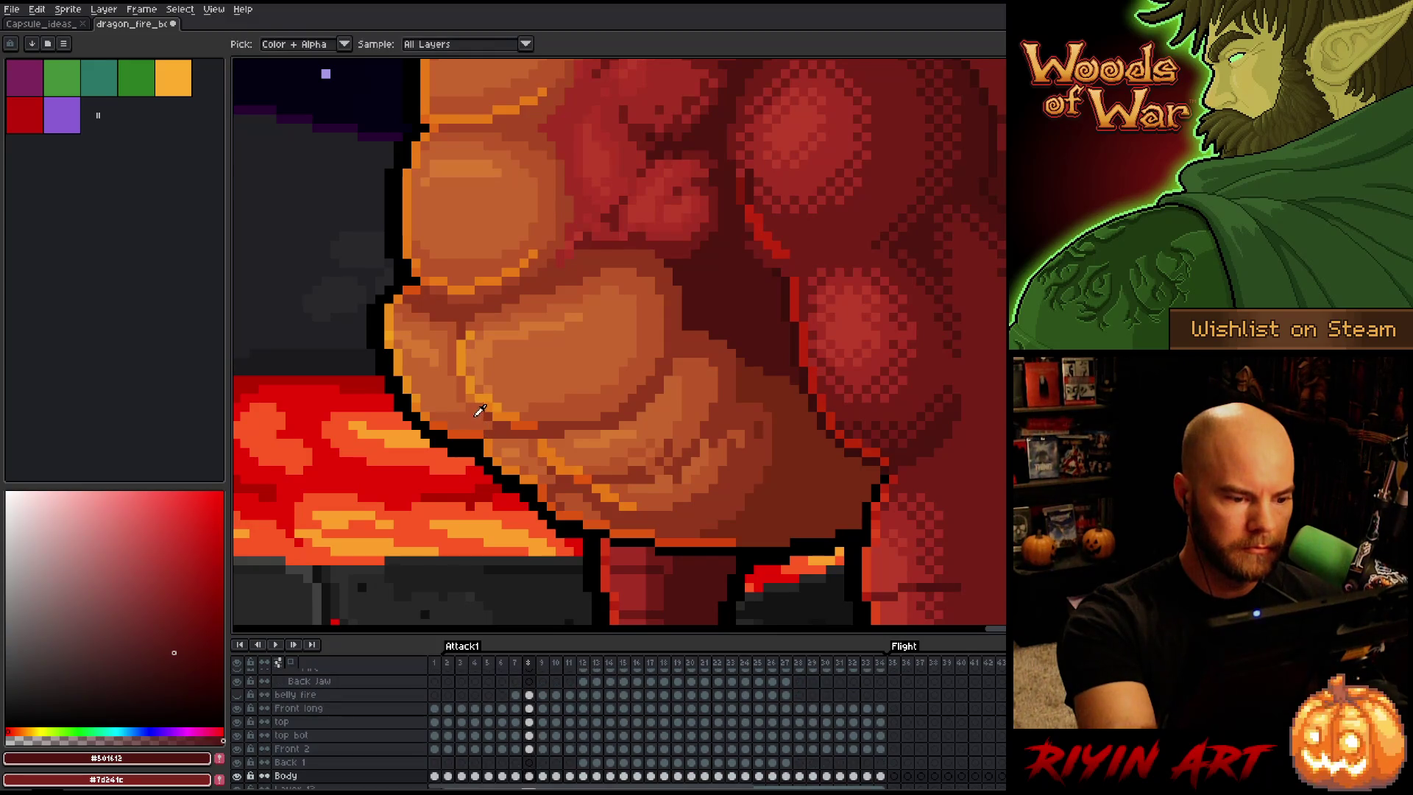
{"action": "left_click", "coordinate": [480, 422], "text": "alt"}
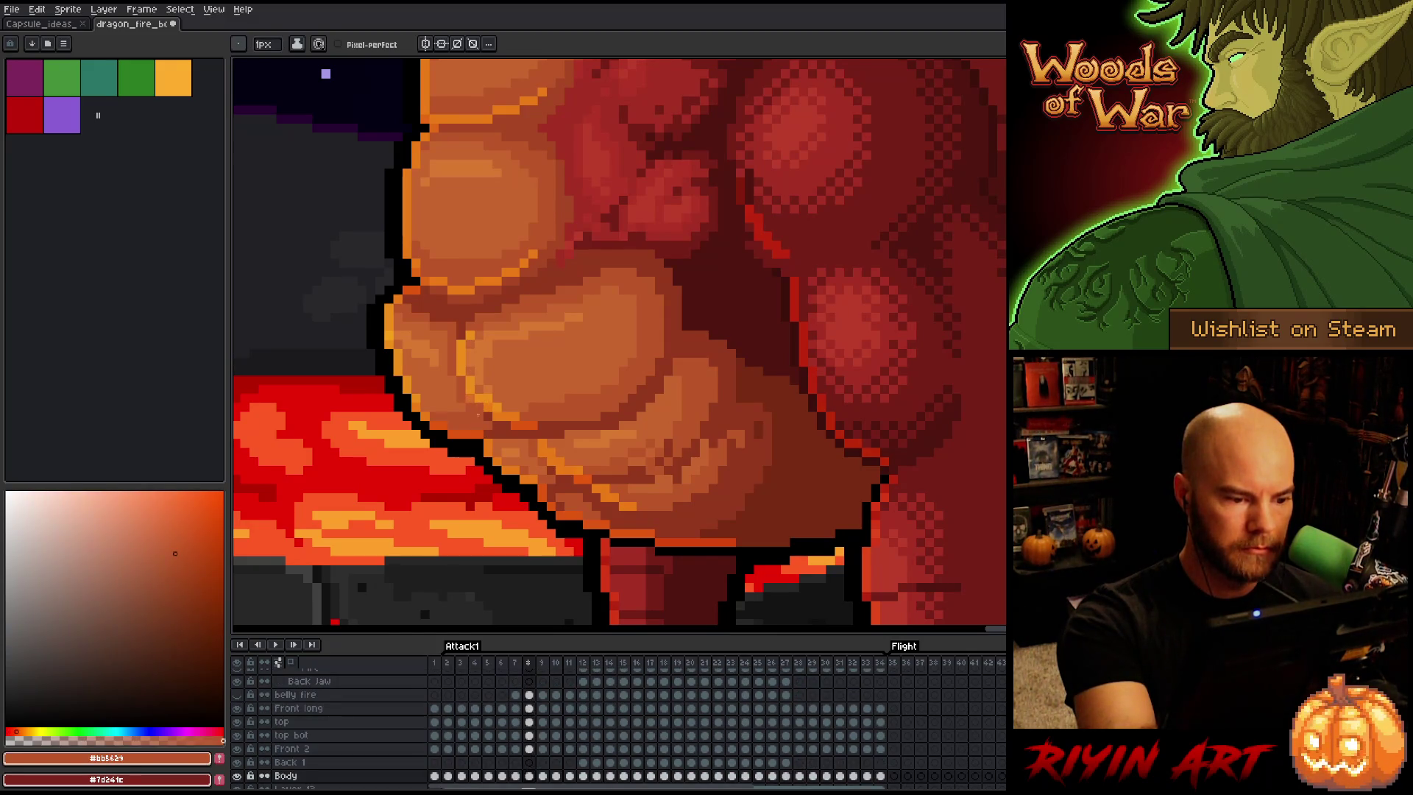
{"action": "left_click", "coordinate": [238, 776], "text": "alt"}
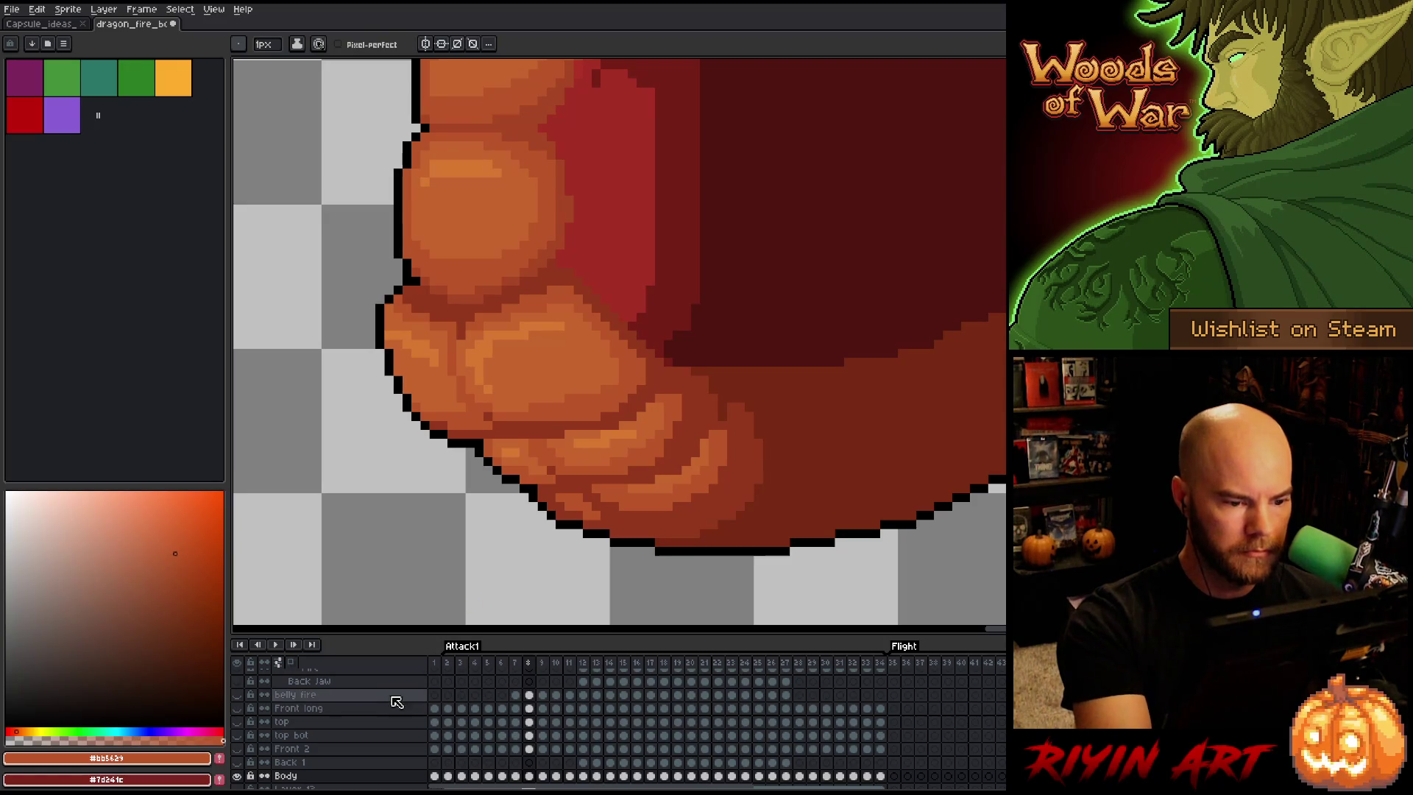
{"action": "left_click", "coordinate": [238, 776], "text": "alt"}
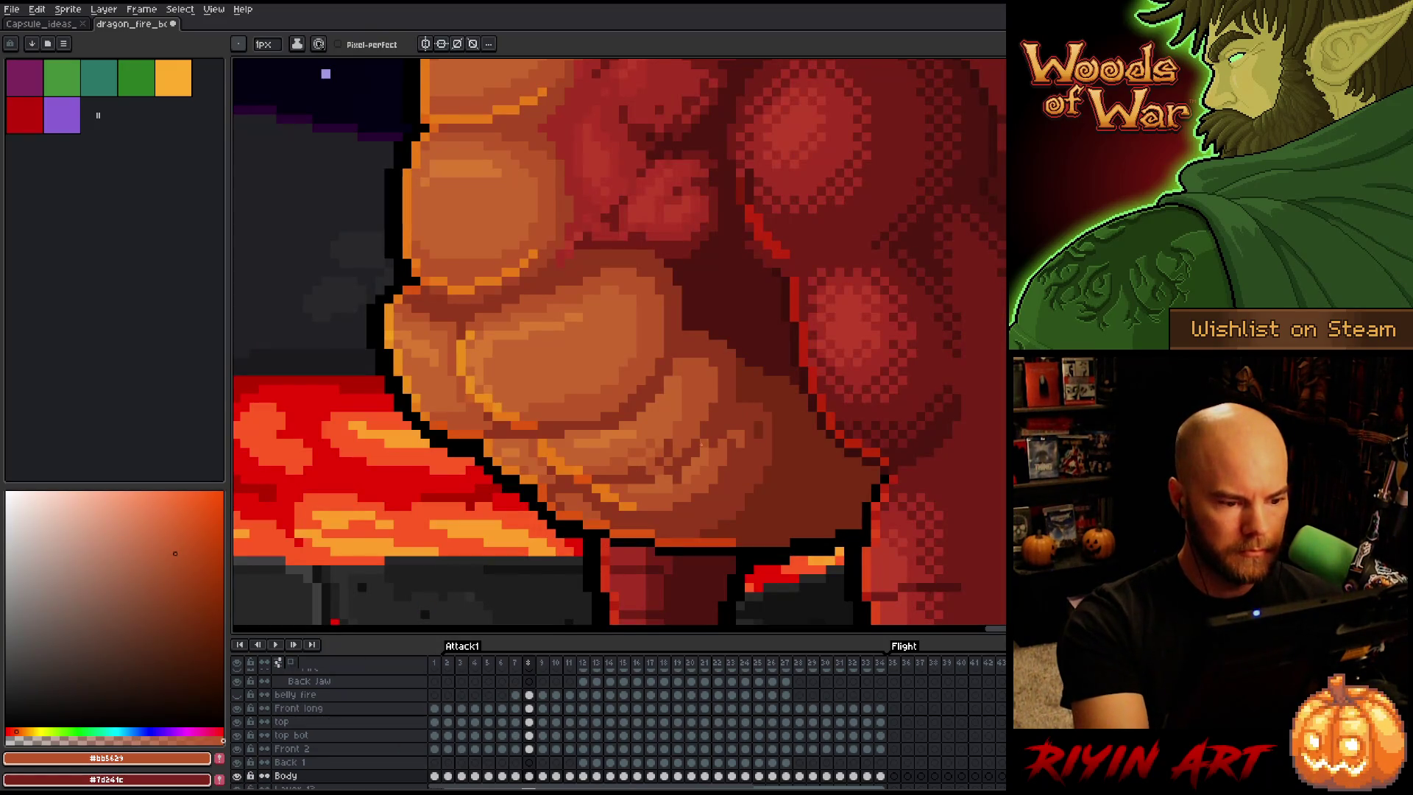
{"action": "left_click", "coordinate": [479, 404], "text": "ctrl"}
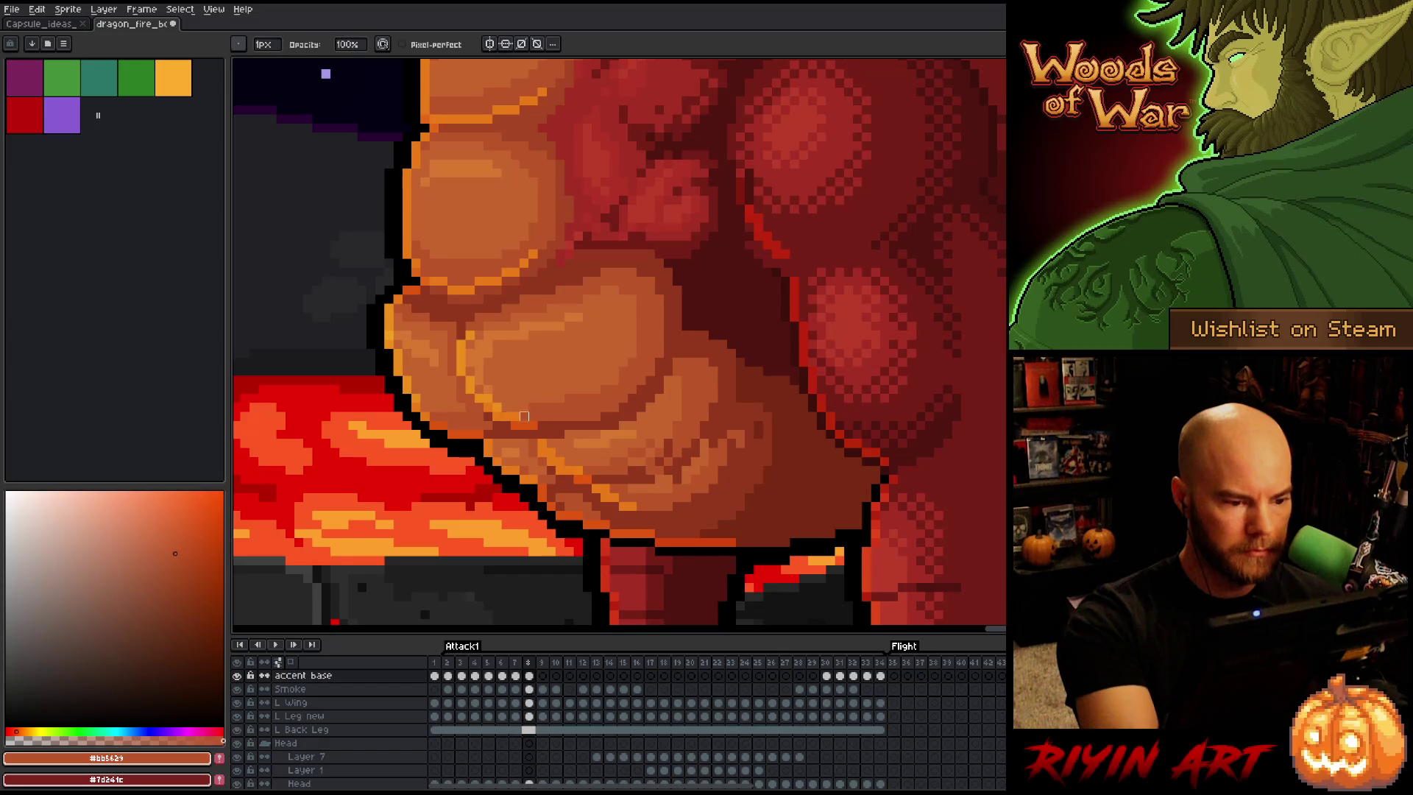
{"action": "key", "text": "v"}
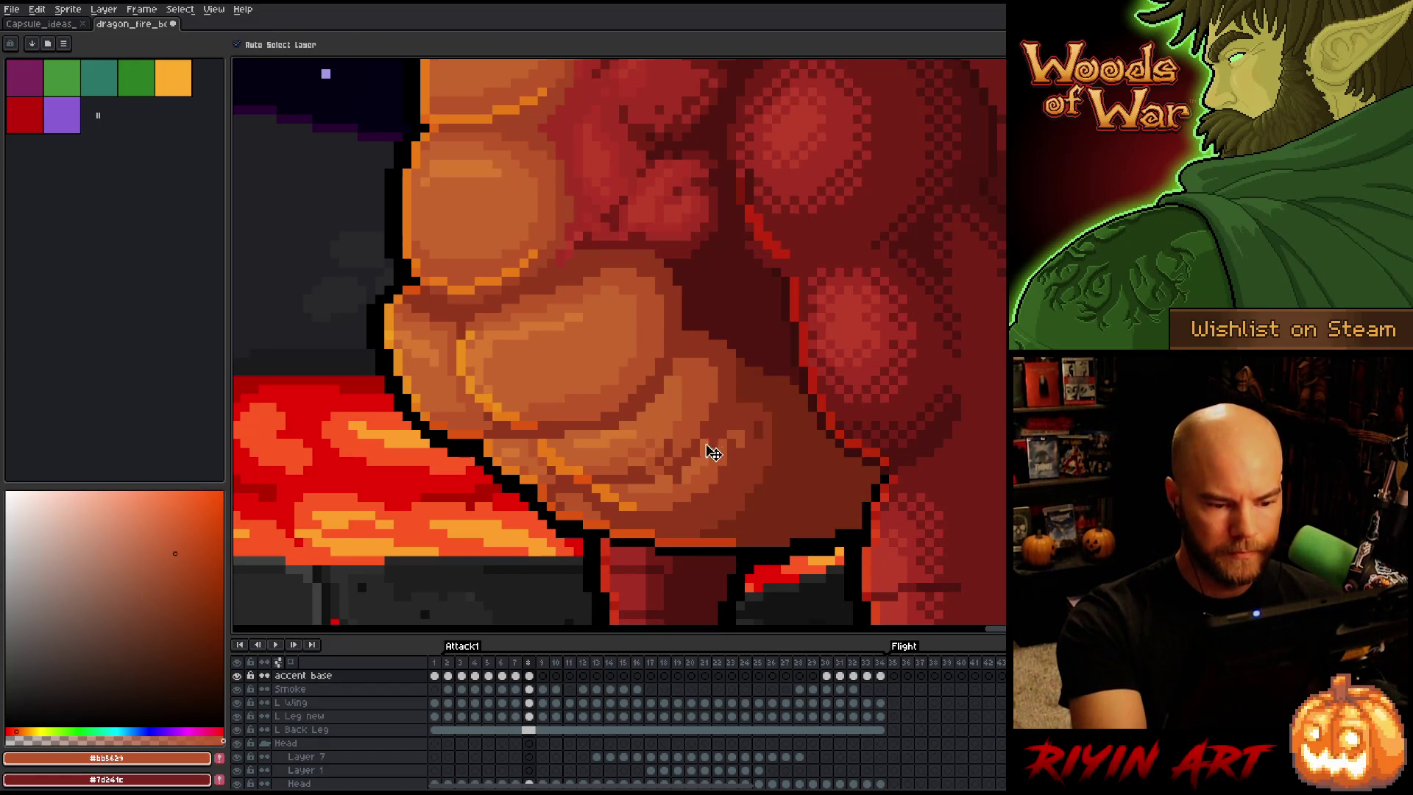
{"action": "left_click", "coordinate": [668, 293]}
{"action": "key", "text": "b"}
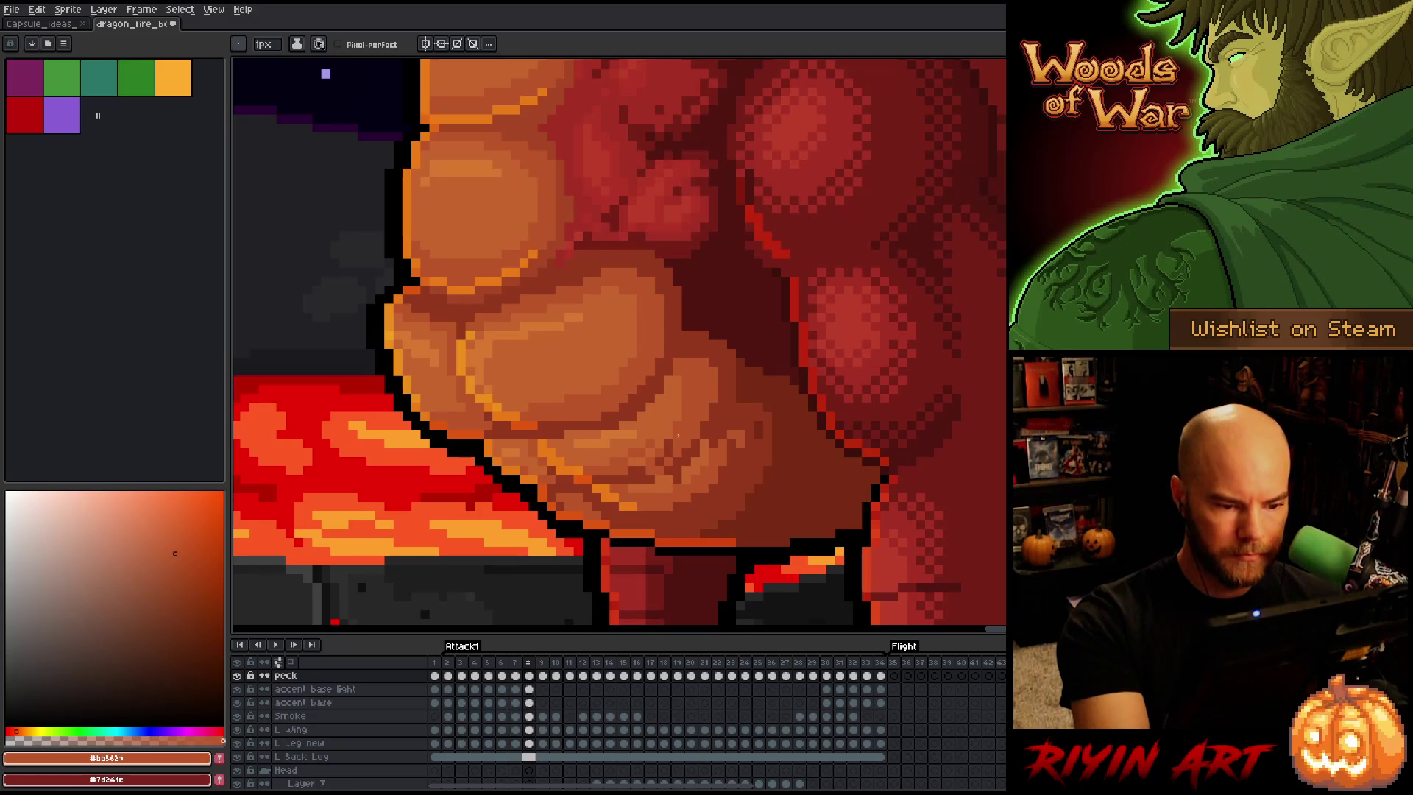
Sample belly oranges #92381c, #c7652f and #bb5629, then compare frames 7 and 8
{"action": "left_click", "coordinate": [666, 462], "text": "alt"}
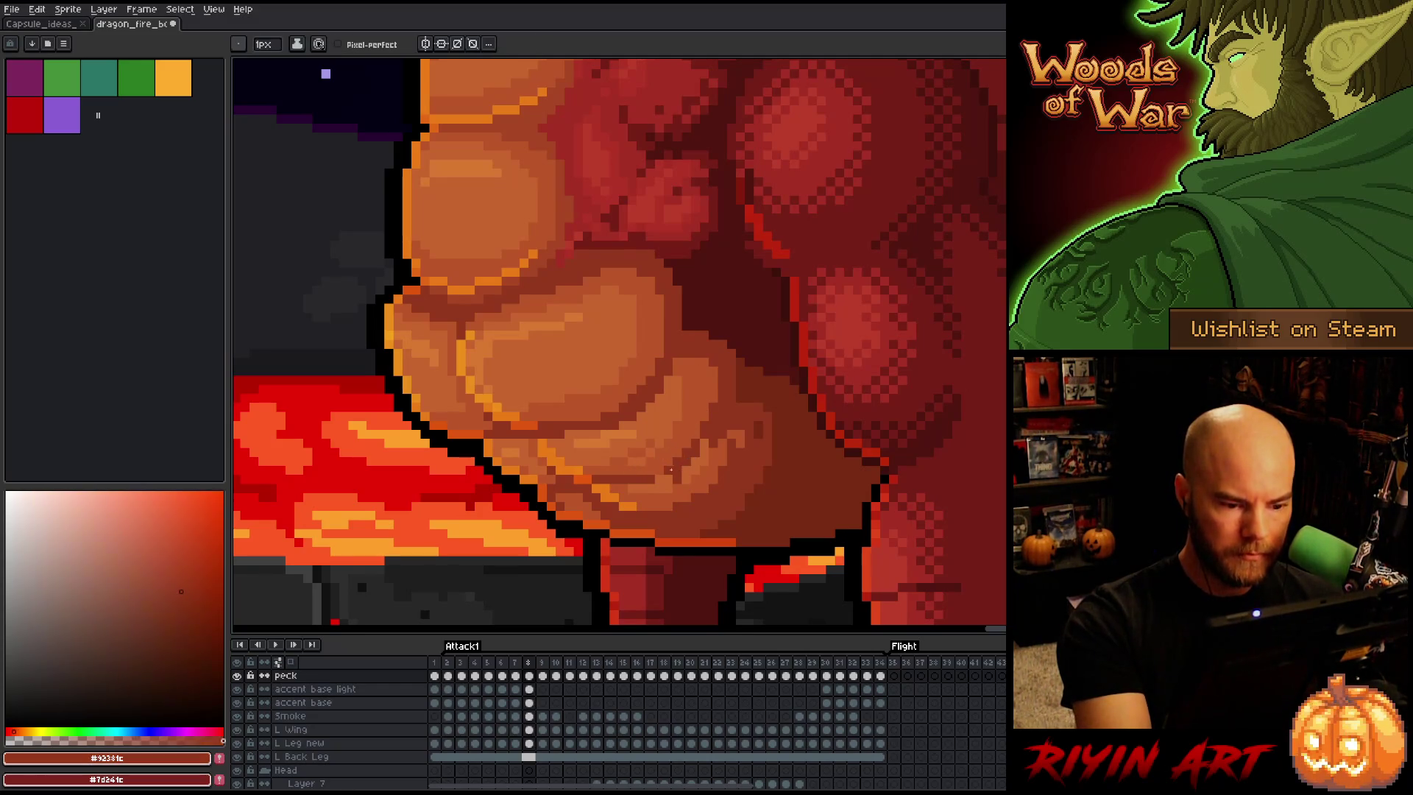
{"action": "left_click", "coordinate": [687, 466], "text": "alt"}
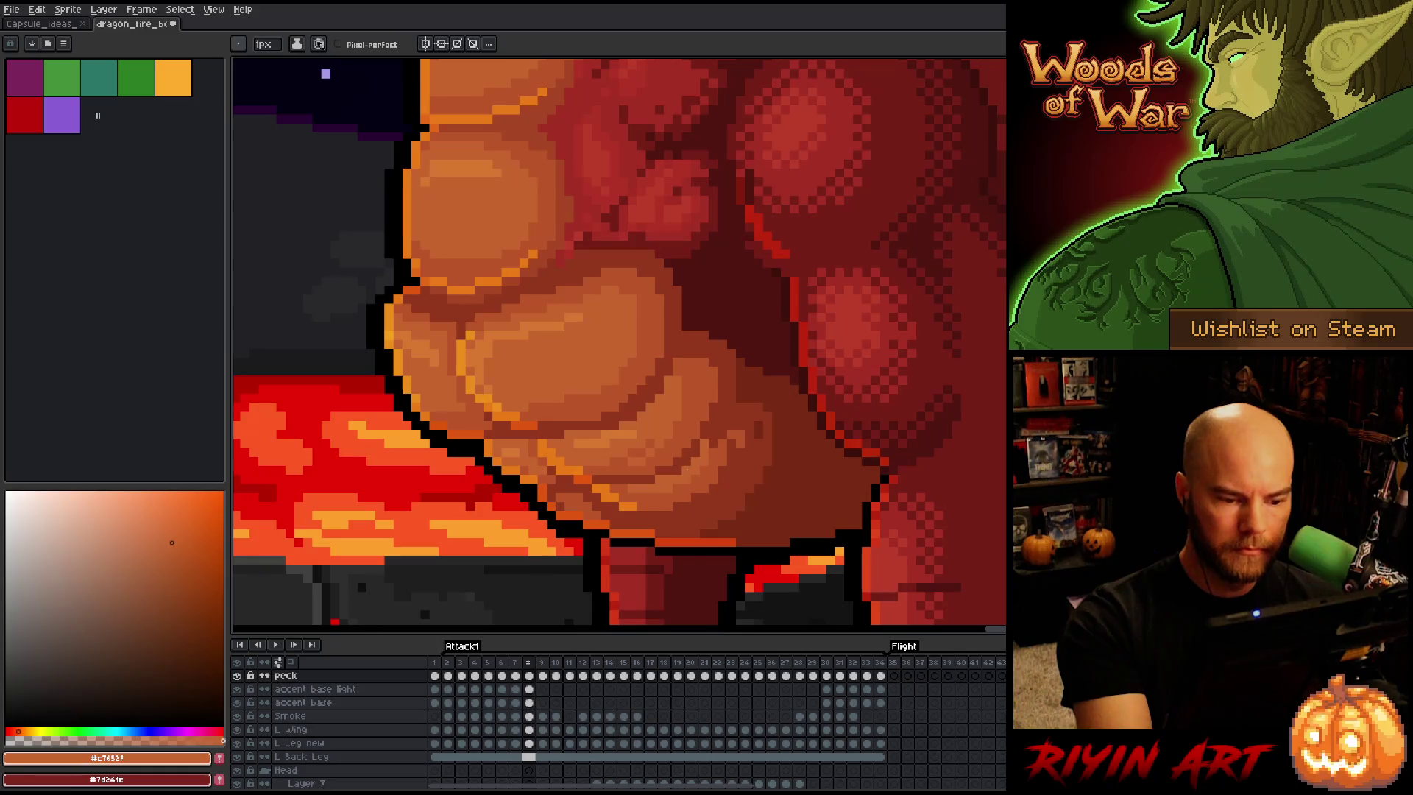
{"action": "left_click", "coordinate": [729, 440], "text": "alt"}
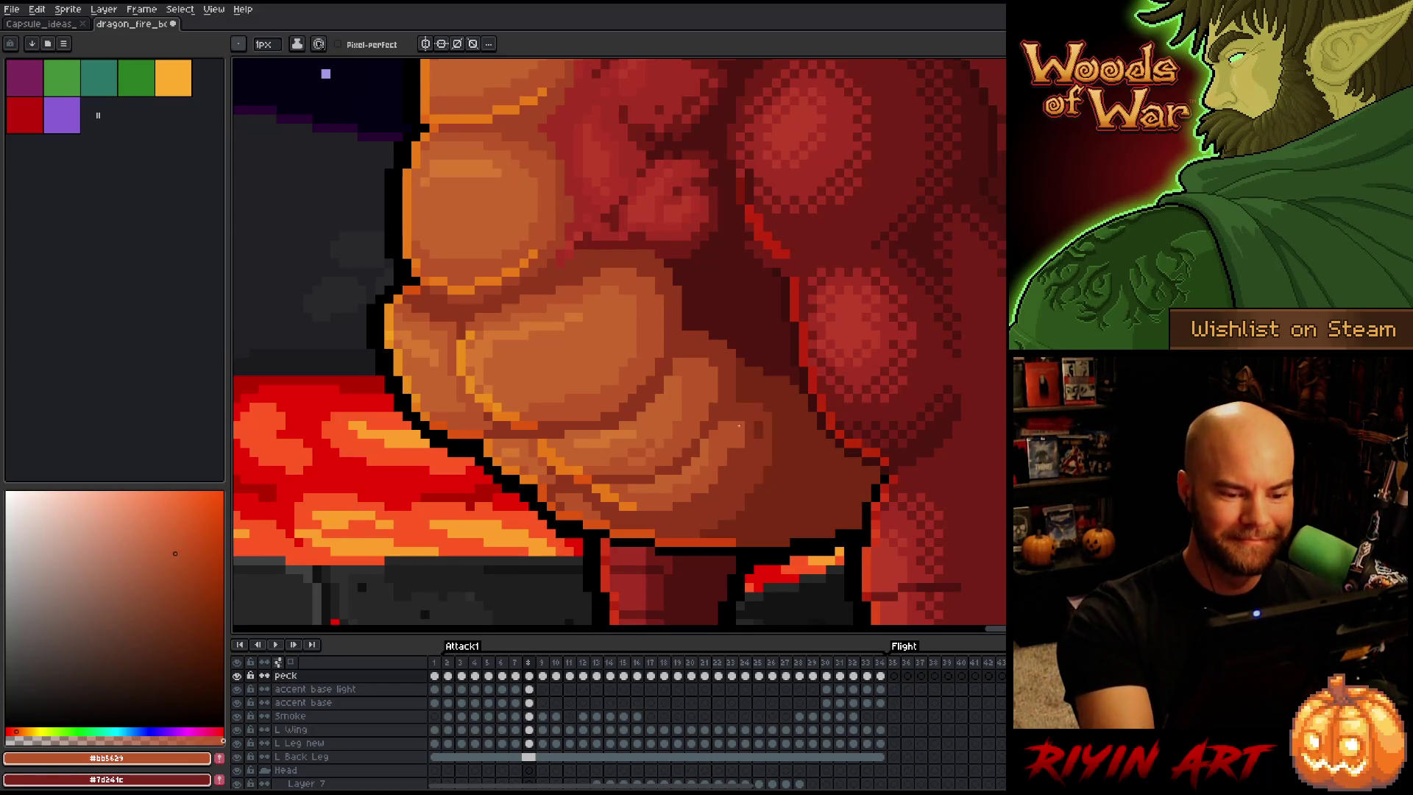
{"action": "left_click", "coordinate": [765, 442], "text": "alt"}
{"action": "key", "text": "Right"}
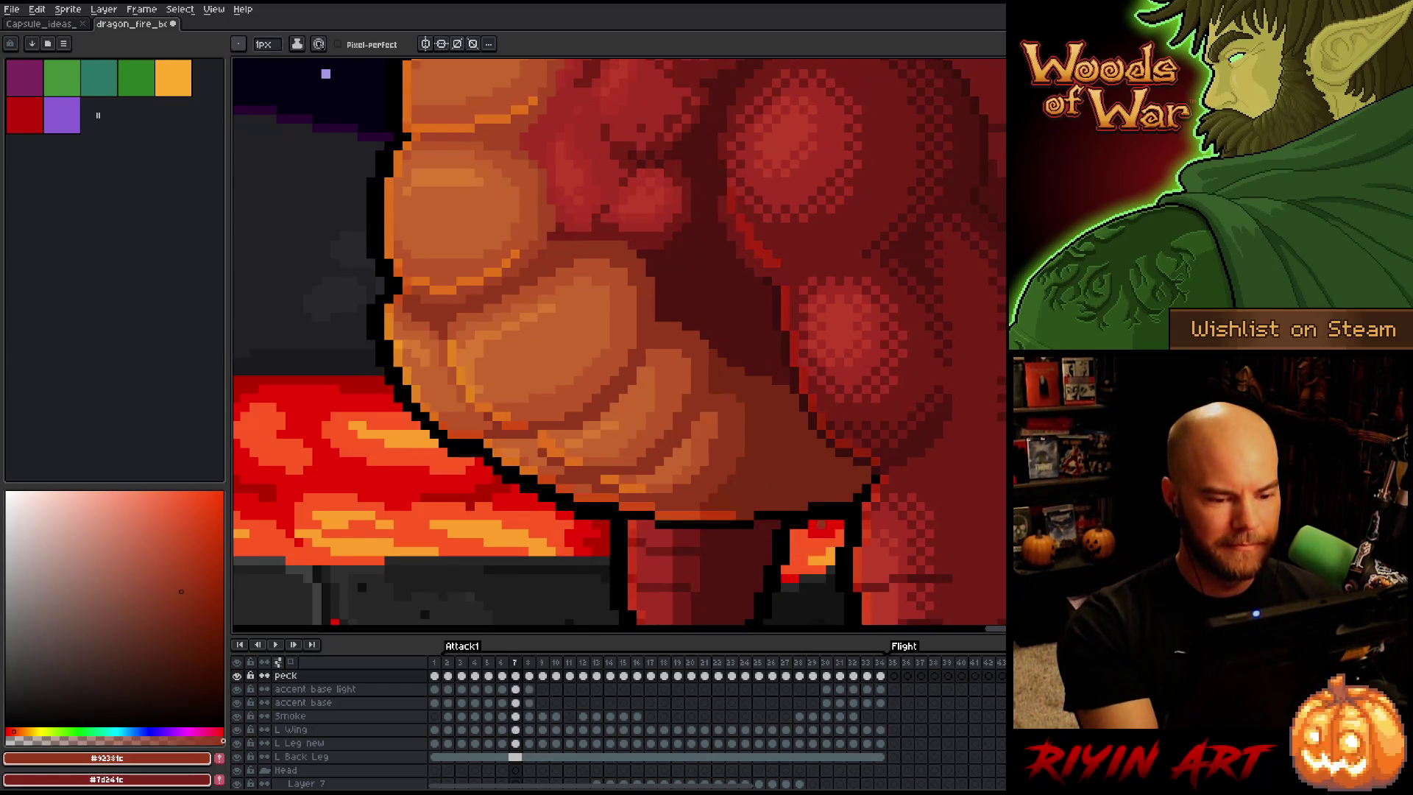
{"action": "key", "text": "Left"}
{"action": "key", "text": "Right"}
{"action": "key", "text": "Left"}
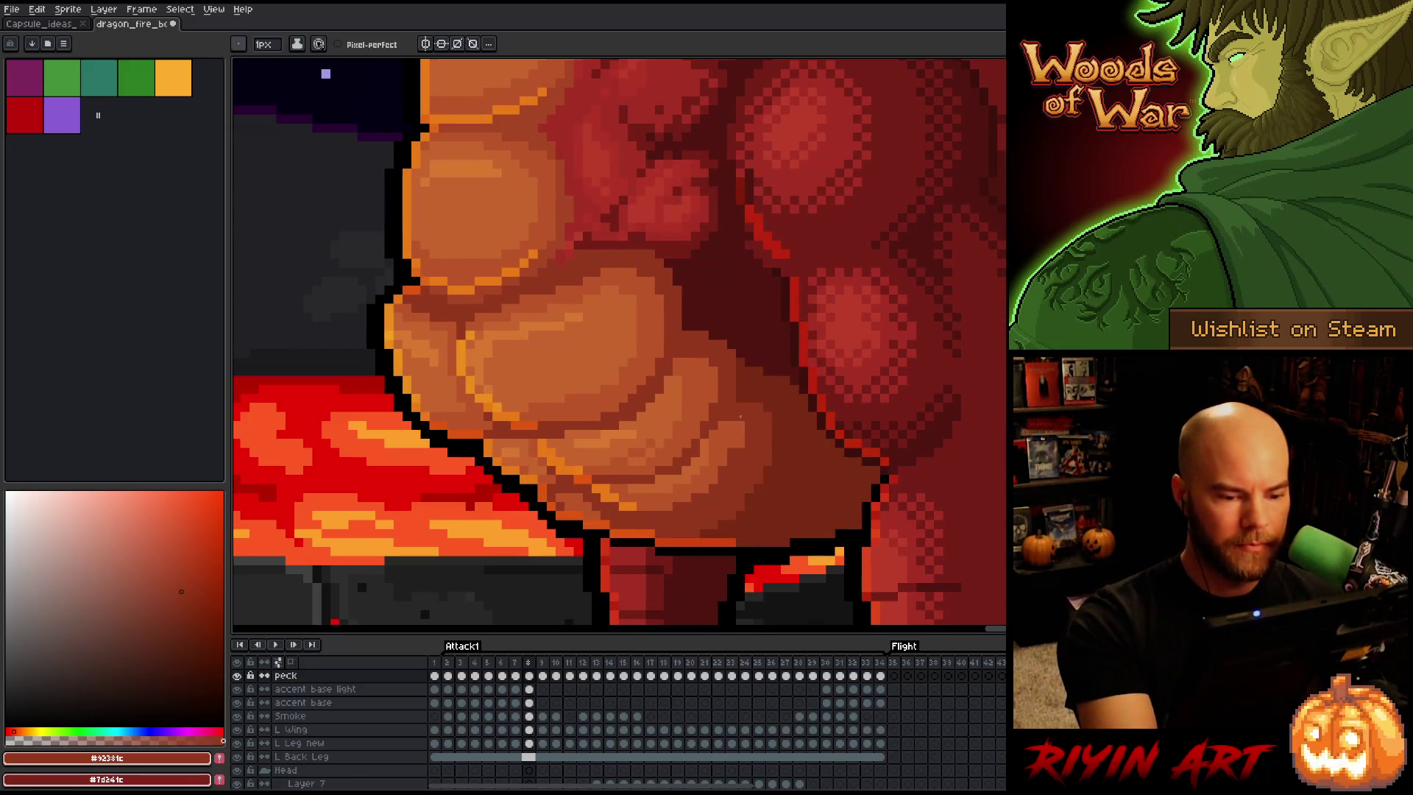
Sample mid orange #bb5629 from the belly and compare frames 7 and 8, returning to 8
{"action": "left_click", "coordinate": [729, 451], "text": "alt"}
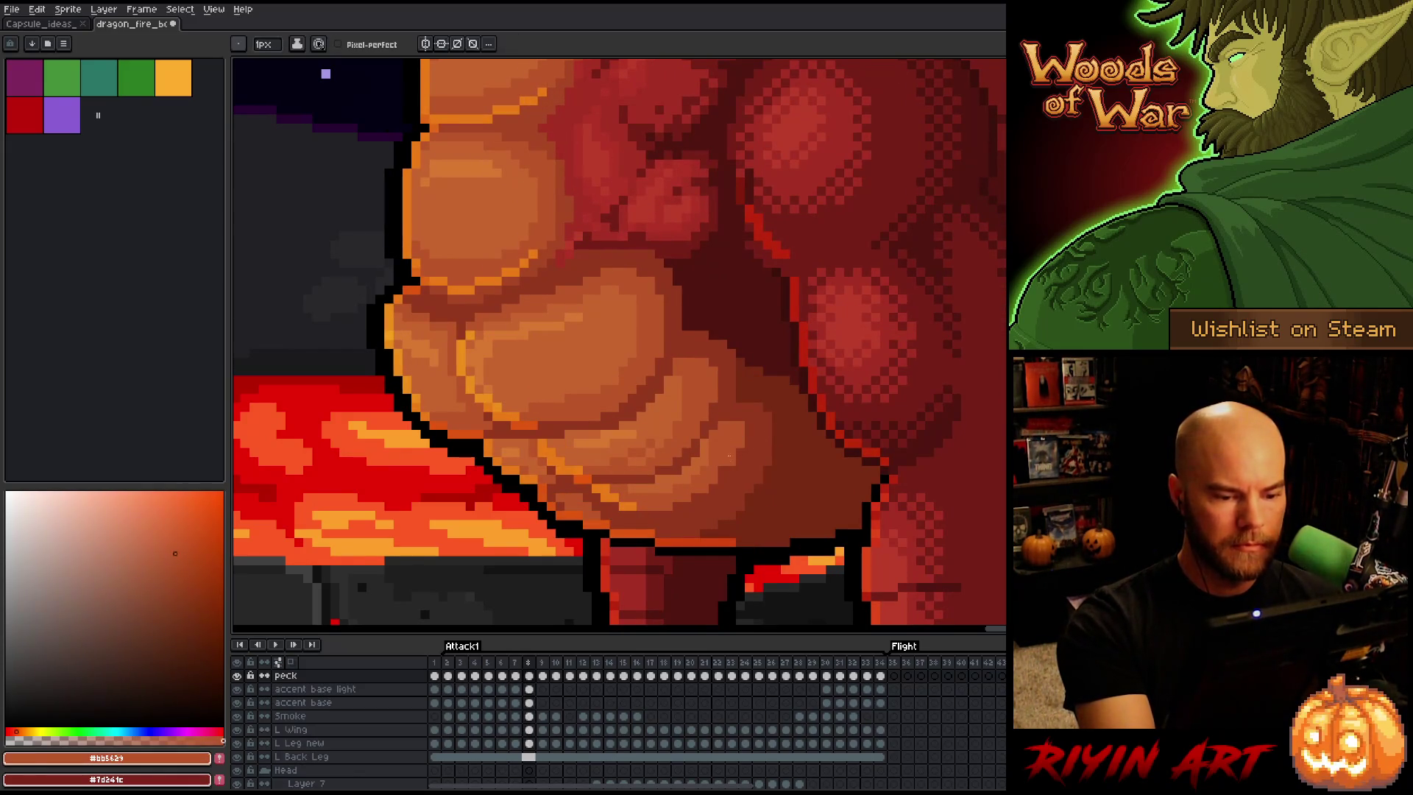
{"action": "key", "text": "Right"}
{"action": "key", "text": "Left"}
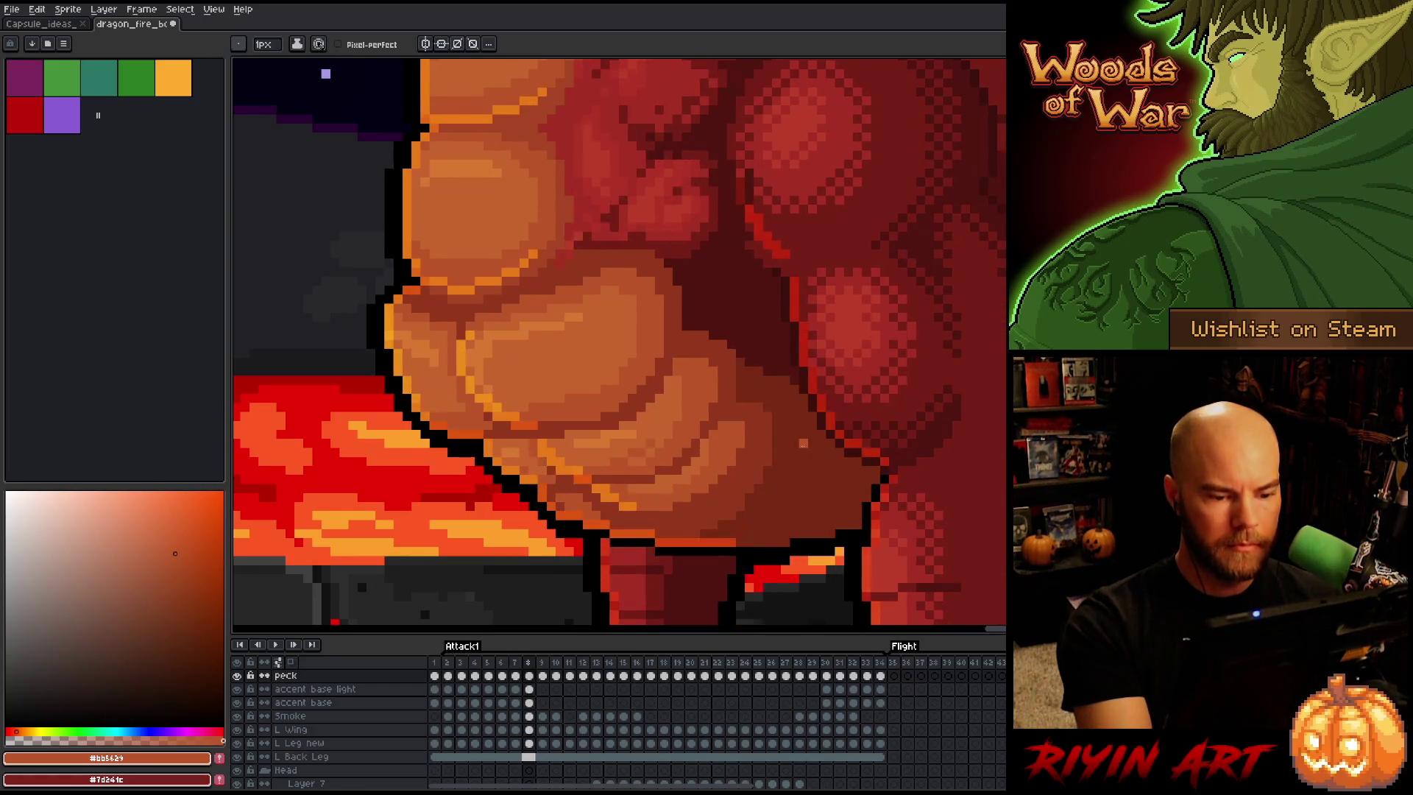
{"action": "key", "text": "Right"}
{"action": "key", "text": "Left"}
{"action": "key", "text": "Right"}
{"action": "key", "text": "Left"}
{"action": "key", "text": "Left"}
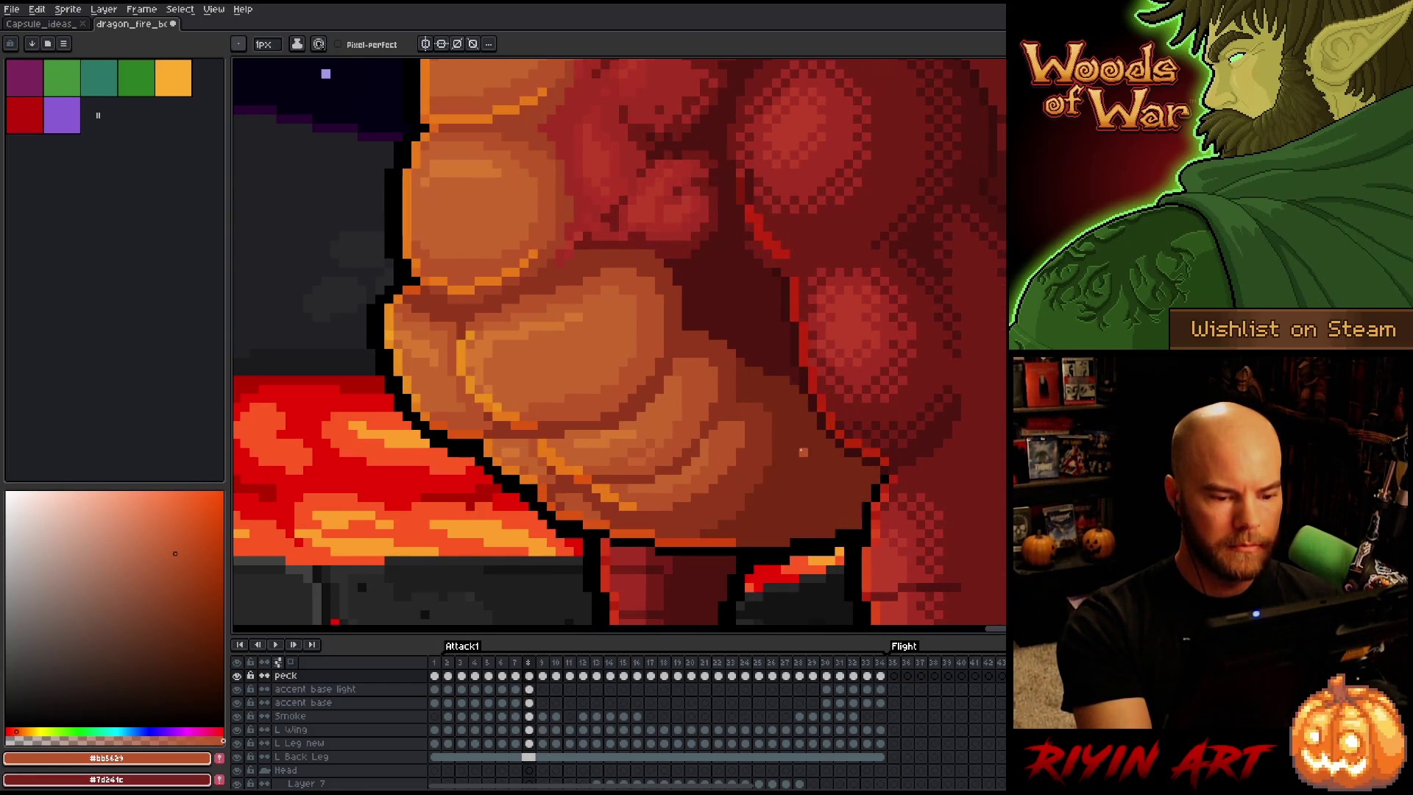
{"action": "key", "text": "Right"}
Sample lighter orange #c7652f on frame 8 and flip against frame 7 to compare
{"action": "left_click", "coordinate": [648, 443], "text": "alt"}
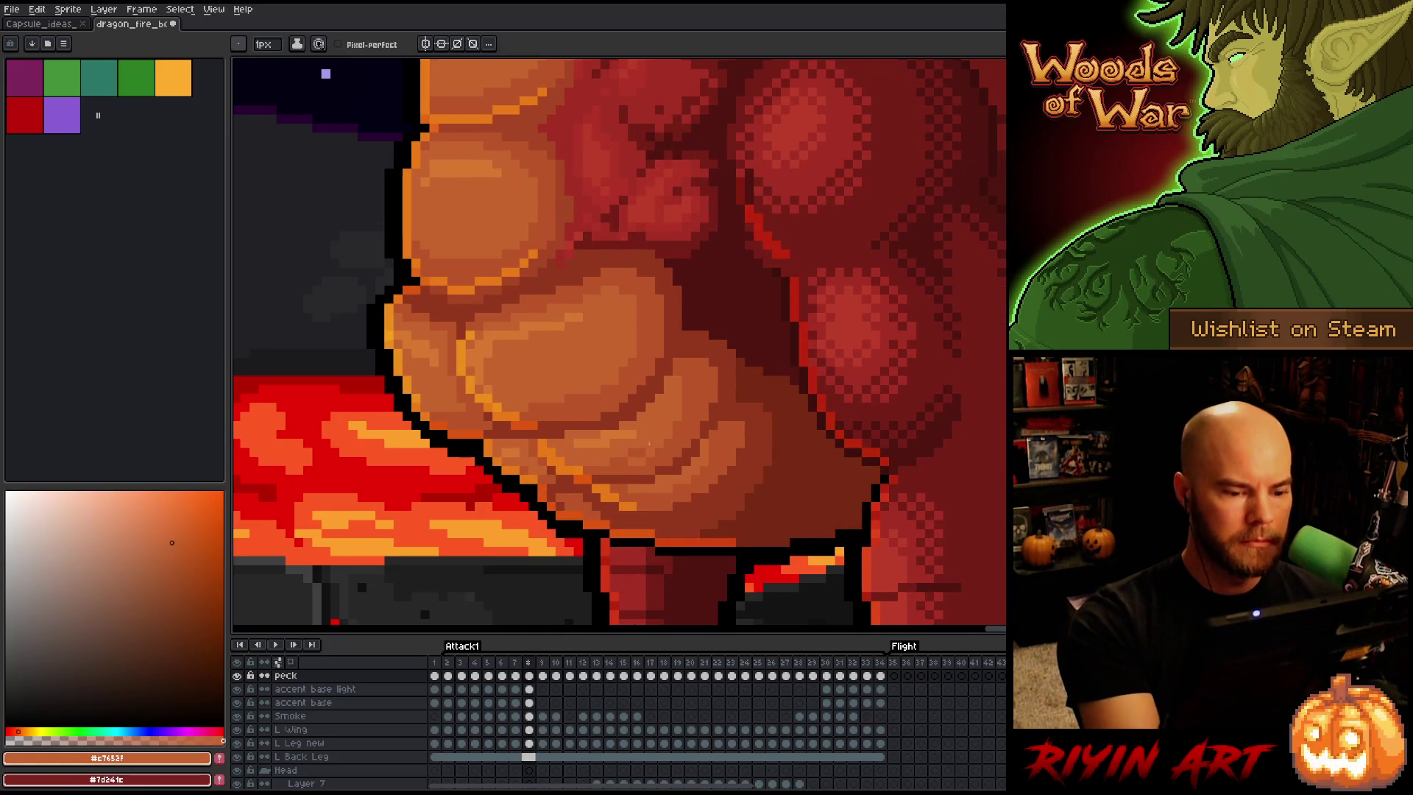
{"action": "key", "text": "Right"}
{"action": "key", "text": "Left"}
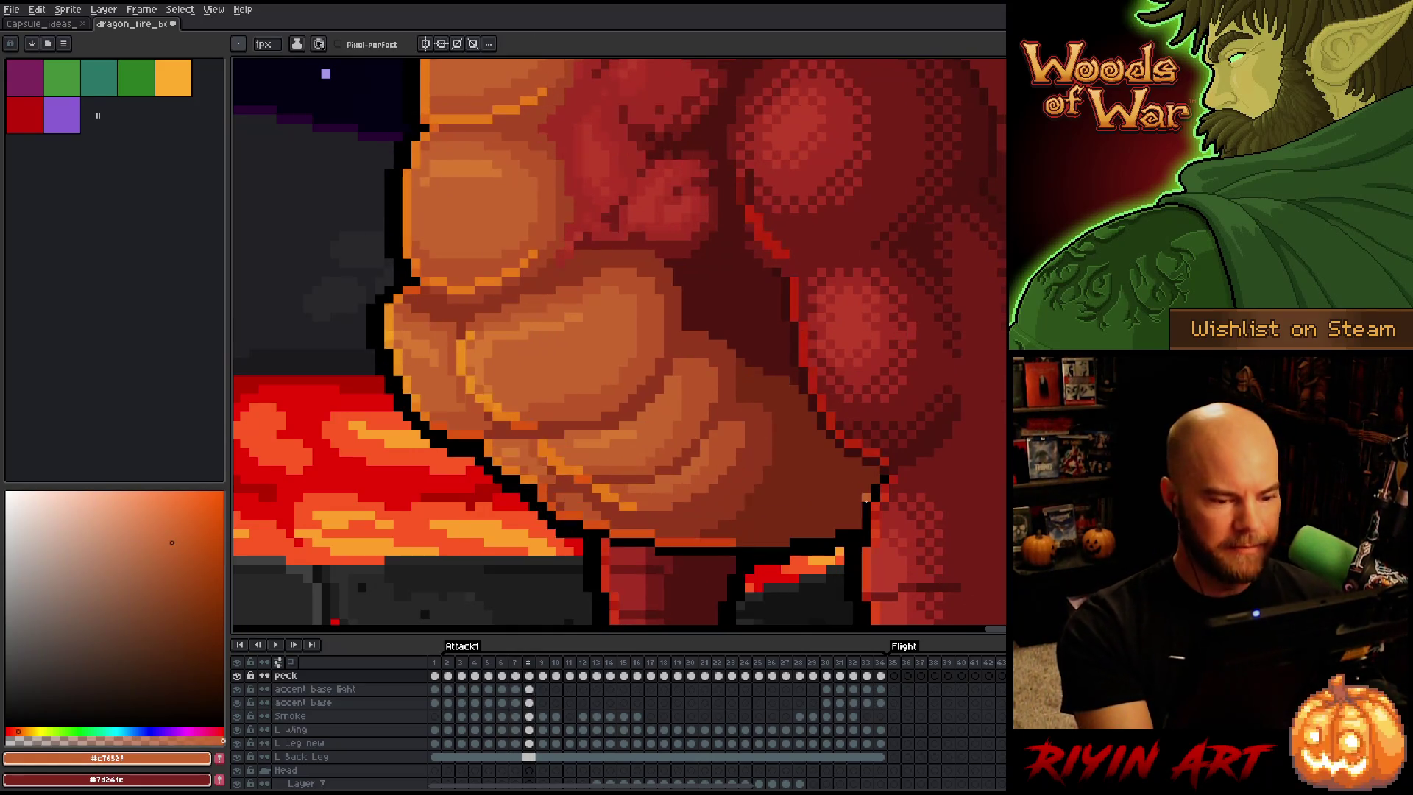
{"action": "key", "text": "Right"}
{"action": "key", "text": "Left"}
{"action": "key", "text": "Left"}
{"action": "key", "text": "Right"}
{"action": "key", "text": "Left"}
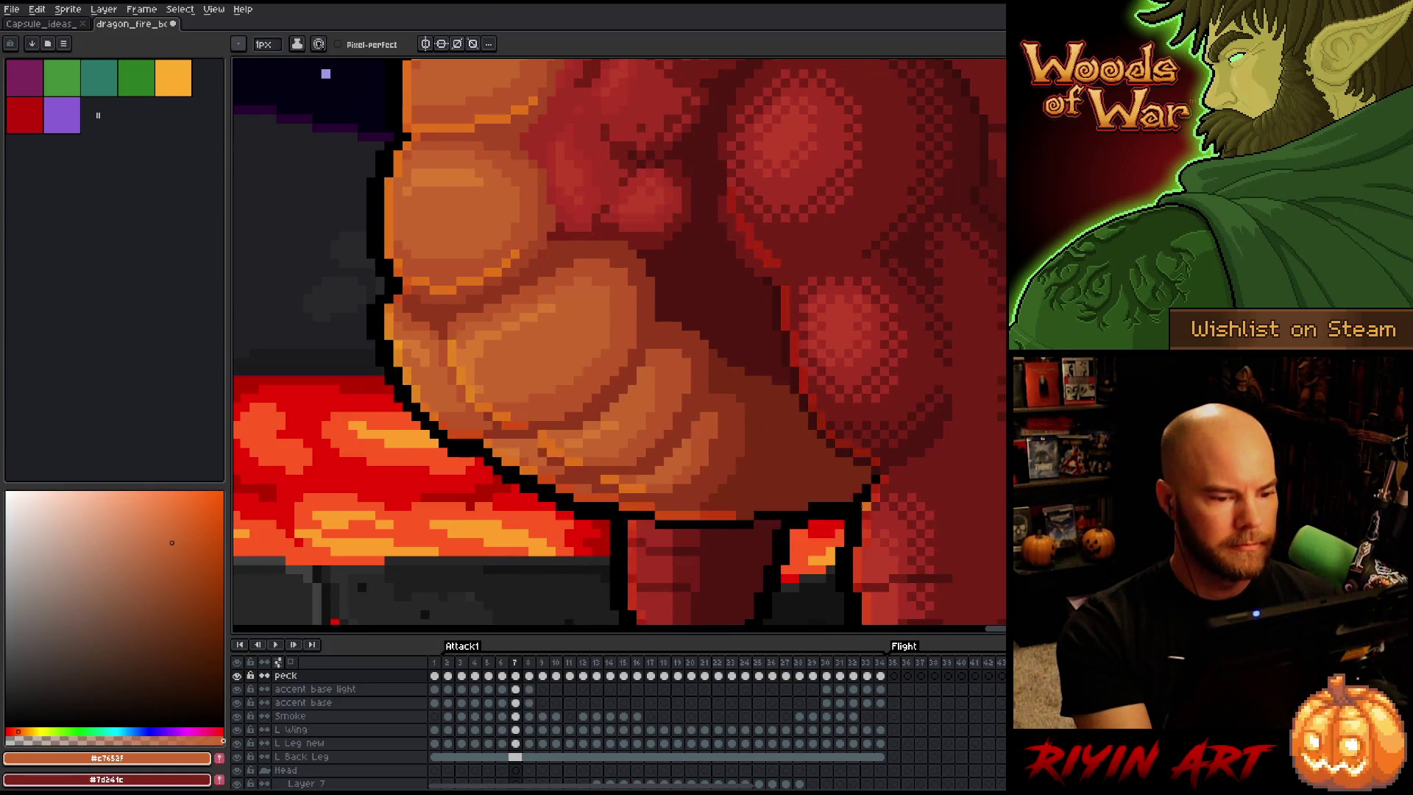
{"action": "key", "text": "Right"}
{"action": "key", "text": "Left"}
{"action": "key", "text": "Right"}
{"action": "key", "text": "Left"}
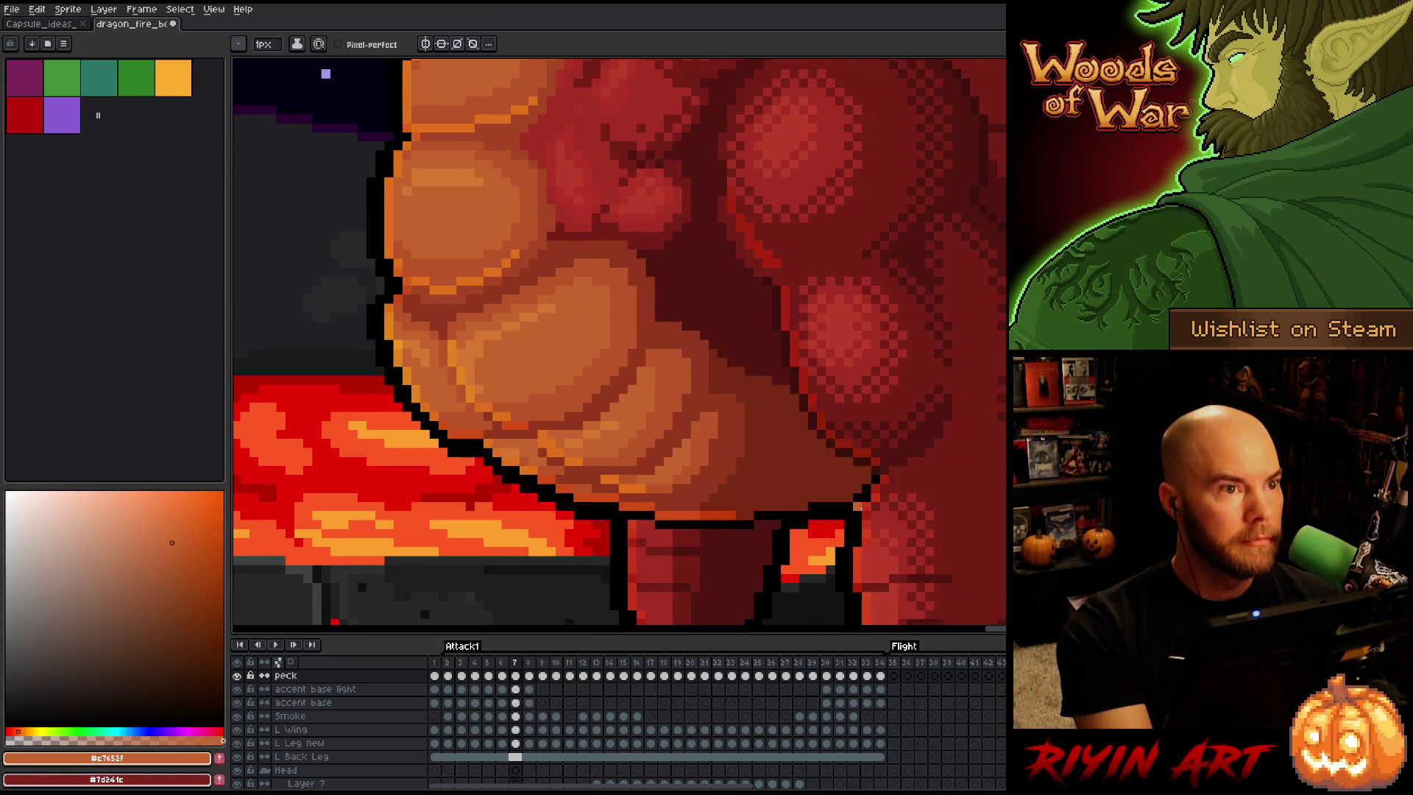
{"action": "key", "text": "Right"}
{"action": "key", "text": "Left"}
{"action": "key", "text": "Right"}
{"action": "key", "text": "Left"}
{"action": "key", "text": "Right"}
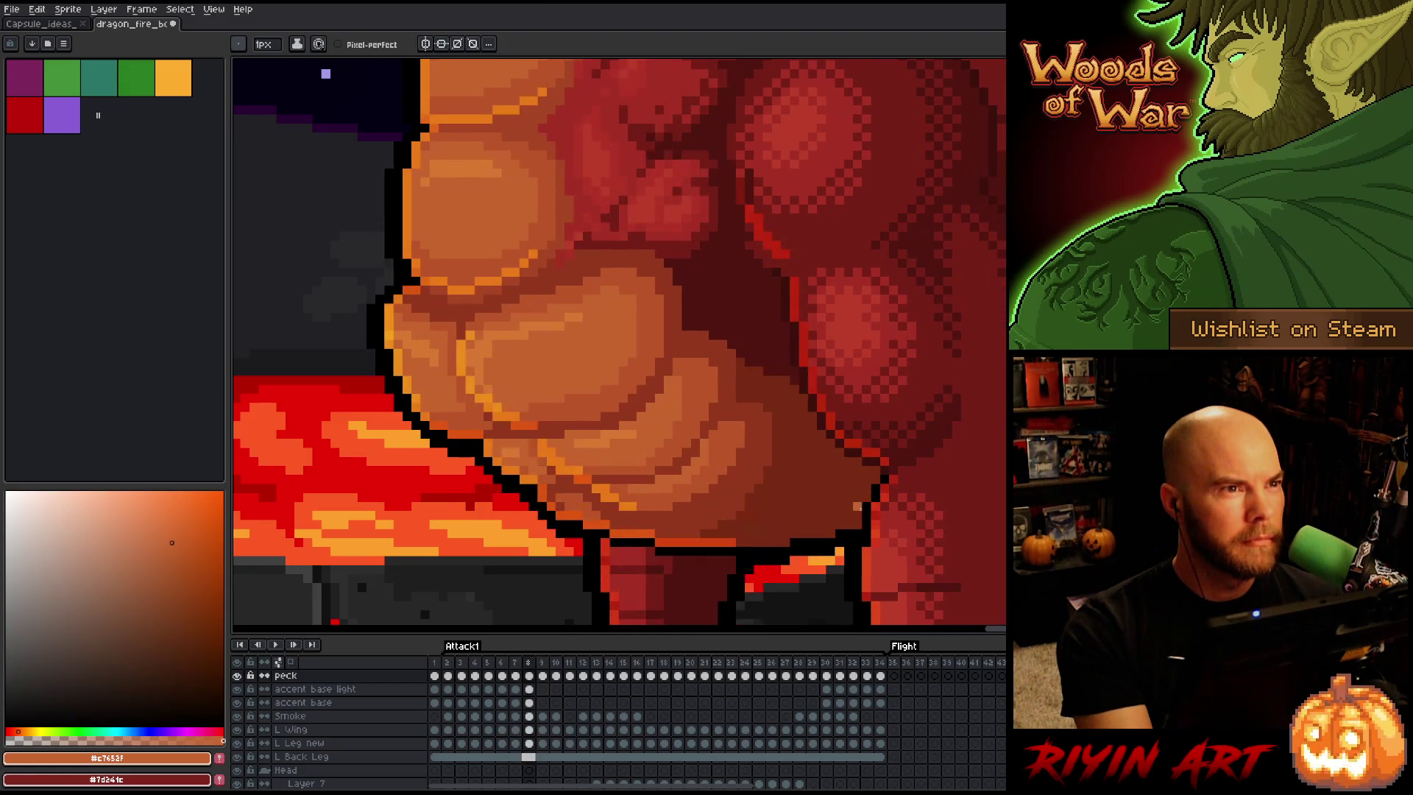
{"action": "key", "text": "Left"}
{"action": "key", "text": "Right"}
{"action": "key", "text": "Right"}
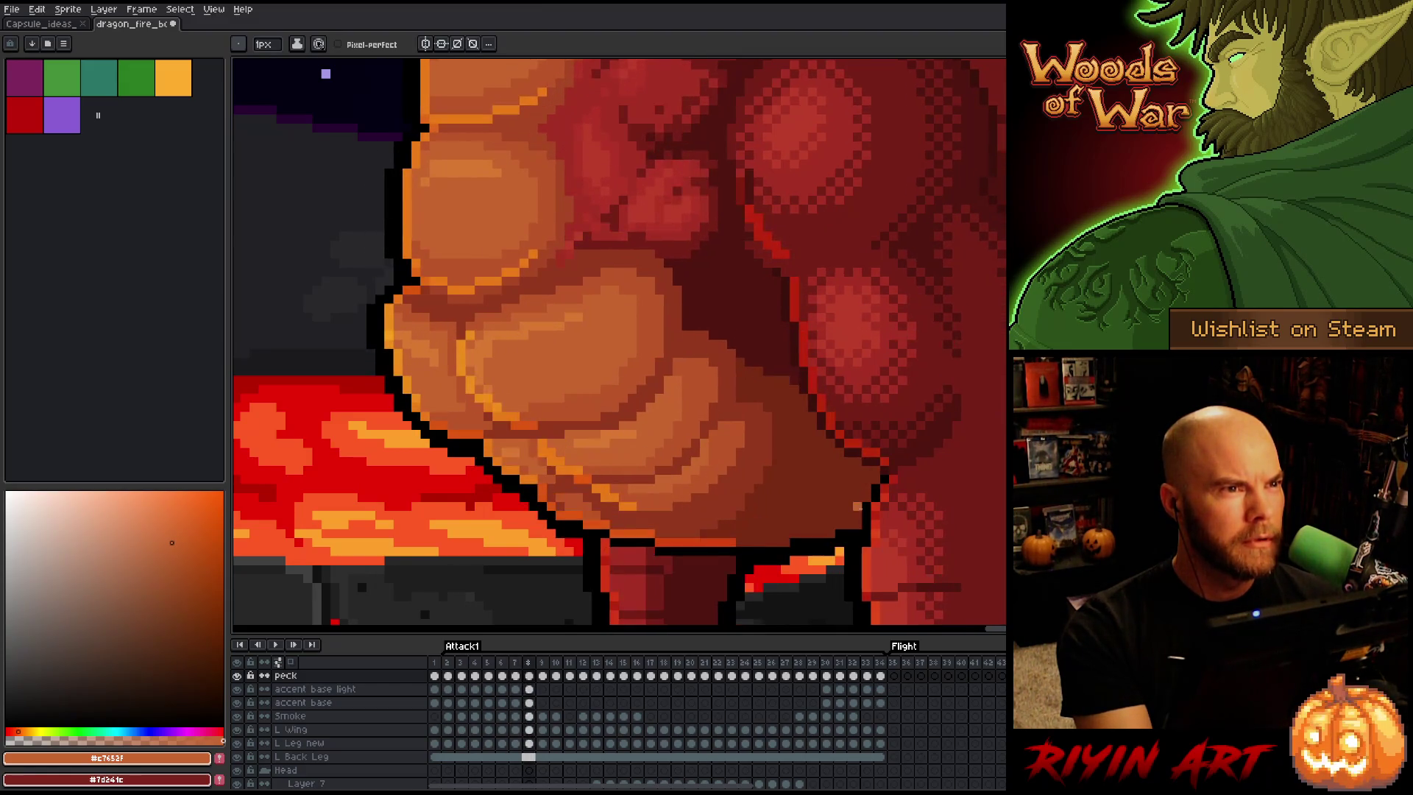
Sample #bb5629 from lower belly and flip to the previous frame to compare
{"action": "left_click", "coordinate": [712, 487], "text": "alt"}
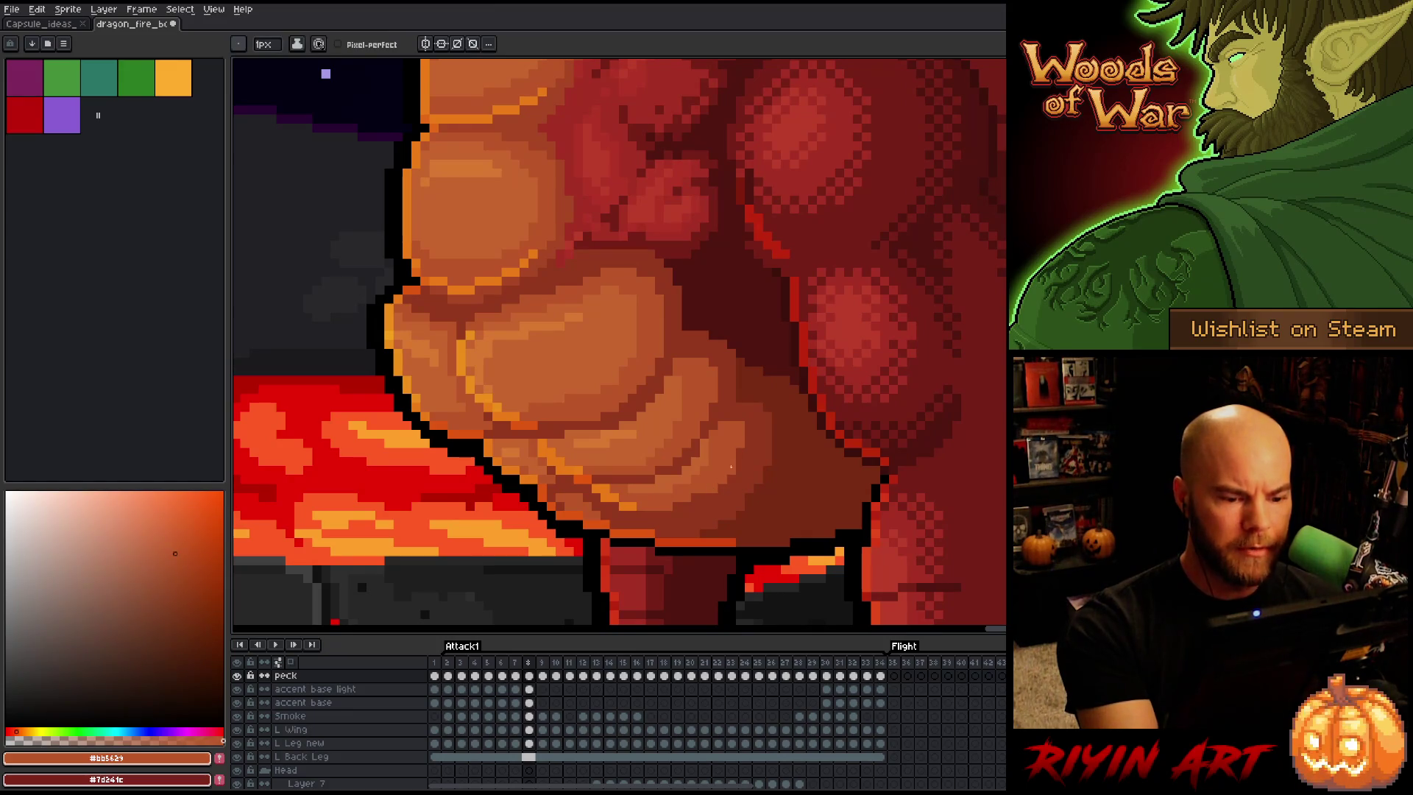
{"action": "key", "text": "Left"}
{"action": "key", "text": "Right"}
{"action": "key", "text": "Left"}
{"action": "key", "text": "Right"}
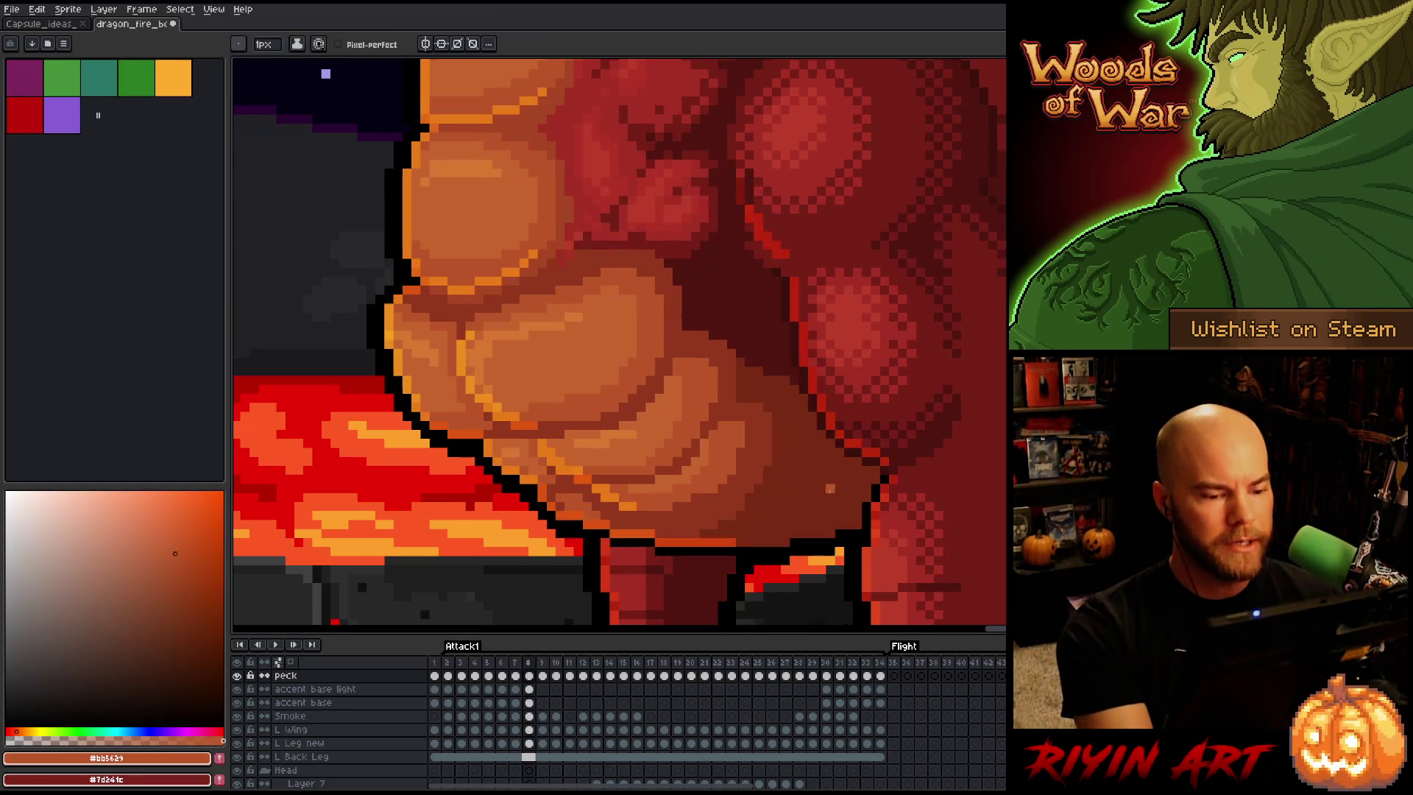
{"action": "key", "text": "Left"}
{"action": "key", "text": "Right"}
{"action": "key", "text": "Left"}
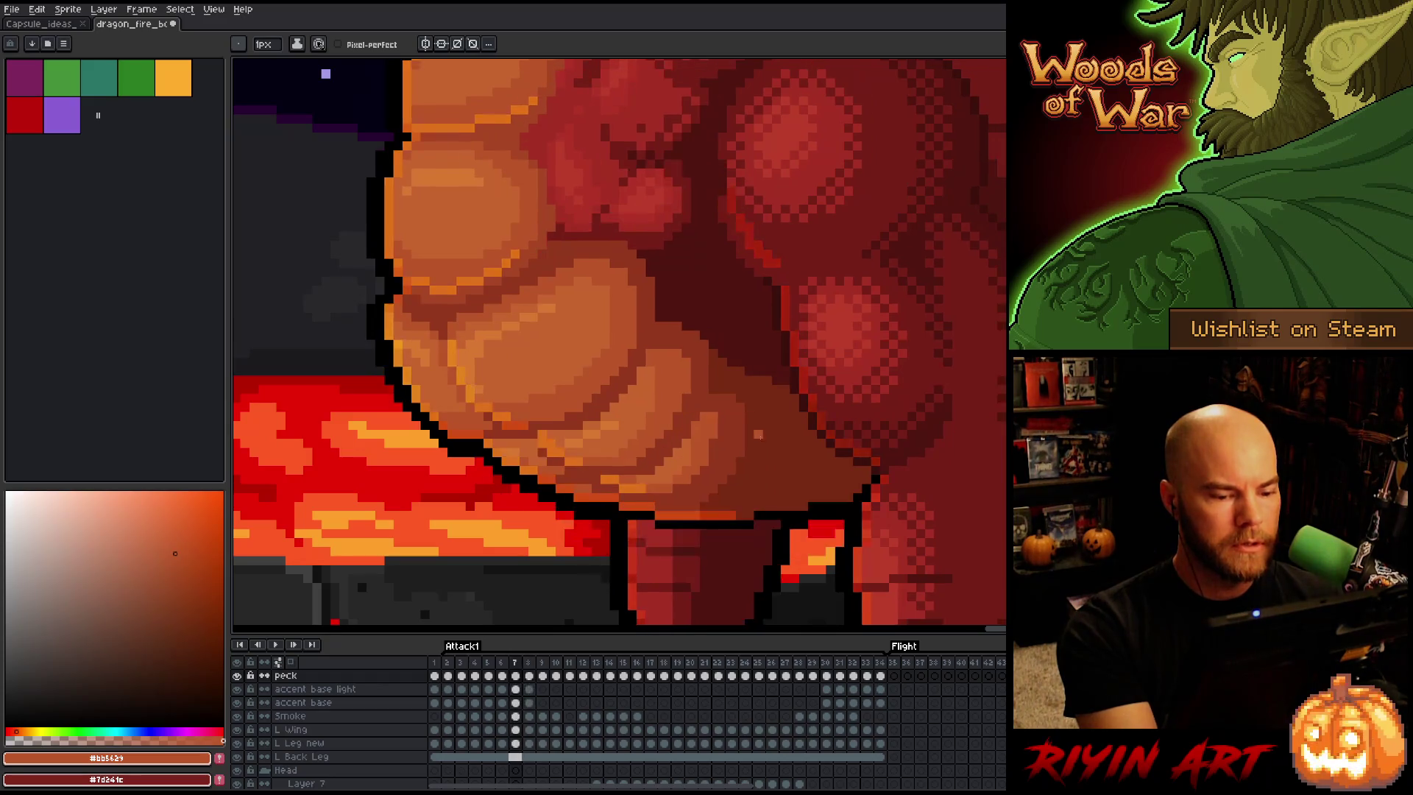
{"action": "key", "text": "Right"}
{"action": "key", "text": "Left"}
{"action": "key", "text": "Right"}
{"action": "key", "text": "Left"}
{"action": "key", "text": "Right"}
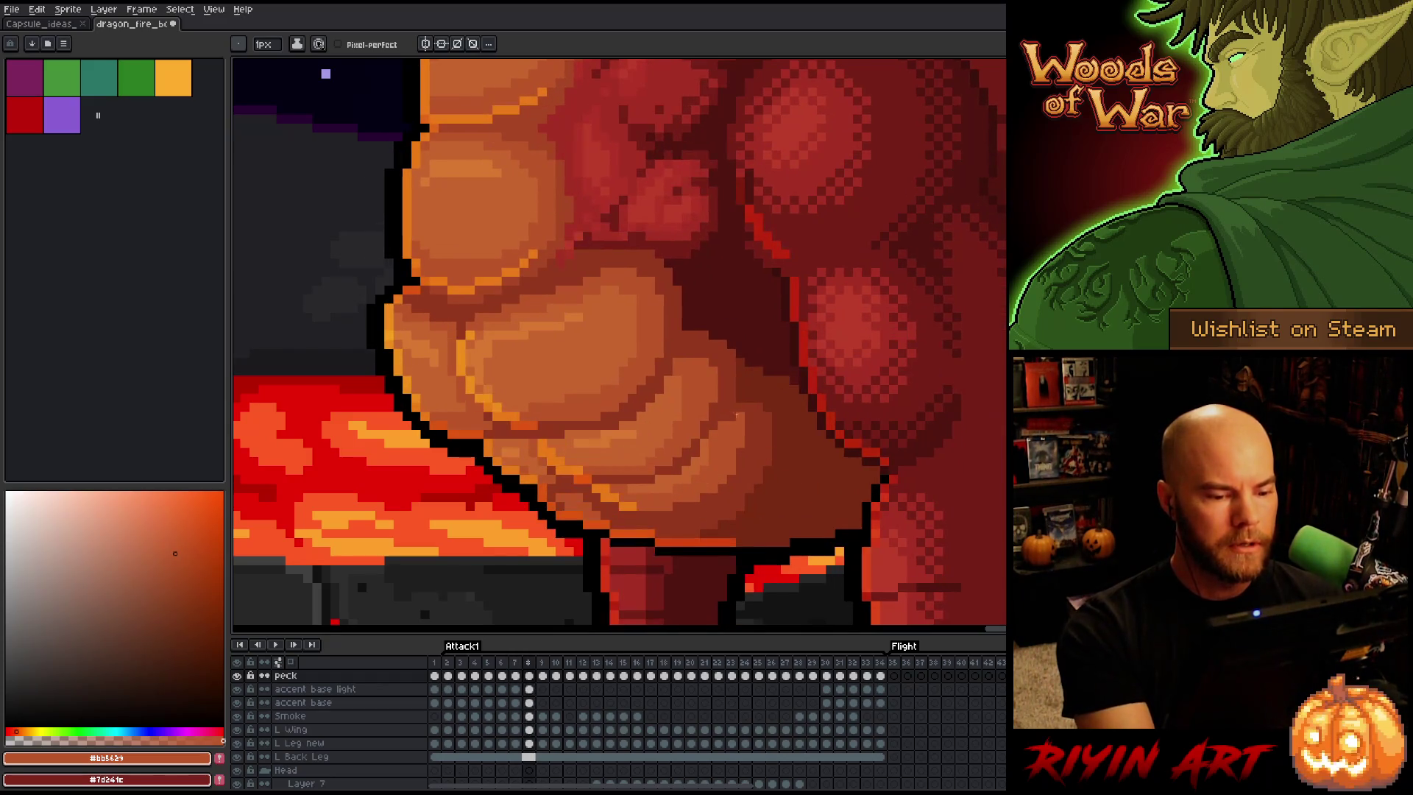
Sample dark shade #92381c from the belly and step back to frame 7
{"action": "left_click", "coordinate": [718, 419], "text": "alt"}
{"action": "key", "text": "Left"}
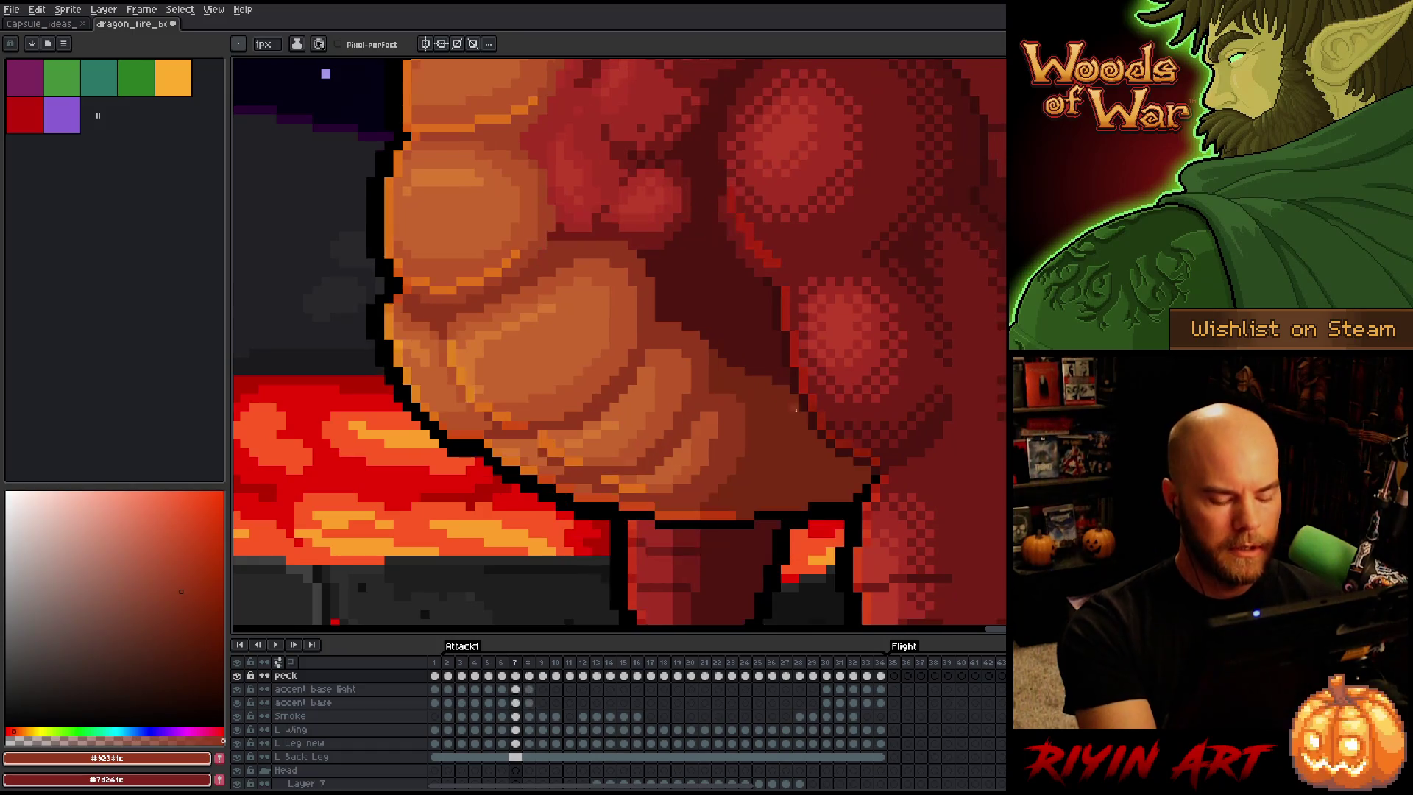
{"action": "key", "text": "Right"}
{"action": "key", "text": "Left"}
{"action": "key", "text": "Right"}
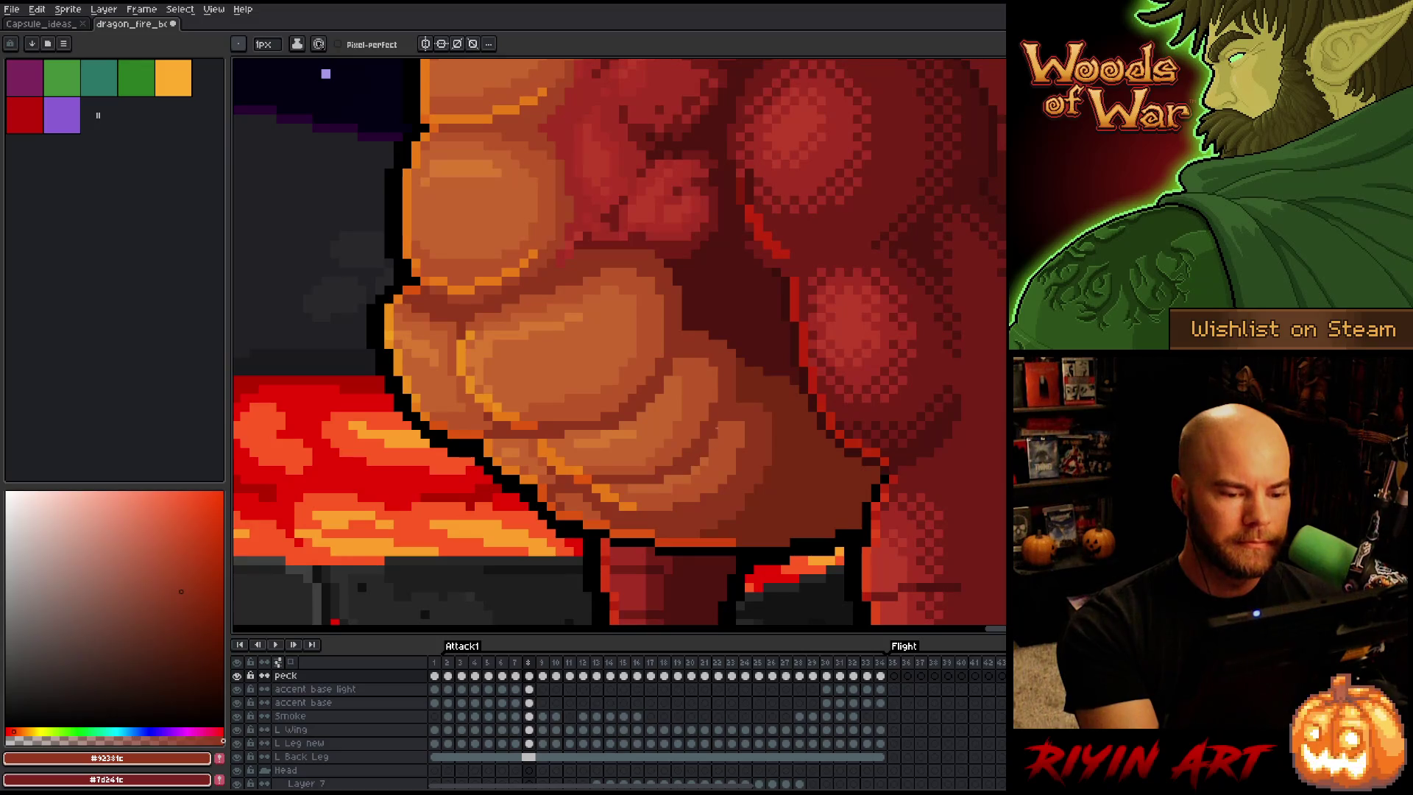
{"action": "key", "text": "Left"}
{"action": "key", "text": "Right"}
{"action": "key", "text": "Left"}
{"action": "key", "text": "Right"}
{"action": "key", "text": "Left"}
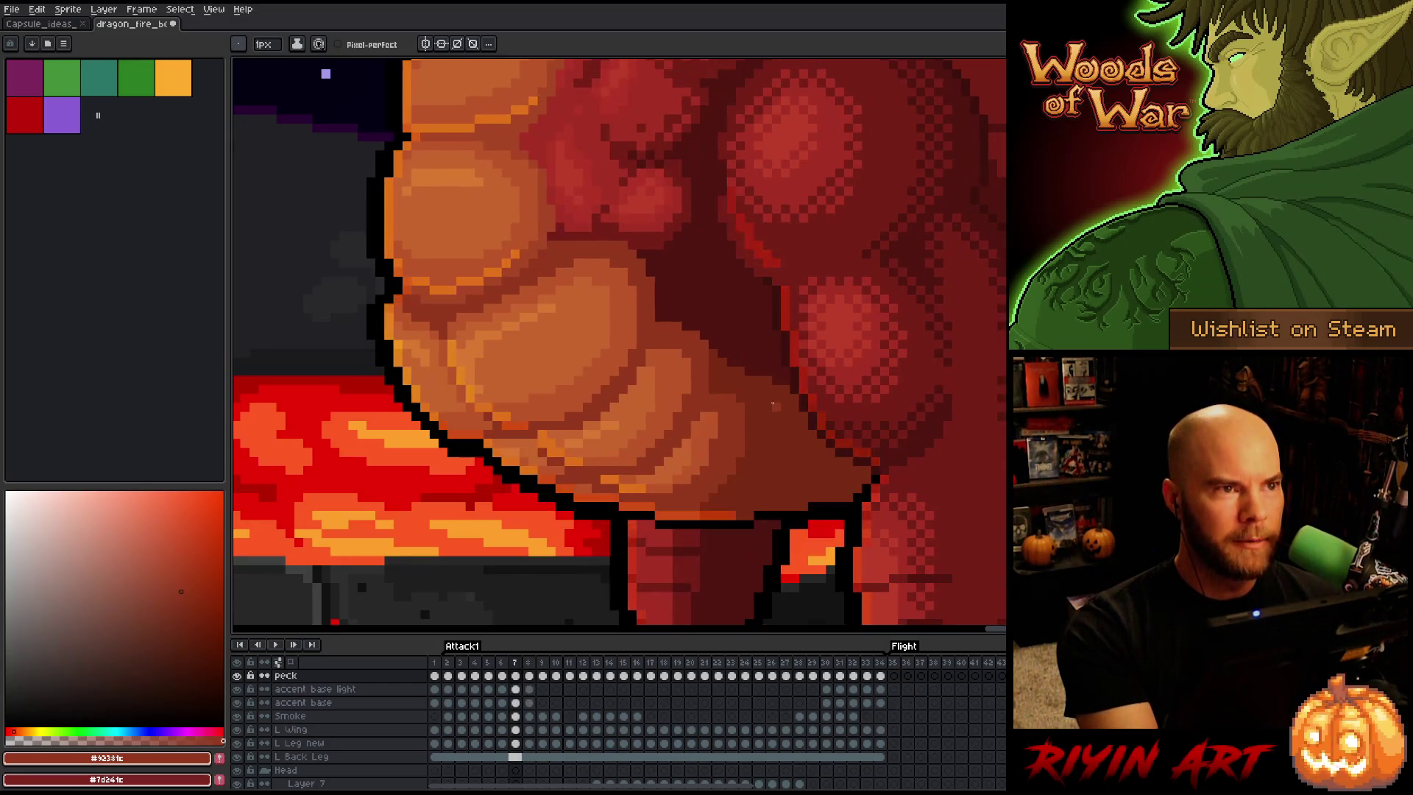
Flip between frames 7 and 8 comparing the belly scales, finishing on frame 8
{"action": "key", "text": "Right"}
{"action": "key", "text": "Left"}
{"action": "key", "text": "Right"}
{"action": "key", "text": "Left"}
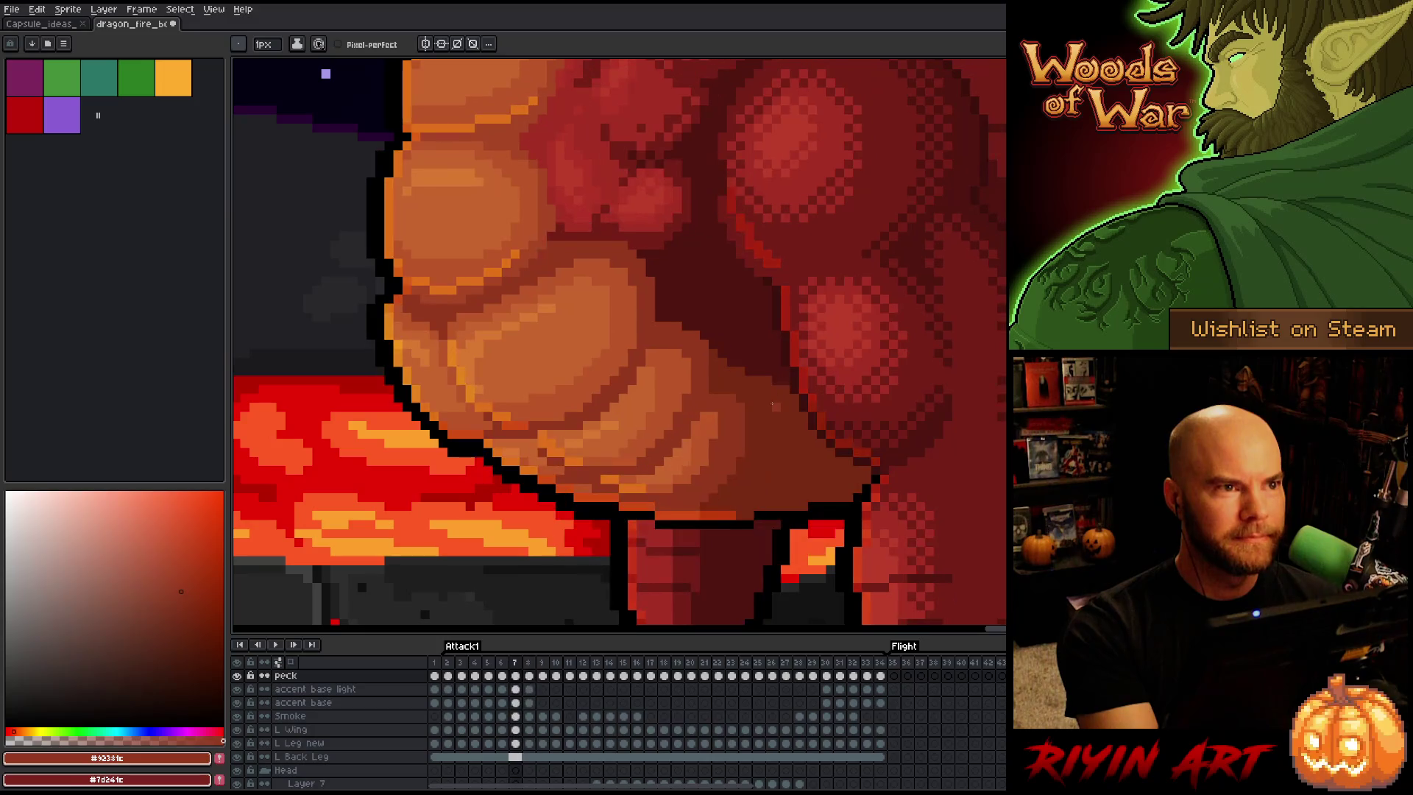
{"action": "key", "text": "Right"}
{"action": "key", "text": "Left"}
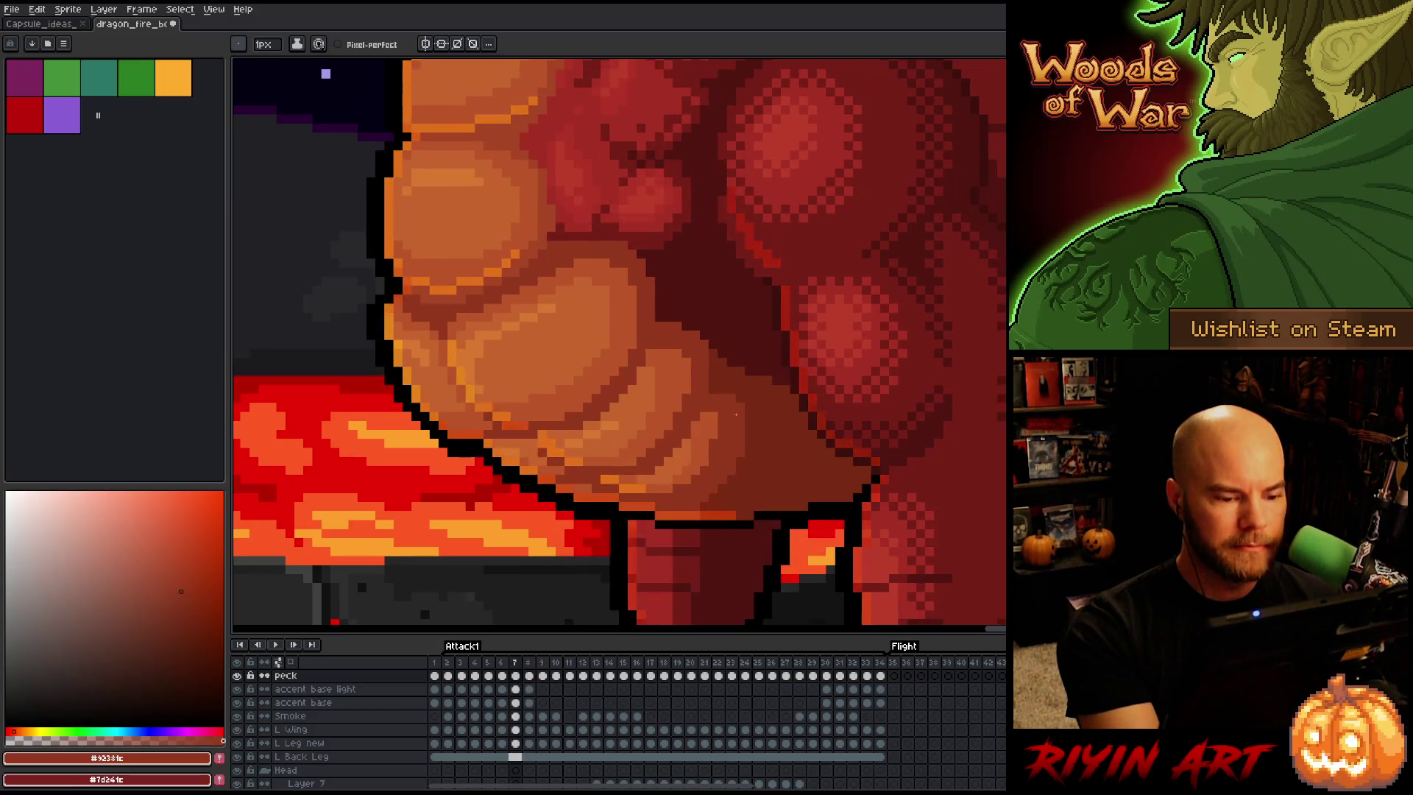
{"action": "key", "text": "Right"}
{"action": "key", "text": "Left"}
{"action": "key", "text": "Right"}
{"action": "key", "text": "Left"}
{"action": "key", "text": "Right"}
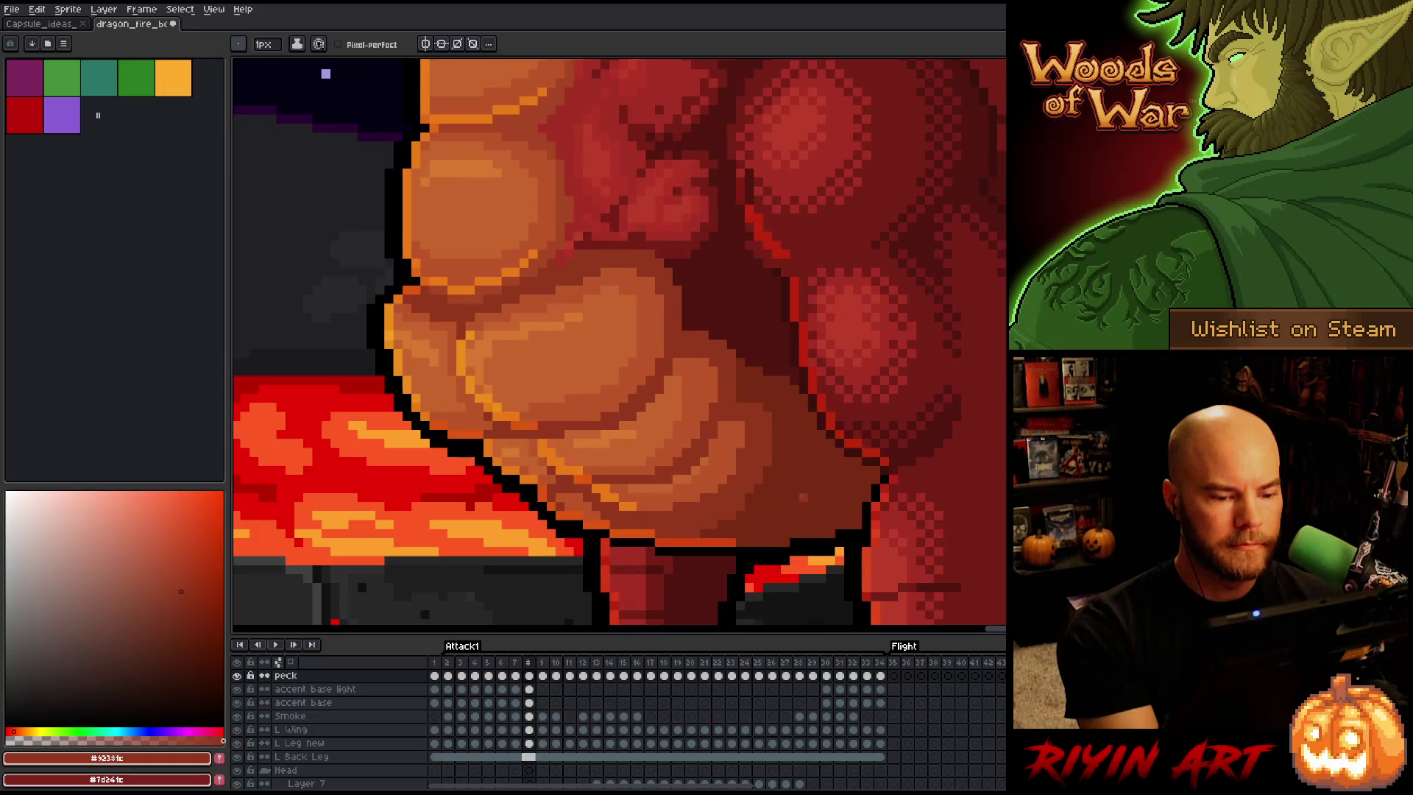
{"action": "key", "text": "Left"}
{"action": "key", "text": "Right"}
Eyedrop the orange belly colour on frame 8, then compare belly shading between frames 7 and 8
{"action": "key", "text": "i"}
{"action": "left_click", "coordinate": [671, 485], "text": "alt"}
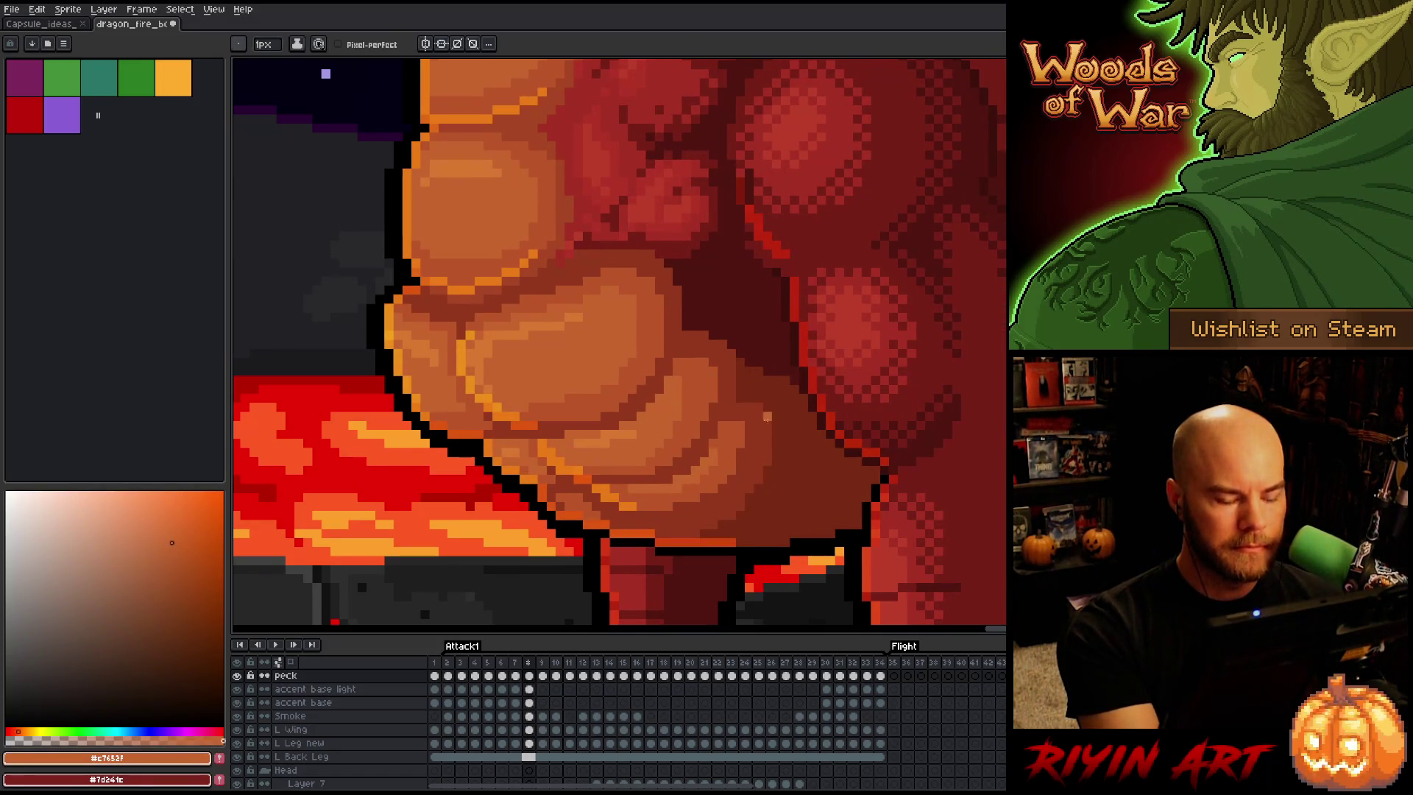
{"action": "key", "text": "Left"}
{"action": "key", "text": "Right"}
{"action": "key", "text": "Left"}
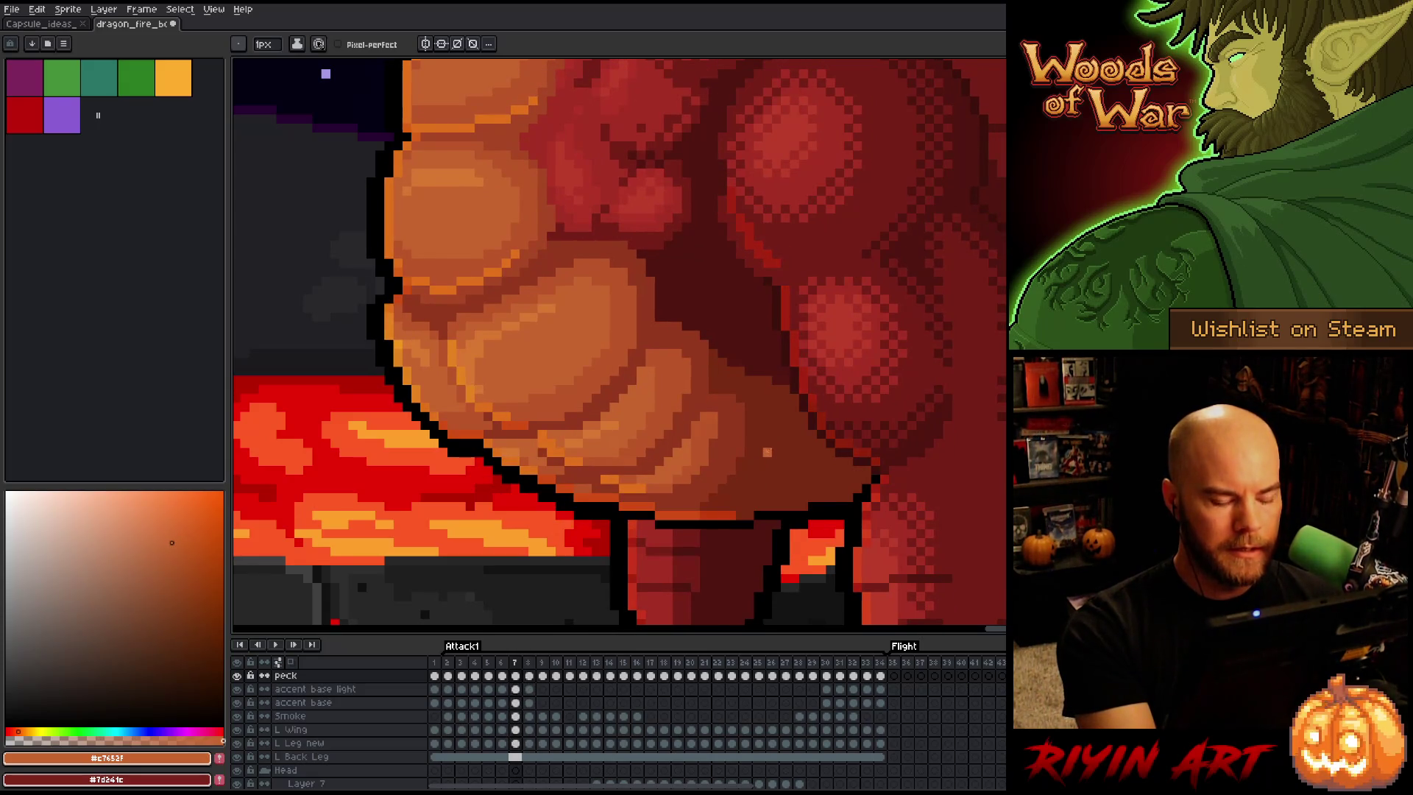
{"action": "key", "text": "Right"}
{"action": "key", "text": "Right"}
{"action": "key", "text": "Left"}
{"action": "key", "text": "Left"}
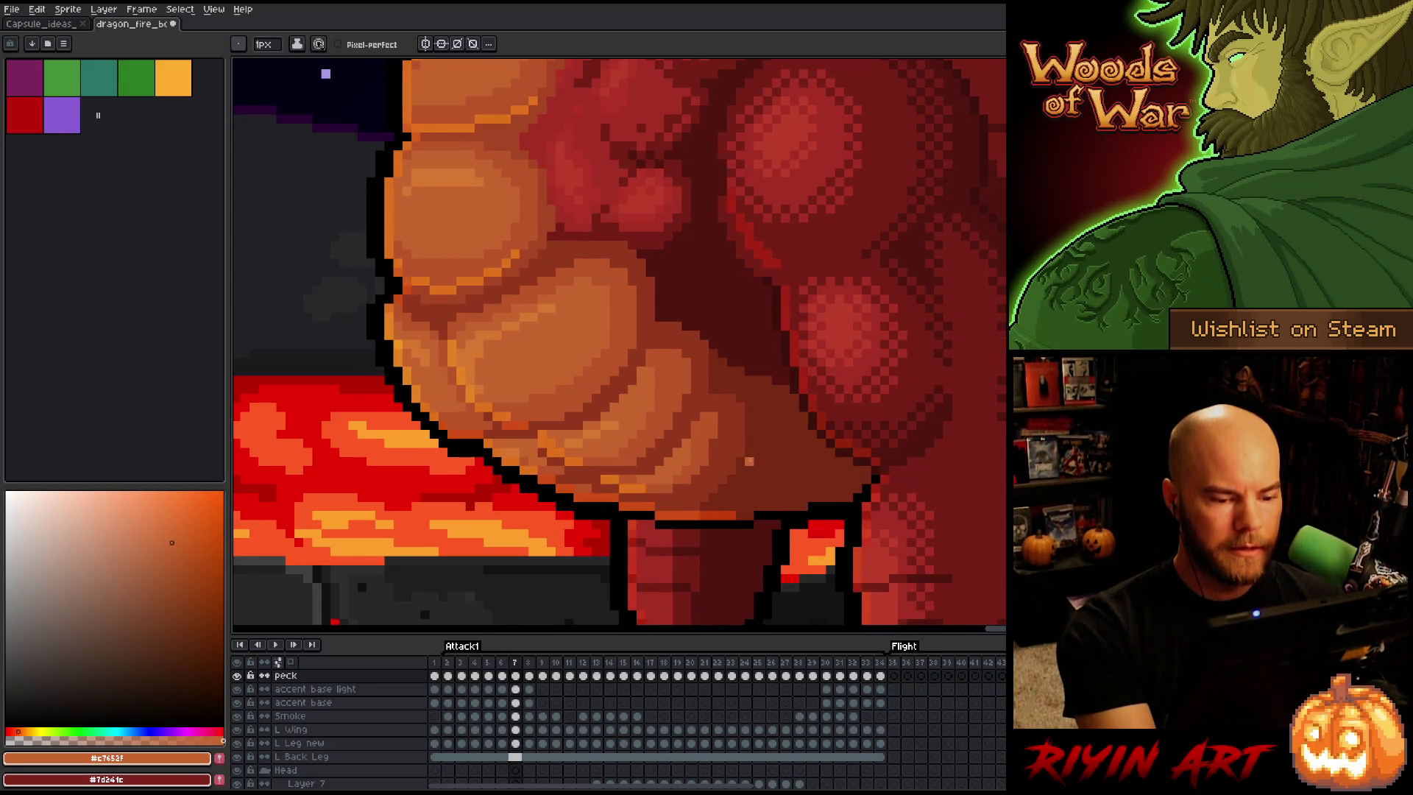
{"action": "key", "text": "Right"}
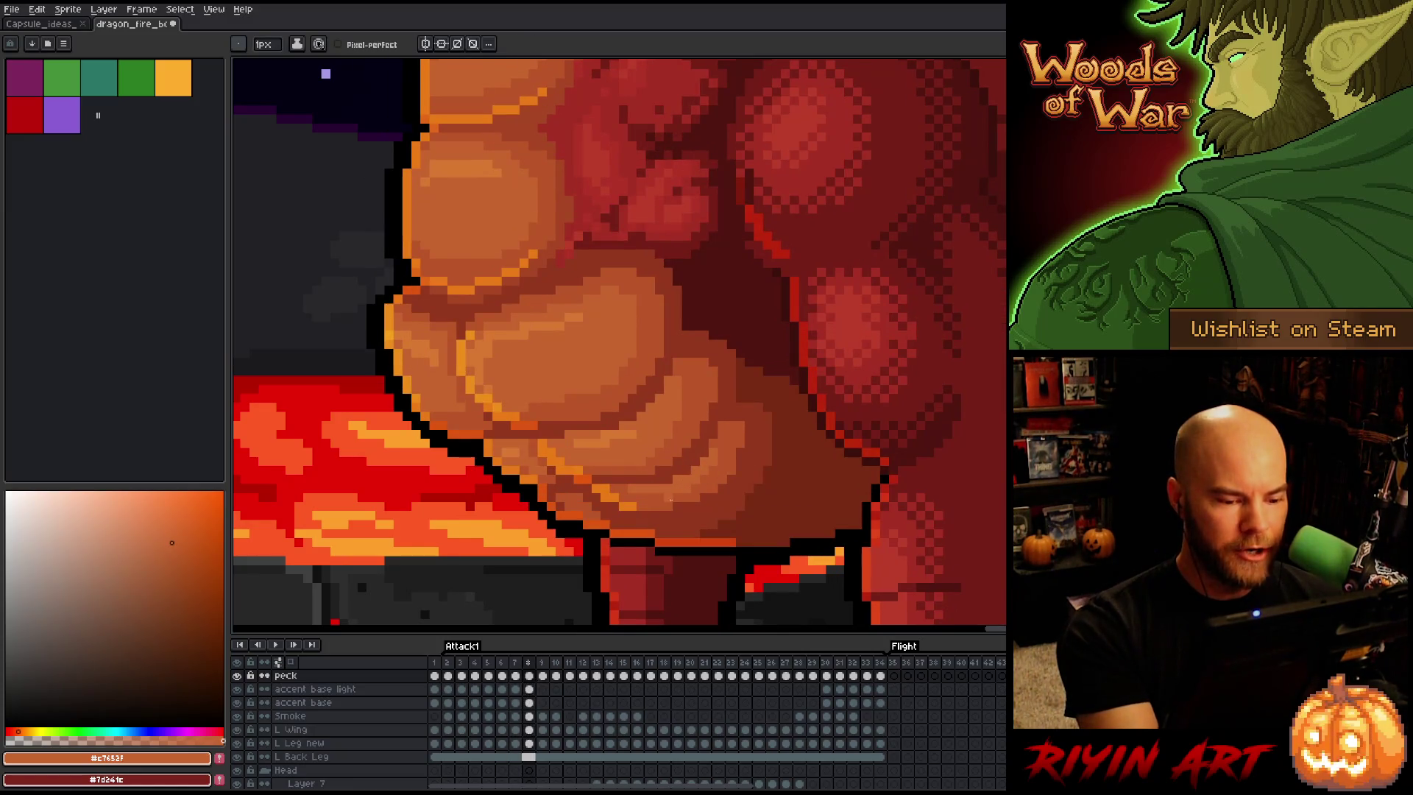
{"action": "key", "text": "Left"}
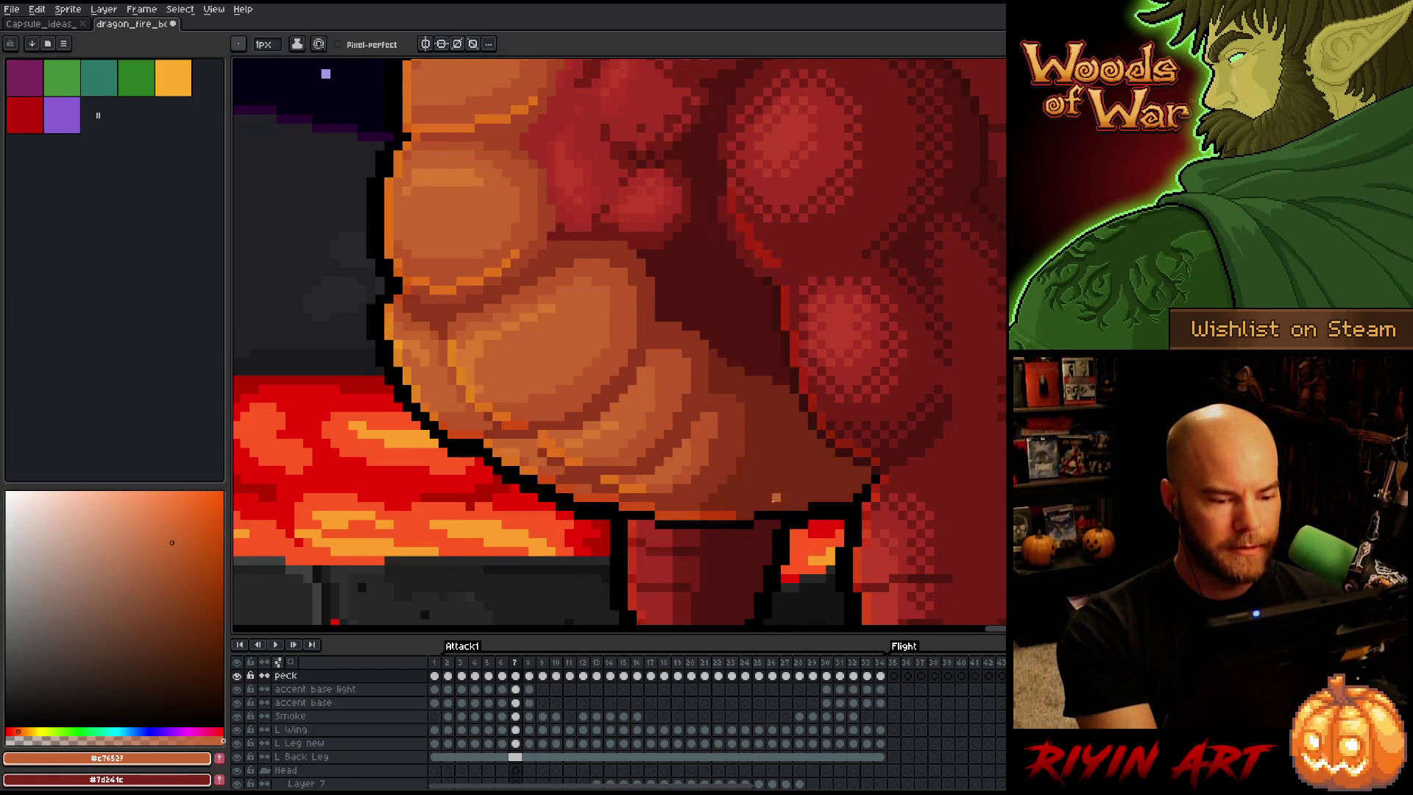
{"action": "key", "text": "Right"}
{"action": "key", "text": "Left"}
{"action": "key", "text": "Right"}
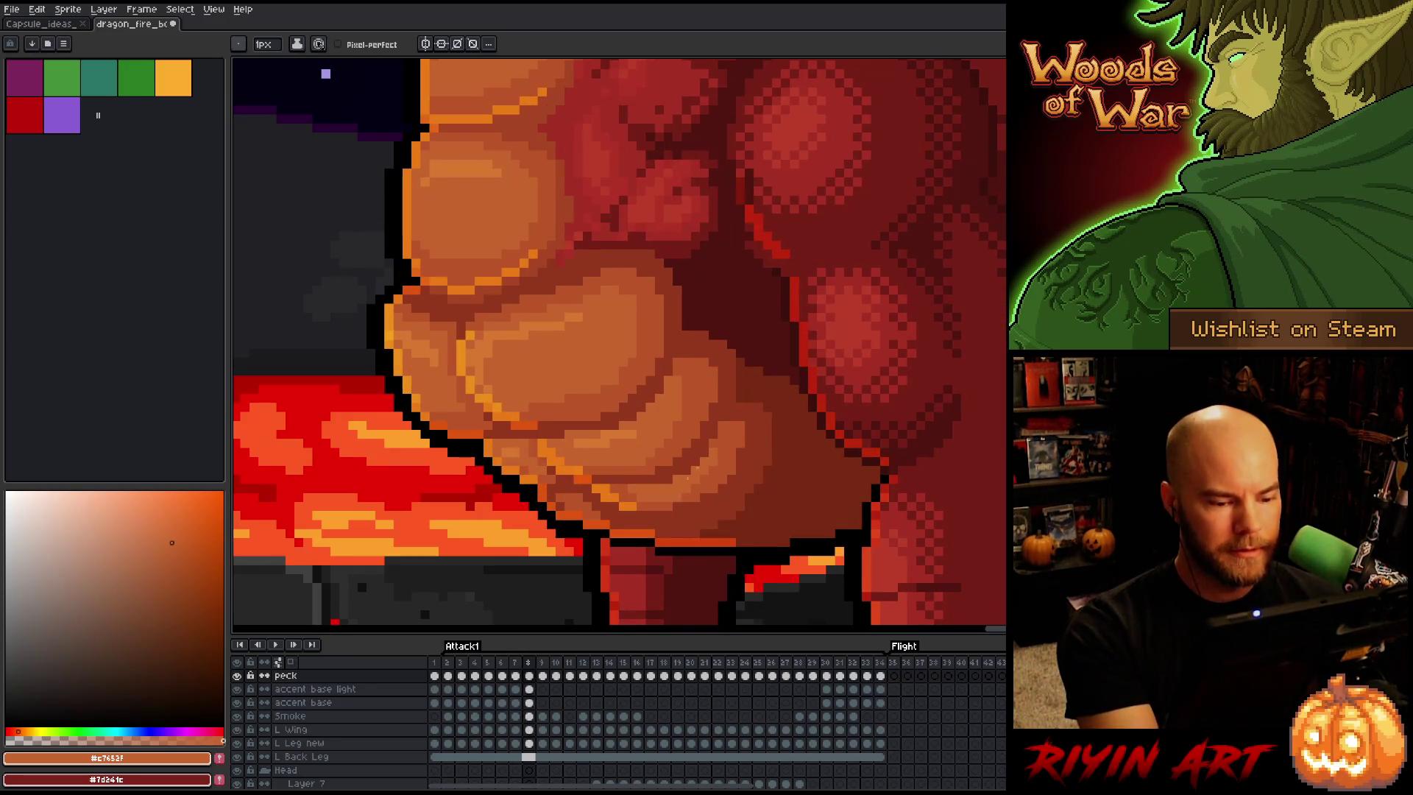
Sample the darker belly orange #bb5629 as the drawing colour and check it against frame 7
{"action": "left_click", "coordinate": [696, 488], "text": "alt"}
{"action": "key", "text": "Left"}
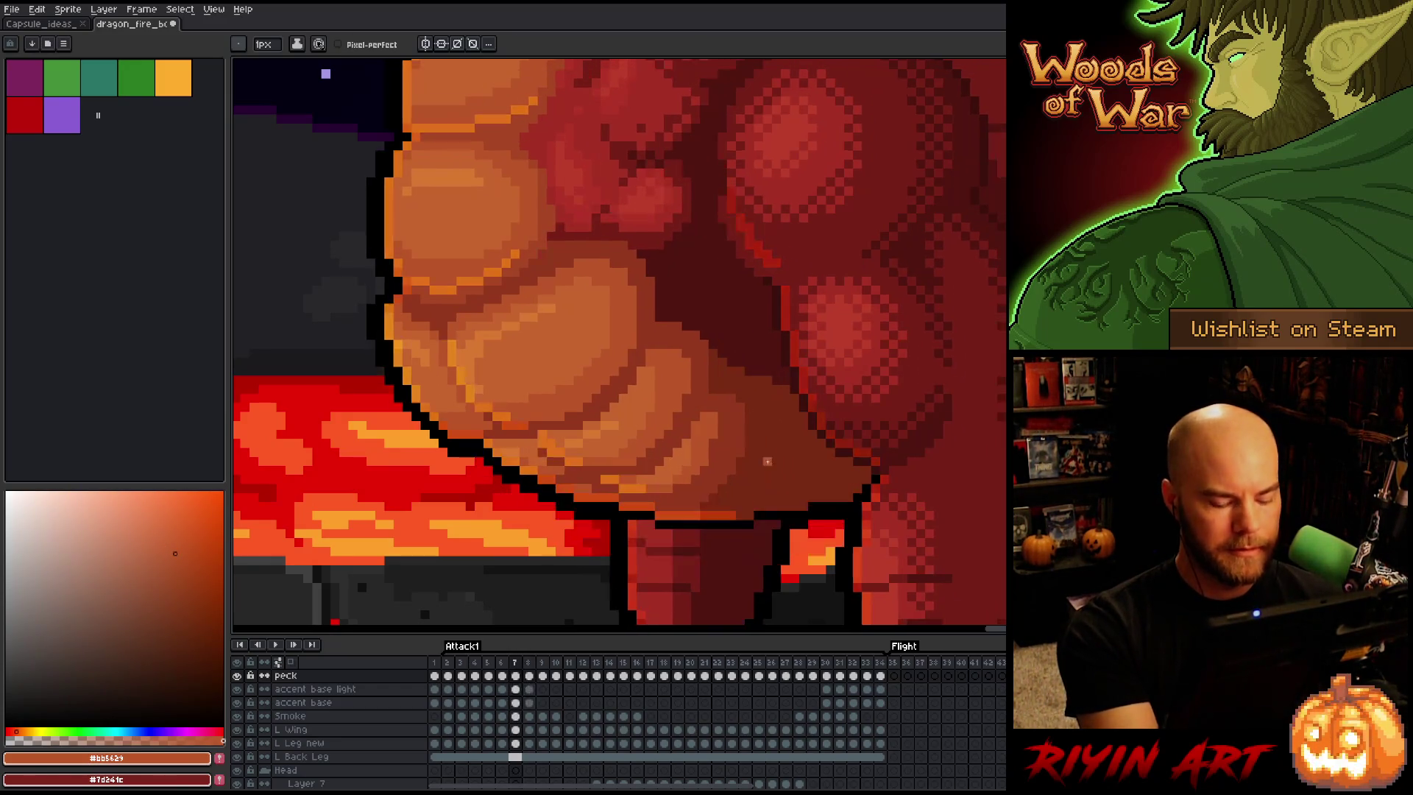
{"action": "key", "text": "Right"}
{"action": "key", "text": "Left"}
{"action": "key", "text": "Right"}
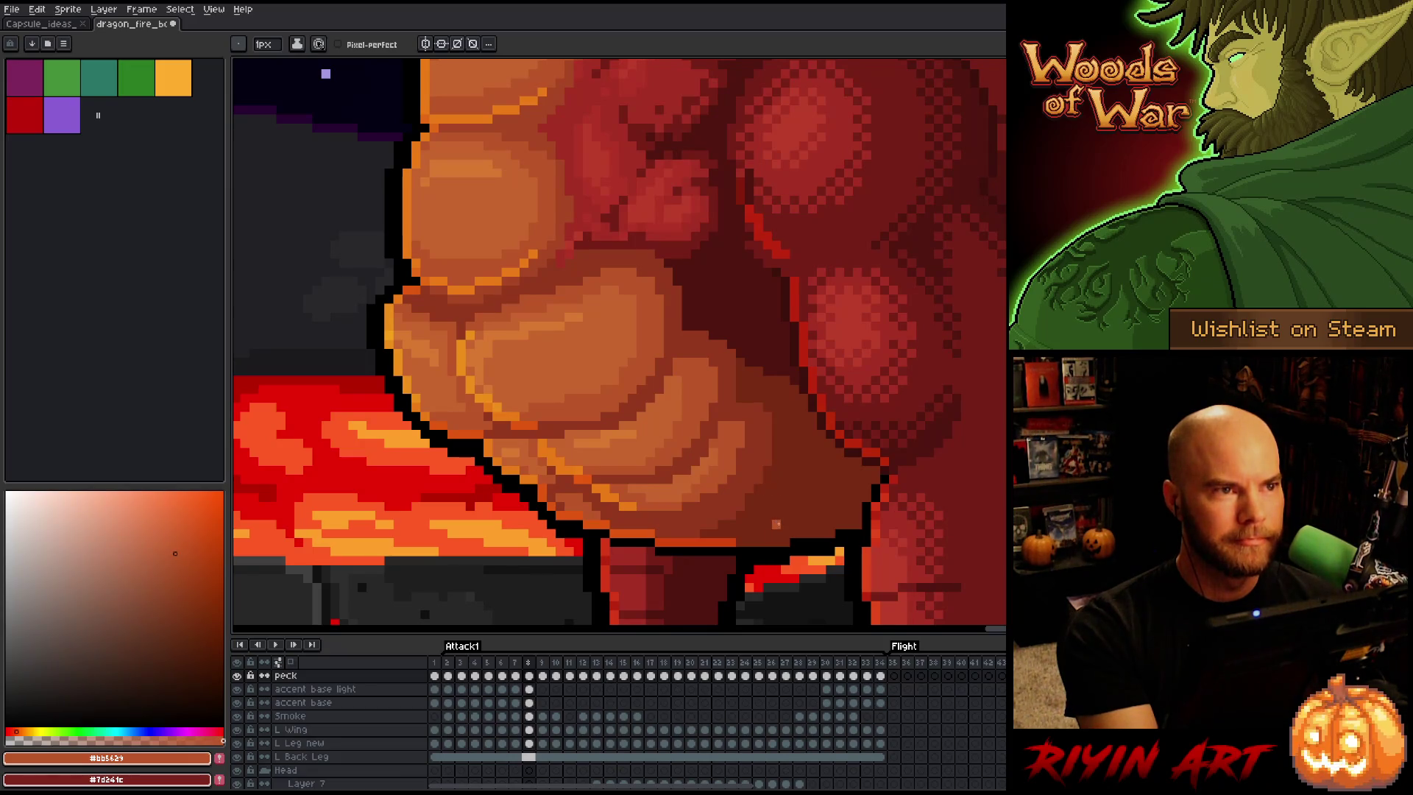
Step back through the earlier Attack1 frames toward frame 4
{"action": "key", "text": "Left"}
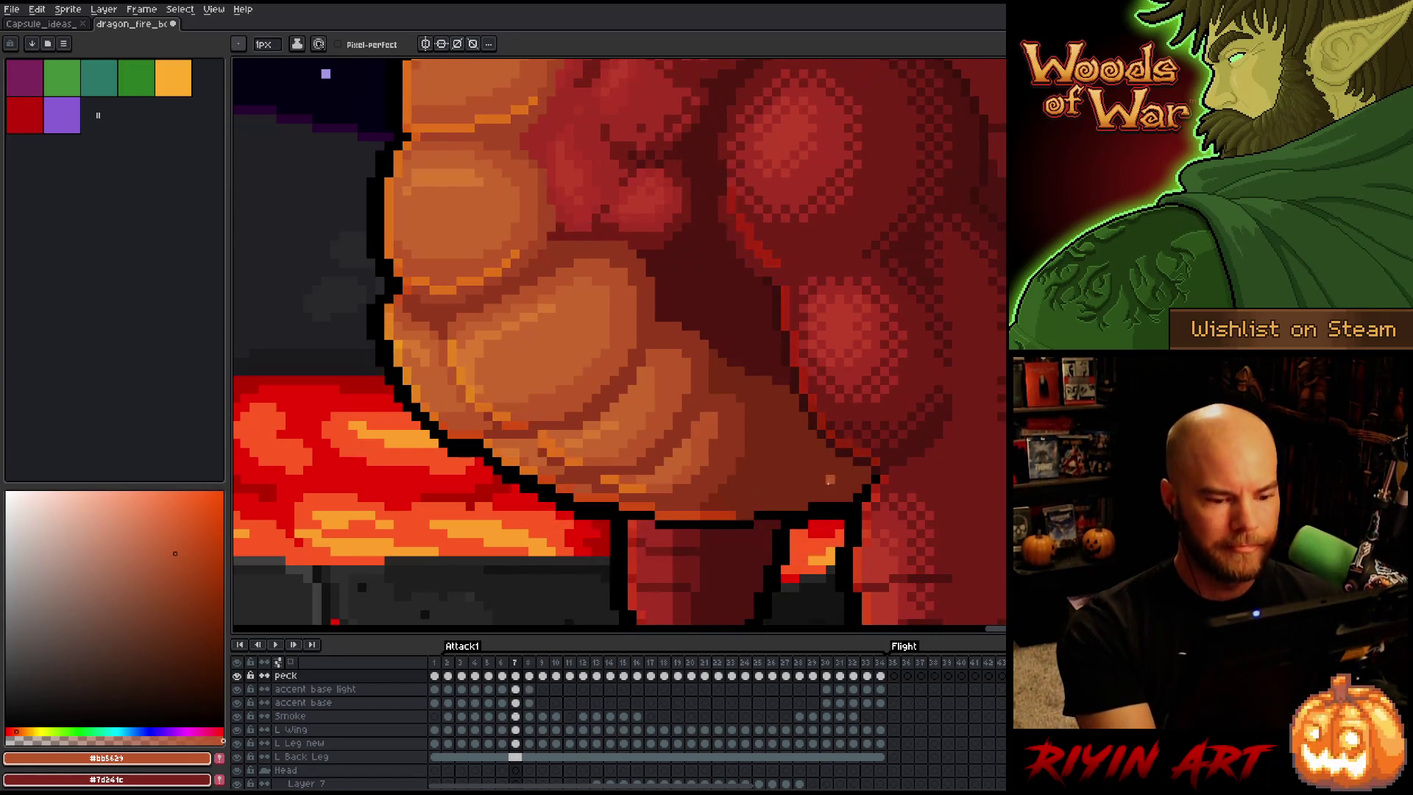
{"action": "key", "text": "Right"}
{"action": "key", "text": "Left"}
{"action": "key", "text": "Left"}
{"action": "key", "text": "Right"}
{"action": "key", "text": "Right"}
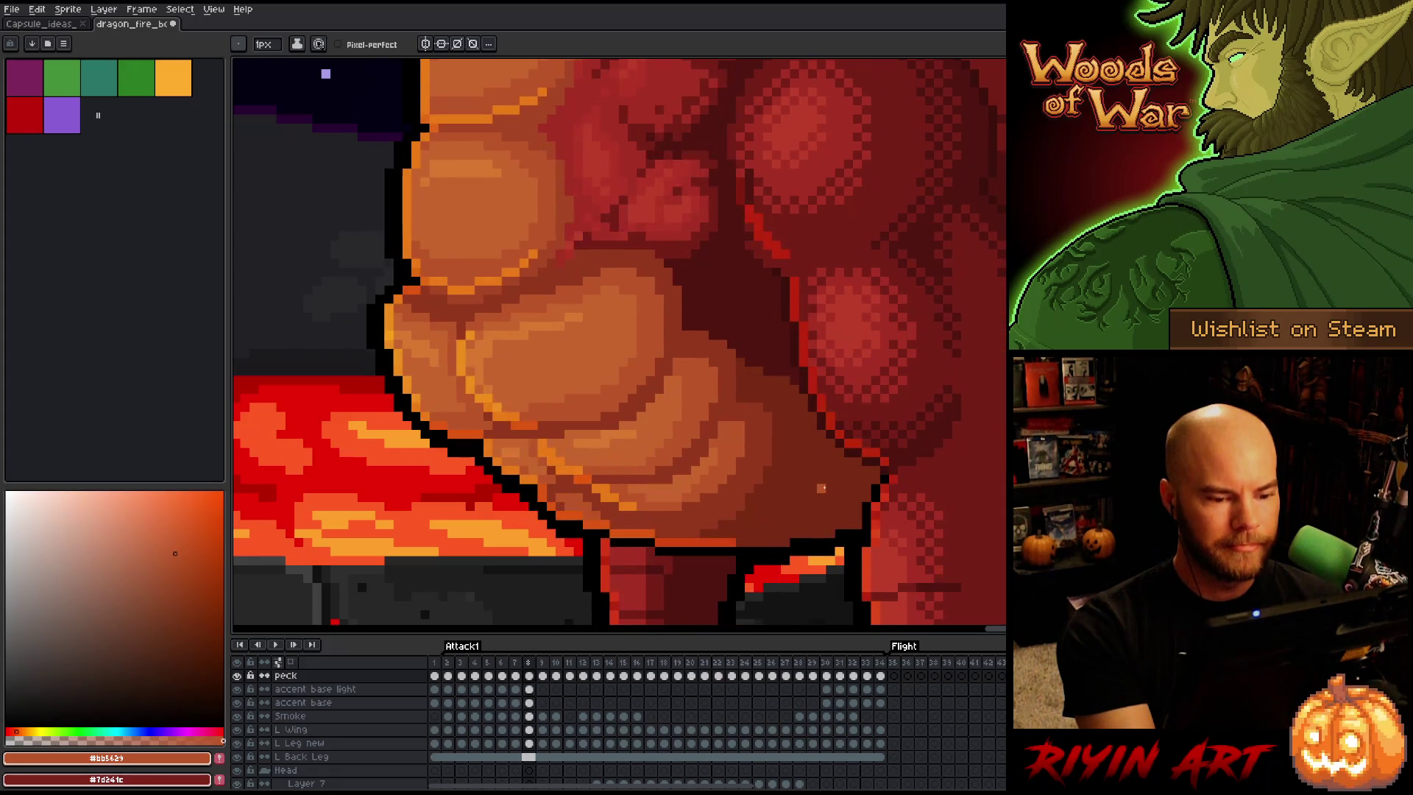
{"action": "key", "text": "Left"}
{"action": "key", "text": "Left"}
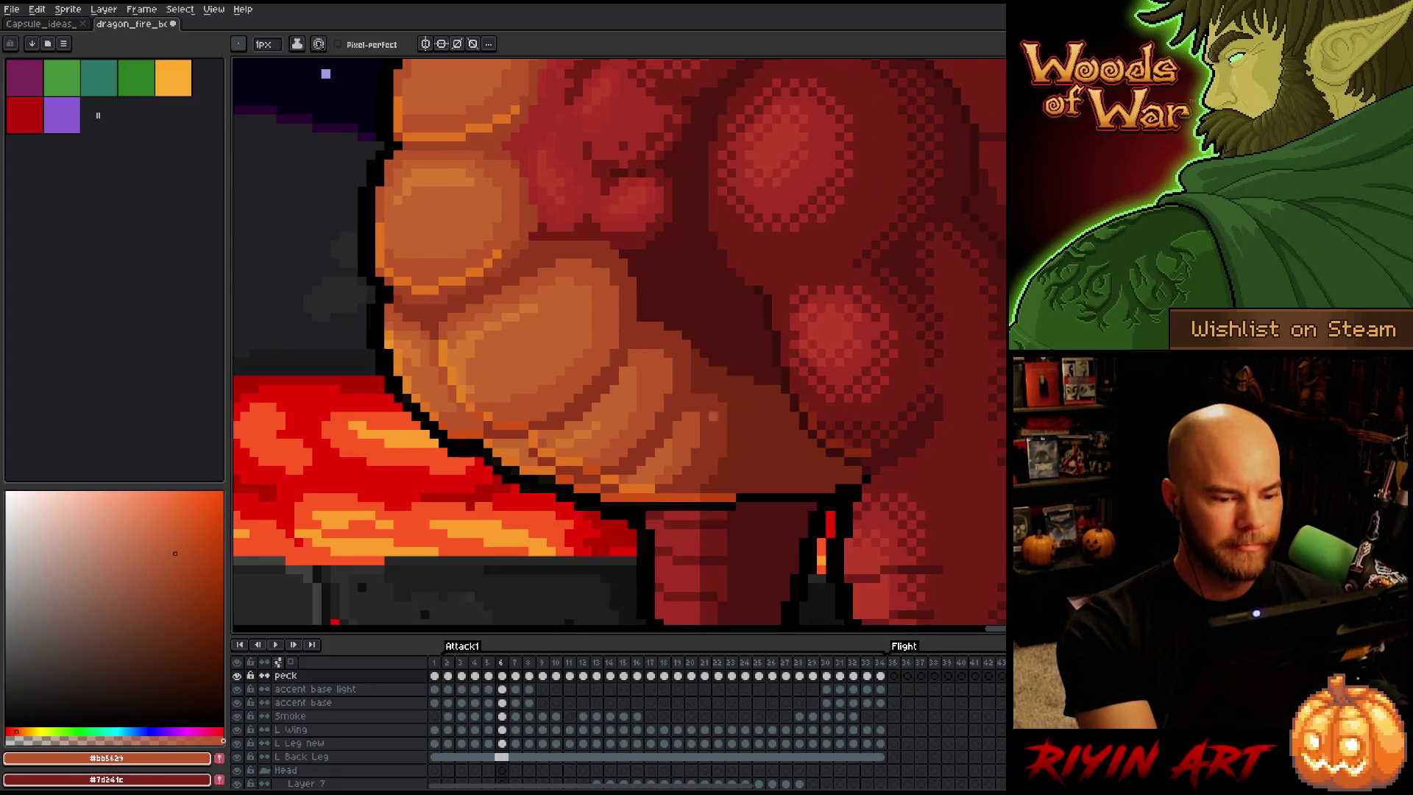
Step back to frame 2 and compare its belly shading with frame 3
{"action": "key", "text": "Left"}
{"action": "key", "text": "Left"}
{"action": "key", "text": "Right"}
{"action": "key", "text": "Left"}
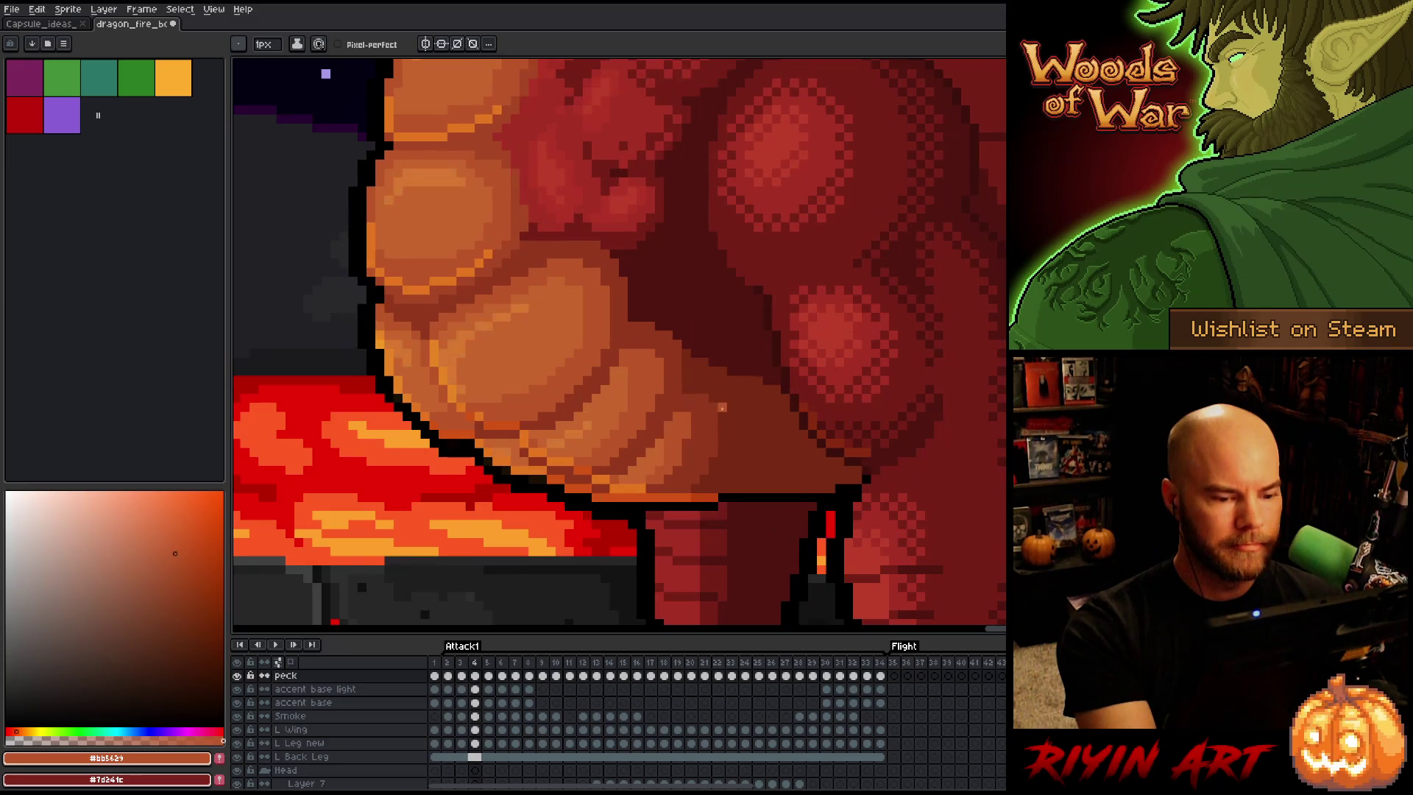
{"action": "key", "text": "Right"}
{"action": "key", "text": "Right"}
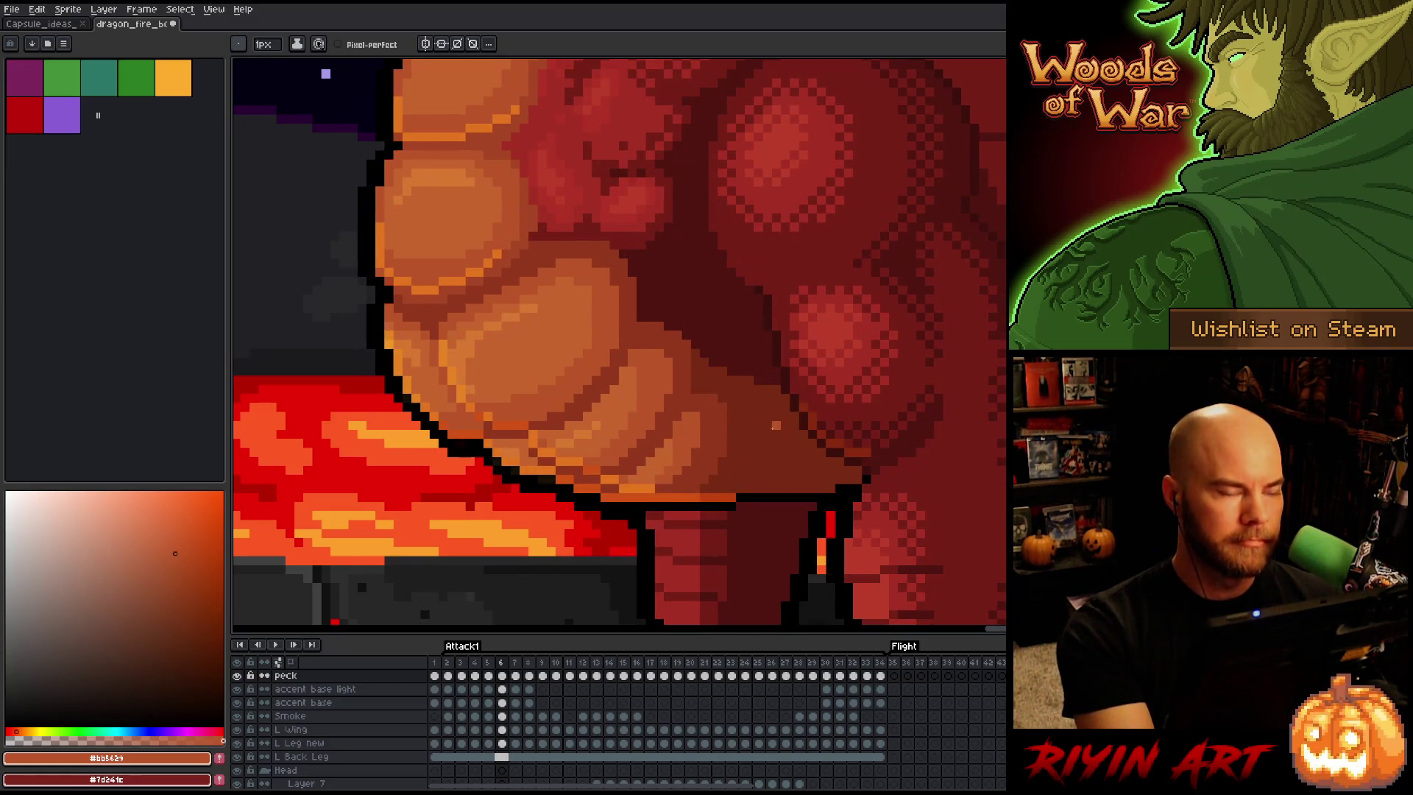
{"action": "key", "text": "Left"}
{"action": "key", "text": "Left"}
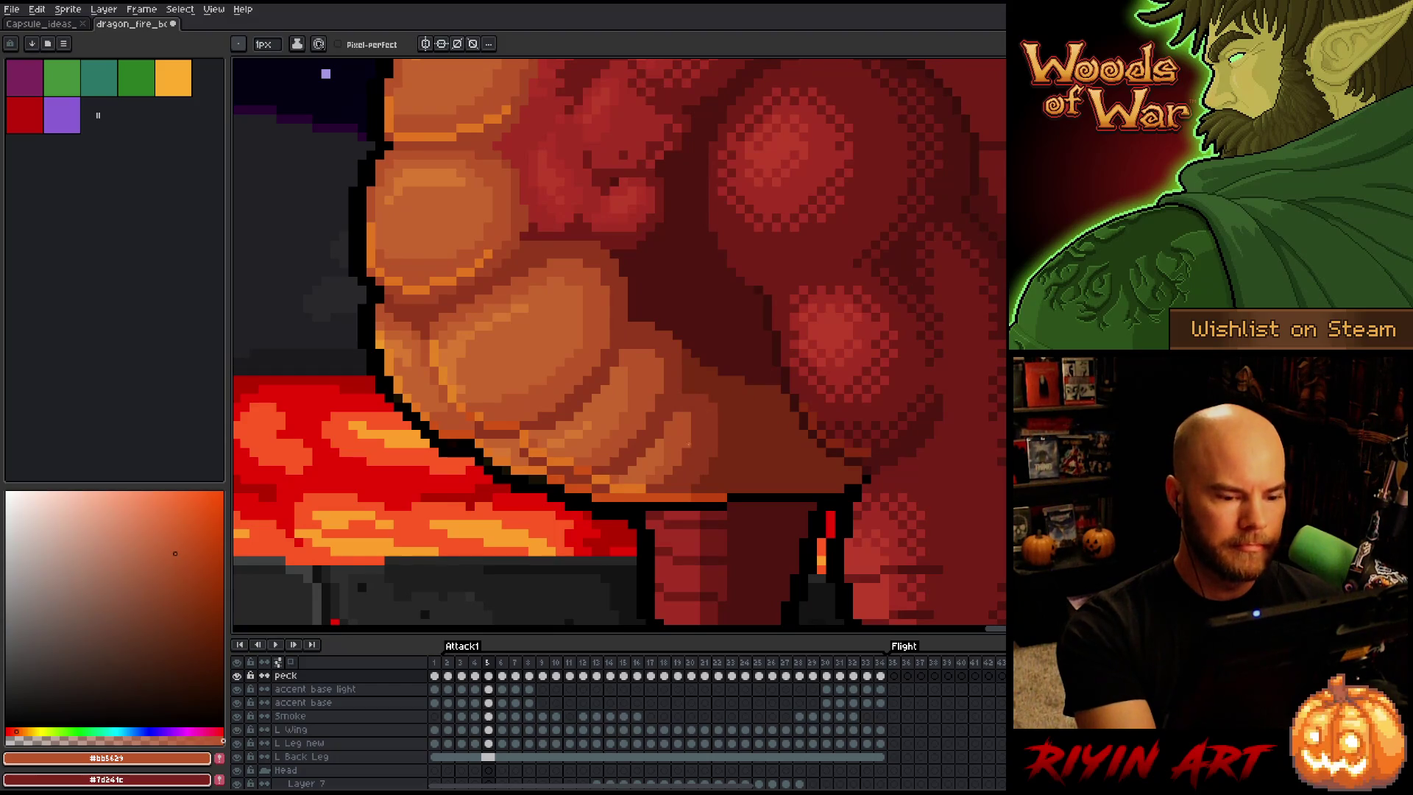
{"action": "key", "text": "Left"}
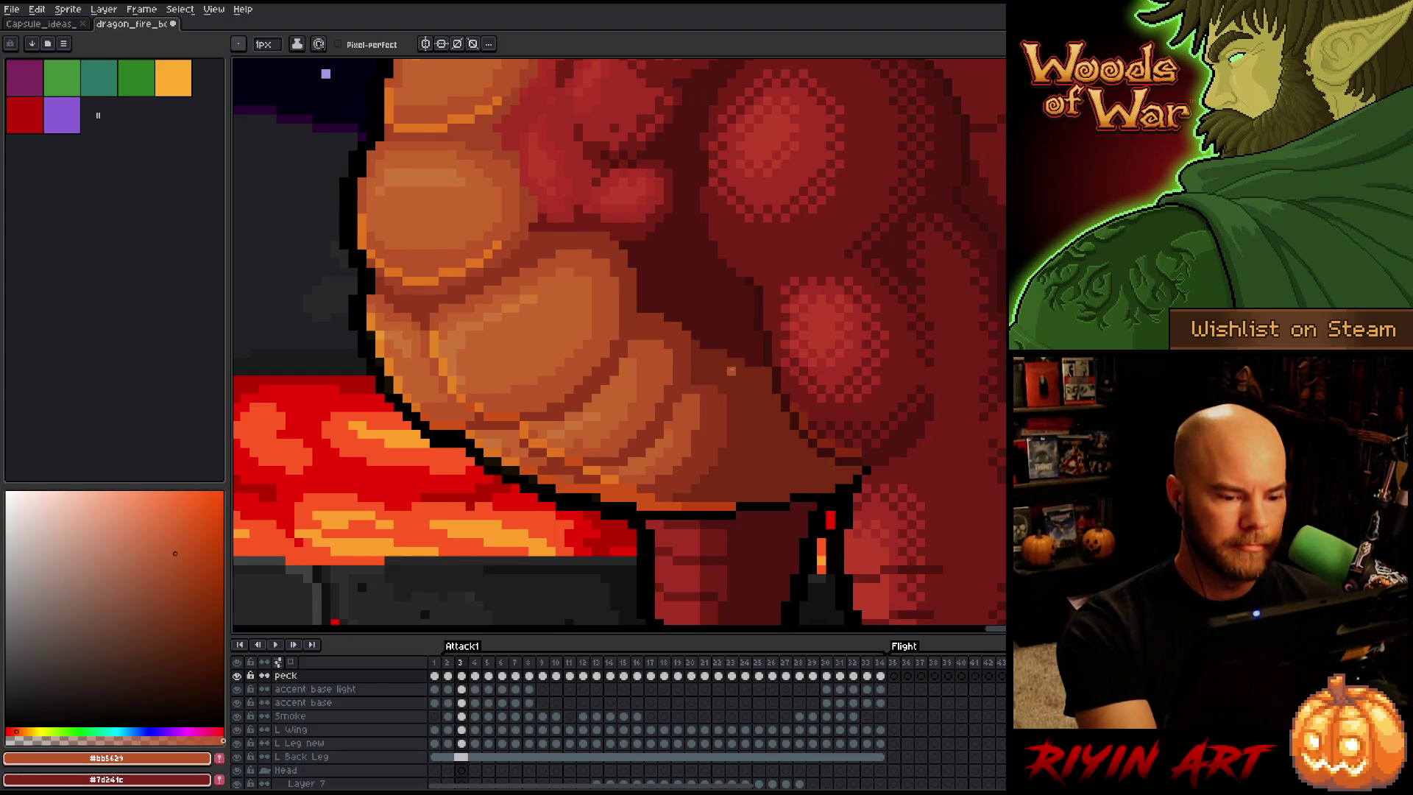
{"action": "key", "text": "Left"}
{"action": "key", "text": "Right"}
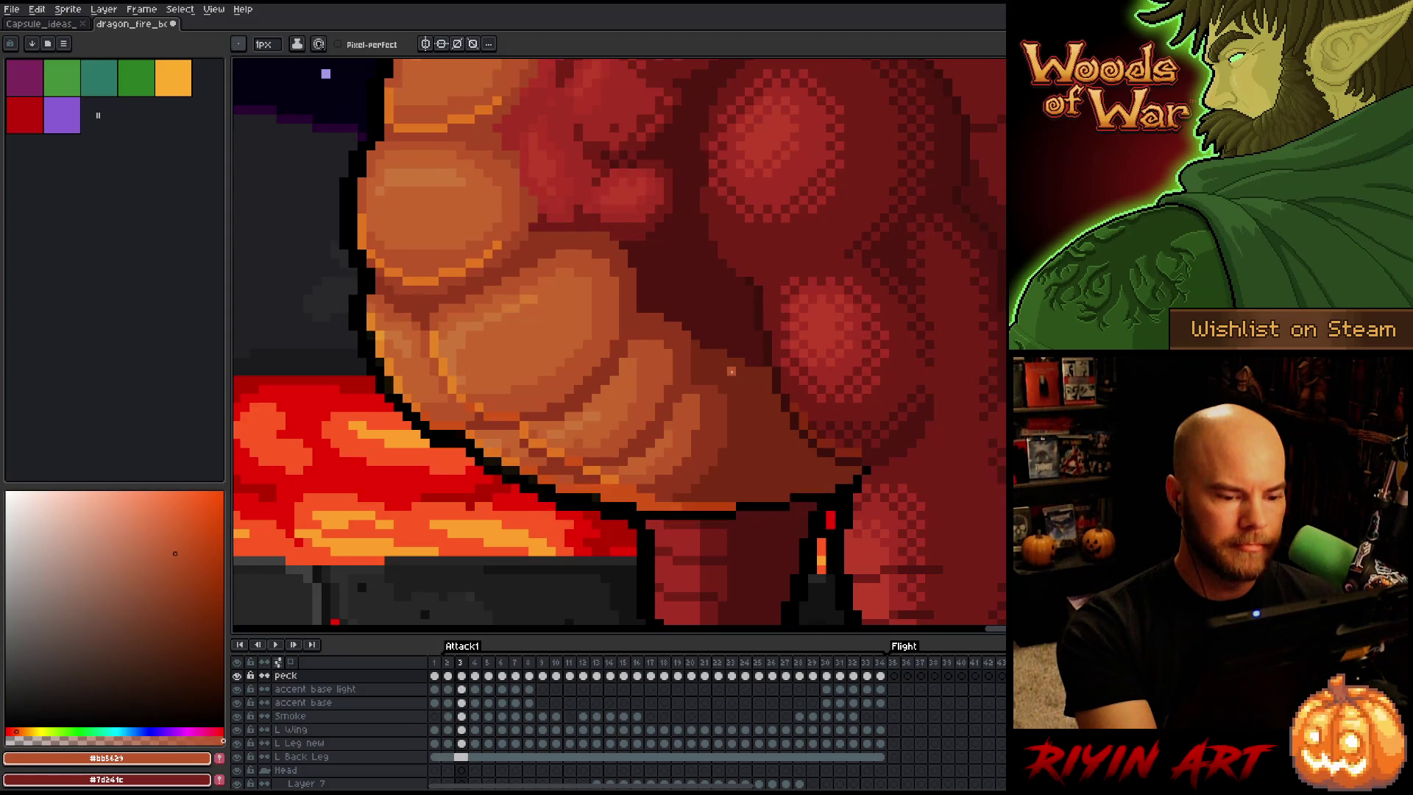
{"action": "key", "text": "Left"}
{"action": "key", "text": "Right"}
{"action": "key", "text": "Left"}
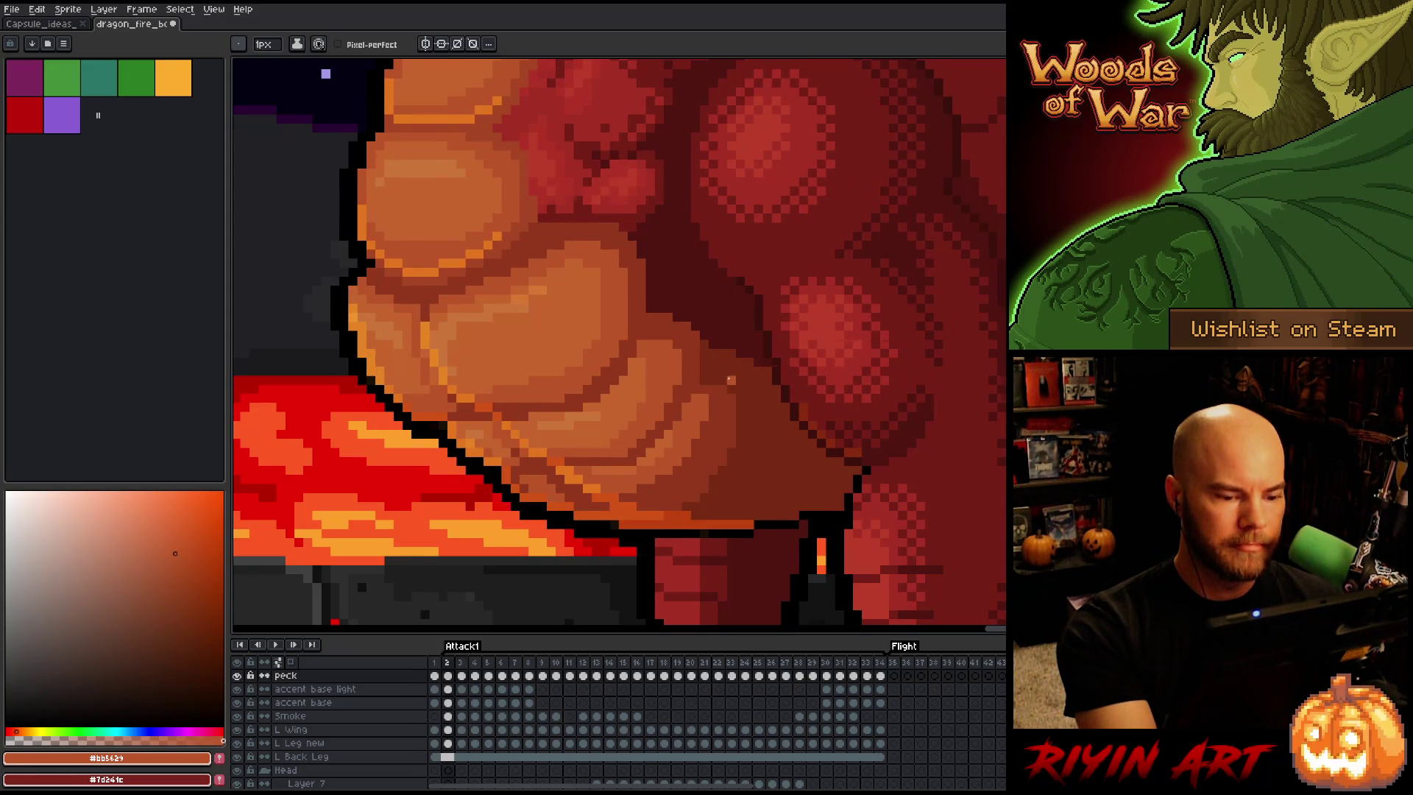
{"action": "key", "text": "Right"}
{"action": "key", "text": "Left"}
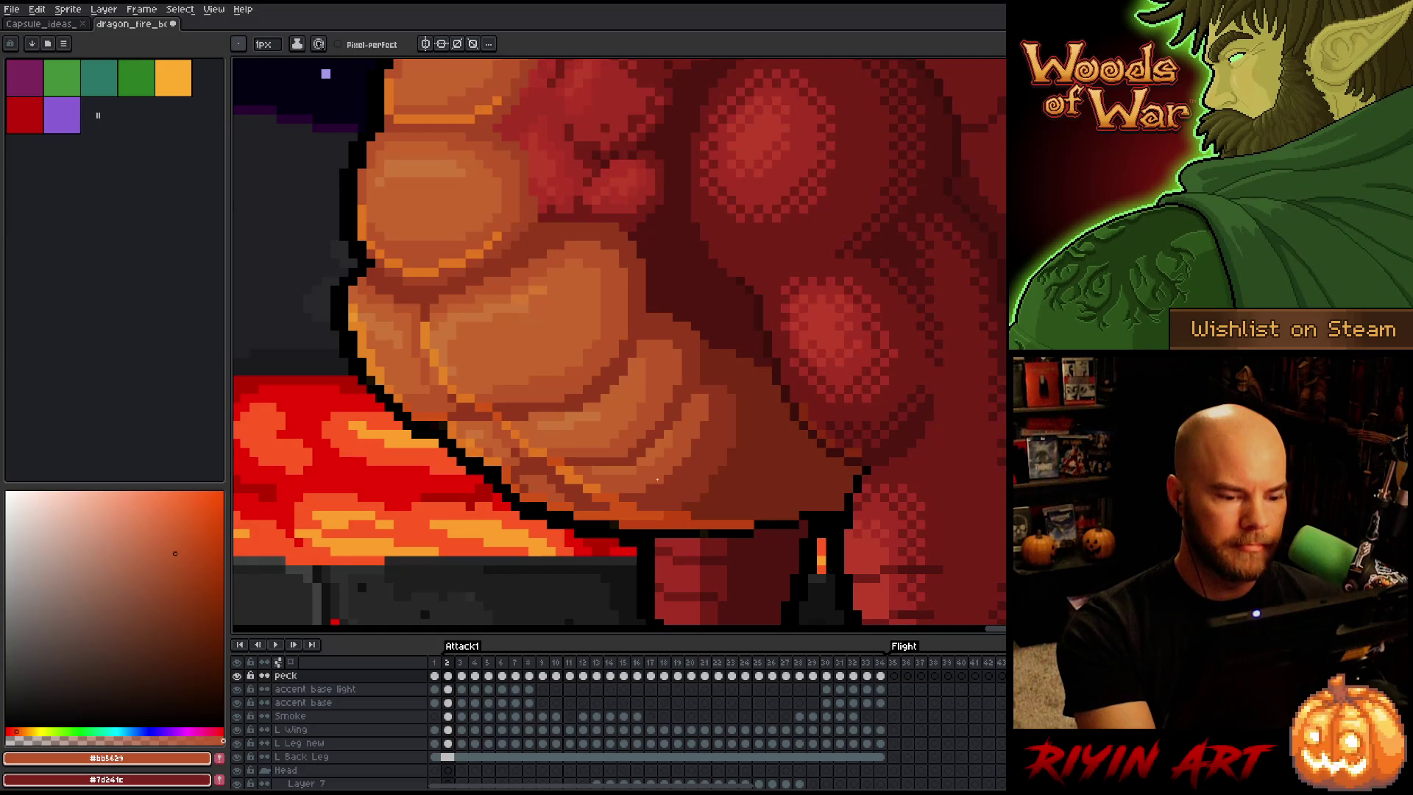
Compare the last Attack1 frame with frame 2, ending on frame 34
{"action": "key", "text": "Left"}
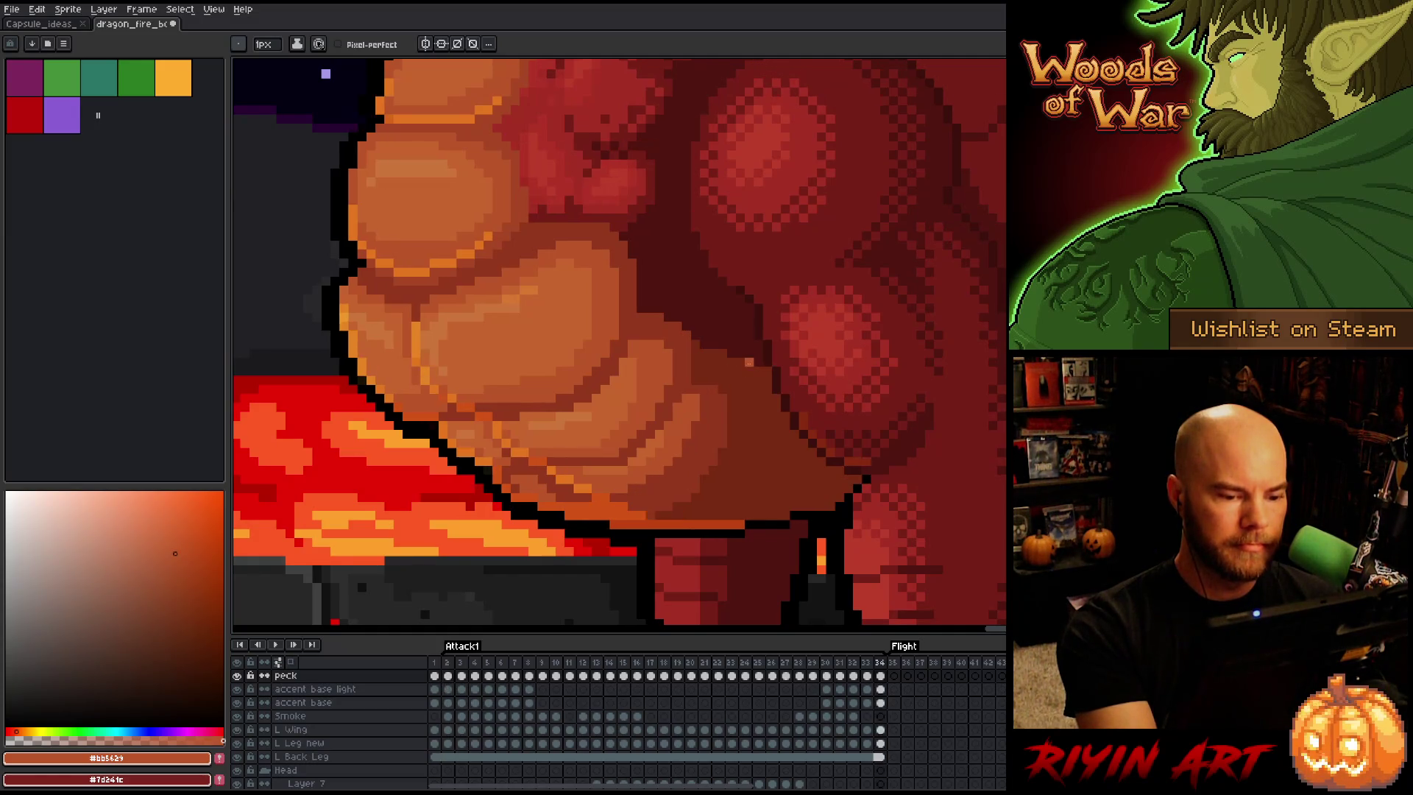
{"action": "key", "text": "Right"}
{"action": "key", "text": "Left"}
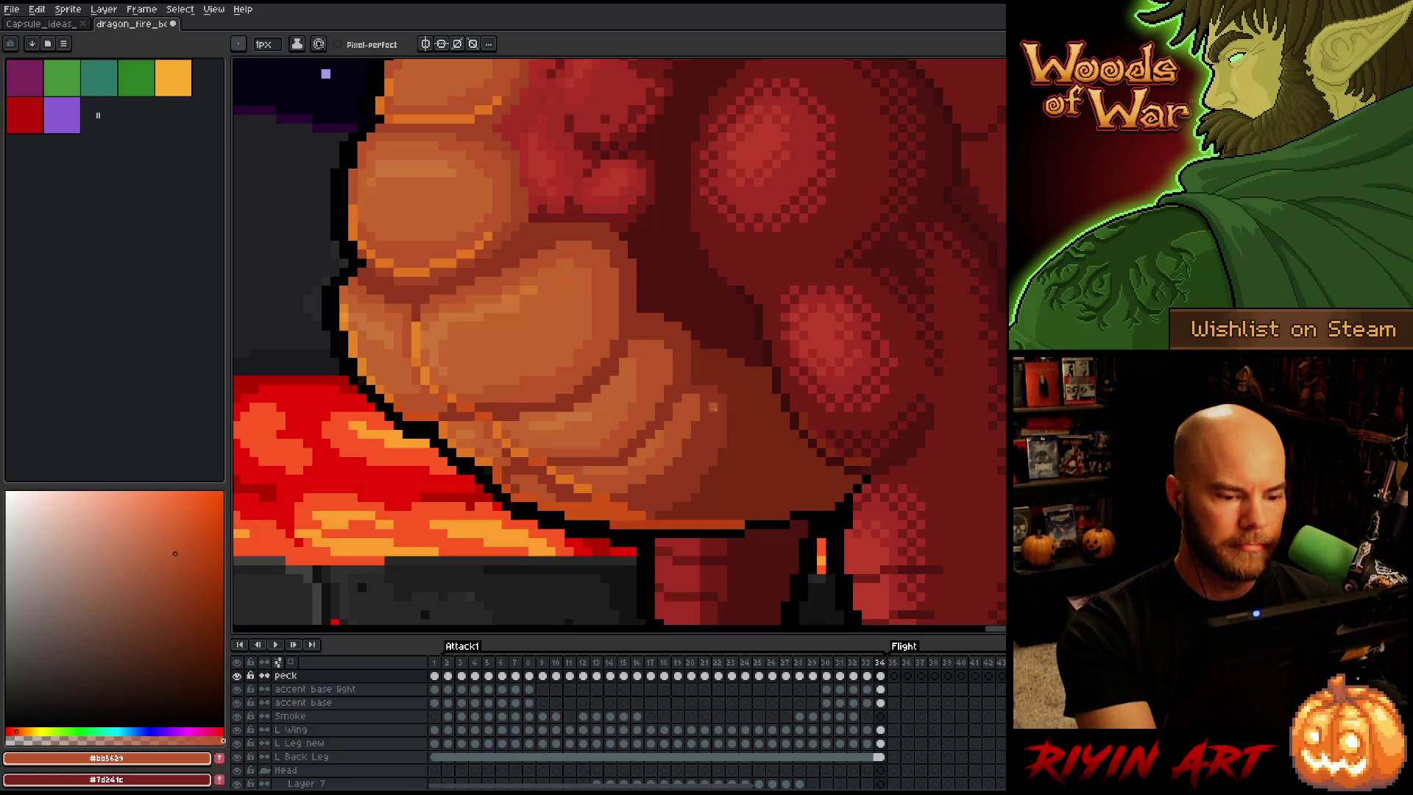
{"action": "key", "text": "Right"}
{"action": "key", "text": "Left"}
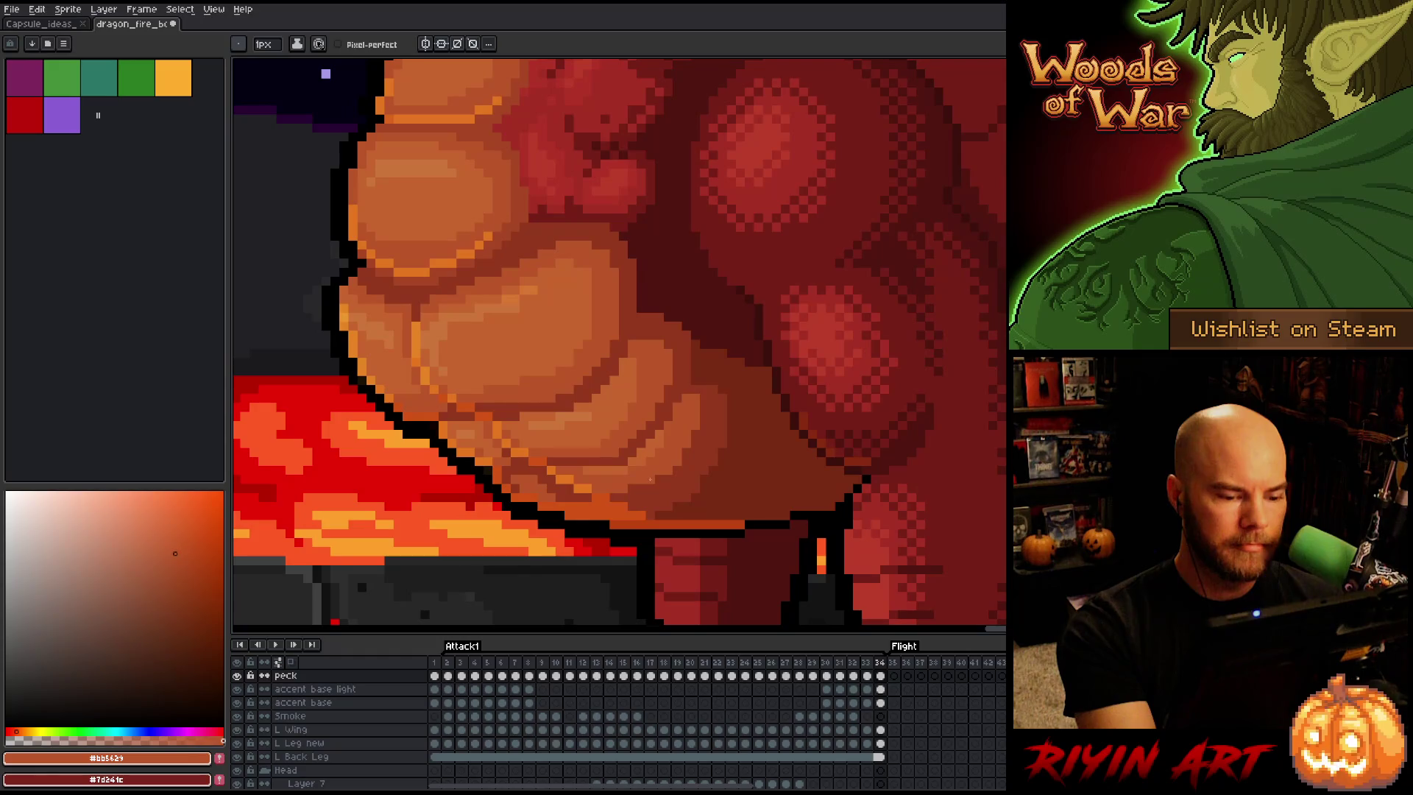
{"action": "key", "text": "Left"}
{"action": "key", "text": "Right"}
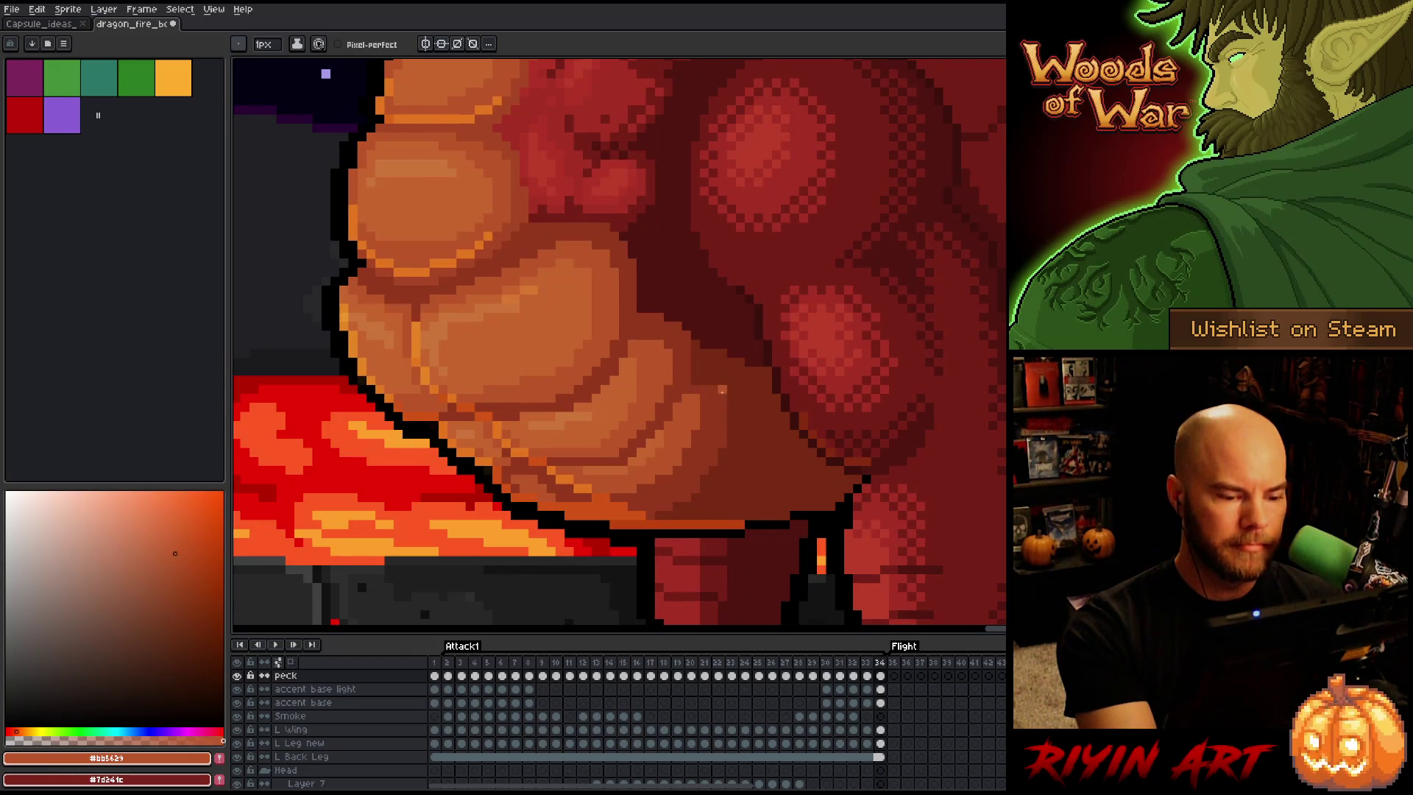
Step through frames 29–34 to compare the belly shading, ending on frame 34
{"action": "key", "text": "Left"}
{"action": "key", "text": "Left"}
{"action": "key", "text": "Left"}
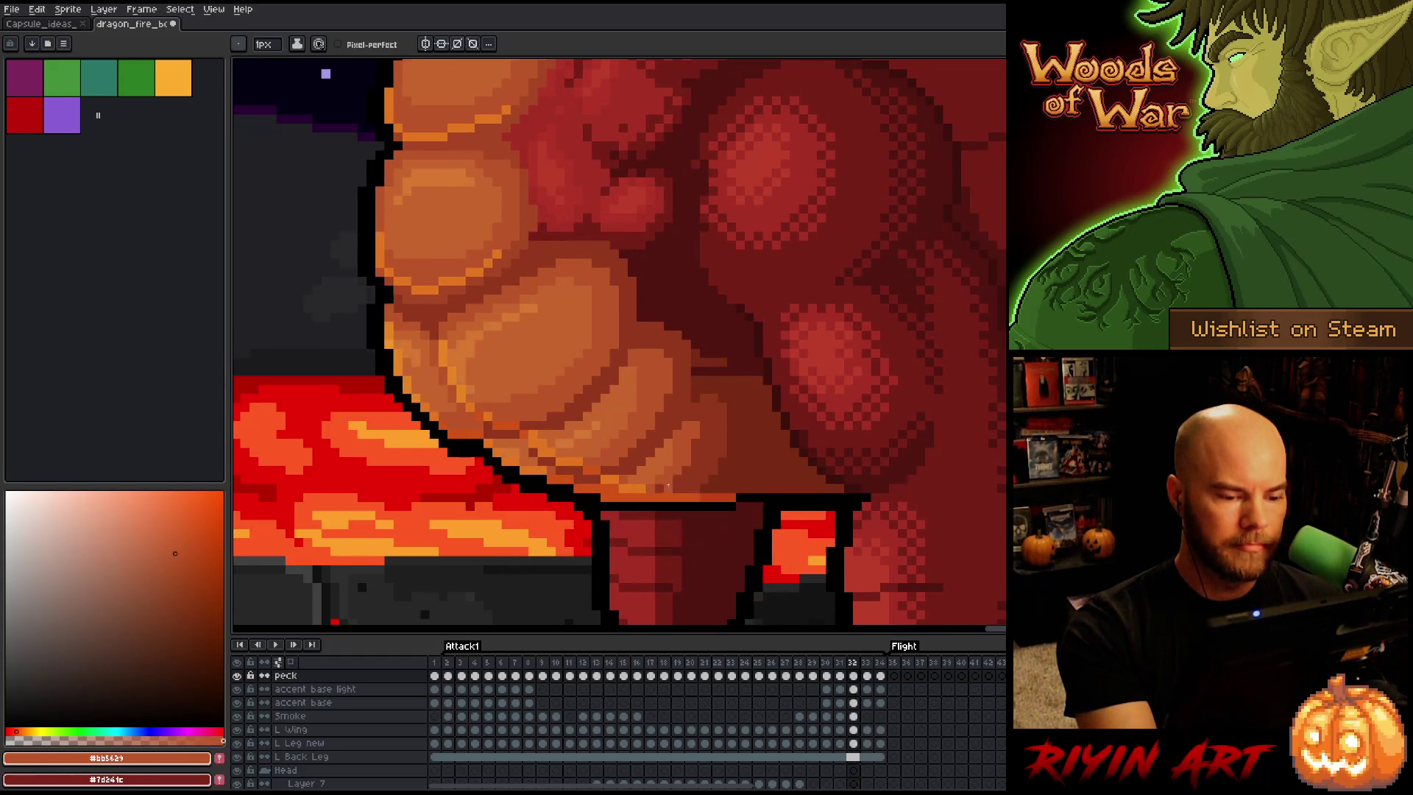
{"action": "key", "text": "Left"}
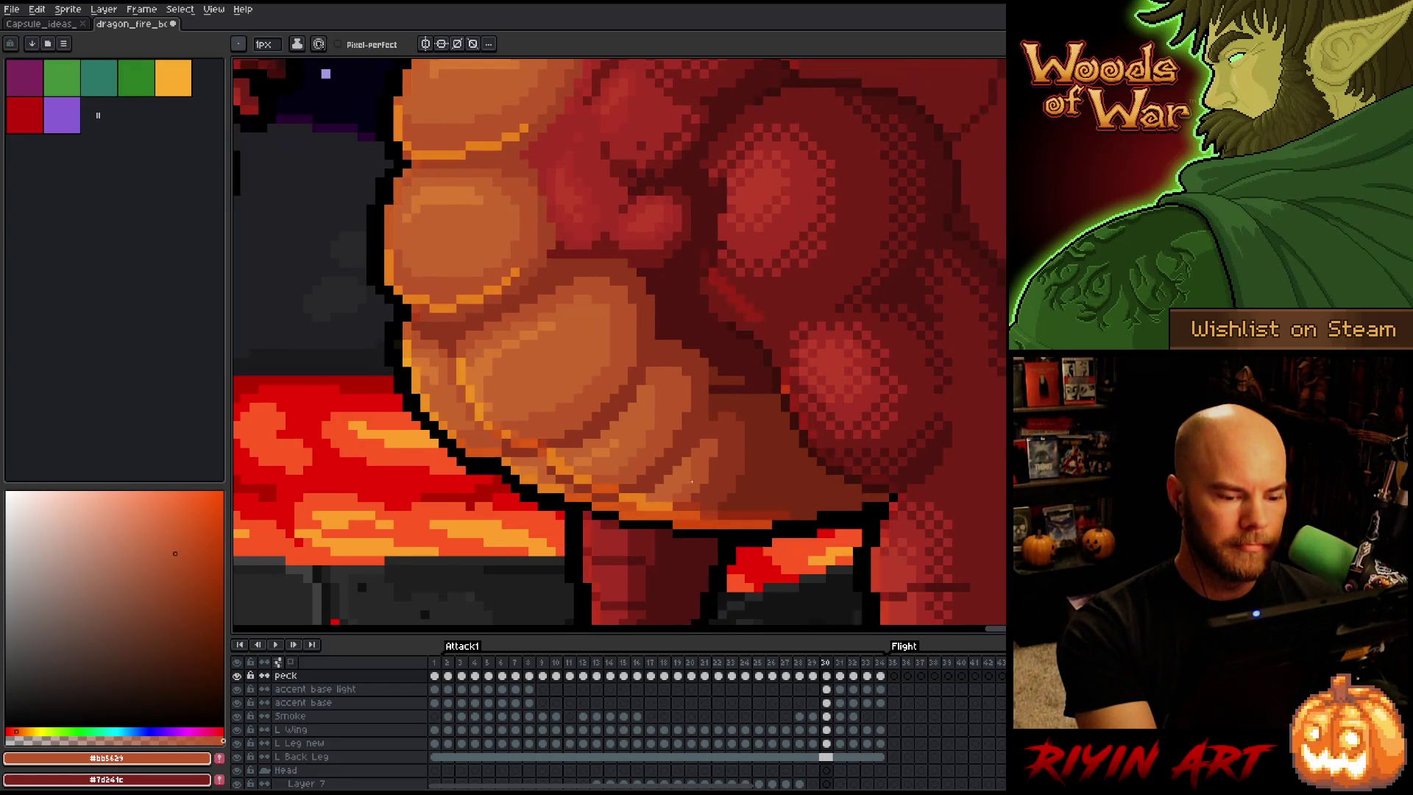
{"action": "key", "text": "Left"}
{"action": "key", "text": "Right"}
{"action": "key", "text": "Right"}
{"action": "key", "text": "Right"}
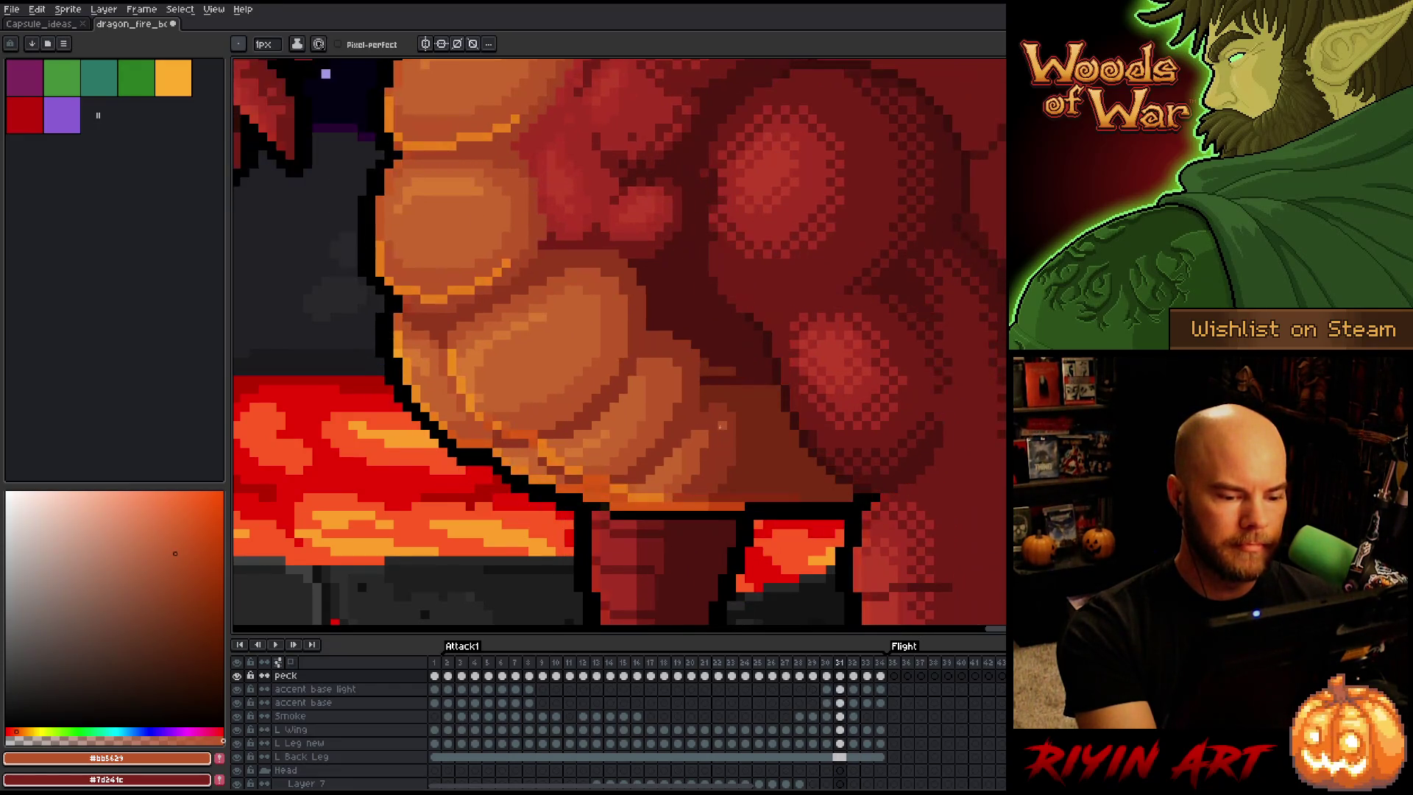
{"action": "key", "text": "Right"}
{"action": "key", "text": "Left"}
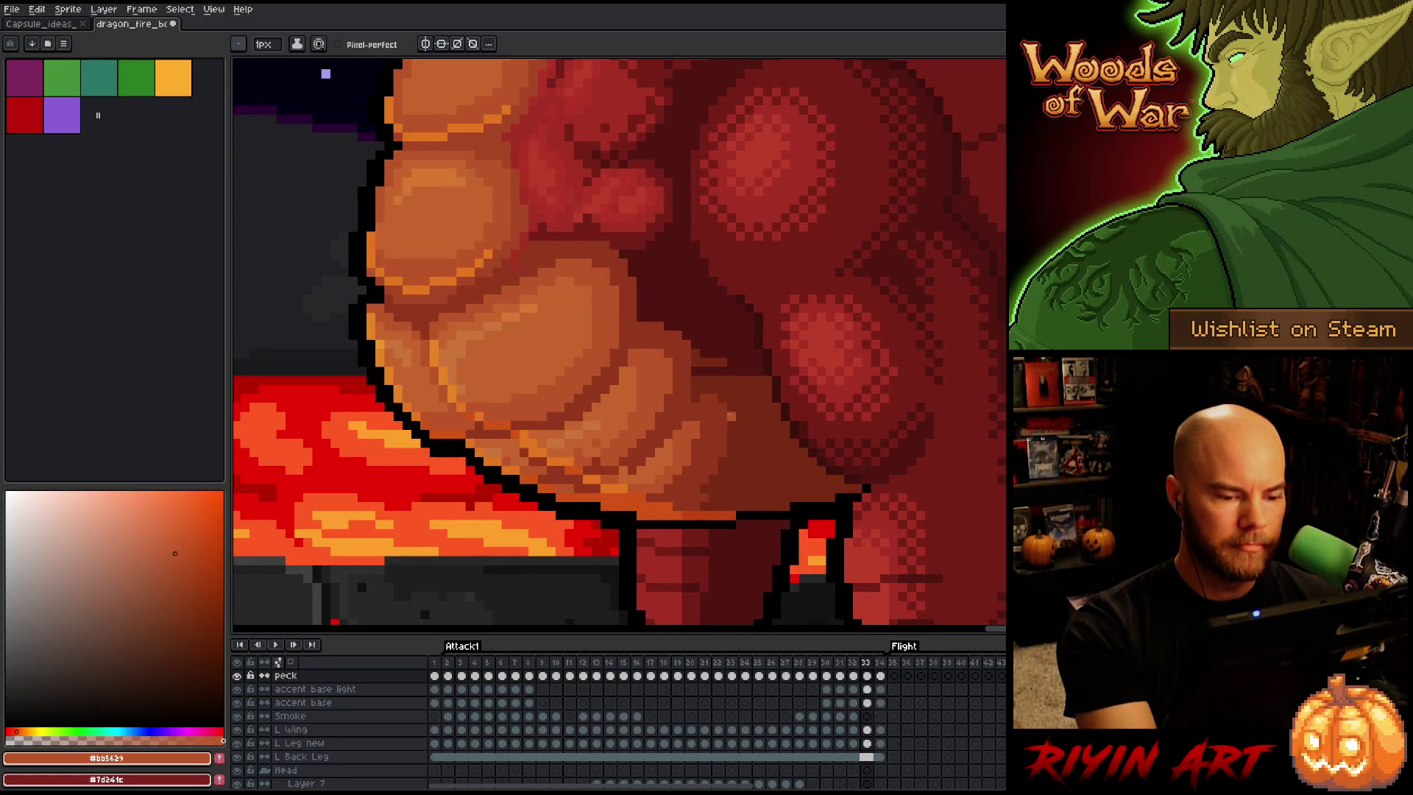
{"action": "key", "text": "Right"}
{"action": "key", "text": "Left"}
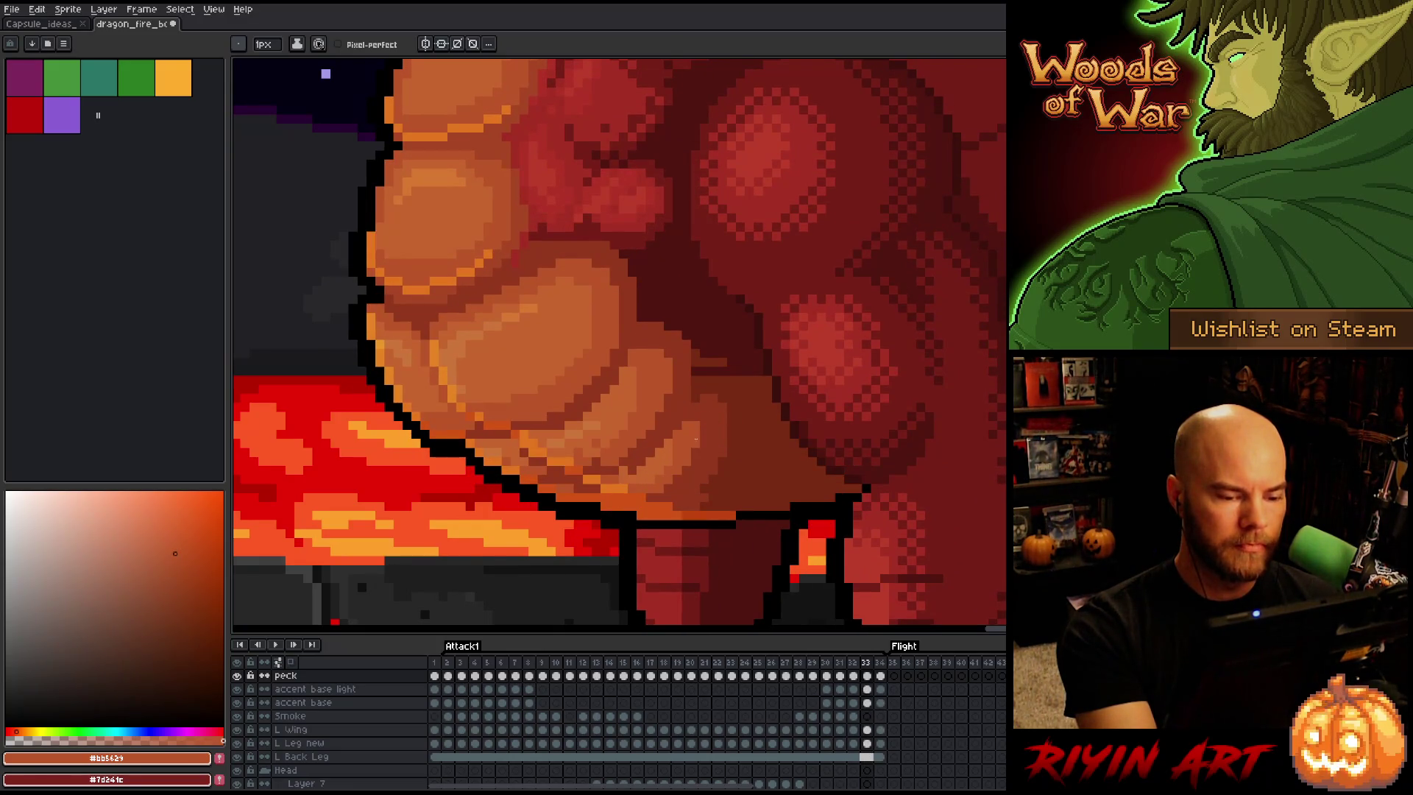
{"action": "key", "text": "Right"}
Flip between frames 3 and 4 to compare poses, then advance to frame 8
{"action": "key", "text": "Right"}
{"action": "key", "text": "Right"}
{"action": "key", "text": "Right"}
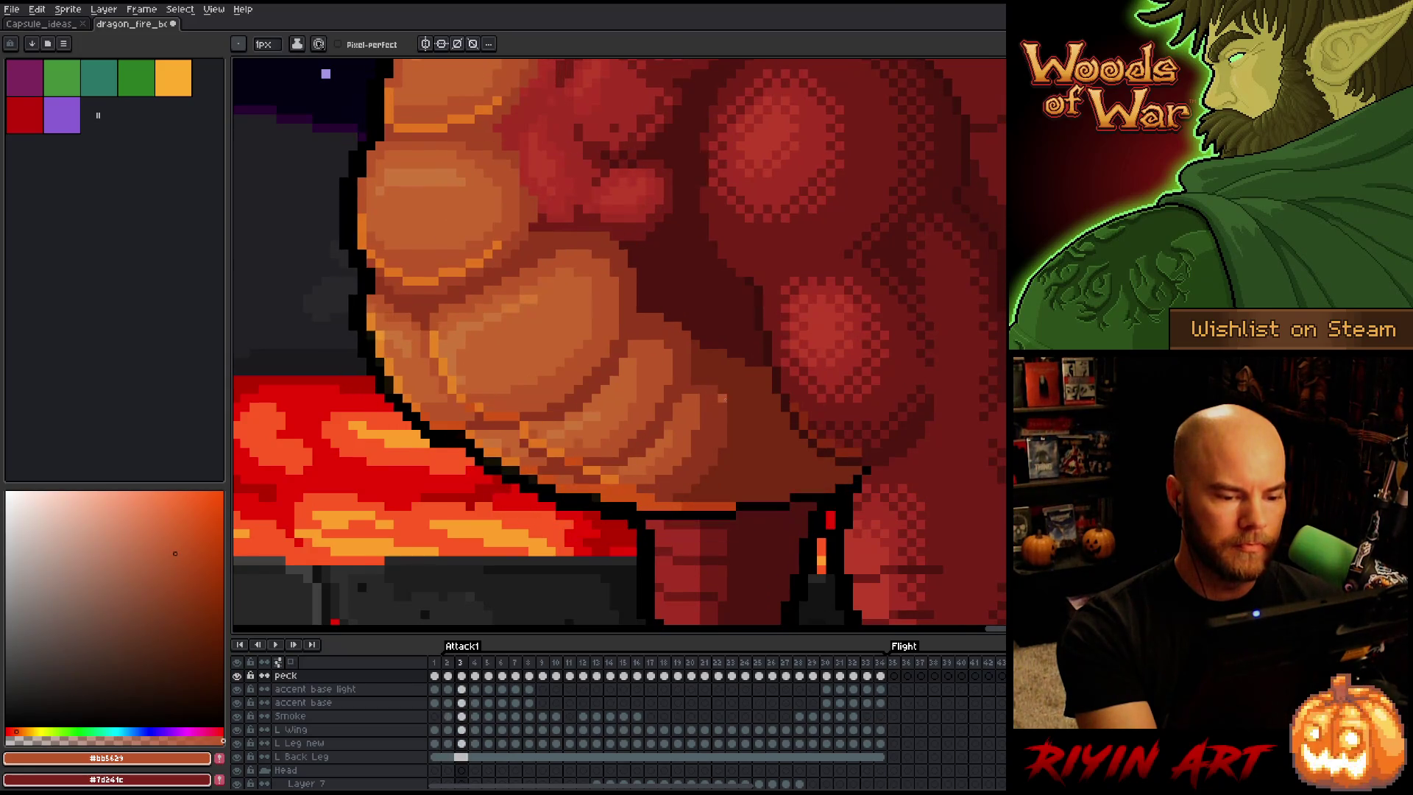
{"action": "key", "text": "Right"}
{"action": "key", "text": "Left"}
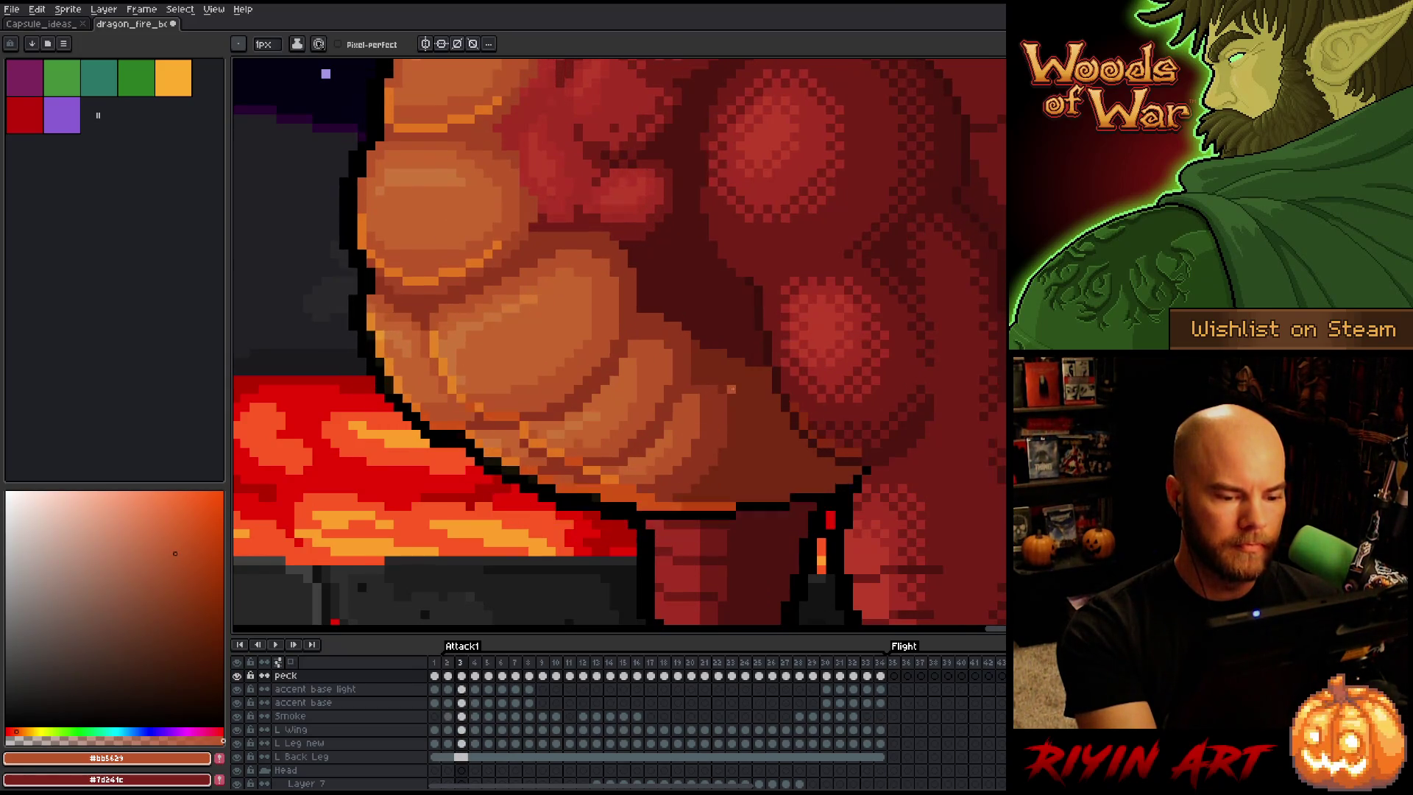
{"action": "key", "text": "Right"}
{"action": "key", "text": "Left"}
{"action": "key", "text": "Right"}
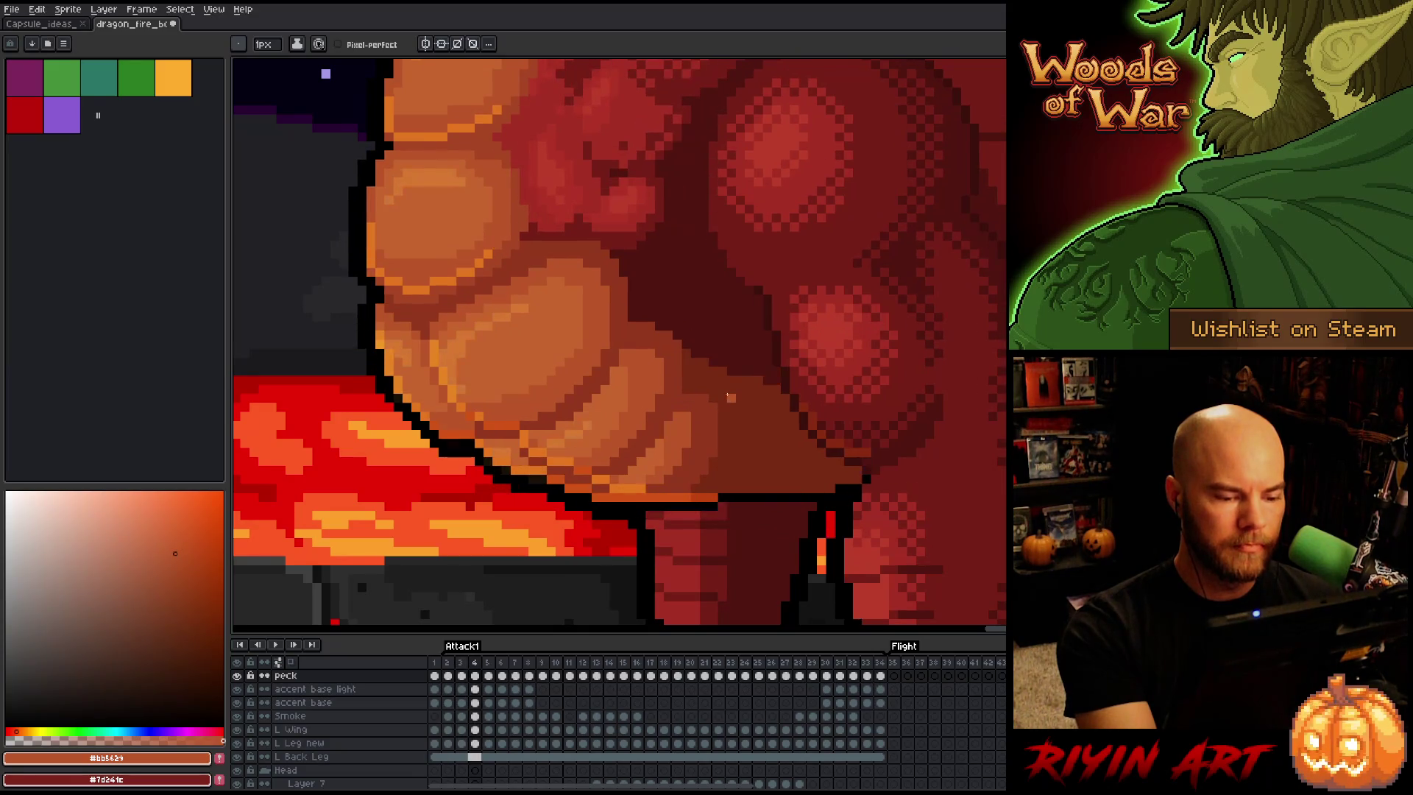
{"action": "key", "text": "Left"}
{"action": "key", "text": "Right"}
{"action": "key", "text": "Right"}
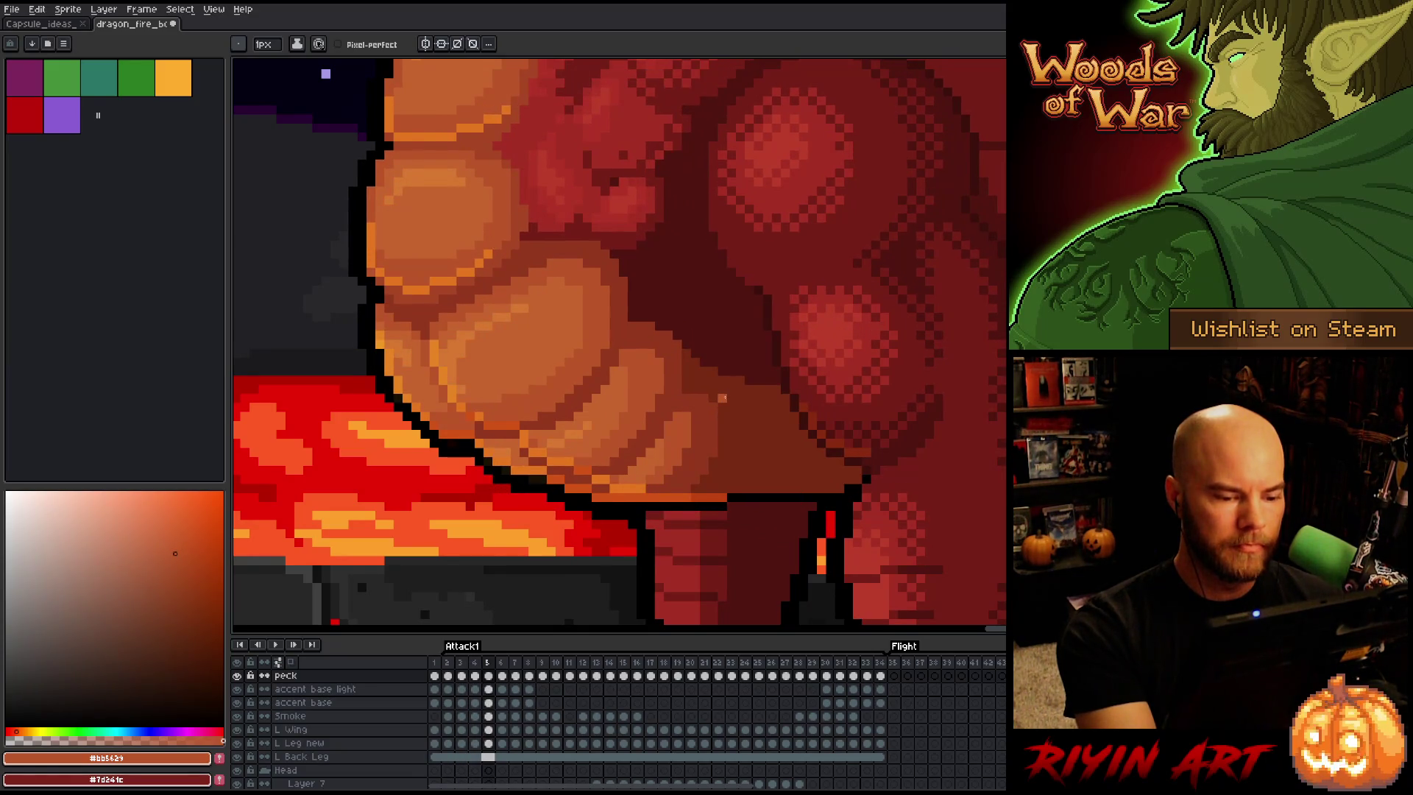
{"action": "key", "text": "Left"}
{"action": "key", "text": "Left"}
{"action": "key", "text": "Left"}
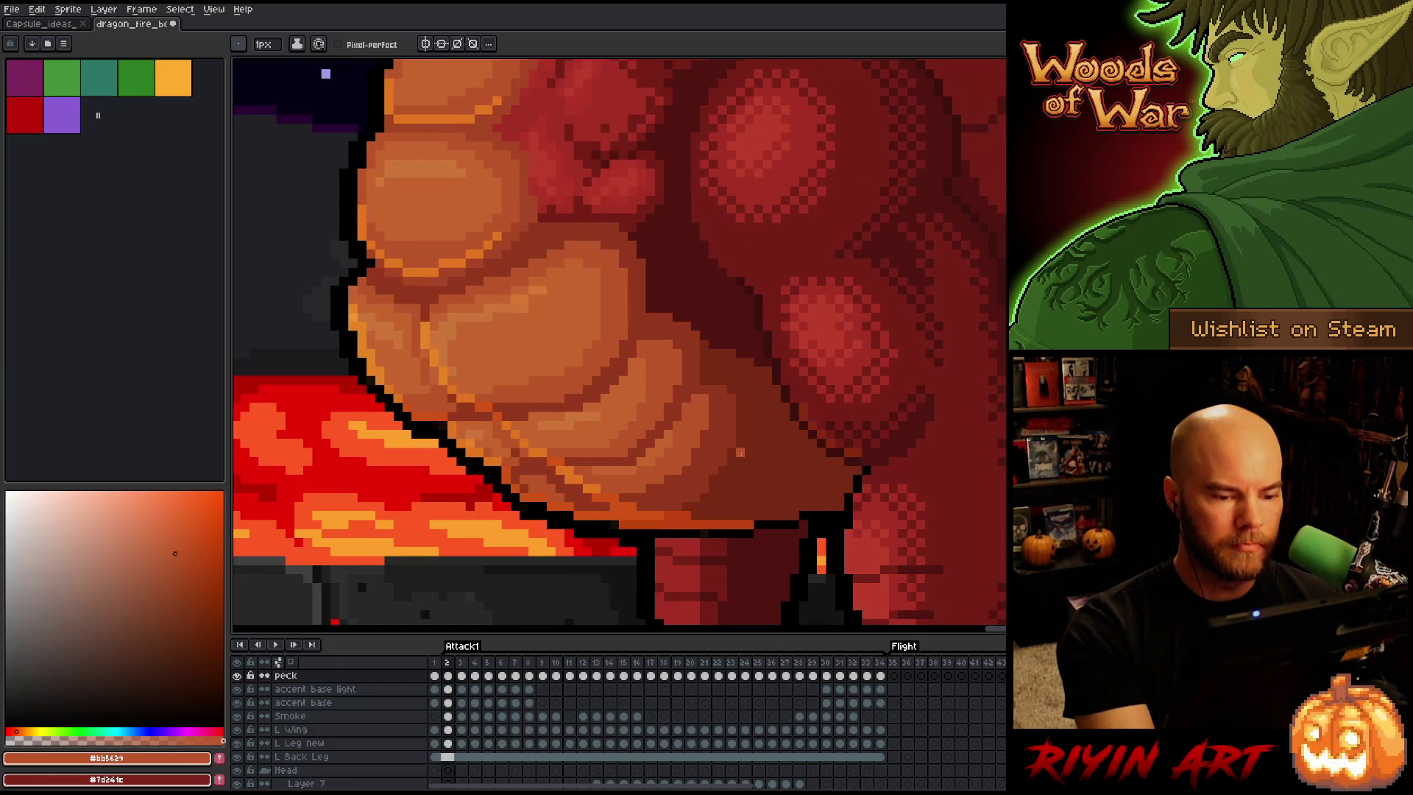
{"action": "key", "text": "Right"}
{"action": "key", "text": "Right"}
{"action": "key", "text": "Right"}
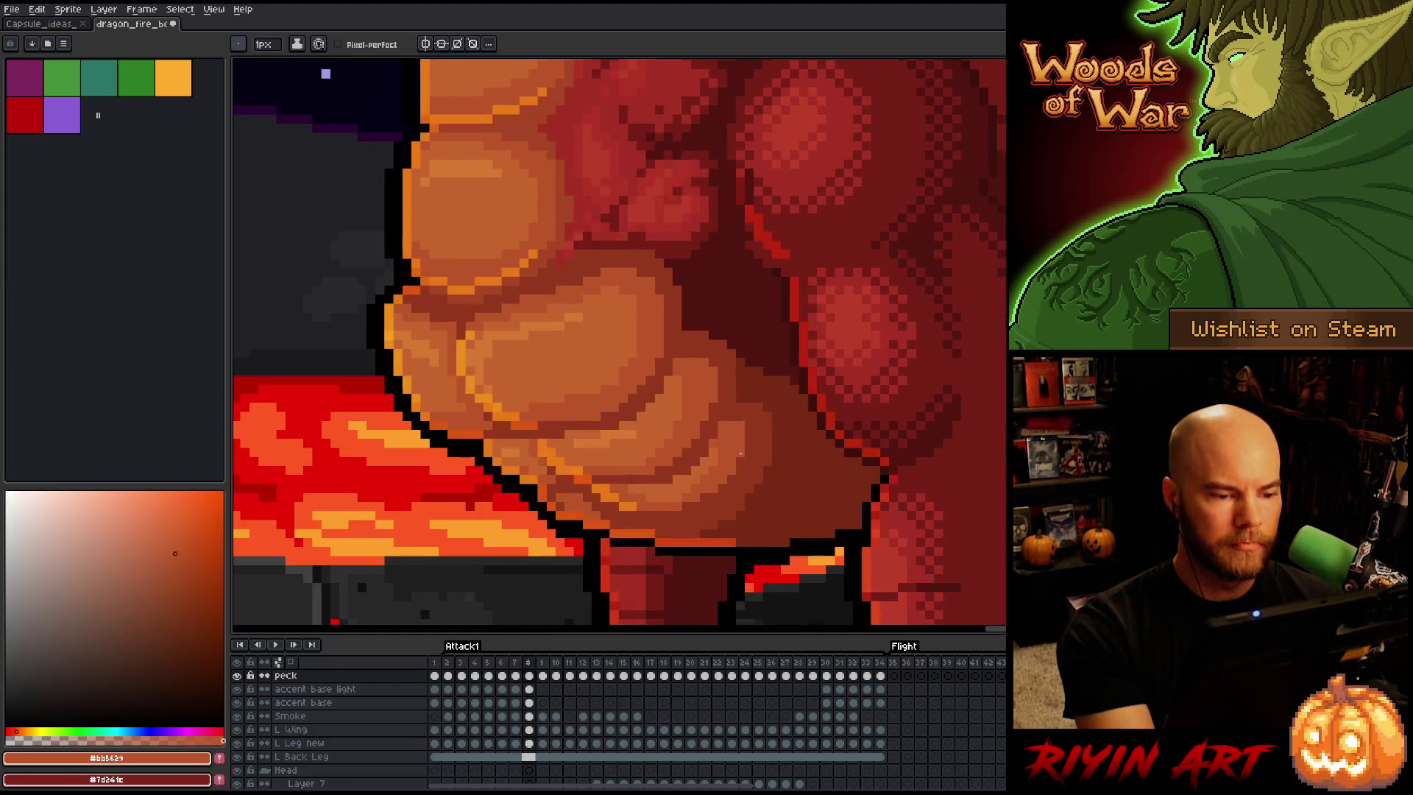
{"action": "key", "text": "Left"}
{"action": "key", "text": "Left"}
{"action": "key", "text": "Right"}
{"action": "key", "text": "Right"}
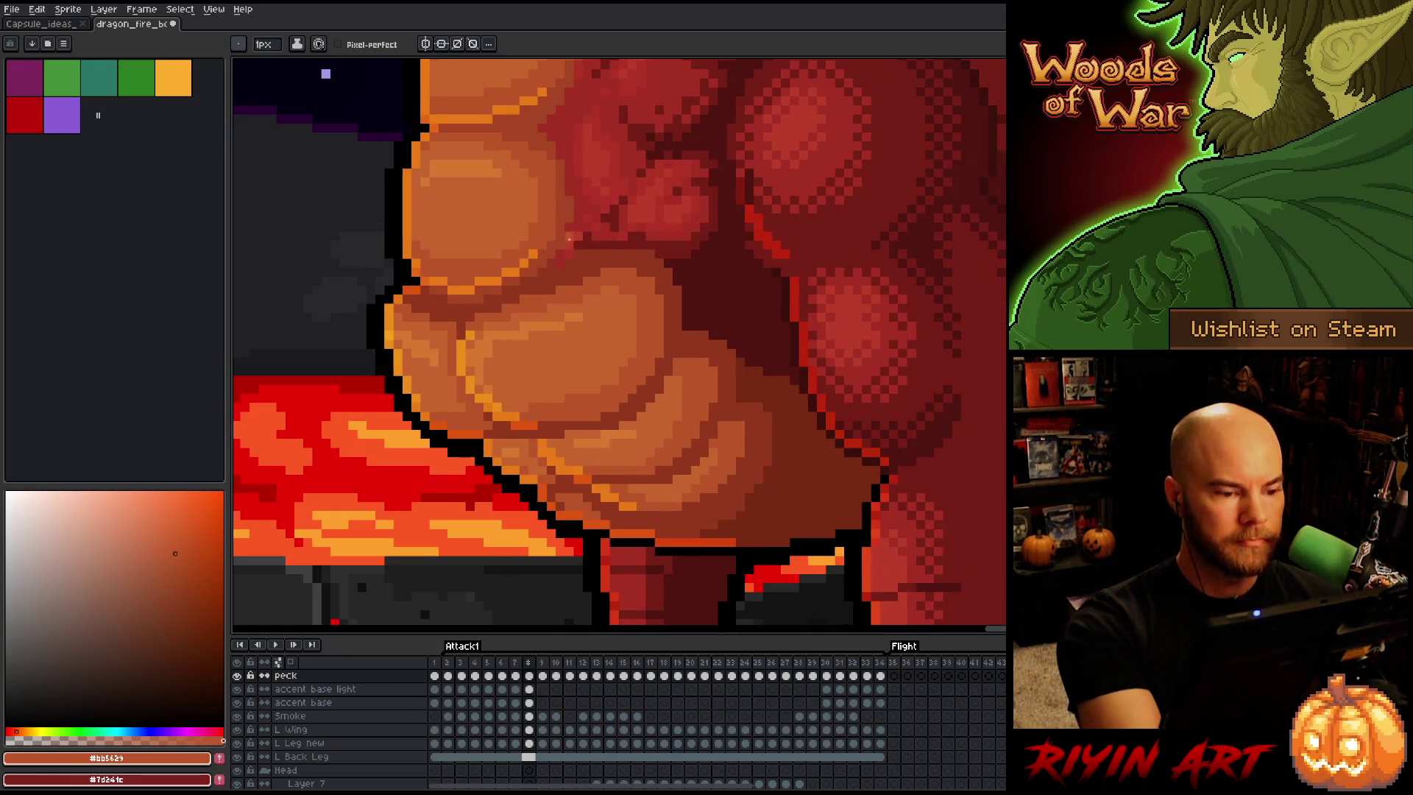
Sample the darker belly shade #92381c and compare frames 7 and 8
{"action": "left_click", "coordinate": [573, 256], "text": "alt"}
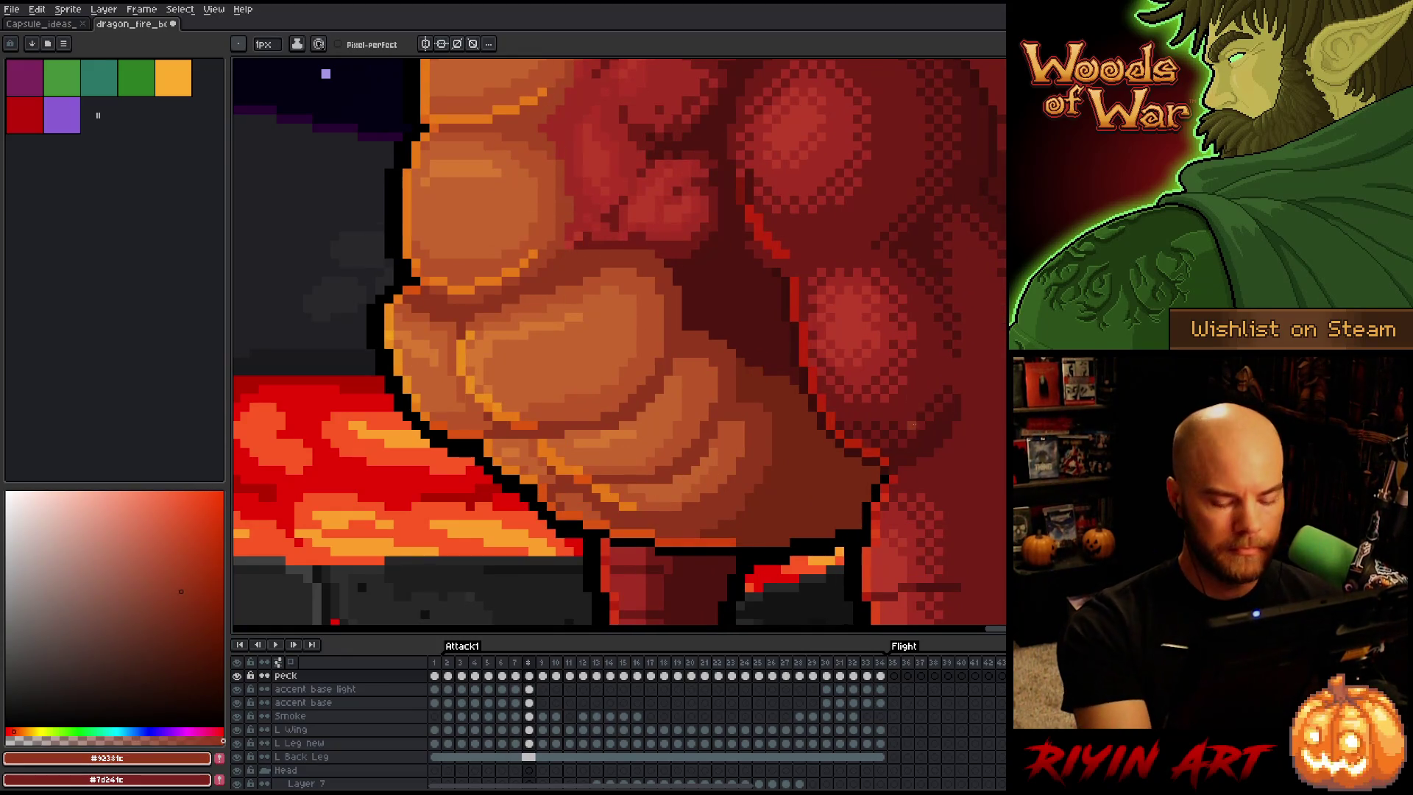
{"action": "key", "text": "Left"}
{"action": "key", "text": "Right"}
{"action": "key", "text": "Left"}
{"action": "key", "text": "Right"}
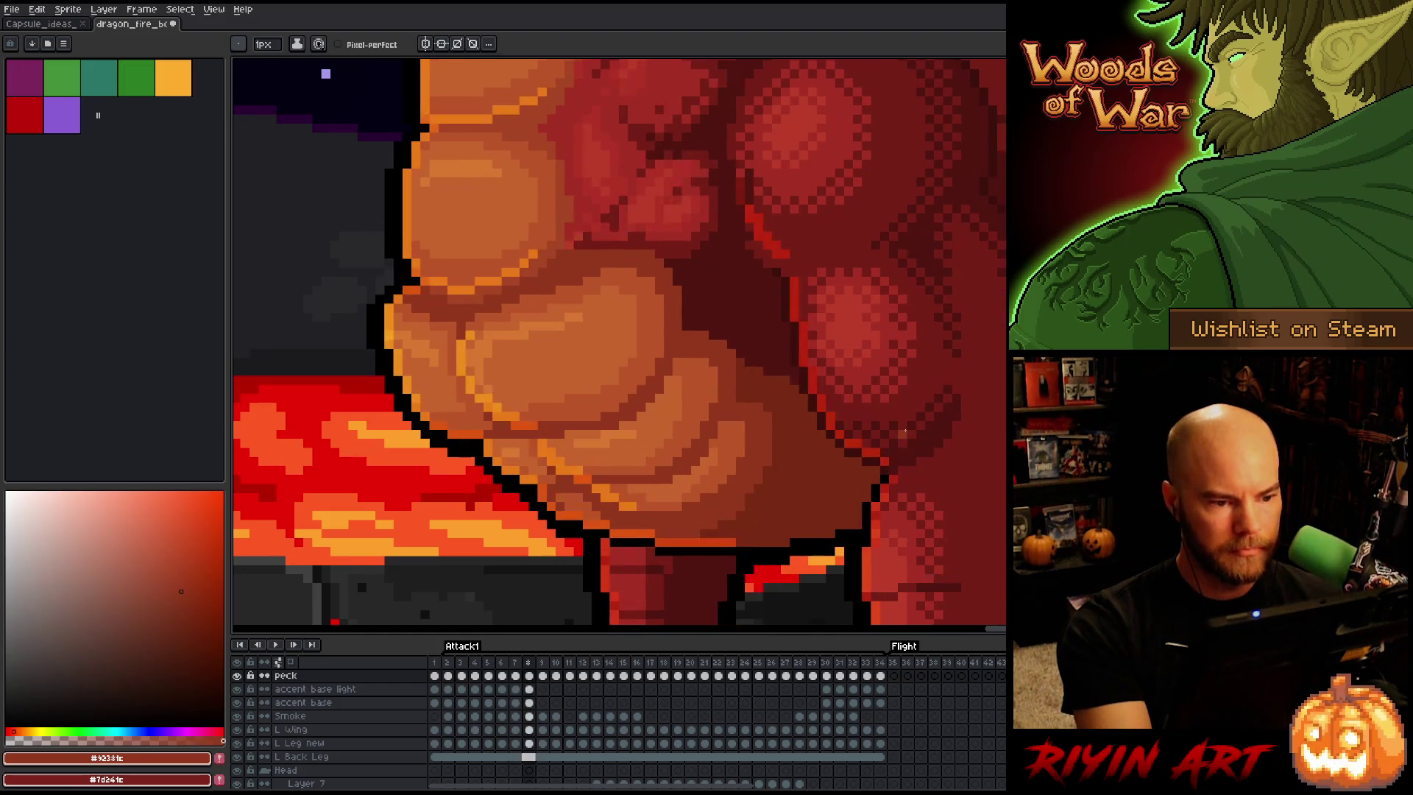
Sample the deep red shadow #761f18, check frame 7, and advance to frame 9
{"action": "left_click", "coordinate": [578, 220], "text": "alt"}
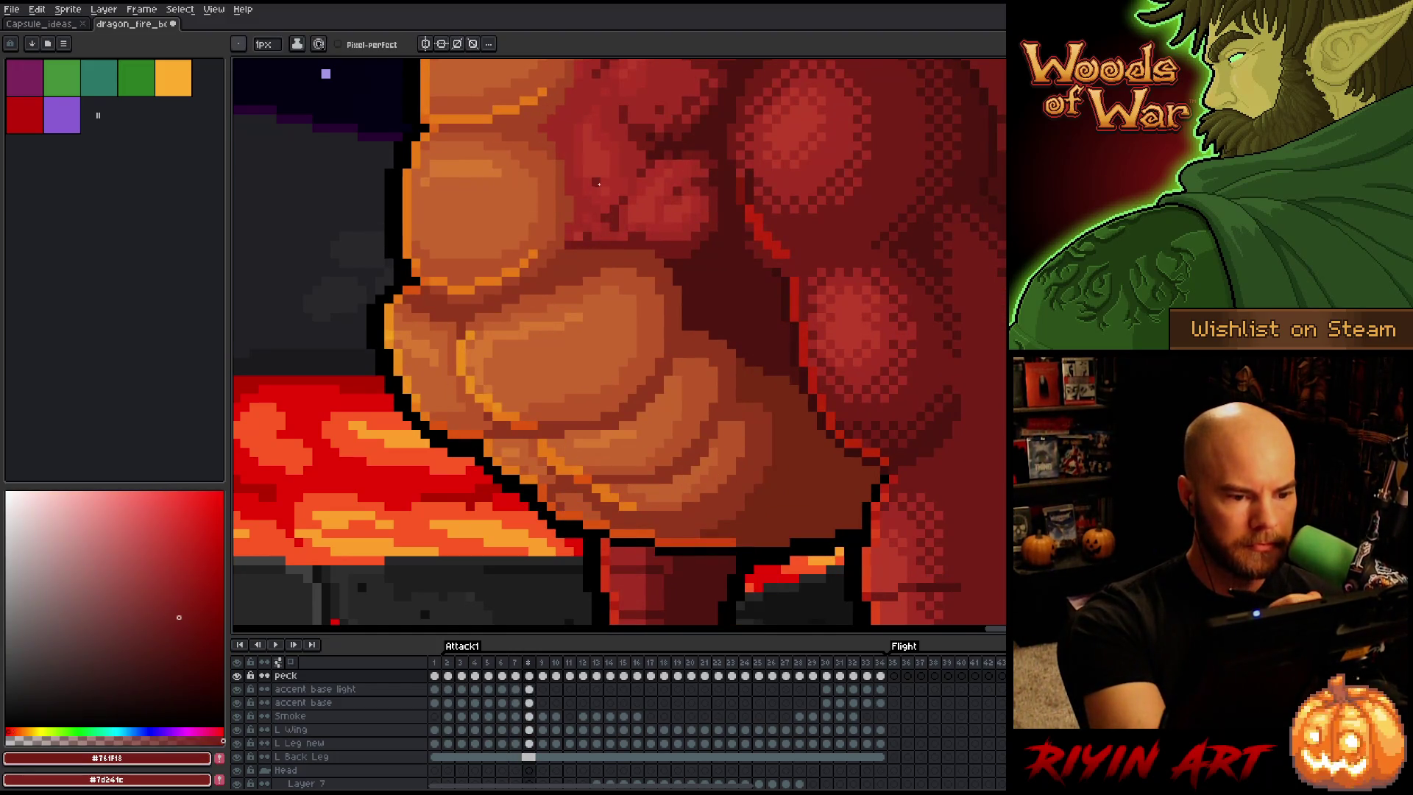
{"action": "key", "text": "Left"}
{"action": "key", "text": "Right"}
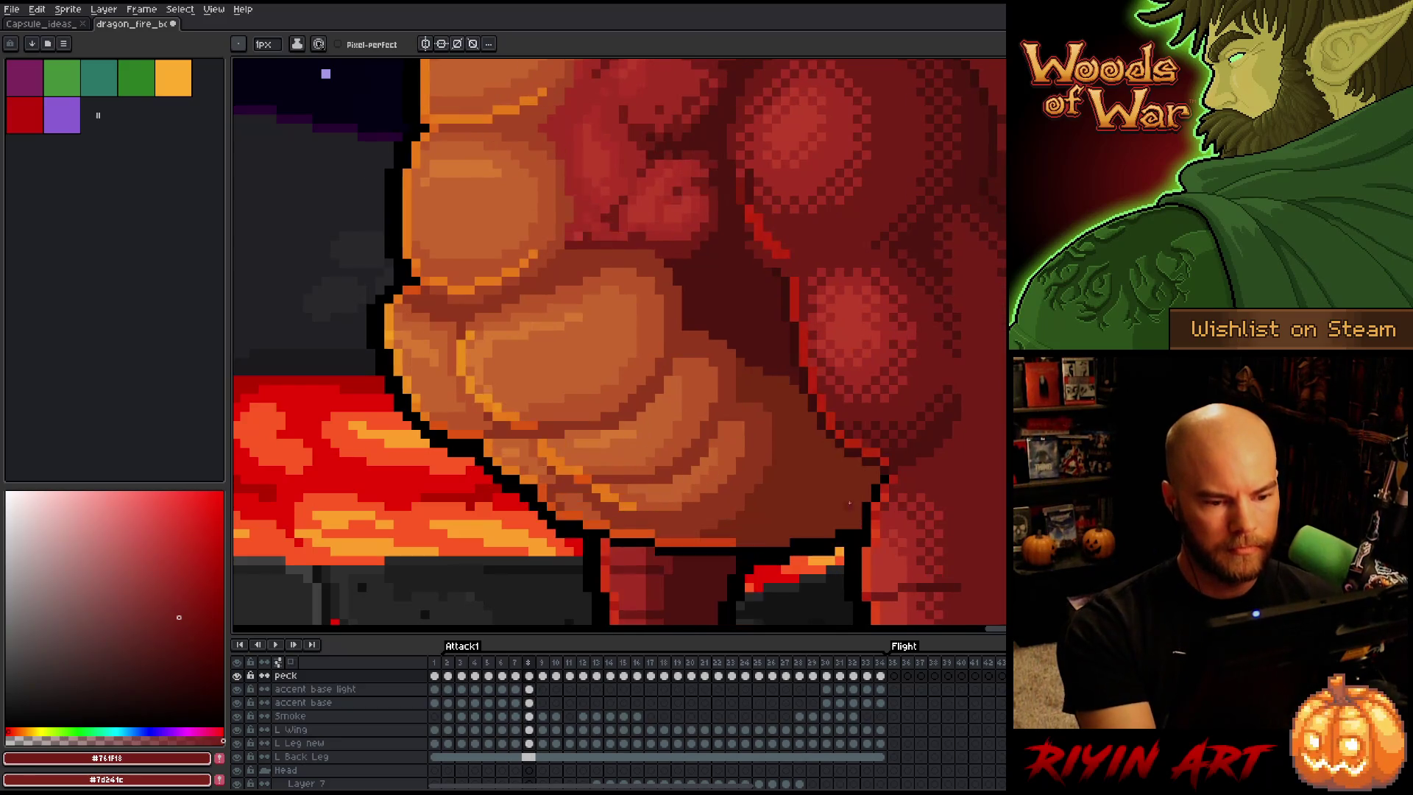
{"action": "key", "text": "Right"}
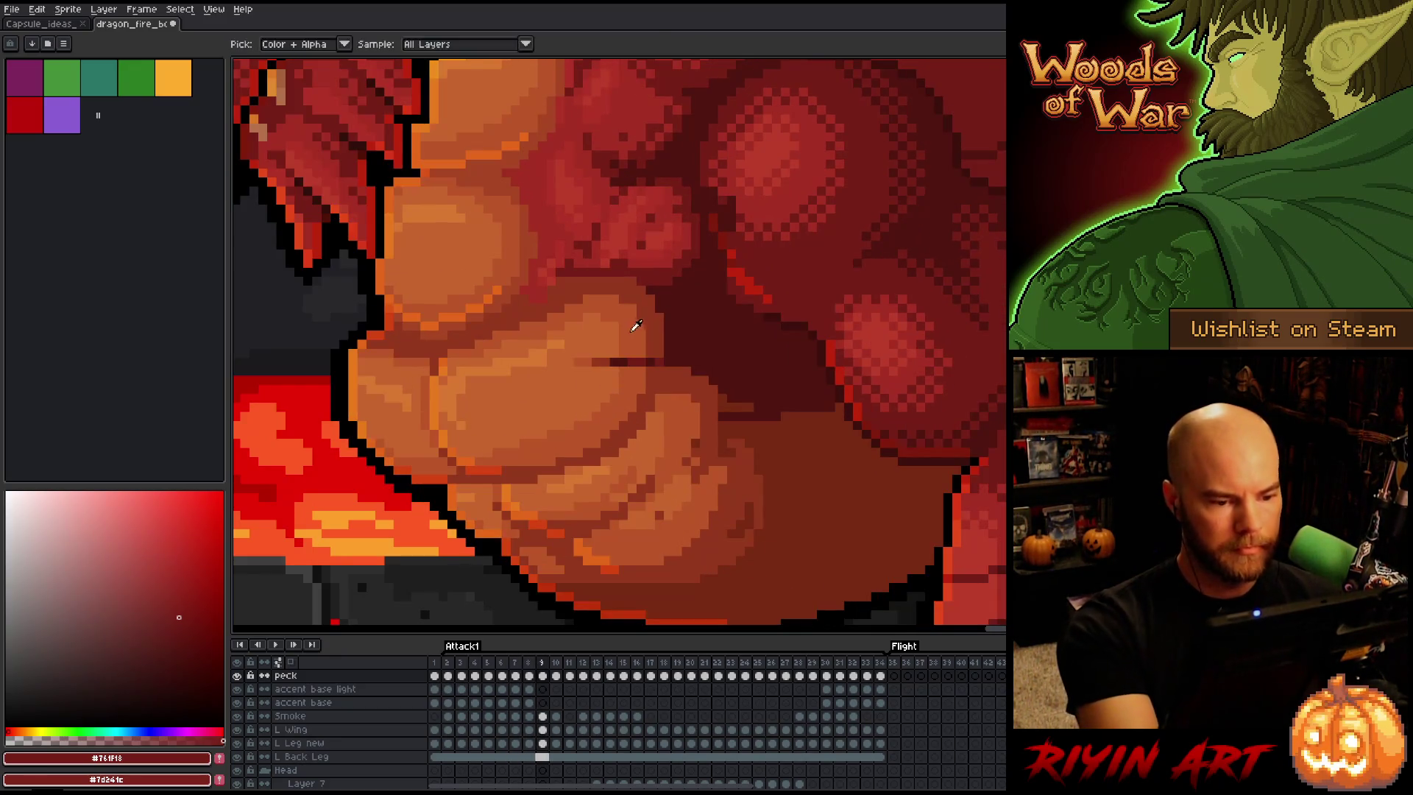
Sample the frame 9 belly colours #bb5629, #c7652f and #92381c
{"action": "left_click", "coordinate": [643, 366], "text": "alt"}
{"action": "left_click", "coordinate": [609, 339], "text": "alt"}
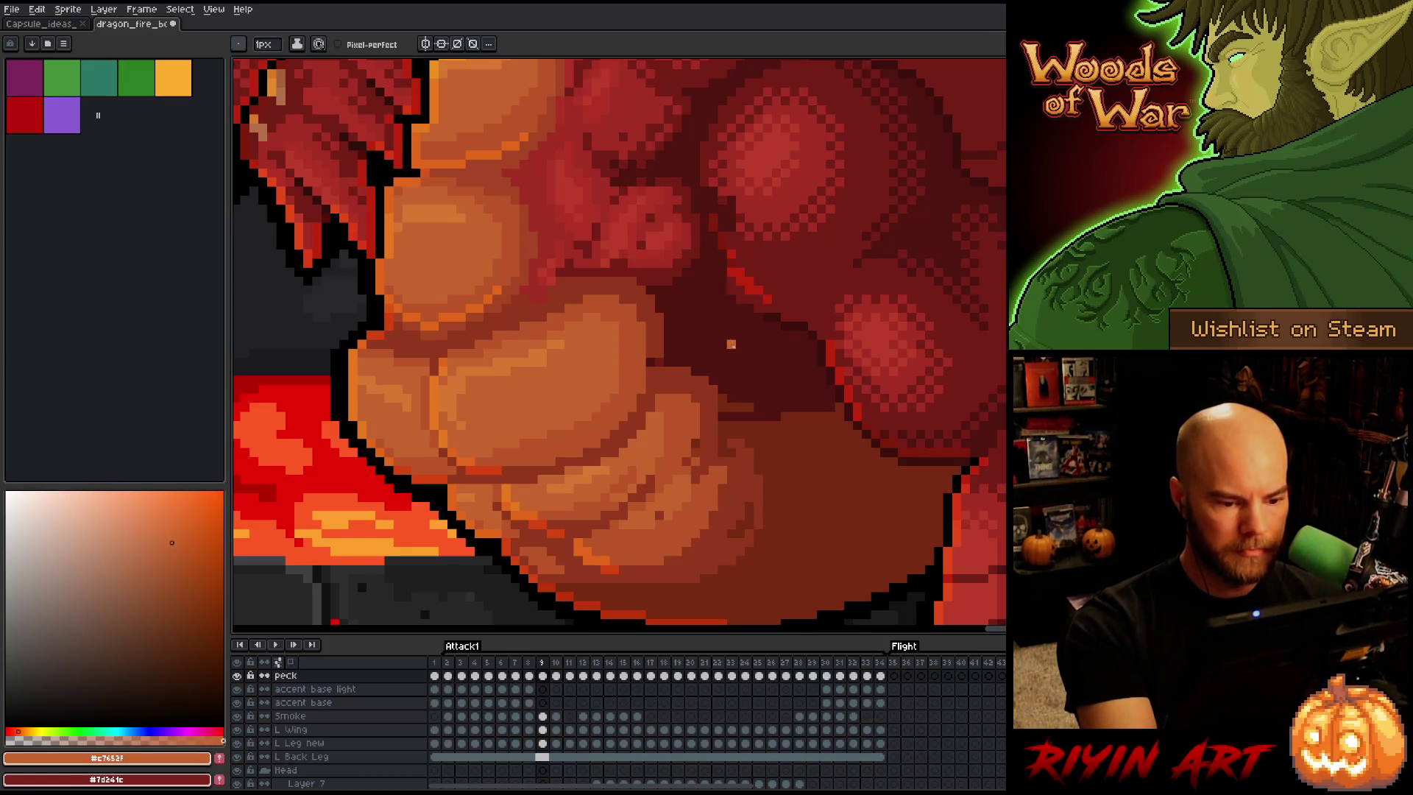
{"action": "left_click", "coordinate": [620, 496], "text": "alt"}
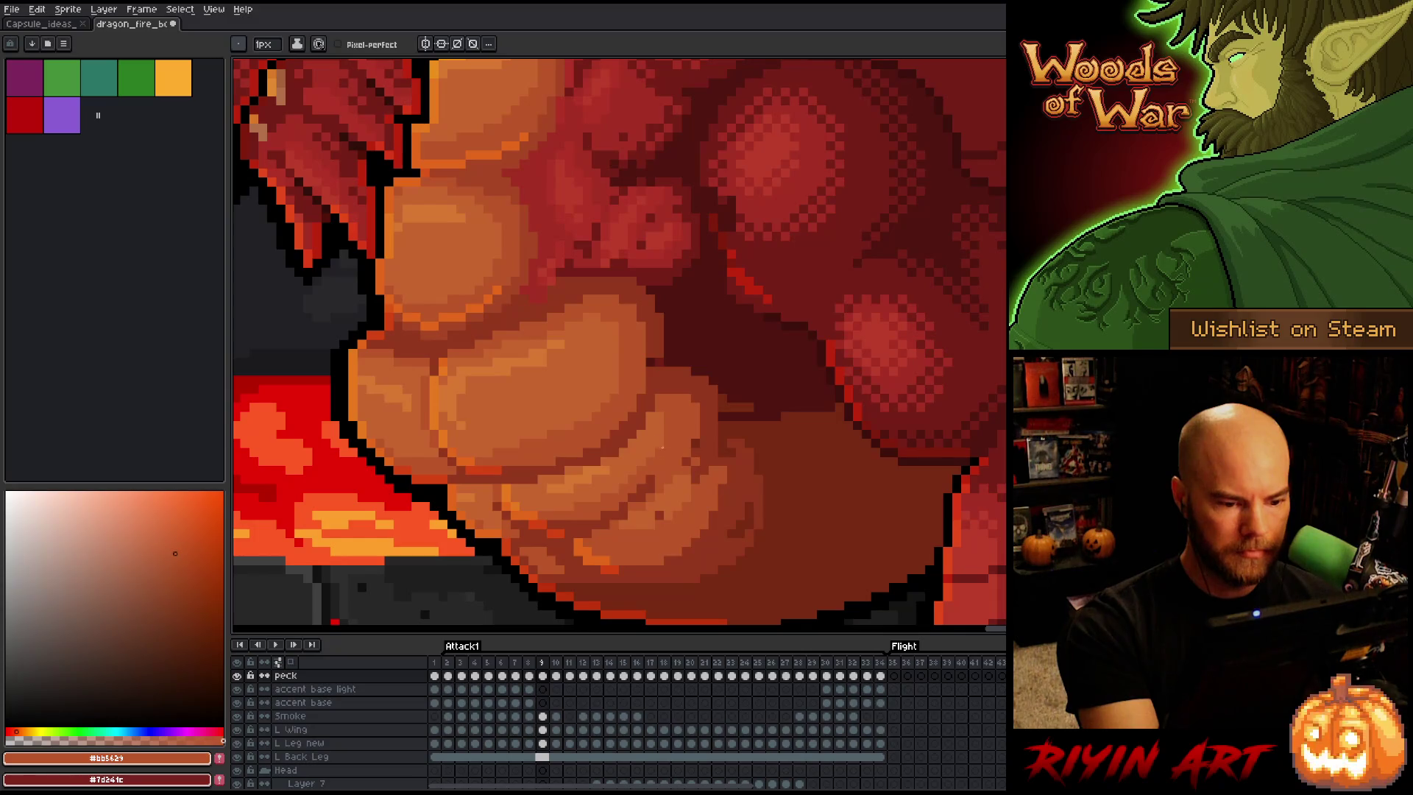
{"action": "left_click", "coordinate": [658, 473], "text": "alt"}
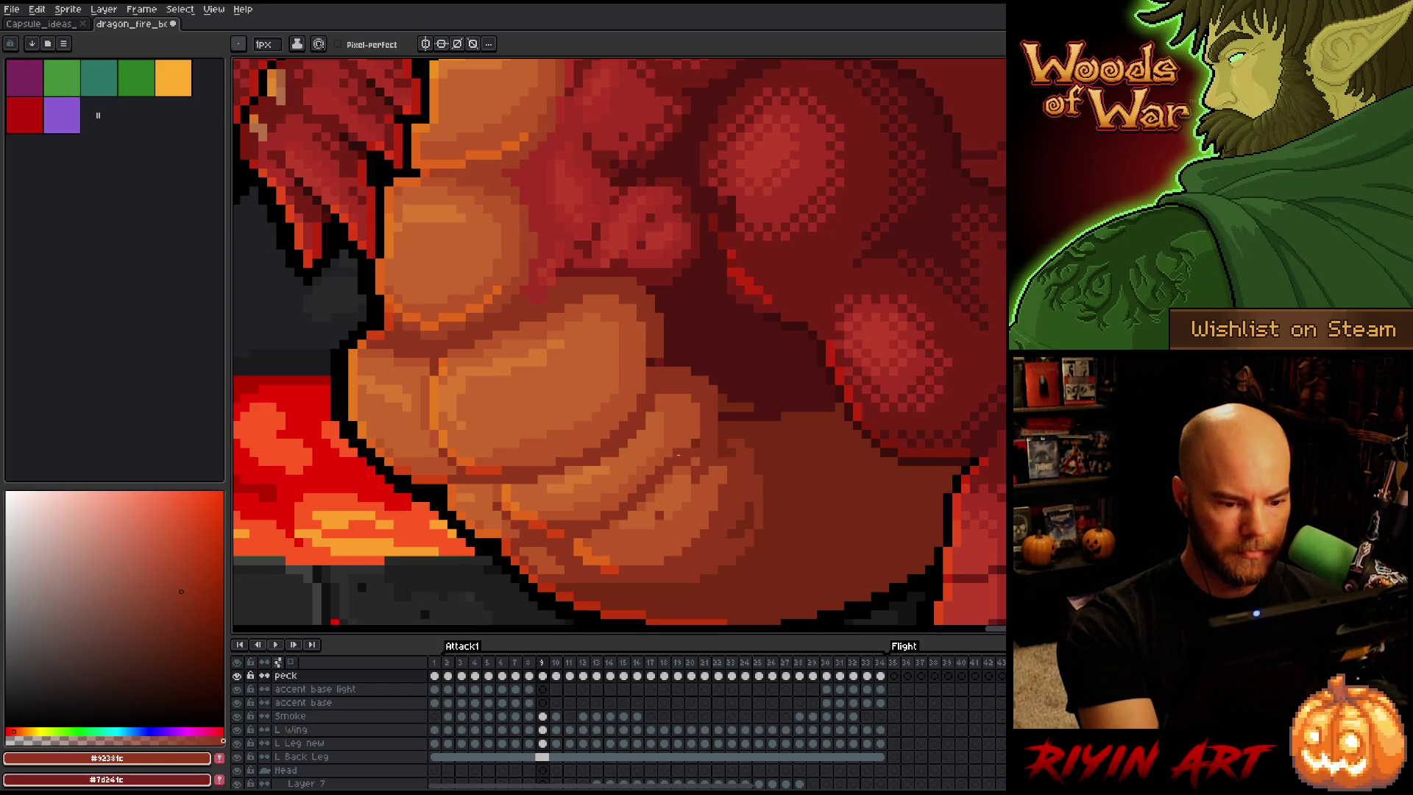
Compare the belly between frames 8 and 9, then touch up with #bb5629 and #92381c
{"action": "key", "text": "Left"}
{"action": "key", "text": "Right"}
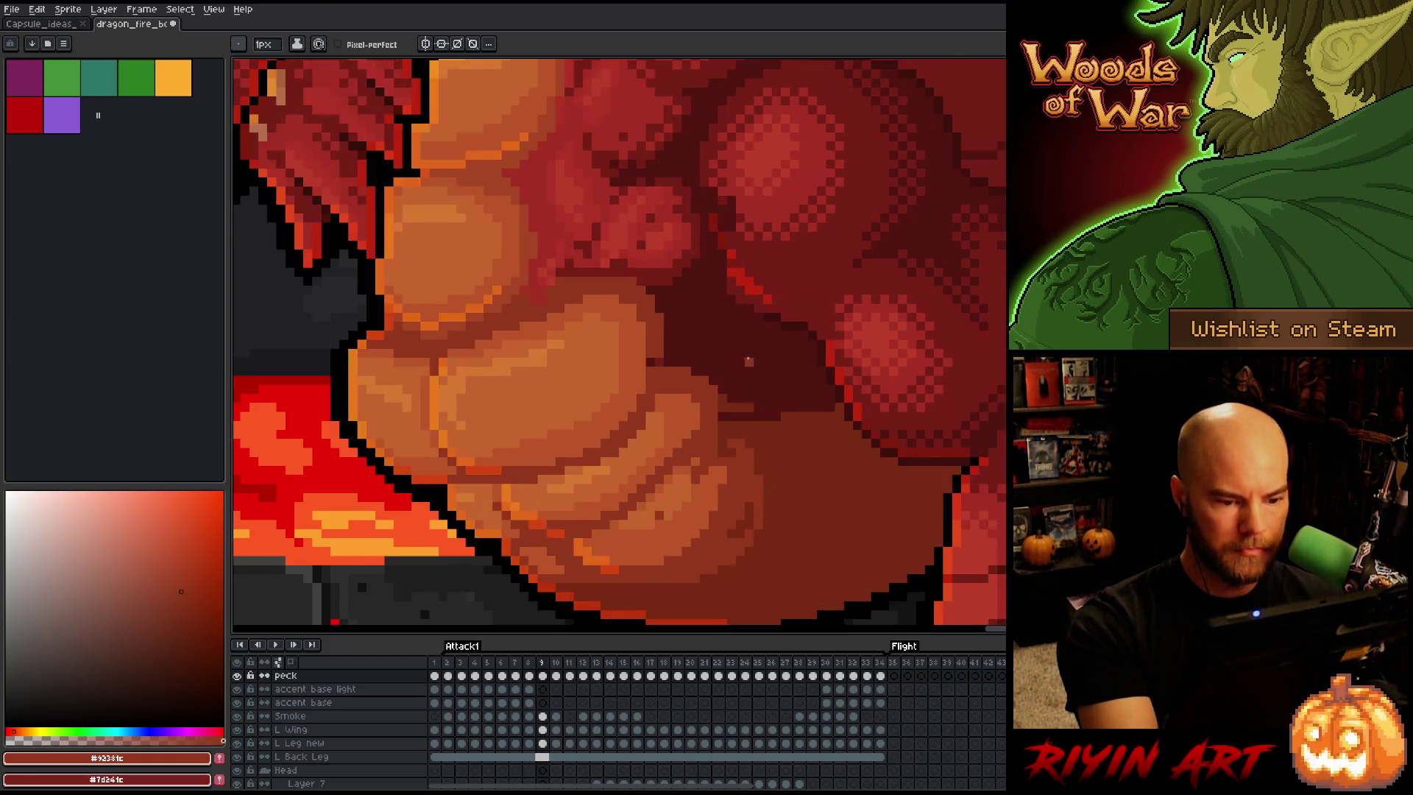
{"action": "key", "text": "Left"}
{"action": "key", "text": "Right"}
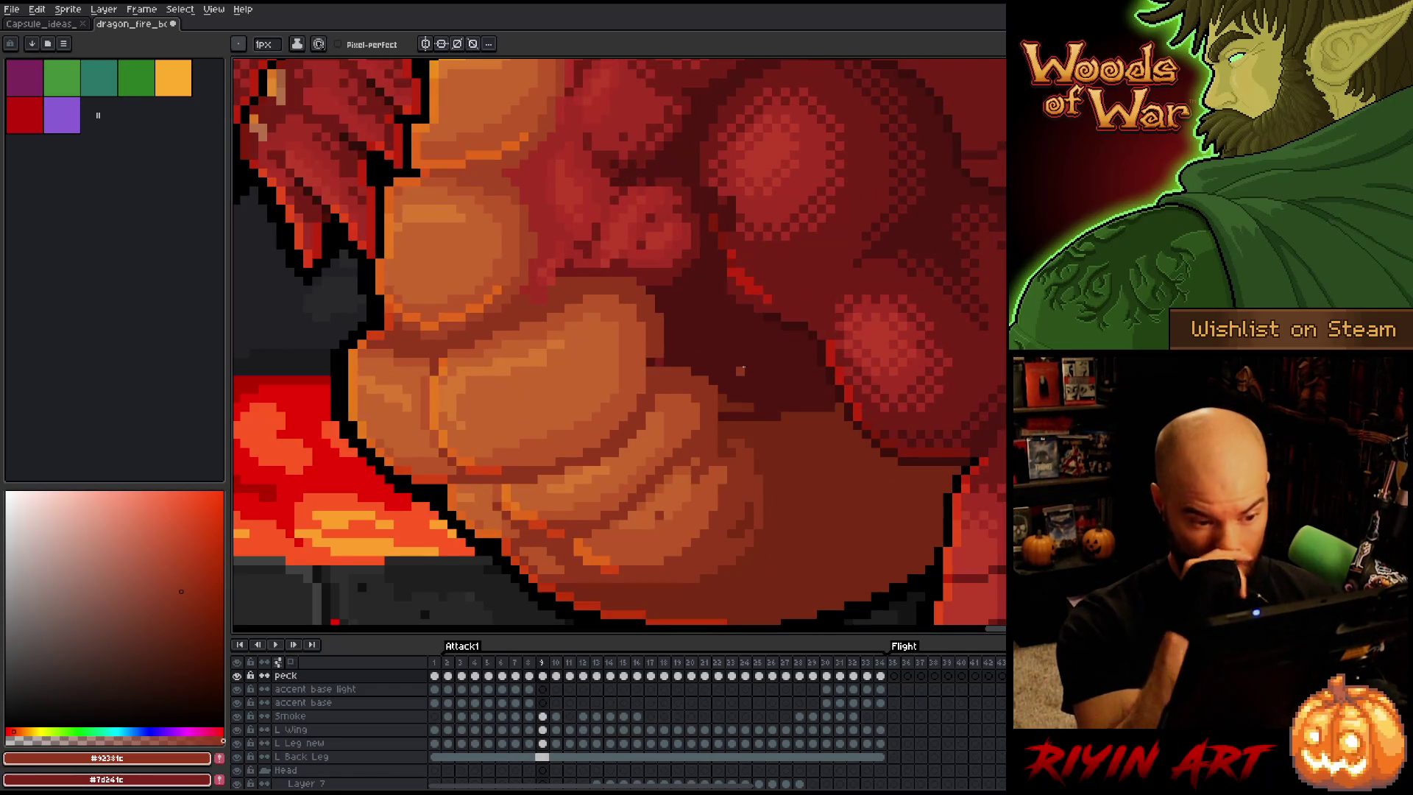
{"action": "key", "text": "Left"}
{"action": "key", "text": "Right"}
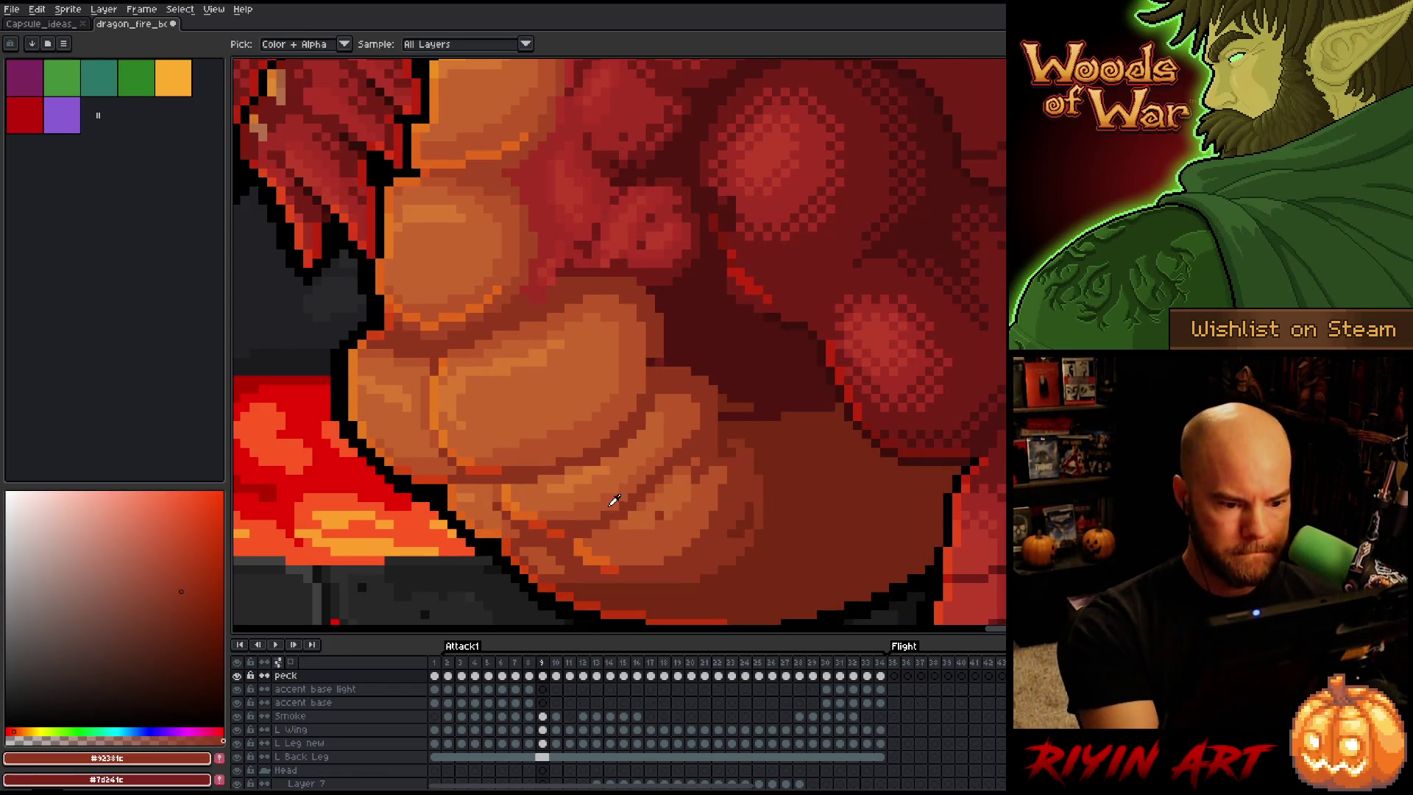
{"action": "left_click", "coordinate": [609, 495], "text": "alt"}
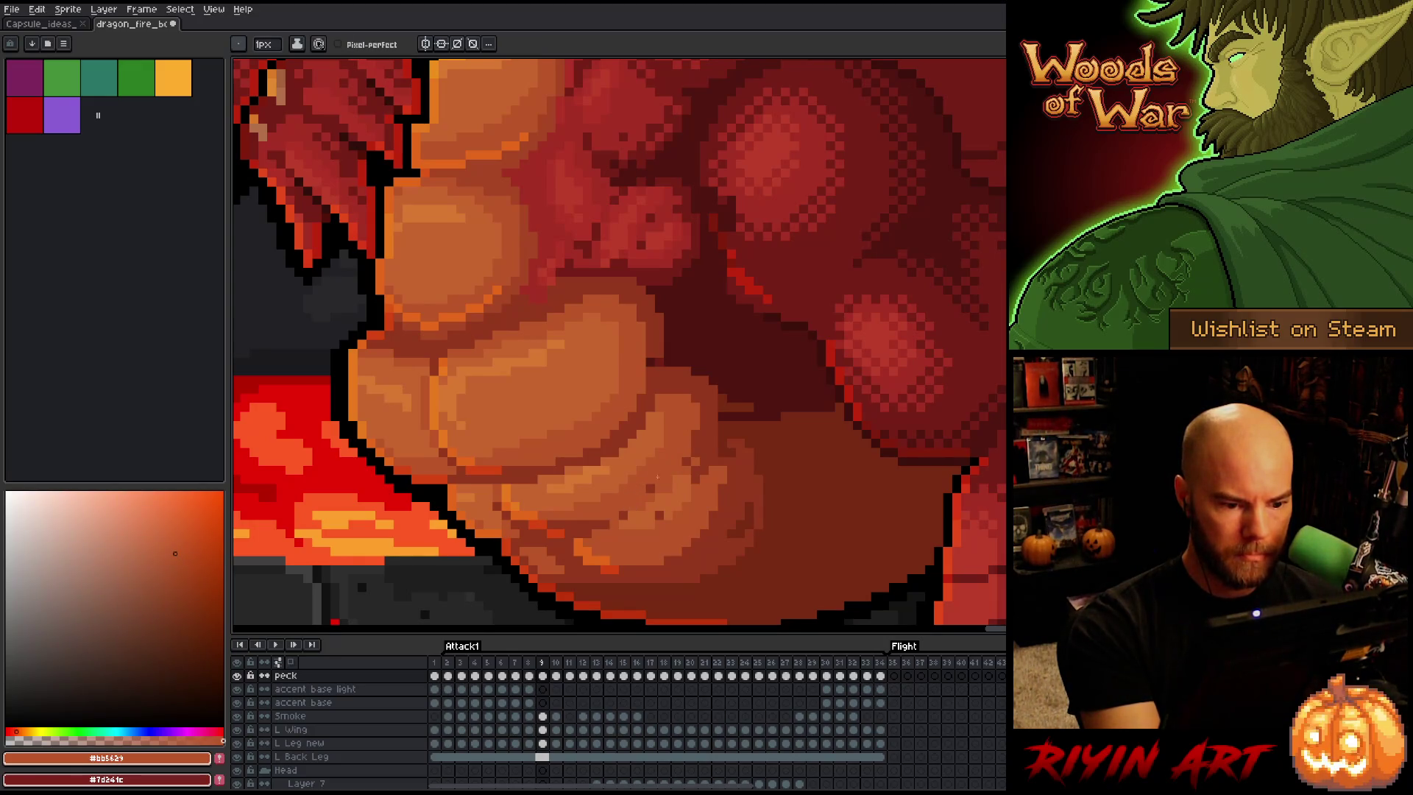
{"action": "left_click", "coordinate": [622, 506], "text": "alt"}
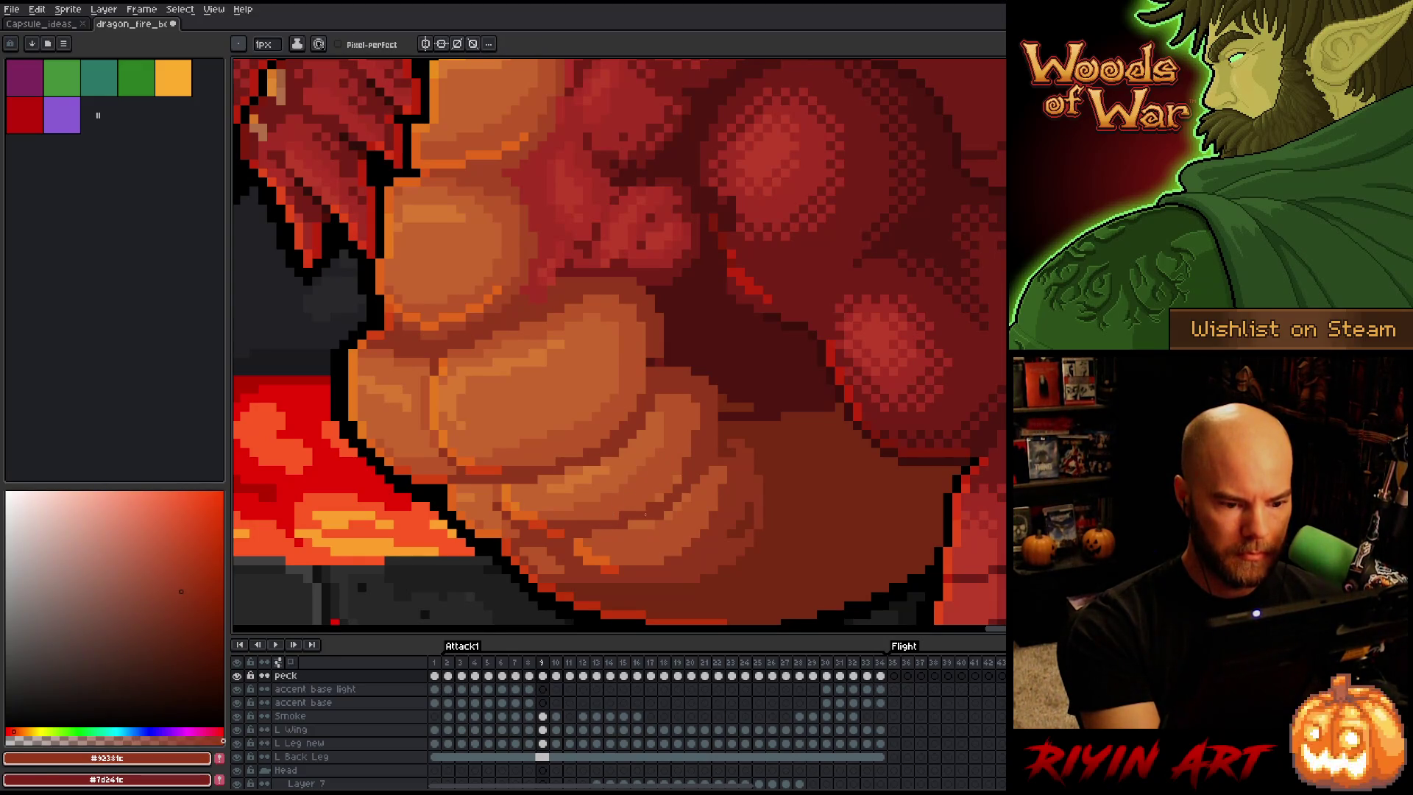
{"action": "left_click", "coordinate": [655, 505], "text": "alt"}
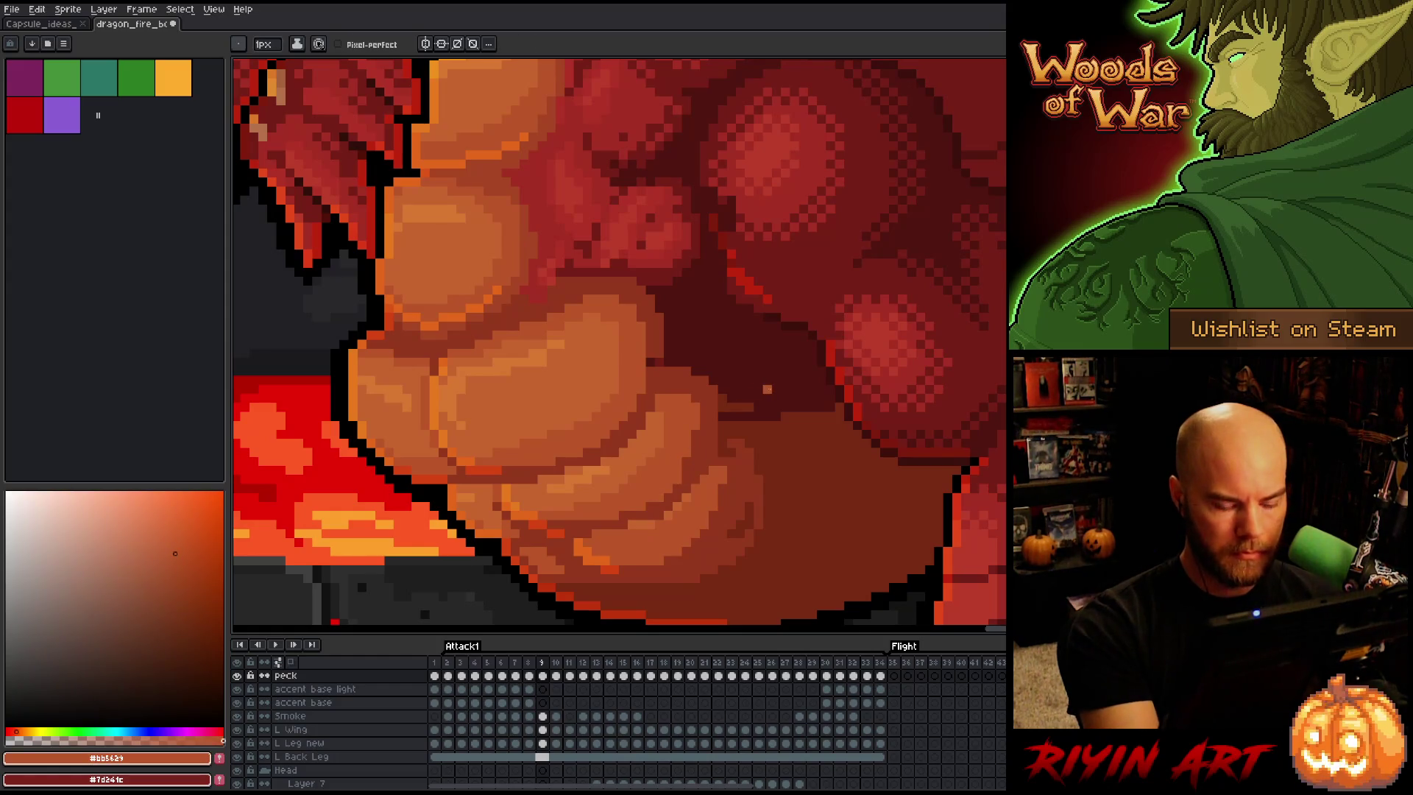
Check frame 8 again and pick the lighter orange highlight #c7652f on frame 9
{"action": "key", "text": "Left"}
{"action": "key", "text": "Right"}
{"action": "left_click", "coordinate": [618, 473], "text": "alt"}
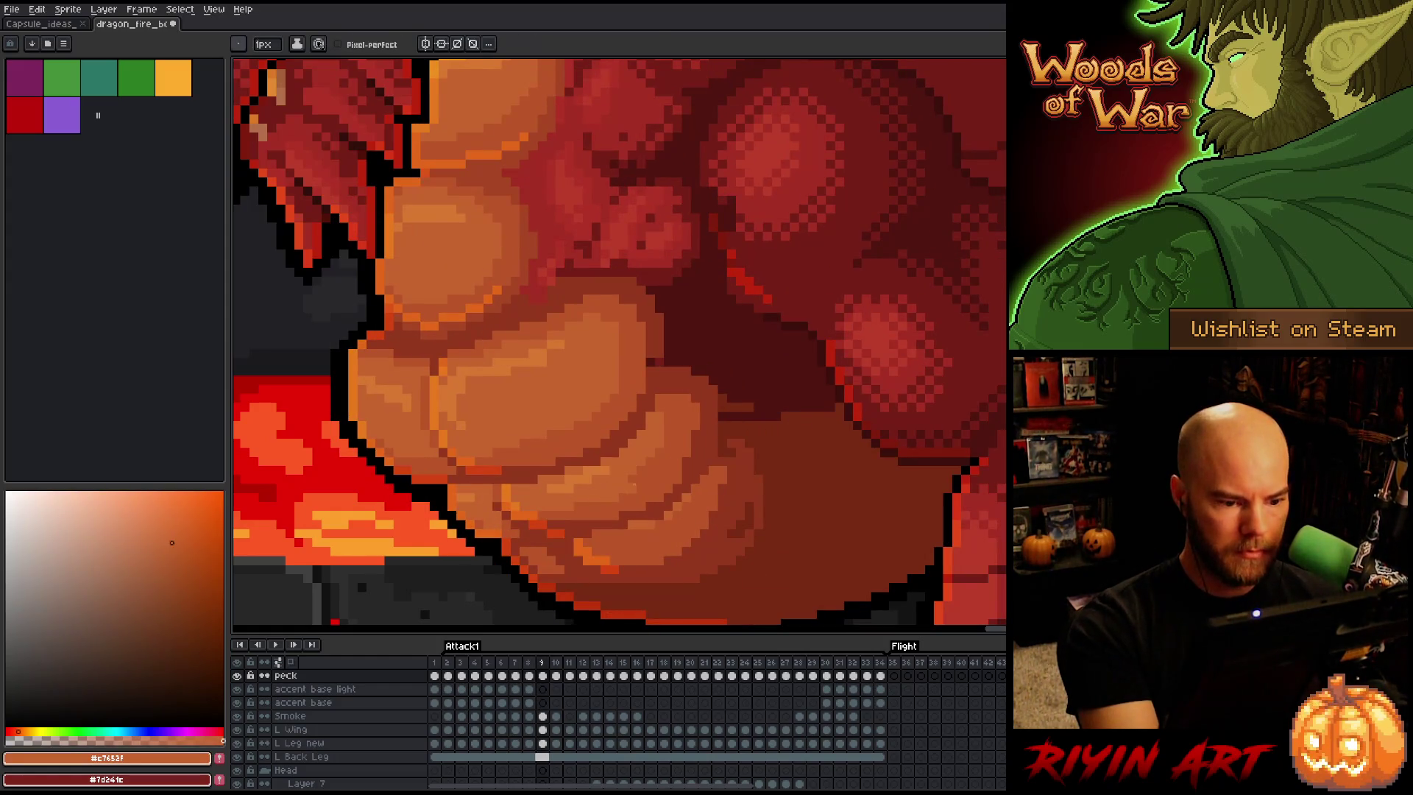
{"action": "key", "text": "Left"}
{"action": "key", "text": "Right"}
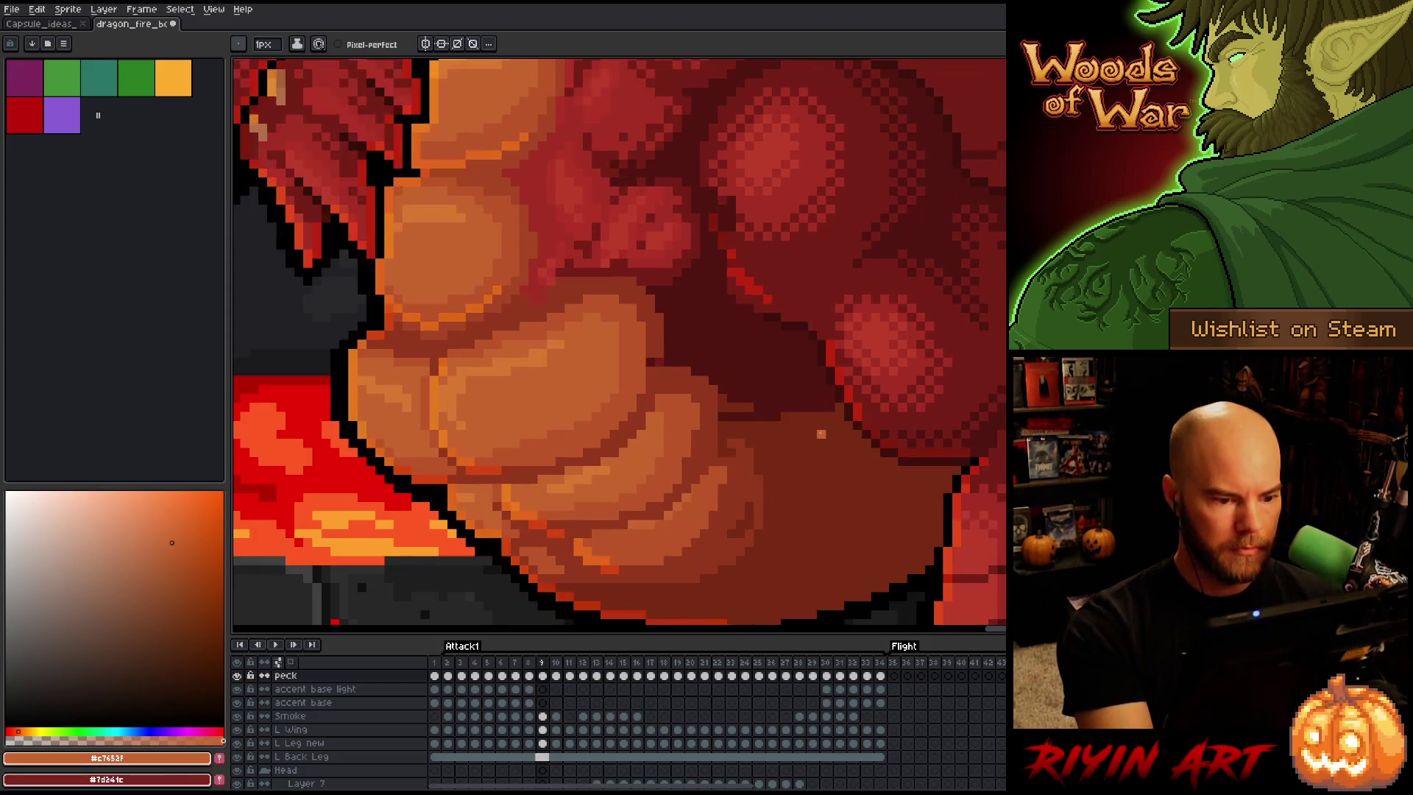
{"action": "key", "text": "Left"}
{"action": "key", "text": "Right"}
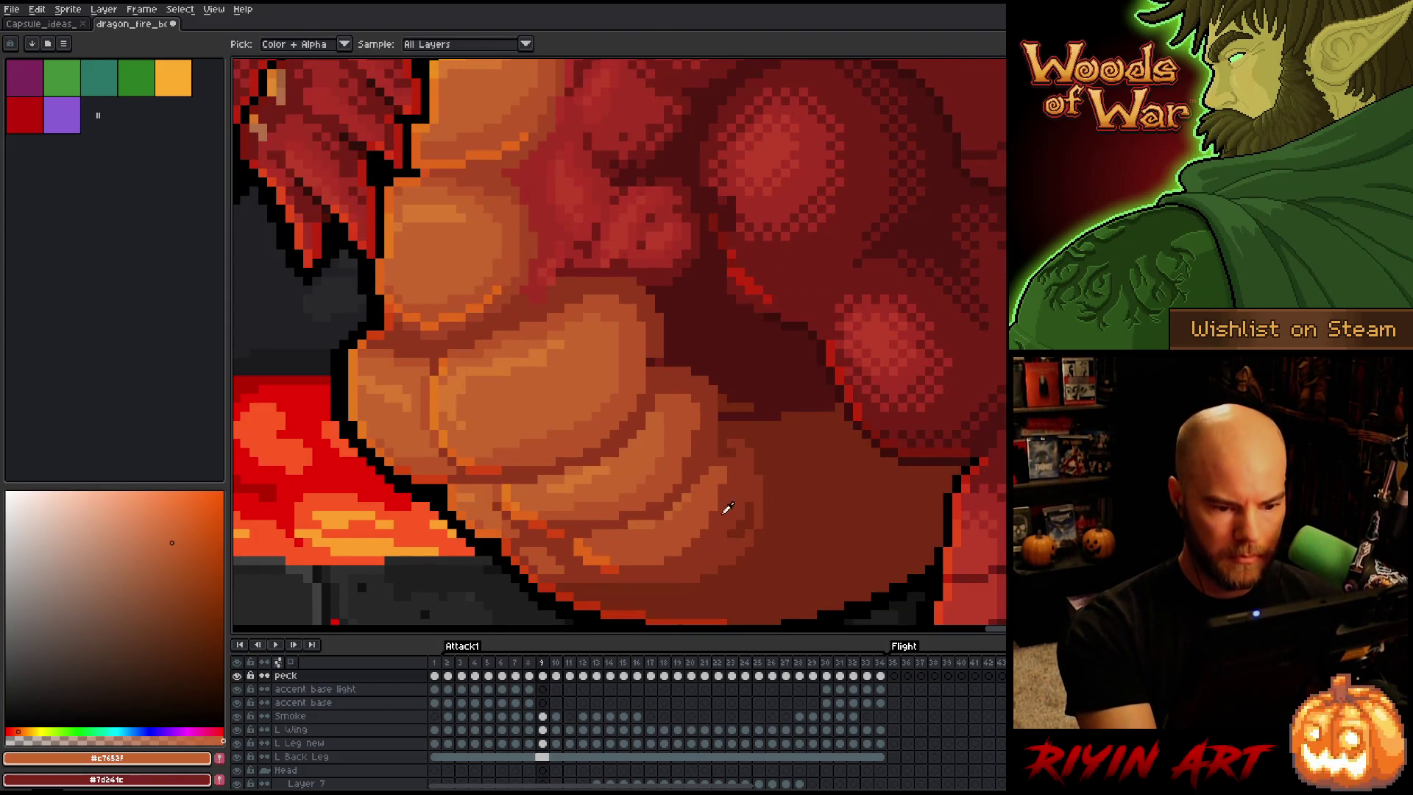
Sample the red shades #92381c, #772a12 and #761f18, ending on the lighter orange #c7652f
{"action": "left_click", "coordinate": [746, 488], "text": "alt"}
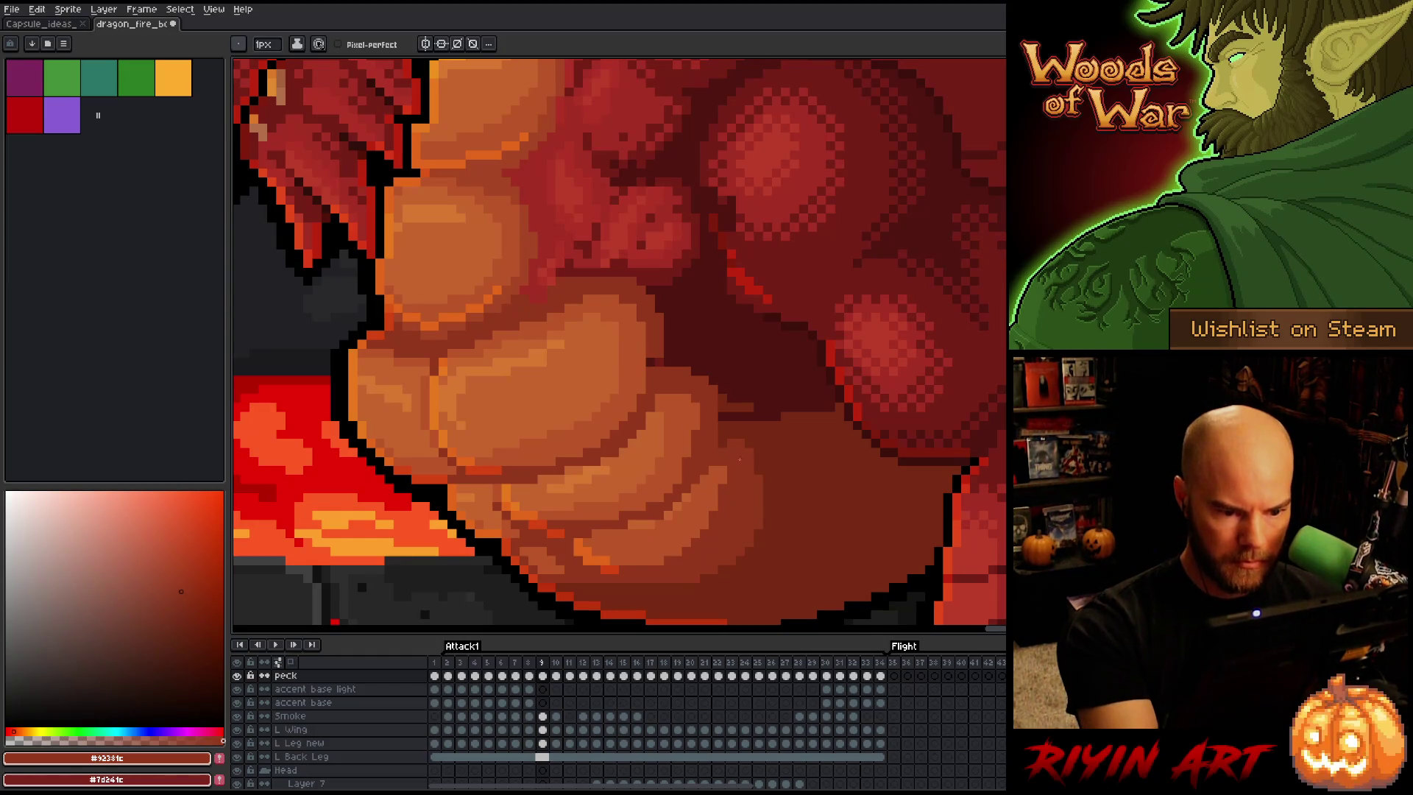
{"action": "left_click", "coordinate": [734, 403], "text": "alt"}
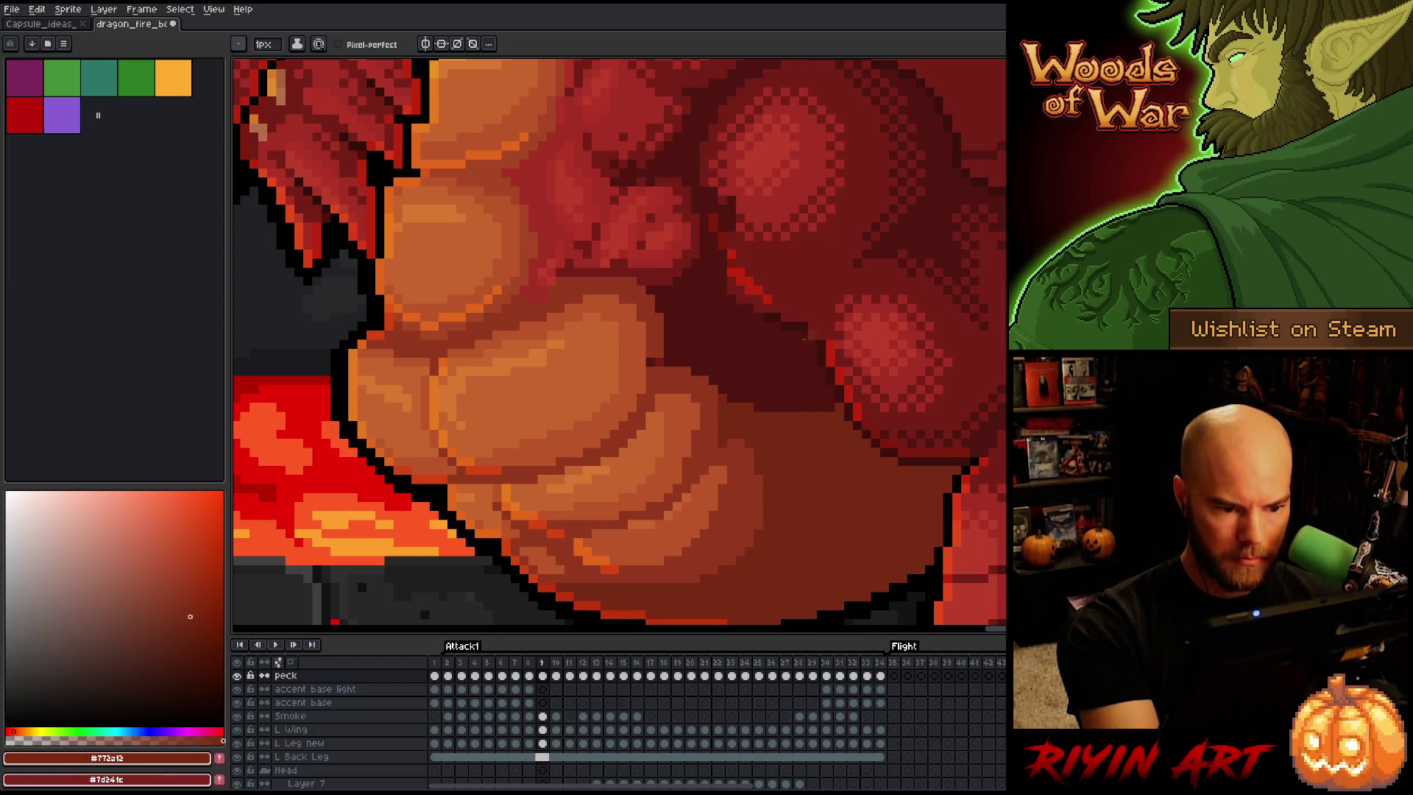
{"action": "left_click", "coordinate": [653, 358], "text": "alt"}
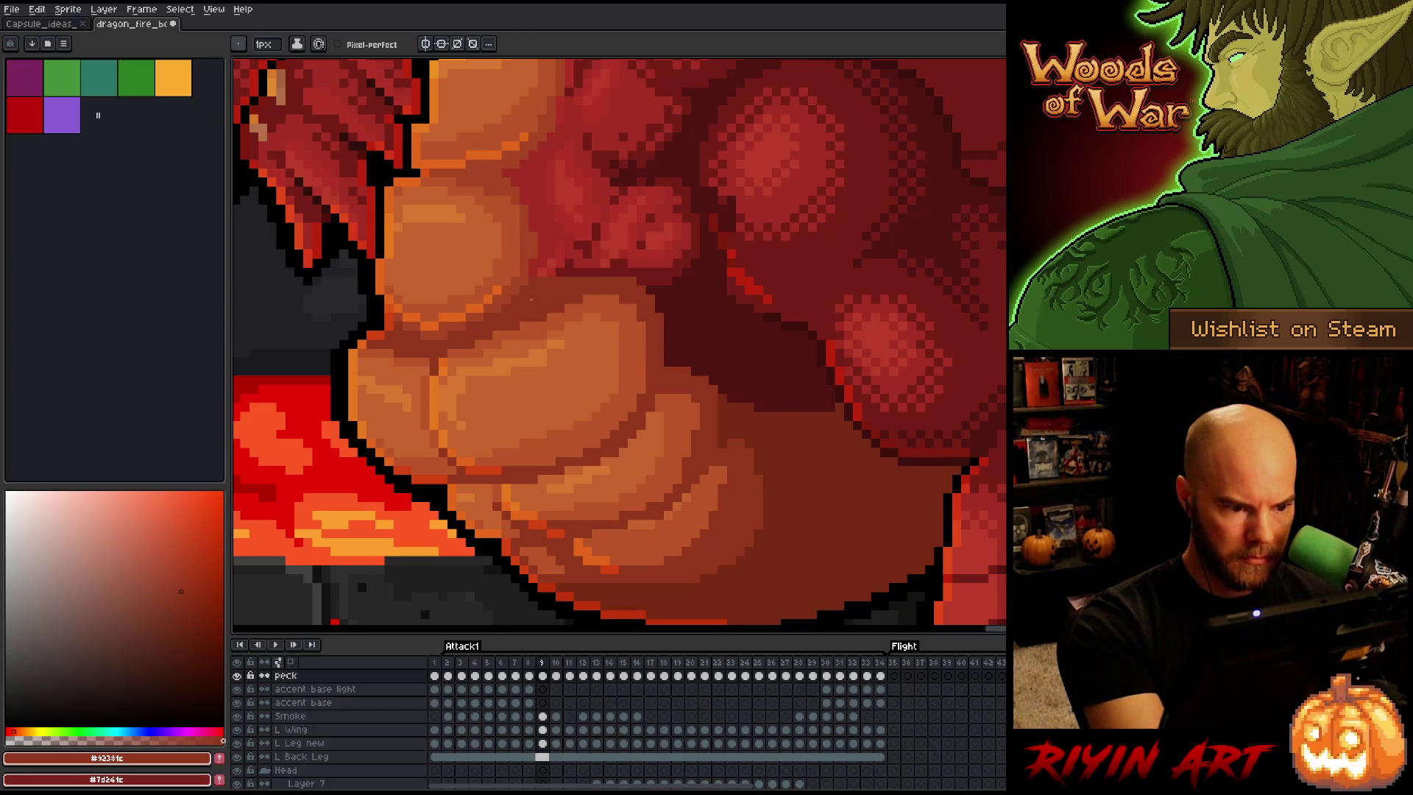
{"action": "left_click", "coordinate": [540, 273], "text": "alt"}
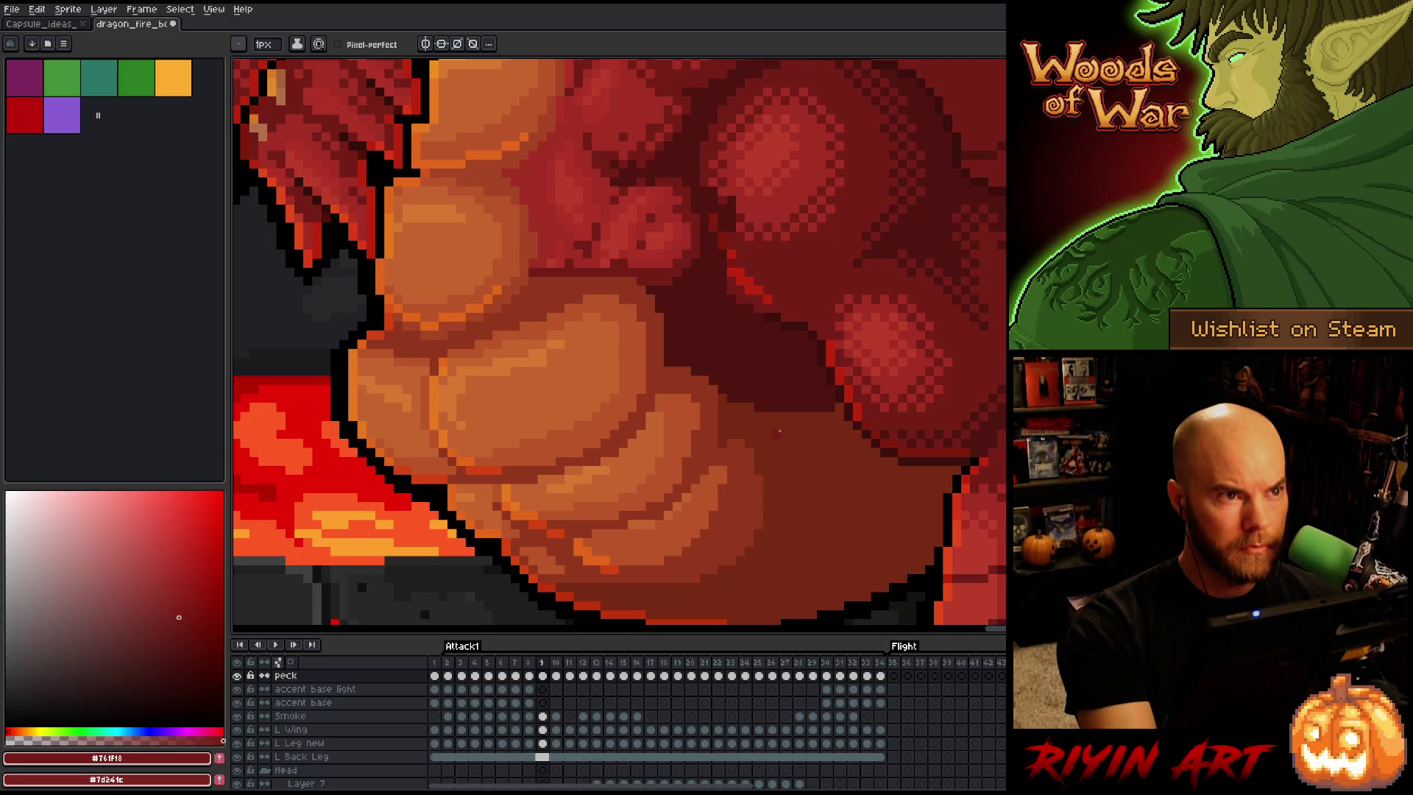
{"action": "left_click", "coordinate": [633, 524], "text": "alt"}
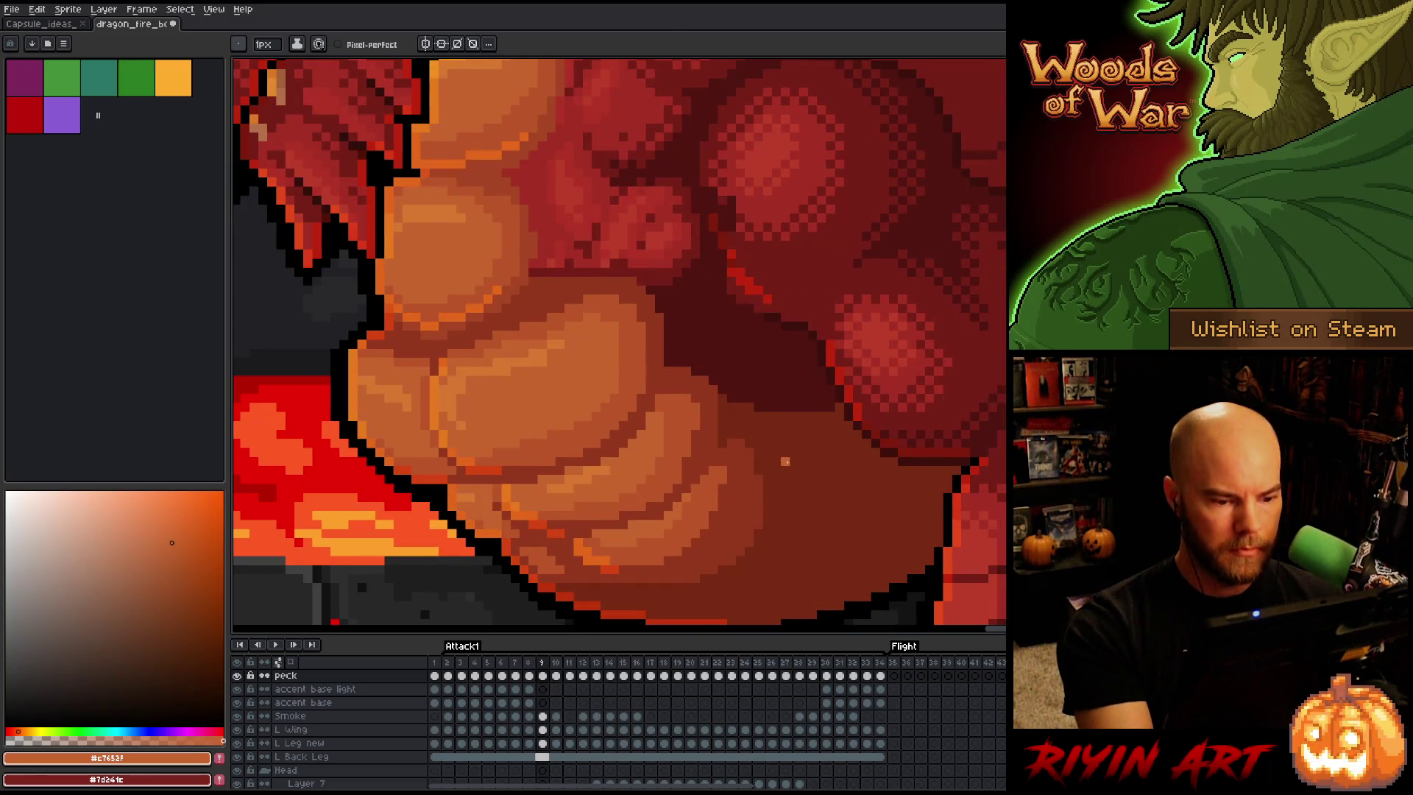
{"action": "key", "text": "Left"}
{"action": "key", "text": "Right"}
{"action": "key", "text": "Left"}
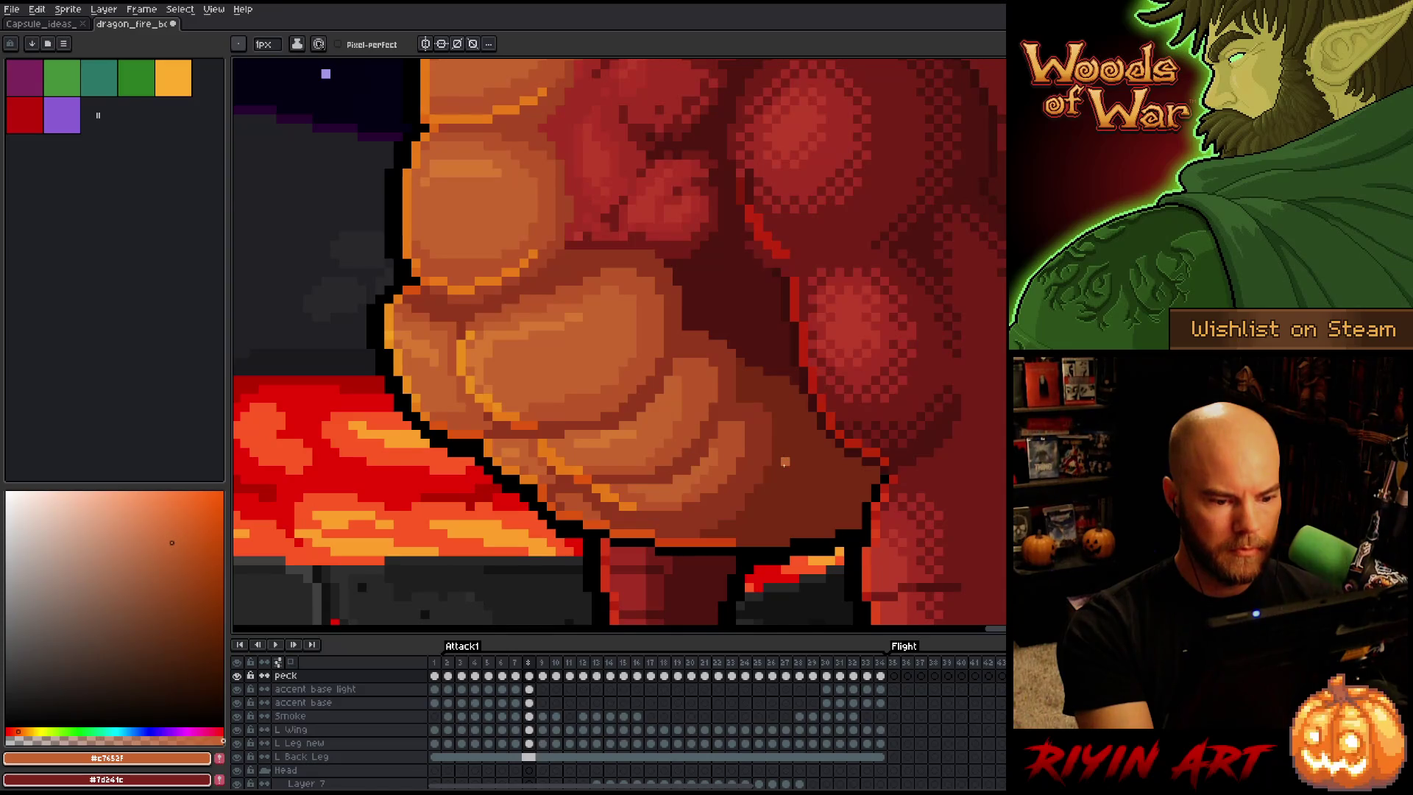
{"action": "key", "text": "Right"}
{"action": "key", "text": "Left"}
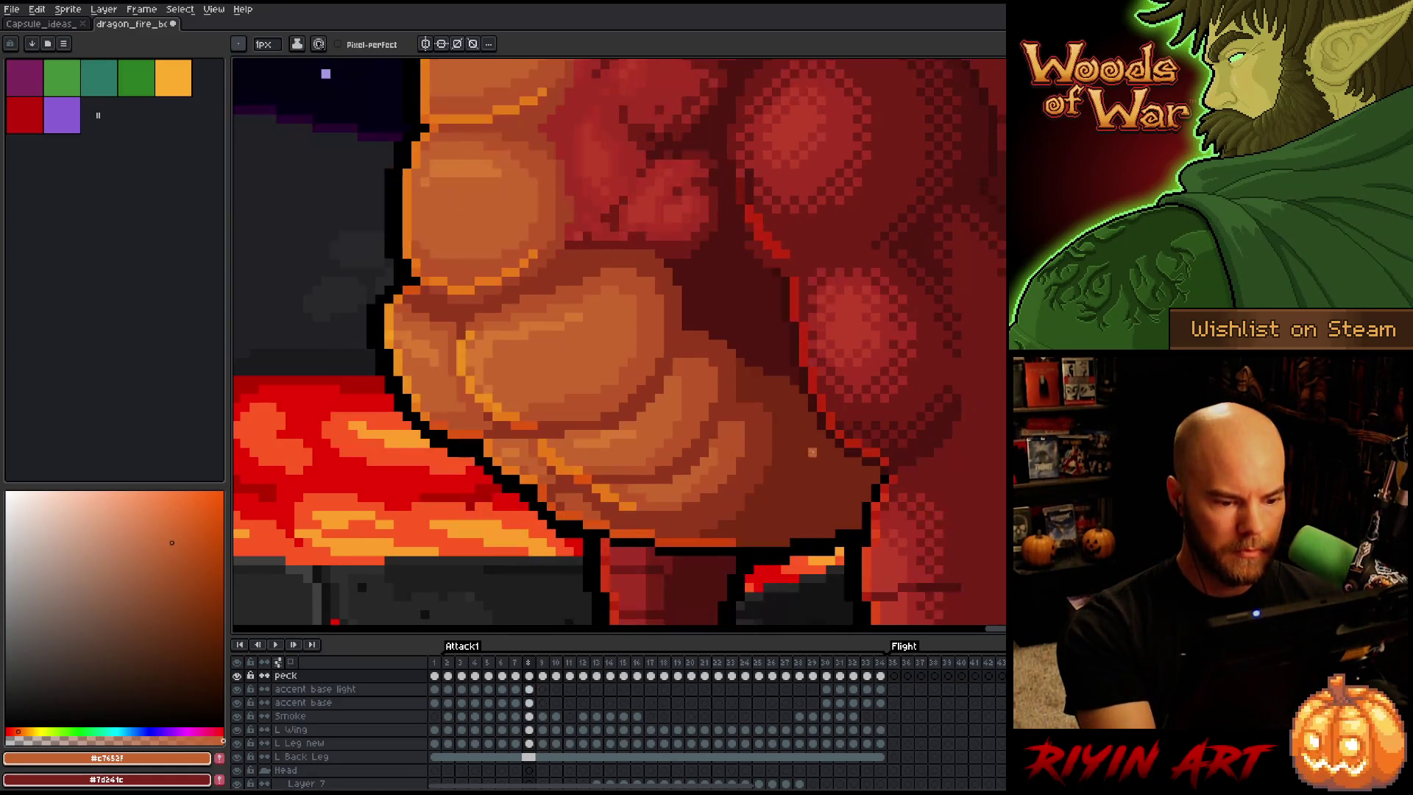
{"action": "key", "text": "Right"}
{"action": "key", "text": "Left"}
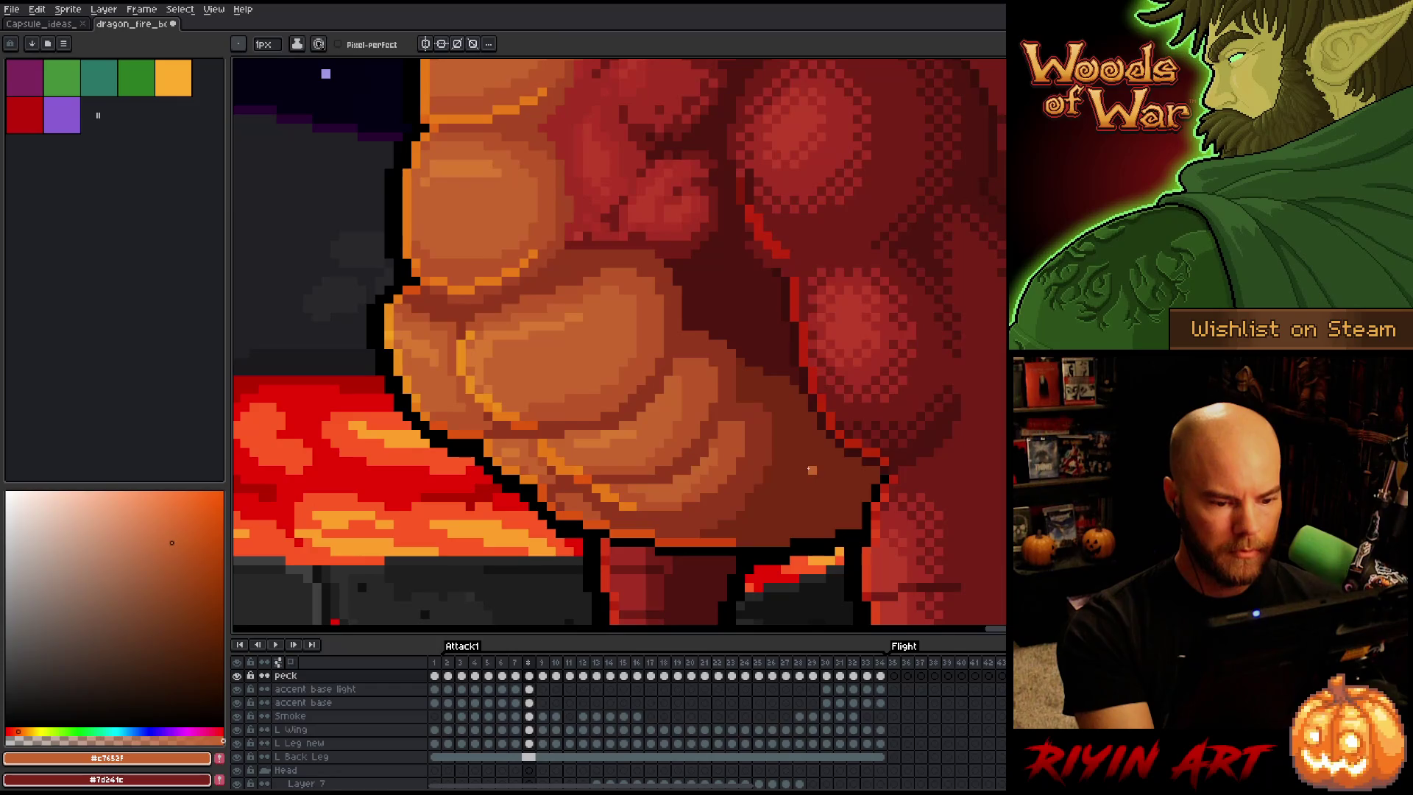
{"action": "key", "text": "Right"}
{"action": "key", "text": "Left"}
{"action": "key", "text": "Right"}
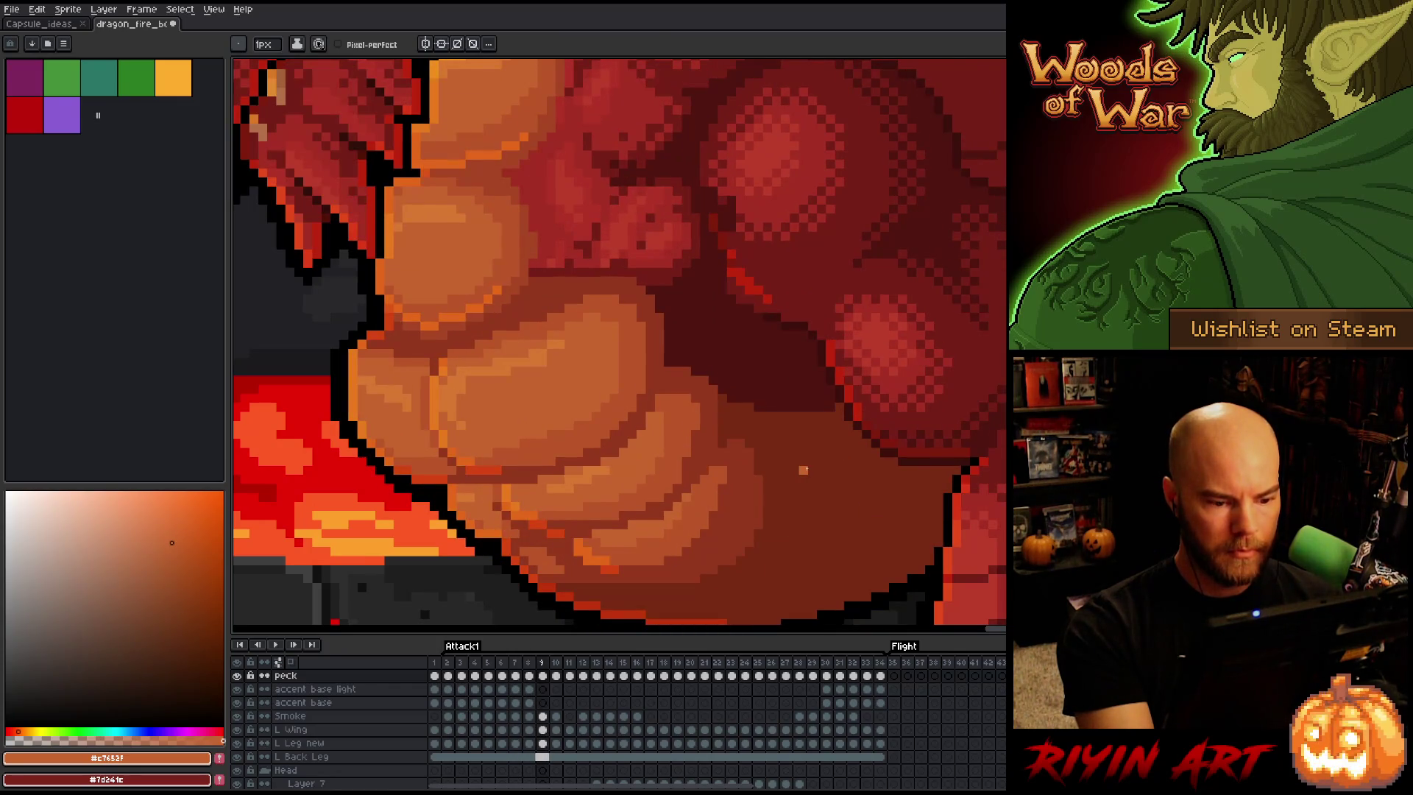
{"action": "key", "text": "Right"}
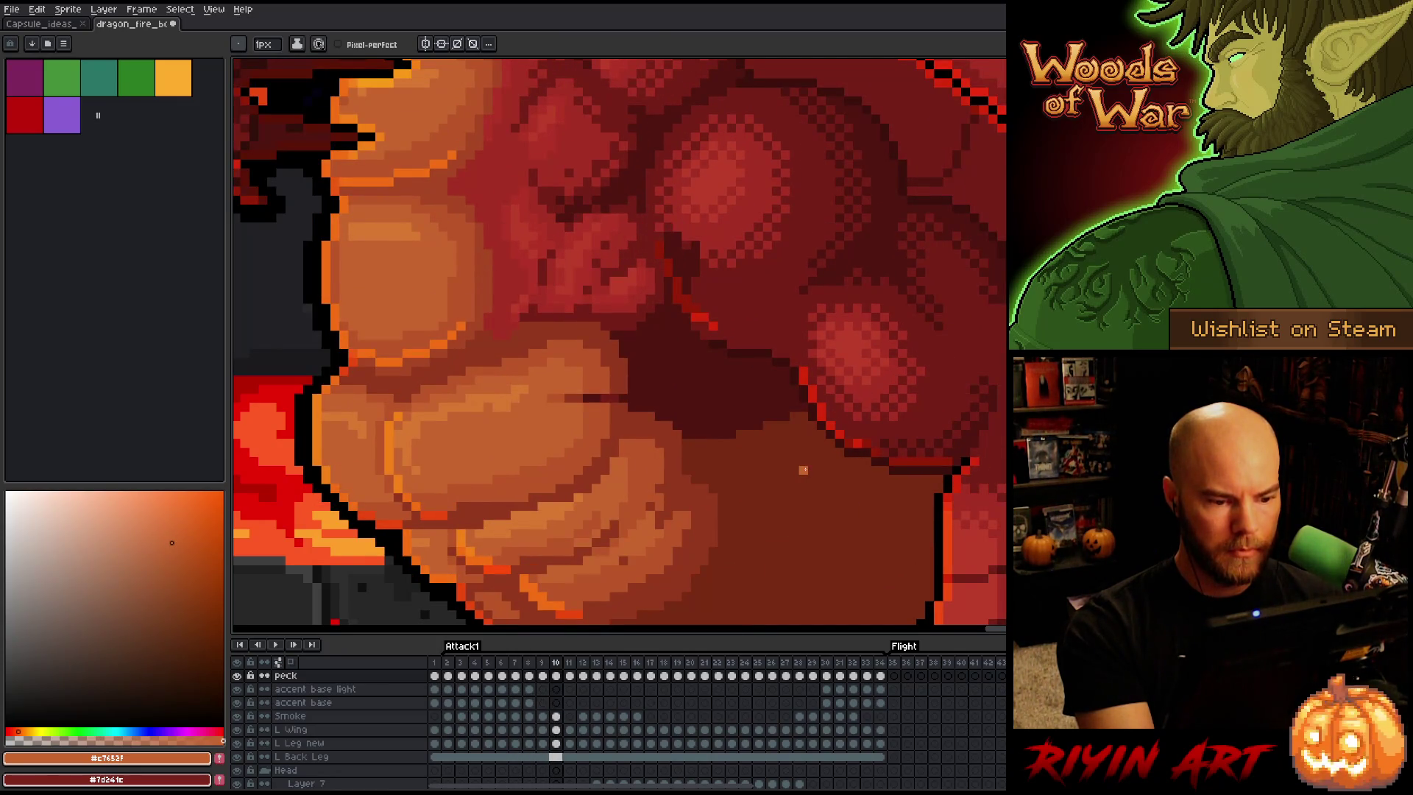
{"action": "key", "text": "Left"}
{"action": "key", "text": "Right"}
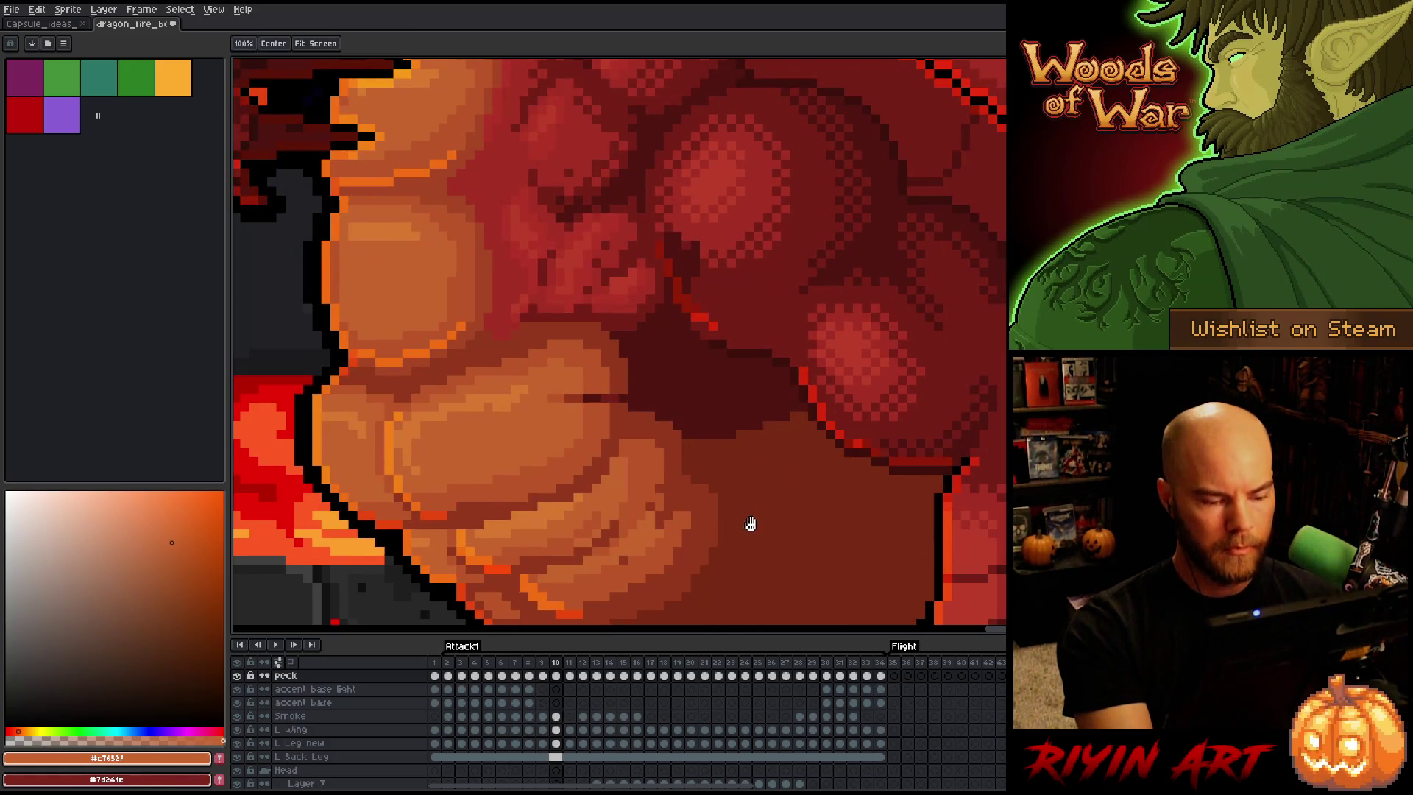
{"action": "key", "text": "Left"}
{"action": "key", "text": "Left"}
{"action": "key", "text": "Right"}
{"action": "key", "text": "Left"}
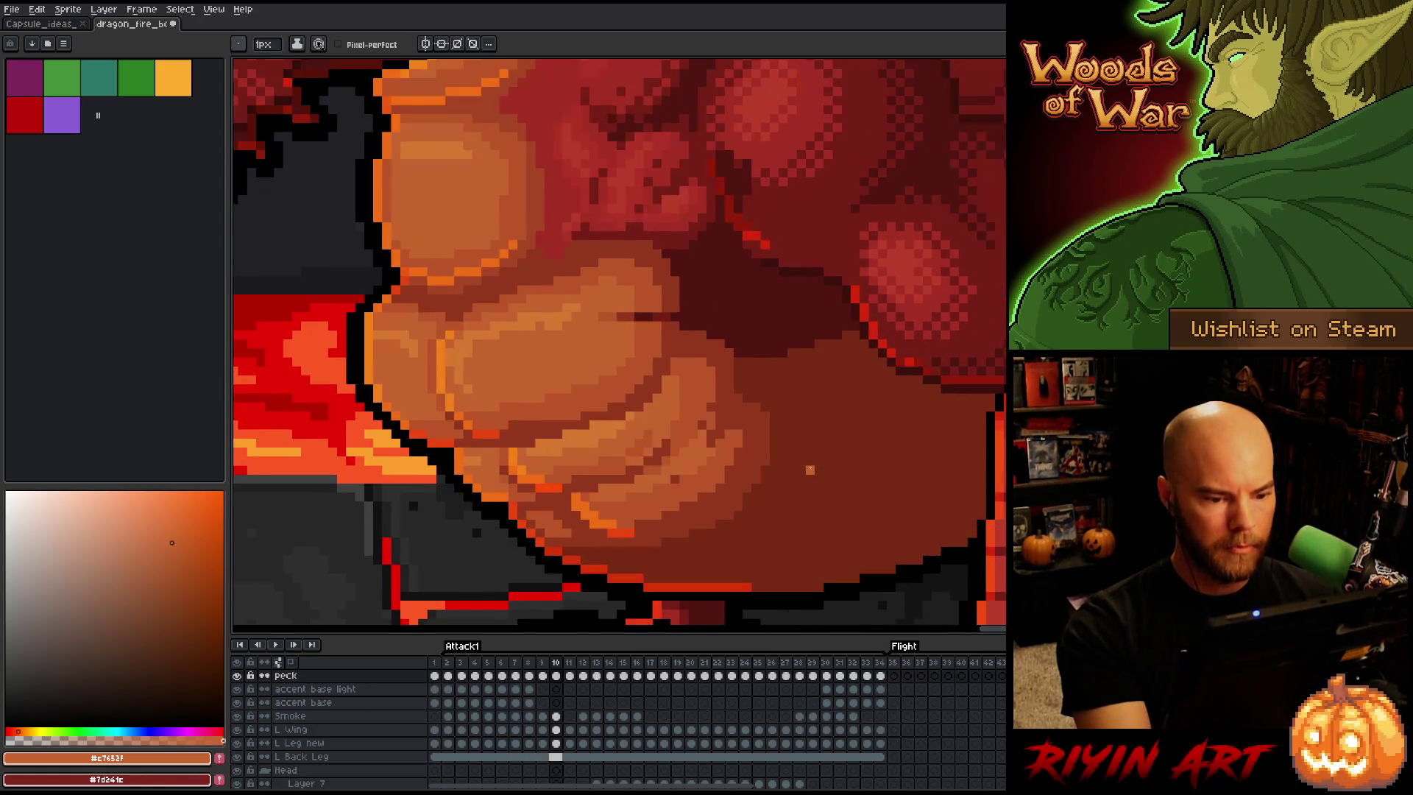
{"action": "key", "text": "Right"}
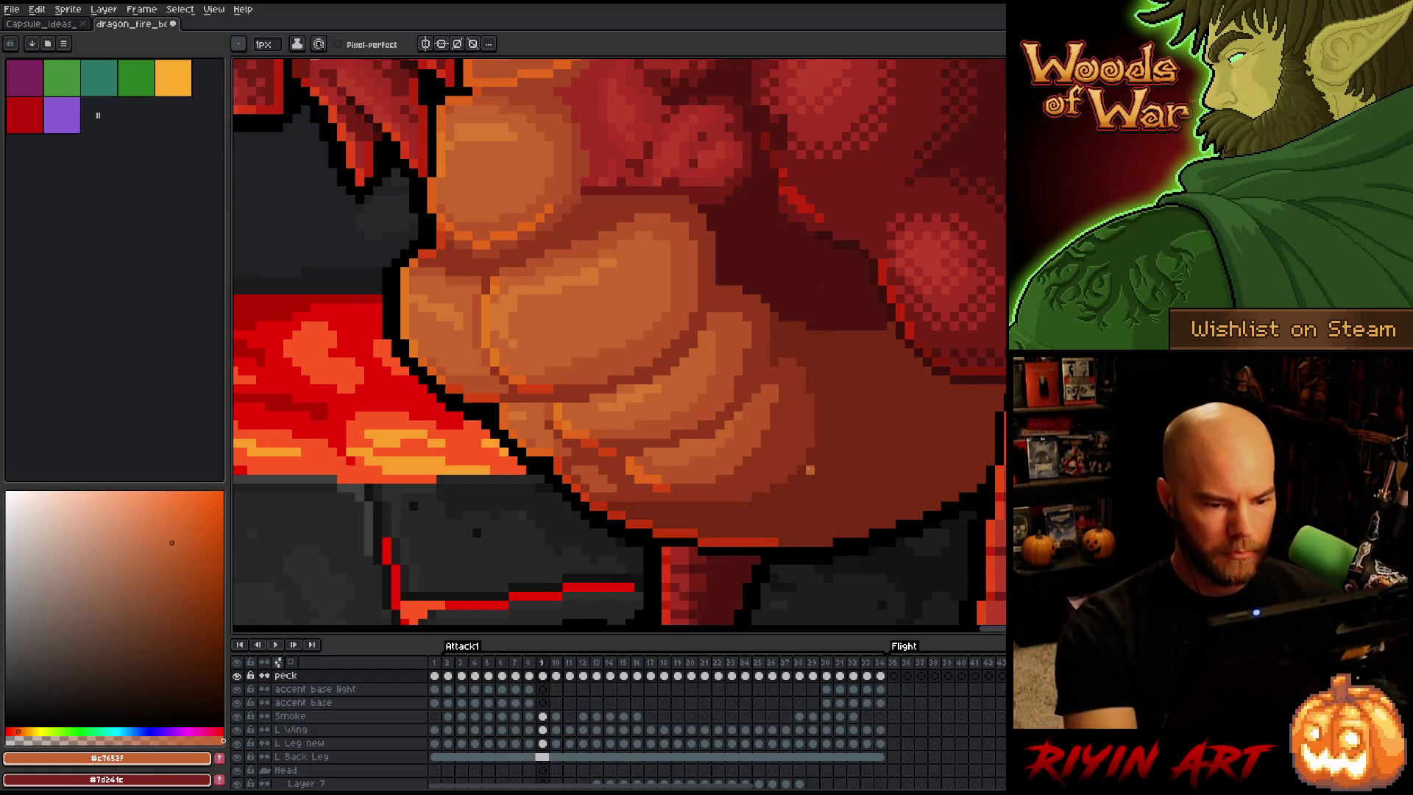
{"action": "key", "text": "q"}
Lasso the lower belly scales, shift them one pixel left and down, and drop them in place
{"action": "mouse_move", "coordinate": [831, 496]}
{"action": "left_mouse_down"}
{"action": "mouse_move", "coordinate": [787, 314]}
{"action": "mouse_move", "coordinate": [627, 499]}
{"action": "left_mouse_up"}
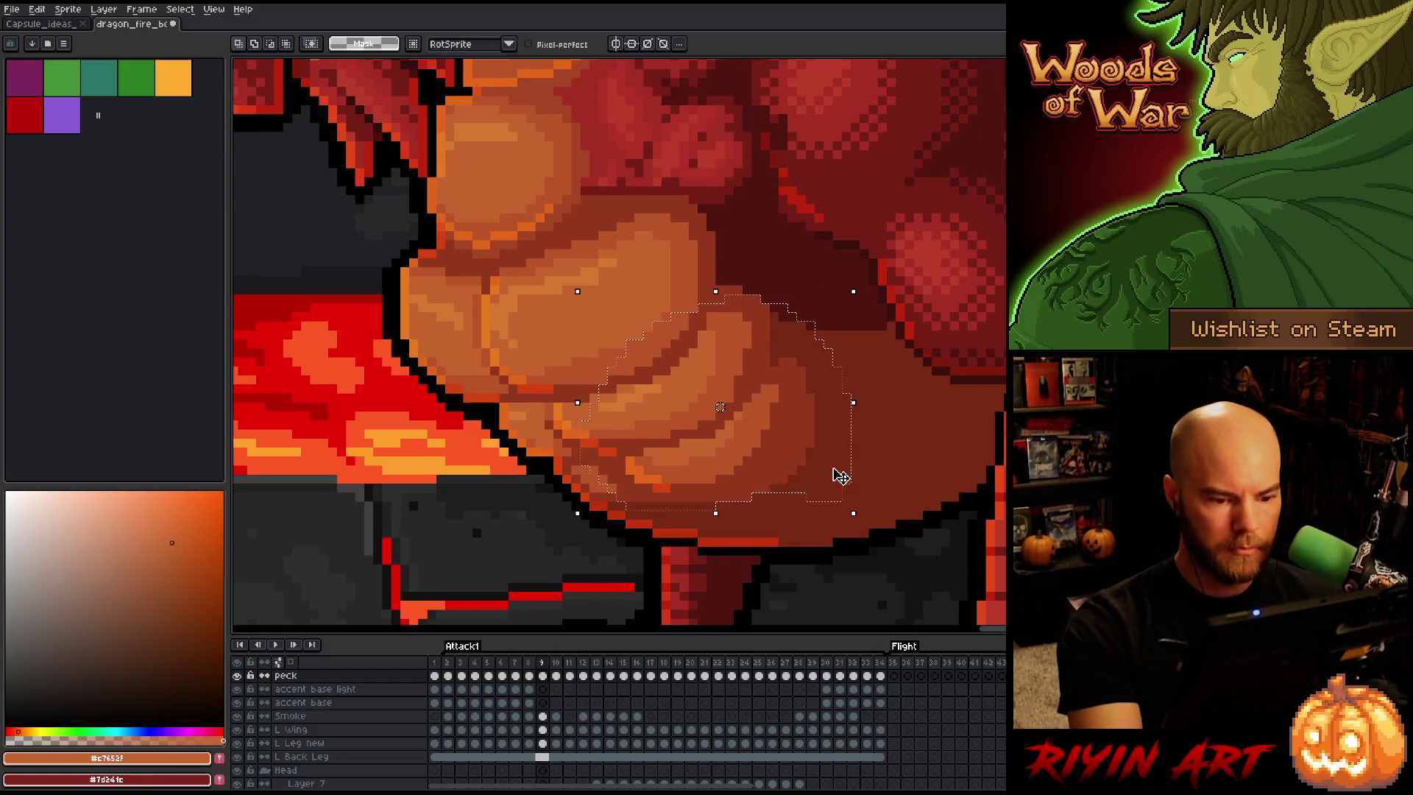
{"action": "key", "text": "Right"}
{"action": "key", "text": "Left"}
{"action": "key", "text": "Left"}
{"action": "key", "text": "Left"}
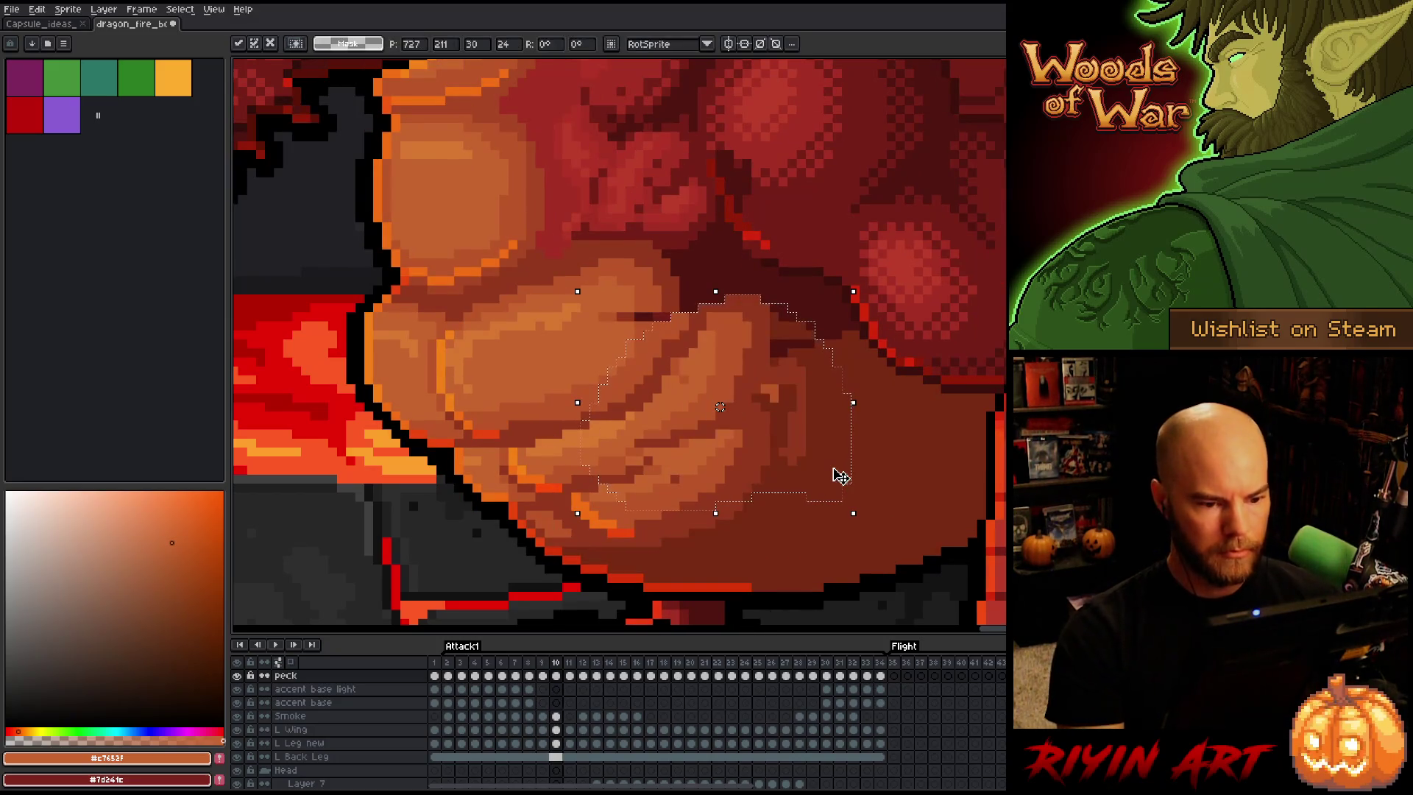
{"action": "key", "text": "Down"}
{"action": "key", "text": "Down"}
{"action": "key", "text": "Down"}
{"action": "left_click_drag", "start_coordinate": [683, 443], "coordinate": [684, 451]}
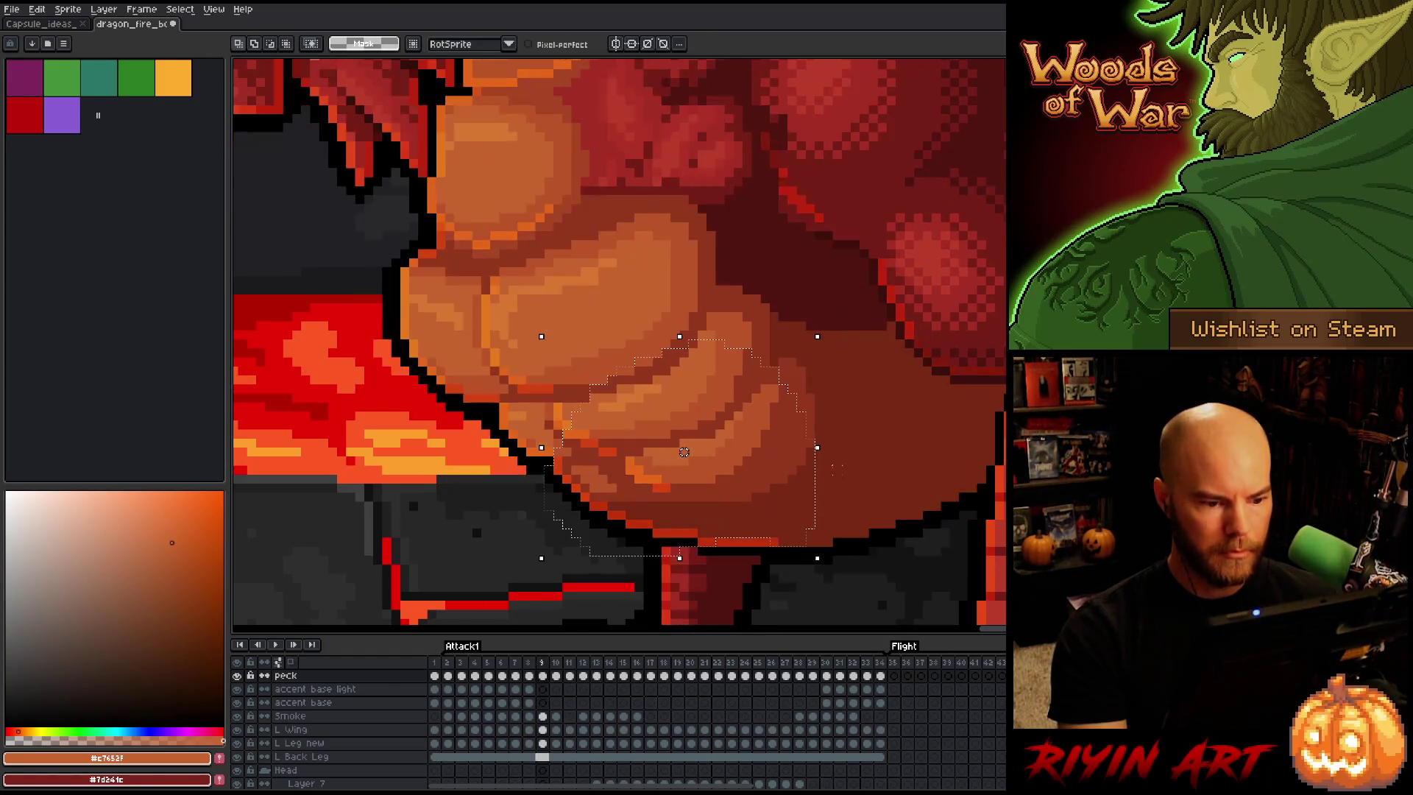
{"action": "key", "text": "ctrl+d"}
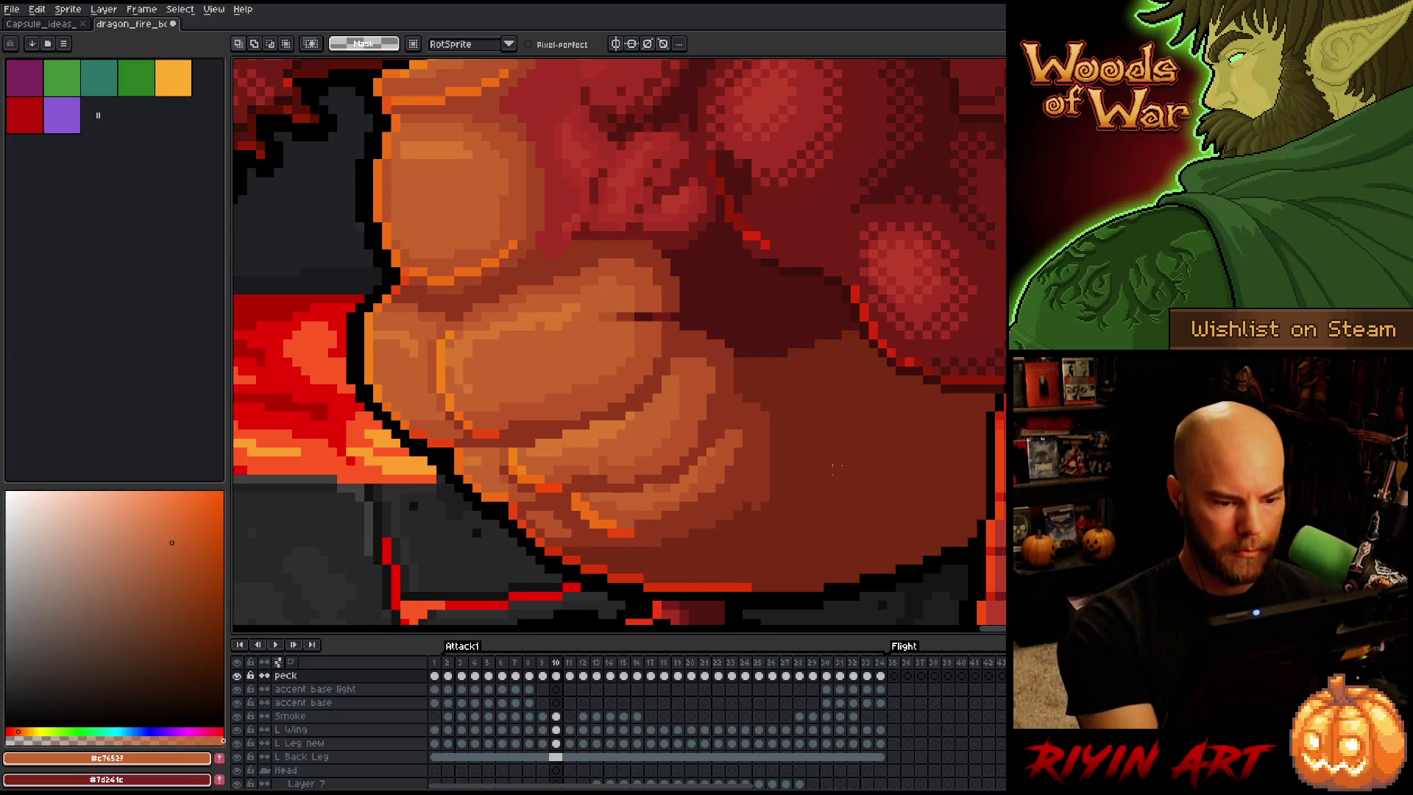
{"action": "key", "text": "b"}
Sample belly tones #bb5629, #c7652f, #772a12 and #92381c, then paint the dark belly-edge pixels orange
{"action": "left_click", "coordinate": [621, 467], "text": "alt"}
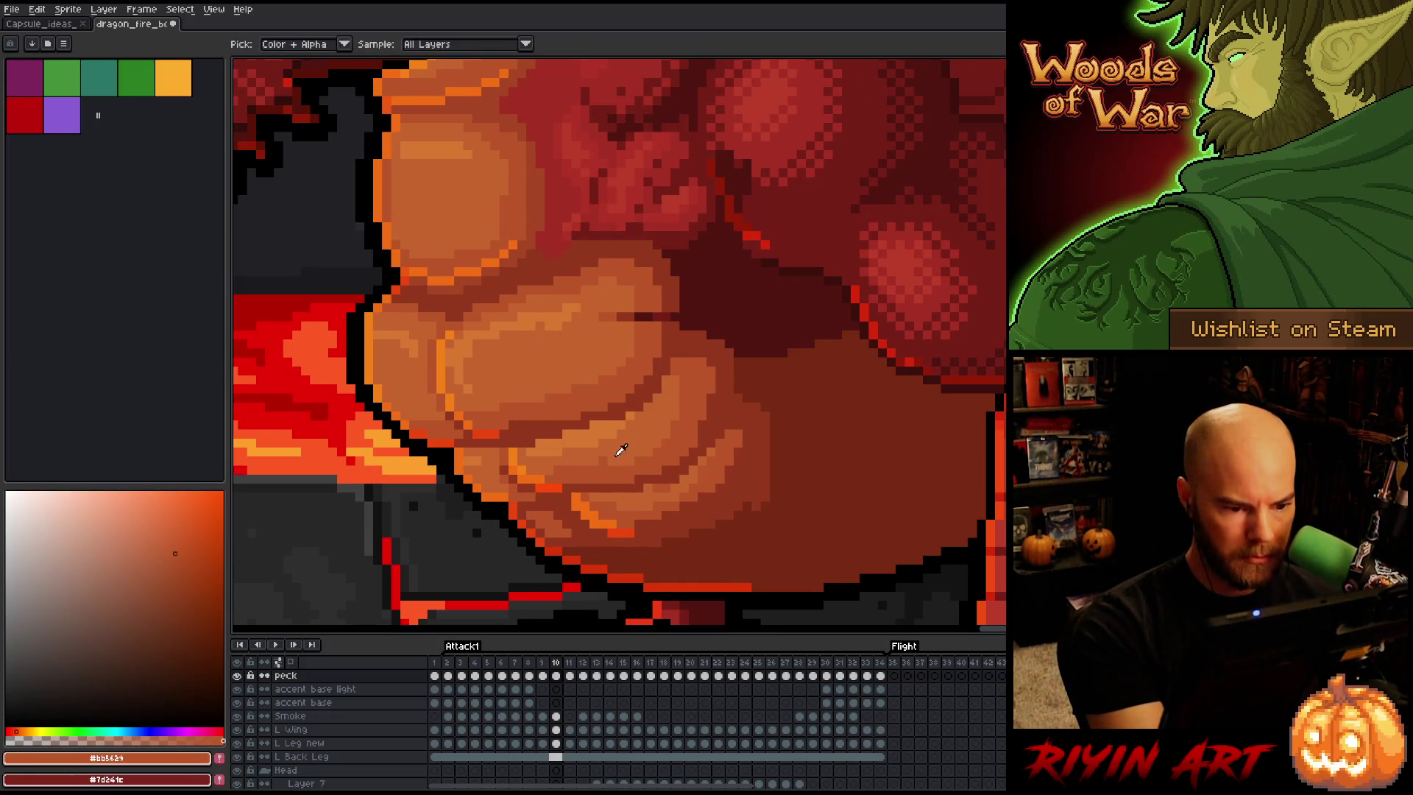
{"action": "left_click", "coordinate": [681, 407], "text": "alt"}
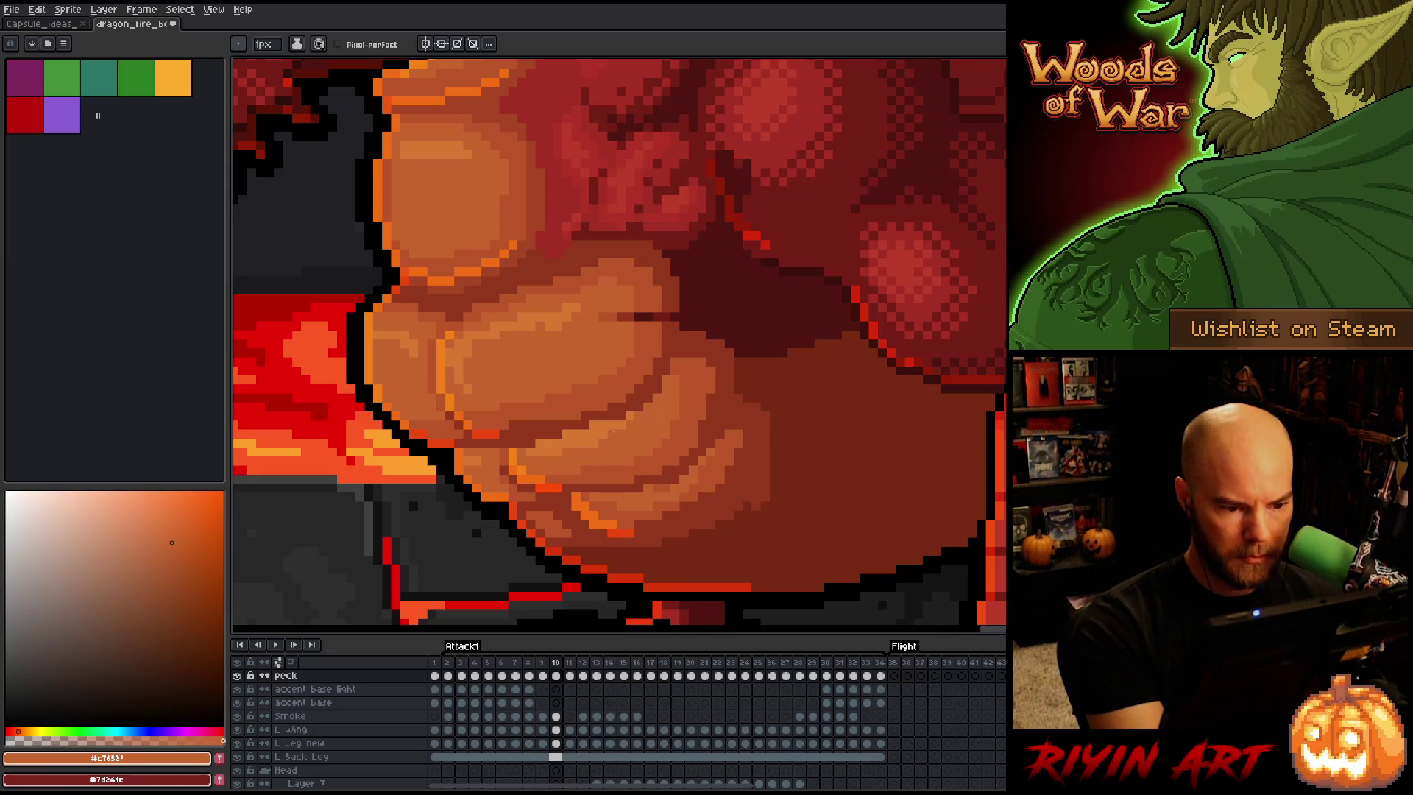
{"action": "key", "text": "alt"}
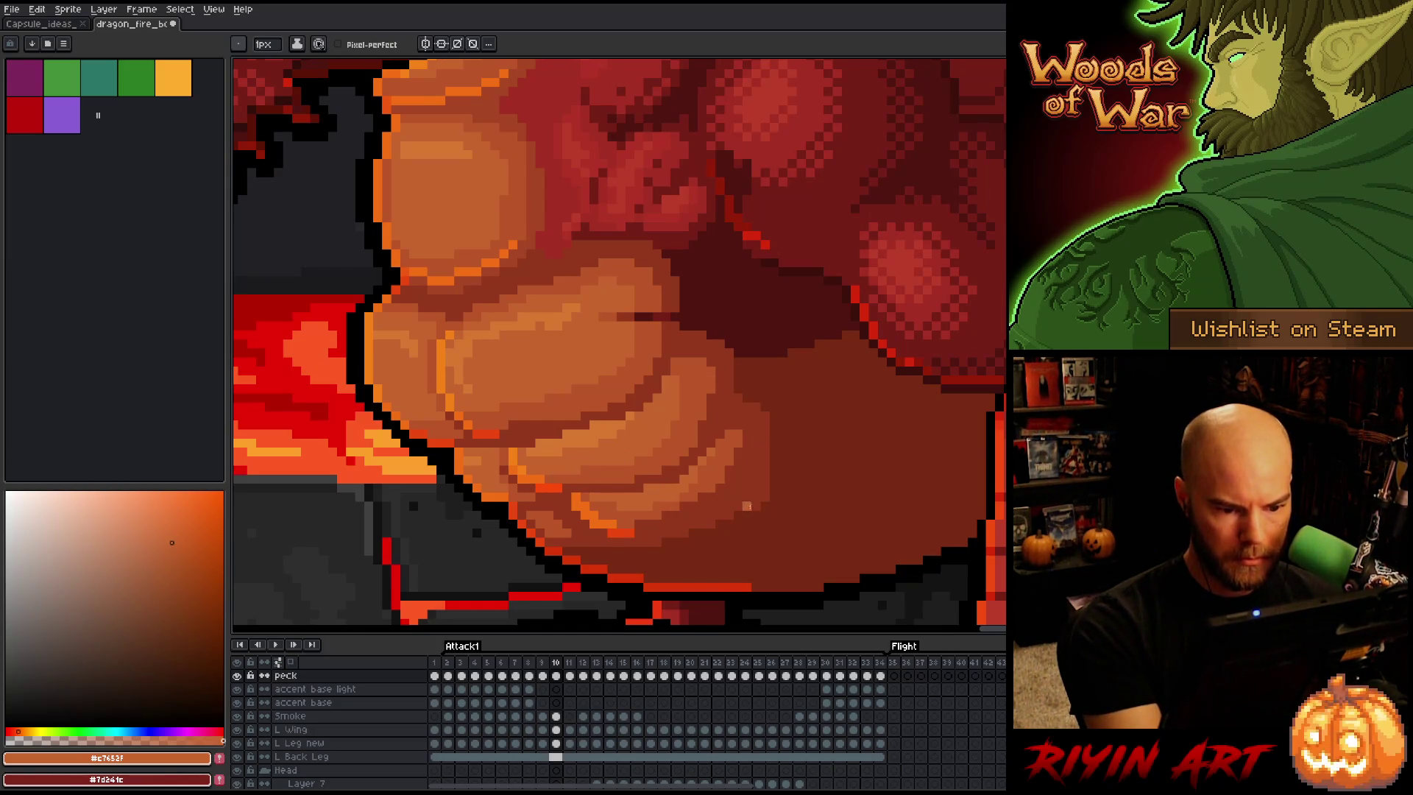
{"action": "left_click", "coordinate": [747, 506], "text": "alt"}
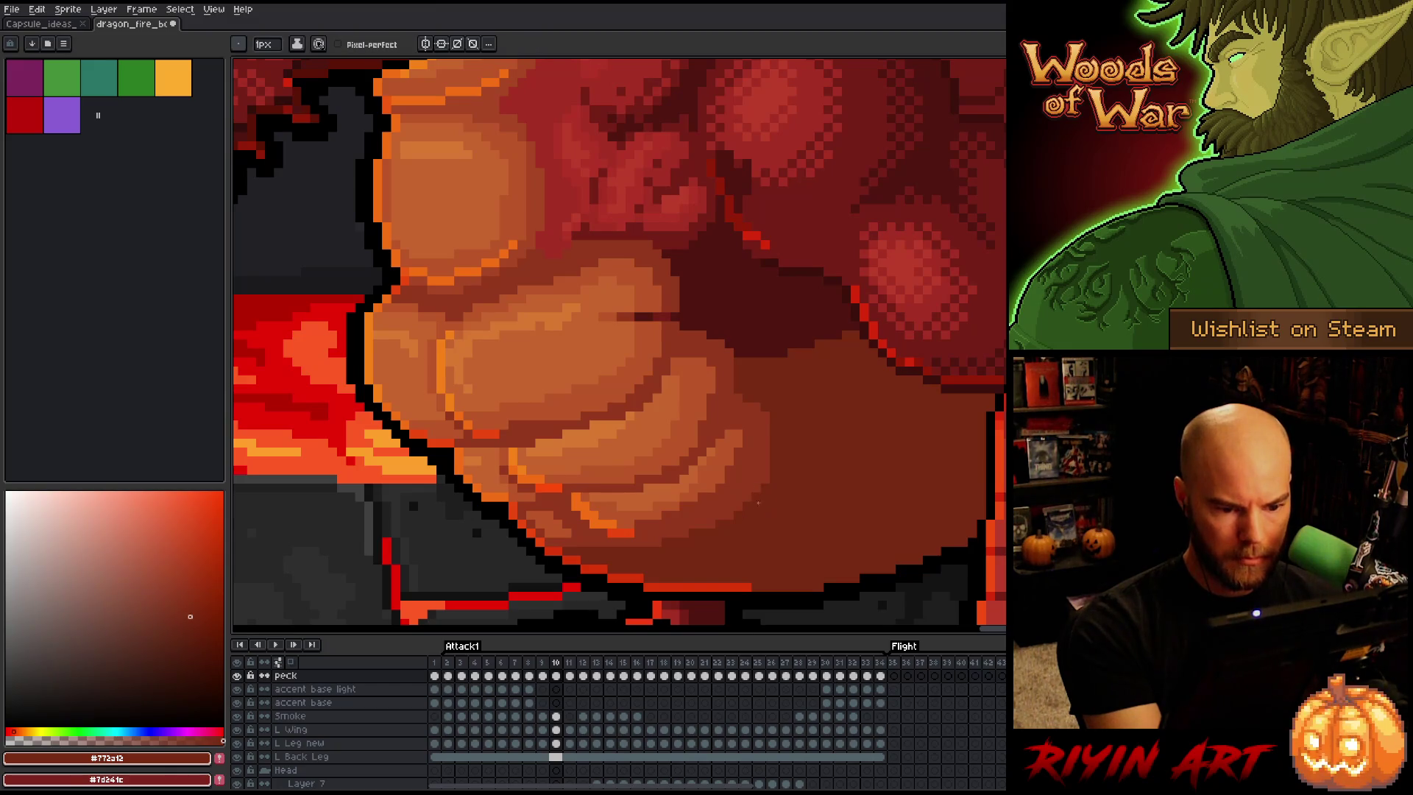
{"action": "left_click", "coordinate": [677, 287], "text": "alt"}
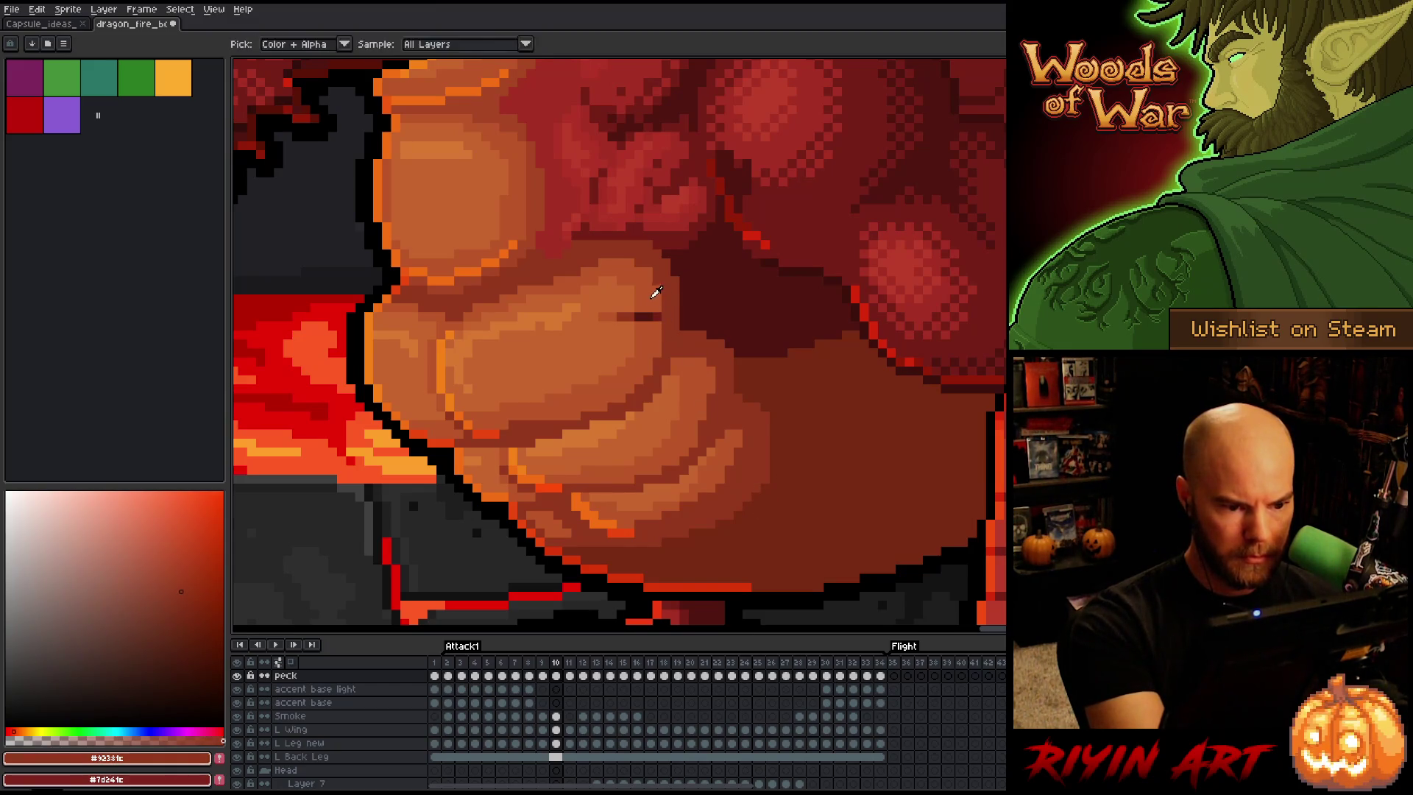
{"action": "left_click", "coordinate": [647, 305], "text": "alt"}
{"action": "left_click", "coordinate": [648, 316]}
{"action": "left_click", "coordinate": [638, 316]}
{"action": "left_click", "coordinate": [625, 309], "text": "alt"}
{"action": "left_click", "coordinate": [621, 317]}
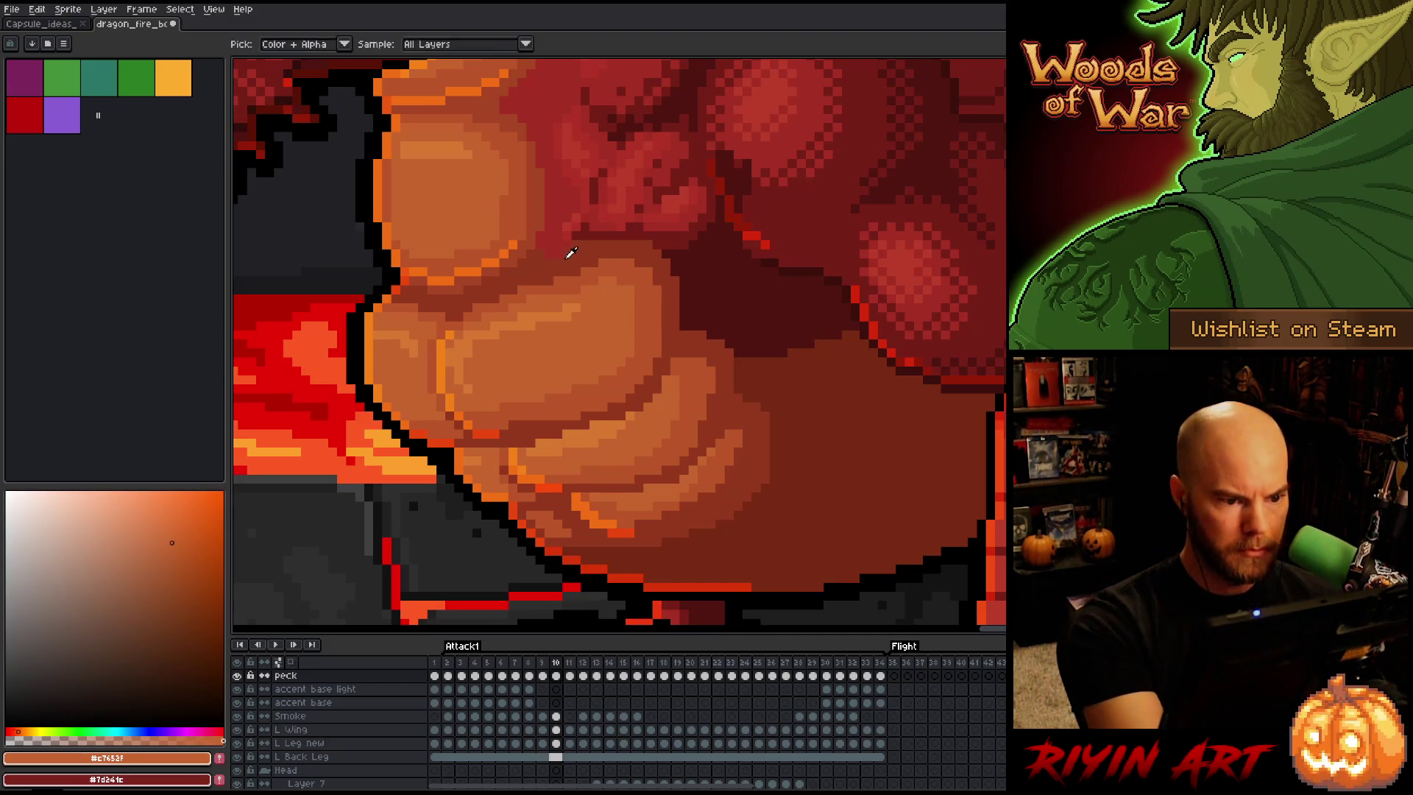
Sample the #92381c, #761f18 and #b13327 red body tones across frames 9 and 8
{"action": "left_click", "coordinate": [583, 234], "text": "alt"}
{"action": "left_click", "coordinate": [563, 244], "text": "alt"}
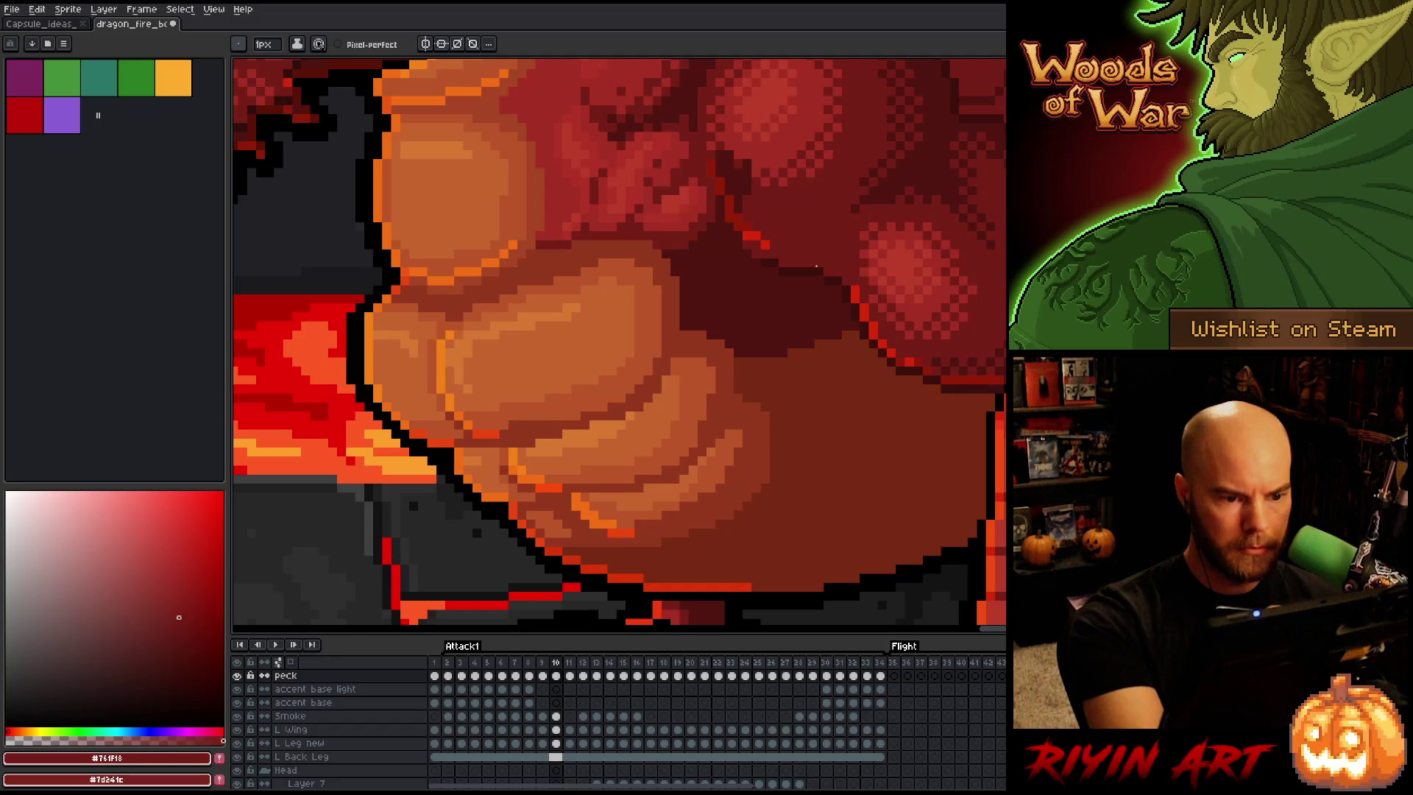
{"action": "key", "text": "comma"}
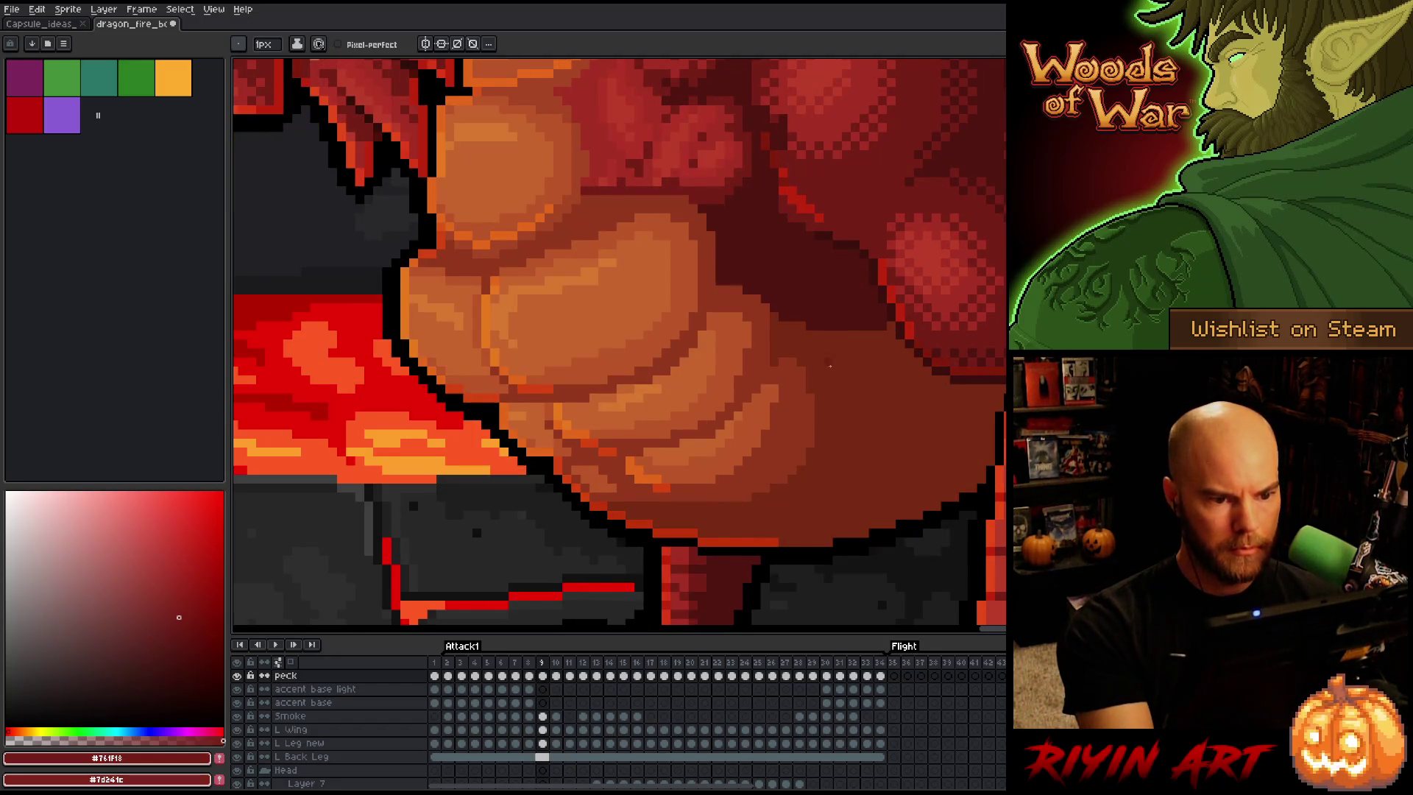
{"action": "left_click", "coordinate": [693, 167], "text": "alt"}
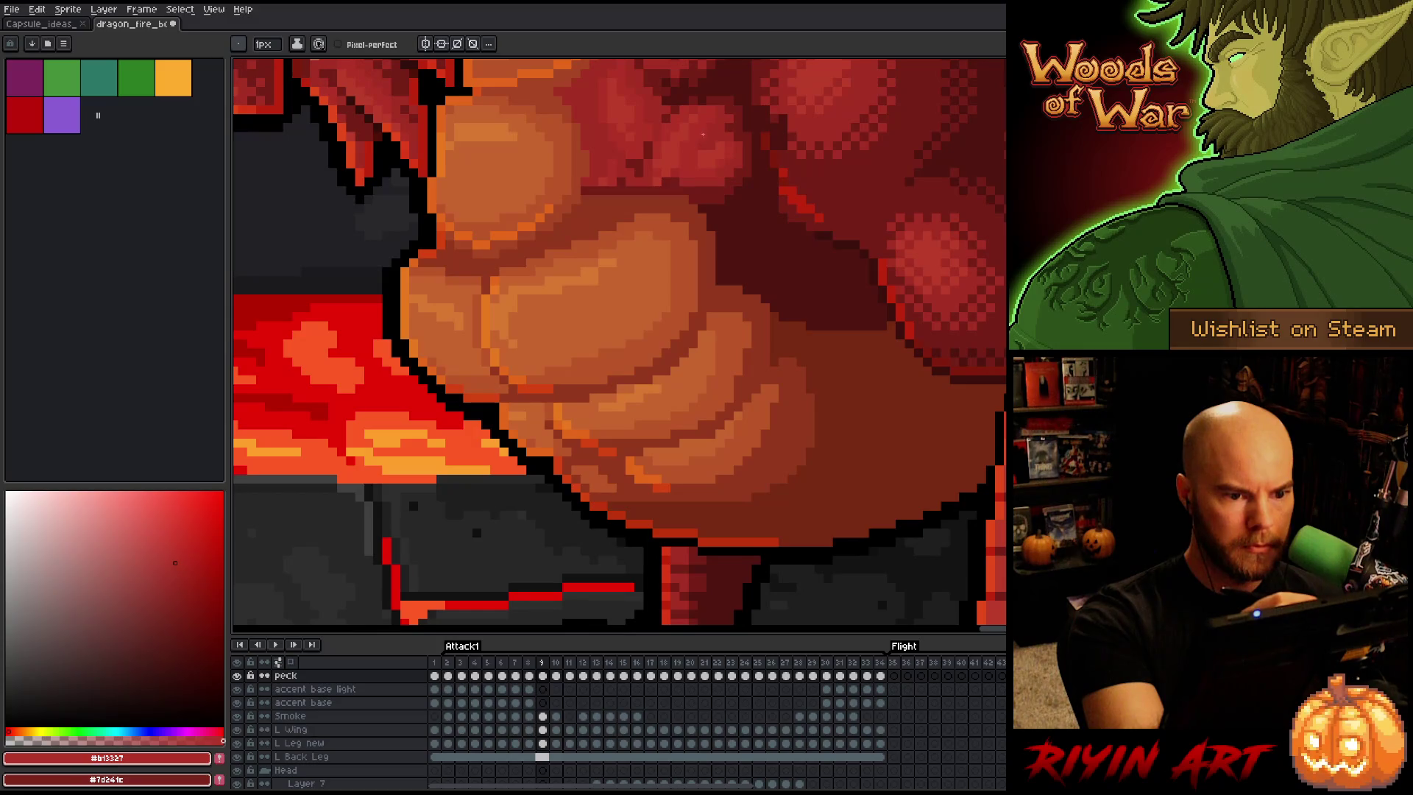
{"action": "key", "text": "comma"}
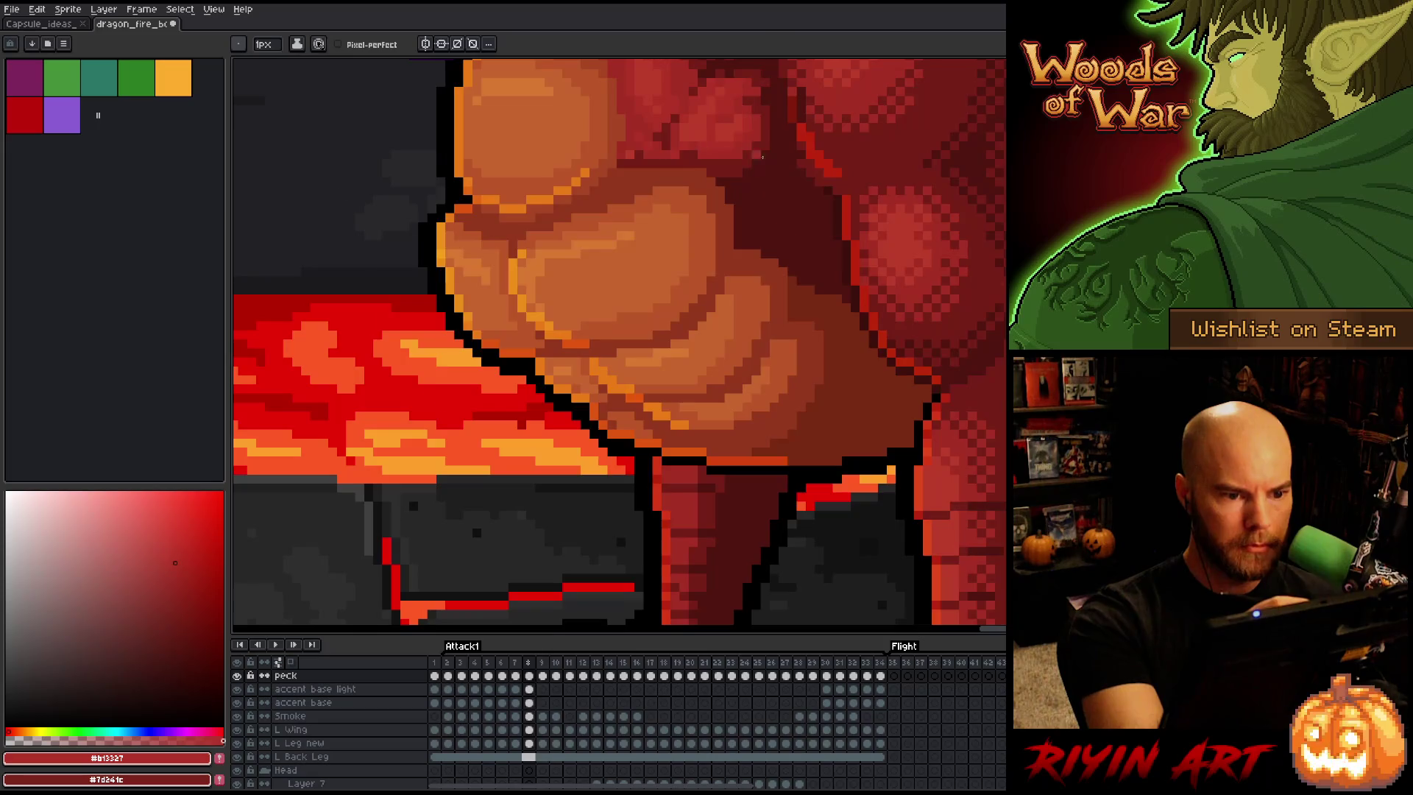
Flip back and forth between frames 8, 9 and 10 to compare the belly shading
{"action": "key", "text": "period"}
{"action": "key", "text": "comma"}
{"action": "key", "text": "period"}
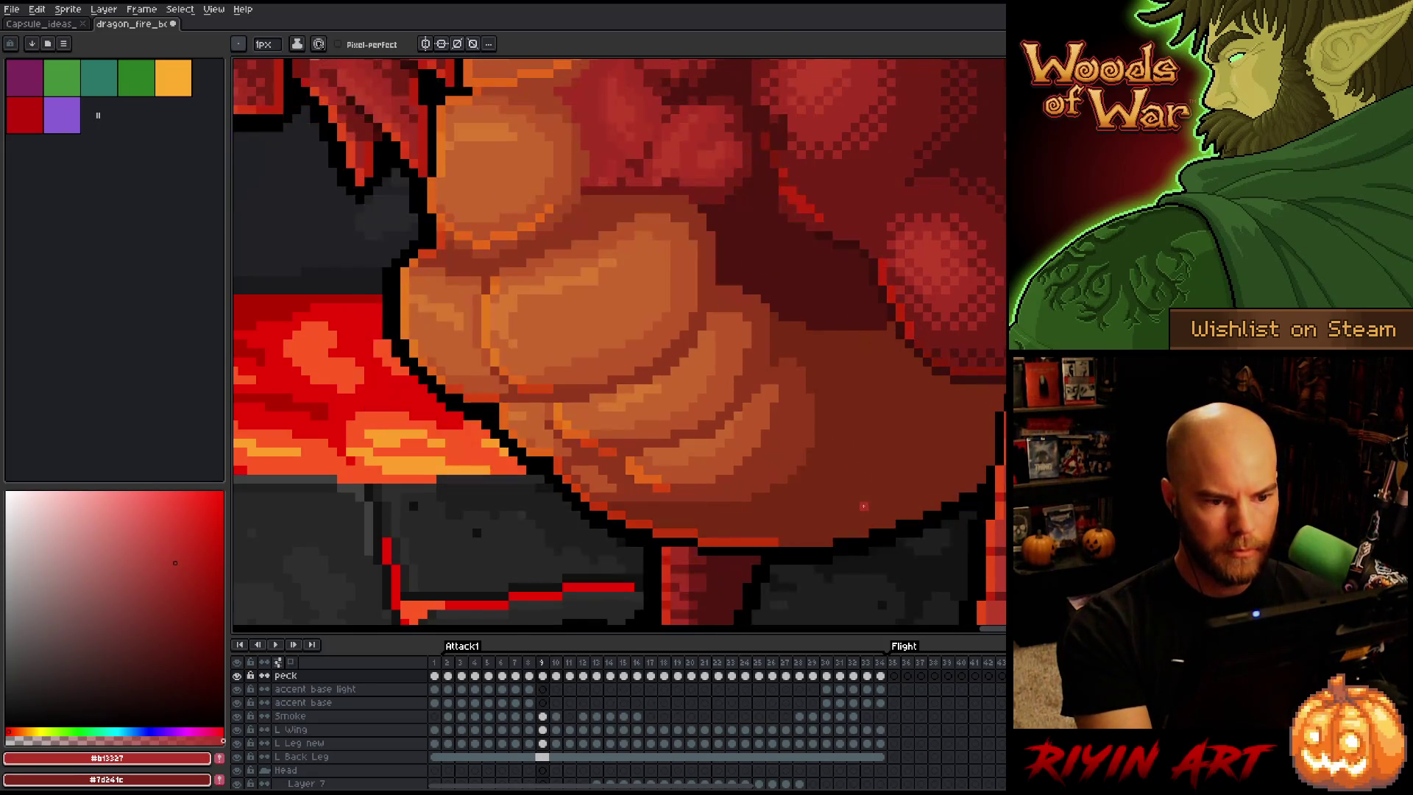
{"action": "key", "text": "period"}
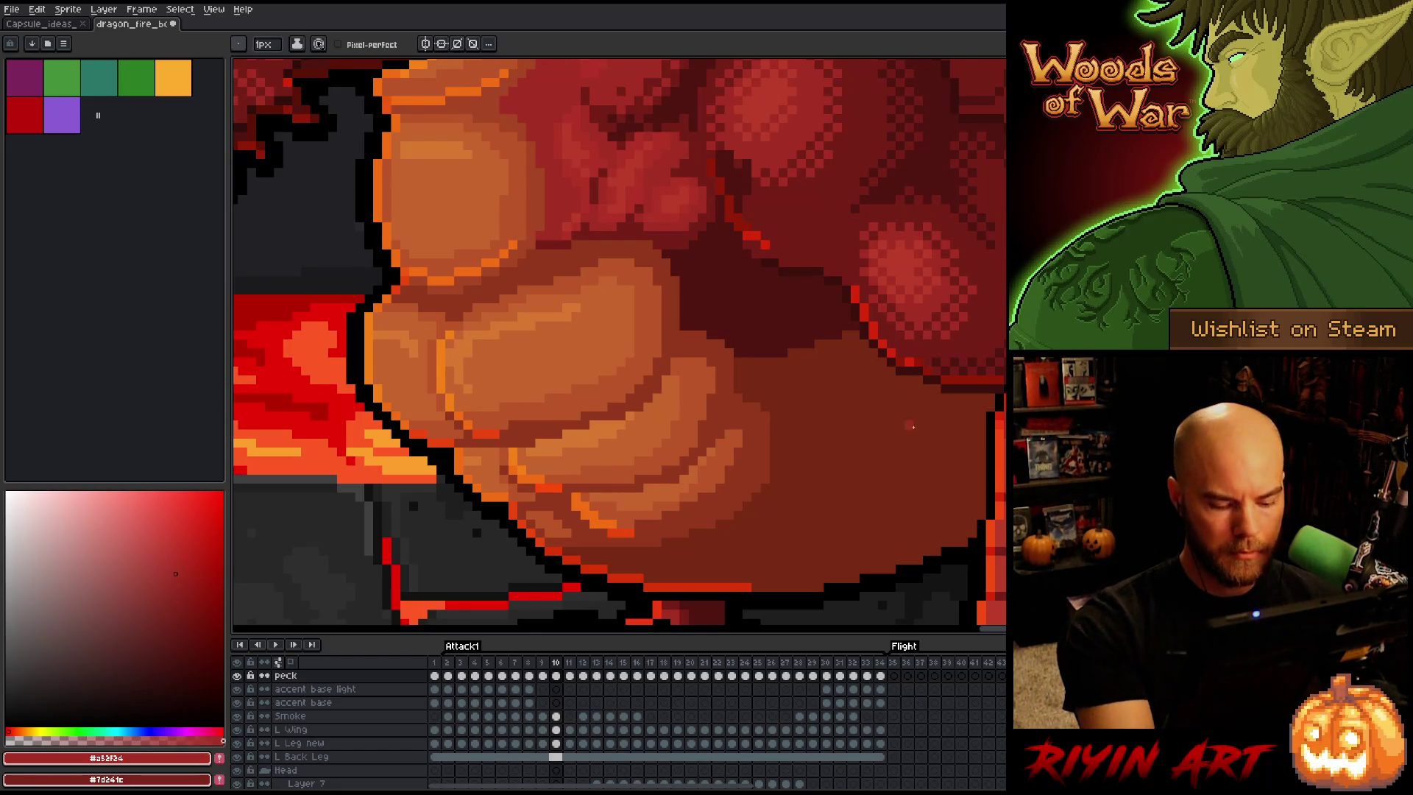
{"action": "key", "text": "comma"}
{"action": "key", "text": "period"}
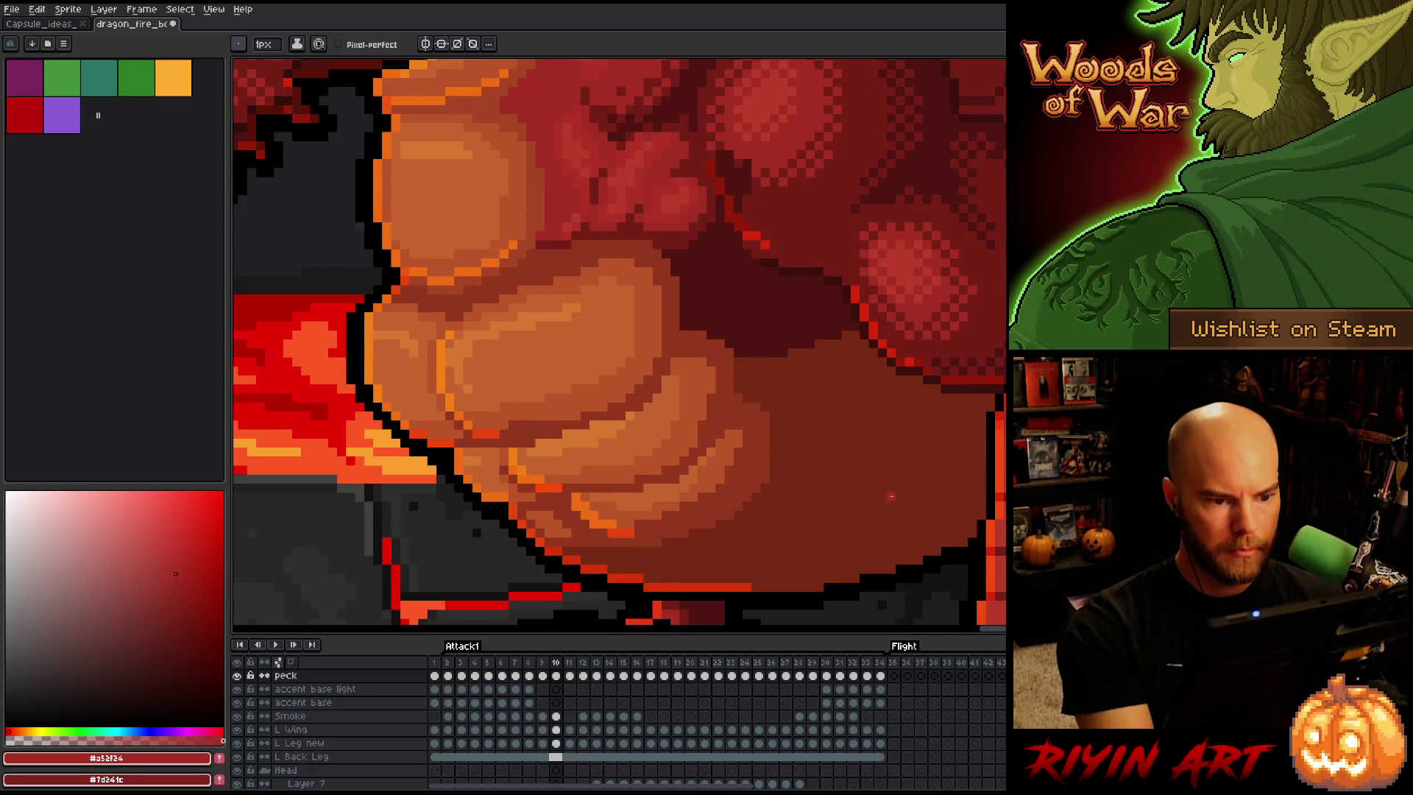
{"action": "key", "text": "period"}
{"action": "key", "text": "period"}
{"action": "key", "text": "comma"}
{"action": "key", "text": "comma"}
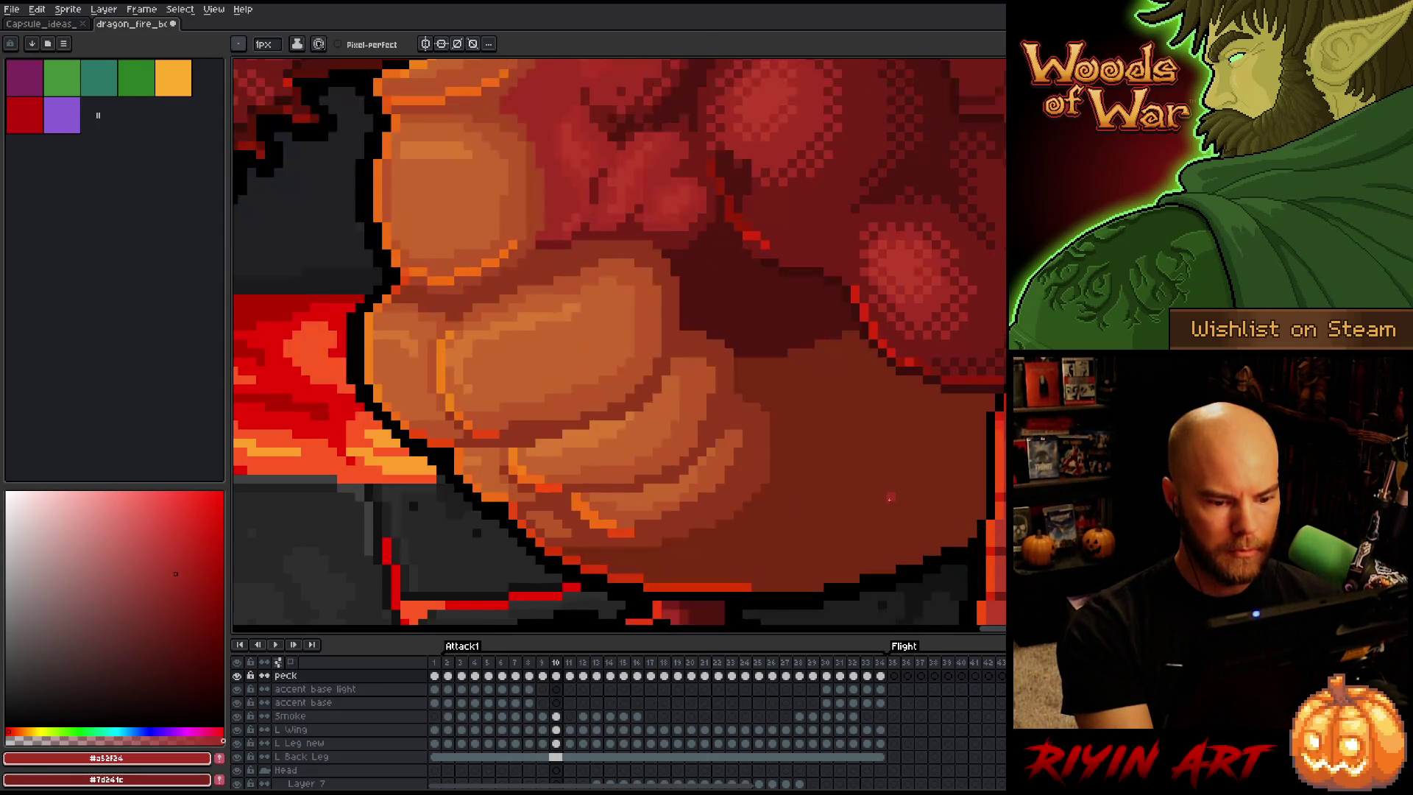
{"action": "key", "text": "period"}
{"action": "key", "text": "comma"}
{"action": "key", "text": "period"}
{"action": "key", "text": "comma"}
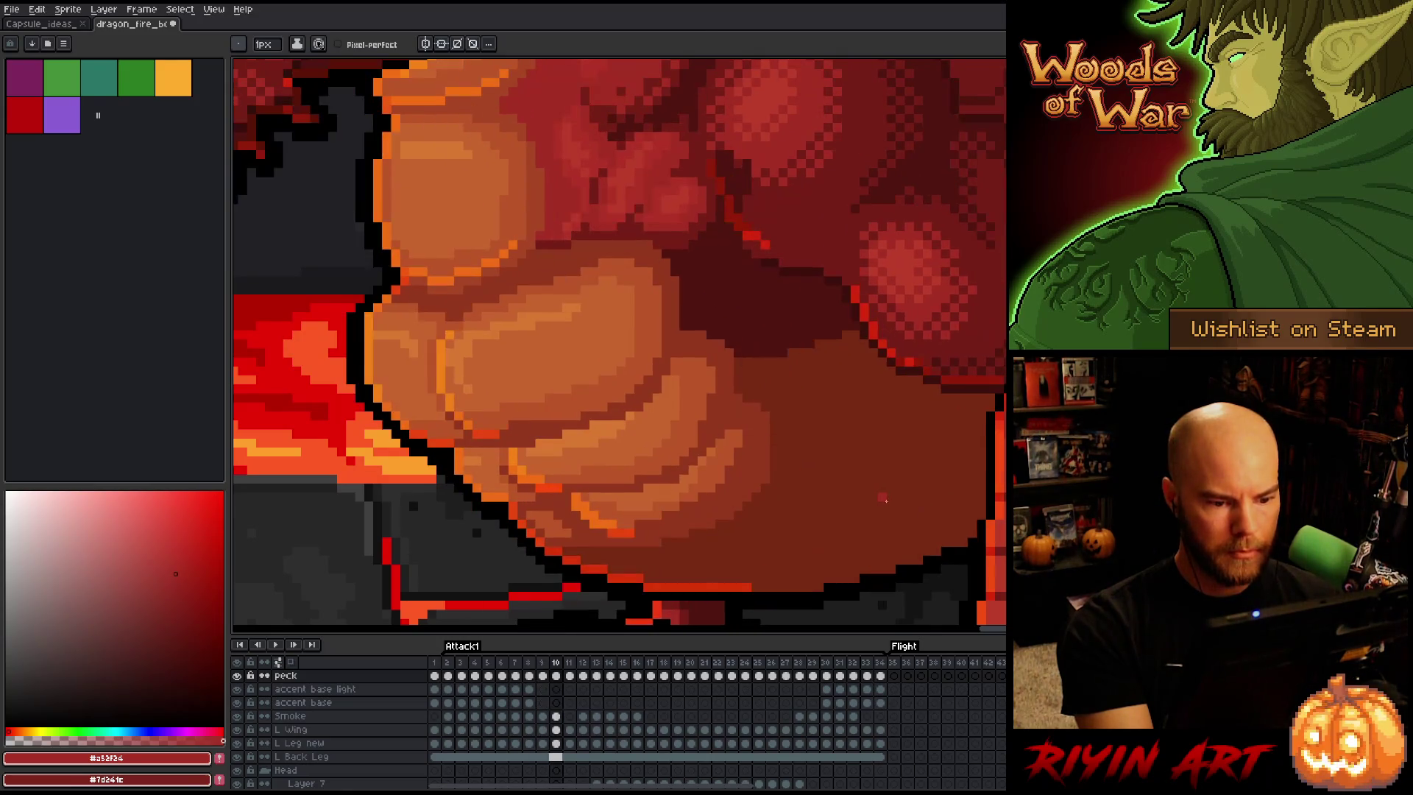
{"action": "key", "text": "period"}
{"action": "key", "text": "comma"}
{"action": "key", "text": "comma"}
{"action": "key", "text": "period"}
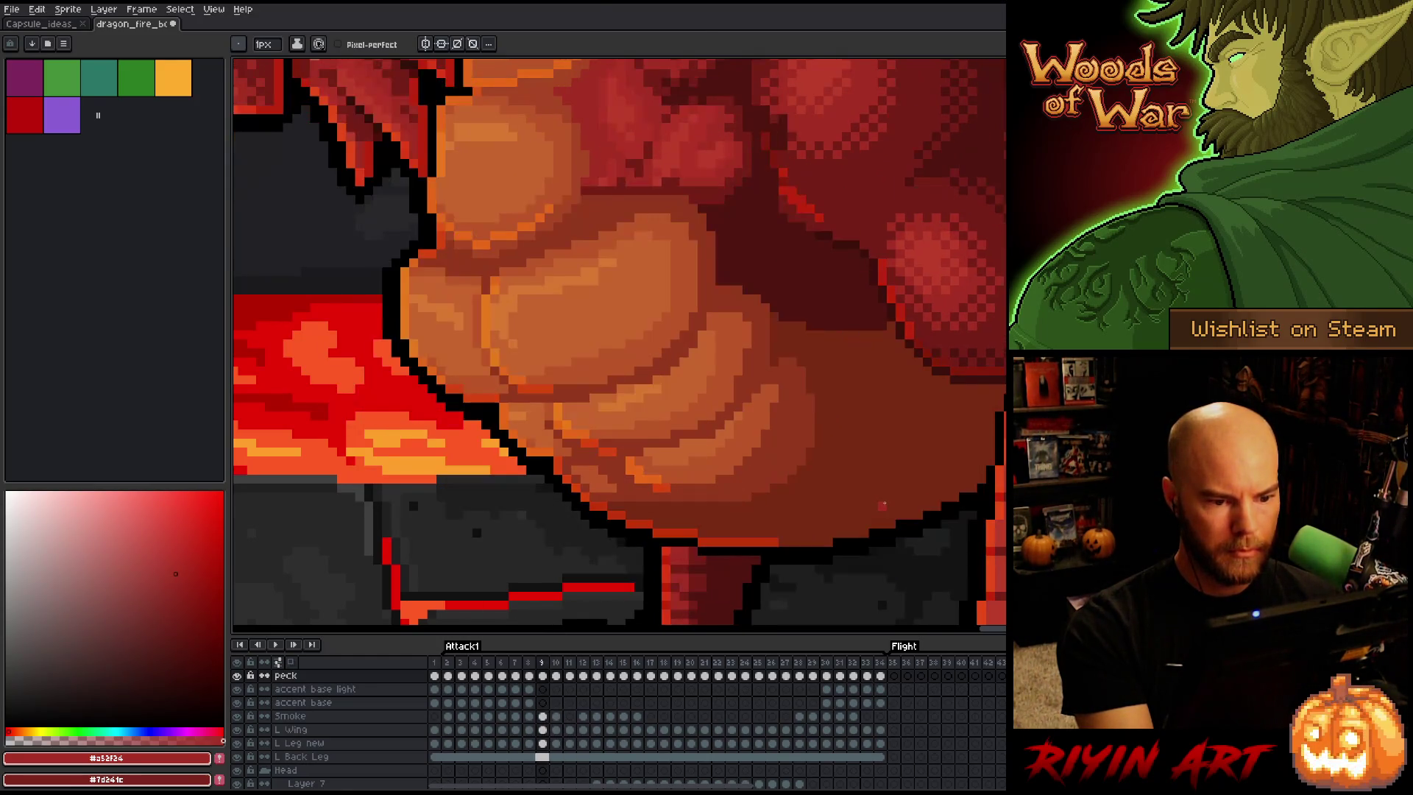
{"action": "key", "text": "period"}
{"action": "key", "text": "comma"}
{"action": "key", "text": "period"}
{"action": "key", "text": "comma"}
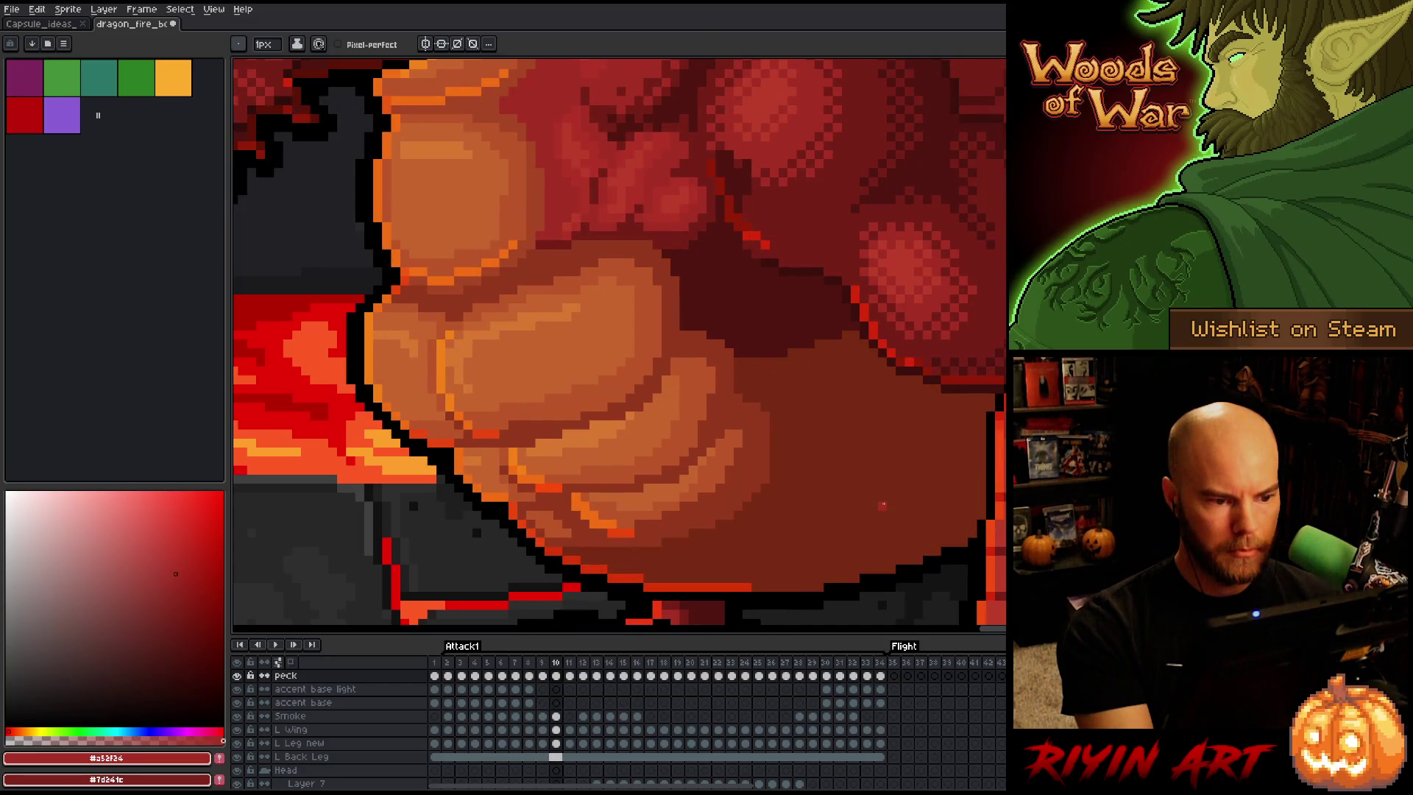
Pick the dark and mid orange belly tones on frame 9, comparing against the neighbouring frame
{"action": "left_click", "coordinate": [520, 288], "text": "alt"}
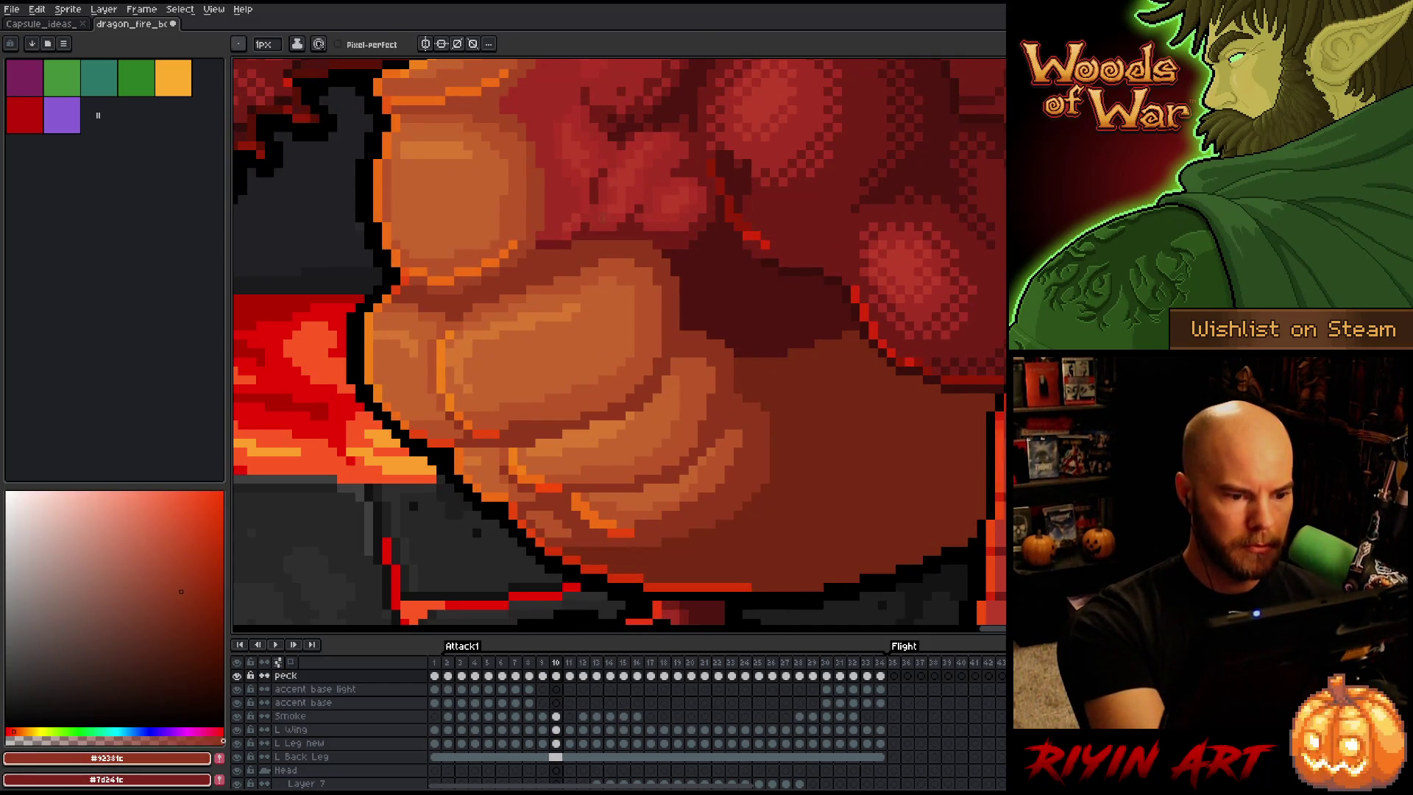
{"action": "left_click", "coordinate": [513, 425], "text": "alt"}
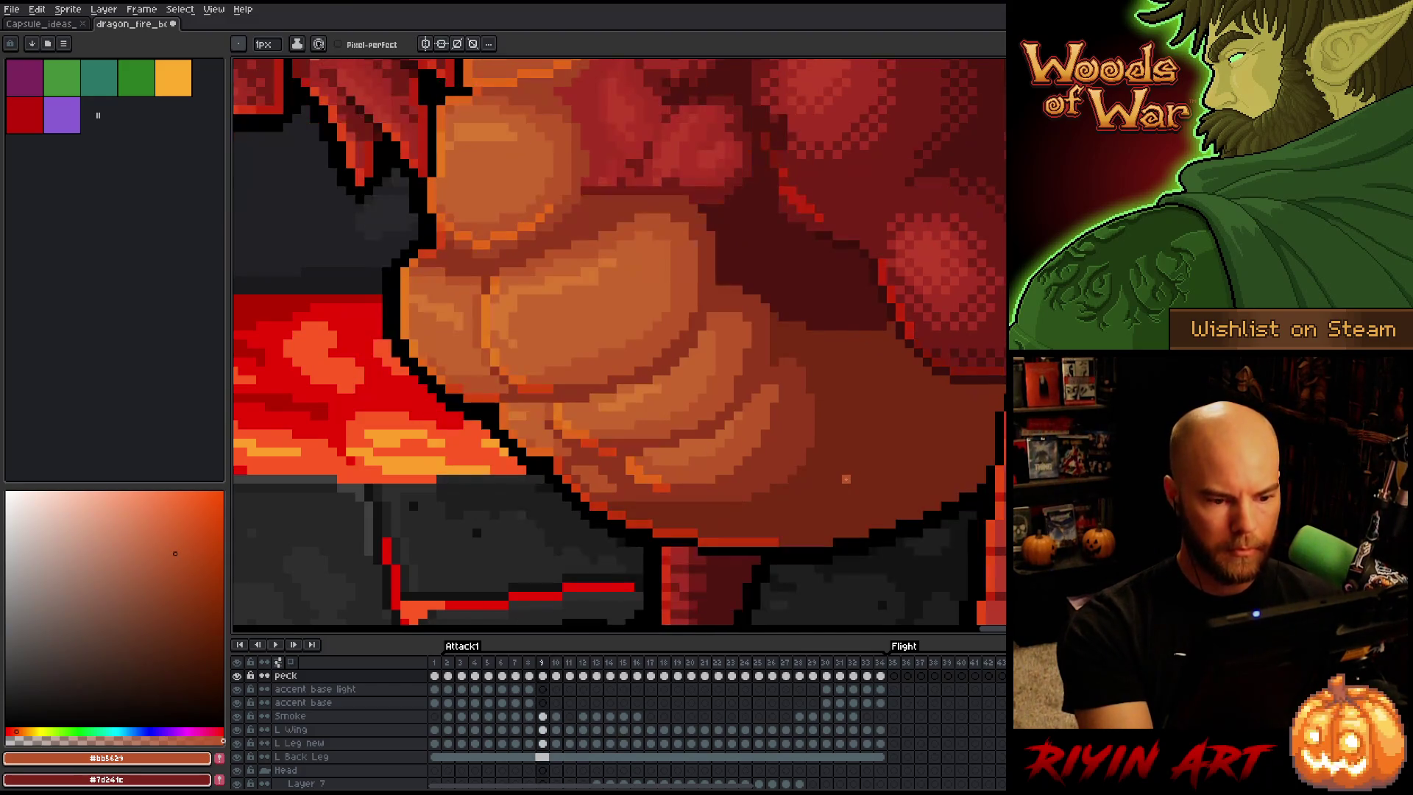
{"action": "key", "text": "comma"}
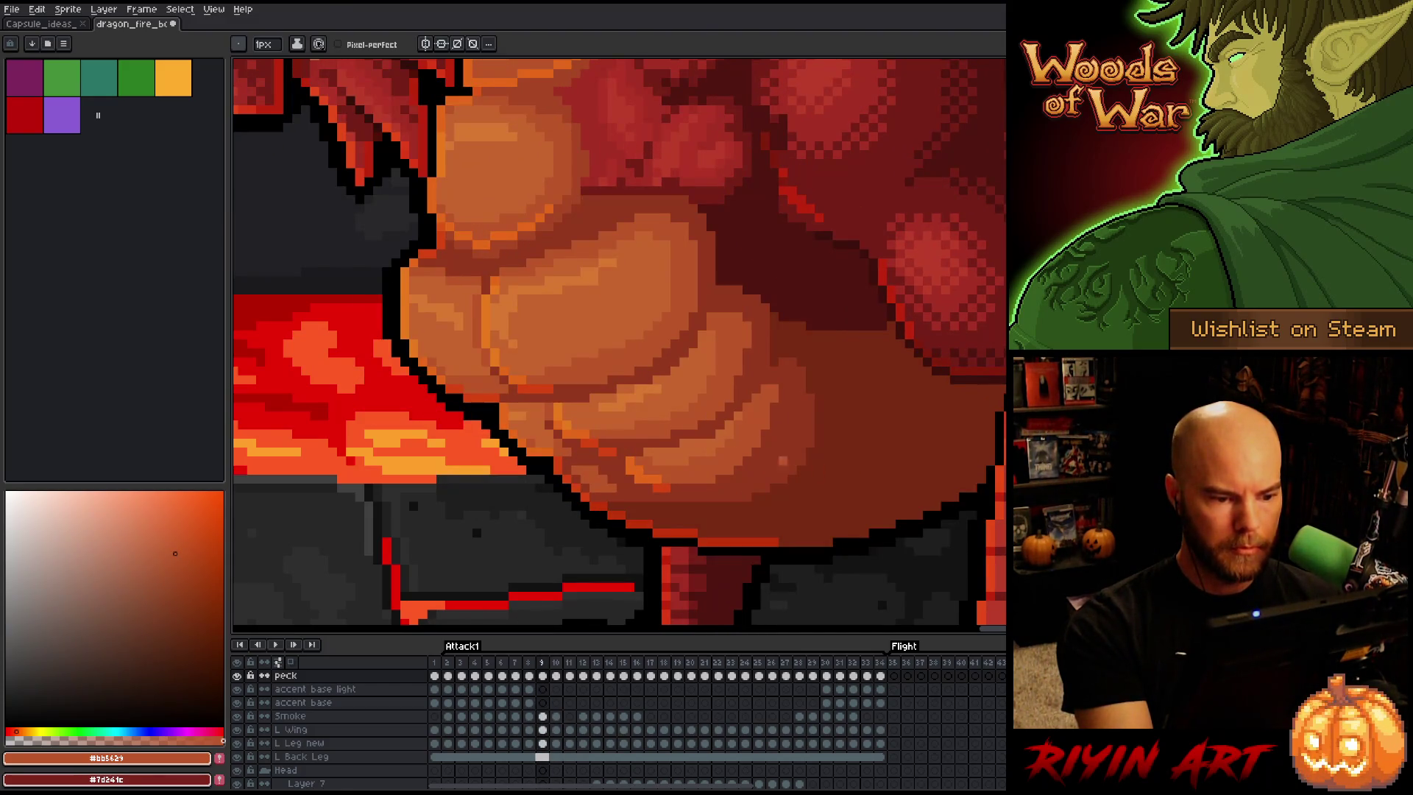
{"action": "left_click", "coordinate": [608, 382], "text": "alt"}
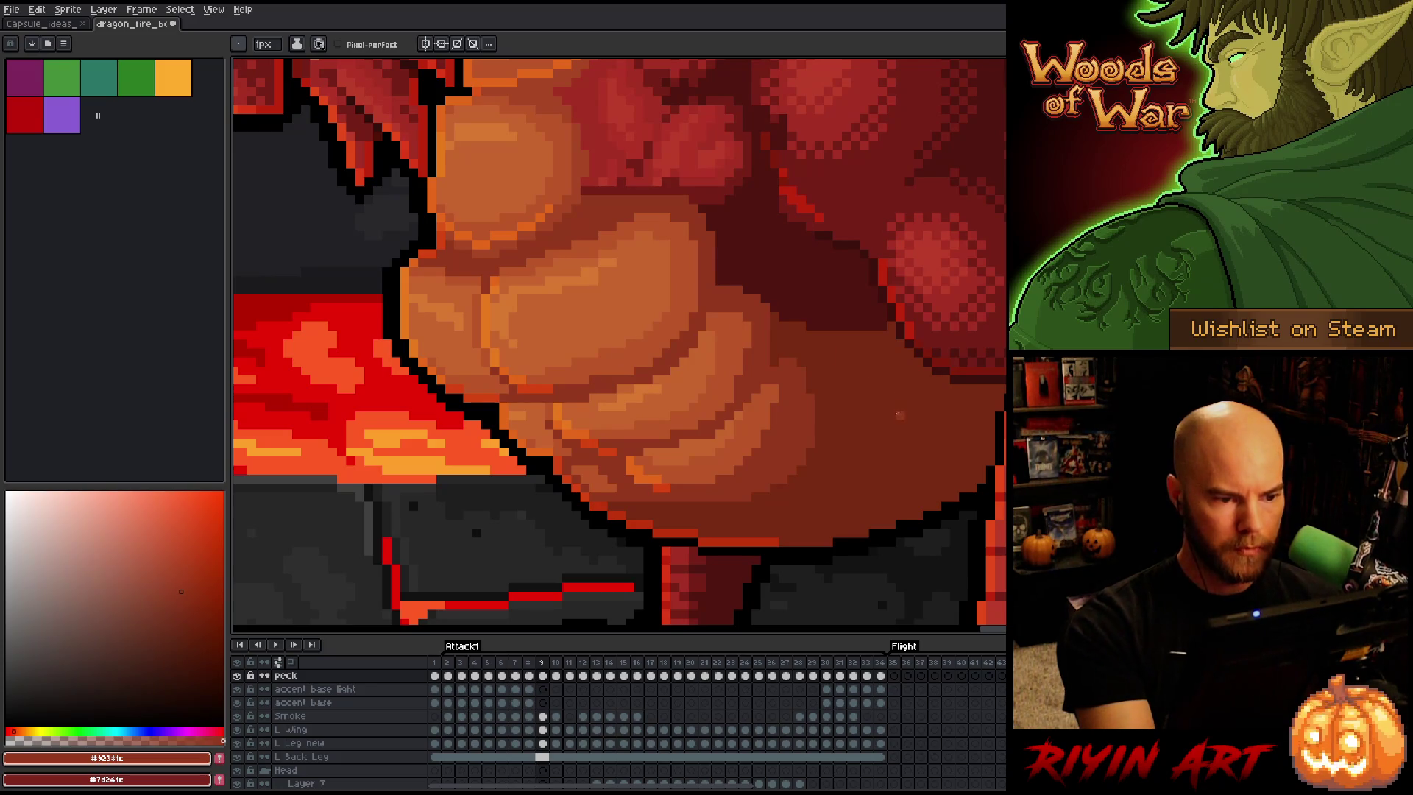
{"action": "left_click", "coordinate": [545, 256], "text": "alt"}
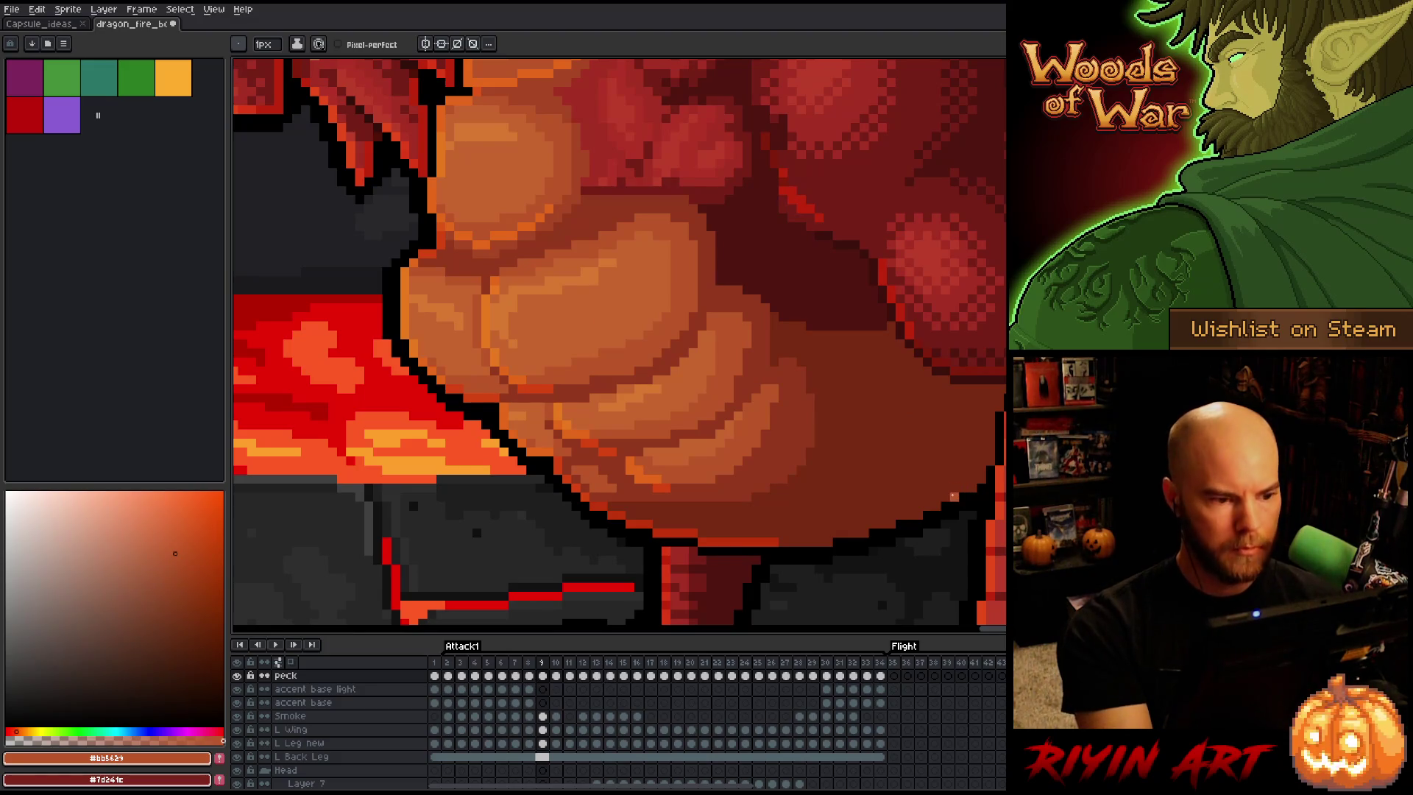
{"action": "key", "text": "comma"}
{"action": "key", "text": "period"}
{"action": "key", "text": "comma"}
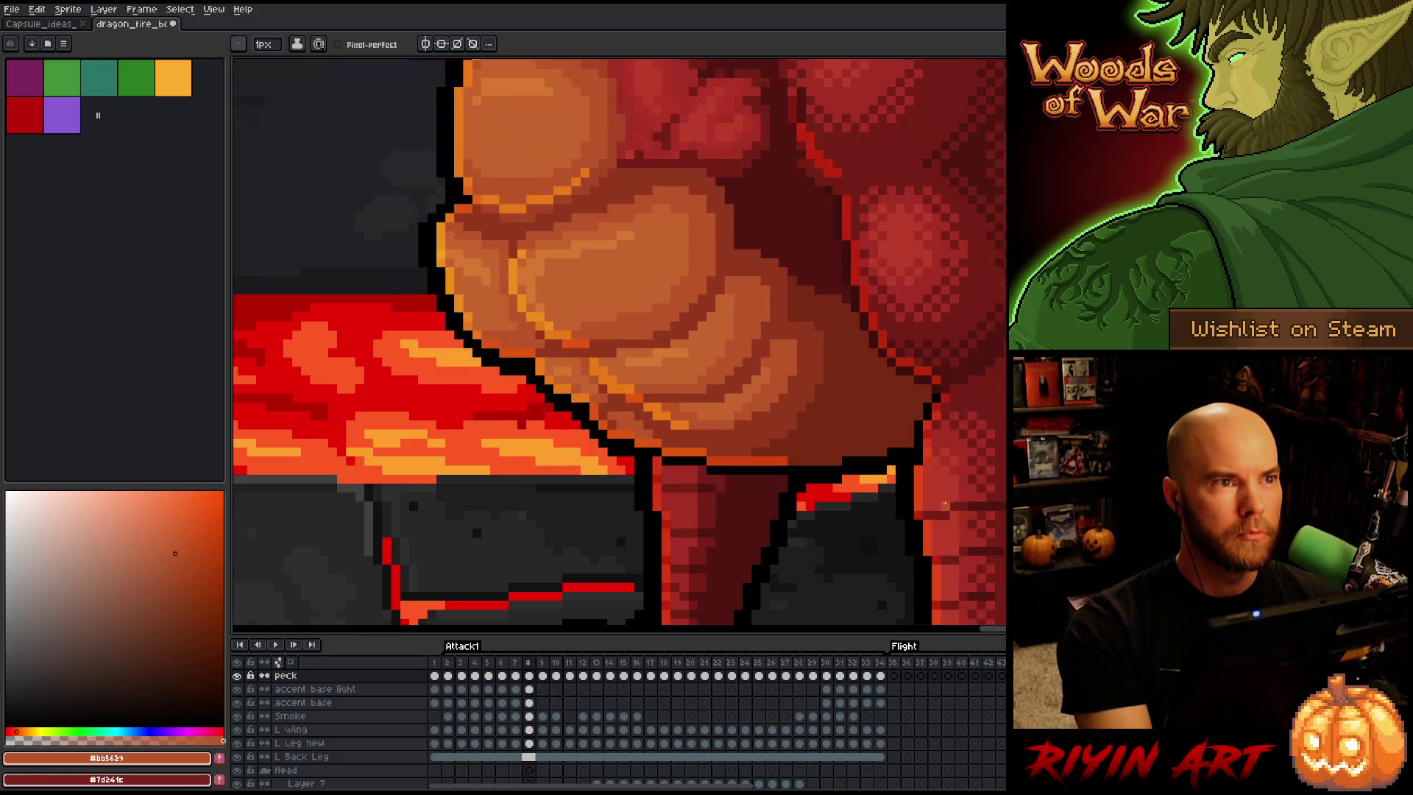
{"action": "key", "text": "period"}
{"action": "key", "text": "comma"}
{"action": "key", "text": "period"}
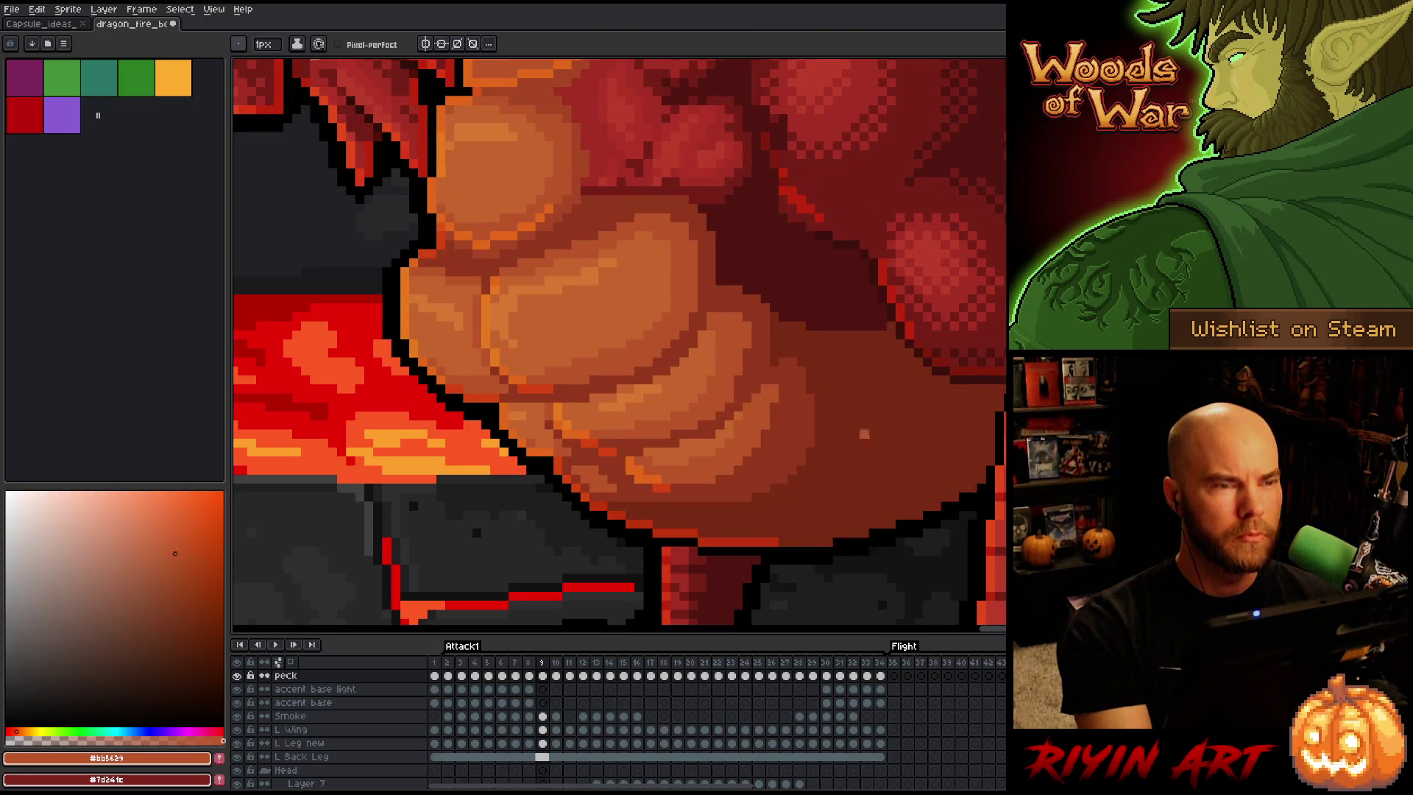
Sample the dark belly shade and the deep red-brown shadow tone while comparing neighbouring frames
{"action": "left_click", "coordinate": [796, 360], "text": "alt"}
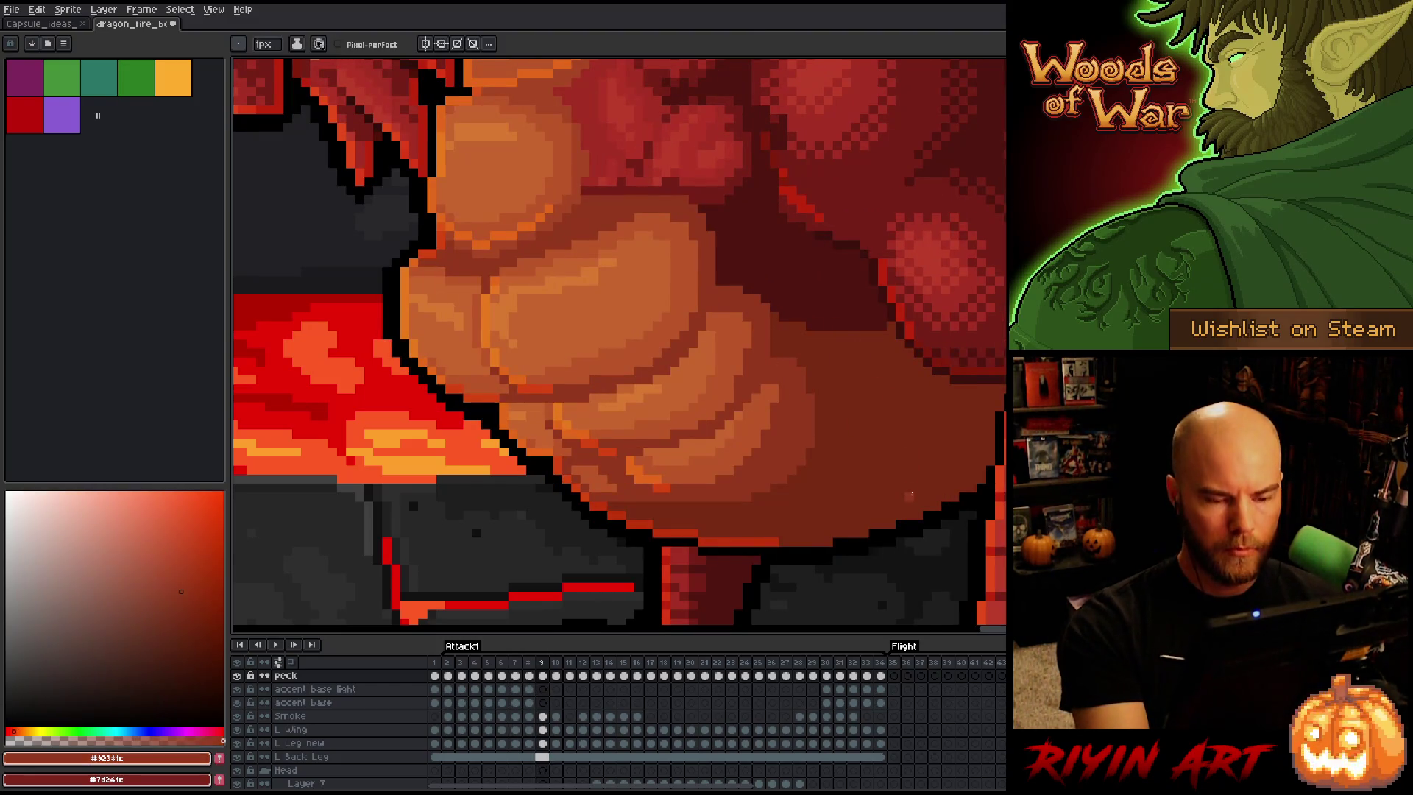
{"action": "key", "text": "comma"}
{"action": "key", "text": "period"}
{"action": "left_click", "coordinate": [830, 343], "text": "alt"}
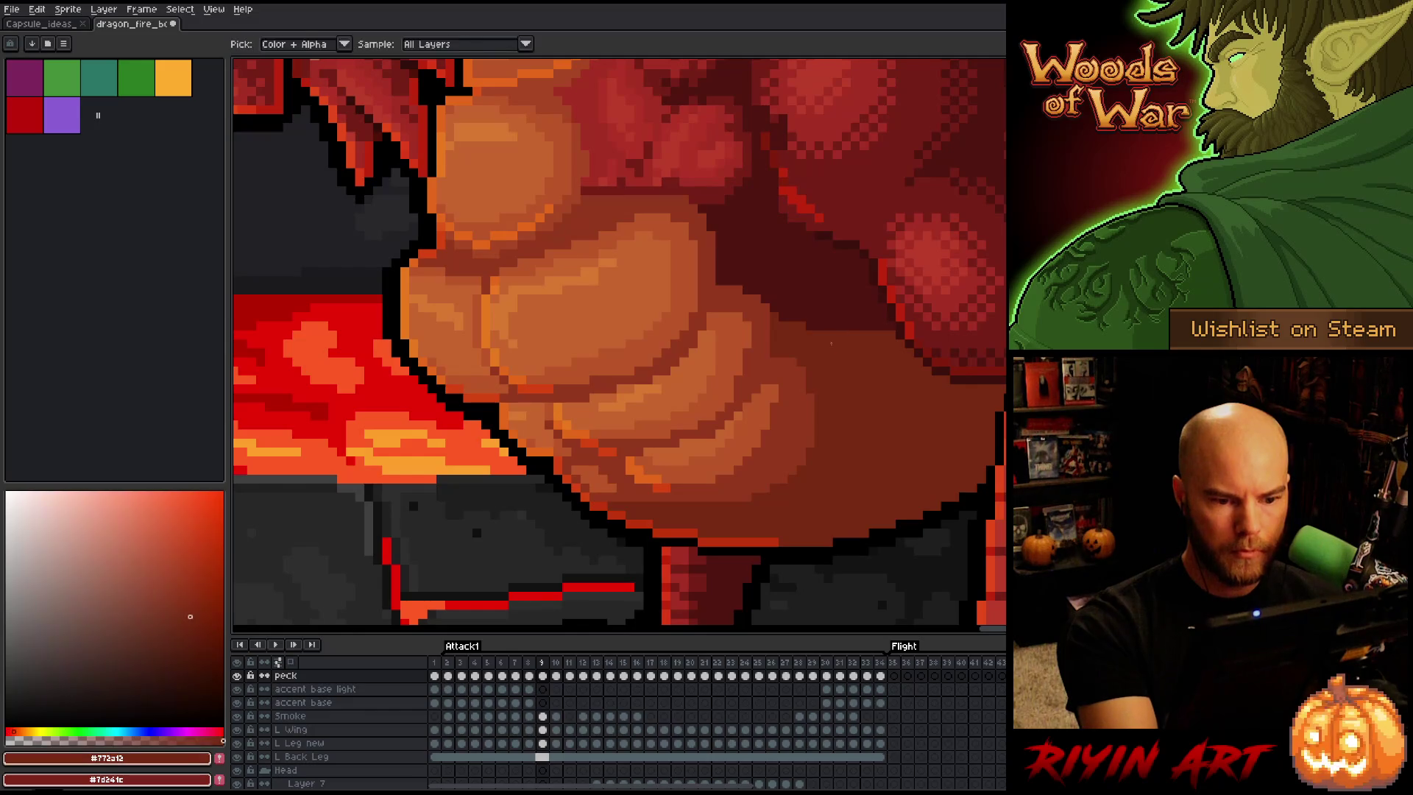
{"action": "key", "text": "comma"}
{"action": "key", "text": "period"}
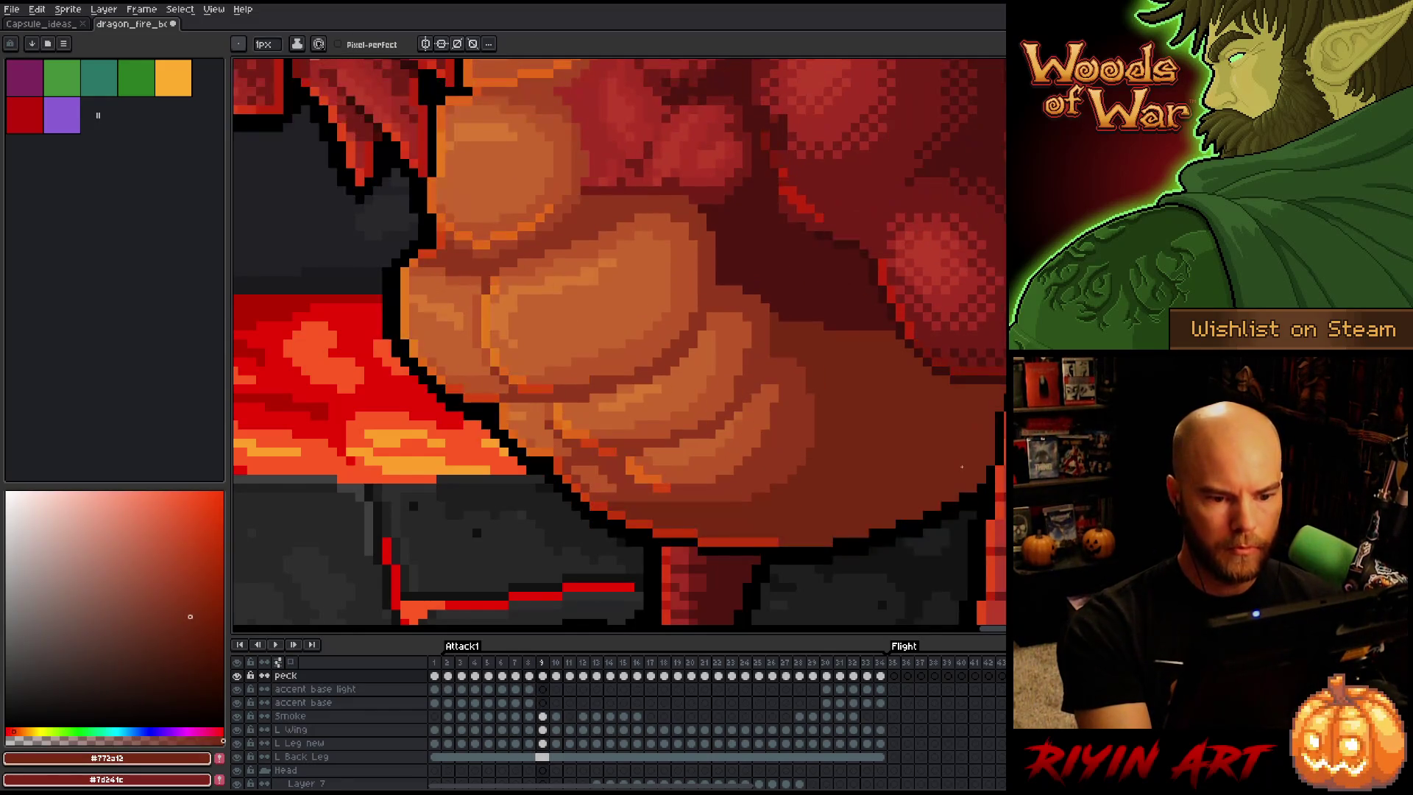
{"action": "key", "text": "comma"}
{"action": "key", "text": "period"}
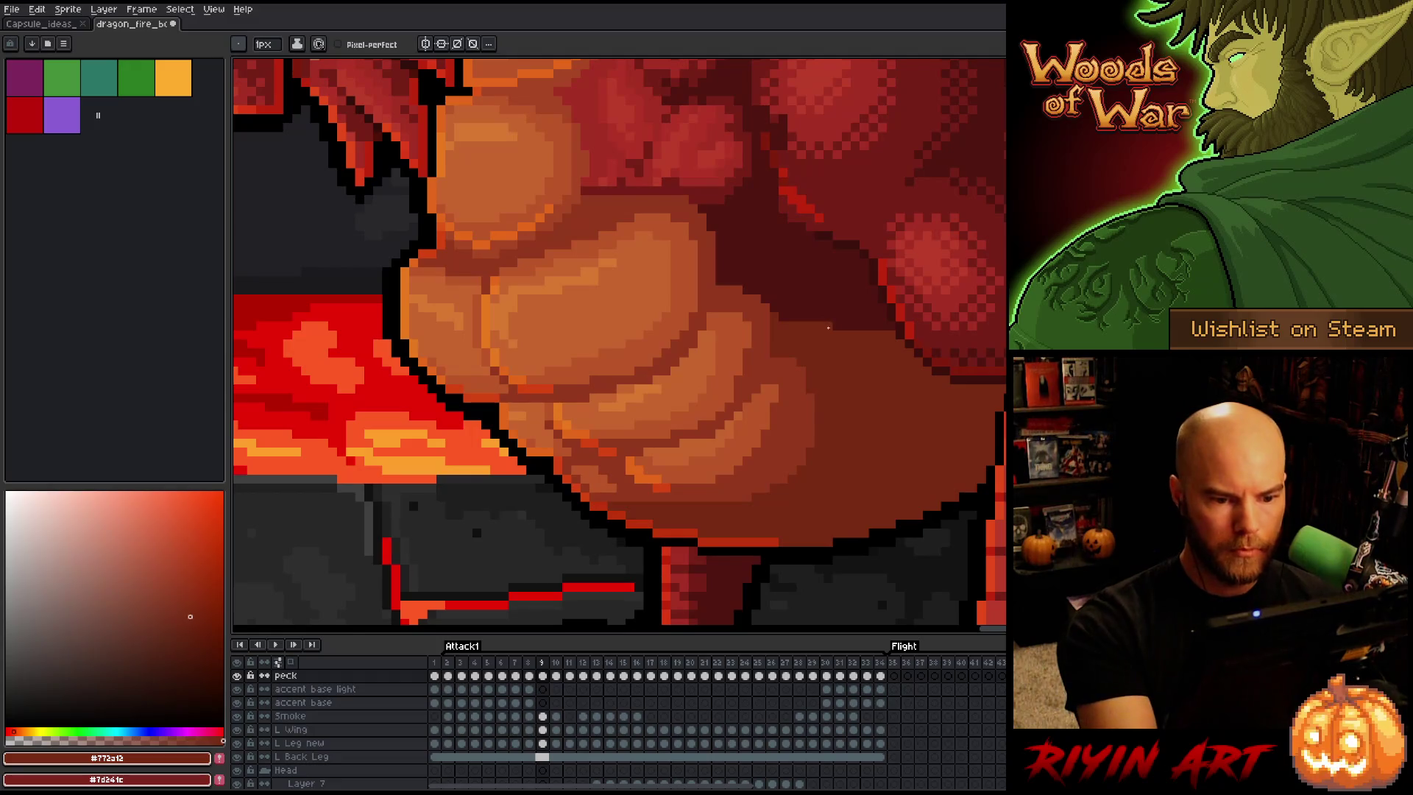
Compare frame 9 with frame 8's leg pose and belly, then pick the light orange highlight
{"action": "key", "text": "comma"}
{"action": "key", "text": "period"}
{"action": "key", "text": "comma"}
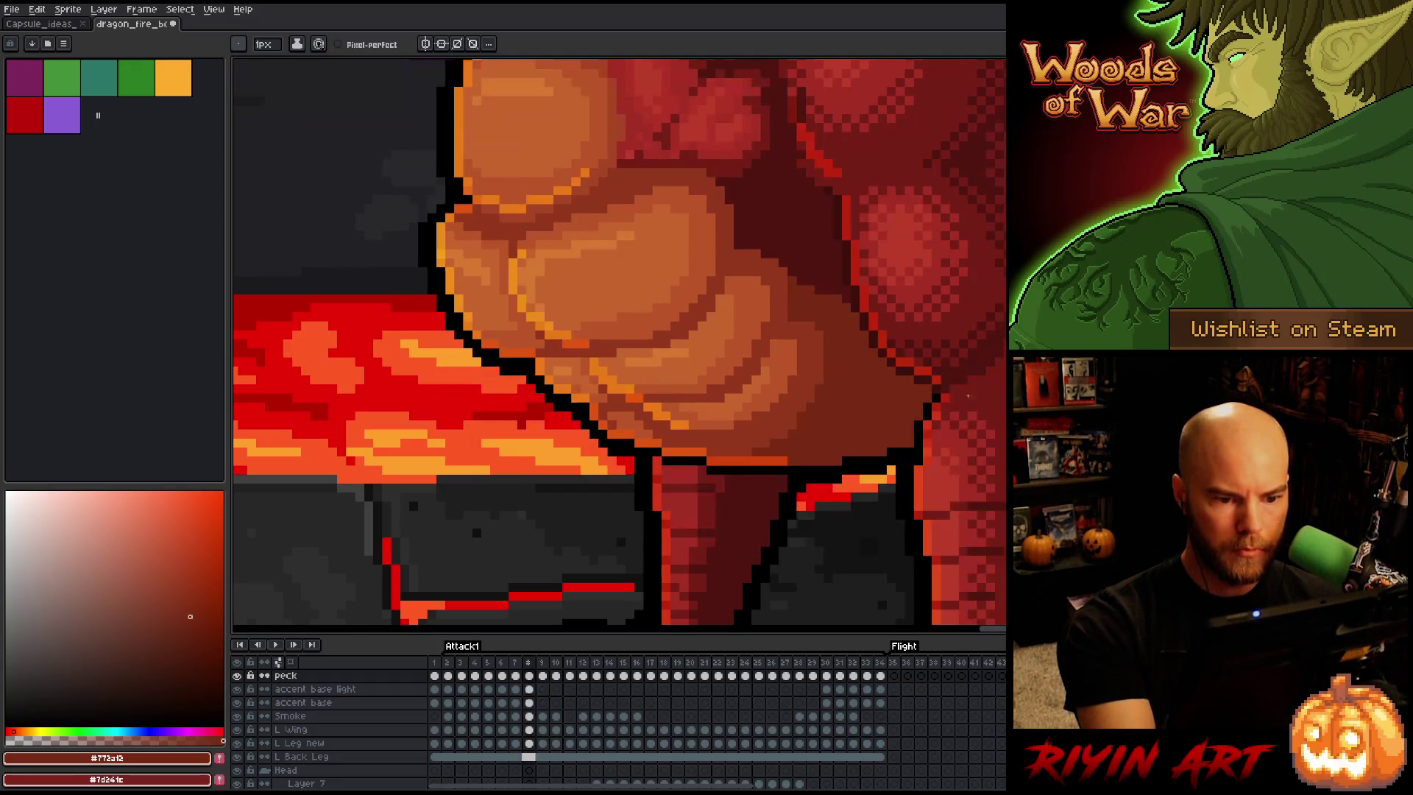
{"action": "key", "text": "period"}
{"action": "key", "text": "comma"}
{"action": "key", "text": "period"}
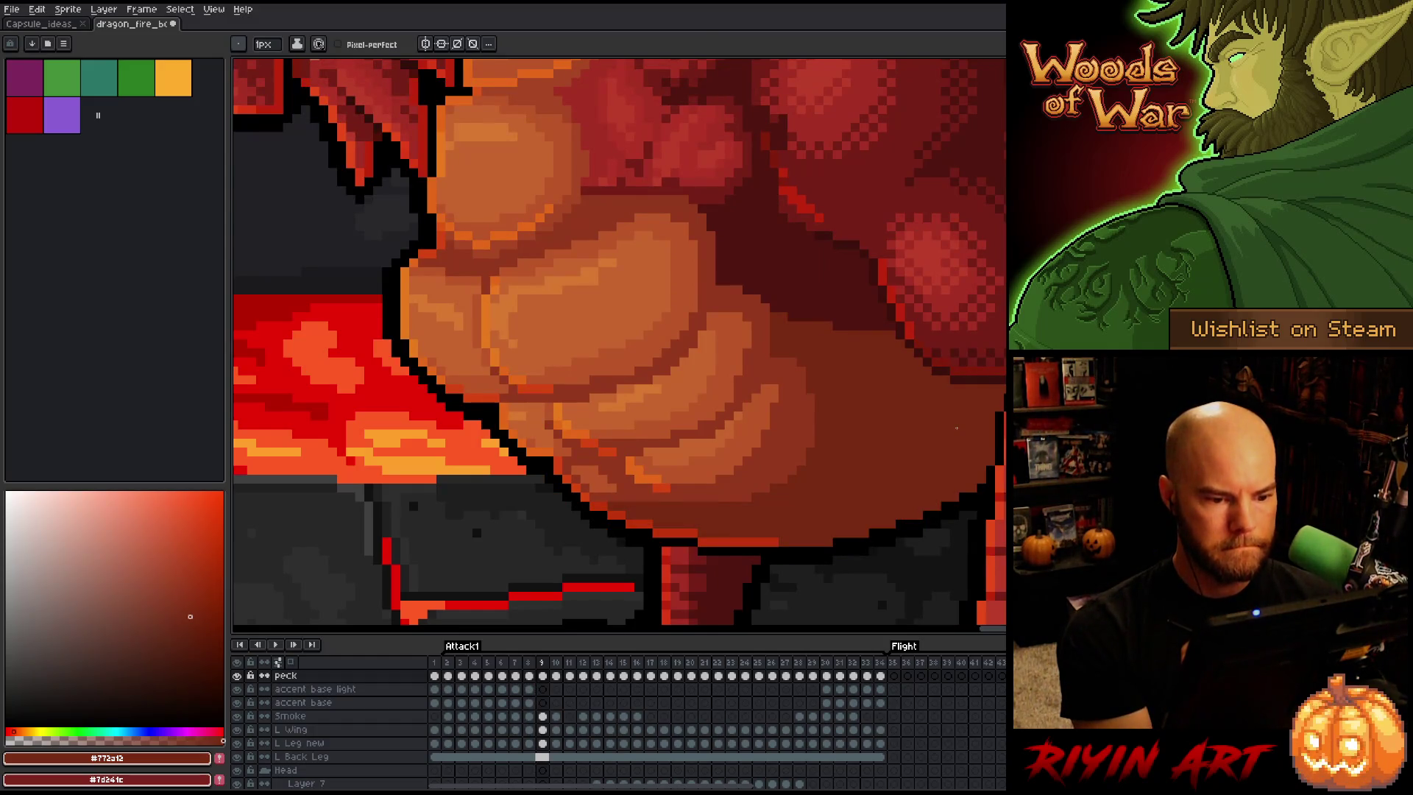
{"action": "key", "text": "comma"}
{"action": "key", "text": "period"}
{"action": "left_click", "coordinate": [636, 380], "text": "alt"}
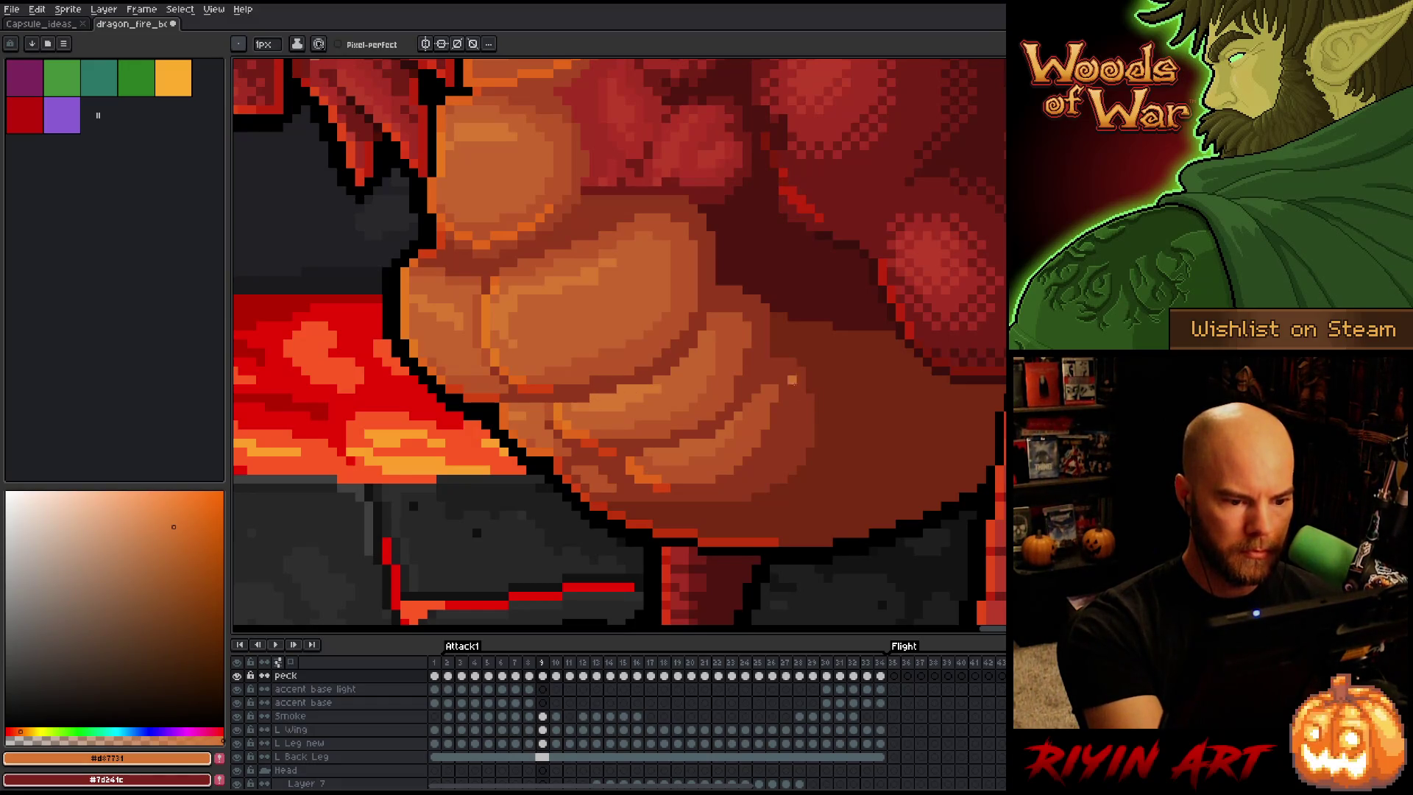
Step back through frames 8 to 5 and sample the mid and light belly oranges on frame 6
{"action": "key", "text": "comma"}
{"action": "key", "text": "comma"}
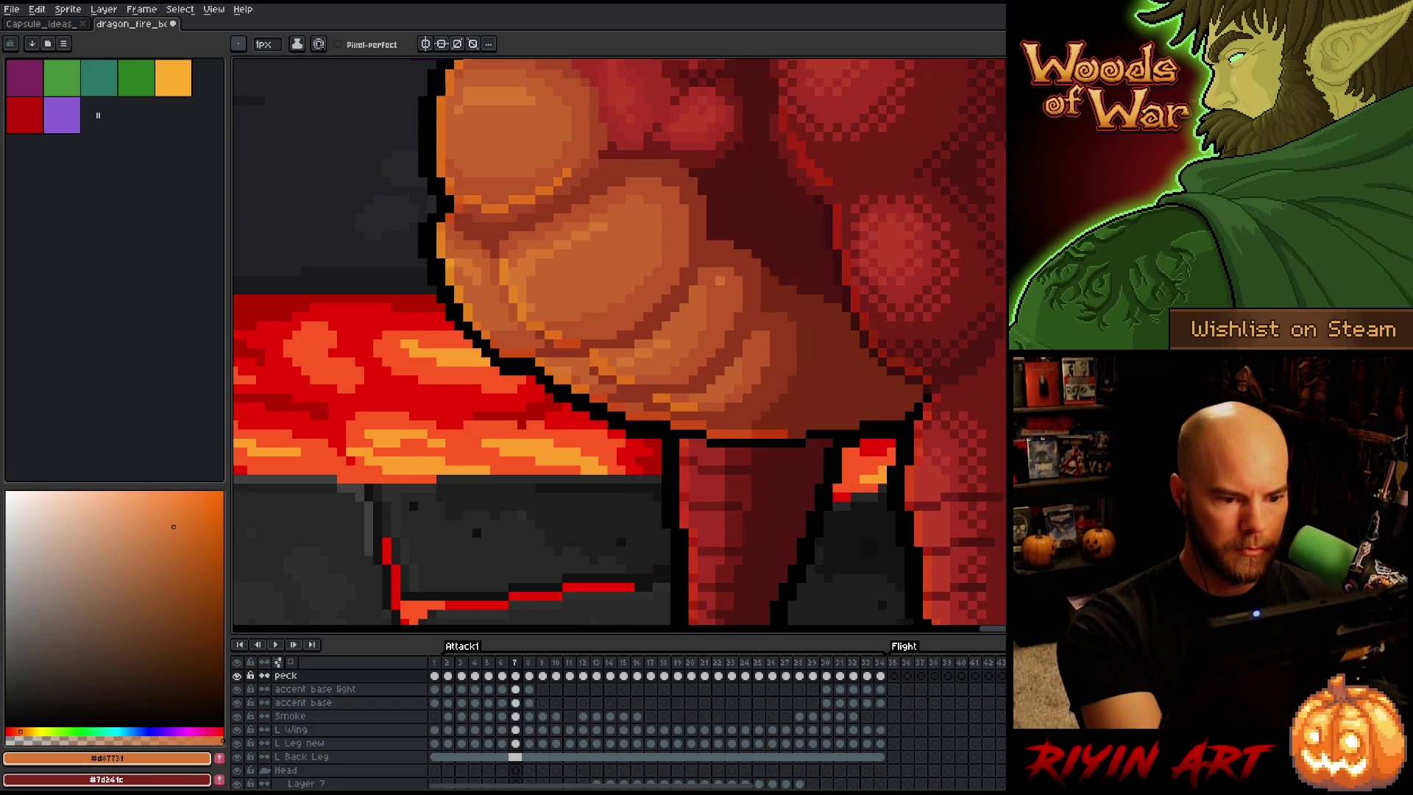
{"action": "key", "text": "period"}
{"action": "key", "text": "period"}
{"action": "key", "text": "period"}
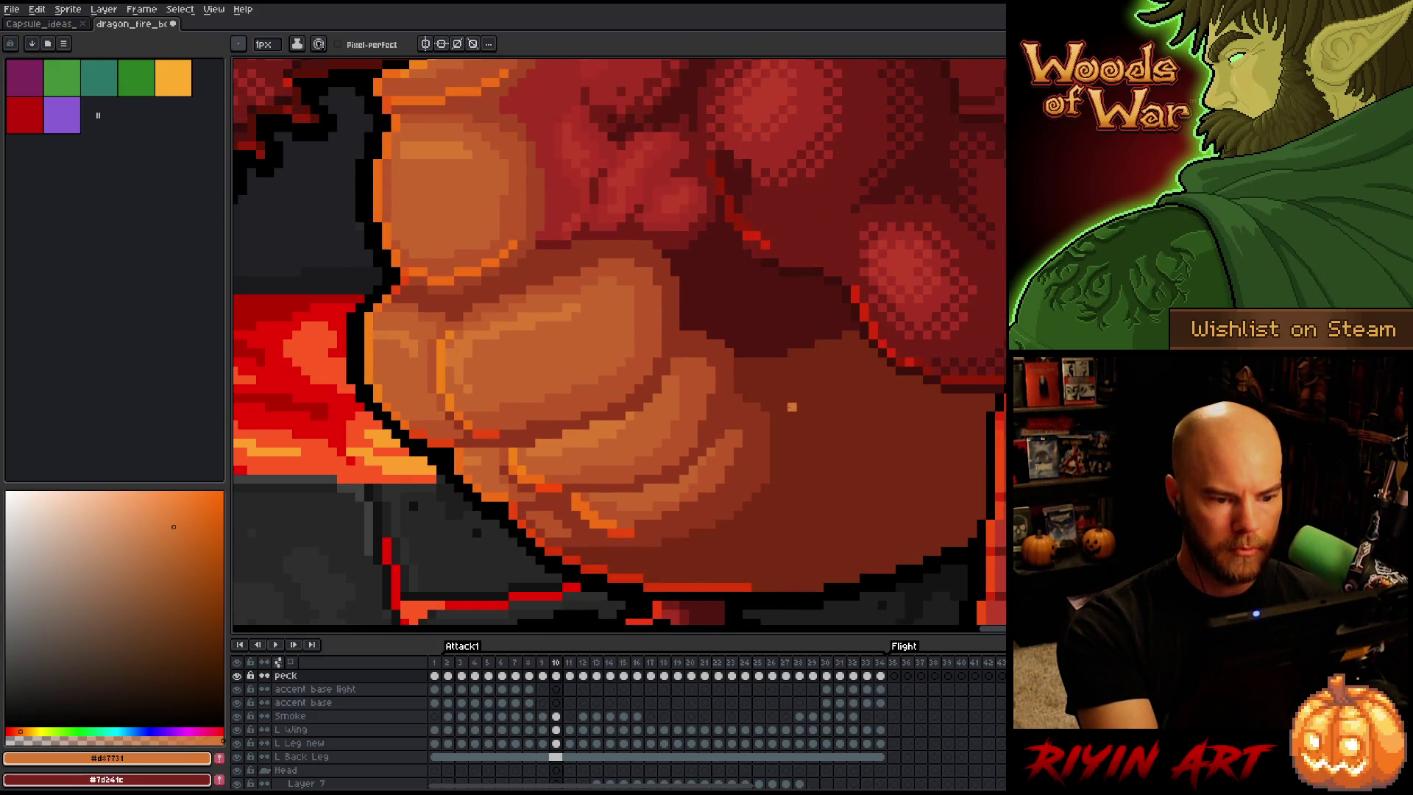
{"action": "key", "text": "comma"}
{"action": "key", "text": "comma"}
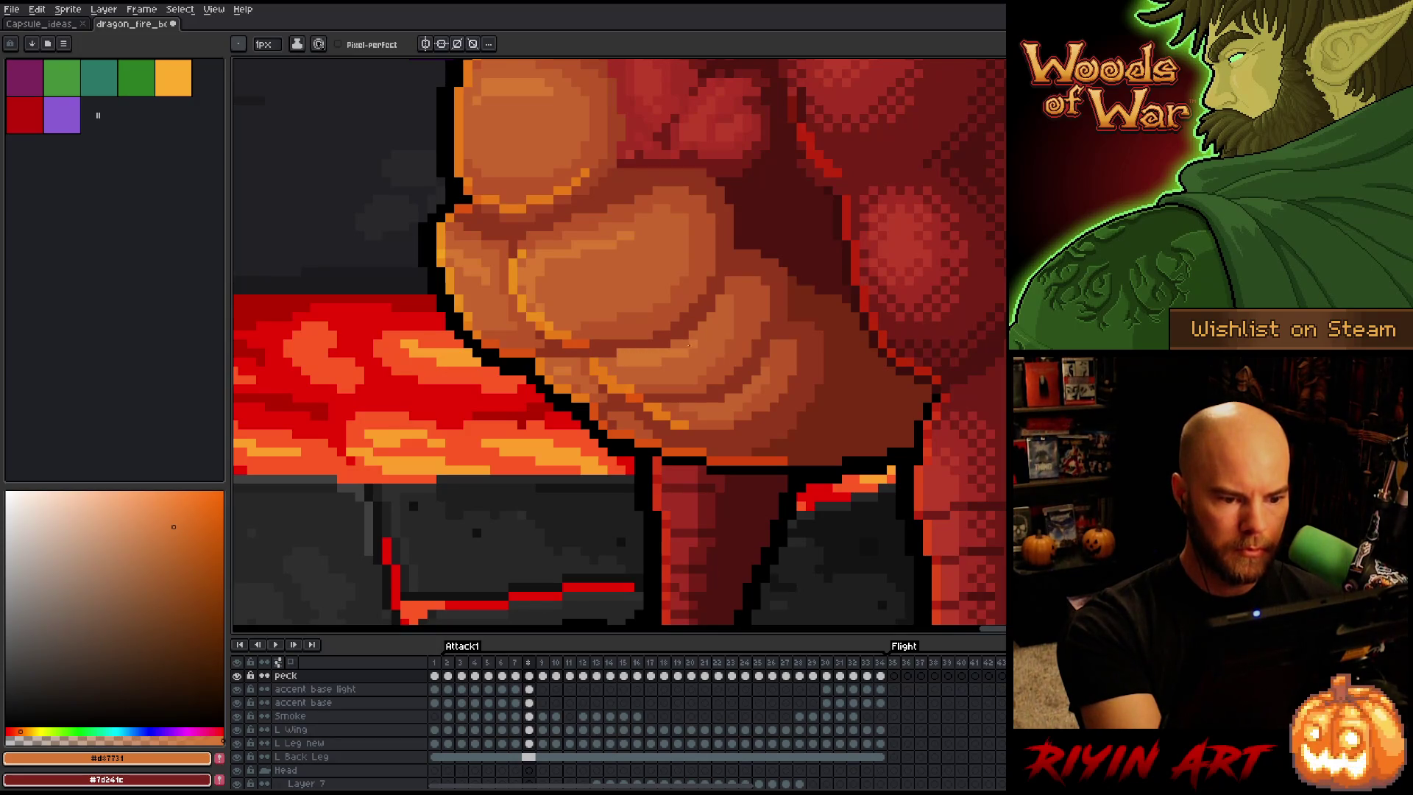
{"action": "key", "text": "comma"}
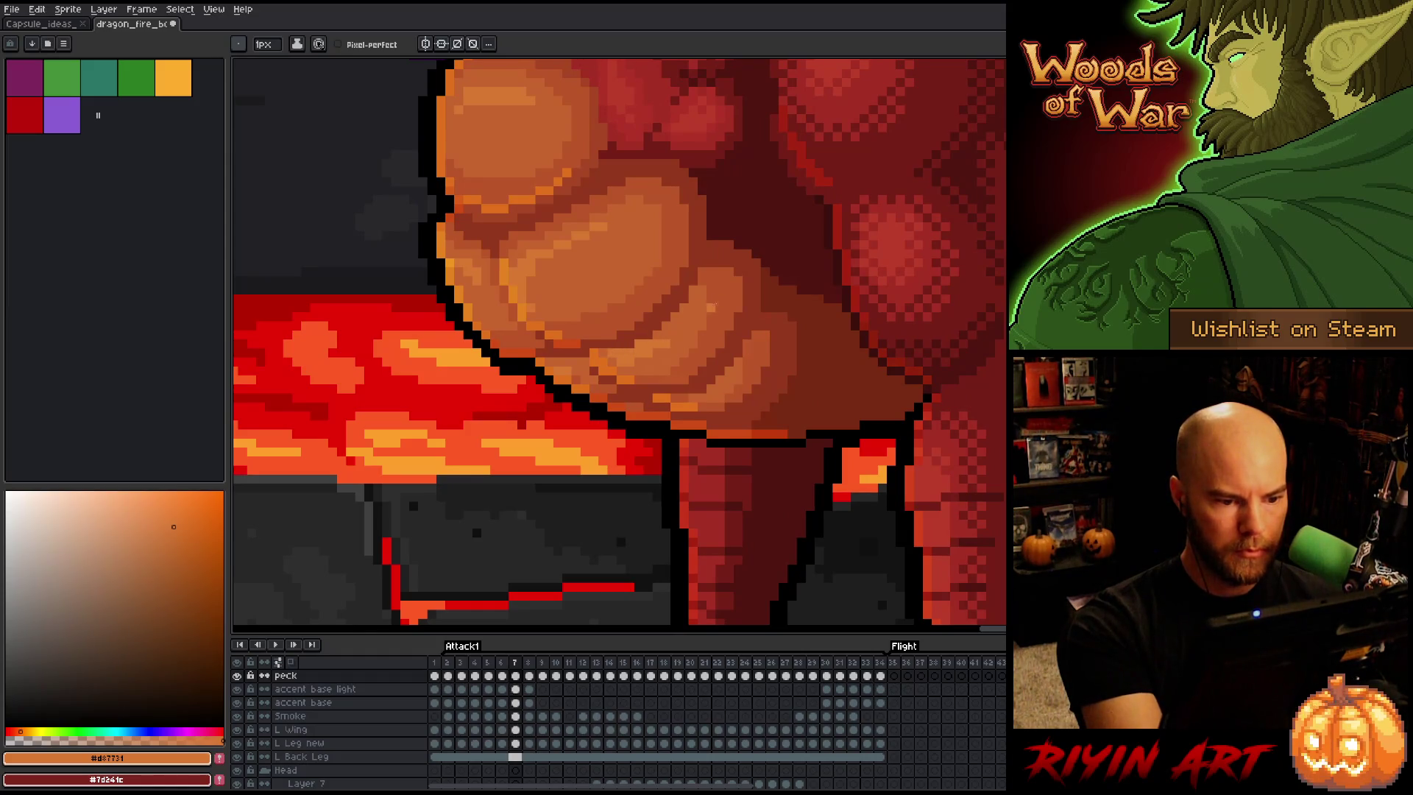
{"action": "key", "text": "comma"}
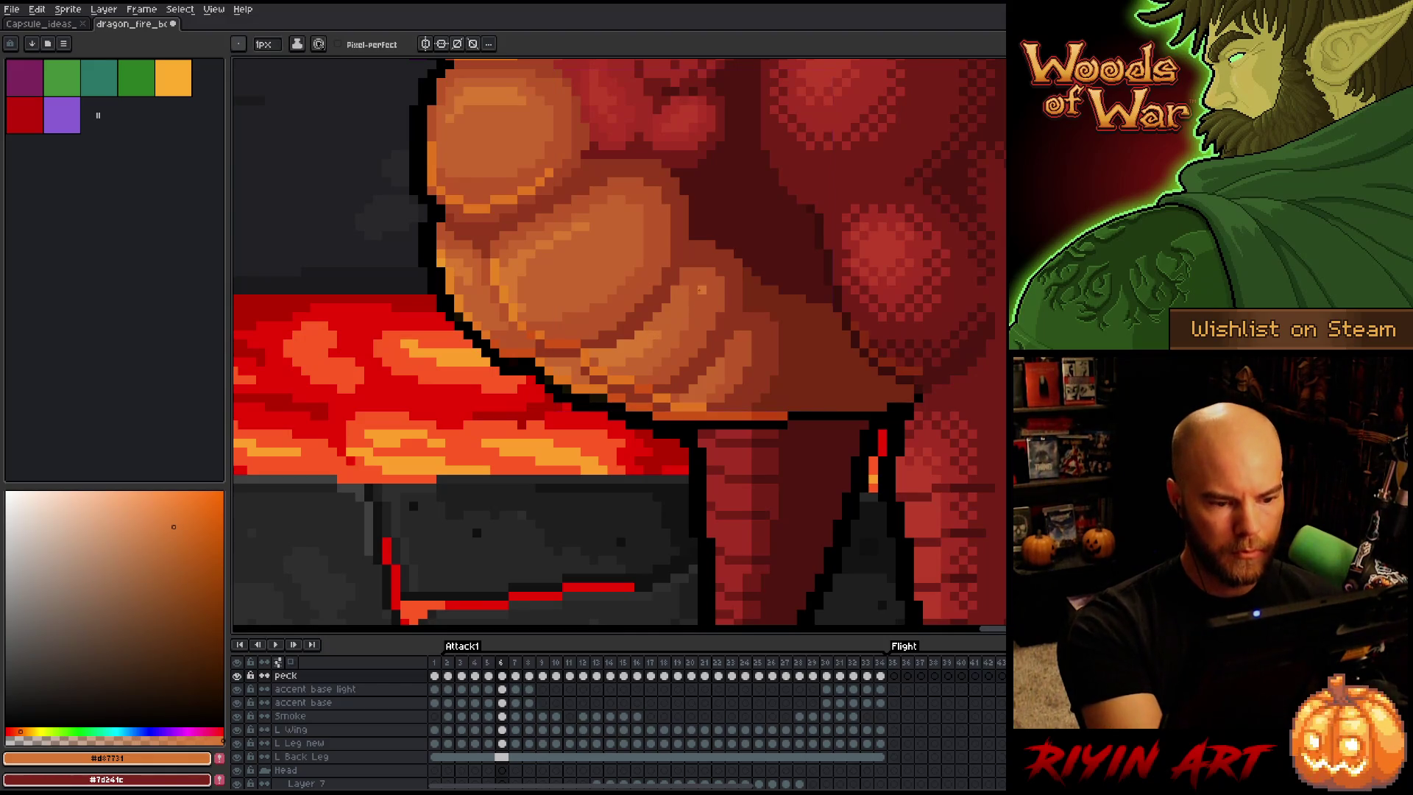
{"action": "key", "text": "comma"}
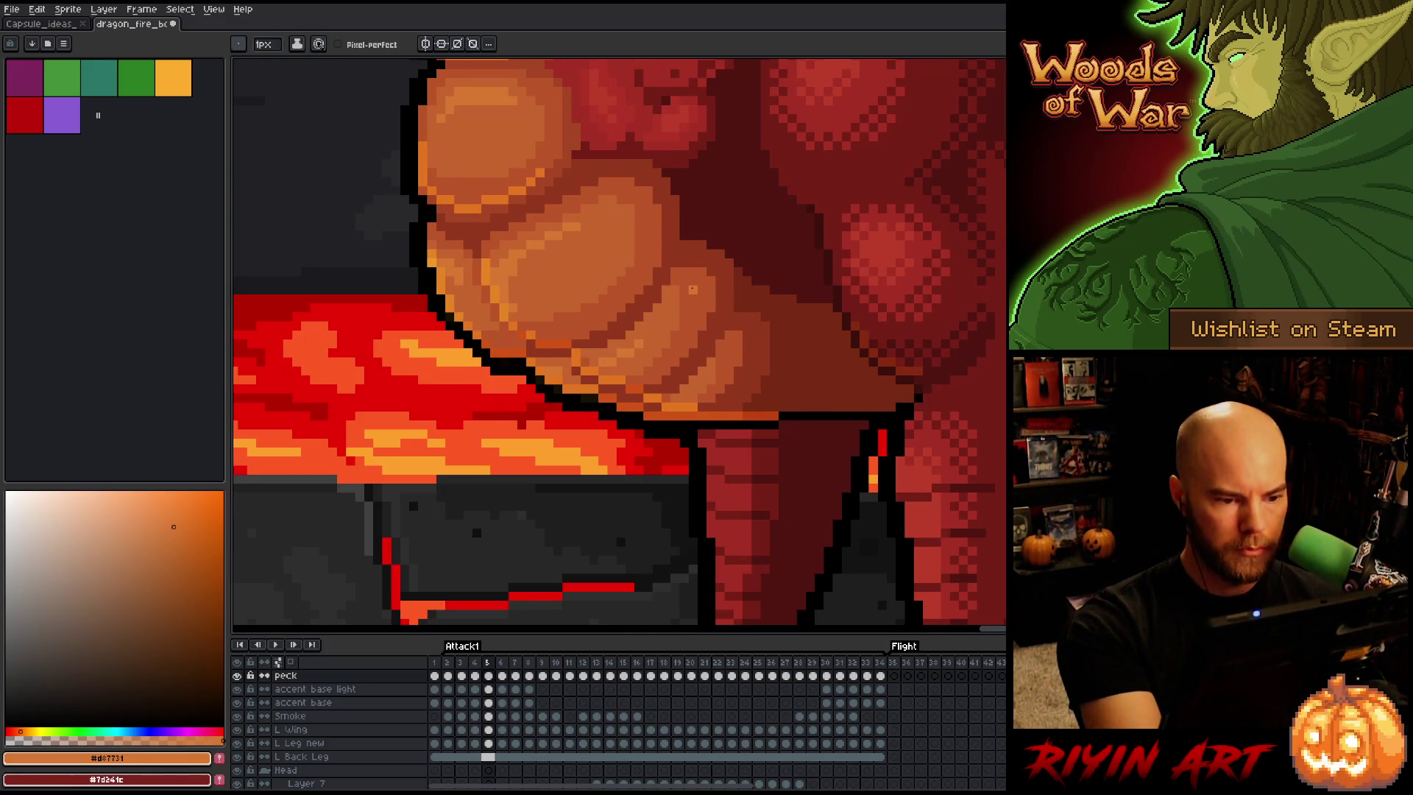
{"action": "key", "text": "period"}
{"action": "left_click", "coordinate": [624, 364], "text": "alt"}
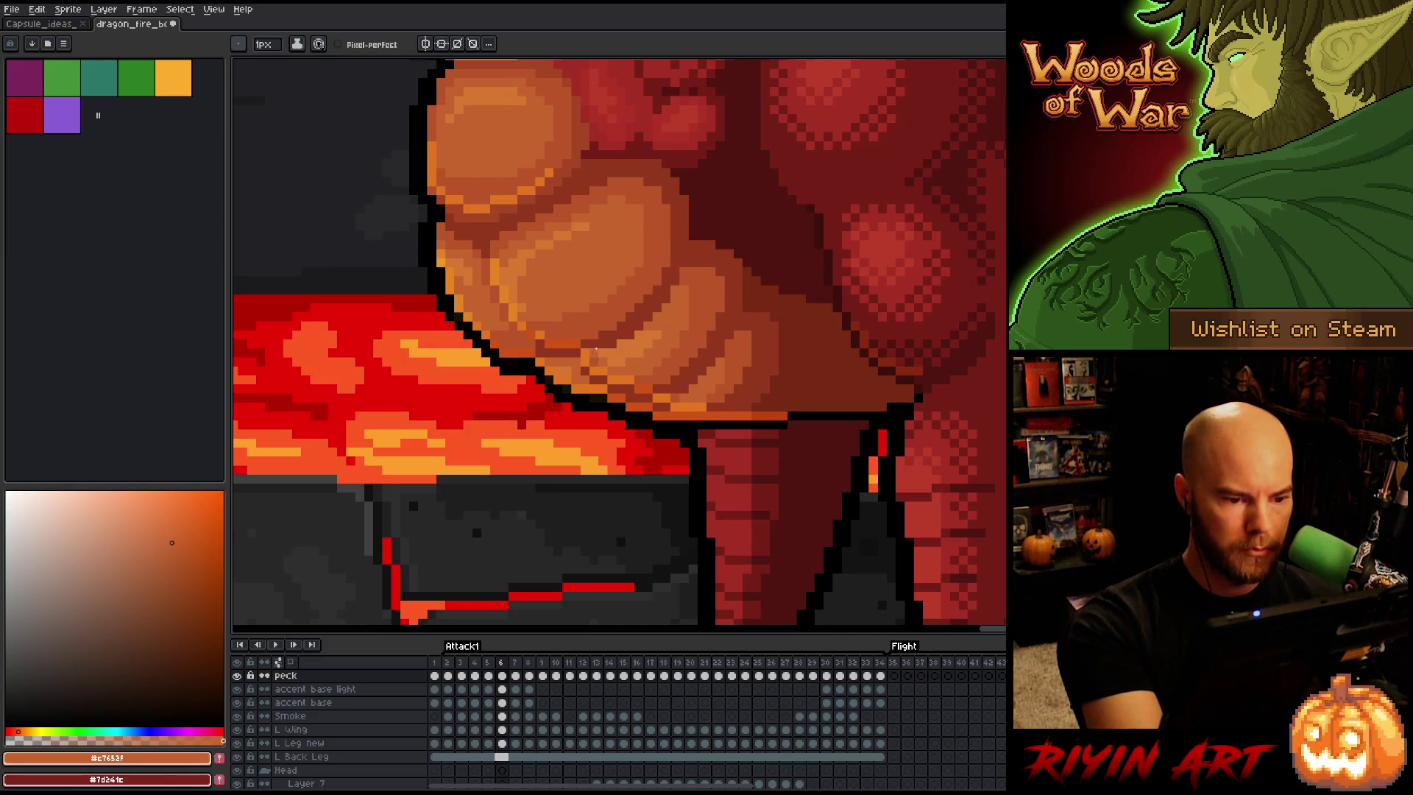
{"action": "left_click", "coordinate": [666, 299], "text": "alt"}
Step back through frames 5 to 2 sampling belly oranges, then wrap to frame 34 and pick its lighter orange
{"action": "key", "text": "comma"}
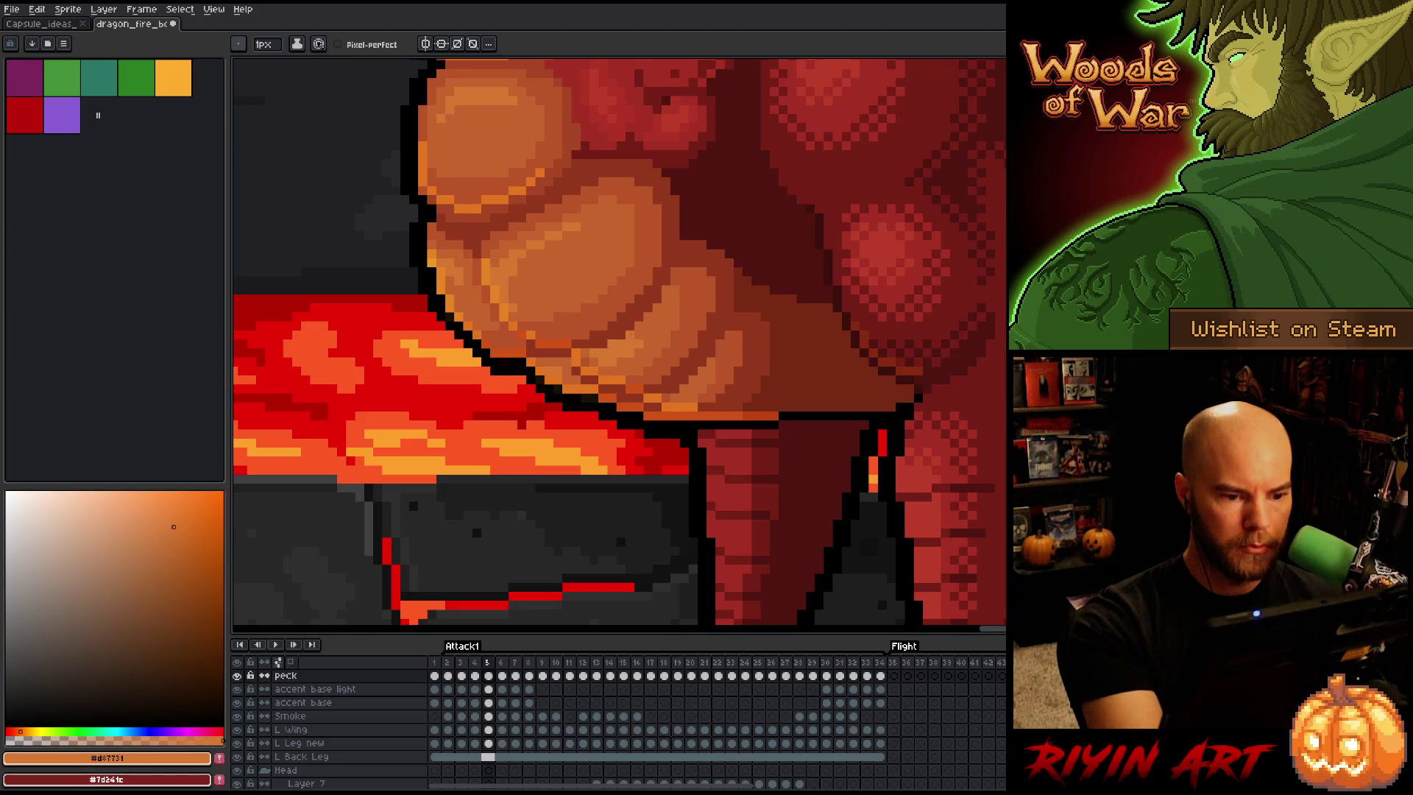
{"action": "key", "text": "period"}
{"action": "key", "text": "comma"}
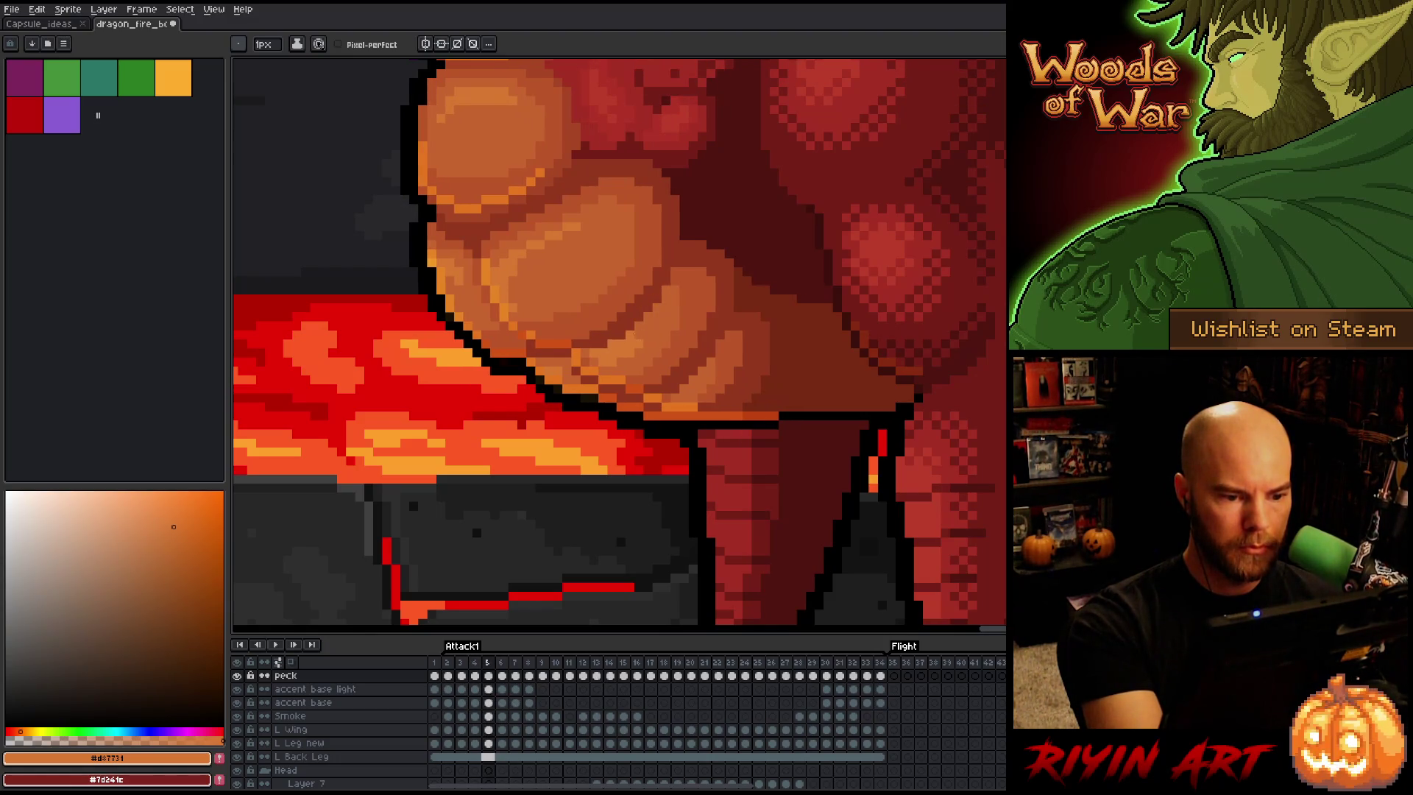
{"action": "key", "text": "comma"}
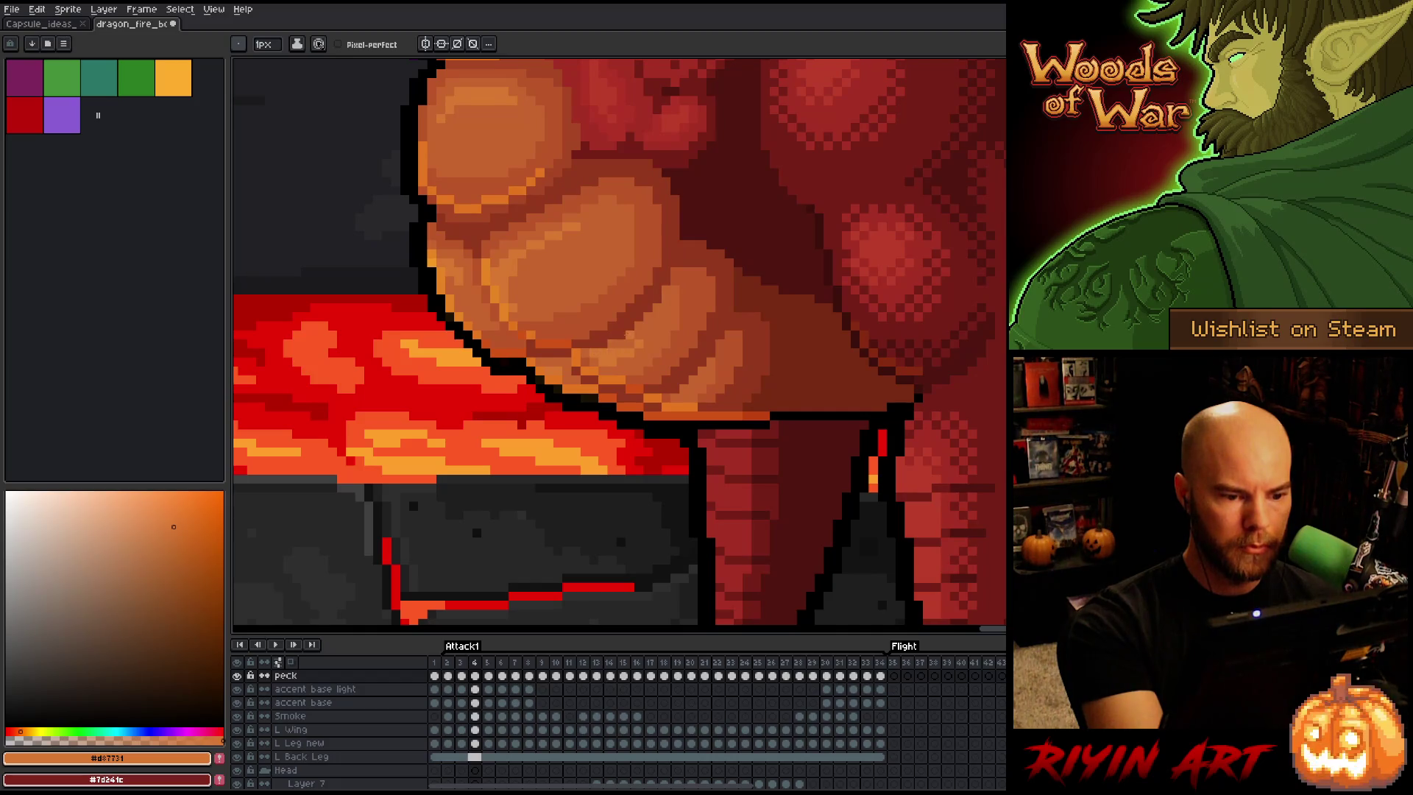
{"action": "key", "text": "comma"}
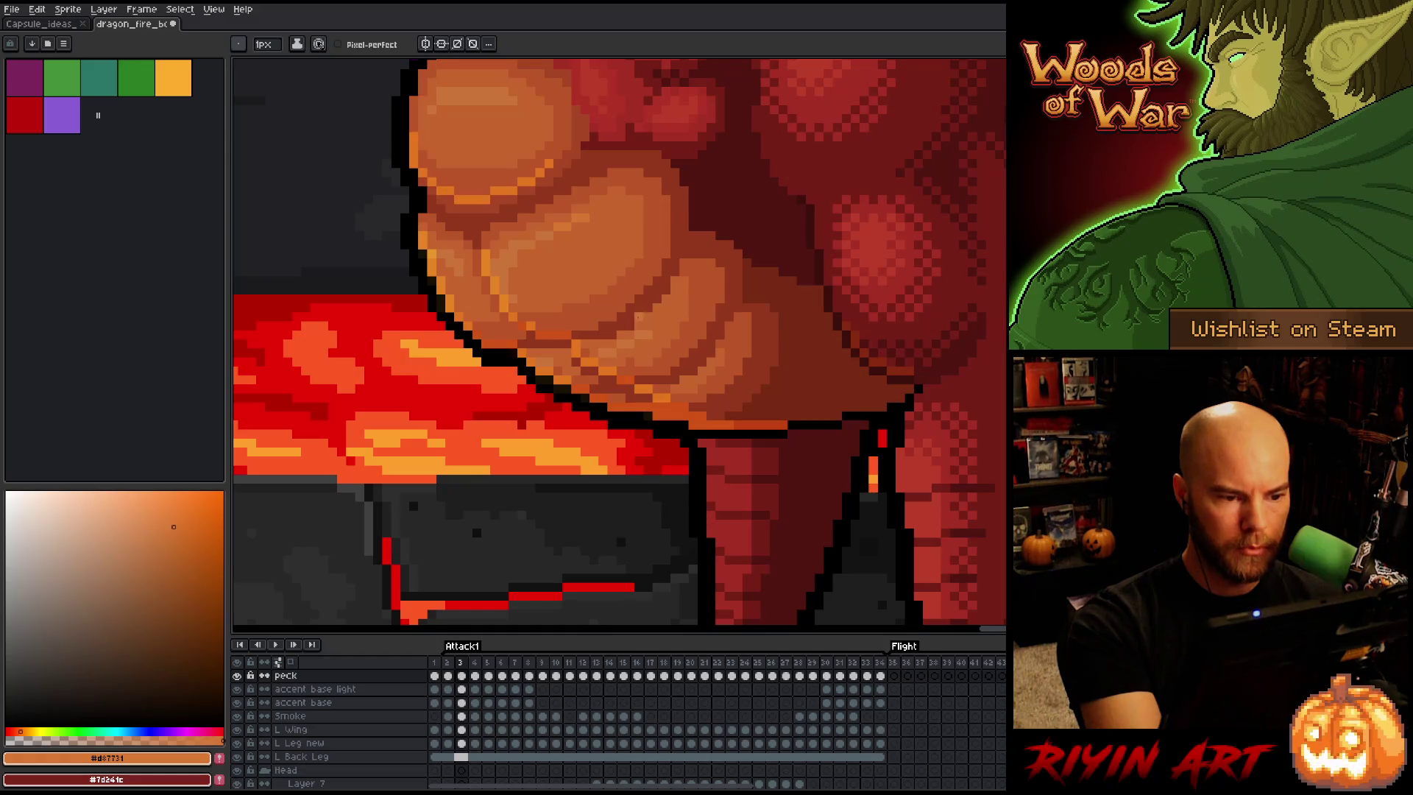
{"action": "left_click", "coordinate": [545, 227], "text": "alt"}
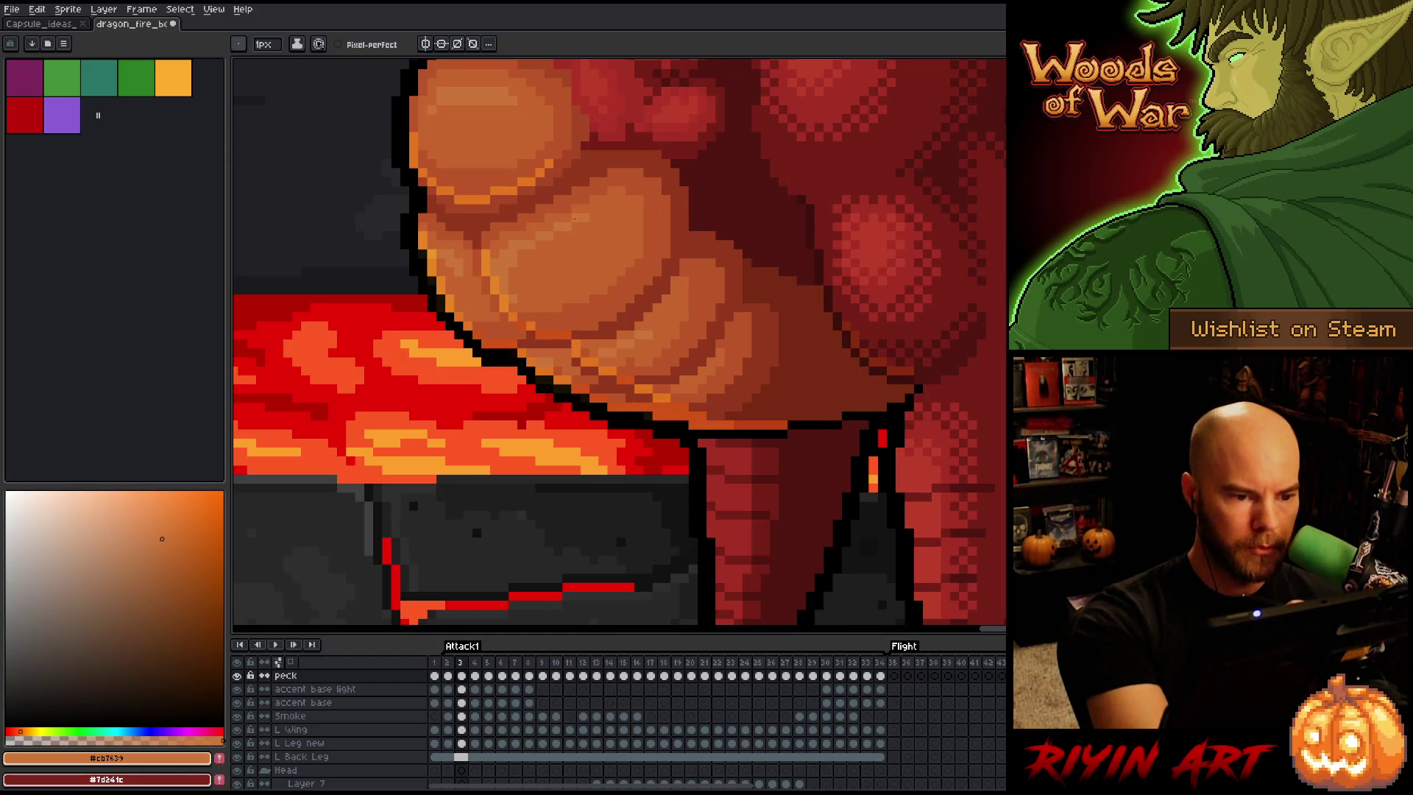
{"action": "key", "text": "comma"}
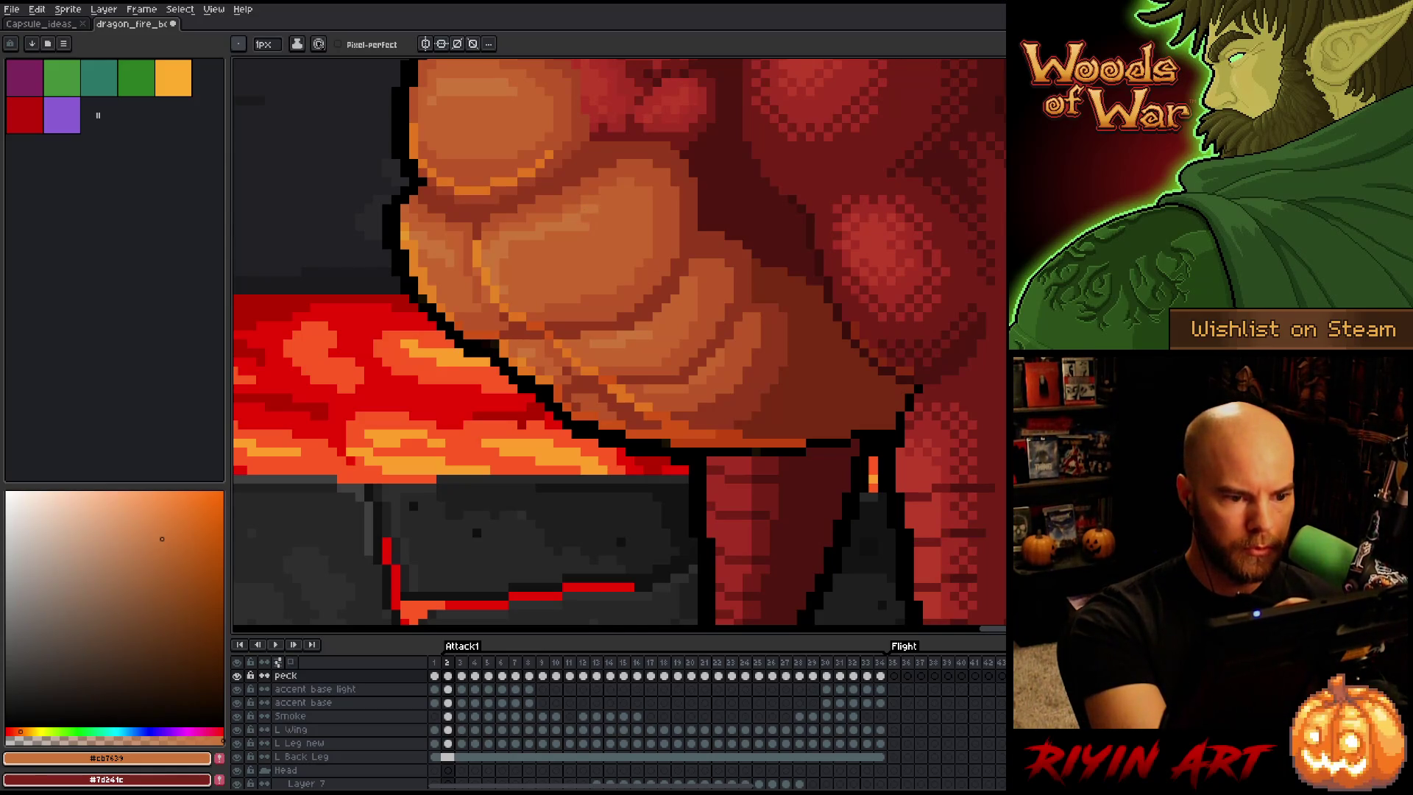
{"action": "left_click", "coordinate": [765, 272], "text": "alt"}
{"action": "key", "text": "comma"}
{"action": "key", "text": "comma"}
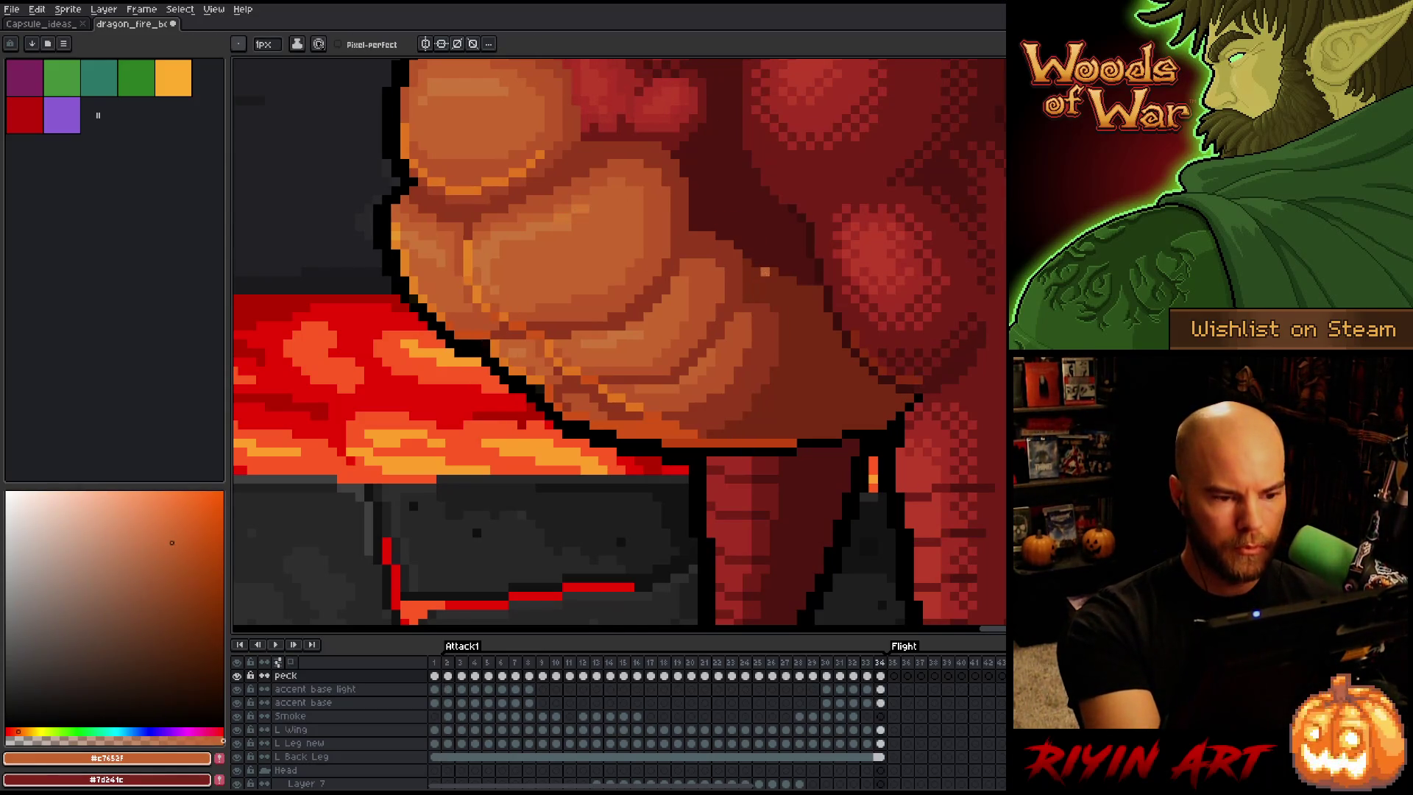
{"action": "left_click", "coordinate": [563, 217], "text": "alt"}
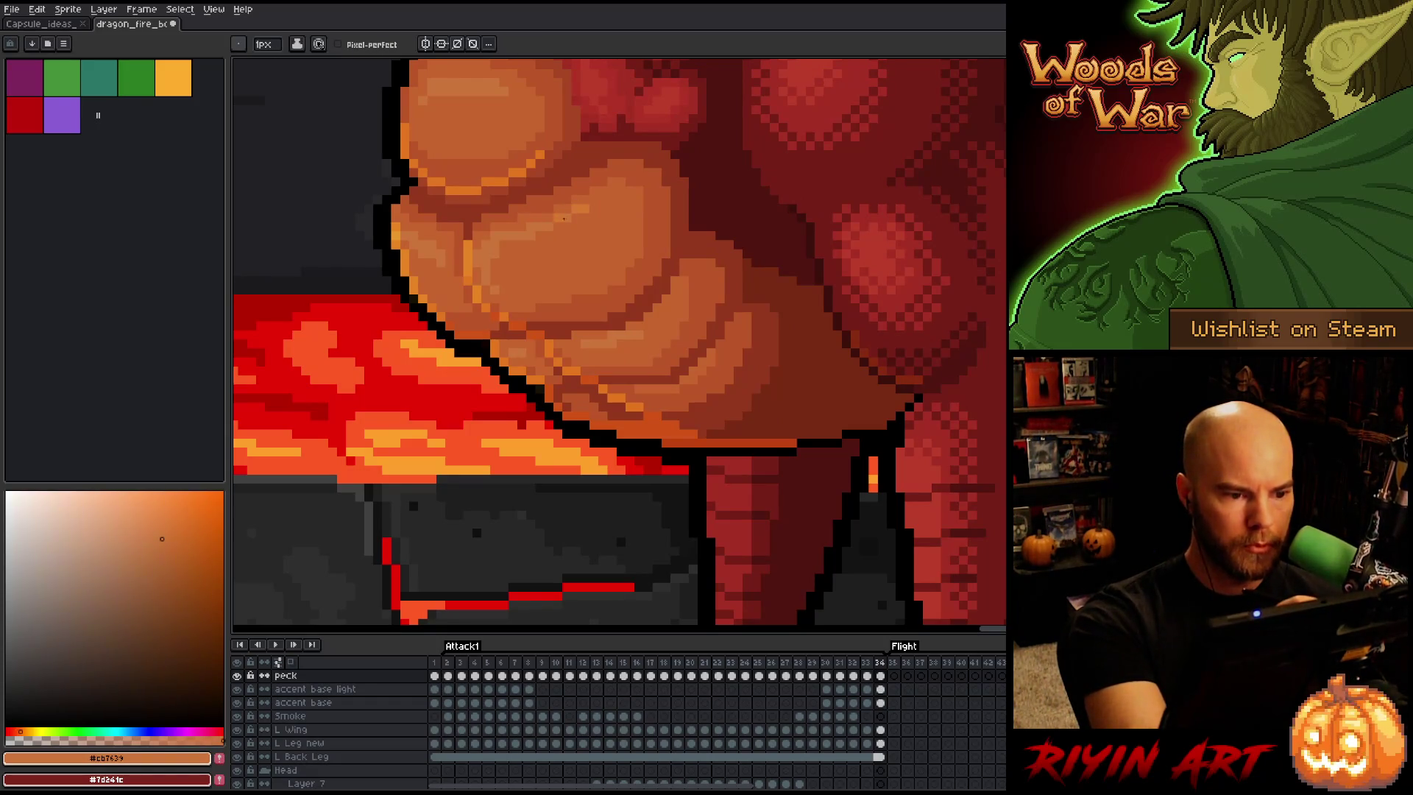
{"action": "scroll", "coordinate": [772, 253], "scroll_direction": "down", "scroll_amount": 2}
{"action": "scroll", "coordinate": [719, 511], "scroll_direction": "up", "scroll_amount": 3}
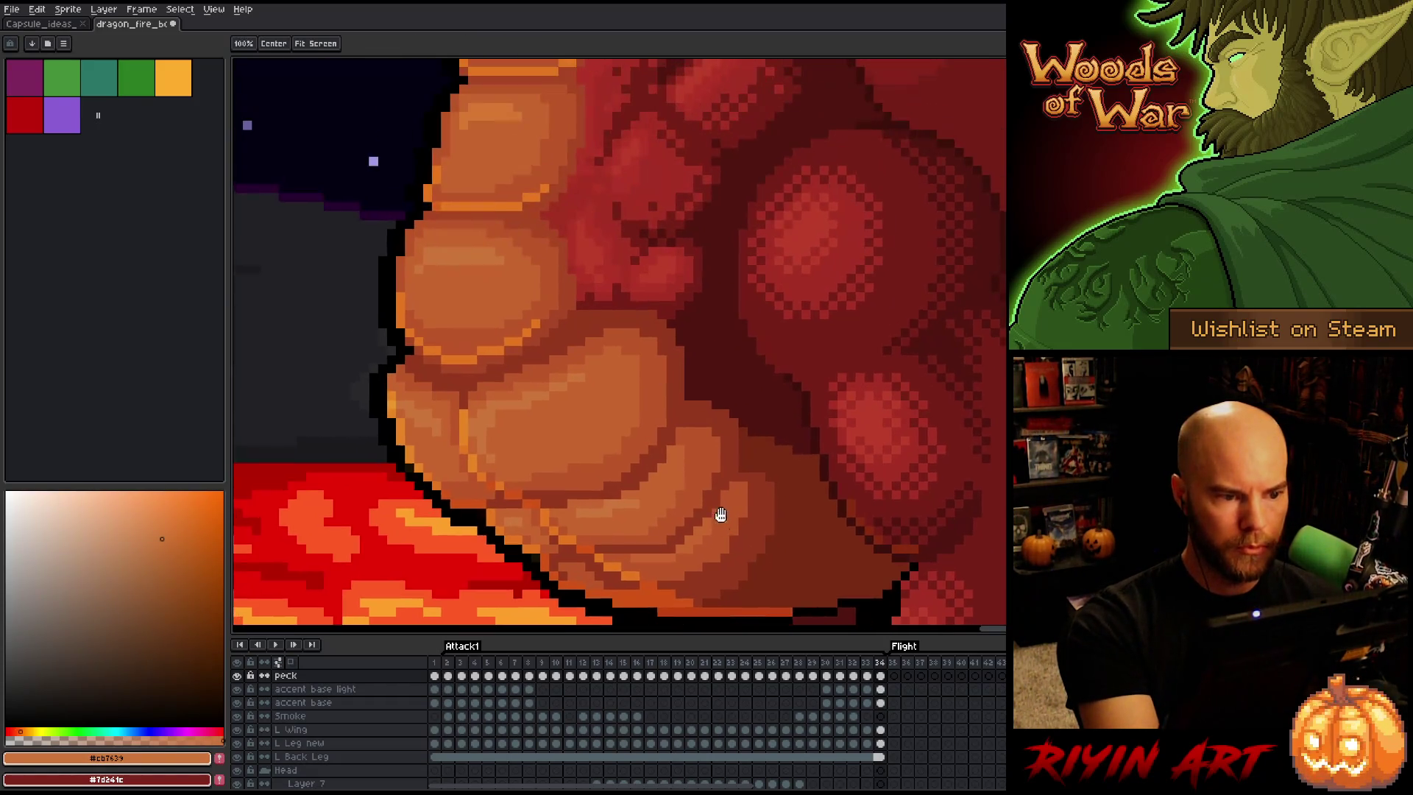
{"action": "mouse_move", "coordinate": [711, 548]}
{"action": "left_mouse_down"}
{"action": "mouse_move", "coordinate": [709, 561]}
{"action": "mouse_move", "coordinate": [706, 495]}
{"action": "mouse_move", "coordinate": [770, 294]}
{"action": "mouse_move", "coordinate": [765, 495]}
{"action": "mouse_move", "coordinate": [722, 596]}
{"action": "left_mouse_up"}
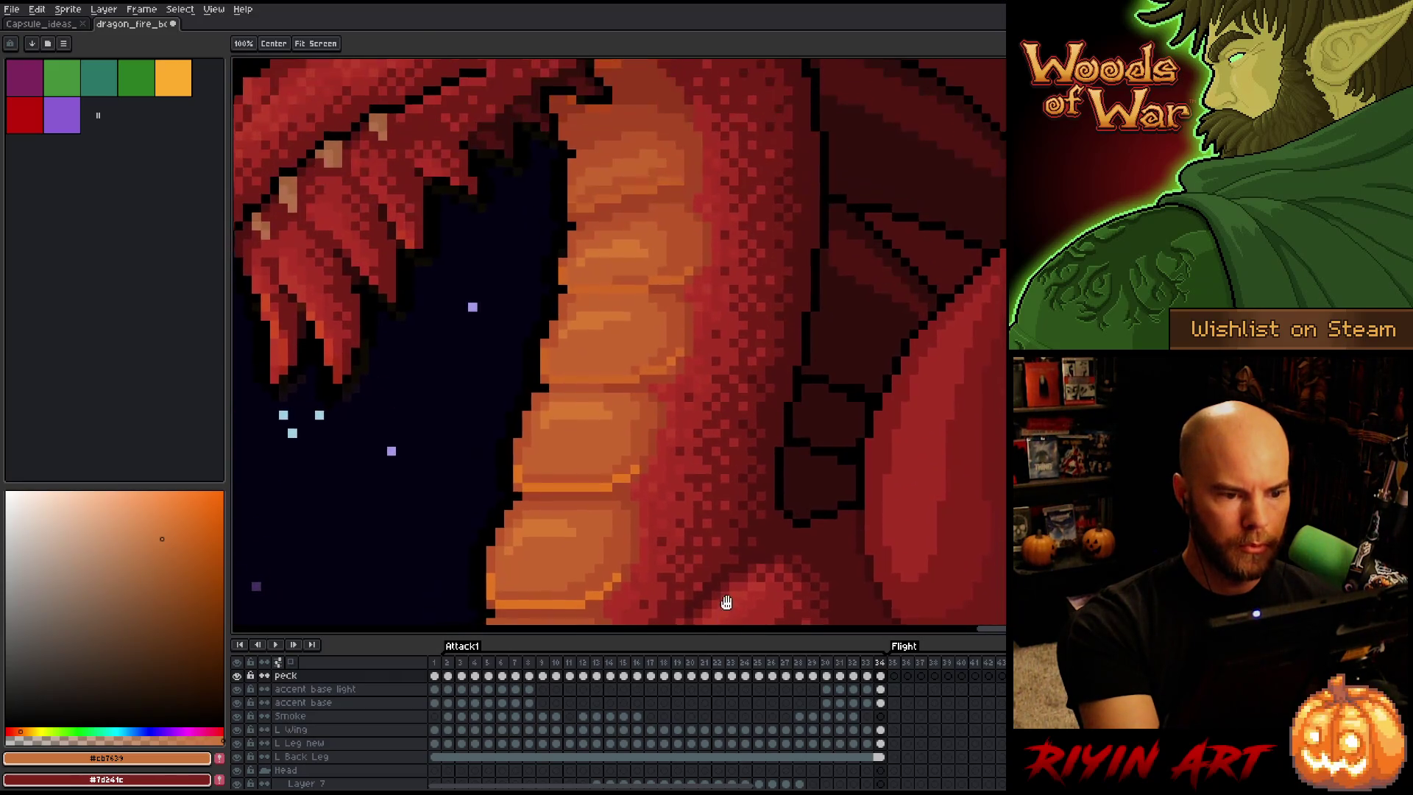
{"action": "mouse_move", "coordinate": [746, 358]}
{"action": "left_mouse_down"}
{"action": "mouse_move", "coordinate": [709, 277]}
{"action": "mouse_move", "coordinate": [738, 334]}
{"action": "mouse_move", "coordinate": [739, 385]}
{"action": "left_mouse_up"}
{"action": "key", "text": "b"}
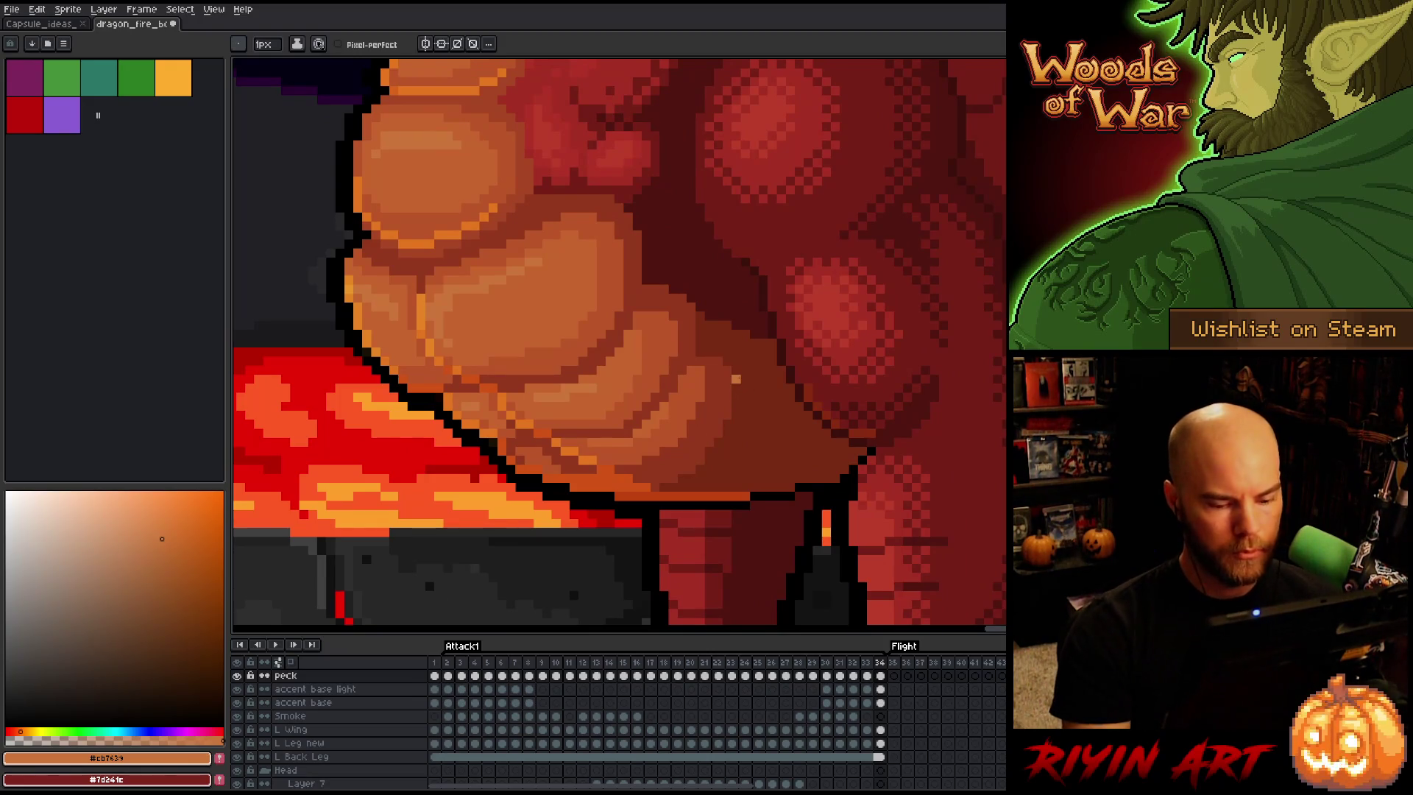
{"action": "scroll", "coordinate": [595, 377], "scroll_direction": "down", "scroll_amount": 3}
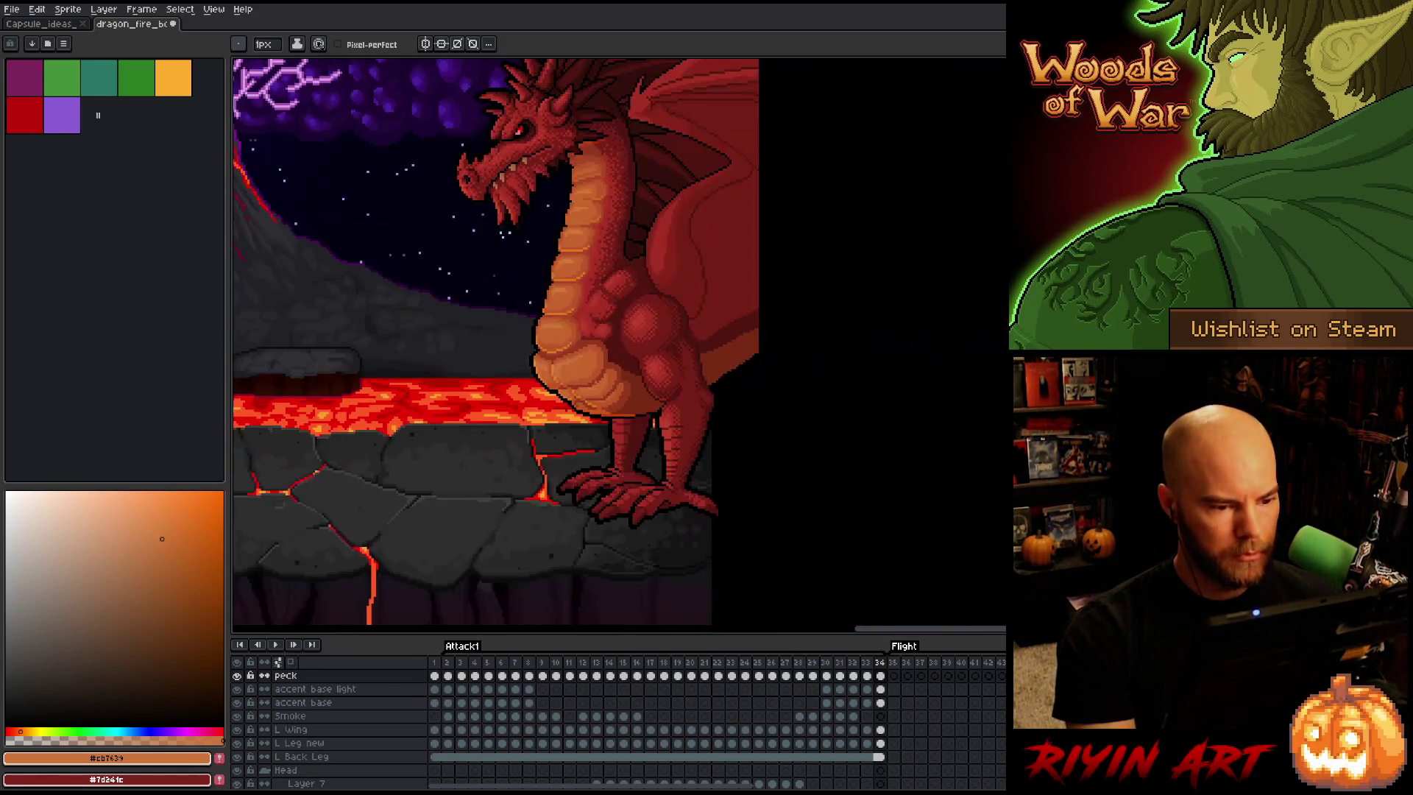
{"action": "scroll", "coordinate": [595, 377], "scroll_direction": "up", "scroll_amount": 3}
{"action": "key", "text": "Right"}
{"action": "key", "text": "Left"}
{"action": "key", "text": "Right"}
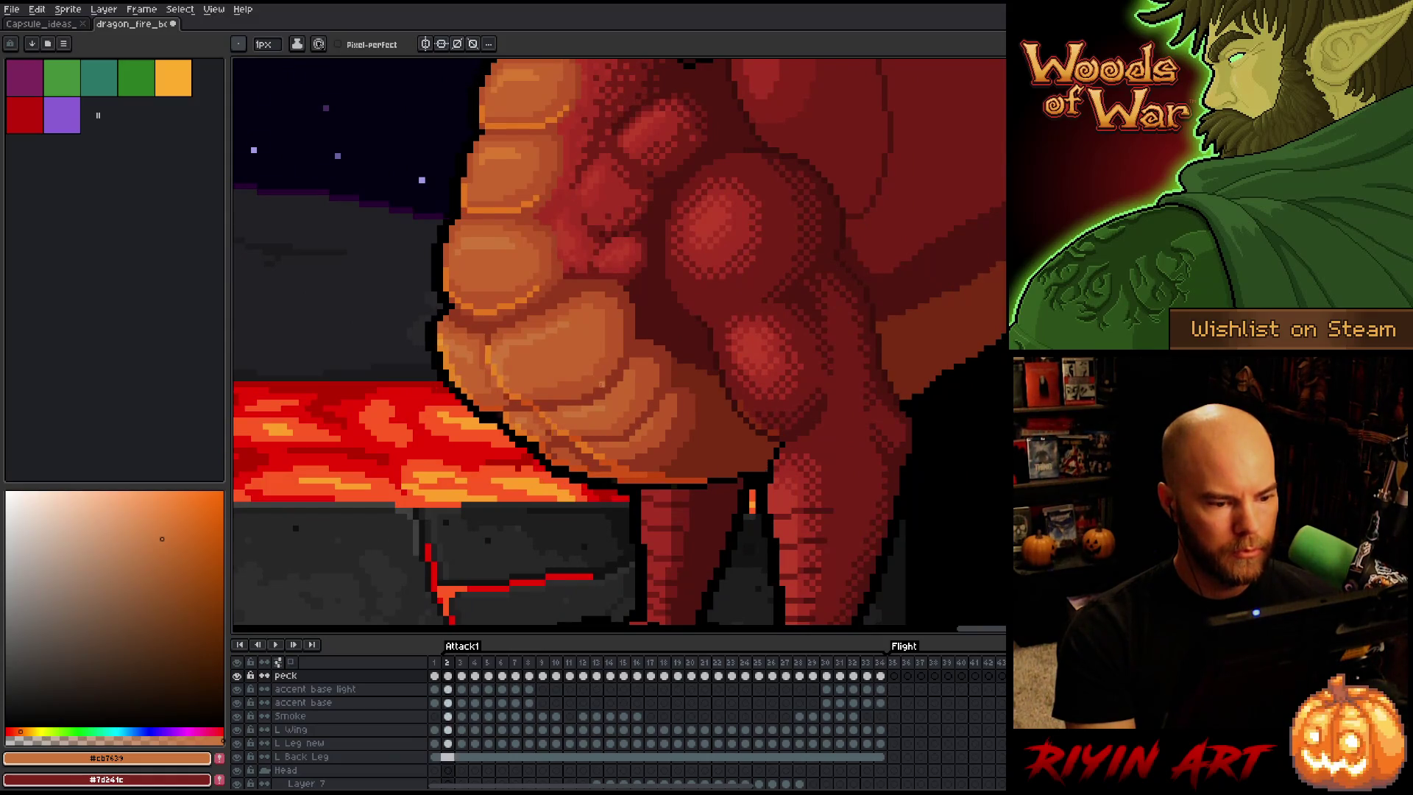
{"action": "key", "text": "Right"}
{"action": "key", "text": "Right"}
{"action": "key", "text": "Right"}
{"action": "key", "text": "Left"}
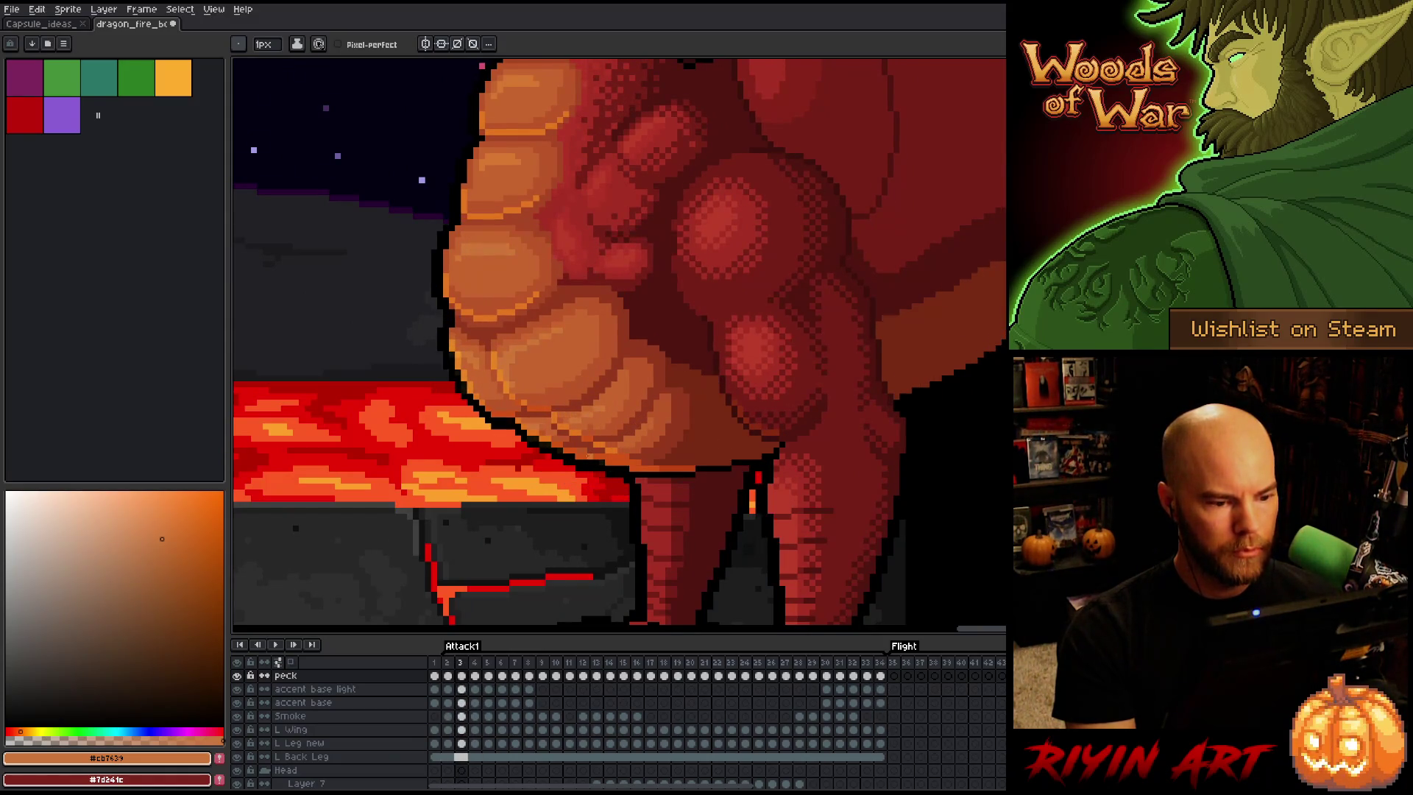
{"action": "key", "text": "Left"}
{"action": "key", "text": "Right"}
{"action": "key", "text": "Right"}
{"action": "key", "text": "Left"}
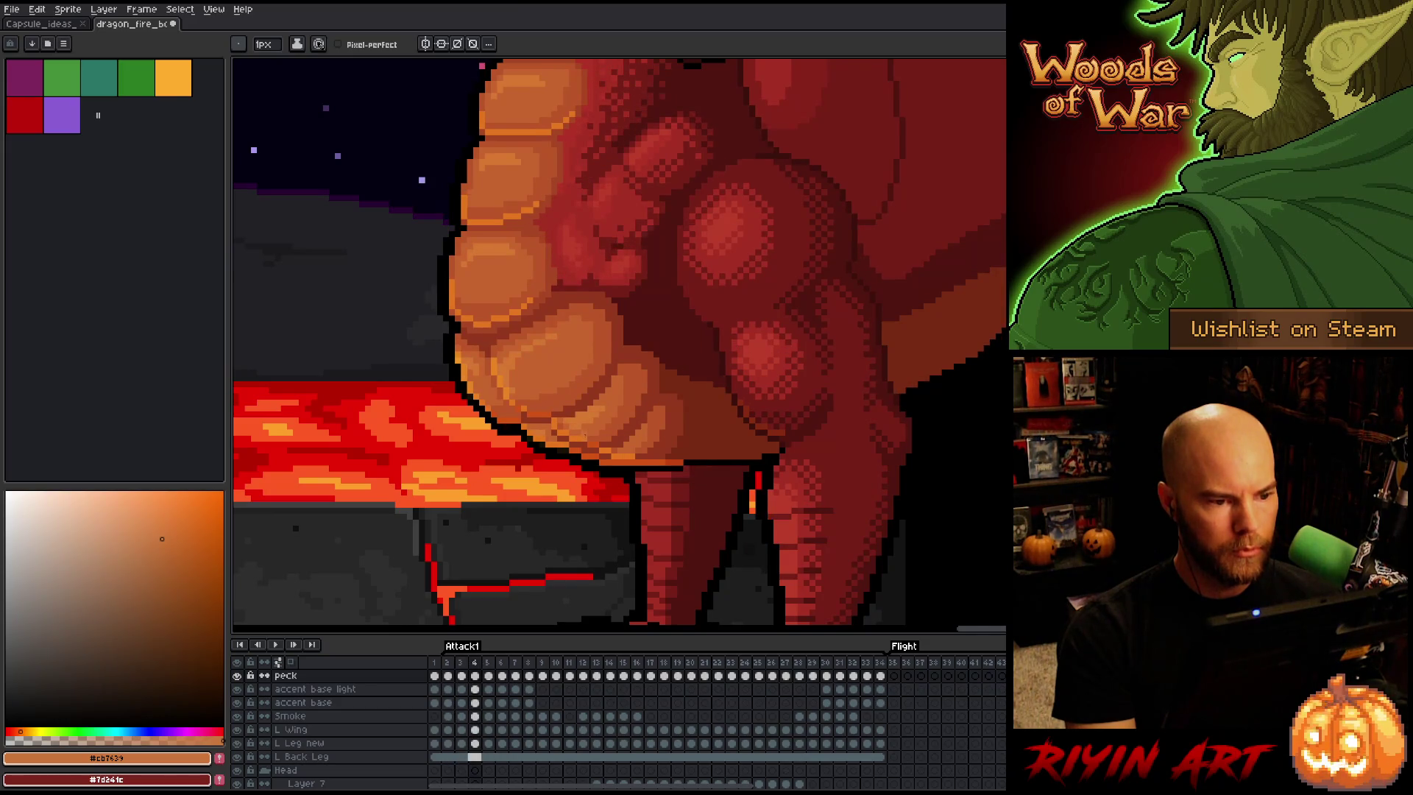
{"action": "key", "text": "Left"}
{"action": "scroll", "coordinate": [595, 377], "scroll_direction": "down", "scroll_amount": 3}
{"action": "scroll", "coordinate": [471, 339], "scroll_direction": "down", "scroll_amount": 1}
{"action": "key", "text": "Right"}
{"action": "key", "text": "Right"}
{"action": "key", "text": "Right"}
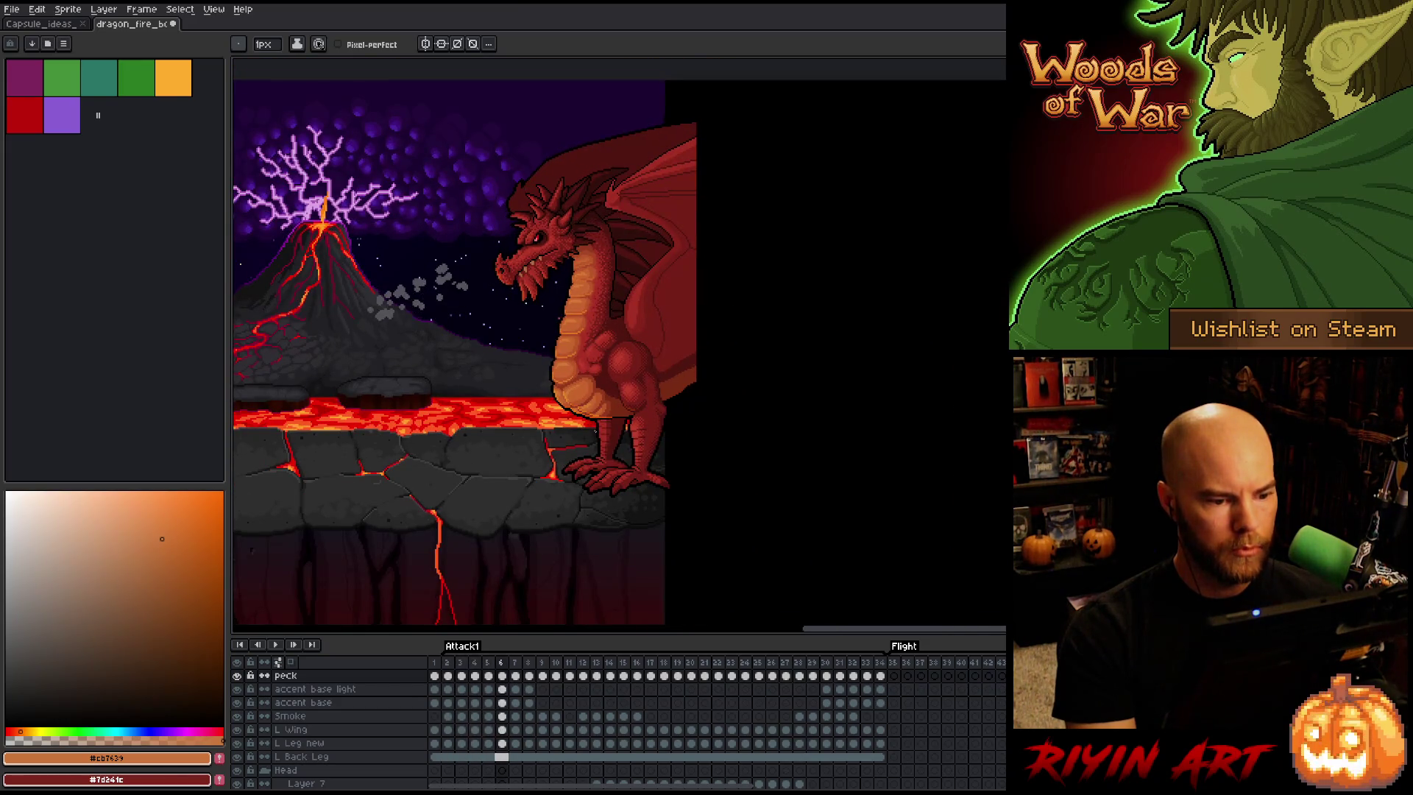
{"action": "key", "text": "Left"}
{"action": "key", "text": "Left"}
{"action": "key", "text": "Right"}
{"action": "key", "text": "Right"}
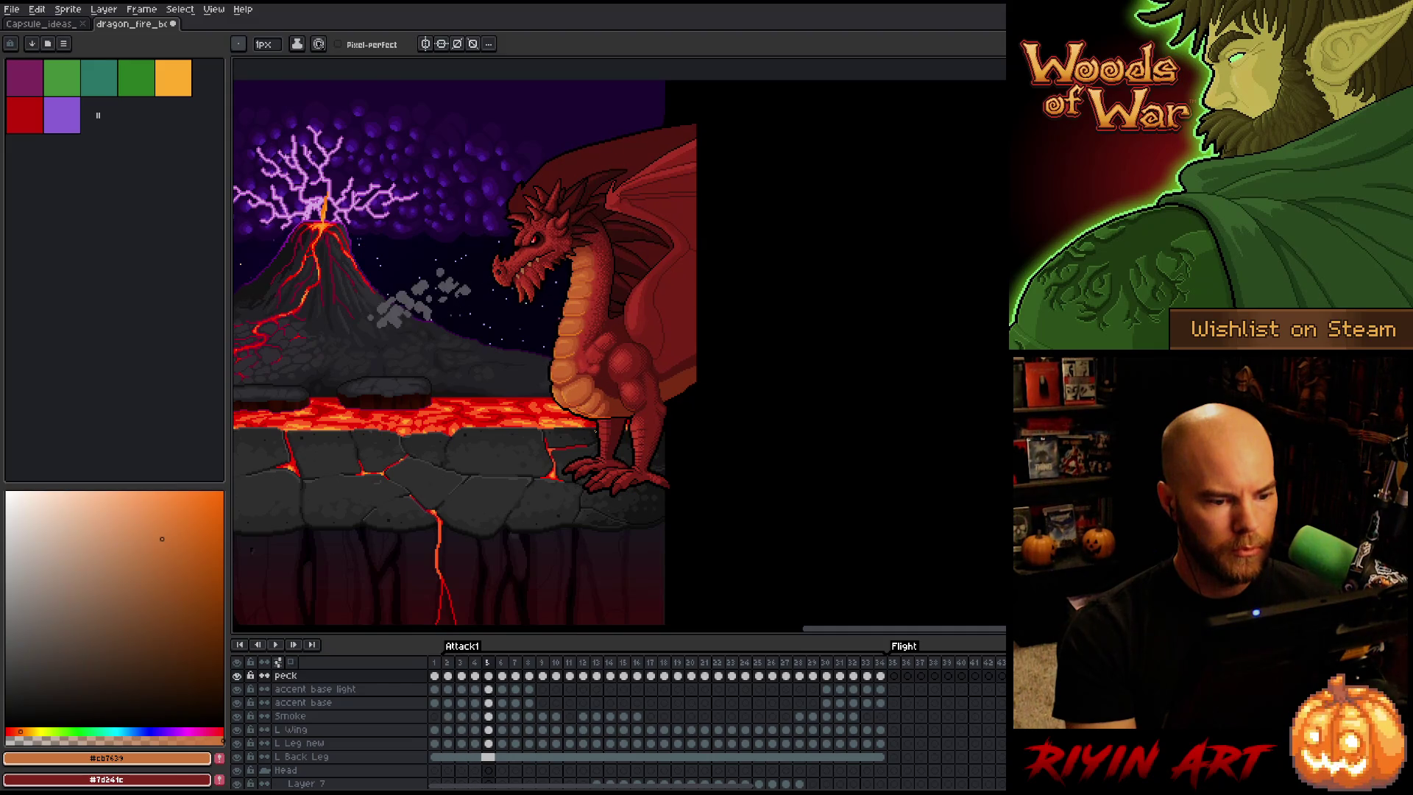
{"action": "scroll", "coordinate": [647, 470], "scroll_direction": "up", "scroll_amount": 3}
{"action": "key", "text": "Left"}
{"action": "scroll", "coordinate": [648, 471], "scroll_direction": "down", "scroll_amount": 1}
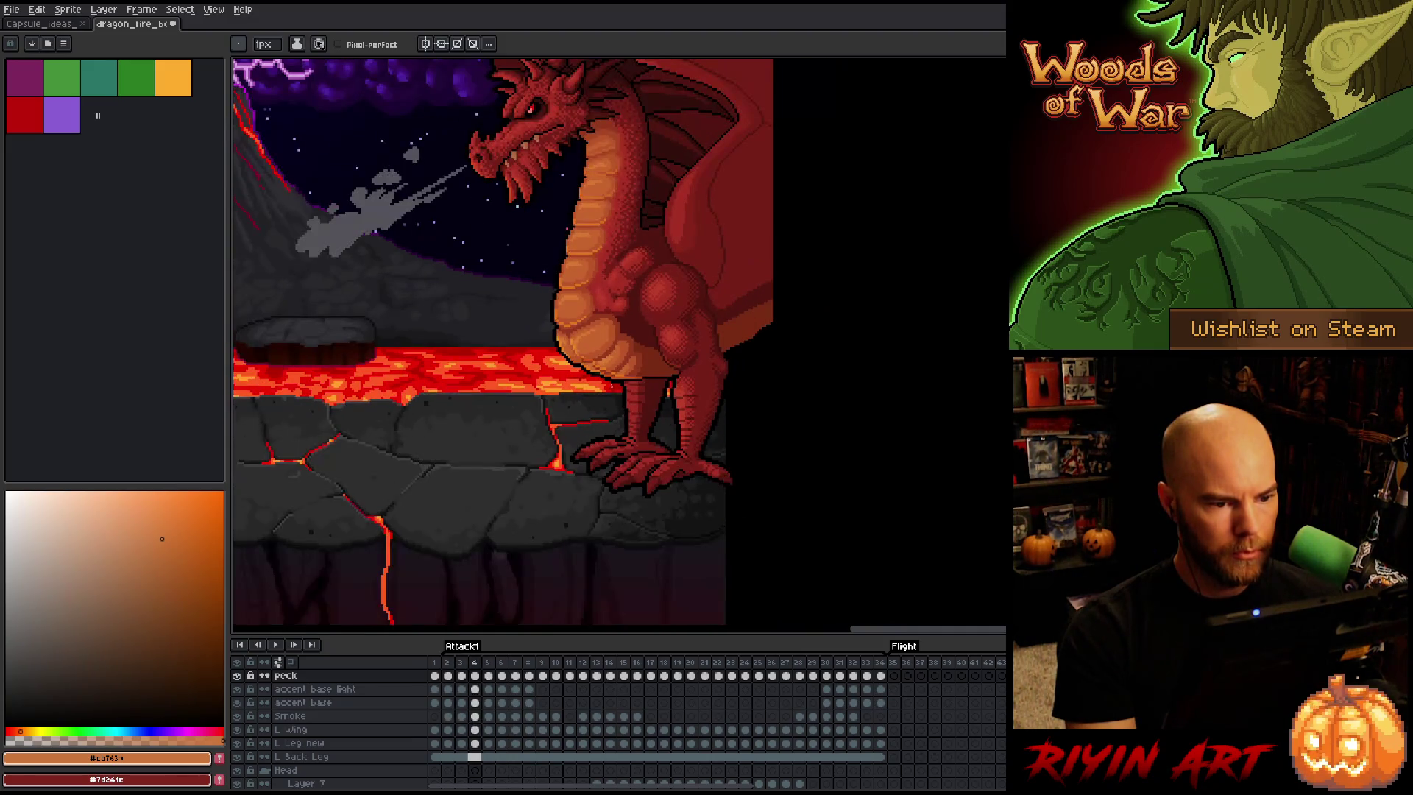
{"action": "scroll", "coordinate": [268, 708], "scroll_direction": "up", "scroll_amount": 5}
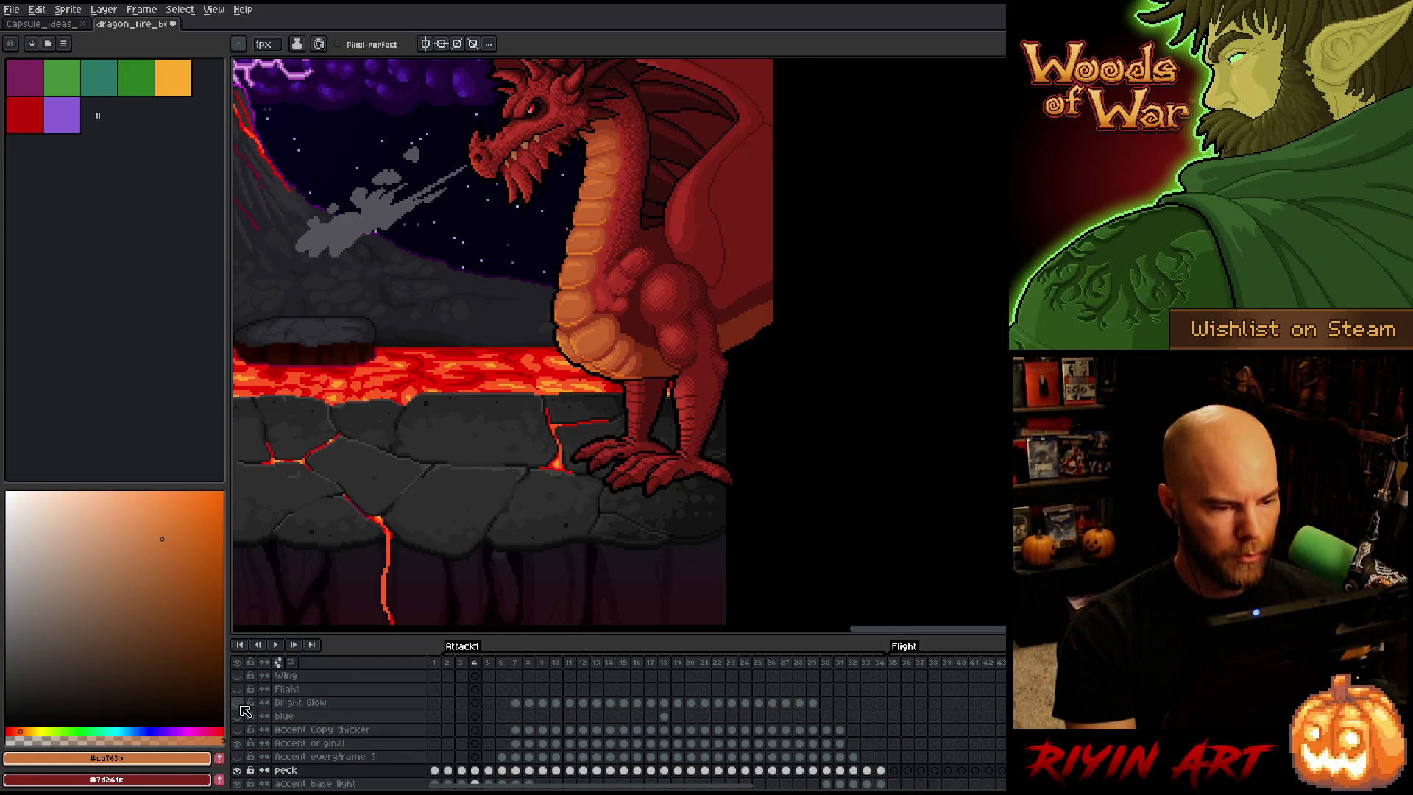
Set the Bright Glow layer's colour tag to red in its Layer Properties
{"action": "left_click", "coordinate": [294, 702]}
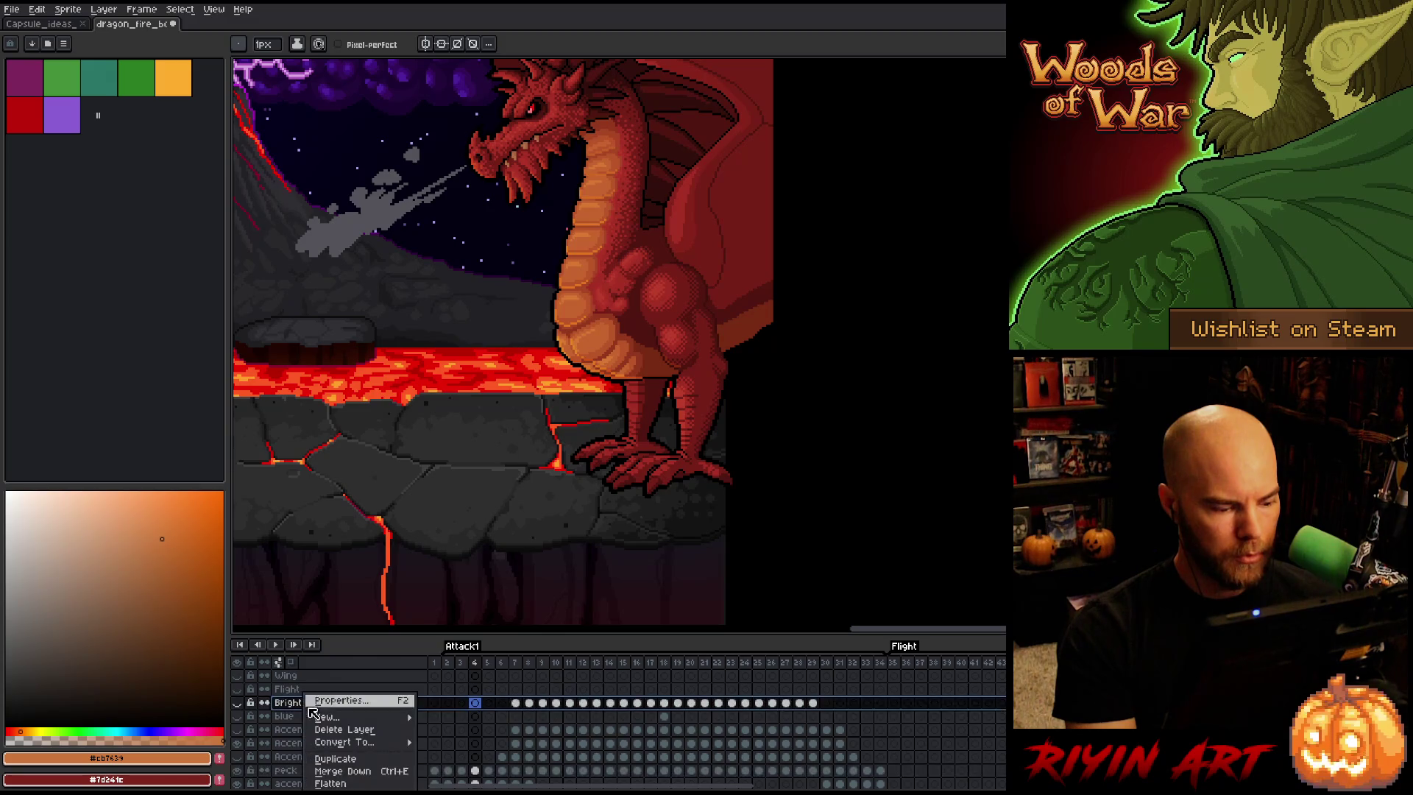
{"action": "double_click", "coordinate": [301, 703]}
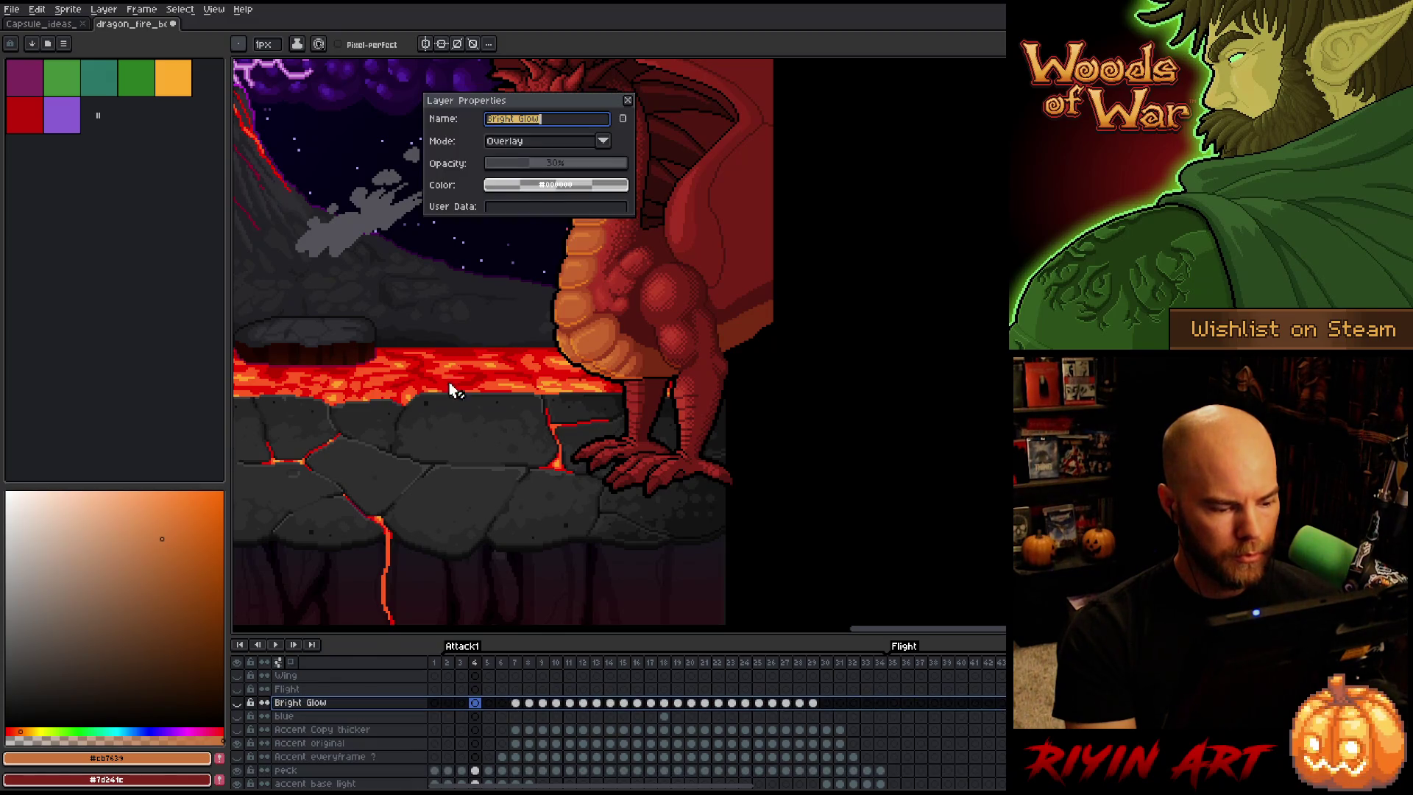
{"action": "left_click", "coordinate": [523, 184]}
{"action": "left_click", "coordinate": [518, 206]}
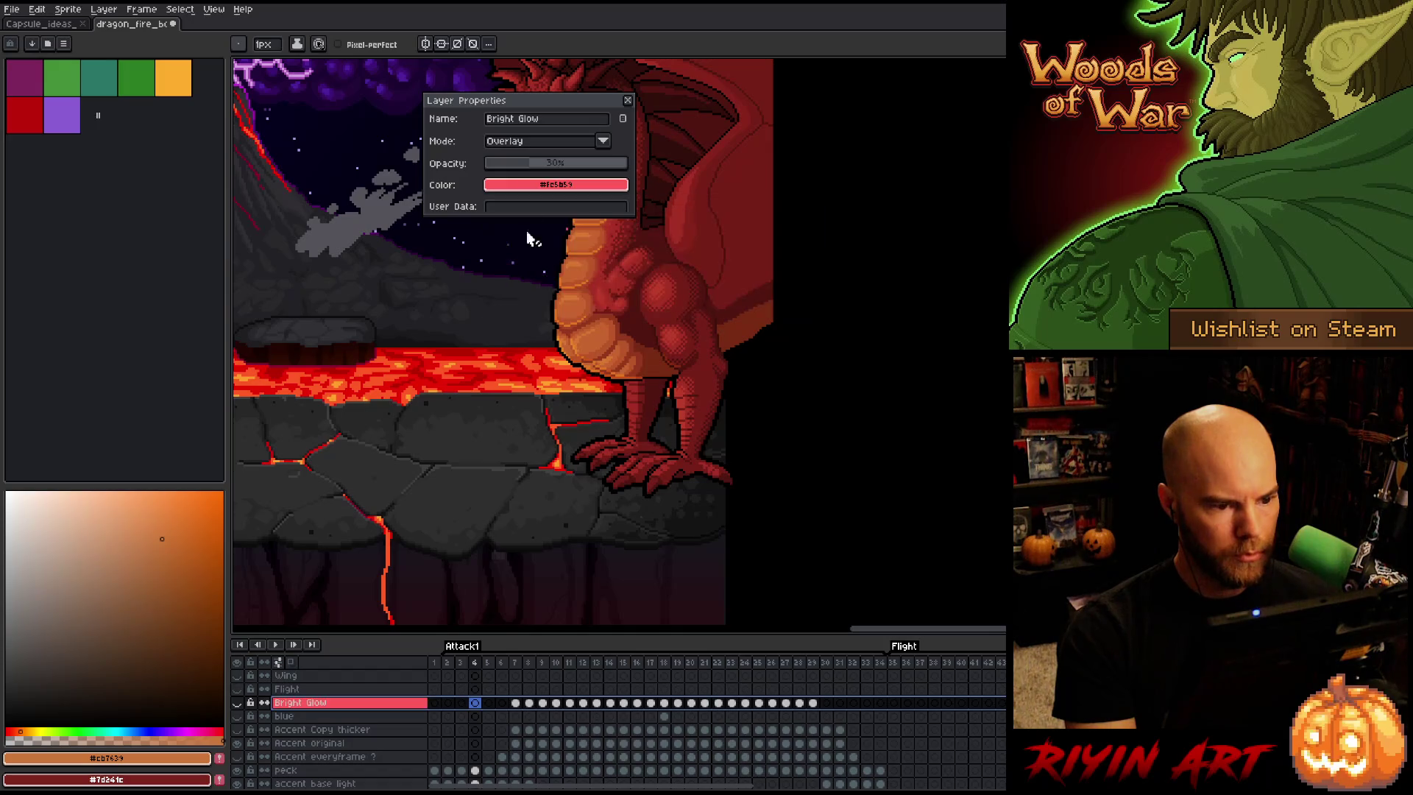
{"action": "left_click", "coordinate": [352, 716]}
{"action": "scroll", "coordinate": [352, 725], "scroll_direction": "down", "scroll_amount": 1}
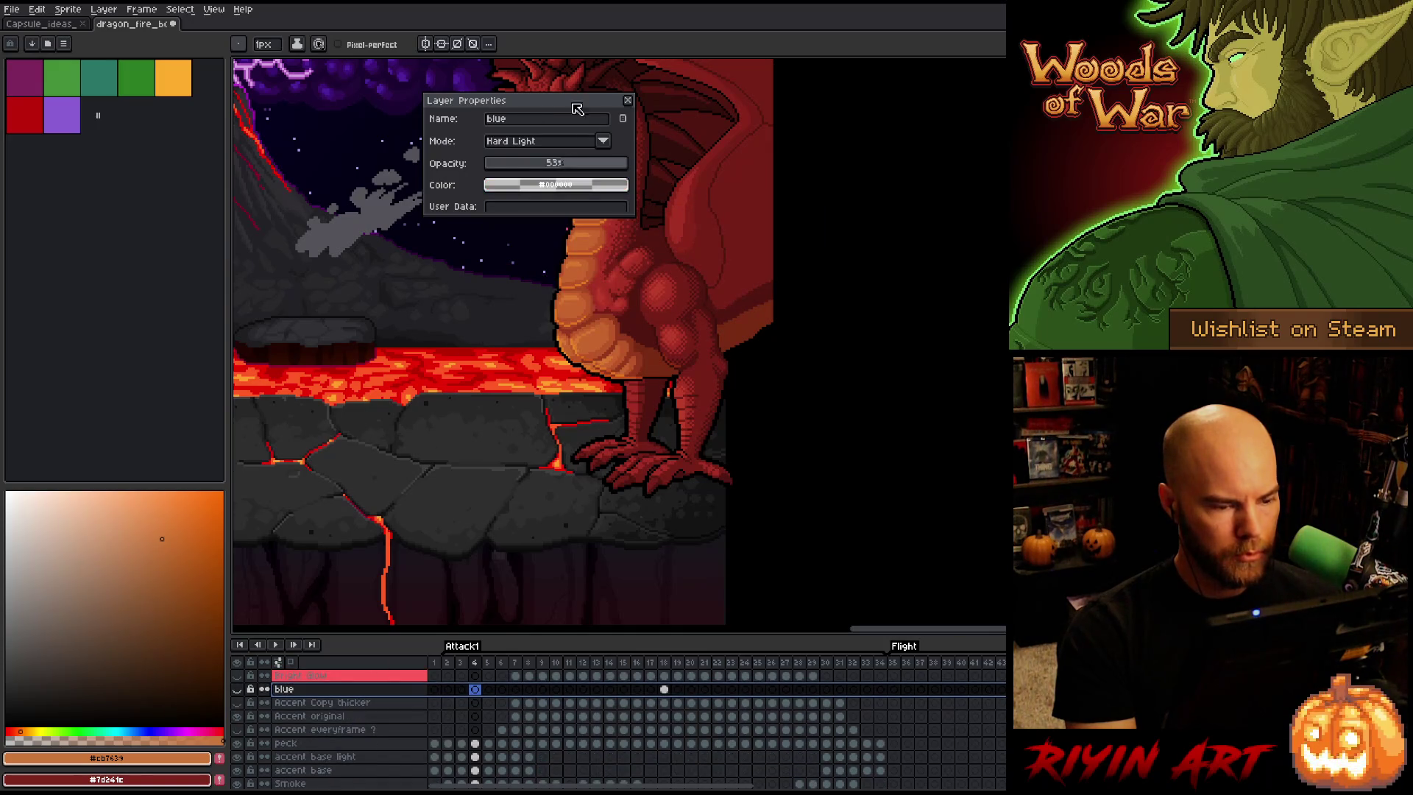
{"action": "left_click", "coordinate": [627, 100]}
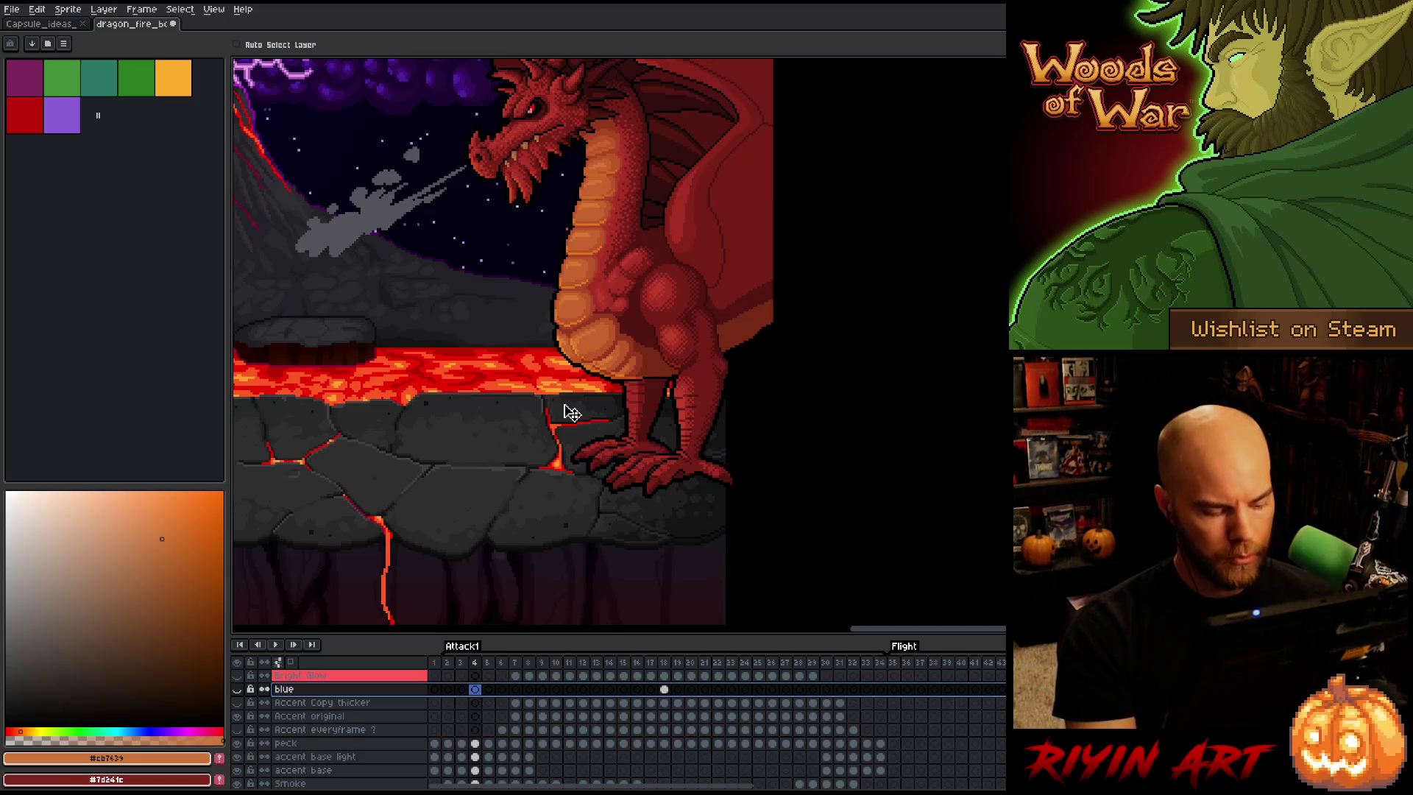
Save the dragon animation with Ctrl+S and step back to frame 3
{"action": "key", "text": "ctrl+s"}
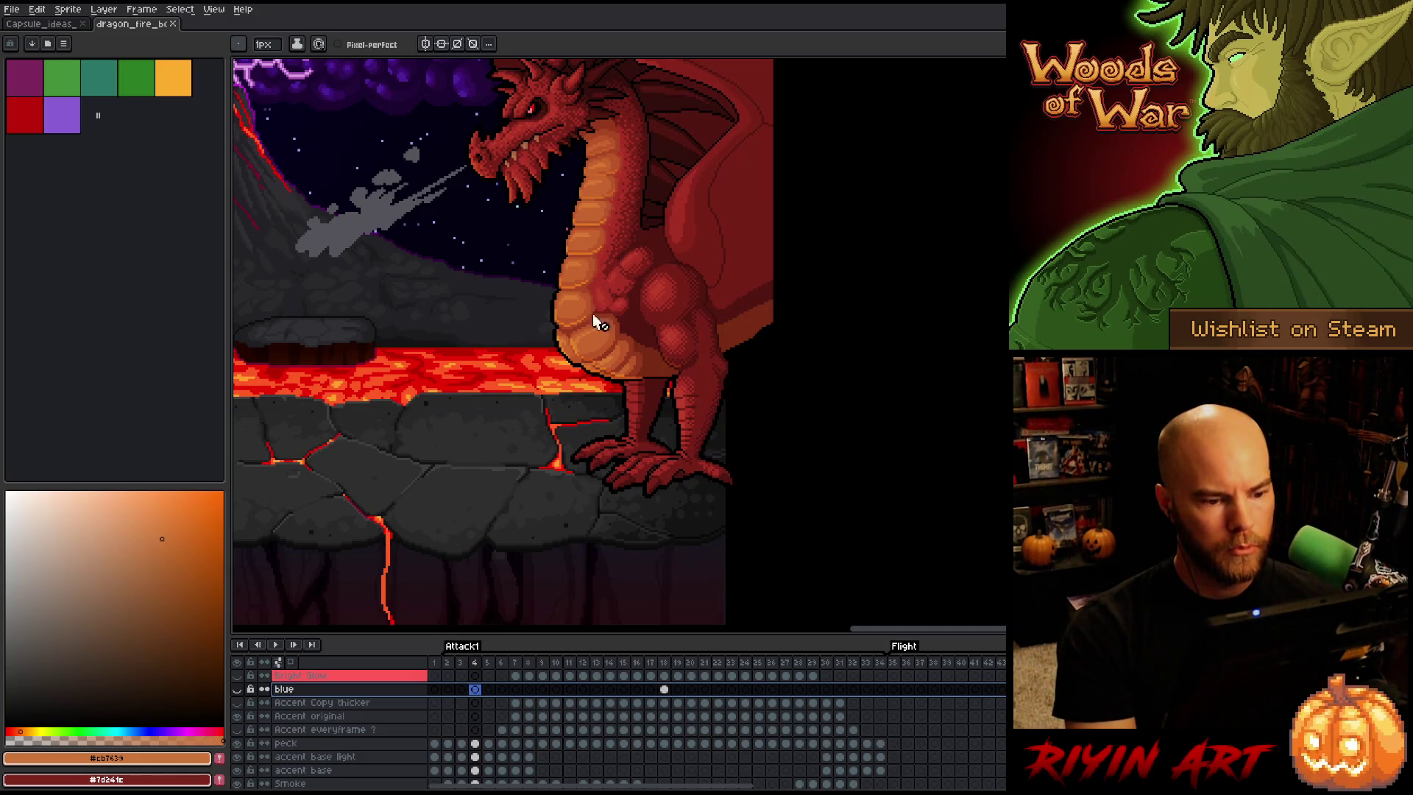
{"action": "scroll", "coordinate": [612, 295], "scroll_direction": "up", "scroll_amount": 3}
{"action": "scroll", "coordinate": [617, 300], "scroll_direction": "down", "scroll_amount": 3}
{"action": "scroll", "coordinate": [609, 378], "scroll_direction": "up", "scroll_amount": 1}
{"action": "scroll", "coordinate": [618, 419], "scroll_direction": "up", "scroll_amount": 1}
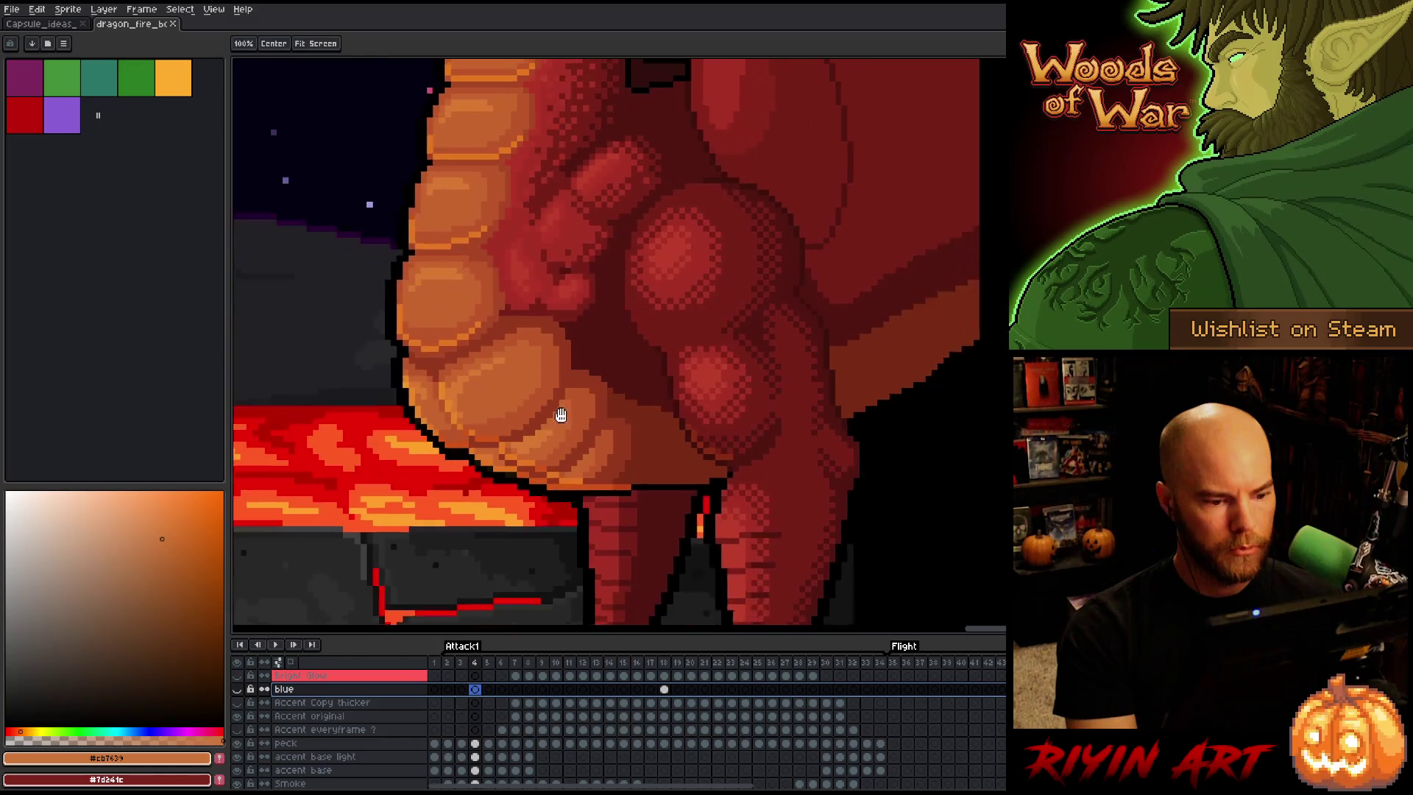
{"action": "scroll", "coordinate": [500, 728], "scroll_direction": "down", "scroll_amount": 5}
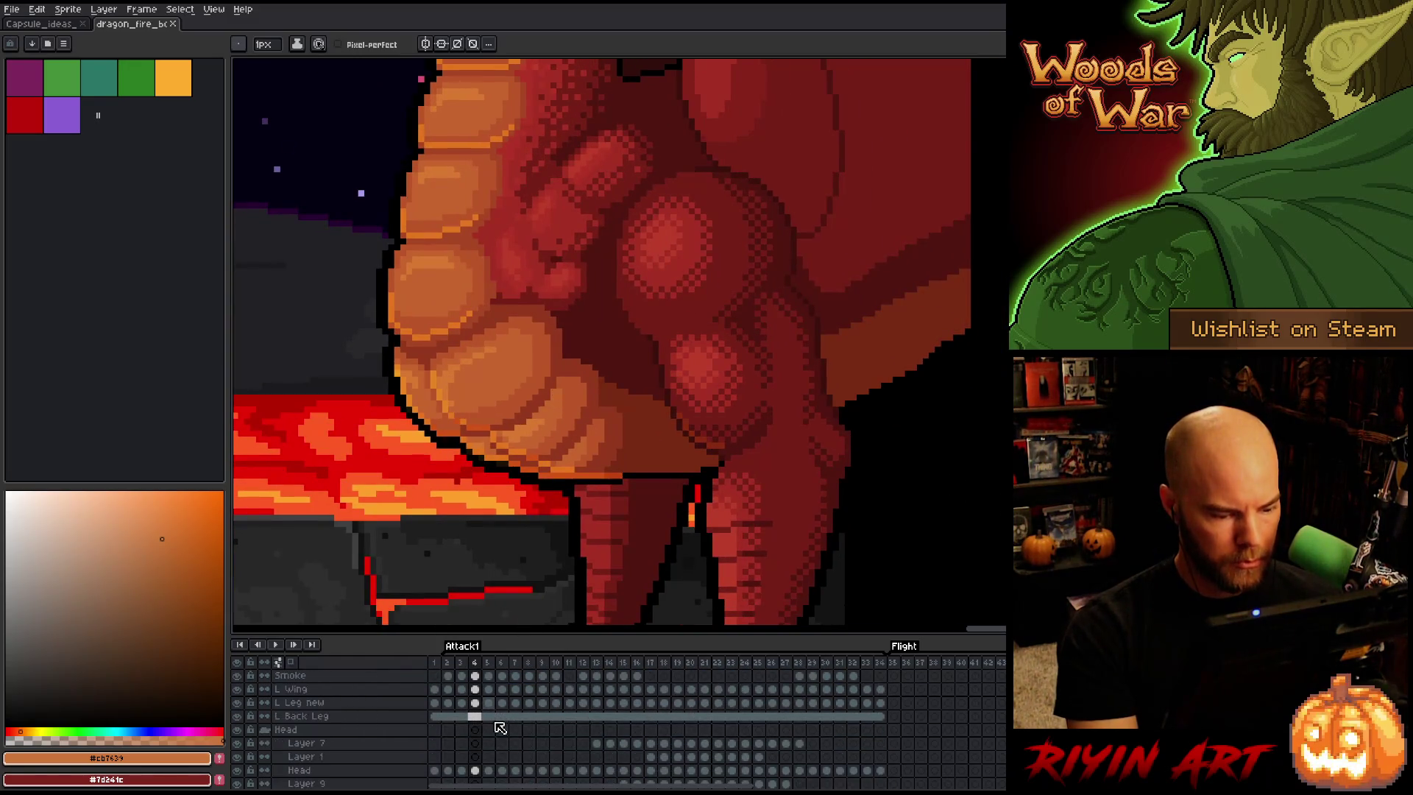
{"action": "scroll", "coordinate": [500, 727], "scroll_direction": "down", "scroll_amount": 1}
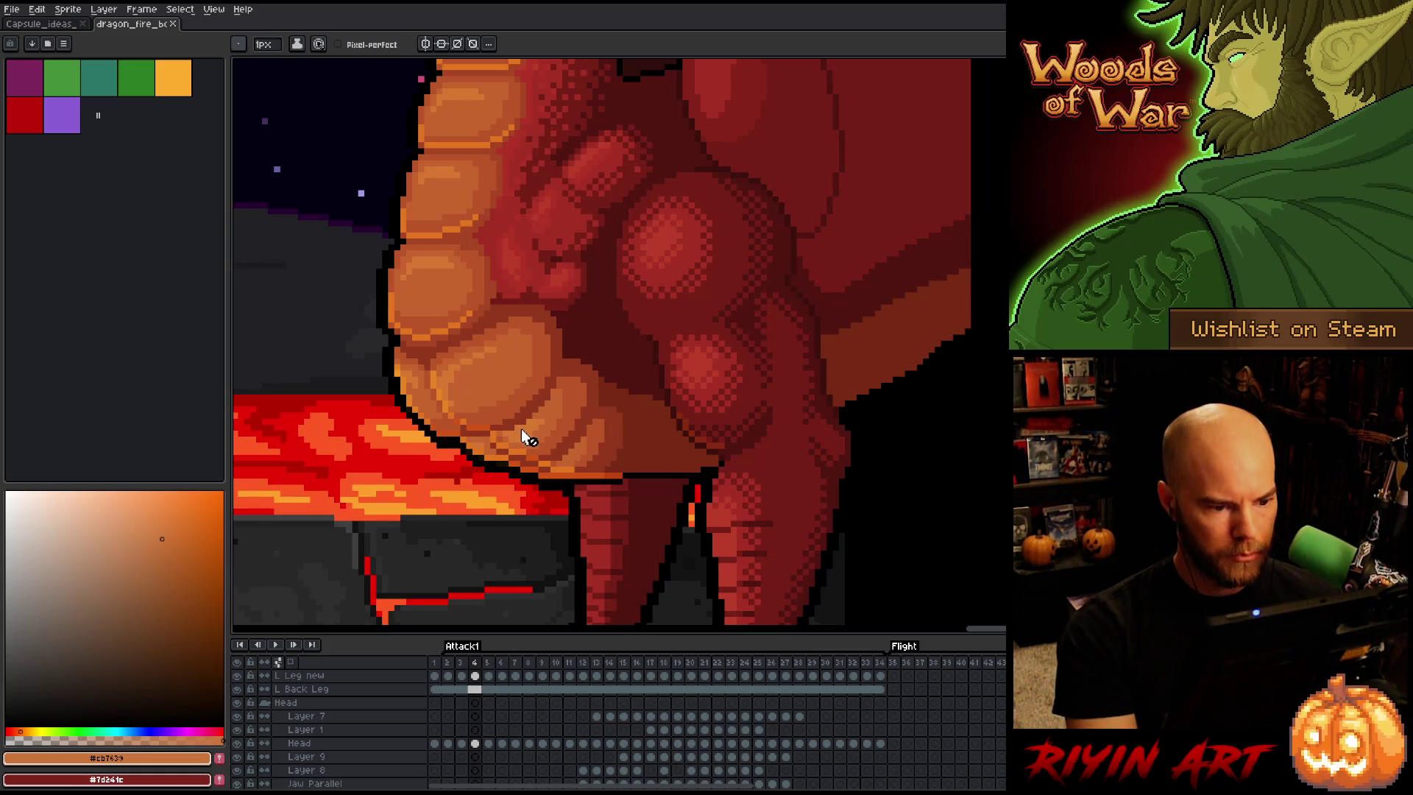
{"action": "key", "text": "period"}
{"action": "key", "text": "period"}
{"action": "key", "text": "period"}
{"action": "key", "text": "period"}
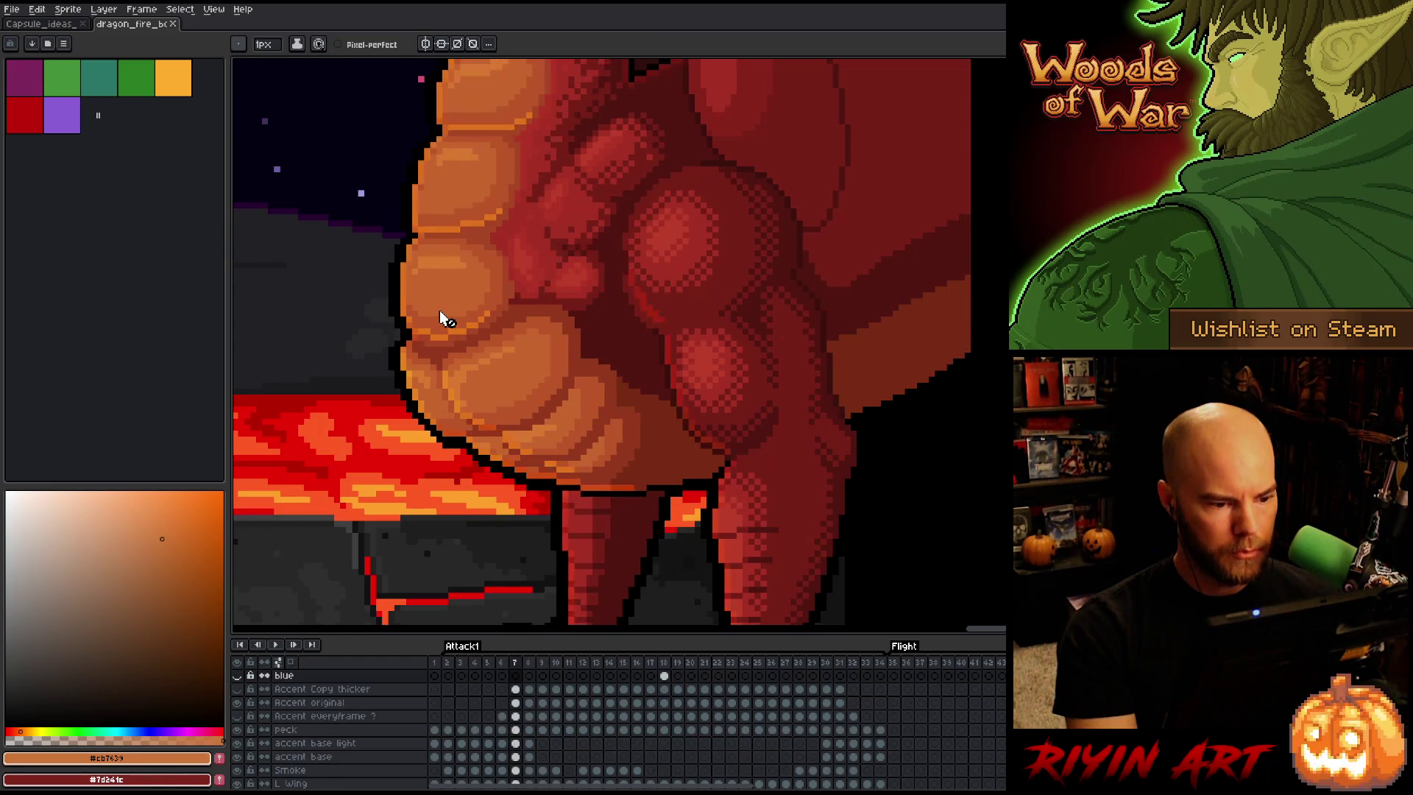
{"action": "key", "text": "comma"}
{"action": "key", "text": "comma"}
{"action": "key", "text": "comma"}
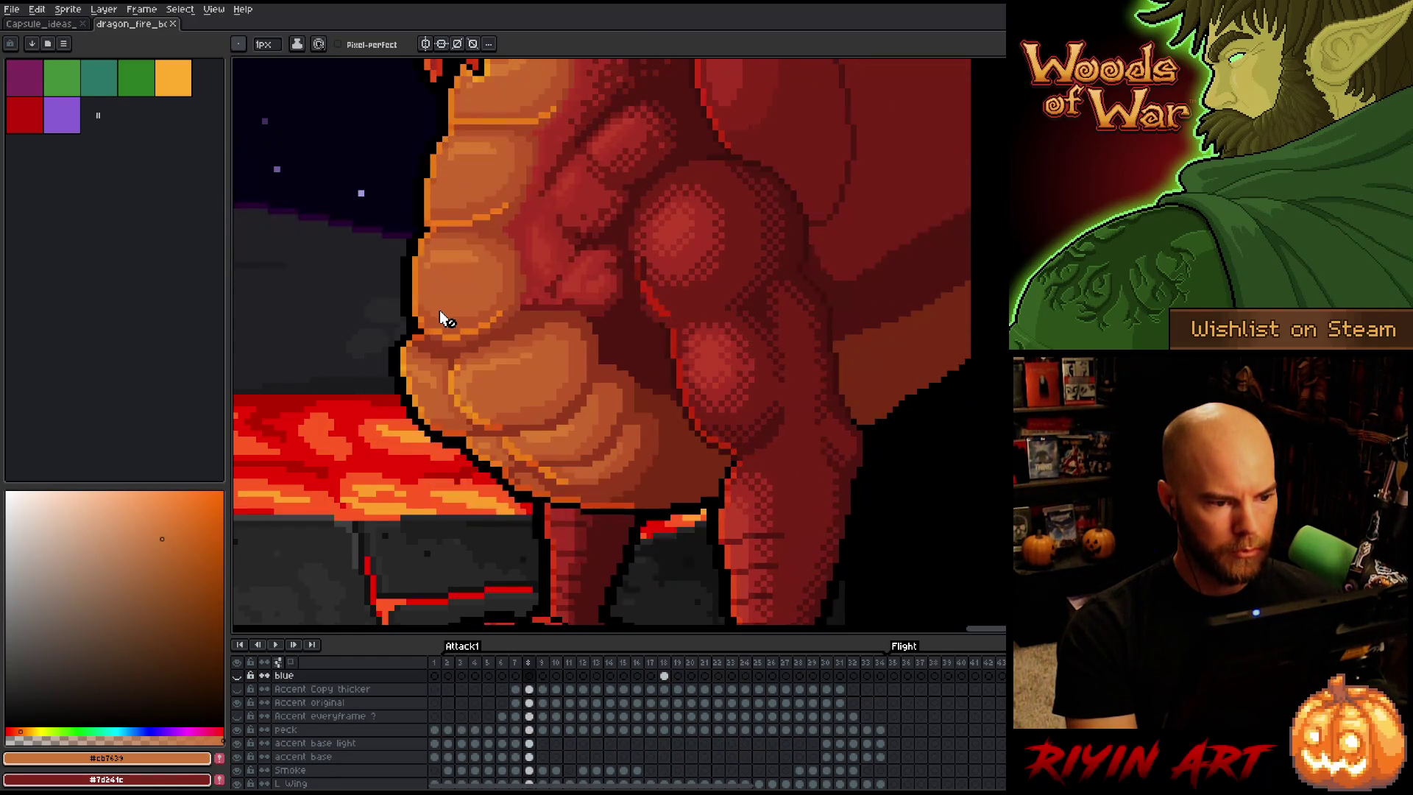
{"action": "key", "text": "comma"}
{"action": "key", "text": "comma"}
{"action": "key", "text": "comma"}
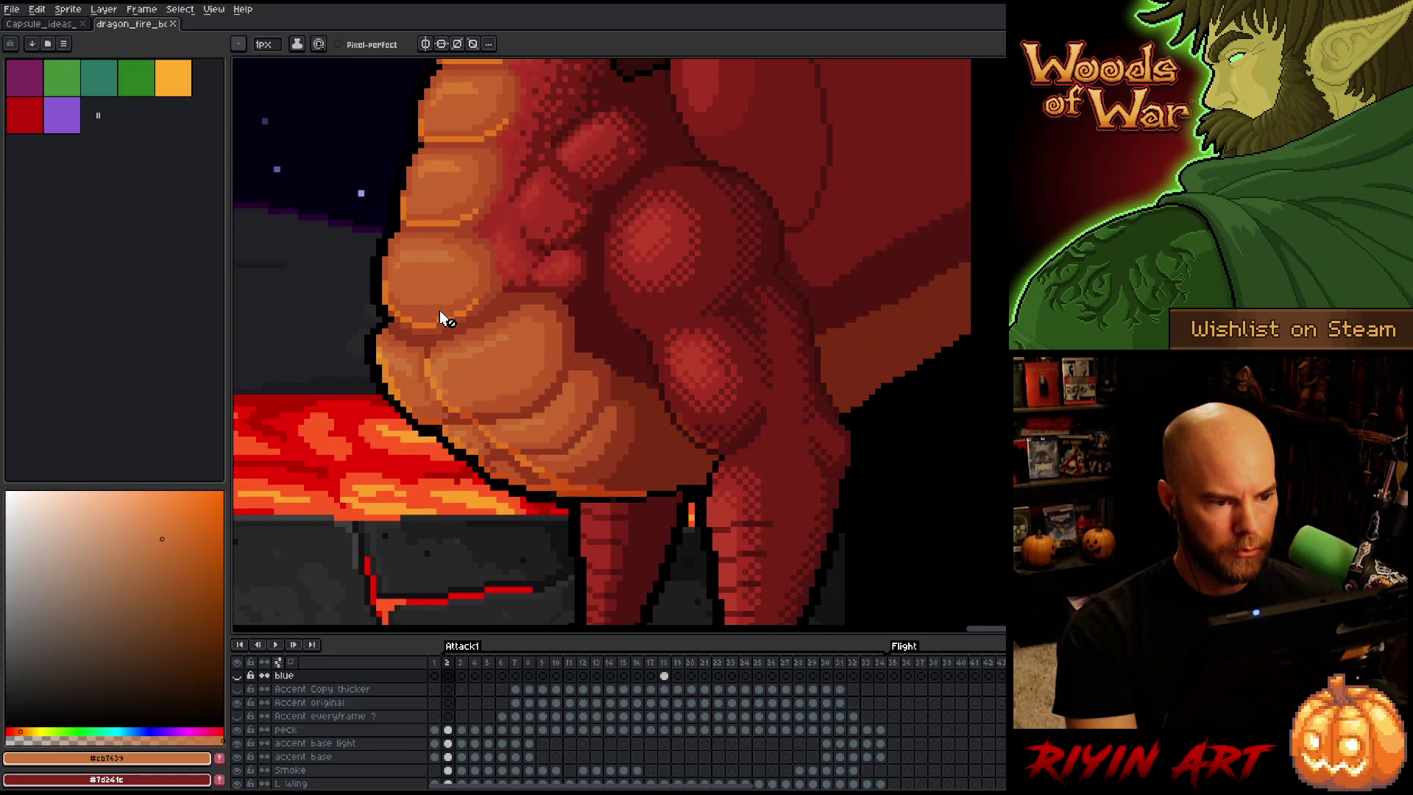
{"action": "key", "text": "period"}
{"action": "key", "text": "period"}
{"action": "key", "text": "period"}
{"action": "key", "text": "comma"}
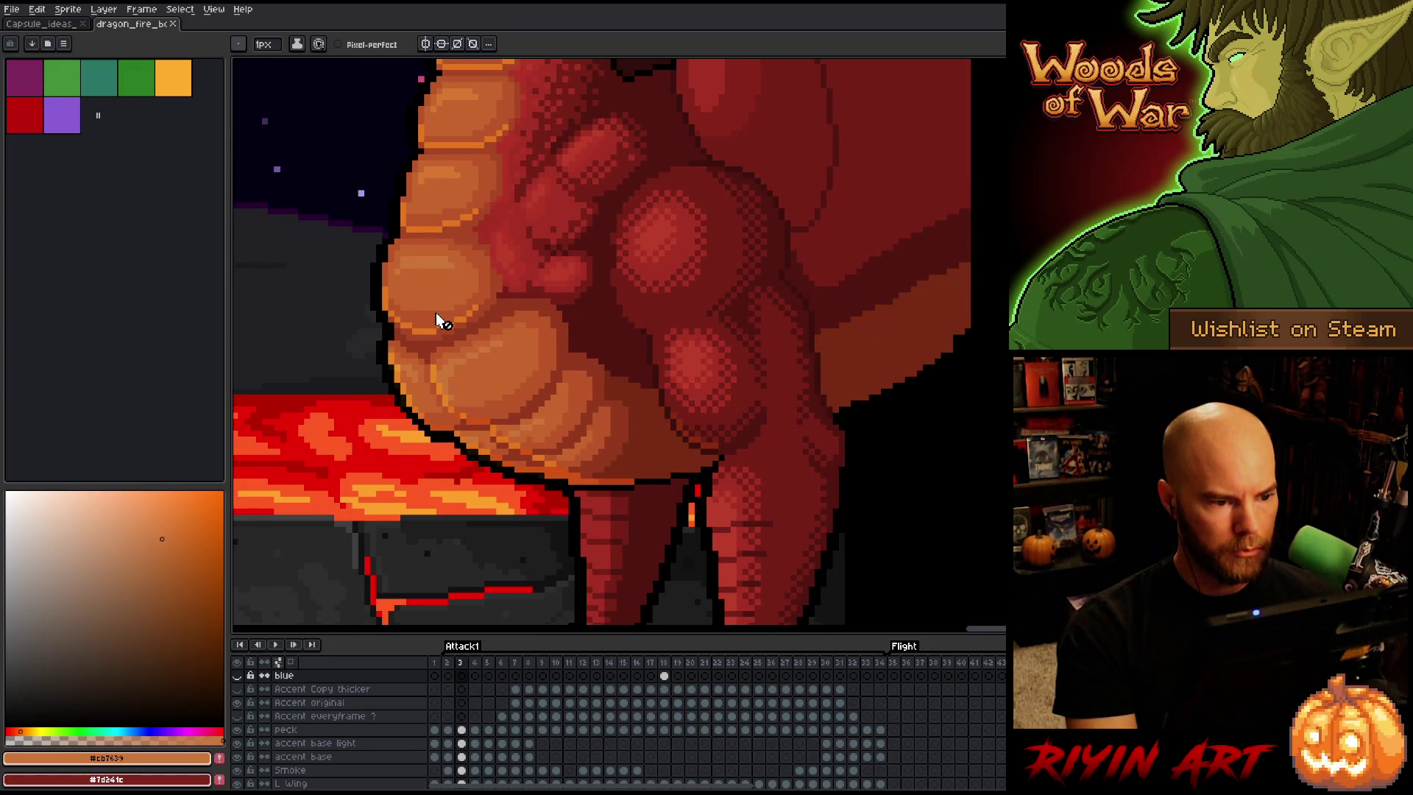
Hide the black belly sketch lines and select the Body layer's frame 3 cel
{"action": "left_click", "coordinate": [415, 271], "text": "ctrl"}
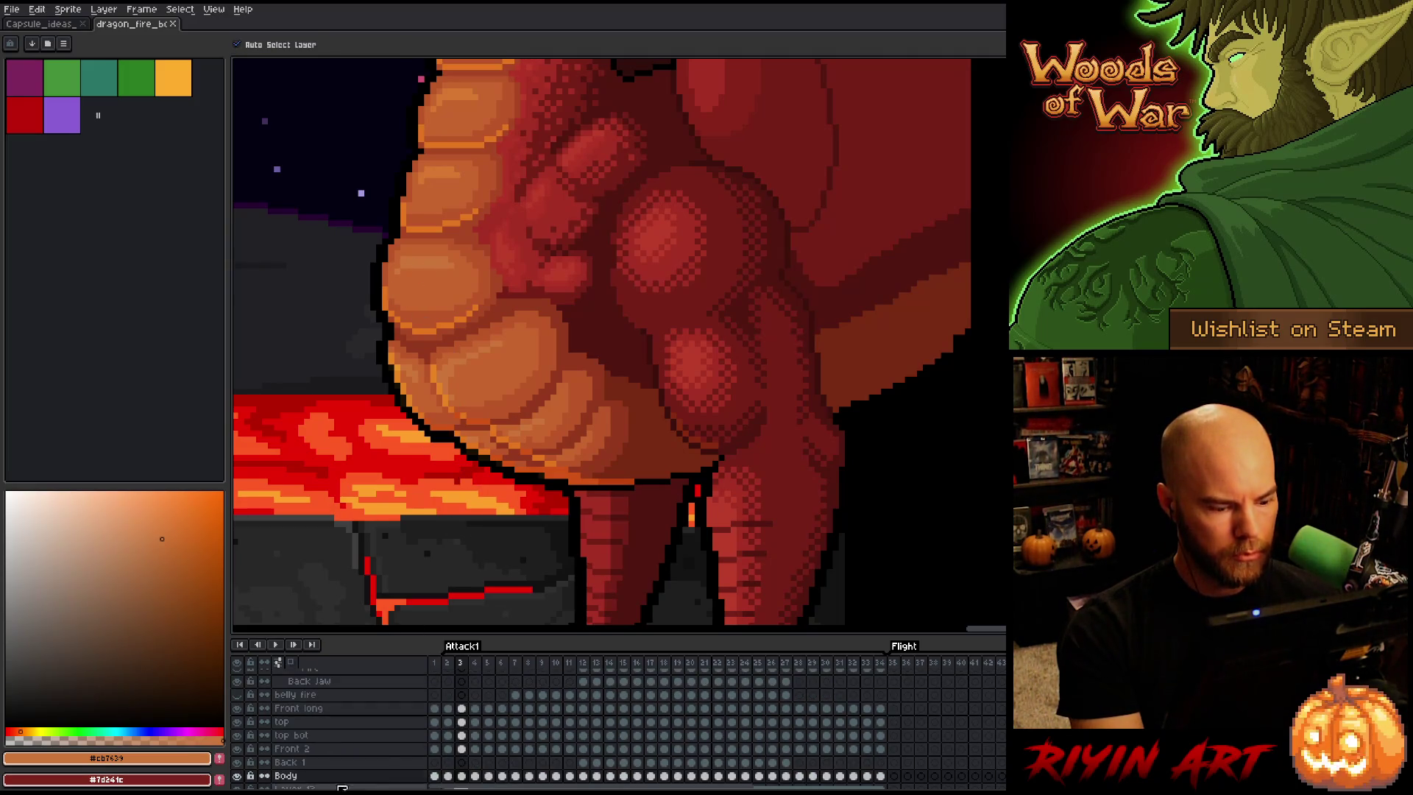
{"action": "left_click", "coordinate": [238, 776]}
{"action": "left_click", "coordinate": [239, 776]}
{"action": "left_click", "coordinate": [238, 775]}
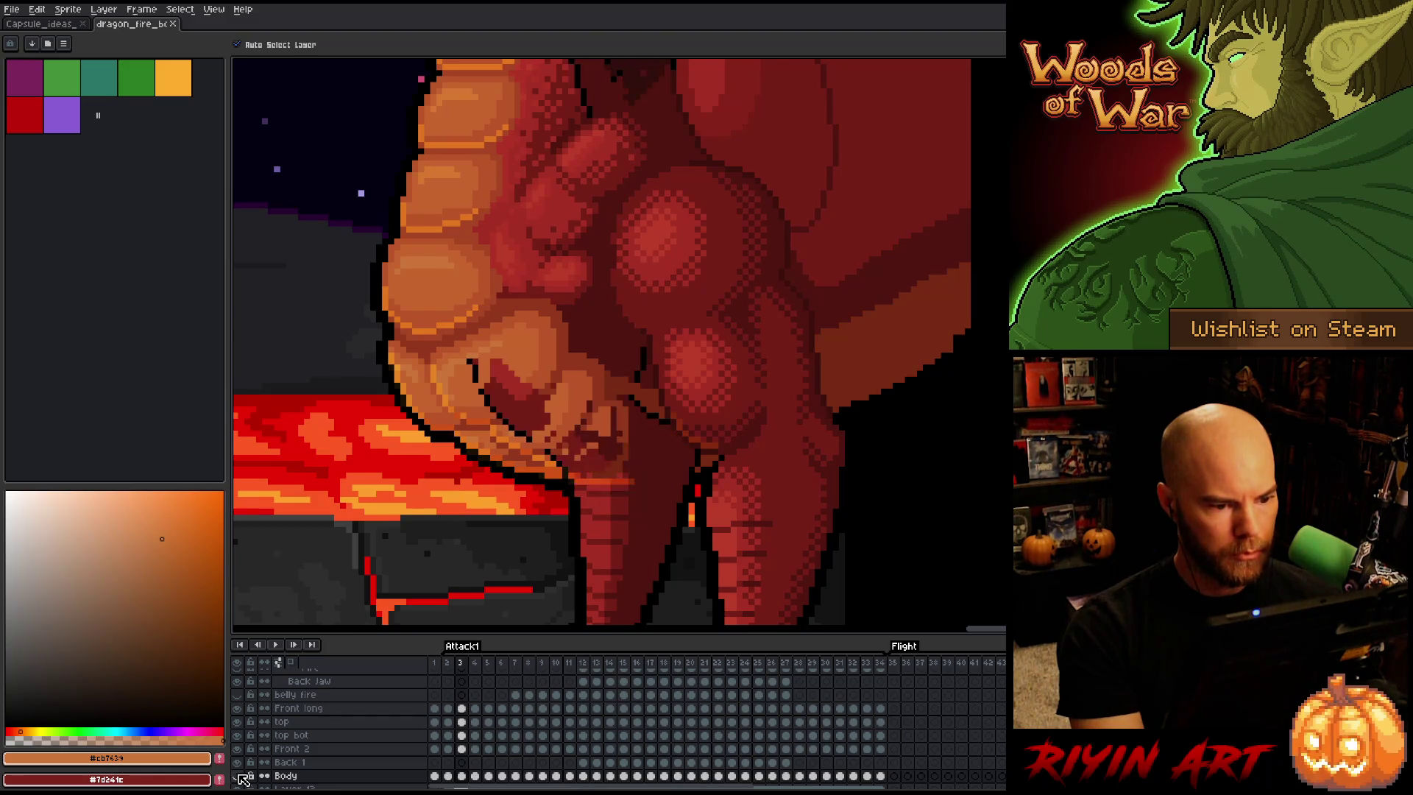
{"action": "left_click", "coordinate": [238, 776]}
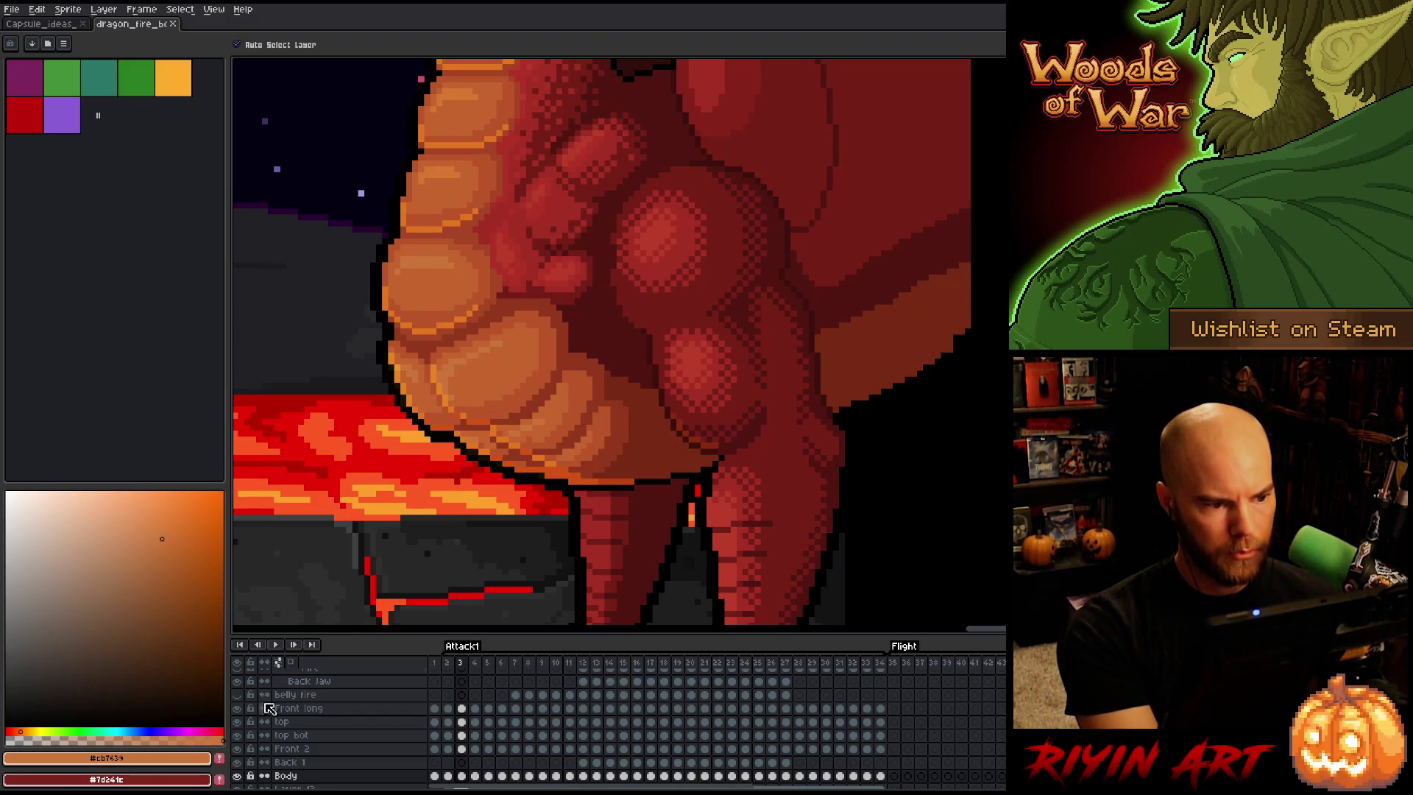
{"action": "left_click", "coordinate": [338, 776]}
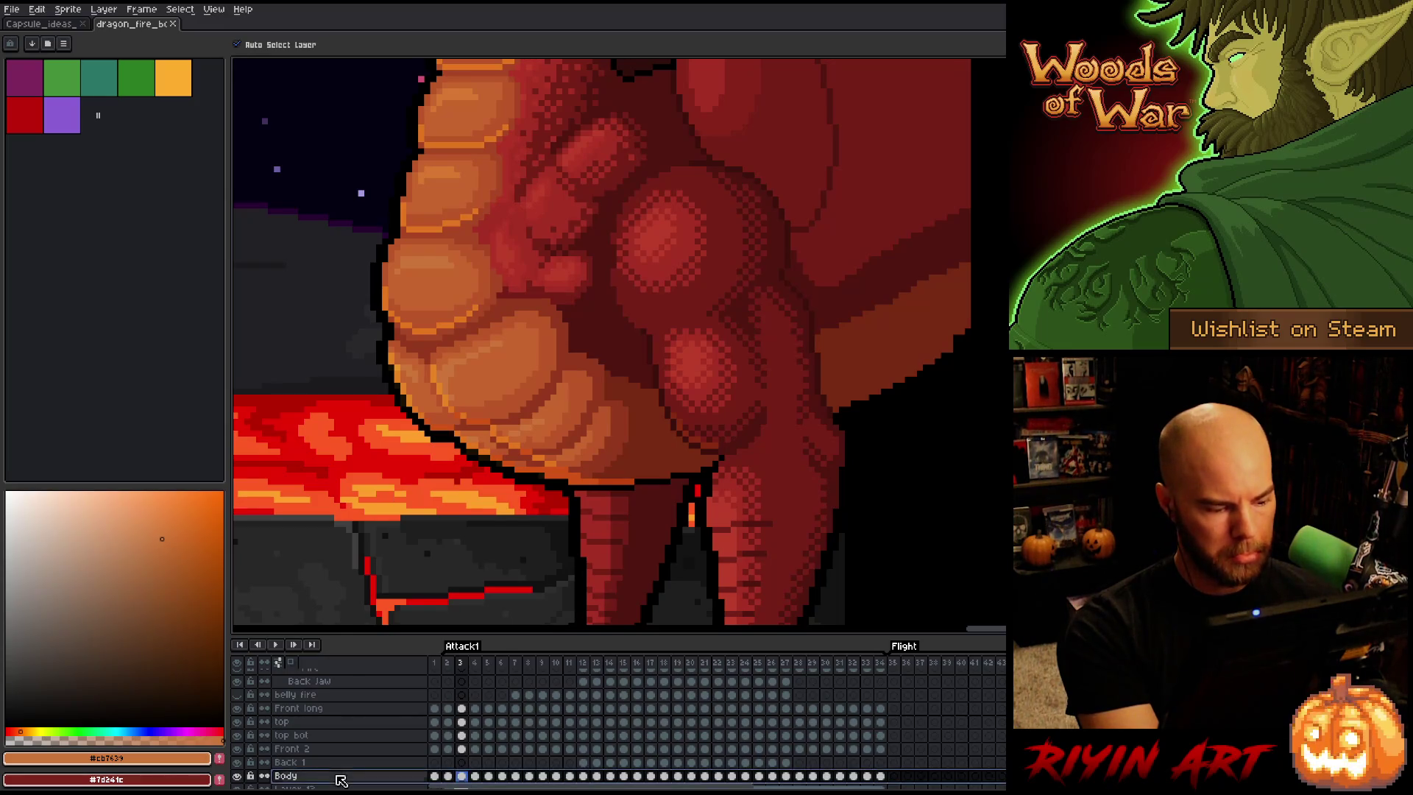
Replace the belly orange #cb7639 on frame 3 with the deeper orange #d87731 sampled from the belly
{"action": "key", "text": "shift+r"}
{"action": "mouse_move", "coordinate": [608, 651]}
{"action": "left_mouse_down"}
{"action": "mouse_move", "coordinate": [447, 126]}
{"action": "mouse_move", "coordinate": [456, 88]}
{"action": "mouse_move", "coordinate": [469, 129]}
{"action": "left_mouse_up"}
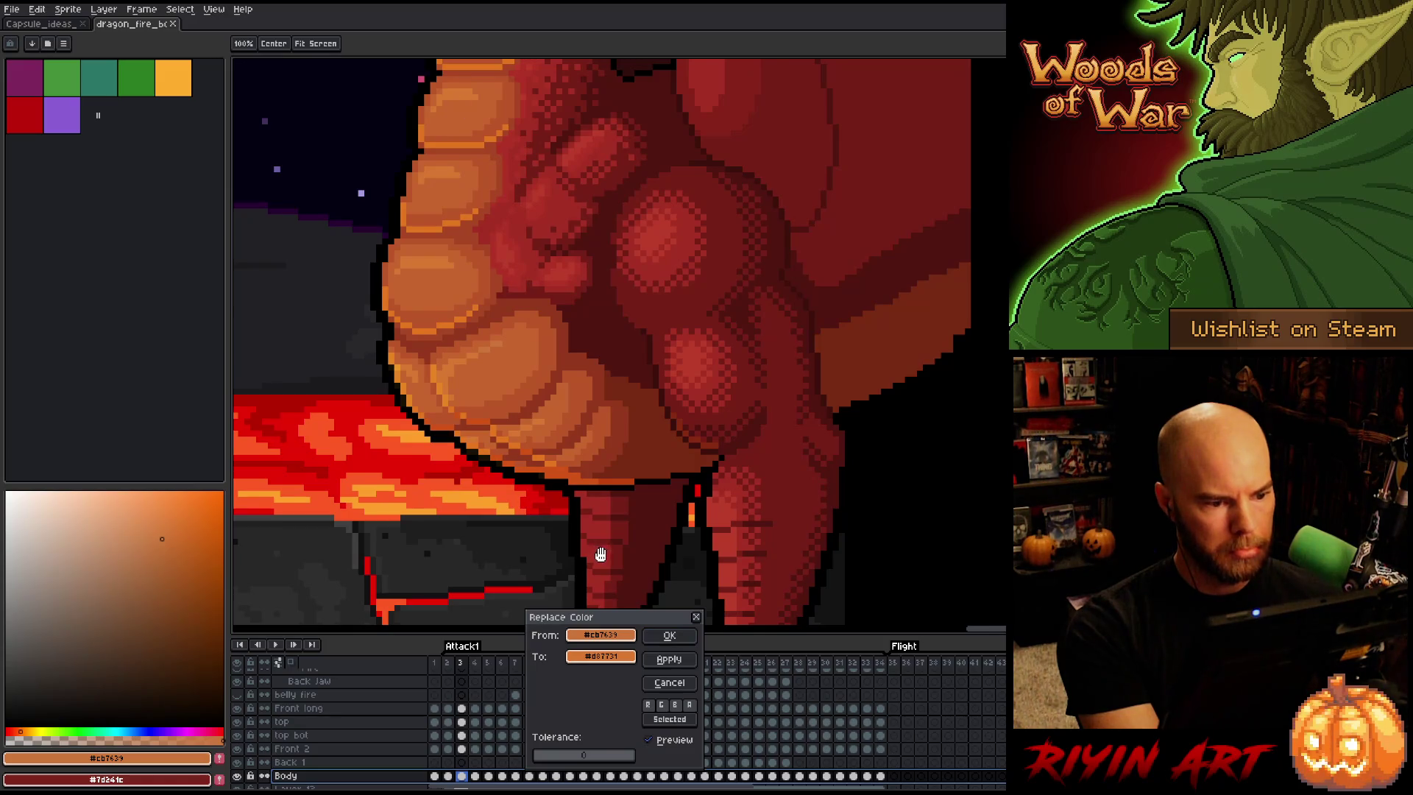
{"action": "left_click", "coordinate": [667, 635]}
{"action": "left_click", "coordinate": [495, 360]}
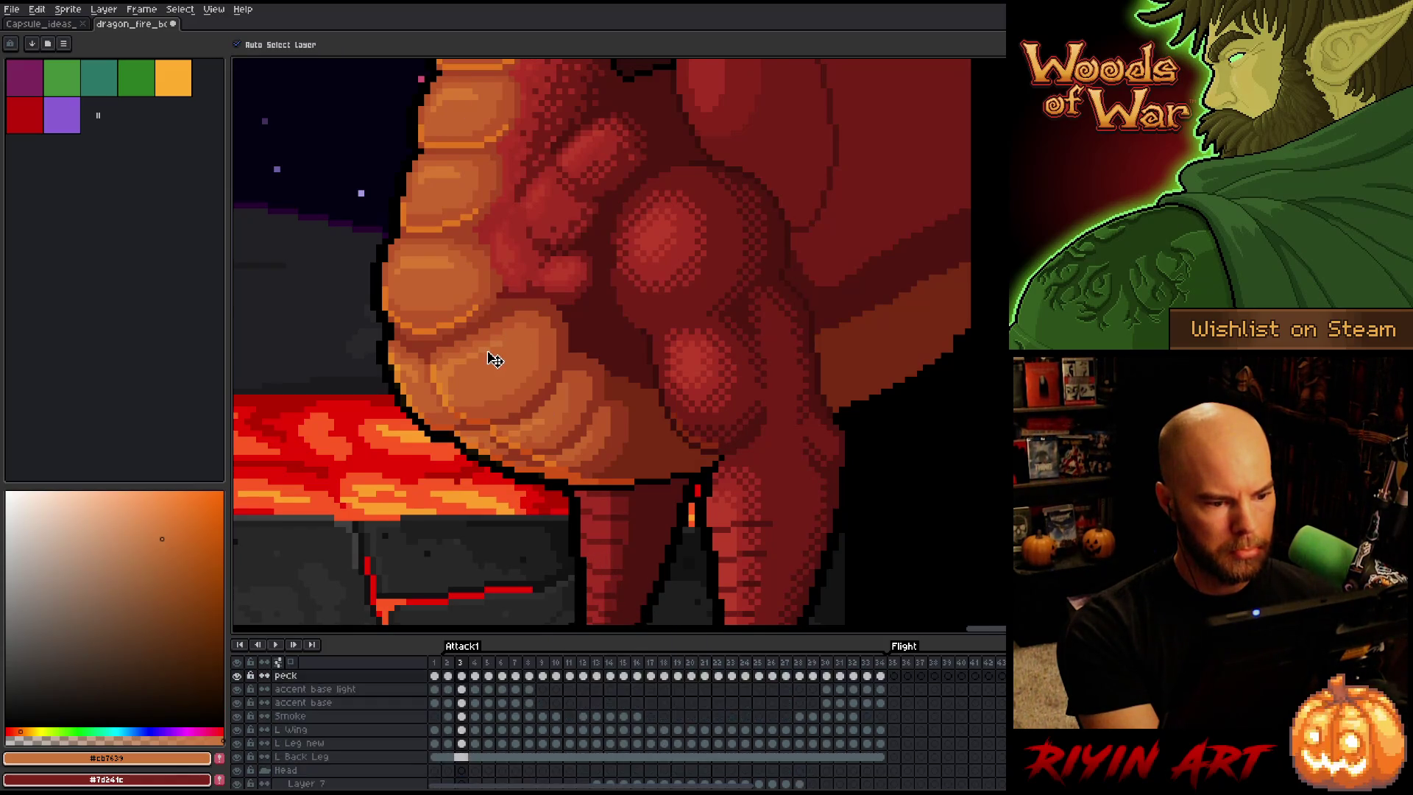
{"action": "key", "text": "shift+r"}
{"action": "mouse_move", "coordinate": [488, 346]}
{"action": "left_mouse_down"}
{"action": "mouse_move", "coordinate": [498, 302]}
{"action": "mouse_move", "coordinate": [441, 157]}
{"action": "left_mouse_up"}
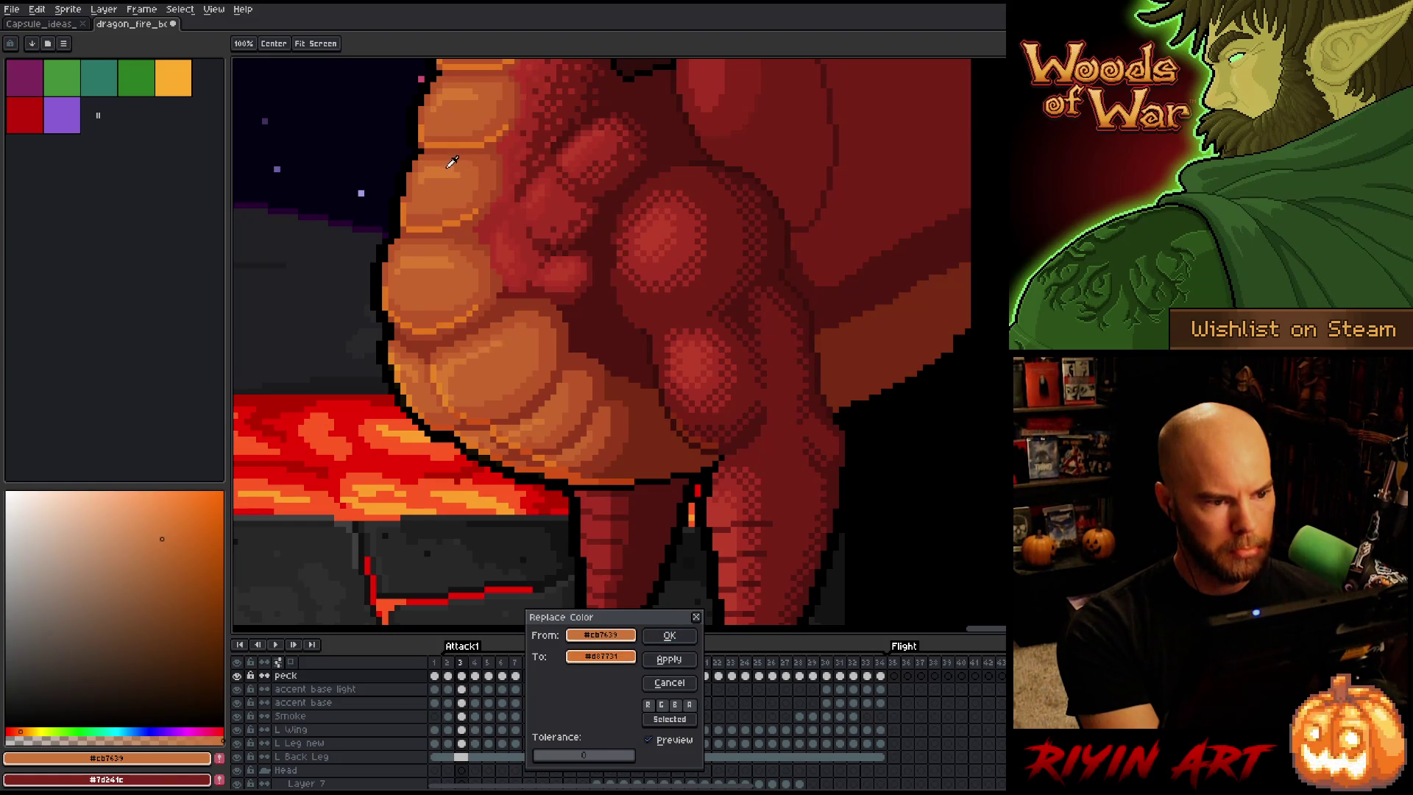
{"action": "left_click", "coordinate": [662, 636]}
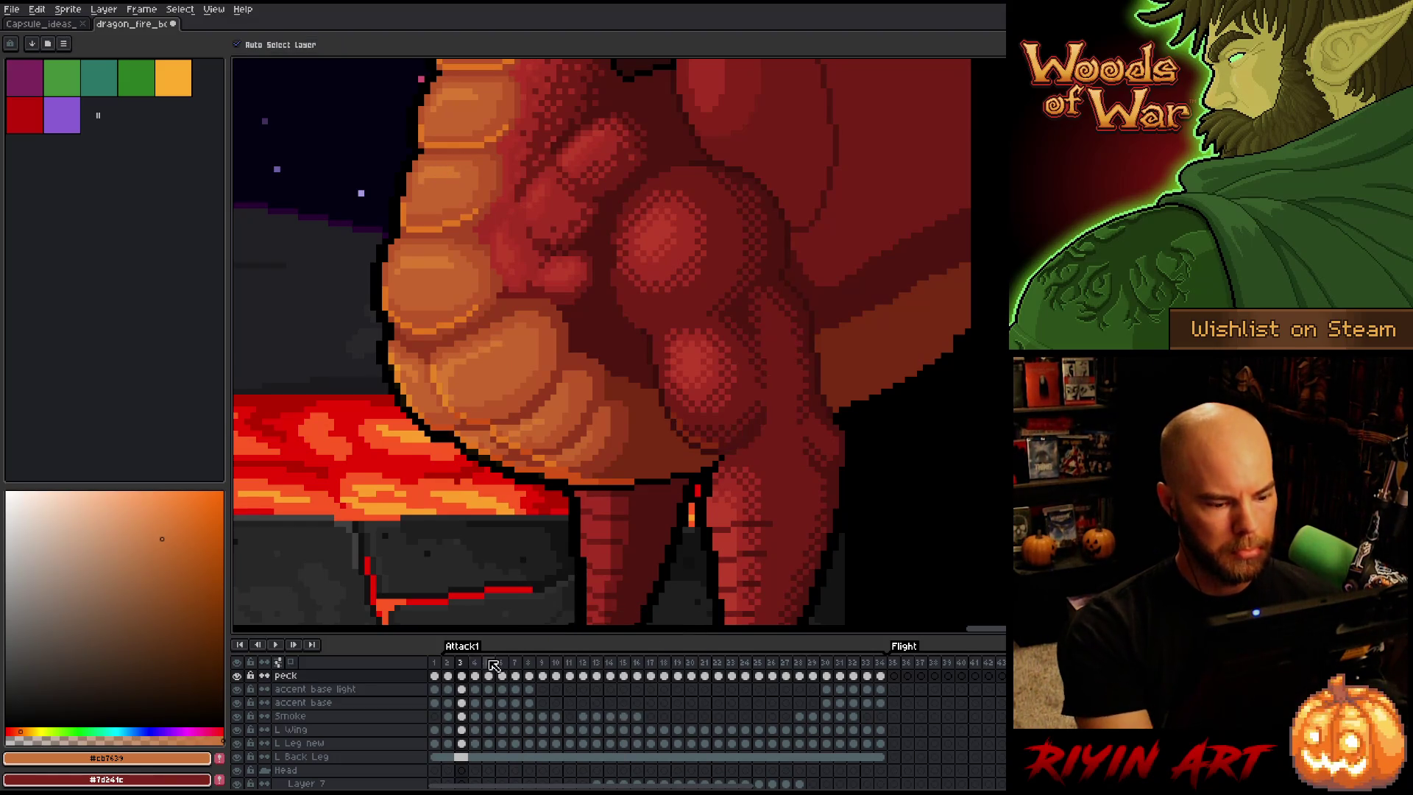
Apply the same belly orange replacement to frame 2's cel and play the animation to review
{"action": "left_click", "coordinate": [450, 663]}
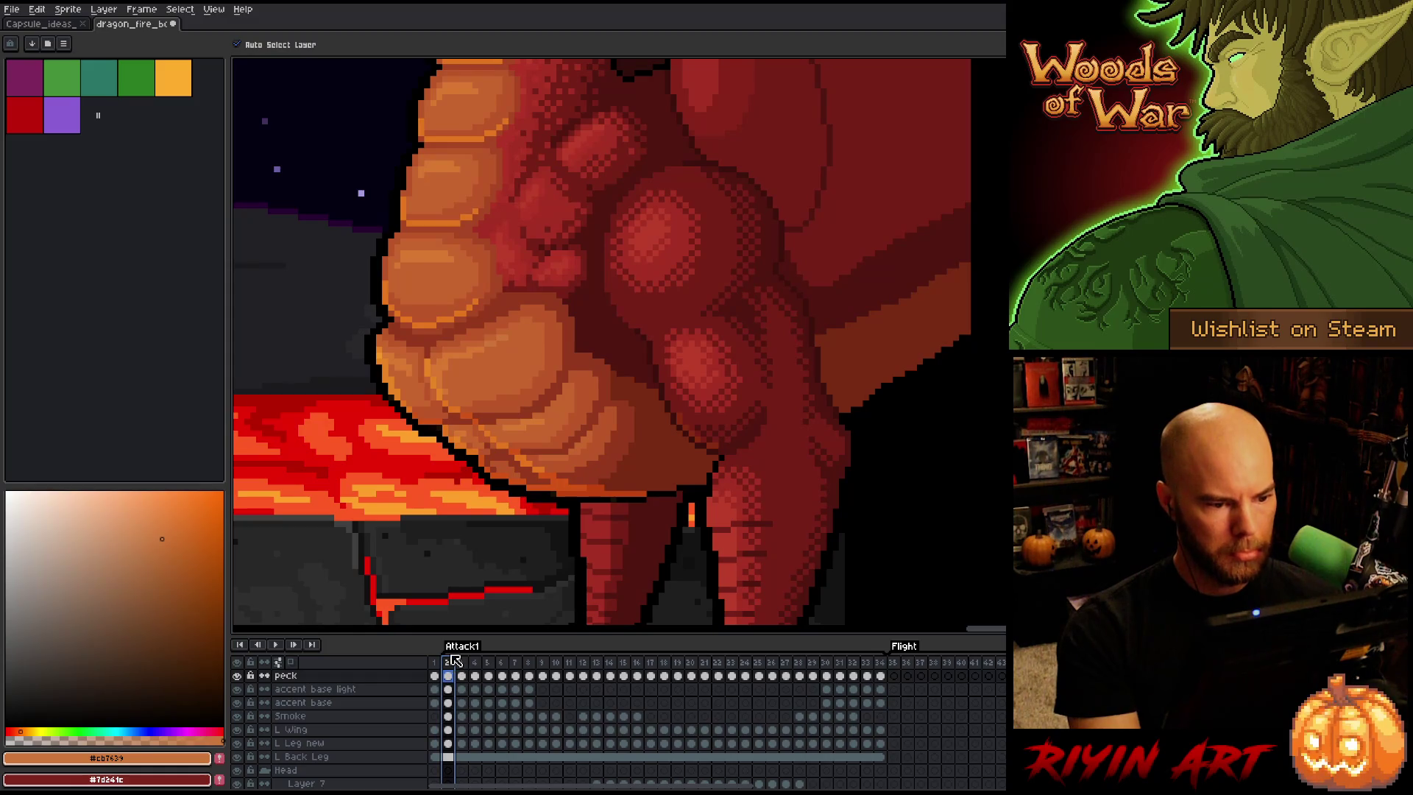
{"action": "left_click", "coordinate": [448, 675]}
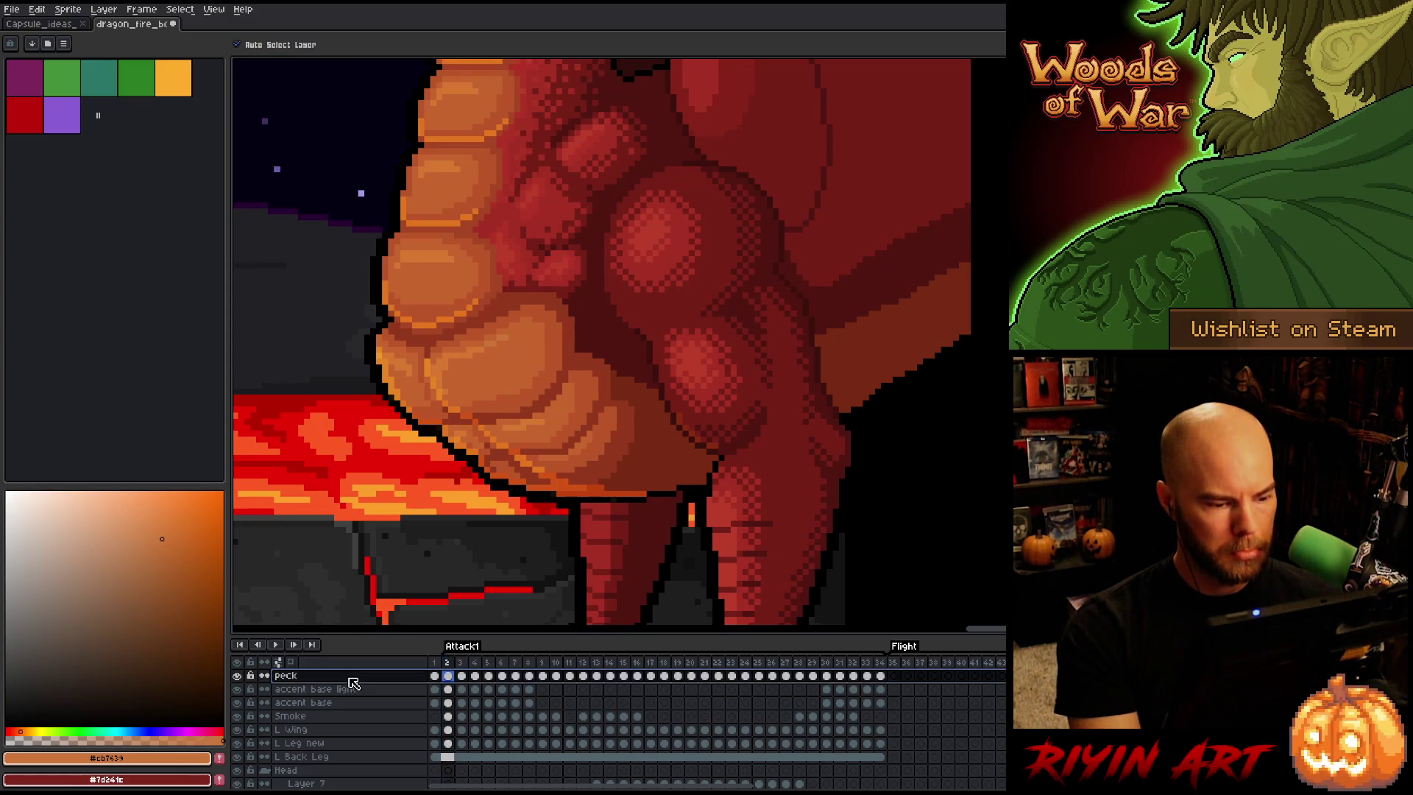
{"action": "key", "text": "shift+r"}
{"action": "mouse_move", "coordinate": [578, 537]}
{"action": "left_mouse_down"}
{"action": "mouse_move", "coordinate": [493, 340]}
{"action": "mouse_move", "coordinate": [471, 347]}
{"action": "left_mouse_up"}
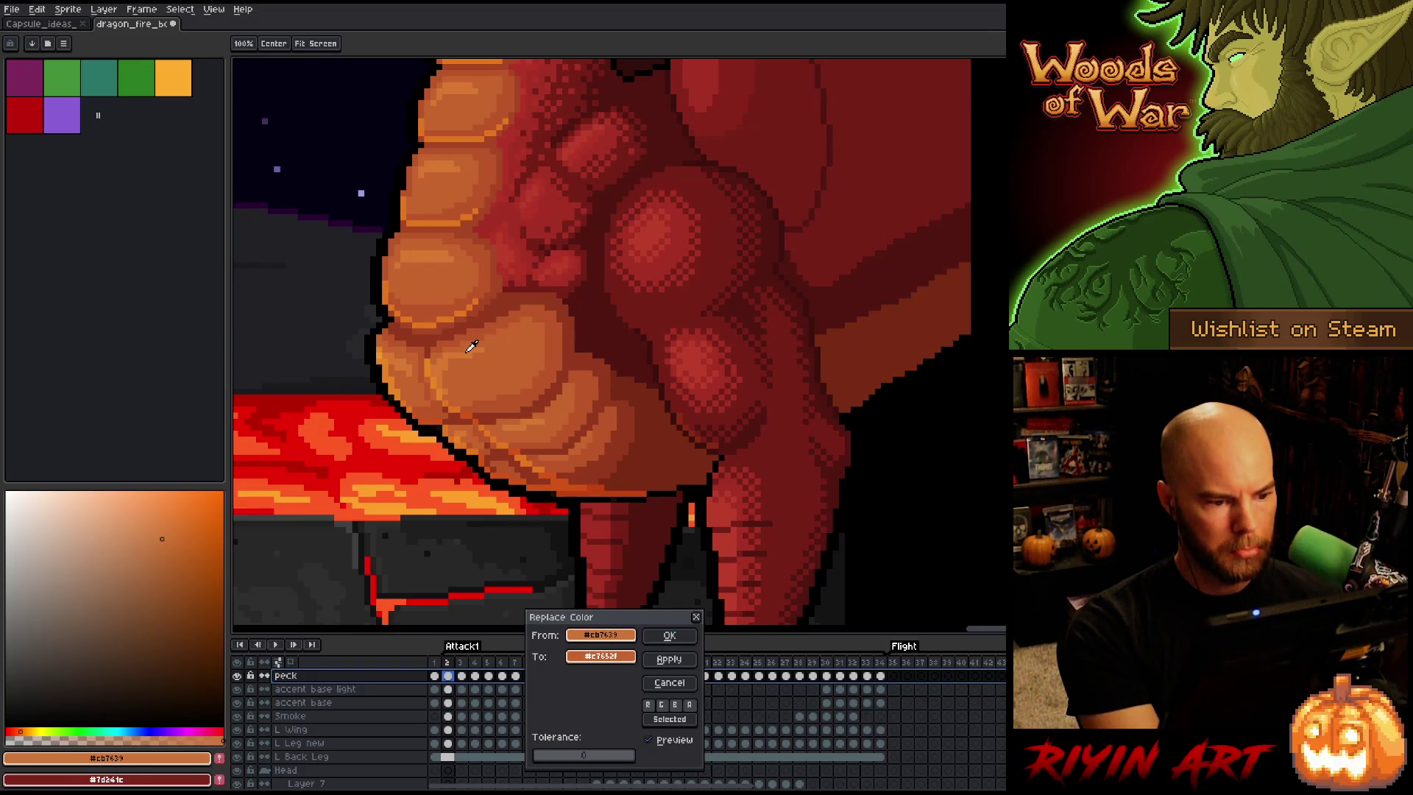
{"action": "left_click", "coordinate": [657, 637]}
{"action": "key", "text": "Return"}
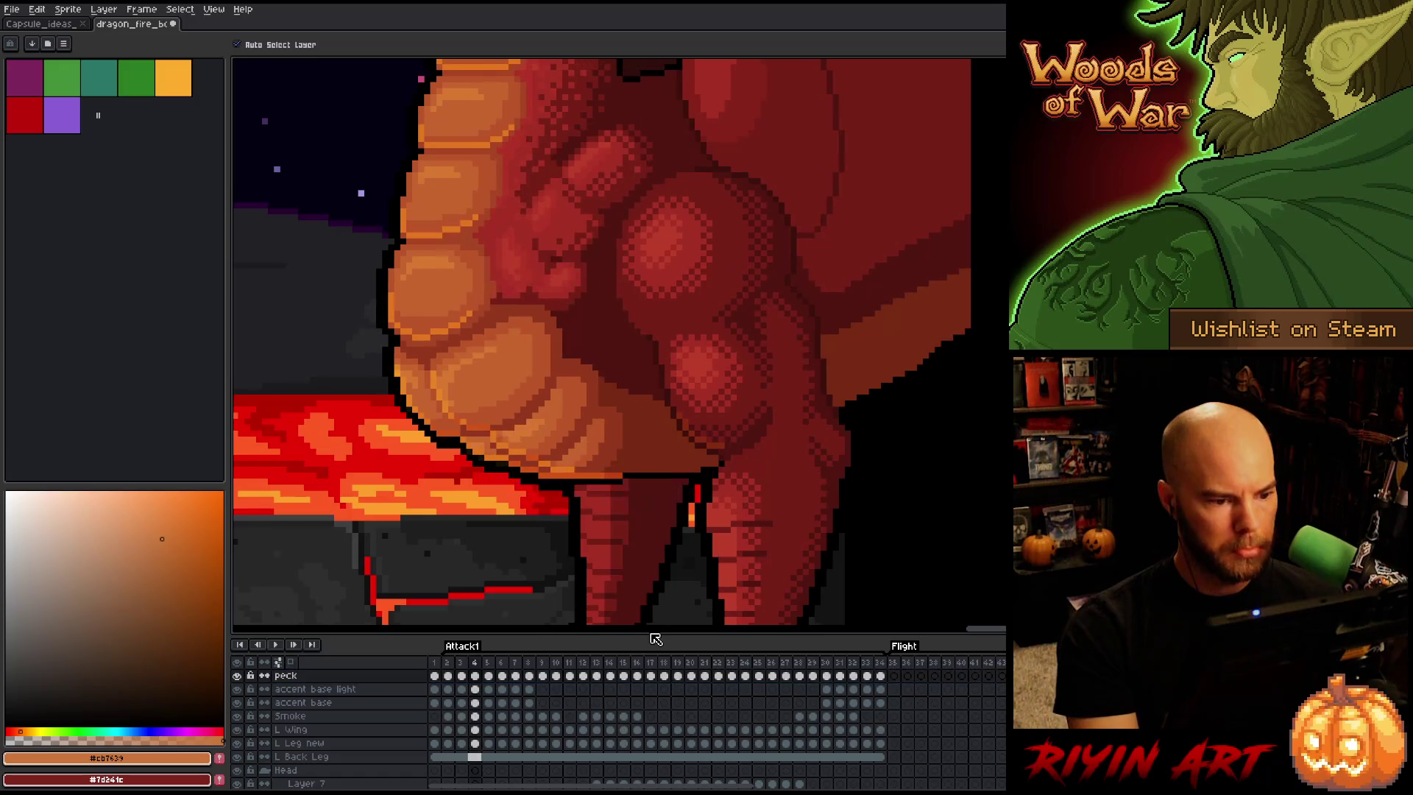
Move to frame 10 and toggle the peck layer's visibility to compare the belly
{"action": "scroll", "coordinate": [581, 392], "scroll_direction": "down", "scroll_amount": 2}
{"action": "scroll", "coordinate": [618, 324], "scroll_direction": "up", "scroll_amount": 1}
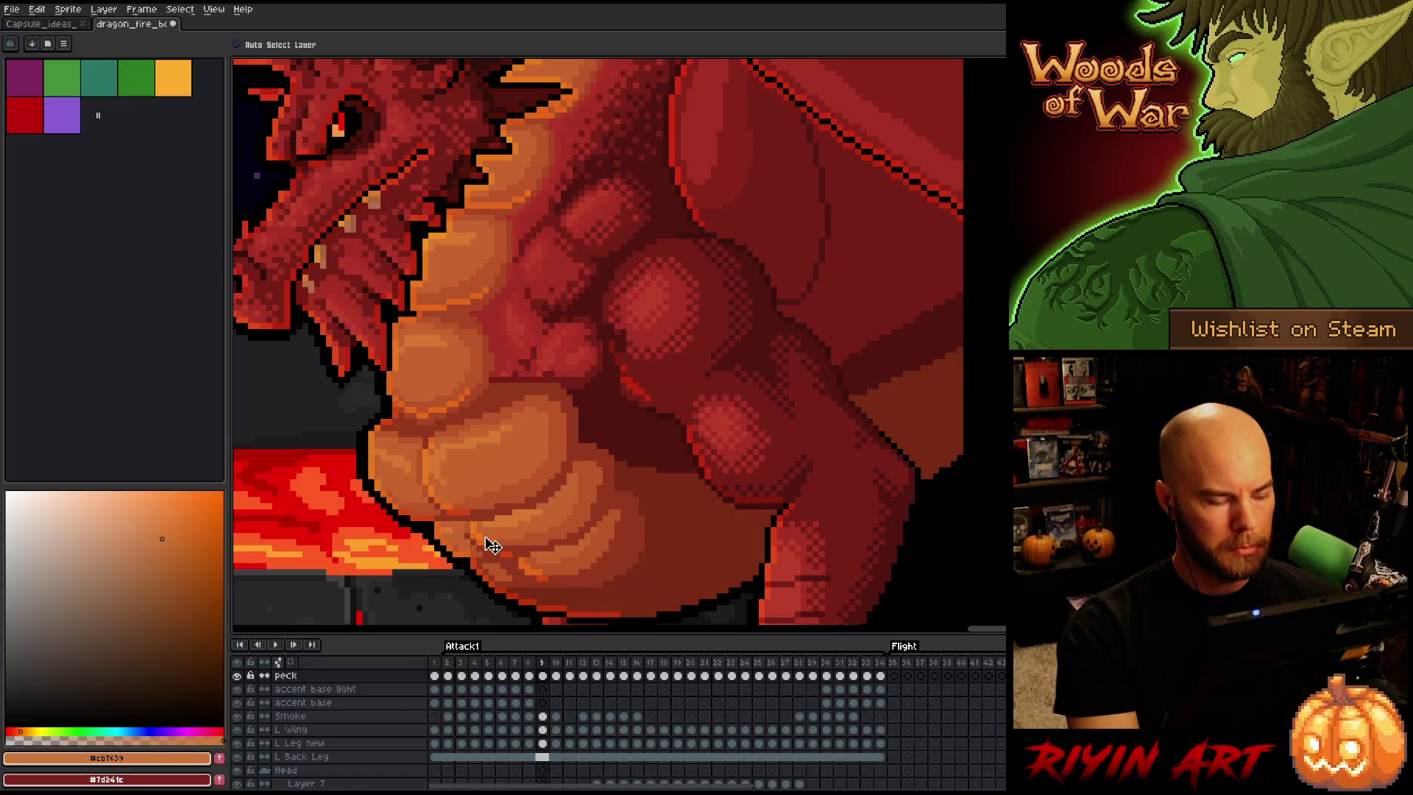
{"action": "key", "text": "Right"}
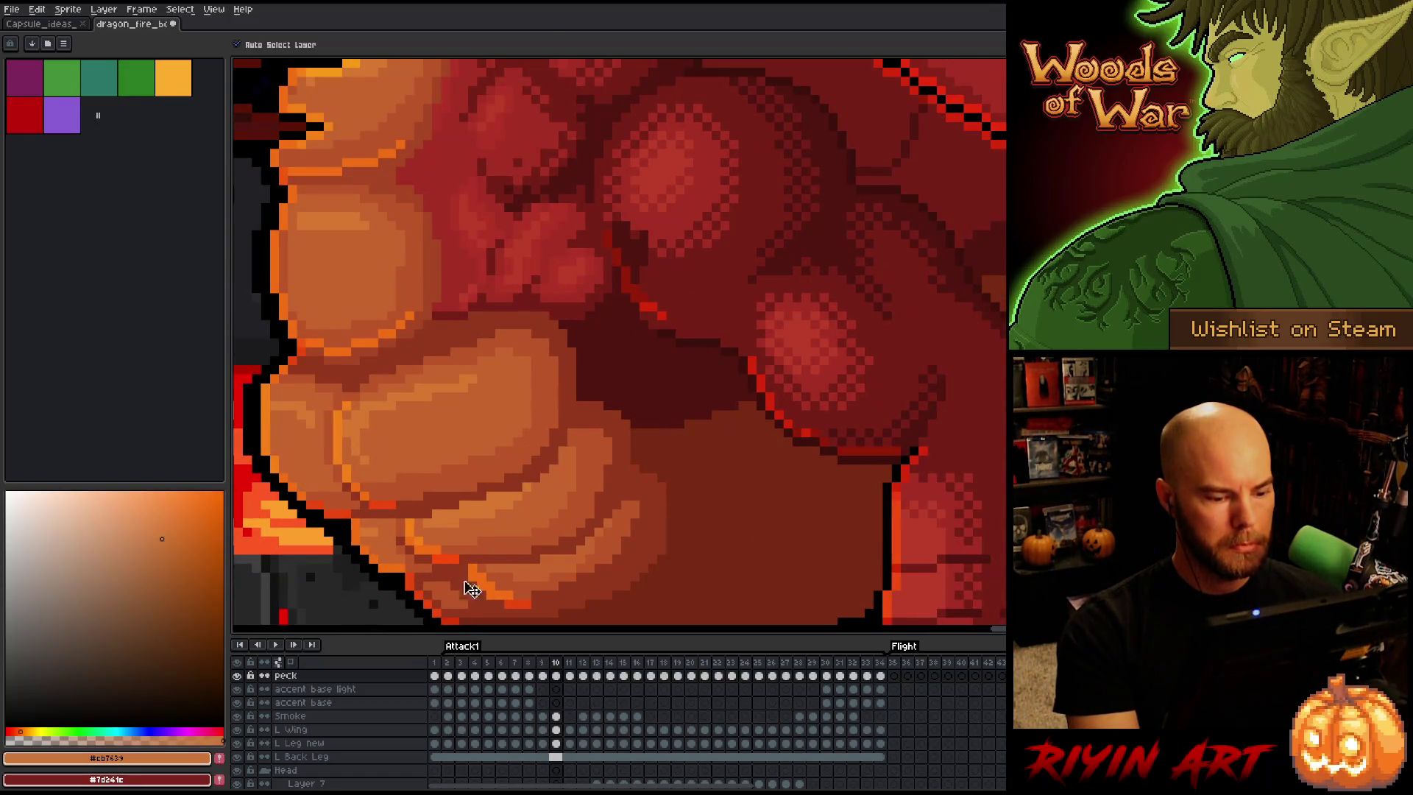
{"action": "left_click", "coordinate": [238, 678]}
{"action": "left_click", "coordinate": [239, 678]}
{"action": "left_click", "coordinate": [238, 679]}
{"action": "left_click", "coordinate": [238, 678]}
Flip between frames 10 and 11 to compare the belly scales, ending on frame 11
{"action": "key", "text": "Right"}
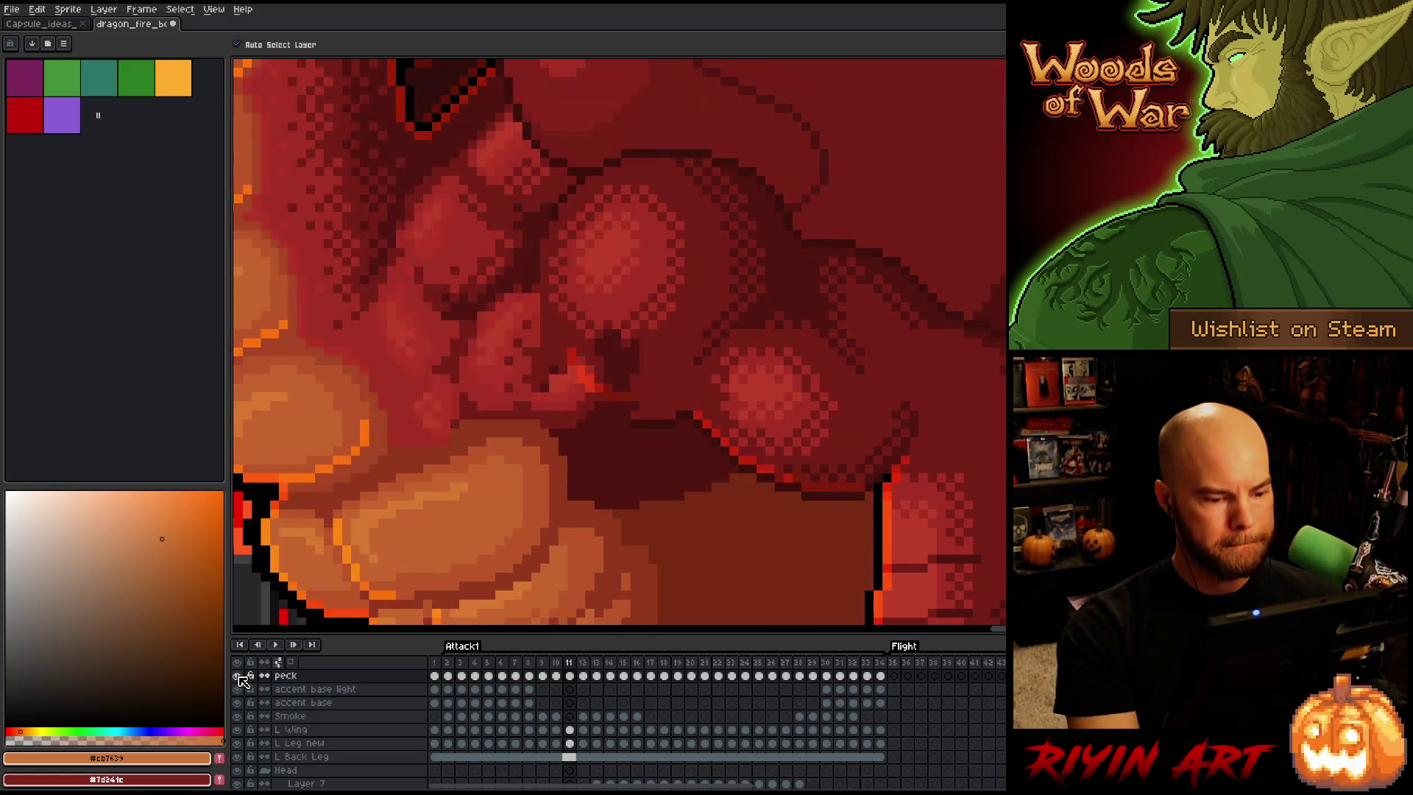
{"action": "key", "text": "Left"}
{"action": "key", "text": "Right"}
{"action": "key", "text": "Left"}
{"action": "key", "text": "Right"}
{"action": "key", "text": "Left"}
{"action": "key", "text": "Right"}
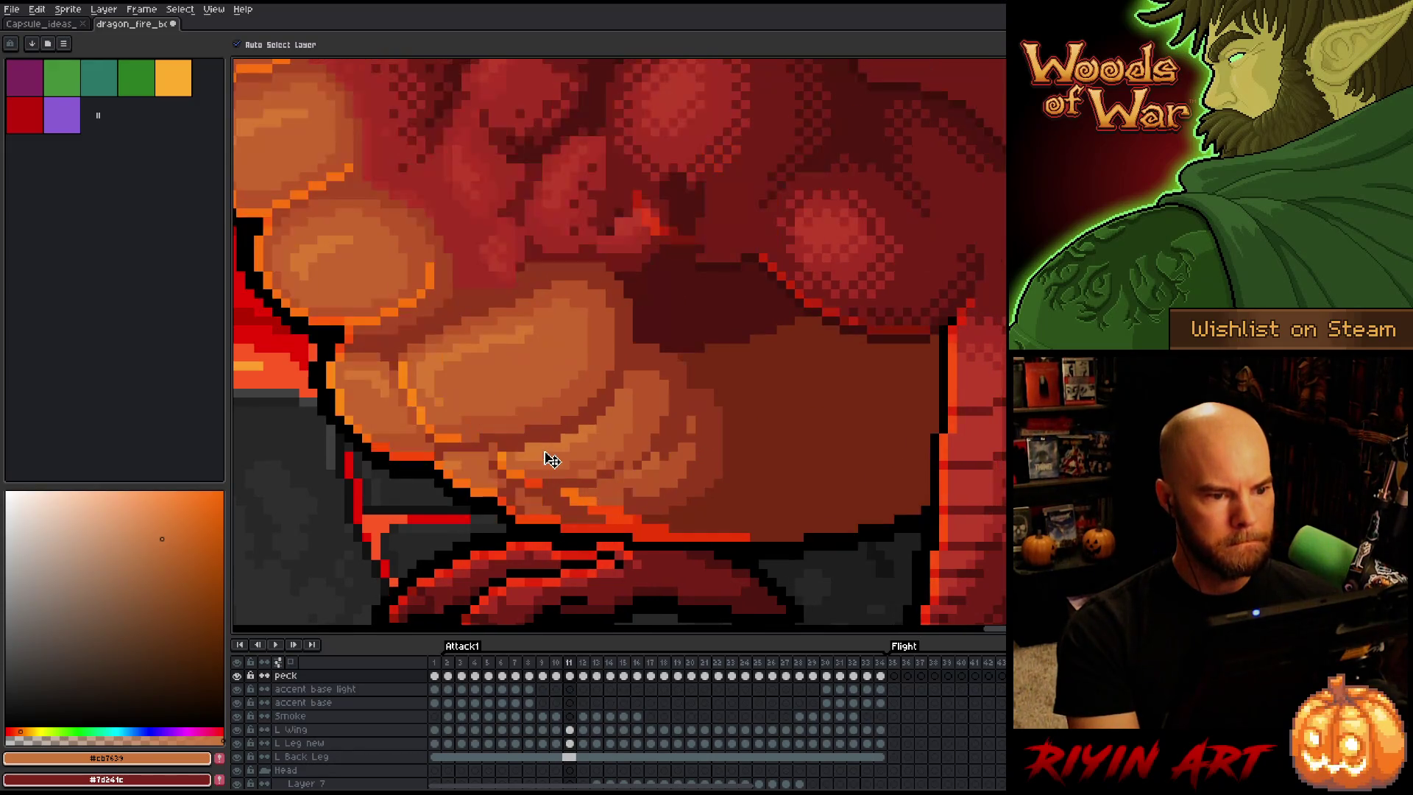
Eyedrop the dark body reds and the light, mid and dark belly oranges on the current frame
{"action": "left_click", "coordinate": [514, 290], "text": "alt"}
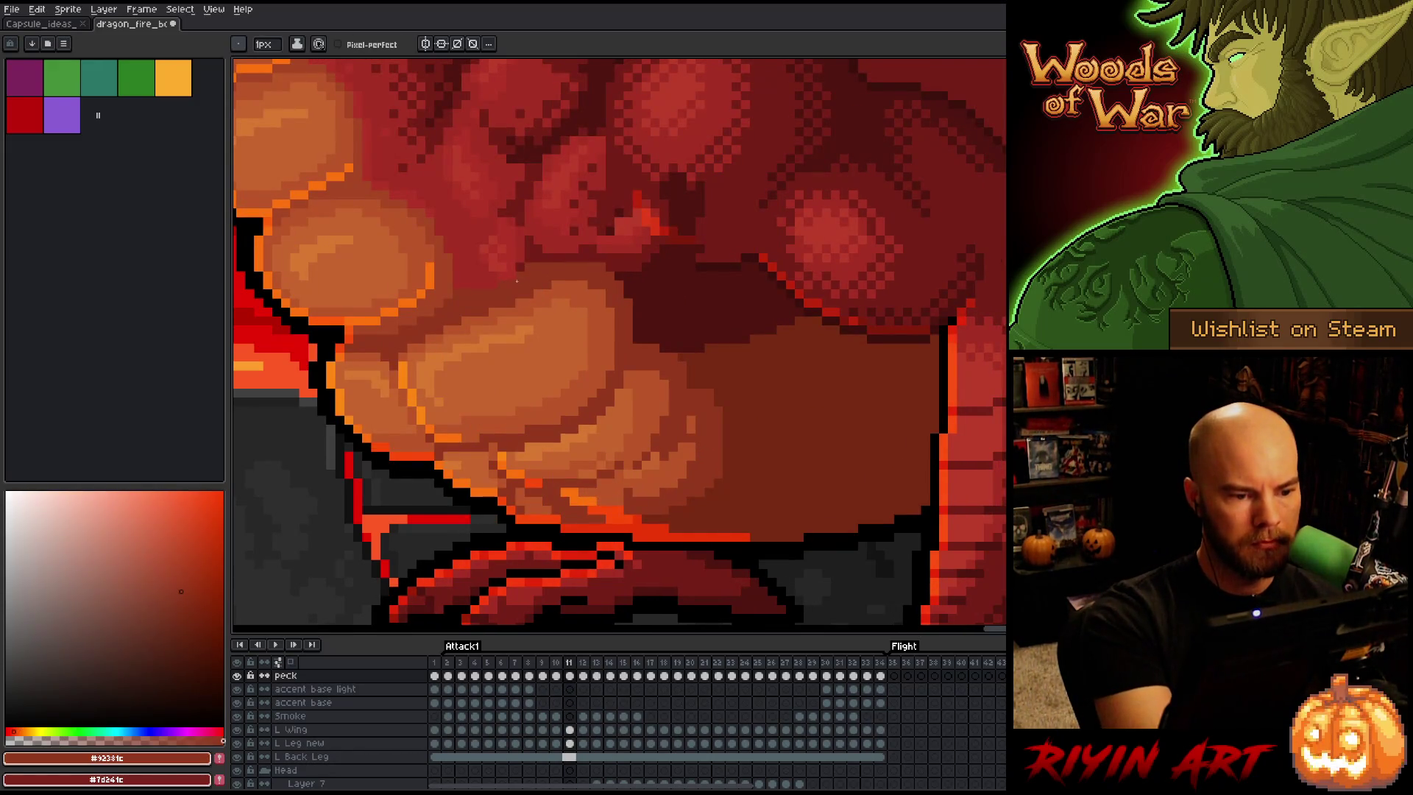
{"action": "left_click", "coordinate": [527, 250], "text": "alt"}
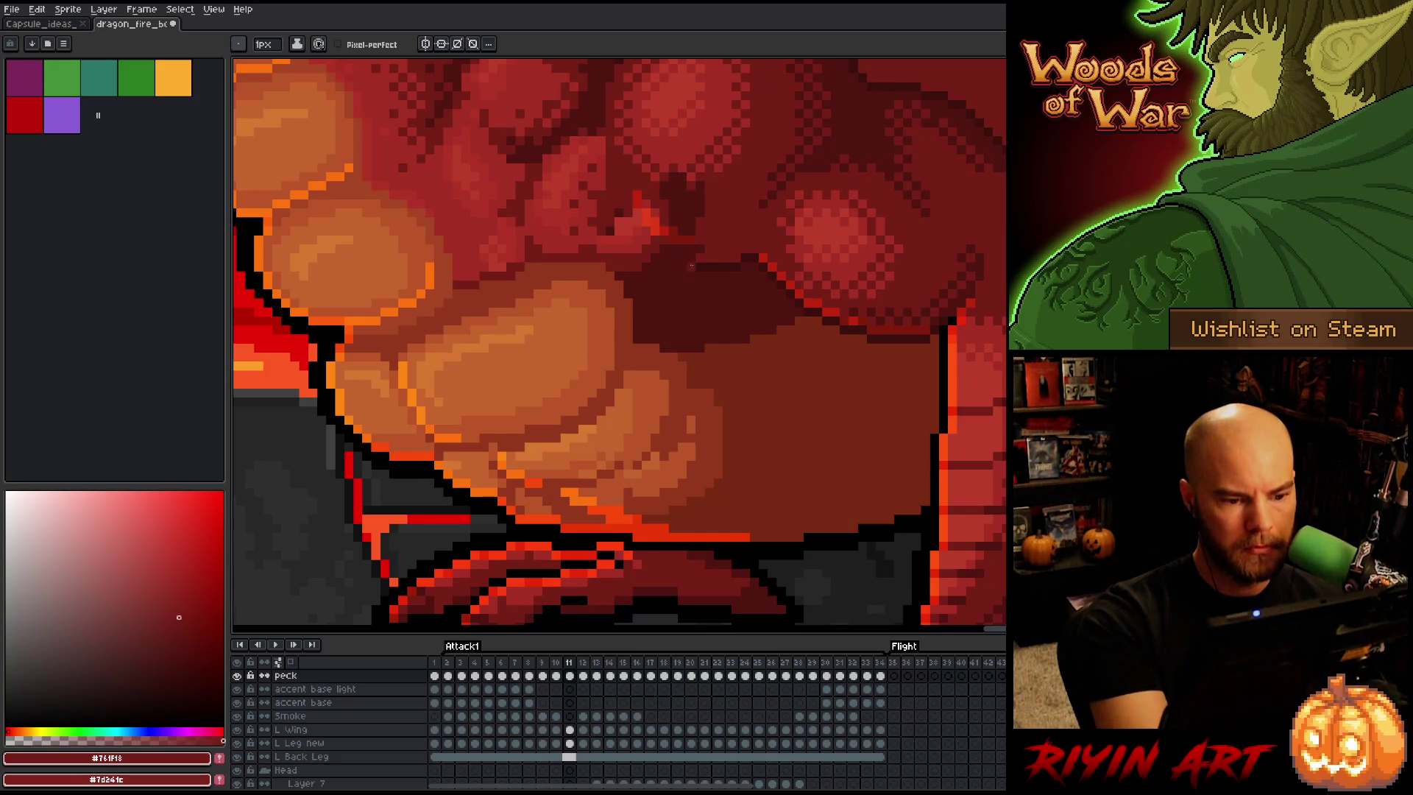
{"action": "left_click", "coordinate": [662, 435], "text": "alt"}
{"action": "left_click", "coordinate": [665, 436], "text": "alt"}
{"action": "left_click", "coordinate": [629, 473], "text": "alt"}
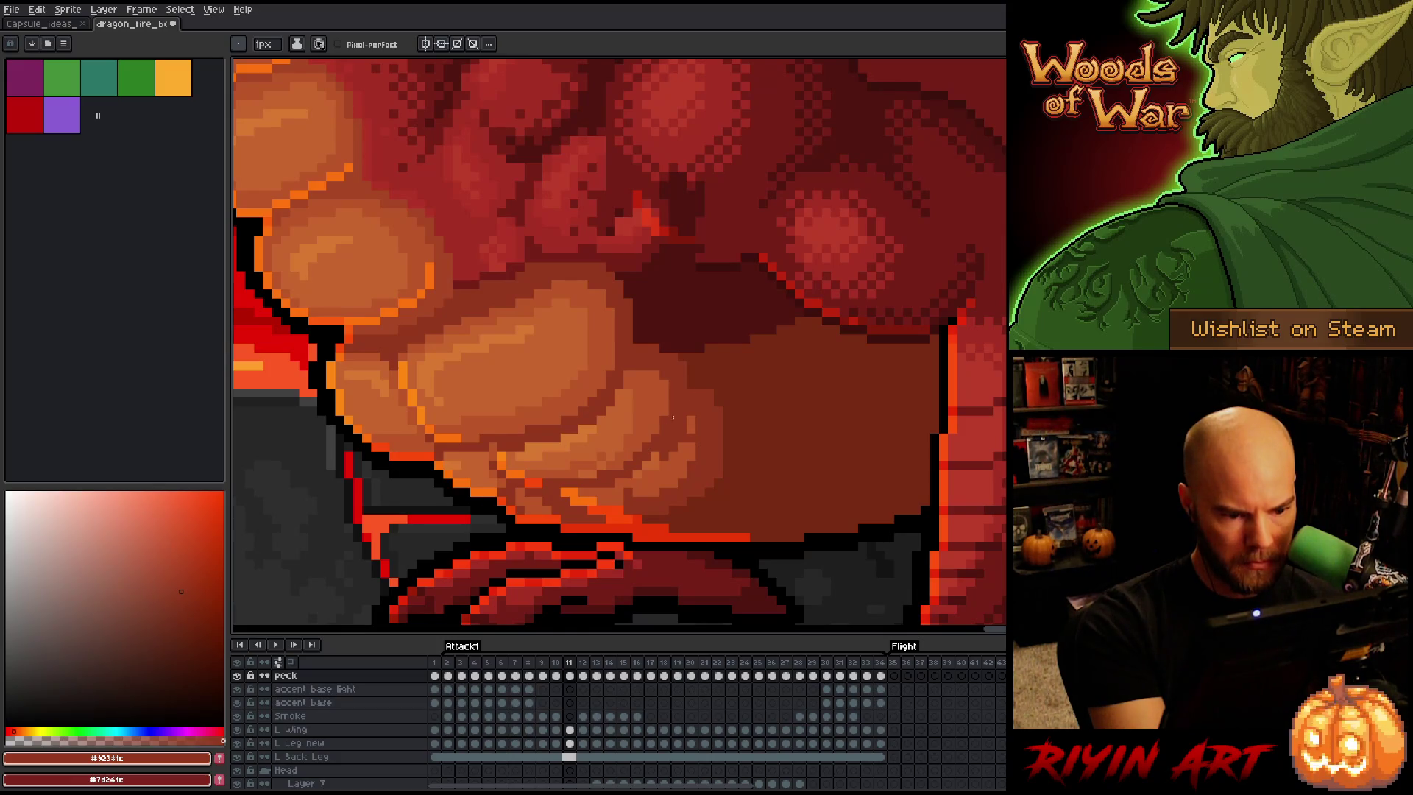
{"action": "left_click", "coordinate": [630, 442], "text": "alt"}
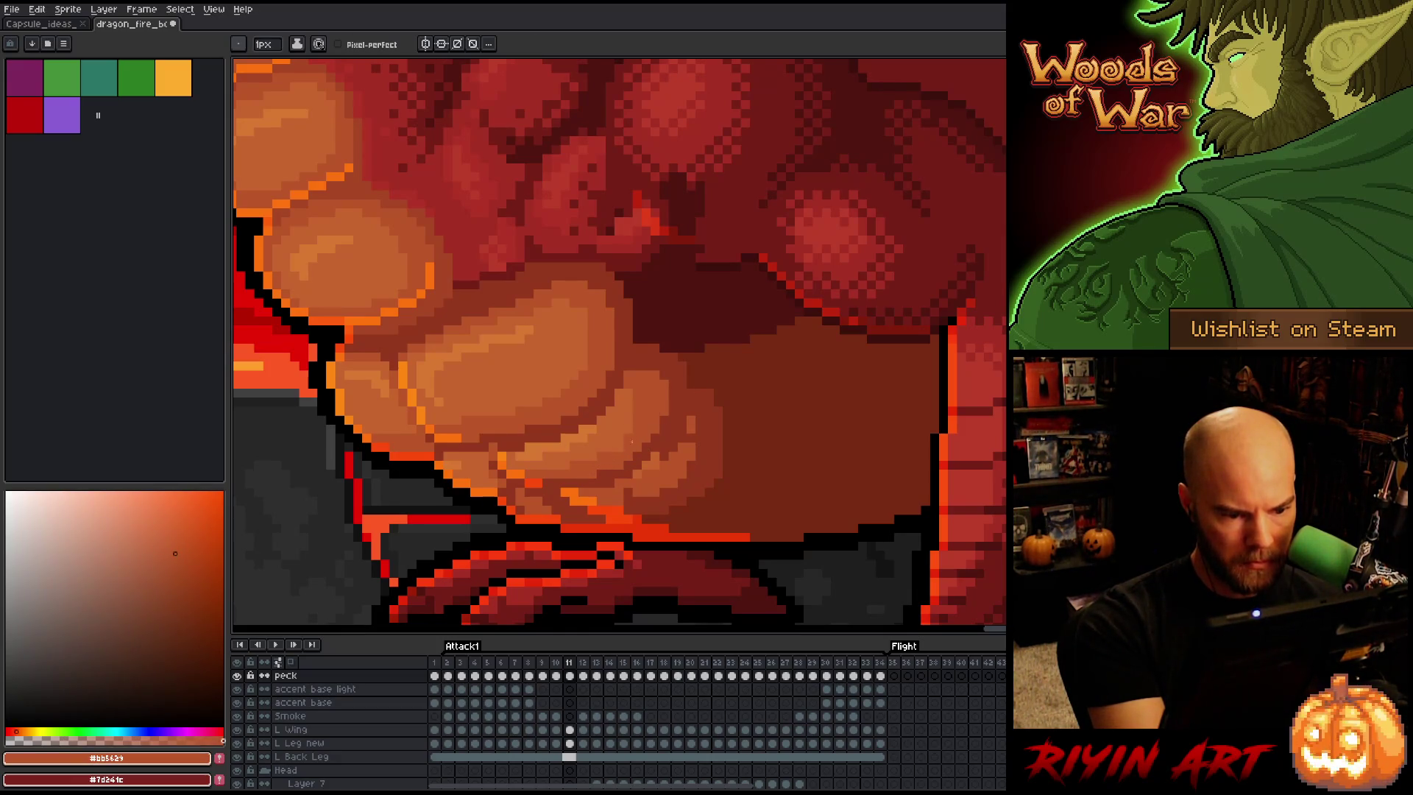
{"action": "left_click", "coordinate": [682, 438], "text": "alt"}
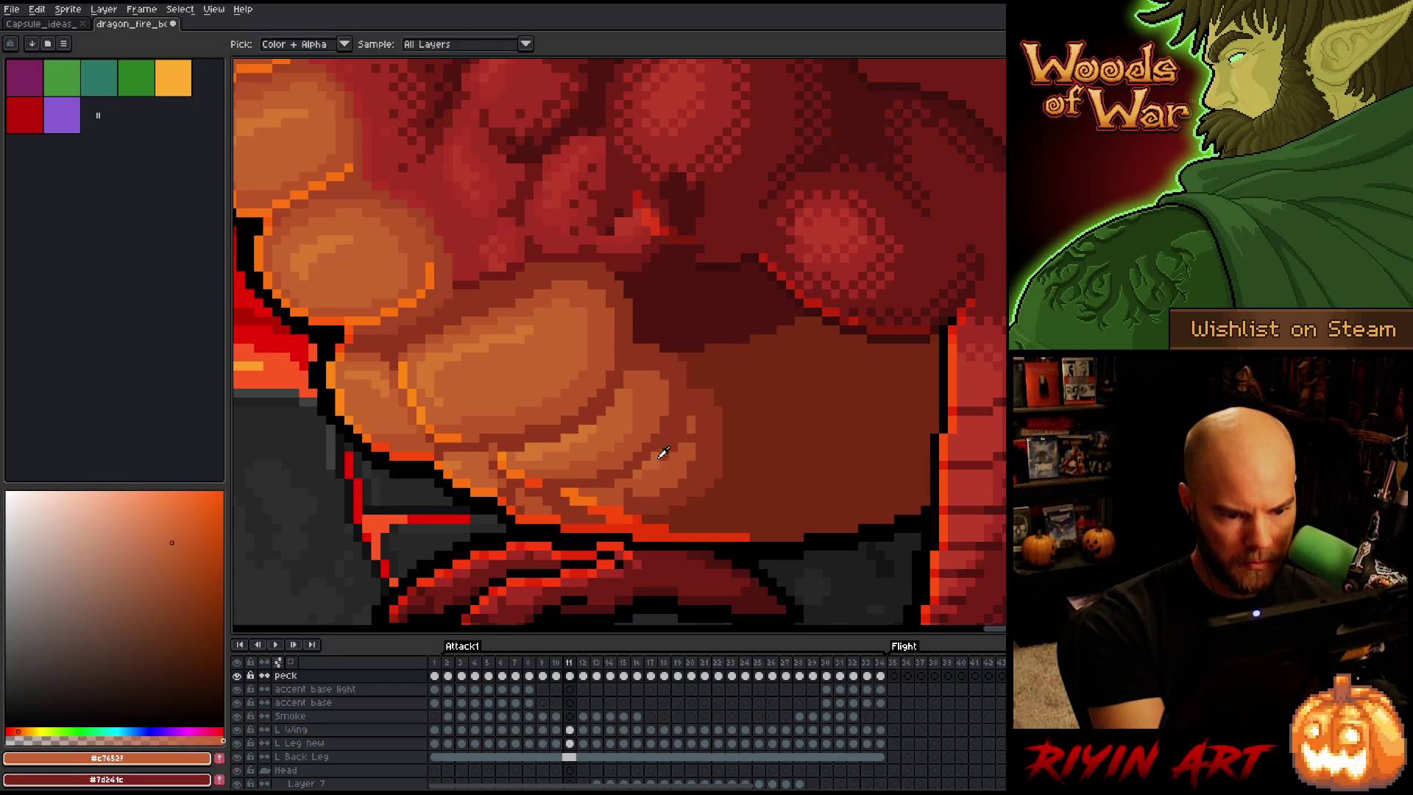
{"action": "left_click", "coordinate": [677, 443], "text": "alt"}
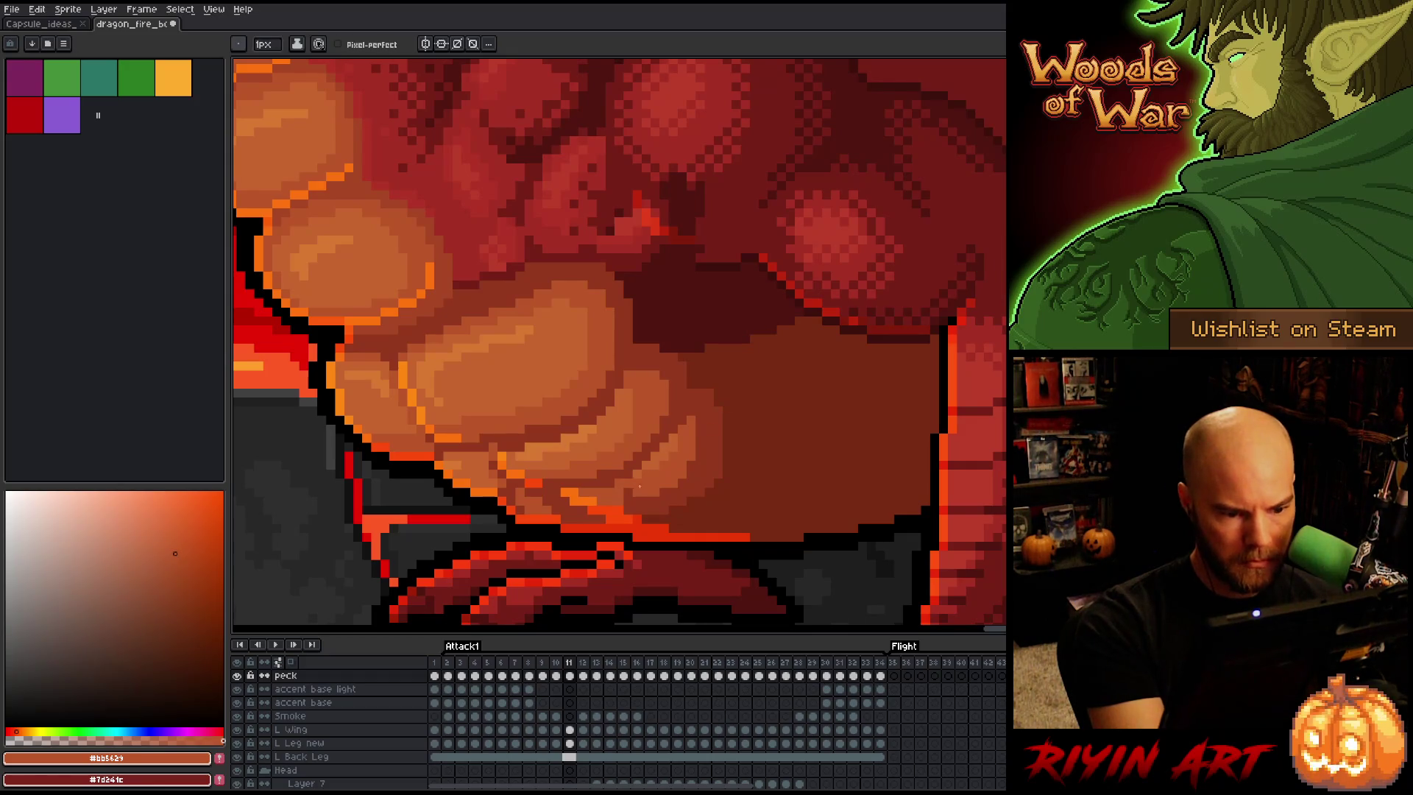
{"action": "key", "text": "Left"}
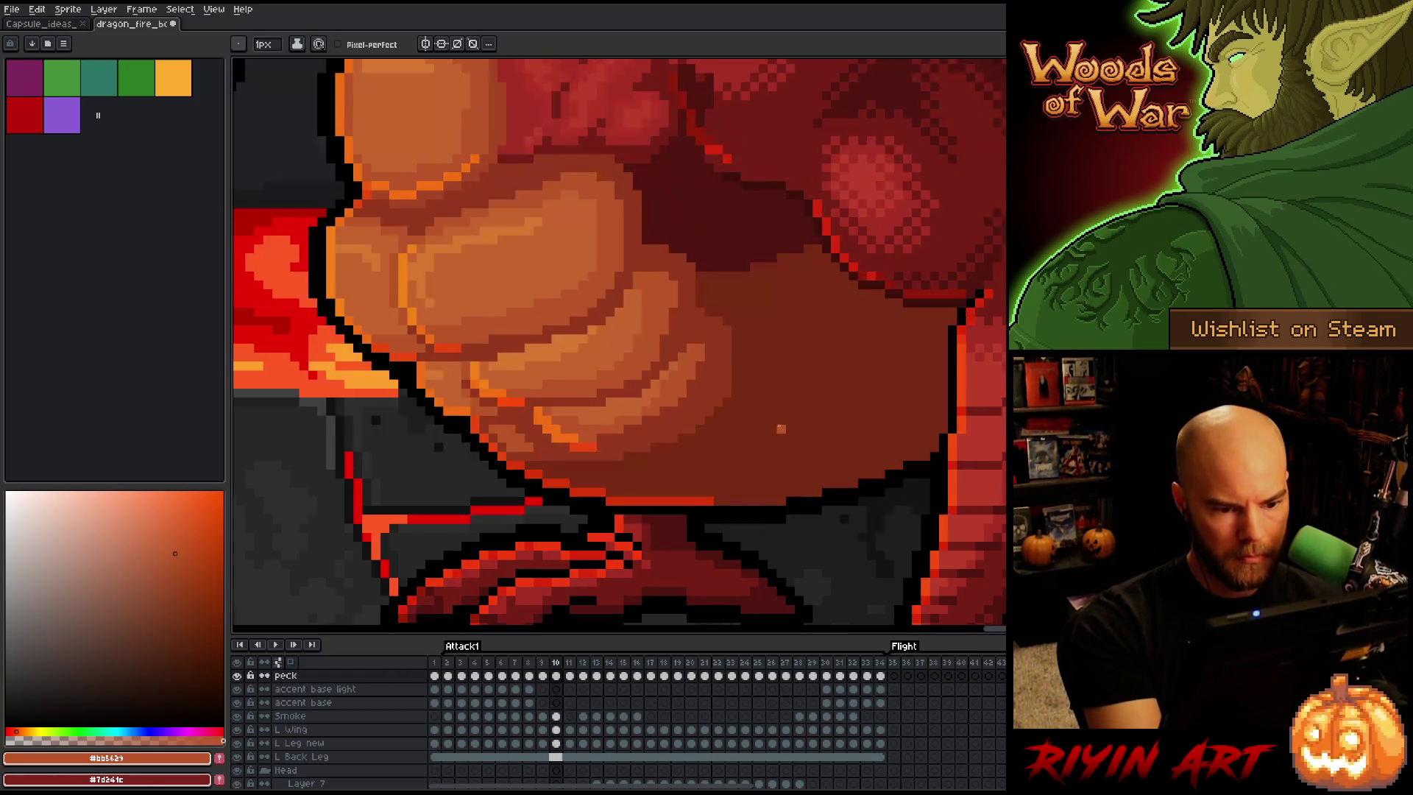
{"action": "key", "text": "Right"}
{"action": "left_click", "coordinate": [639, 482], "text": "alt"}
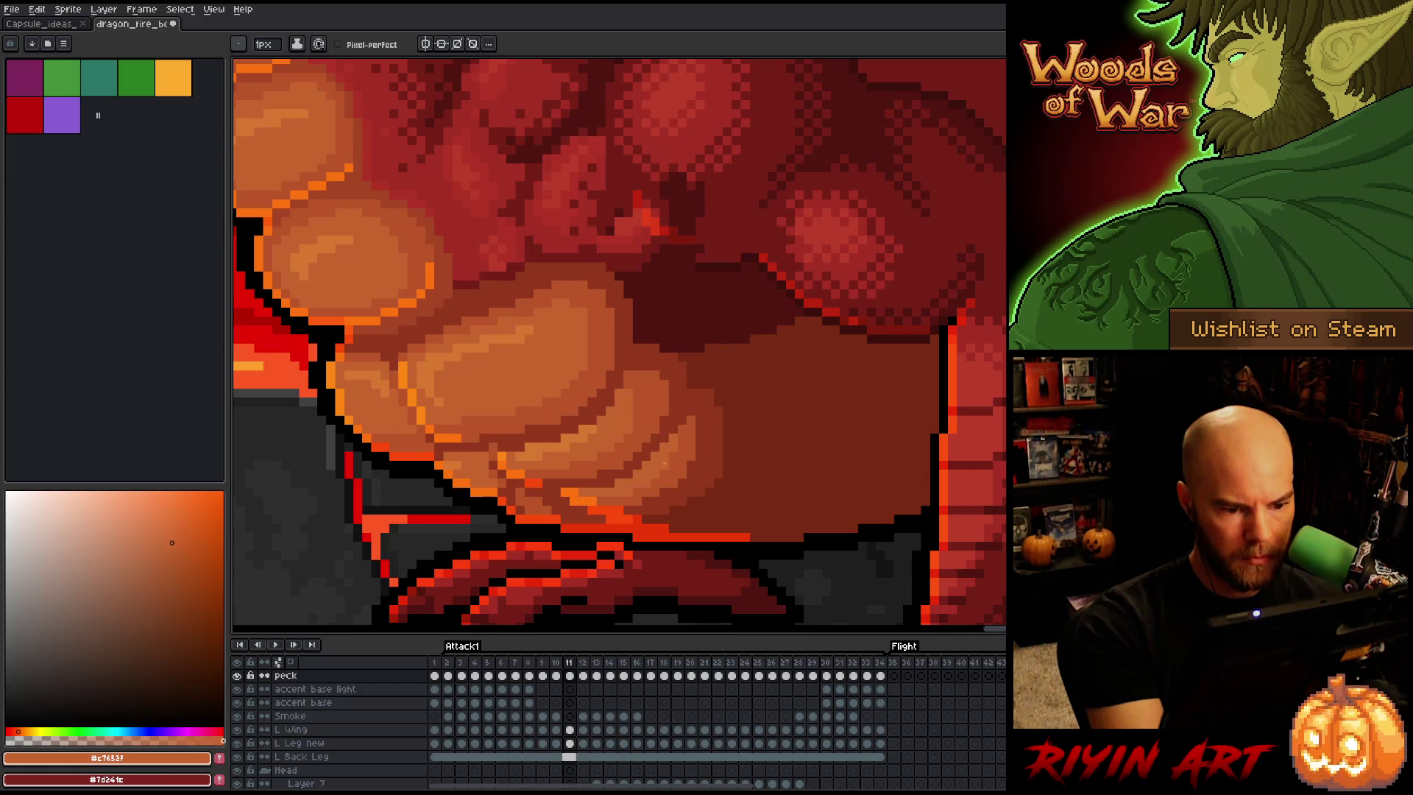
Flip between frames 9 and 10 to compare belly shading, picking the darker belly orange
{"action": "key", "text": "Left"}
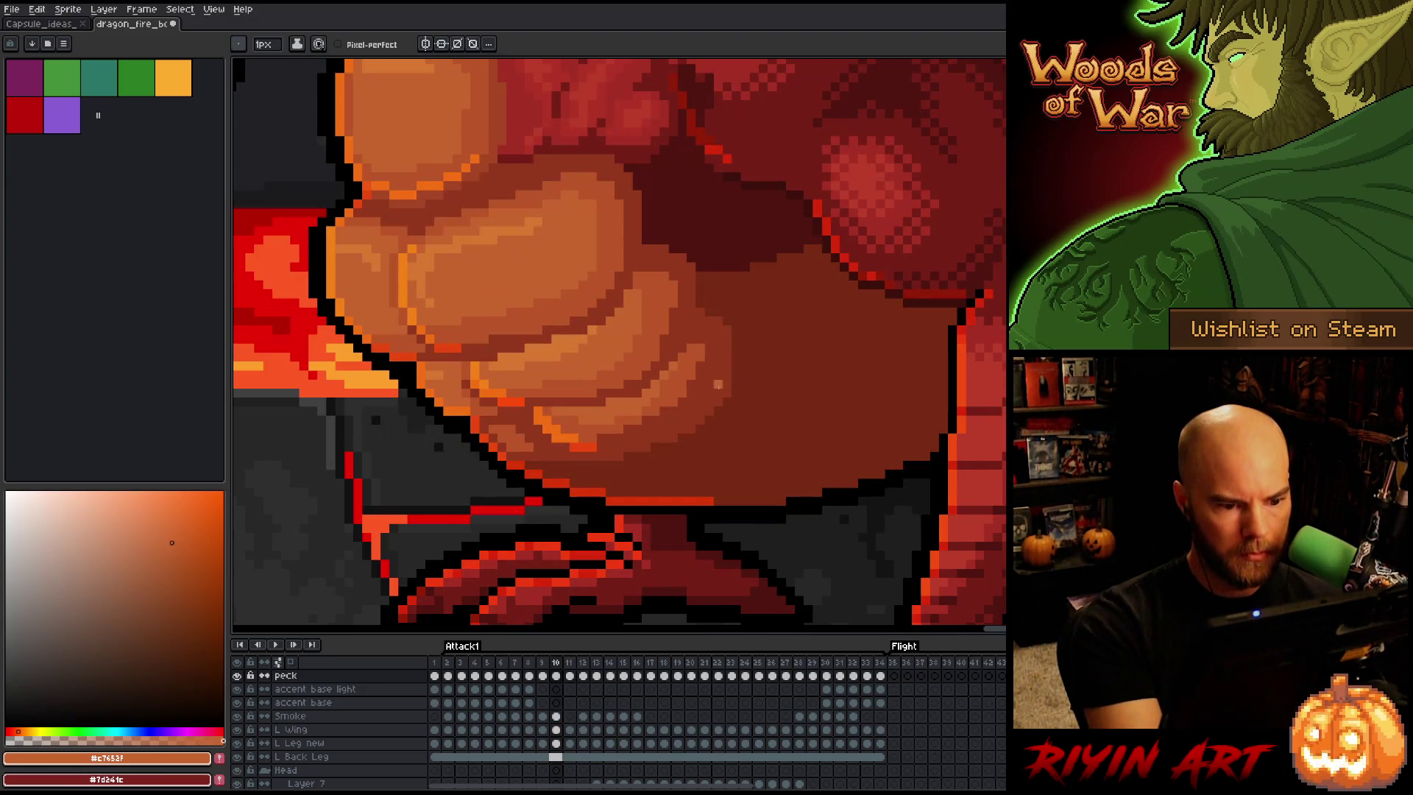
{"action": "key", "text": "Left"}
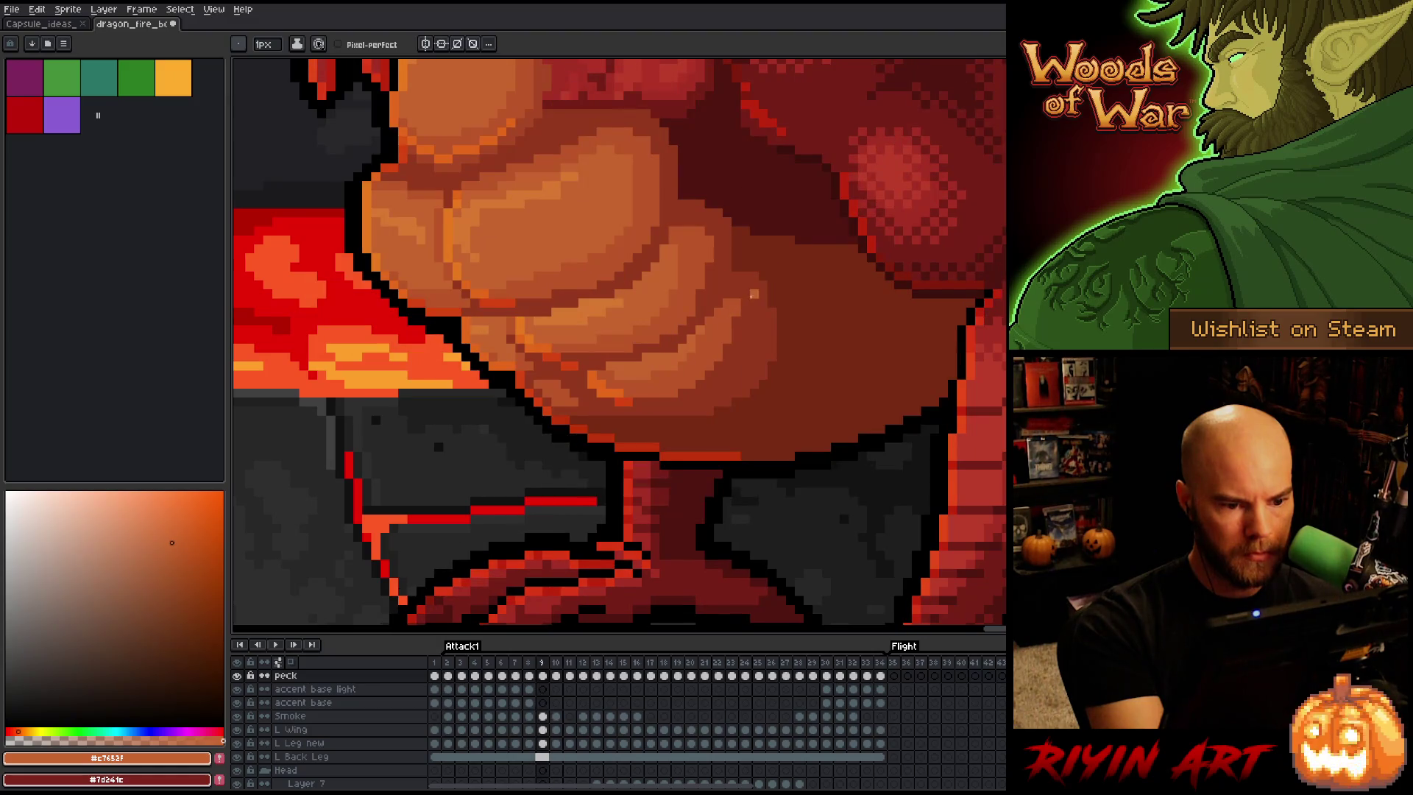
{"action": "key", "text": "Right"}
{"action": "key", "text": "Left"}
{"action": "key", "text": "Right"}
{"action": "left_click", "coordinate": [674, 382], "text": "alt"}
{"action": "key", "text": "Left"}
{"action": "key", "text": "Right"}
{"action": "key", "text": "Left"}
{"action": "key", "text": "Right"}
{"action": "key", "text": "Left"}
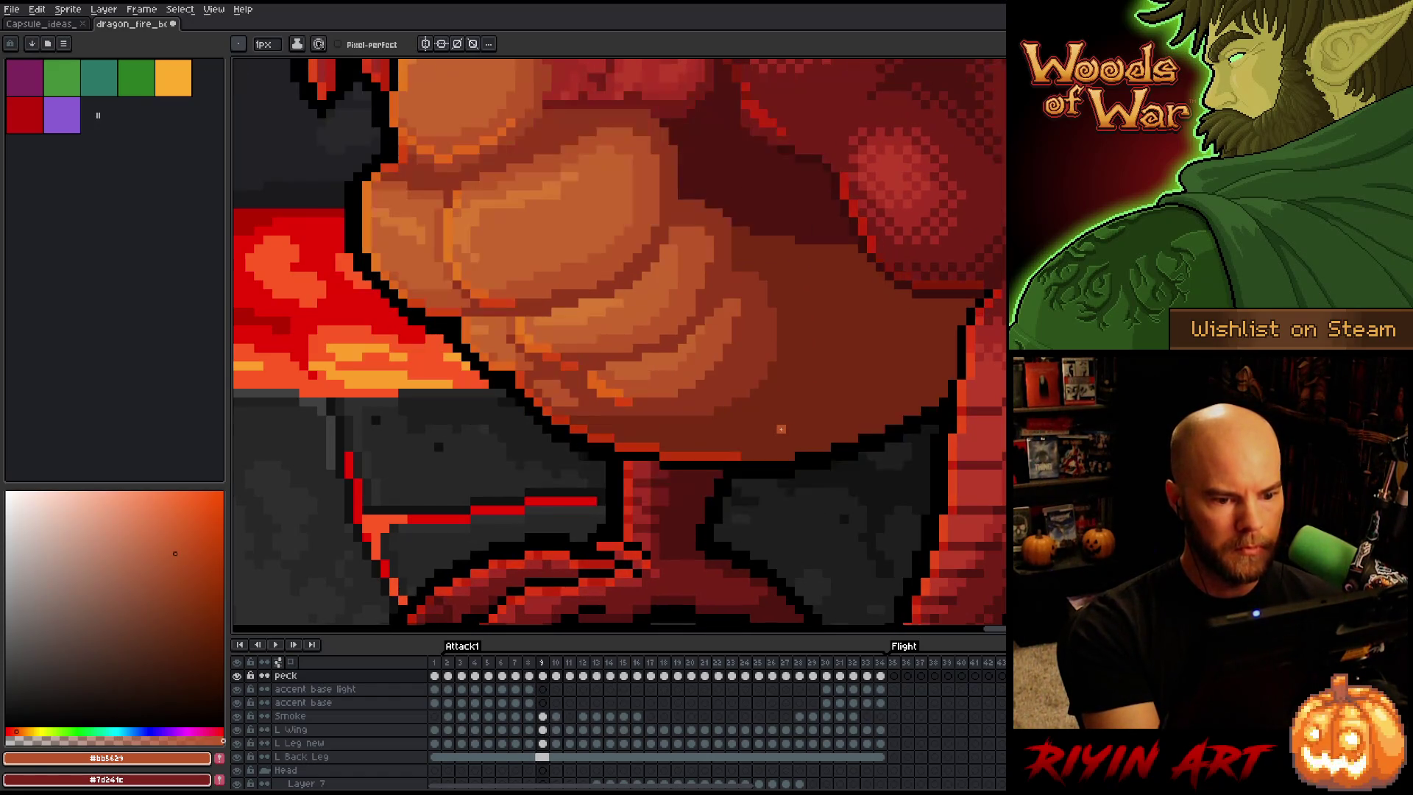
{"action": "key", "text": "Right"}
{"action": "key", "text": "Left"}
{"action": "key", "text": "Right"}
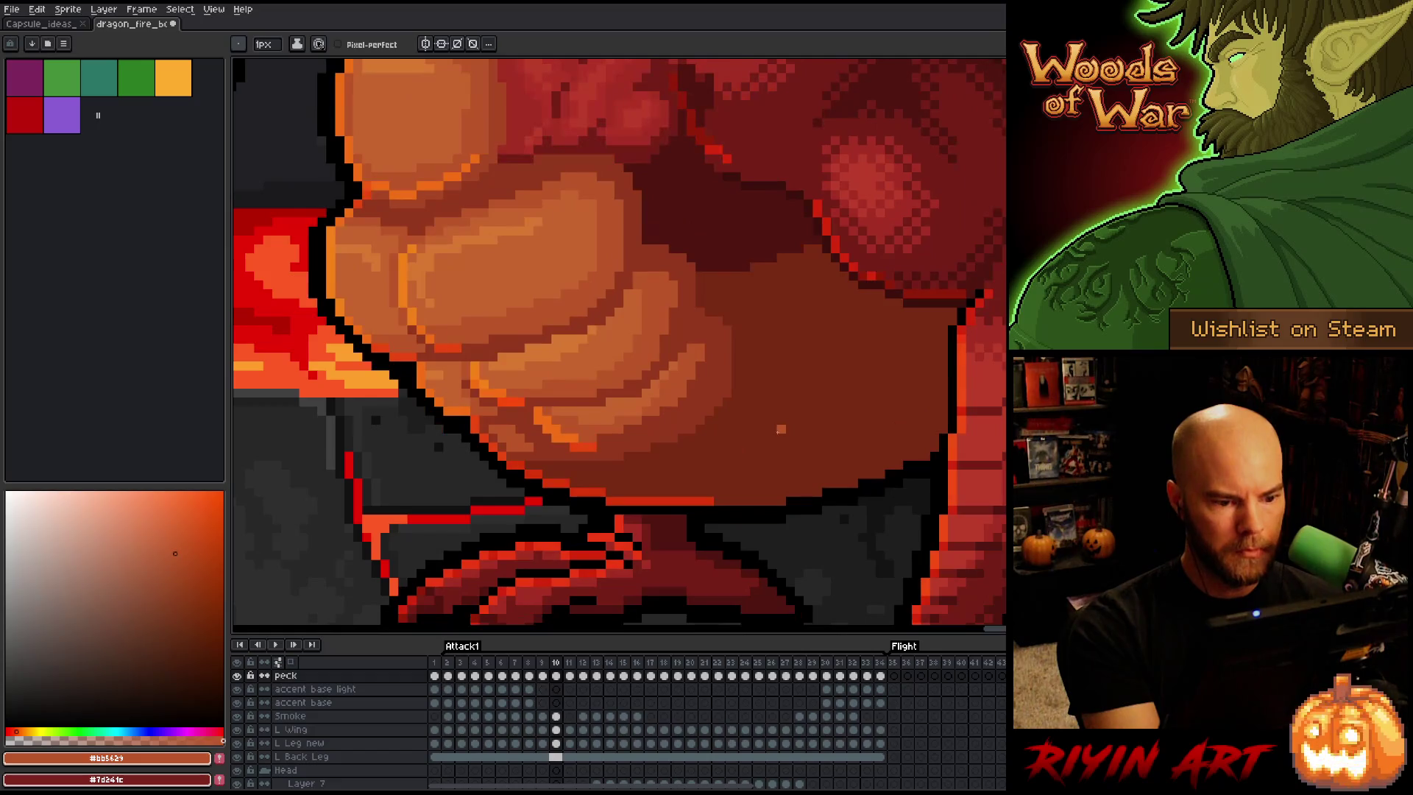
{"action": "key", "text": "Left"}
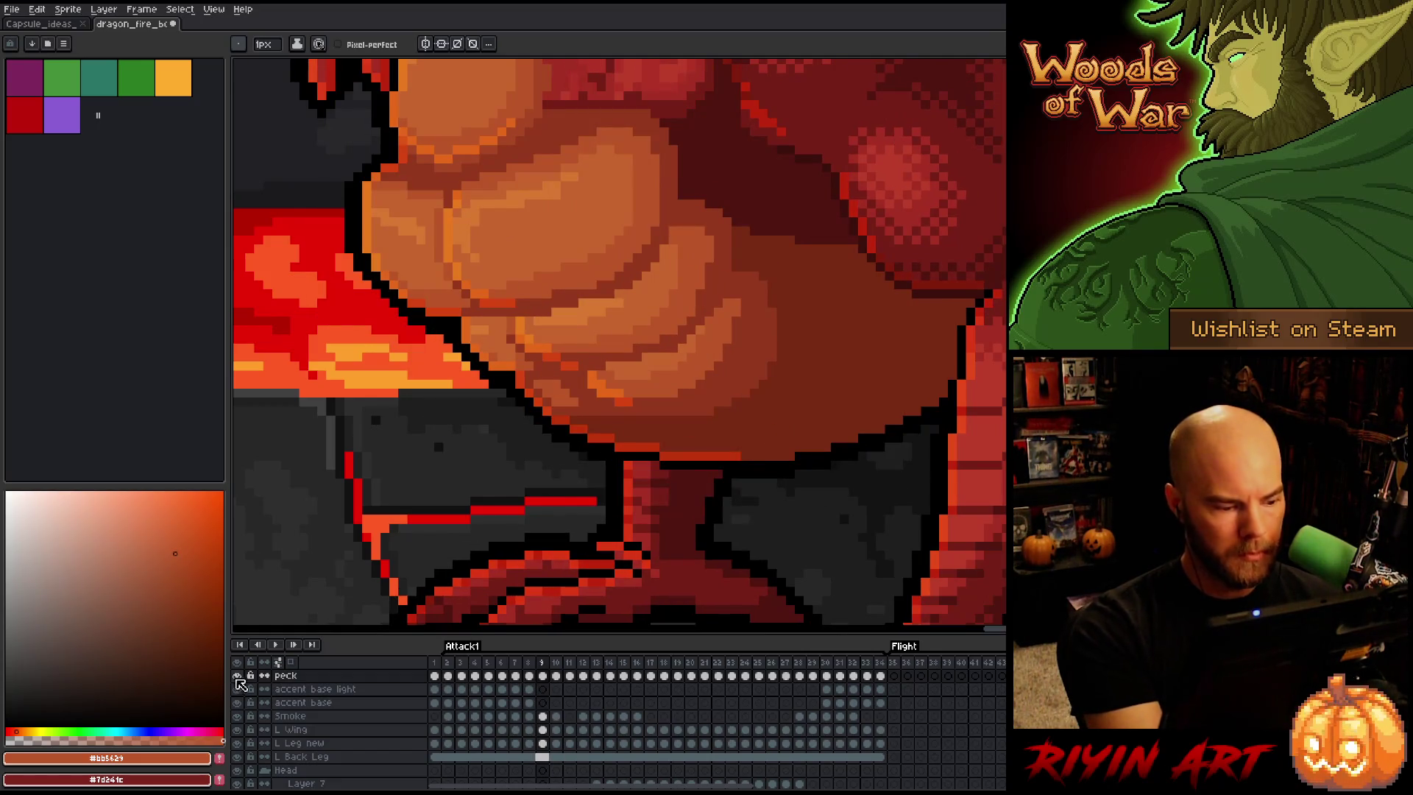
Hide and re-show the peck layer while flipping frames 9–11 to compare poses
{"action": "left_click", "coordinate": [237, 676]}
{"action": "key", "text": "Right"}
{"action": "key", "text": "Left"}
{"action": "key", "text": "Right"}
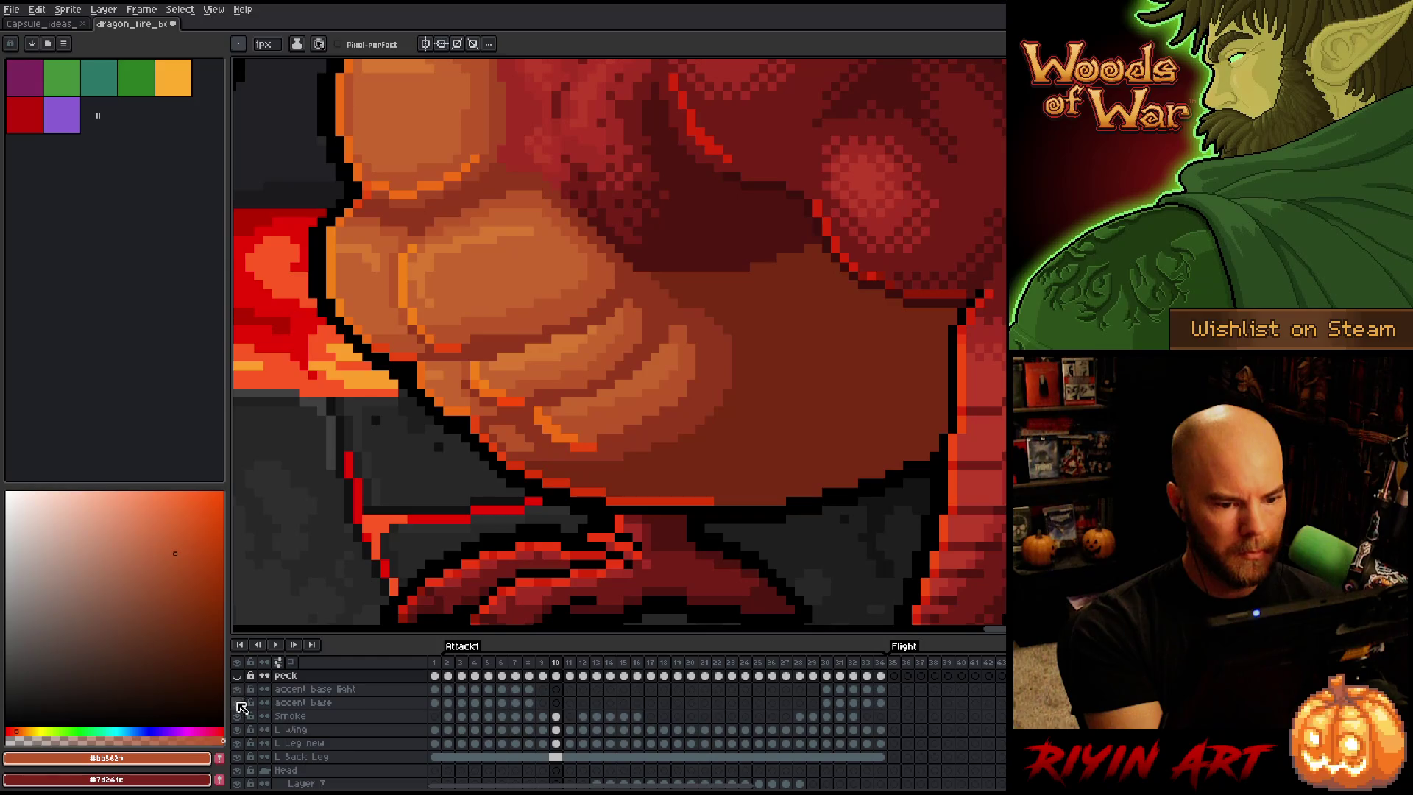
{"action": "left_click", "coordinate": [237, 675]}
{"action": "key", "text": "Left"}
{"action": "key", "text": "Right"}
{"action": "left_click", "coordinate": [237, 675]}
{"action": "key", "text": "Right"}
{"action": "key", "text": "Right"}
{"action": "key", "text": "Left"}
{"action": "key", "text": "Left"}
{"action": "key", "text": "Left"}
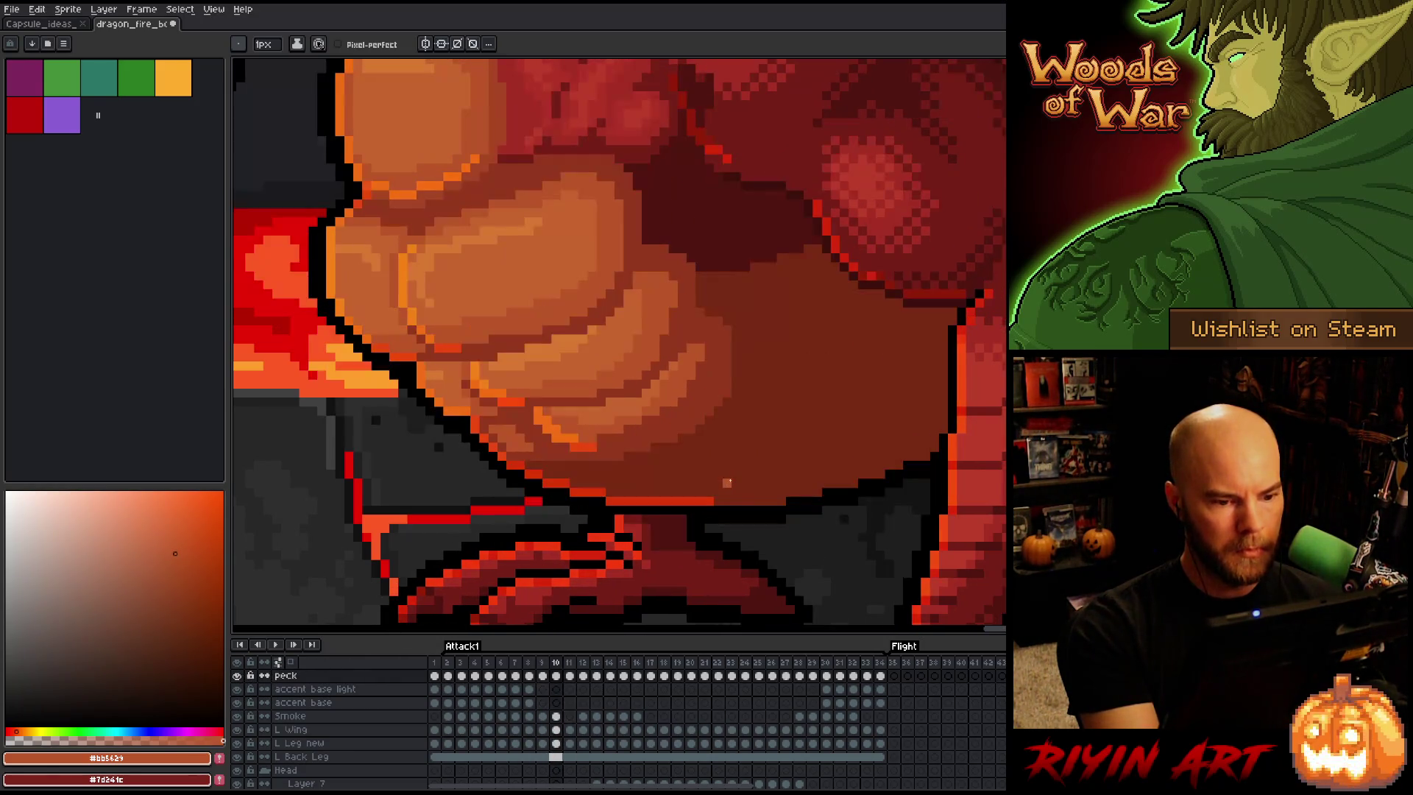
{"action": "key", "text": "Right"}
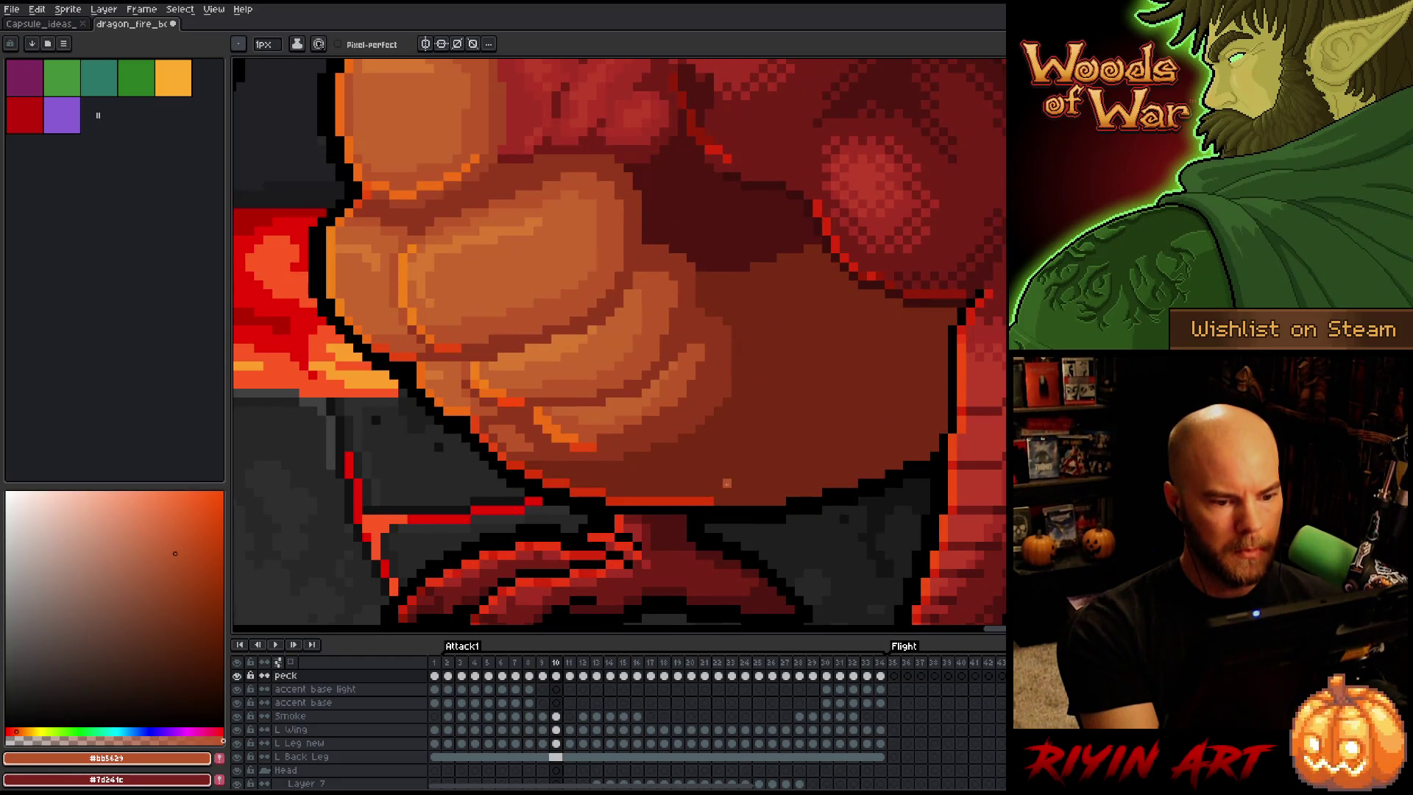
{"action": "key", "text": "Left"}
{"action": "key", "text": "Right"}
Pick the dark red and mid orange, then compare frames 9 and 10 again
{"action": "left_click", "coordinate": [671, 429], "text": "alt"}
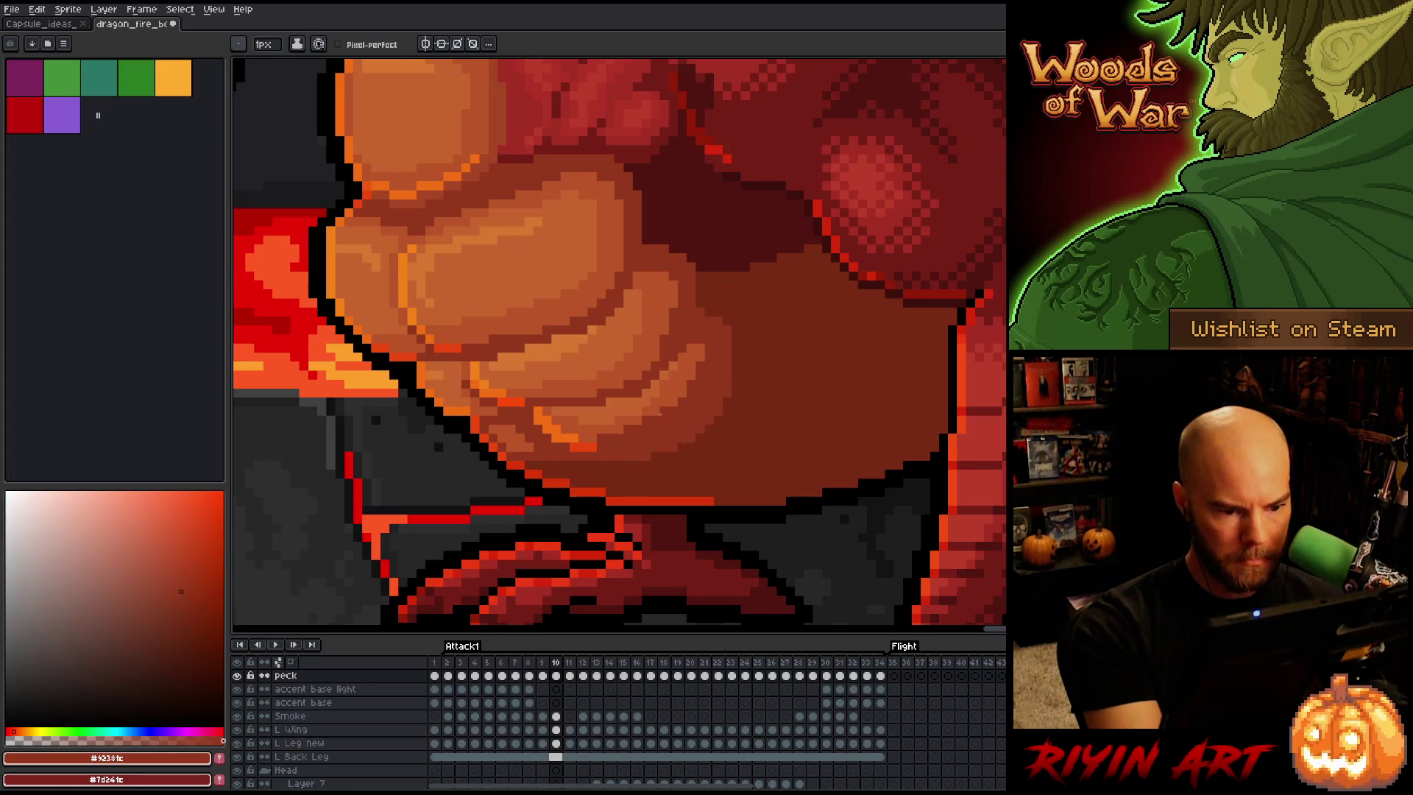
{"action": "left_click", "coordinate": [632, 420], "text": "alt"}
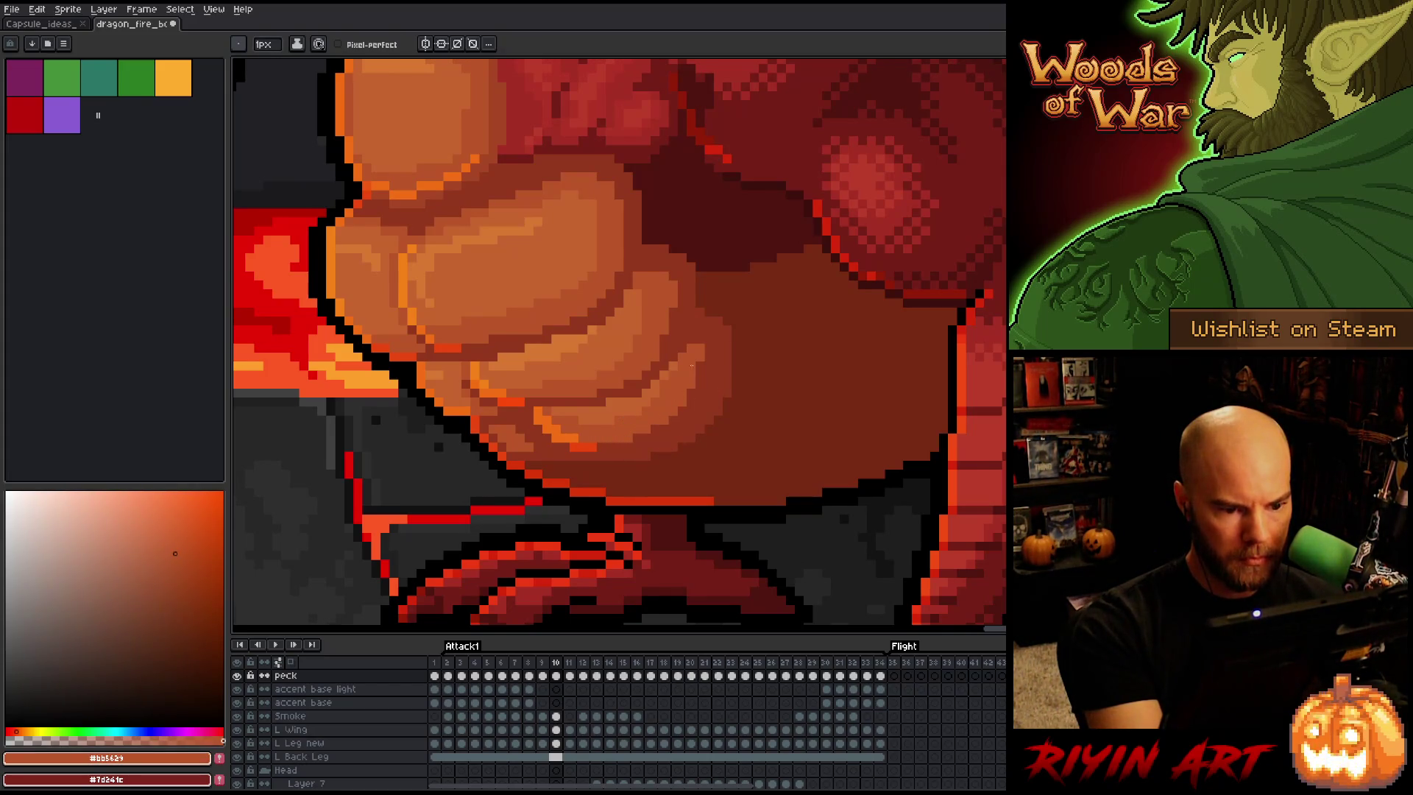
{"action": "key", "text": "Left"}
{"action": "key", "text": "Right"}
{"action": "key", "text": "Left"}
{"action": "key", "text": "Right"}
{"action": "key", "text": "Right"}
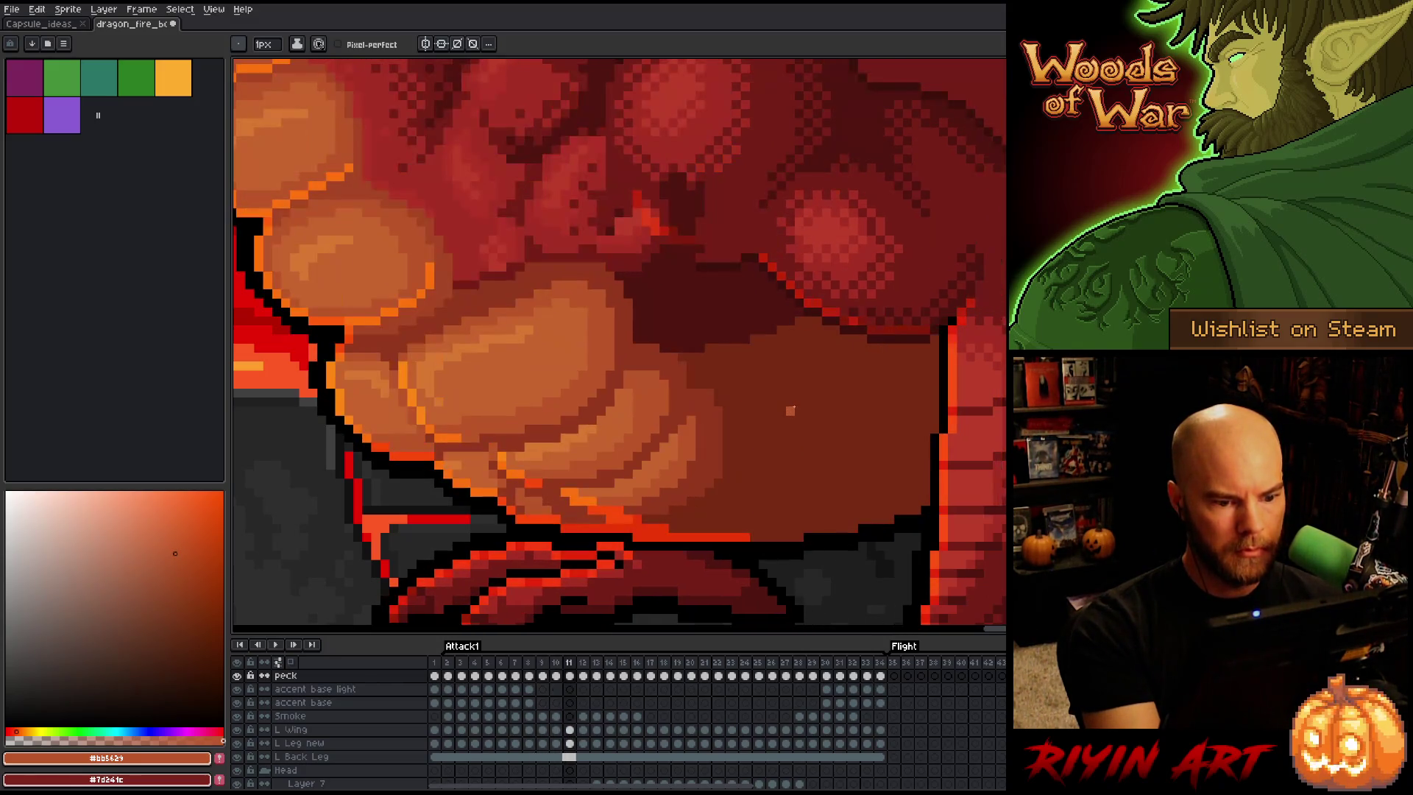
{"action": "key", "text": "Left"}
{"action": "key", "text": "Right"}
{"action": "key", "text": "Left"}
{"action": "key", "text": "Right"}
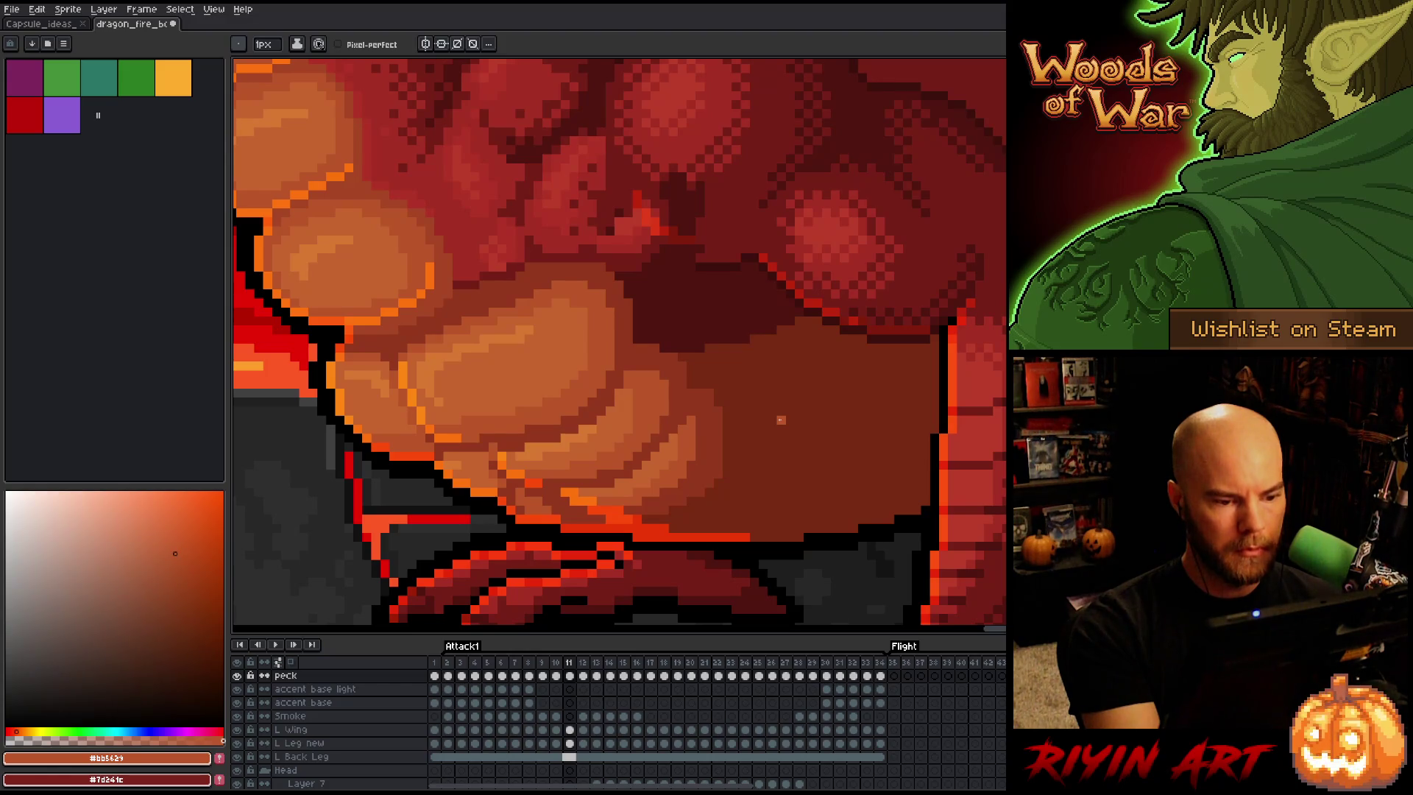
{"action": "key", "text": "Left"}
{"action": "key", "text": "Right"}
Pick a darker red-brown, save the dragon animation, and advance to frame 12
{"action": "left_click", "coordinate": [589, 430], "text": "alt"}
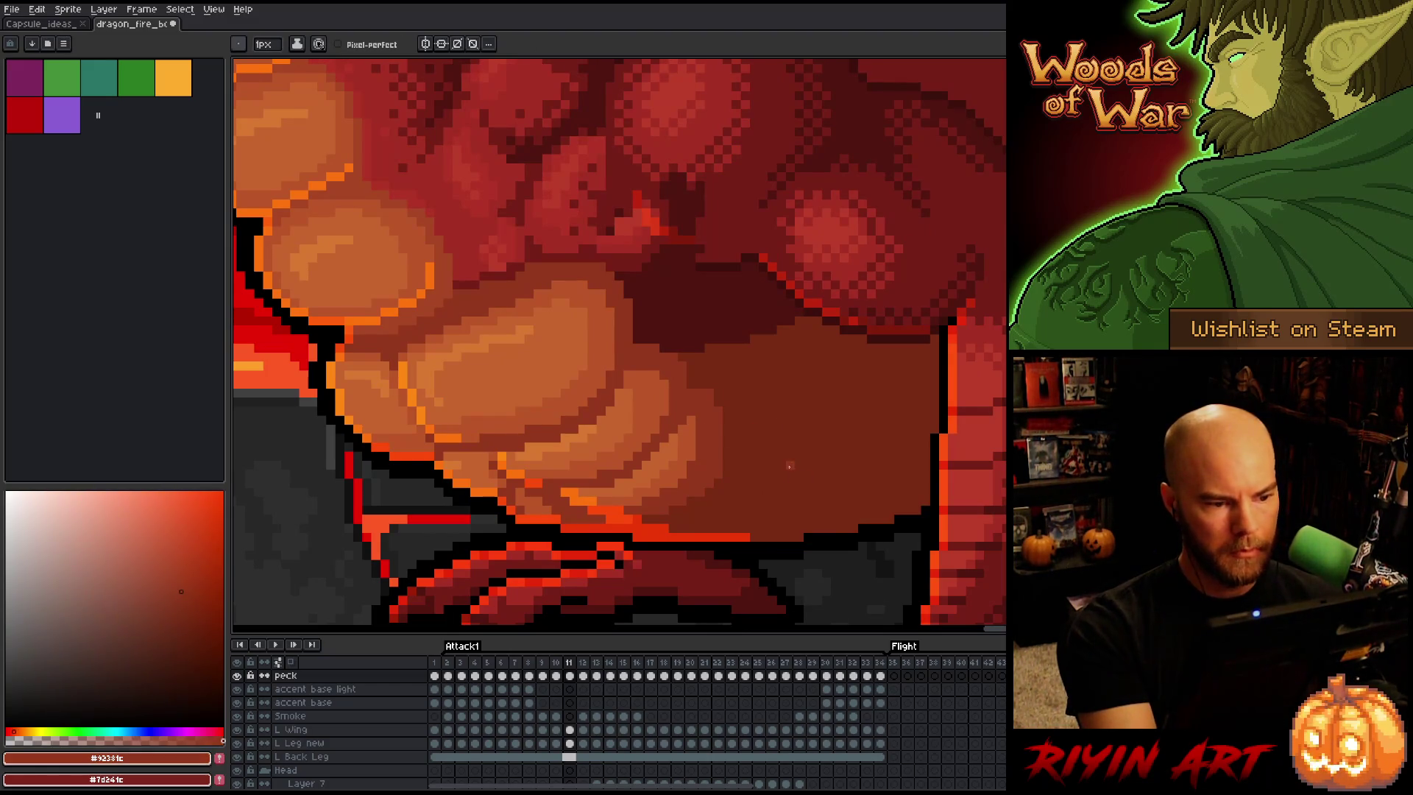
{"action": "key", "text": "ctrl+s"}
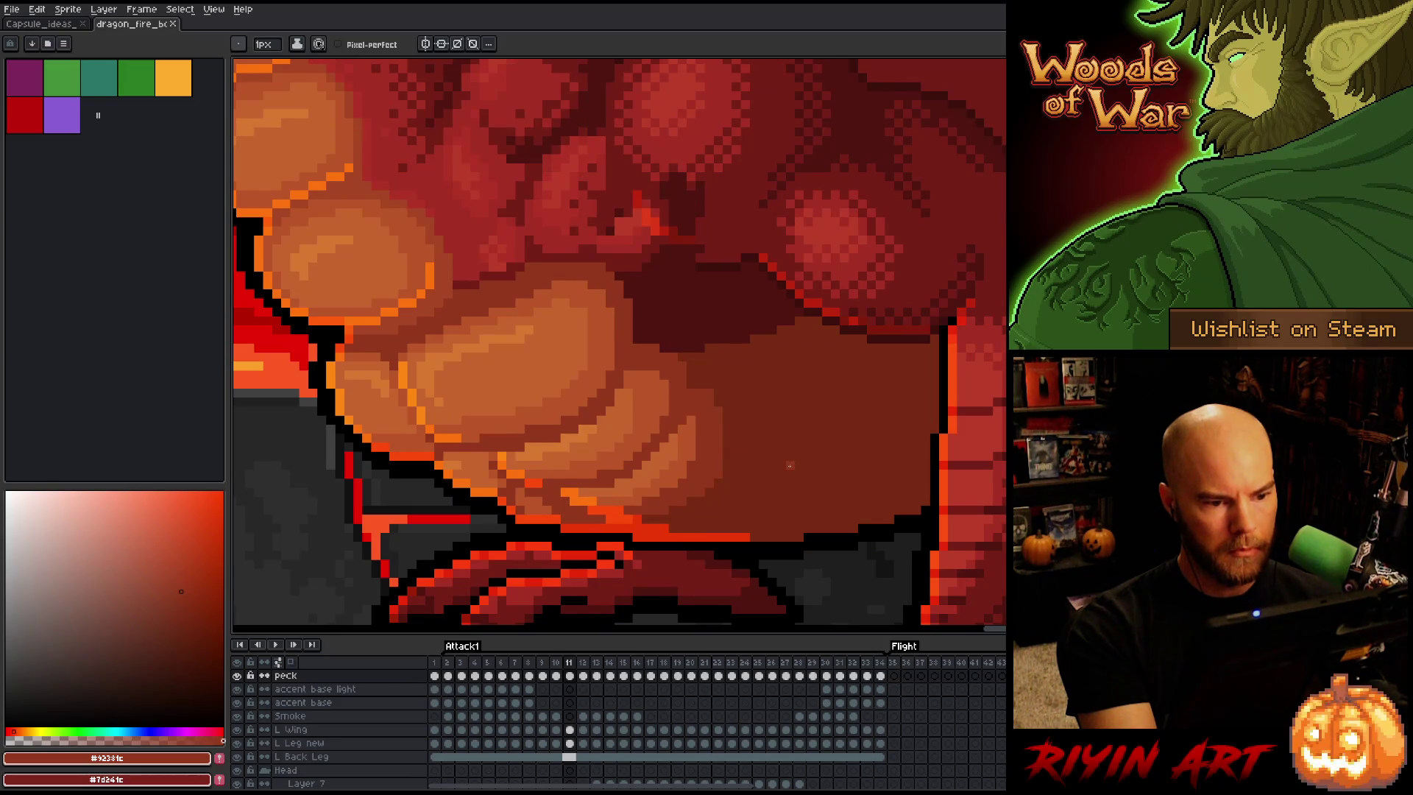
{"action": "key", "text": "period"}
Toggle the peck layer and nudge frame 12's head pixels one pixel left to align with frame 11
{"action": "key", "text": "comma"}
{"action": "key", "text": "period"}
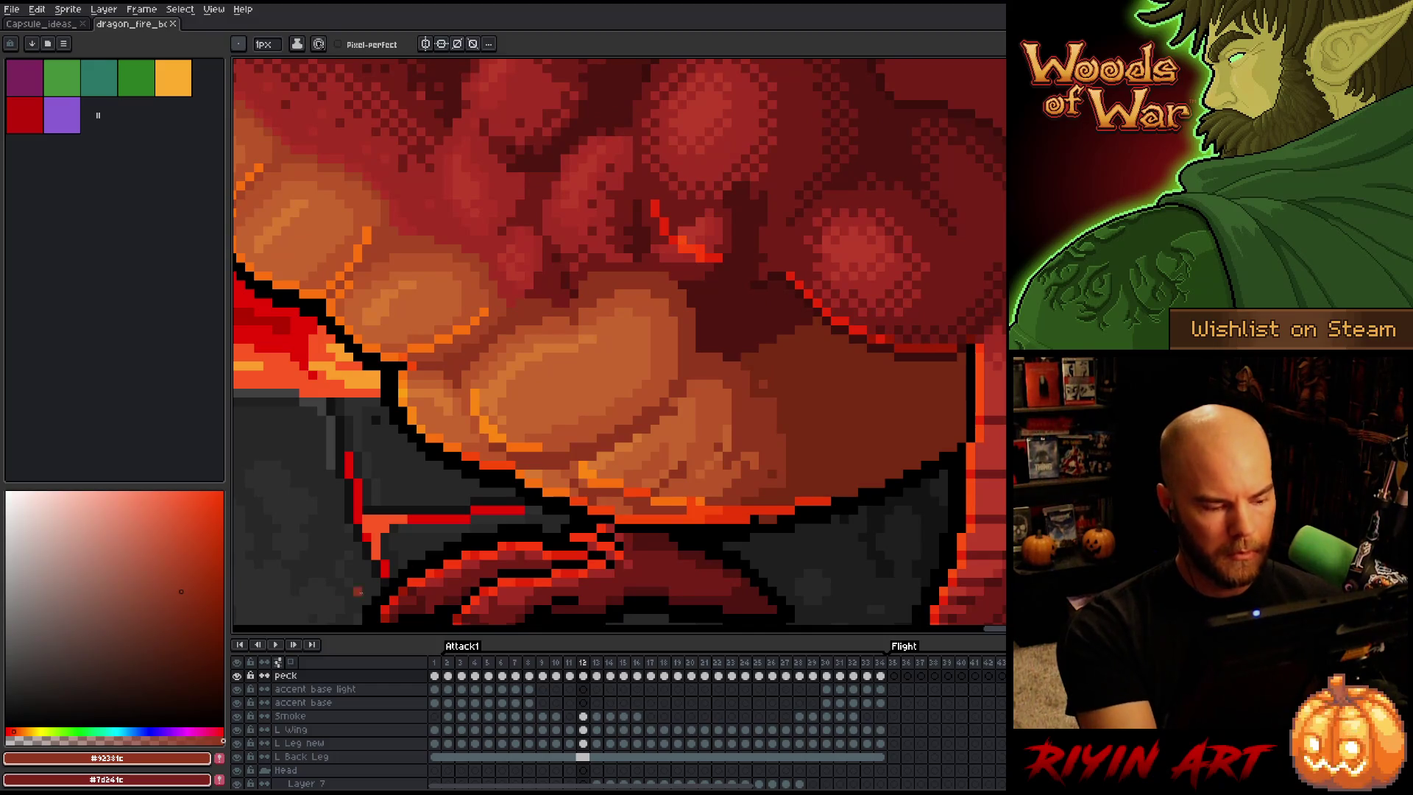
{"action": "key", "text": "comma"}
{"action": "key", "text": "period"}
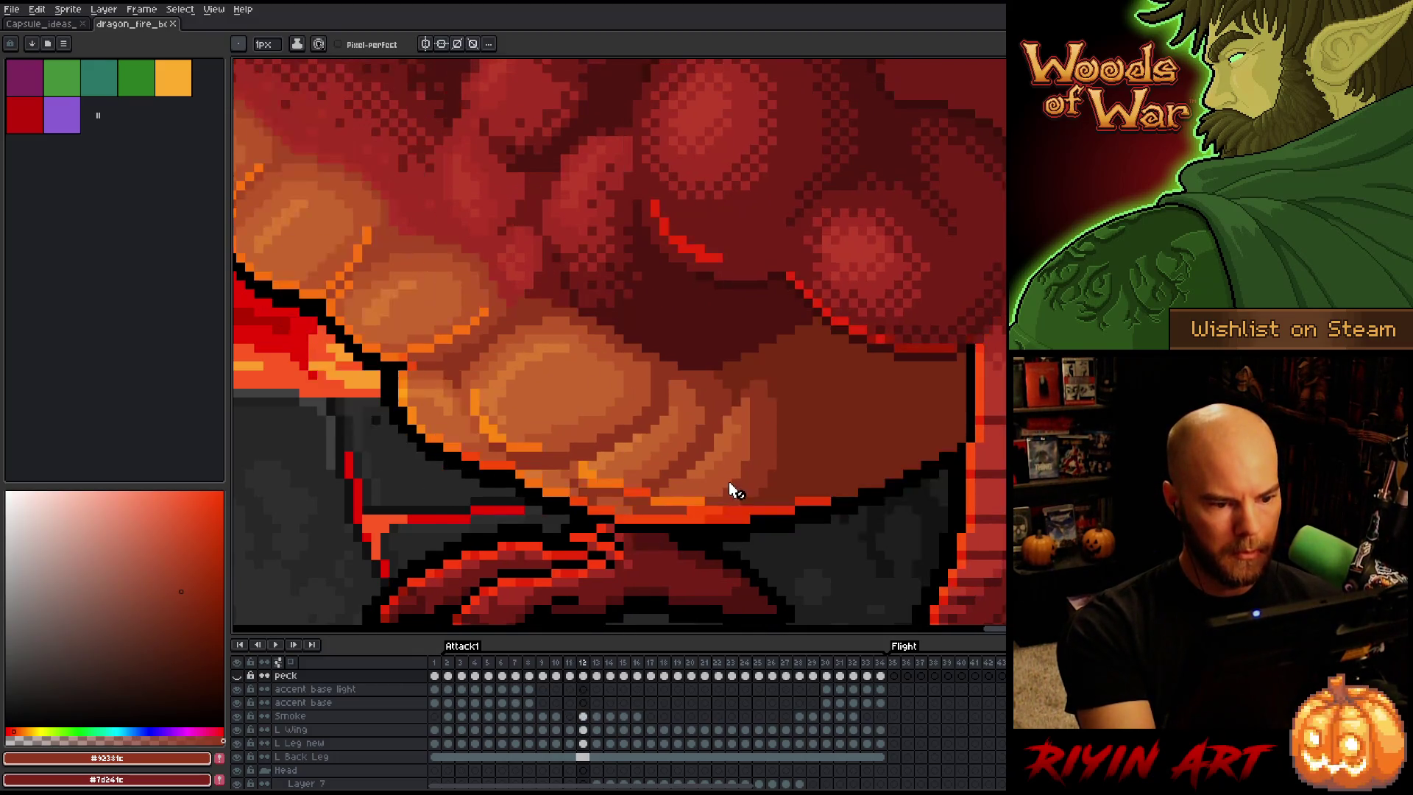
{"action": "left_click", "coordinate": [236, 675]}
{"action": "key", "text": "comma"}
{"action": "key", "text": "period"}
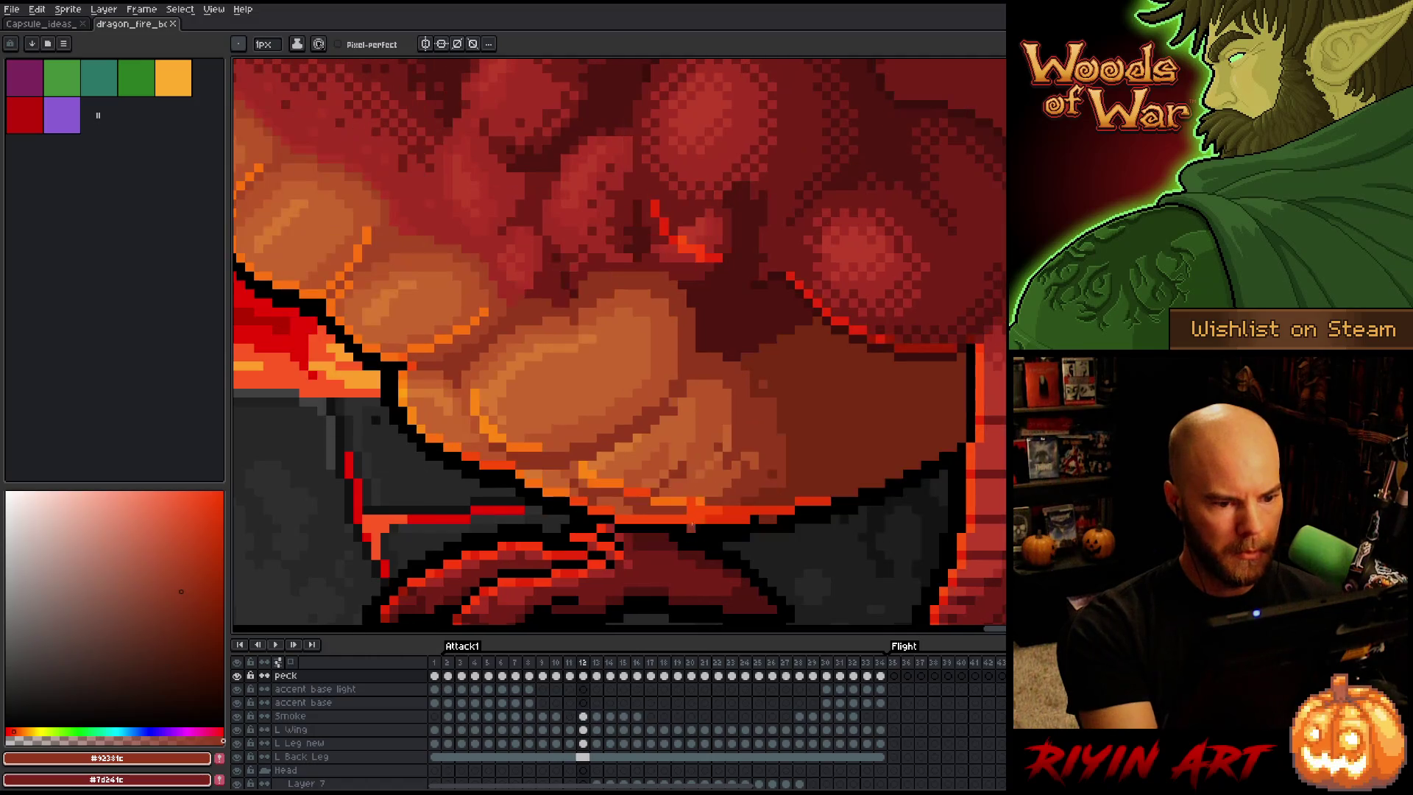
{"action": "key", "text": "v"}
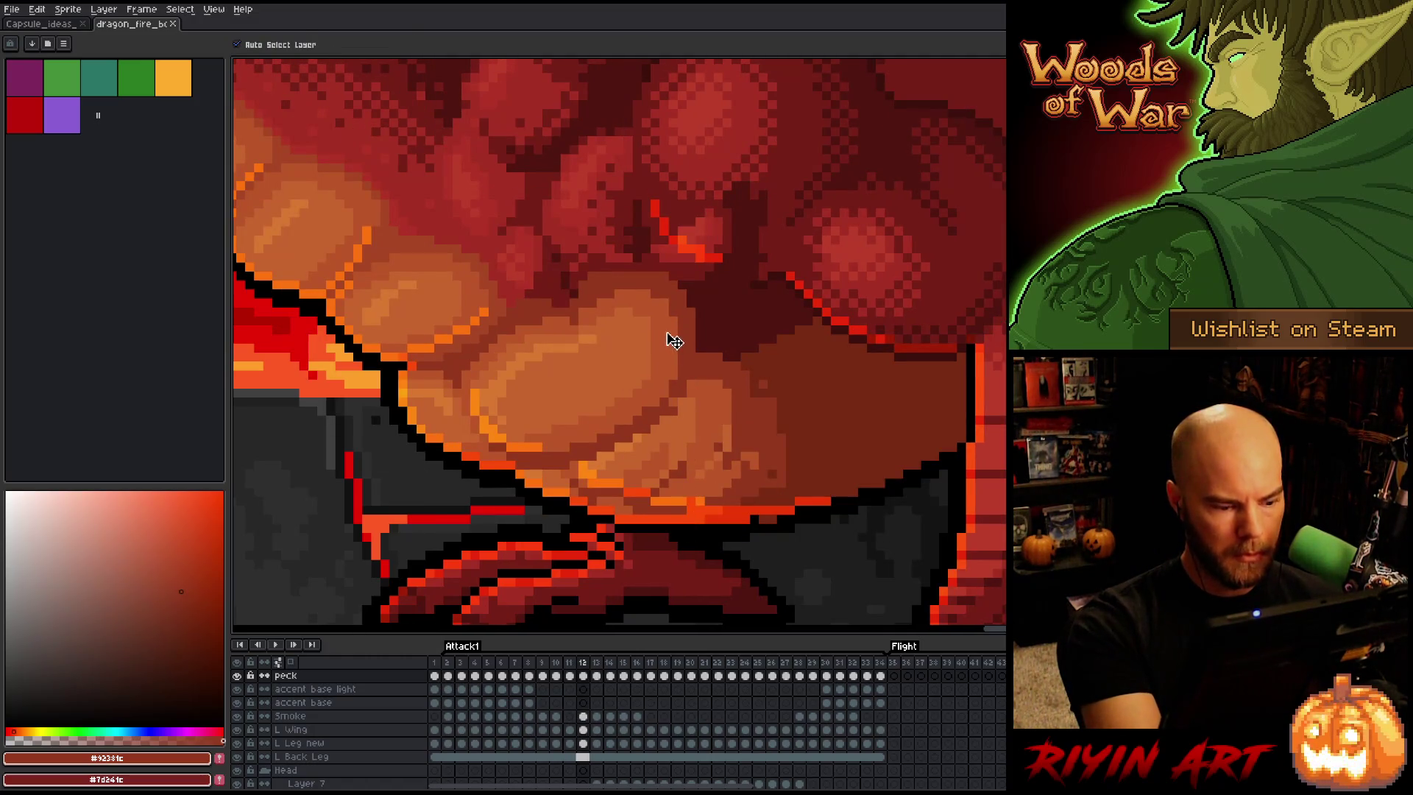
{"action": "key", "text": "Left"}
{"action": "key", "text": "Left"}
{"action": "key", "text": "comma"}
{"action": "key", "text": "period"}
{"action": "key", "text": "comma"}
{"action": "key", "text": "period"}
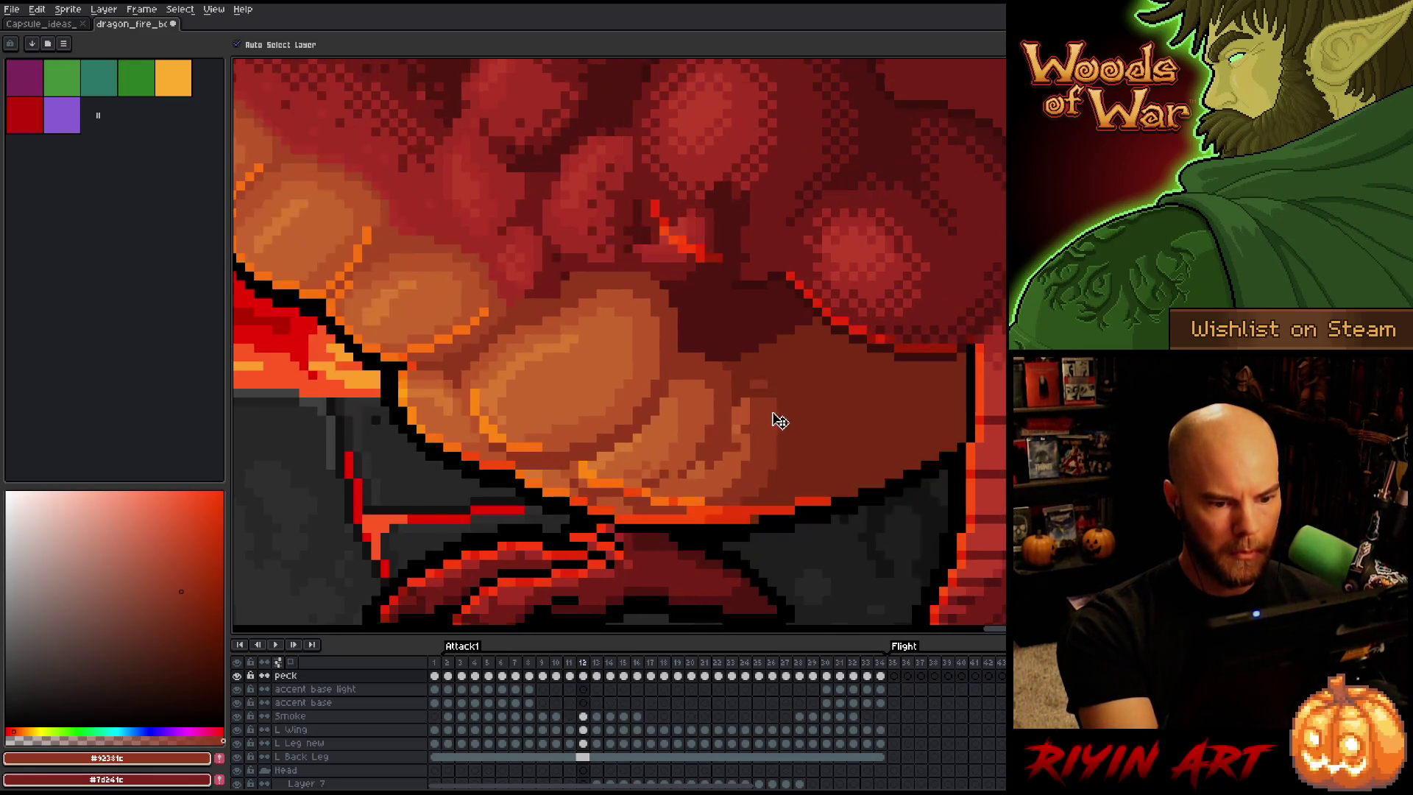
Sample the orange belly, lighter orange highlight and dark red-brown shades on frame 12
{"action": "key", "text": "i"}
{"action": "key", "text": "b"}
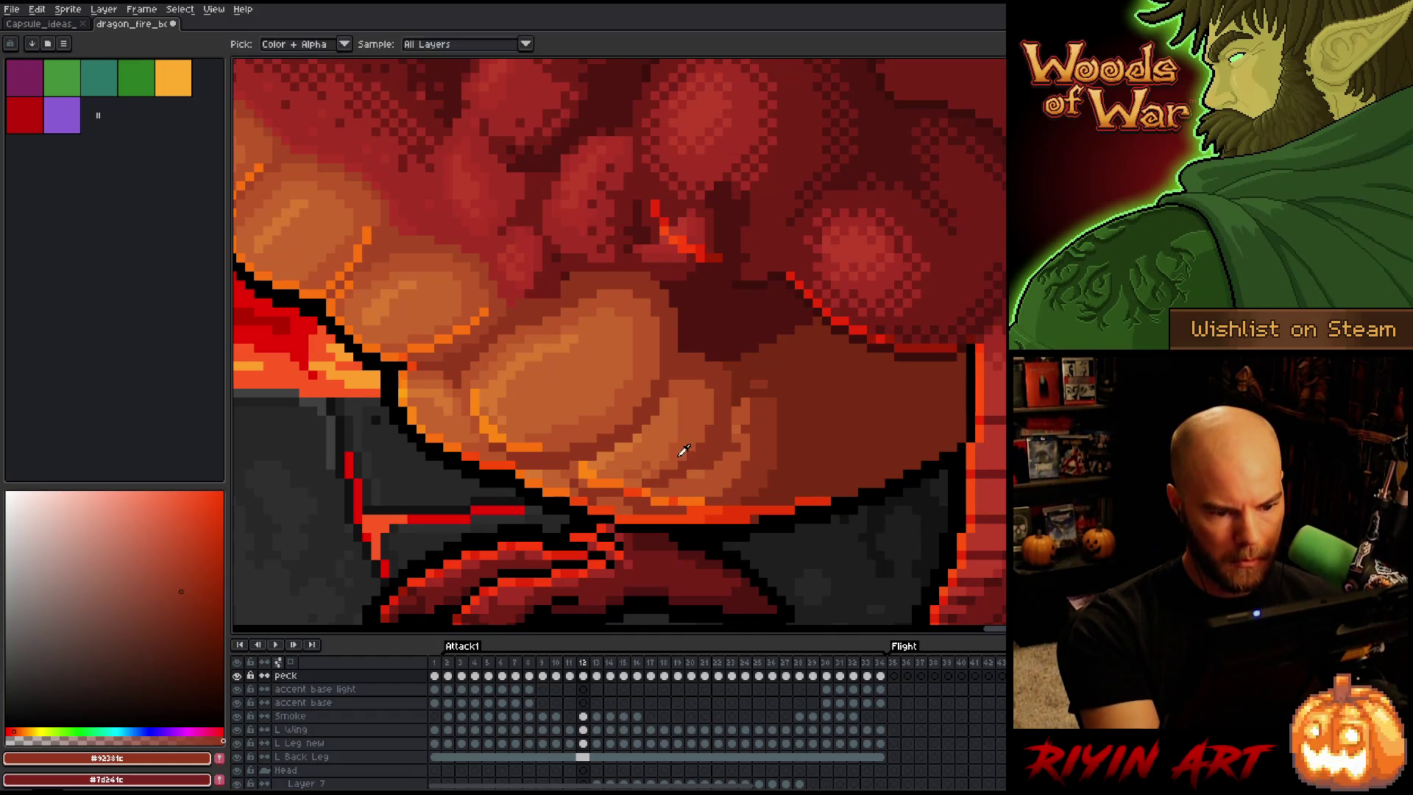
{"action": "left_click", "coordinate": [645, 474], "text": "alt"}
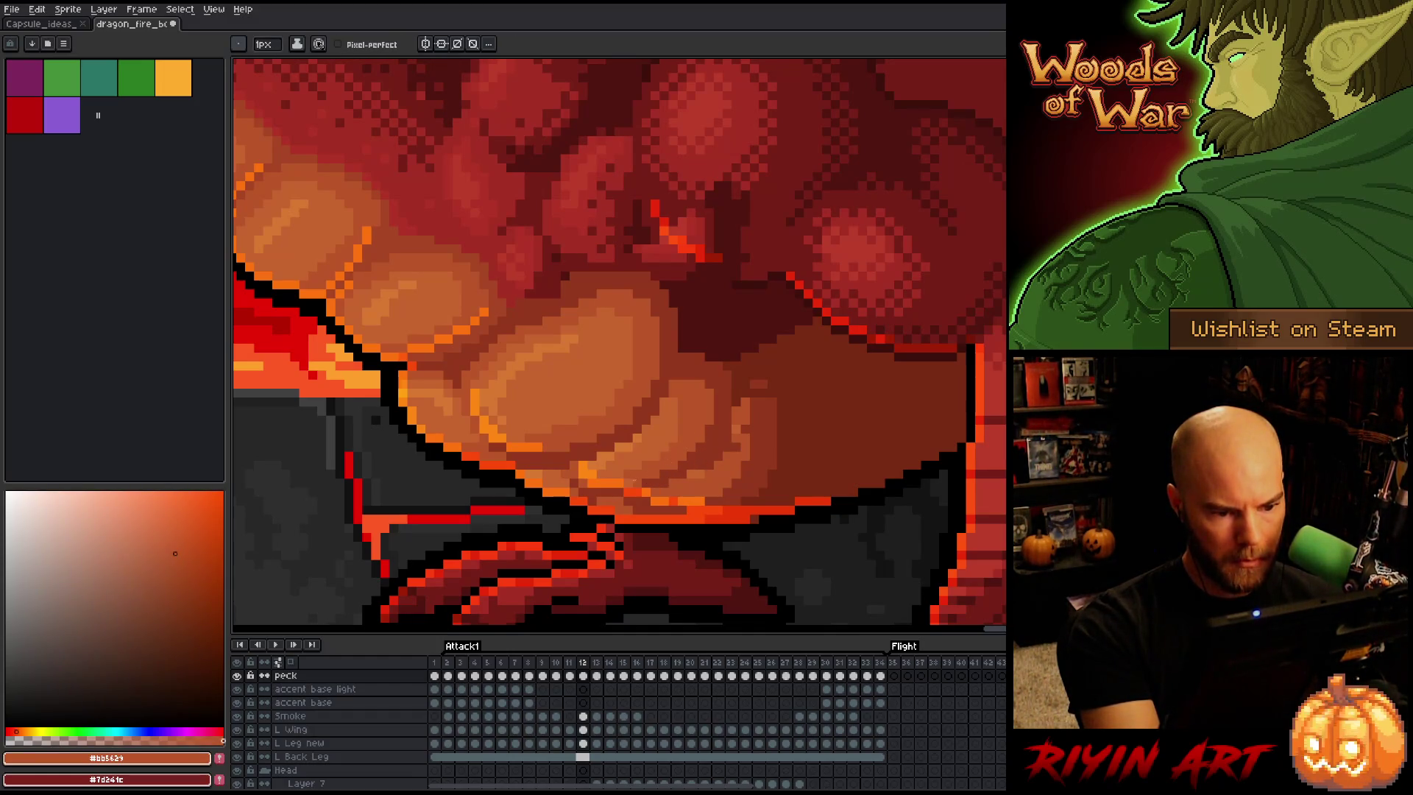
{"action": "left_click", "coordinate": [646, 483], "text": "alt"}
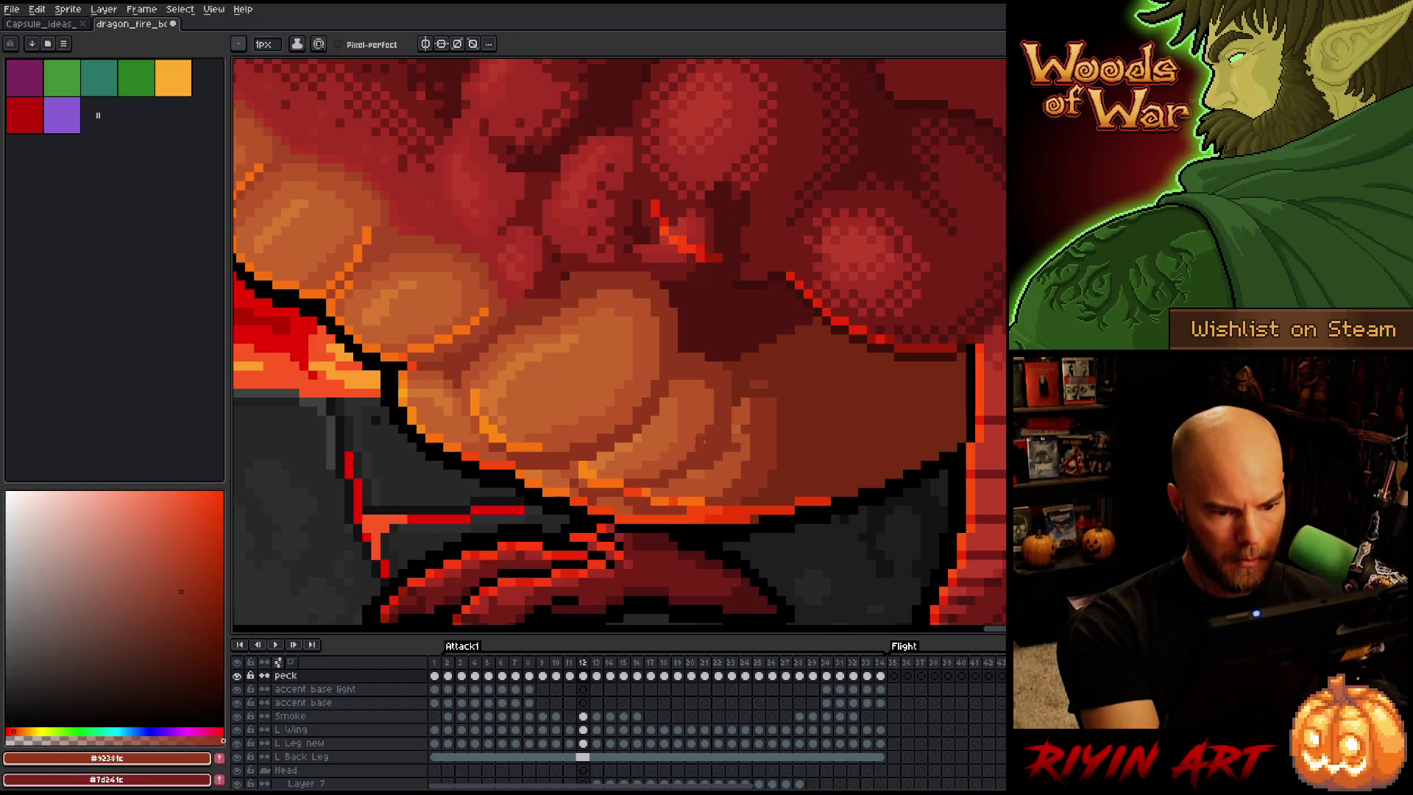
{"action": "left_click", "coordinate": [731, 448], "text": "alt"}
{"action": "left_click", "coordinate": [719, 469], "text": "alt"}
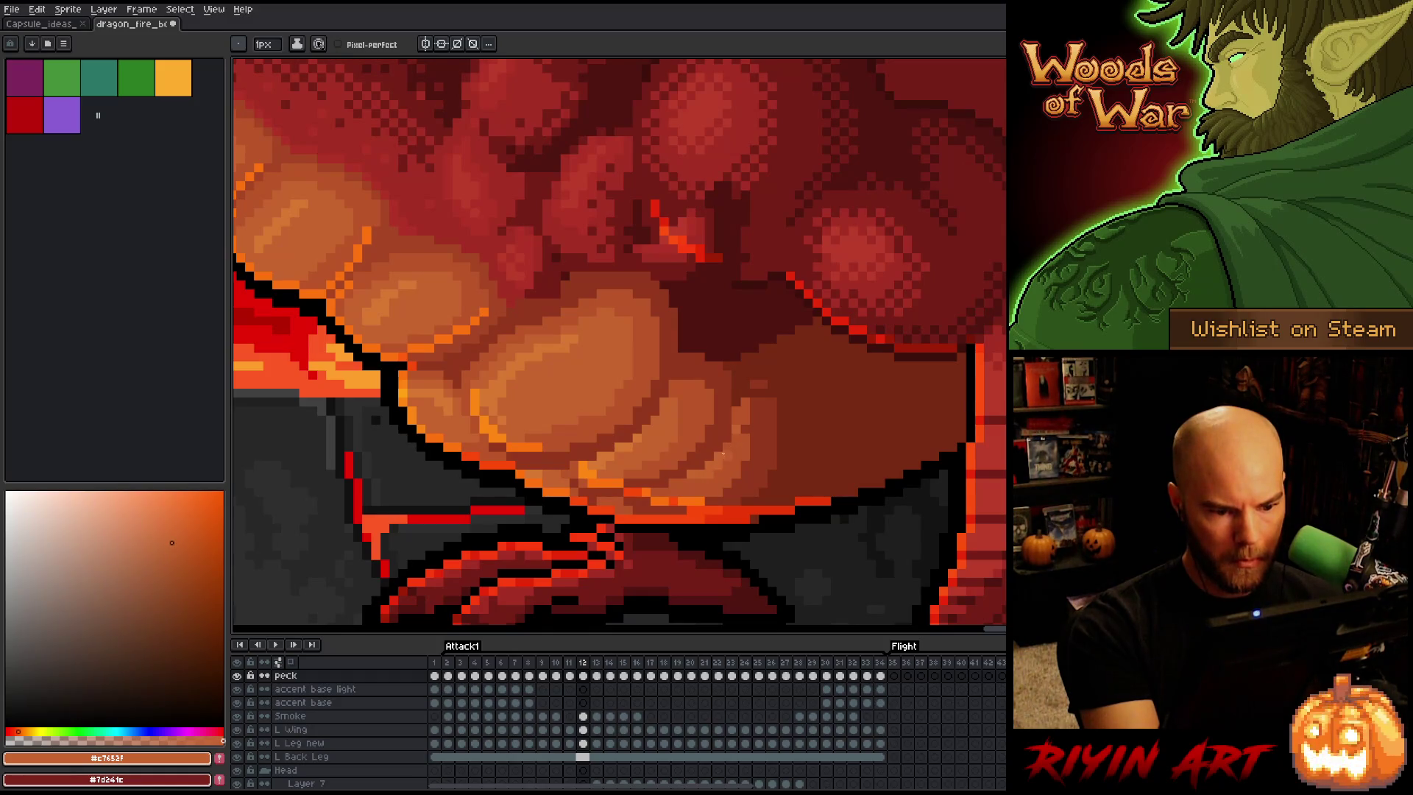
{"action": "left_click", "coordinate": [753, 412], "text": "alt"}
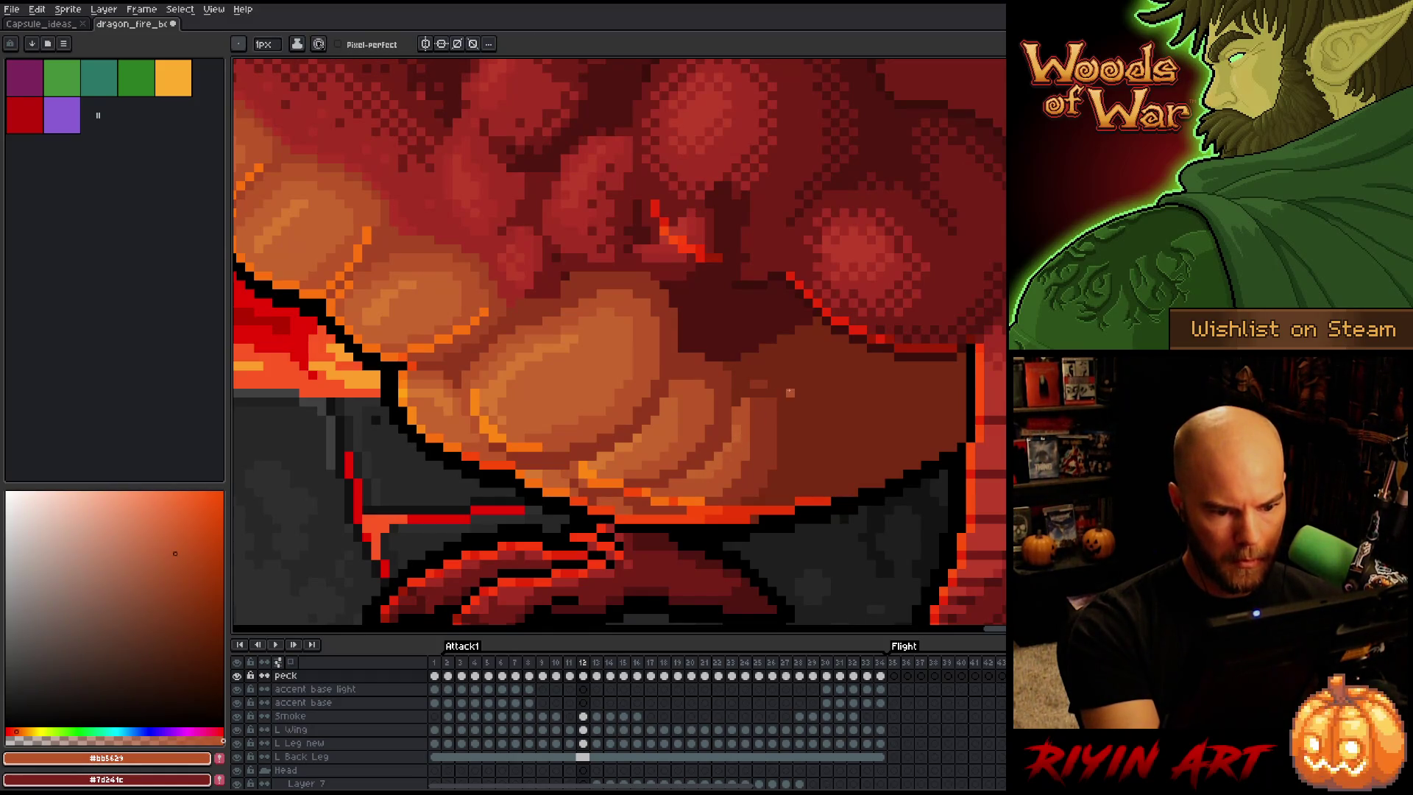
{"action": "left_click", "coordinate": [733, 390], "text": "alt"}
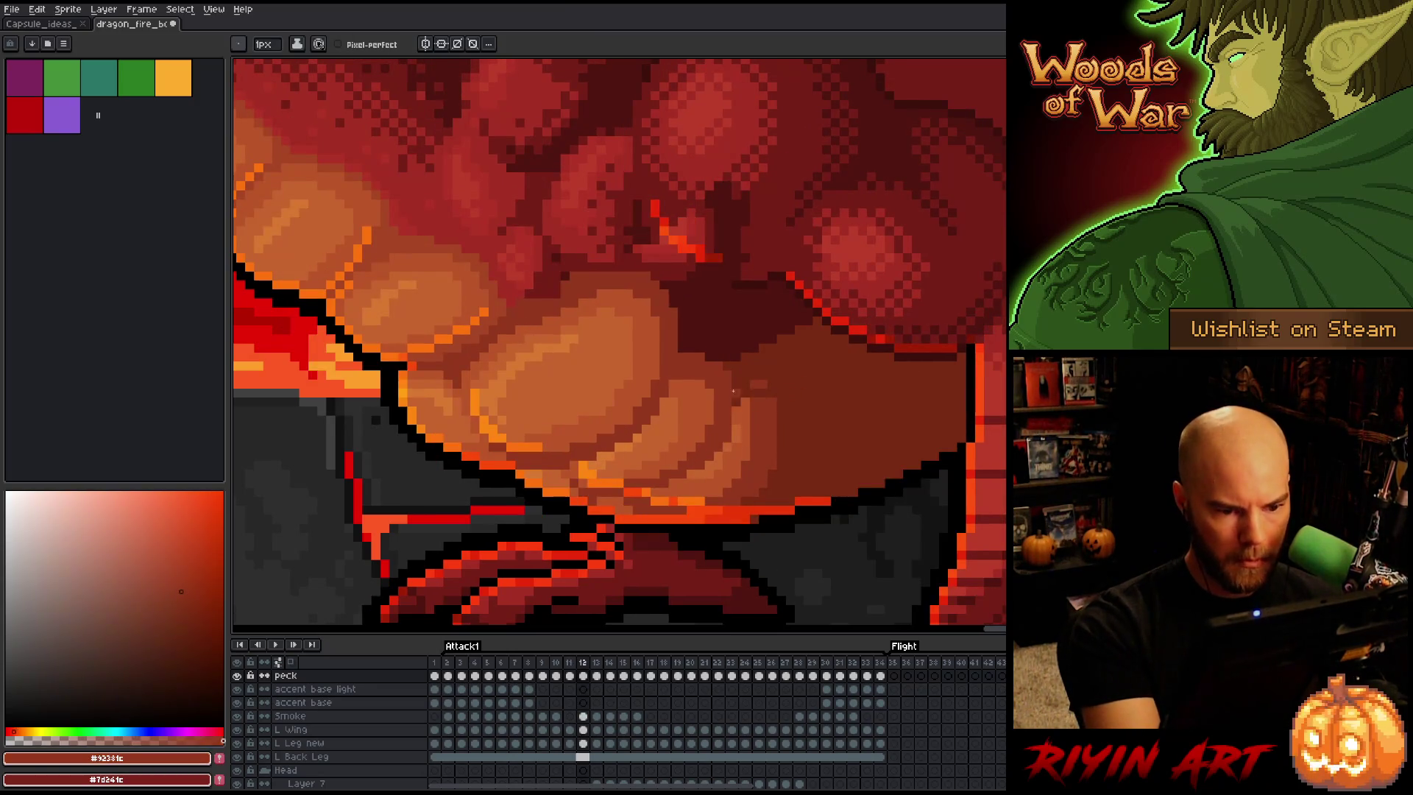
{"action": "left_click", "coordinate": [783, 362], "text": "alt"}
{"action": "left_click", "coordinate": [754, 394], "text": "alt"}
{"action": "left_click", "coordinate": [748, 396], "text": "alt"}
{"action": "left_click", "coordinate": [731, 402], "text": "alt"}
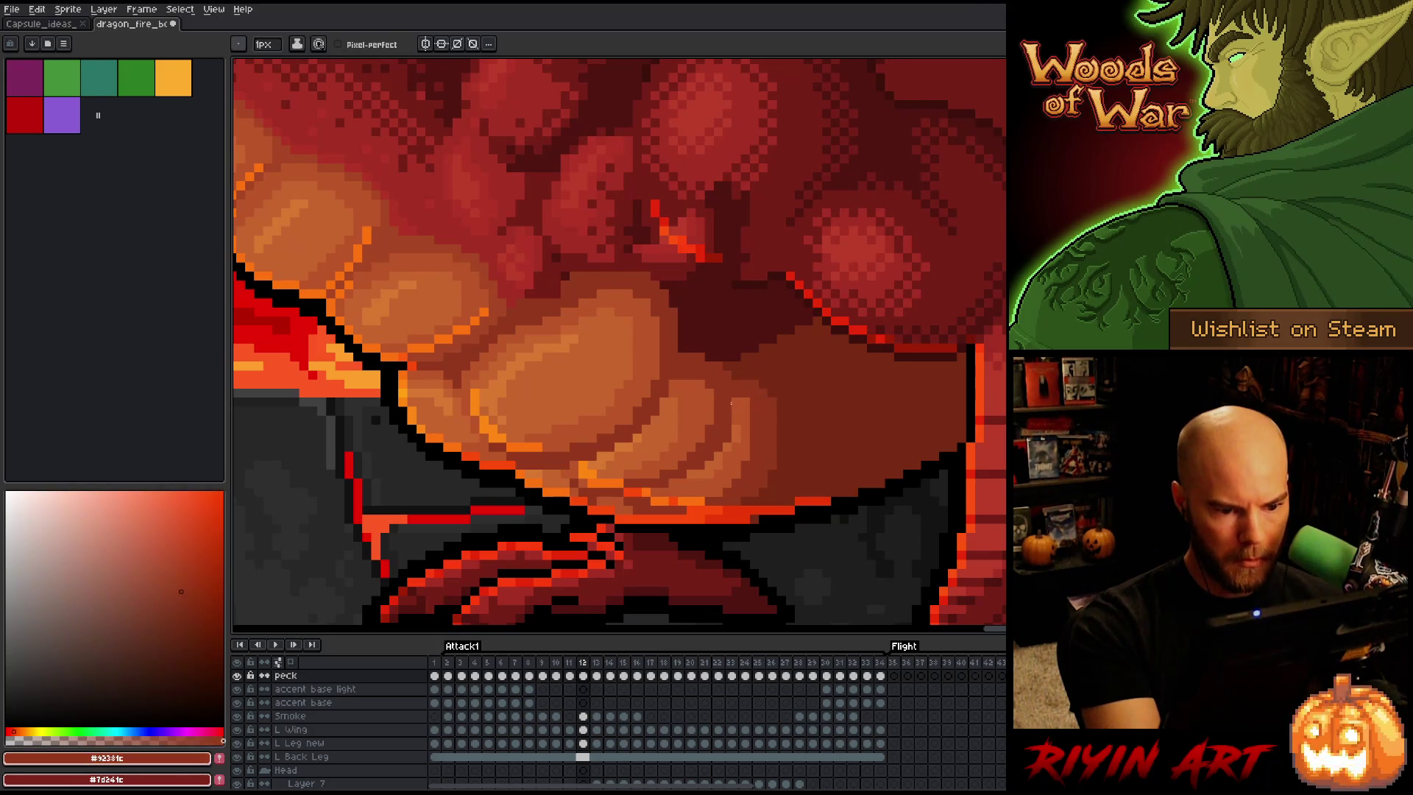
Flip between frame 12 and its neighbour to compare the belly shading
{"action": "key", "text": "Right"}
{"action": "key", "text": "Left"}
{"action": "key", "text": "Right"}
{"action": "key", "text": "Left"}
{"action": "key", "text": "Right"}
{"action": "key", "text": "Left"}
{"action": "key", "text": "Right"}
{"action": "key", "text": "Left"}
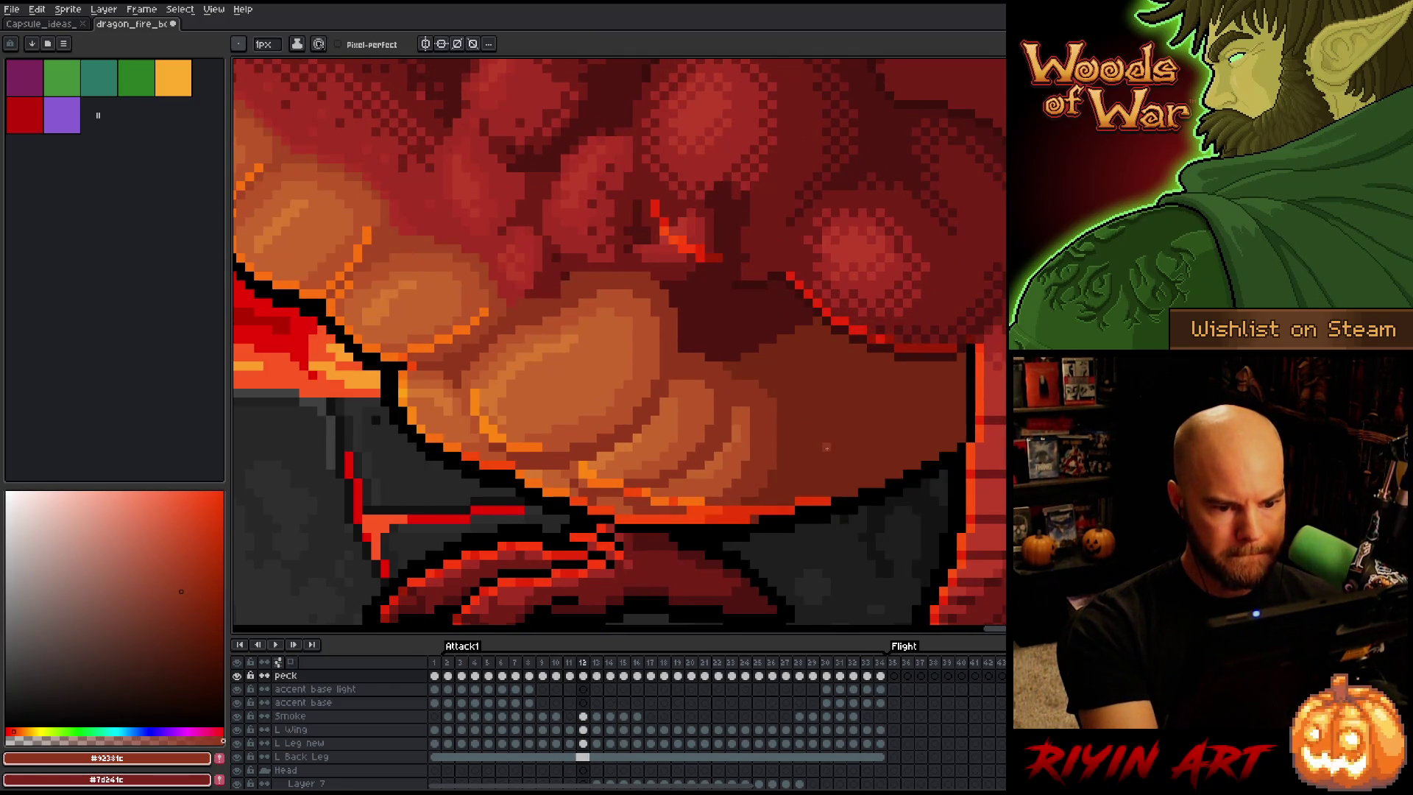
{"action": "key", "text": "Right"}
{"action": "key", "text": "Left"}
Select both Accent cels on frame 12 and transform the lower-belly accent strip
{"action": "key", "text": "v"}
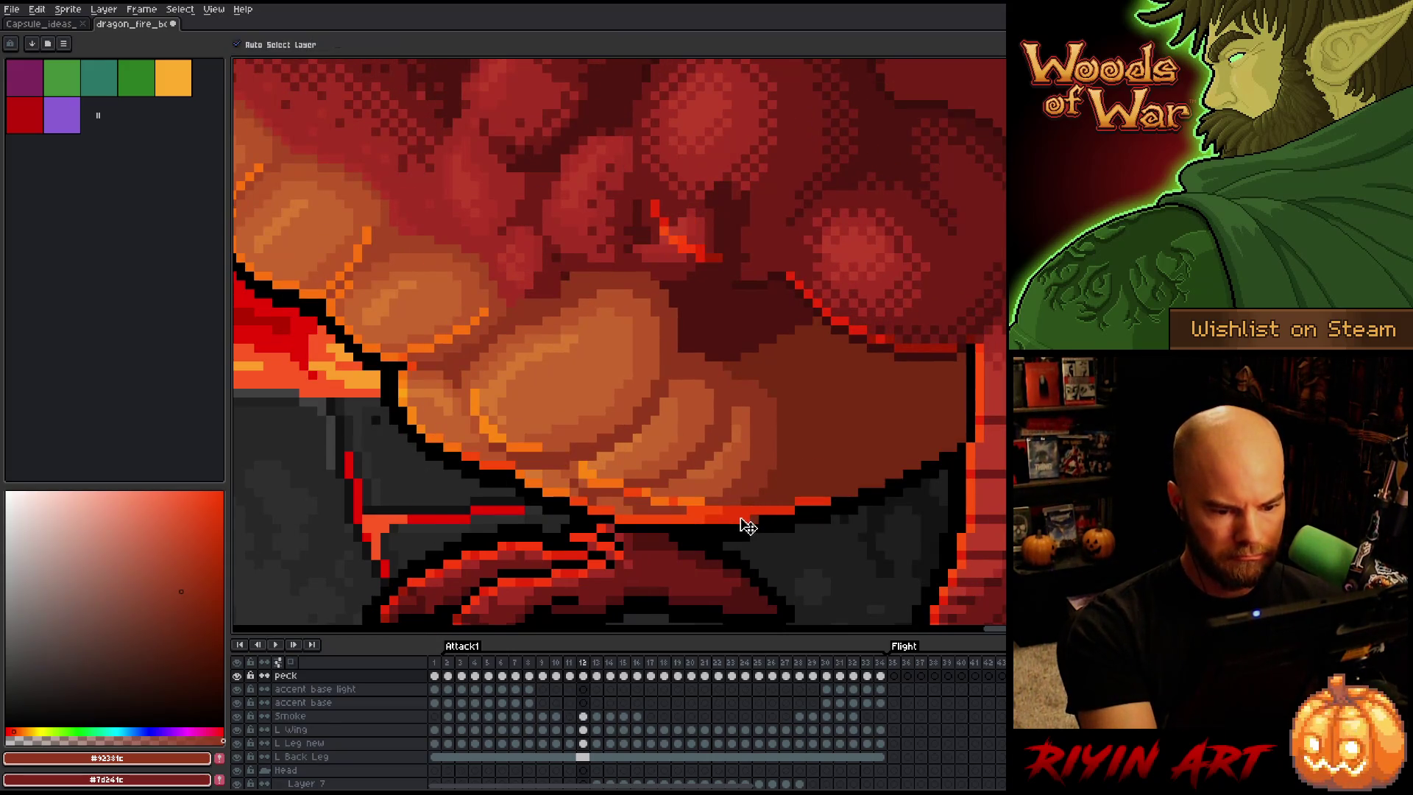
{"action": "key", "text": "m"}
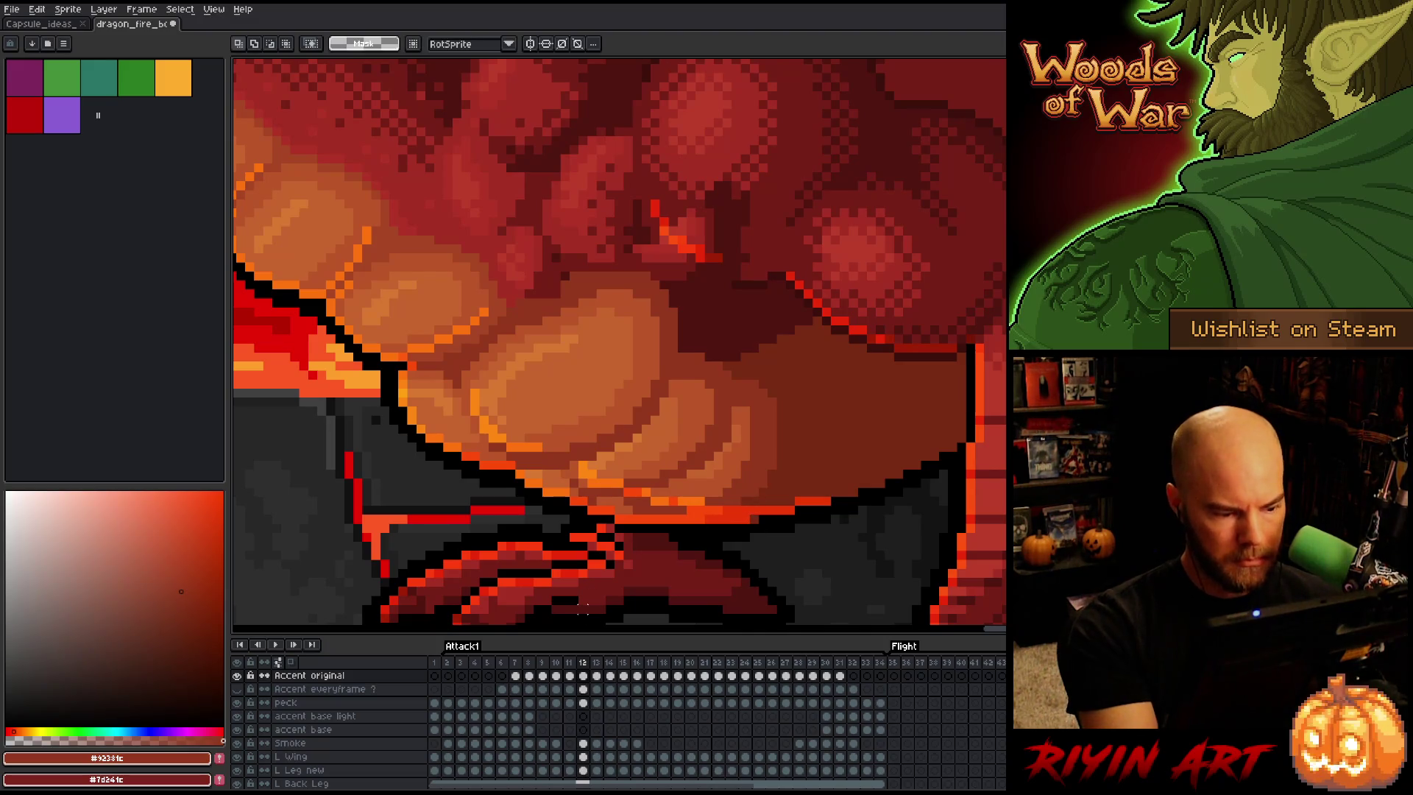
{"action": "left_click", "coordinate": [583, 689], "text": "shift"}
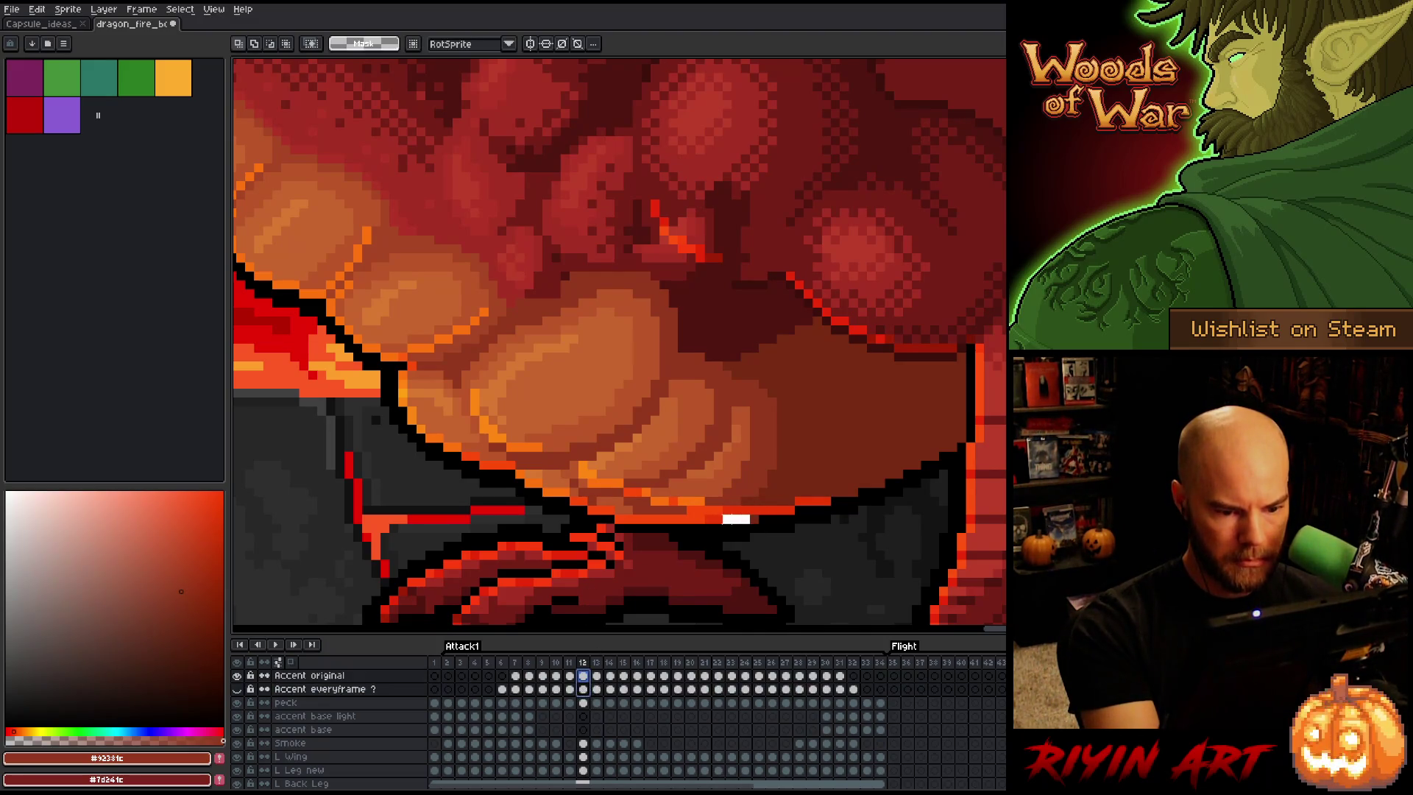
{"action": "left_click_drag", "start_coordinate": [731, 510], "coordinate": [751, 520]}
{"action": "key", "text": "Return"}
{"action": "key", "text": "v"}
Back on the peck layer, sample the deep red body shade and compare adjacent frames
{"action": "left_click", "coordinate": [683, 314]}
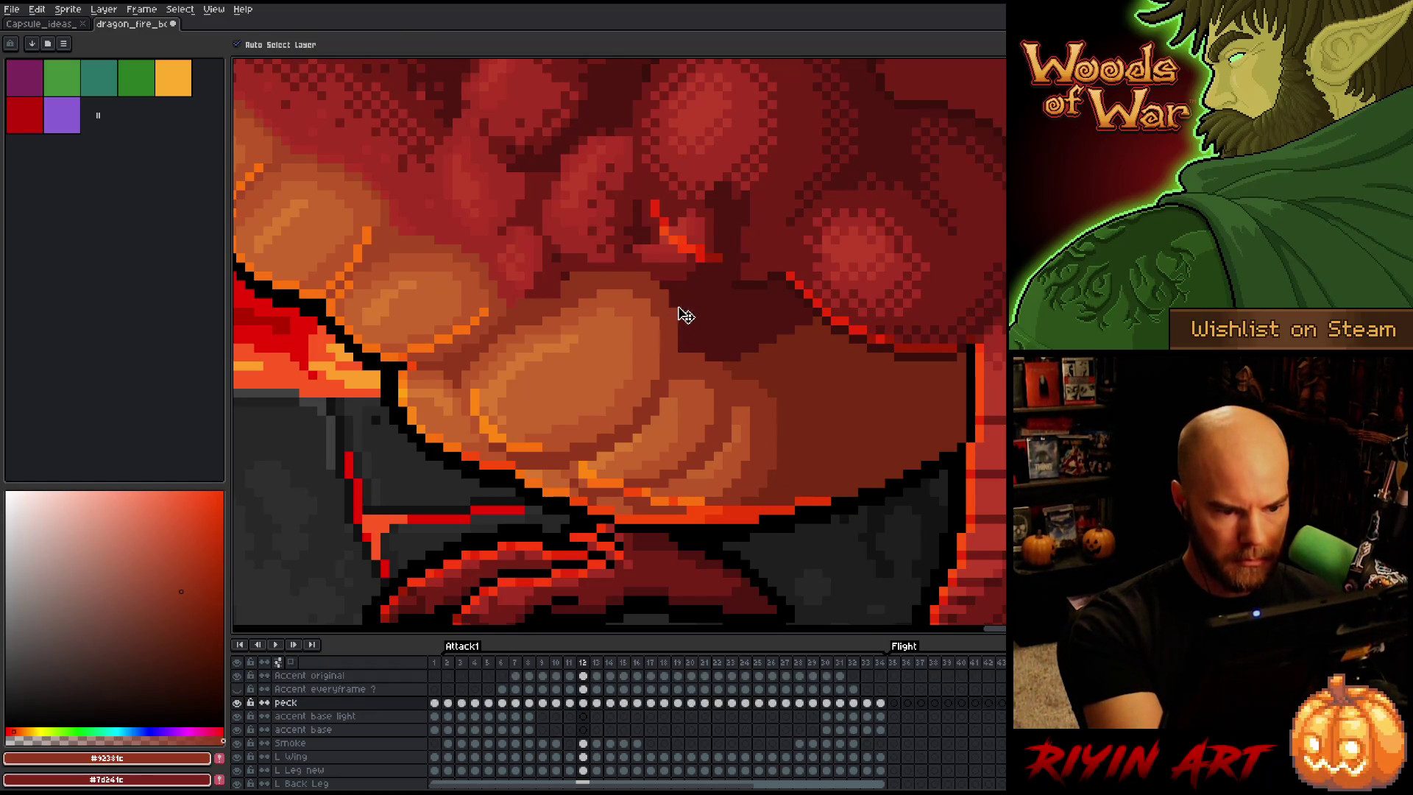
{"action": "key", "text": "b"}
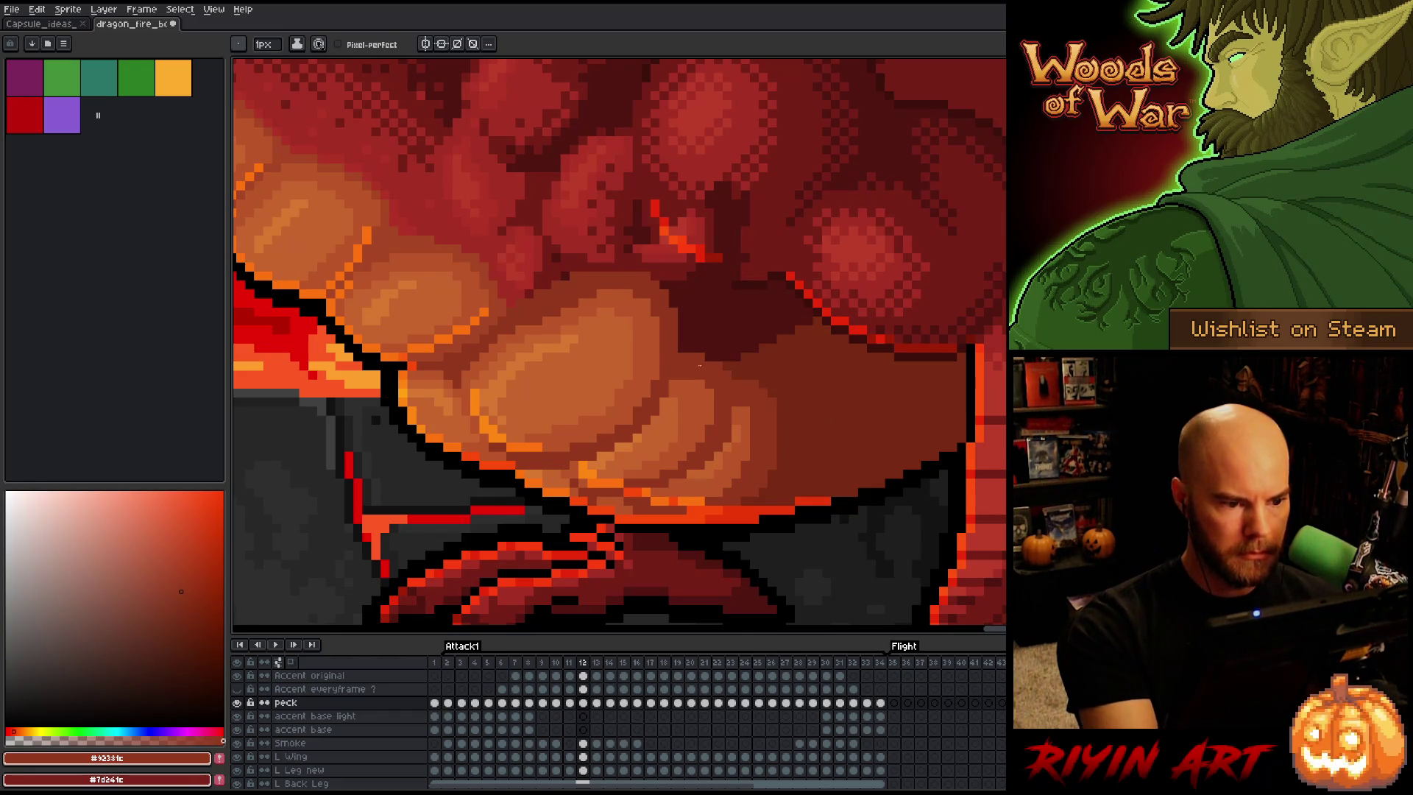
{"action": "left_click", "coordinate": [542, 271], "text": "alt"}
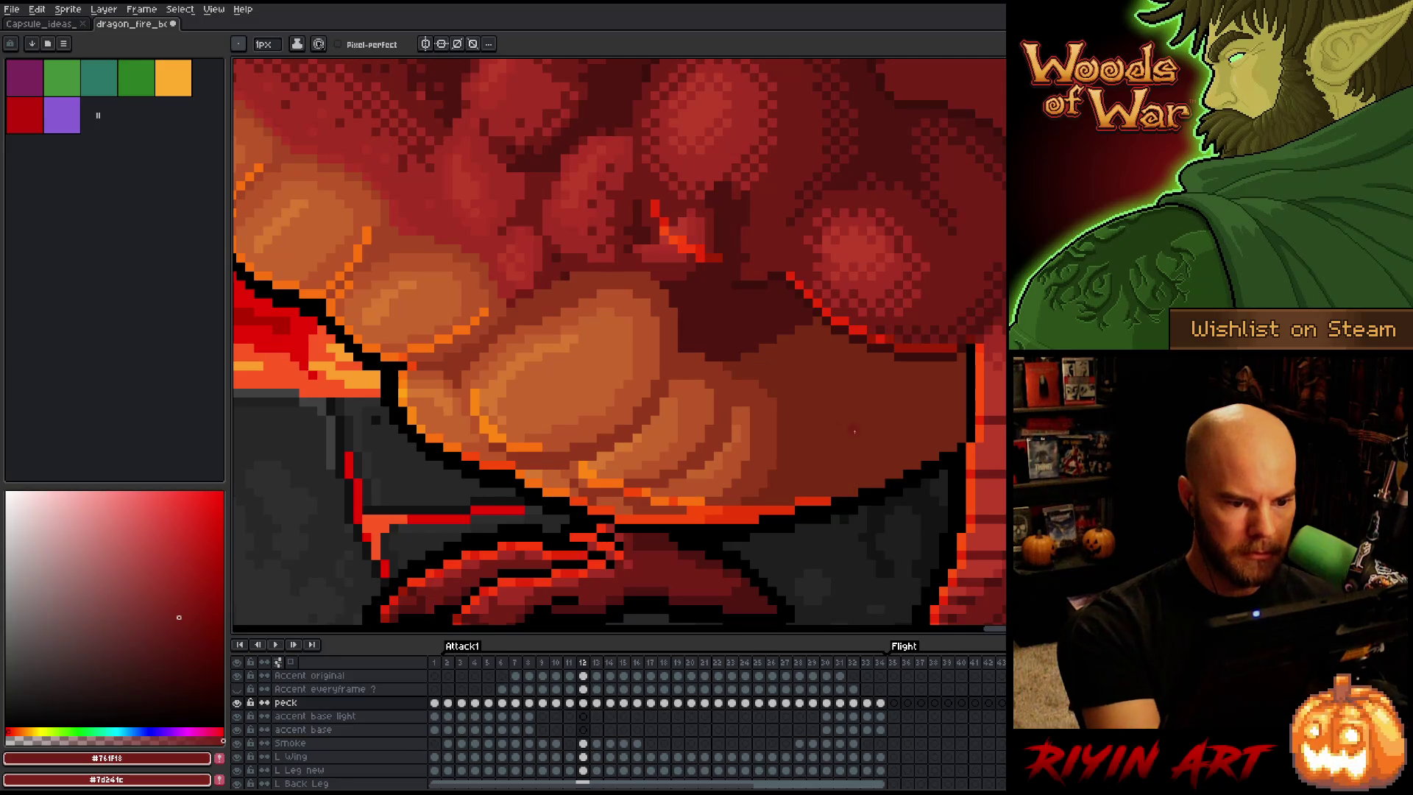
{"action": "key", "text": "Right"}
{"action": "key", "text": "Left"}
{"action": "key", "text": "Right"}
{"action": "key", "text": "Left"}
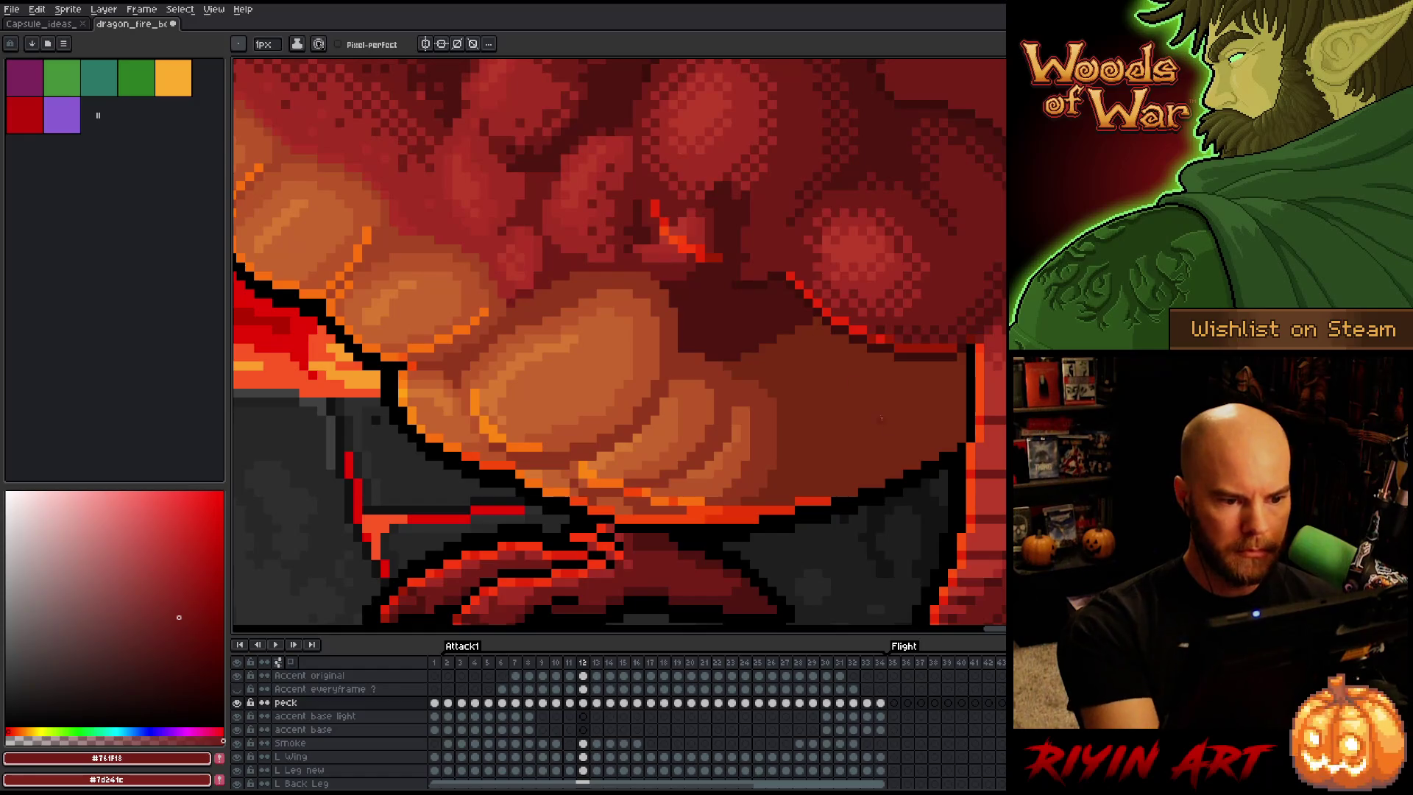
{"action": "key", "text": "Right"}
{"action": "key", "text": "Left"}
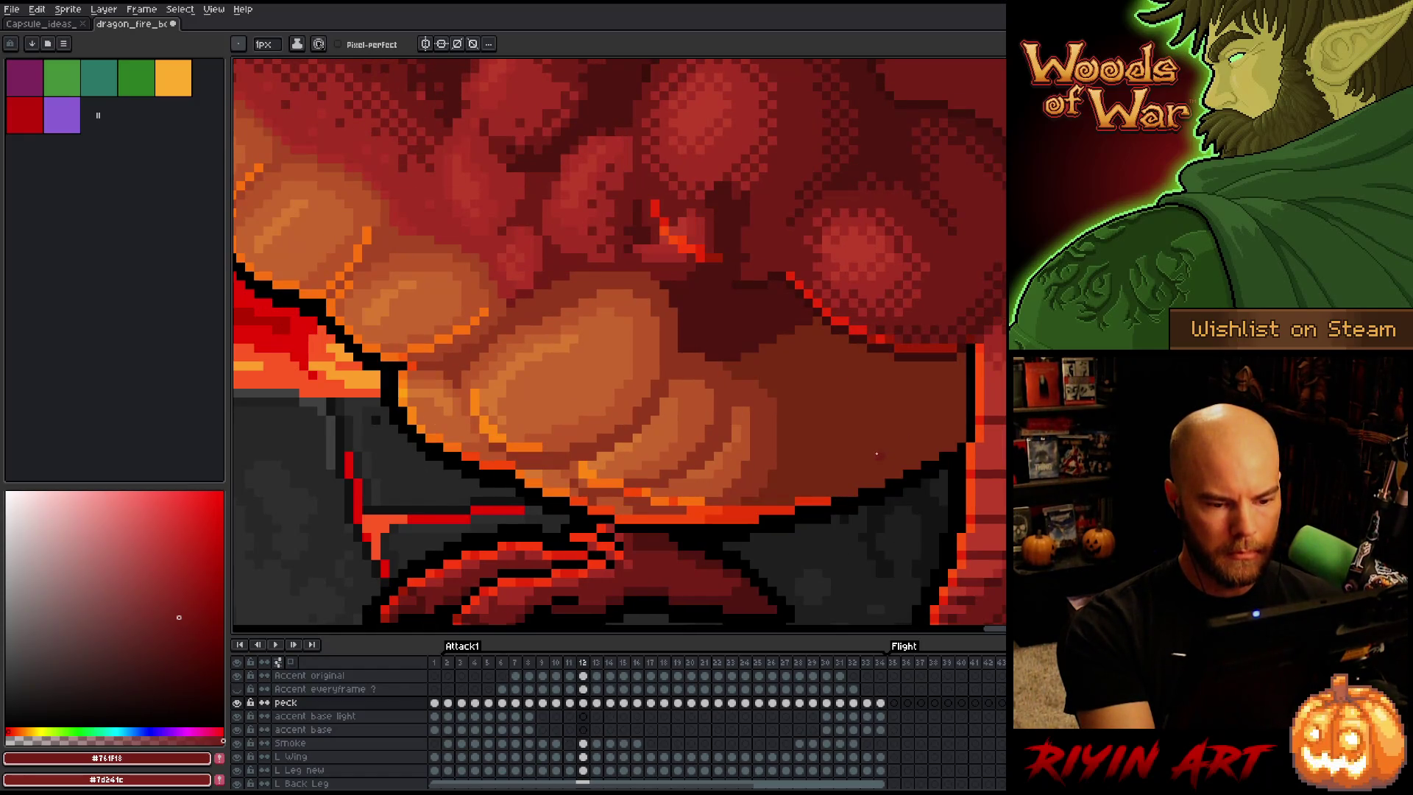
Move to frame 13 and sample its orange belly and darker red-brown shades
{"action": "key", "text": "Right"}
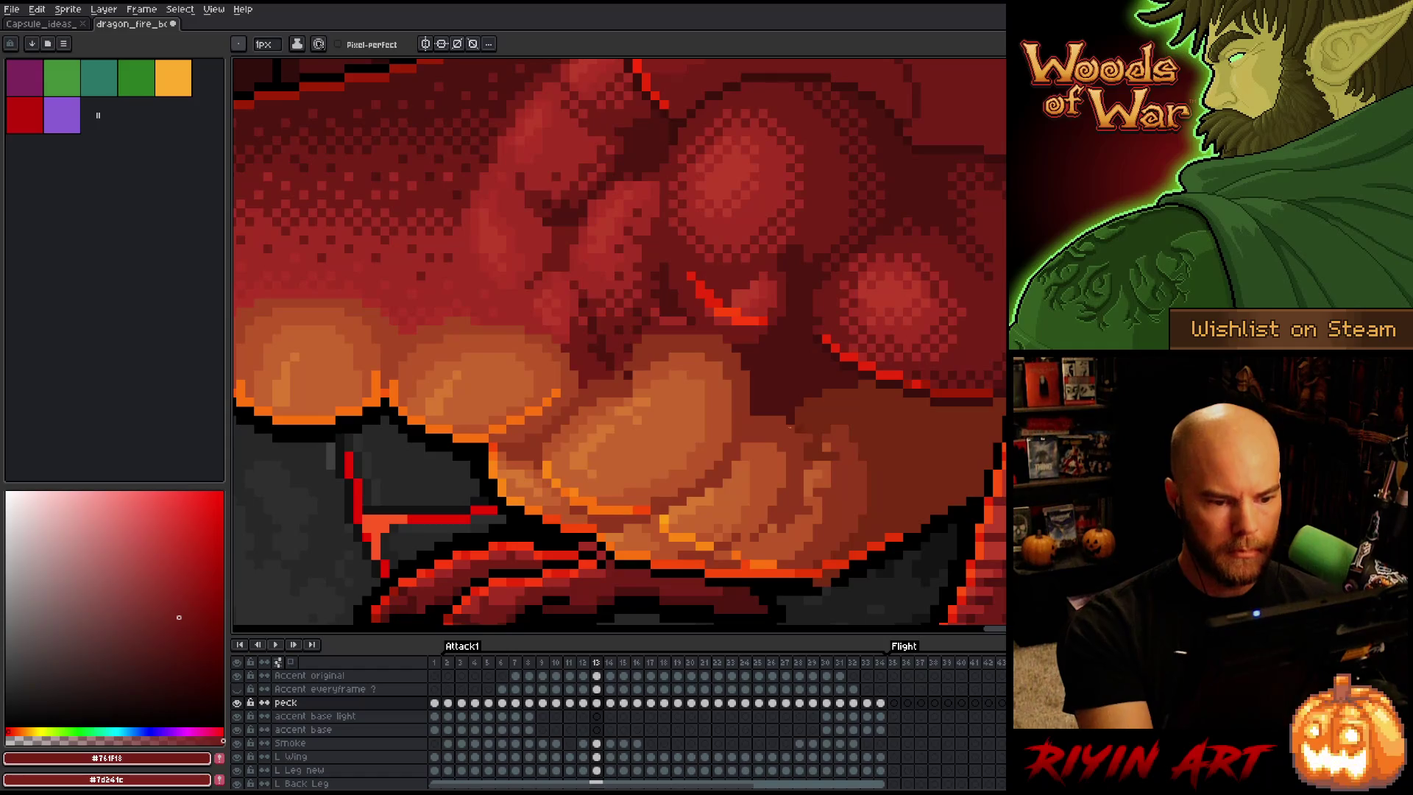
{"action": "left_click", "coordinate": [625, 392], "text": "alt"}
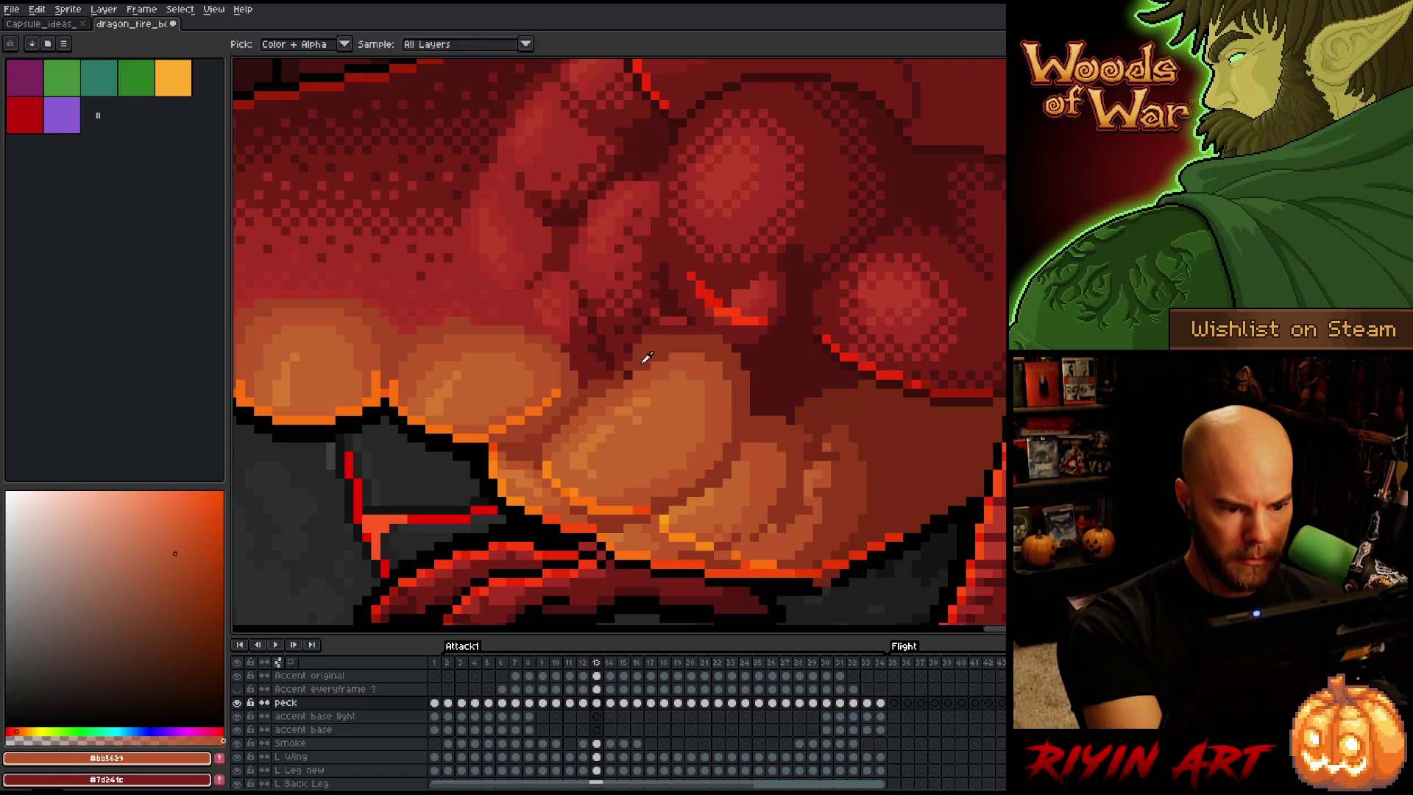
{"action": "left_click", "coordinate": [615, 376], "text": "alt"}
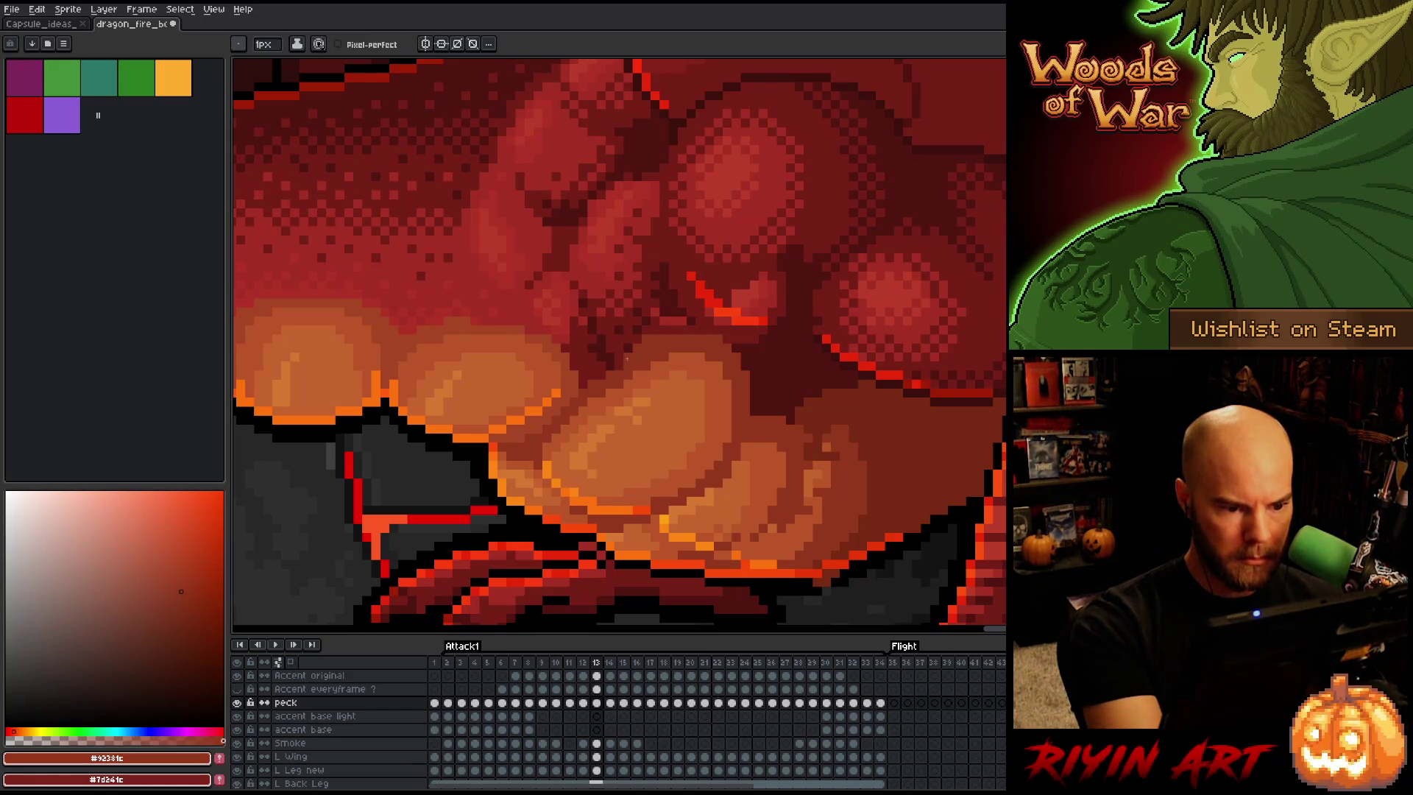
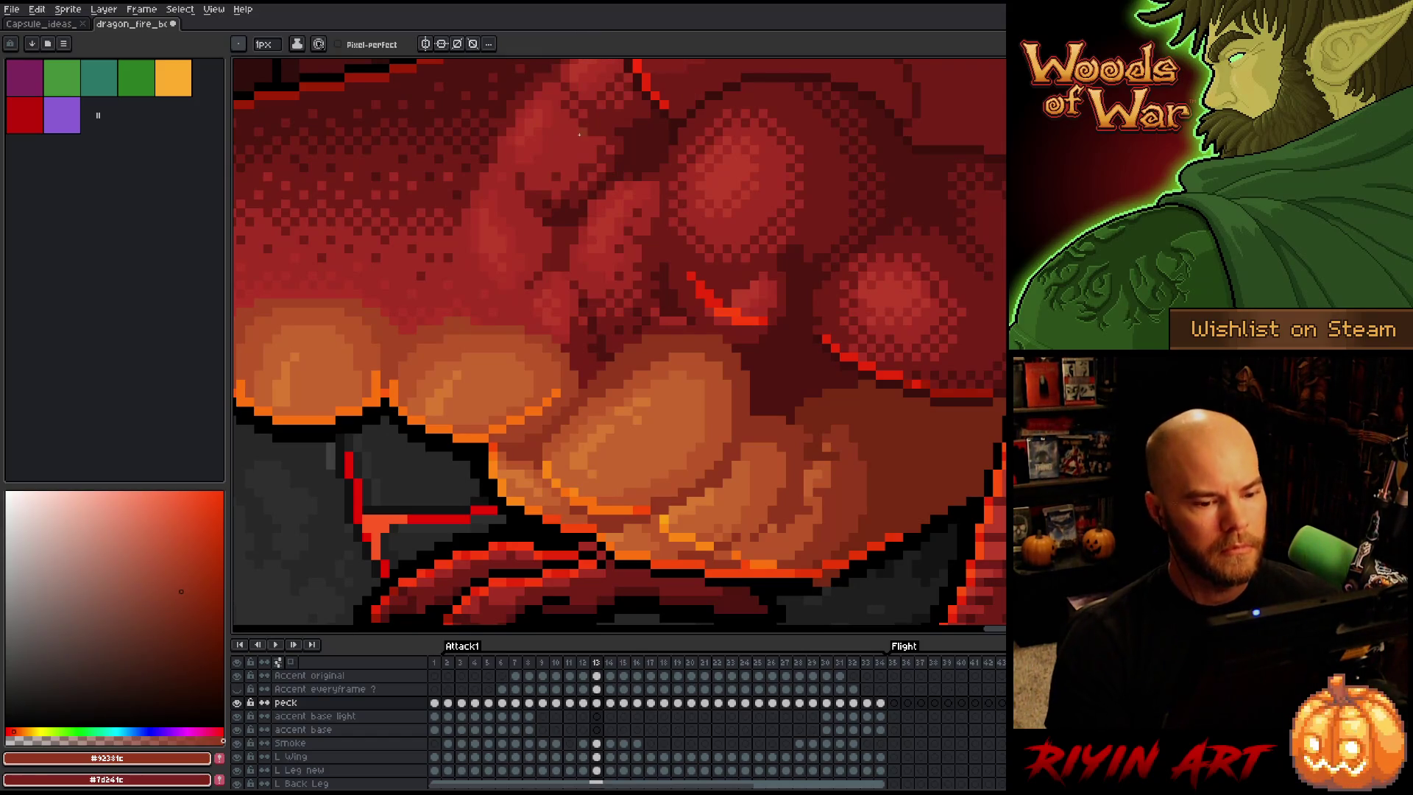
Touch up frame 13's fire puffs with mid orange, light orange, dark red and red-brown shades
{"action": "left_click", "coordinate": [807, 501], "text": "alt"}
{"action": "left_click", "coordinate": [819, 471], "text": "alt"}
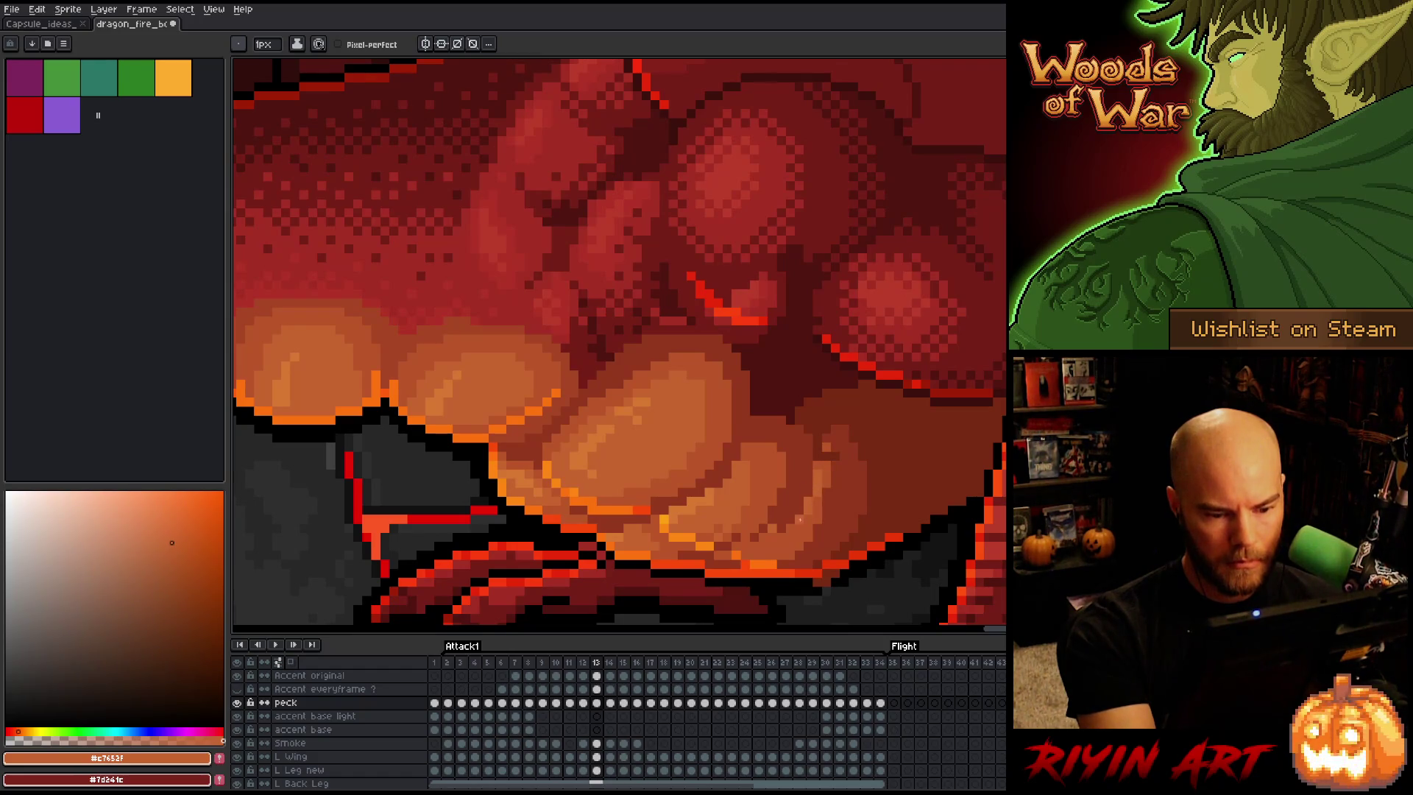
{"action": "left_click", "coordinate": [781, 515], "text": "alt"}
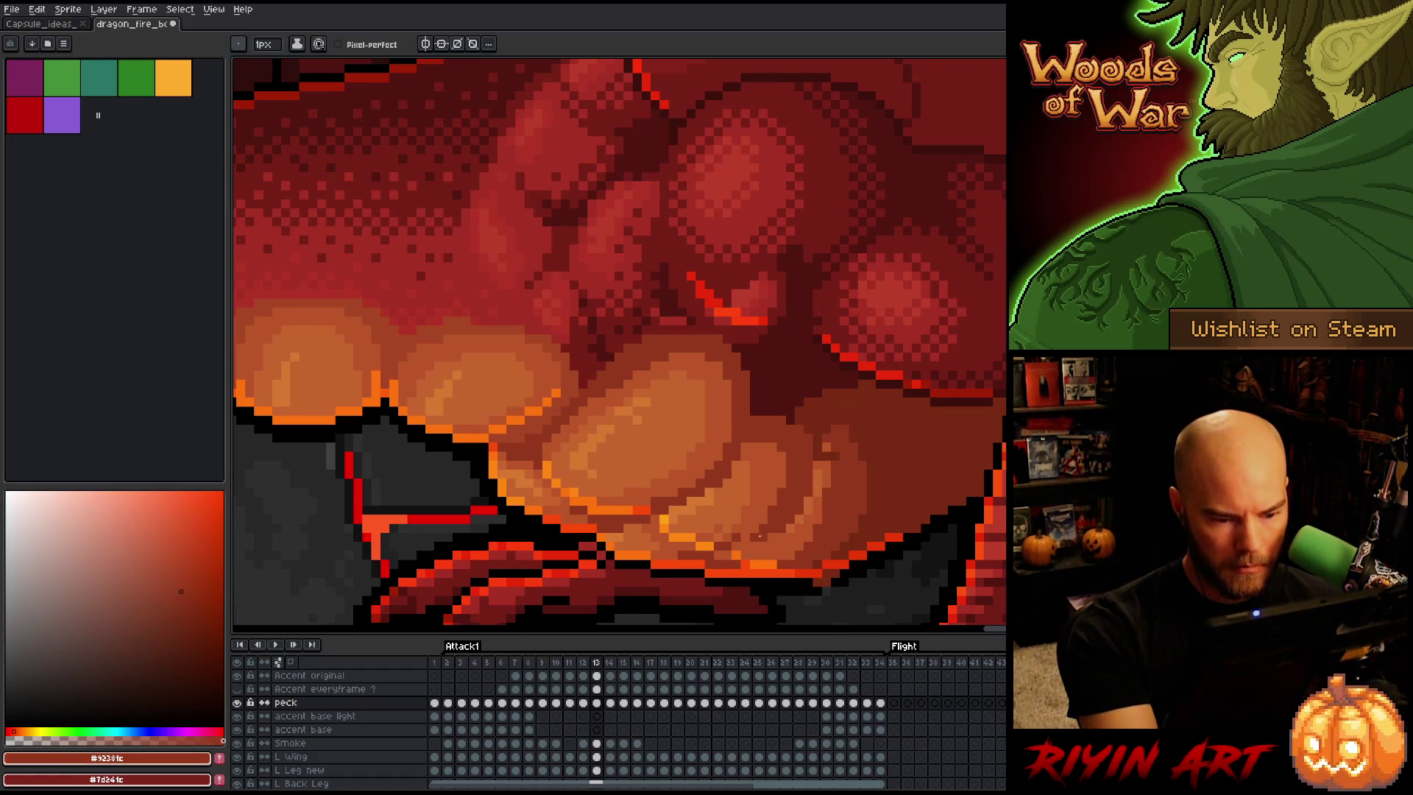
{"action": "left_click", "coordinate": [736, 526], "text": "alt"}
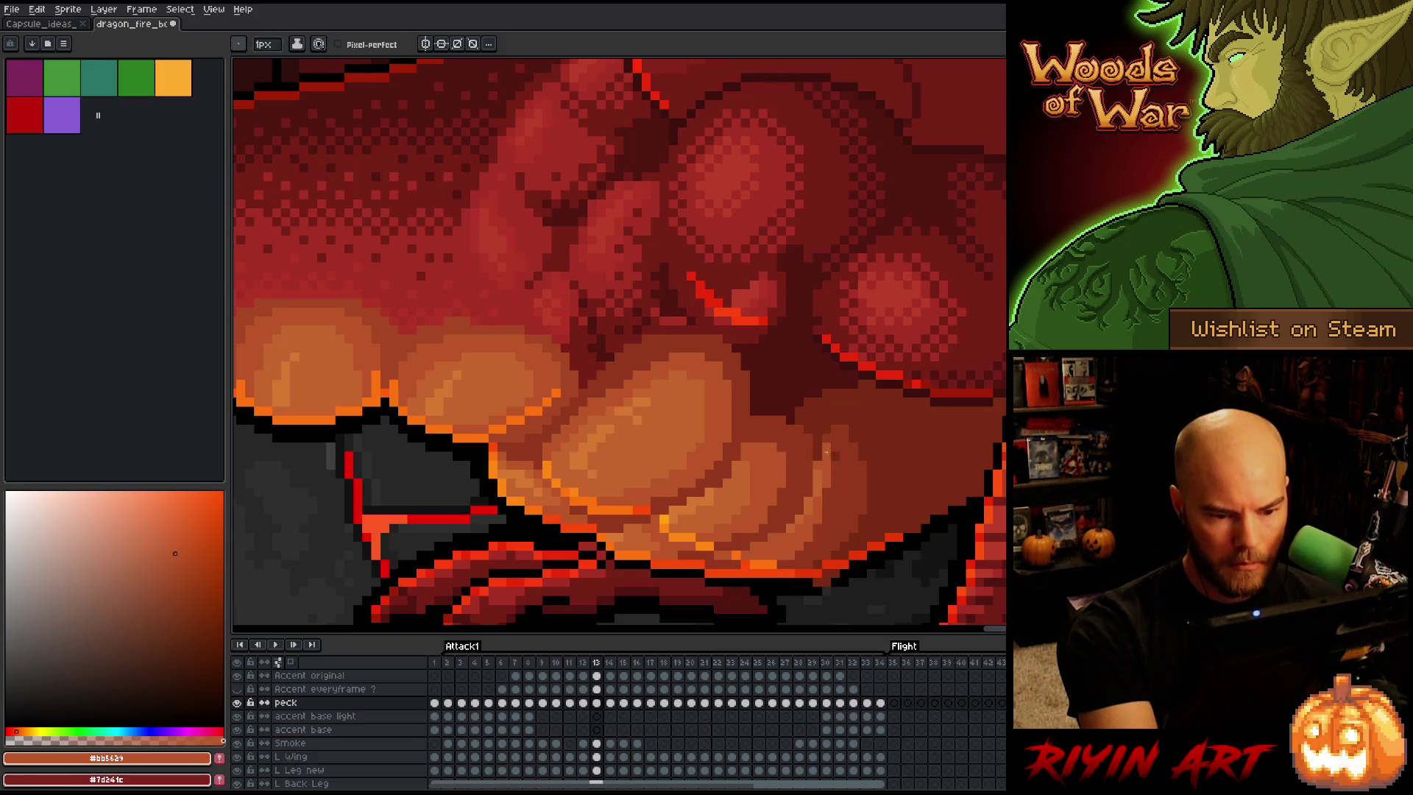
{"action": "left_click", "coordinate": [818, 452], "text": "alt"}
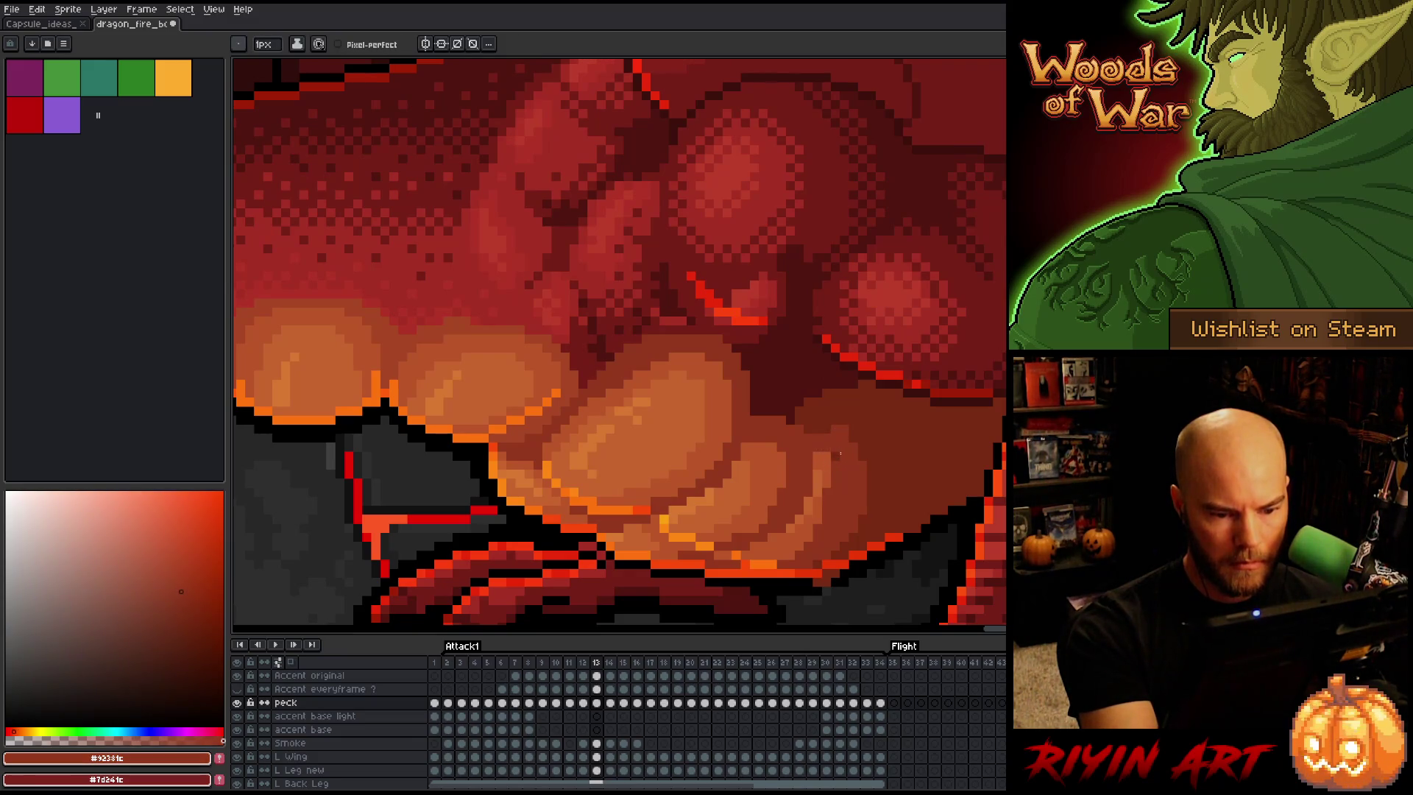
{"action": "left_click", "coordinate": [800, 410], "text": "alt"}
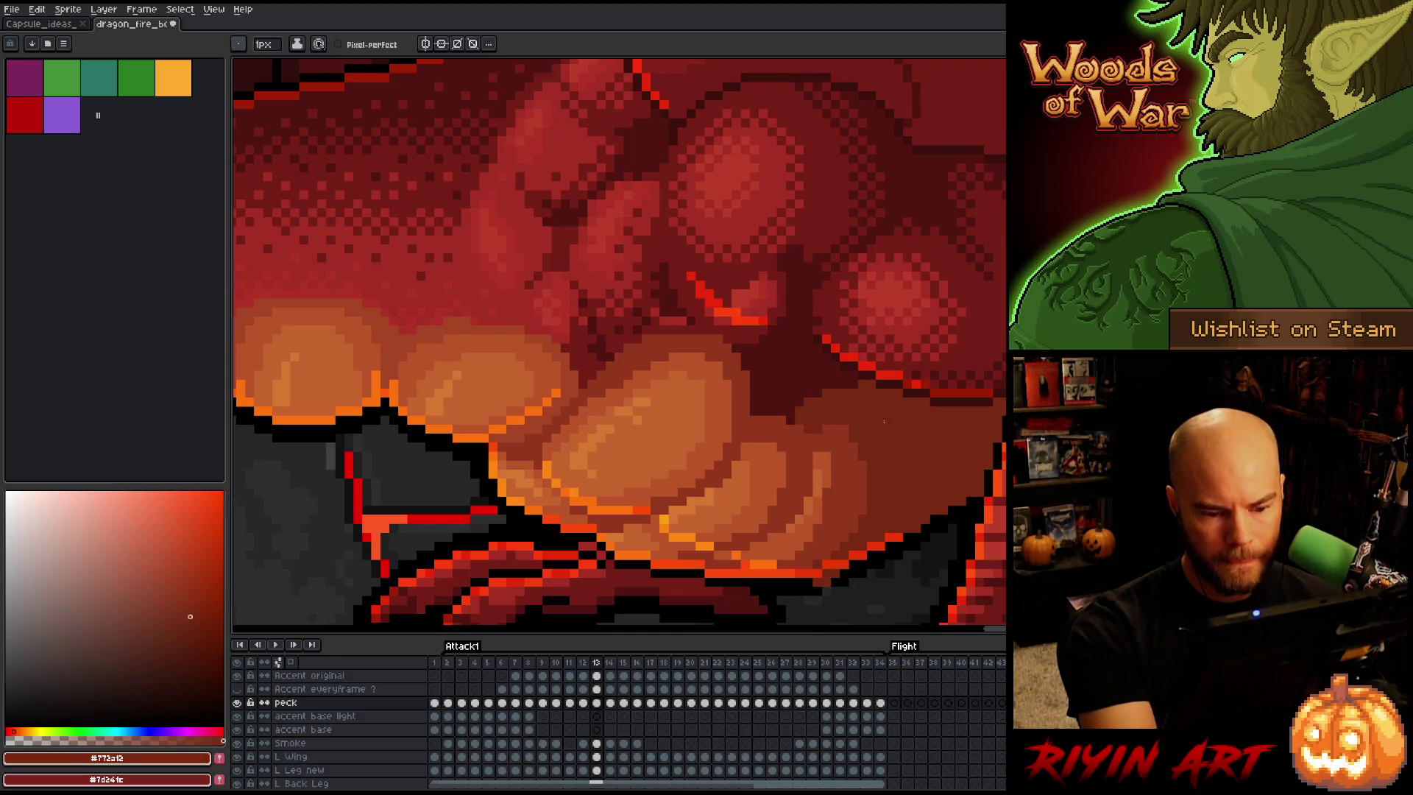
Compare against frame 12, then reapply mid orange, dark red and red-brown on frame 13's fire
{"action": "key", "text": "Left"}
{"action": "key", "text": "Right"}
{"action": "key", "text": "Left"}
{"action": "key", "text": "Right"}
{"action": "left_click", "coordinate": [828, 496], "text": "alt"}
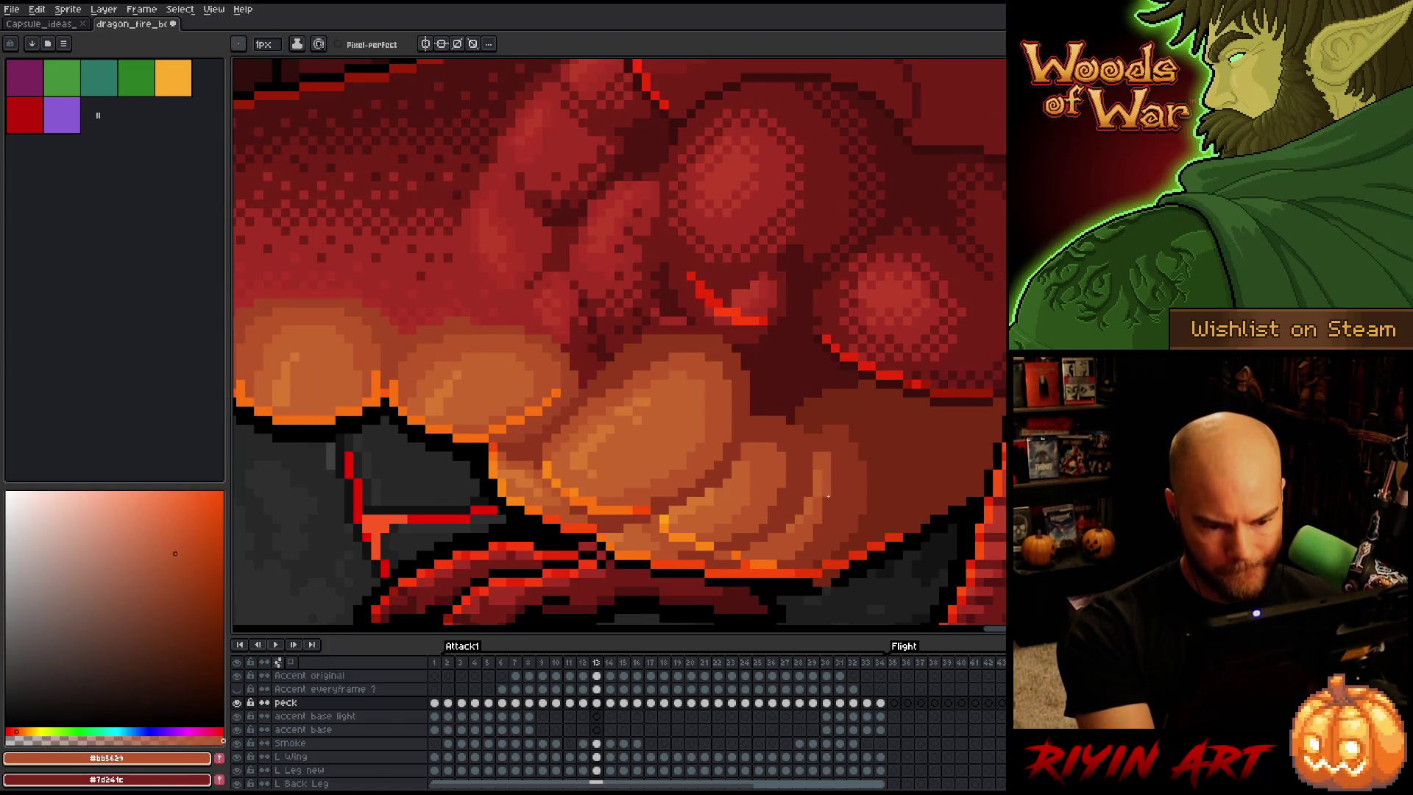
{"action": "left_click", "coordinate": [829, 455], "text": "alt"}
{"action": "left_click", "coordinate": [830, 425], "text": "alt"}
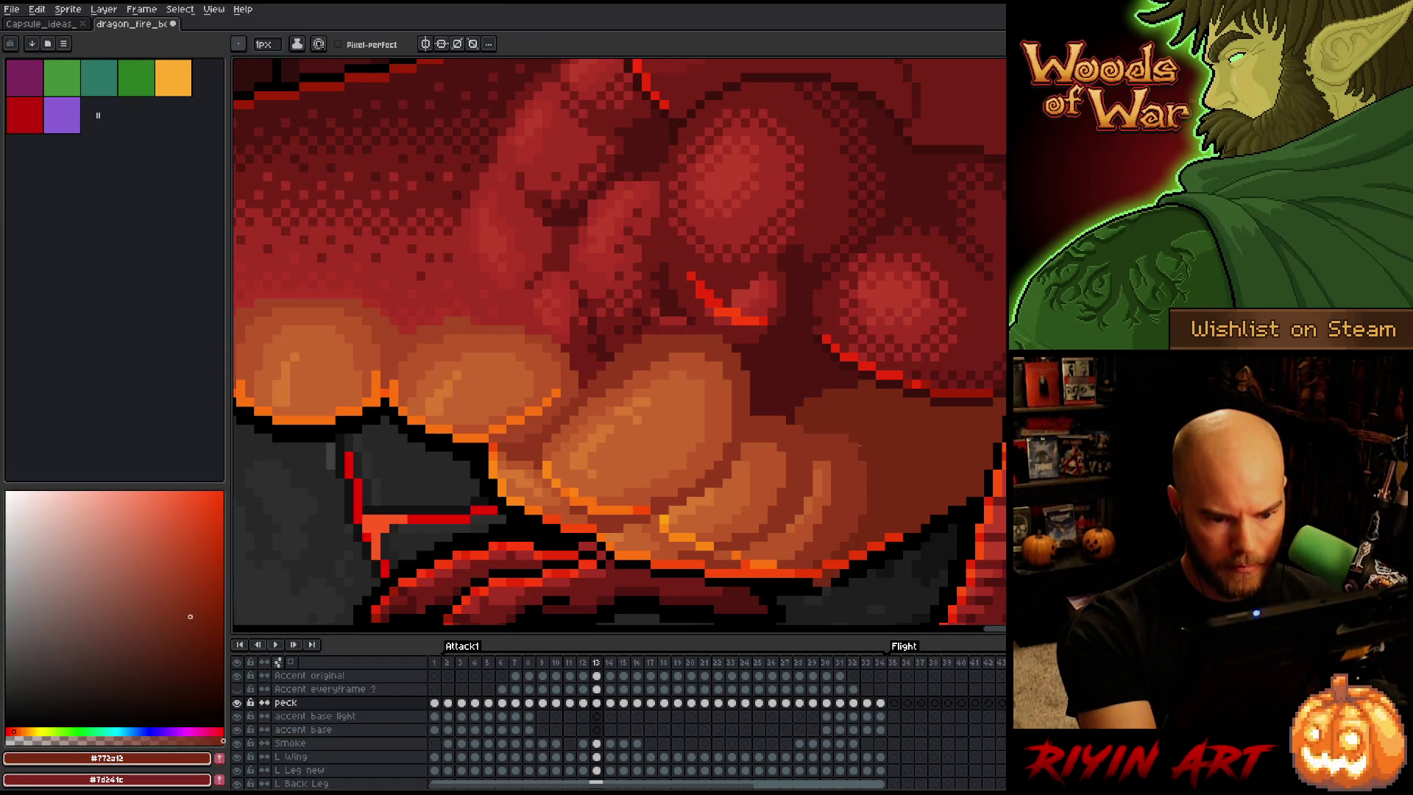
Preview the neighbouring animation frames of the fire, ending back on frame 13
{"action": "key", "text": "Return"}
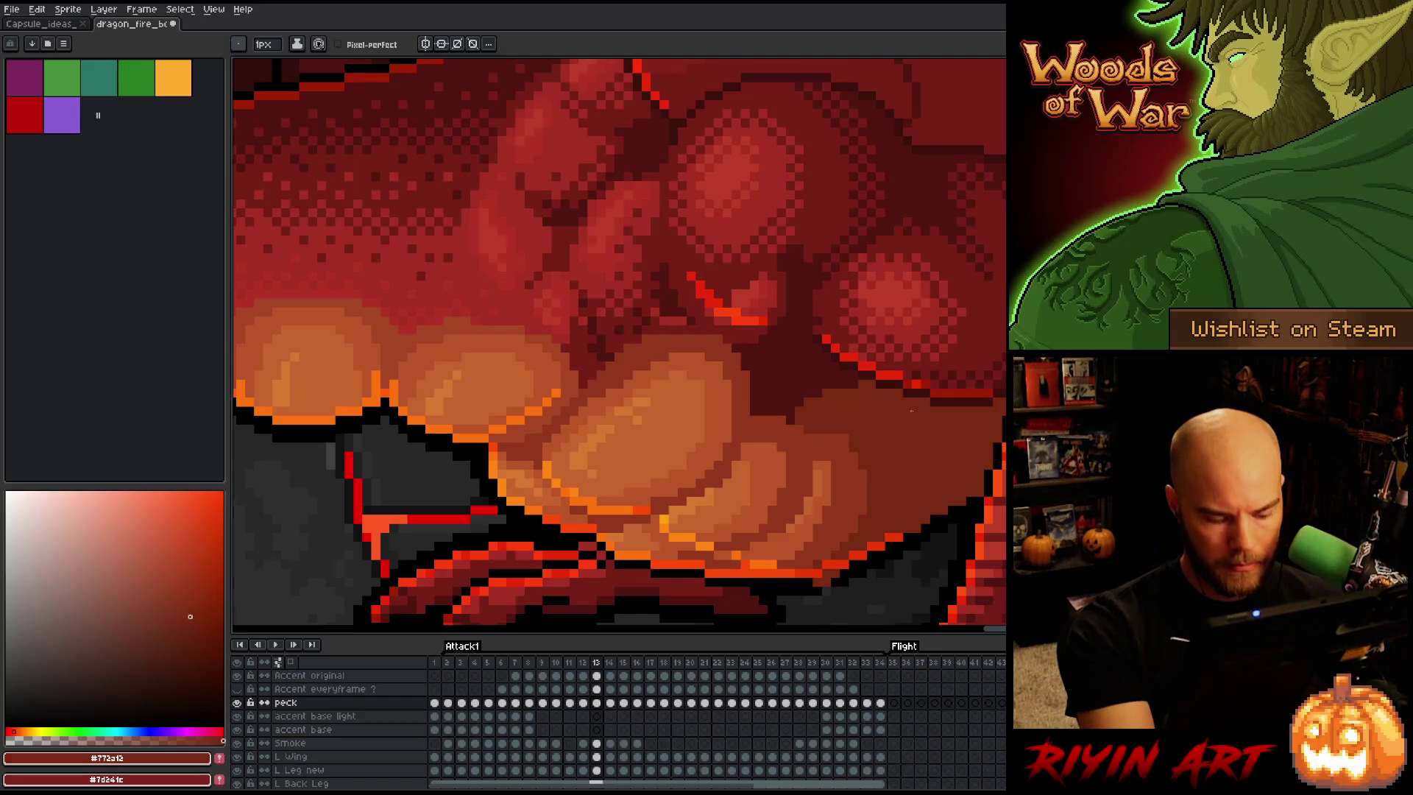
{"action": "key", "text": "Return"}
{"action": "key", "text": "Return"}
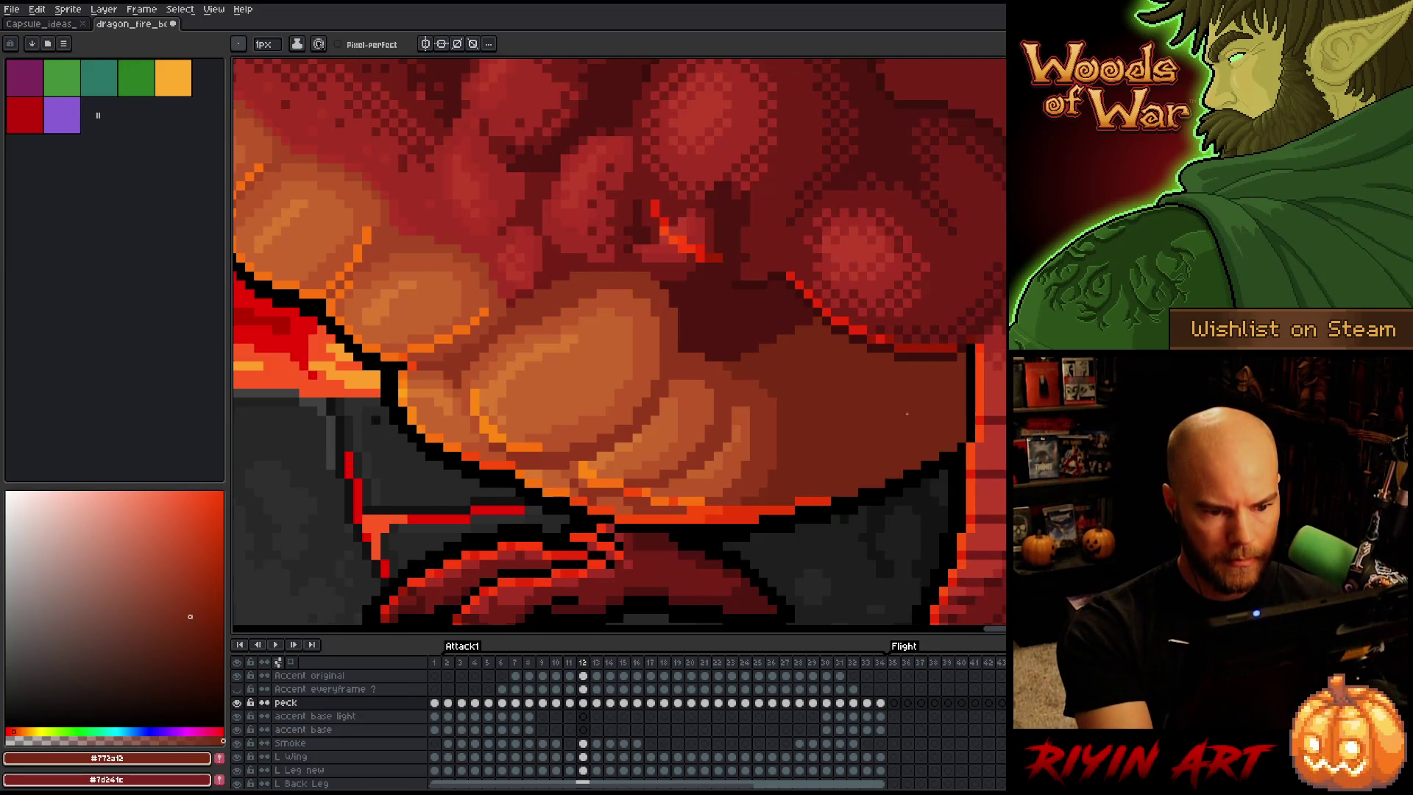
{"action": "key", "text": "Return"}
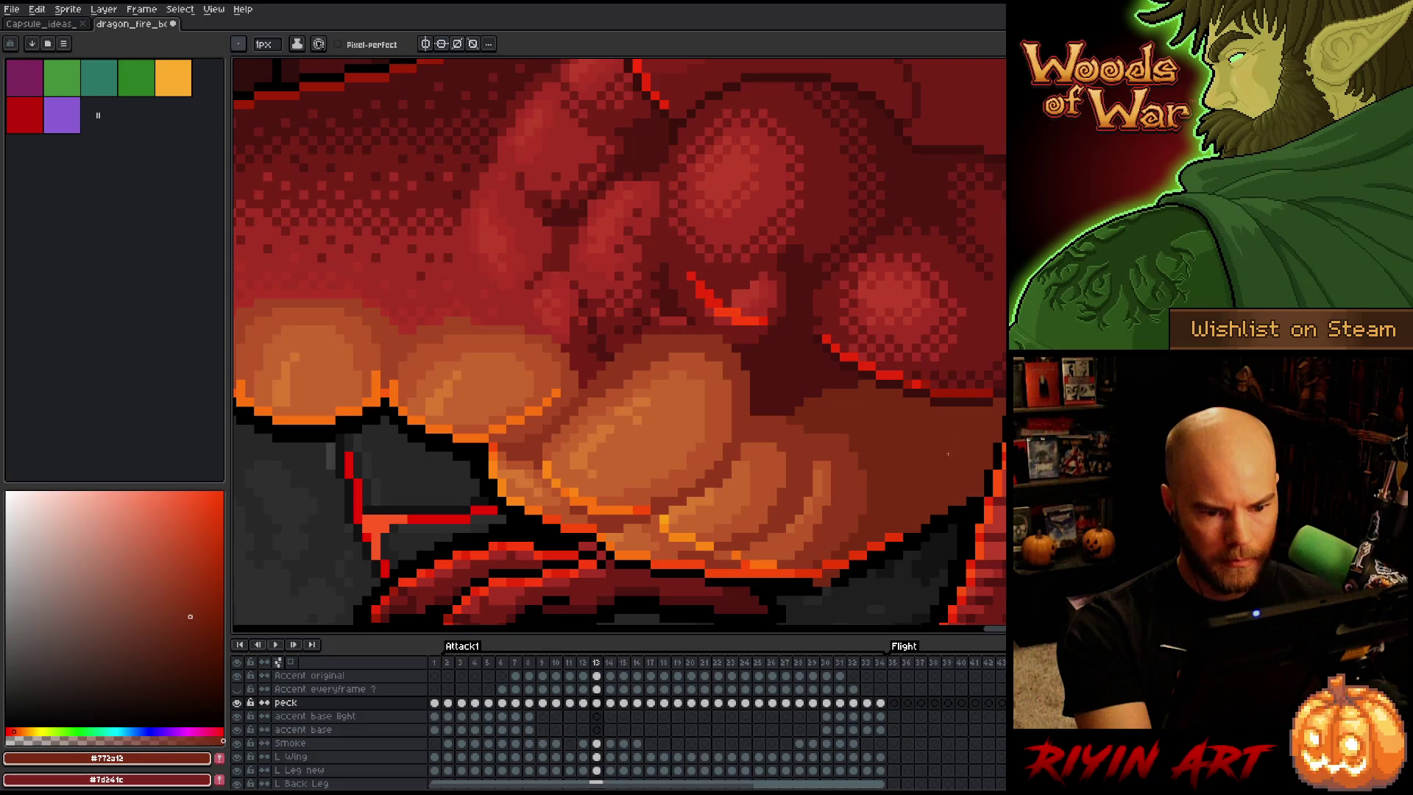
{"action": "key", "text": "Return"}
{"action": "key", "text": "Return"}
Flip between frames 12 and 13, then add dark red to frame 13's fire
{"action": "key", "text": "comma"}
{"action": "key", "text": "period"}
{"action": "key", "text": "comma"}
{"action": "key", "text": "period"}
{"action": "key", "text": "comma"}
{"action": "key", "text": "period"}
{"action": "key", "text": "comma"}
{"action": "key", "text": "period"}
{"action": "key", "text": "comma"}
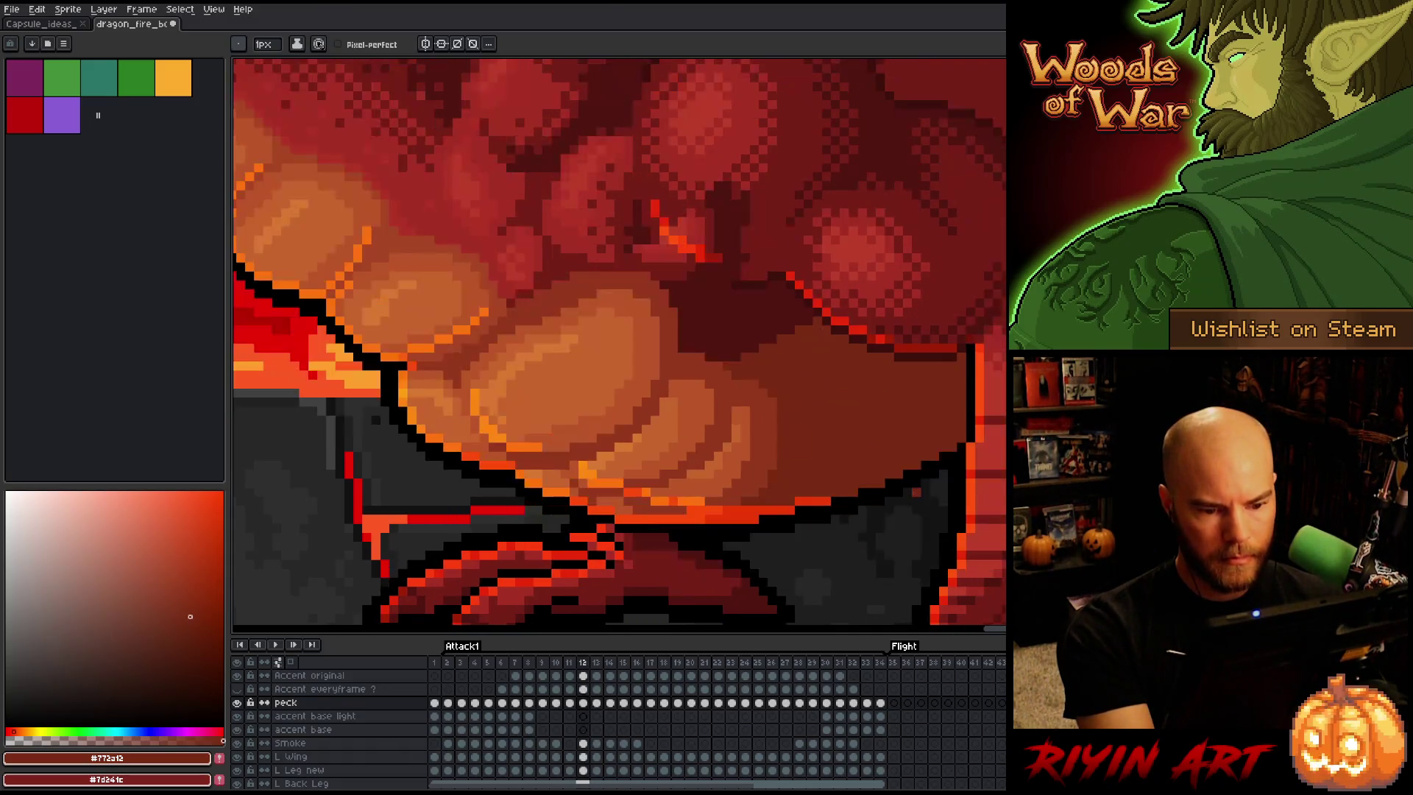
{"action": "key", "text": "period"}
{"action": "left_click", "coordinate": [862, 471], "text": "alt"}
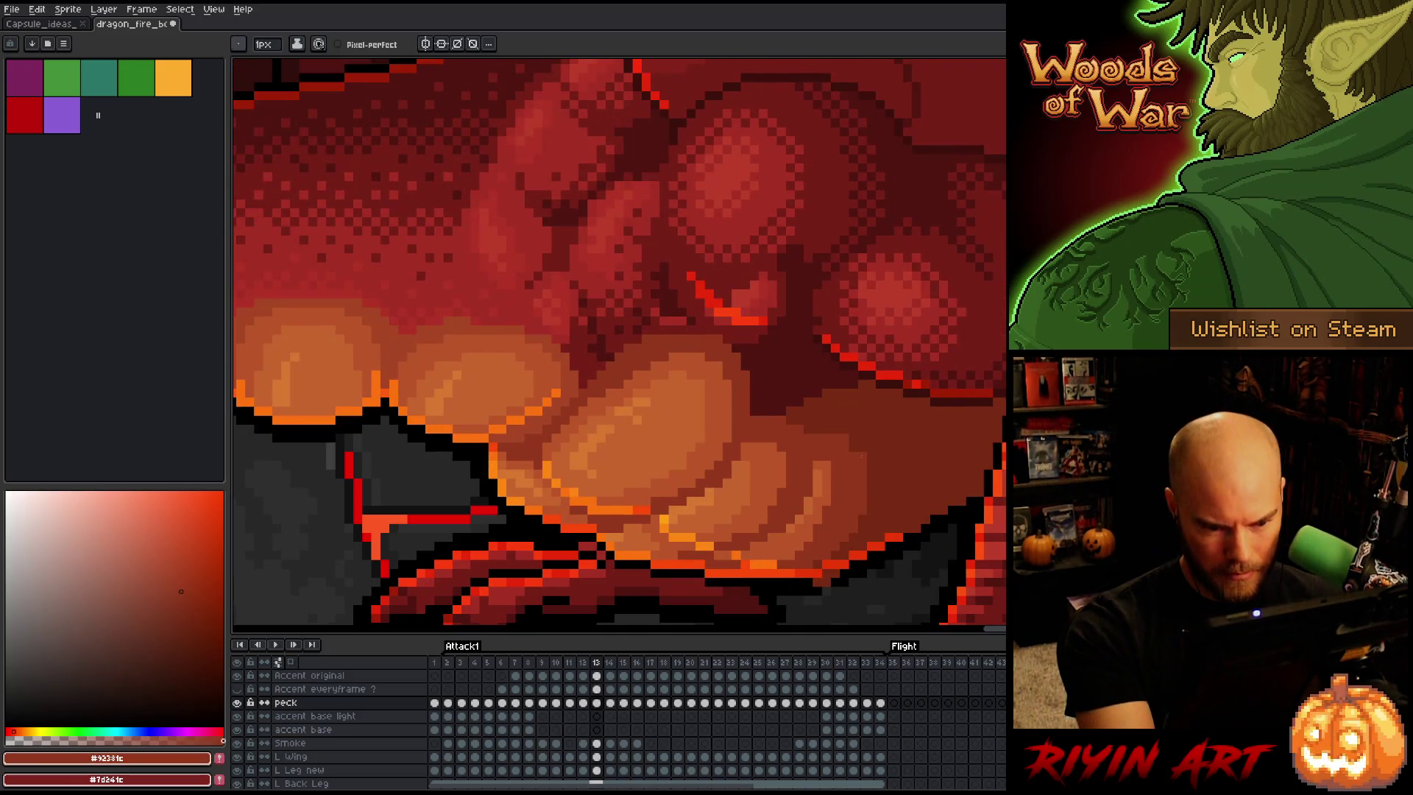
Check against frame 12 and refine frame 13's puffs with mid orange and lighter orange
{"action": "key", "text": "comma"}
{"action": "key", "text": "period"}
{"action": "key", "text": "comma"}
{"action": "key", "text": "period"}
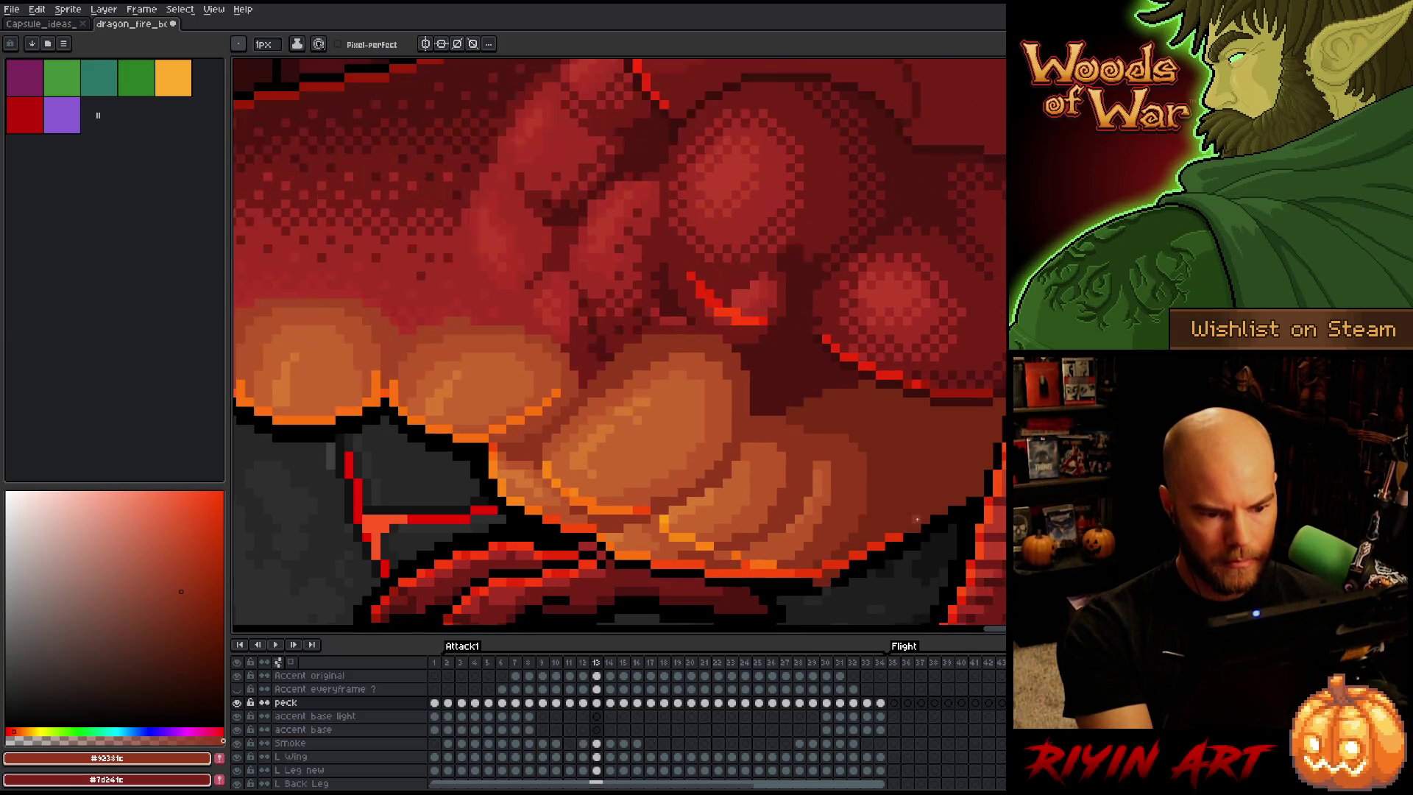
{"action": "left_click", "coordinate": [825, 510], "text": "alt"}
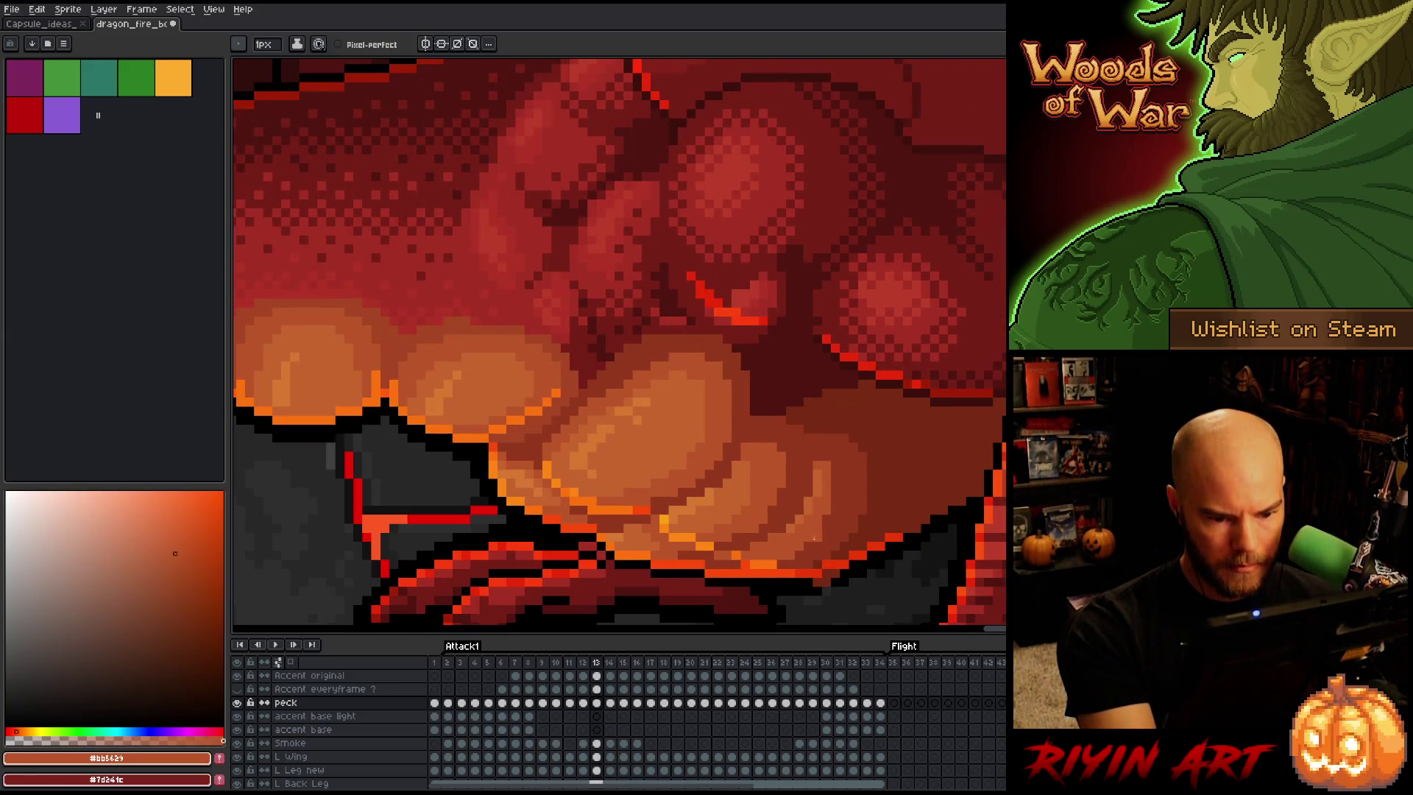
{"action": "key", "text": "comma"}
{"action": "key", "text": "period"}
{"action": "key", "text": "comma"}
{"action": "key", "text": "period"}
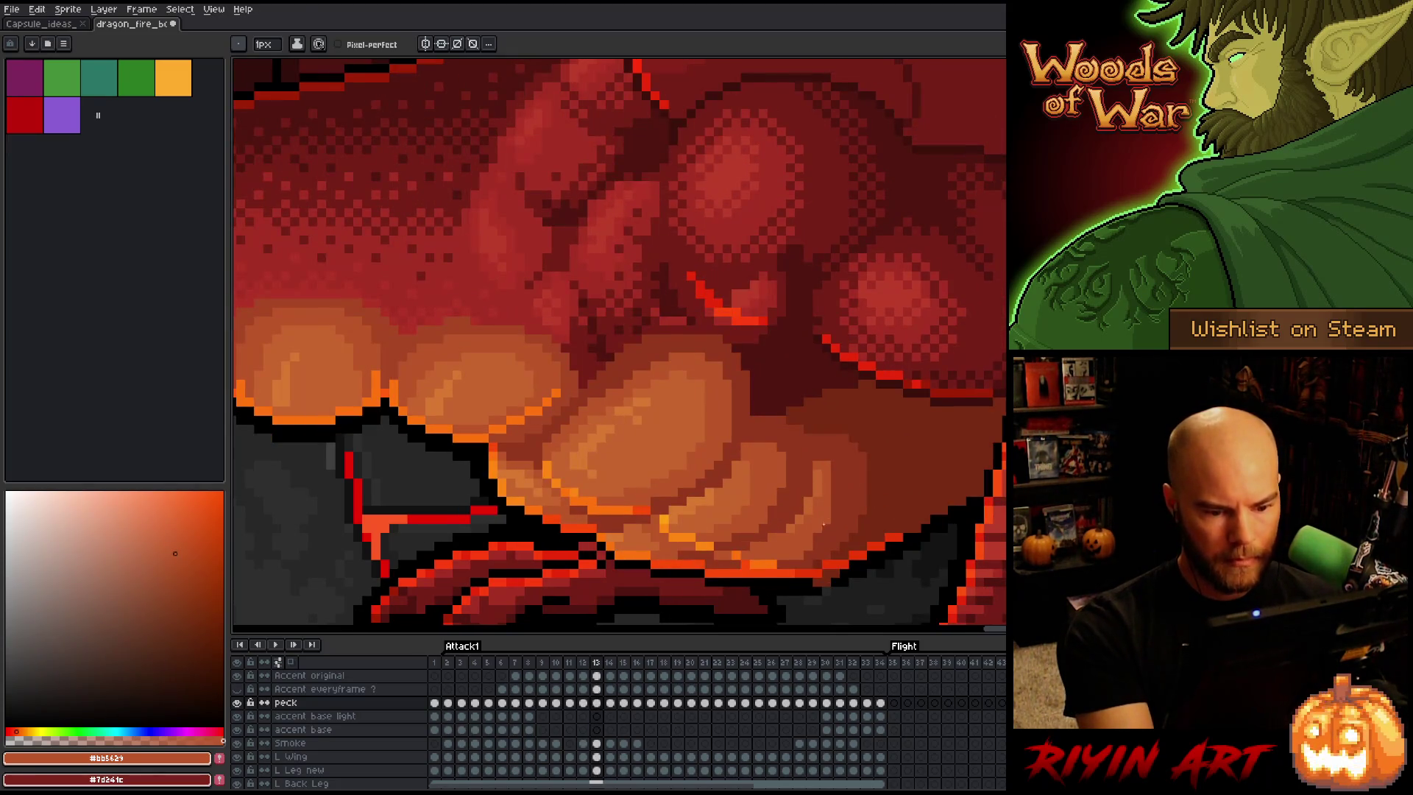
{"action": "key", "text": "comma"}
{"action": "key", "text": "period"}
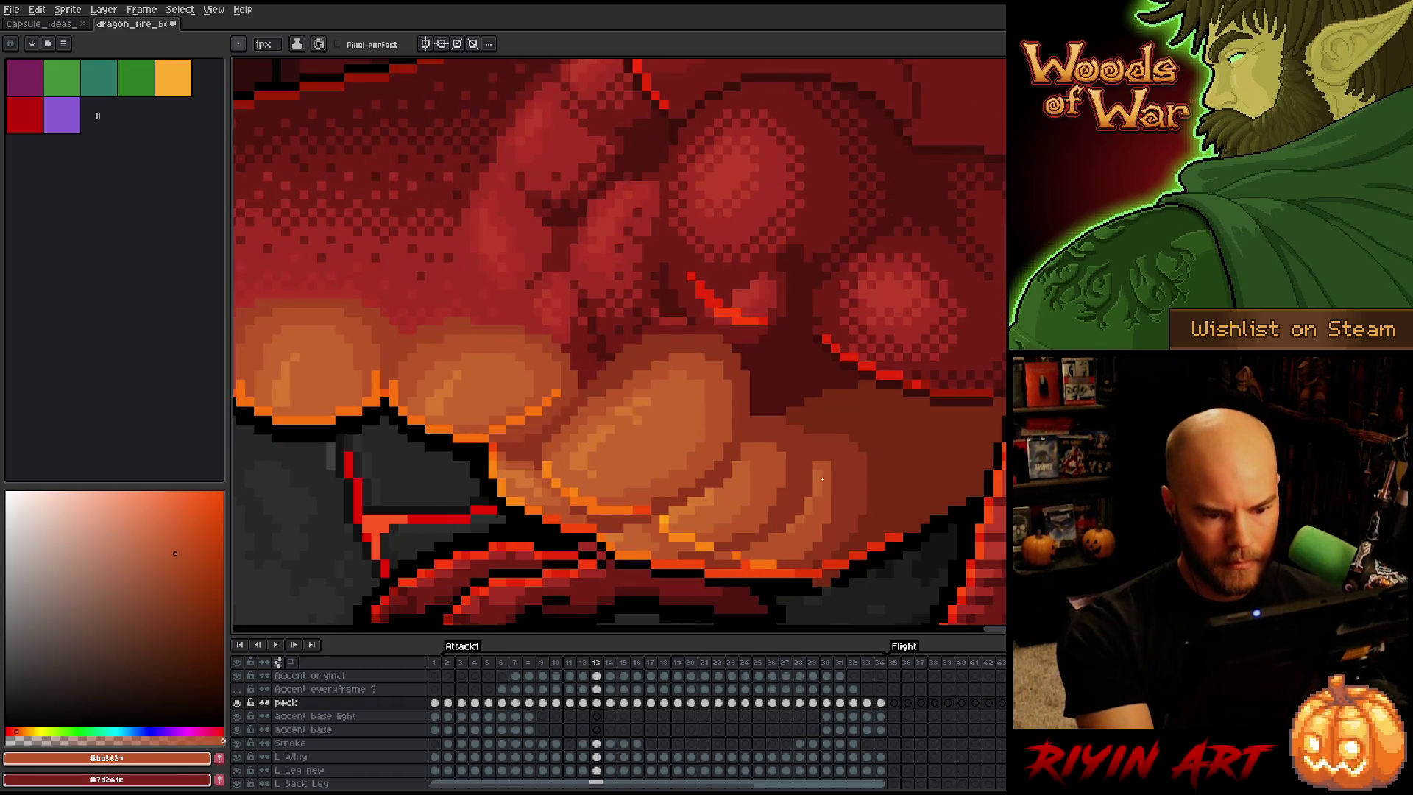
{"action": "left_click", "coordinate": [812, 512], "text": "alt"}
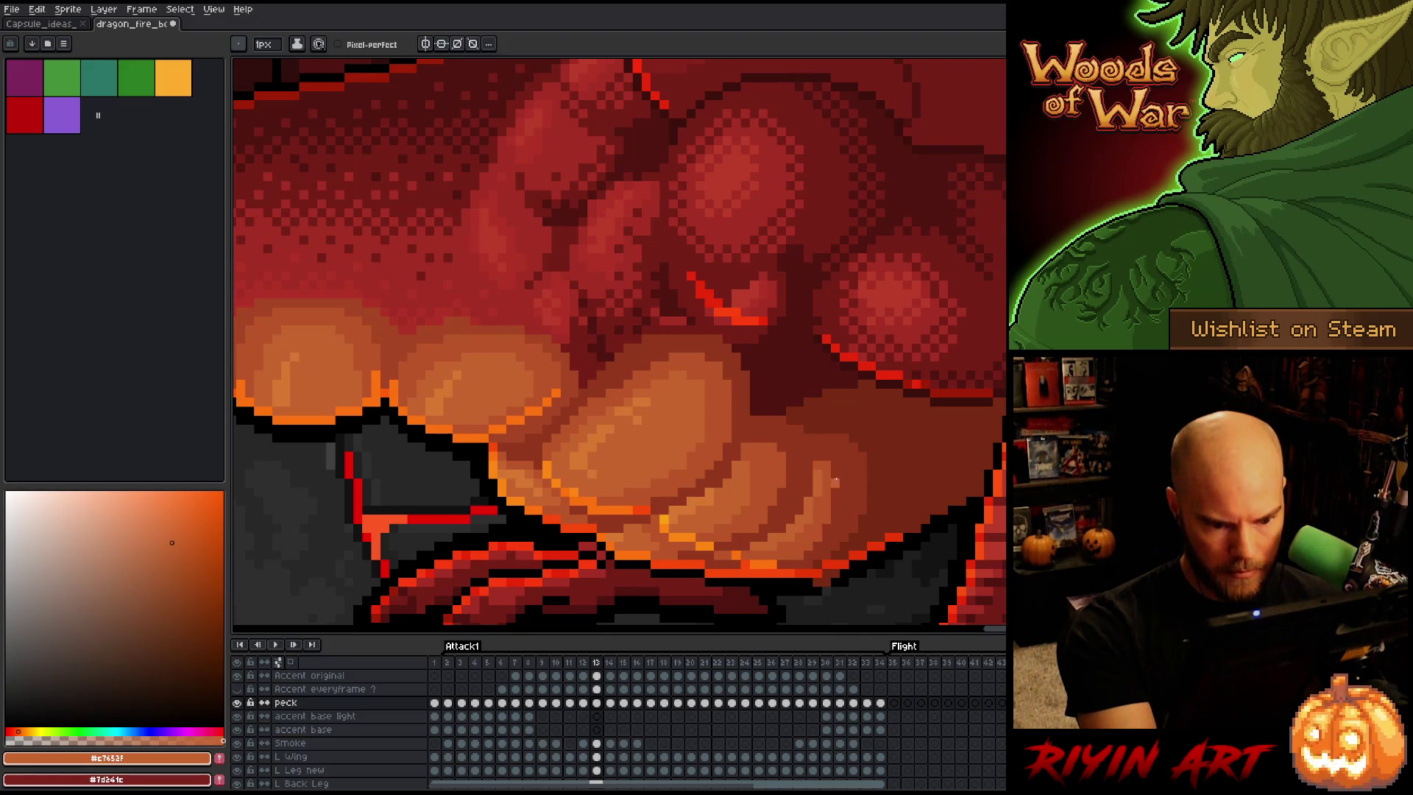
Compare the fire shading between frames 12 and 13 repeatedly, ending on frame 13
{"action": "key", "text": "comma"}
{"action": "key", "text": "period"}
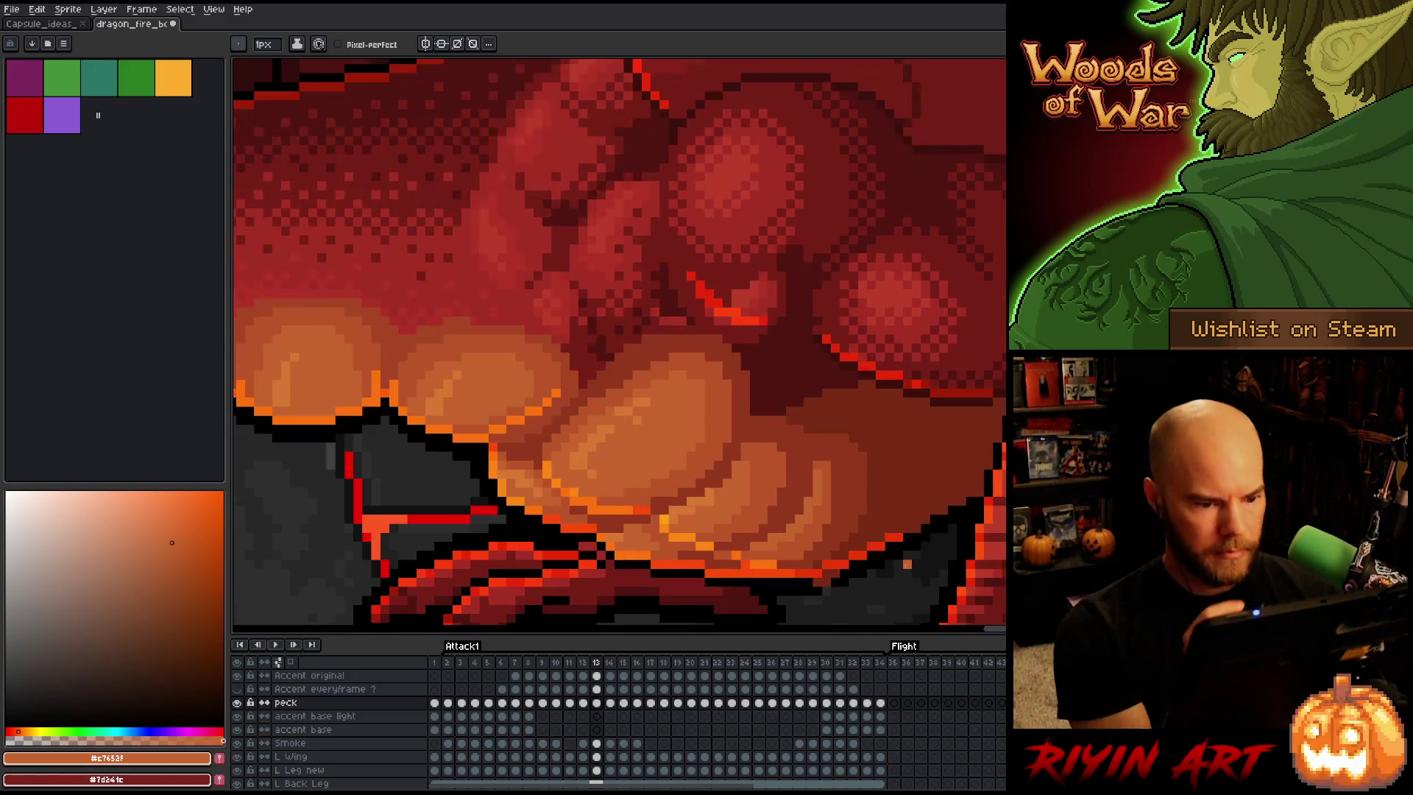
{"action": "key", "text": "comma"}
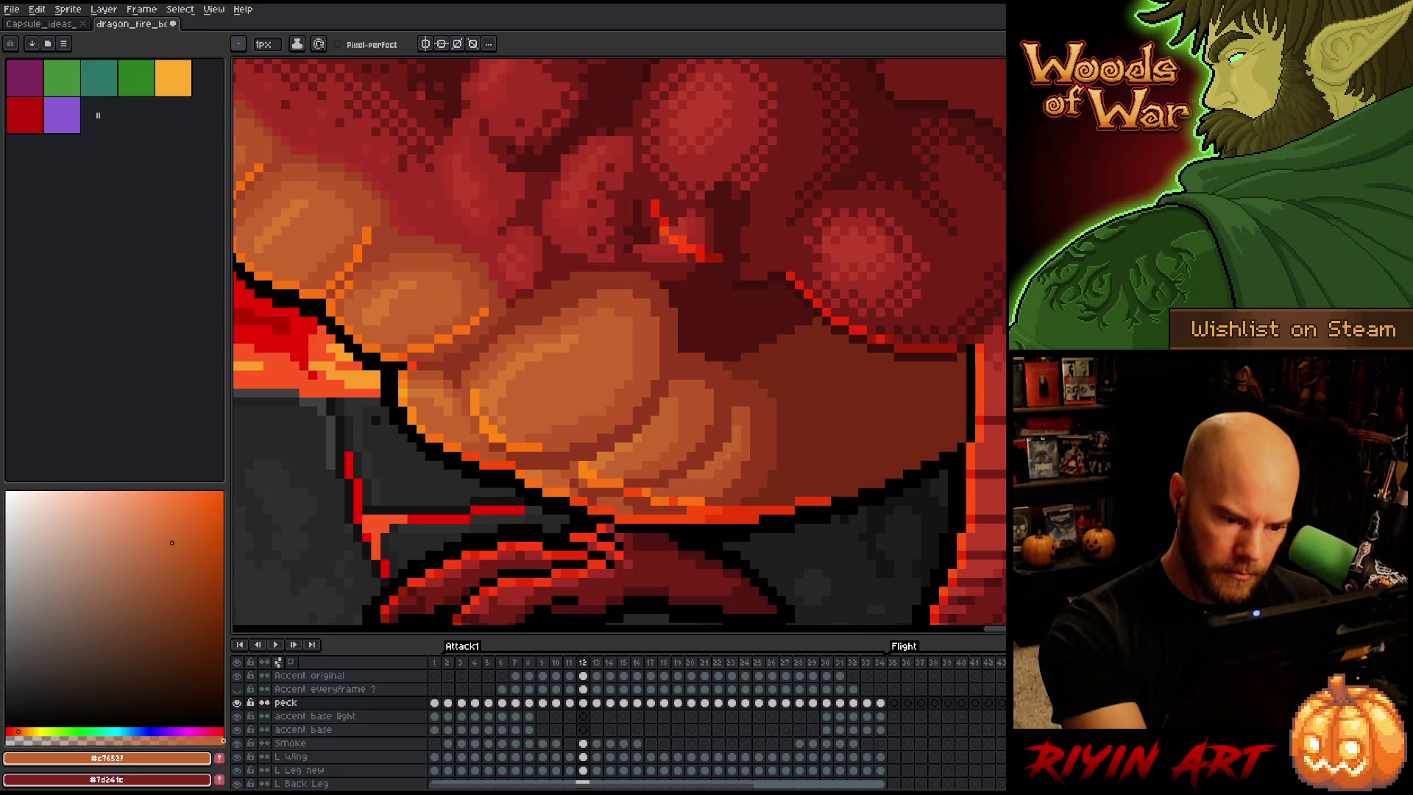
{"action": "key", "text": "period"}
{"action": "key", "text": "comma"}
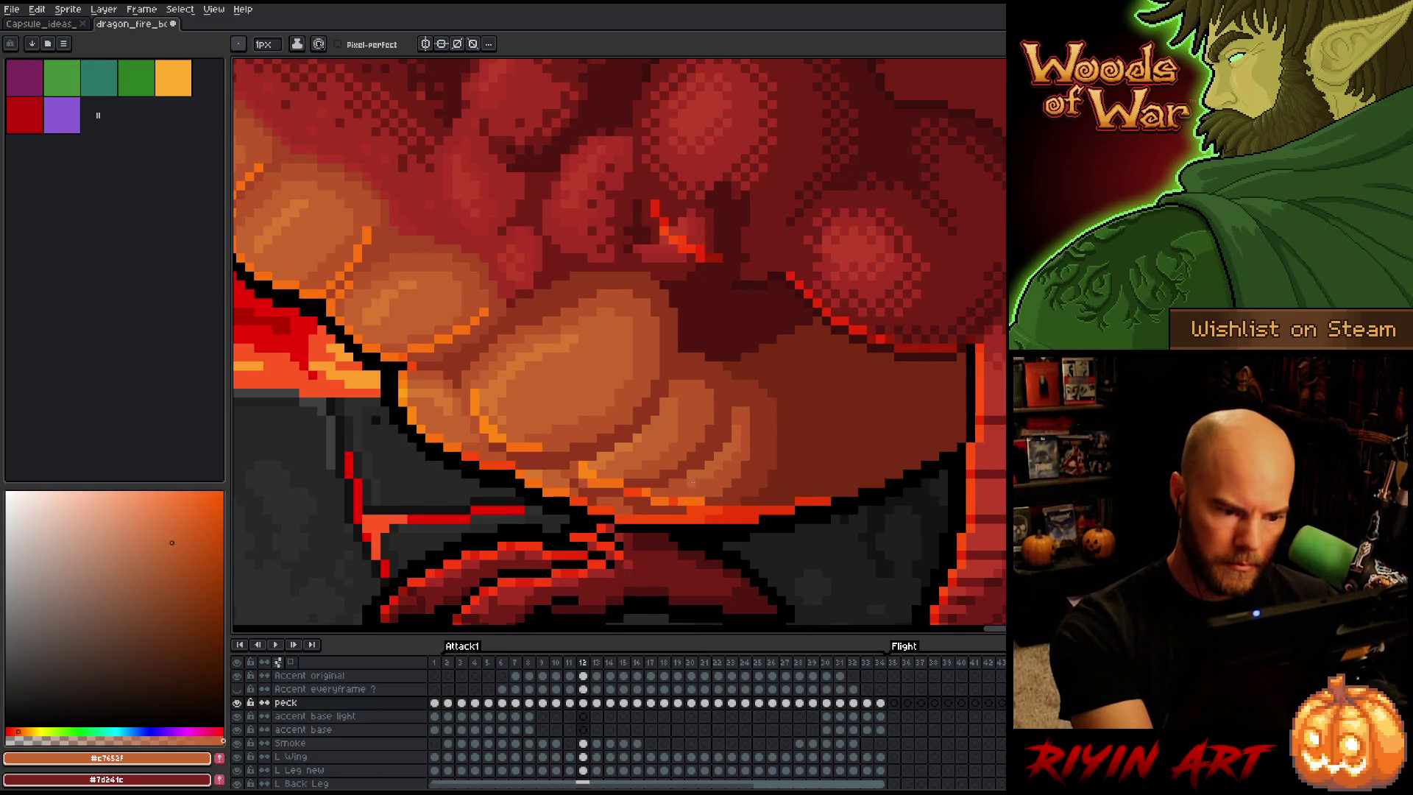
{"action": "key", "text": "period"}
{"action": "key", "text": "comma"}
{"action": "key", "text": "period"}
{"action": "key", "text": "comma"}
{"action": "key", "text": "period"}
{"action": "key", "text": "comma"}
{"action": "key", "text": "period"}
{"action": "key", "text": "comma"}
{"action": "key", "text": "period"}
{"action": "key", "text": "comma"}
{"action": "key", "text": "period"}
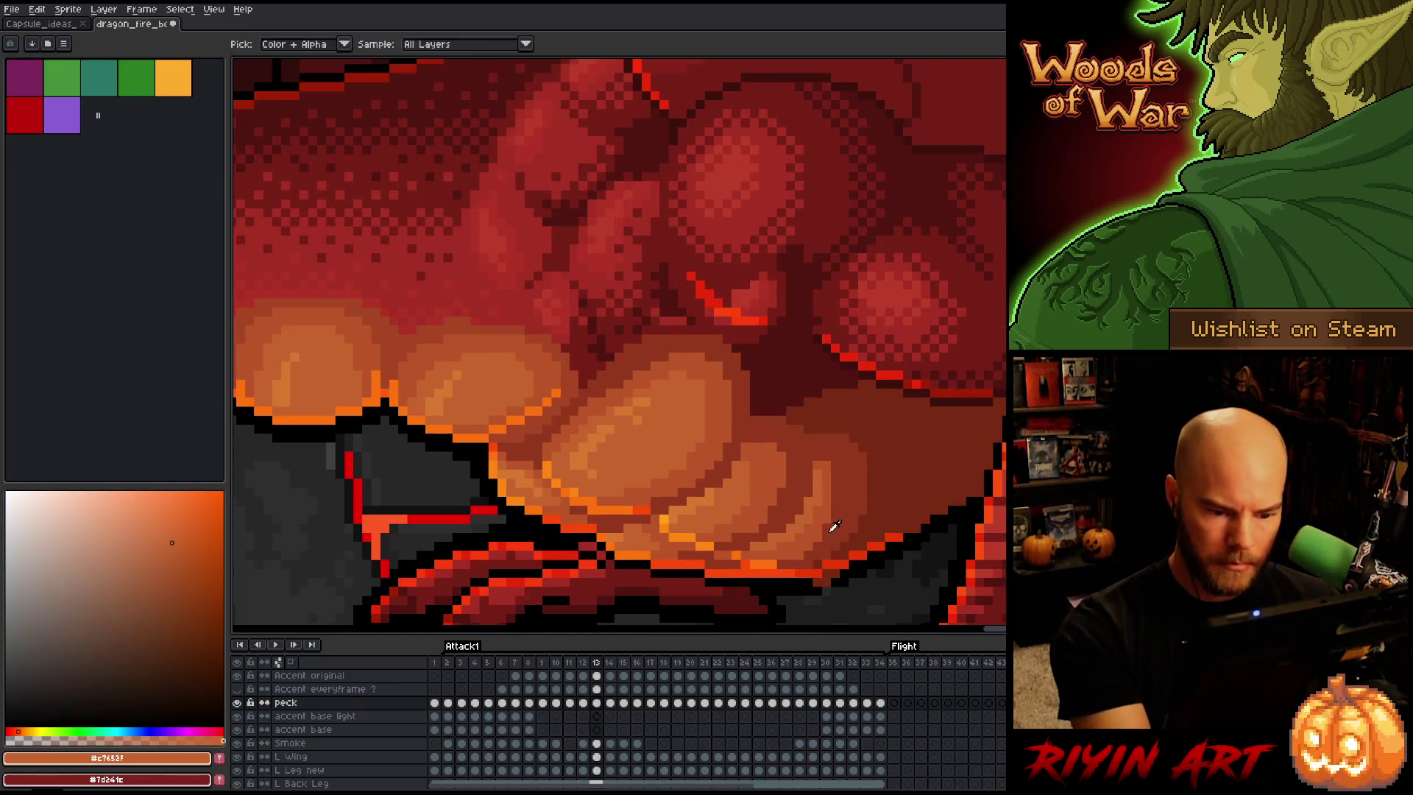
Darken frame 13's lower puffs with dark red and compare against frame 12
{"action": "left_click", "coordinate": [844, 519], "text": "alt"}
{"action": "key", "text": "comma"}
{"action": "key", "text": "period"}
{"action": "key", "text": "comma"}
{"action": "key", "text": "period"}
{"action": "key", "text": "comma"}
{"action": "key", "text": "period"}
{"action": "key", "text": "comma"}
{"action": "key", "text": "period"}
{"action": "key", "text": "comma"}
{"action": "key", "text": "period"}
{"action": "key", "text": "comma"}
{"action": "key", "text": "period"}
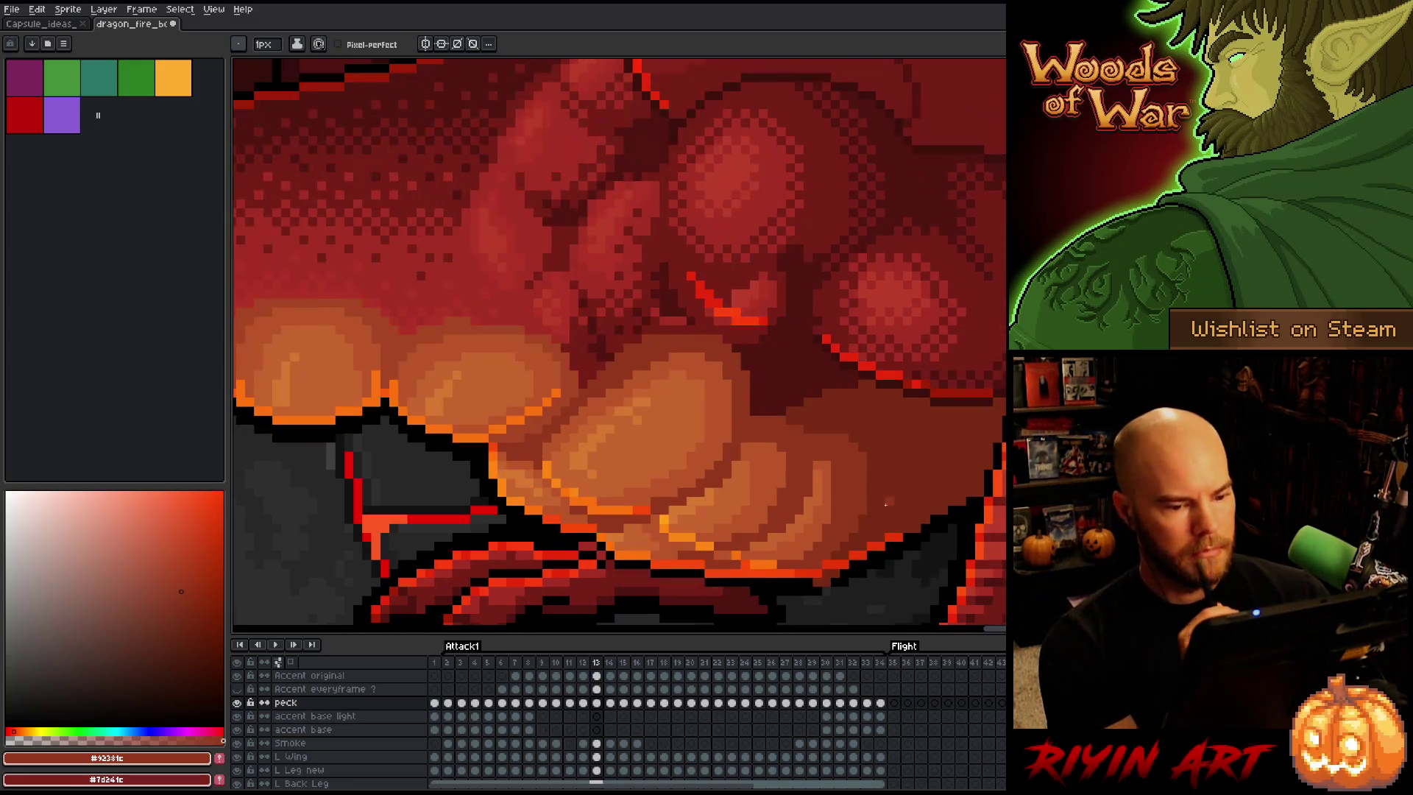
{"action": "key", "text": "comma"}
{"action": "key", "text": "period"}
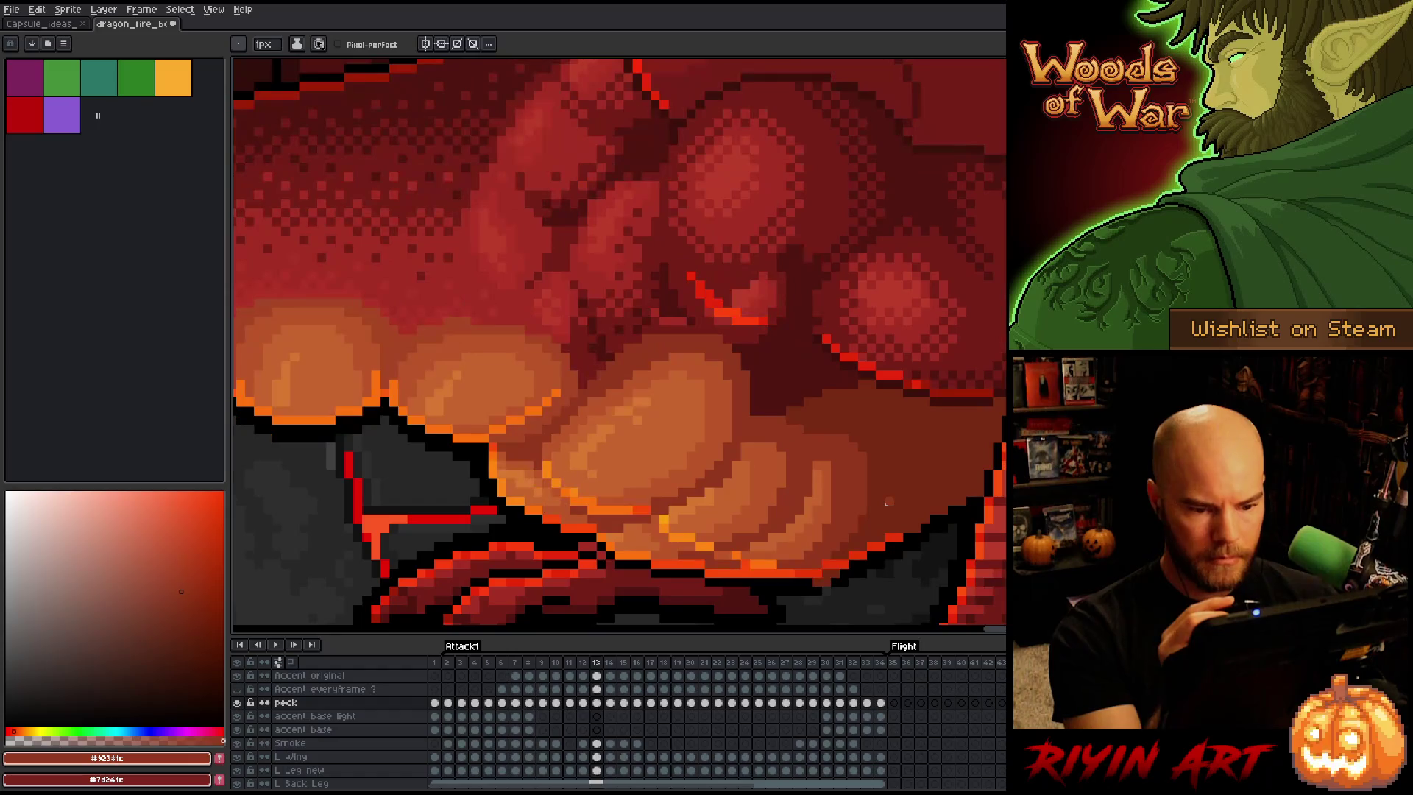
Add deeper red-brown and mid orange to frame 13's puff edges, checking neighbouring frames
{"action": "left_click", "coordinate": [854, 475], "text": "alt"}
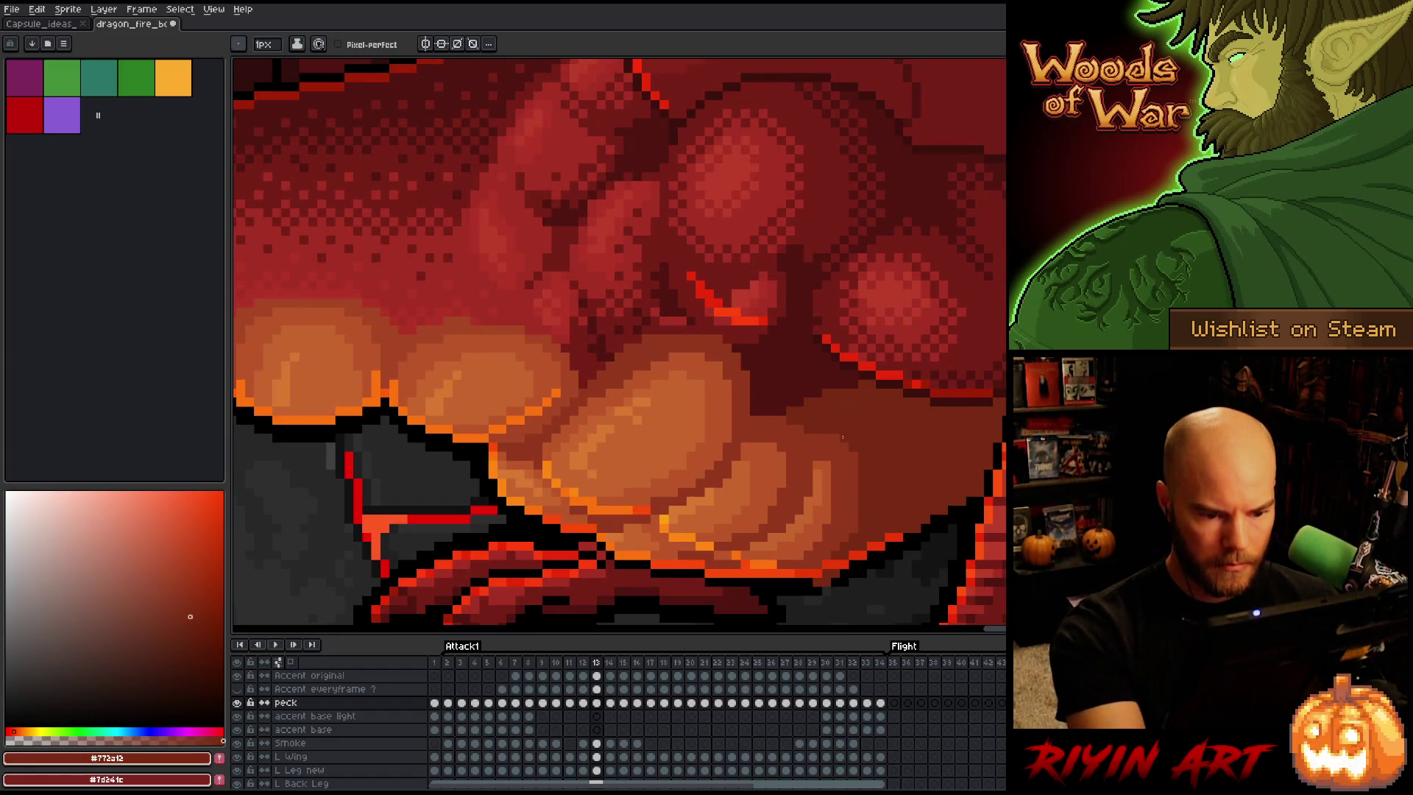
{"action": "key", "text": "comma"}
{"action": "key", "text": "period"}
{"action": "key", "text": "comma"}
{"action": "key", "text": "comma"}
{"action": "key", "text": "period"}
{"action": "key", "text": "period"}
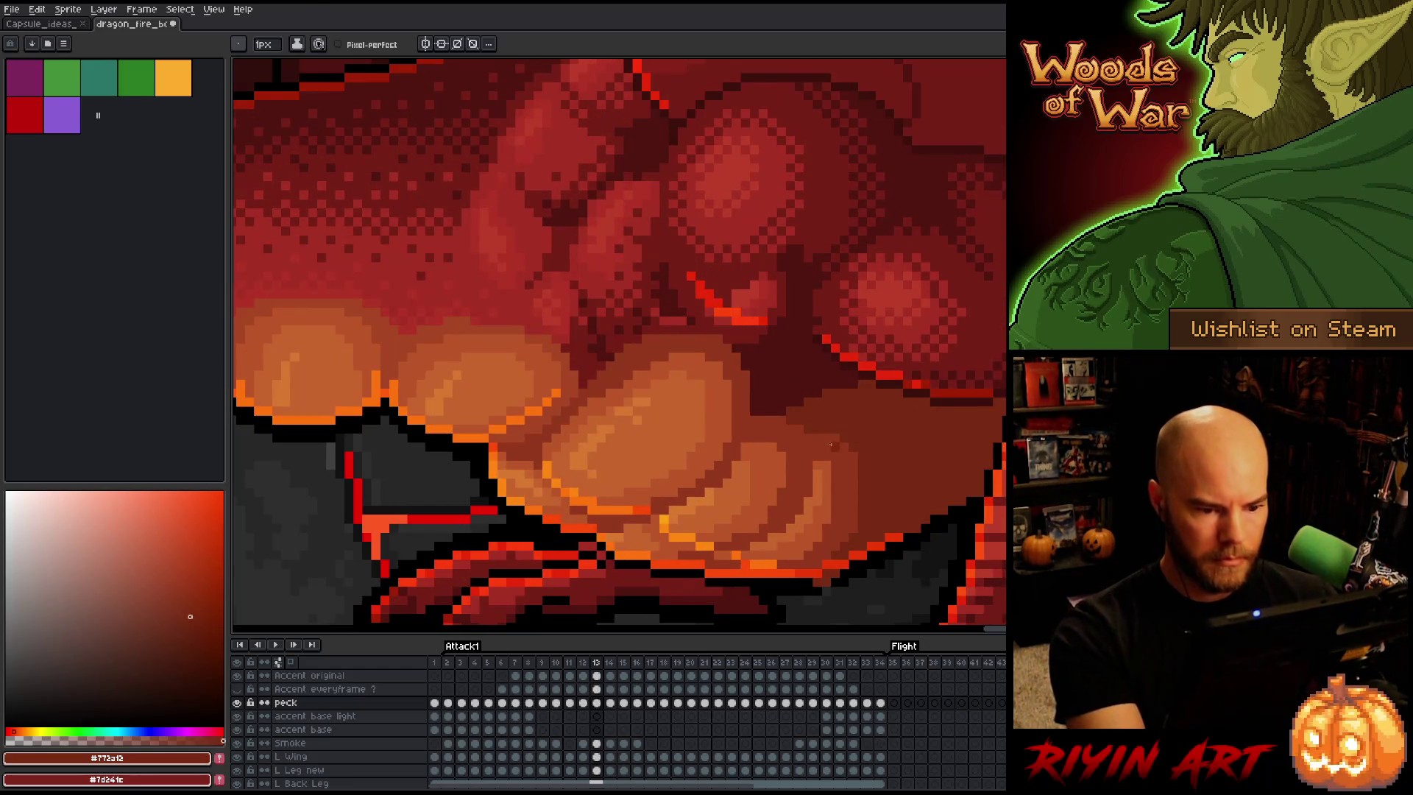
{"action": "left_click", "coordinate": [820, 475], "text": "alt"}
Step between frames 12 and 13 and add dark red to the lower puff, ending on frame 12
{"action": "key", "text": "comma"}
{"action": "key", "text": "comma"}
{"action": "key", "text": "period"}
{"action": "key", "text": "period"}
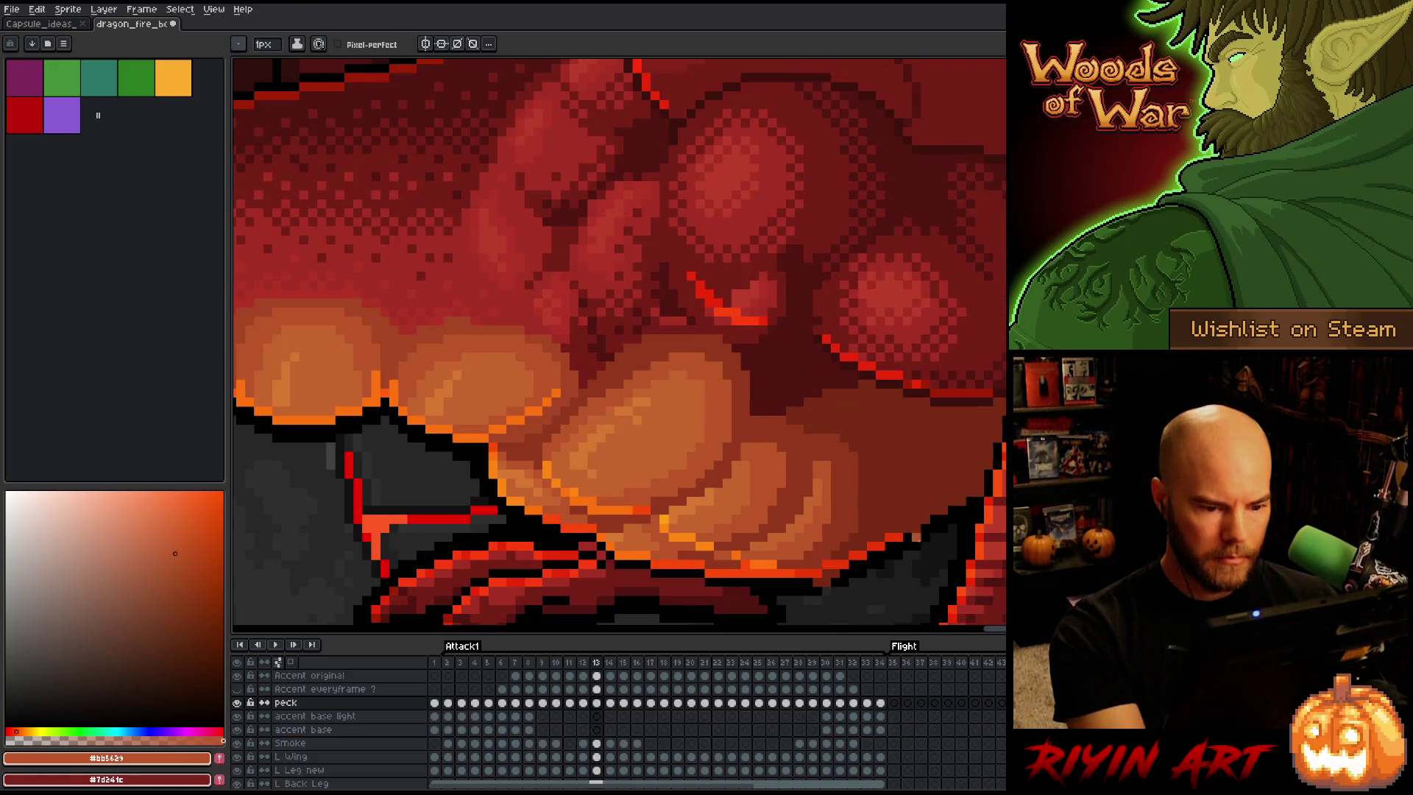
{"action": "key", "text": "comma"}
{"action": "key", "text": "period"}
{"action": "key", "text": "comma"}
{"action": "key", "text": "period"}
{"action": "key", "text": "period"}
{"action": "key", "text": "comma"}
{"action": "left_click", "coordinate": [778, 509], "text": "alt"}
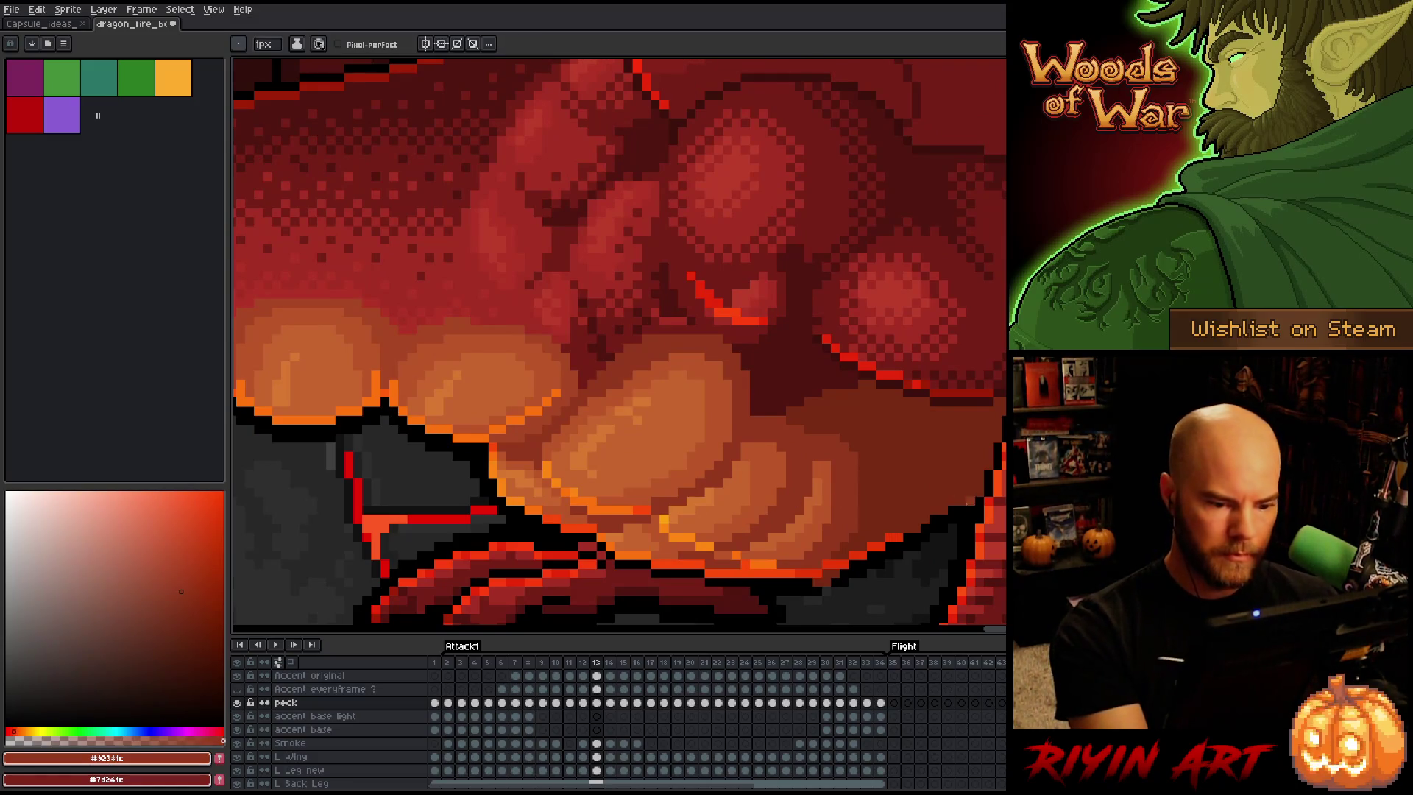
{"action": "key", "text": "comma"}
{"action": "key", "text": "period"}
{"action": "key", "text": "comma"}
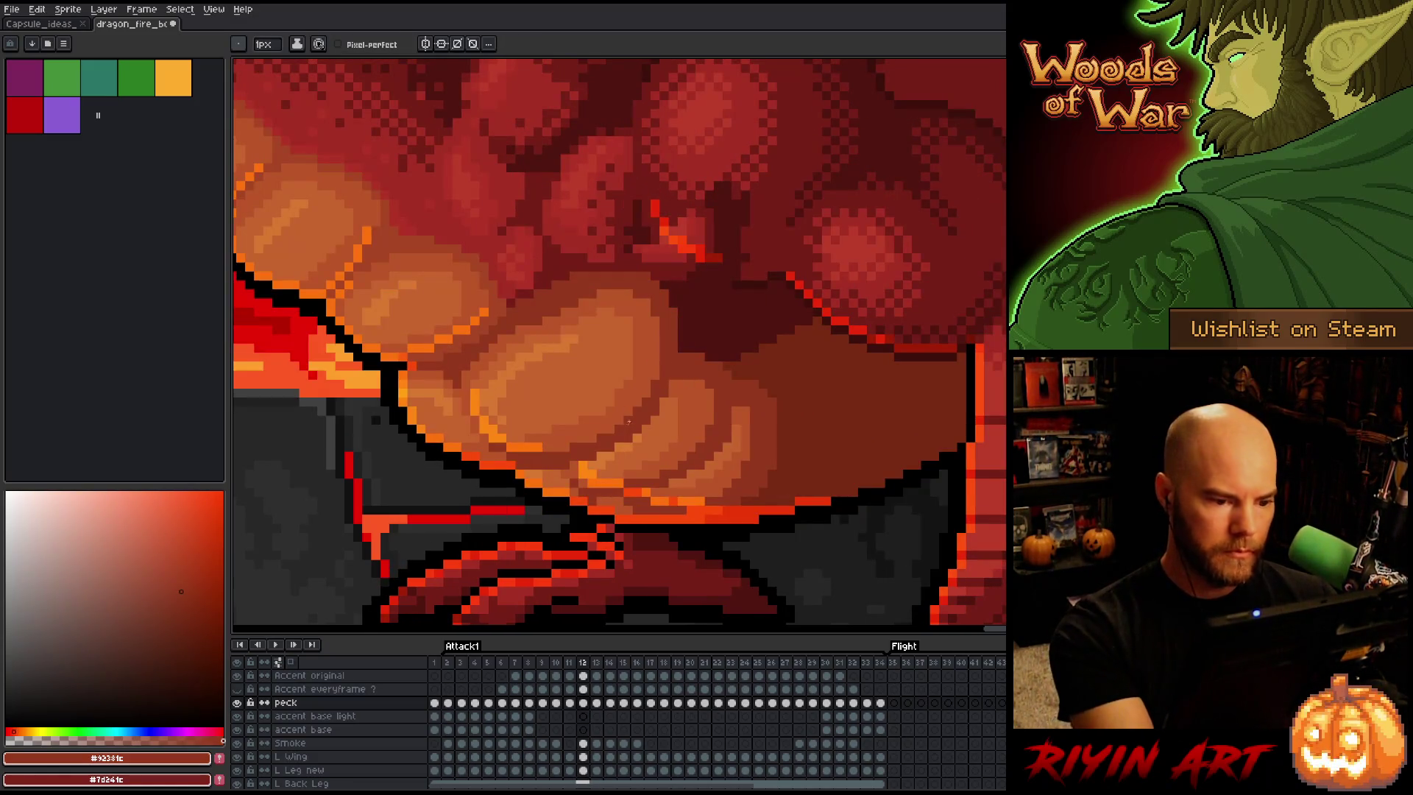
Hide the peck layer and compare frames 11–13, undoing the last change
{"action": "key", "text": "comma"}
{"action": "key", "text": "period"}
{"action": "key", "text": "period"}
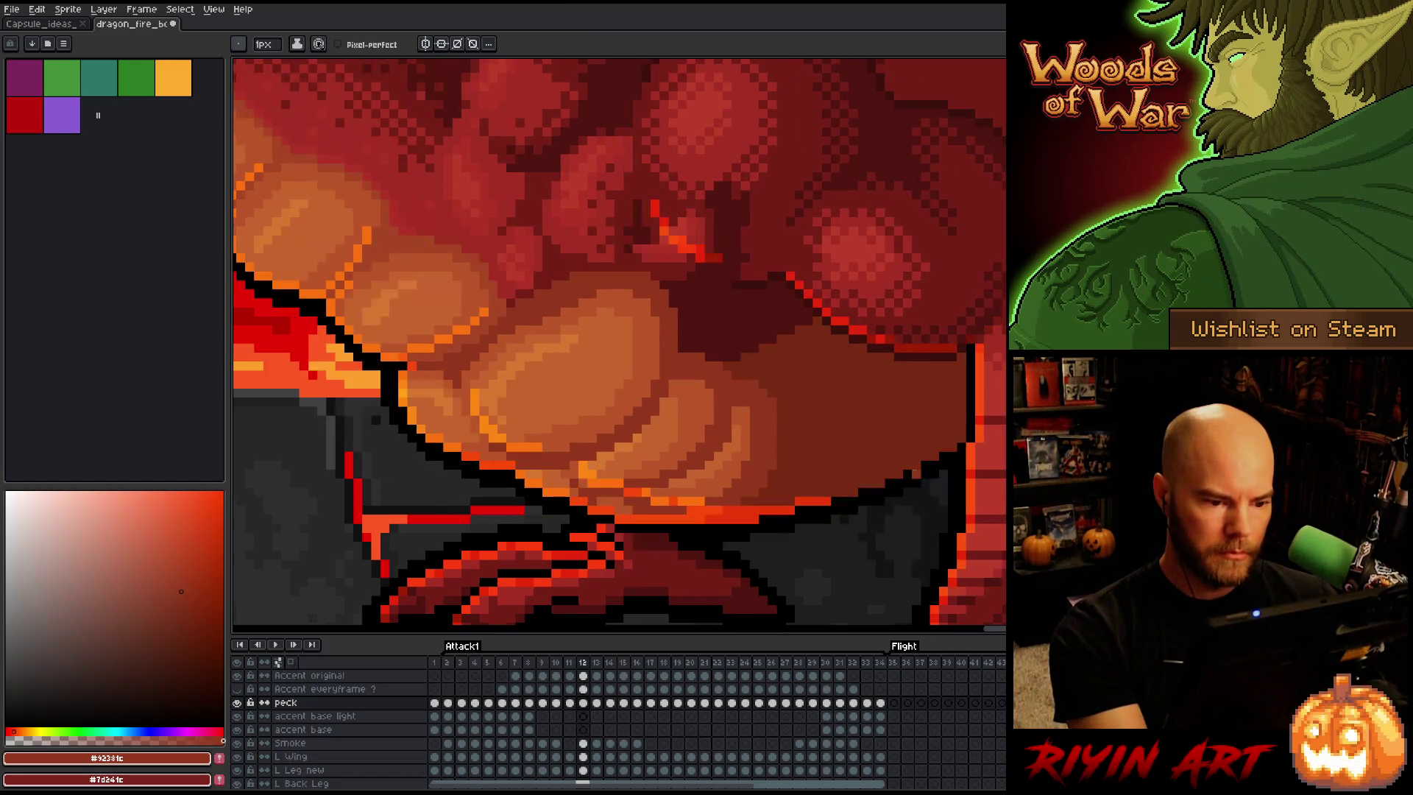
{"action": "key", "text": "comma"}
{"action": "key", "text": "comma"}
{"action": "key", "text": "period"}
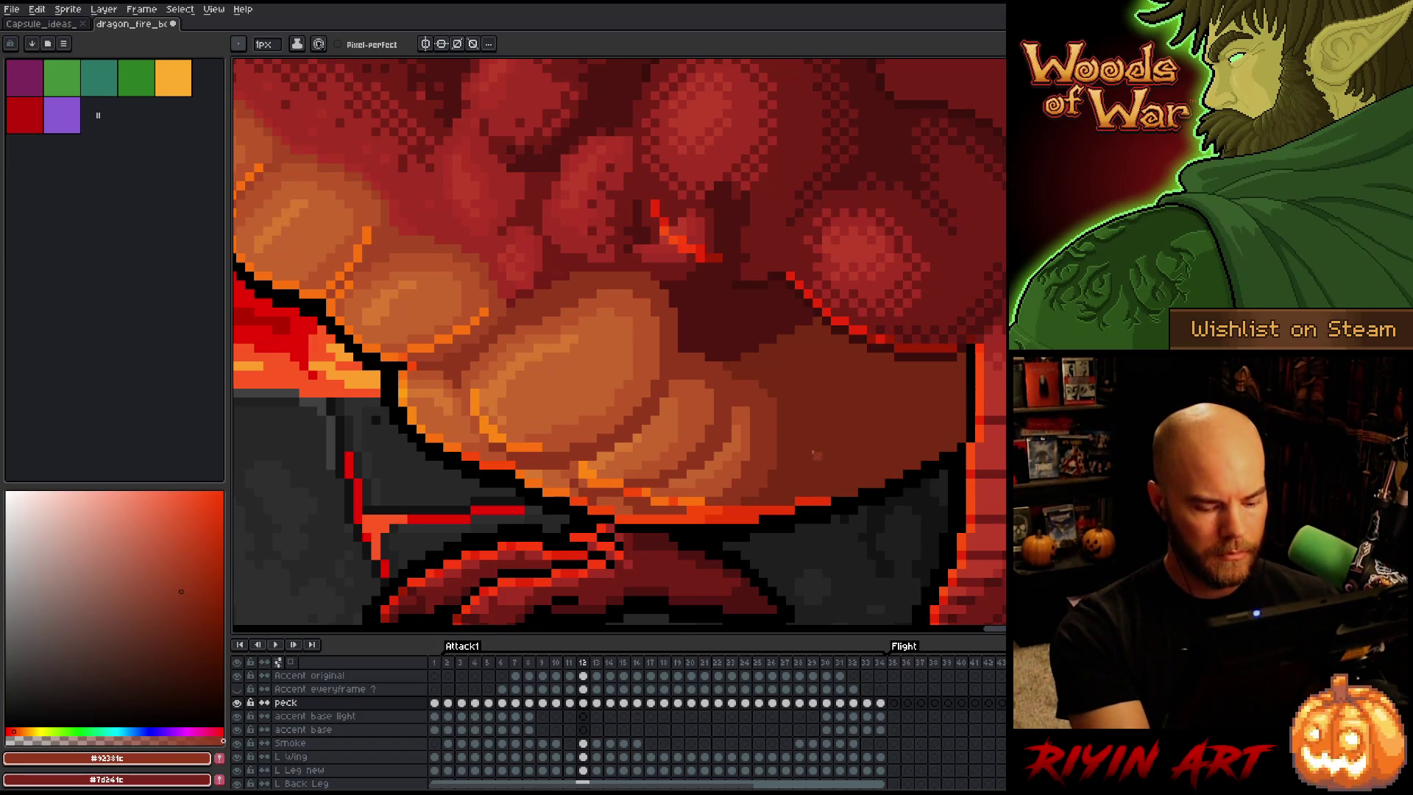
{"action": "left_click", "coordinate": [238, 702]}
{"action": "key", "text": "period"}
{"action": "key", "text": "comma"}
{"action": "key", "text": "period"}
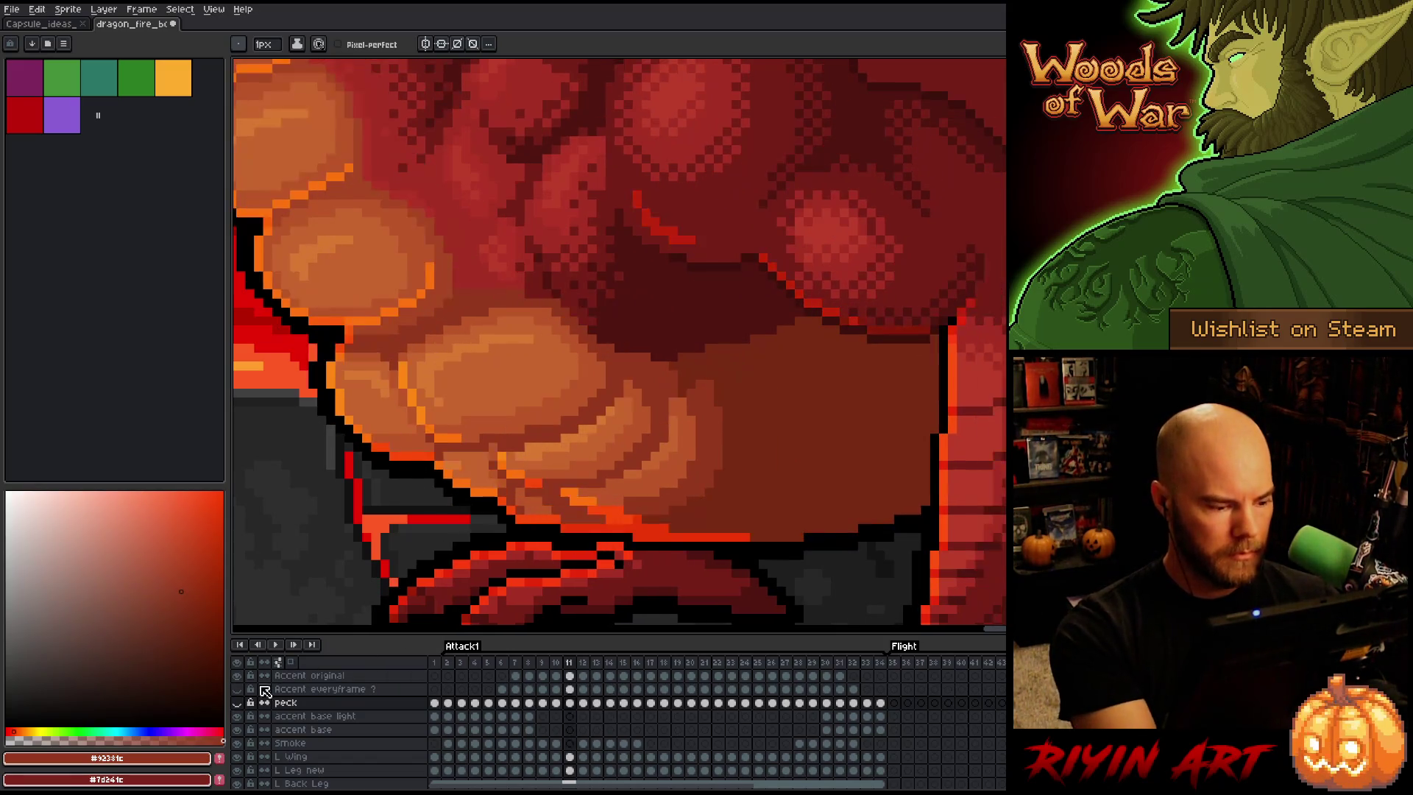
{"action": "key", "text": "comma"}
{"action": "key", "text": "ctrl+z"}
Lasso part of the fire puff, then deselect and return to the pencil
{"action": "key", "text": "q"}
{"action": "mouse_move", "coordinate": [626, 239]}
{"action": "left_mouse_down"}
{"action": "mouse_move", "coordinate": [643, 241]}
{"action": "mouse_move", "coordinate": [683, 317]}
{"action": "mouse_move", "coordinate": [626, 338]}
{"action": "mouse_move", "coordinate": [561, 337]}
{"action": "mouse_move", "coordinate": [544, 218]}
{"action": "left_mouse_up"}
{"action": "left_click", "coordinate": [610, 276]}
{"action": "key", "text": "ctrl+d"}
{"action": "key", "text": "b"}
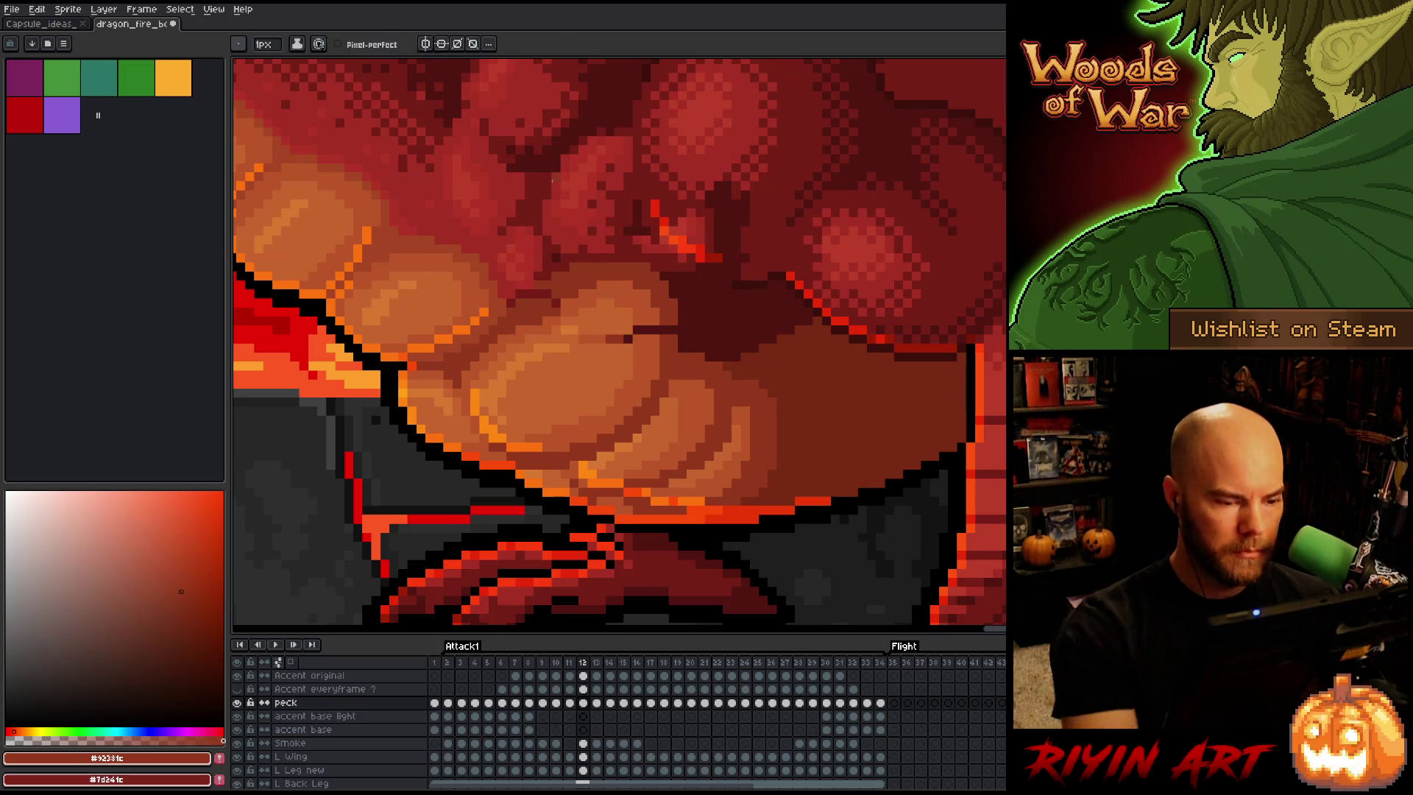
Paint orange and light peach pixels onto frame 12's fire puff, including an orange row
{"action": "left_click", "coordinate": [557, 314], "text": "alt"}
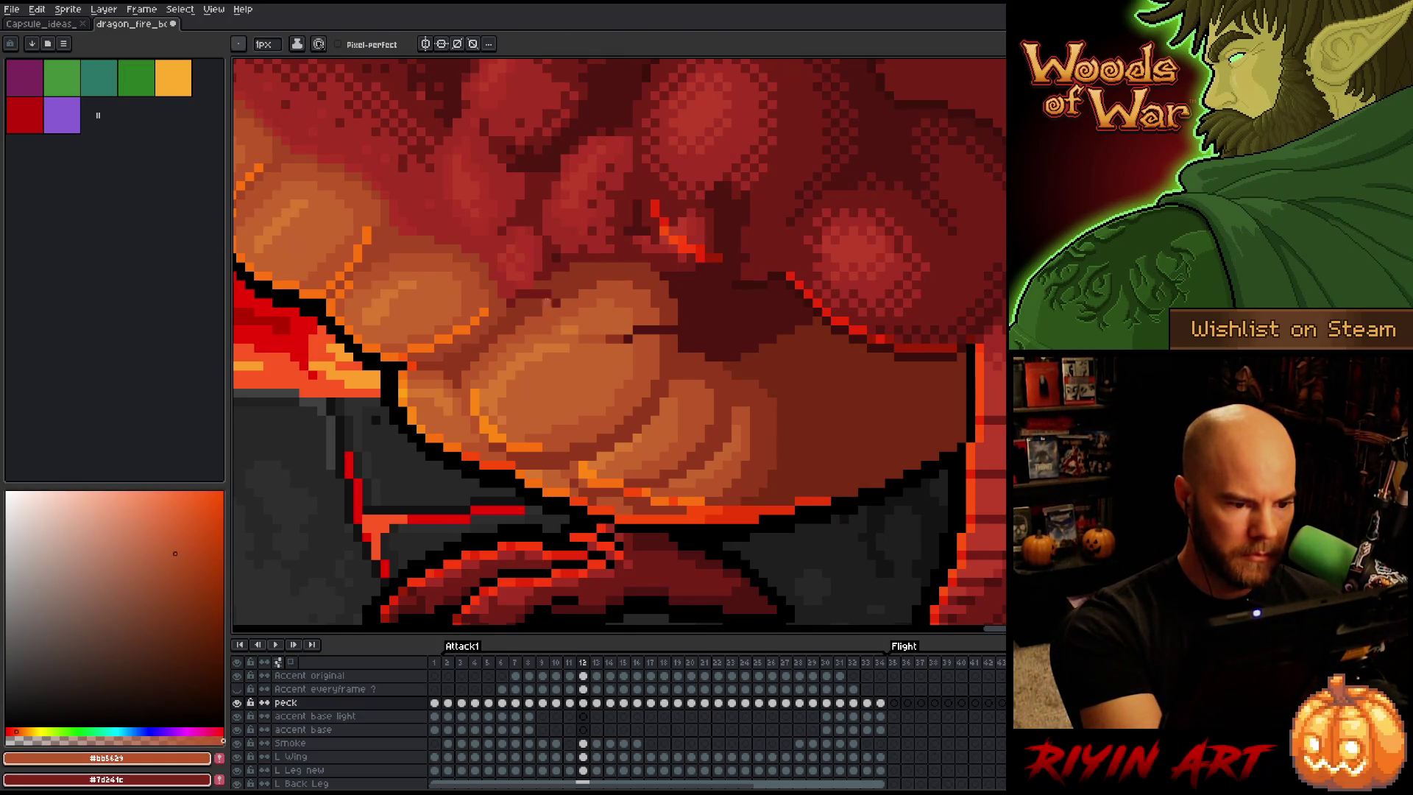
{"action": "left_click", "coordinate": [550, 321], "text": "alt"}
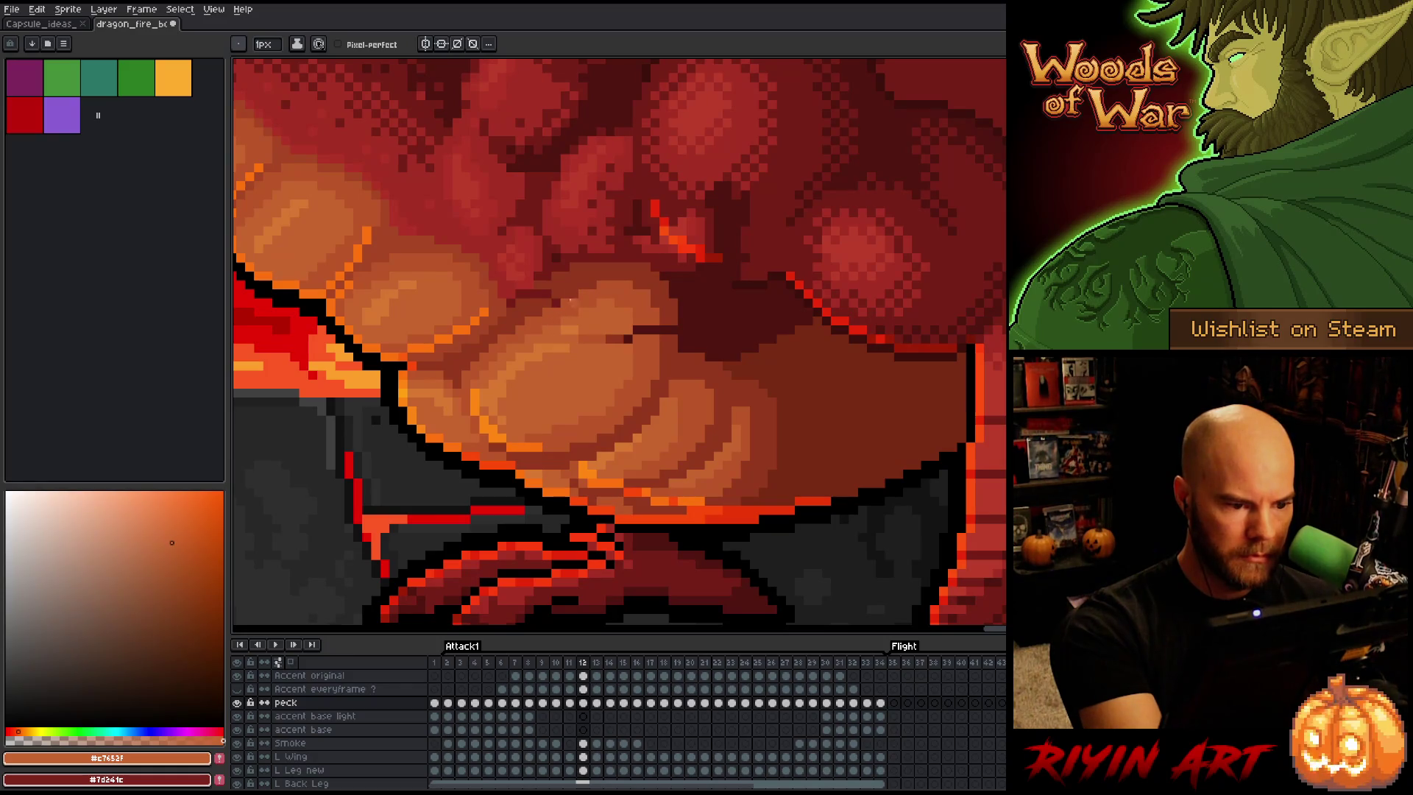
{"action": "key", "text": "alt"}
{"action": "left_click", "coordinate": [628, 339]}
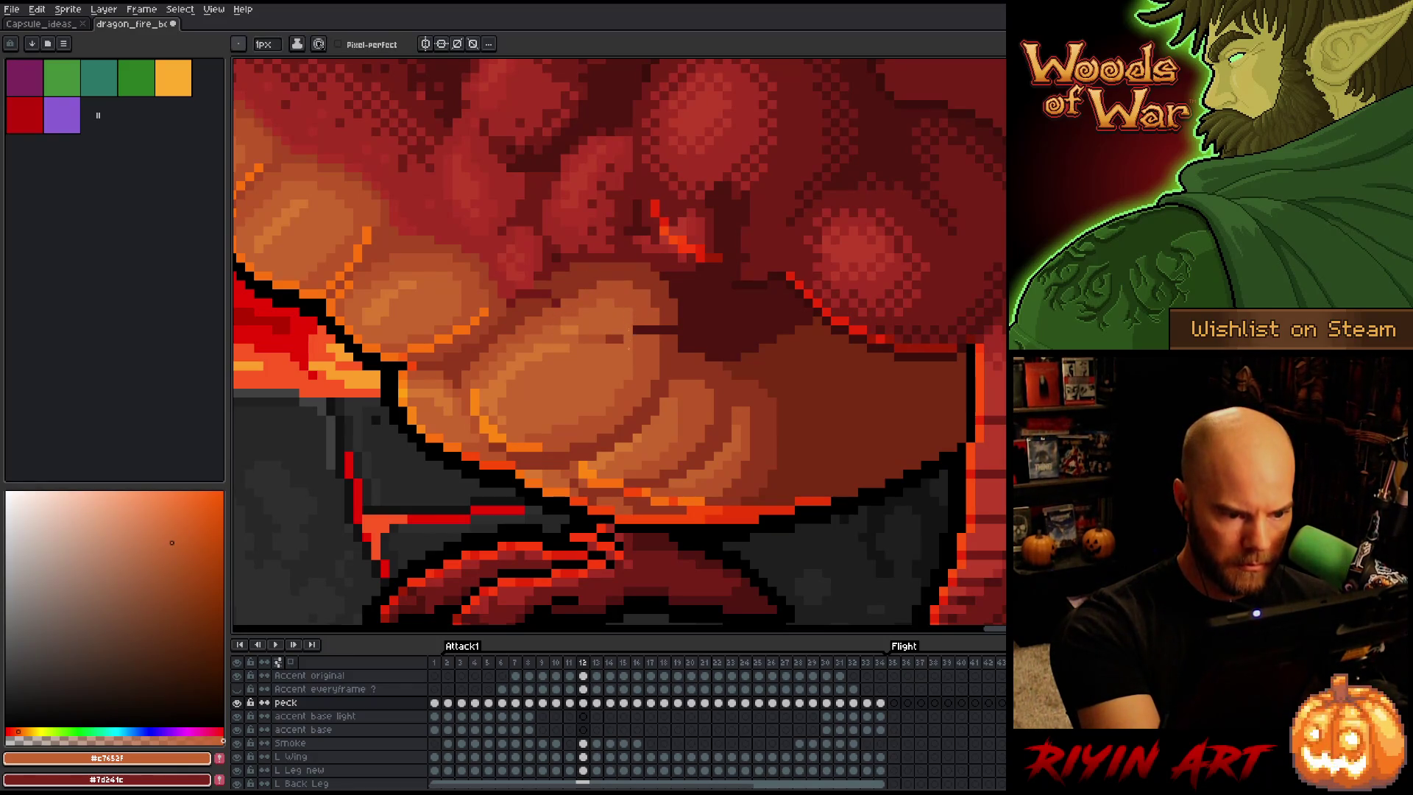
{"action": "left_click", "coordinate": [578, 328], "text": "alt"}
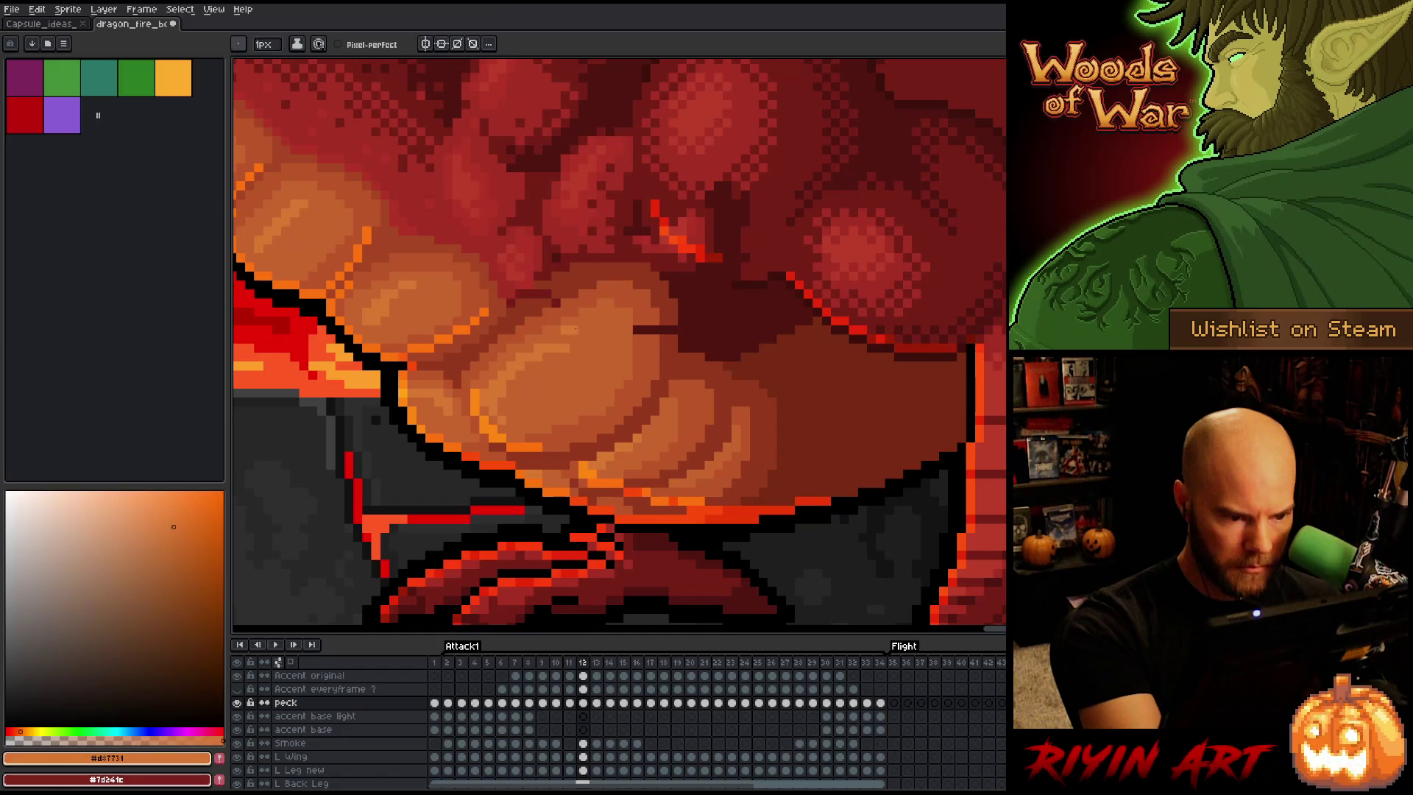
{"action": "left_click", "coordinate": [574, 330], "text": "alt"}
{"action": "left_click", "coordinate": [653, 285]}
{"action": "left_click_drag", "start_coordinate": [632, 330], "coordinate": [659, 330]}
Pick dark reds #761f18 and #92381c from the artwork, then save the dragon file
{"action": "left_click", "coordinate": [664, 346], "text": "alt"}
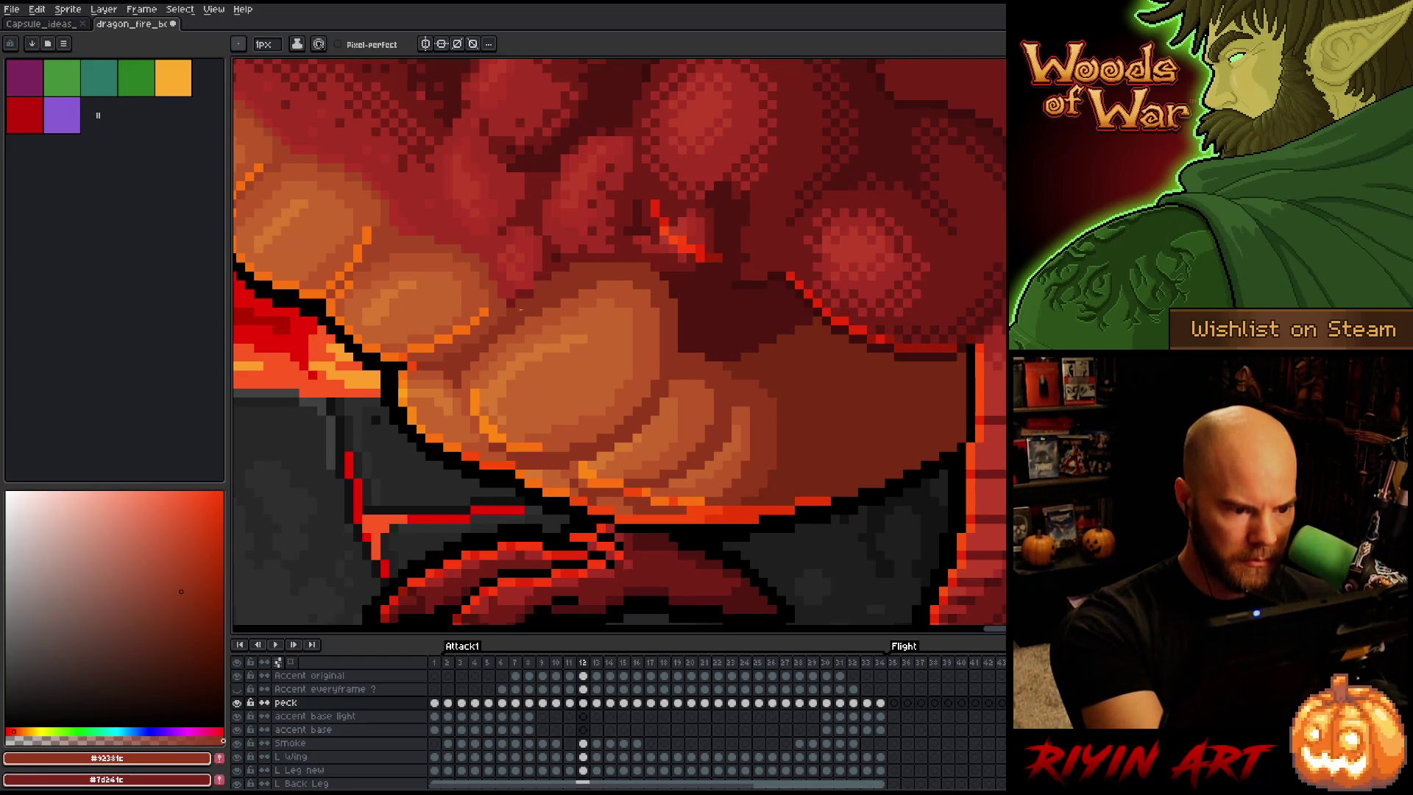
{"action": "left_click", "coordinate": [533, 283], "text": "alt"}
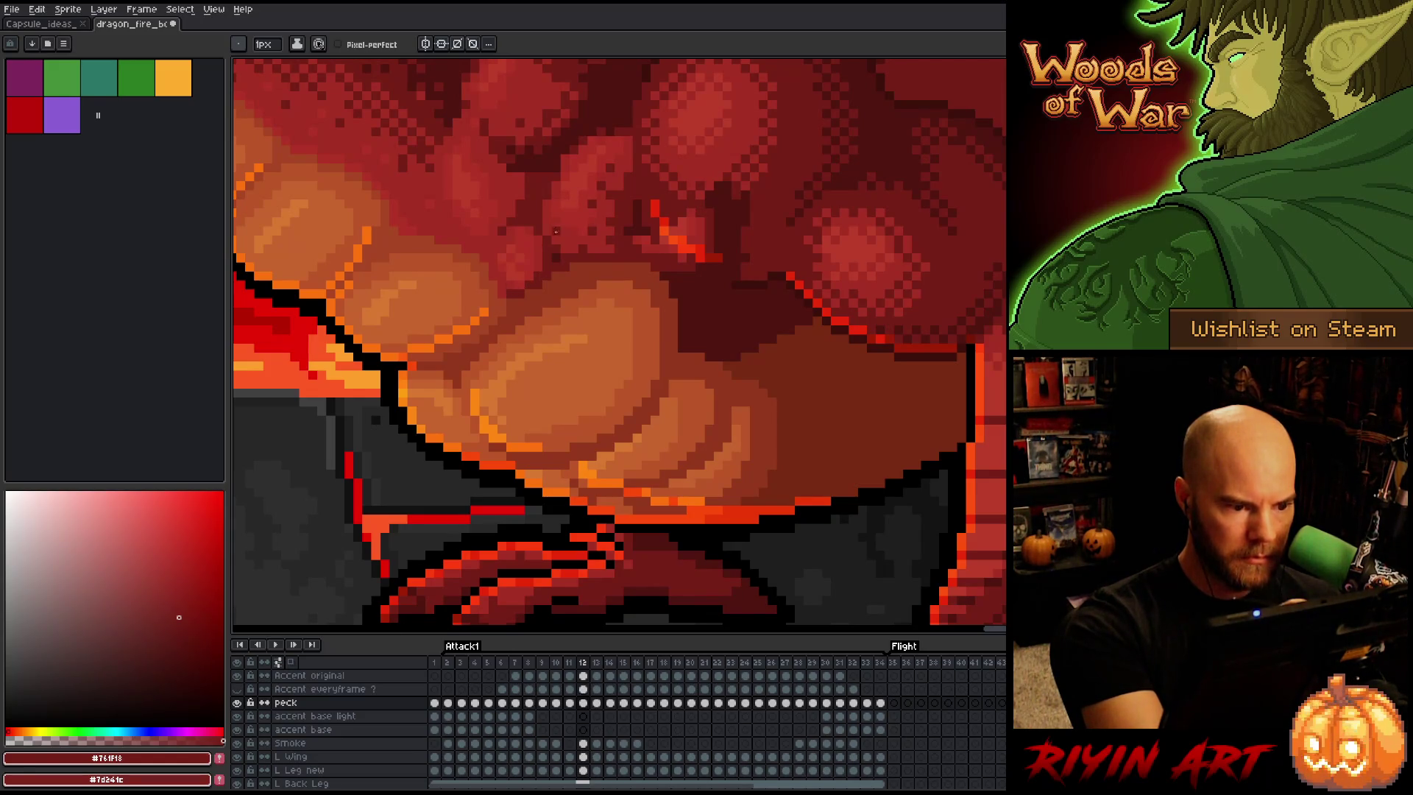
{"action": "left_click", "coordinate": [538, 287], "text": "alt"}
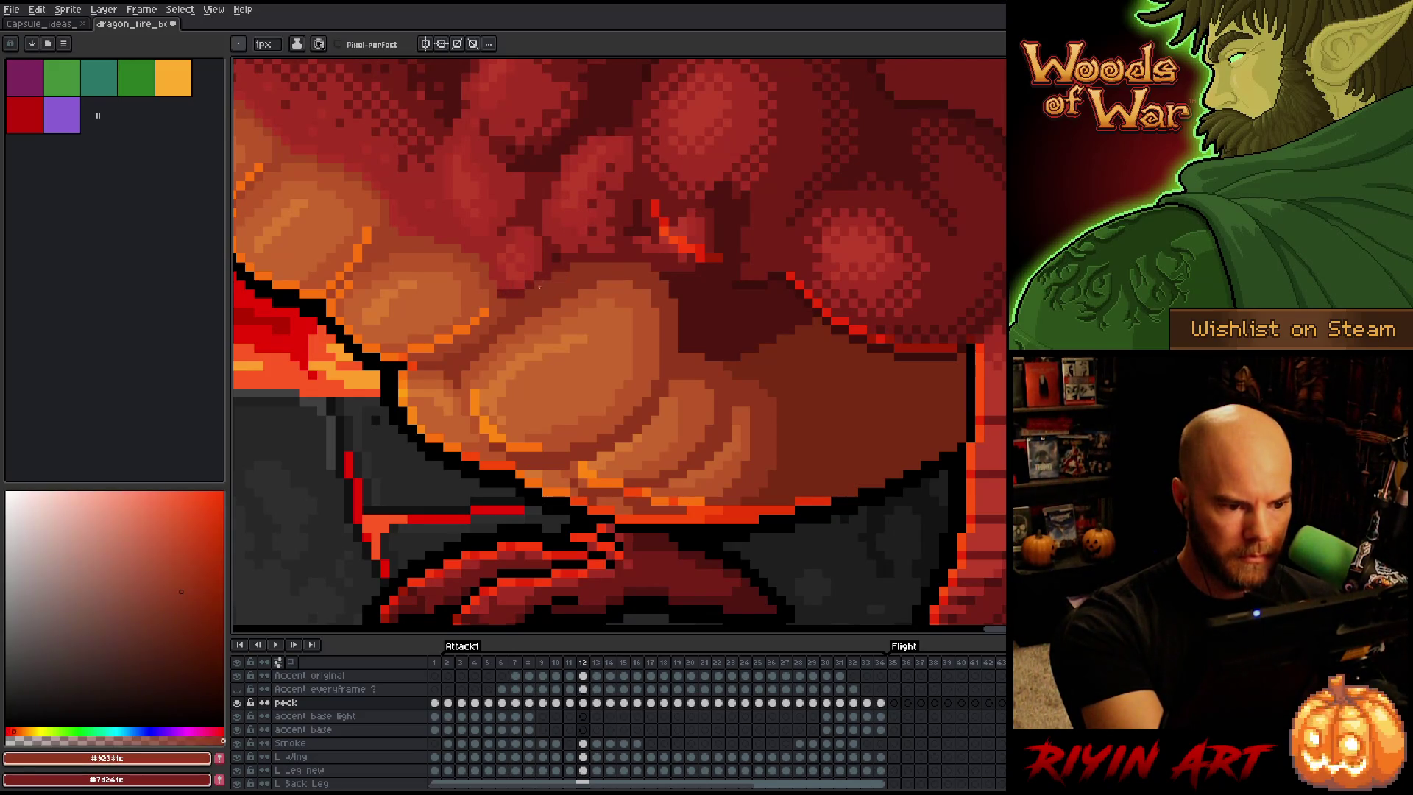
{"action": "left_click", "coordinate": [565, 245], "text": "alt"}
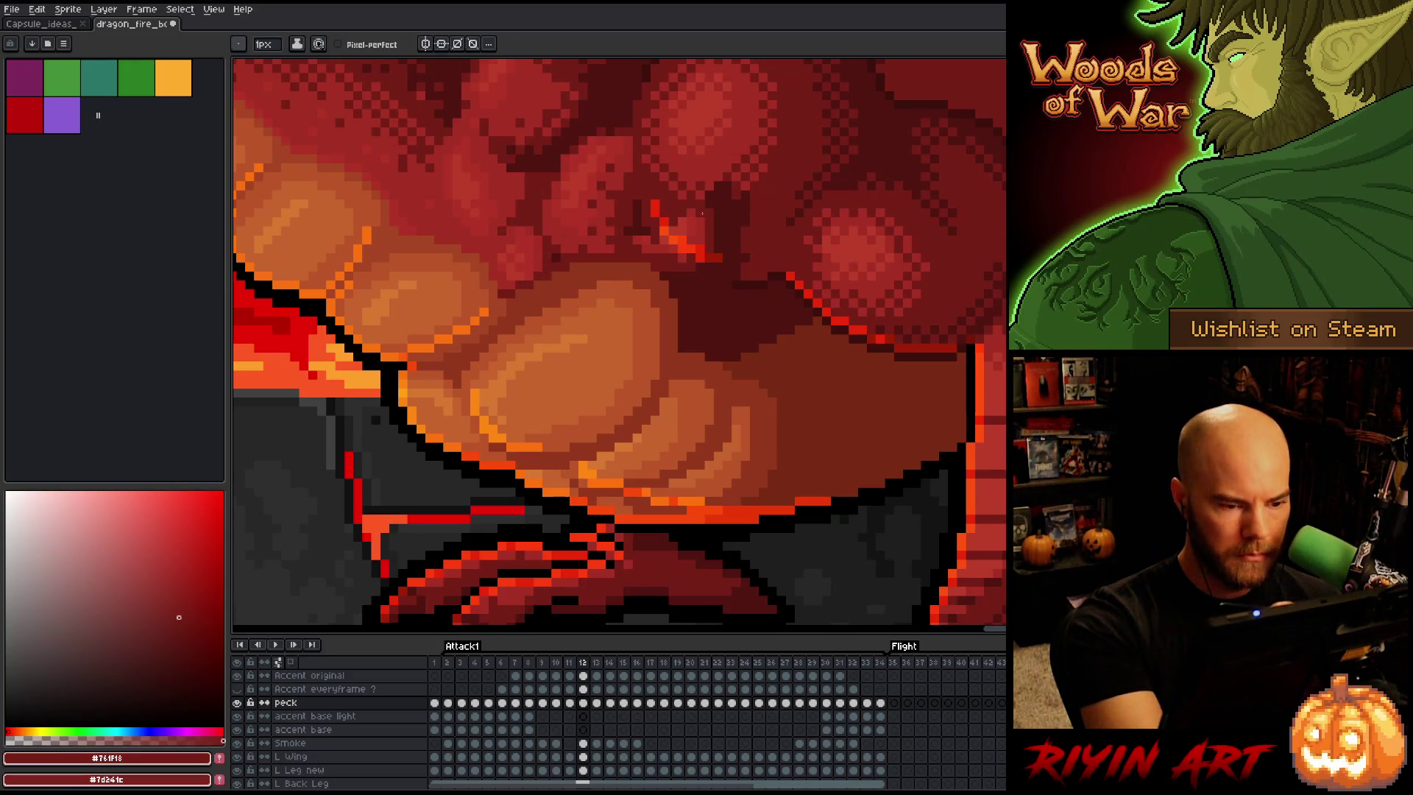
{"action": "key", "text": "ctrl+s"}
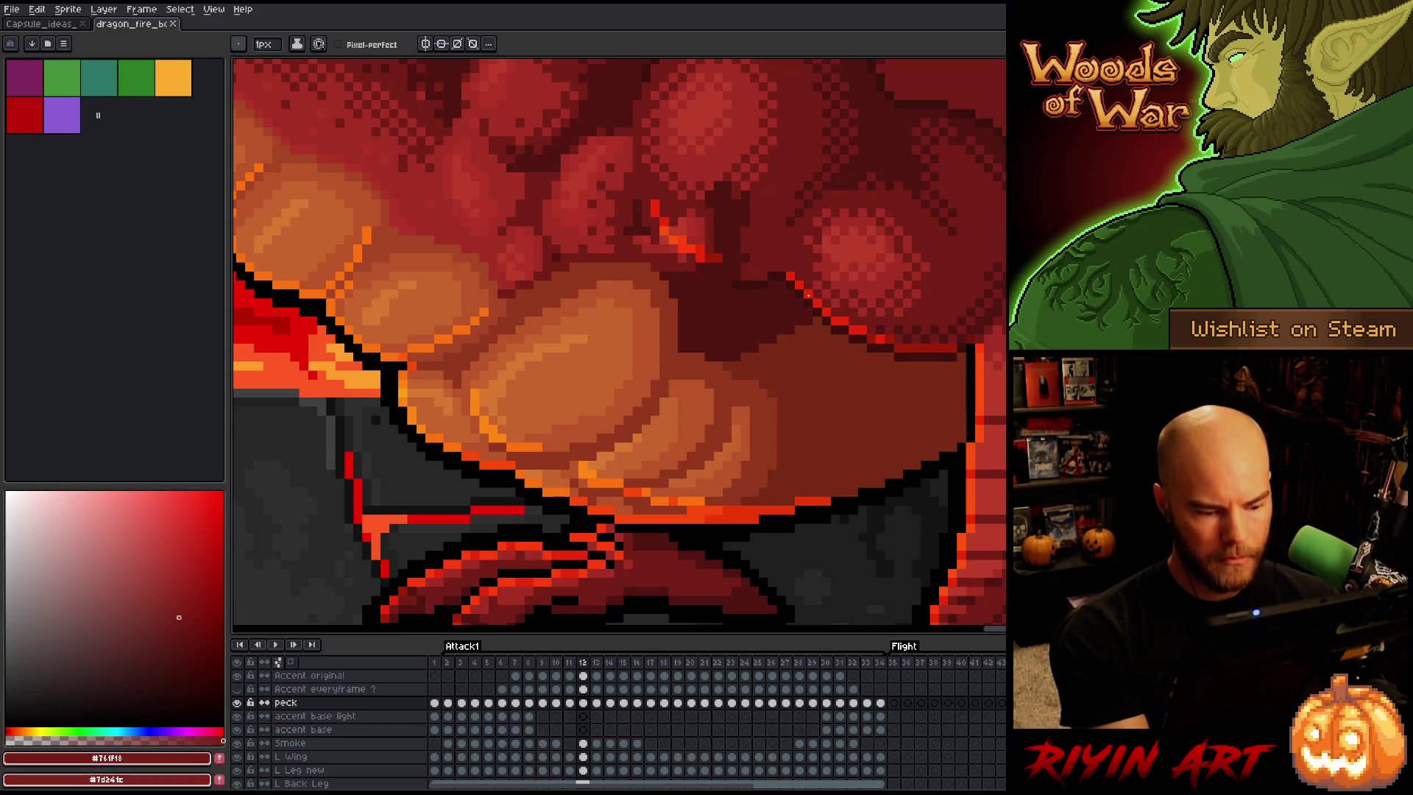
Review the fire motion across frames 11 to 14, ending on frame 12
{"action": "key", "text": "comma"}
{"action": "key", "text": "period"}
{"action": "key", "text": "period"}
{"action": "key", "text": "comma"}
{"action": "key", "text": "period"}
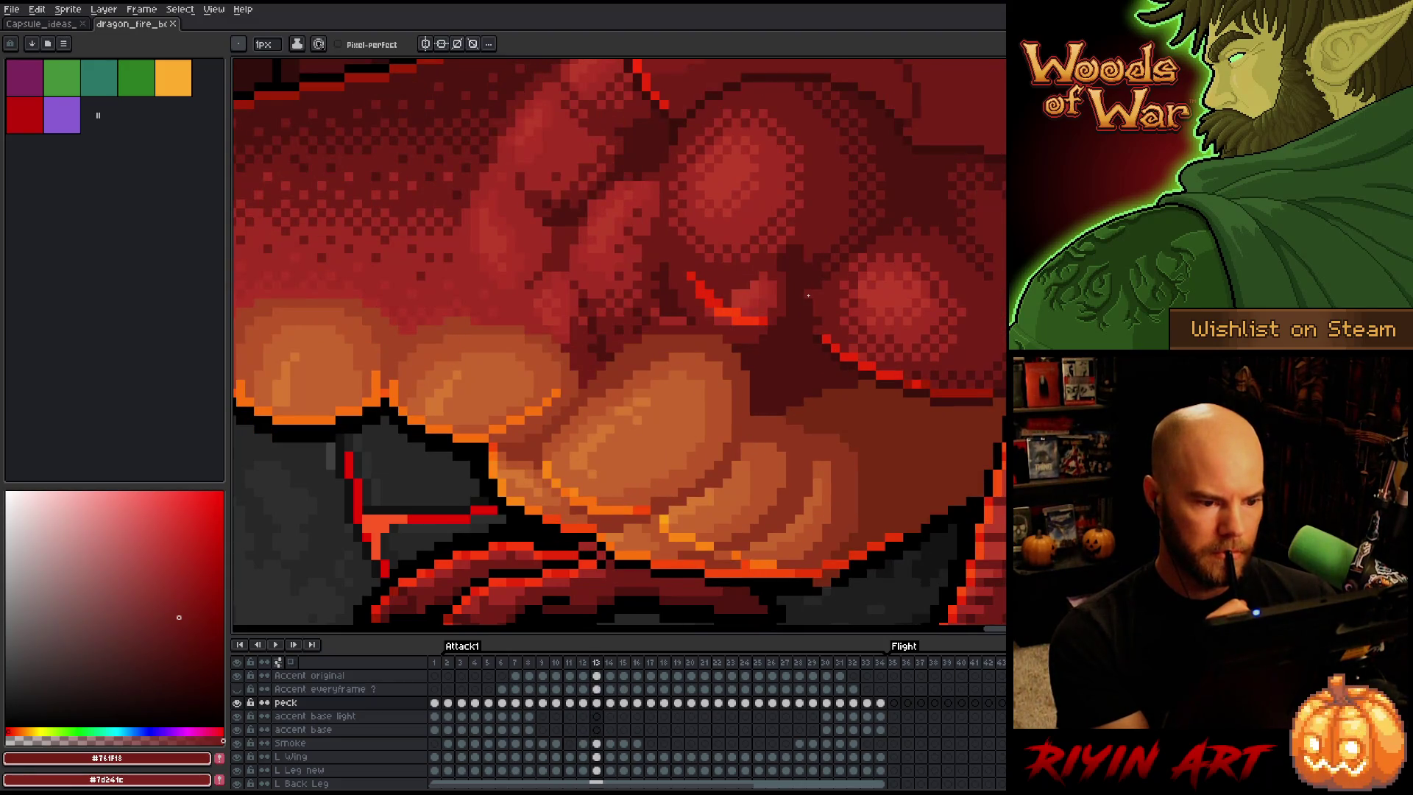
{"action": "key", "text": "comma"}
{"action": "key", "text": "period"}
{"action": "key", "text": "comma"}
{"action": "key", "text": "period"}
{"action": "key", "text": "comma"}
{"action": "key", "text": "period"}
{"action": "key", "text": "period"}
{"action": "key", "text": "comma"}
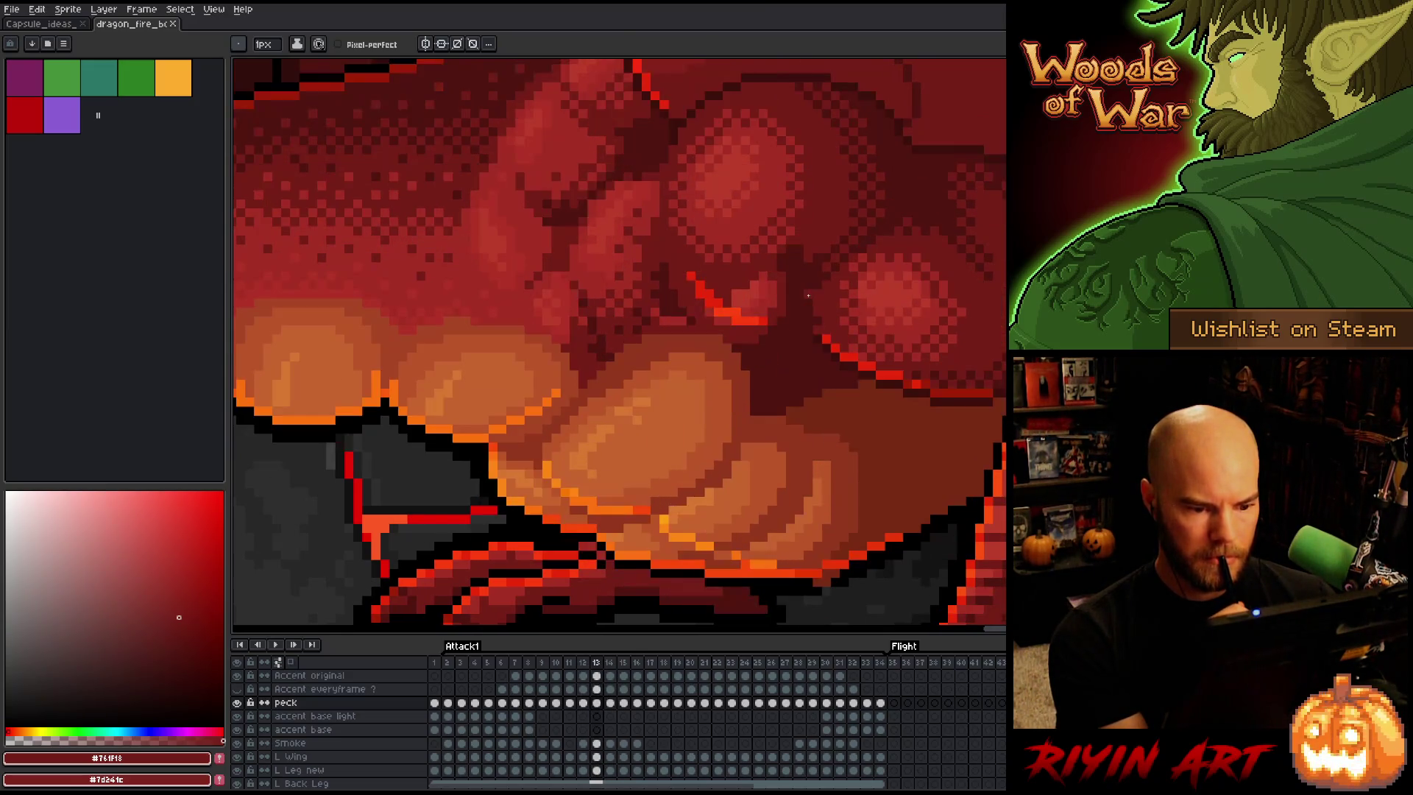
{"action": "key", "text": "comma"}
{"action": "key", "text": "period"}
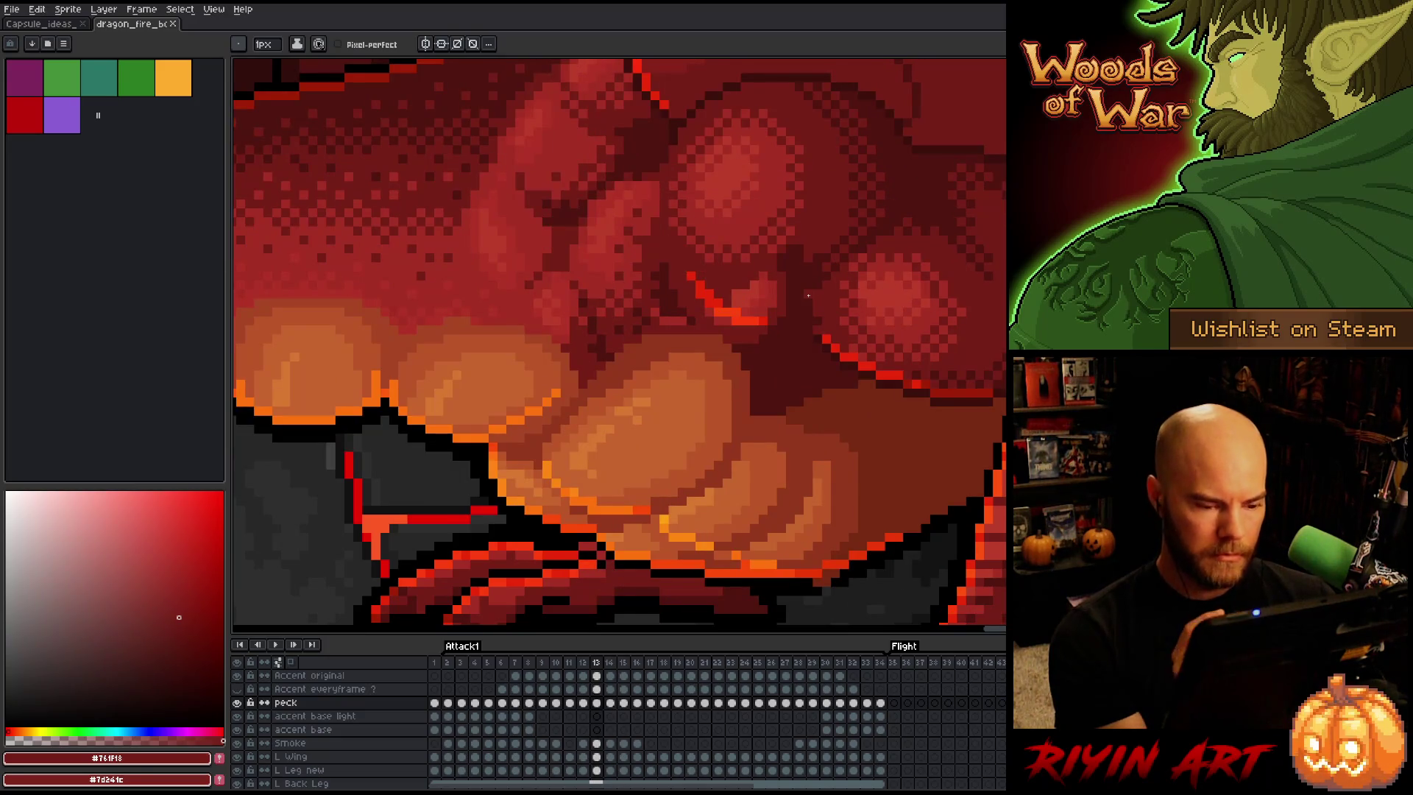
{"action": "key", "text": "comma"}
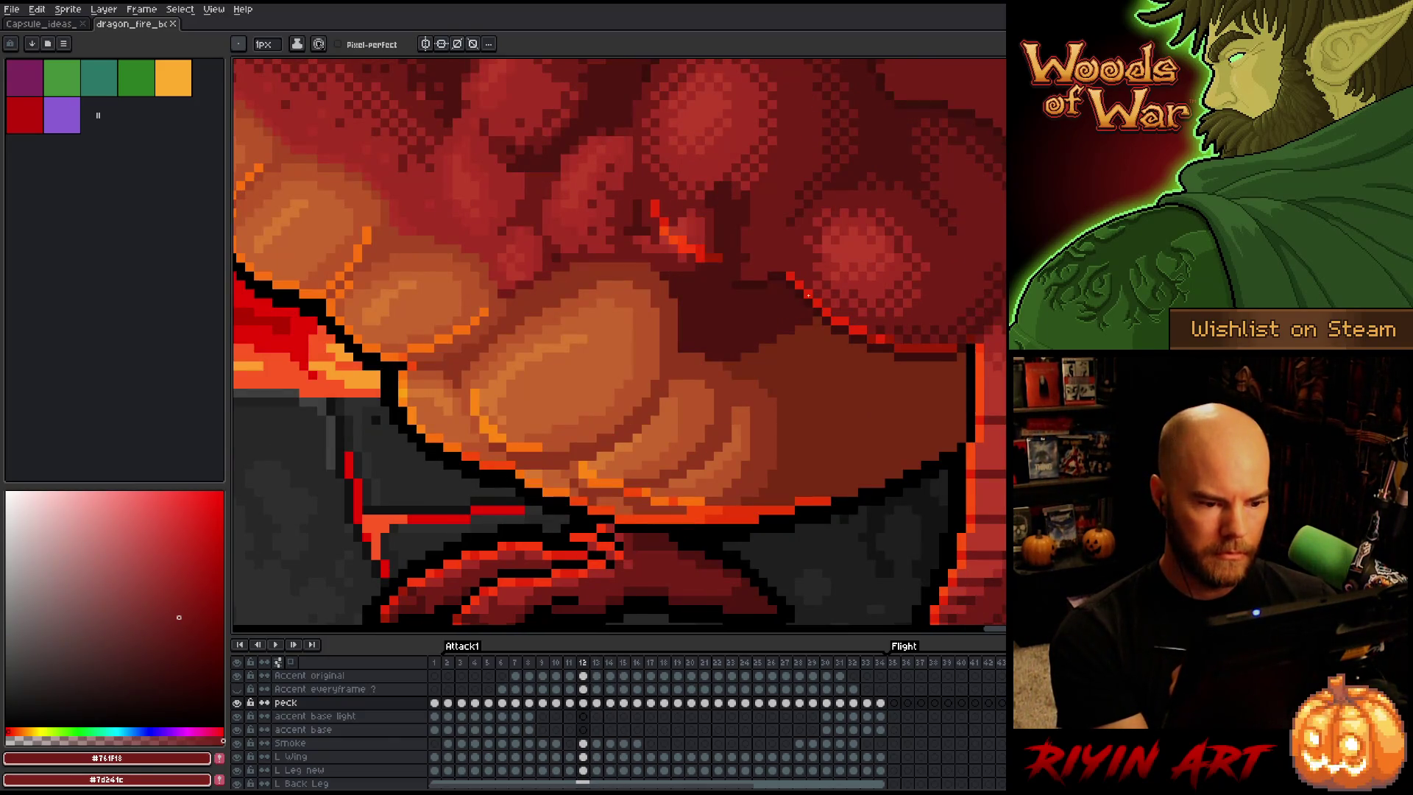
On frame 13, pan the lower snout into view and lasso the fire puff around it
{"action": "key", "text": "period"}
{"action": "left_click_drag", "start_coordinate": [804, 294], "coordinate": [804, 199]}
{"action": "key", "text": "q"}
{"action": "mouse_move", "coordinate": [901, 475]}
{"action": "left_mouse_down"}
{"action": "mouse_move", "coordinate": [892, 324]}
{"action": "mouse_move", "coordinate": [772, 281]}
{"action": "mouse_move", "coordinate": [710, 361]}
{"action": "mouse_move", "coordinate": [916, 465]}
{"action": "left_mouse_up"}
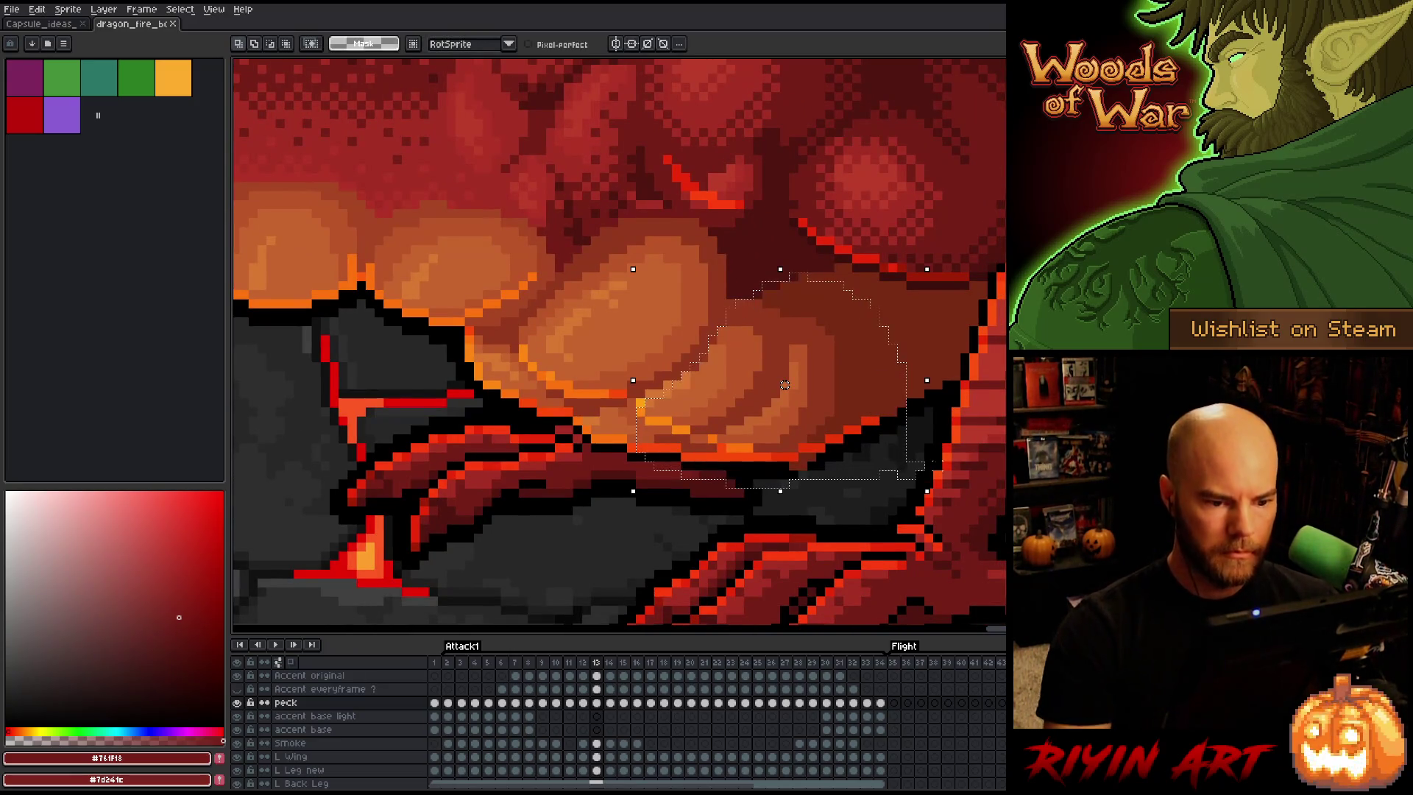
Compare neighbouring frames, then lasso the snout's fire puff on frame 14
{"action": "key", "text": "comma"}
{"action": "key", "text": "period"}
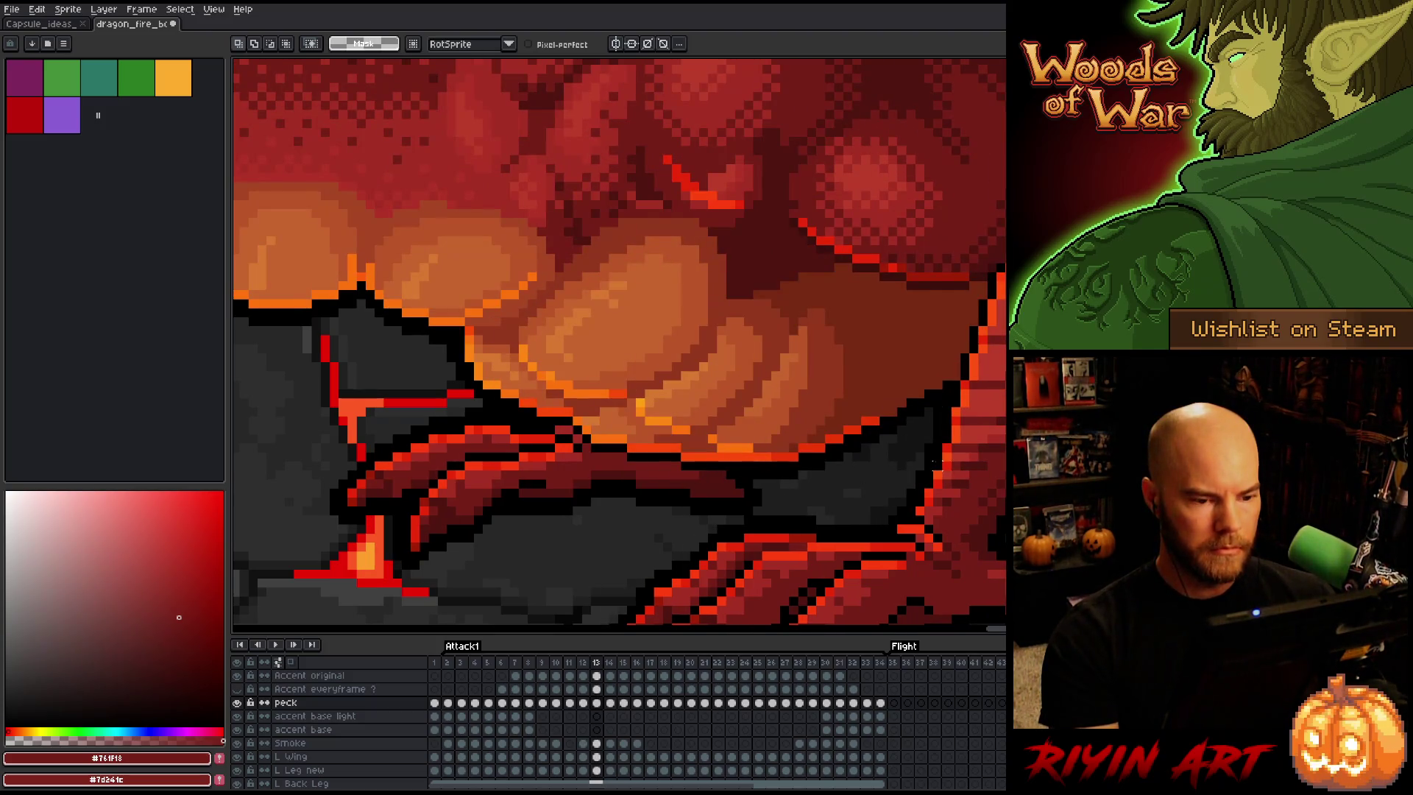
{"action": "key", "text": "period"}
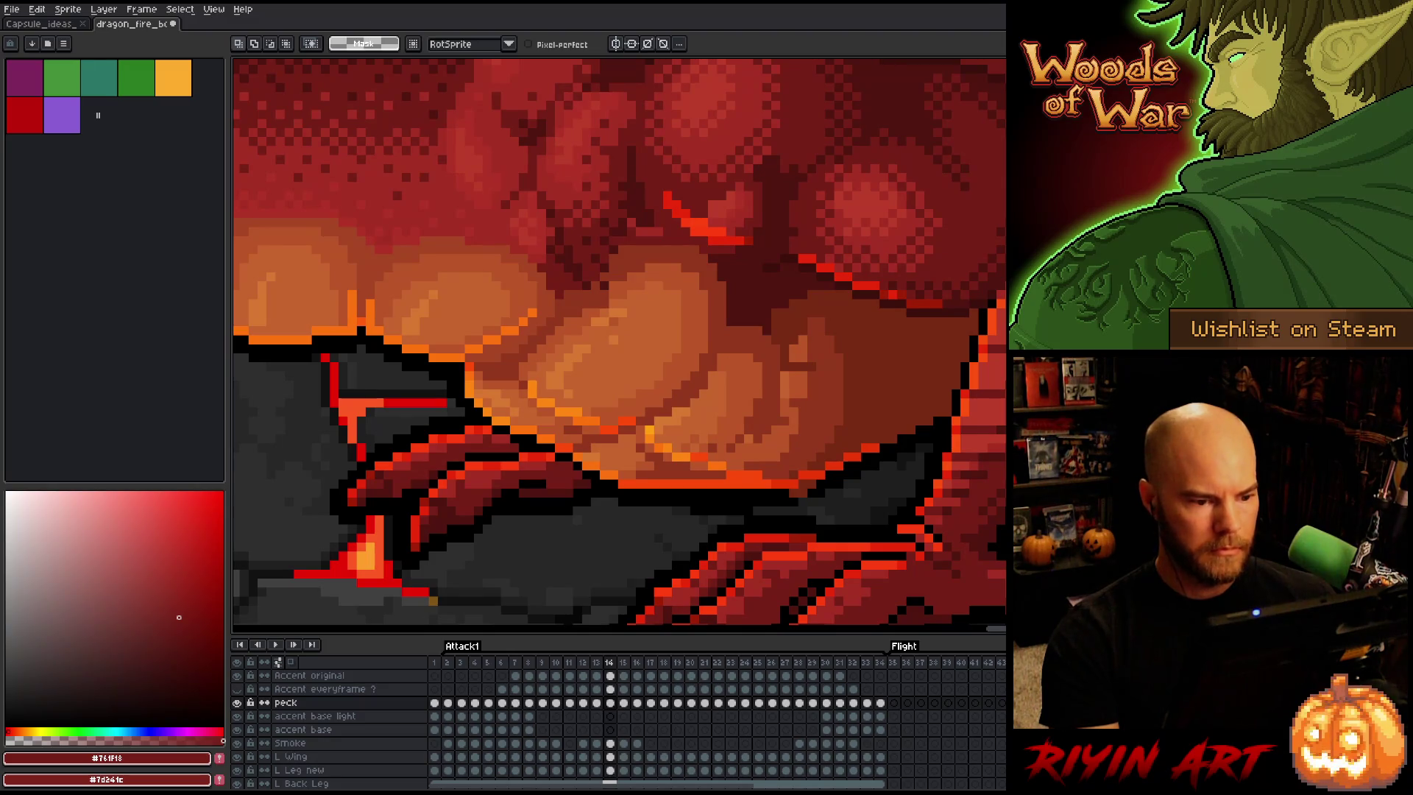
{"action": "mouse_move", "coordinate": [902, 504]}
{"action": "left_mouse_down"}
{"action": "mouse_move", "coordinate": [912, 379]}
{"action": "mouse_move", "coordinate": [744, 323]}
{"action": "mouse_move", "coordinate": [721, 379]}
{"action": "mouse_move", "coordinate": [916, 482]}
{"action": "left_mouse_up"}
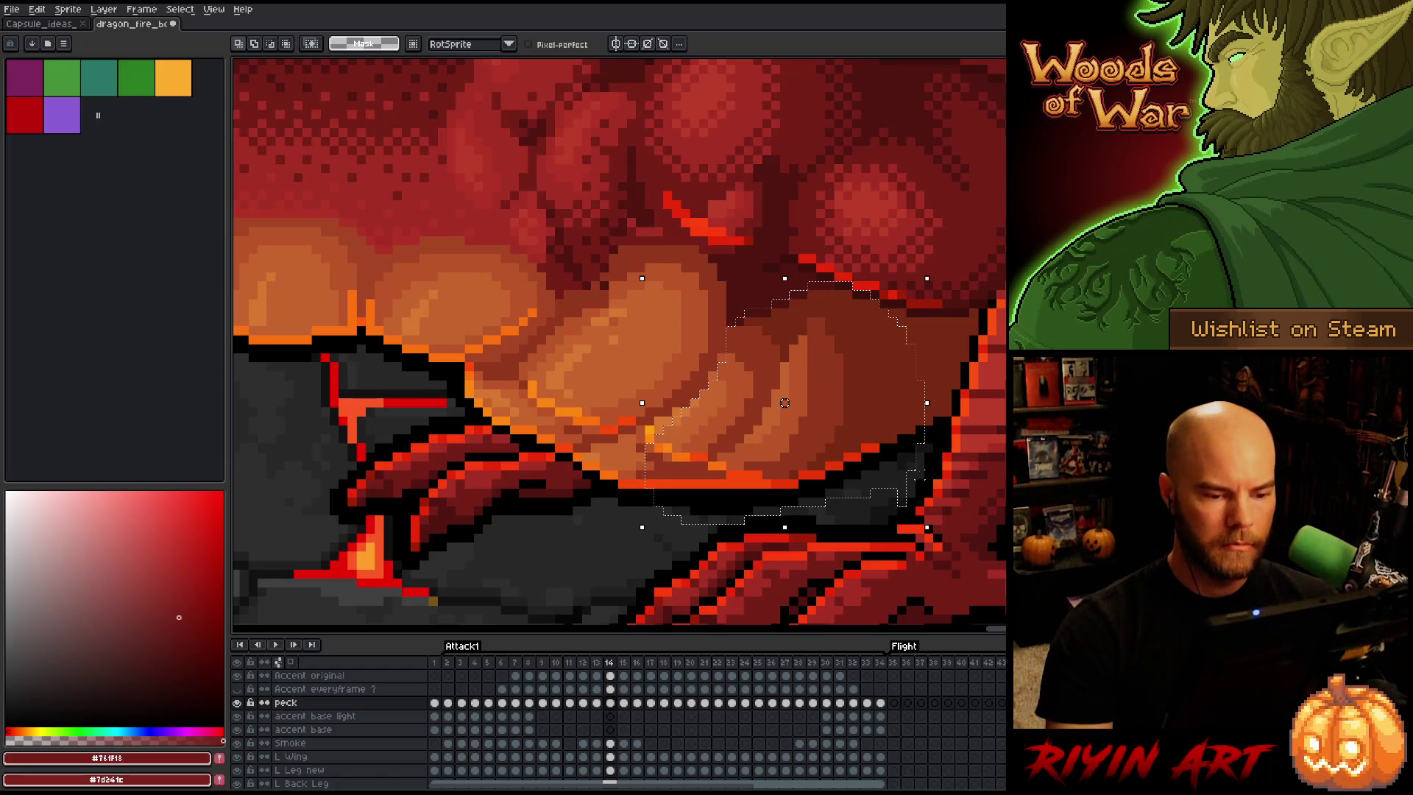
Flip frames to compare, return to the pencil, and pick orange-brown #bb5629 from the puff
{"action": "key", "text": "period"}
{"action": "key", "text": "comma"}
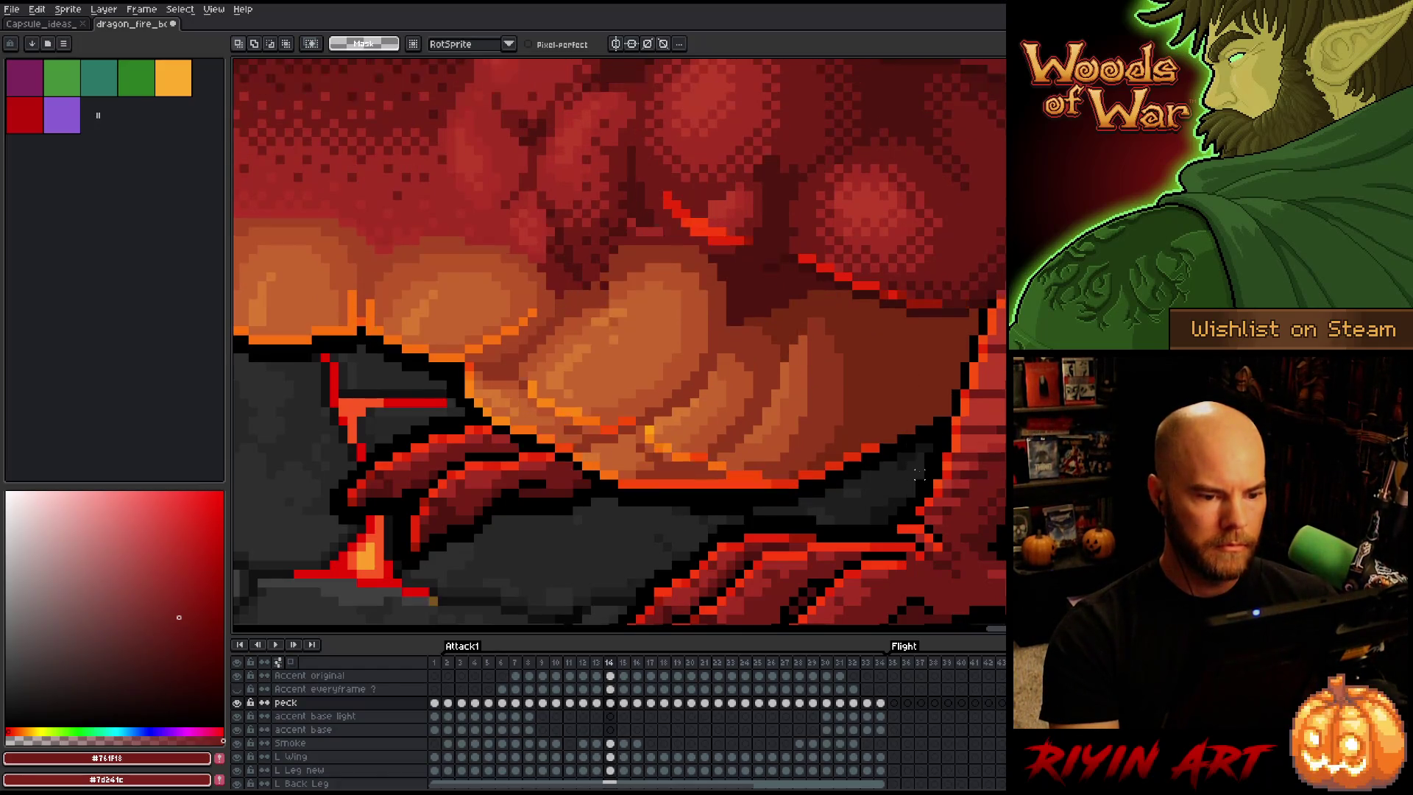
{"action": "key", "text": "period"}
{"action": "key", "text": "comma"}
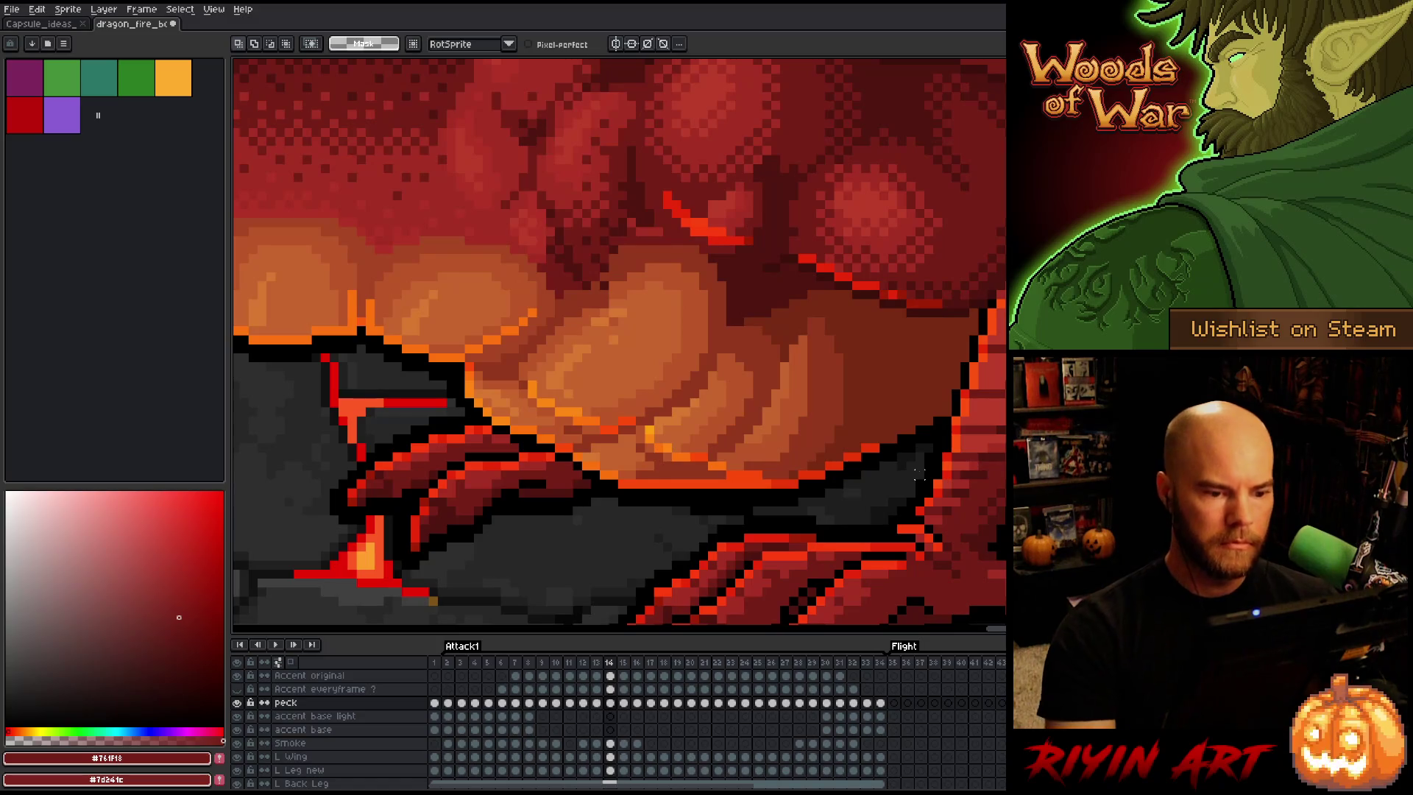
{"action": "key", "text": "b"}
{"action": "left_click", "coordinate": [736, 353], "text": "alt"}
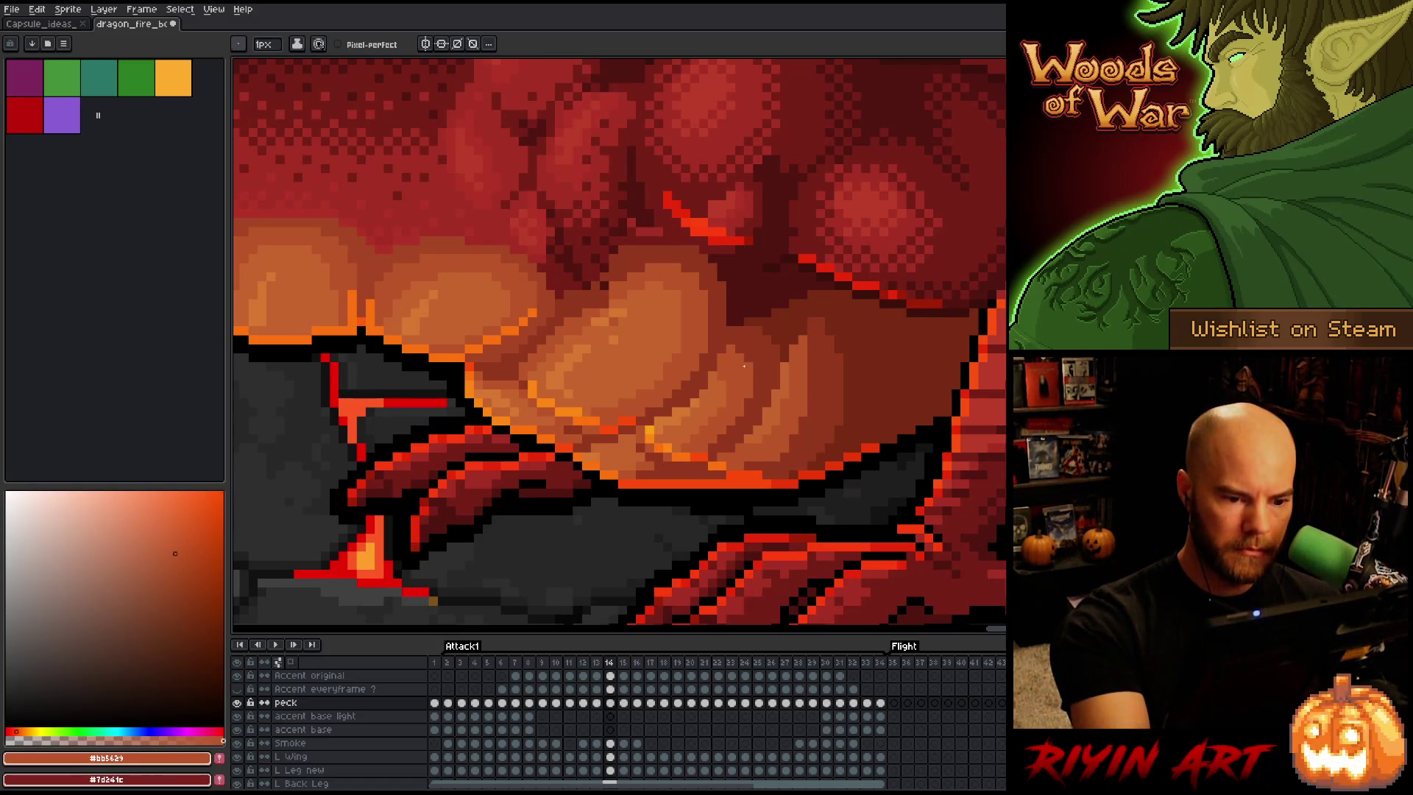
Sample reds and orange-browns from the puff, settling on mid red #92331c
{"action": "left_click", "coordinate": [772, 324], "text": "alt"}
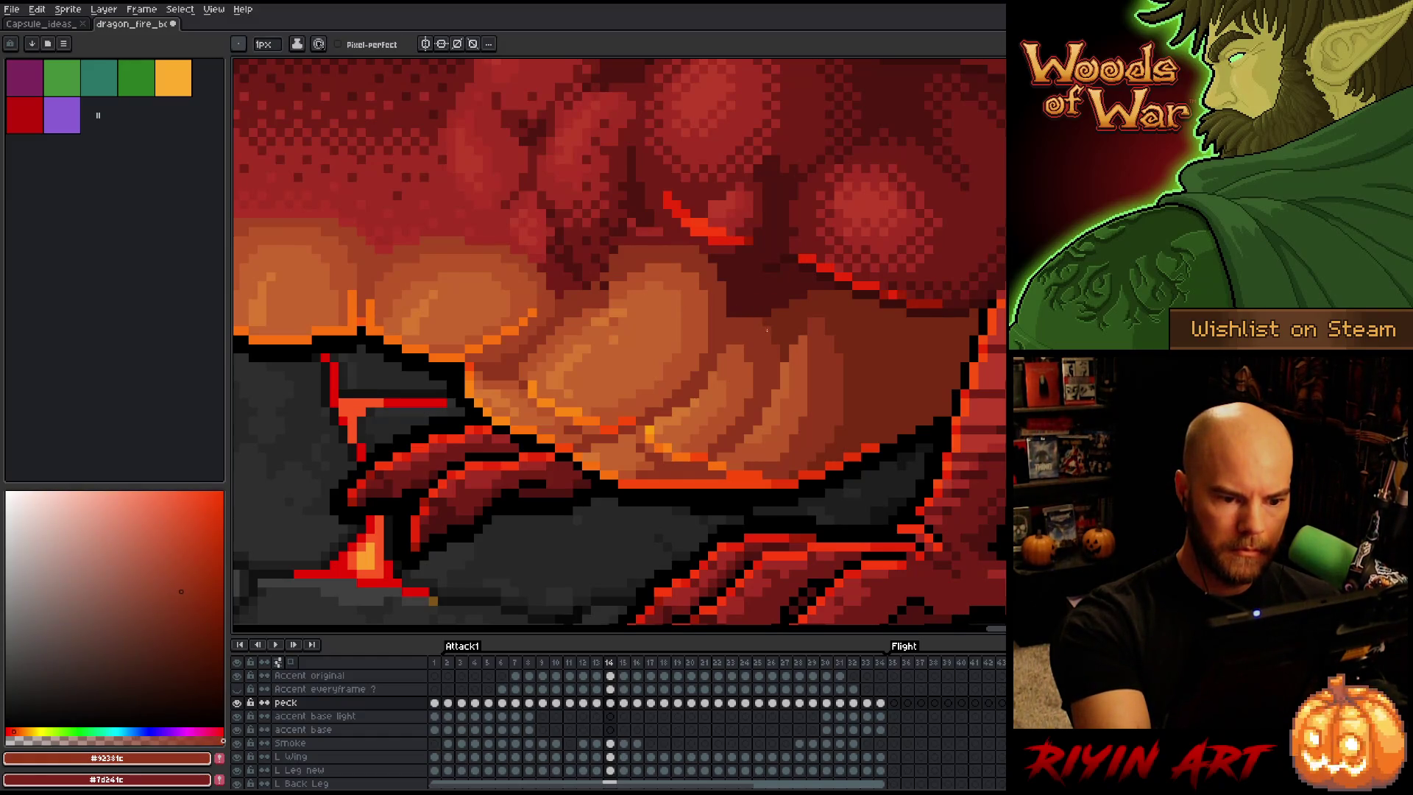
{"action": "left_click", "coordinate": [793, 355], "text": "alt"}
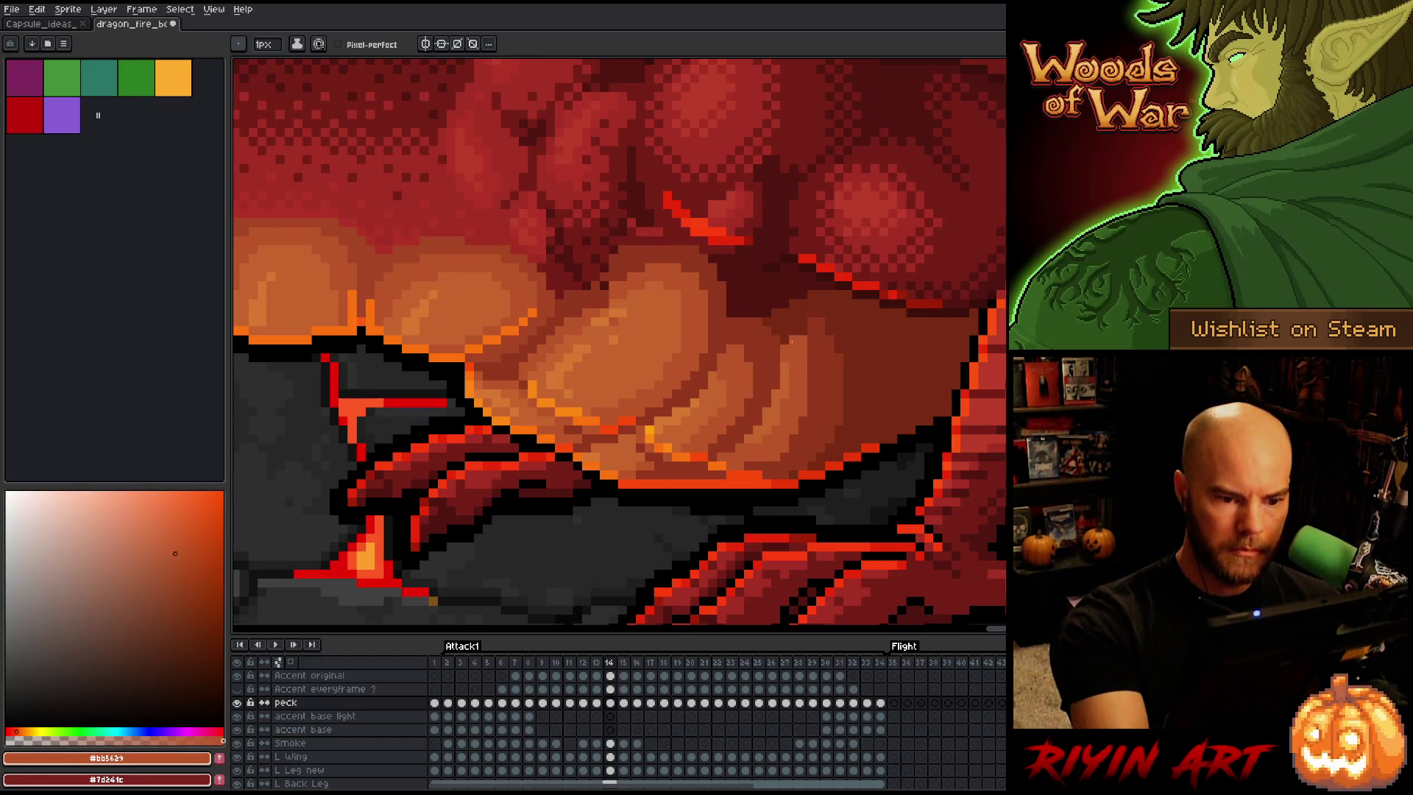
{"action": "left_click", "coordinate": [783, 336], "text": "alt"}
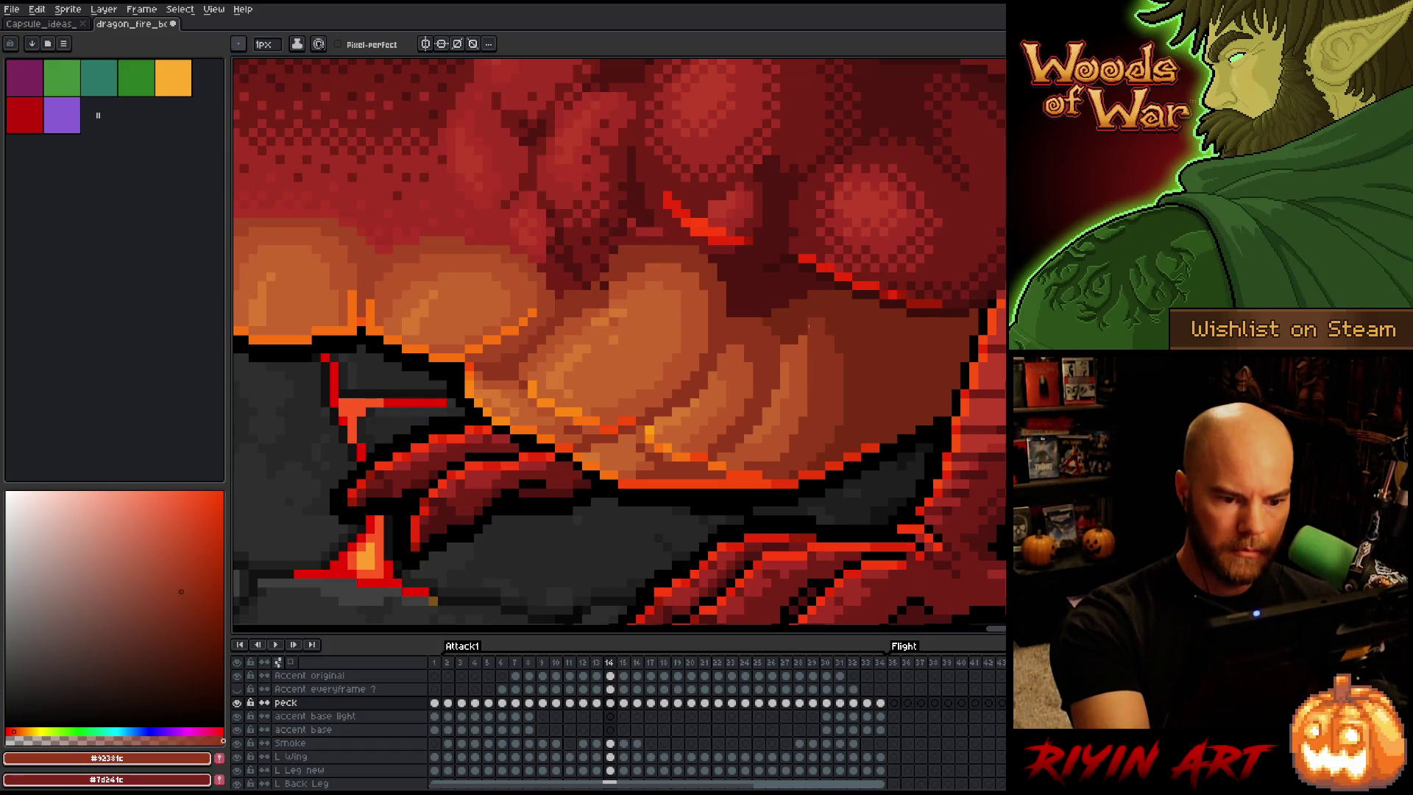
{"action": "left_click", "coordinate": [798, 340], "text": "alt"}
{"action": "left_click", "coordinate": [798, 339], "text": "alt"}
{"action": "left_click", "coordinate": [795, 339], "text": "alt"}
{"action": "left_click", "coordinate": [812, 330], "text": "alt"}
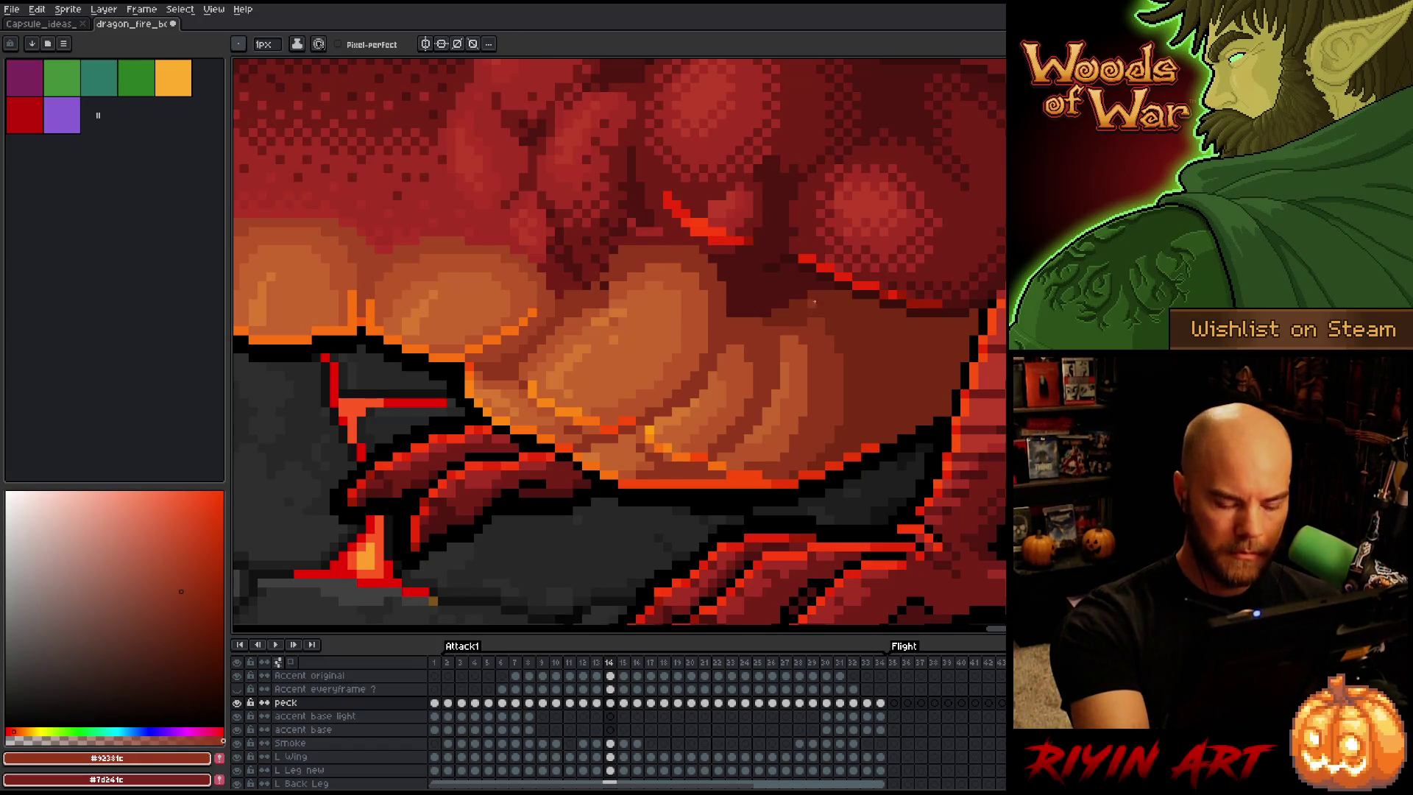
On frame 13, pick darker red #772a12 and paint a short row of it on the puff
{"action": "key", "text": "comma"}
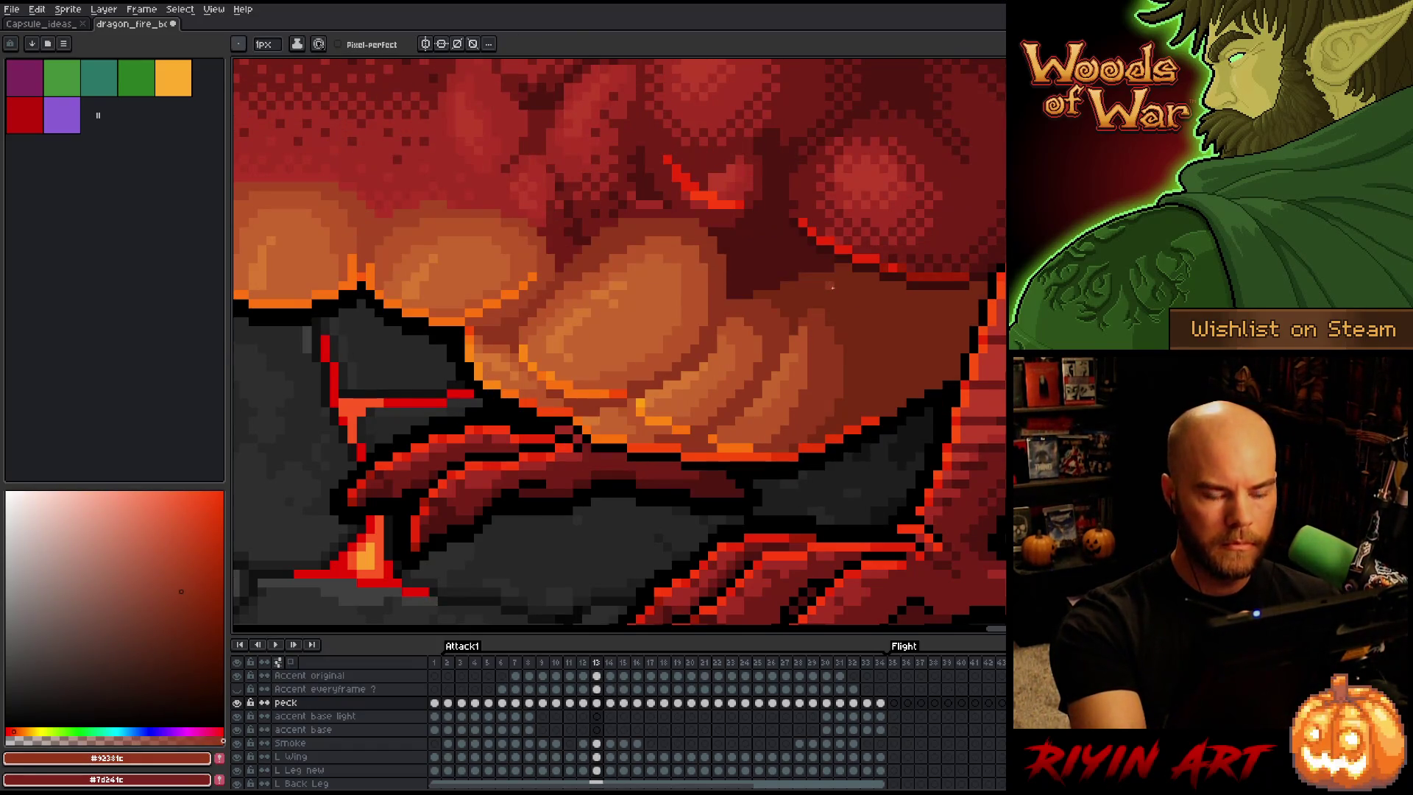
{"action": "left_click", "coordinate": [800, 337], "text": "alt"}
{"action": "left_click", "coordinate": [820, 306], "text": "alt"}
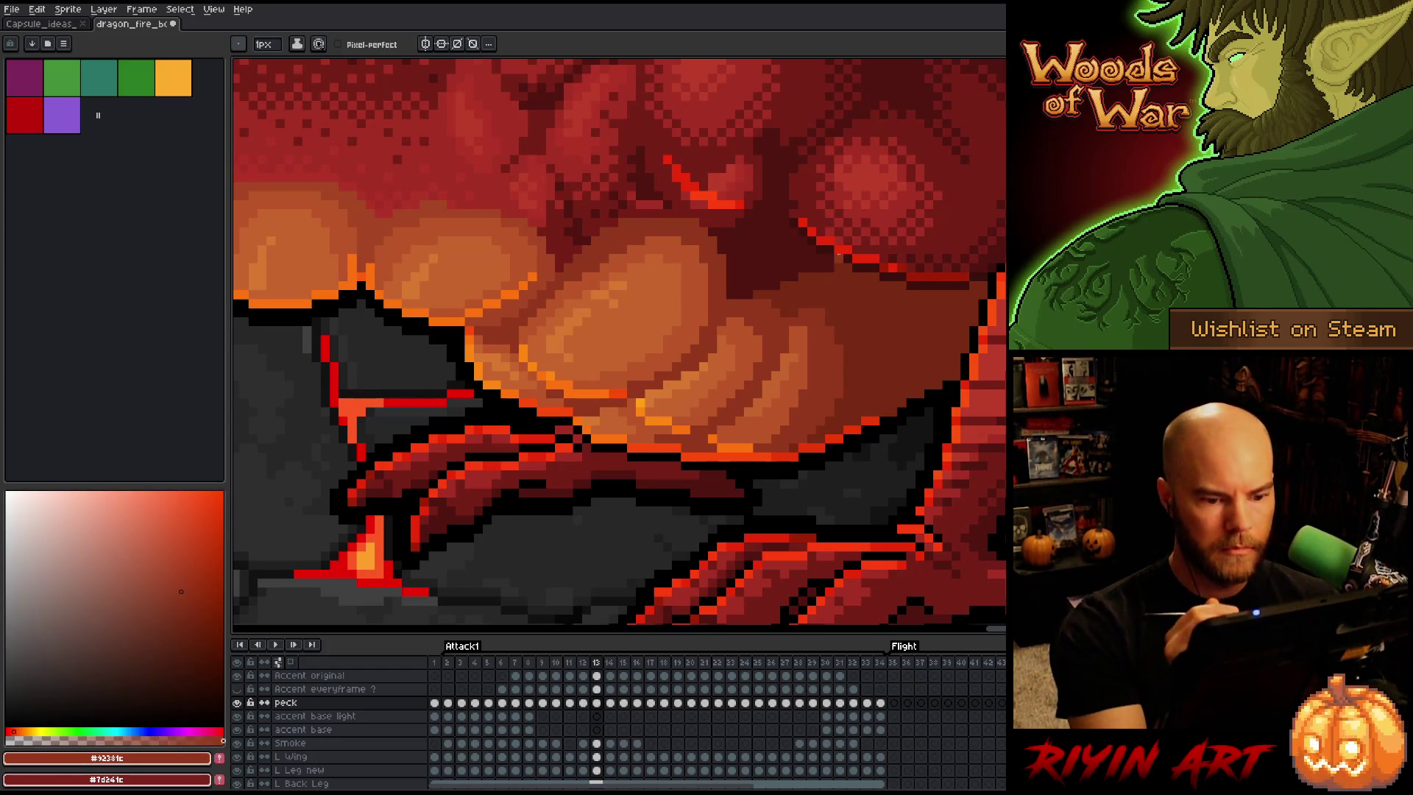
{"action": "key", "text": "comma"}
{"action": "key", "text": "period"}
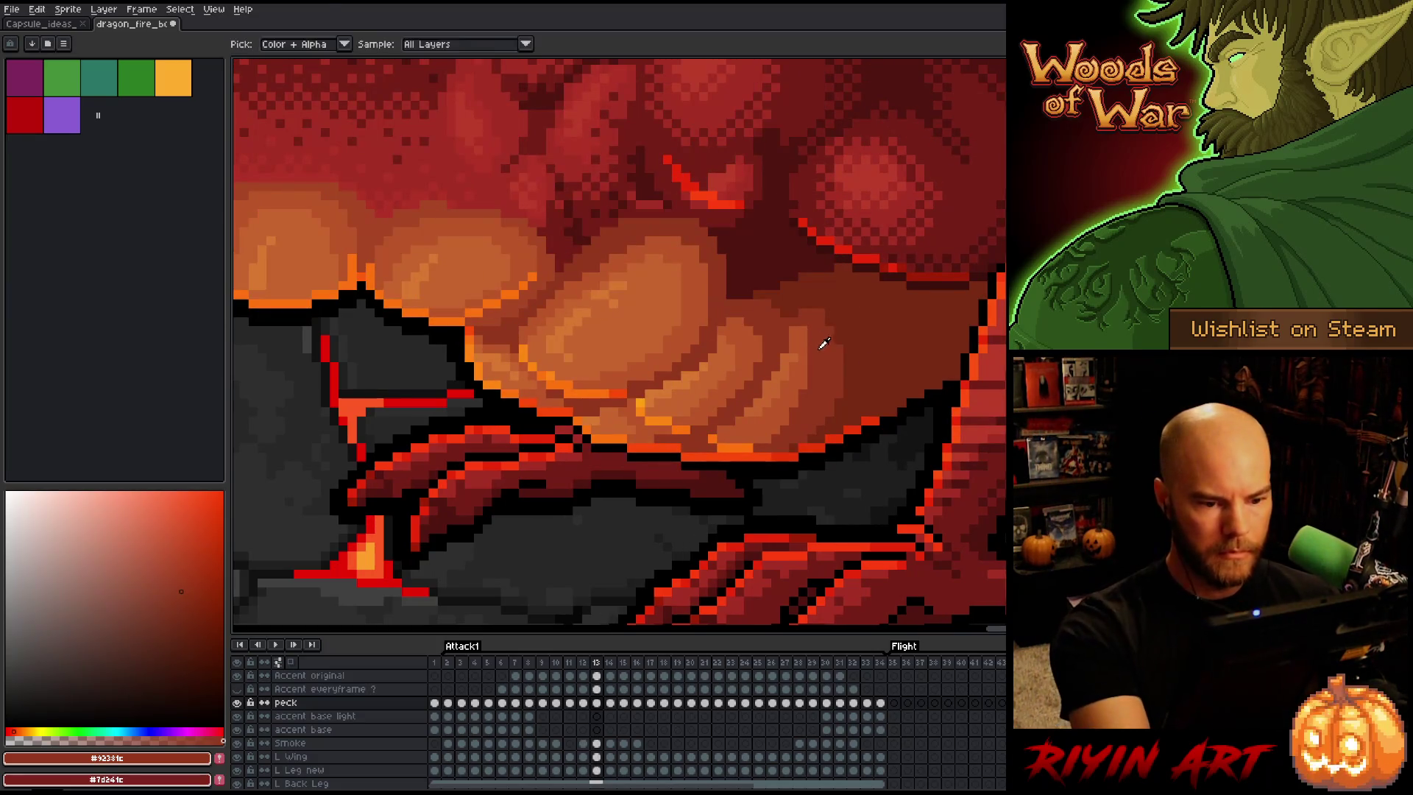
{"action": "left_click", "coordinate": [803, 303], "text": "alt"}
{"action": "left_click_drag", "start_coordinate": [792, 315], "coordinate": [827, 313]}
Flip back and forth between frames 12 and 13 to compare the puffs
{"action": "key", "text": "comma"}
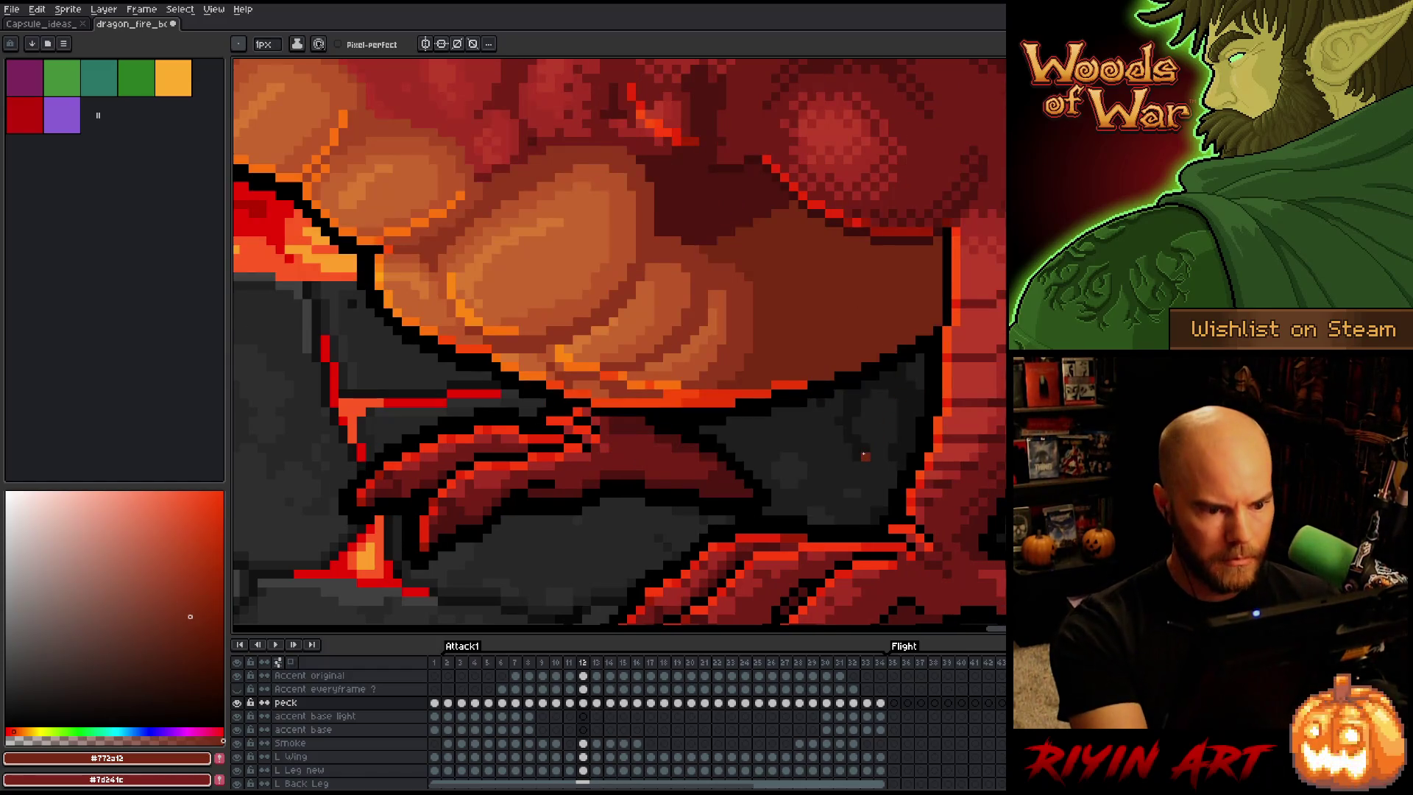
{"action": "key", "text": "period"}
{"action": "key", "text": "comma"}
{"action": "key", "text": "period"}
{"action": "key", "text": "comma"}
{"action": "key", "text": "period"}
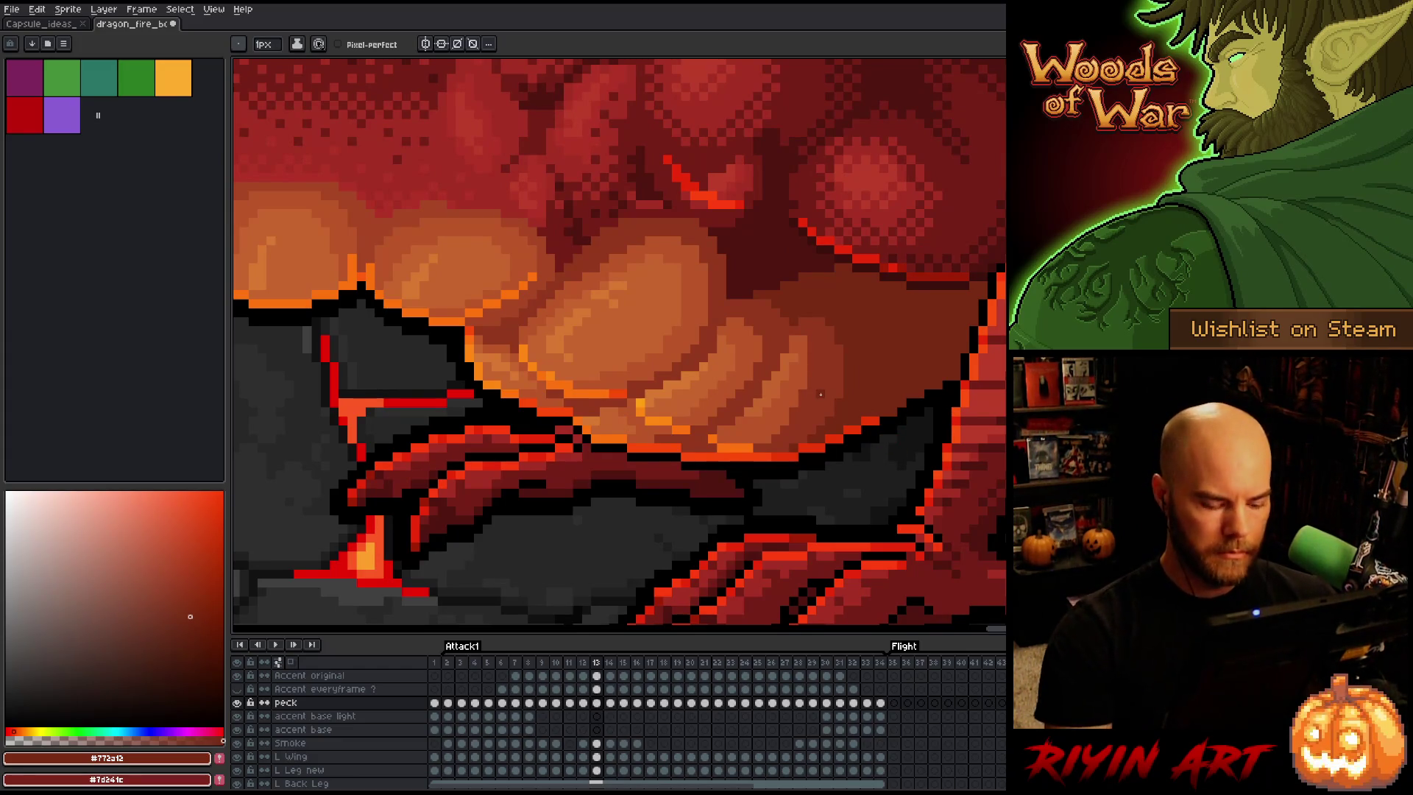
{"action": "key", "text": "comma"}
{"action": "key", "text": "period"}
{"action": "key", "text": "comma"}
{"action": "key", "text": "period"}
{"action": "key", "text": "comma"}
{"action": "key", "text": "period"}
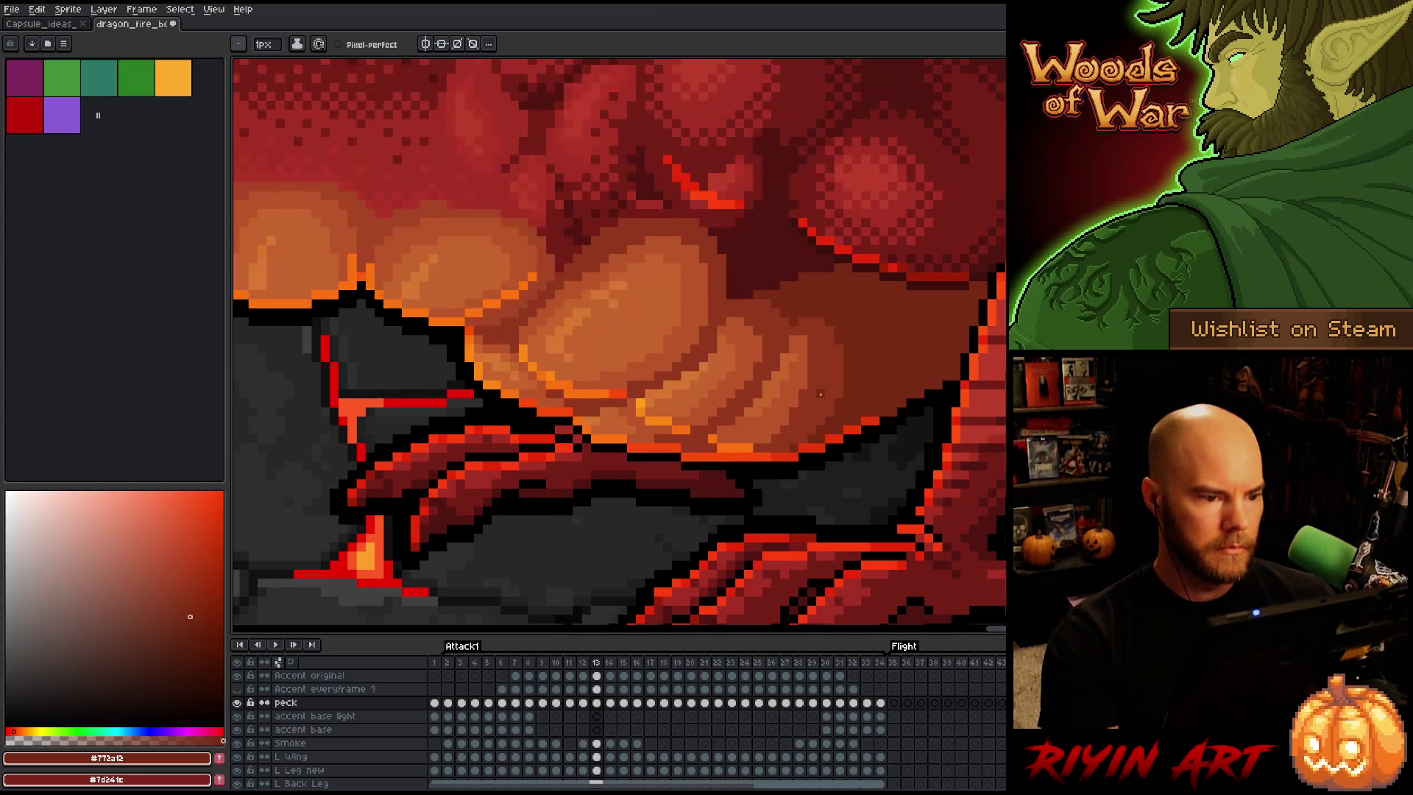
Sample the puff's dark red-brown, mid orange-brown and light orange shades
{"action": "left_click", "coordinate": [589, 251], "text": "alt"}
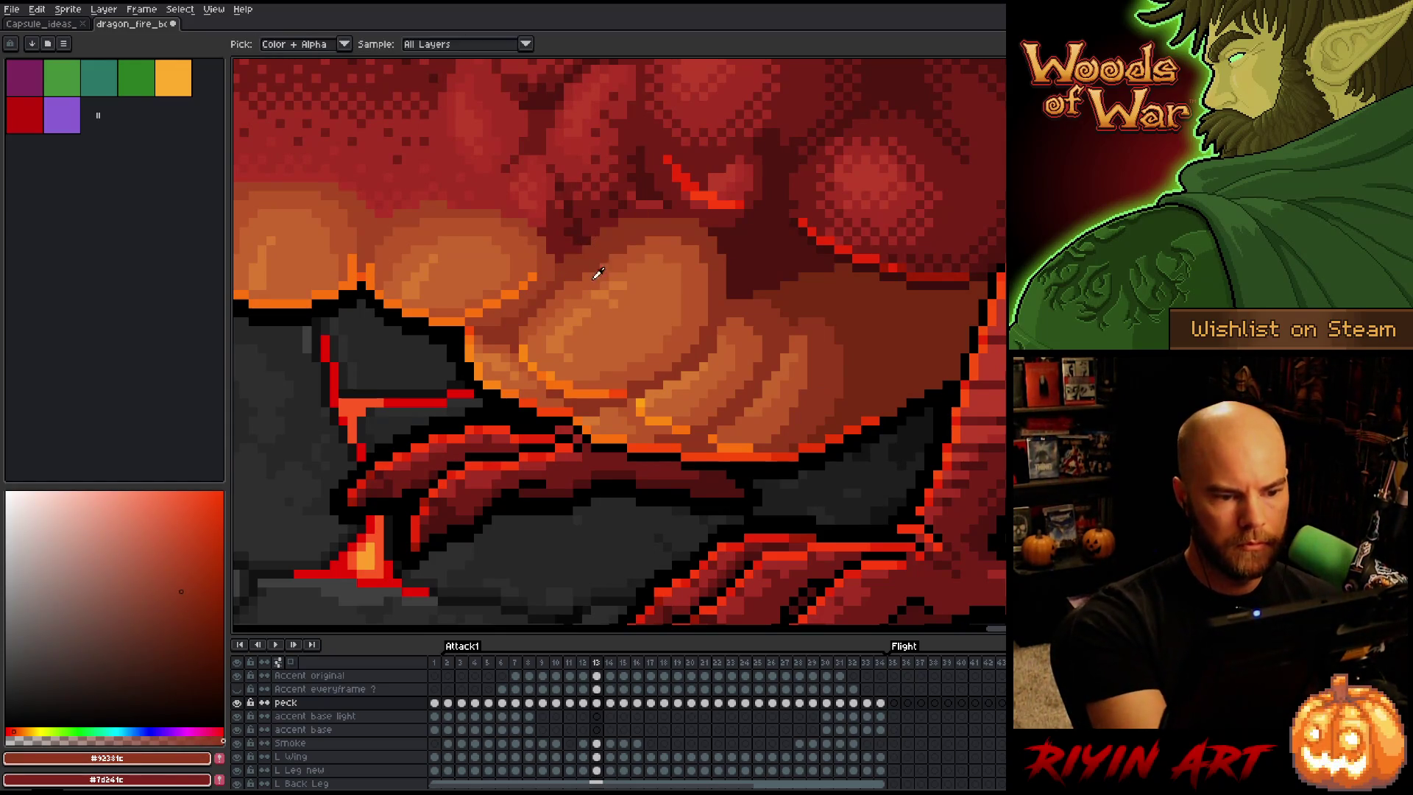
{"action": "left_click", "coordinate": [586, 274], "text": "alt"}
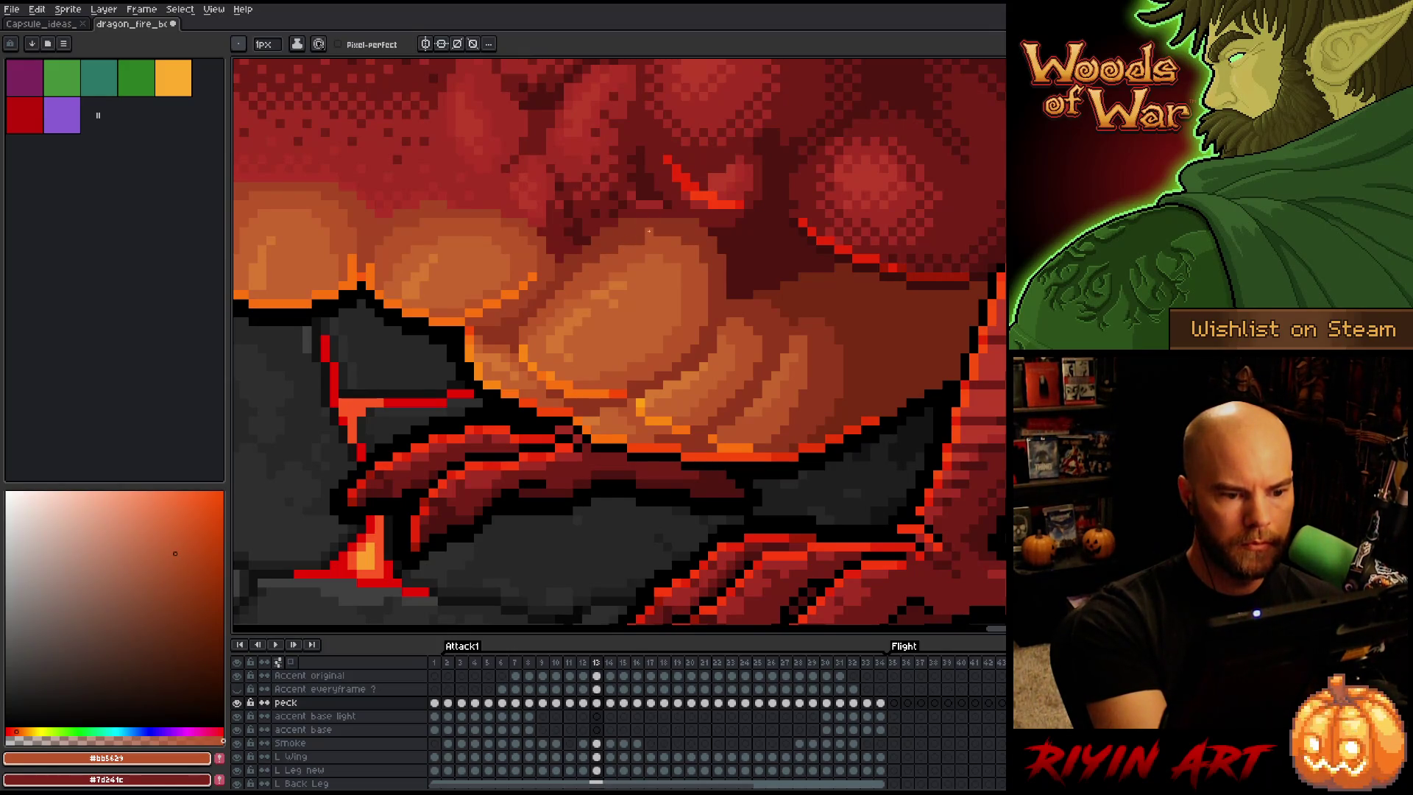
{"action": "left_click", "coordinate": [609, 287], "text": "alt"}
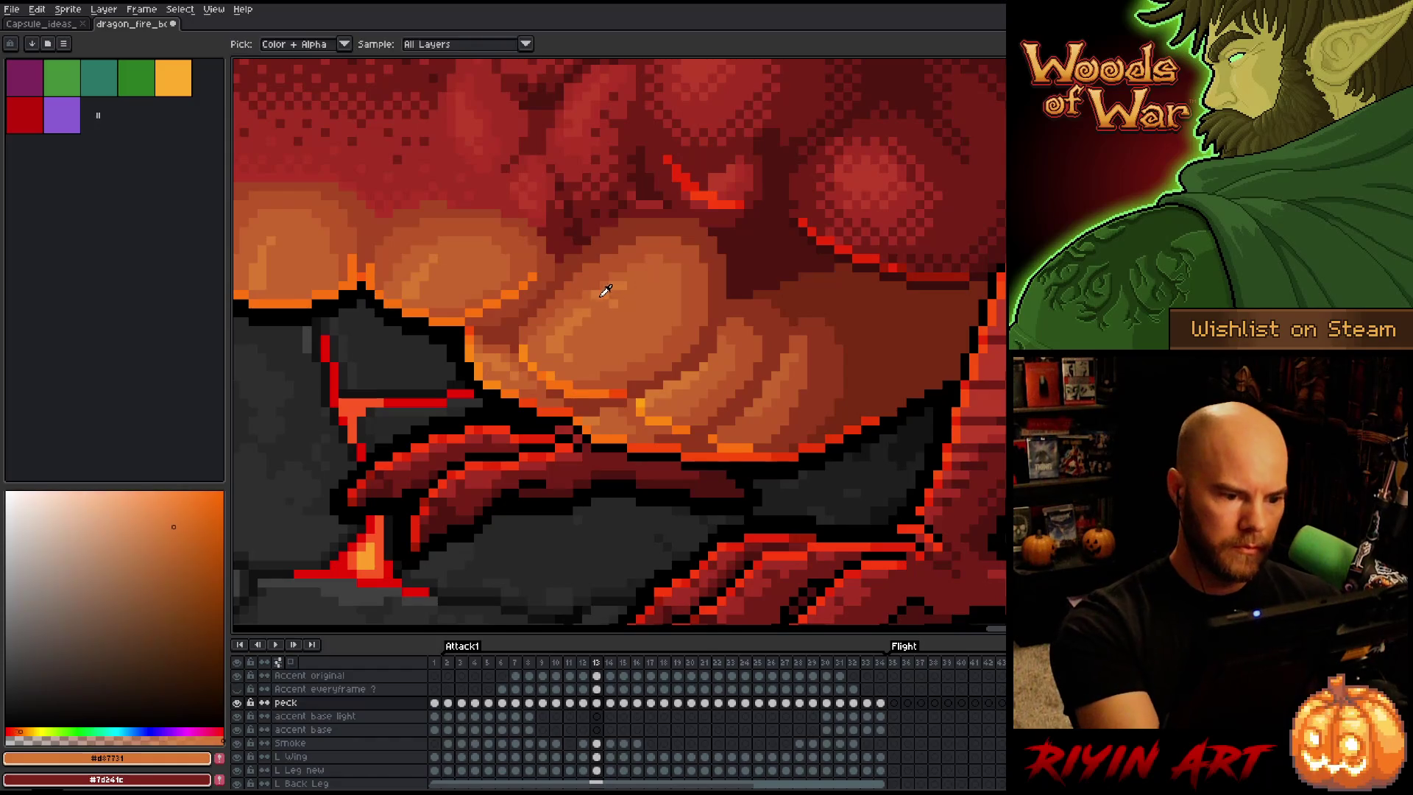
{"action": "left_click", "coordinate": [622, 292], "text": "alt"}
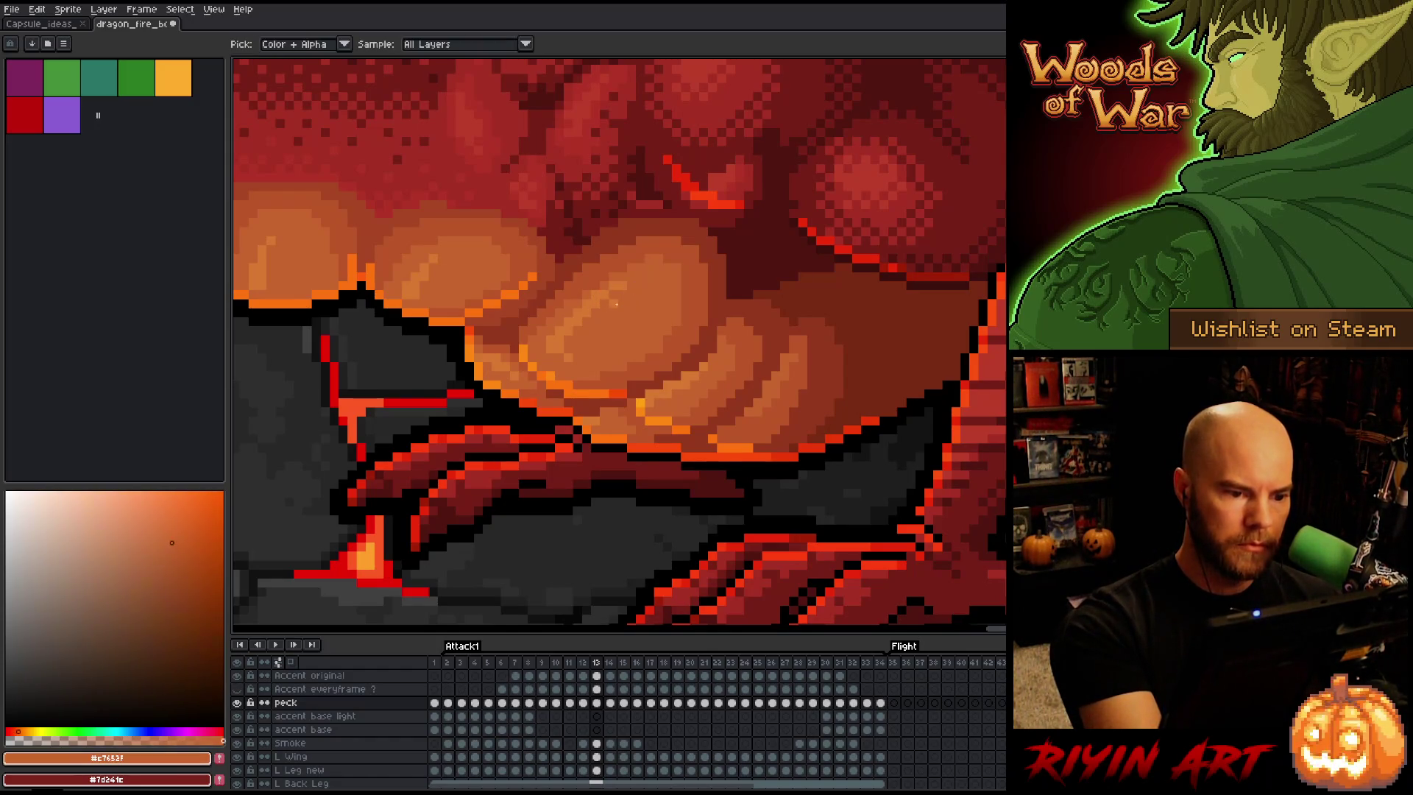
{"action": "left_click", "coordinate": [630, 285], "text": "alt"}
{"action": "left_click", "coordinate": [625, 287], "text": "alt"}
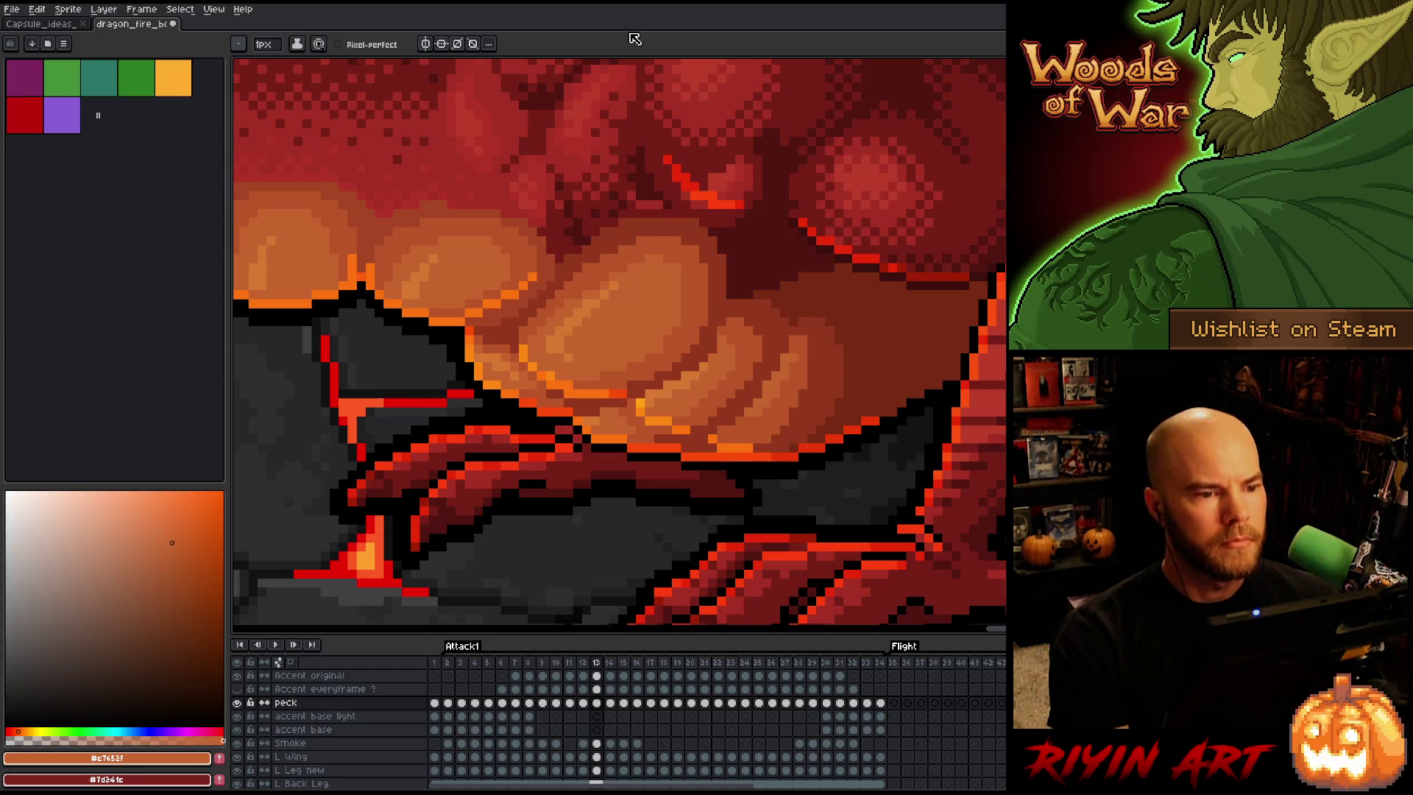
{"action": "left_click", "coordinate": [597, 704]}
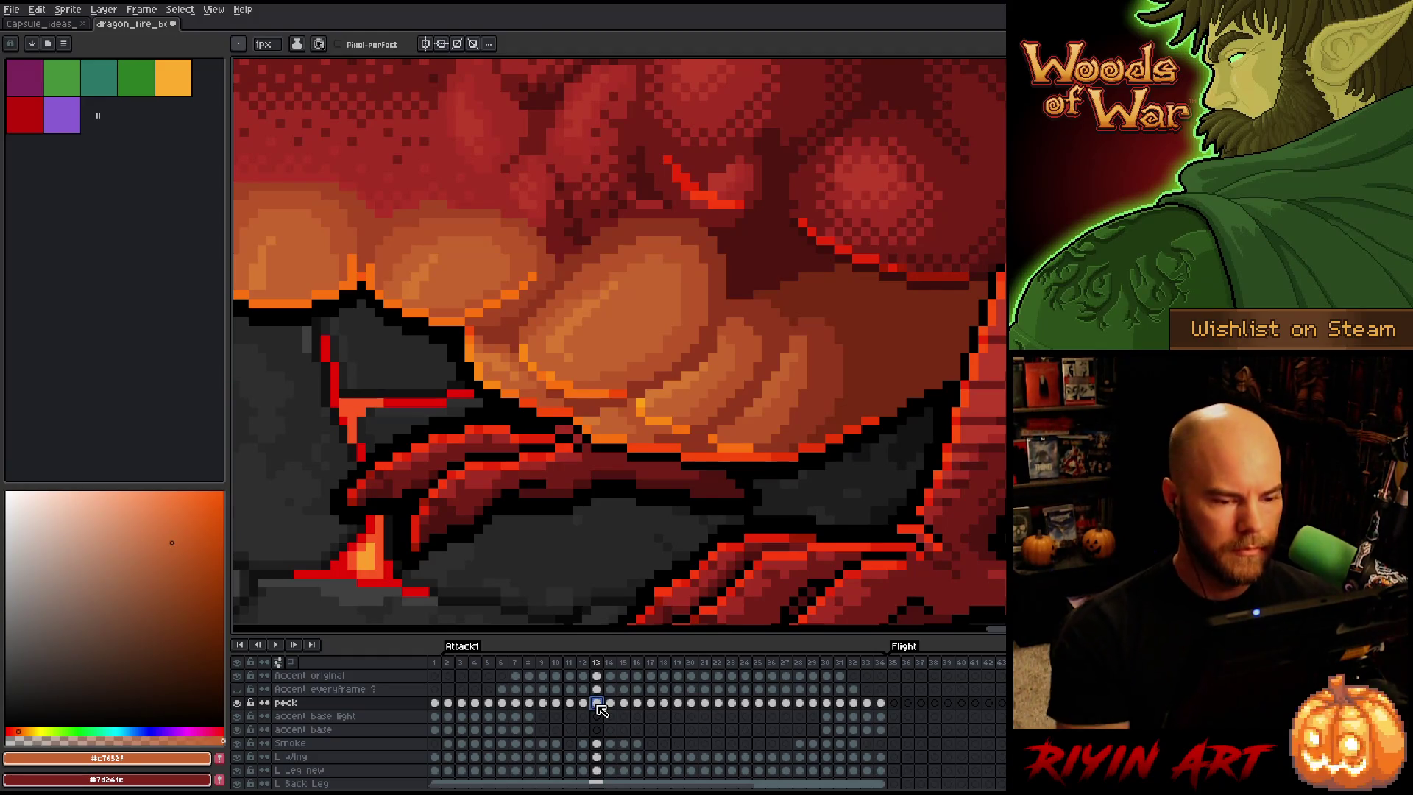
{"action": "scroll", "coordinate": [883, 411], "scroll_direction": "right", "scroll_amount": 3}
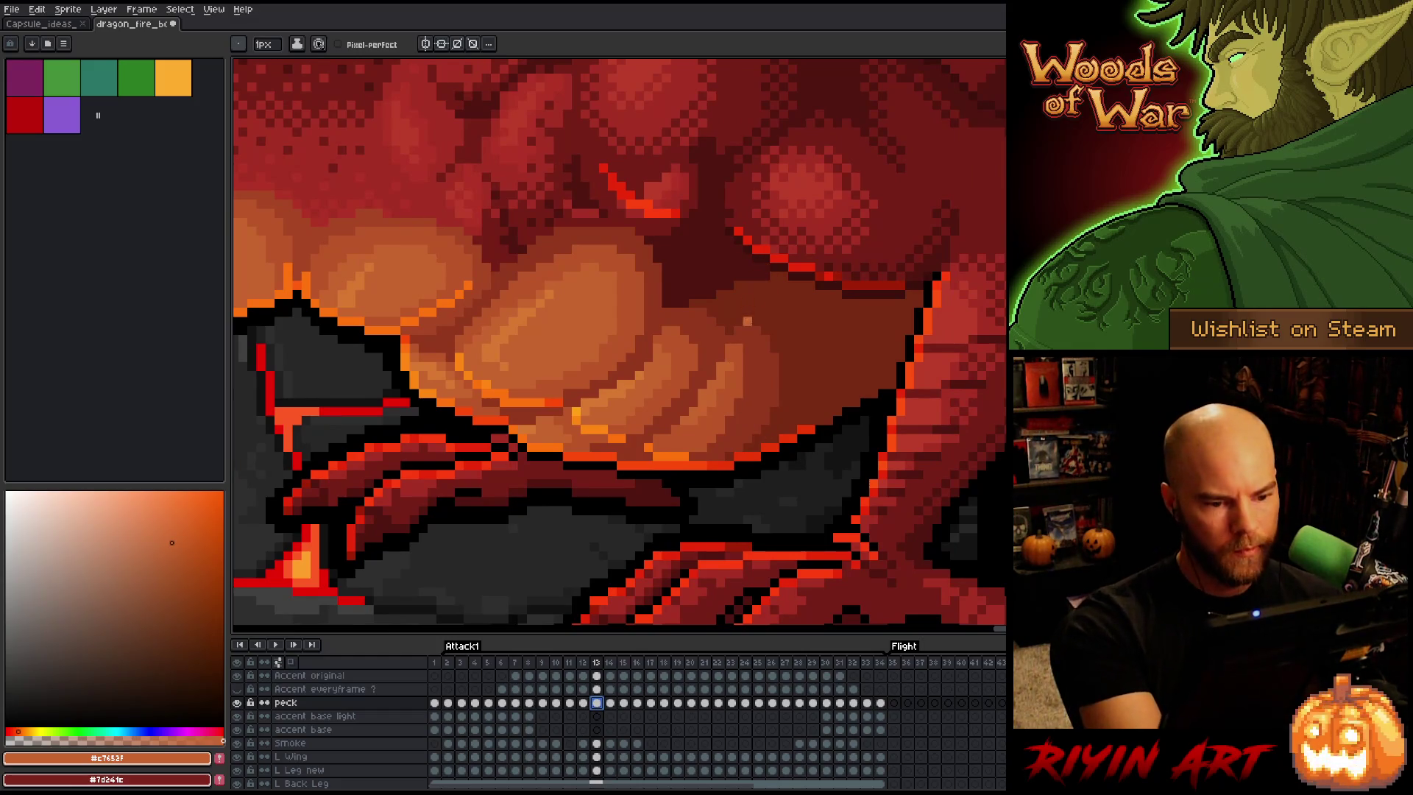
{"action": "left_click", "coordinate": [743, 323], "text": "alt"}
{"action": "key", "text": "Left"}
{"action": "key", "text": "Left"}
{"action": "key", "text": "Right"}
{"action": "key", "text": "Right"}
{"action": "key", "text": "Left"}
{"action": "key", "text": "Right"}
{"action": "key", "text": "Left"}
{"action": "key", "text": "Right"}
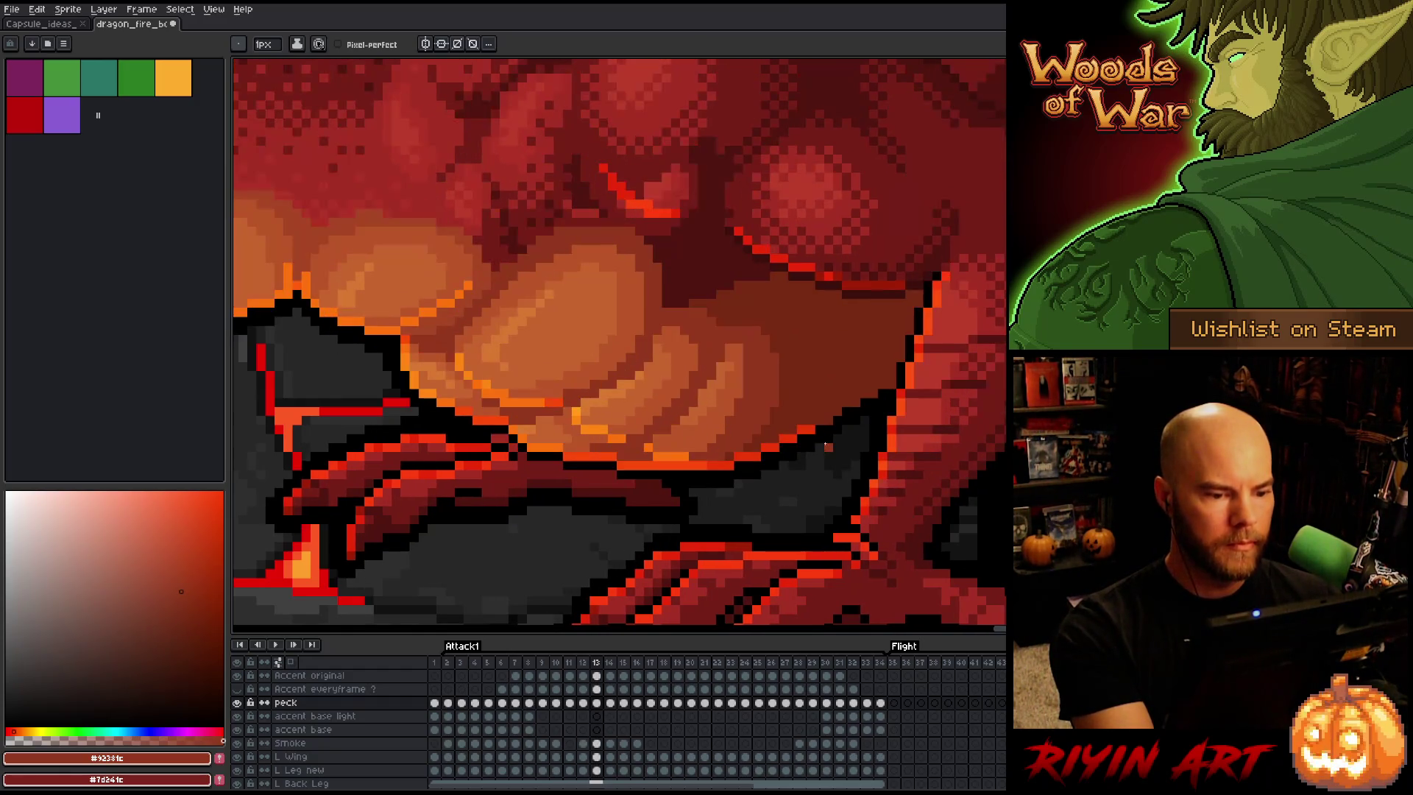
{"action": "key", "text": "Left"}
{"action": "key", "text": "Right"}
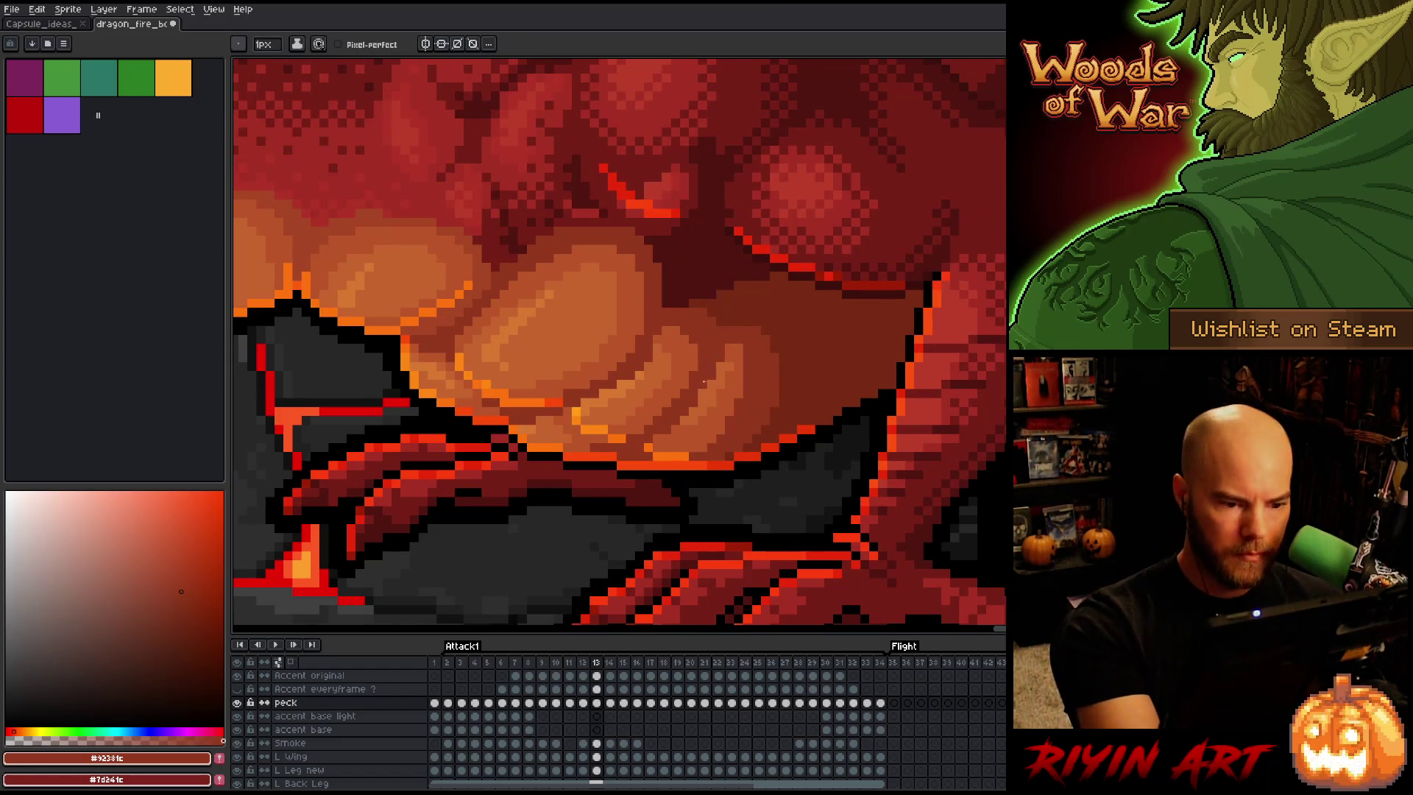
{"action": "key", "text": "Left"}
{"action": "key", "text": "Right"}
{"action": "key", "text": "Left"}
{"action": "key", "text": "Right"}
{"action": "key", "text": "Left"}
{"action": "key", "text": "Right"}
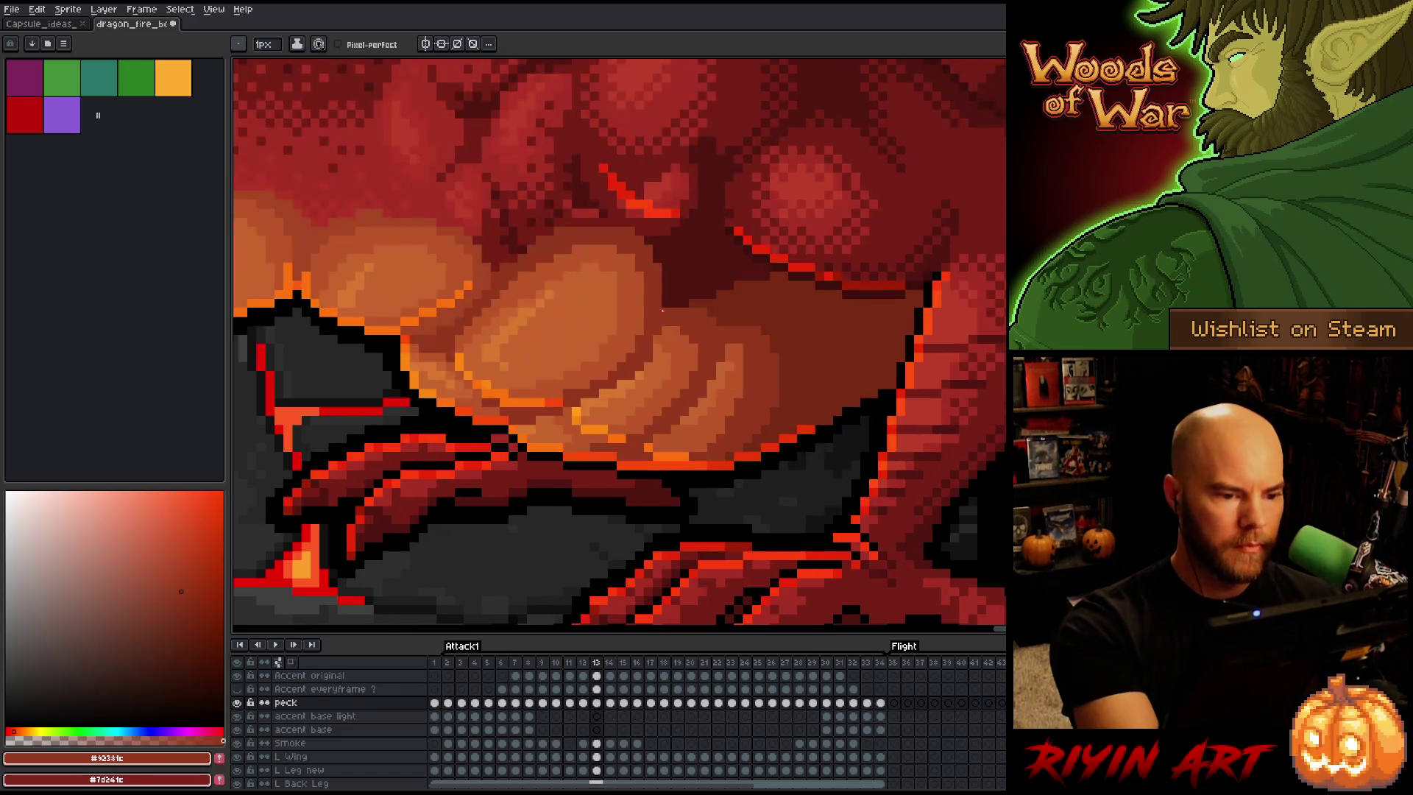
{"action": "left_click", "coordinate": [655, 329], "text": "alt"}
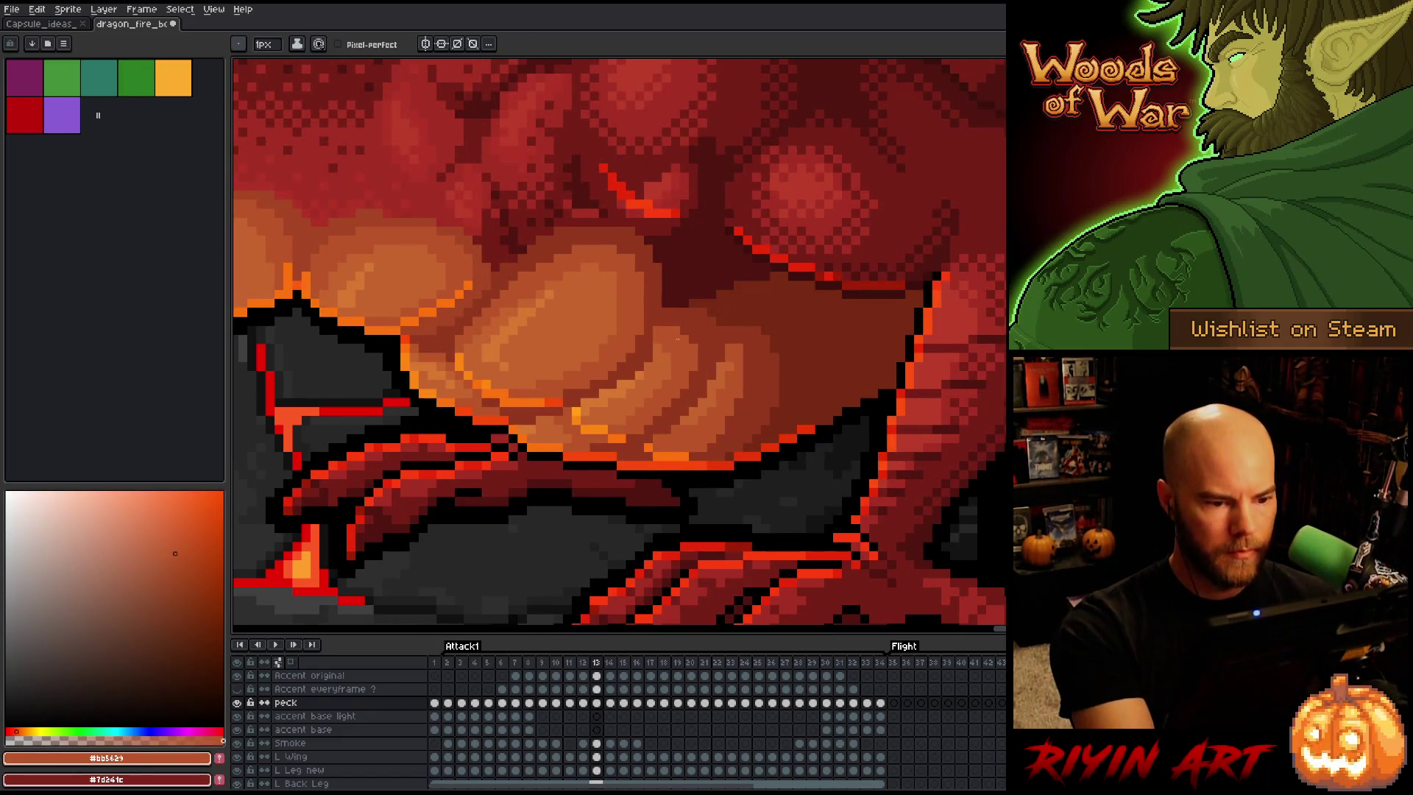
{"action": "left_click", "coordinate": [647, 329], "text": "alt"}
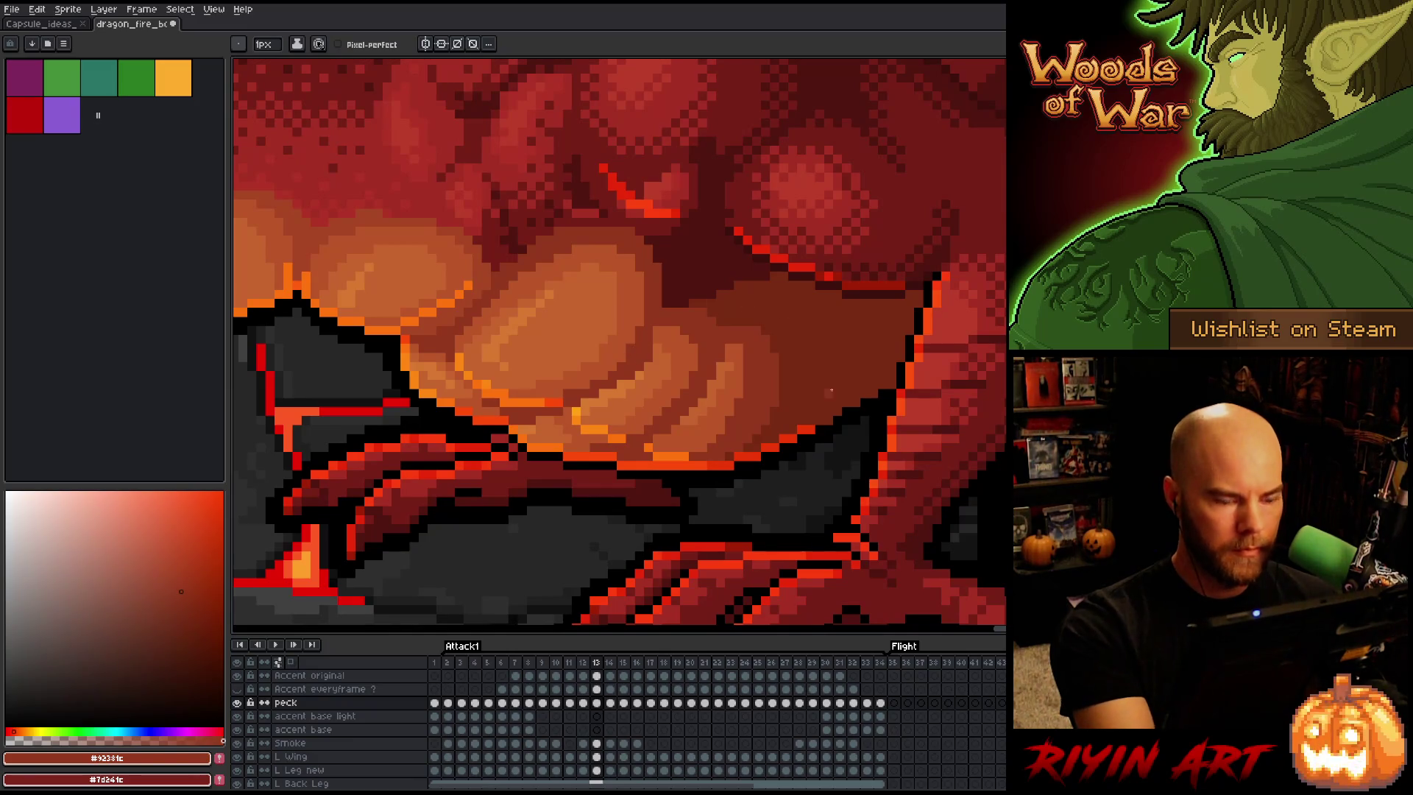
{"action": "key", "text": "Left"}
{"action": "key", "text": "Right"}
{"action": "key", "text": "m"}
{"action": "left_click", "coordinate": [668, 329], "text": "alt"}
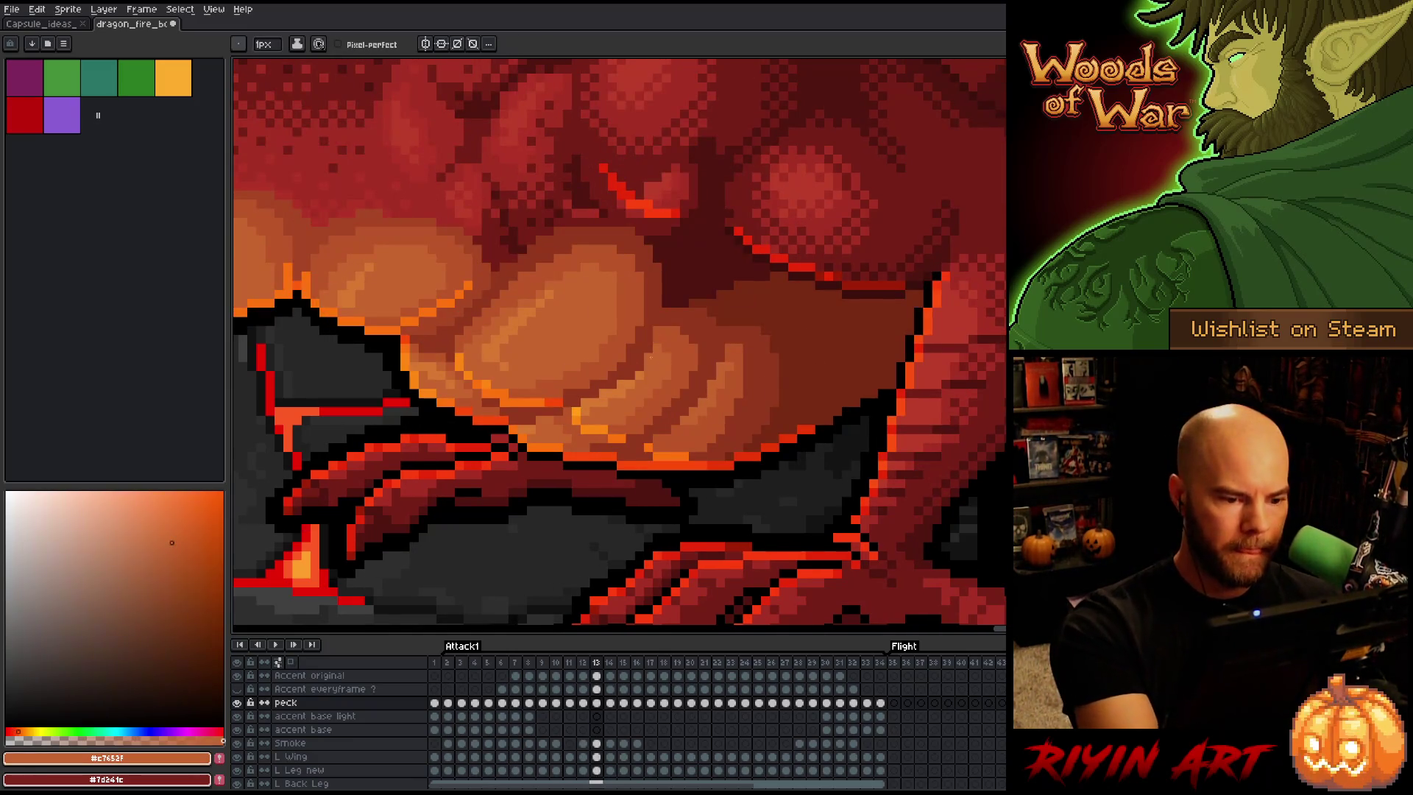
{"action": "key", "text": "Left"}
{"action": "key", "text": "Right"}
{"action": "key", "text": "Left"}
{"action": "key", "text": "Right"}
{"action": "key", "text": "Left"}
{"action": "key", "text": "Left"}
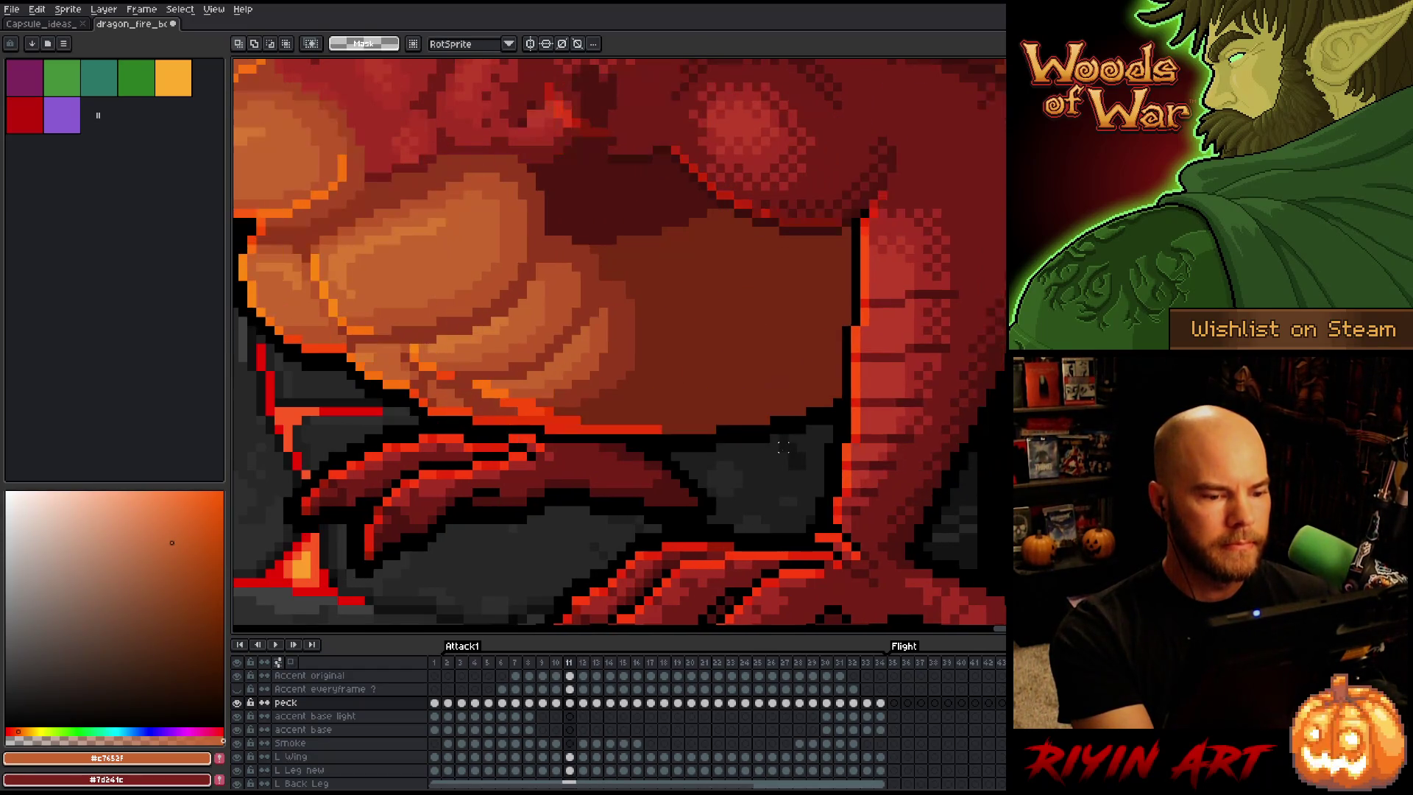
{"action": "key", "text": "Right"}
{"action": "key", "text": "Right"}
{"action": "key", "text": "Left"}
{"action": "key", "text": "Right"}
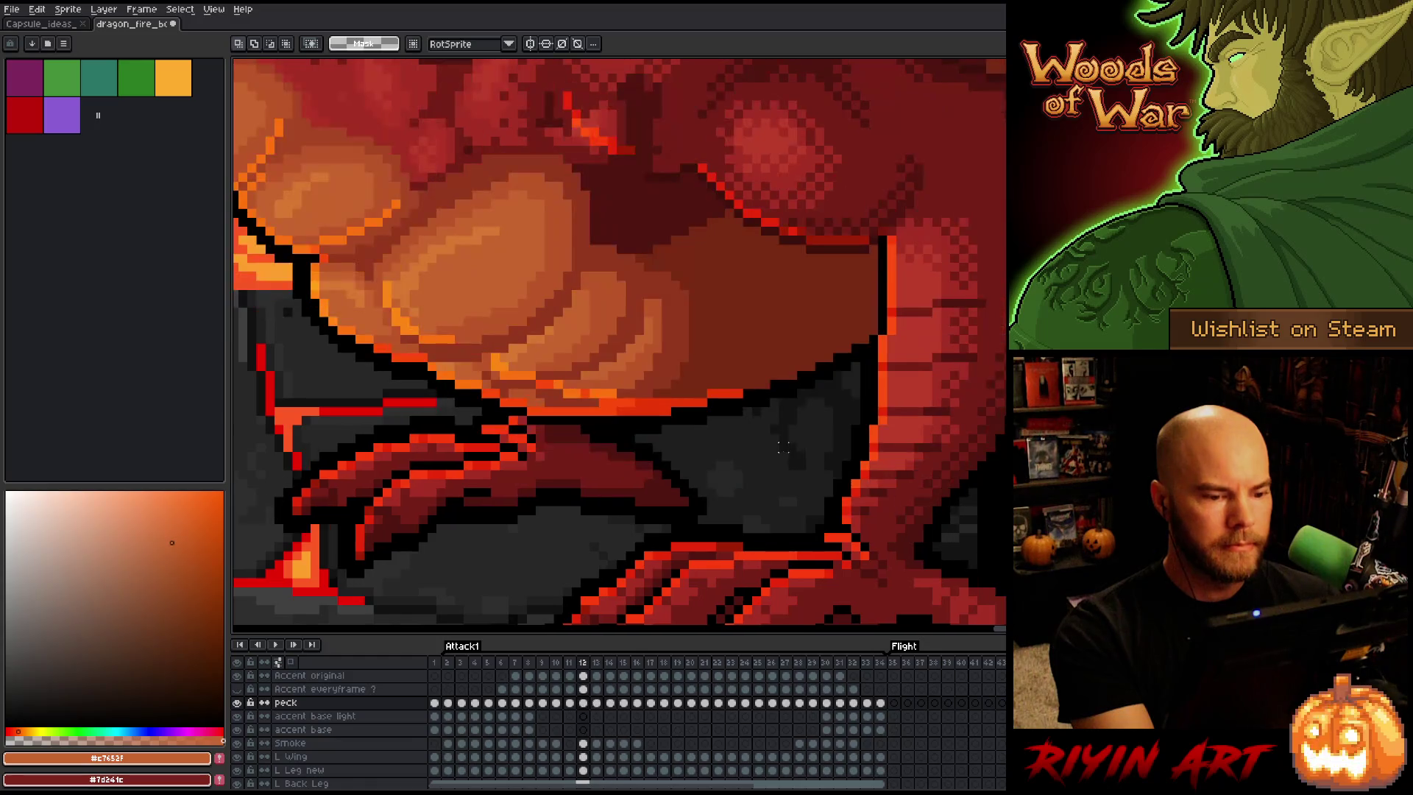
{"action": "key", "text": "Left"}
{"action": "key", "text": "Right"}
{"action": "key", "text": "Left"}
{"action": "key", "text": "Right"}
{"action": "key", "text": "Left"}
{"action": "key", "text": "Right"}
{"action": "key", "text": "b"}
{"action": "left_click", "coordinate": [766, 276], "text": "alt"}
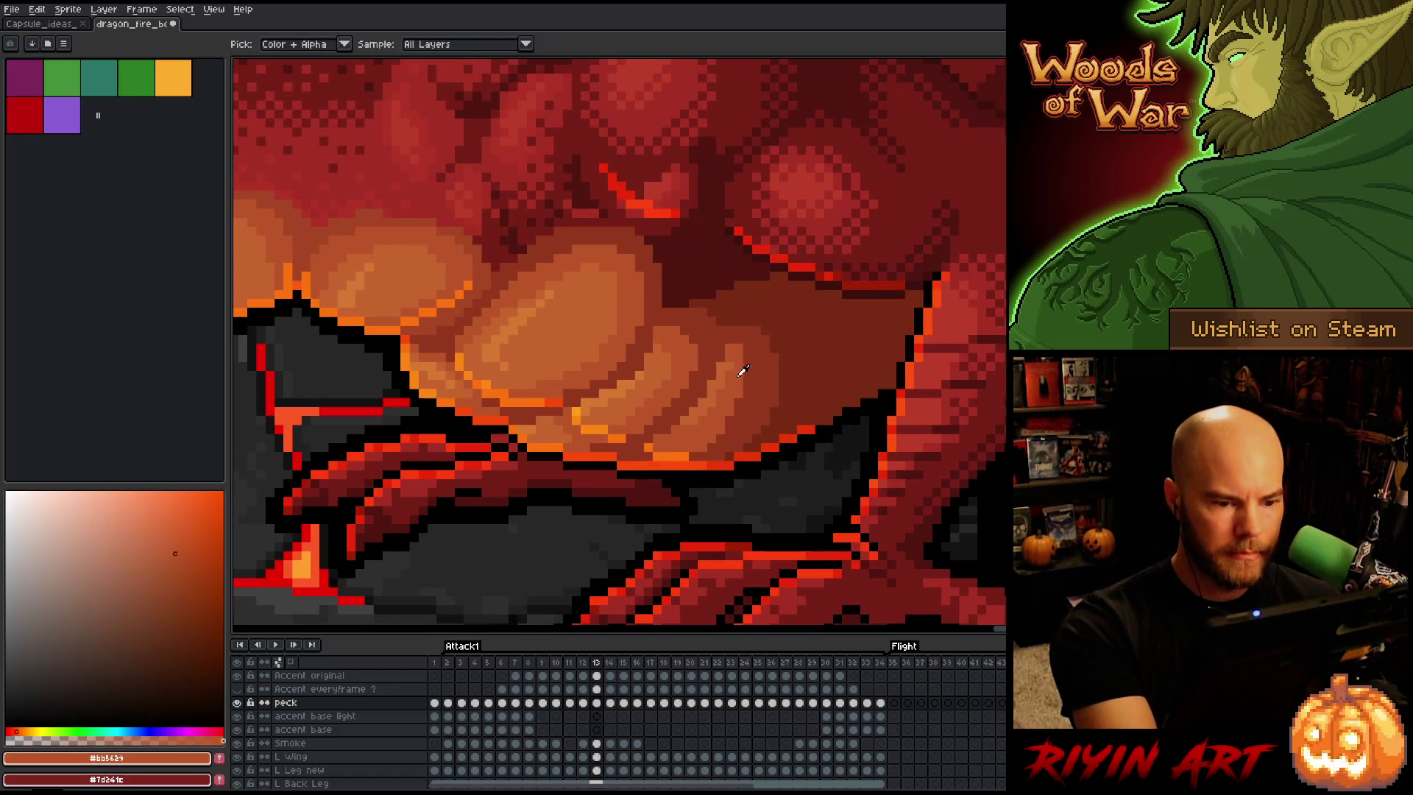
Sample the darkest red-browns, then preview the Attack1 animation and stop on frame 13
{"action": "left_click", "coordinate": [747, 339], "text": "alt"}
{"action": "left_click", "coordinate": [757, 331], "text": "alt"}
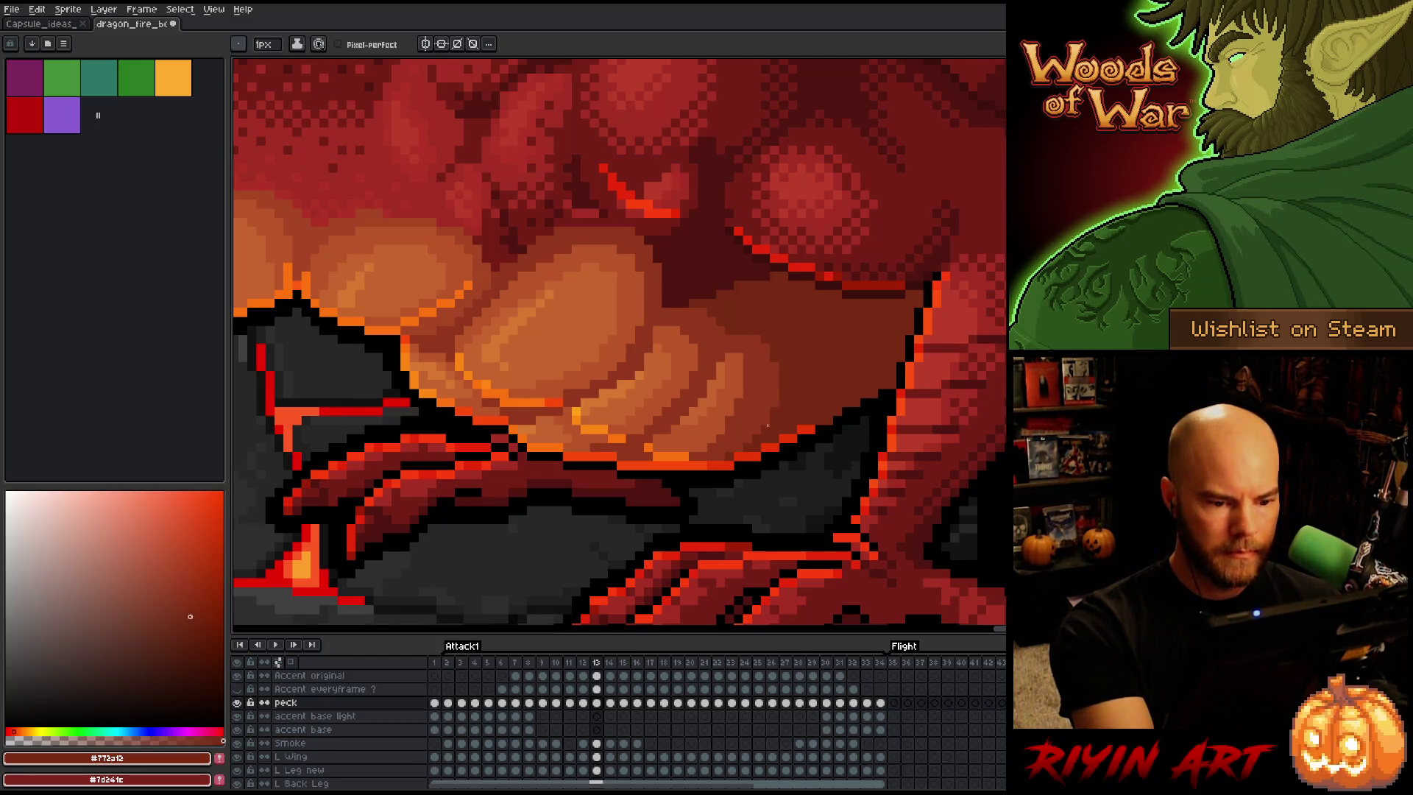
{"action": "key", "text": "Return"}
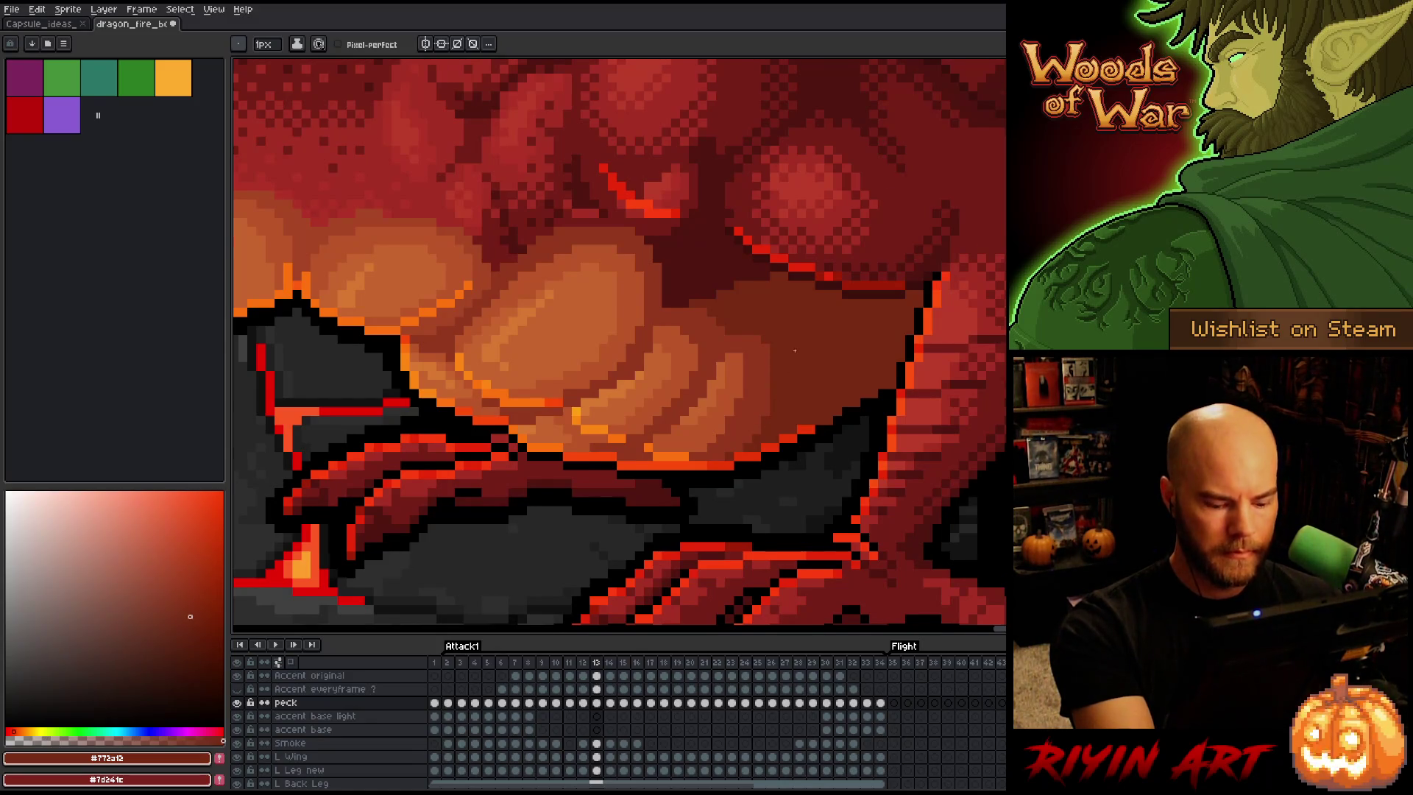
{"action": "key", "text": "Return"}
{"action": "key", "text": "Return"}
{"action": "key", "text": "Return"}
{"action": "key", "text": "Return"}
{"action": "key", "text": "Return"}
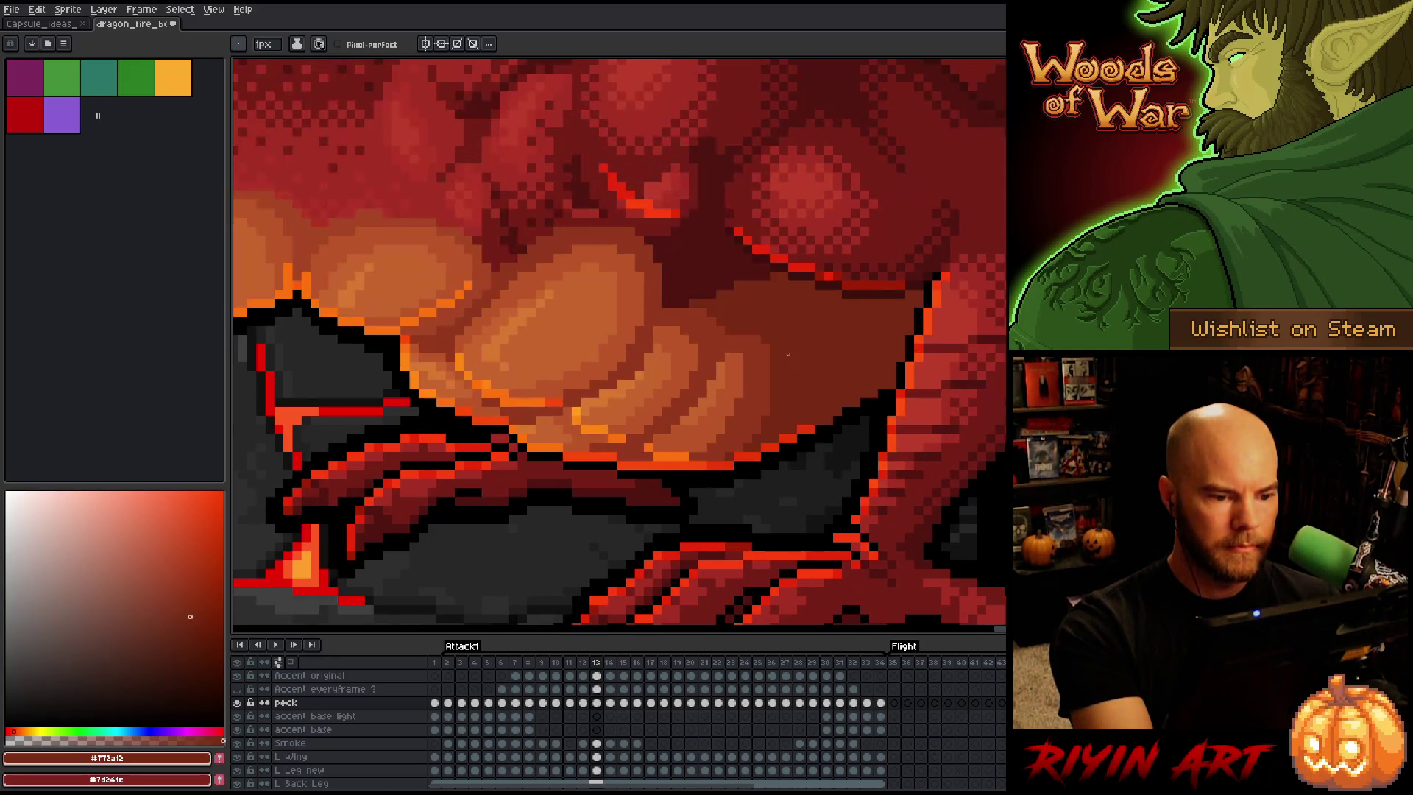
Sample the orange and red-brown puff colours, then compare frames 12 and 13
{"action": "left_click", "coordinate": [688, 422], "text": "alt"}
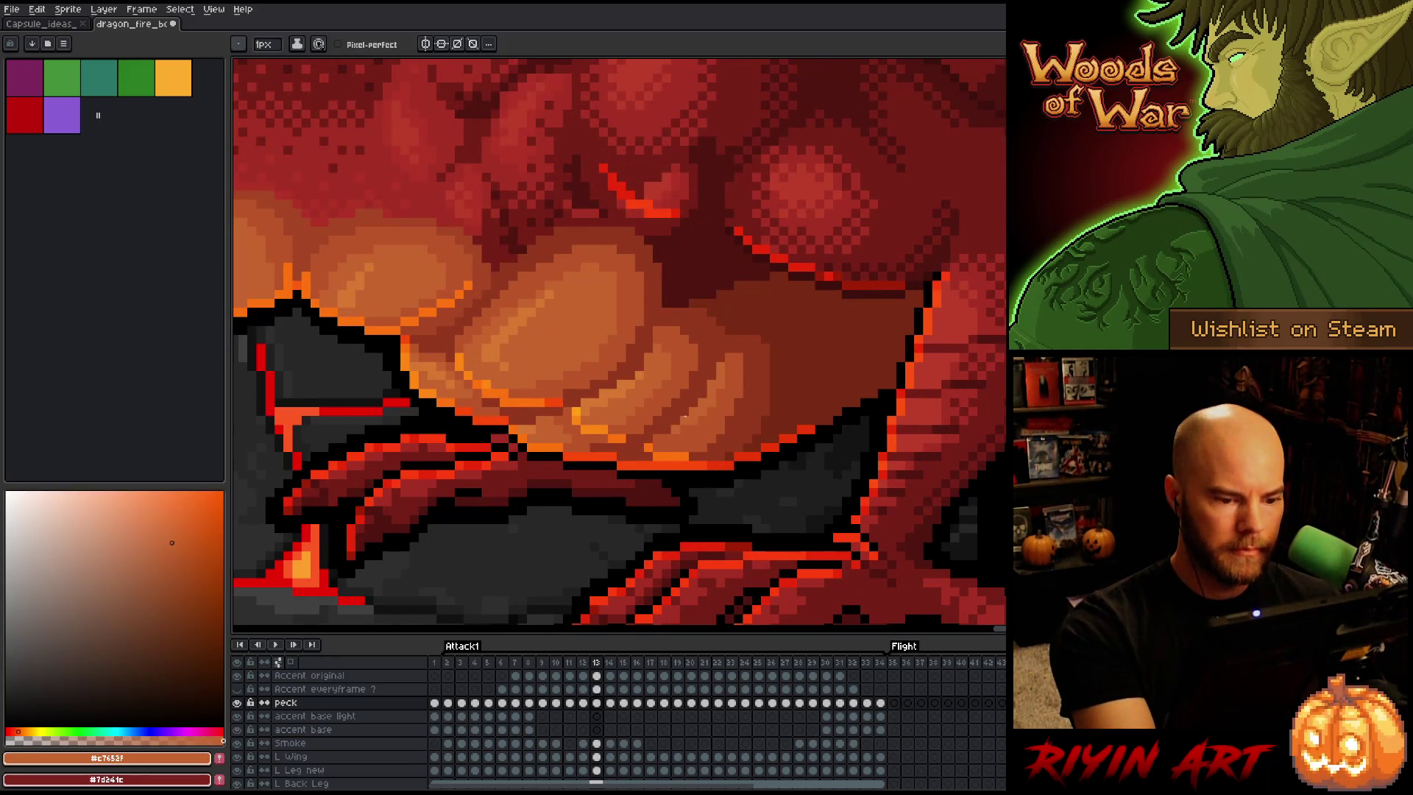
{"action": "left_click", "coordinate": [682, 416], "text": "alt"}
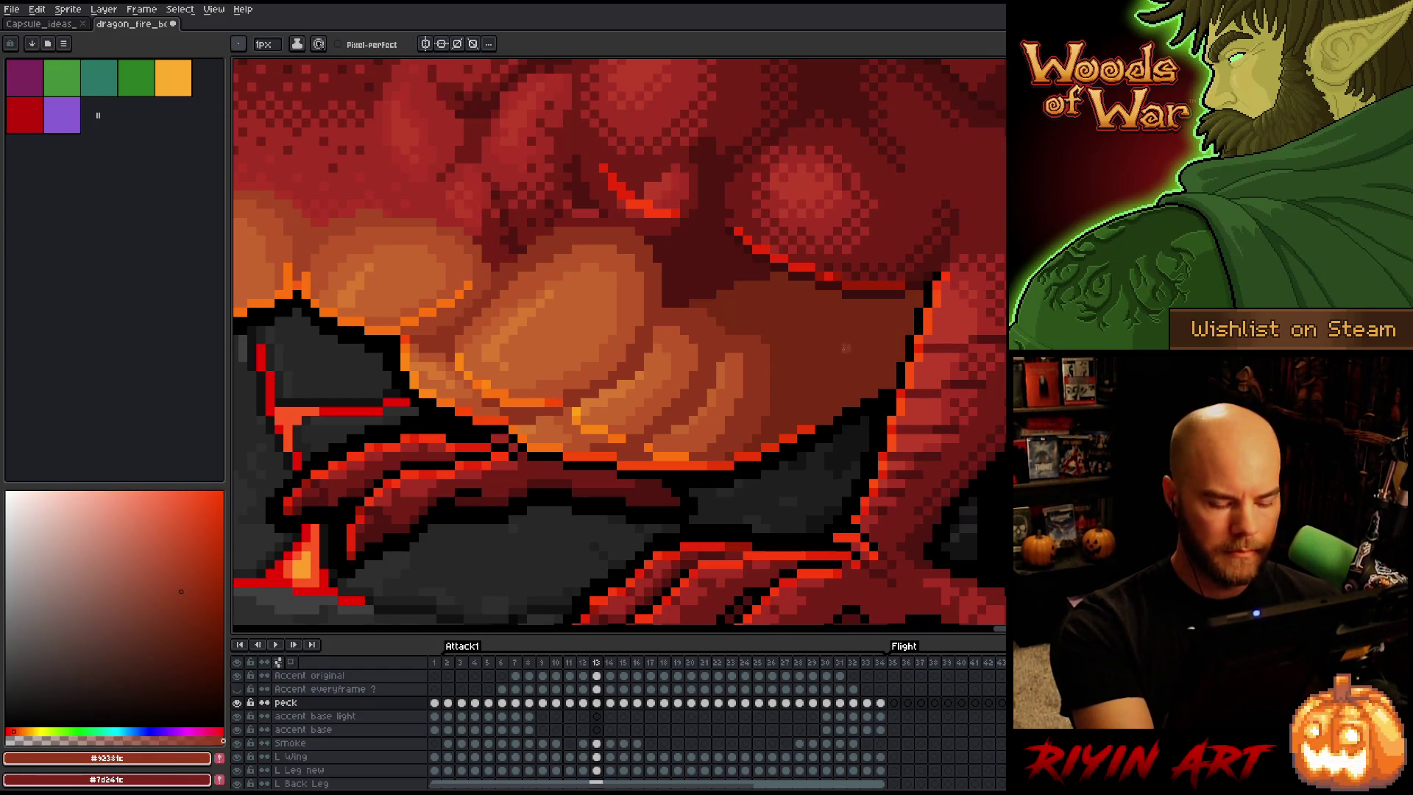
{"action": "left_click", "coordinate": [718, 393], "text": "alt"}
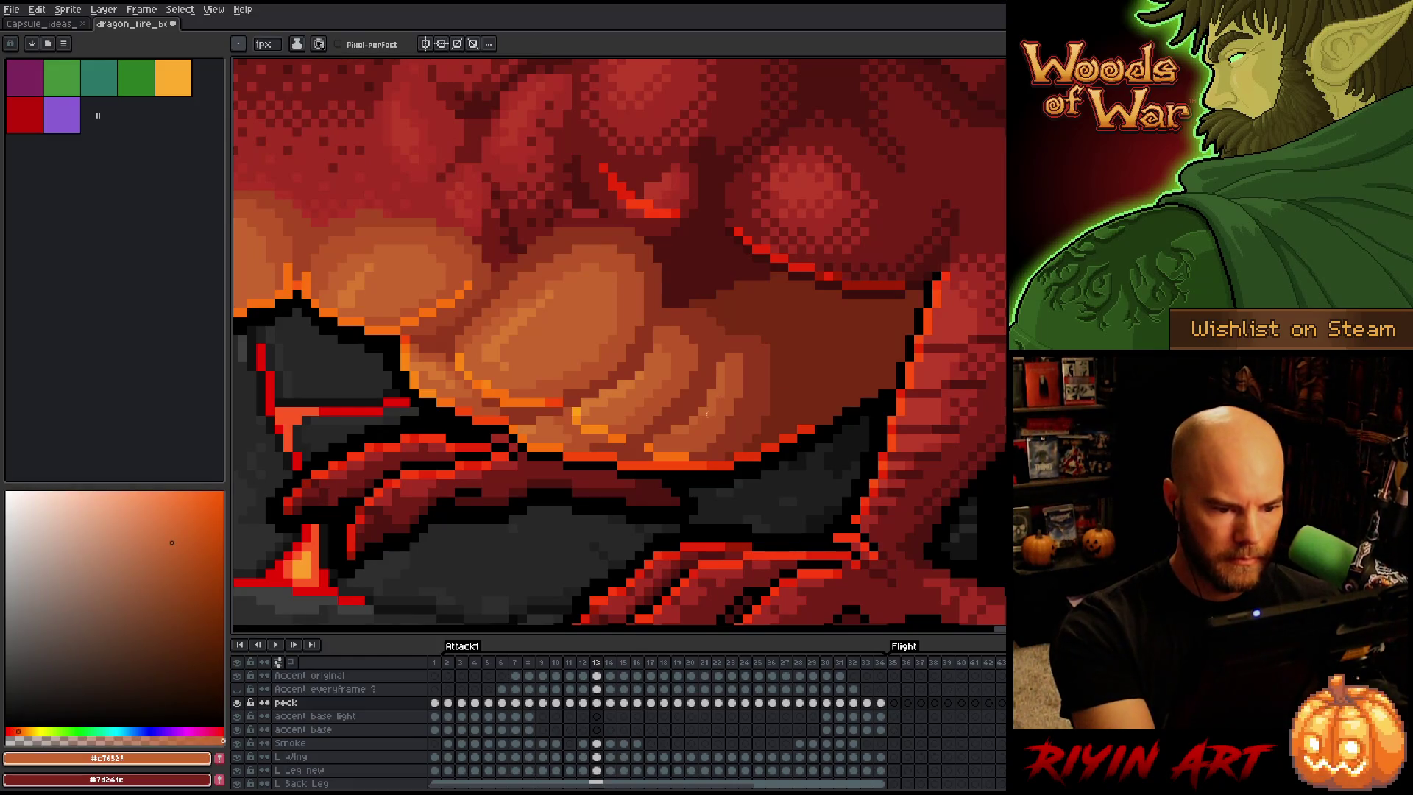
{"action": "key", "text": "comma"}
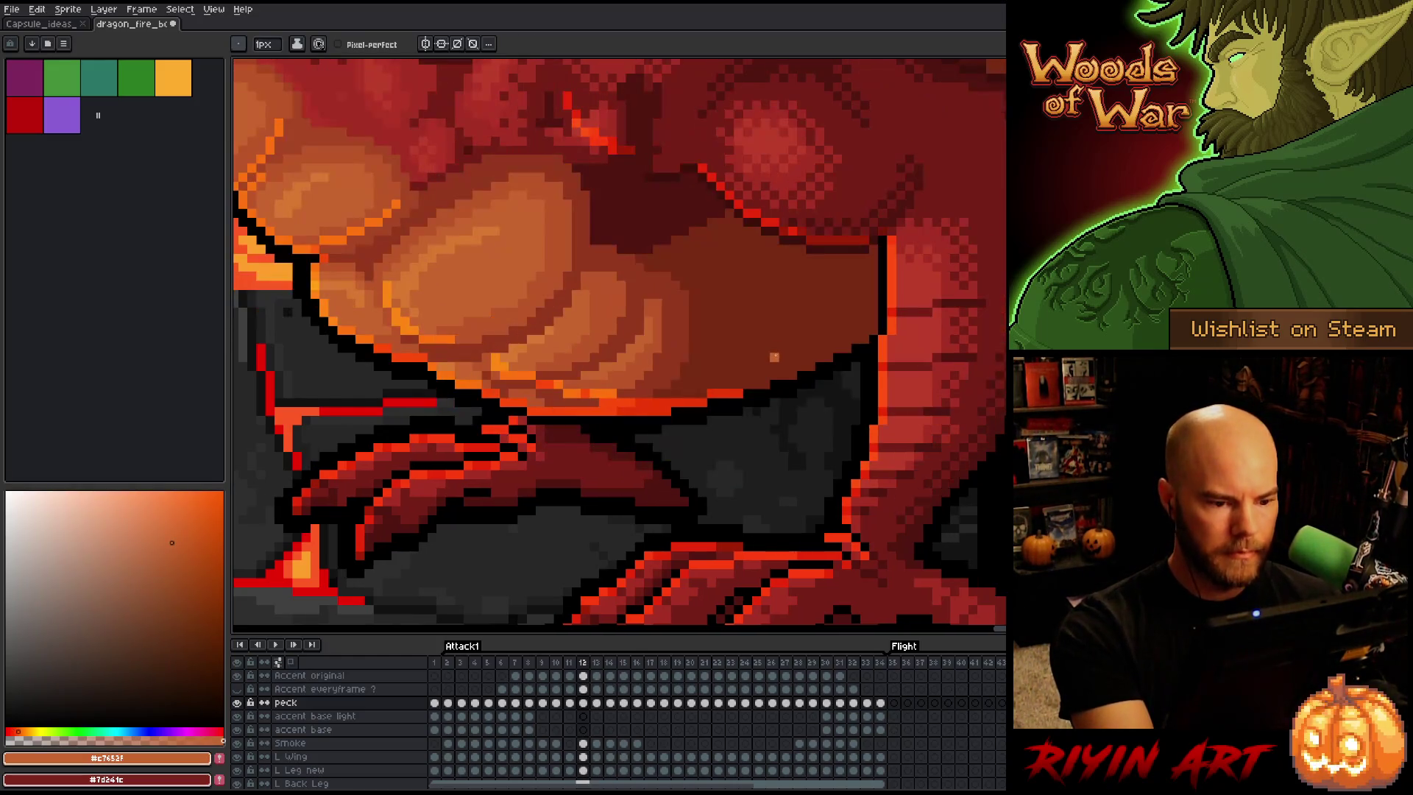
{"action": "key", "text": "period"}
{"action": "key", "text": "comma"}
{"action": "key", "text": "period"}
Step through frames 11–13 and pick up the dark red from frame 12's artwork
{"action": "key", "text": "comma"}
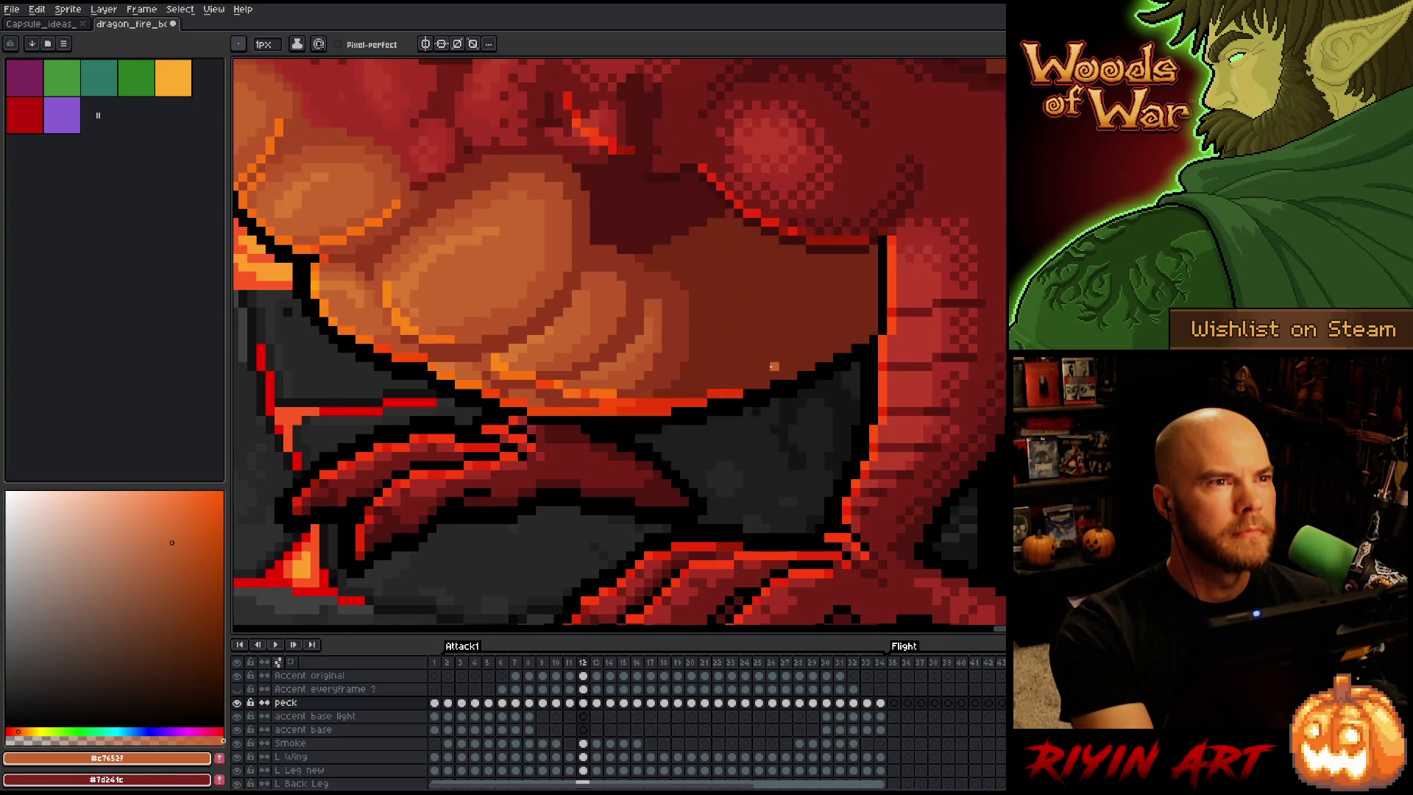
{"action": "key", "text": "period"}
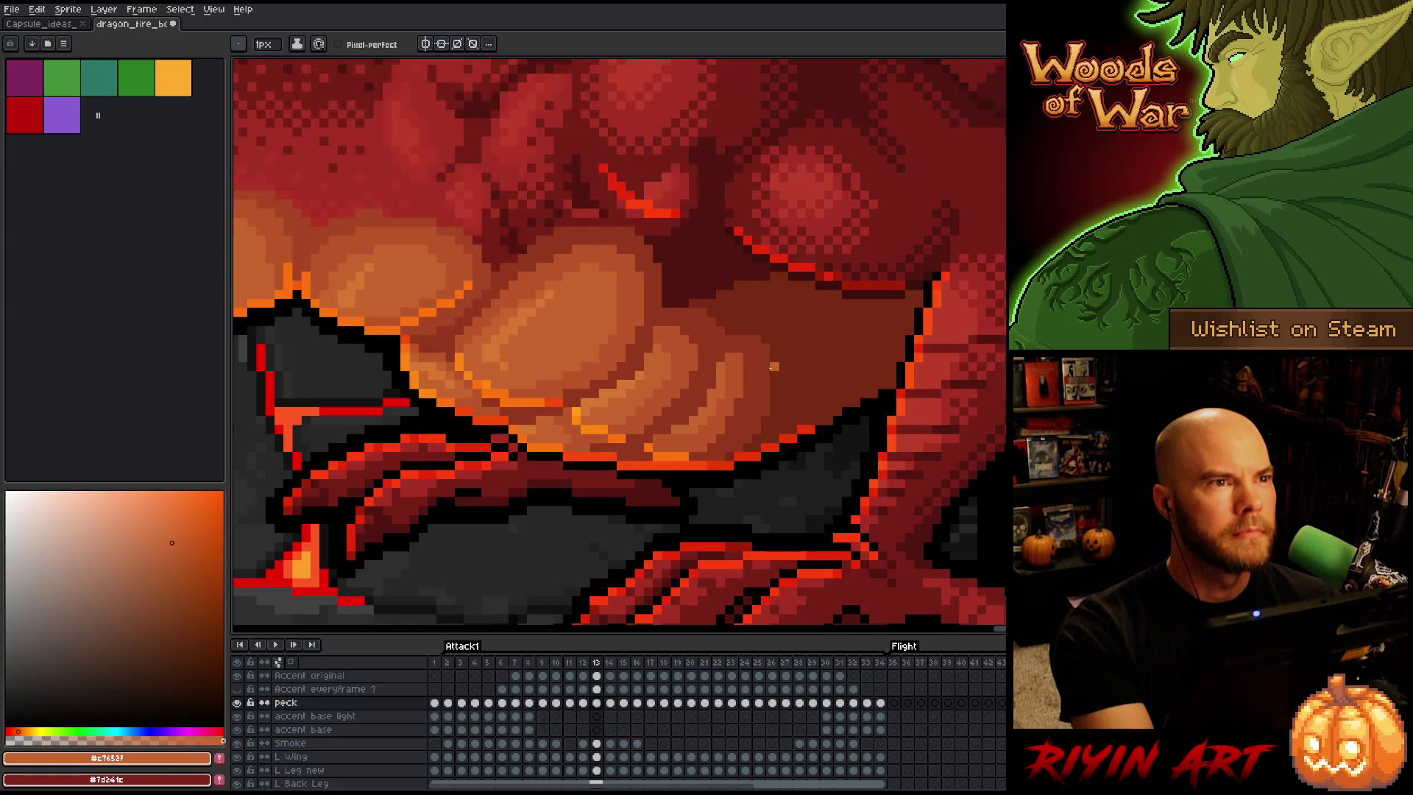
{"action": "key", "text": "comma"}
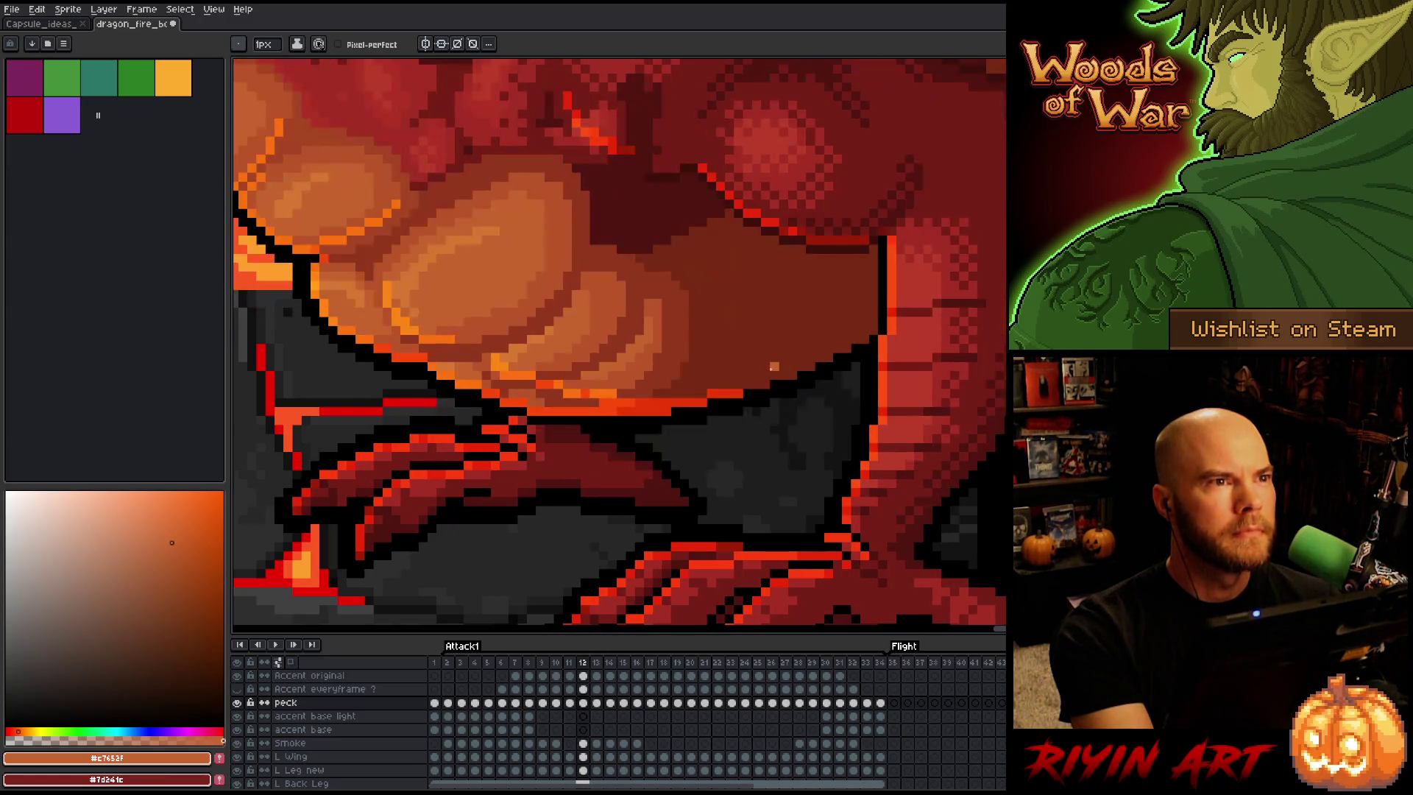
{"action": "key", "text": "comma"}
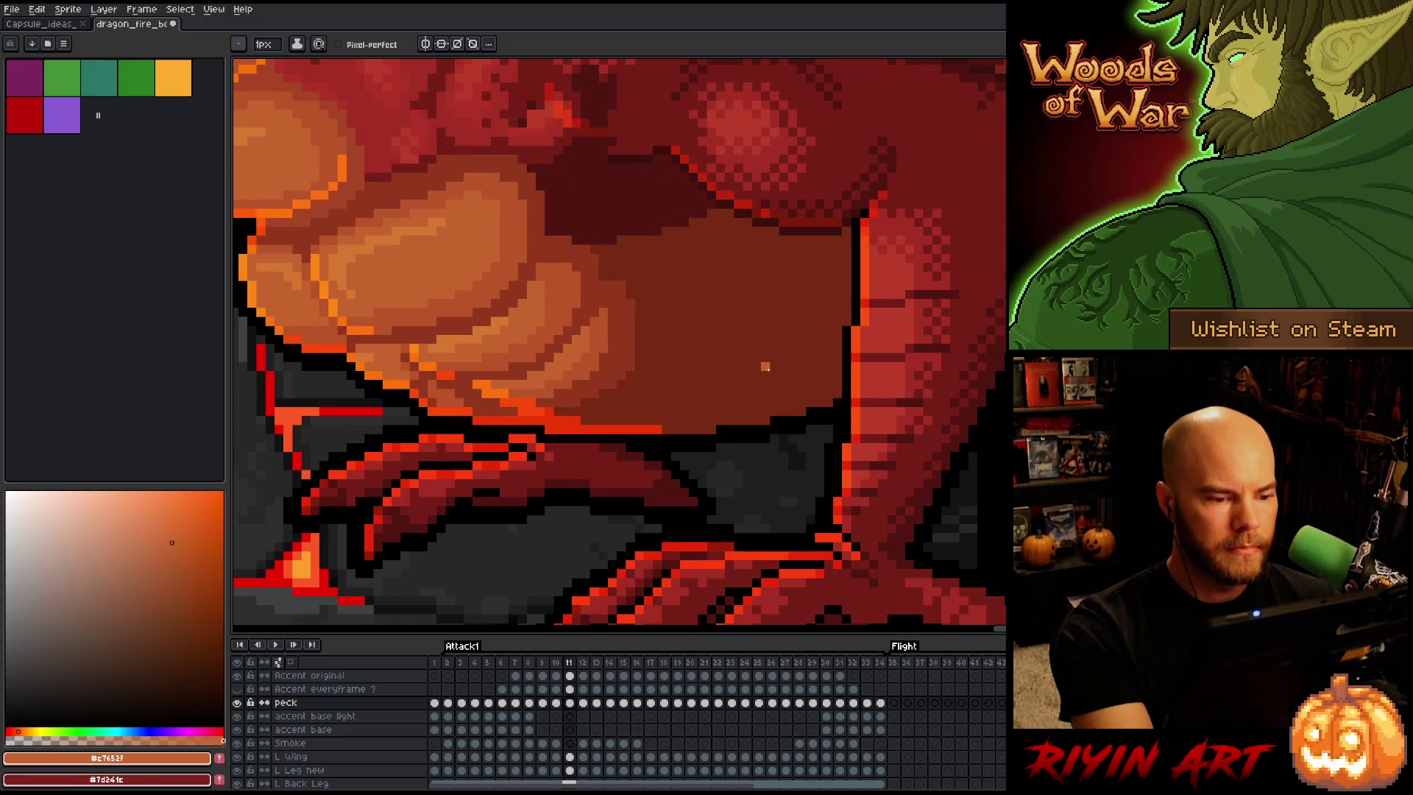
{"action": "key", "text": "period"}
{"action": "left_click", "coordinate": [648, 303], "text": "alt"}
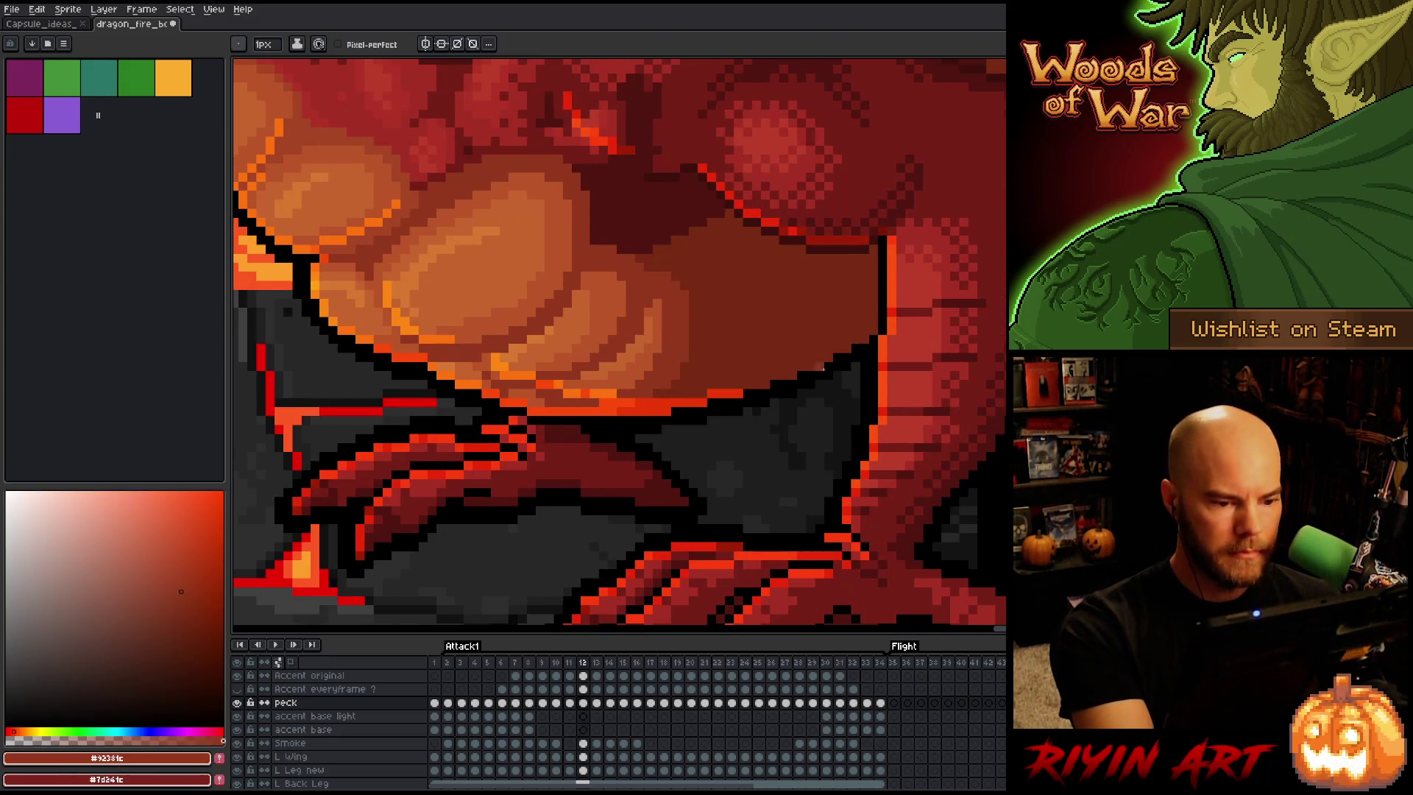
{"action": "key", "text": "period"}
{"action": "key", "text": "comma"}
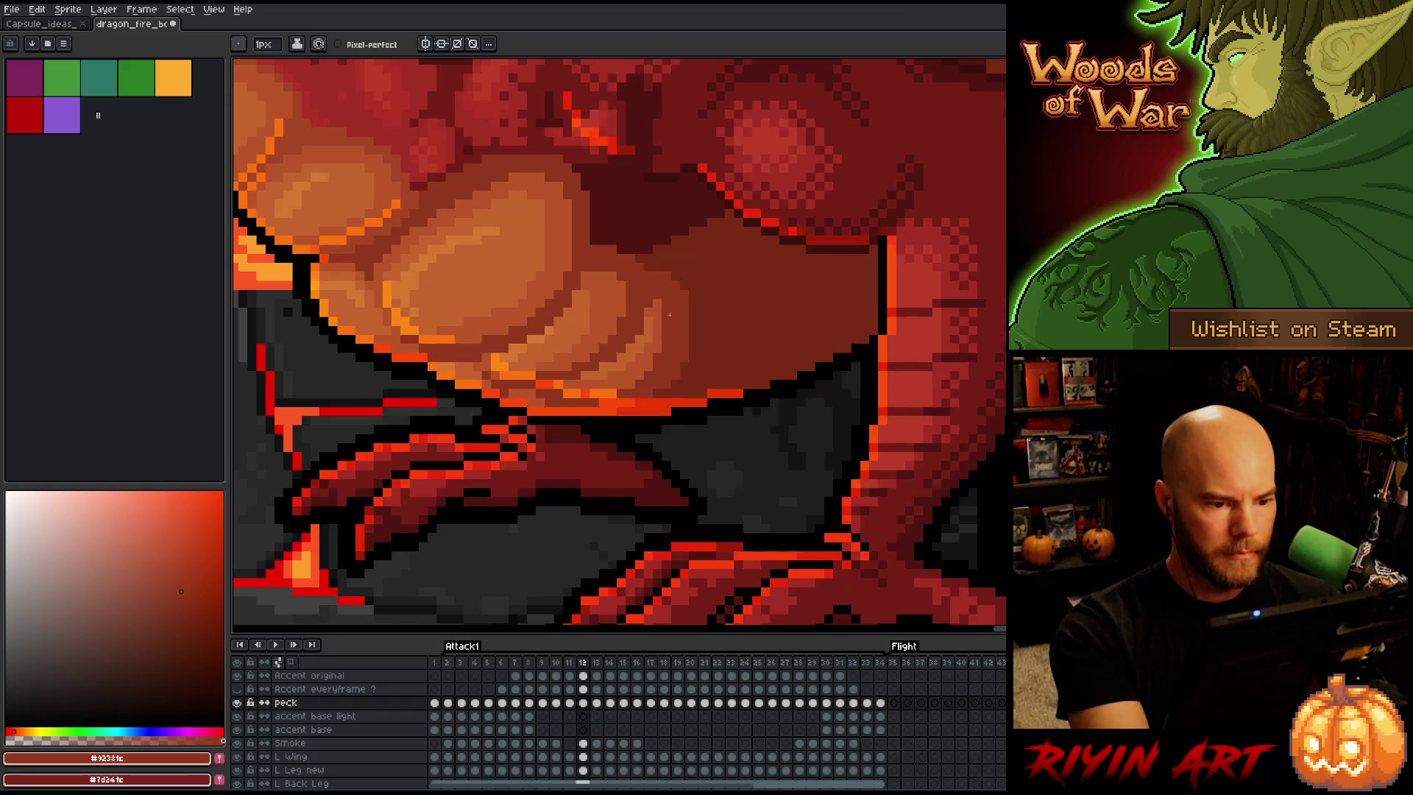
Sample the fire puff's orange-brown and flip between frames 11 and 12 to compare
{"action": "left_click", "coordinate": [648, 324], "text": "alt"}
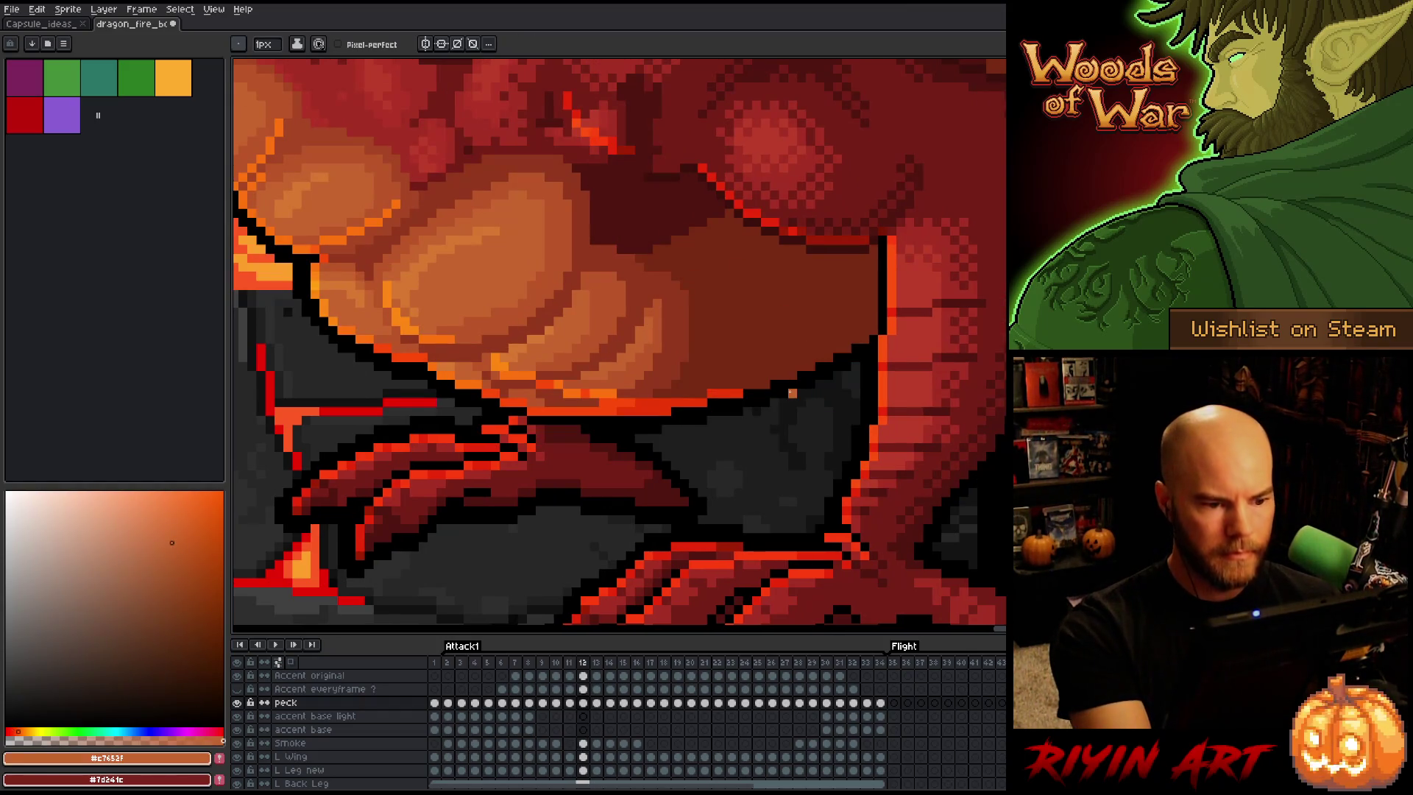
{"action": "key", "text": "comma"}
{"action": "key", "text": "period"}
{"action": "key", "text": "comma"}
{"action": "key", "text": "period"}
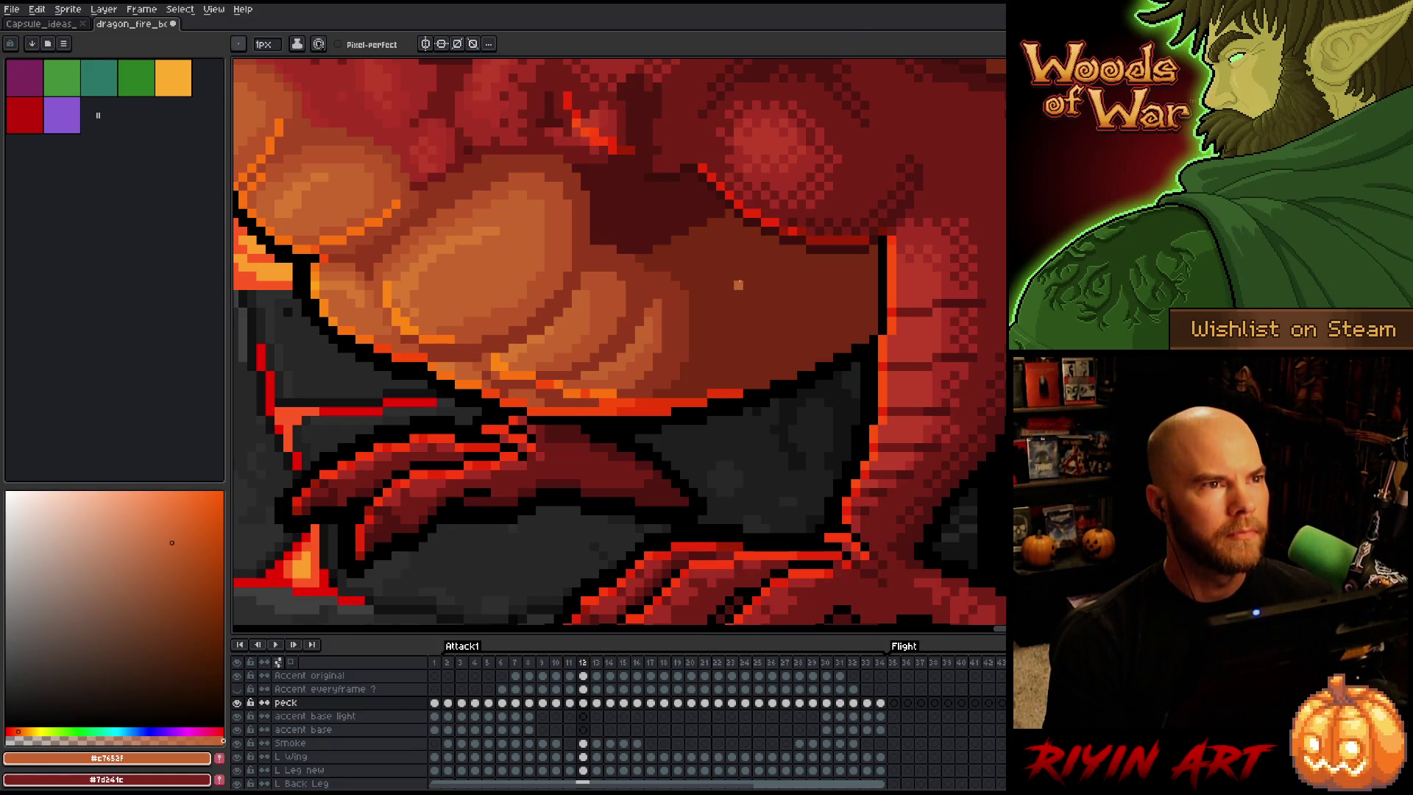
Save the dragon sprite with Ctrl+S, stop the preview, and step back to frame 13
{"action": "scroll", "coordinate": [738, 282], "scroll_direction": "down", "scroll_amount": 1}
{"action": "key", "text": "ctrl+s"}
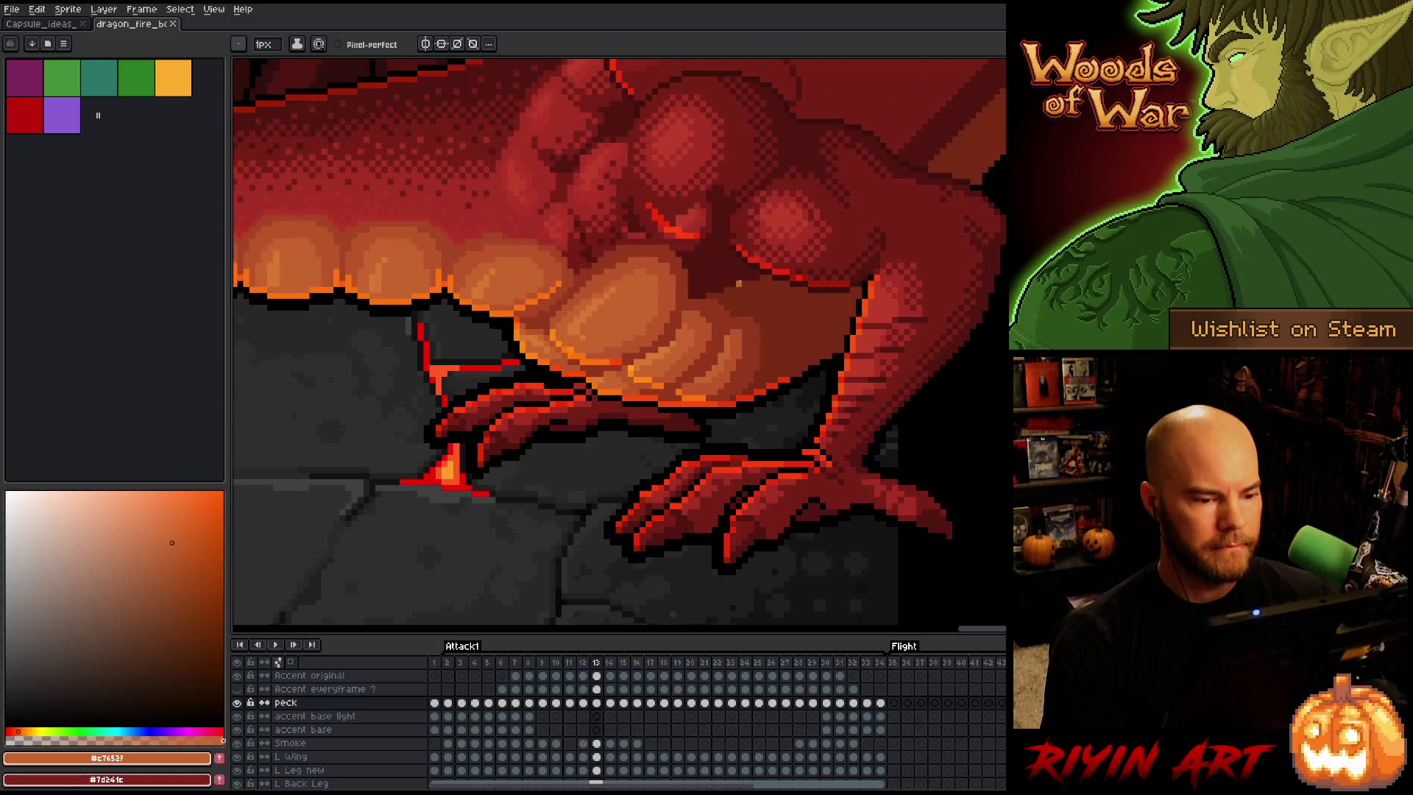
{"action": "key", "text": "Return"}
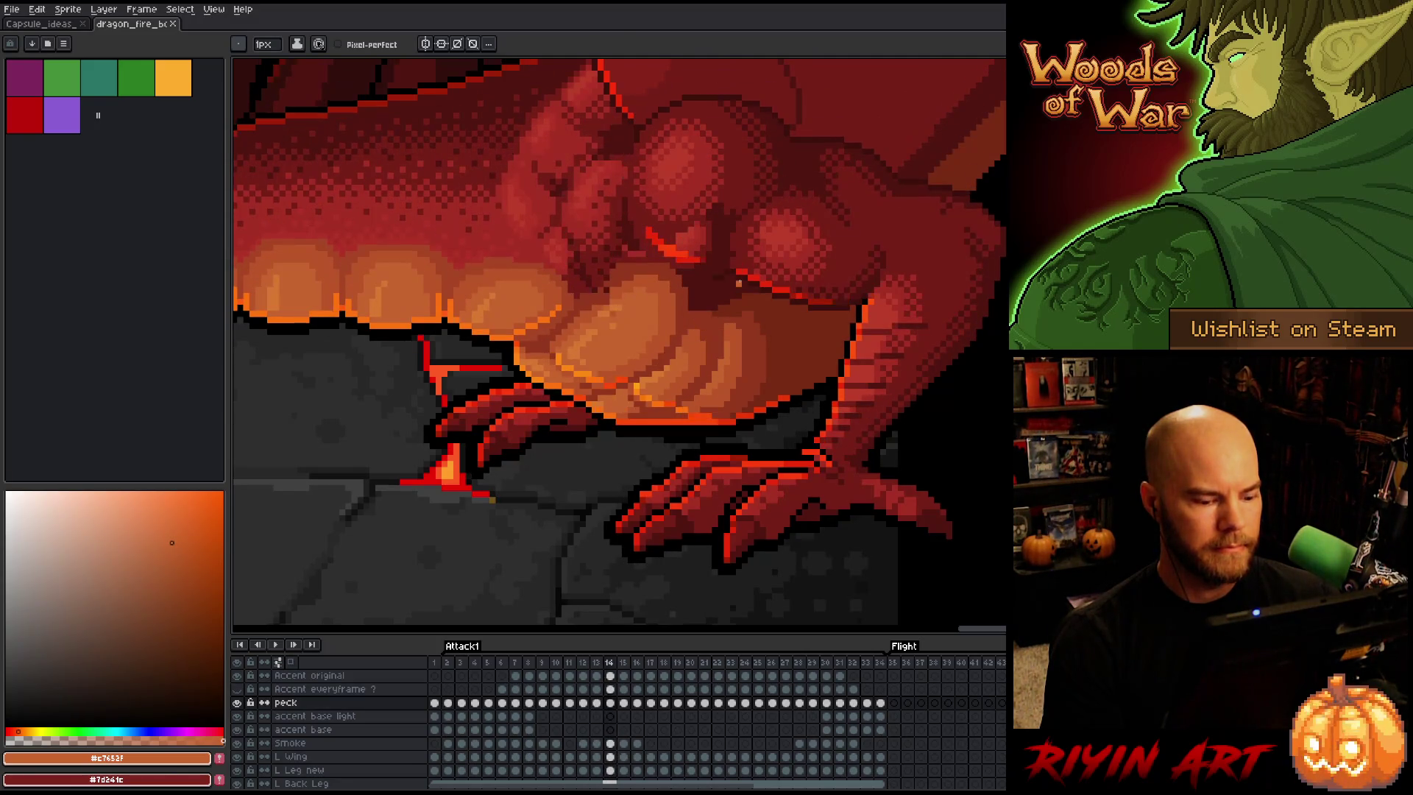
{"action": "key", "text": "Left"}
Toggle the peck layer's visibility repeatedly on frame 13 to compare the pose
{"action": "left_click", "coordinate": [237, 703]}
{"action": "left_click", "coordinate": [237, 703]}
{"action": "left_click", "coordinate": [237, 703]}
{"action": "left_click", "coordinate": [237, 702]}
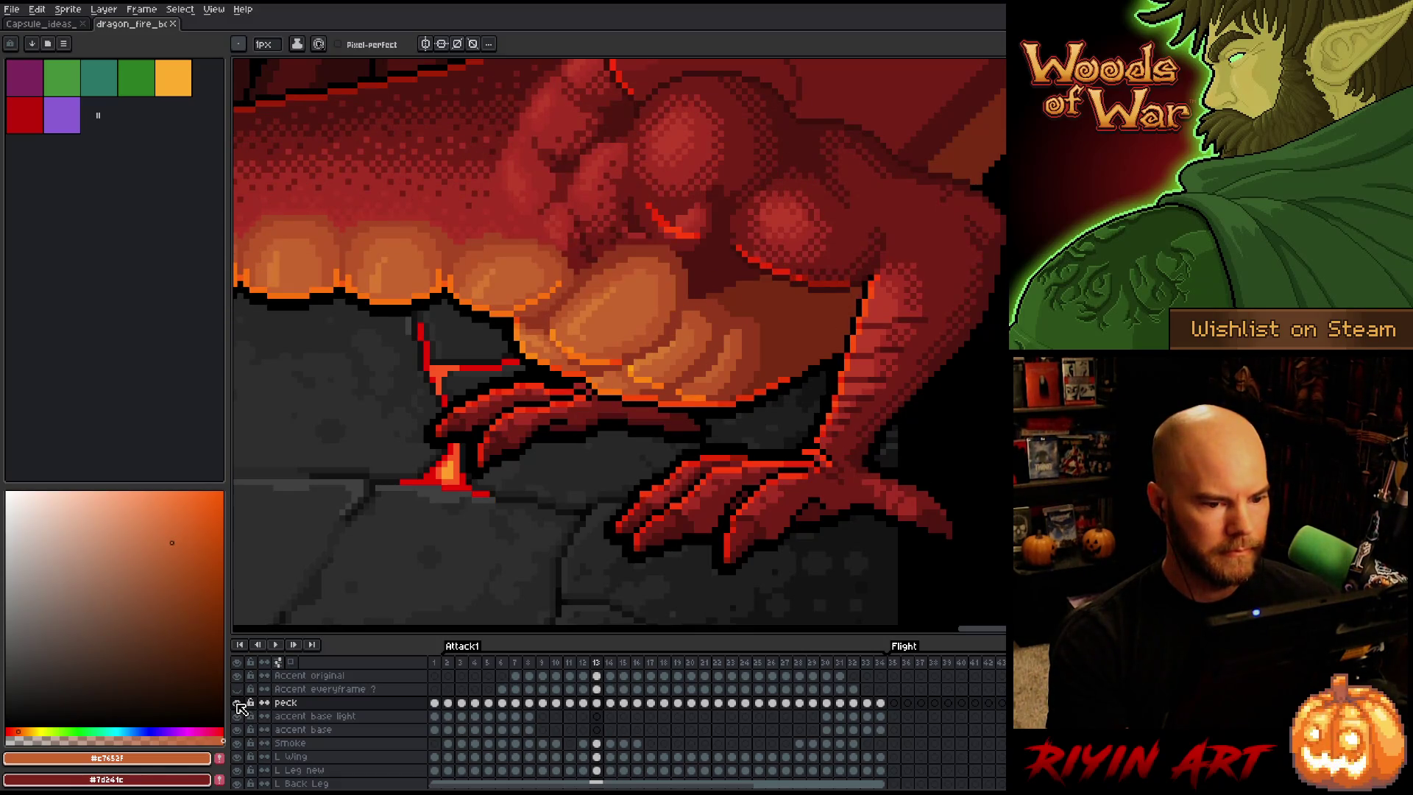
{"action": "left_click", "coordinate": [237, 702]}
{"action": "key", "text": "Right"}
{"action": "left_click", "coordinate": [237, 703]}
{"action": "key", "text": "Left"}
{"action": "left_click", "coordinate": [238, 704]}
{"action": "left_click", "coordinate": [238, 704]}
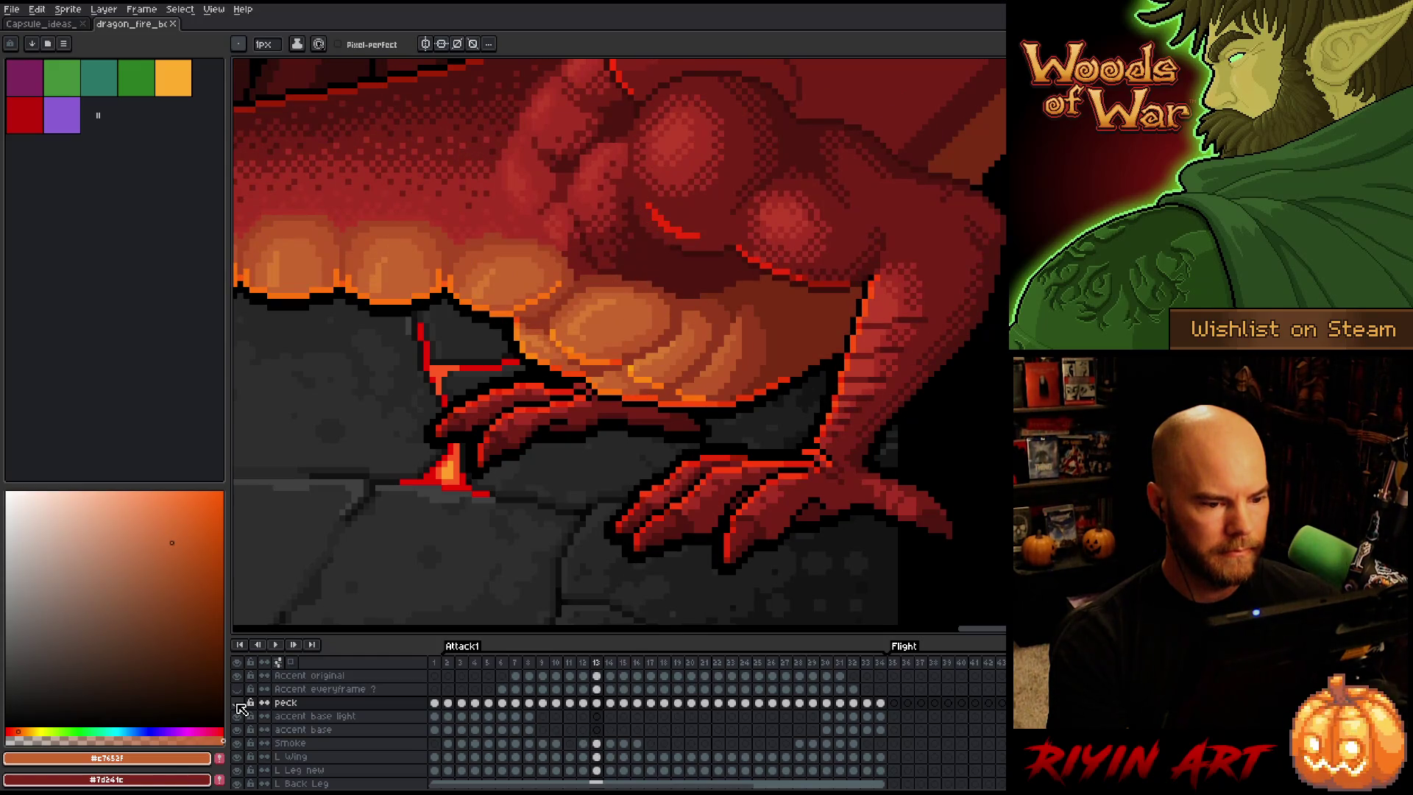
{"action": "left_click", "coordinate": [237, 703]}
{"action": "left_click", "coordinate": [237, 702]}
{"action": "left_click", "coordinate": [237, 702]}
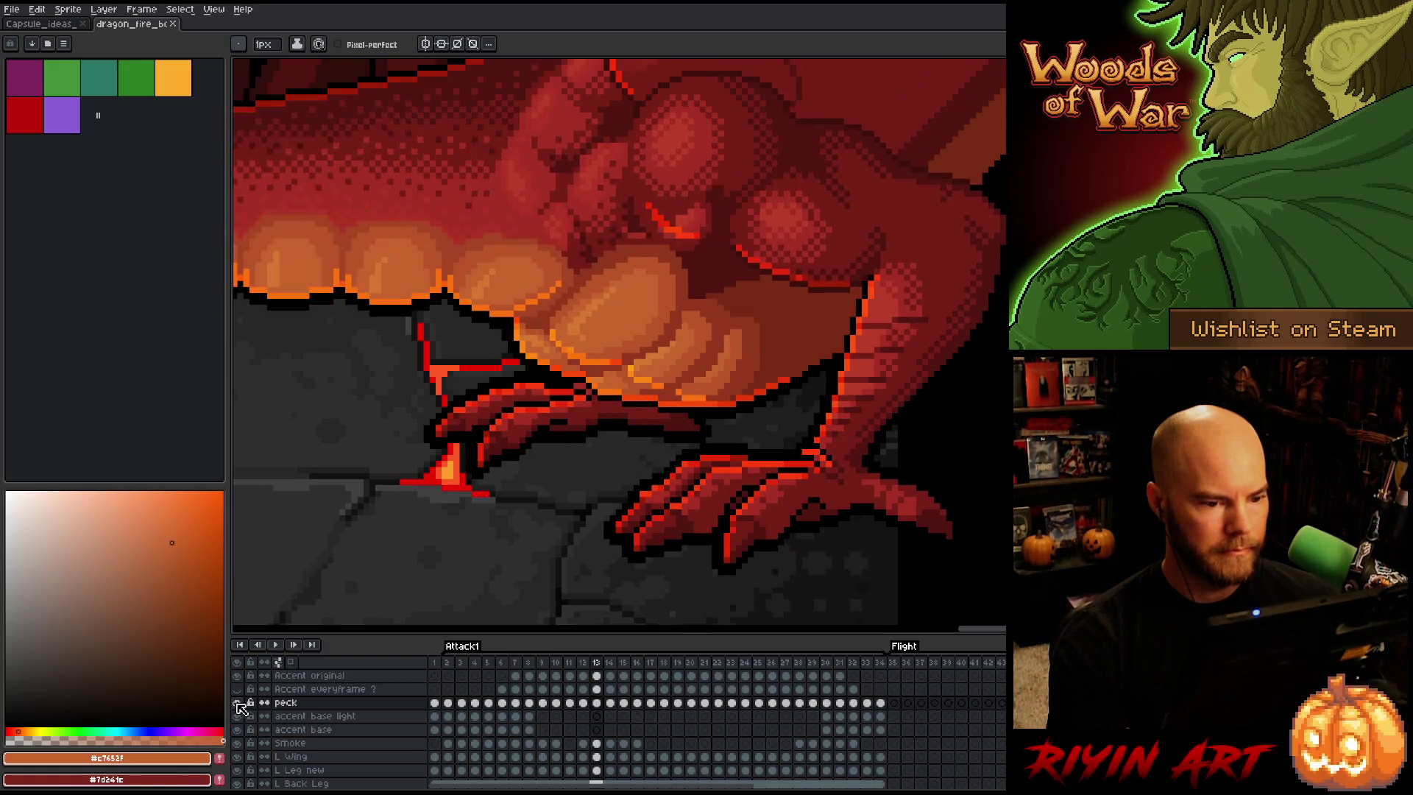
Toggle the peck layer on frame 14 and compare it with frame 13
{"action": "key", "text": "Right"}
{"action": "left_click", "coordinate": [237, 702]}
{"action": "left_click", "coordinate": [237, 703]}
{"action": "key", "text": "Left"}
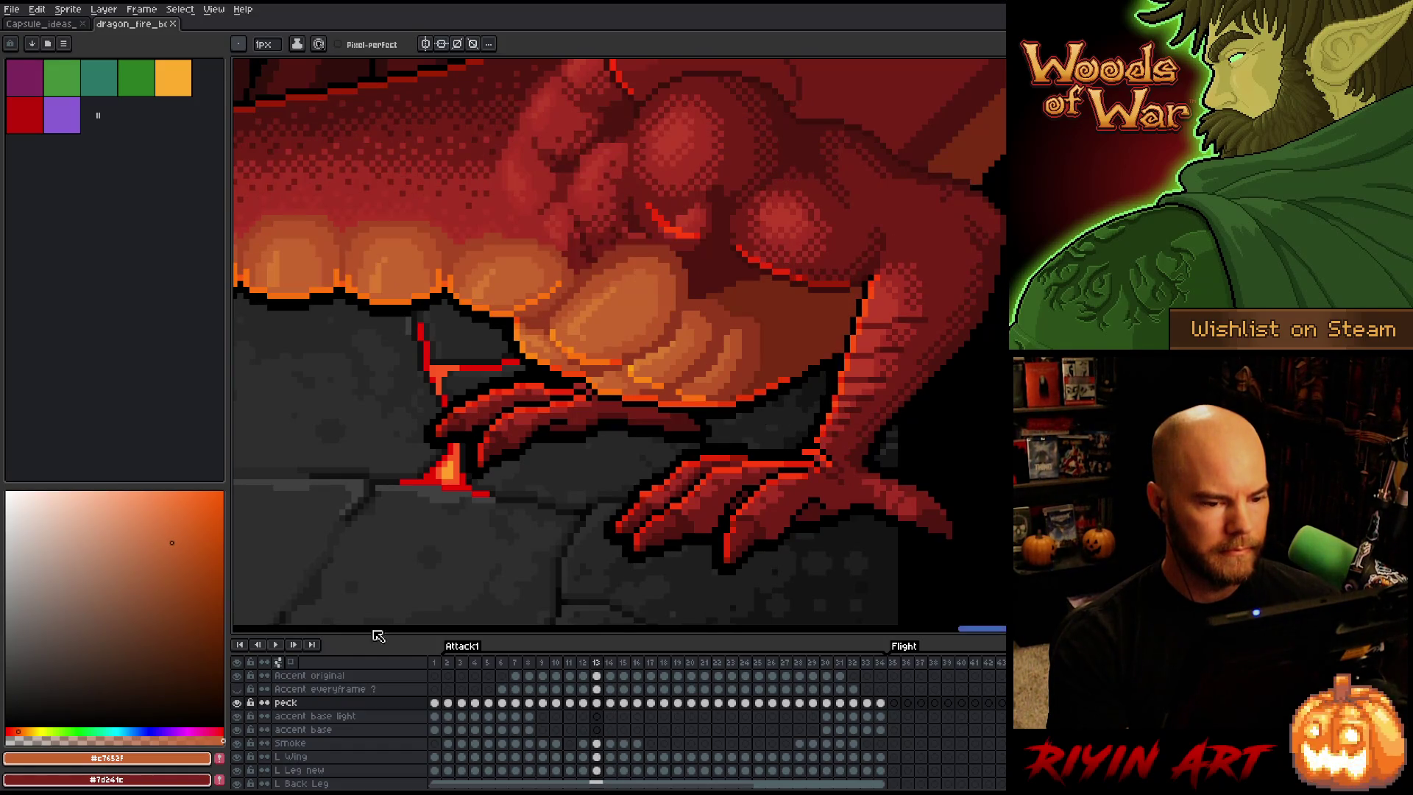
{"action": "key", "text": "Right"}
Marquee-select the body area beside the fire puffs, then deselect it
{"action": "scroll", "coordinate": [888, 213], "scroll_direction": "up", "scroll_amount": 1}
{"action": "key", "text": "m"}
{"action": "left_click_drag", "start_coordinate": [901, 192], "coordinate": [657, 453]}
{"action": "mouse_move", "coordinate": [904, 161]}
{"action": "left_mouse_down"}
{"action": "mouse_move", "coordinate": [725, 404]}
{"action": "mouse_move", "coordinate": [700, 473]}
{"action": "left_mouse_up"}
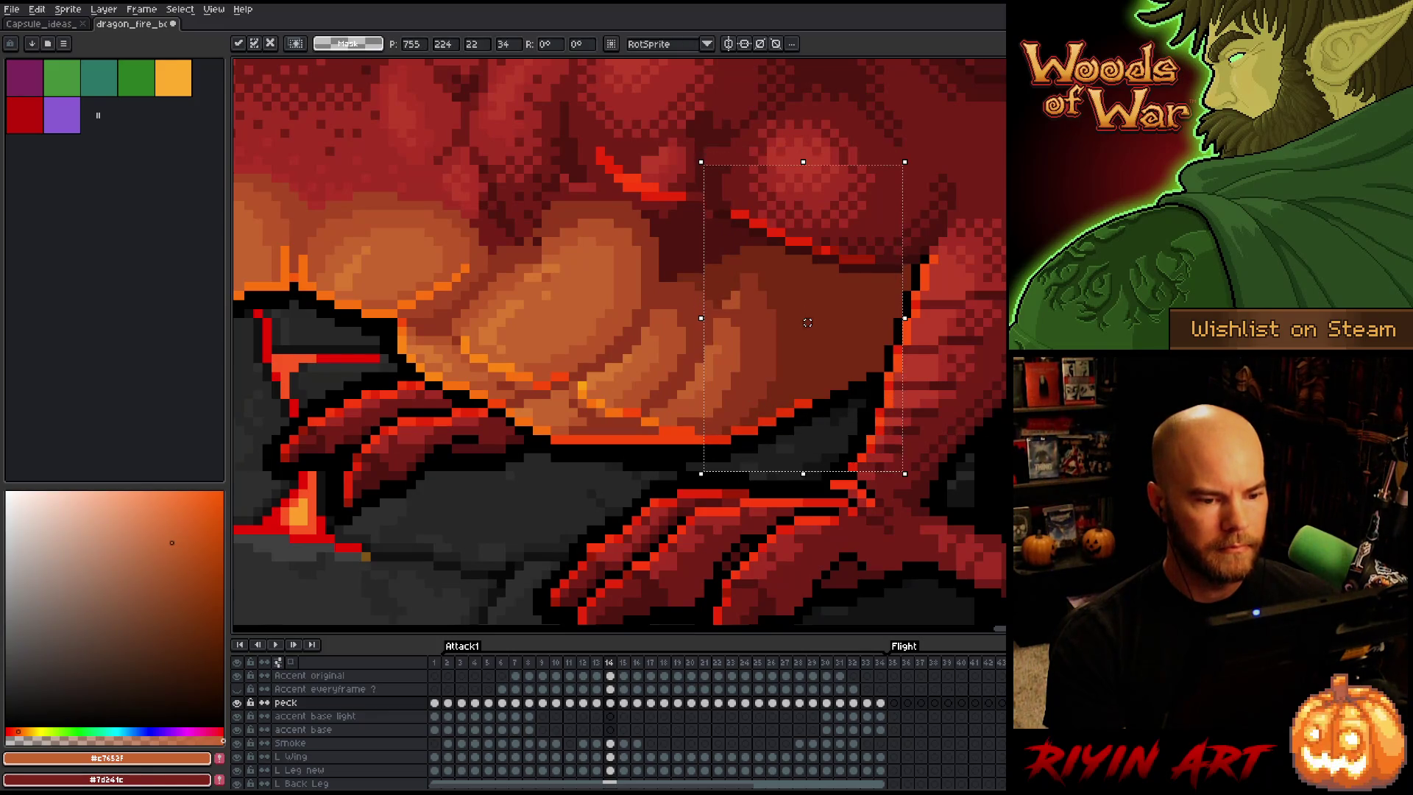
{"action": "key", "text": "ctrl+d"}
Compare frames 13 and 14, then on frame 14 sample the body's dark red with the pencil
{"action": "key", "text": "Left"}
{"action": "key", "text": "Right"}
{"action": "key", "text": "Left"}
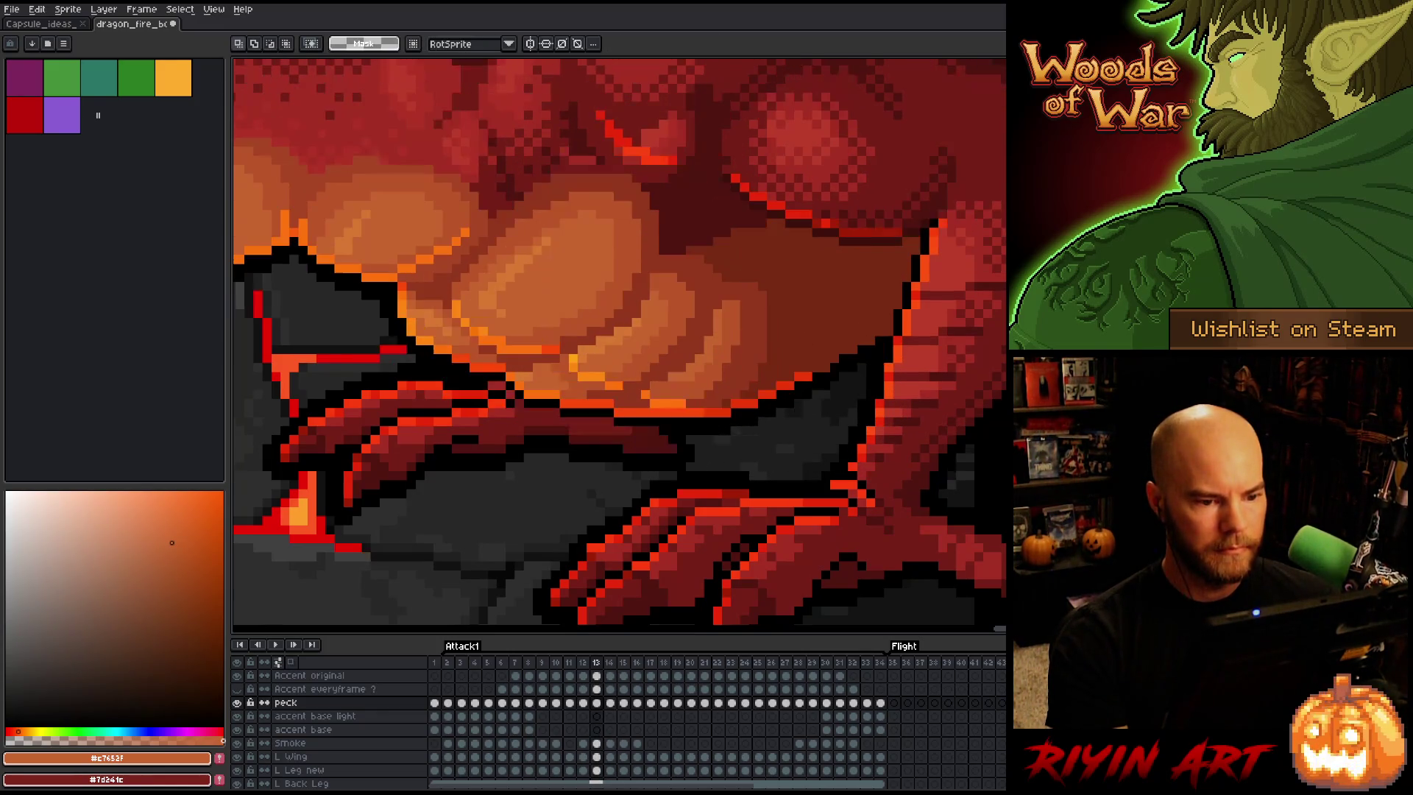
{"action": "key", "text": "Right"}
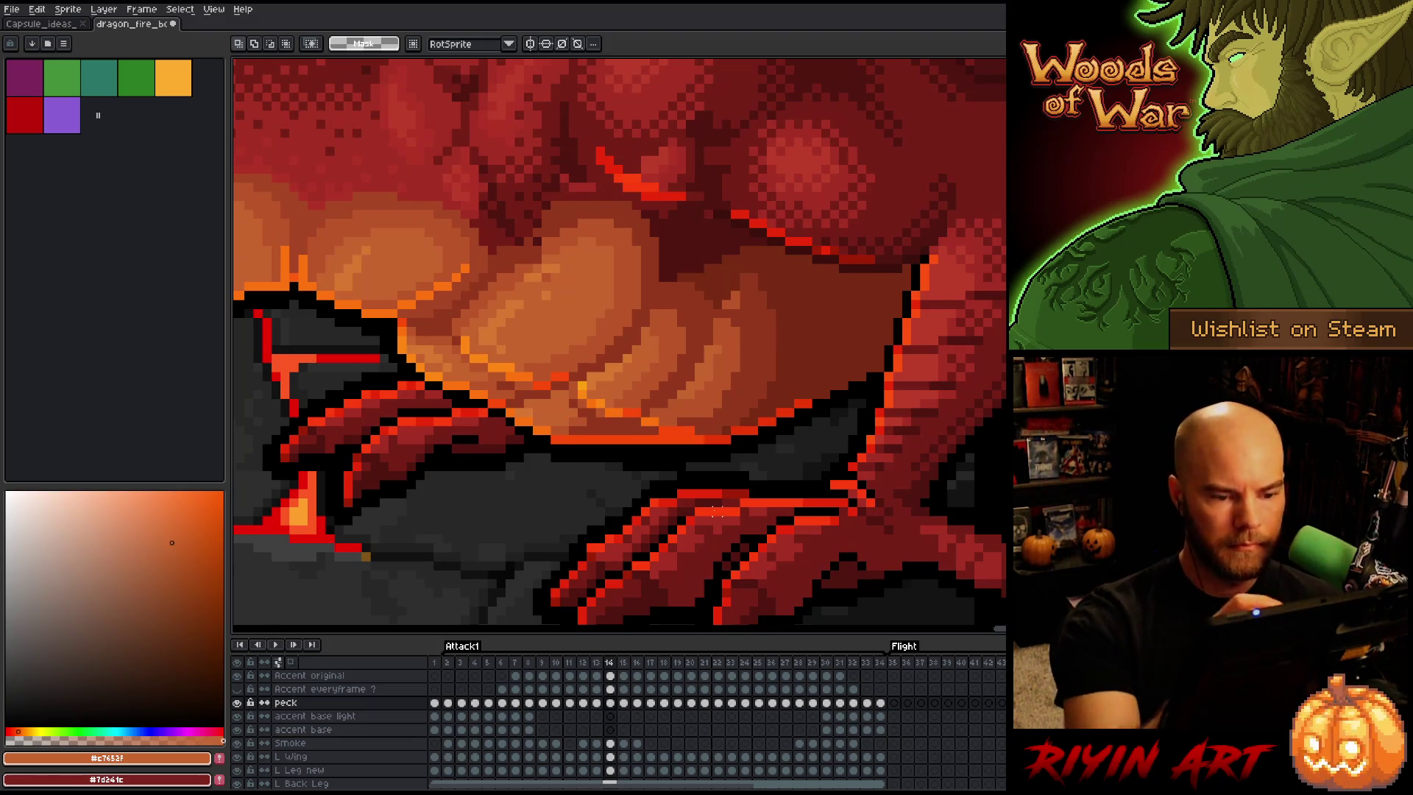
{"action": "key", "text": "b"}
{"action": "left_click", "coordinate": [790, 298], "text": "alt"}
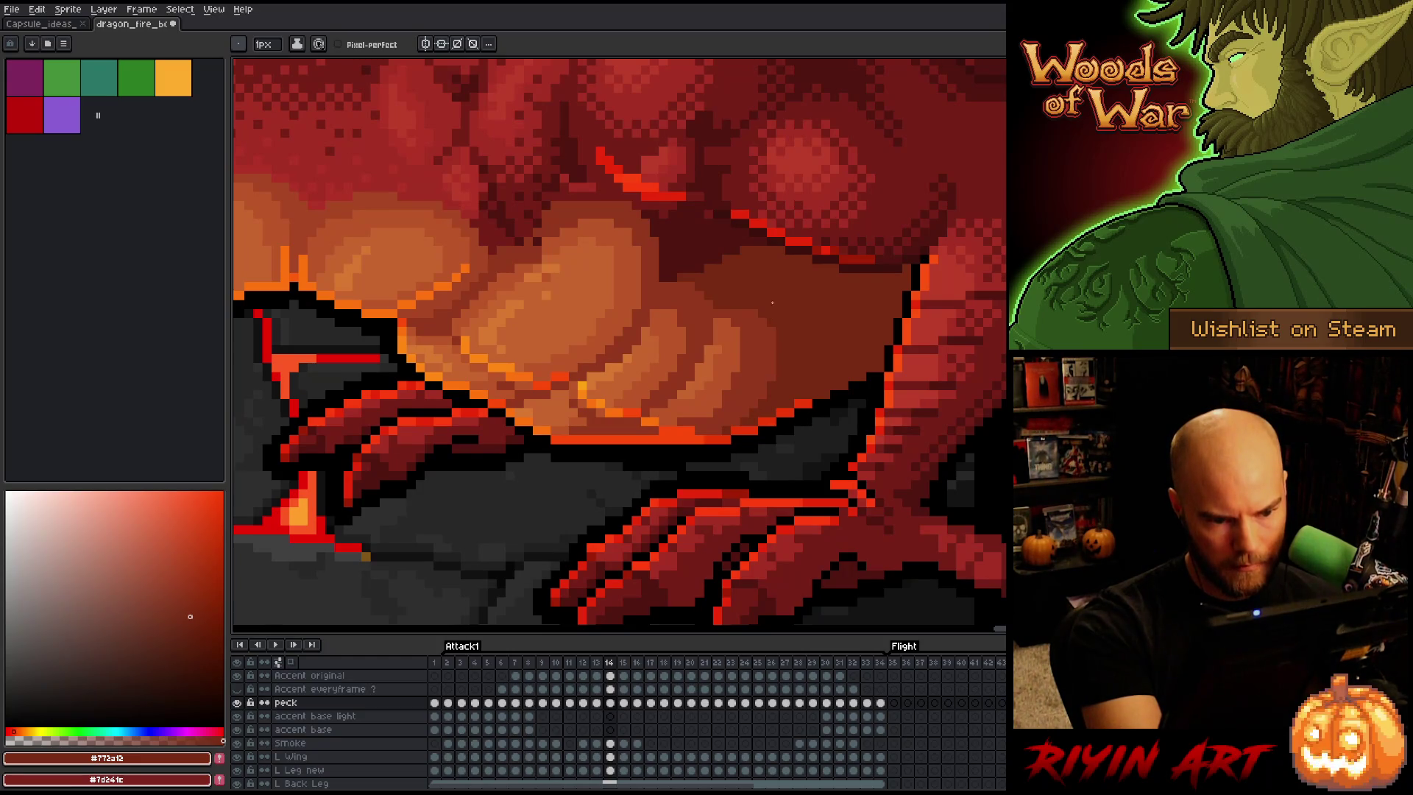
Compare frames 12 and 13, then sample the puff orange and deeper red-brown
{"action": "key", "text": "comma"}
{"action": "key", "text": "comma"}
{"action": "key", "text": "period"}
{"action": "key", "text": "comma"}
{"action": "key", "text": "period"}
{"action": "key", "text": "comma"}
{"action": "key", "text": "period"}
{"action": "key", "text": "comma"}
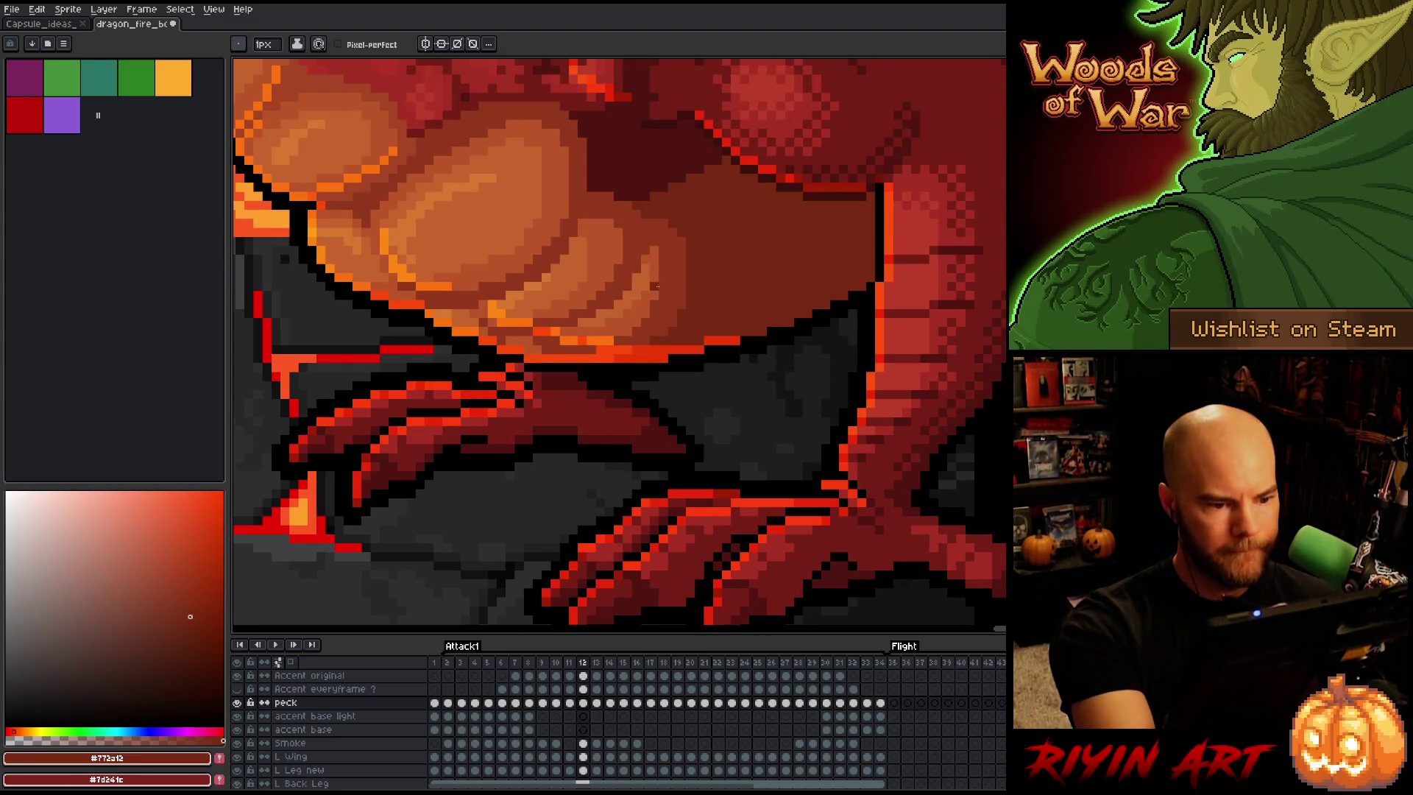
{"action": "left_click", "coordinate": [654, 286], "text": "alt"}
{"action": "left_click", "coordinate": [683, 282], "text": "alt"}
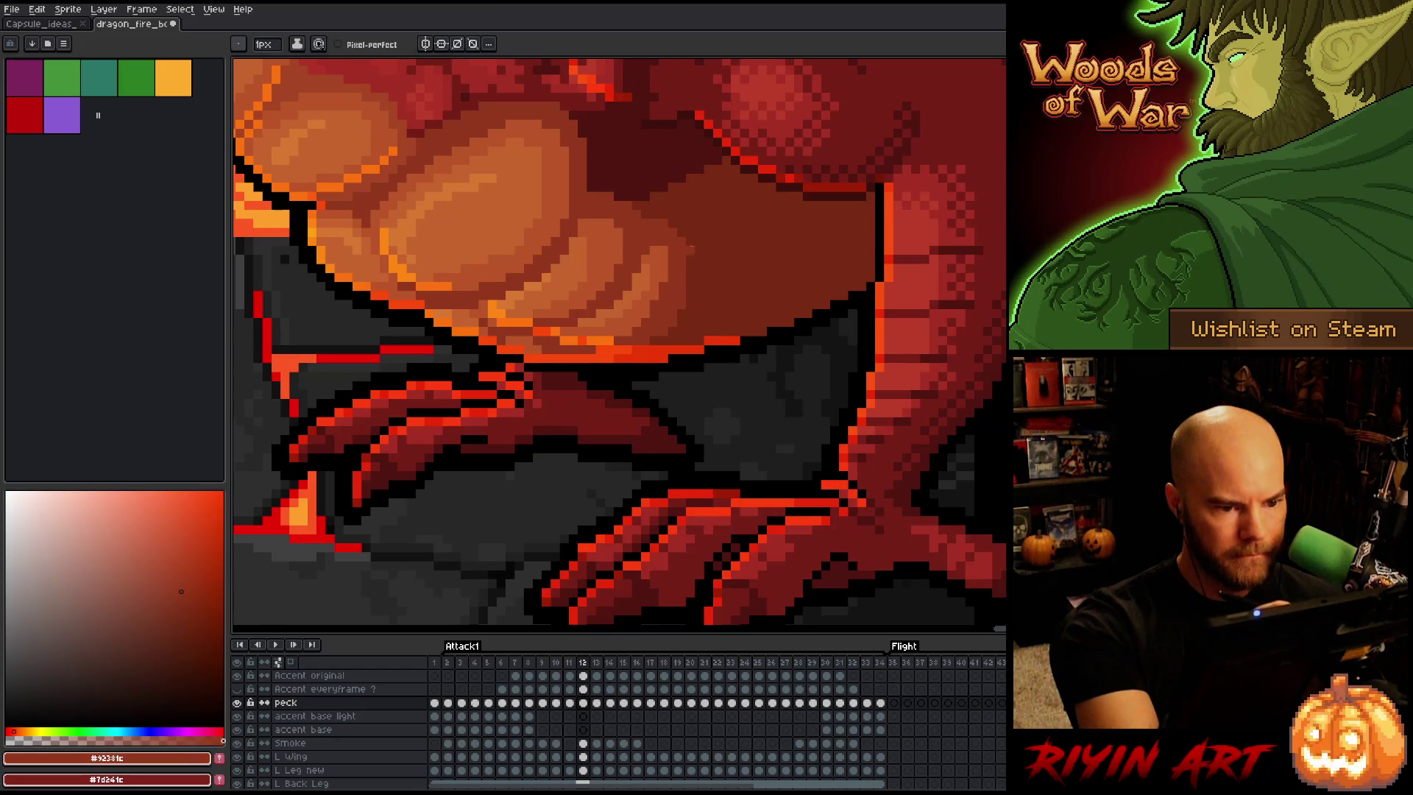
Flip repeatedly between frames 12 and 13 to compare the shading
{"action": "key", "text": "period"}
{"action": "key", "text": "comma"}
{"action": "key", "text": "period"}
{"action": "key", "text": "comma"}
{"action": "key", "text": "period"}
{"action": "key", "text": "comma"}
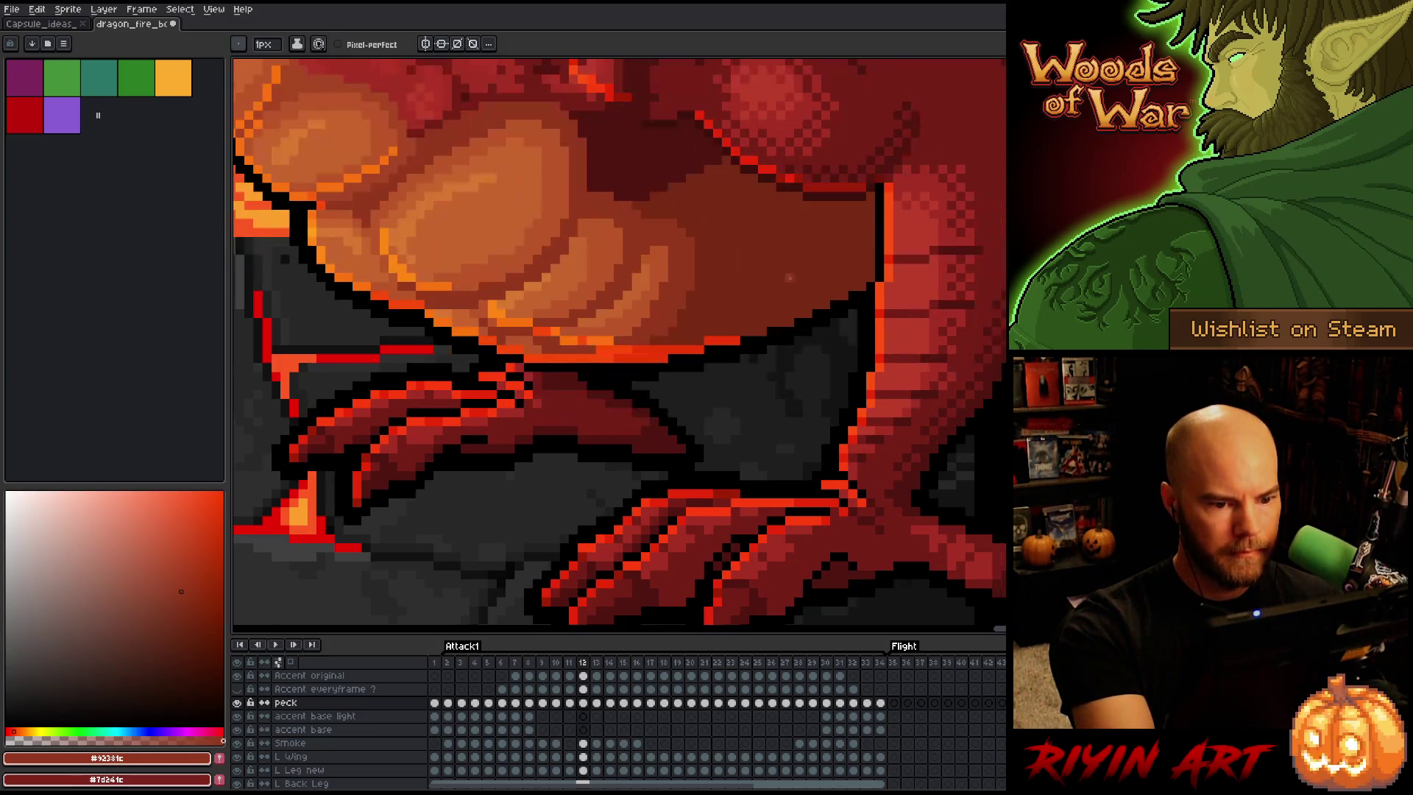
{"action": "key", "text": "period"}
{"action": "key", "text": "comma"}
{"action": "key", "text": "period"}
{"action": "key", "text": "comma"}
{"action": "key", "text": "period"}
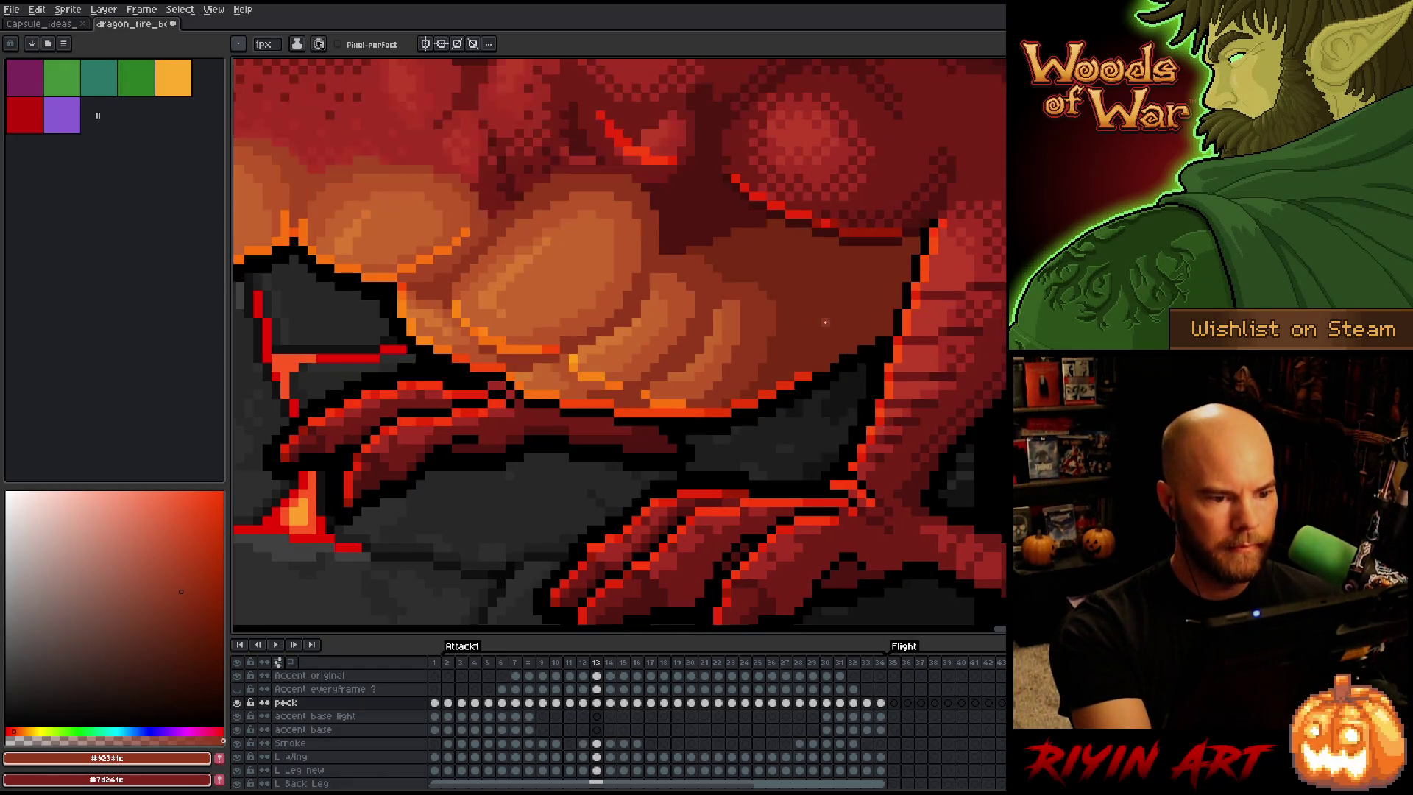
{"action": "key", "text": "comma"}
{"action": "key", "text": "period"}
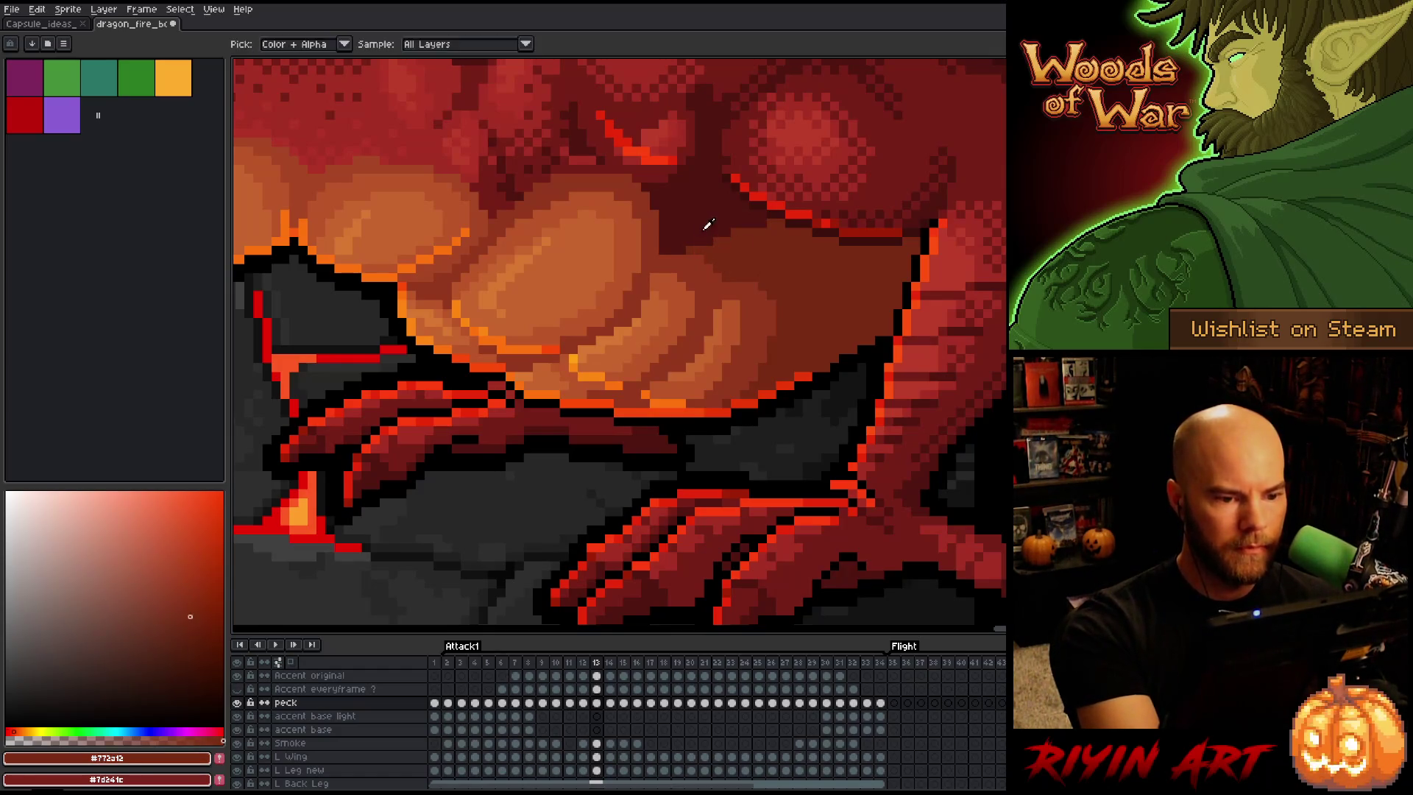
Sample the body's darkest and mid dark reds, checking frames 12 and 13
{"action": "left_click", "coordinate": [699, 248], "text": "alt"}
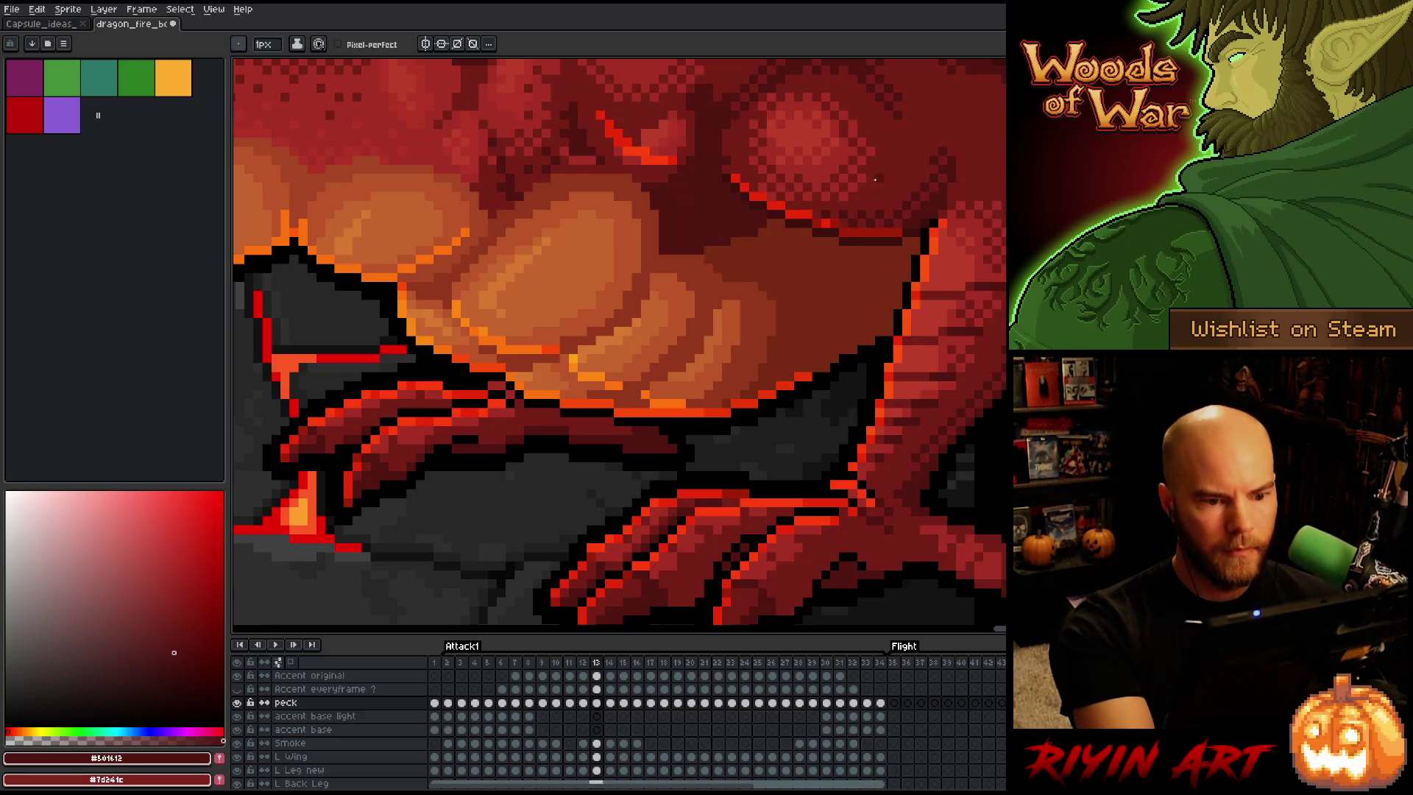
{"action": "left_click", "coordinate": [783, 203], "text": "alt"}
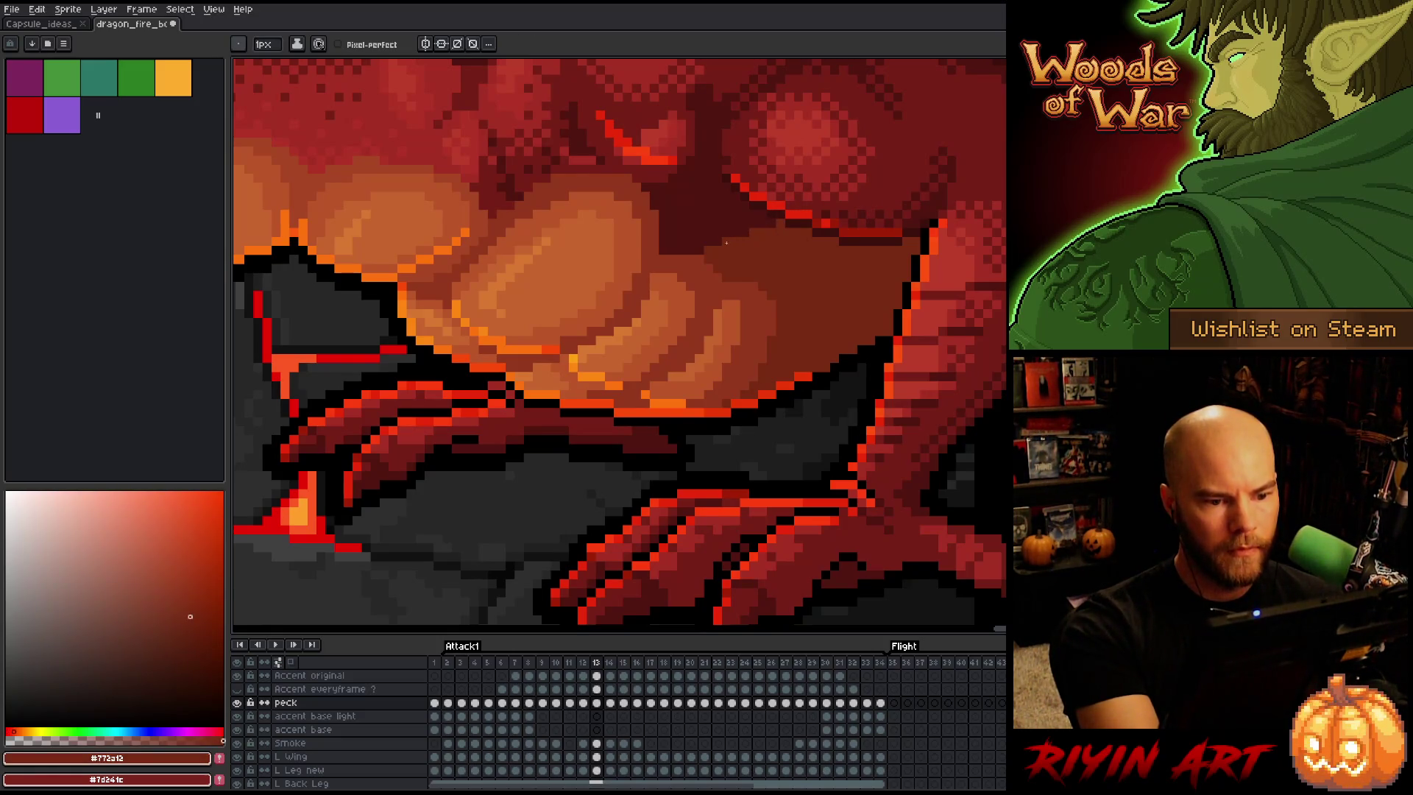
{"action": "key", "text": "Left"}
{"action": "key", "text": "Right"}
{"action": "key", "text": "Left"}
{"action": "key", "text": "Right"}
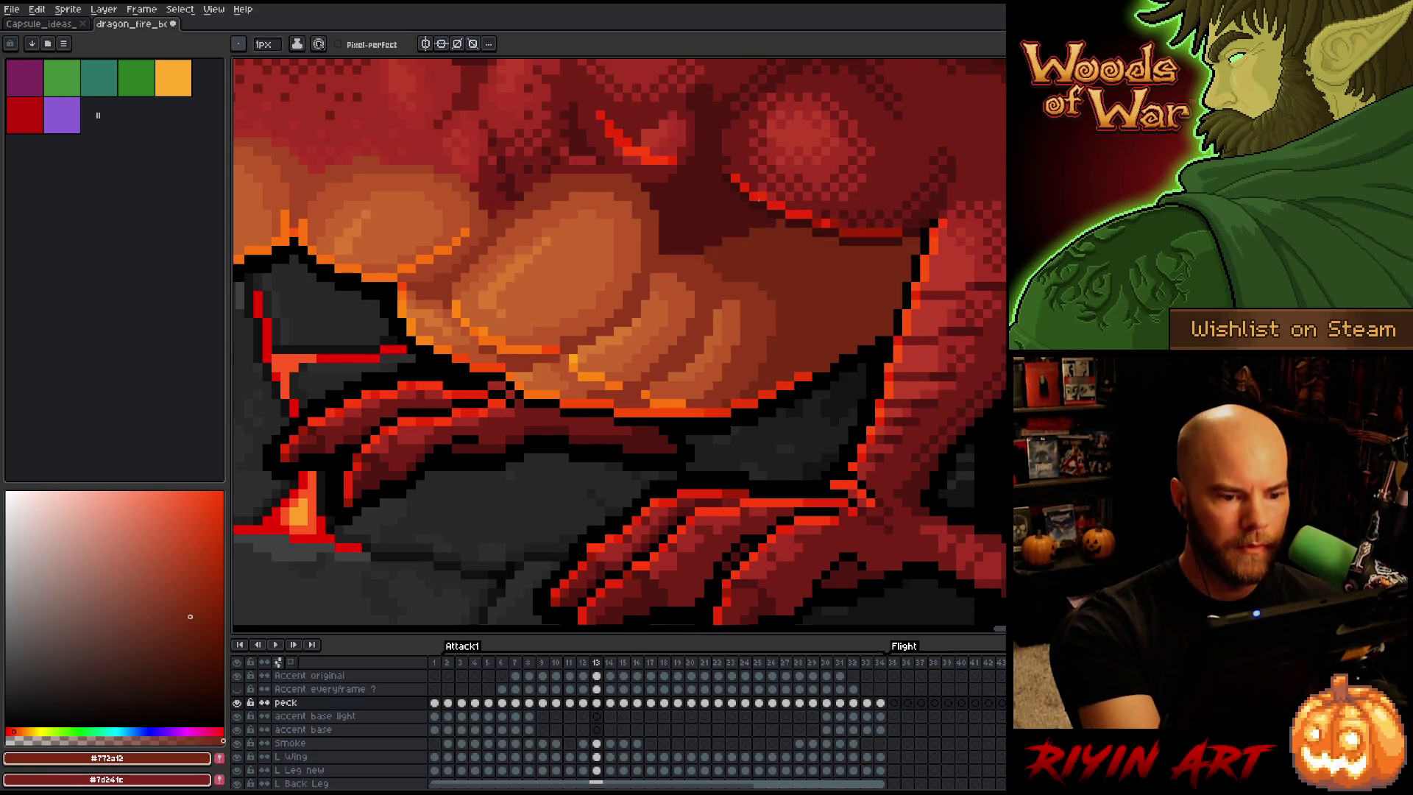
{"action": "left_click", "coordinate": [736, 207], "text": "alt"}
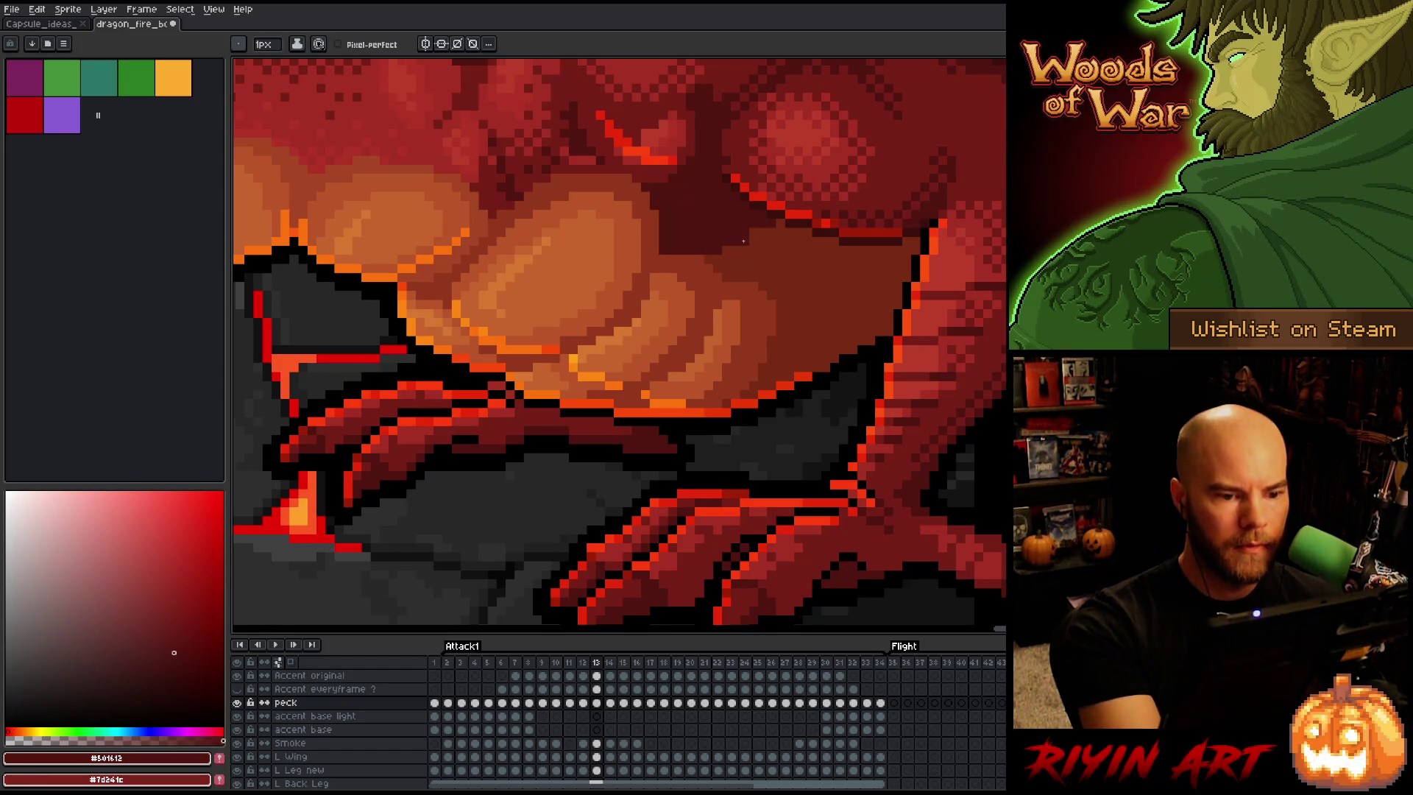
Compare frames 12 and 13 again, then select the peck layer's frame 13 cel
{"action": "key", "text": "Left"}
{"action": "key", "text": "Right"}
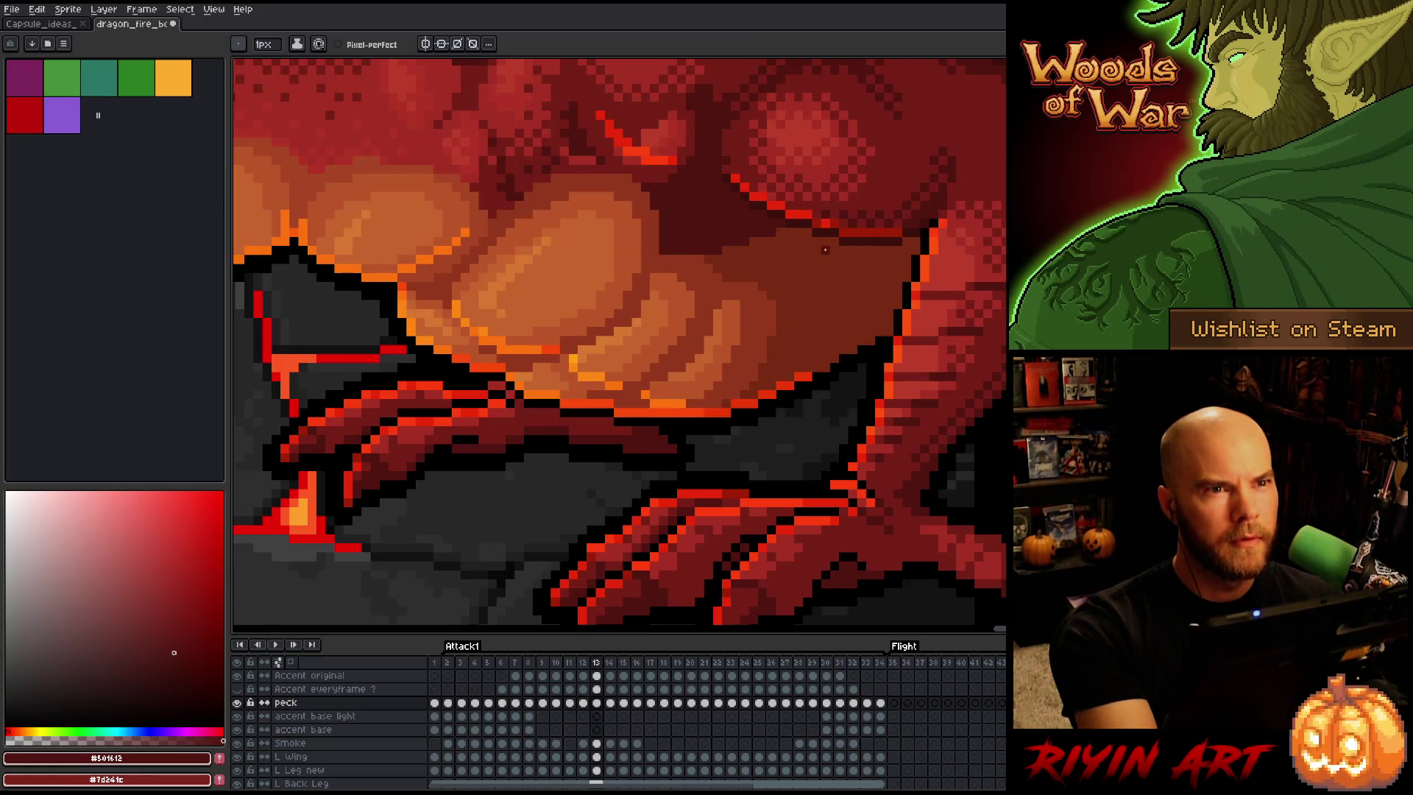
{"action": "key", "text": "Left"}
{"action": "key", "text": "Right"}
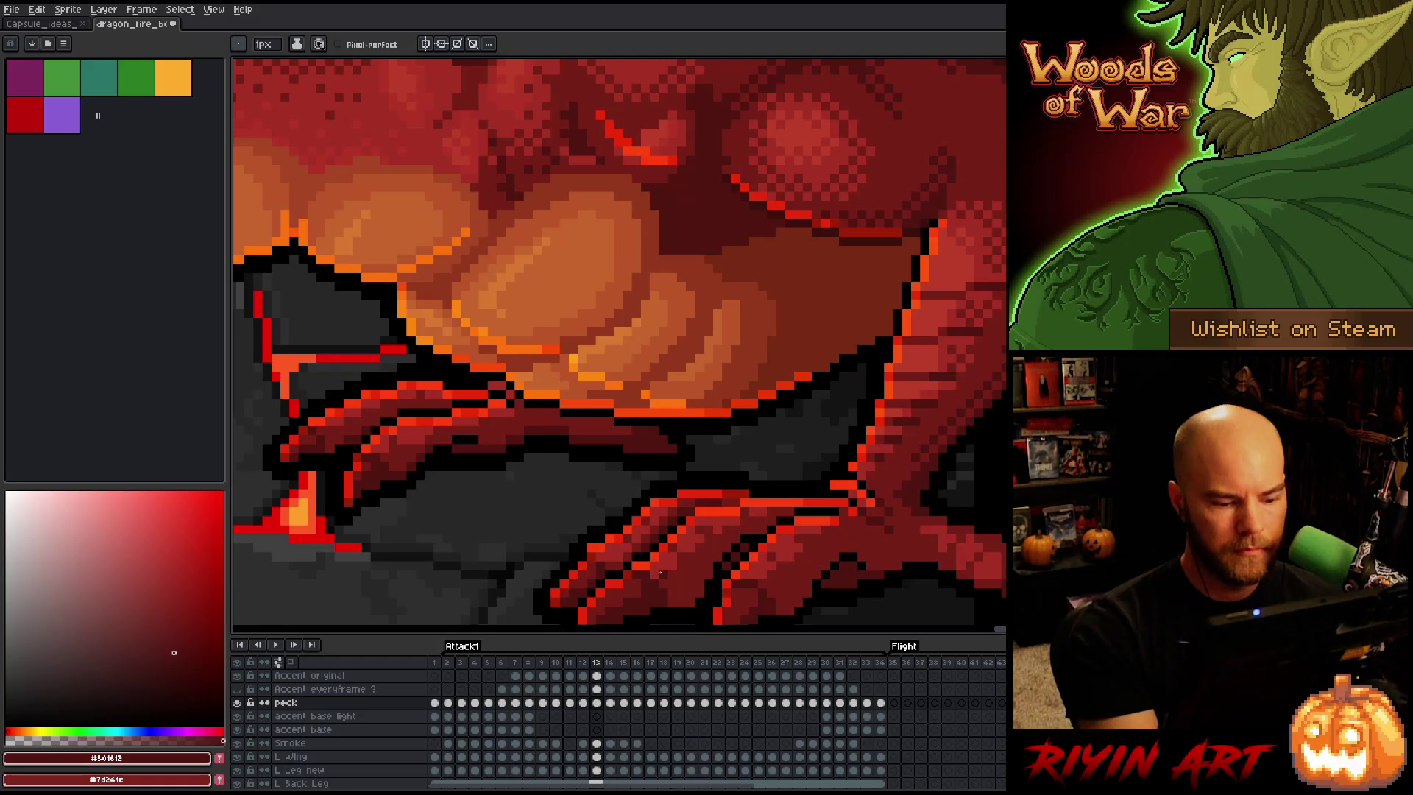
{"action": "left_click", "coordinate": [596, 702]}
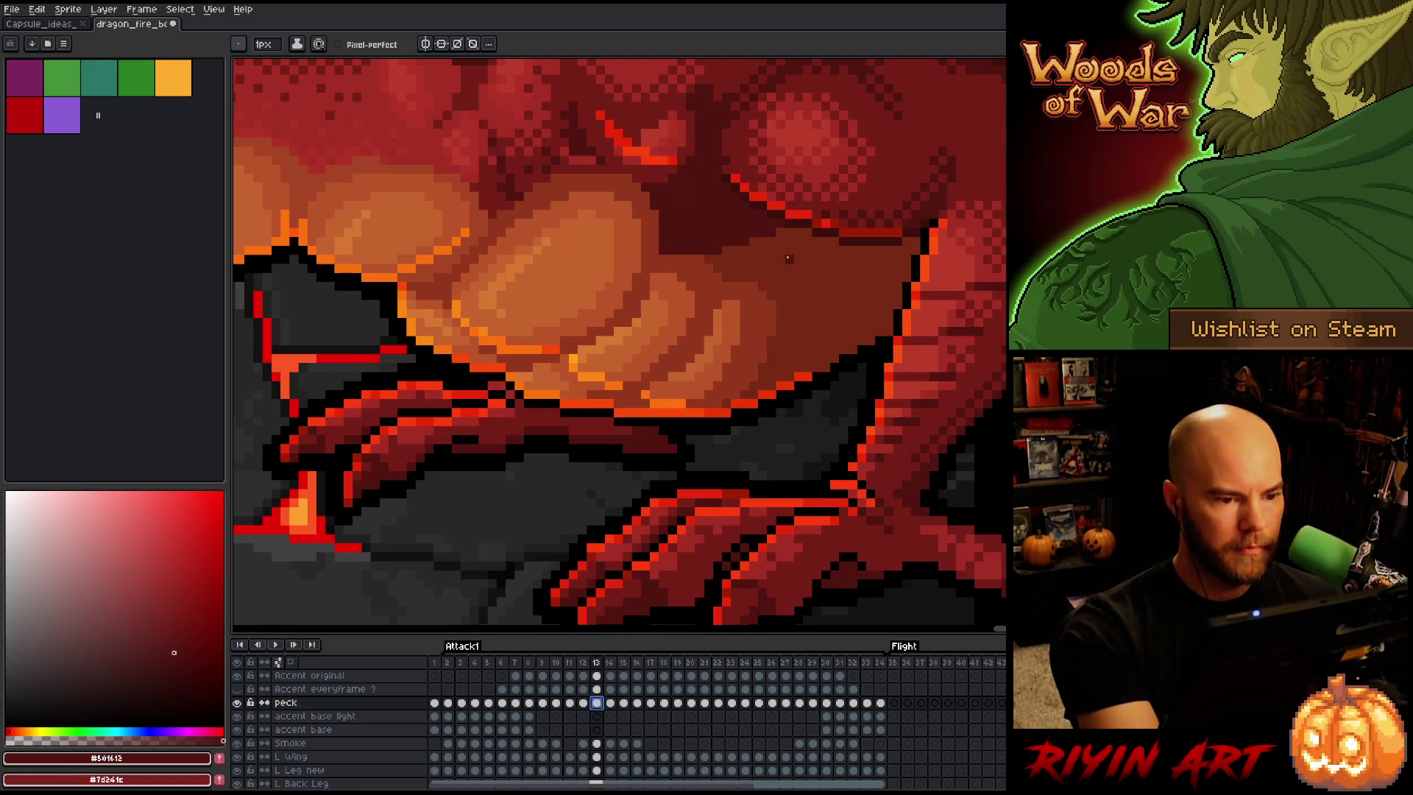
Flip between frames 13 and 14 to compare the pose, sampling the body's mid dark red
{"action": "scroll", "coordinate": [750, 419], "scroll_direction": "up", "scroll_amount": 2}
{"action": "key", "text": "Left"}
{"action": "key", "text": "Right"}
{"action": "key", "text": "Left"}
{"action": "key", "text": "Right"}
{"action": "key", "text": "Left"}
{"action": "key", "text": "Right"}
{"action": "left_click", "coordinate": [655, 337], "text": "alt"}
{"action": "key", "text": "Left"}
{"action": "key", "text": "Right"}
{"action": "key", "text": "Right"}
{"action": "key", "text": "Left"}
{"action": "key", "text": "Right"}
{"action": "key", "text": "Return"}
{"action": "key", "text": "Return"}
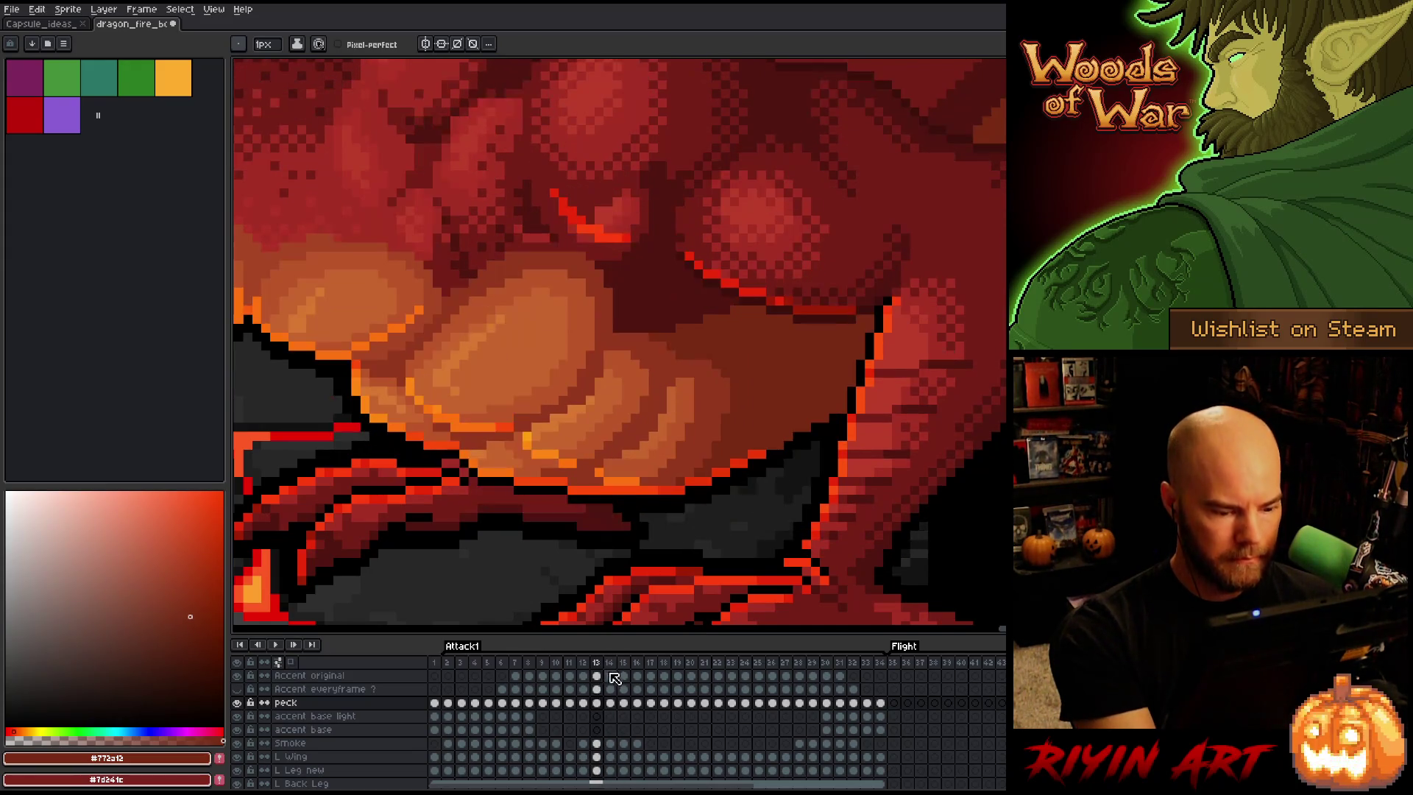
Compare frames 12–14 shading while sampling the fire-puff orange and the artwork's dark red
{"action": "key", "text": "Right"}
{"action": "key", "text": "Left"}
{"action": "key", "text": "Right"}
{"action": "key", "text": "Left"}
{"action": "key", "text": "Left"}
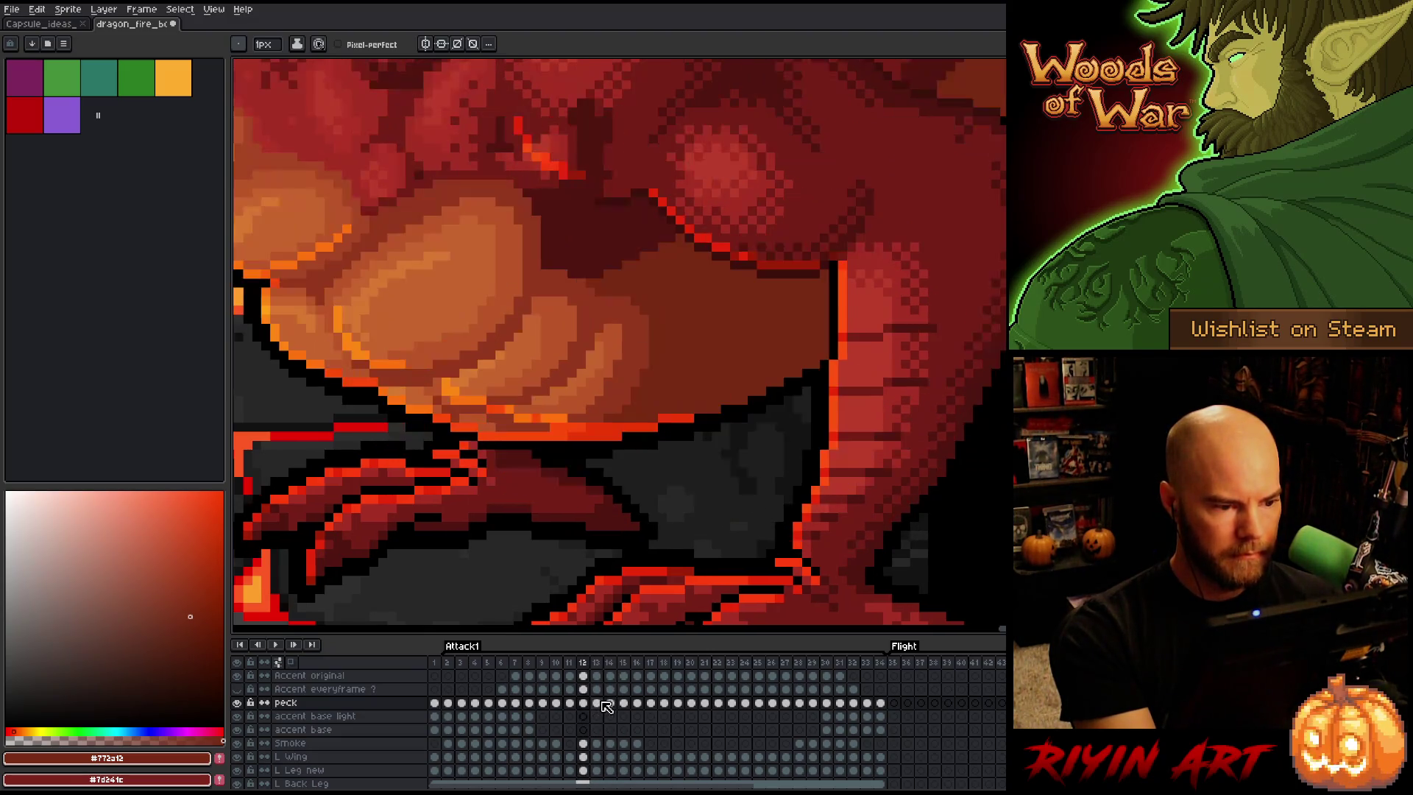
{"action": "key", "text": "Right"}
{"action": "left_click", "coordinate": [462, 327], "text": "alt"}
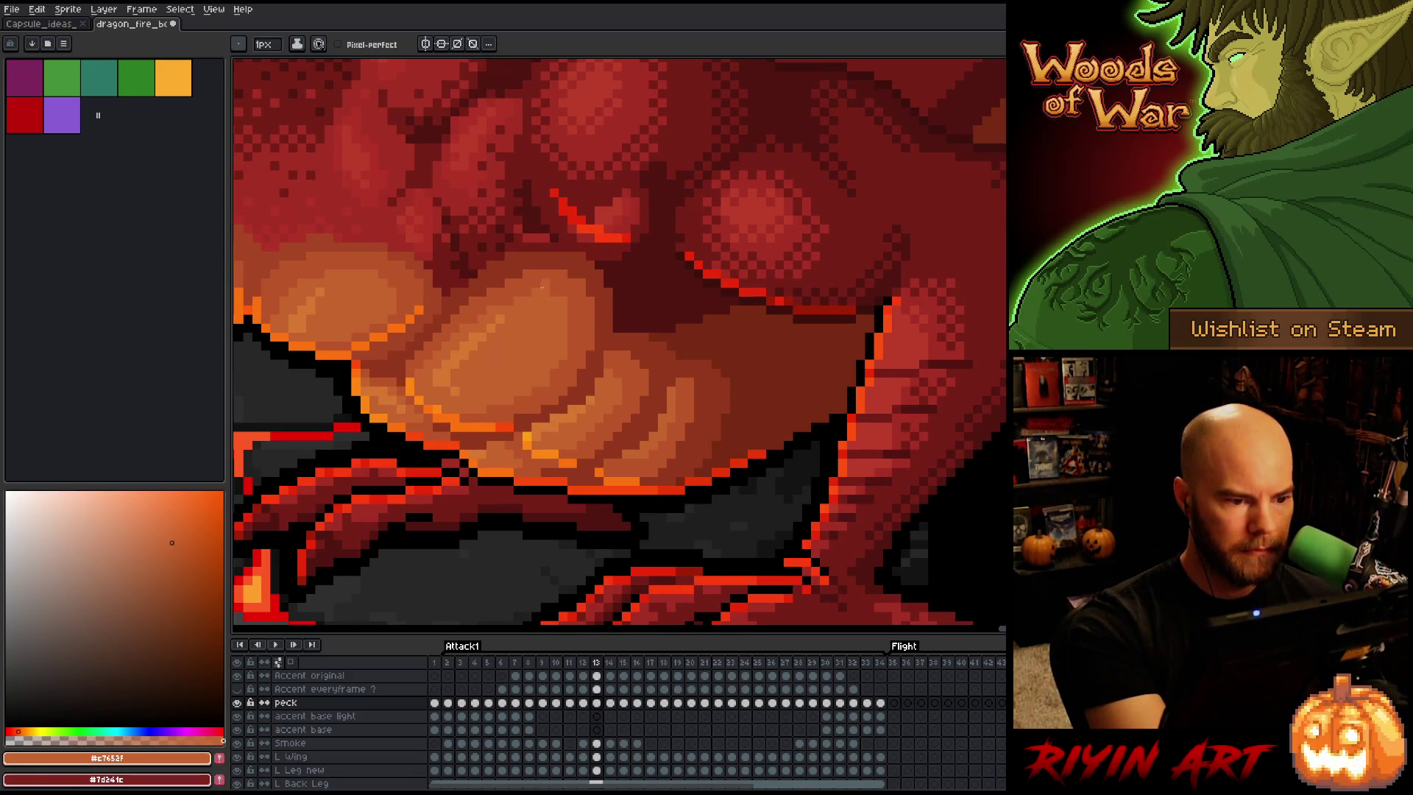
{"action": "key", "text": "Right"}
{"action": "key", "text": "Left"}
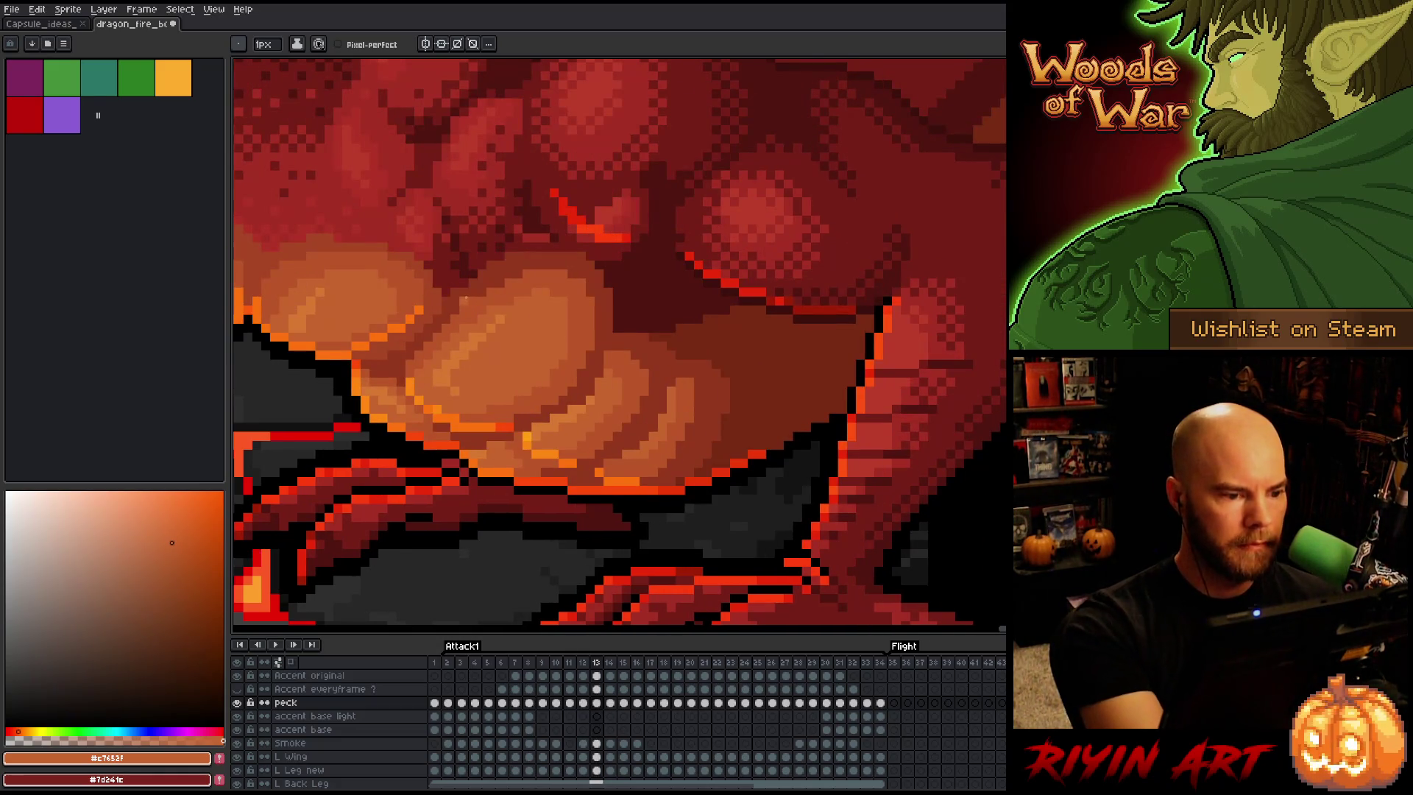
{"action": "left_click", "coordinate": [457, 285], "text": "alt"}
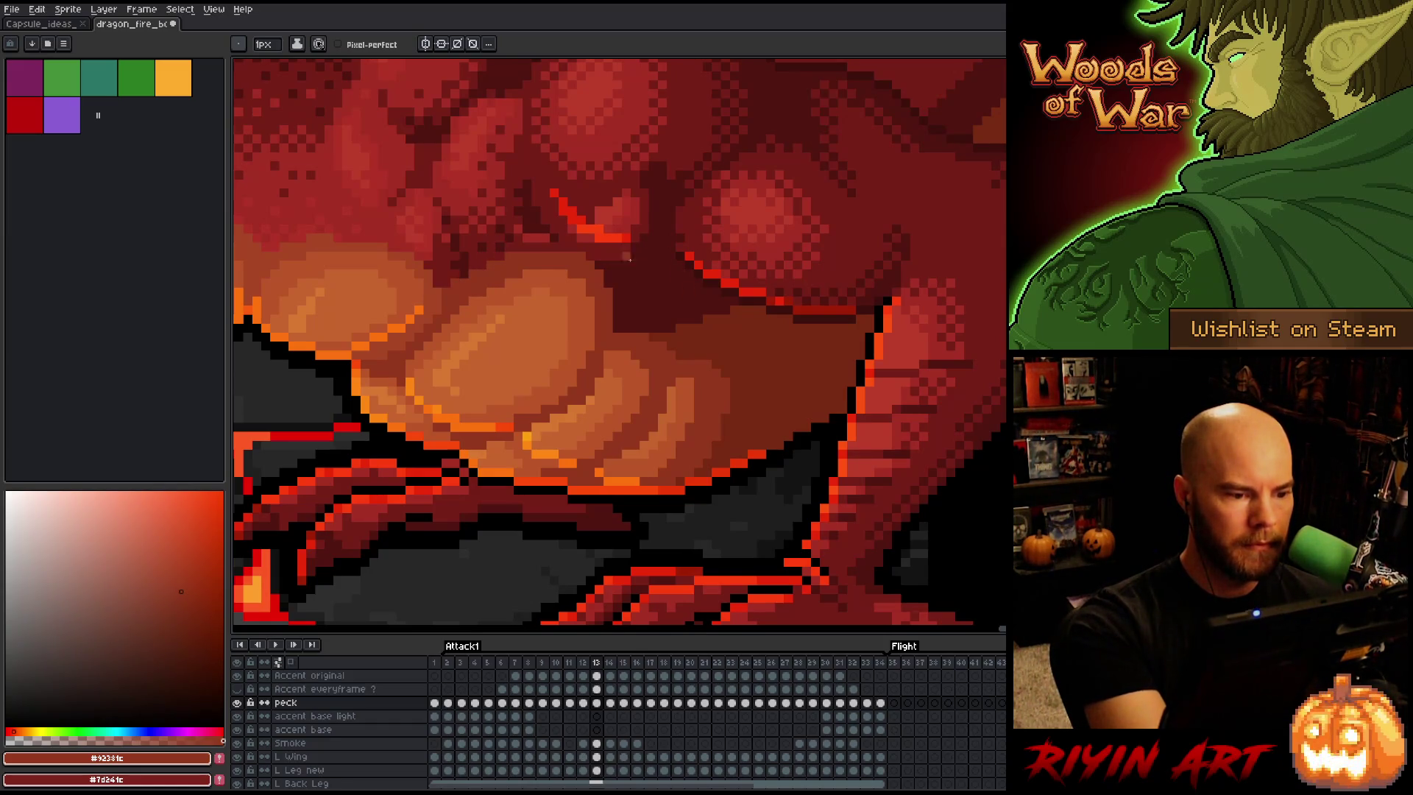
{"action": "key", "text": "Left"}
{"action": "key", "text": "Right"}
{"action": "key", "text": "Left"}
{"action": "key", "text": "Right"}
{"action": "key", "text": "Left"}
{"action": "key", "text": "Right"}
{"action": "key", "text": "Left"}
{"action": "key", "text": "Right"}
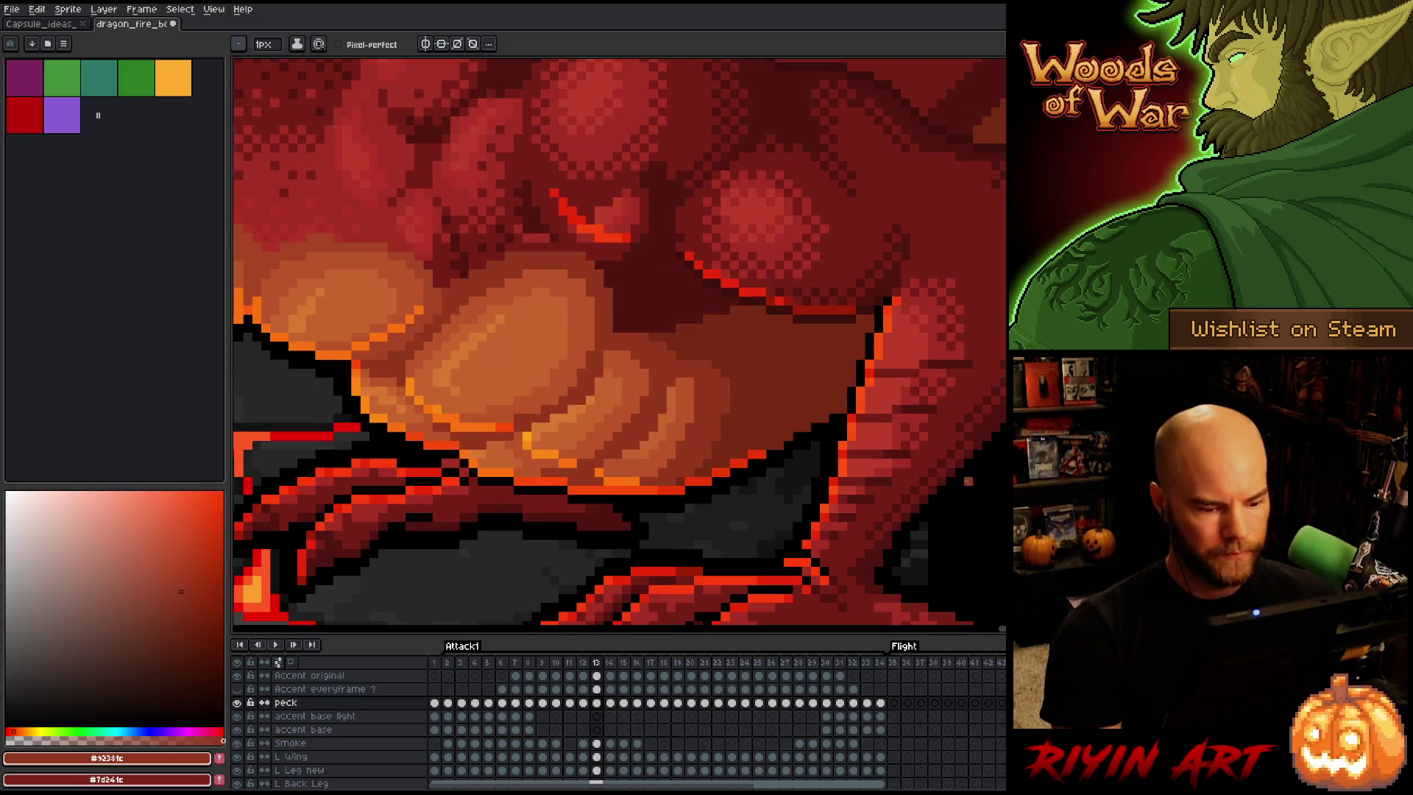
Paste the copied belly section onto frame 14's peck cel and lower it about four pixels
{"action": "left_click", "coordinate": [611, 704]}
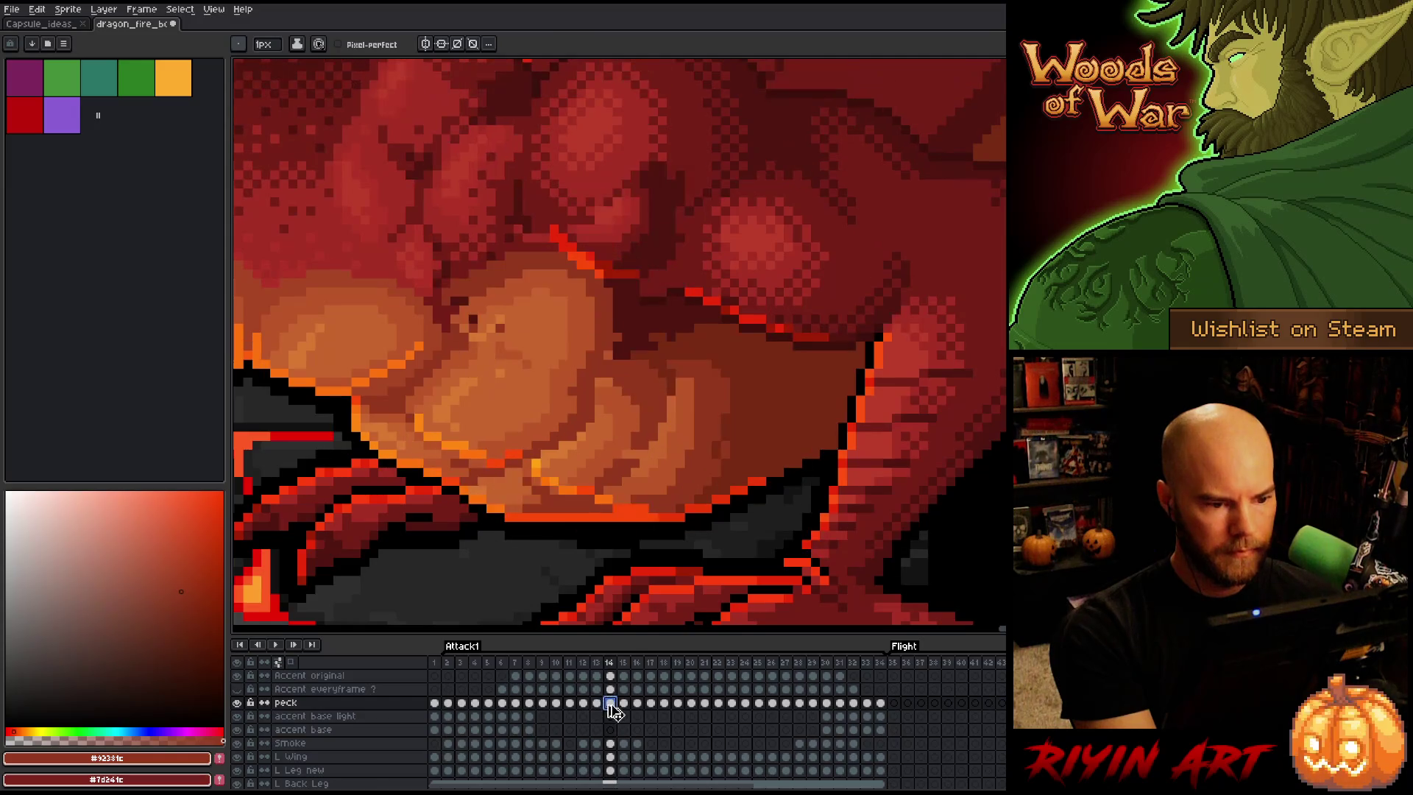
{"action": "key", "text": "ctrl+v"}
{"action": "mouse_move", "coordinate": [517, 299]}
{"action": "left_mouse_down"}
{"action": "mouse_move", "coordinate": [542, 309]}
{"action": "mouse_move", "coordinate": [545, 334]}
{"action": "left_mouse_up"}
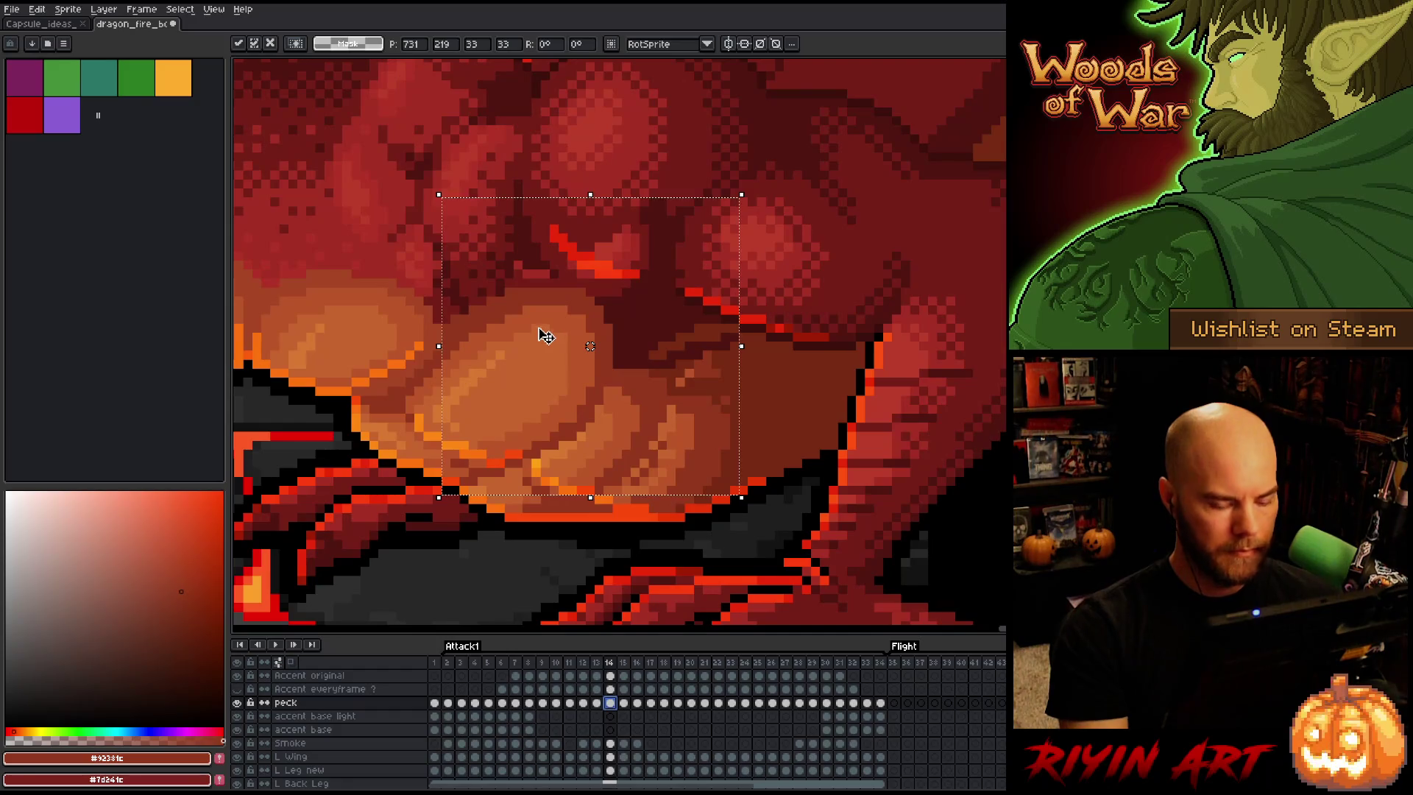
Commit the pasted belly plates and flip between frames 13 and 14 to compare
{"action": "key", "text": "comma"}
{"action": "key", "text": "period"}
{"action": "key", "text": "comma"}
{"action": "key", "text": "period"}
{"action": "key", "text": "comma"}
{"action": "key", "text": "period"}
{"action": "key", "text": "comma"}
{"action": "key", "text": "period"}
{"action": "key", "text": "comma"}
{"action": "key", "text": "period"}
{"action": "key", "text": "comma"}
{"action": "key", "text": "period"}
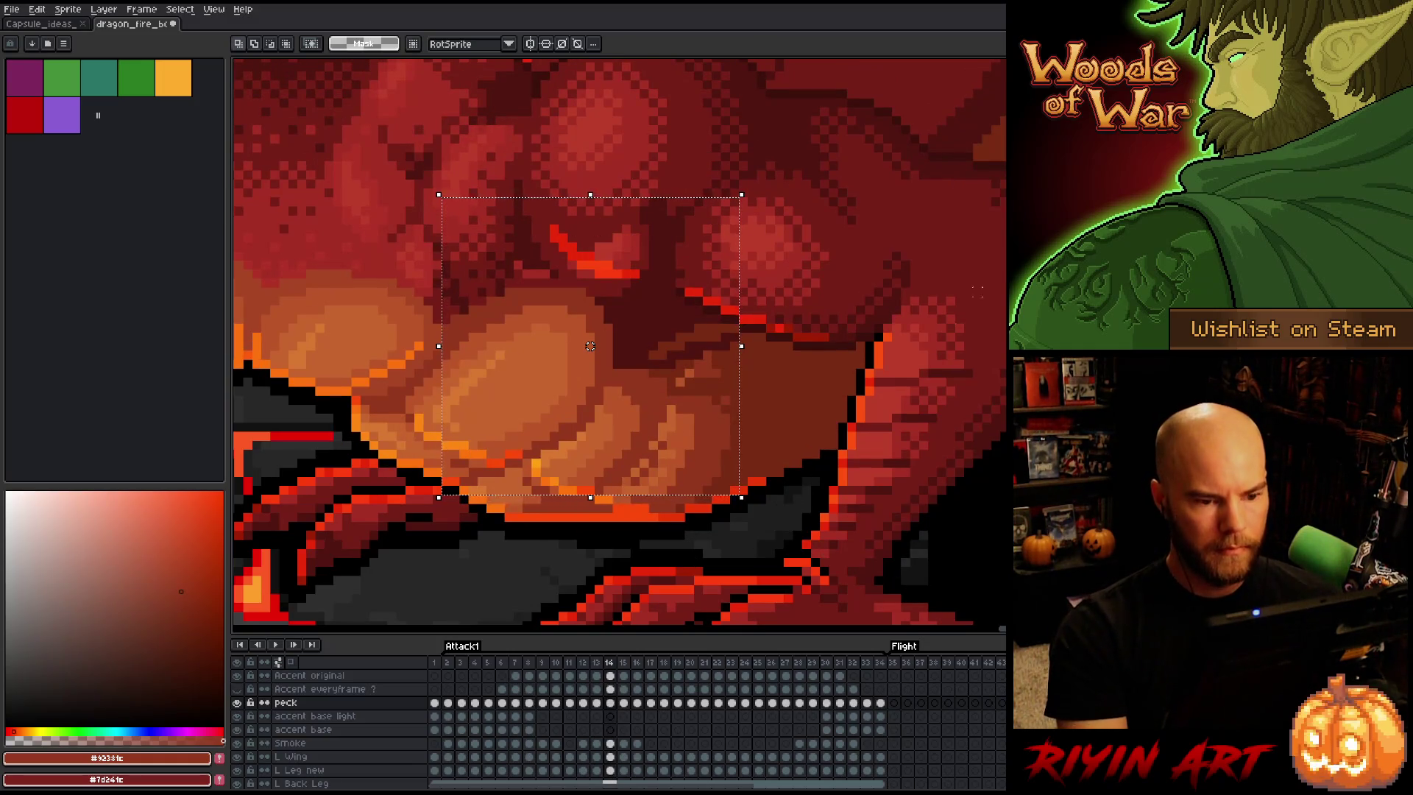
Select the right-hand belly area plus a lower-left piece and shift it down one pixel
{"action": "mouse_move", "coordinate": [645, 195]}
{"action": "left_mouse_down"}
{"action": "mouse_move", "coordinate": [930, 537]}
{"action": "mouse_move", "coordinate": [976, 543]}
{"action": "left_mouse_up"}
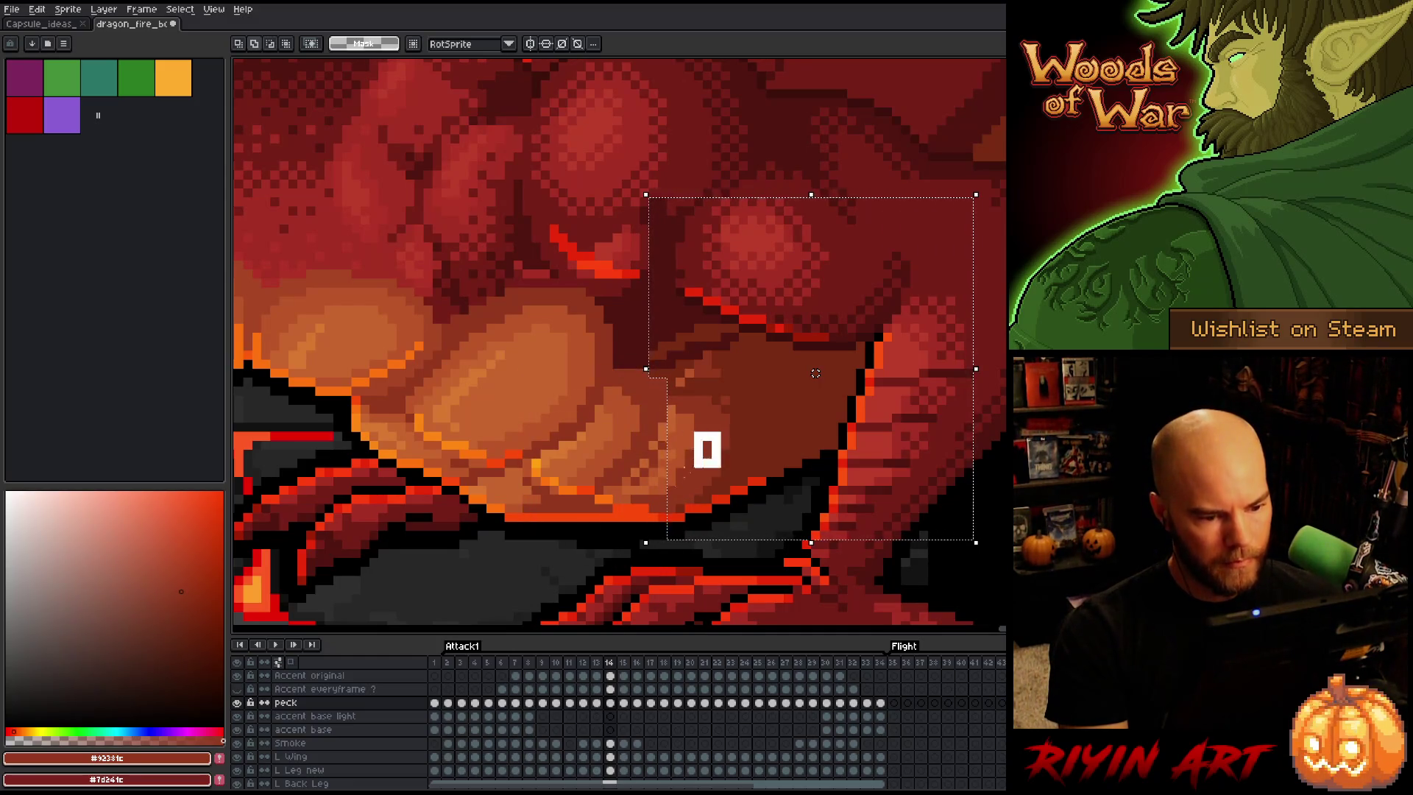
{"action": "left_click_drag", "start_coordinate": [632, 528], "coordinate": [631, 537]}
{"action": "left_click_drag", "start_coordinate": [807, 373], "coordinate": [806, 373]}
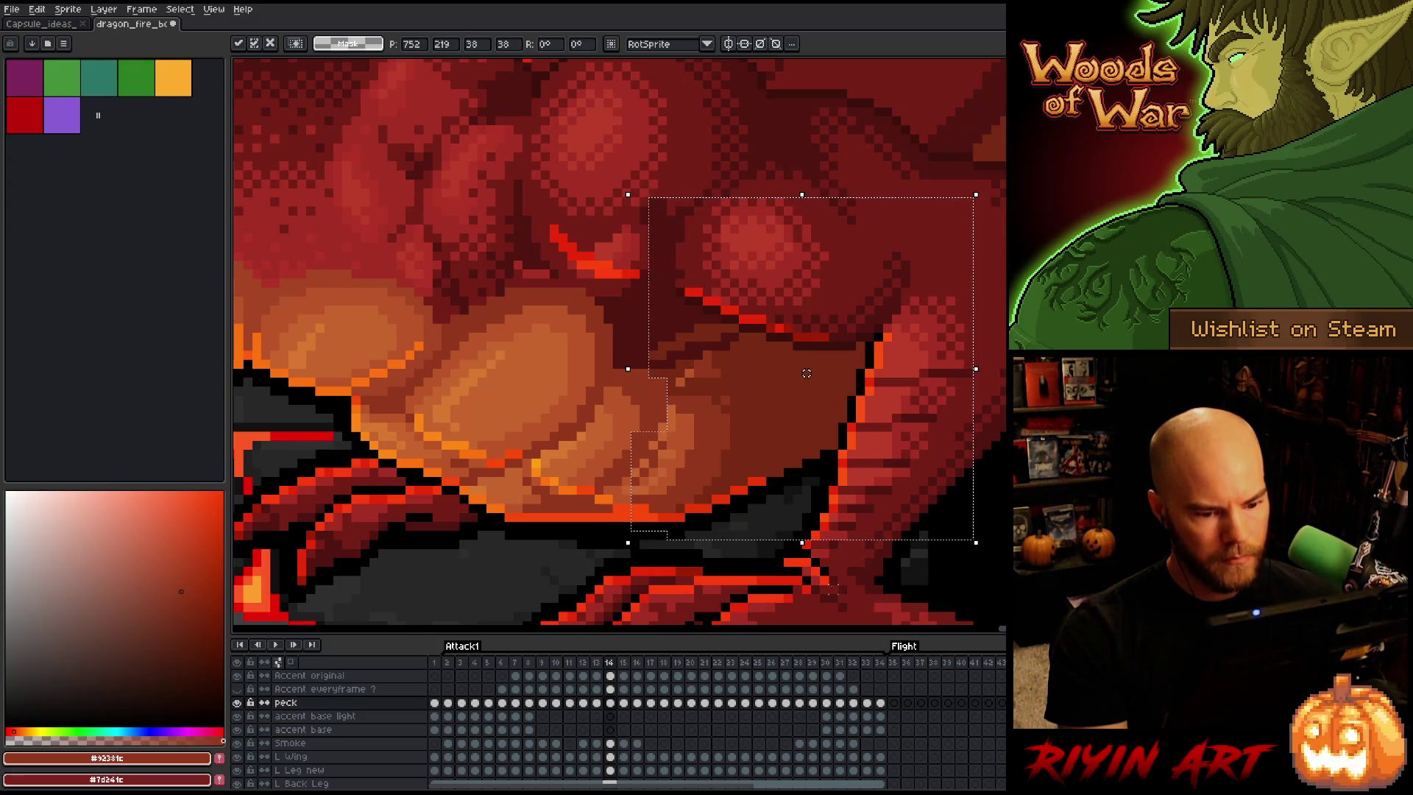
{"action": "left_click", "coordinate": [824, 570]}
{"action": "key", "text": "ctrl+z"}
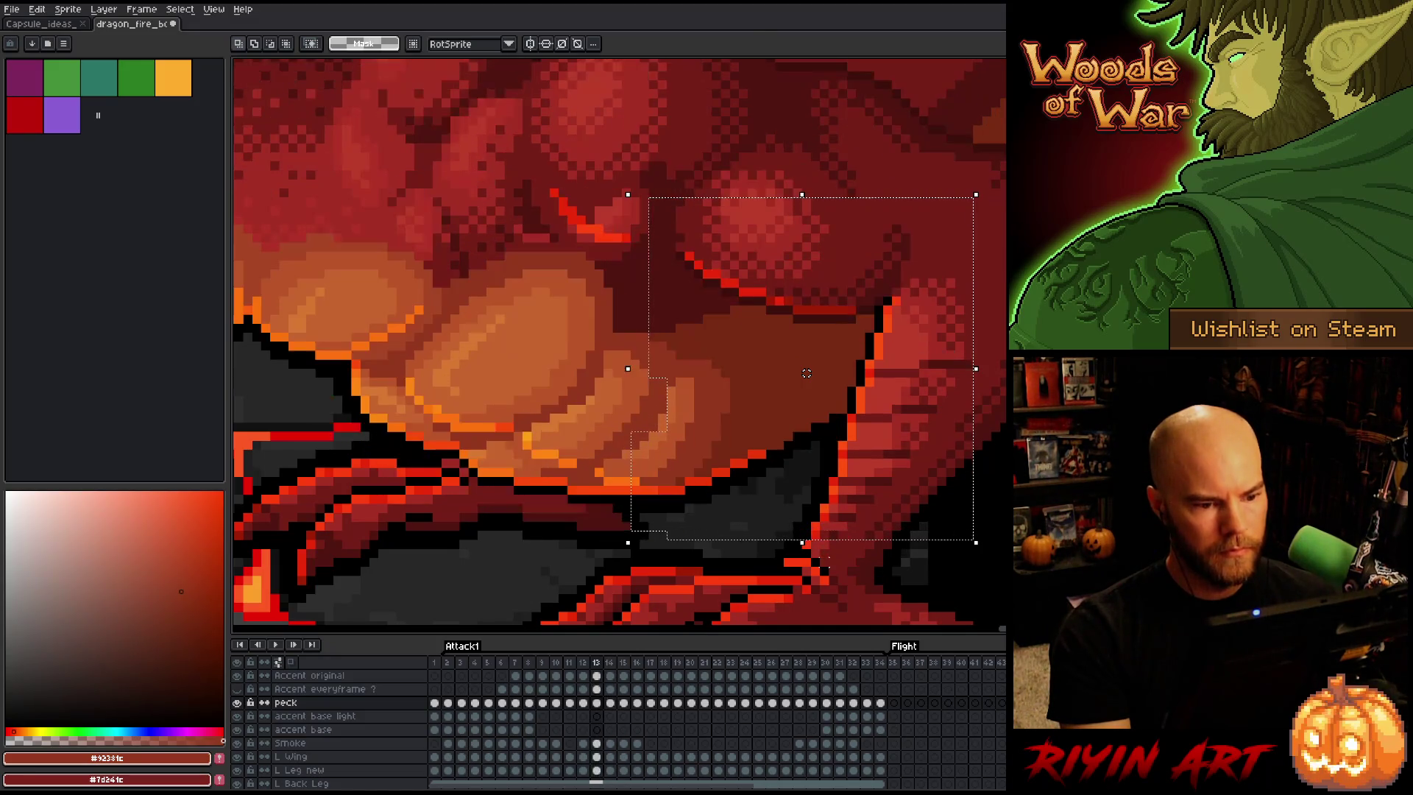
Deselect, return to the pencil, and sample the dark red #772a12
{"action": "key", "text": "ctrl+d"}
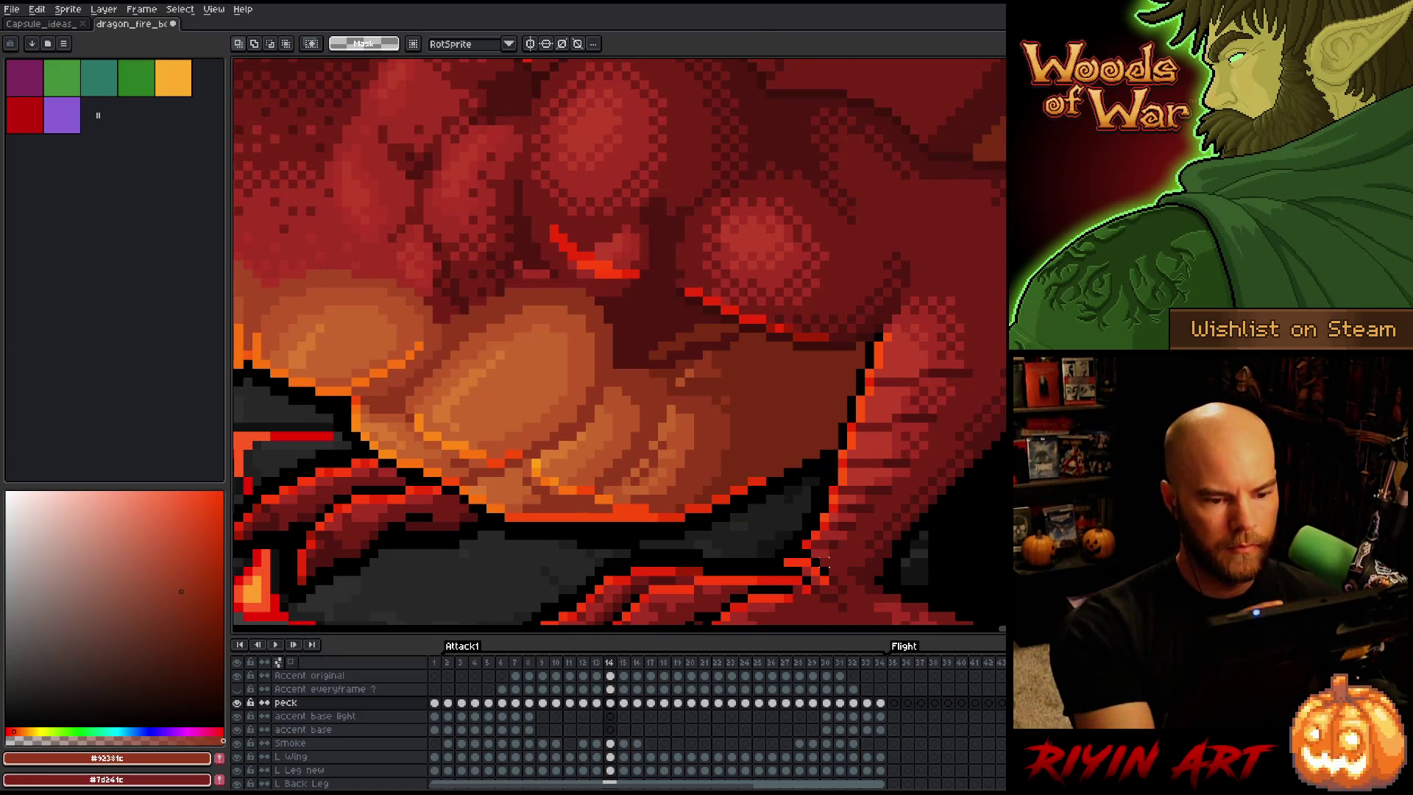
{"action": "key", "text": "b"}
{"action": "left_click", "coordinate": [732, 368], "text": "alt"}
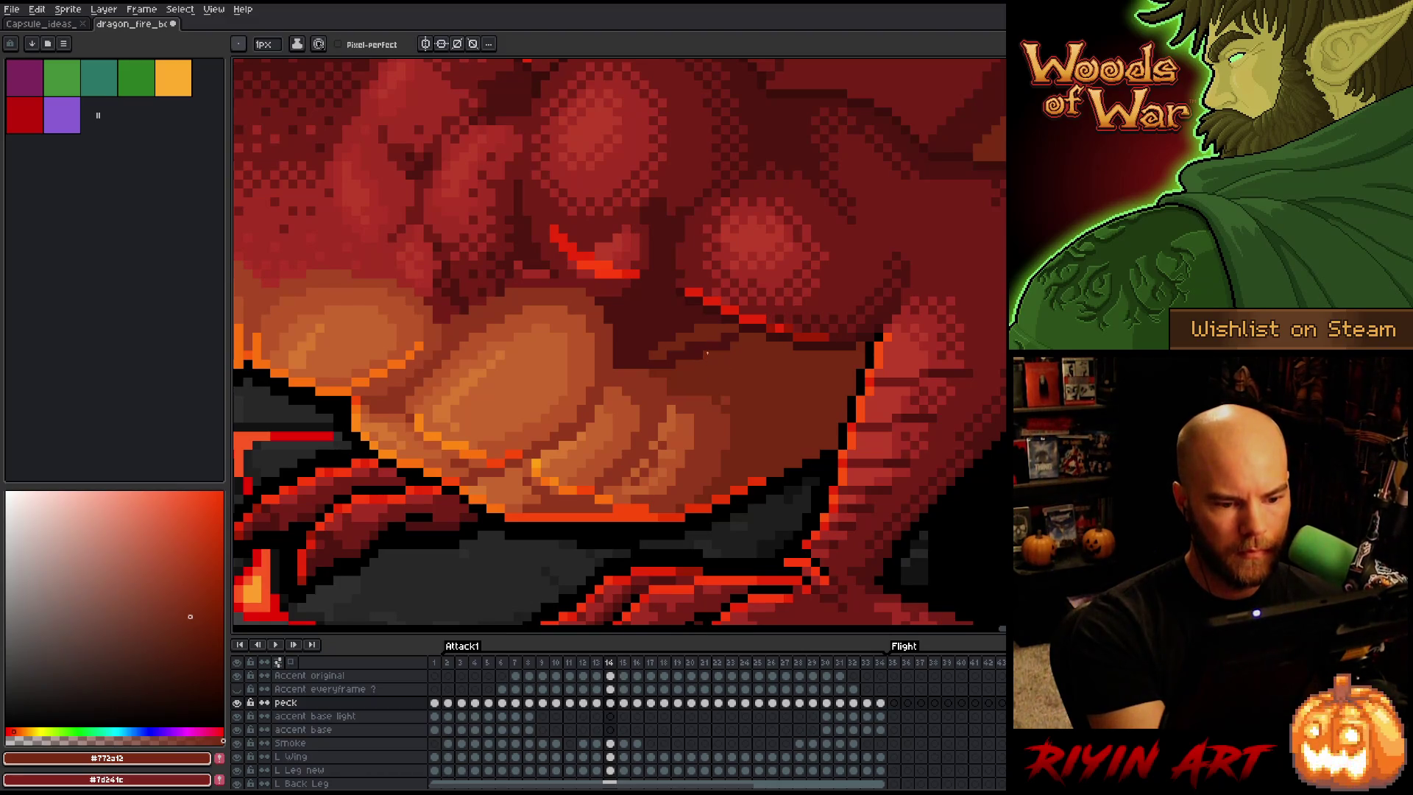
Darken the red edge line above the belly plates with a darker red
{"action": "left_click", "coordinate": [700, 350], "text": "alt"}
{"action": "left_click_drag", "start_coordinate": [702, 330], "coordinate": [720, 336]}
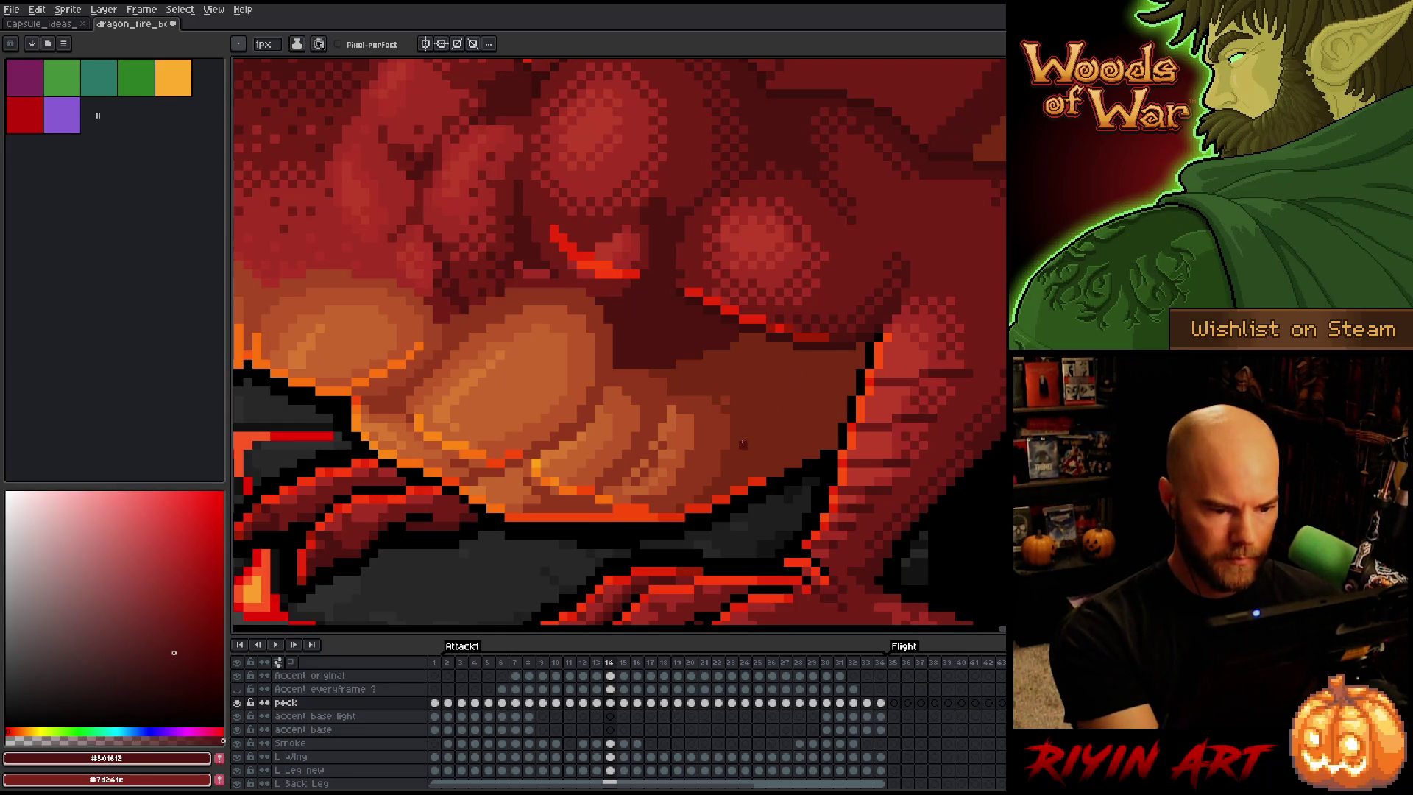
{"action": "key", "text": "Left"}
{"action": "key", "text": "Right"}
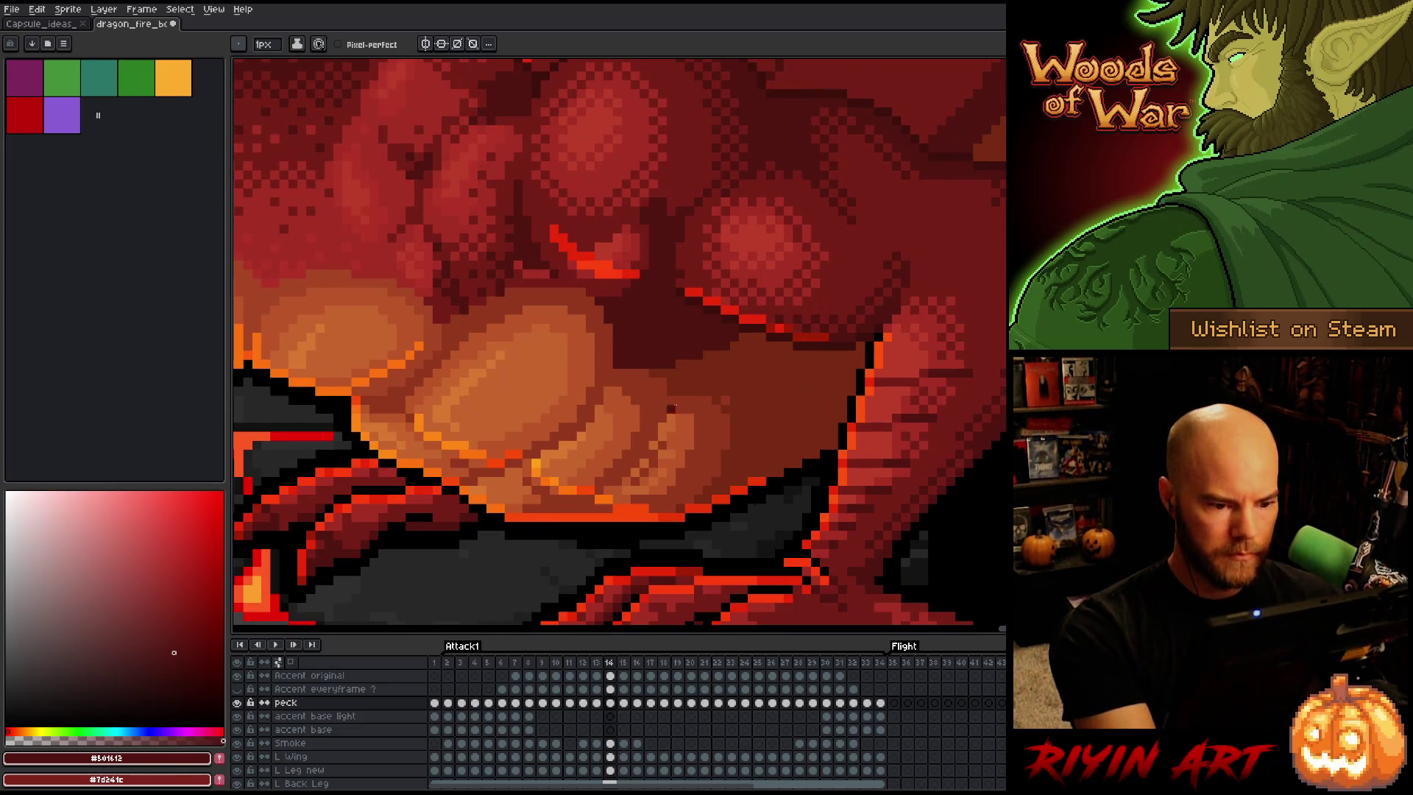
Sample the mid red #92381c and belly orange #c7652f, comparing frames 13 and 14
{"action": "key", "text": "alt"}
{"action": "left_click", "coordinate": [659, 403], "text": "alt"}
{"action": "left_click", "coordinate": [660, 449], "text": "alt"}
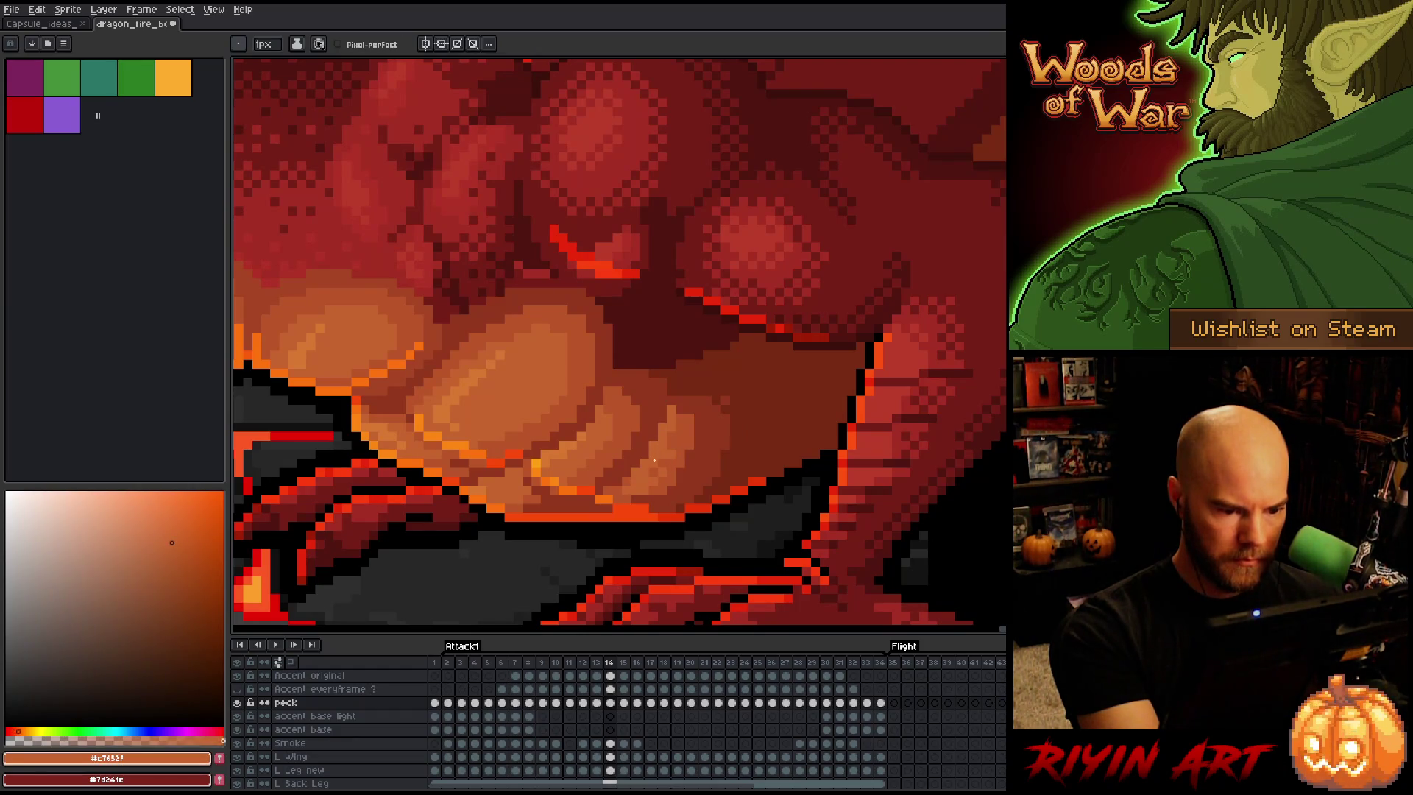
{"action": "key", "text": "Left"}
{"action": "key", "text": "Right"}
{"action": "key", "text": "Left"}
{"action": "key", "text": "Right"}
{"action": "key", "text": "Left"}
{"action": "key", "text": "Right"}
{"action": "key", "text": "Left"}
Sample the darker red #92381c, preview neighbouring frames, and return to frame 13
{"action": "key", "text": "Right"}
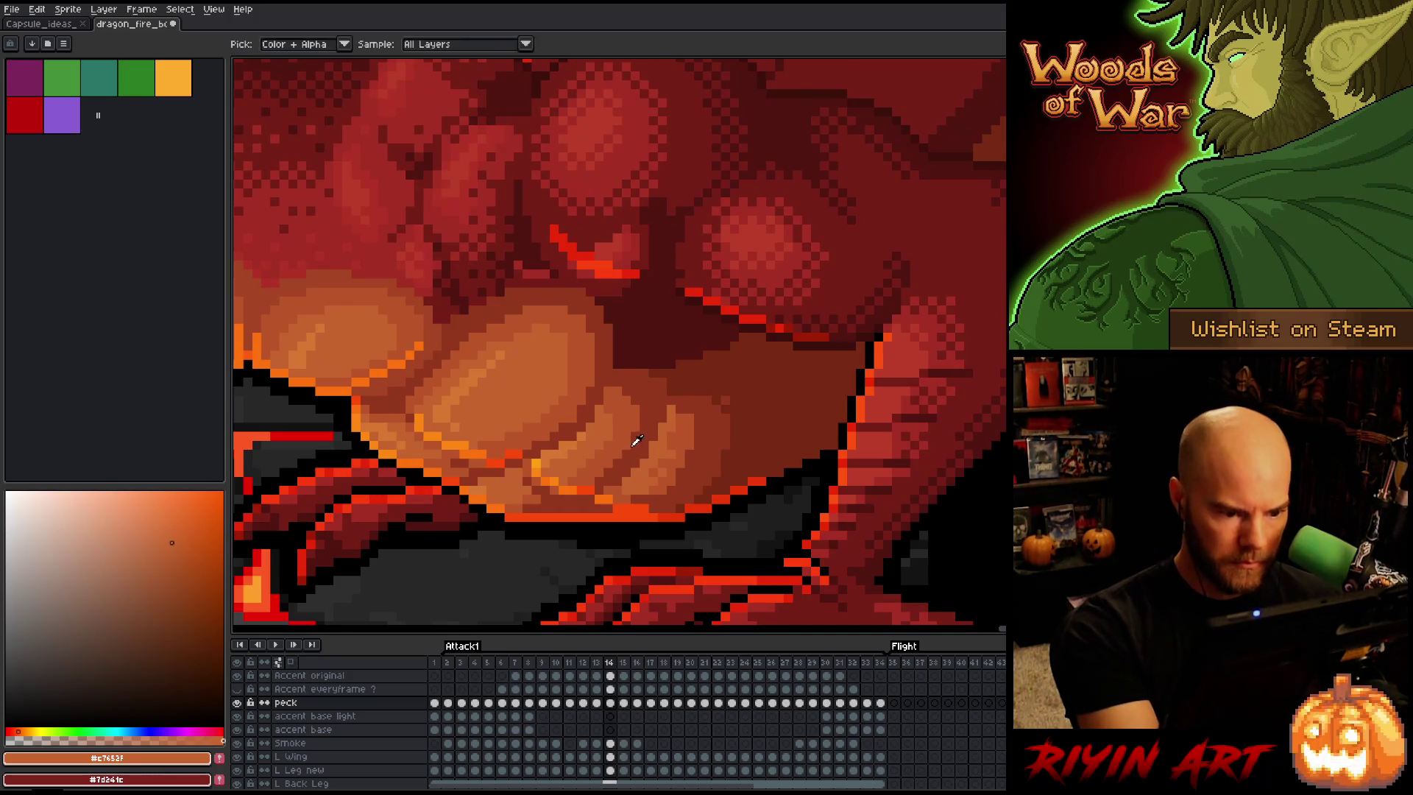
{"action": "left_click", "coordinate": [631, 473], "text": "alt"}
{"action": "key", "text": "Right"}
{"action": "key", "text": "Left"}
{"action": "key", "text": "Right"}
{"action": "key", "text": "Left"}
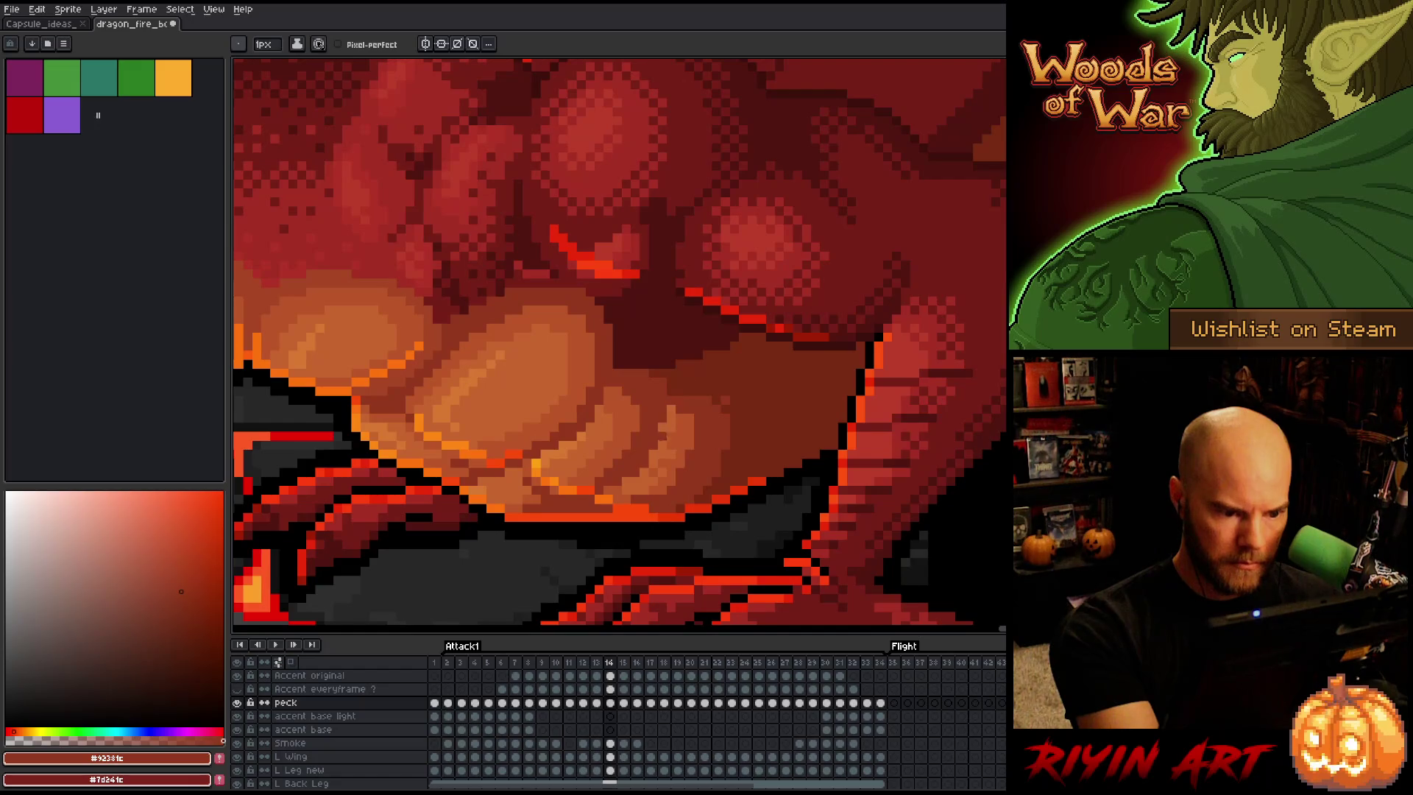
{"action": "key", "text": "Left"}
{"action": "key", "text": "q"}
{"action": "mouse_move", "coordinate": [709, 520]}
{"action": "left_mouse_down"}
{"action": "mouse_move", "coordinate": [763, 372]}
{"action": "mouse_move", "coordinate": [561, 518]}
{"action": "mouse_move", "coordinate": [578, 553]}
{"action": "left_mouse_up"}
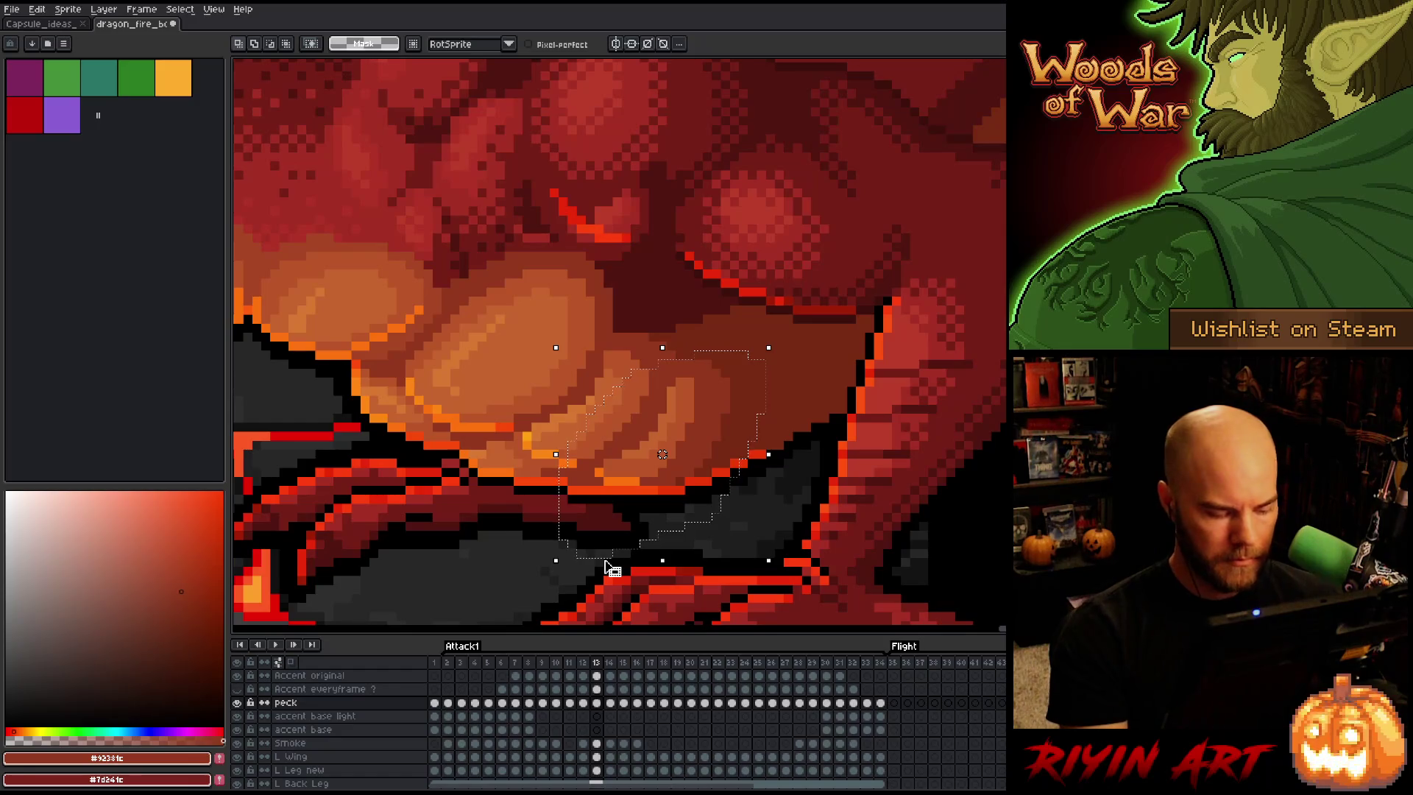
{"action": "key", "text": "Right"}
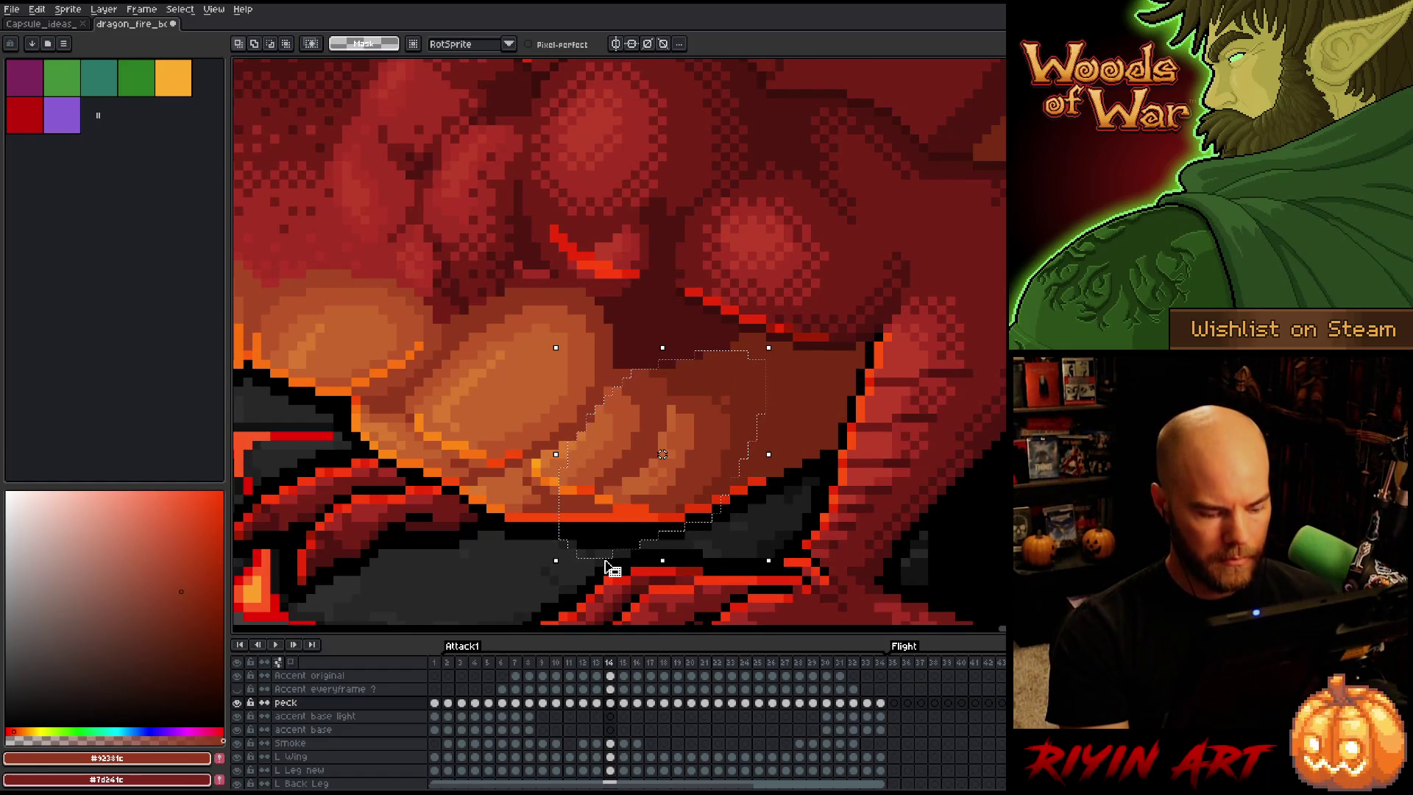
{"action": "key", "text": "Down"}
{"action": "key", "text": "Down"}
{"action": "key", "text": "Down"}
{"action": "key", "text": "Up"}
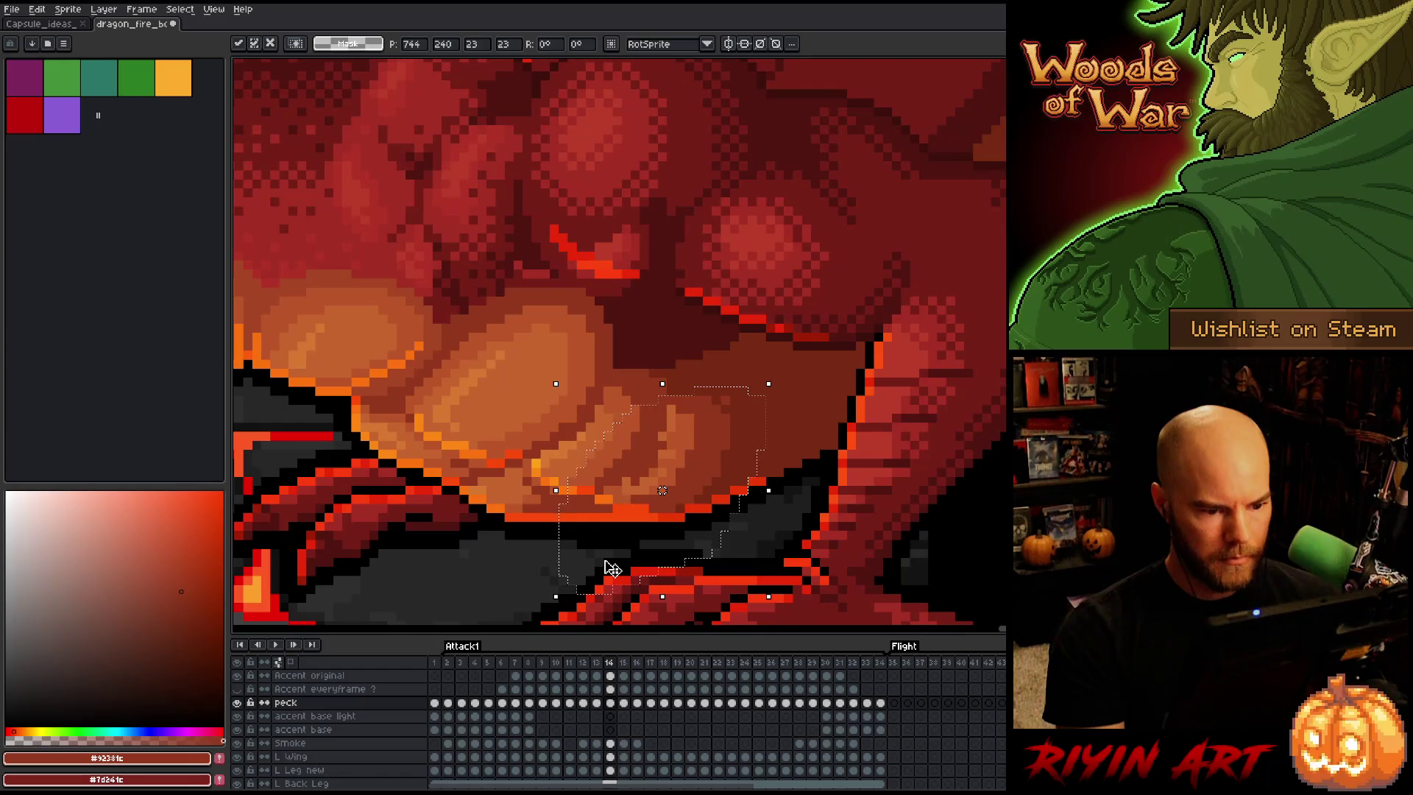
{"action": "key", "text": "Return"}
{"action": "key", "text": "ctrl+z"}
{"action": "key", "text": "comma"}
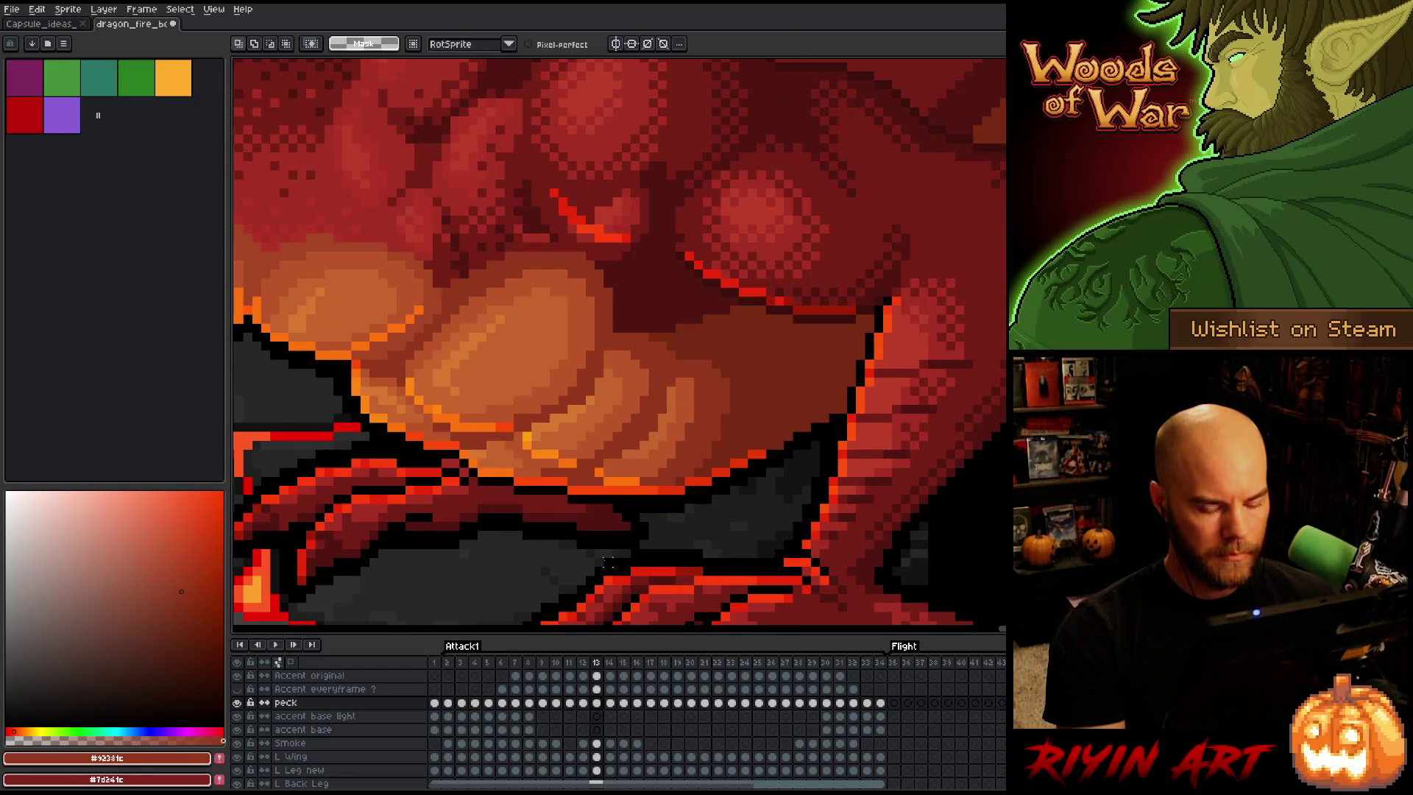
{"action": "key", "text": "period"}
{"action": "key", "text": "comma"}
{"action": "key", "text": "period"}
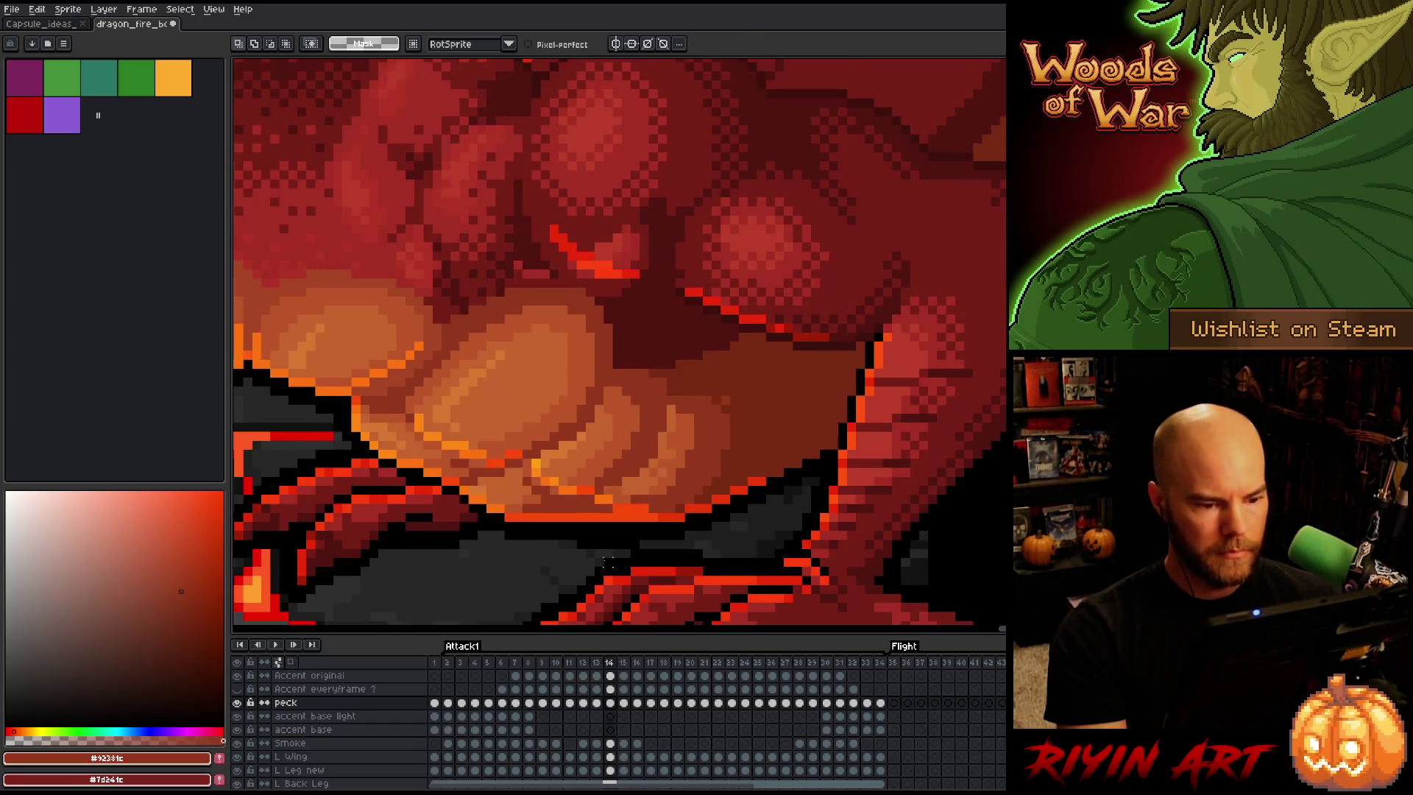
{"action": "key", "text": "b"}
{"action": "left_click", "coordinate": [725, 334], "text": "alt"}
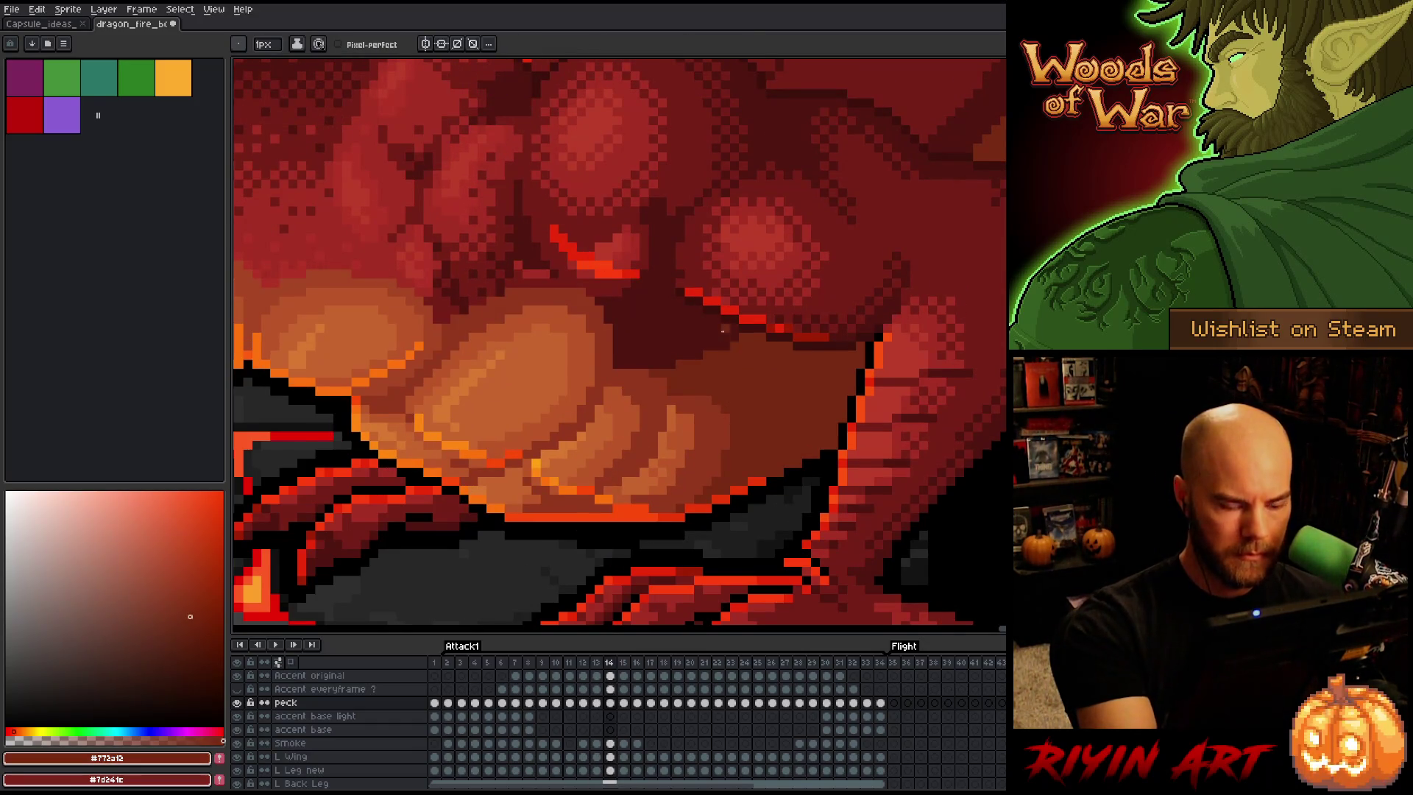
{"action": "key", "text": "comma"}
{"action": "key", "text": "period"}
{"action": "key", "text": "comma"}
{"action": "key", "text": "period"}
{"action": "key", "text": "comma"}
{"action": "key", "text": "period"}
{"action": "left_click", "coordinate": [671, 409], "text": "alt"}
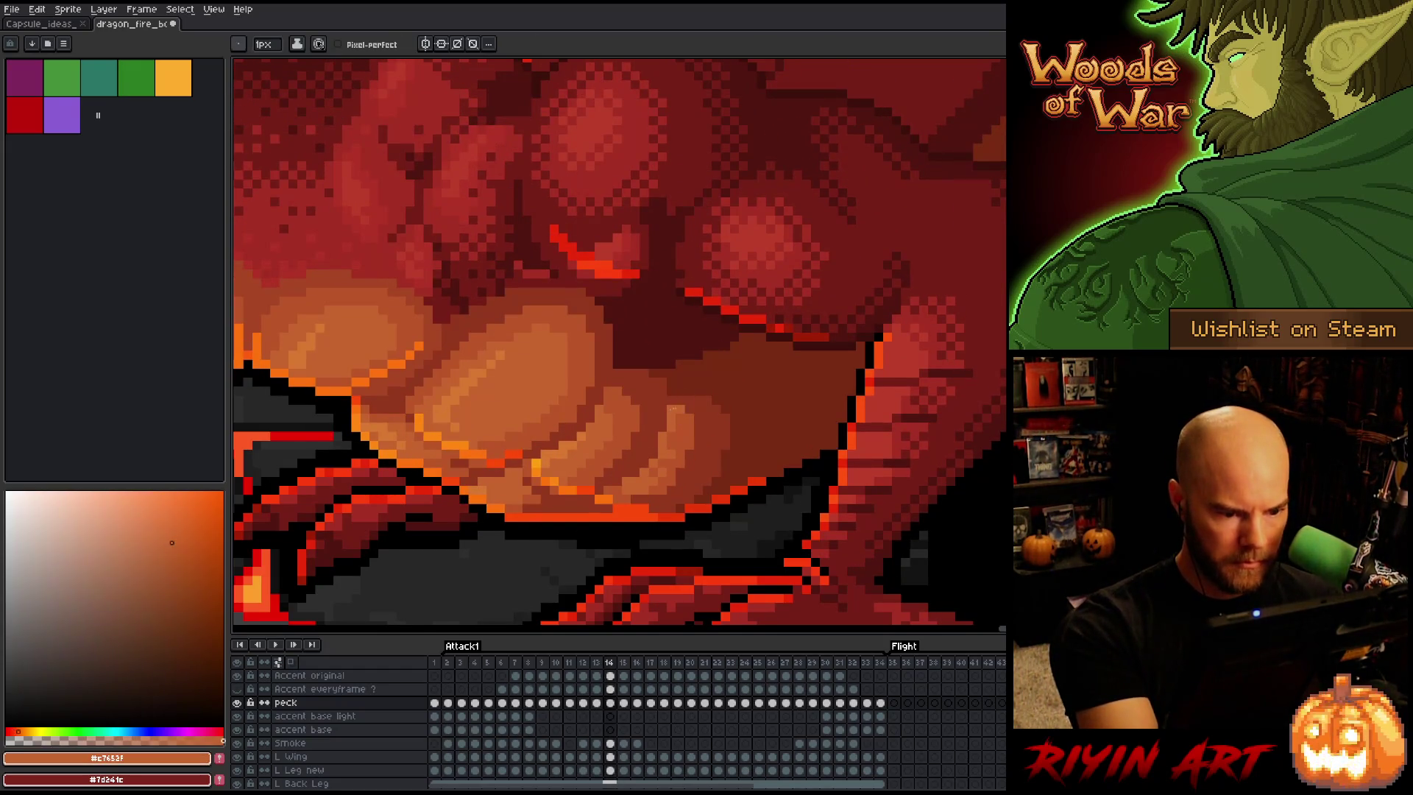
{"action": "left_click", "coordinate": [610, 703]}
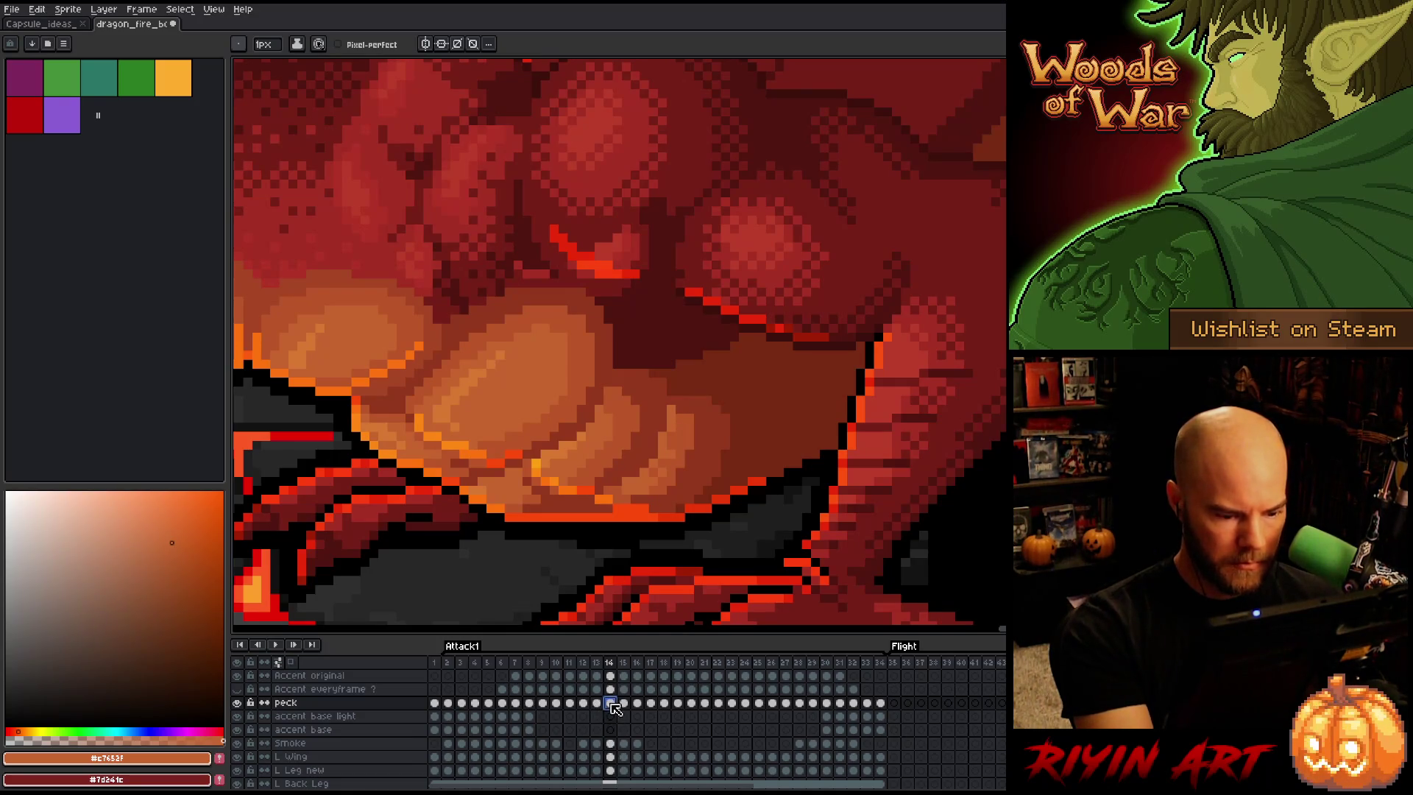
{"action": "left_click", "coordinate": [670, 409], "text": "alt"}
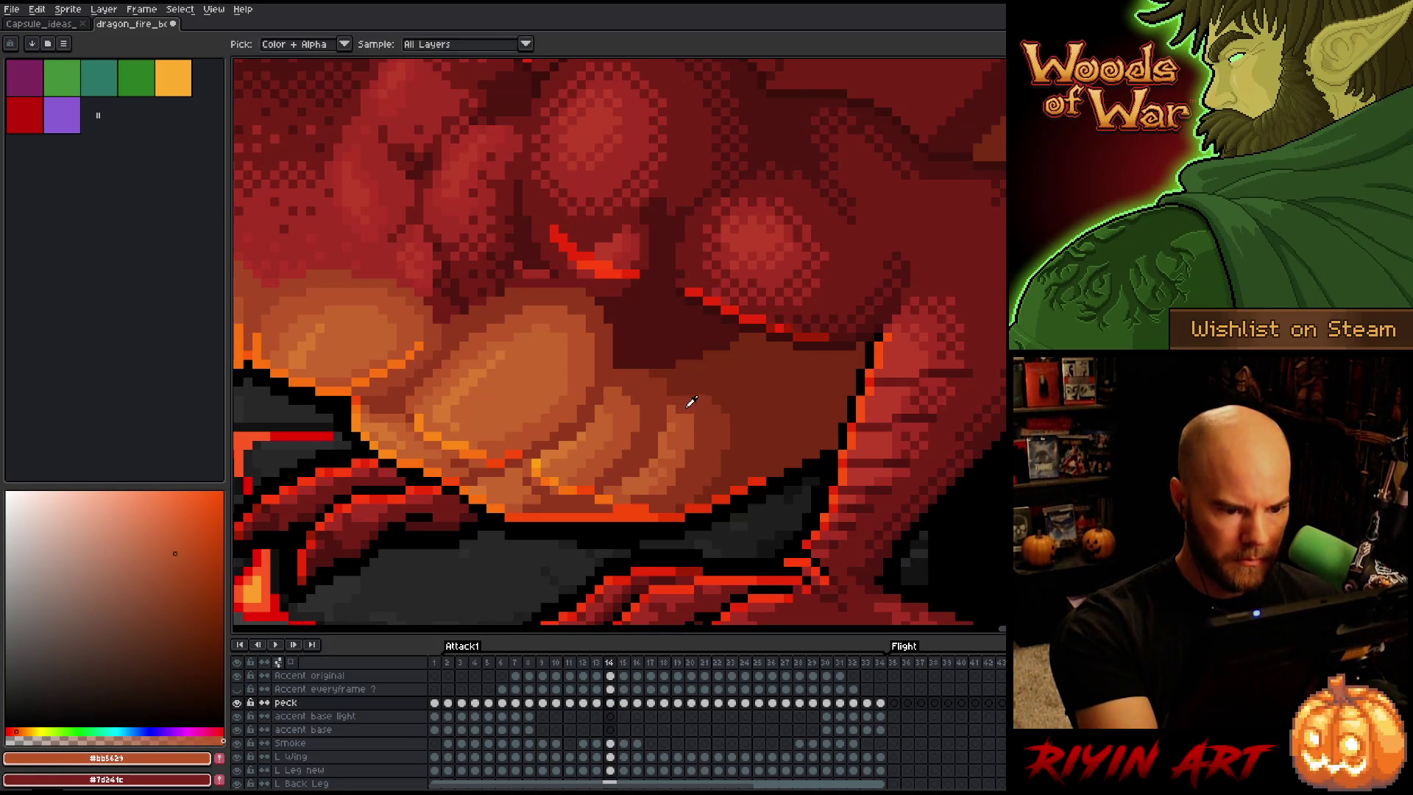
{"action": "left_click", "coordinate": [681, 394], "text": "alt"}
{"action": "left_click", "coordinate": [673, 426], "text": "alt"}
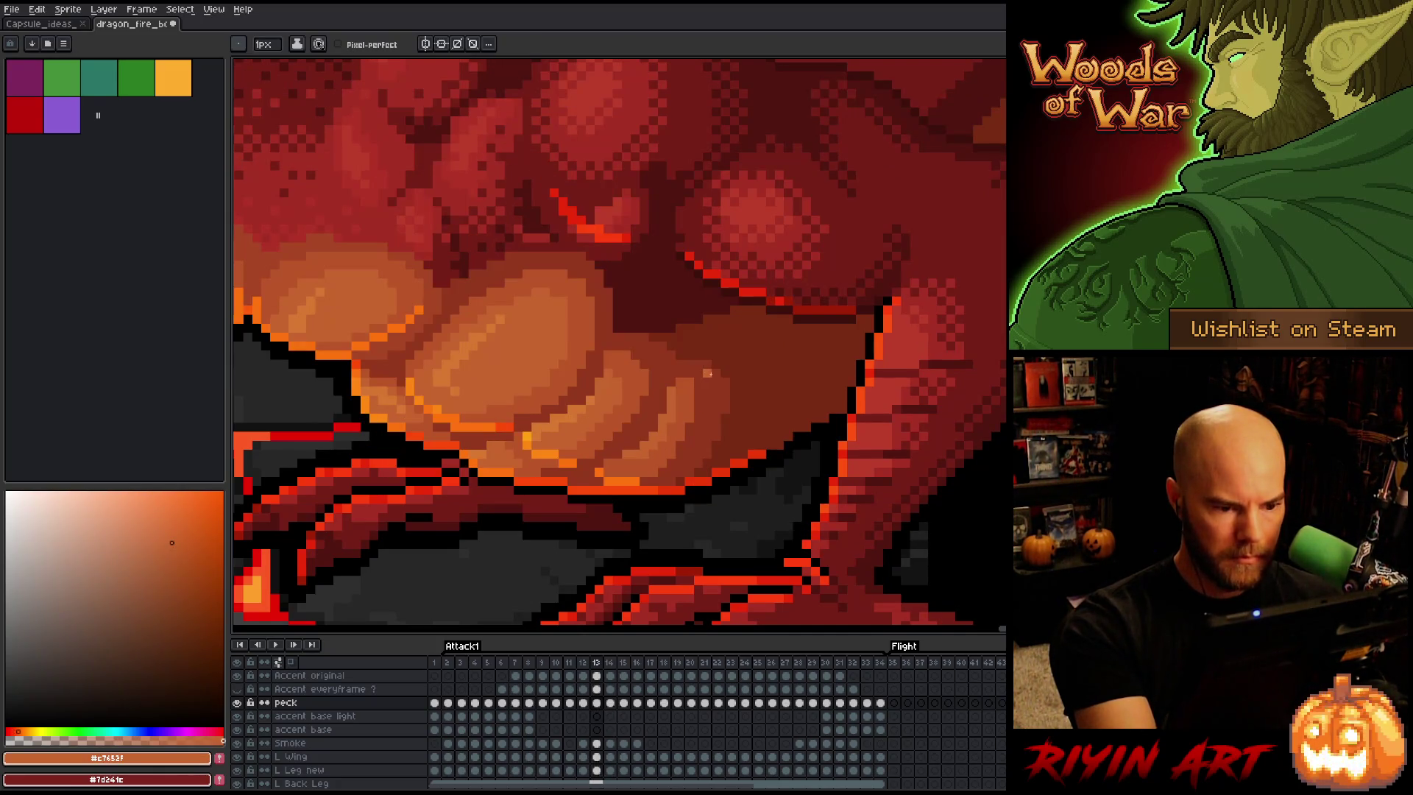
{"action": "left_click", "coordinate": [674, 455], "text": "alt"}
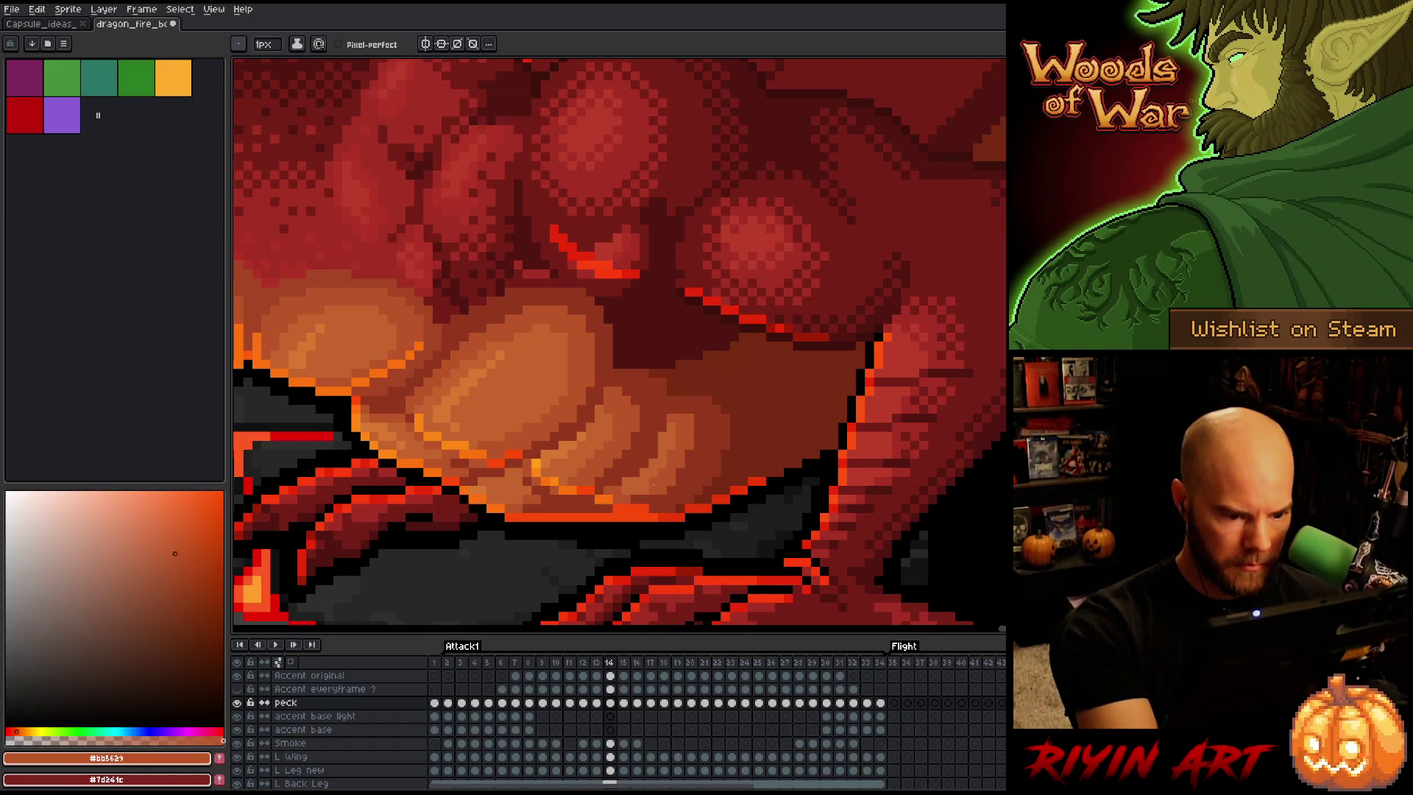
{"action": "left_click", "coordinate": [657, 472], "text": "alt"}
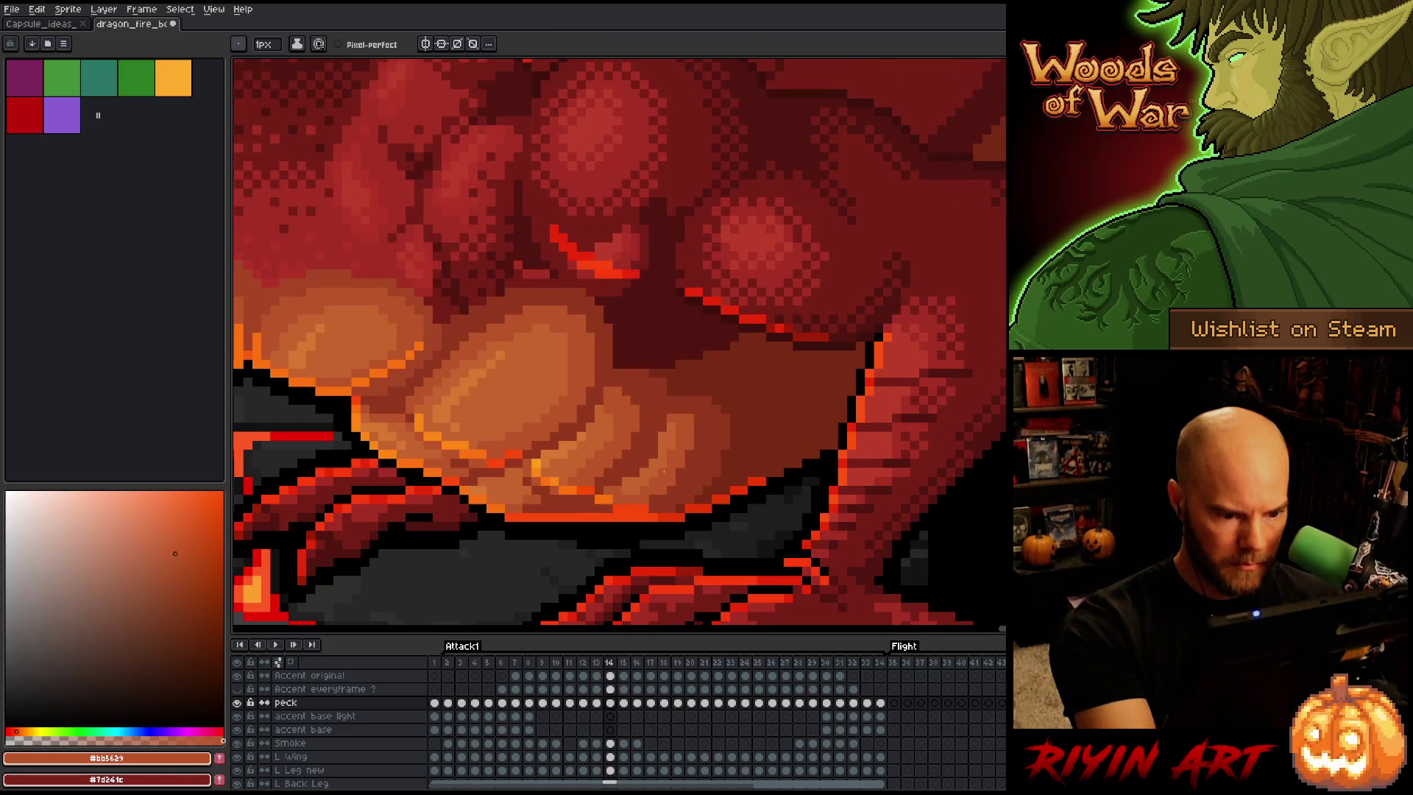
{"action": "key", "text": "alt"}
{"action": "left_click", "coordinate": [637, 459], "text": "alt"}
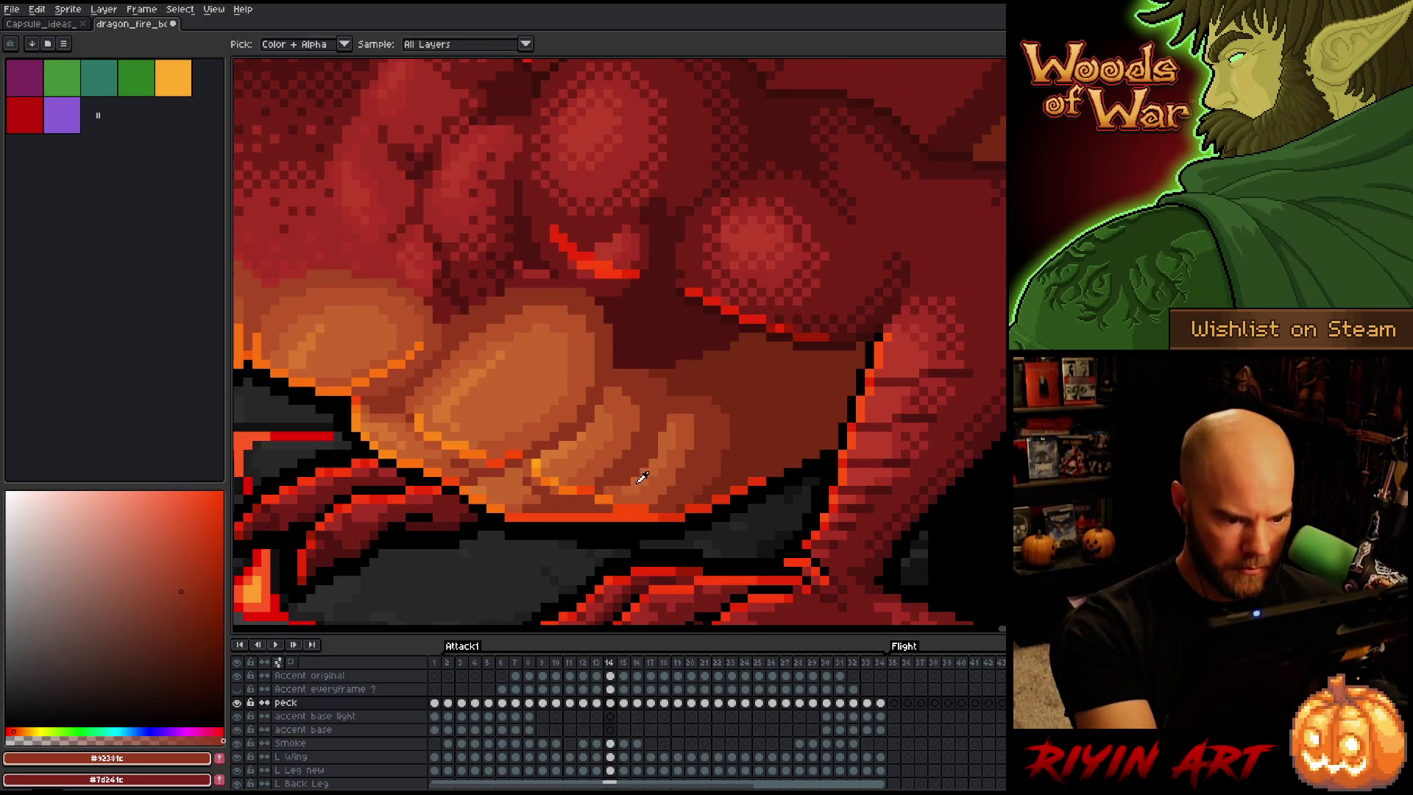
{"action": "left_click", "coordinate": [647, 473], "text": "alt"}
{"action": "left_click", "coordinate": [642, 462], "text": "alt"}
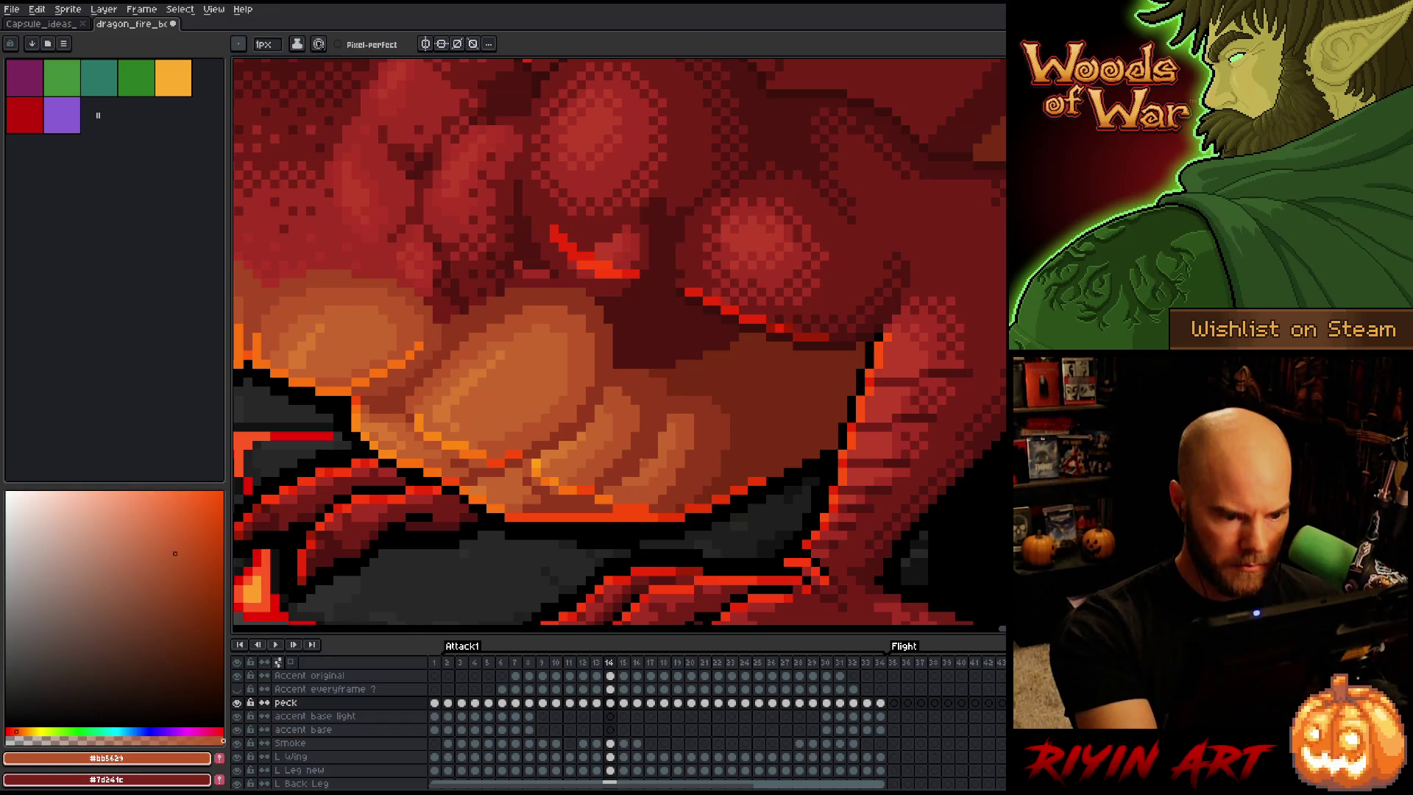
{"action": "key", "text": "alt"}
{"action": "left_click", "coordinate": [678, 387], "text": "alt"}
{"action": "key", "text": "Return"}
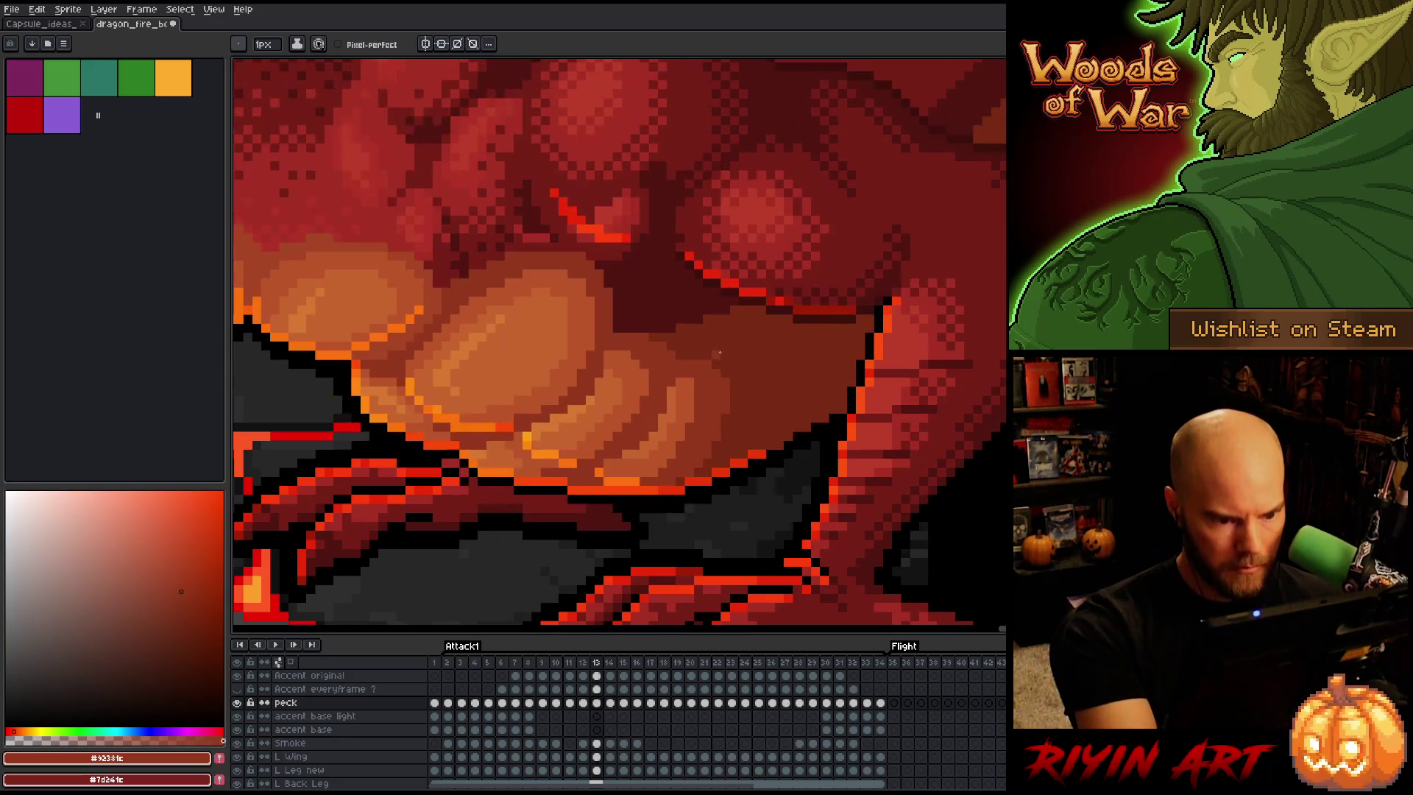
{"action": "key", "text": "Return"}
{"action": "key", "text": "Left"}
{"action": "key", "text": "Right"}
{"action": "key", "text": "Left"}
{"action": "key", "text": "Right"}
{"action": "key", "text": "Left"}
{"action": "key", "text": "Right"}
{"action": "key", "text": "Left"}
{"action": "key", "text": "Right"}
{"action": "key", "text": "Left"}
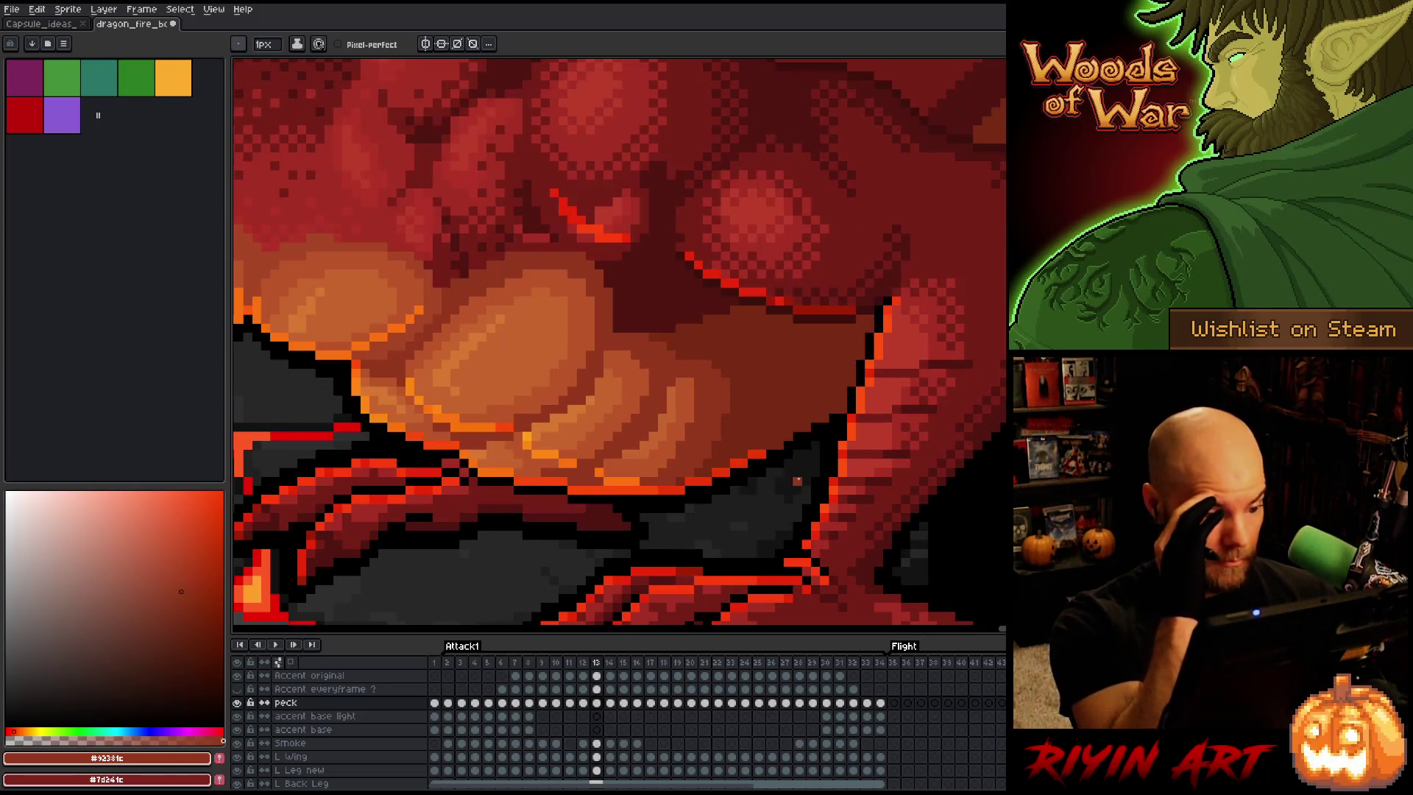
{"action": "key", "text": "Right"}
{"action": "key", "text": "Left"}
{"action": "key", "text": "Right"}
{"action": "key", "text": "Left"}
{"action": "key", "text": "Right"}
{"action": "key", "text": "Left"}
{"action": "key", "text": "Right"}
{"action": "key", "text": "Left"}
{"action": "key", "text": "Right"}
{"action": "key", "text": "Left"}
{"action": "key", "text": "Right"}
{"action": "key", "text": "Left"}
{"action": "key", "text": "Right"}
{"action": "key", "text": "Left"}
{"action": "key", "text": "Right"}
{"action": "key", "text": "Left"}
{"action": "key", "text": "Right"}
{"action": "key", "text": "Left"}
{"action": "key", "text": "Right"}
{"action": "key", "text": "Left"}
{"action": "key", "text": "Right"}
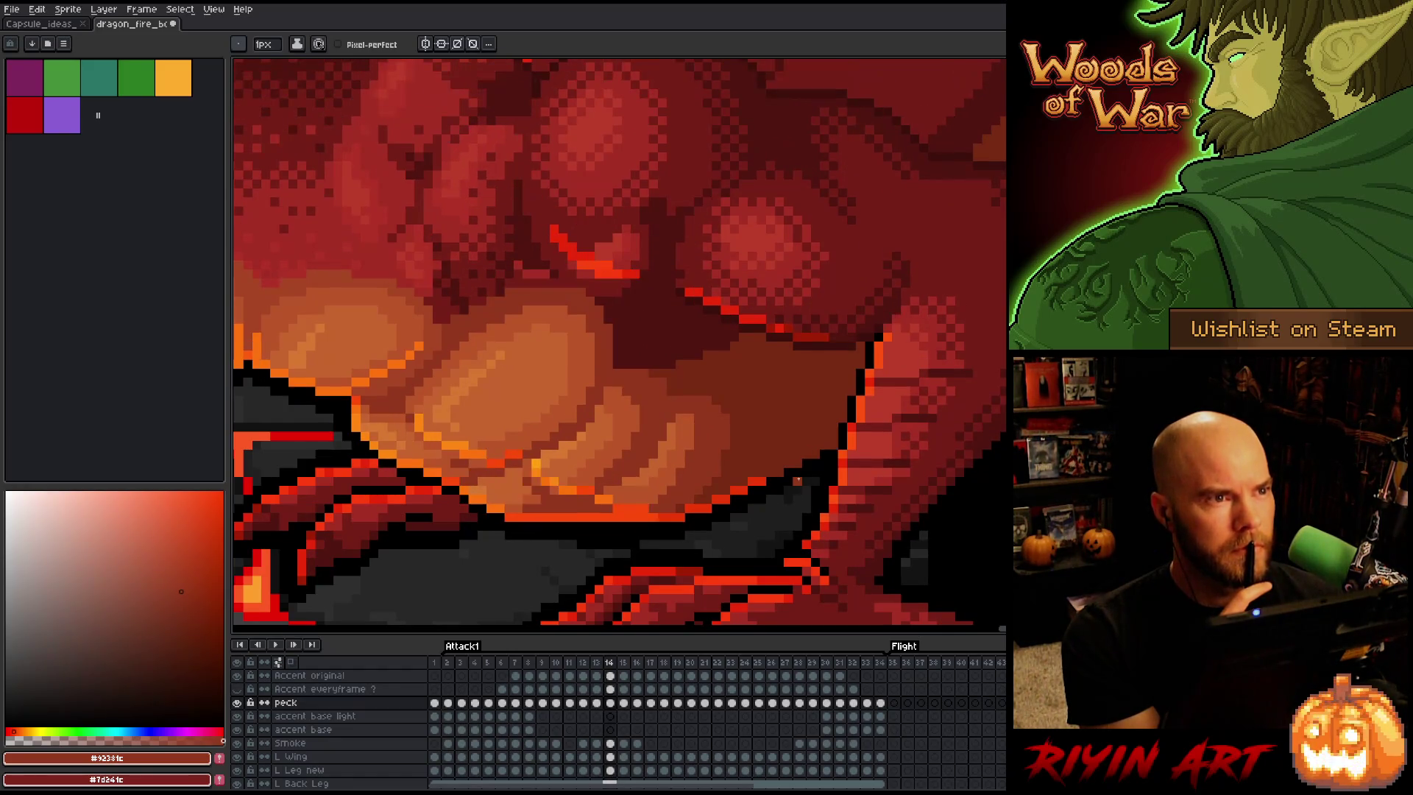
{"action": "key", "text": "Left"}
{"action": "key", "text": "Right"}
{"action": "key", "text": "Left"}
{"action": "key", "text": "Right"}
{"action": "key", "text": "Left"}
{"action": "key", "text": "Right"}
{"action": "key", "text": "Left"}
{"action": "key", "text": "Right"}
{"action": "key", "text": "Left"}
{"action": "key", "text": "Left"}
{"action": "key", "text": "Right"}
{"action": "key", "text": "Right"}
{"action": "key", "text": "Left"}
{"action": "key", "text": "Right"}
{"action": "key", "text": "Left"}
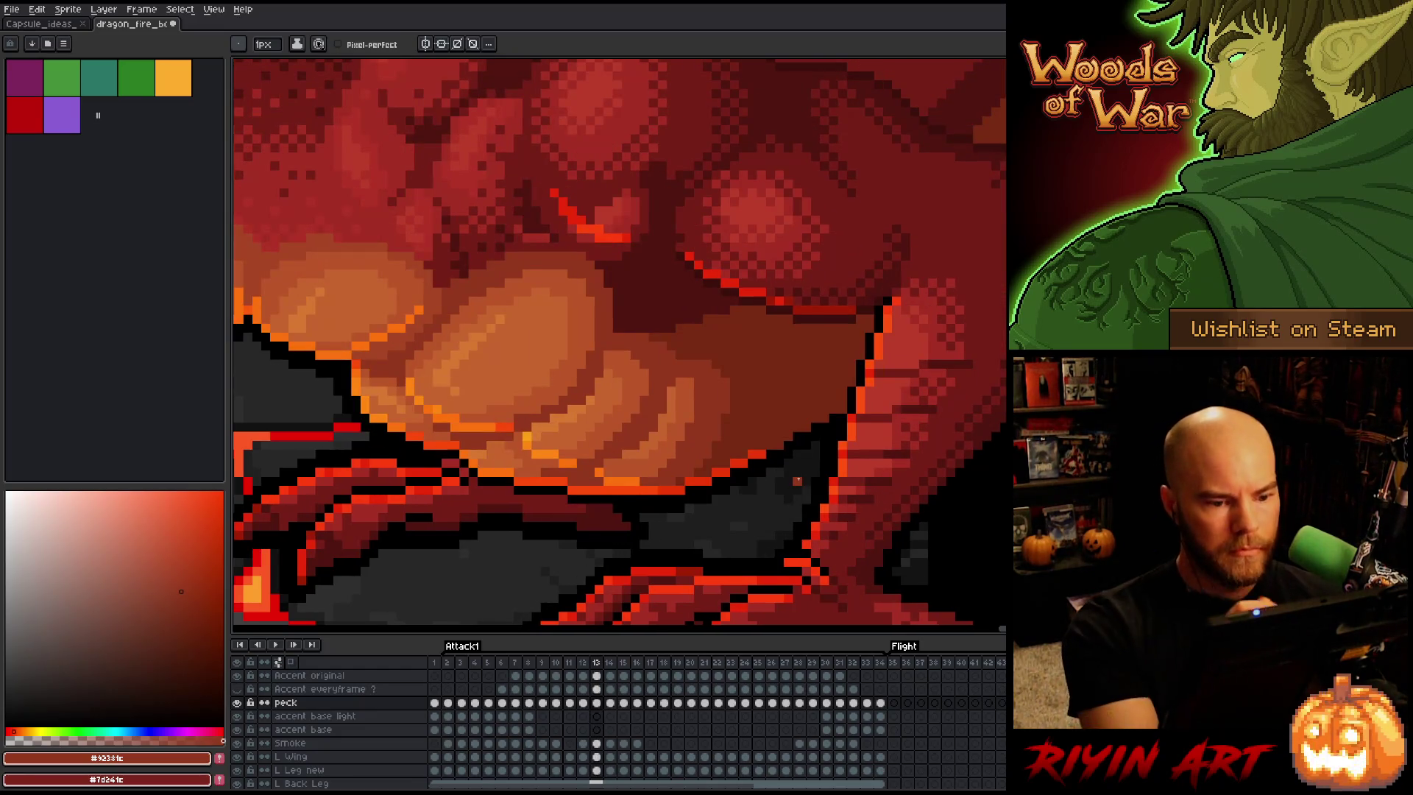
Sample a dark brown-red and flip between frames 12 and 13 to compare
{"action": "left_click", "coordinate": [747, 385], "text": "alt"}
{"action": "key", "text": "Left"}
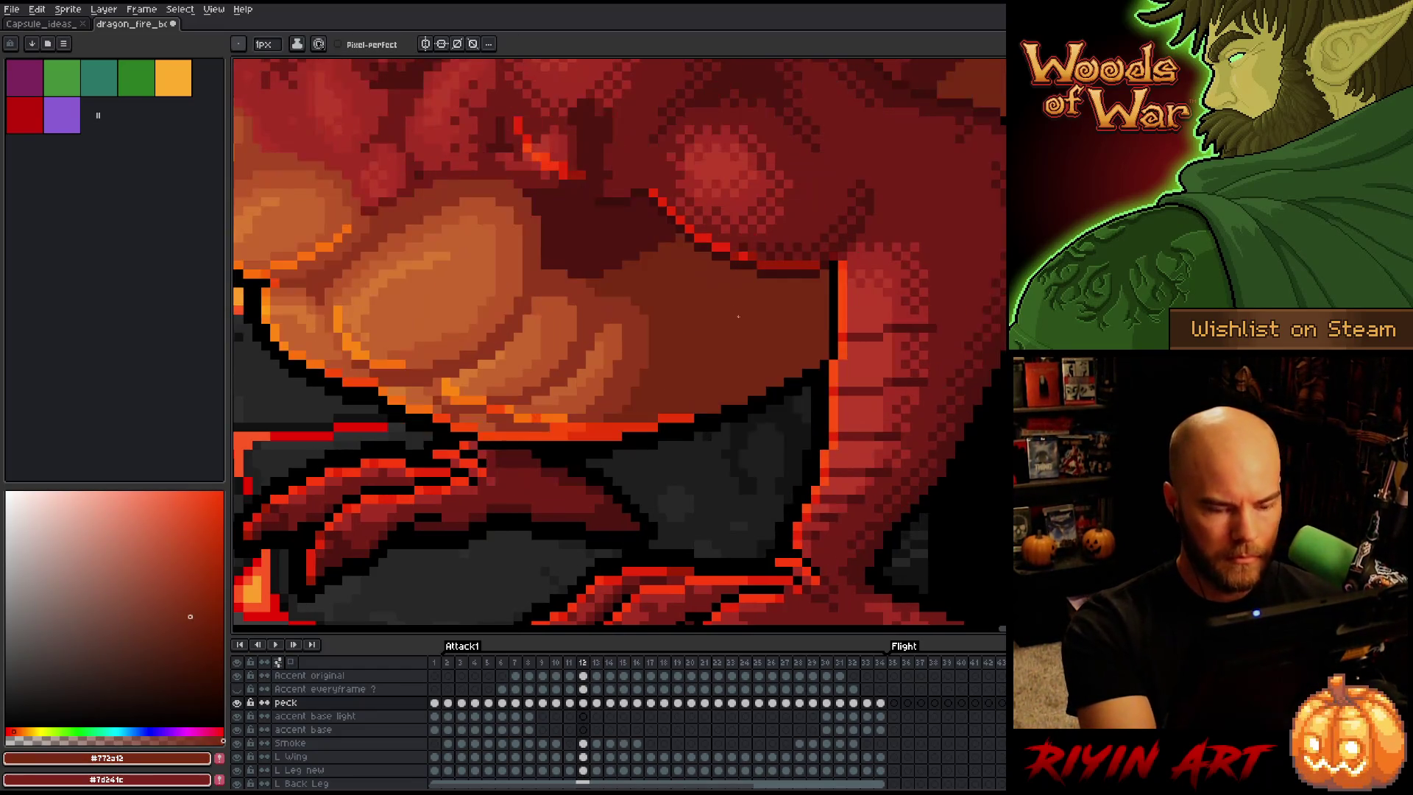
{"action": "key", "text": "Right"}
{"action": "key", "text": "Left"}
{"action": "key", "text": "Right"}
{"action": "key", "text": "Left"}
{"action": "key", "text": "Right"}
{"action": "key", "text": "Left"}
{"action": "key", "text": "Left"}
{"action": "key", "text": "Right"}
{"action": "key", "text": "Right"}
{"action": "key", "text": "Left"}
{"action": "key", "text": "Left"}
{"action": "key", "text": "Right"}
{"action": "key", "text": "Right"}
{"action": "key", "text": "Left"}
{"action": "key", "text": "Left"}
Sample the fire puff's mid-orange while comparing frames 12 and 13, then step back to frame 11
{"action": "key", "text": "Right"}
{"action": "key", "text": "Right"}
{"action": "left_click", "coordinate": [751, 339], "text": "alt"}
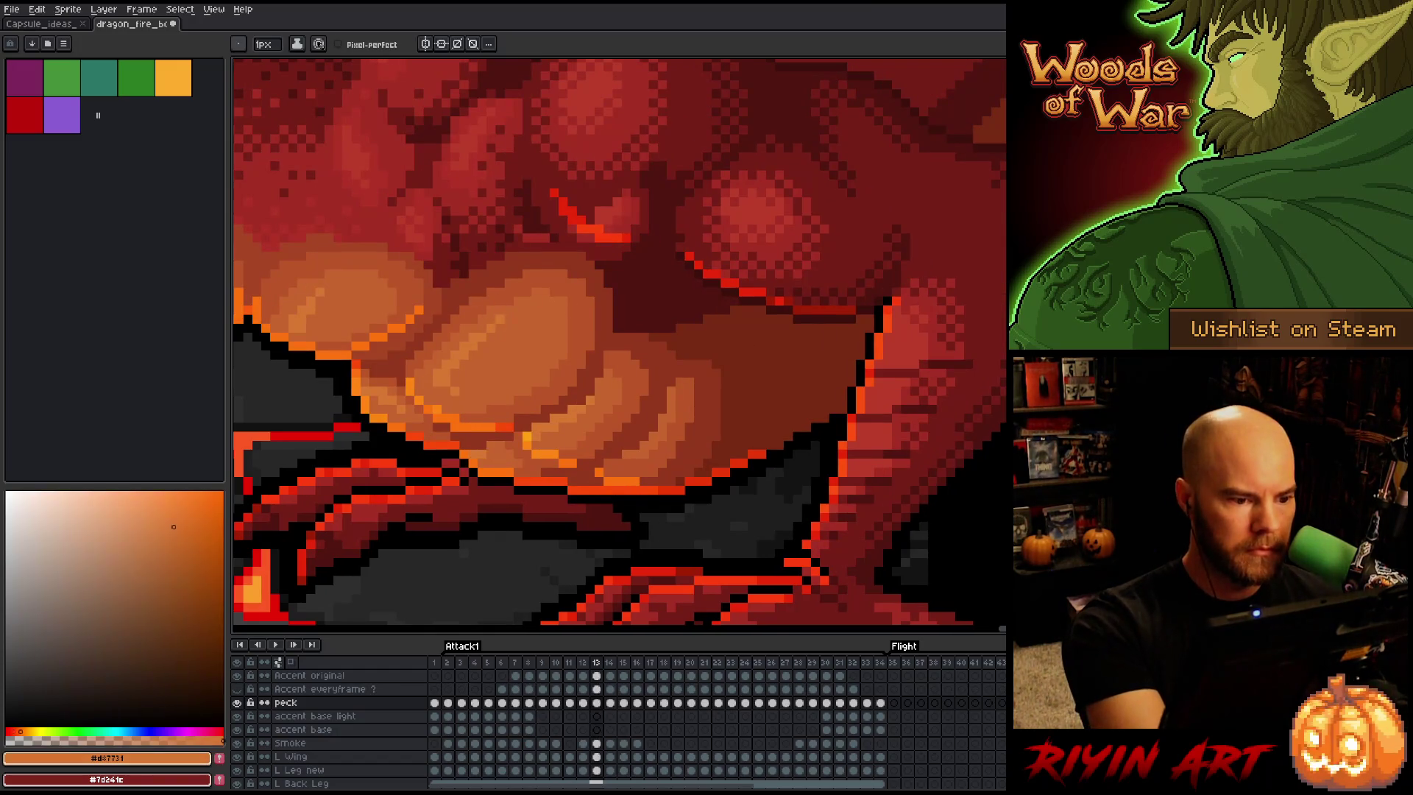
{"action": "key", "text": "Left"}
{"action": "key", "text": "Right"}
{"action": "key", "text": "Left"}
{"action": "key", "text": "Right"}
{"action": "key", "text": "Left"}
{"action": "key", "text": "Right"}
{"action": "left_click", "coordinate": [493, 330], "text": "alt"}
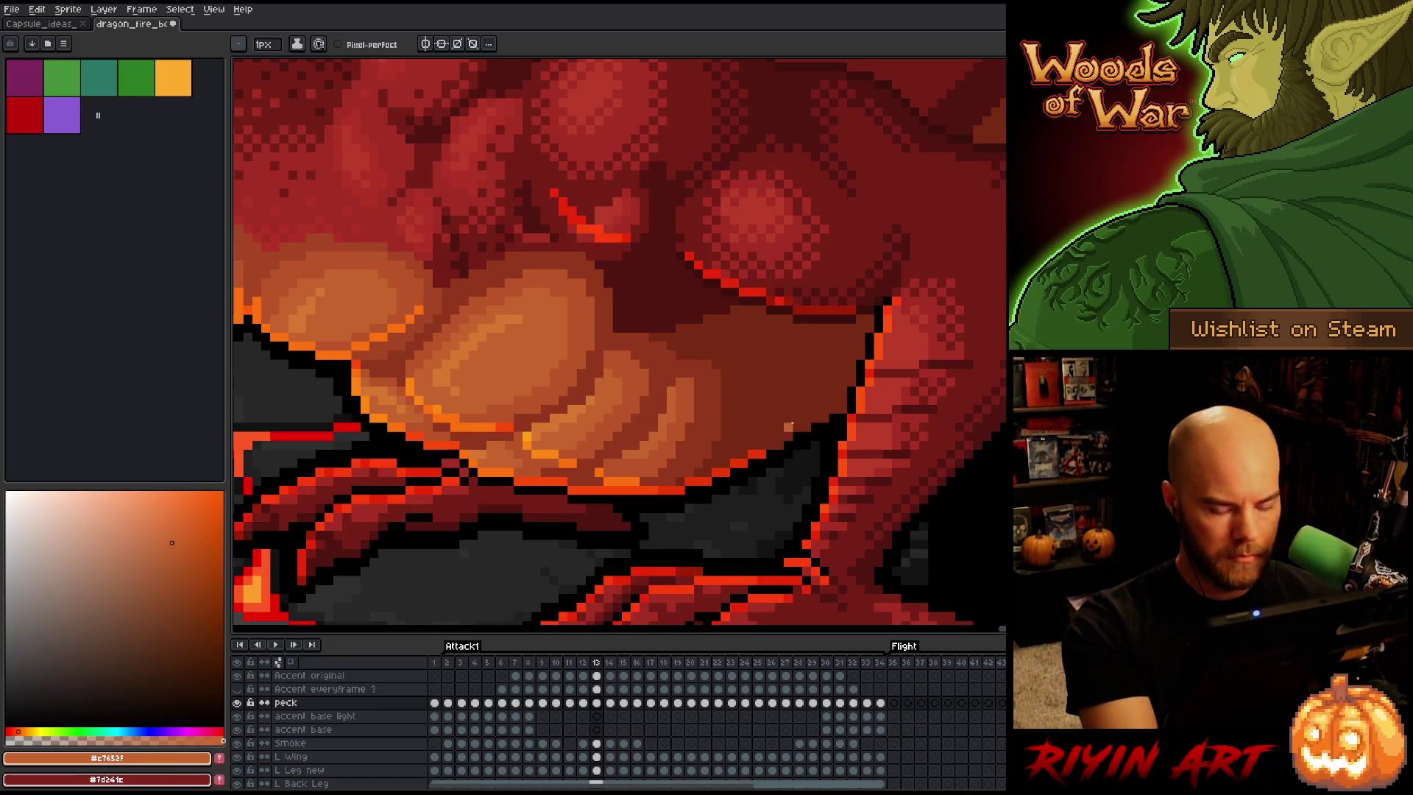
{"action": "key", "text": "Left"}
{"action": "key", "text": "Right"}
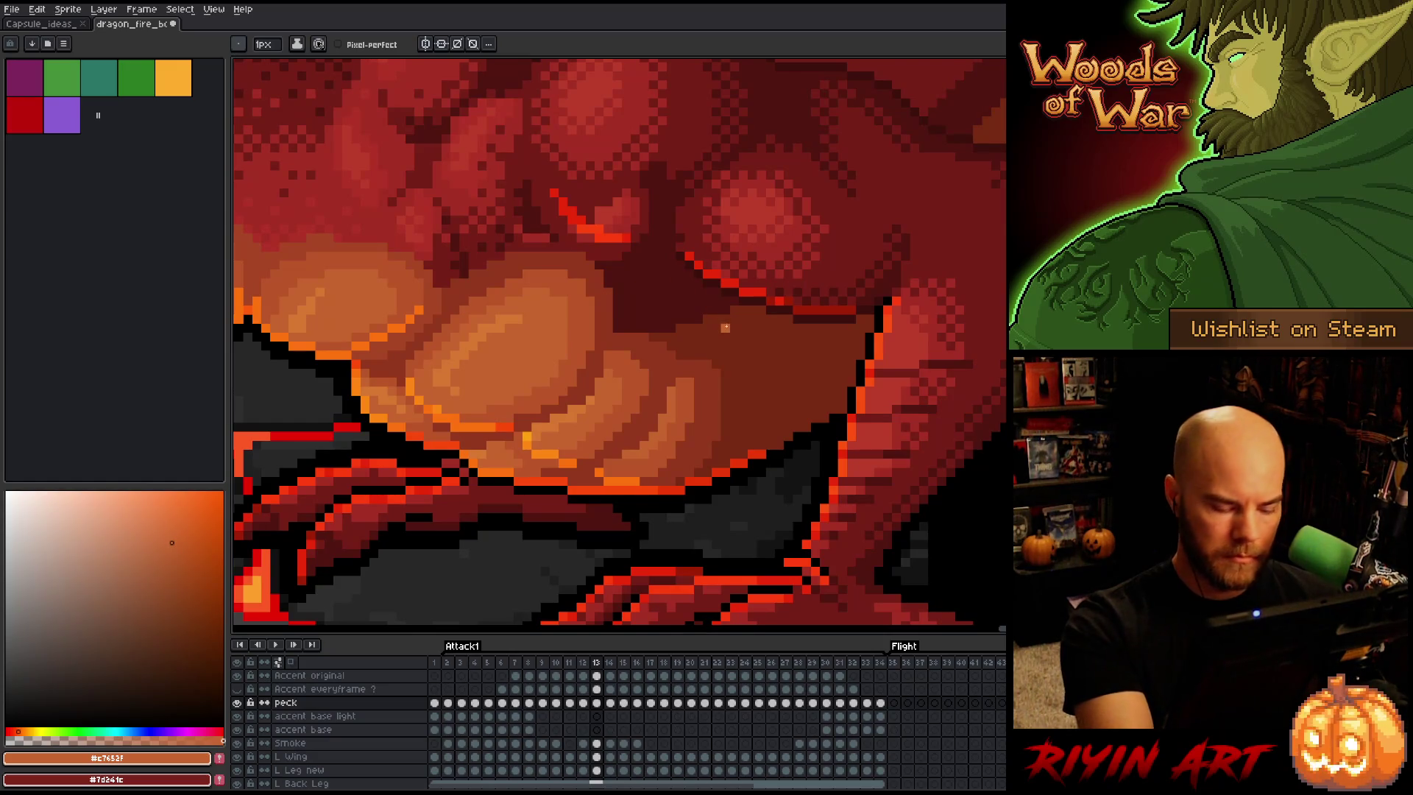
{"action": "key", "text": "comma"}
{"action": "key", "text": "comma"}
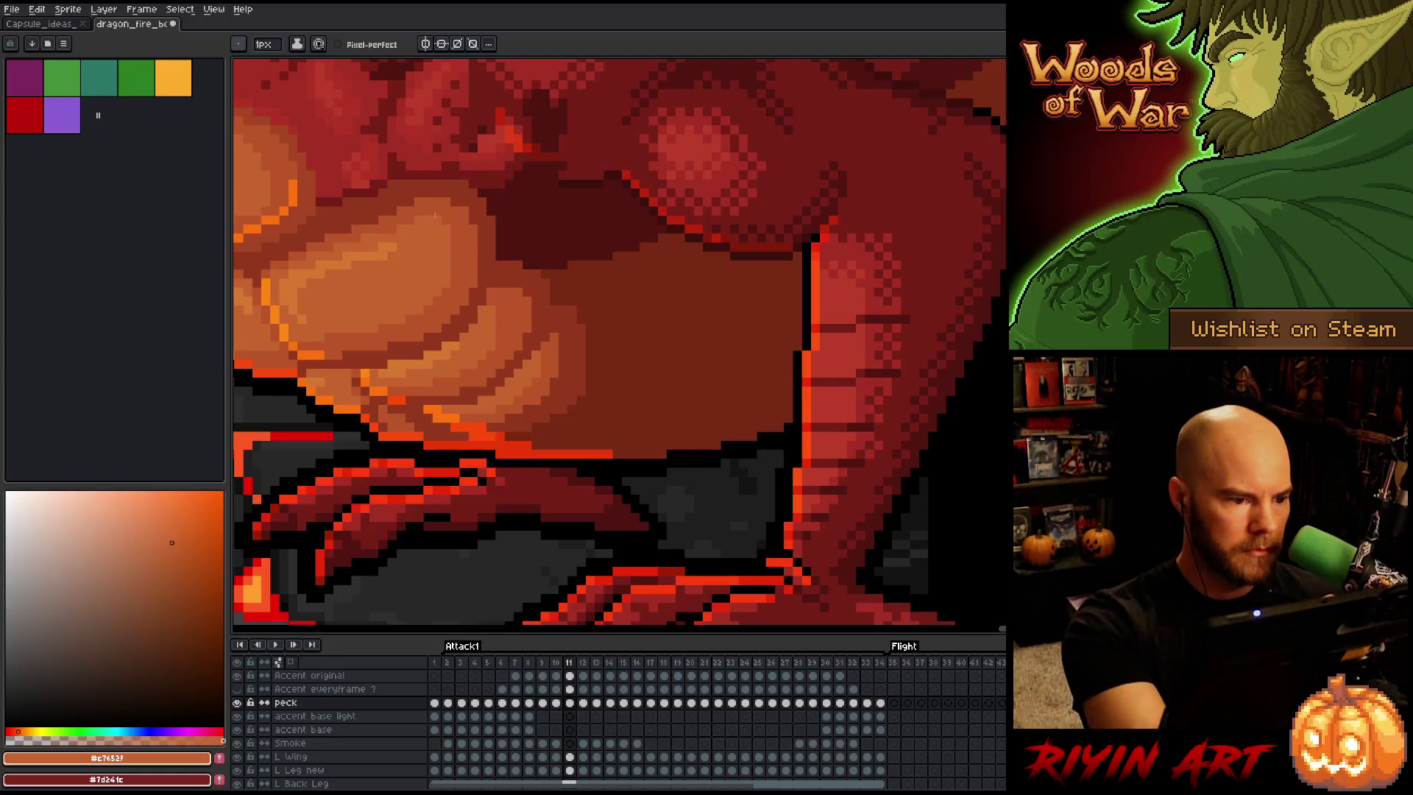
{"action": "key", "text": "comma"}
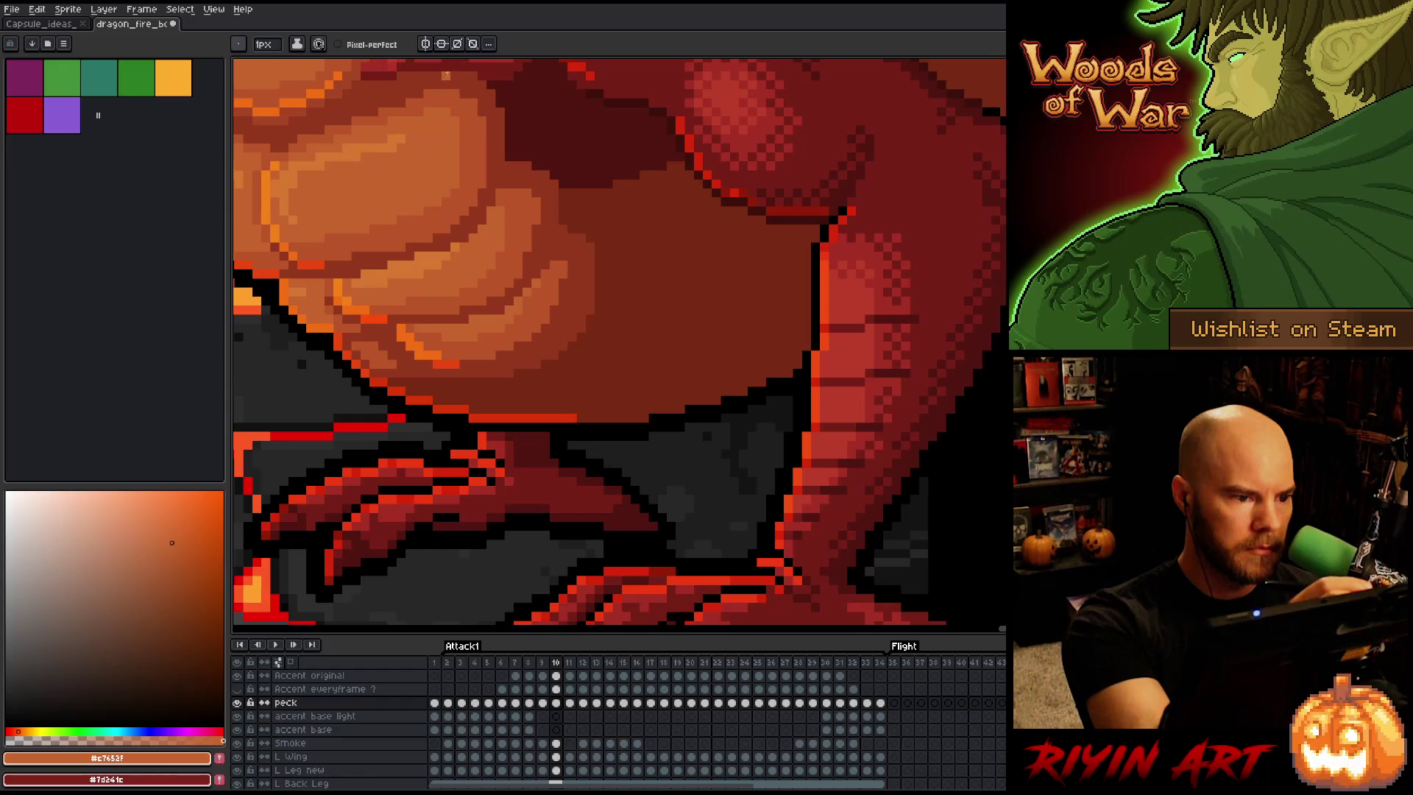
Sample the darker and lighter fire-puff oranges on frames 10 and 9
{"action": "left_click", "coordinate": [561, 174], "text": "alt"}
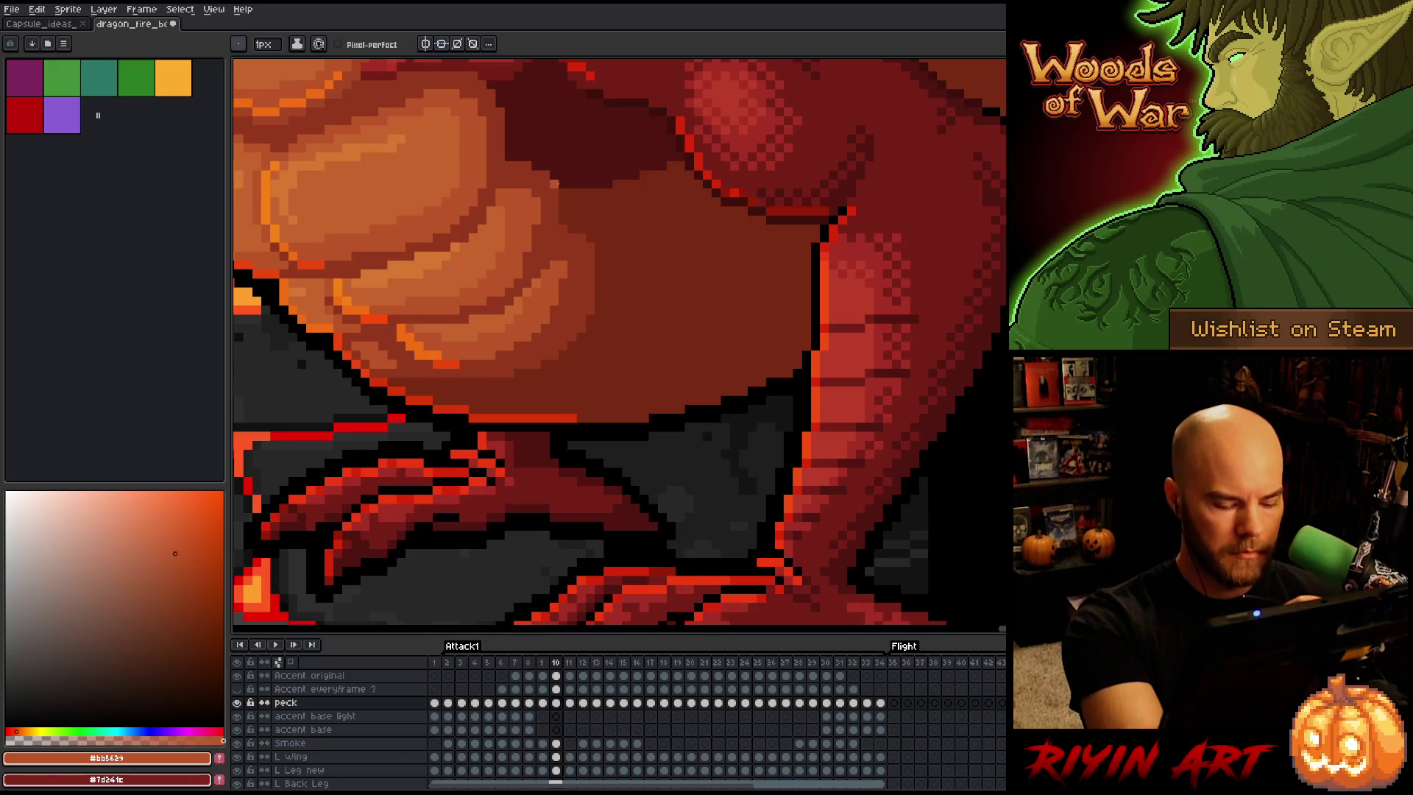
{"action": "key", "text": "Left"}
{"action": "left_click_drag", "start_coordinate": [548, 191], "coordinate": [527, 328]}
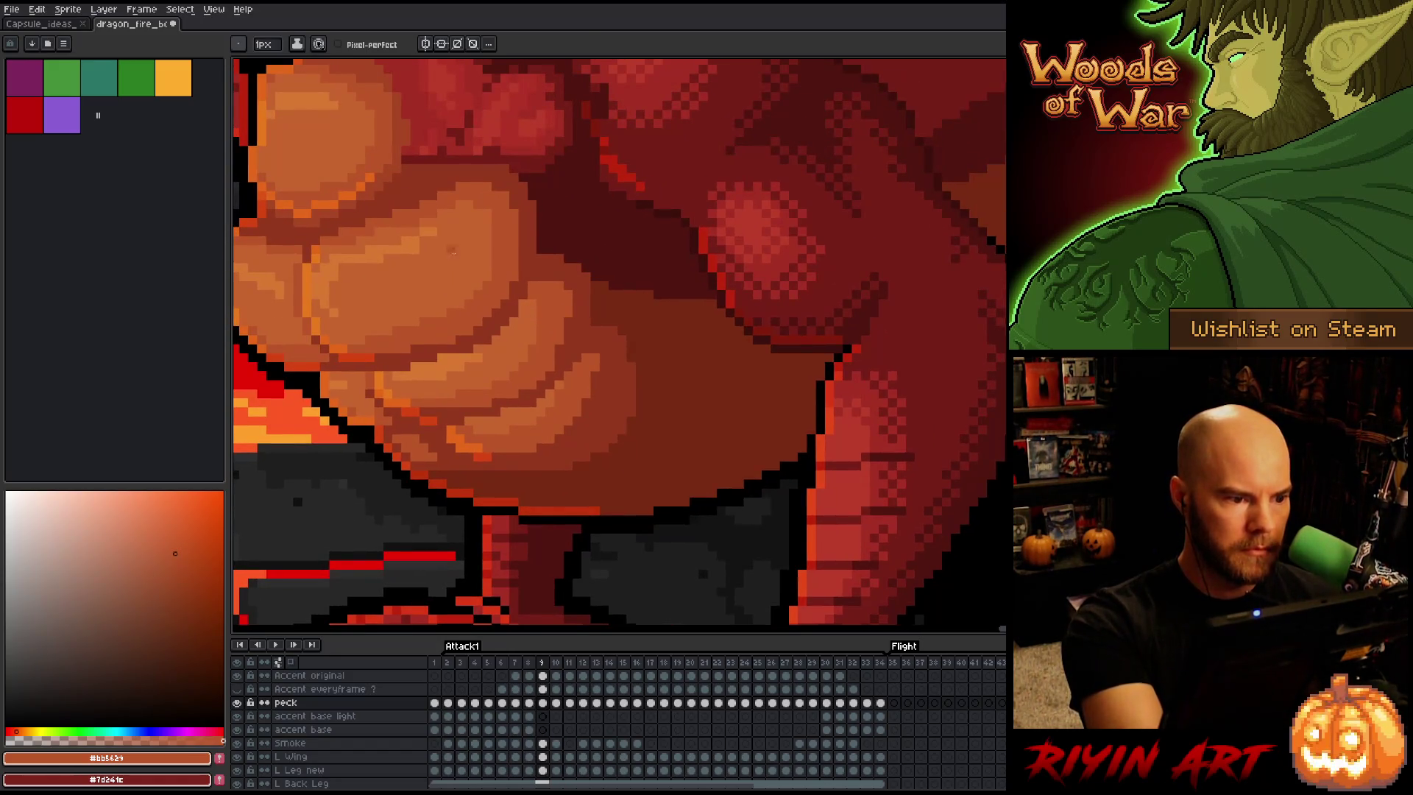
{"action": "left_click", "coordinate": [448, 243], "text": "alt"}
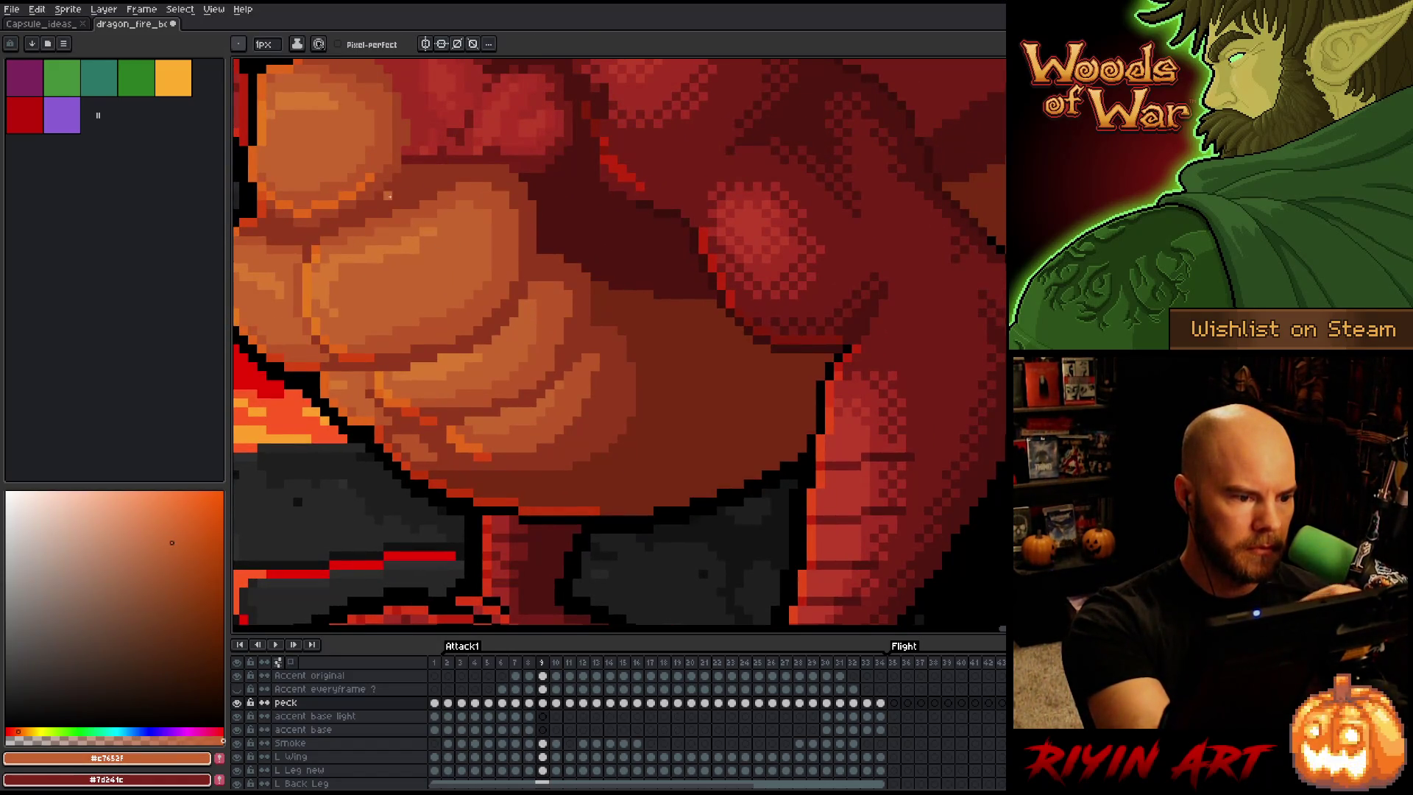
{"action": "left_click", "coordinate": [501, 209], "text": "alt"}
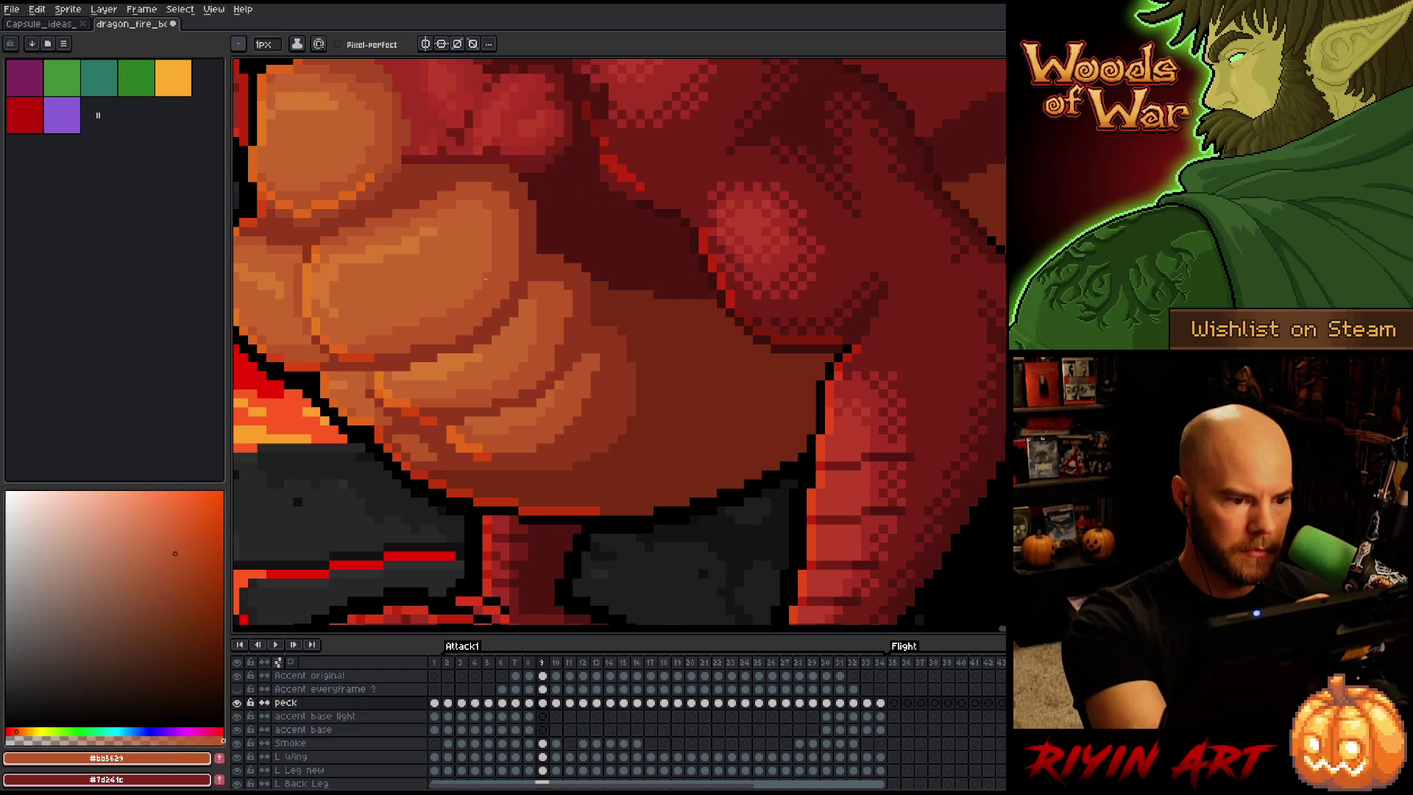
Flip between frames 8 and 9 repeatedly to compare the fire puffs, ending on frame 8
{"action": "key", "text": "comma"}
{"action": "key", "text": "period"}
{"action": "key", "text": "period"}
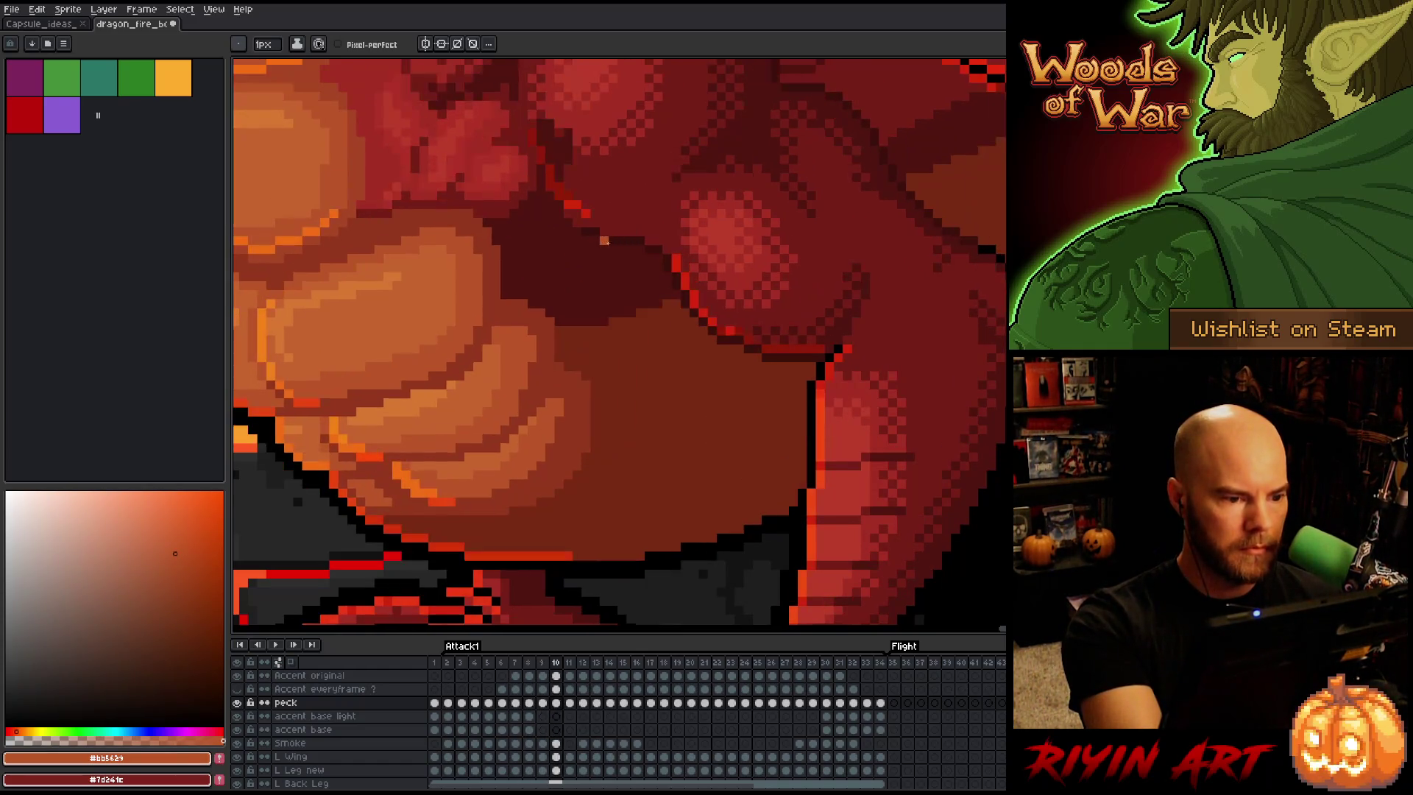
{"action": "key", "text": "comma"}
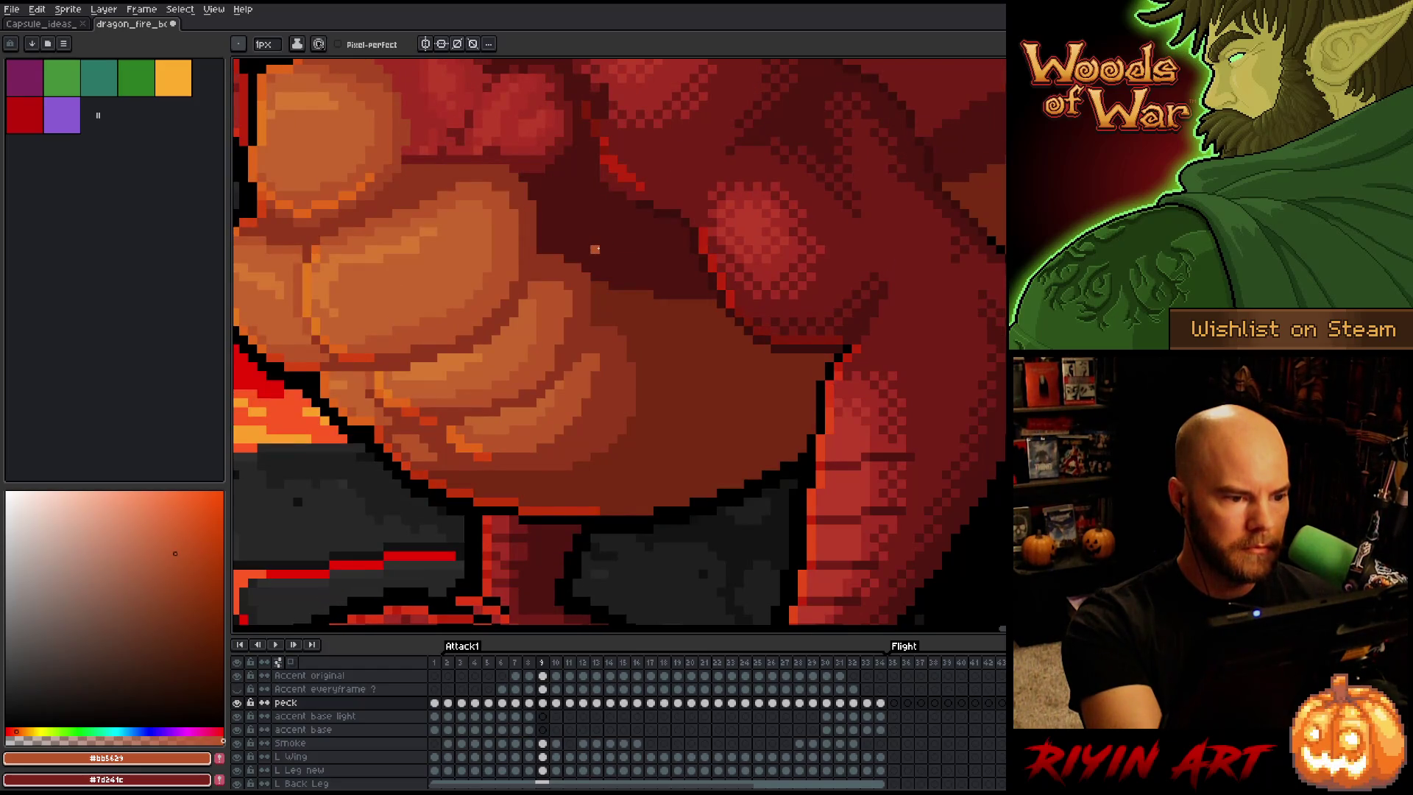
{"action": "key", "text": "comma"}
{"action": "key", "text": "period"}
{"action": "key", "text": "comma"}
{"action": "key", "text": "period"}
{"action": "key", "text": "comma"}
{"action": "key", "text": "period"}
{"action": "key", "text": "comma"}
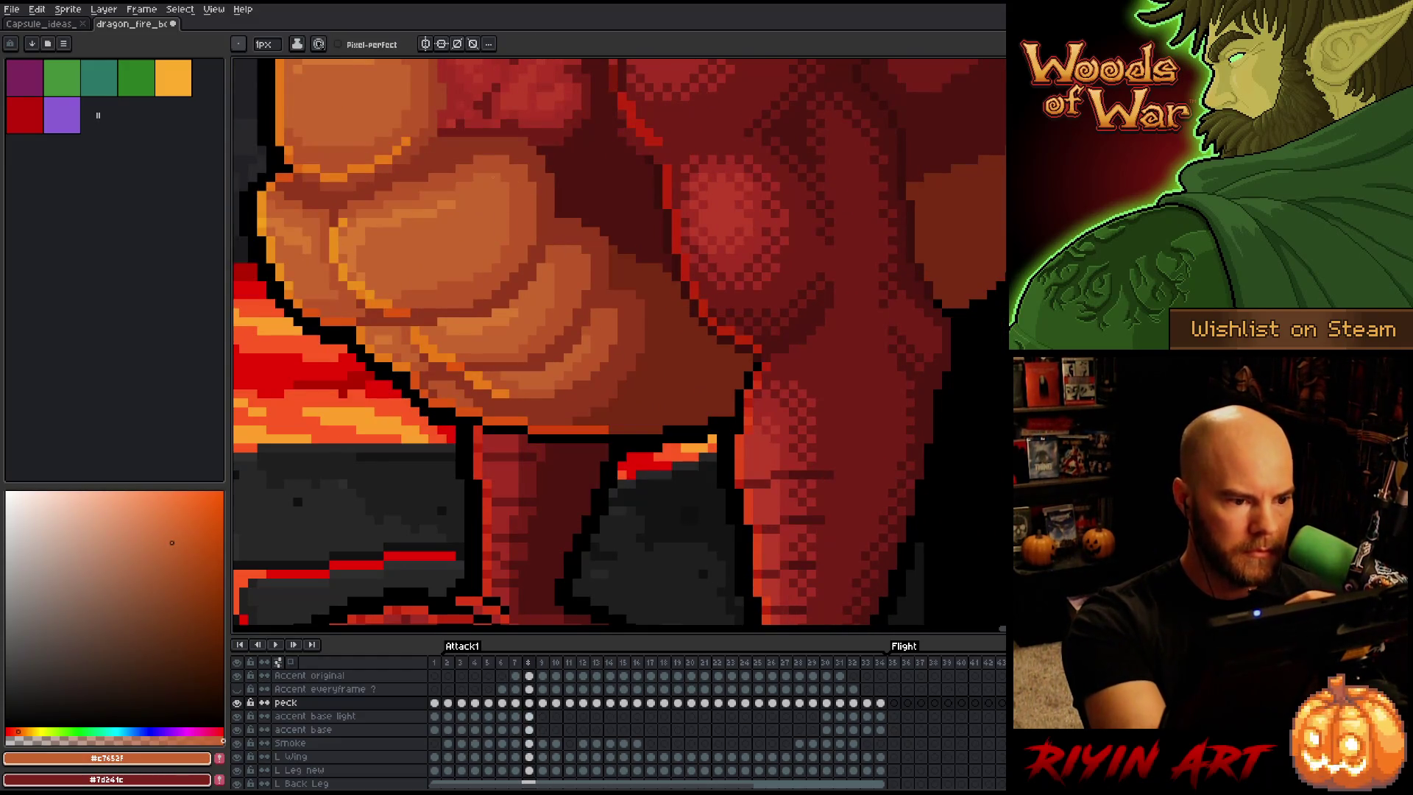
{"action": "key", "text": "period"}
{"action": "key", "text": "comma"}
{"action": "key", "text": "period"}
{"action": "key", "text": "comma"}
{"action": "key", "text": "period"}
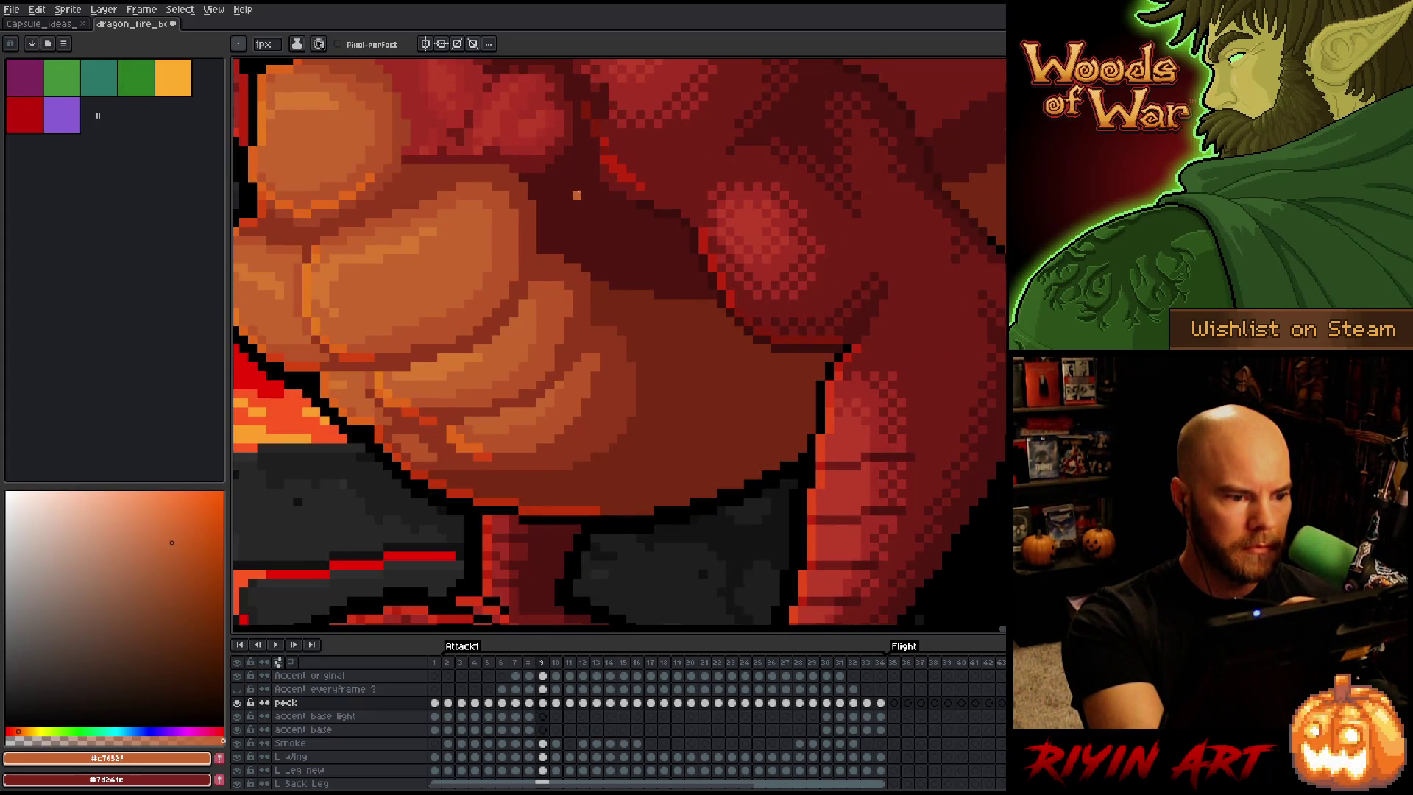
{"action": "key", "text": "comma"}
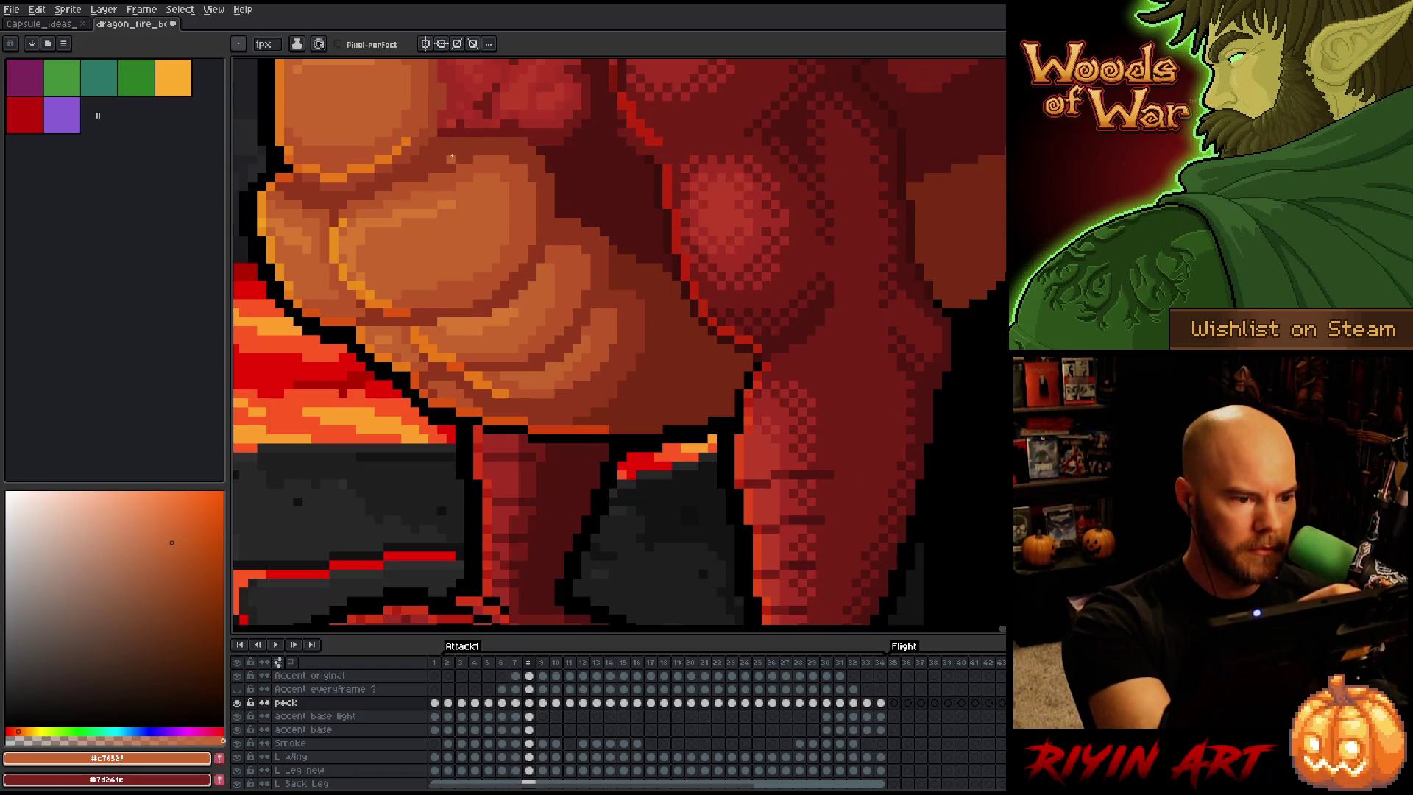
{"action": "key", "text": "period"}
{"action": "key", "text": "comma"}
{"action": "key", "text": "period"}
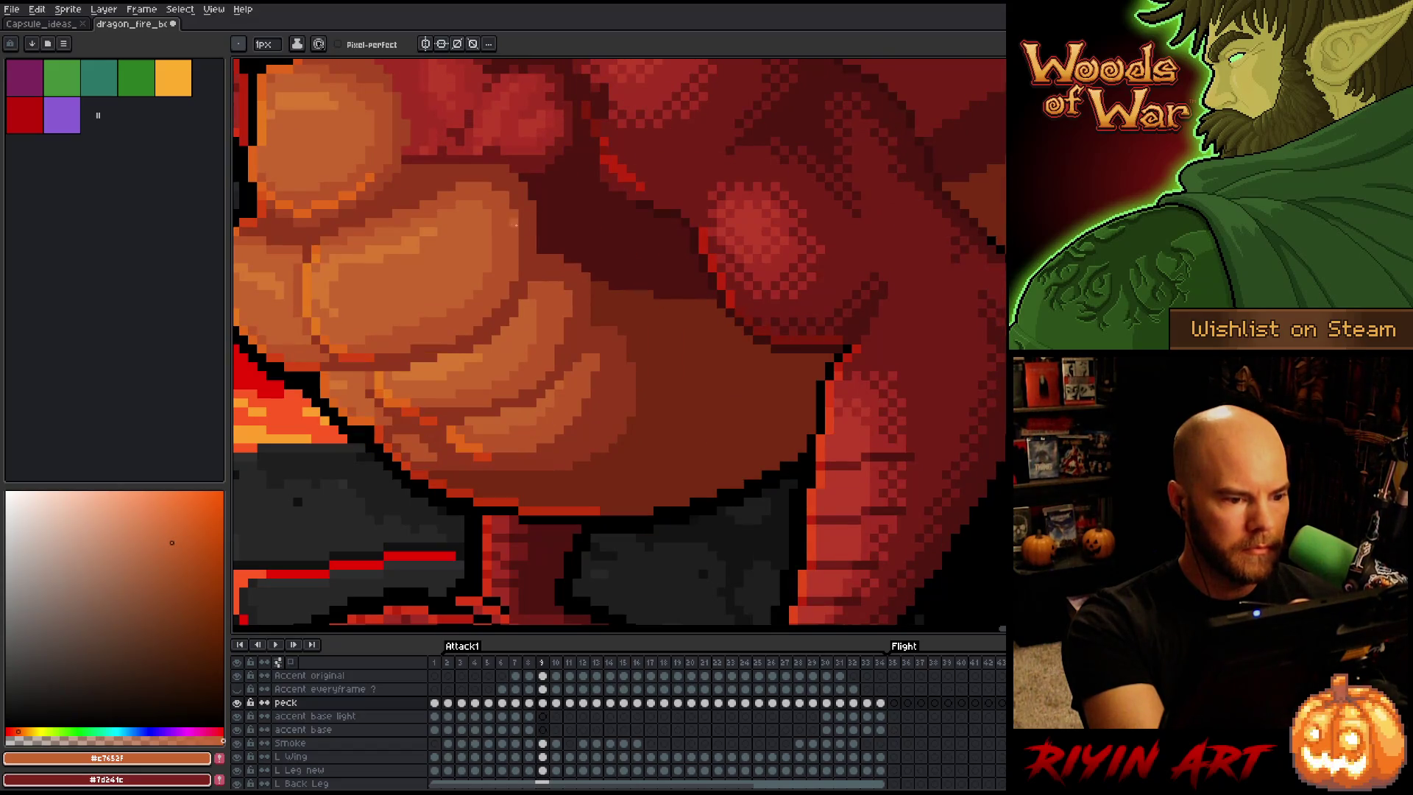
{"action": "key", "text": "comma"}
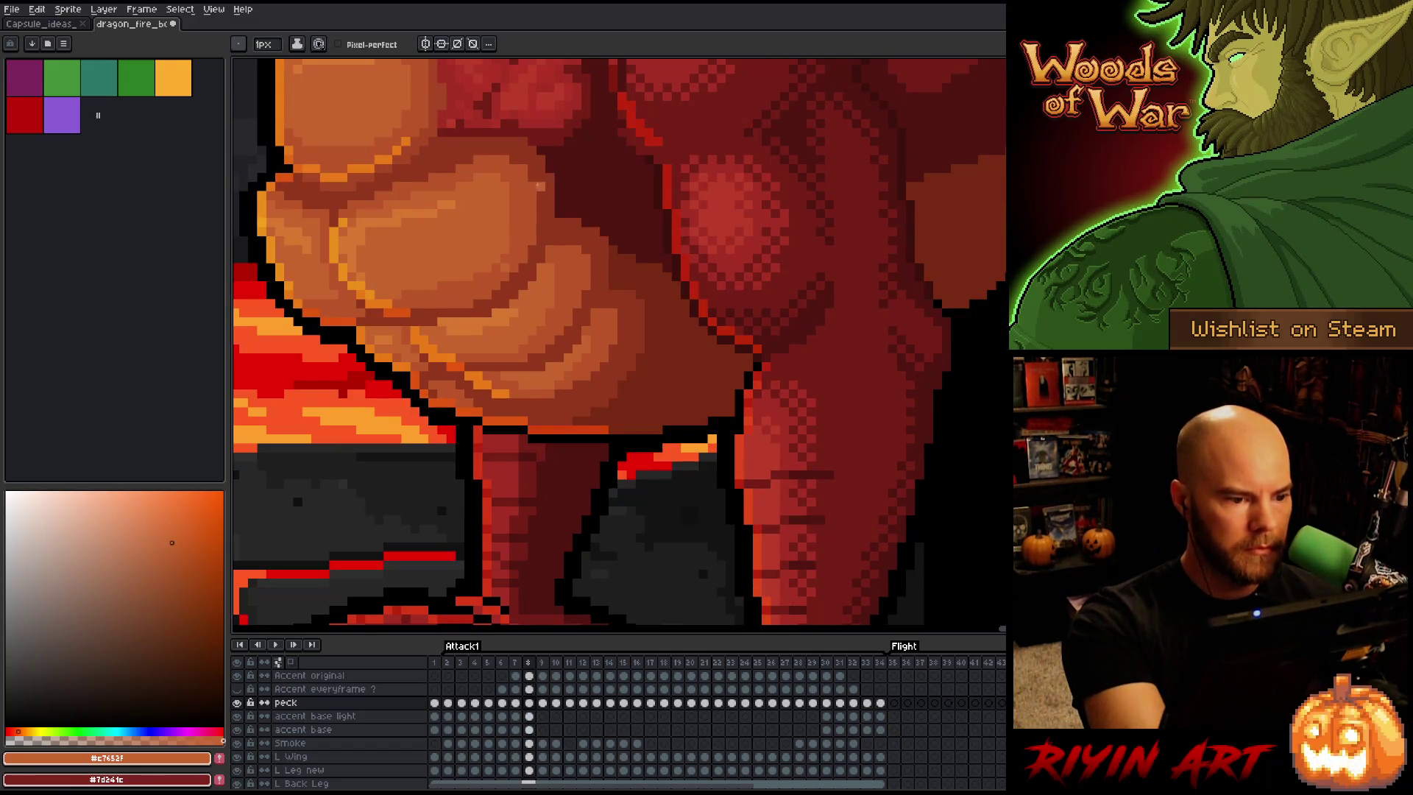
Sample frame 8's darker and lighter puff oranges, then step back to frame 7
{"action": "left_click", "coordinate": [505, 253], "text": "alt"}
{"action": "left_click", "coordinate": [534, 203], "text": "alt"}
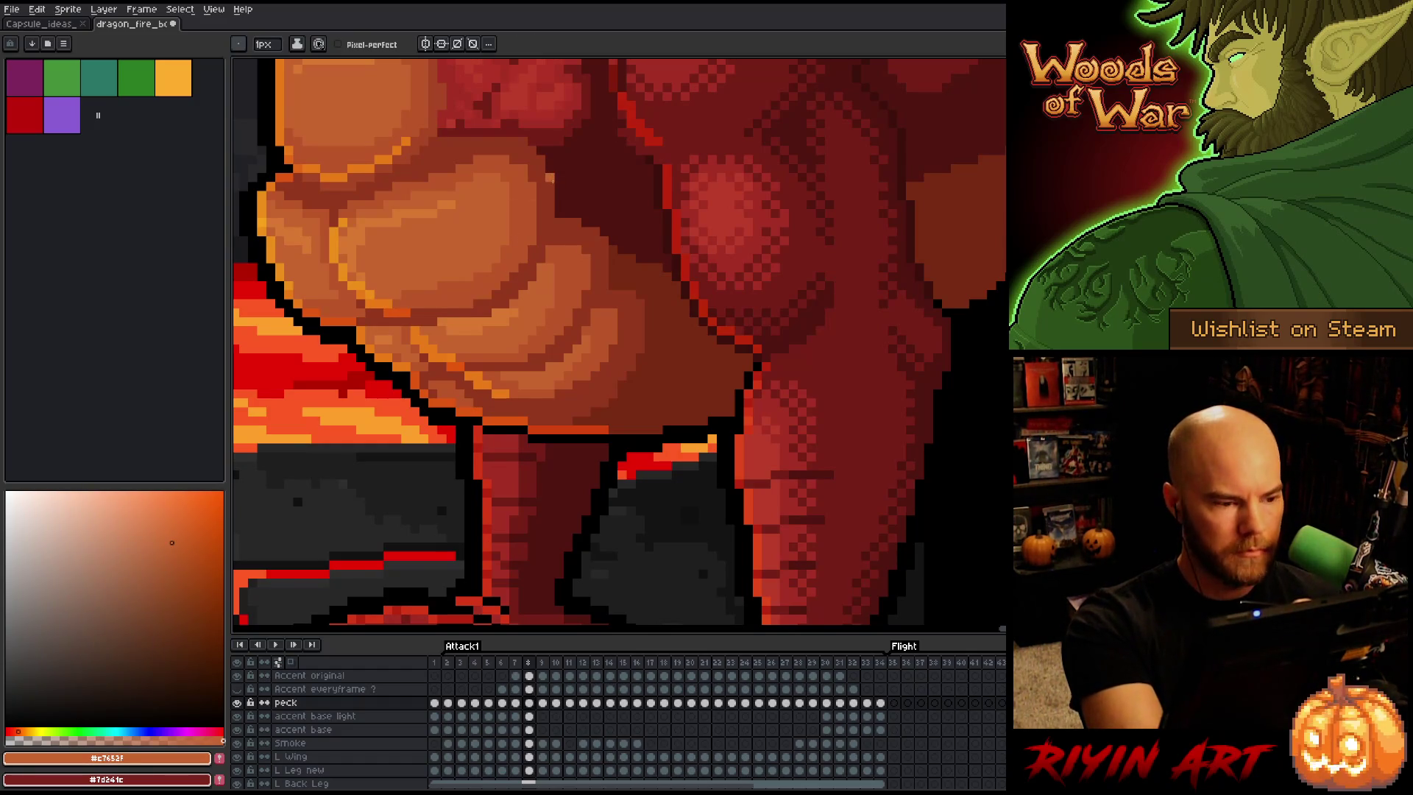
{"action": "key", "text": "comma"}
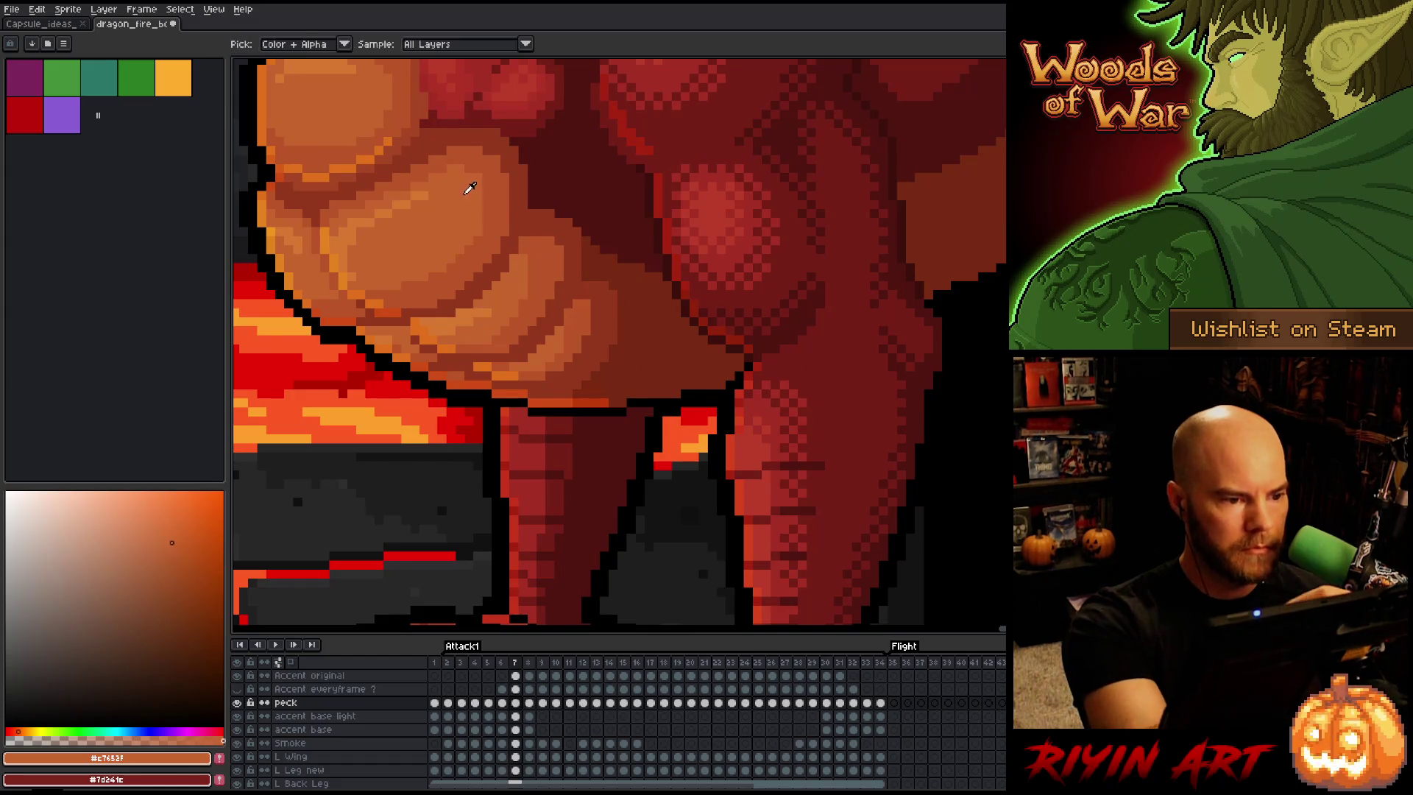
Step back to frame 3 and sample the fire puff's darker orange
{"action": "key", "text": "comma"}
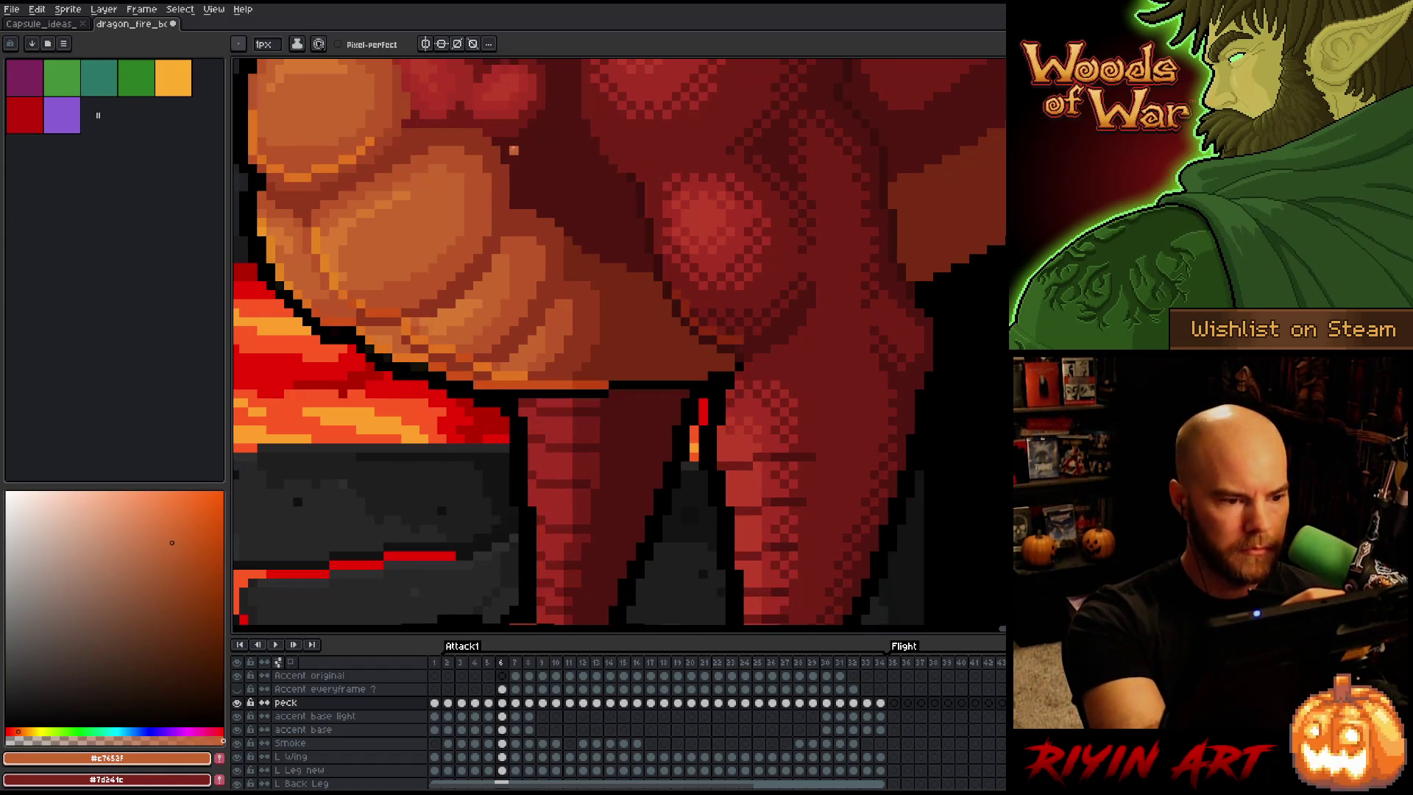
{"action": "key", "text": "comma"}
{"action": "key", "text": "comma"}
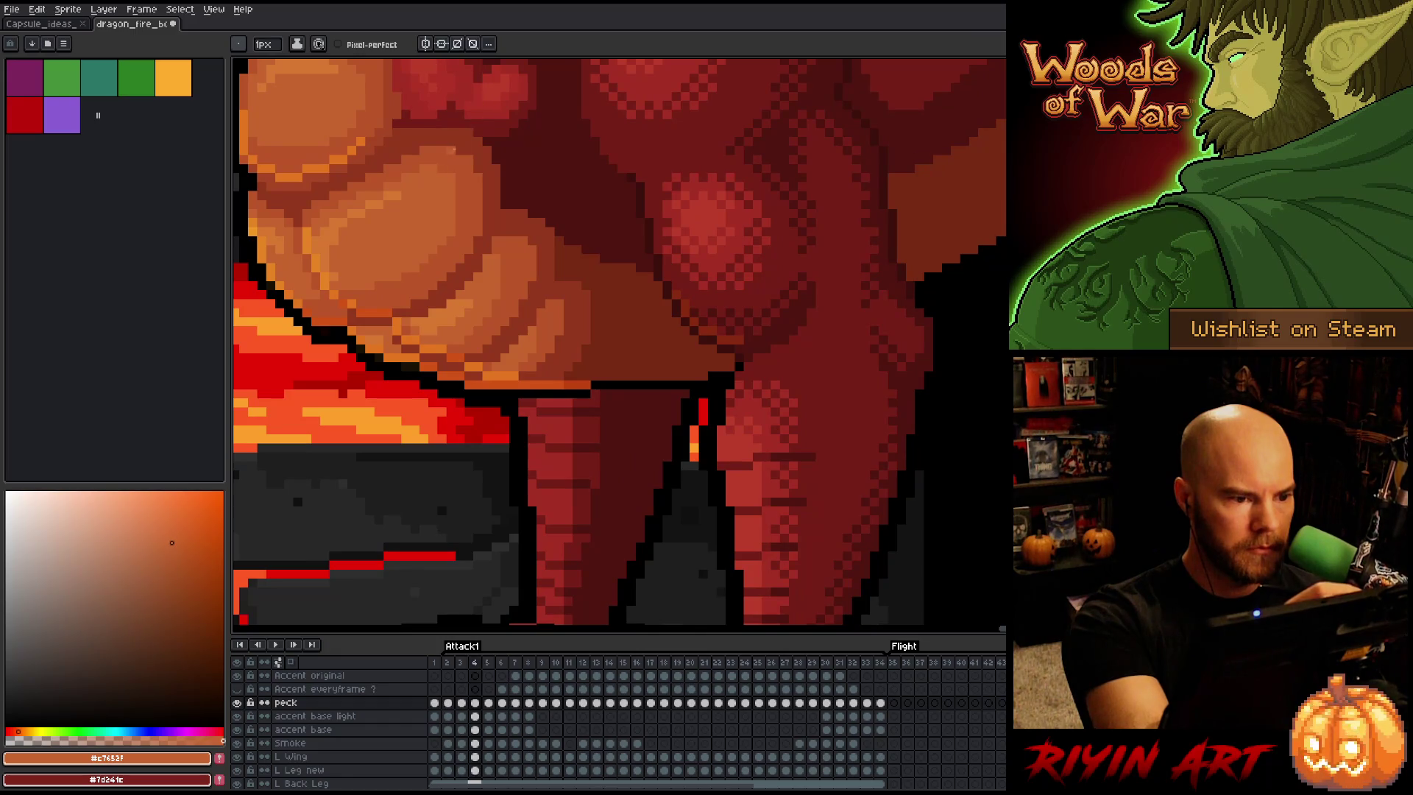
{"action": "key", "text": "comma"}
{"action": "key", "text": "alt"}
{"action": "left_click", "coordinate": [461, 238], "text": "alt"}
Sample the lighter puff orange on frame 2, then jump to frame 34 and back to 33
{"action": "key", "text": "period"}
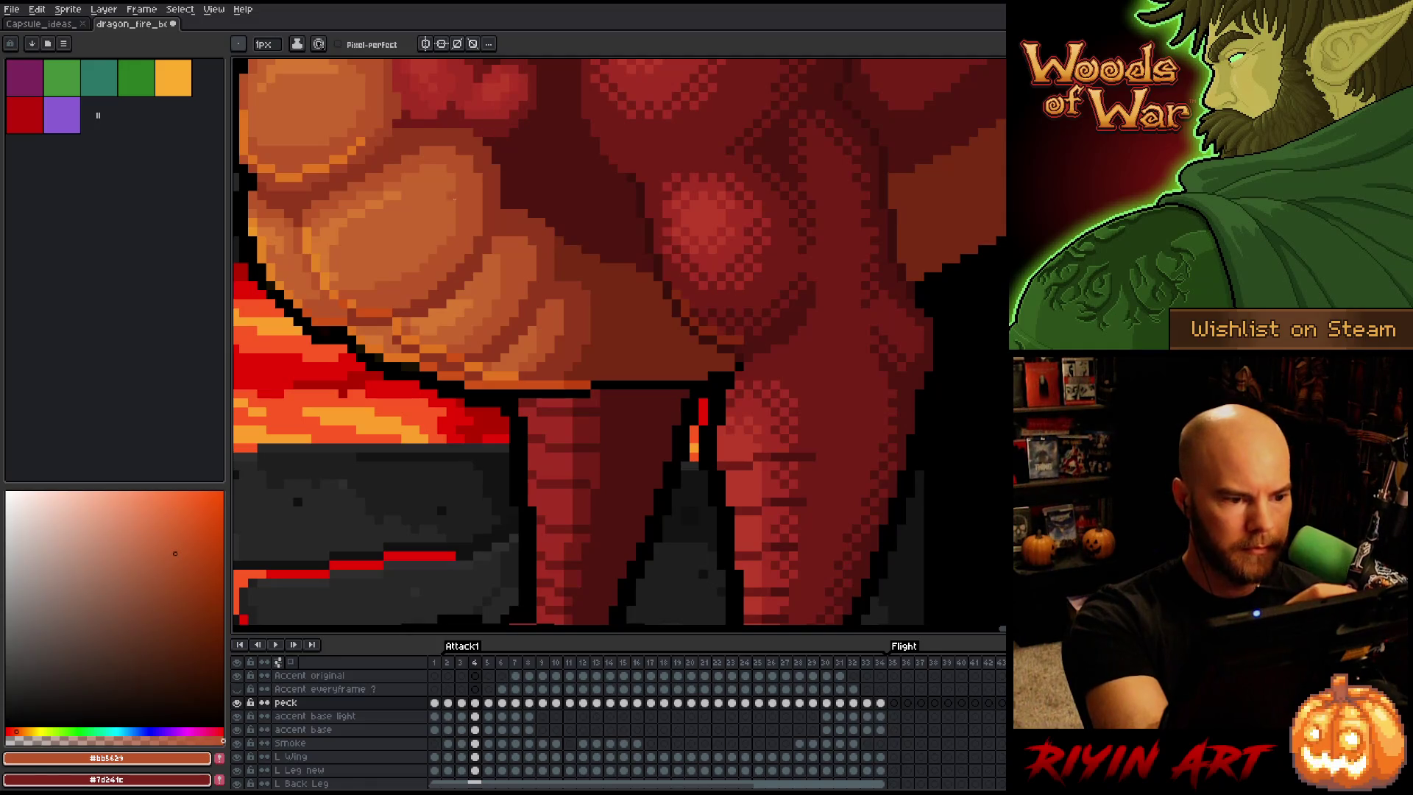
{"action": "key", "text": "period"}
{"action": "key", "text": "period"}
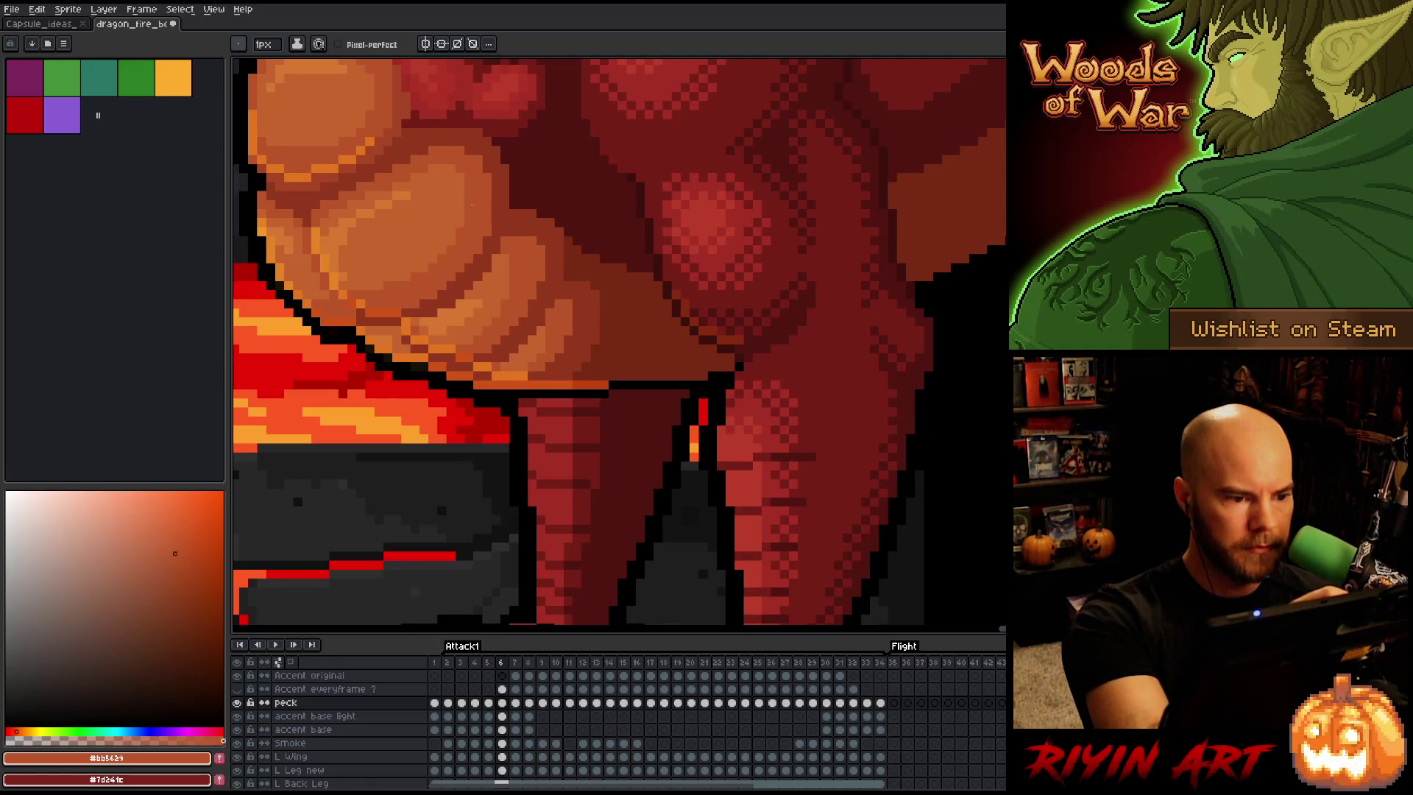
{"action": "key", "text": "period"}
{"action": "key", "text": "comma"}
{"action": "key", "text": "comma"}
{"action": "key", "text": "comma"}
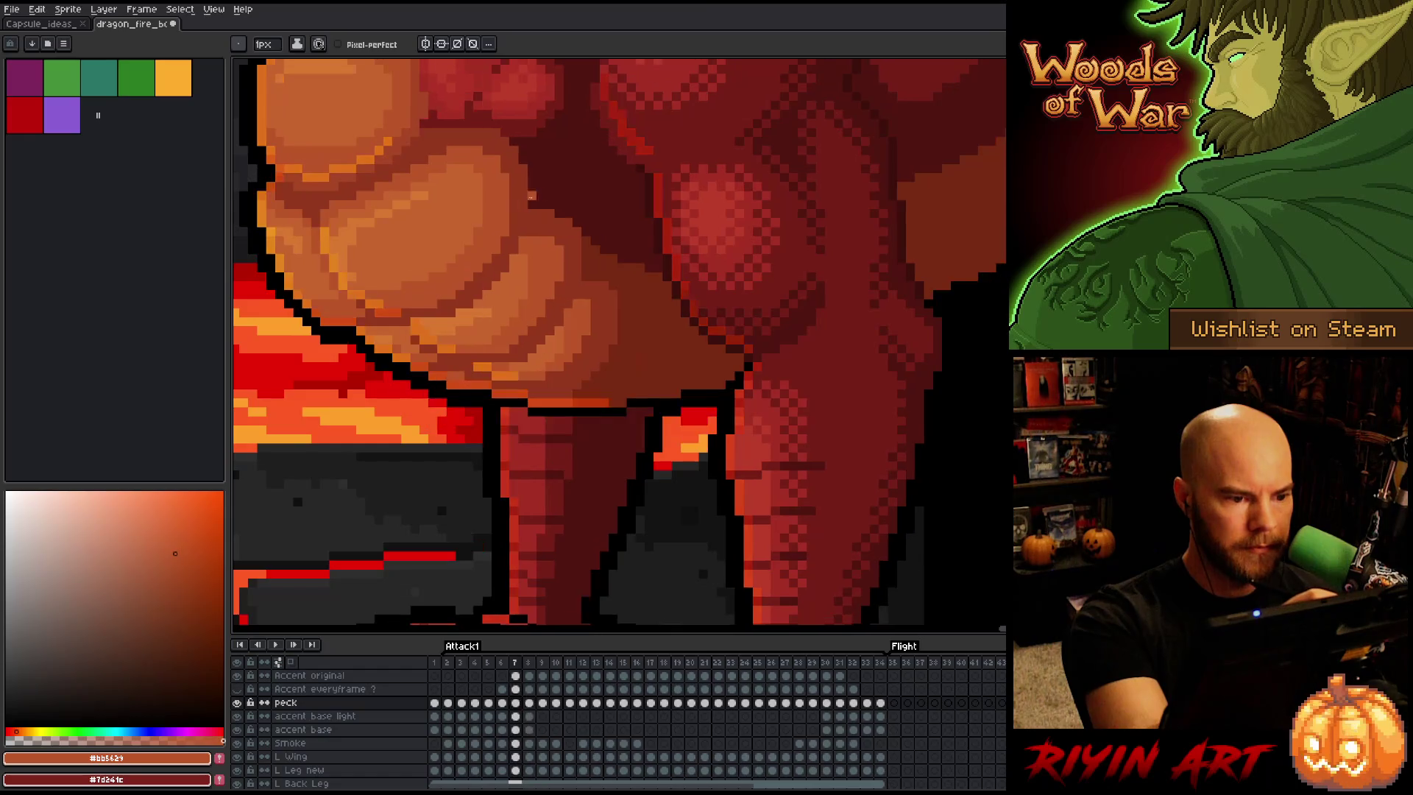
{"action": "key", "text": "comma"}
{"action": "key", "text": "comma"}
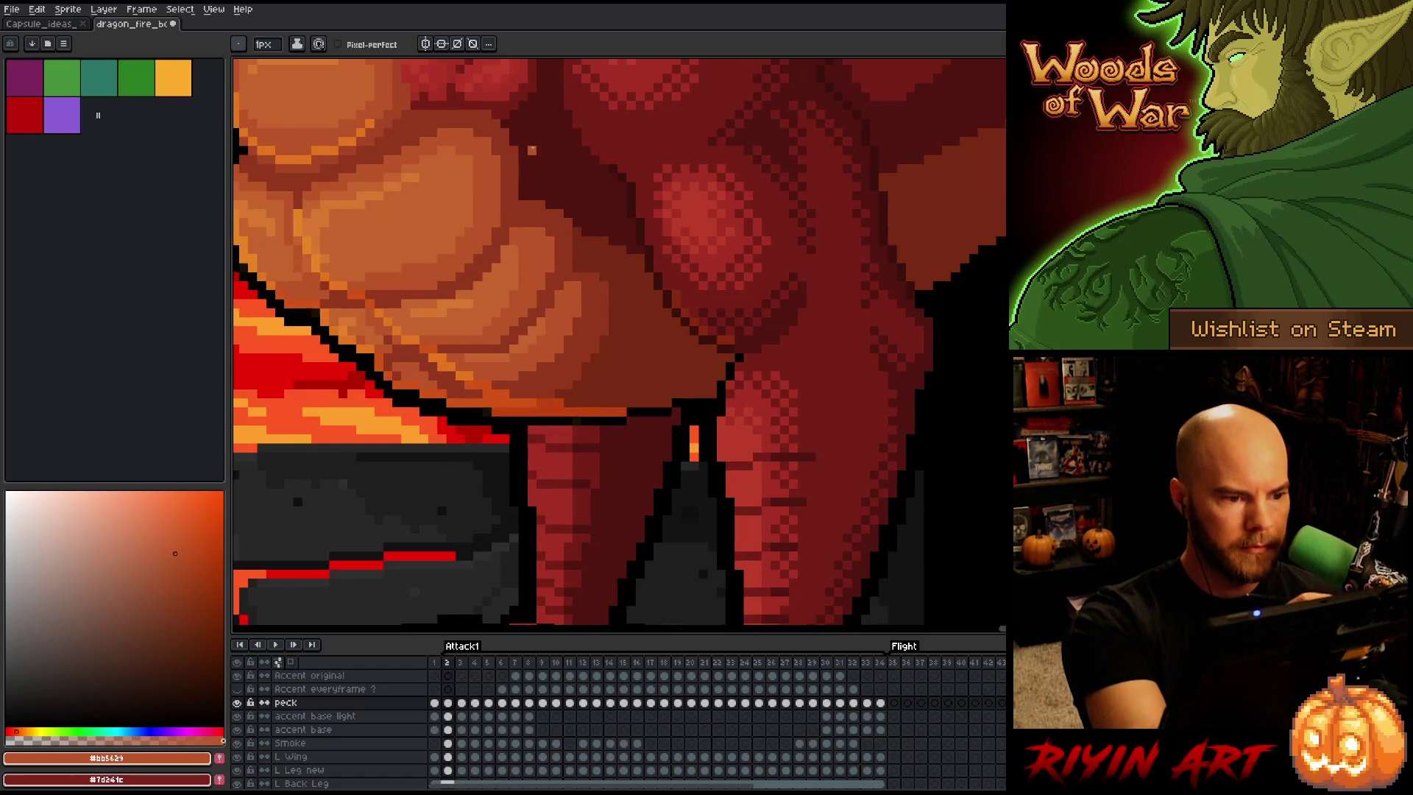
{"action": "left_click", "coordinate": [461, 242], "text": "alt"}
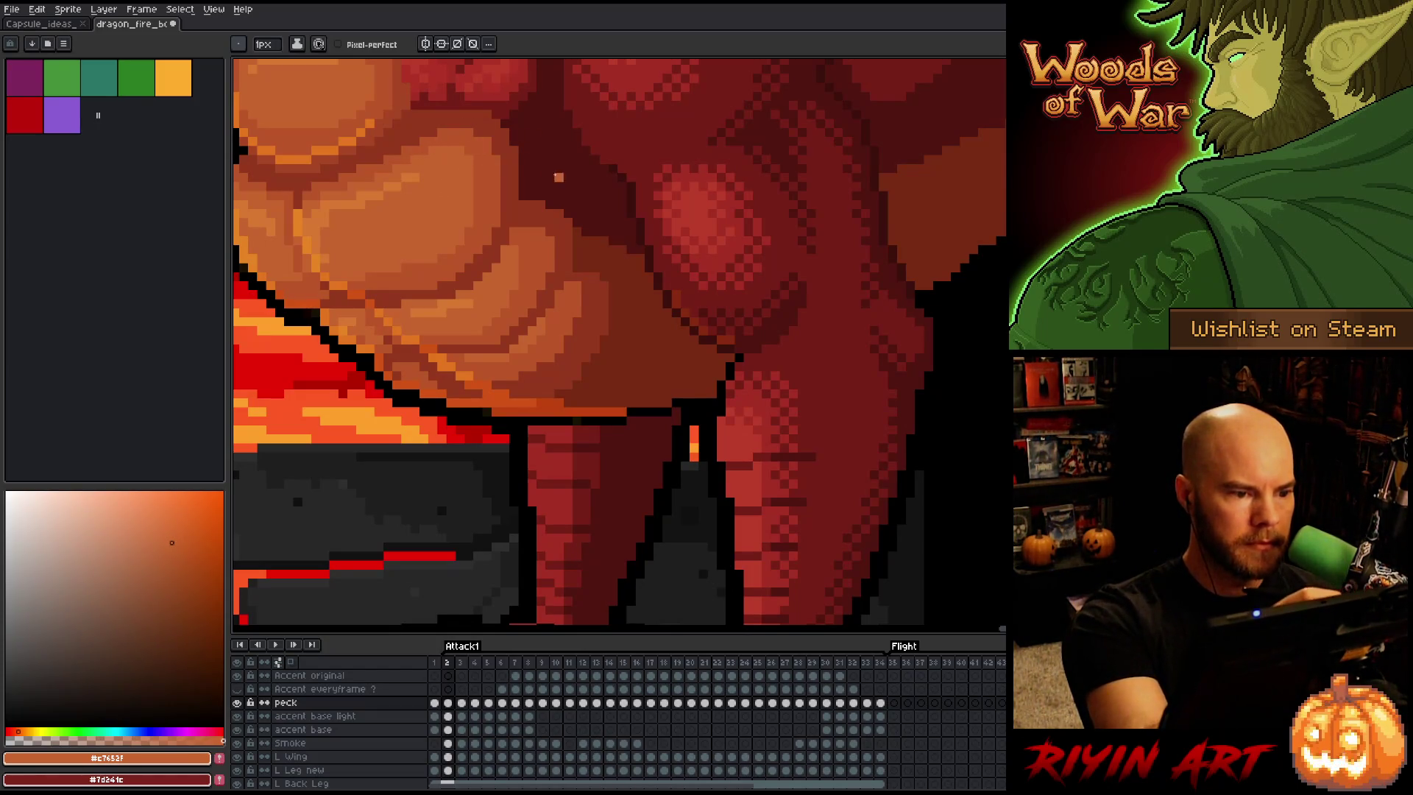
{"action": "key", "text": "Left"}
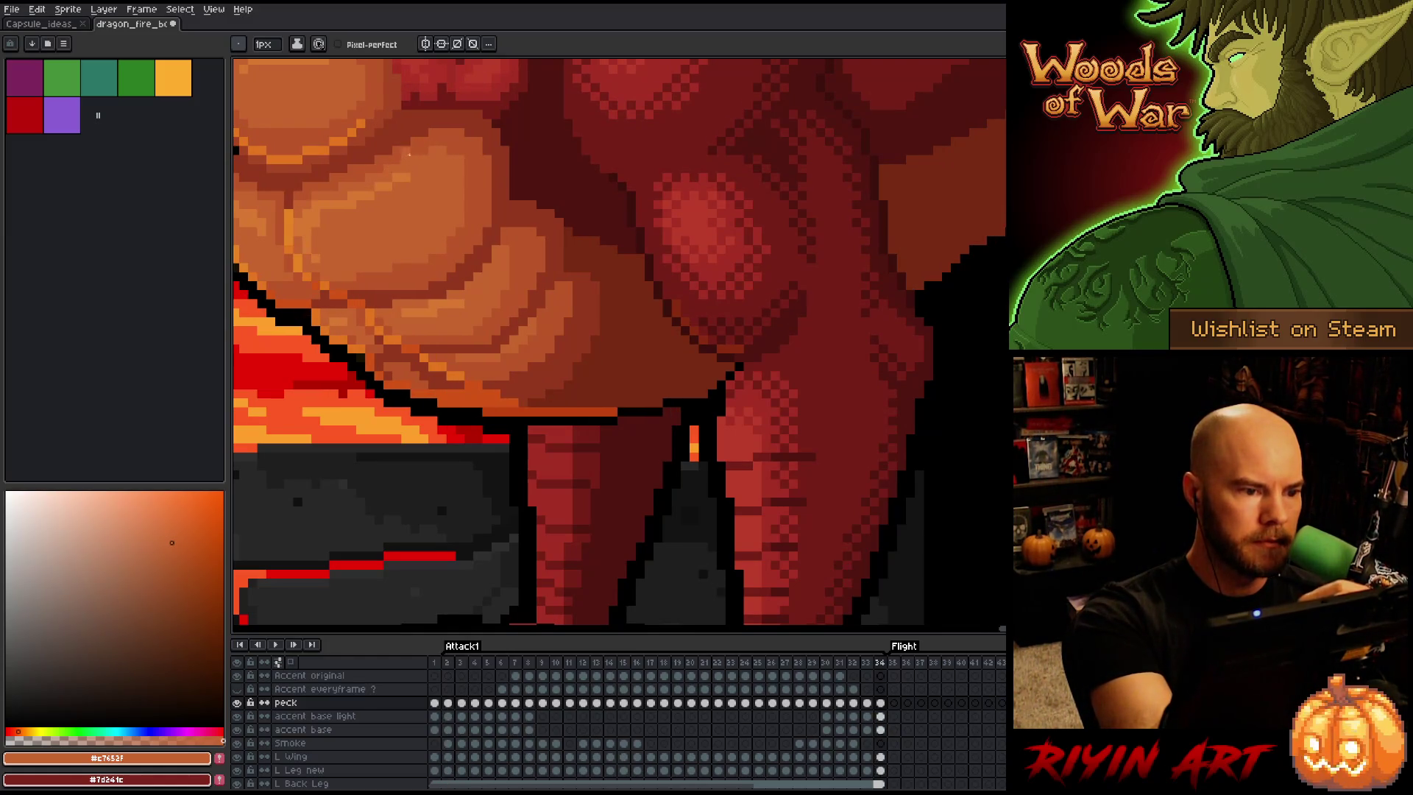
{"action": "key", "text": "Left"}
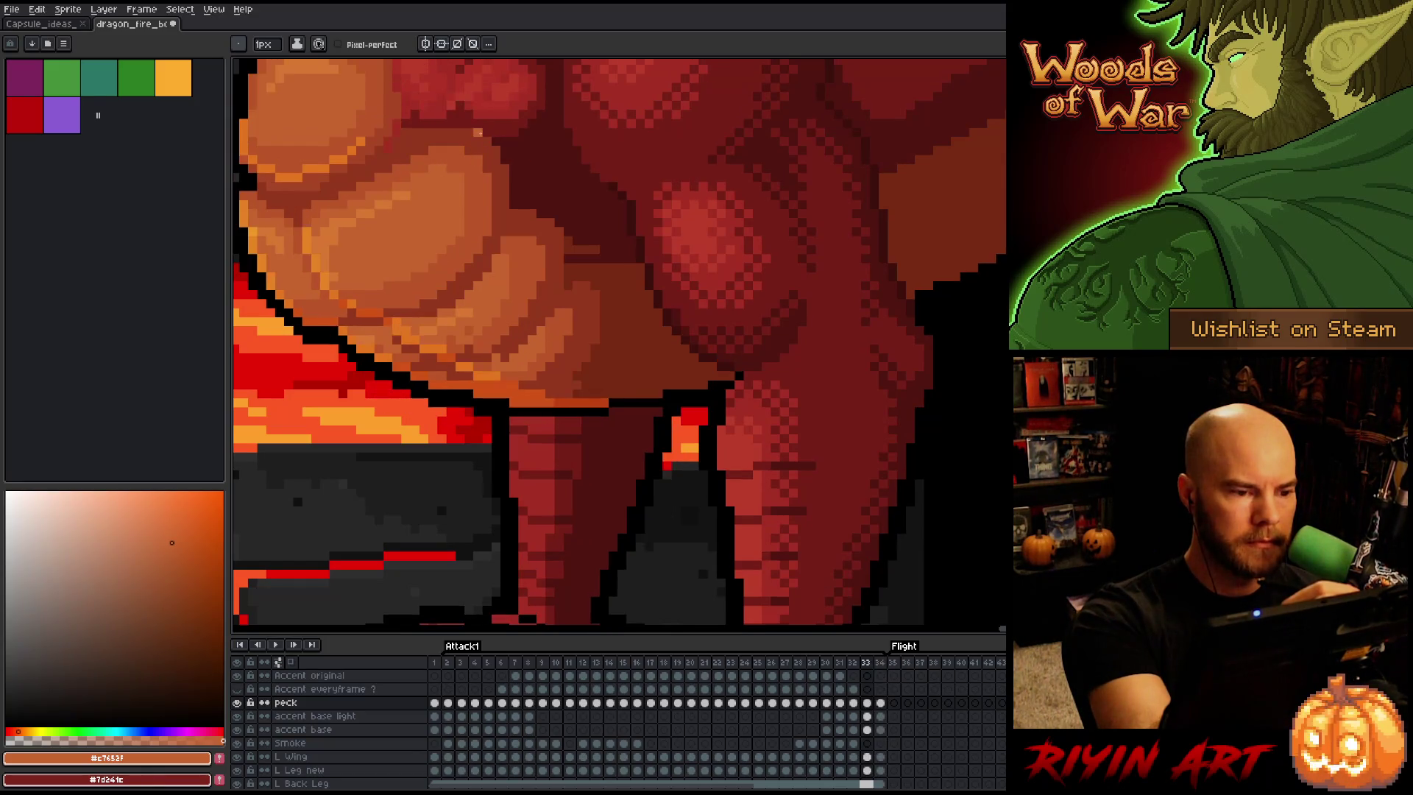
Flip repeatedly between Attack1 frames 33 and 34 to compare the dragon's belly
{"action": "key", "text": "Right"}
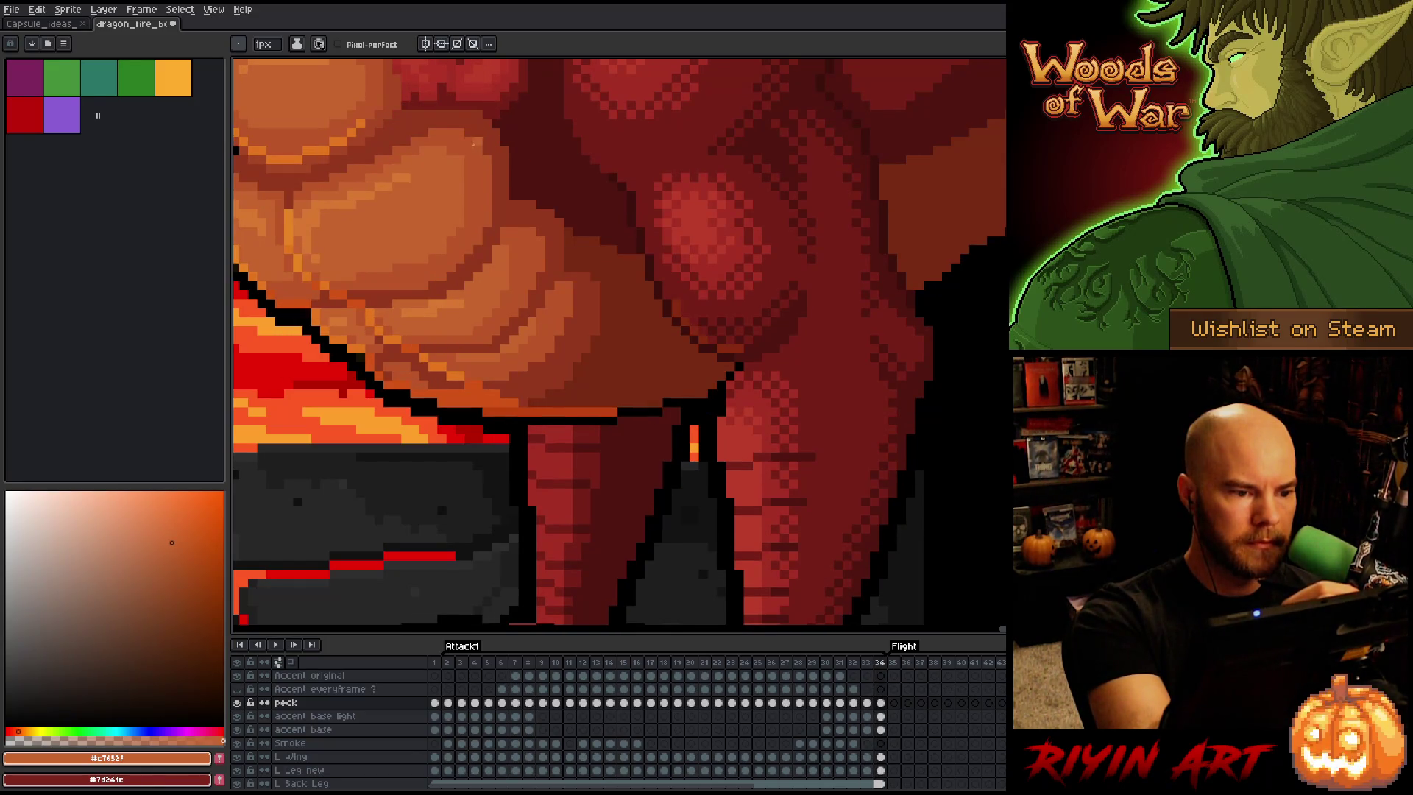
{"action": "key", "text": "Left"}
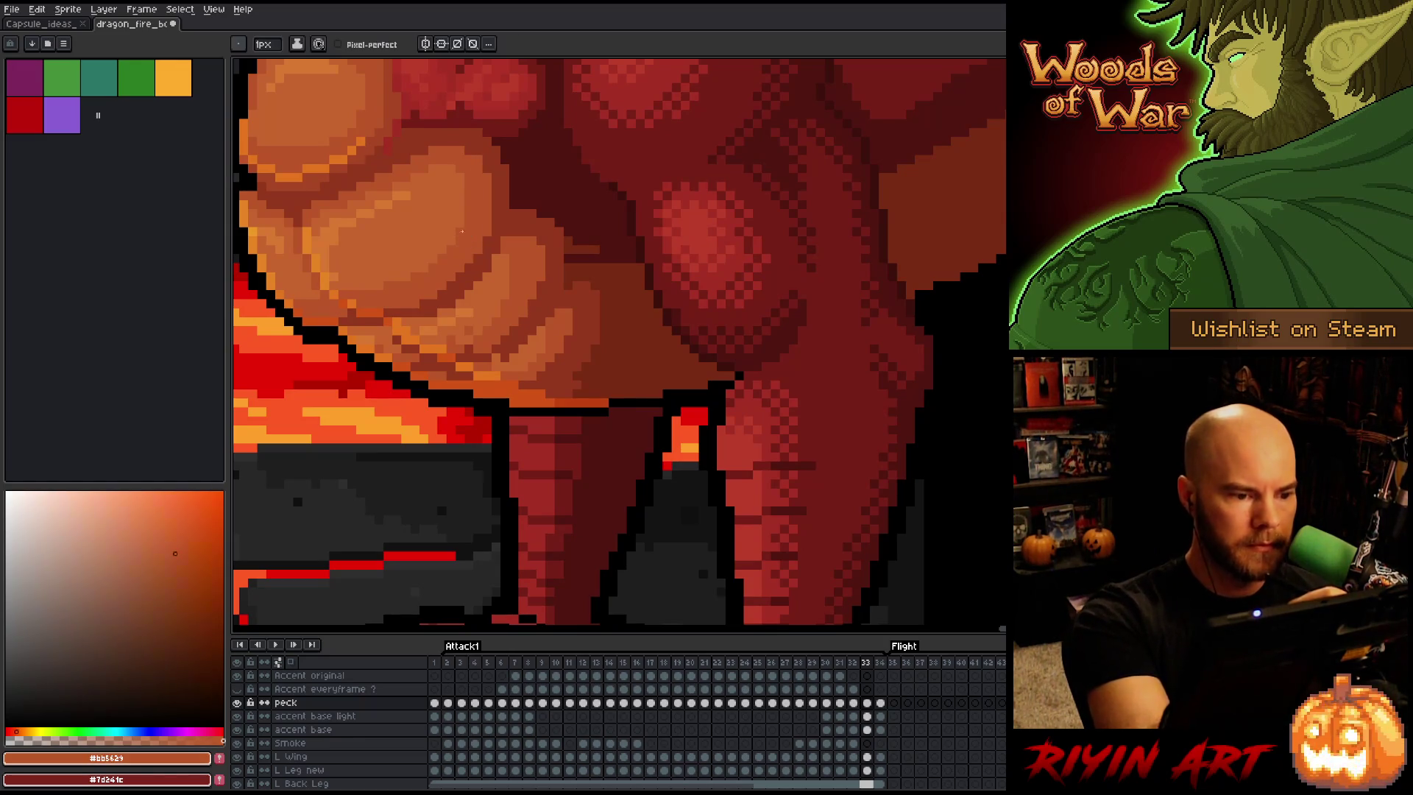
{"action": "key", "text": "Right"}
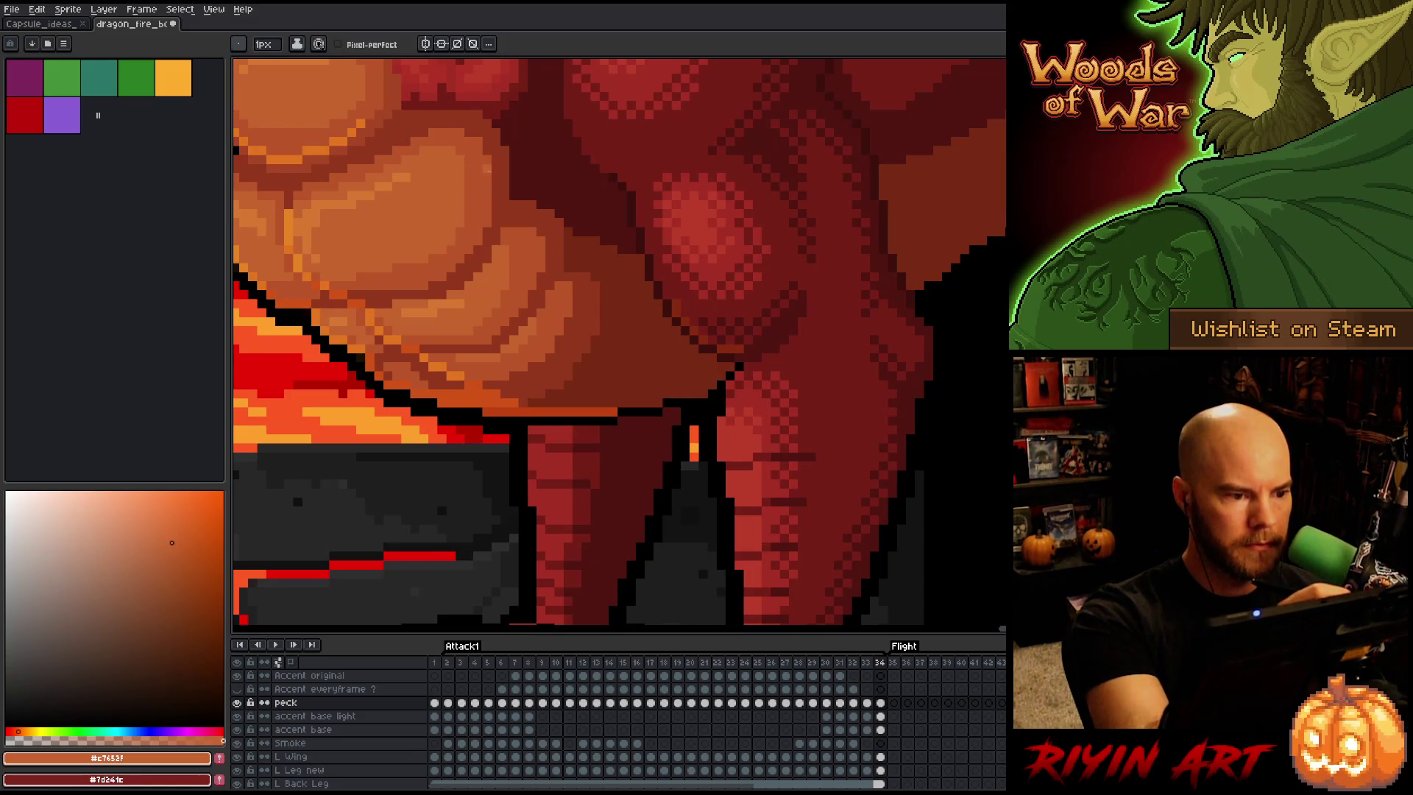
{"action": "key", "text": "Left"}
{"action": "key", "text": "Right"}
{"action": "key", "text": "Left"}
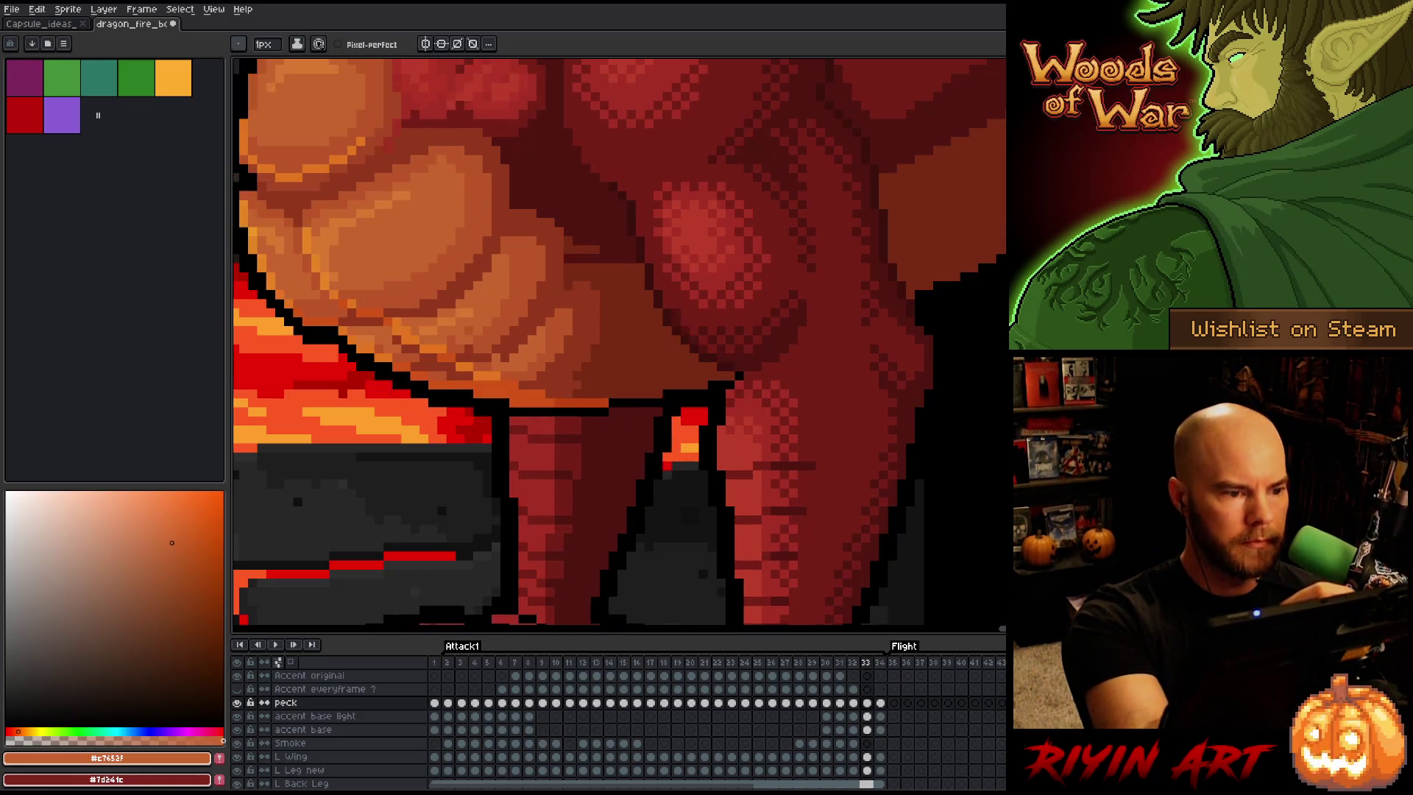
{"action": "key", "text": "Right"}
{"action": "key", "text": "Left"}
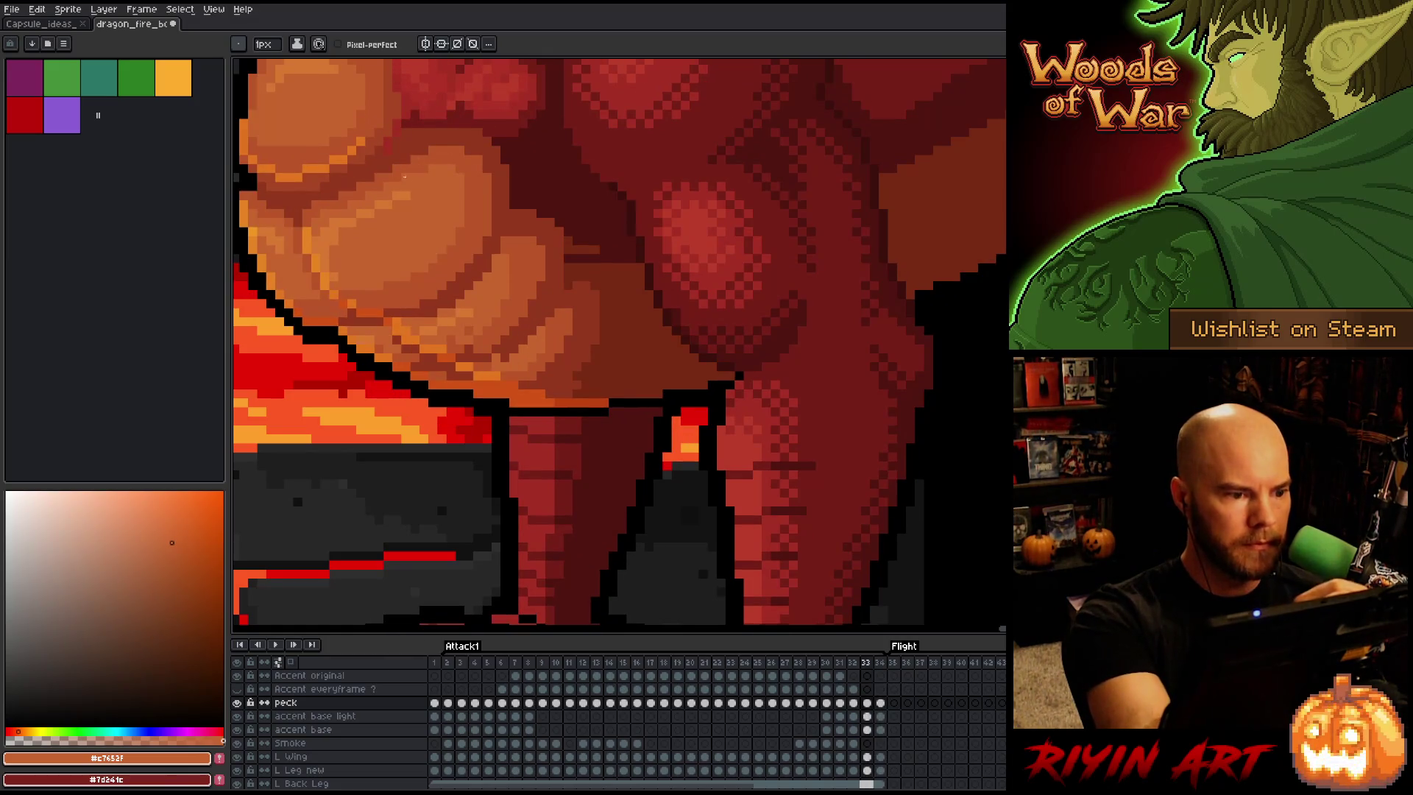
{"action": "key", "text": "Right"}
{"action": "key", "text": "Left"}
{"action": "key", "text": "Right"}
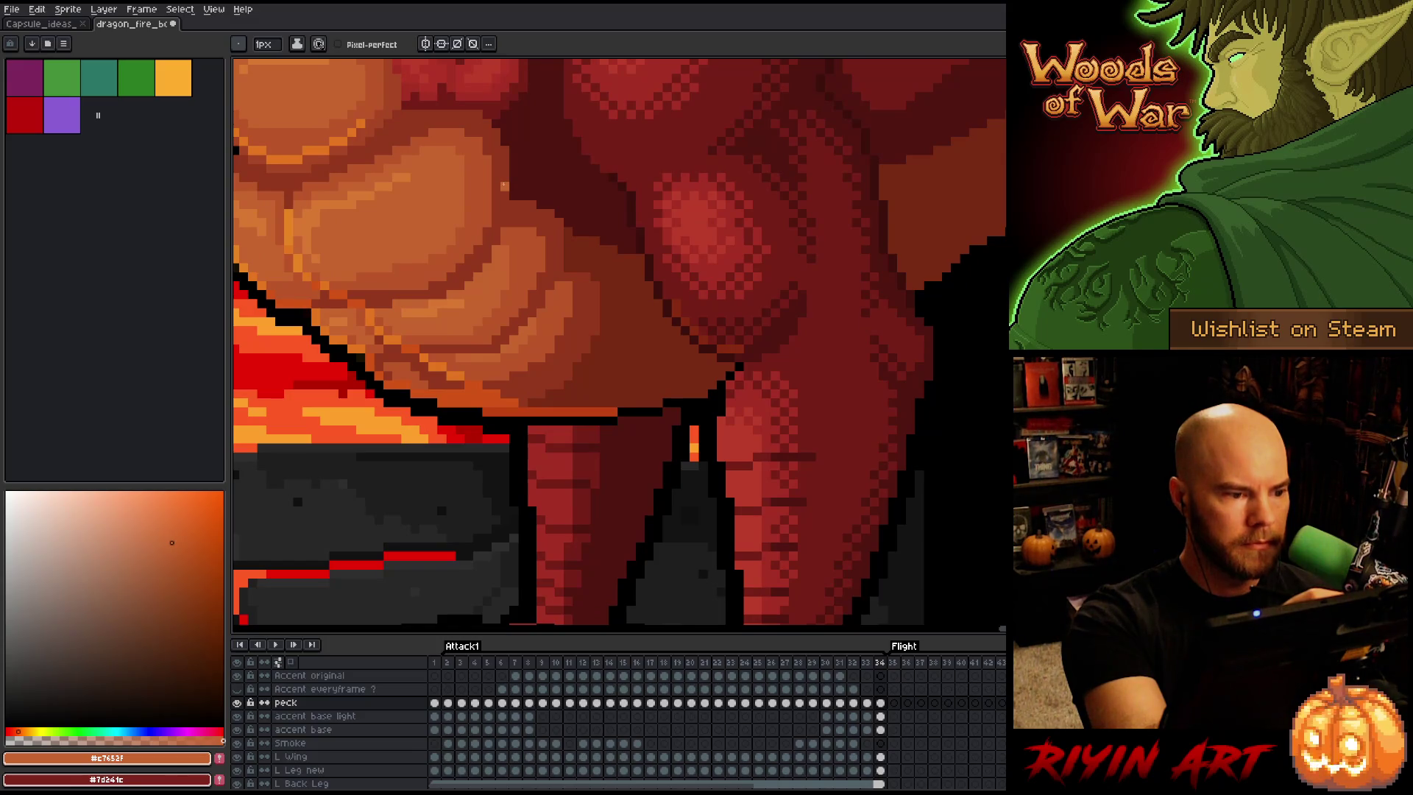
{"action": "key", "text": "Left"}
{"action": "key", "text": "Right"}
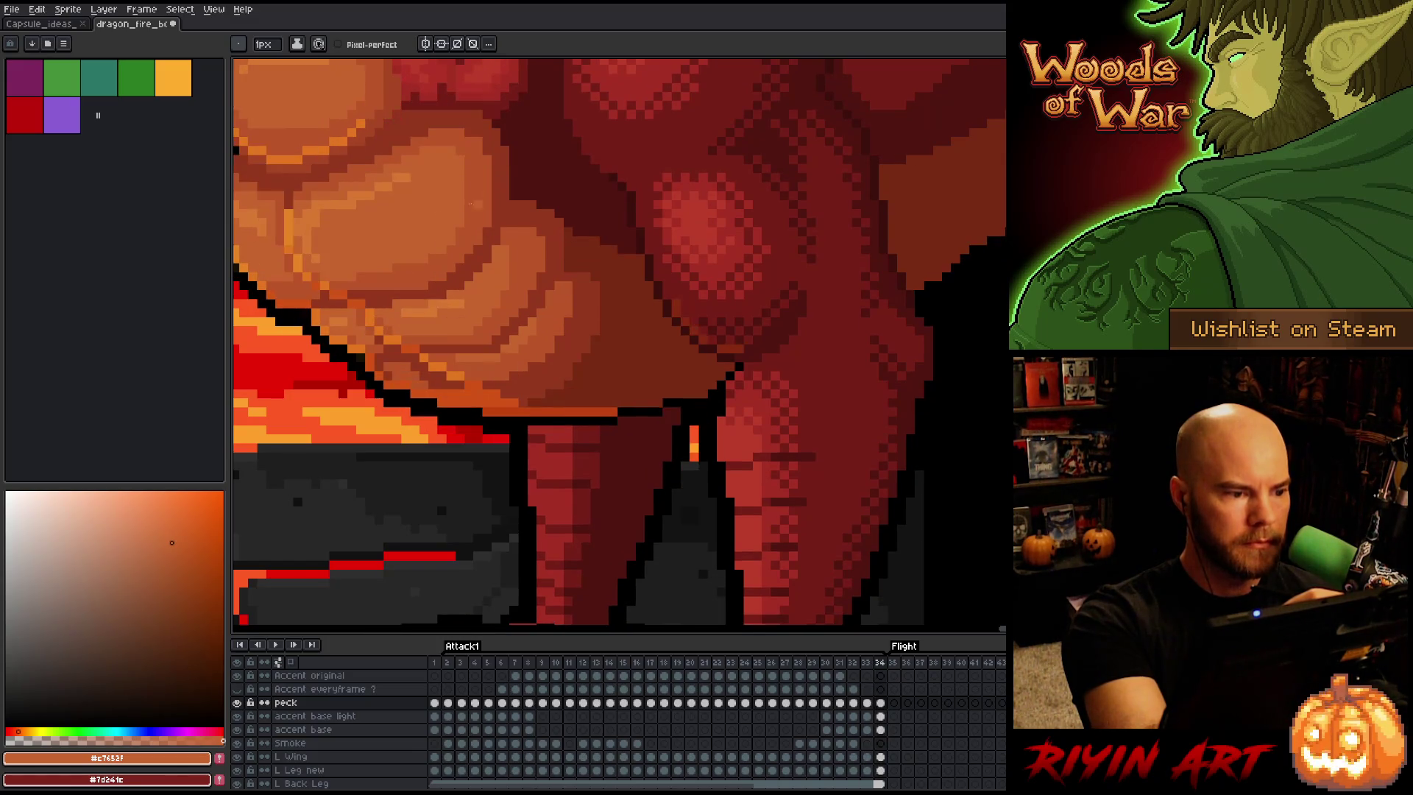
Sample the belly oranges #bb5629 and #c7652f, then return to the start of Attack1
{"action": "left_click", "coordinate": [387, 279], "text": "alt"}
{"action": "left_click", "coordinate": [523, 204], "text": "alt"}
{"action": "key", "text": "Left"}
{"action": "key", "text": "Right"}
{"action": "key", "text": "Right"}
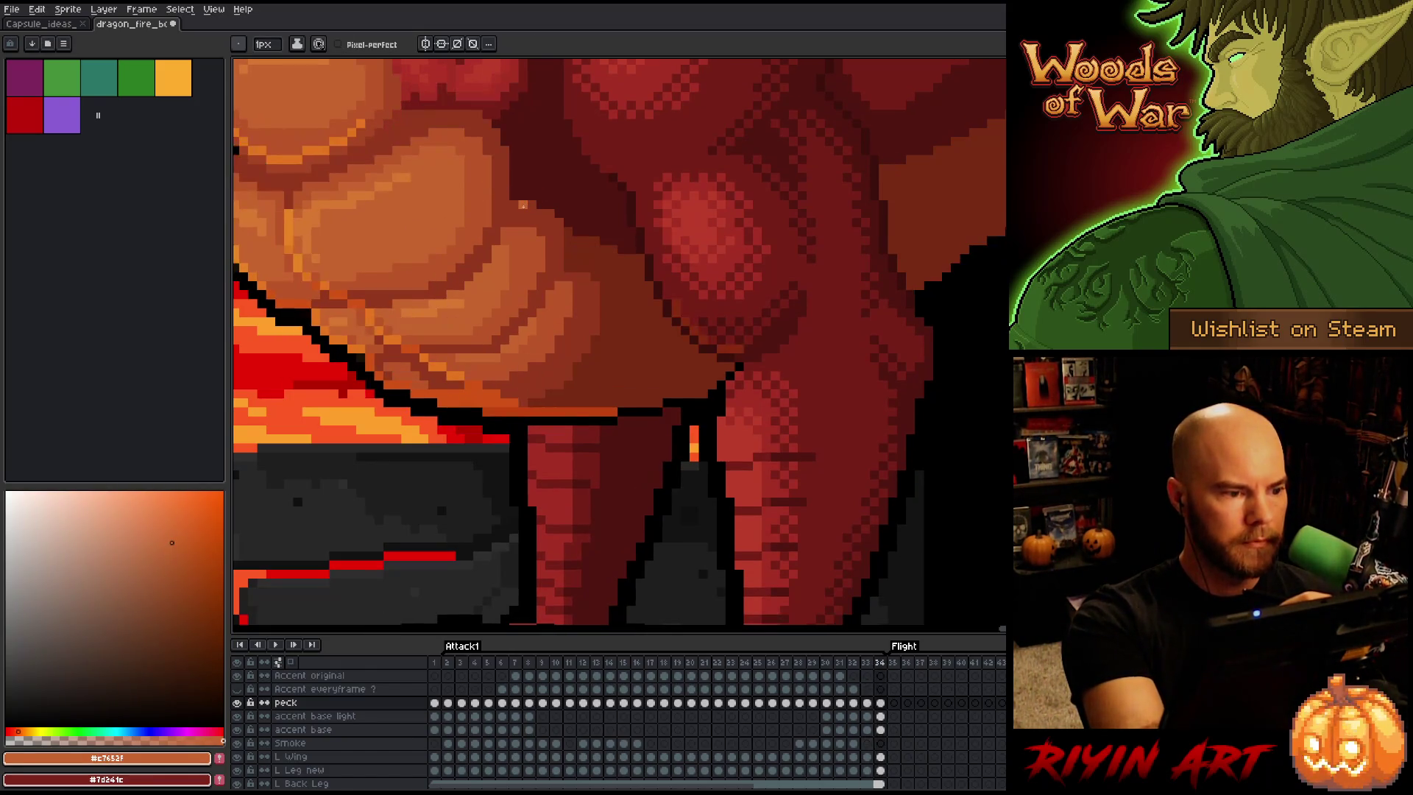
{"action": "left_click", "coordinate": [303, 198], "text": "alt"}
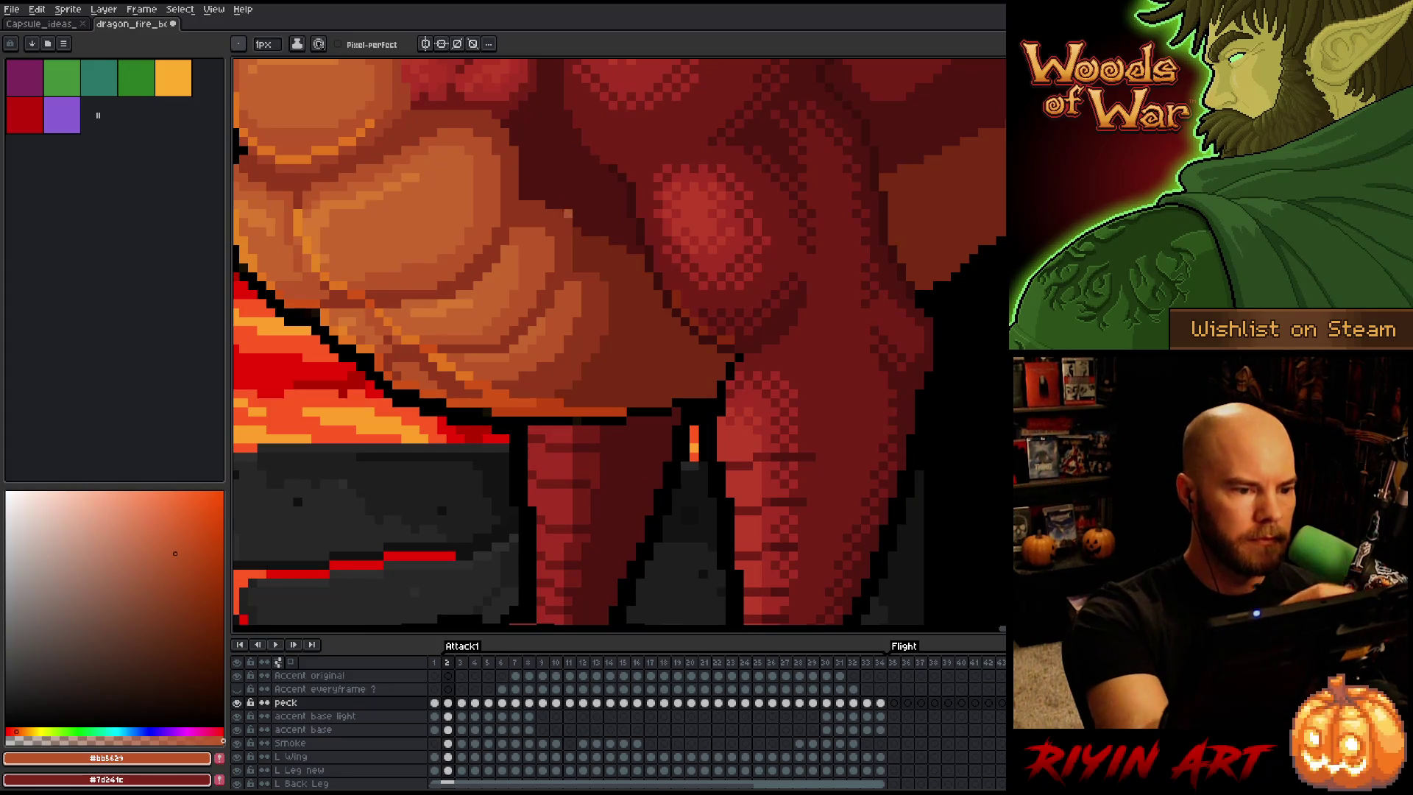
Compare the belly across frames 2 to 4 and sample the lighter orange #c7652f
{"action": "key", "text": "Right"}
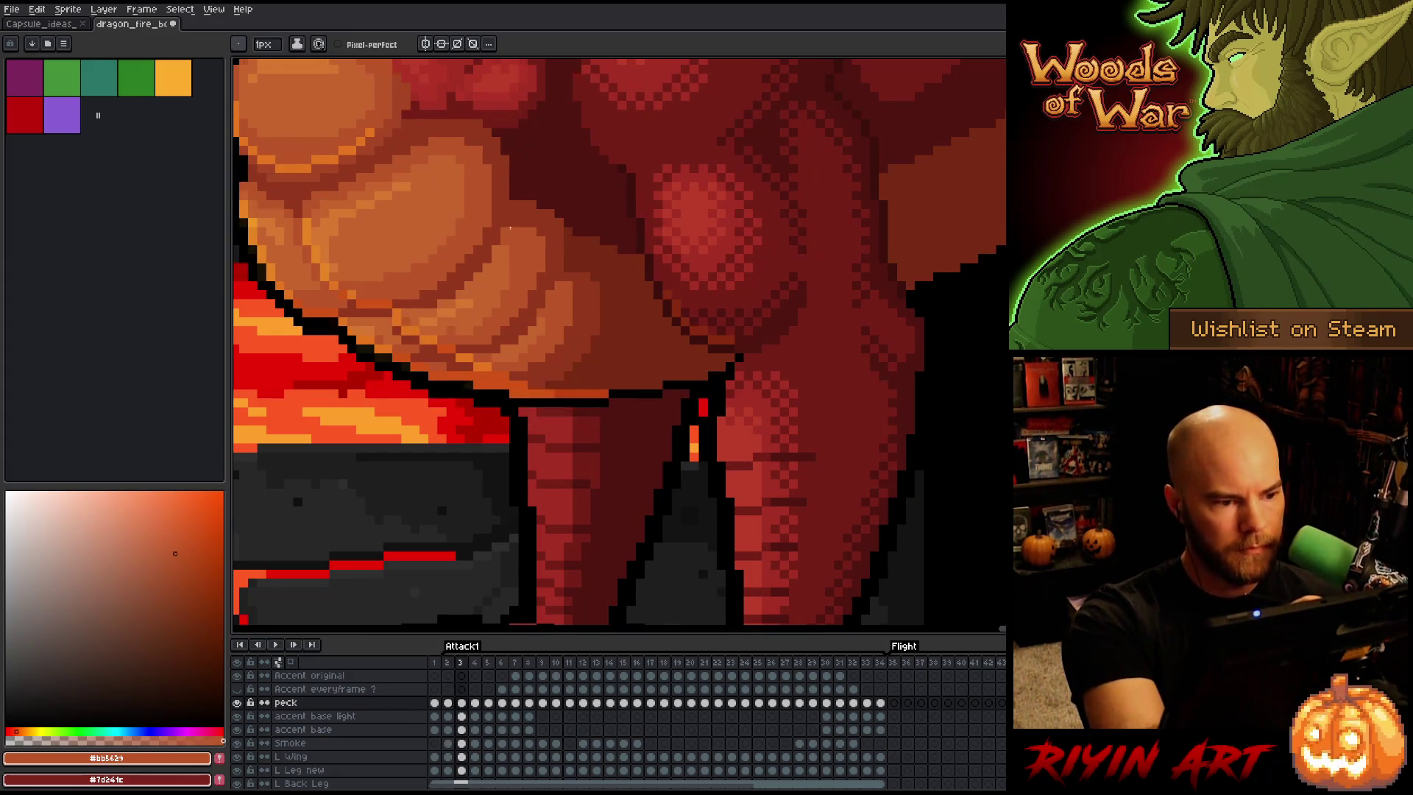
{"action": "key", "text": "Left"}
{"action": "key", "text": "Right"}
{"action": "key", "text": "Right"}
{"action": "key", "text": "Left"}
{"action": "key", "text": "Right"}
{"action": "key", "text": "Left"}
{"action": "key", "text": "Right"}
{"action": "key", "text": "Left"}
{"action": "key", "text": "Left"}
{"action": "key", "text": "Right"}
{"action": "left_click", "coordinate": [410, 221], "text": "alt"}
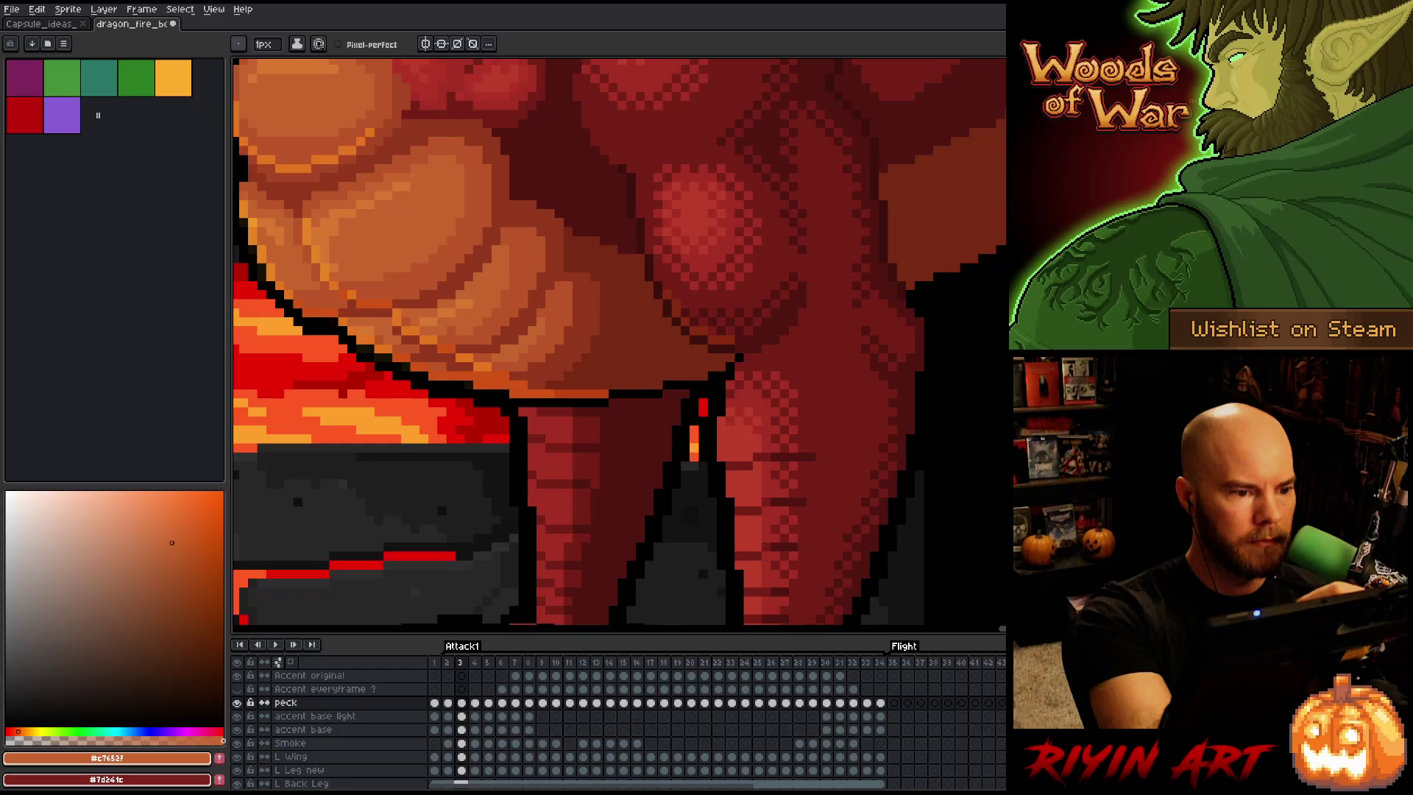
Step forward through frames 4, 6 and 8 to frame 10, peeking at neighbouring frames
{"action": "key", "text": "Right"}
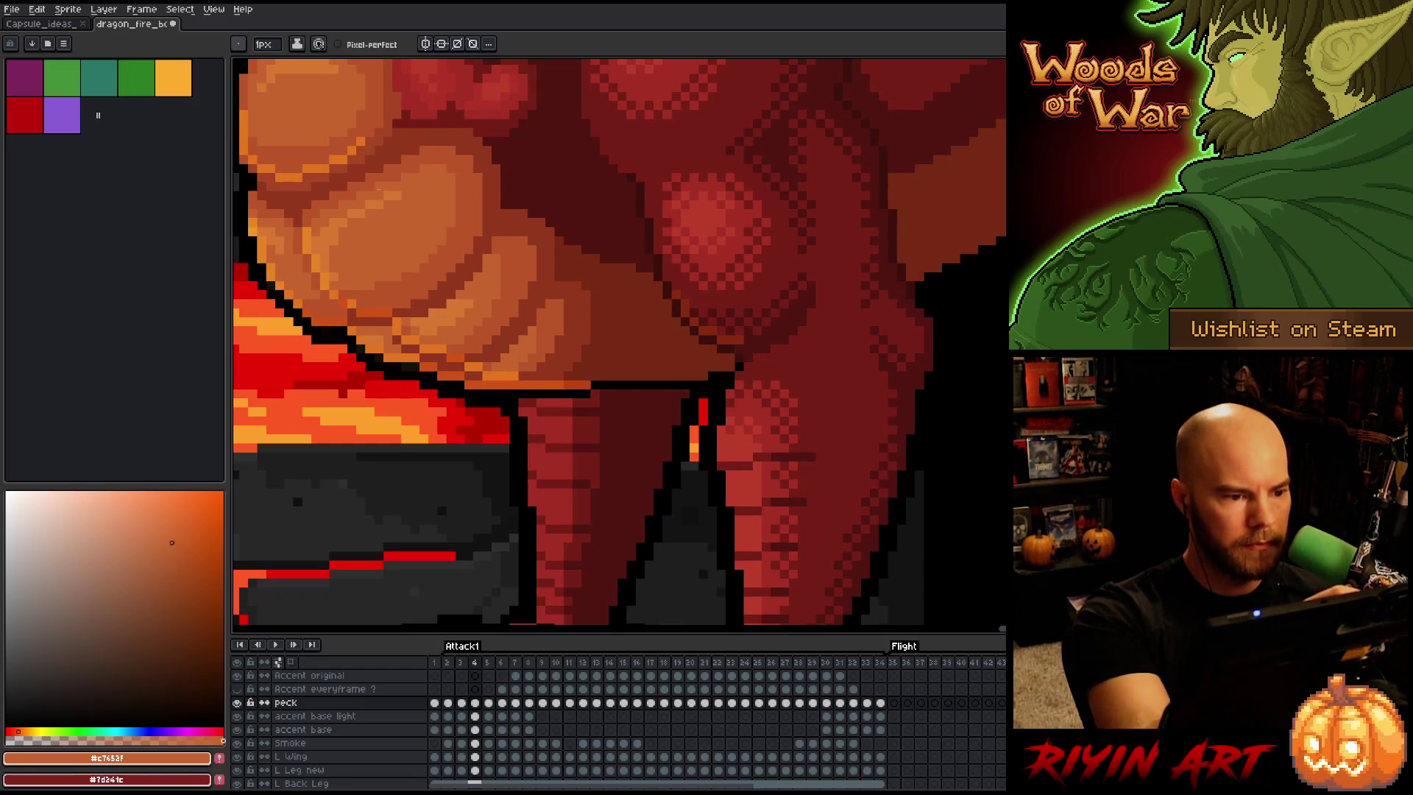
{"action": "key", "text": "Right"}
{"action": "key", "text": "Right"}
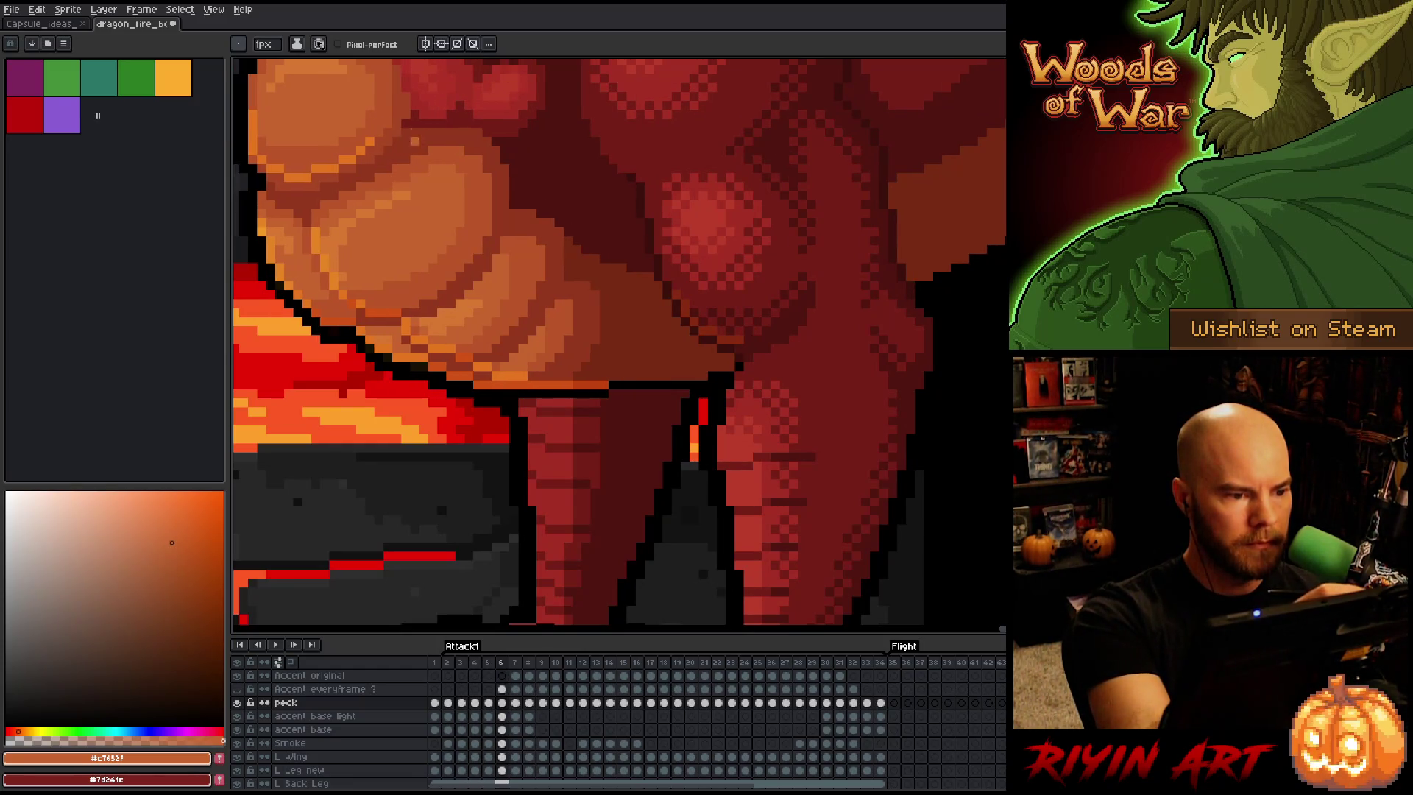
{"action": "key", "text": "Right"}
{"action": "key", "text": "Right"}
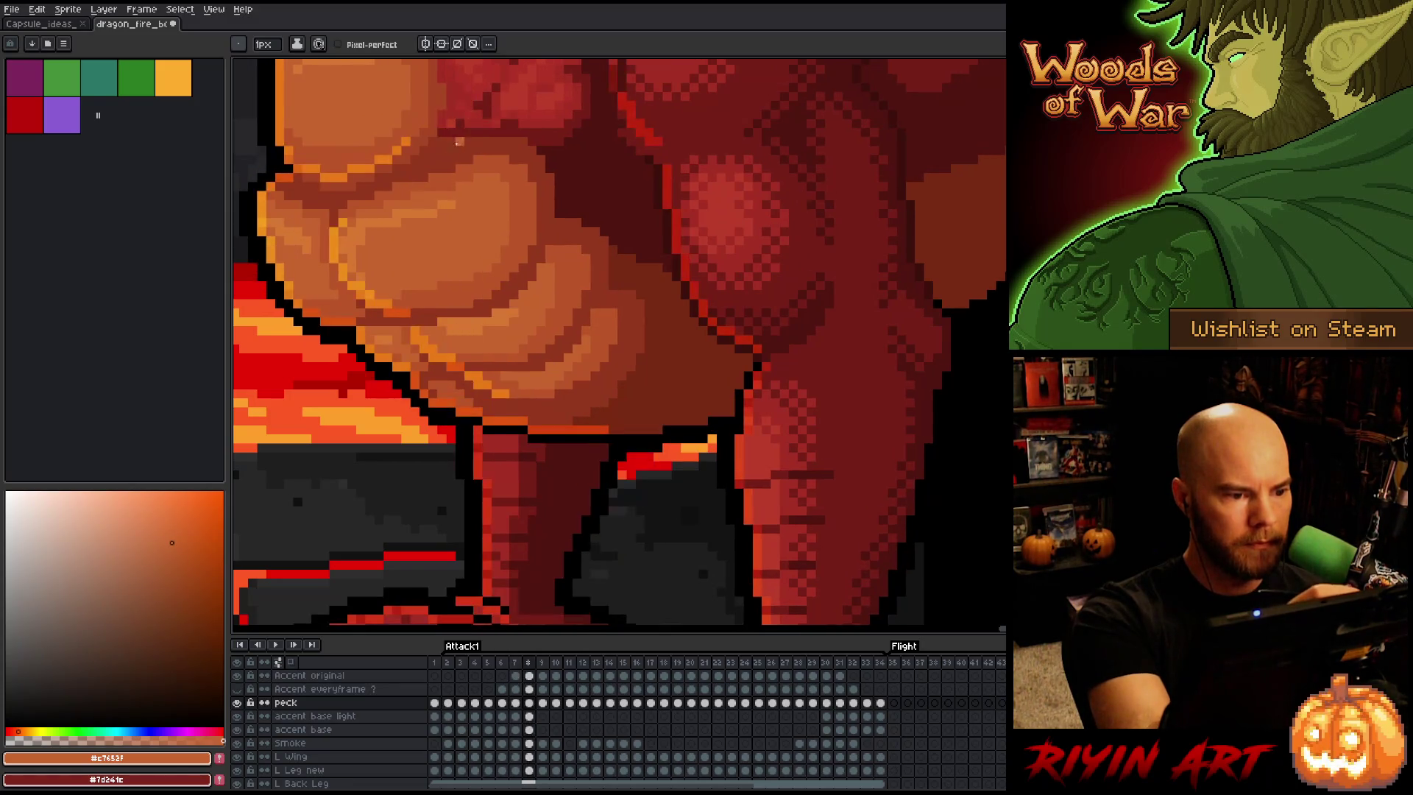
{"action": "key", "text": "Right"}
{"action": "key", "text": "Left"}
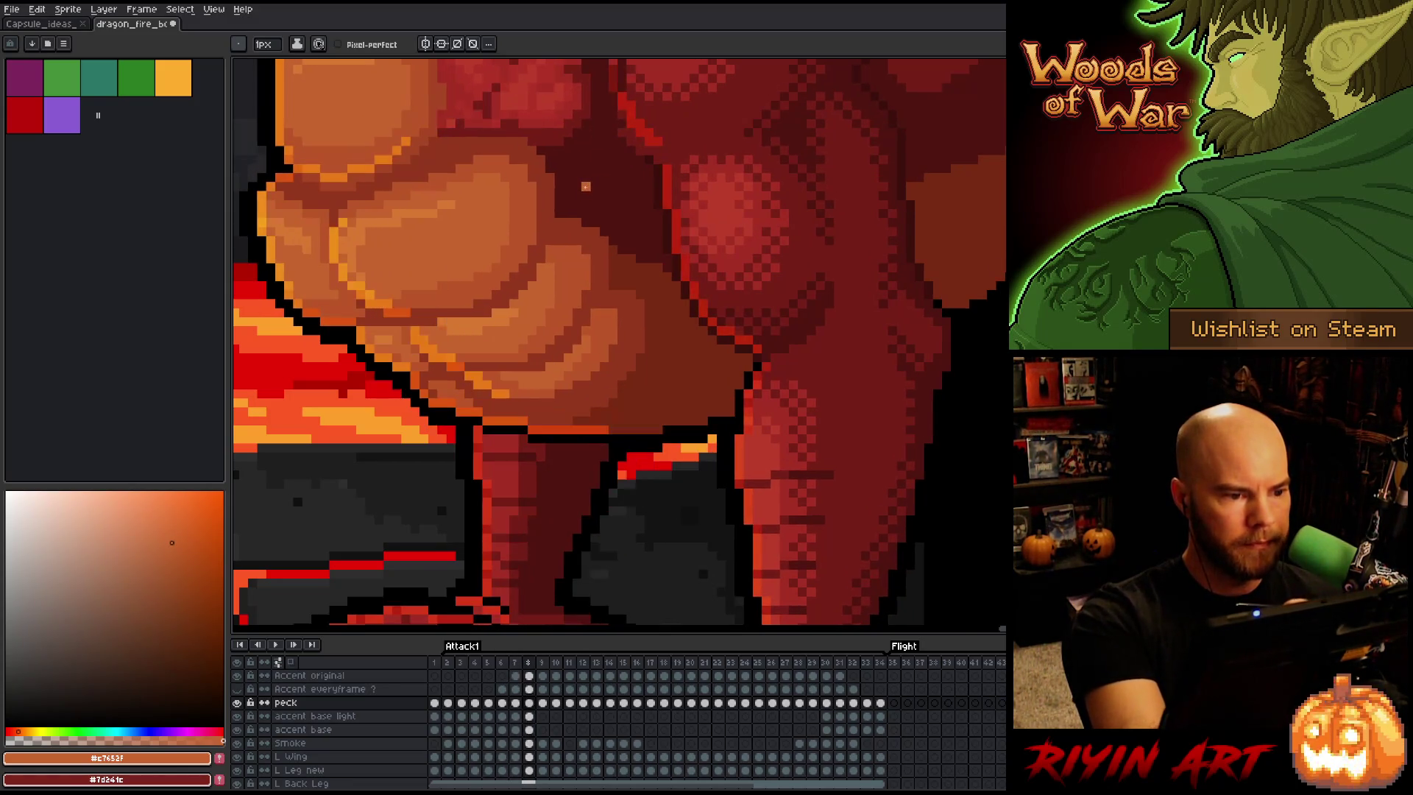
{"action": "key", "text": "Right"}
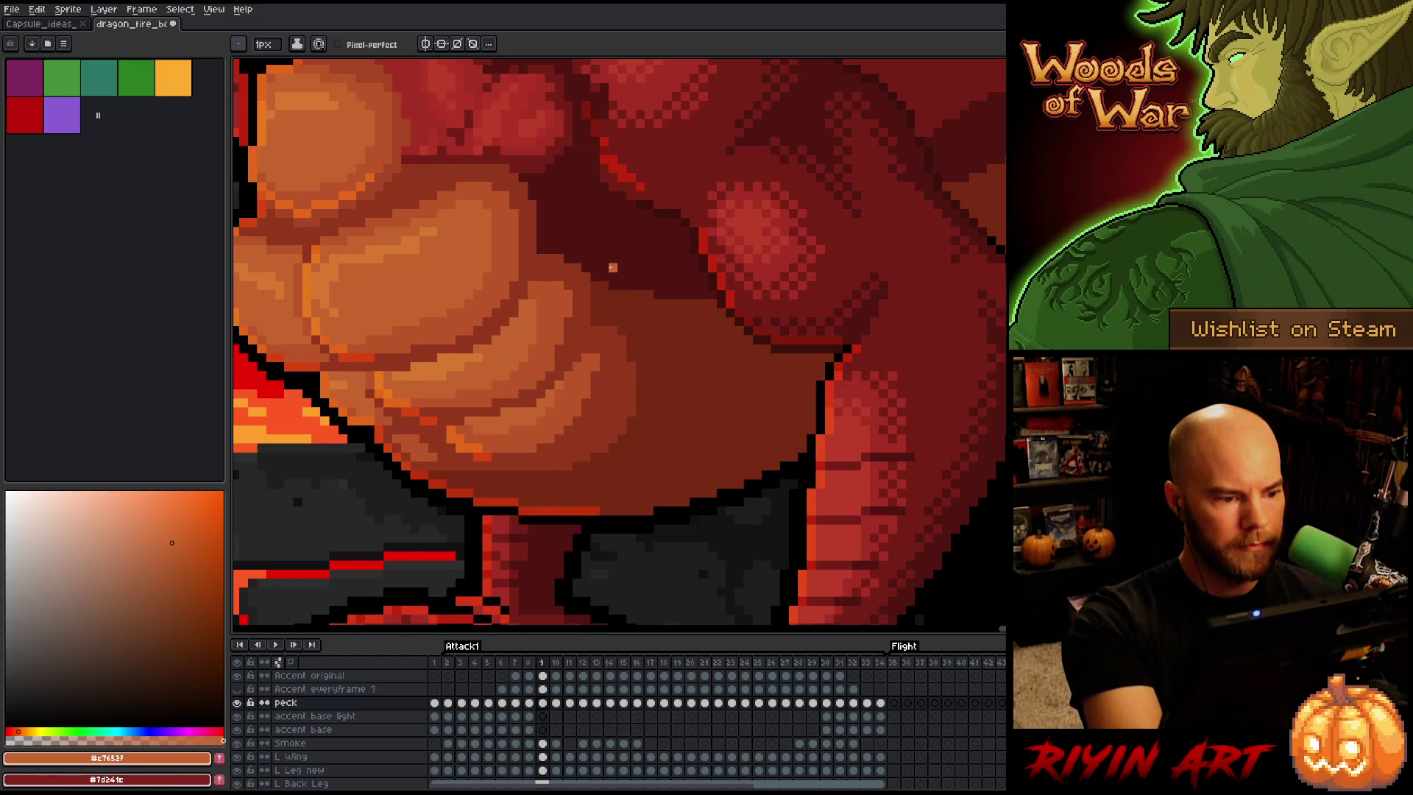
{"action": "key", "text": "Right"}
{"action": "key", "text": "Right"}
{"action": "key", "text": "Left"}
{"action": "key", "text": "Left"}
{"action": "key", "text": "Left"}
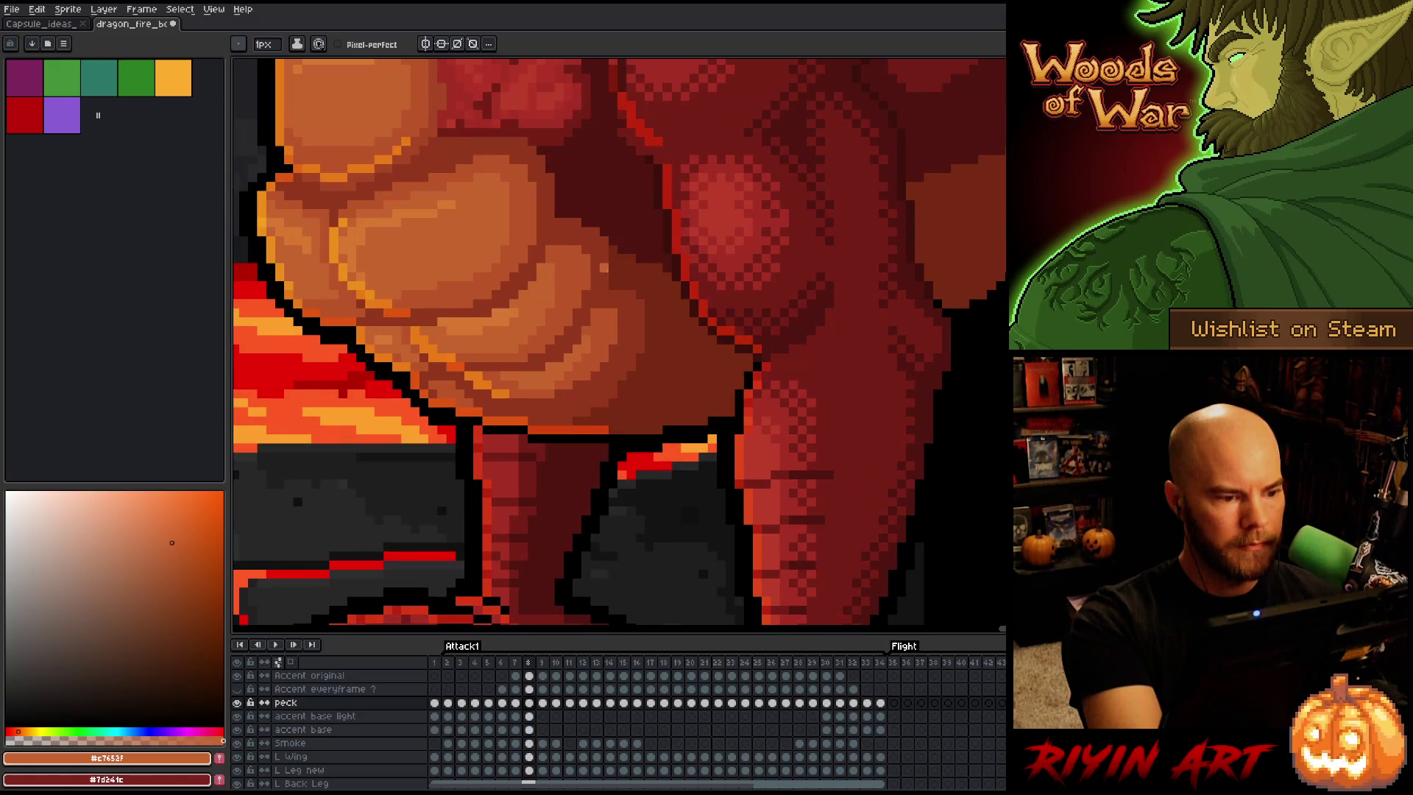
{"action": "key", "text": "Right"}
{"action": "key", "text": "Right"}
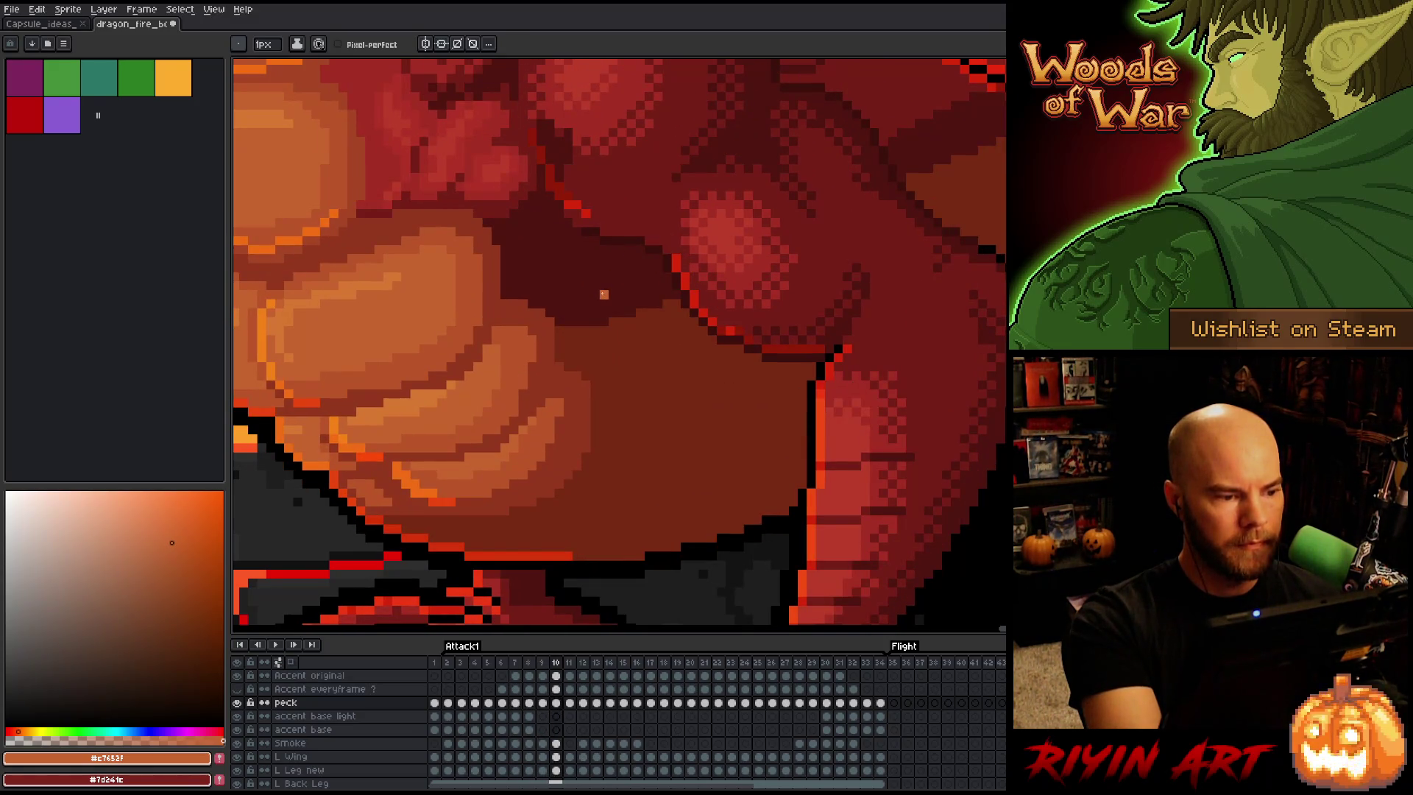
Advance through frames 11 to 14, sampling belly oranges #bb5629 and #c7652f
{"action": "key", "text": "Right"}
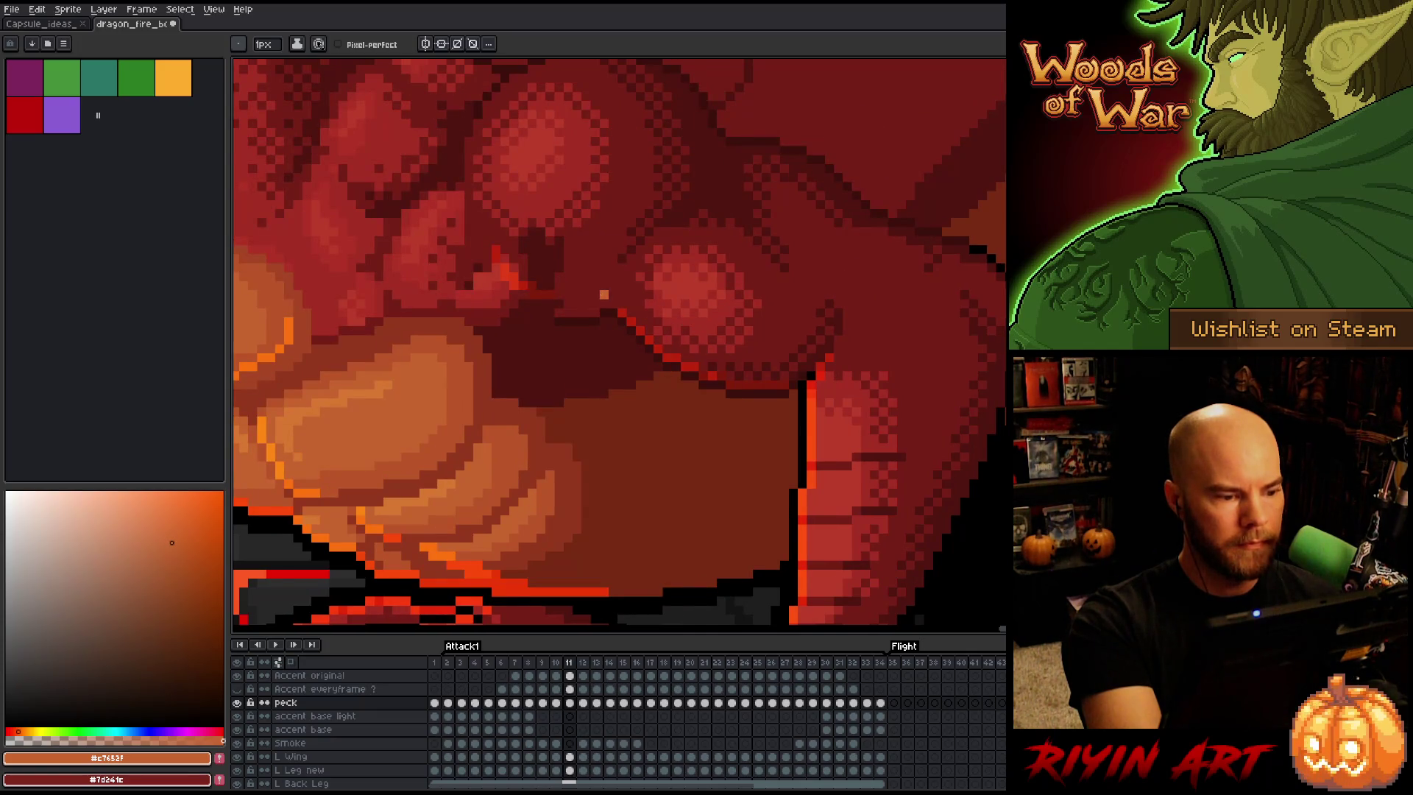
{"action": "key", "text": "Right"}
{"action": "key", "text": "Left"}
{"action": "key", "text": "Right"}
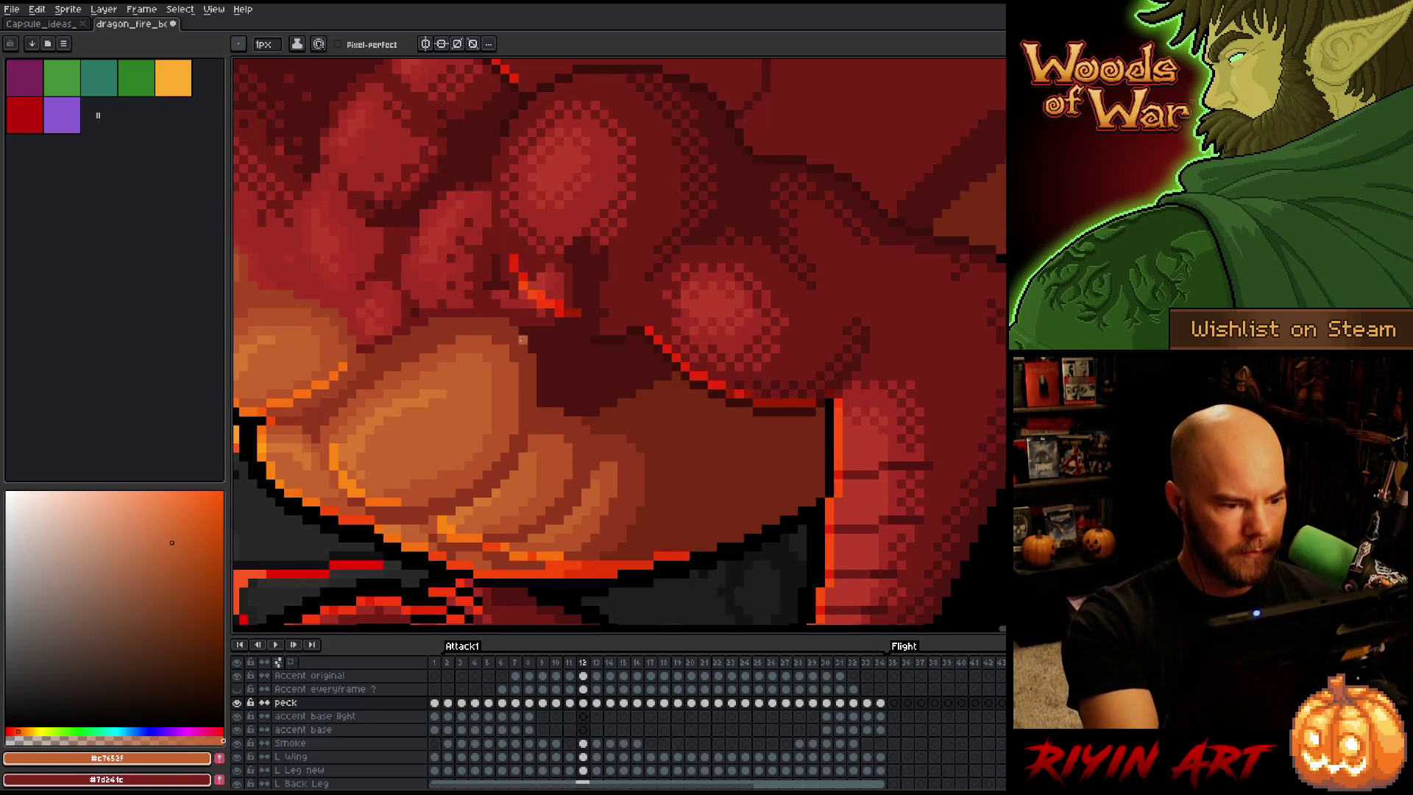
{"action": "left_click", "coordinate": [379, 379], "text": "alt"}
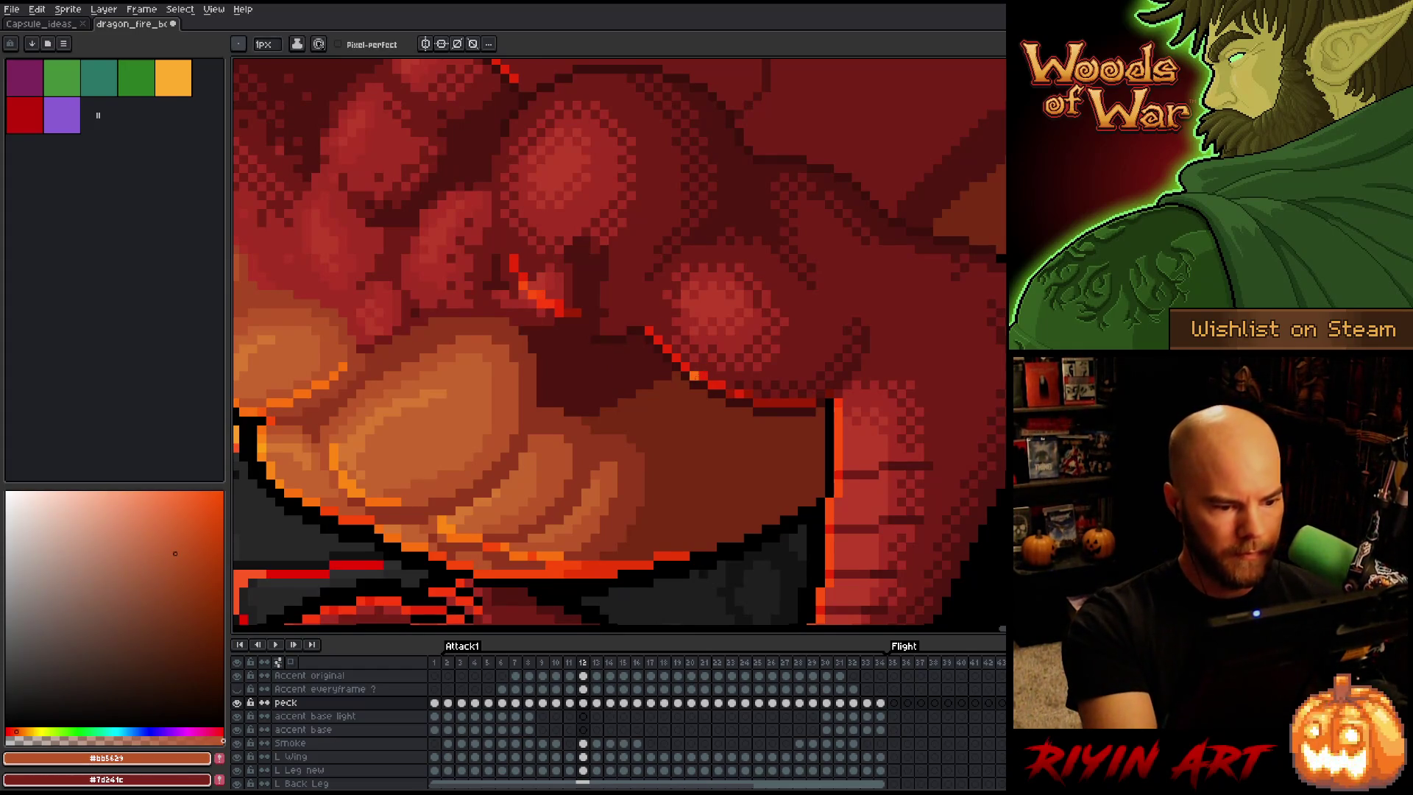
{"action": "key", "text": "Right"}
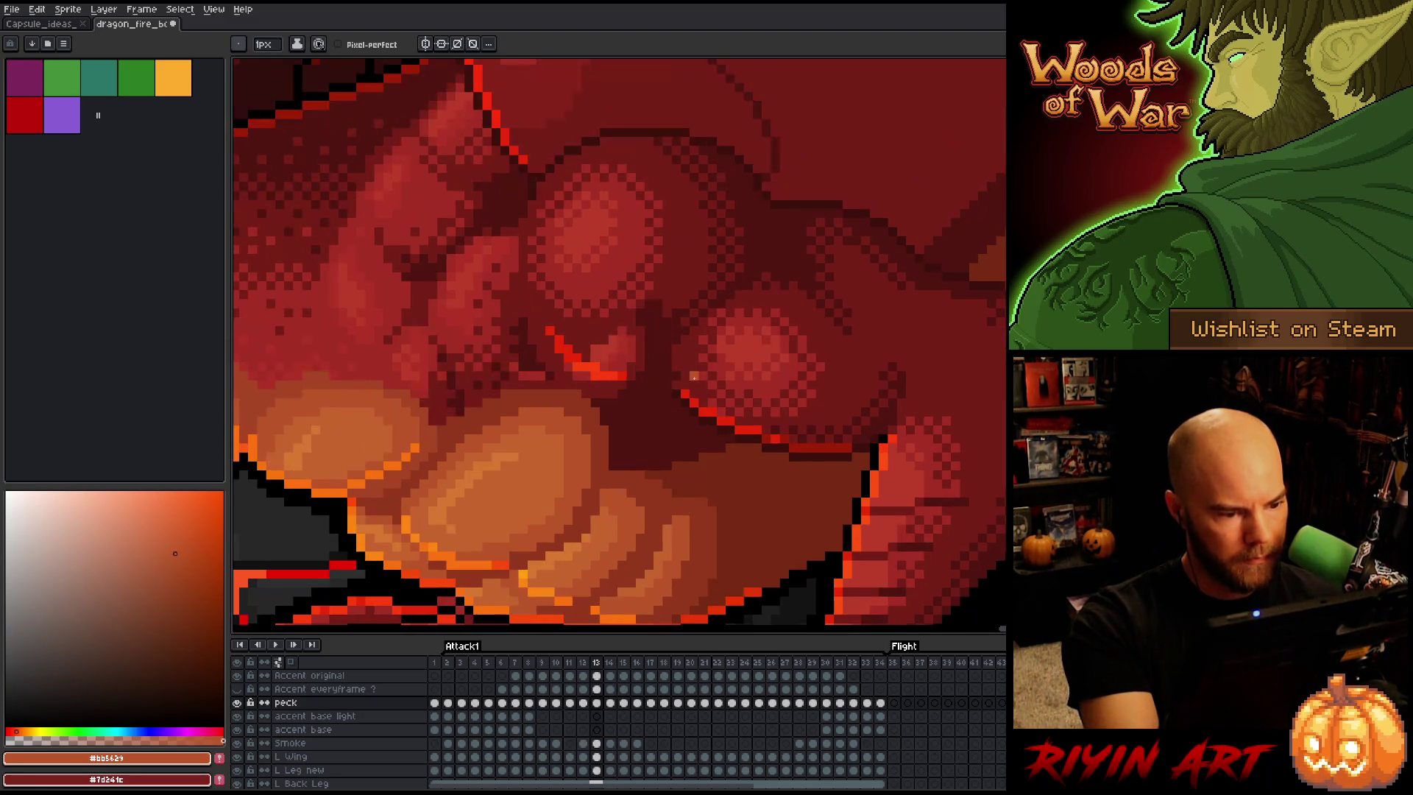
{"action": "key", "text": "Right"}
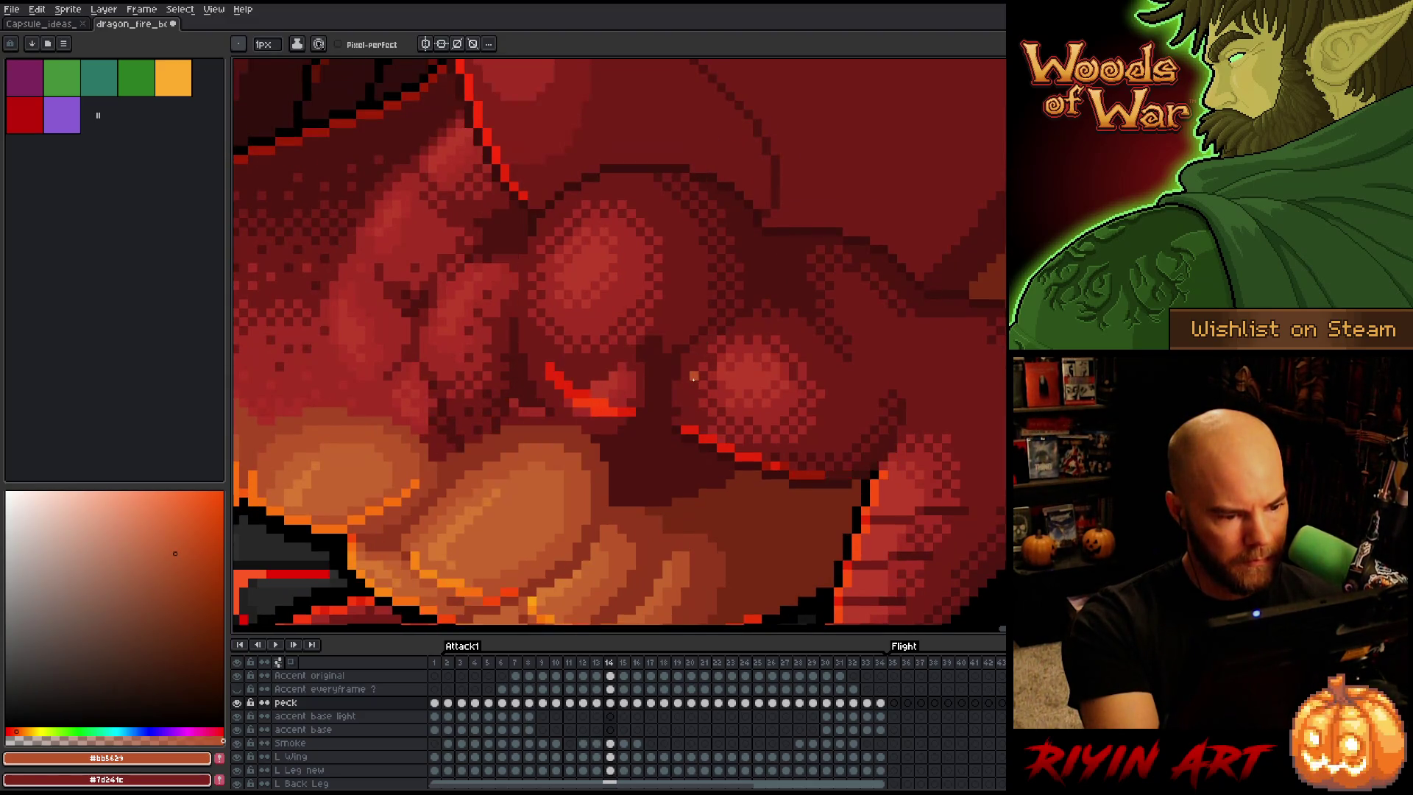
{"action": "left_click", "coordinate": [493, 502], "text": "alt"}
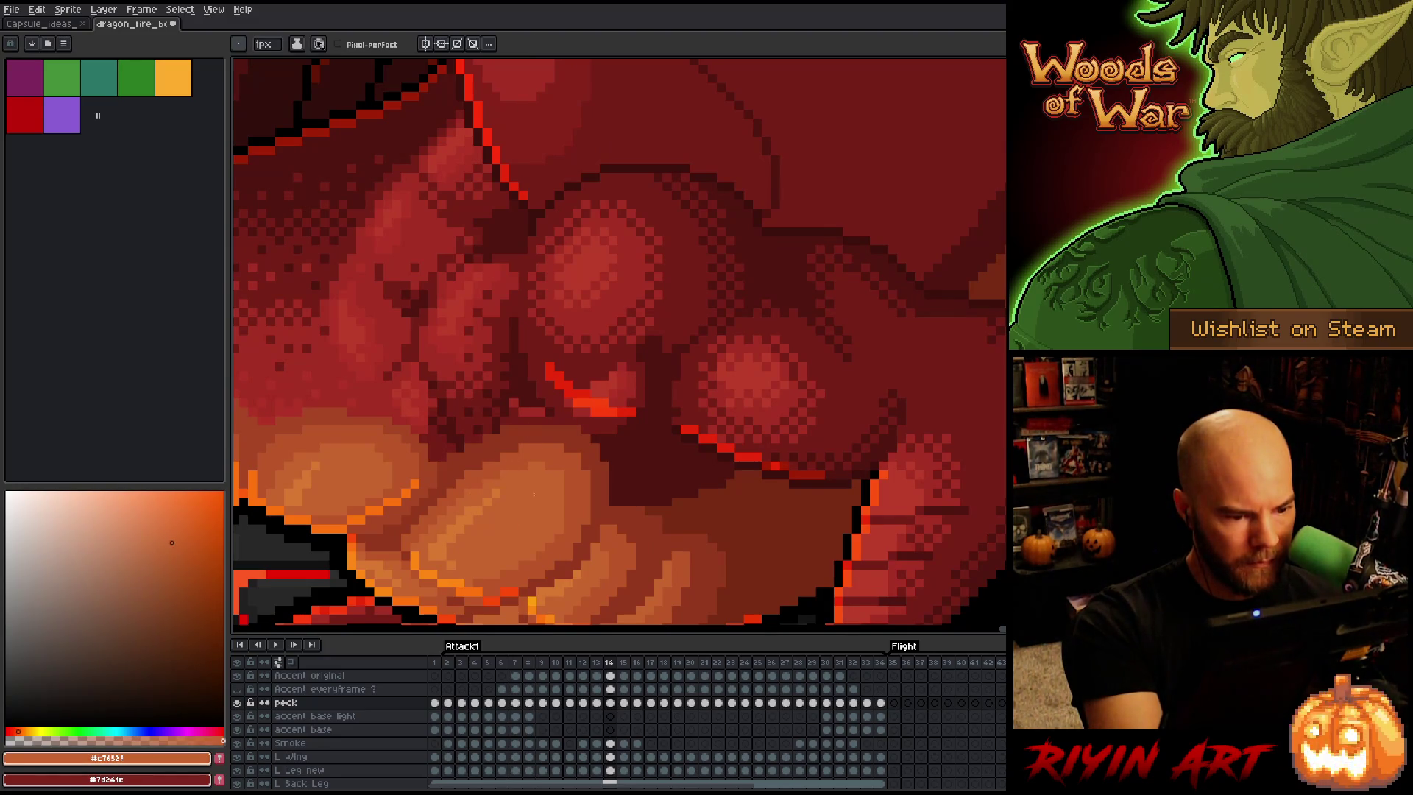
Bring more of the lower belly into view, compare frames 13 and 14, and sample #bb5629
{"action": "left_click_drag", "start_coordinate": [599, 483], "coordinate": [590, 442]}
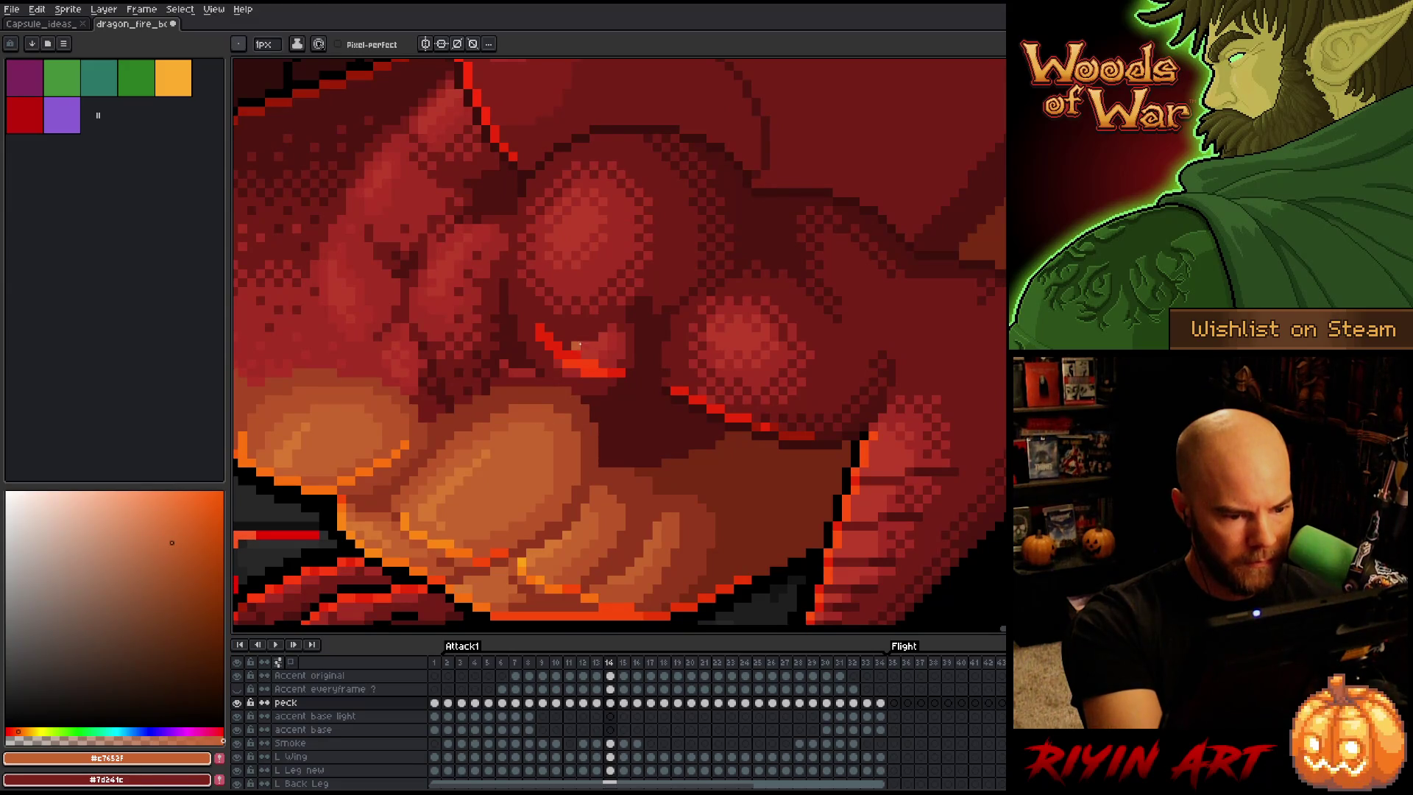
{"action": "key", "text": "Left"}
{"action": "key", "text": "Left"}
{"action": "key", "text": "Right"}
{"action": "key", "text": "Right"}
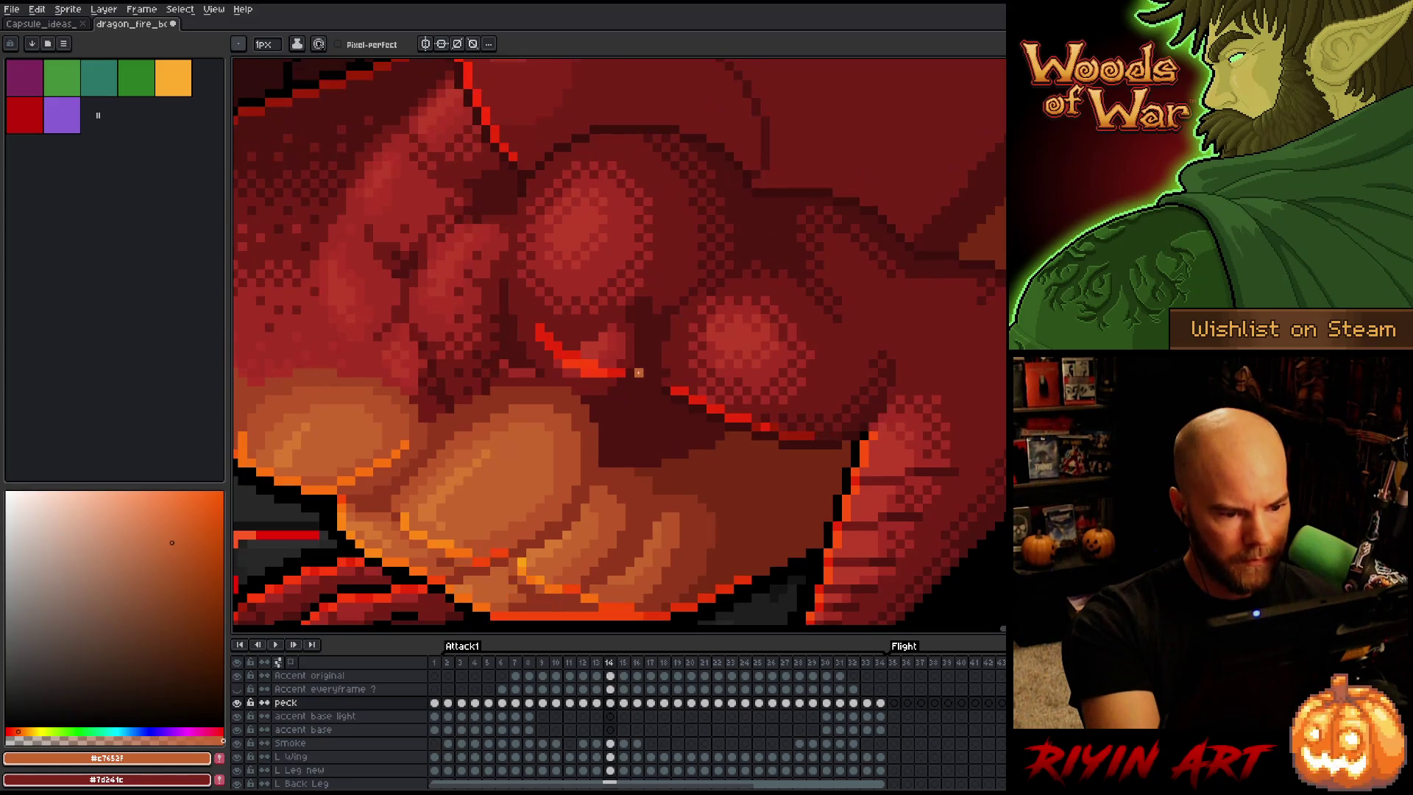
{"action": "key", "text": "Left"}
{"action": "key", "text": "Left"}
{"action": "key", "text": "Right"}
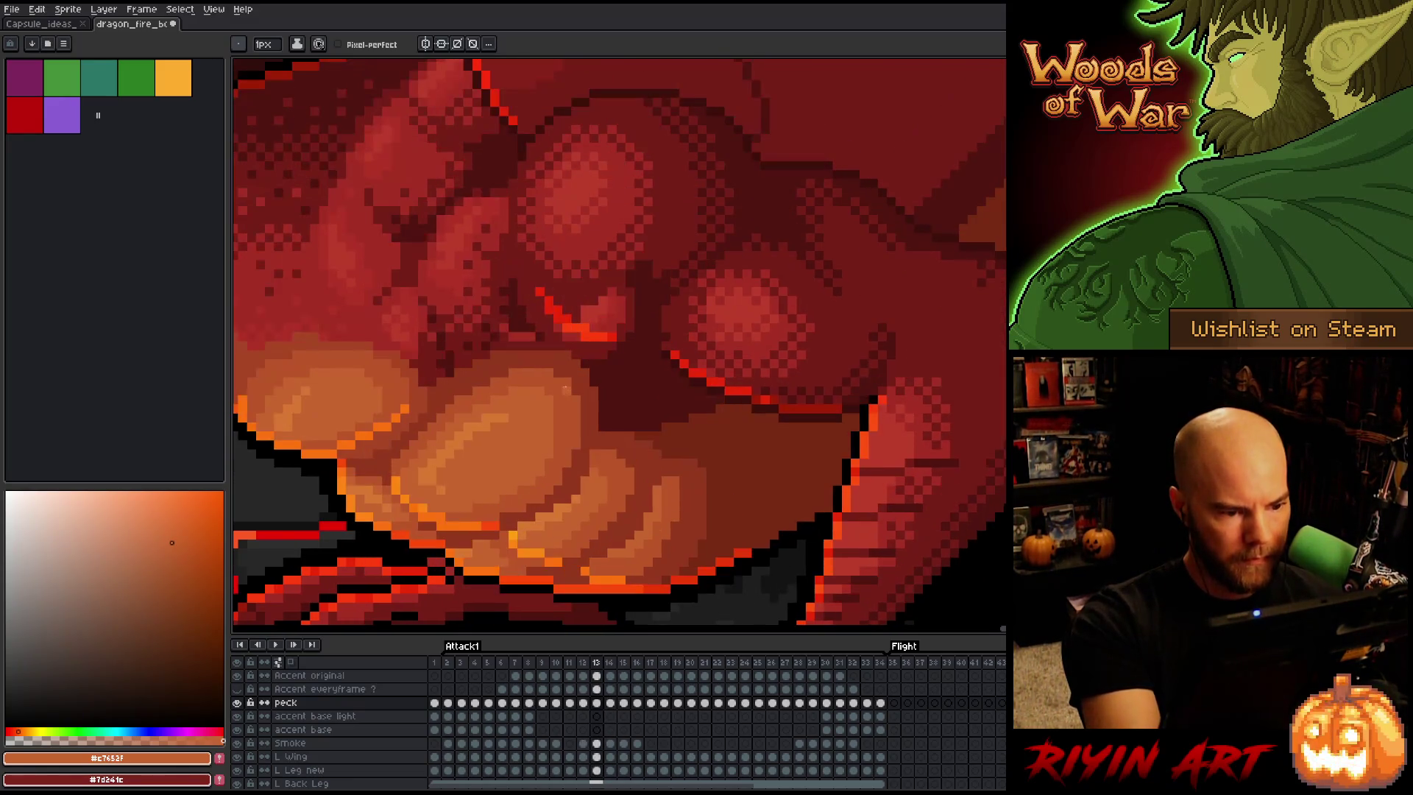
{"action": "key", "text": "Right"}
{"action": "left_click", "coordinate": [567, 473], "text": "alt"}
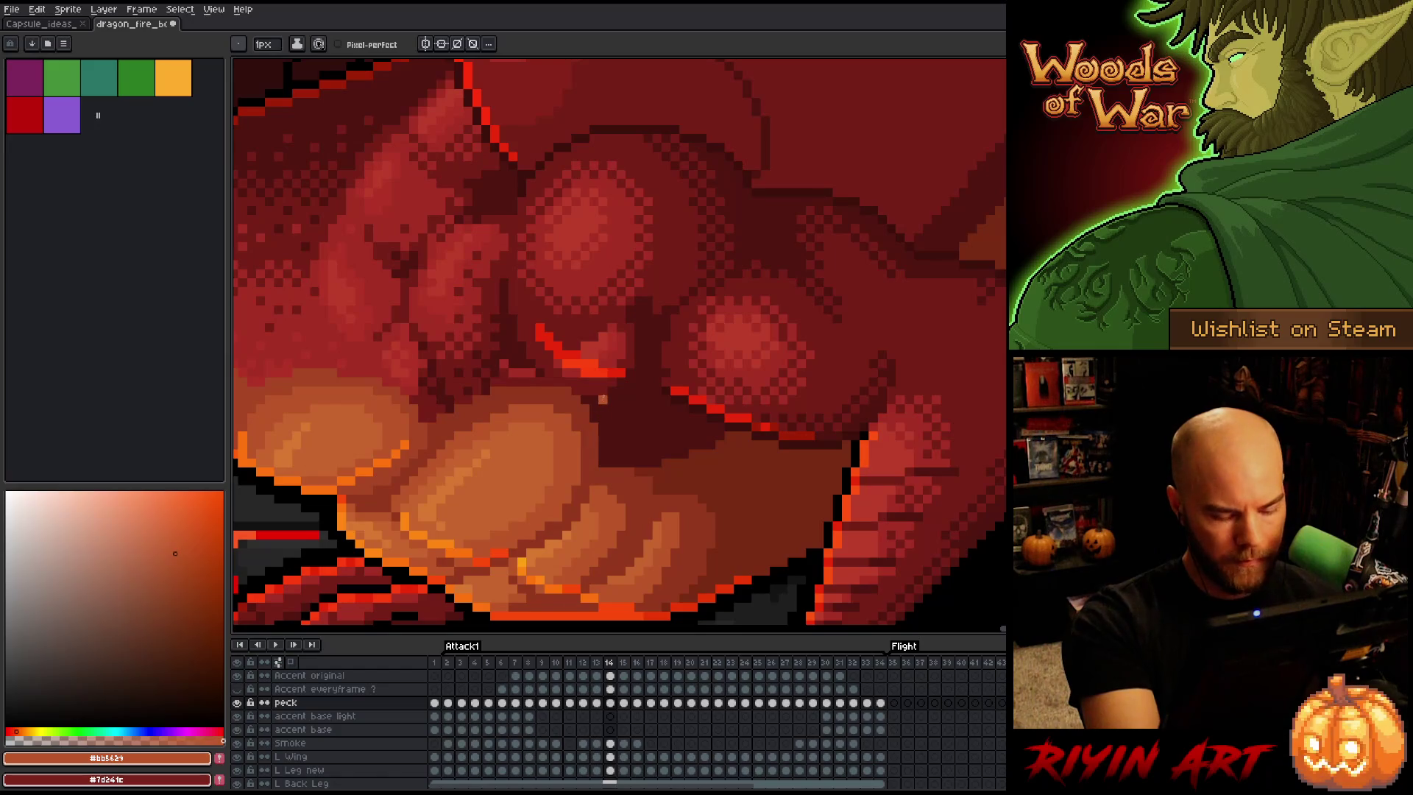
On frame 15, repaint the belly shading using #c7652f, #d87731, #bb5629 and #92381c
{"action": "key", "text": "Right"}
{"action": "left_click", "coordinate": [542, 505], "text": "alt"}
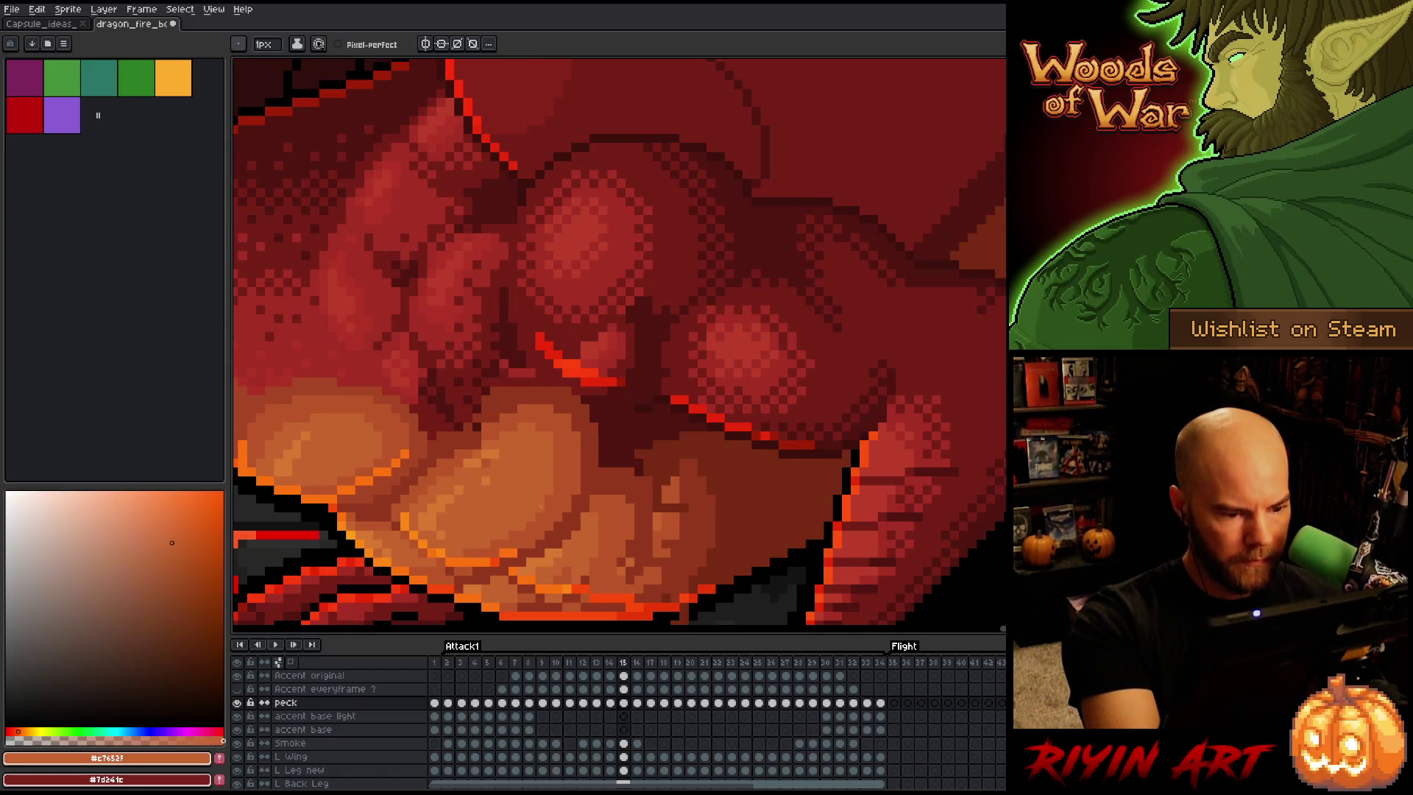
{"action": "left_click", "coordinate": [510, 464], "text": "alt"}
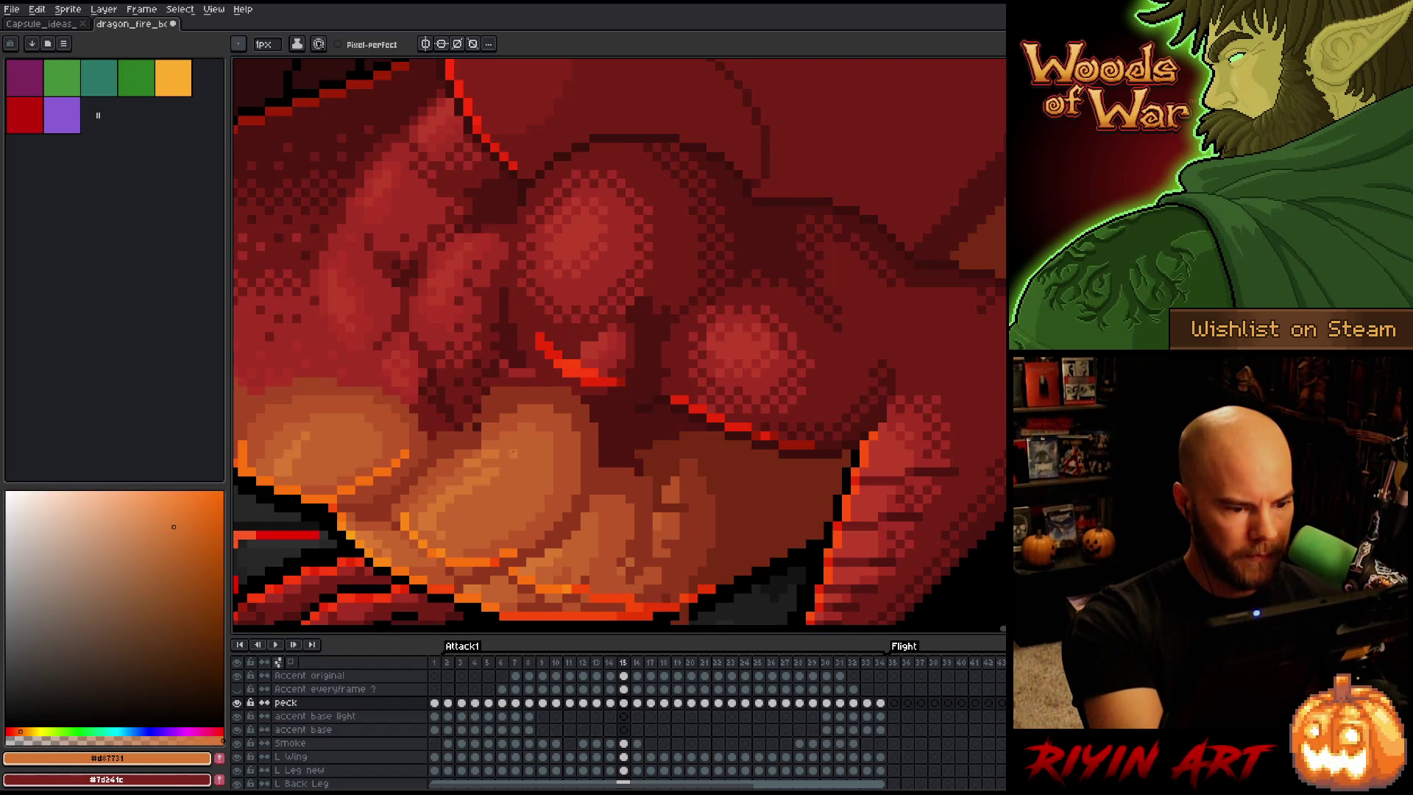
{"action": "left_click", "coordinate": [494, 464], "text": "alt"}
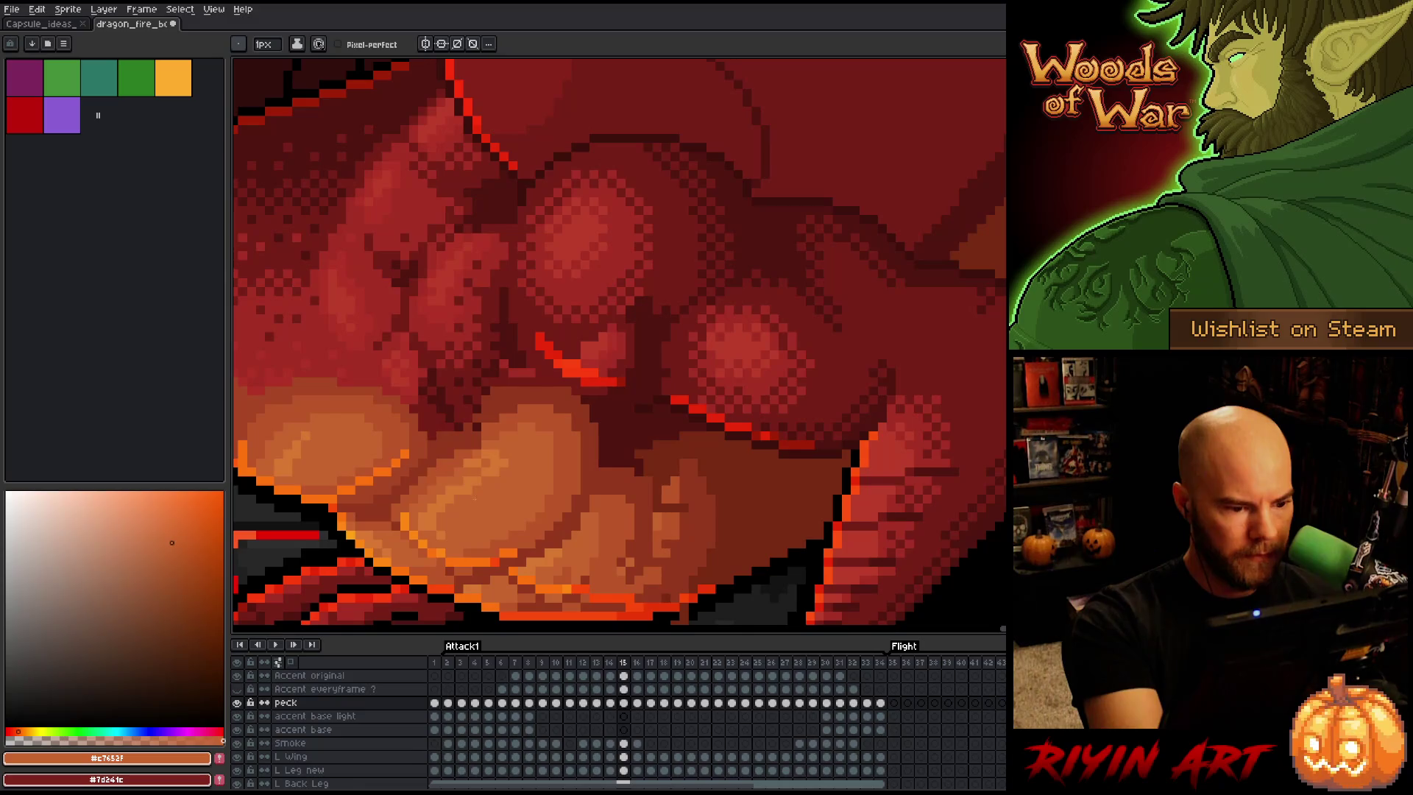
{"action": "left_click", "coordinate": [489, 441], "text": "alt"}
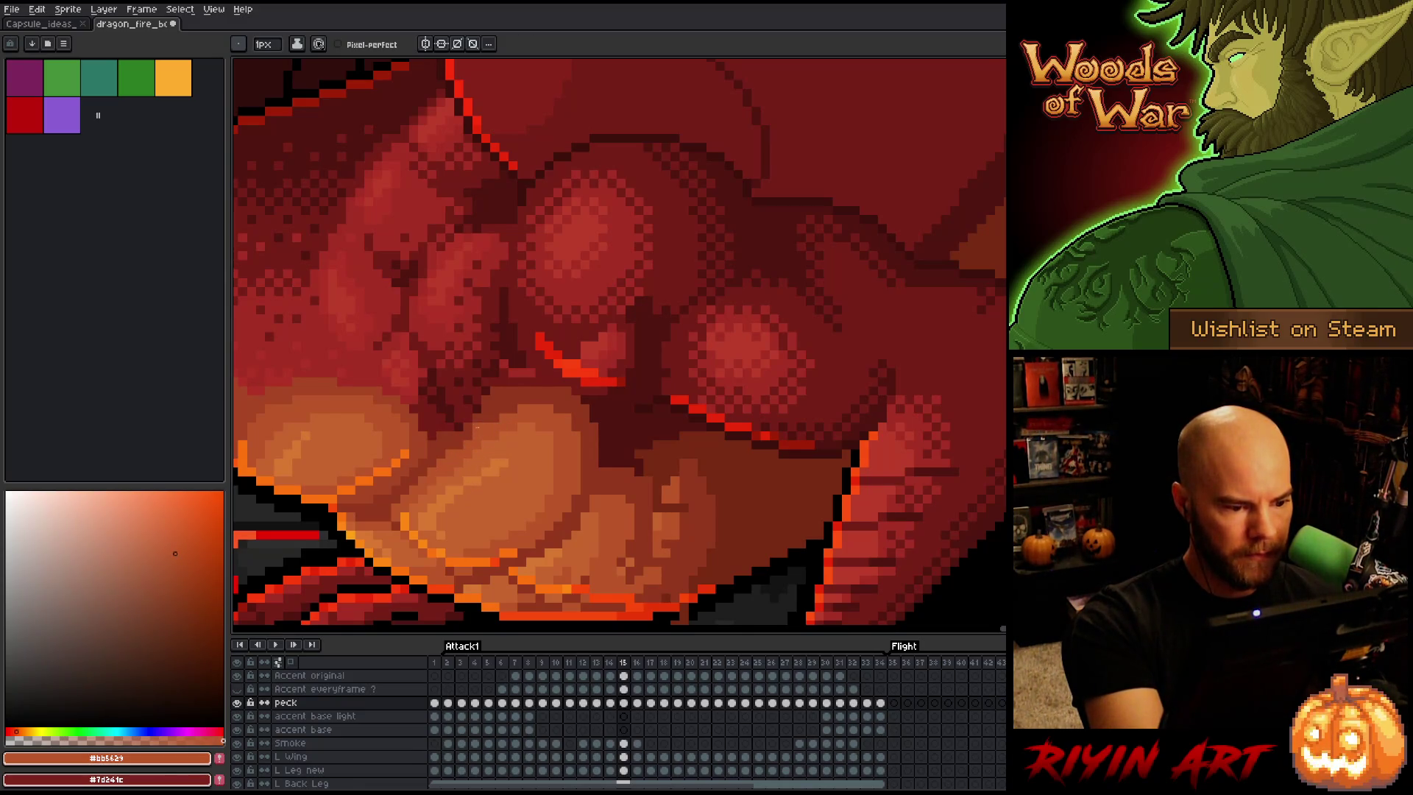
{"action": "left_click", "coordinate": [467, 427], "text": "alt"}
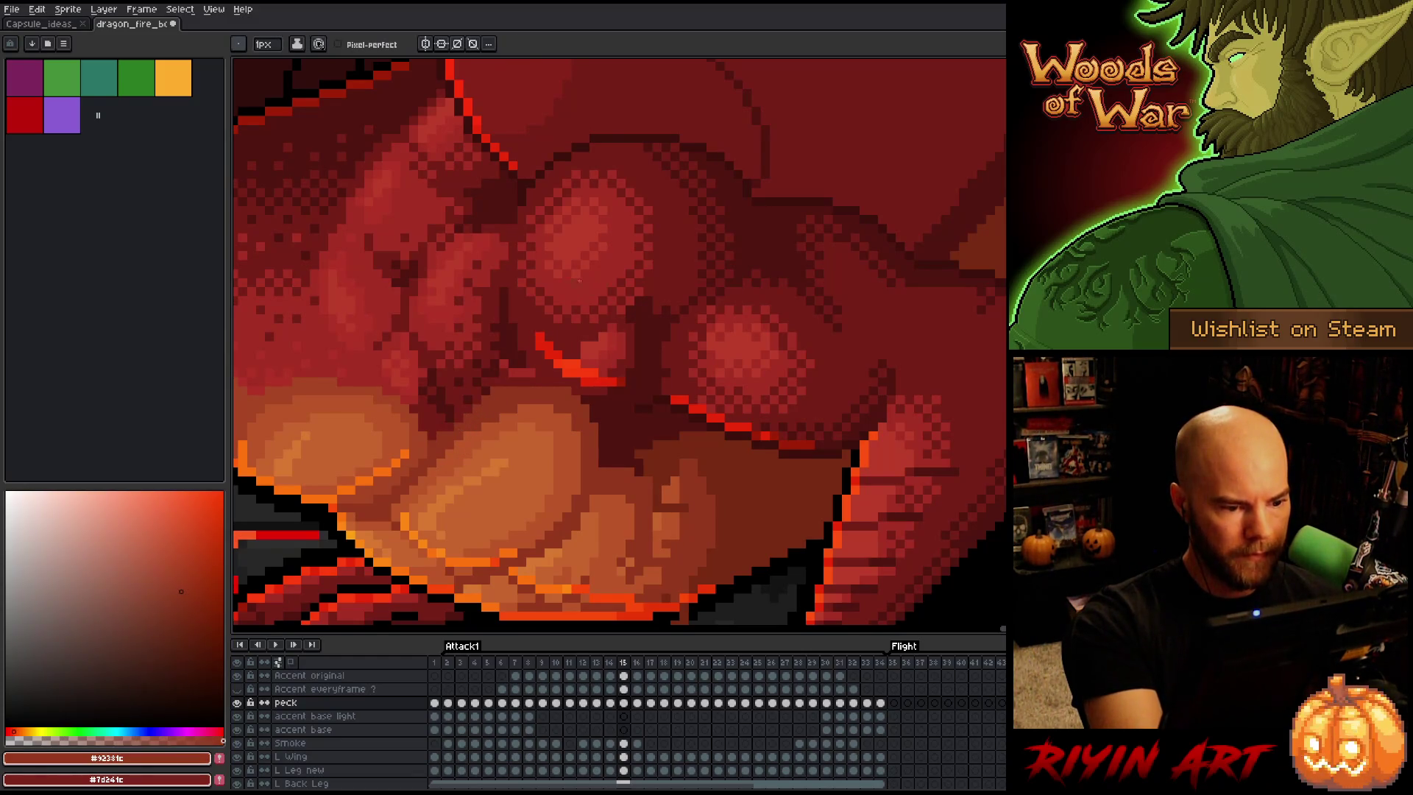
{"action": "left_click", "coordinate": [458, 471], "text": "alt"}
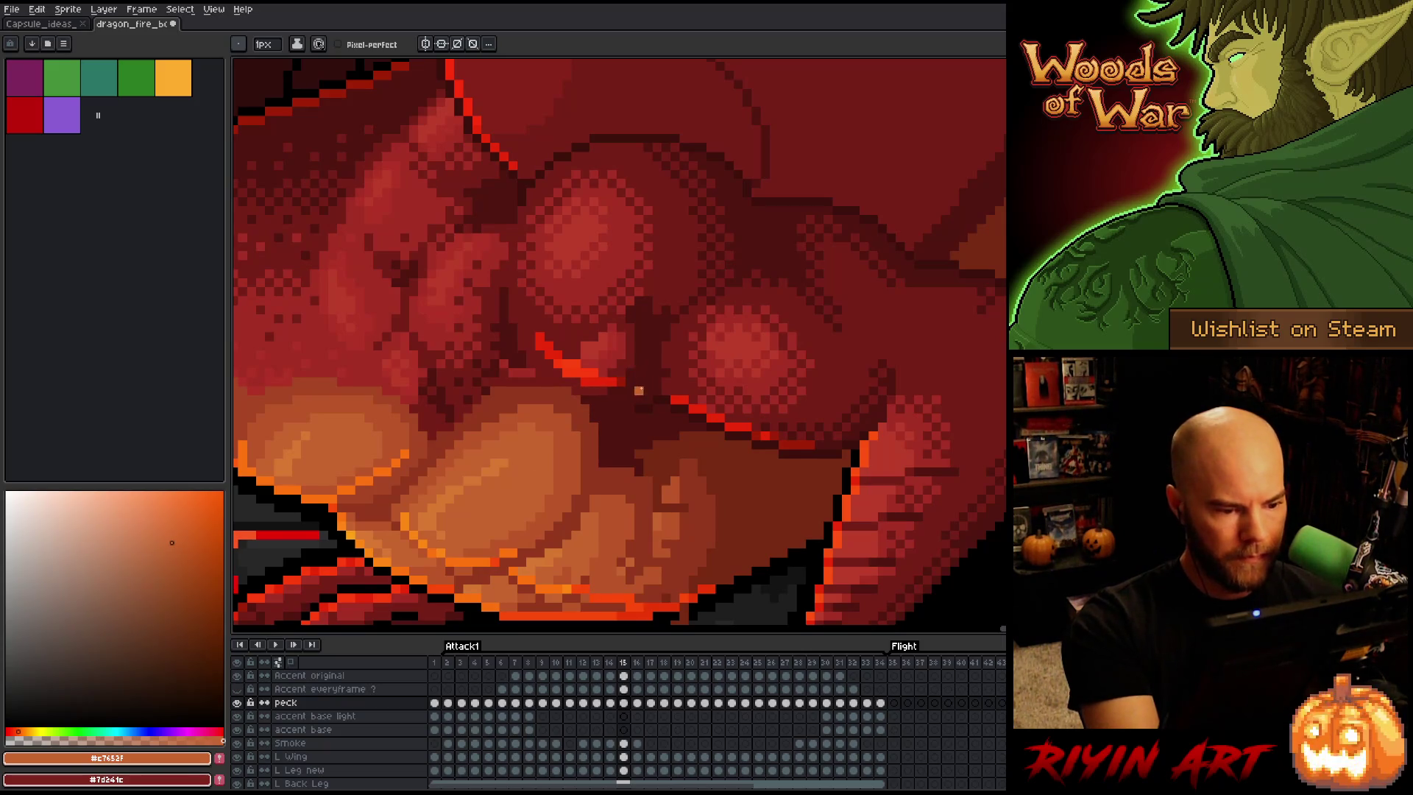
{"action": "left_click", "coordinate": [478, 477], "text": "alt"}
{"action": "left_click", "coordinate": [603, 418], "text": "alt"}
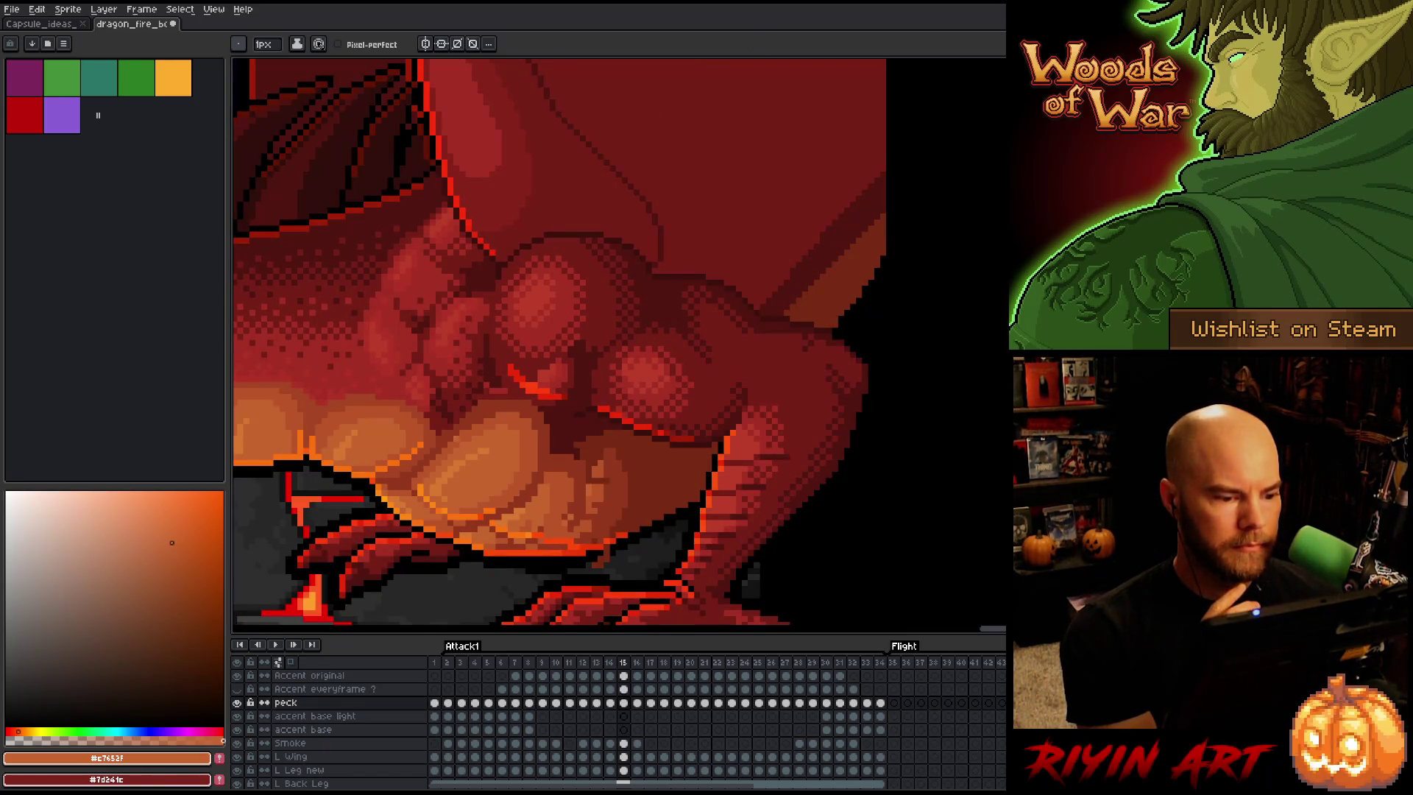
Zoom out to see the dragon's whole lower body, legs and claws
{"action": "scroll", "coordinate": [443, 462], "scroll_direction": "up", "scroll_amount": 1}
Select frame 15's cel on the peck layer, save the file, and sample #bb5629
{"action": "left_click", "coordinate": [623, 703]}
{"action": "key", "text": "ctrl+s"}
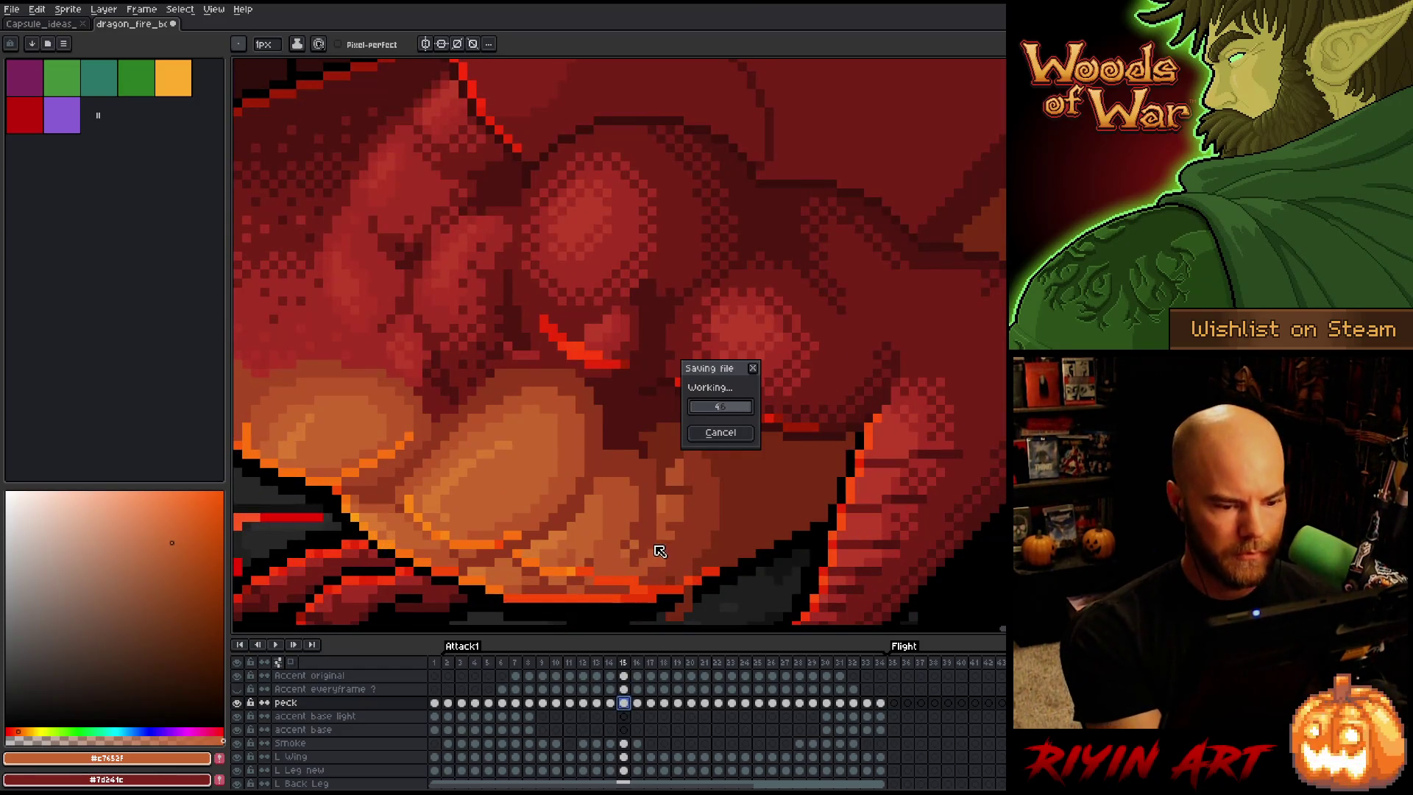
{"action": "left_click", "coordinate": [678, 476], "text": "alt"}
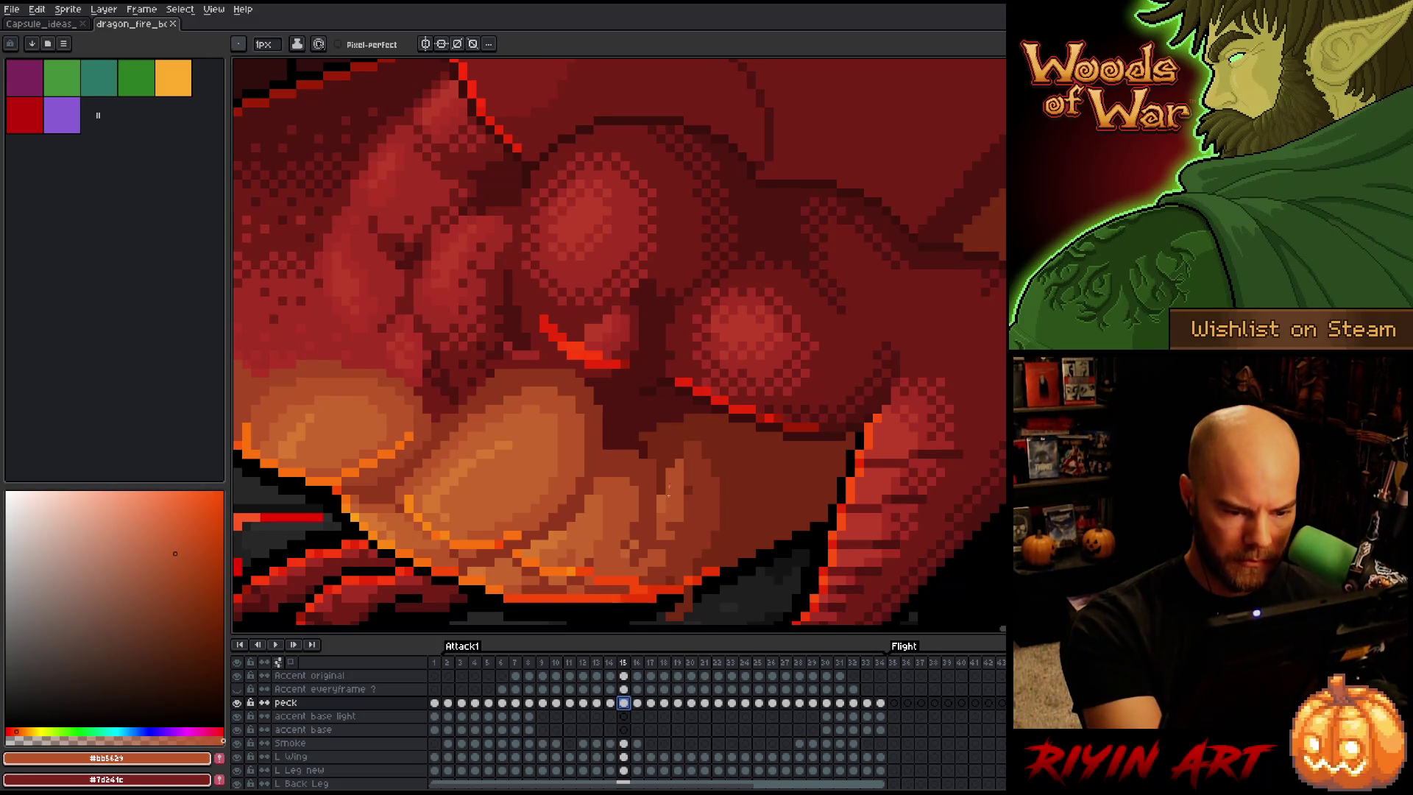
Flip between frames 13, 14 and 15 to check the belly motion
{"action": "key", "text": "Left"}
{"action": "key", "text": "Right"}
{"action": "key", "text": "Left"}
{"action": "key", "text": "Left"}
{"action": "key", "text": "Right"}
{"action": "key", "text": "Right"}
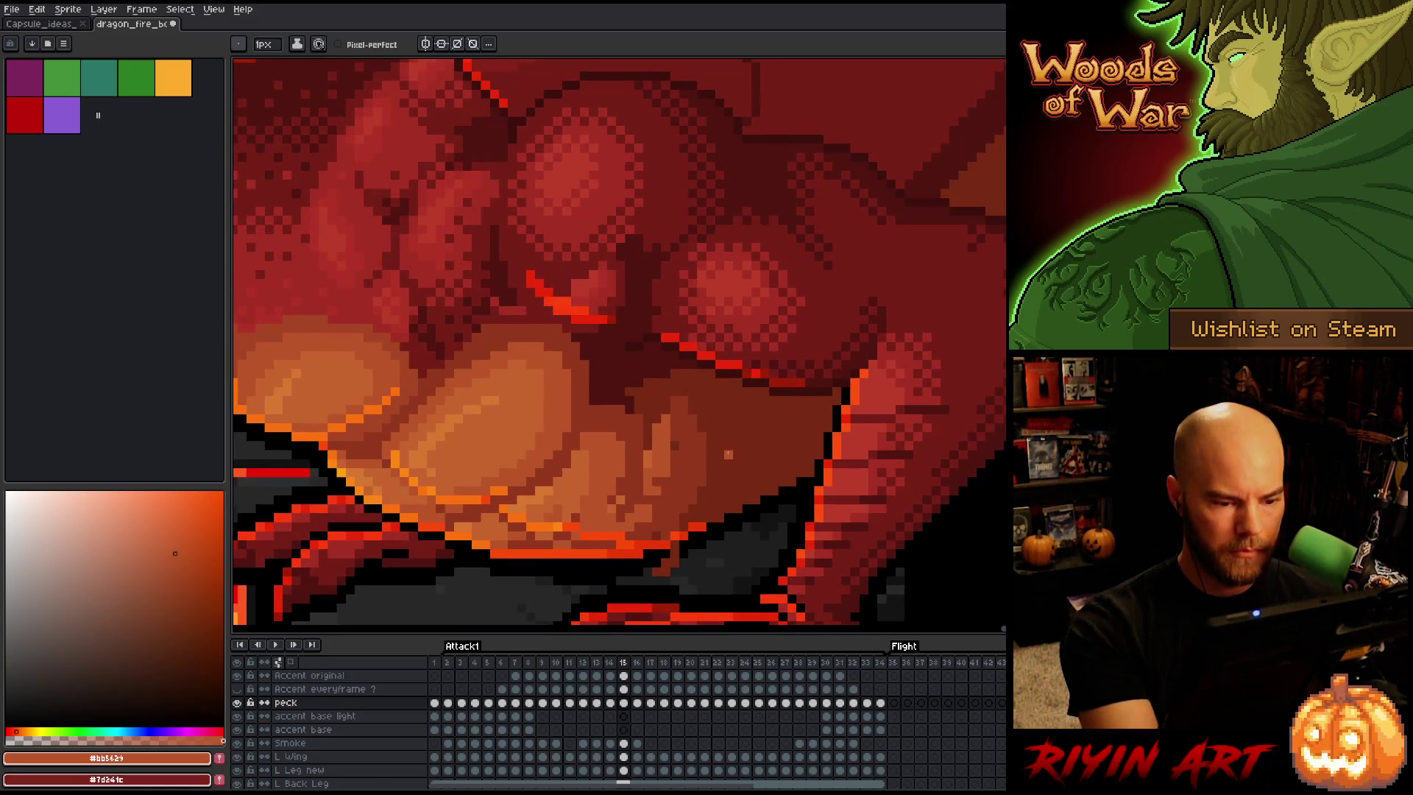
{"action": "key", "text": "e"}
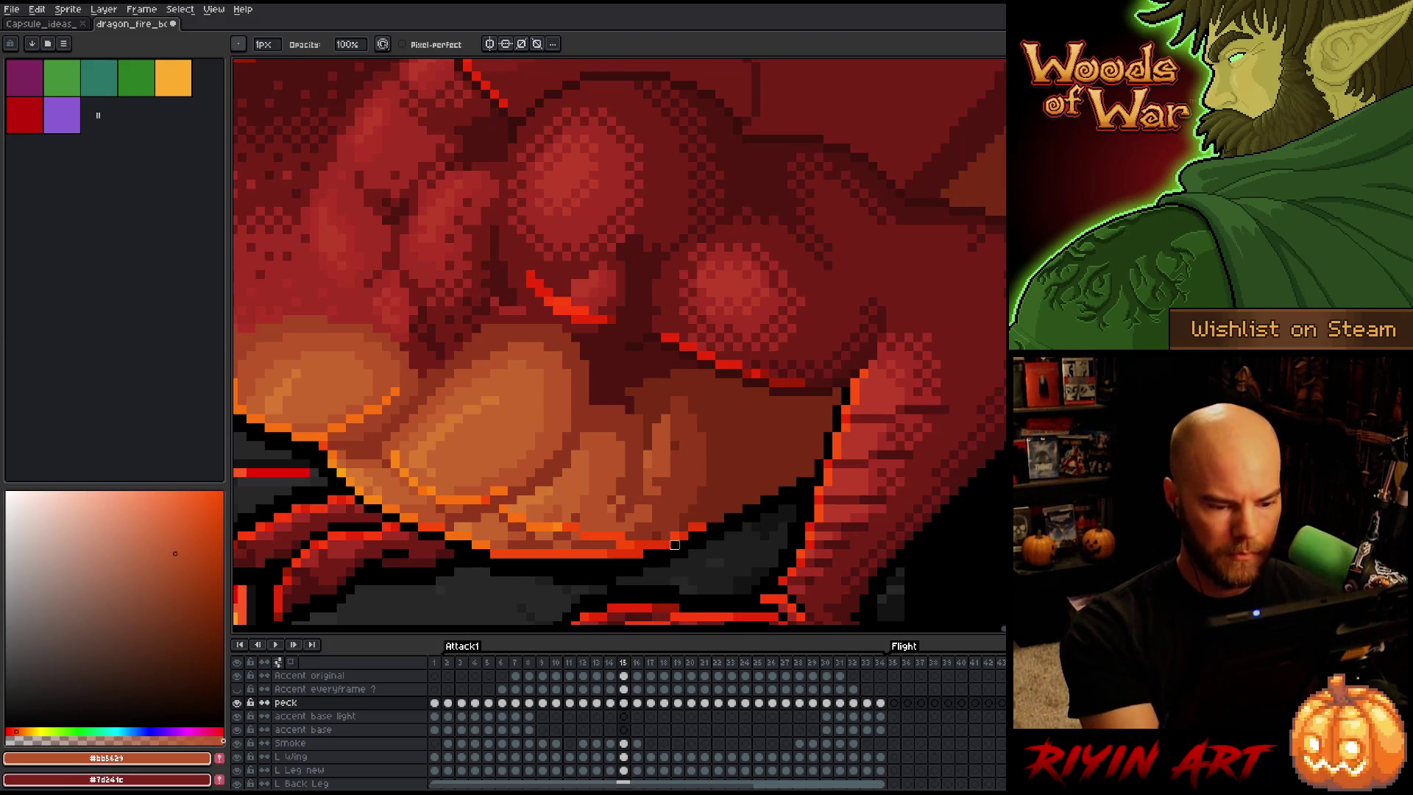
{"action": "key", "text": "Left"}
{"action": "key", "text": "Right"}
{"action": "key", "text": "Left"}
{"action": "key", "text": "Right"}
{"action": "key", "text": "Left"}
{"action": "key", "text": "Right"}
{"action": "key", "text": "Left"}
{"action": "key", "text": "Right"}
Lasso the lower belly, deselect it, and compare frames 14 and 15
{"action": "key", "text": "q"}
{"action": "mouse_move", "coordinate": [809, 512]}
{"action": "left_mouse_down"}
{"action": "mouse_move", "coordinate": [665, 337]}
{"action": "mouse_move", "coordinate": [583, 473]}
{"action": "mouse_move", "coordinate": [810, 507]}
{"action": "left_mouse_up"}
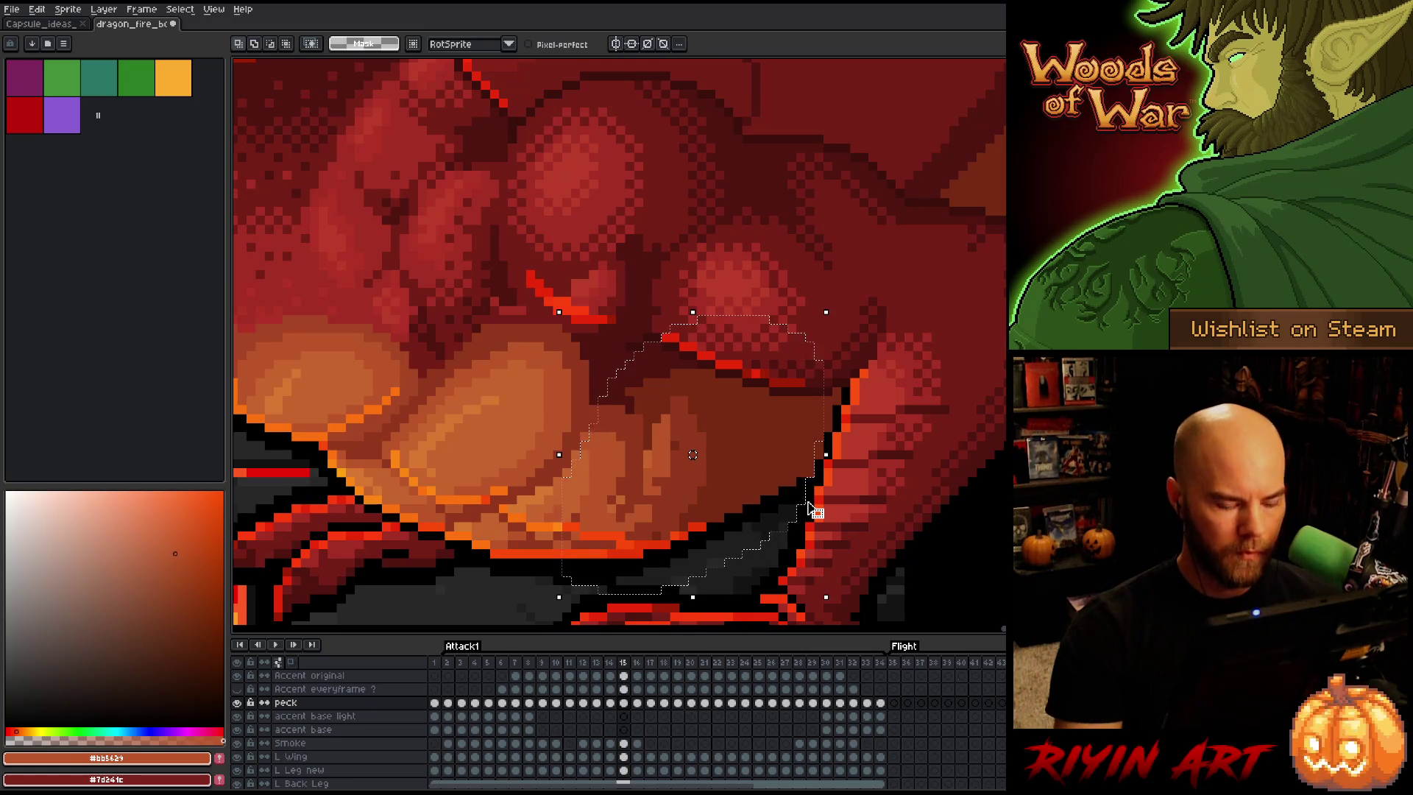
{"action": "key", "text": "ctrl+d"}
{"action": "key", "text": "comma"}
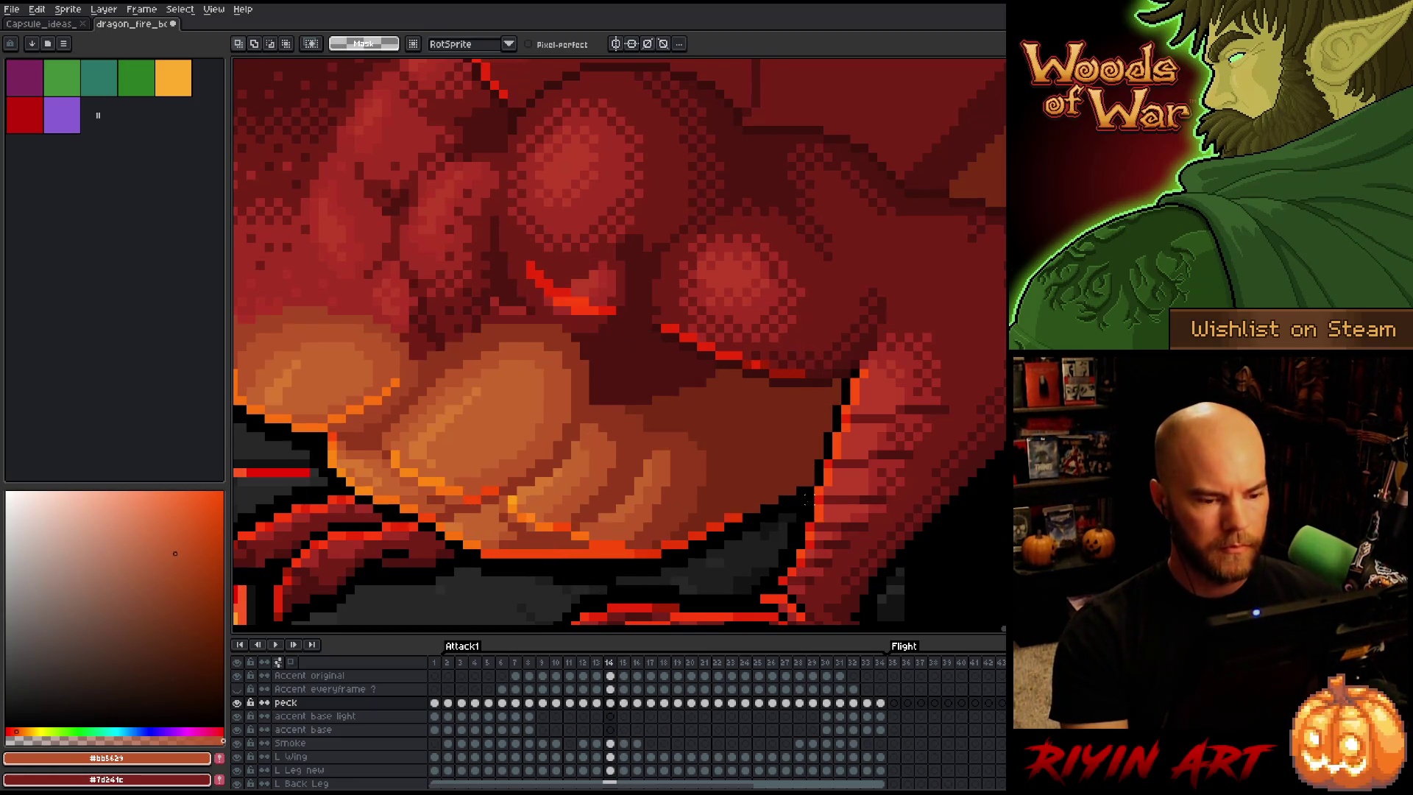
{"action": "key", "text": "period"}
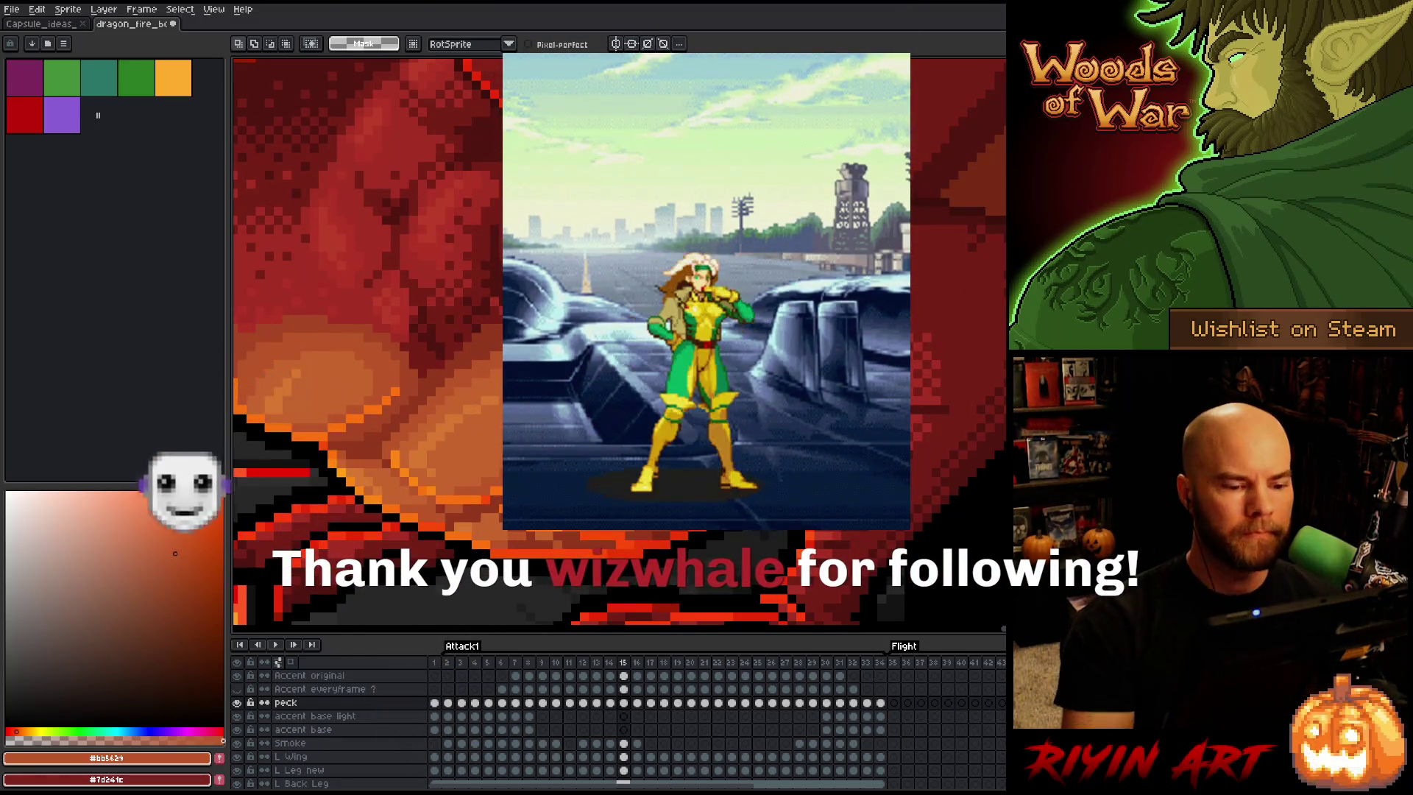
With the pencil, sample dark red #772a12, nudge the view right, then sample #92381c on frame 14
{"action": "key", "text": "b"}
{"action": "left_click", "coordinate": [368, 184], "text": "alt"}
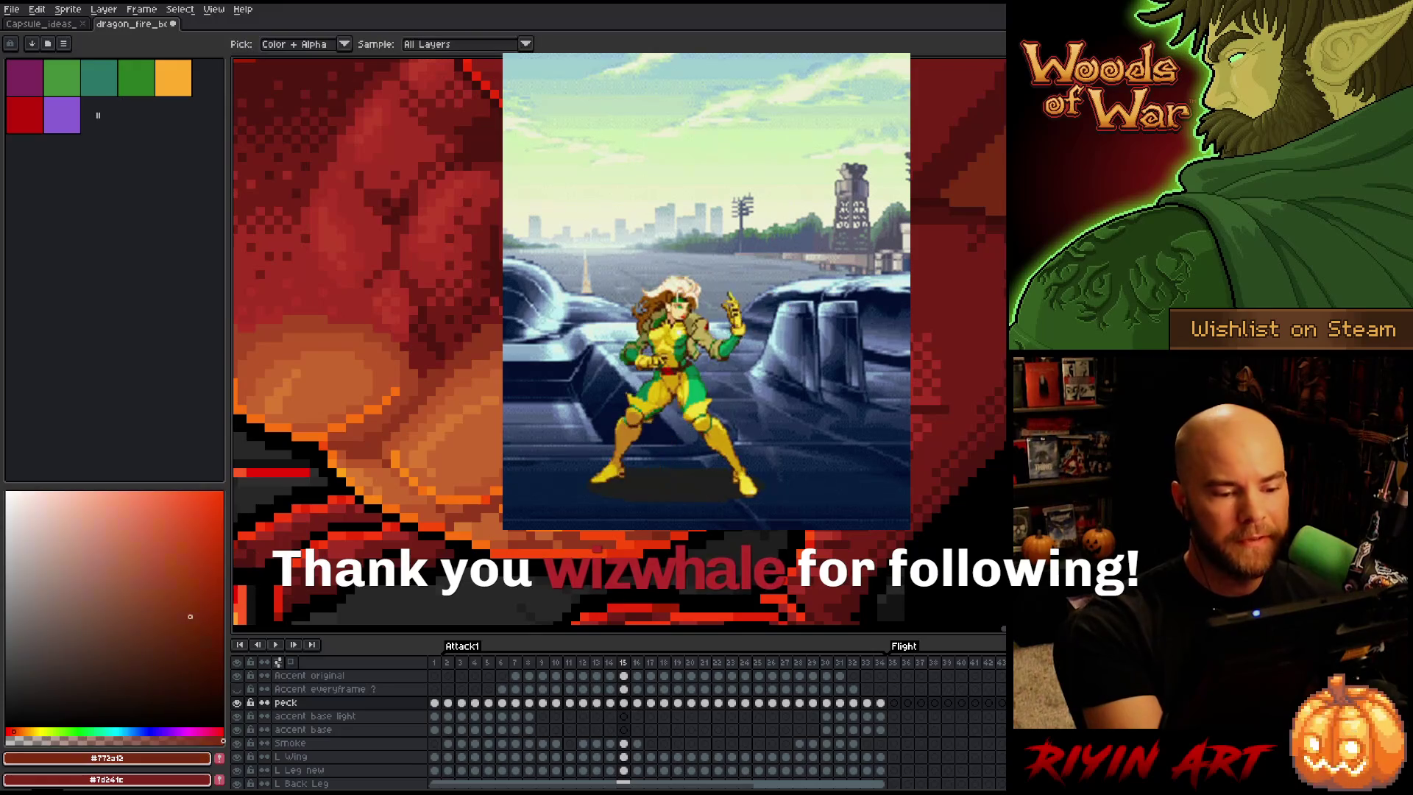
{"action": "key", "text": "space"}
{"action": "left_click_drag", "start_coordinate": [618, 338], "coordinate": [641, 333]}
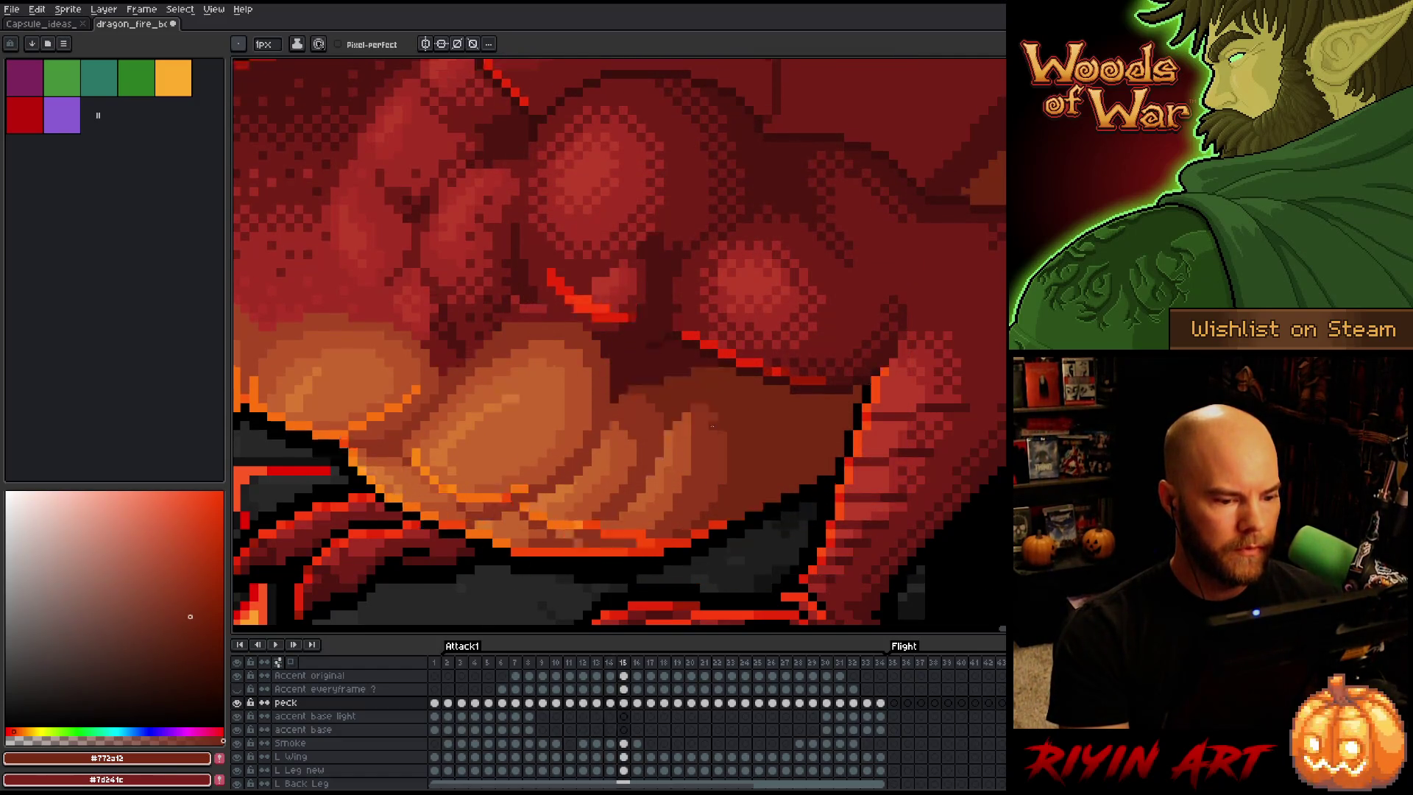
{"action": "key", "text": "comma"}
{"action": "left_click", "coordinate": [780, 275], "text": "alt"}
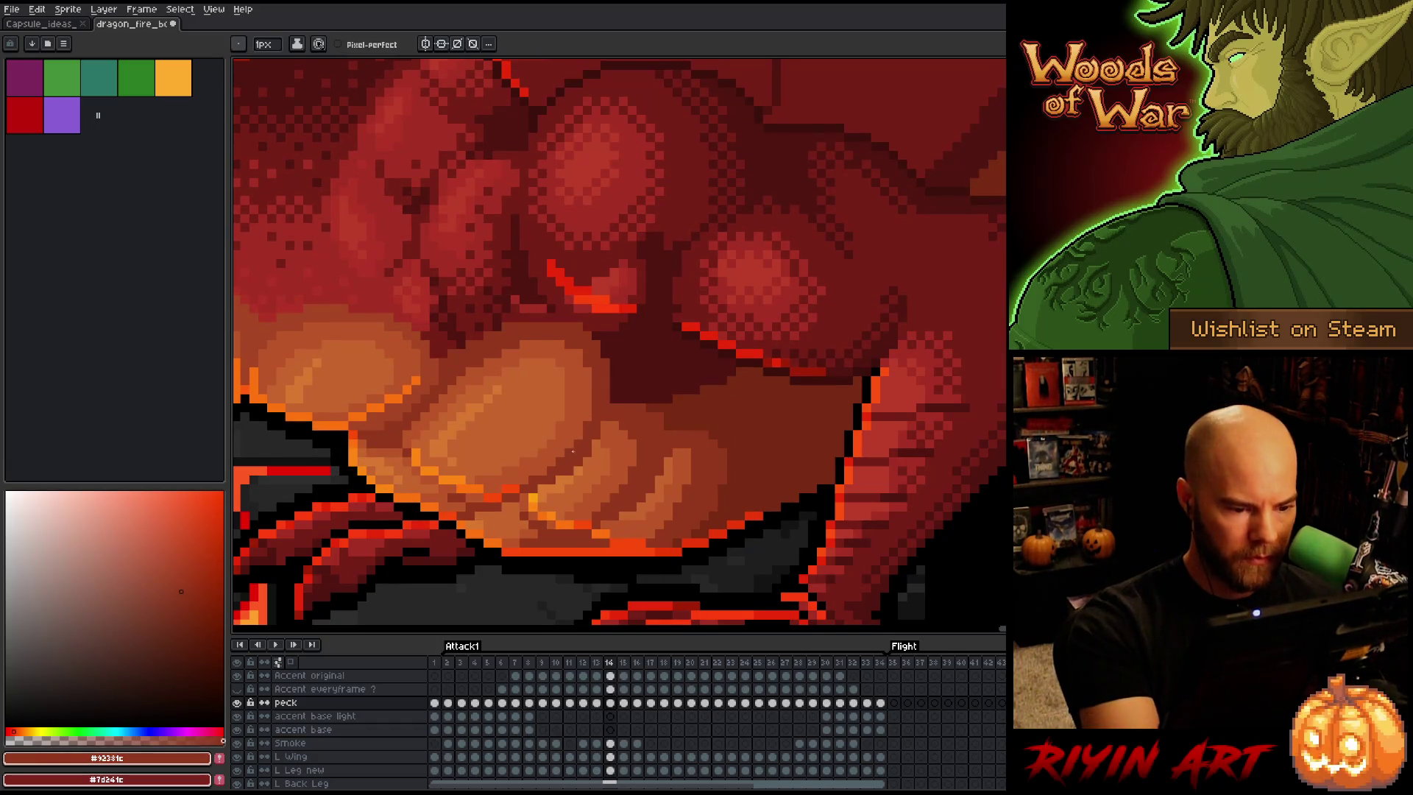
Compare frames 14 and 15 while sampling belly reds #772a12, #92381c and oranges #bb5629, #c7652f
{"action": "key", "text": "period"}
{"action": "key", "text": "comma"}
{"action": "key", "text": "period"}
{"action": "left_click", "coordinate": [697, 416], "text": "alt"}
{"action": "left_click", "coordinate": [680, 428], "text": "alt"}
{"action": "left_click", "coordinate": [718, 404], "text": "alt"}
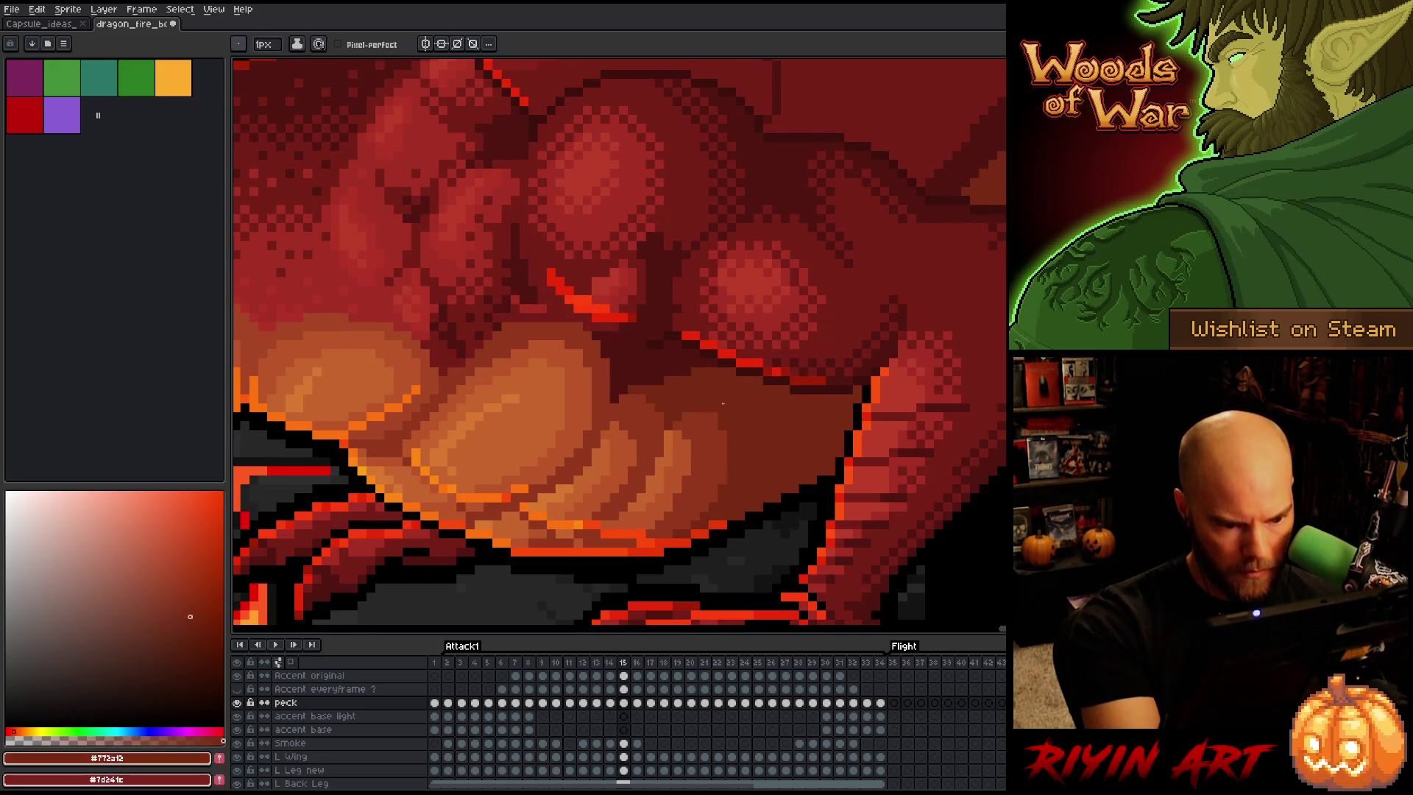
{"action": "key", "text": "comma"}
{"action": "key", "text": "period"}
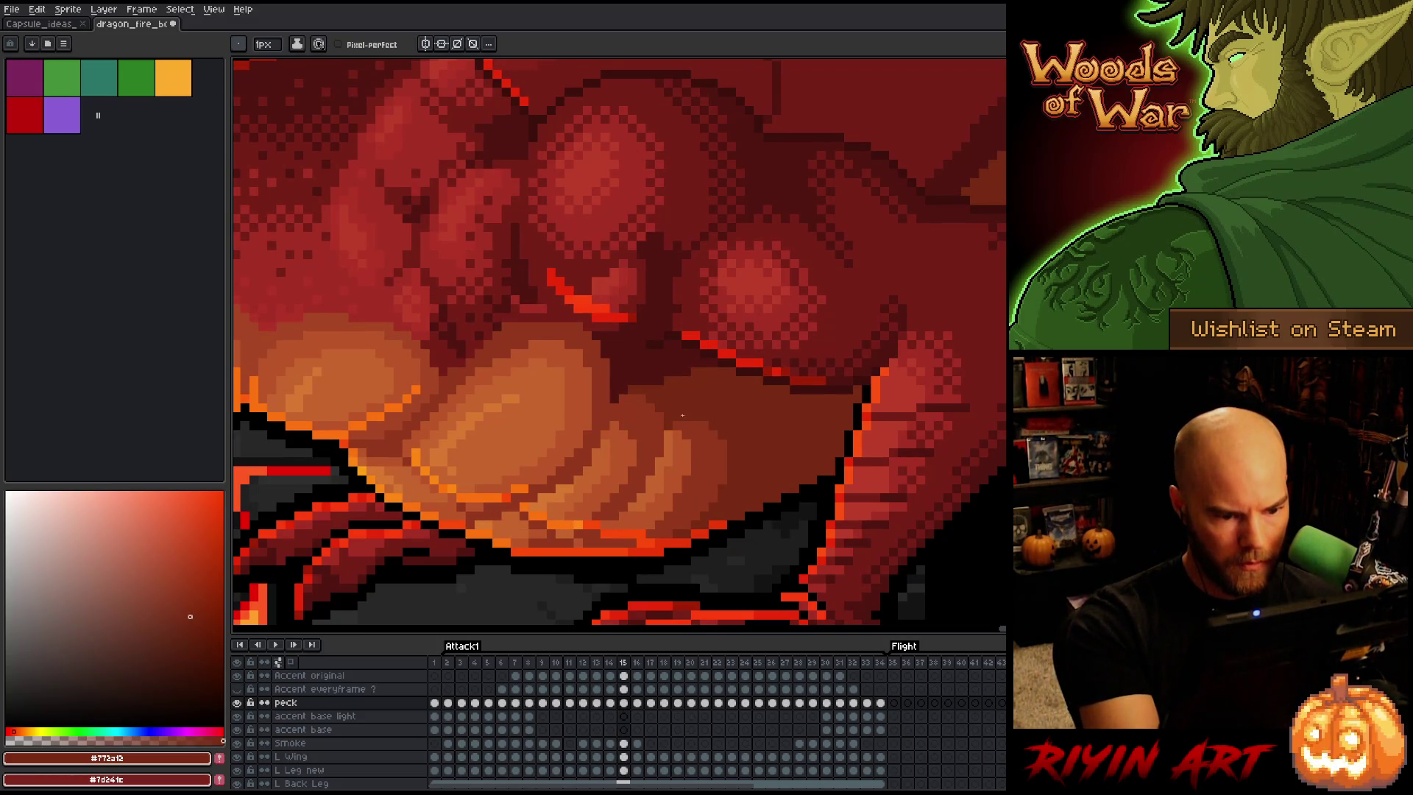
{"action": "left_click", "coordinate": [688, 426], "text": "alt"}
{"action": "key", "text": "comma"}
{"action": "key", "text": "period"}
{"action": "key", "text": "comma"}
{"action": "key", "text": "period"}
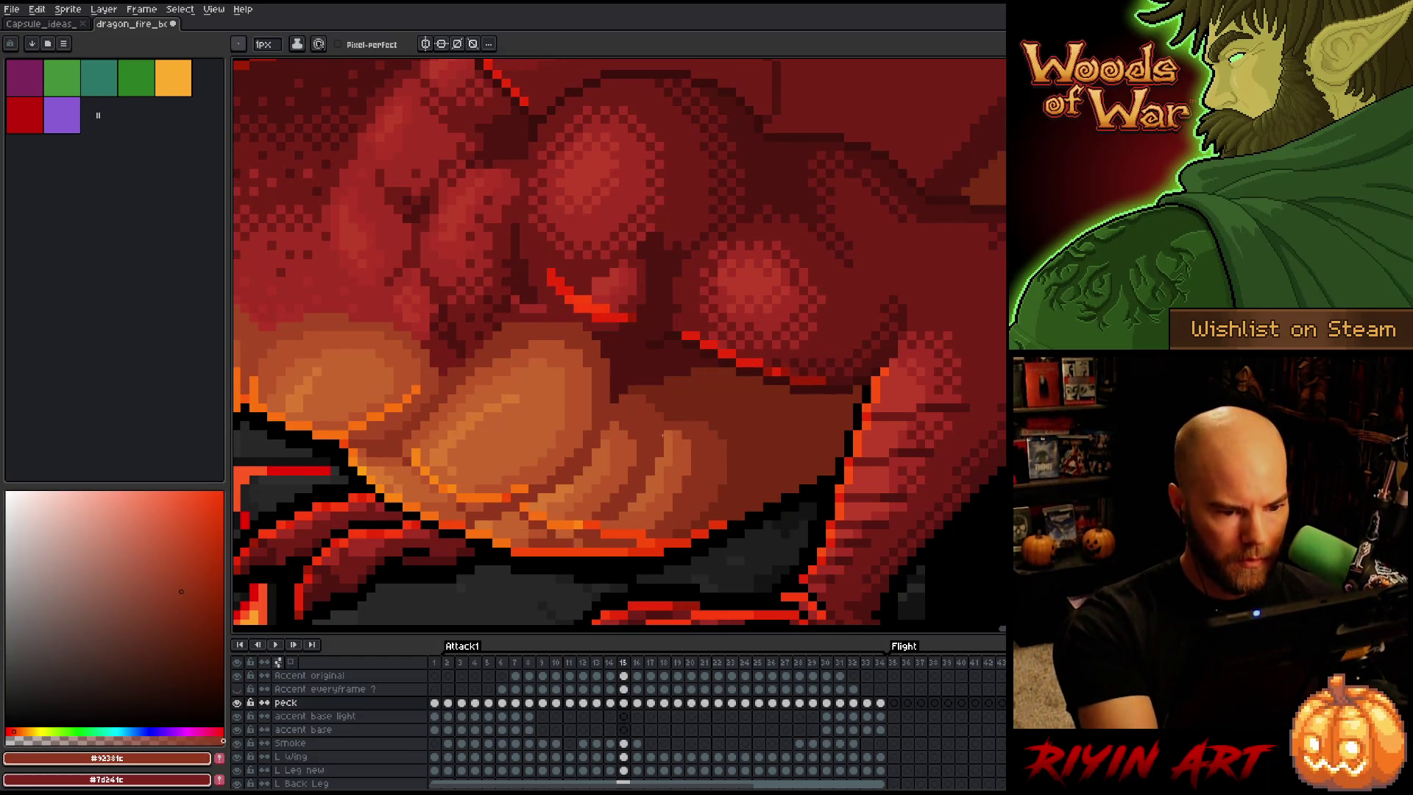
{"action": "key", "text": "comma"}
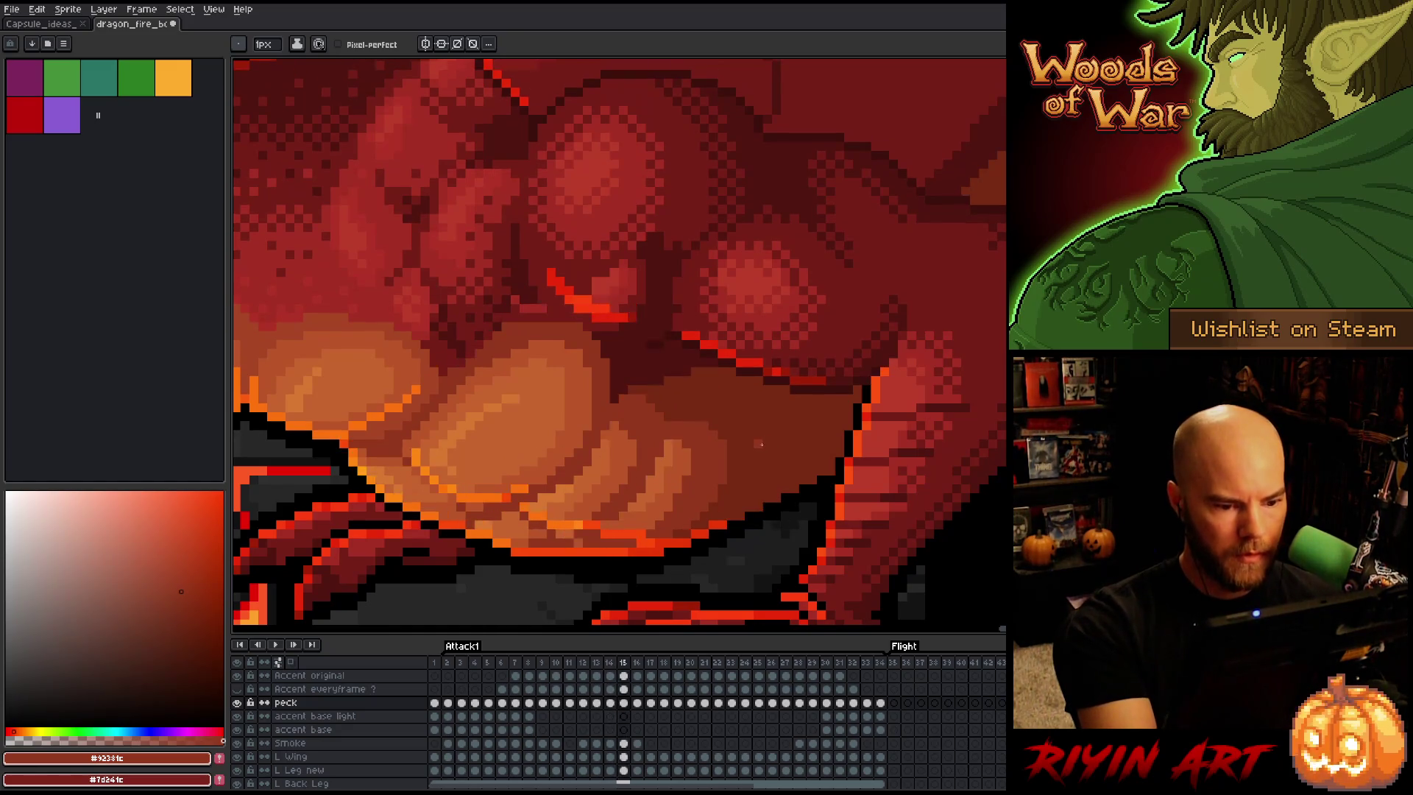
{"action": "key", "text": "period"}
{"action": "key", "text": "comma"}
{"action": "key", "text": "period"}
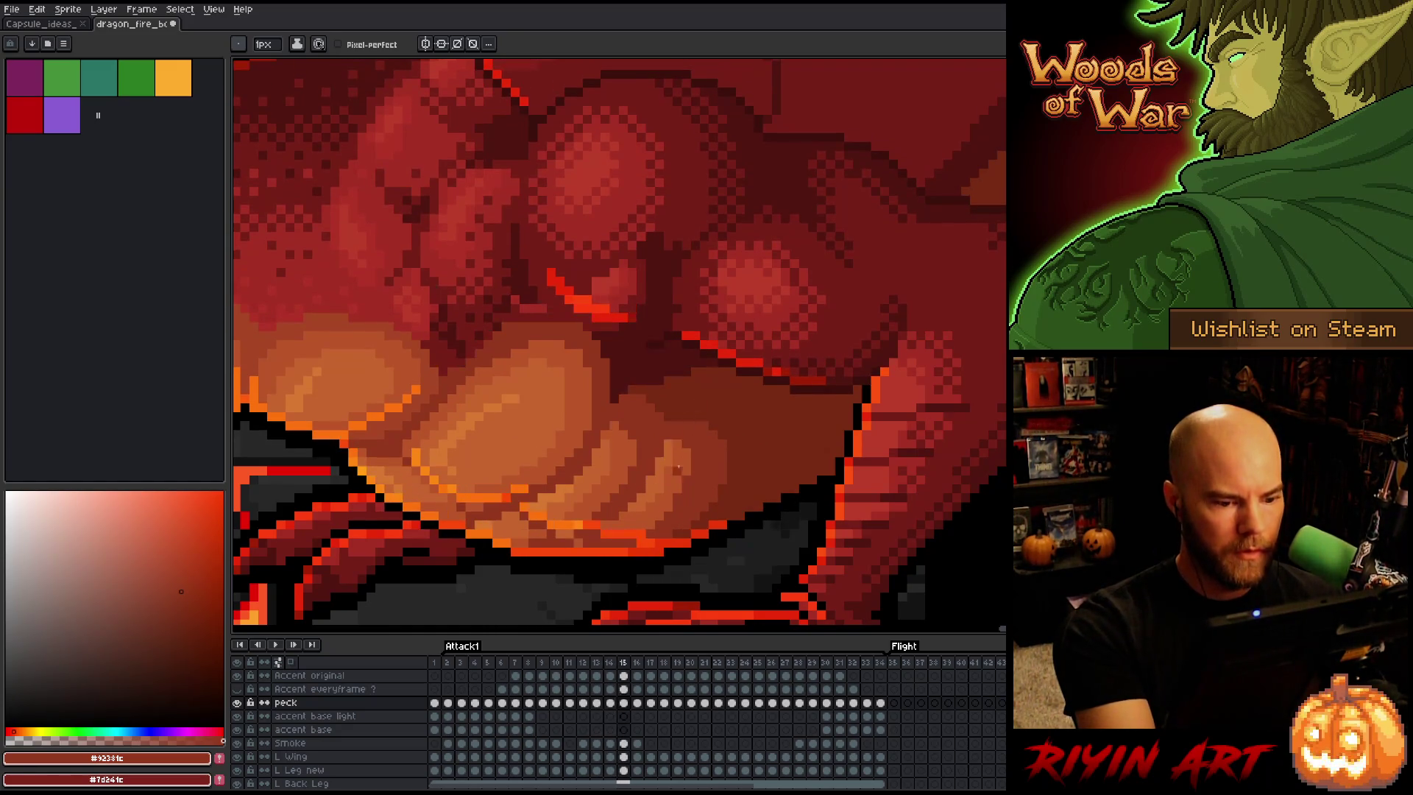
{"action": "left_click", "coordinate": [671, 451], "text": "alt"}
{"action": "key", "text": "comma"}
{"action": "key", "text": "period"}
{"action": "left_click", "coordinate": [626, 515], "text": "alt"}
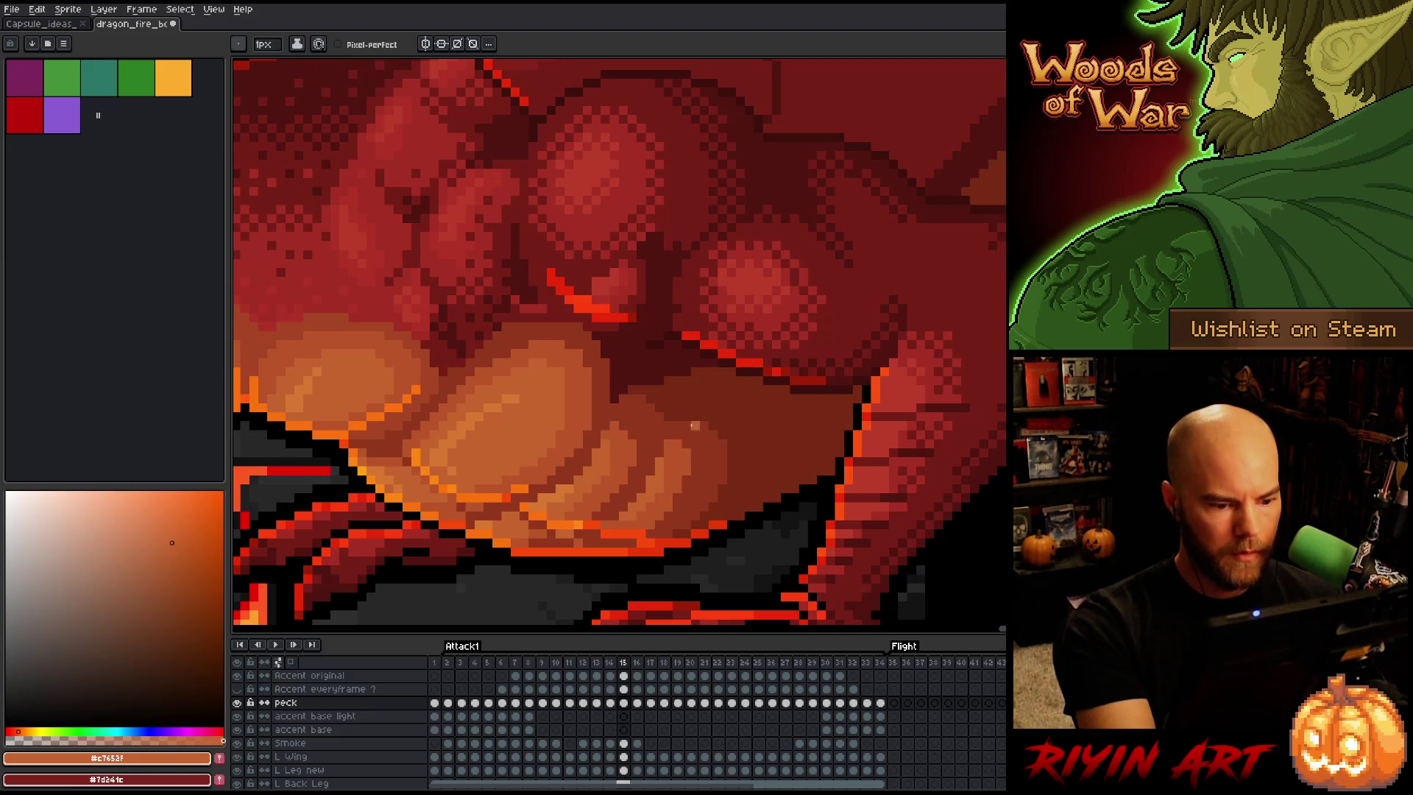
Darken a short stretch of frame 15's belly shading using the #772a12 and #501612 reds
{"action": "key", "text": "comma"}
{"action": "key", "text": "comma"}
{"action": "key", "text": "period"}
{"action": "key", "text": "period"}
{"action": "key", "text": "comma"}
{"action": "key", "text": "period"}
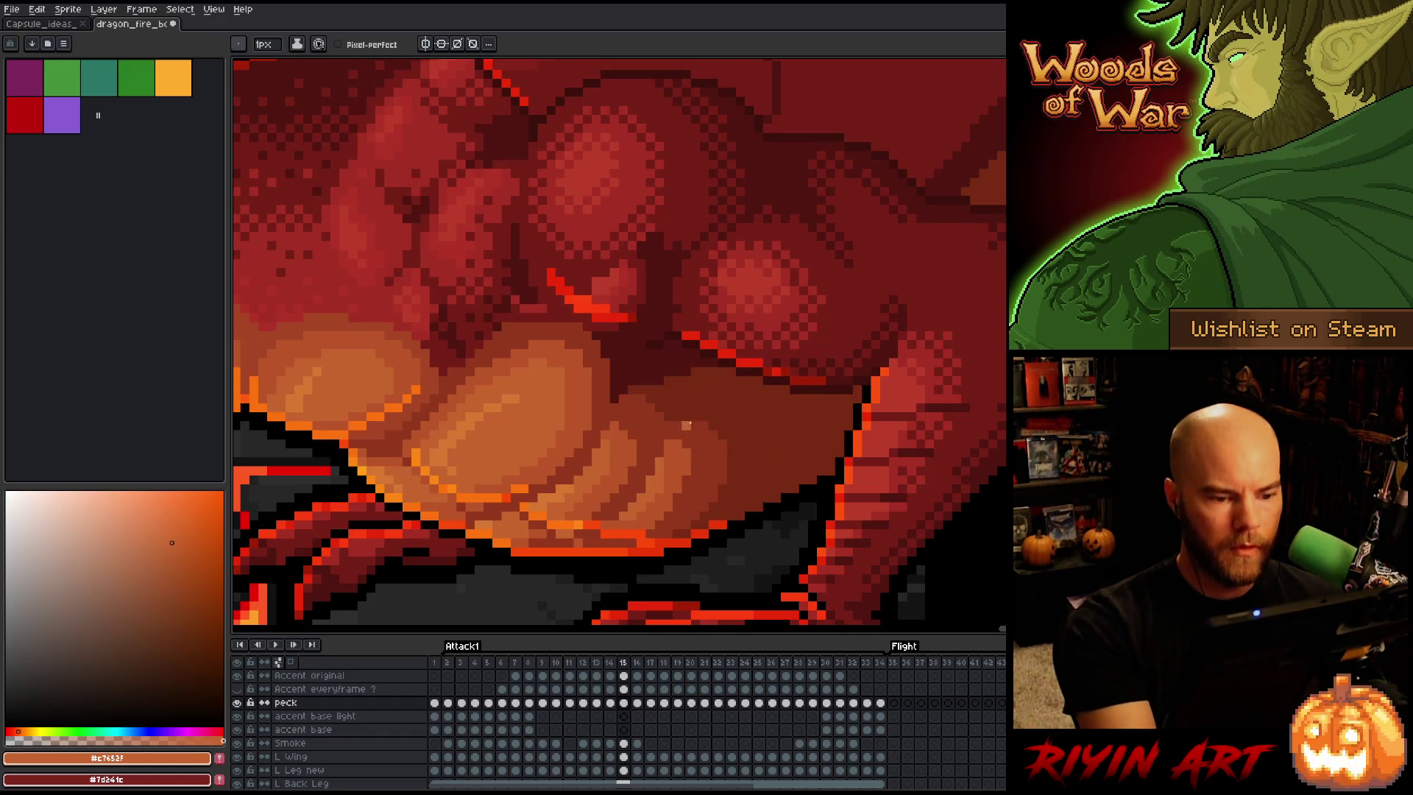
{"action": "left_click", "coordinate": [625, 393], "text": "alt"}
{"action": "left_click", "coordinate": [654, 384], "text": "alt"}
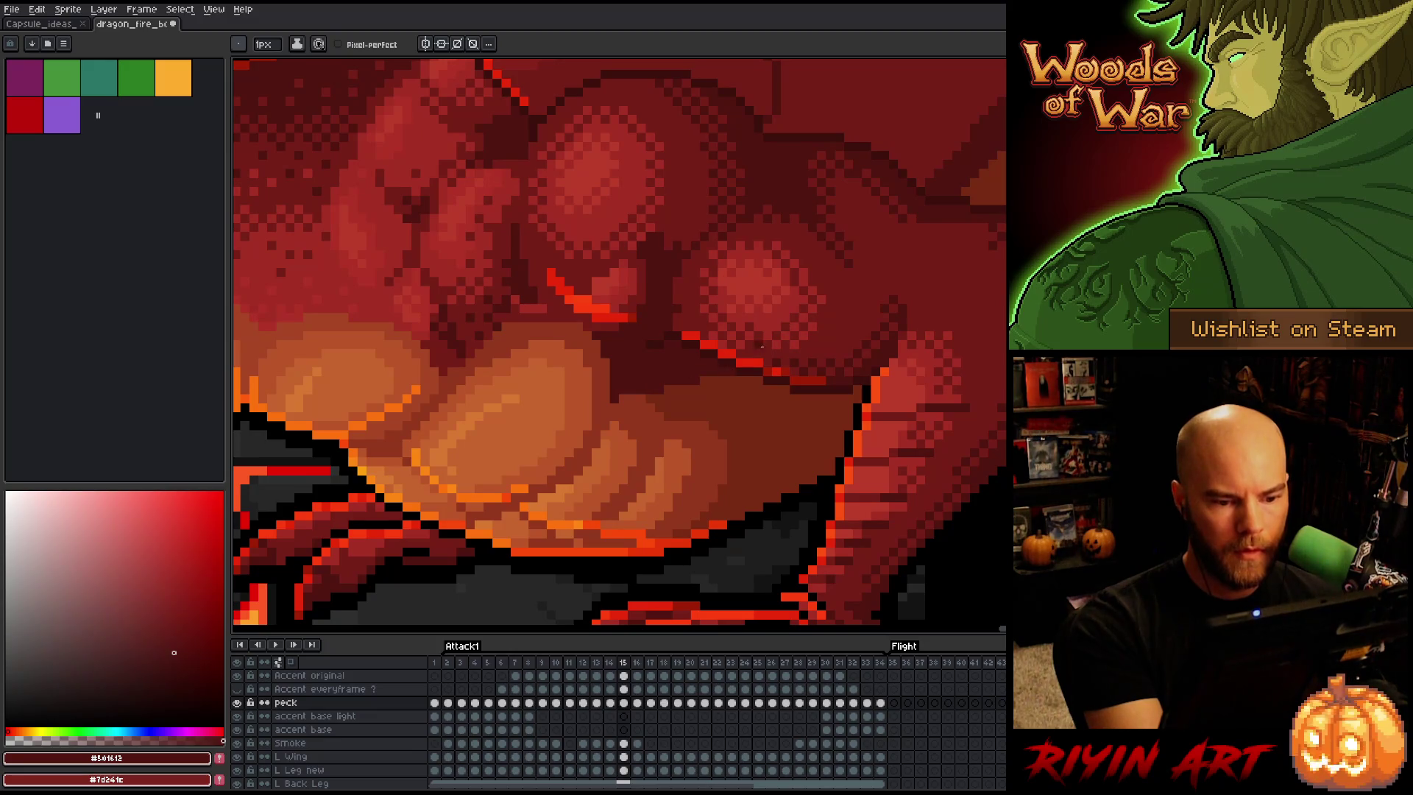
{"action": "left_click", "coordinate": [632, 397], "text": "alt"}
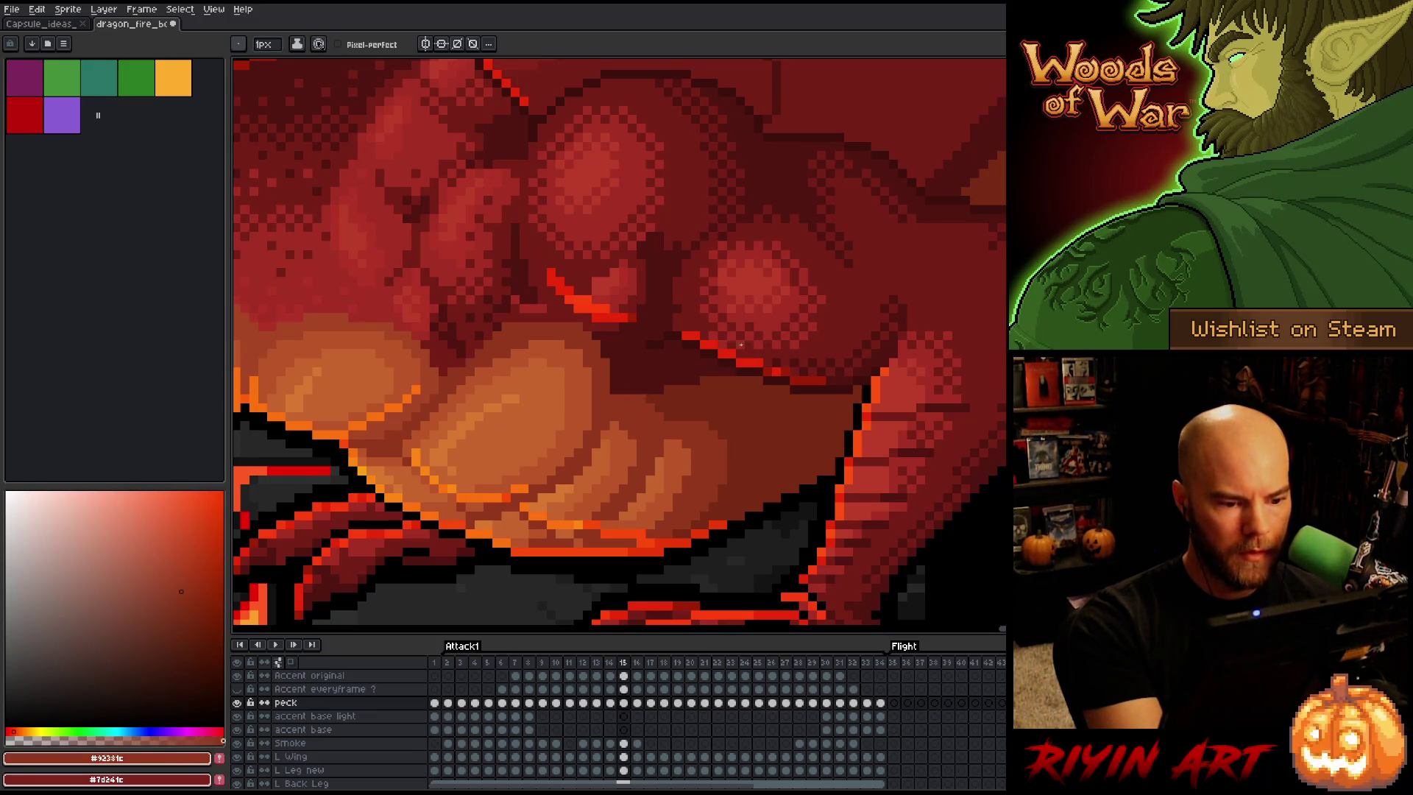
{"action": "key", "text": "comma"}
{"action": "key", "text": "period"}
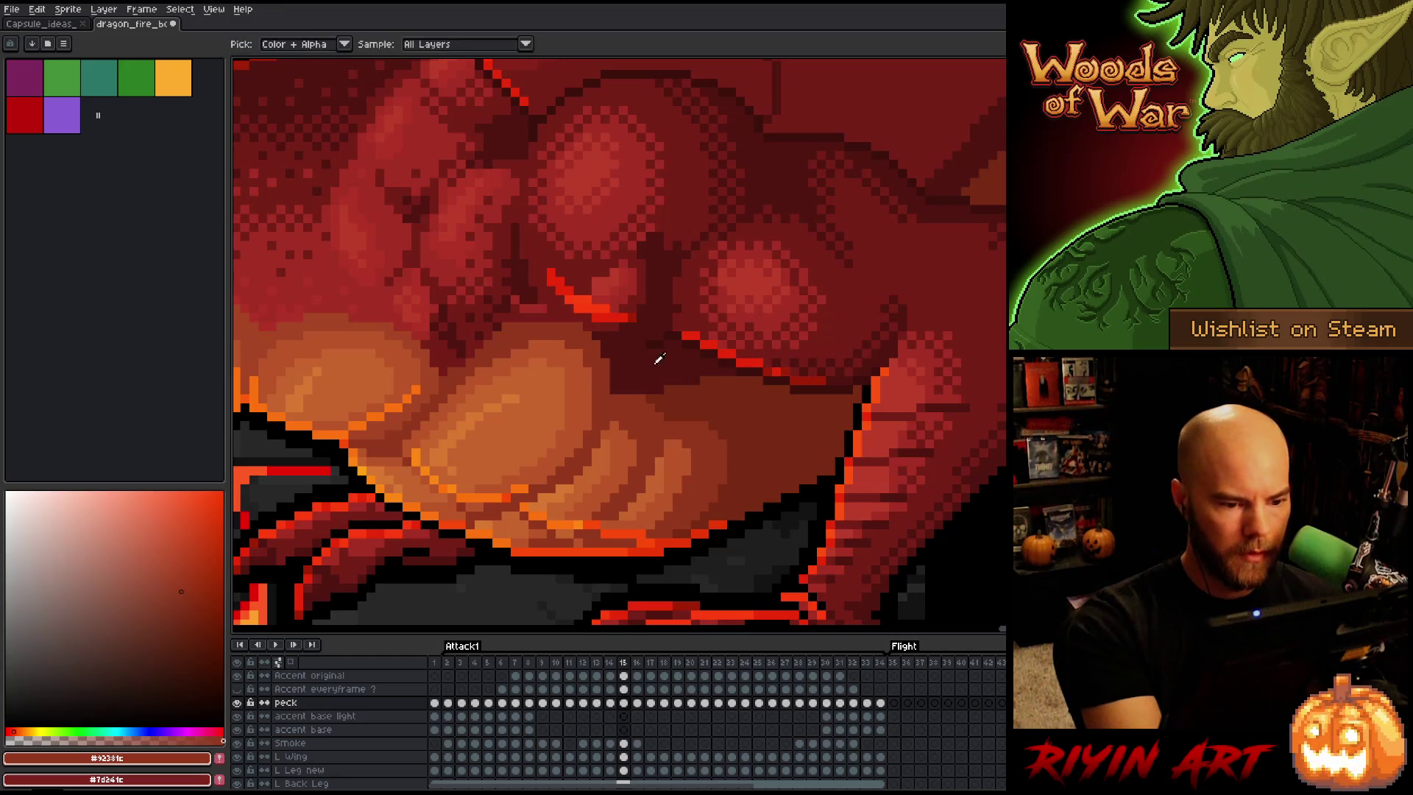
{"action": "left_click", "coordinate": [626, 397], "text": "alt"}
{"action": "left_click_drag", "start_coordinate": [613, 399], "coordinate": [641, 399]}
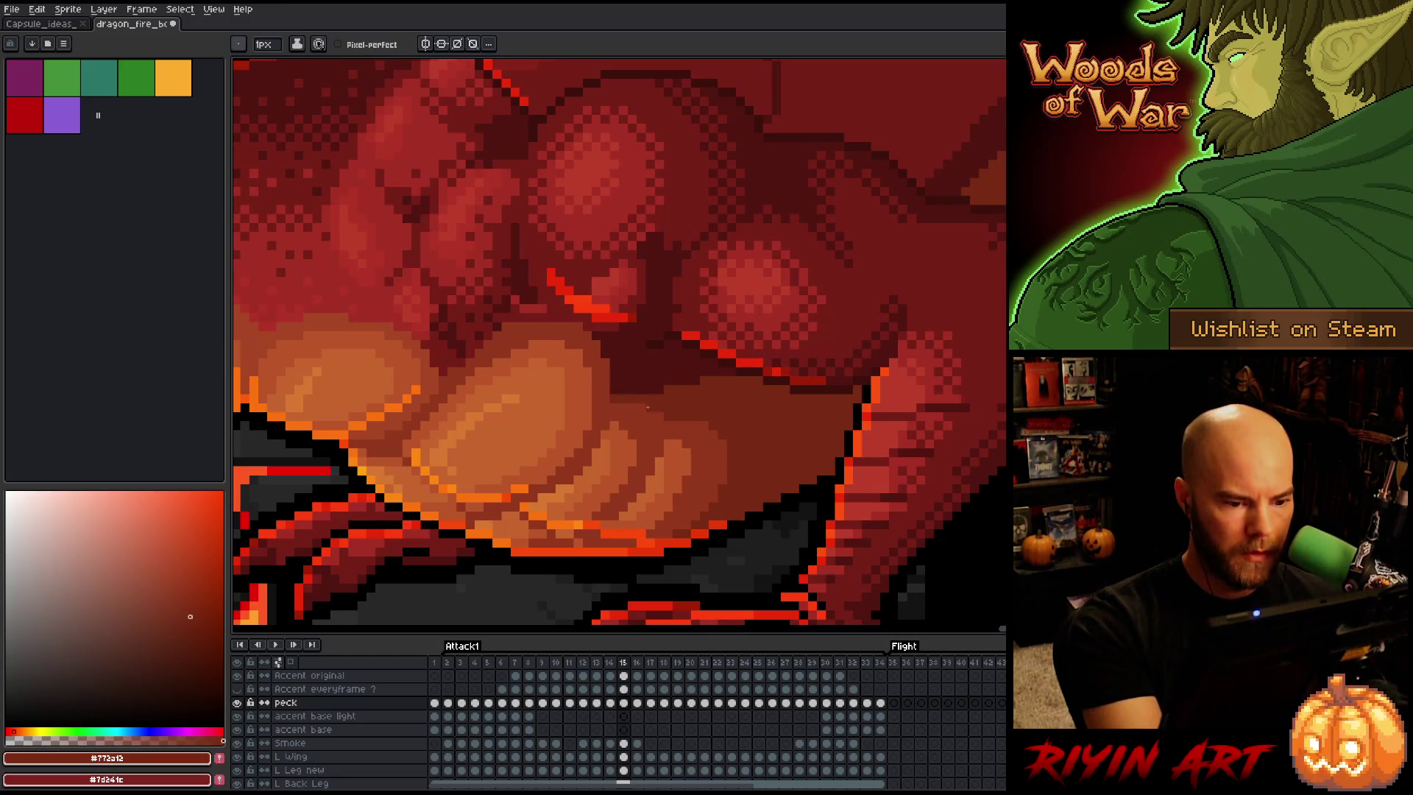
{"action": "left_click", "coordinate": [615, 399], "text": "alt"}
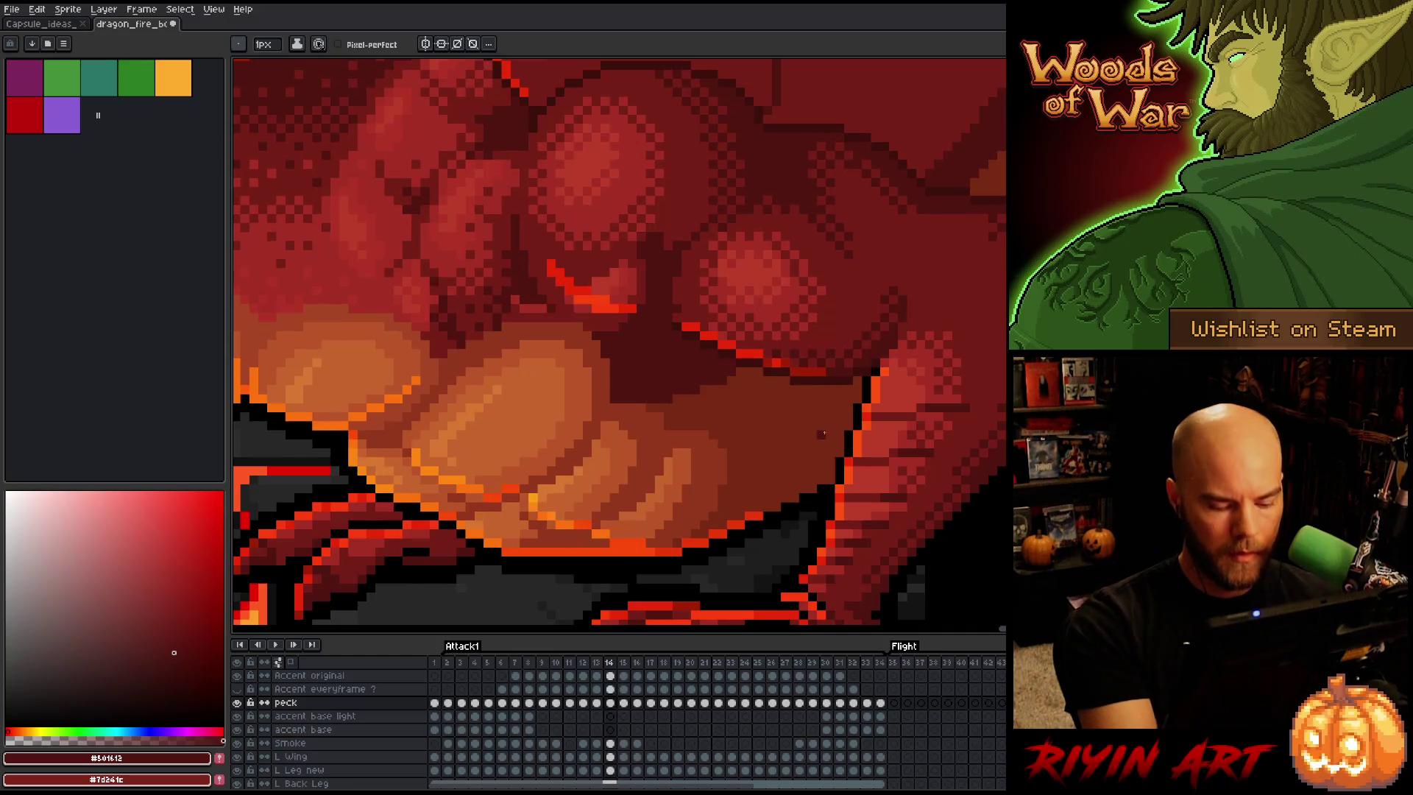
Flip through frames 13 to 15 to check the belly shading in motion
{"action": "key", "text": "Left"}
{"action": "key", "text": "Right"}
{"action": "key", "text": "Left"}
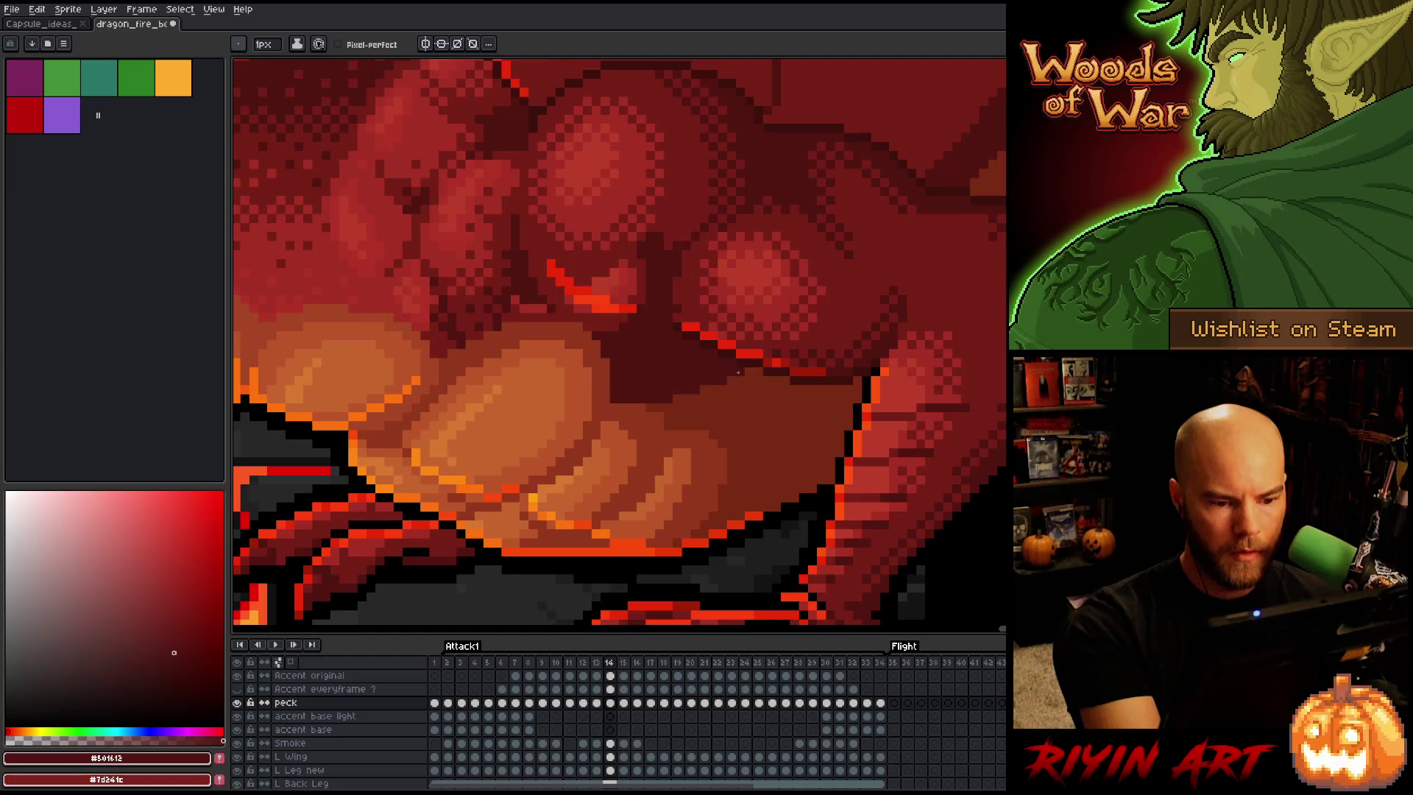
{"action": "key", "text": "Left"}
{"action": "key", "text": "Right"}
{"action": "key", "text": "Right"}
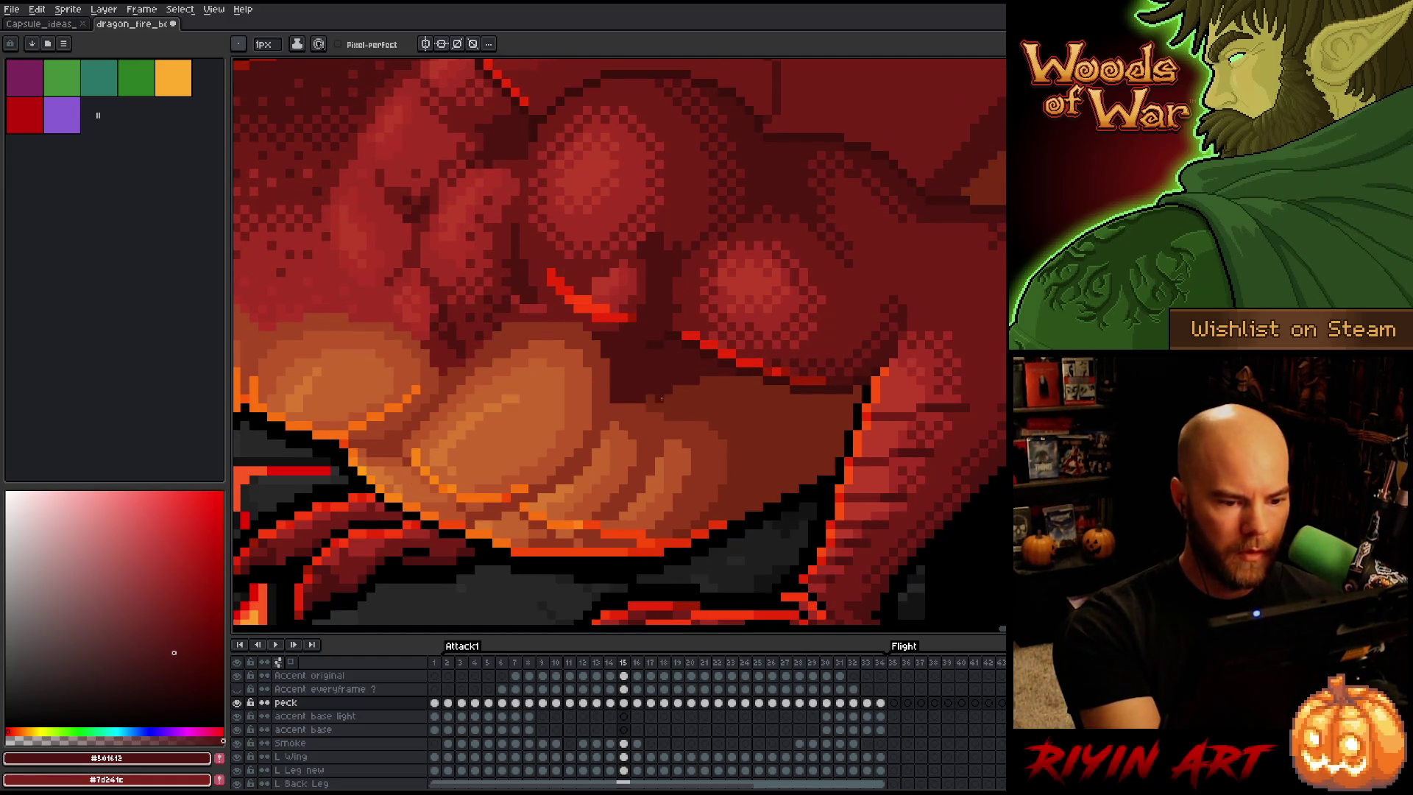
{"action": "key", "text": "Left"}
{"action": "key", "text": "Right"}
{"action": "key", "text": "Left"}
{"action": "key", "text": "Right"}
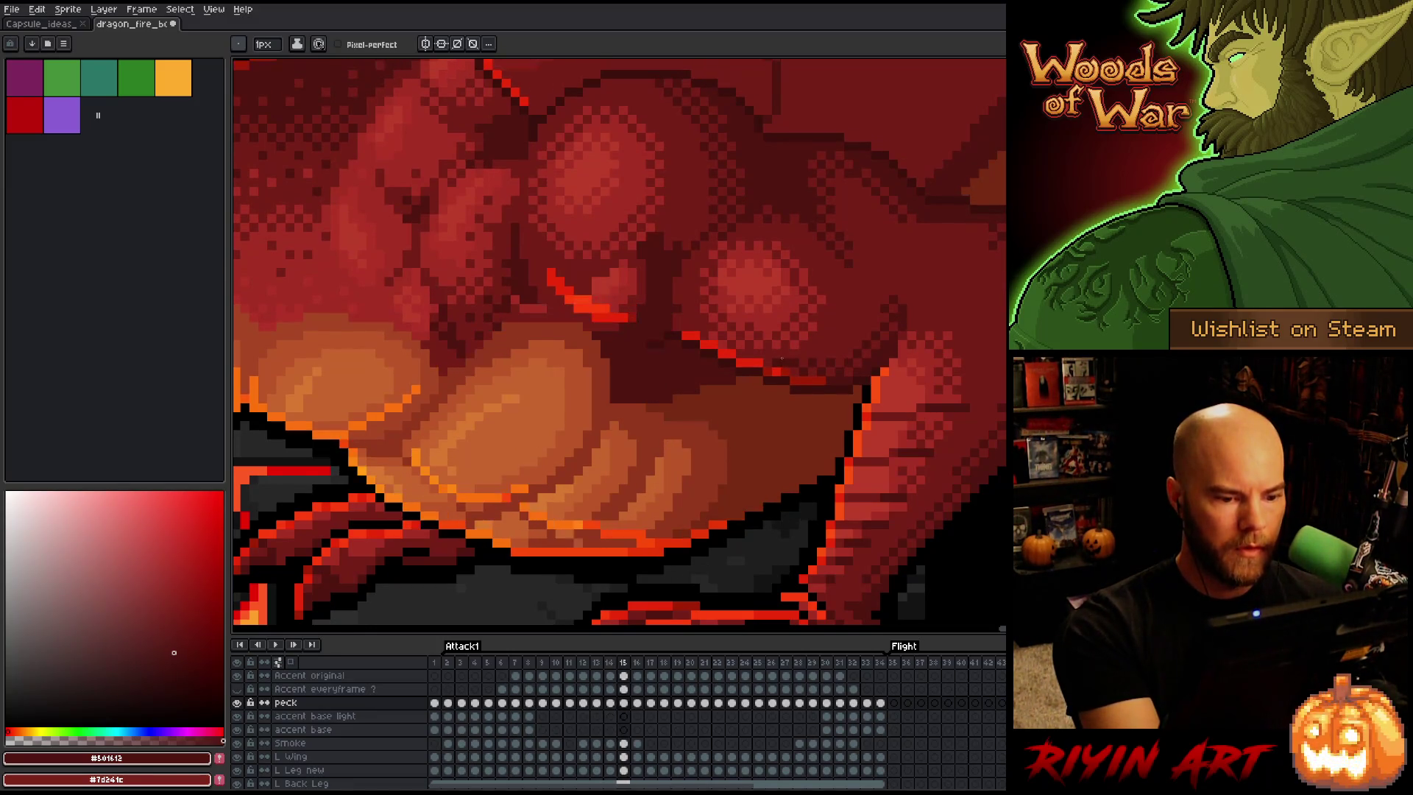
{"action": "key", "text": "Left"}
{"action": "key", "text": "Right"}
{"action": "key", "text": "Left"}
{"action": "key", "text": "Right"}
{"action": "key", "text": "Left"}
{"action": "key", "text": "Right"}
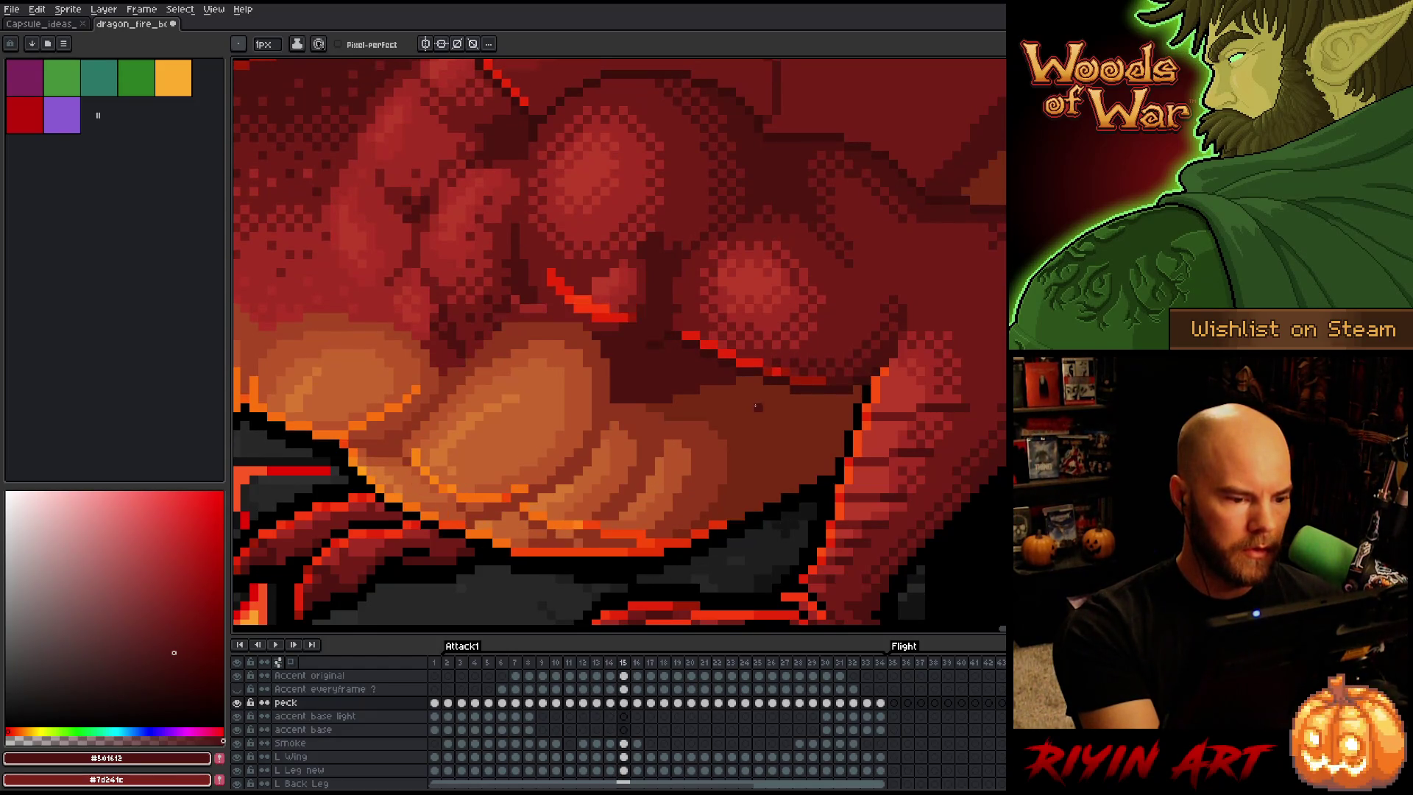
Sample the fire-puff orange and a dark red, recheck frames 14–15, and save the sprite
{"action": "left_click", "coordinate": [548, 362], "text": "alt"}
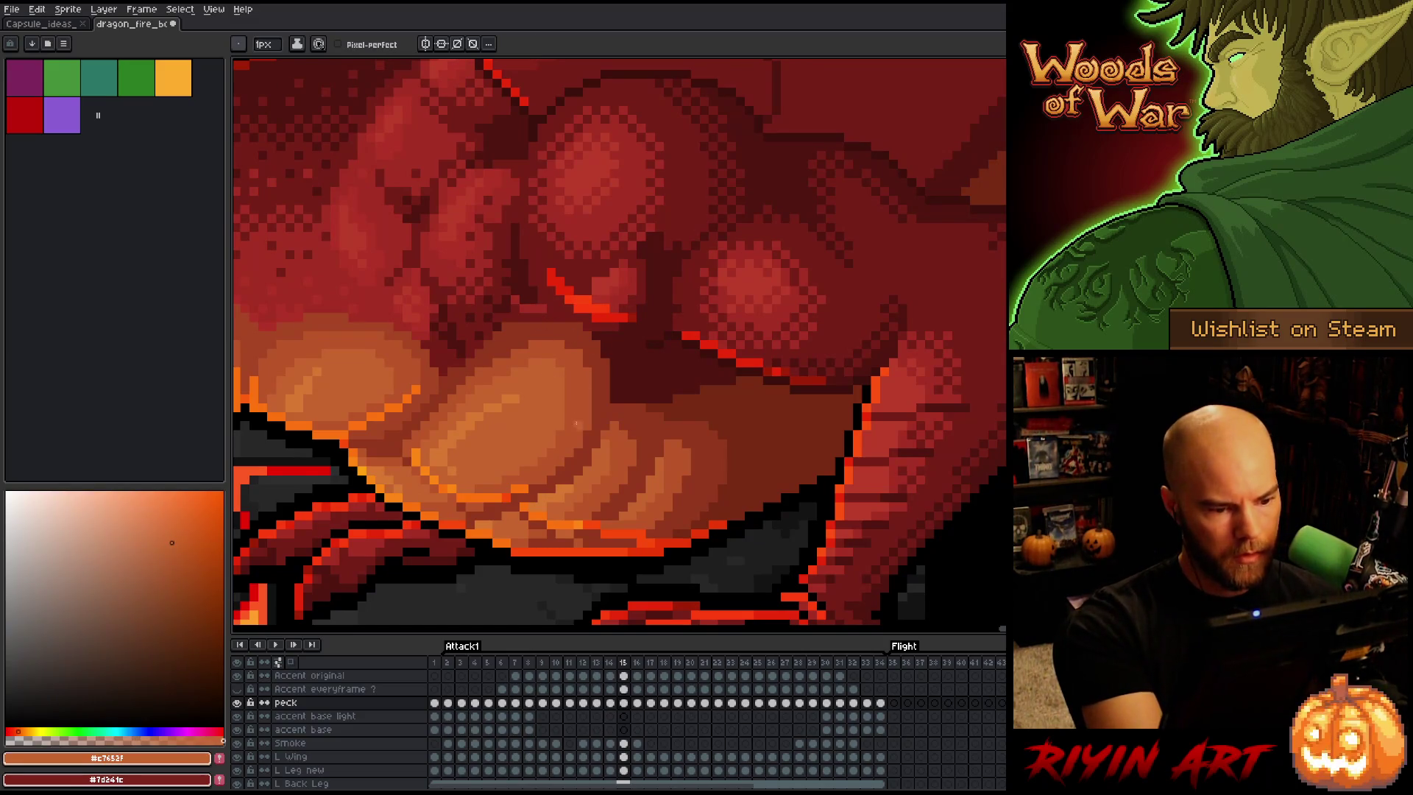
{"action": "key", "text": "Left"}
{"action": "key", "text": "Right"}
{"action": "key", "text": "Left"}
{"action": "key", "text": "Right"}
{"action": "left_click", "coordinate": [484, 353], "text": "alt"}
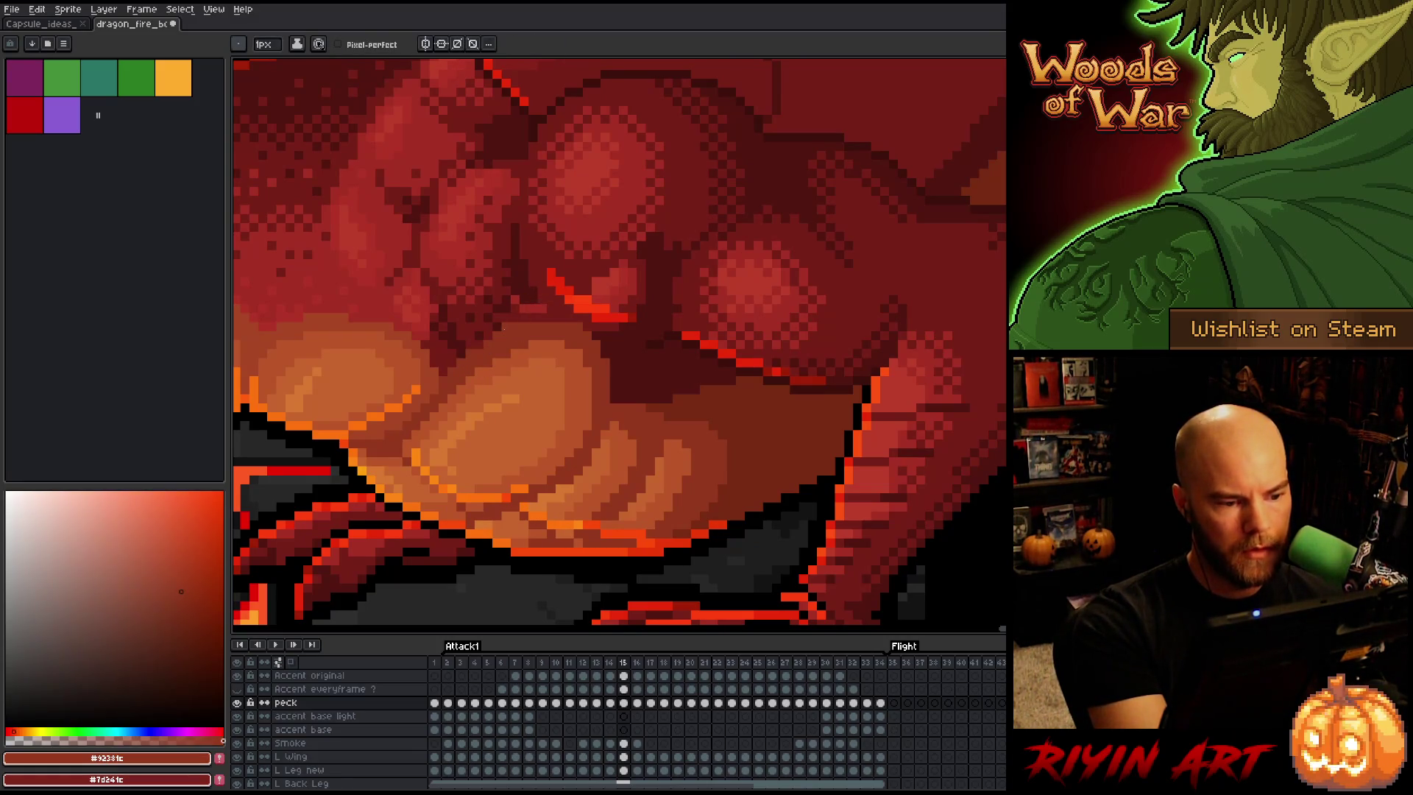
{"action": "key", "text": "Left"}
{"action": "key", "text": "Right"}
{"action": "key", "text": "Left"}
{"action": "key", "text": "Right"}
{"action": "key", "text": "Left"}
{"action": "key", "text": "Right"}
{"action": "key", "text": "Left"}
{"action": "key", "text": "Right"}
{"action": "key", "text": "Left"}
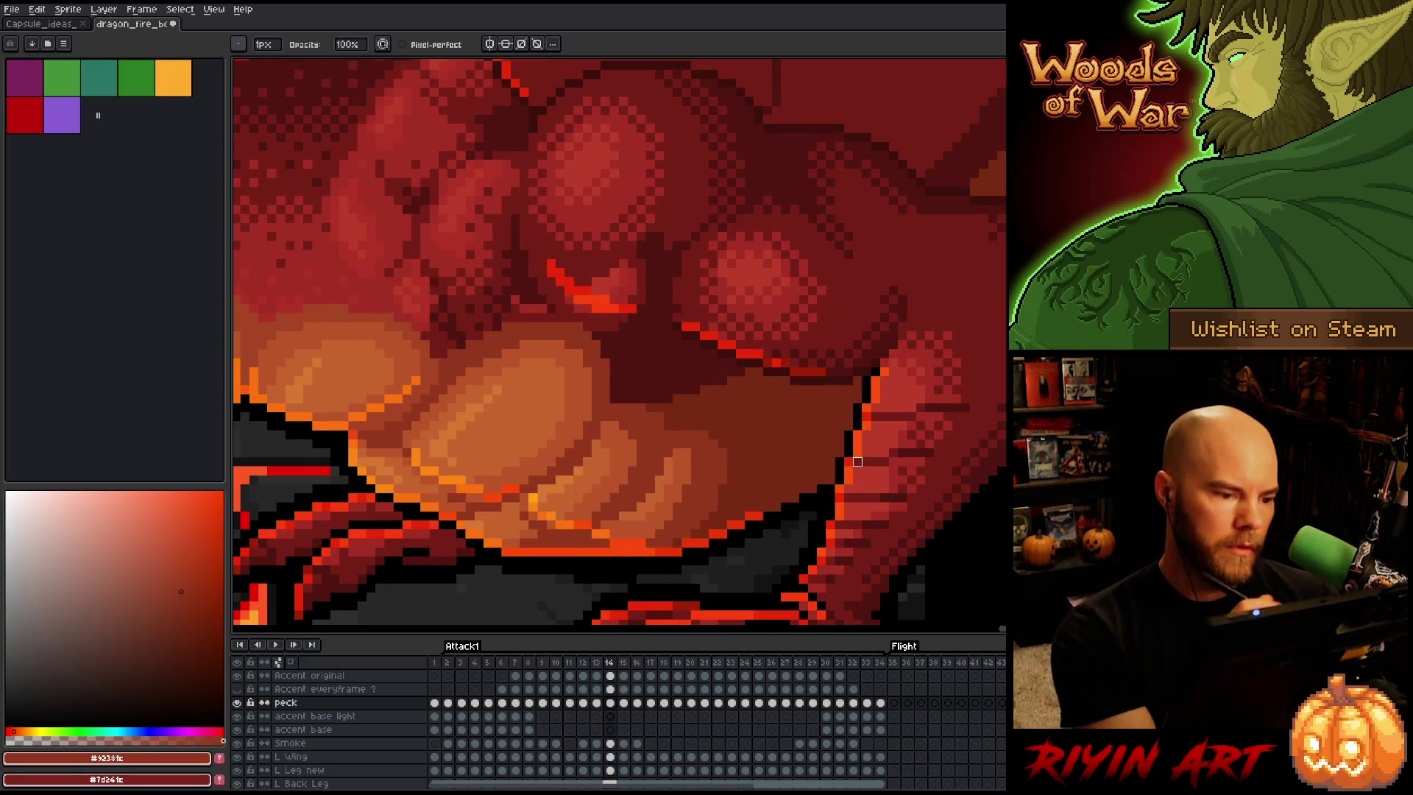
{"action": "key", "text": "Right"}
{"action": "key", "text": "e"}
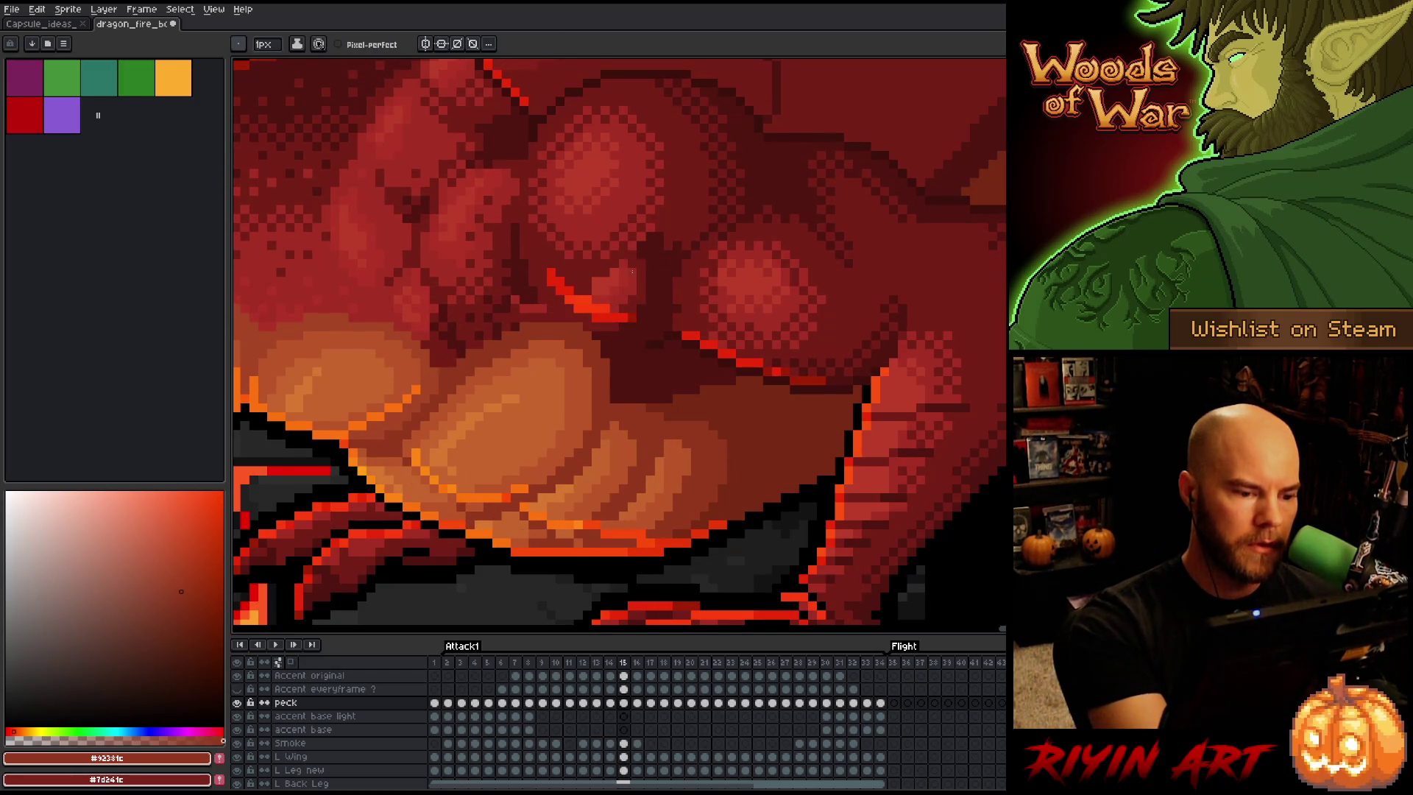
{"action": "right_click", "coordinate": [824, 380]}
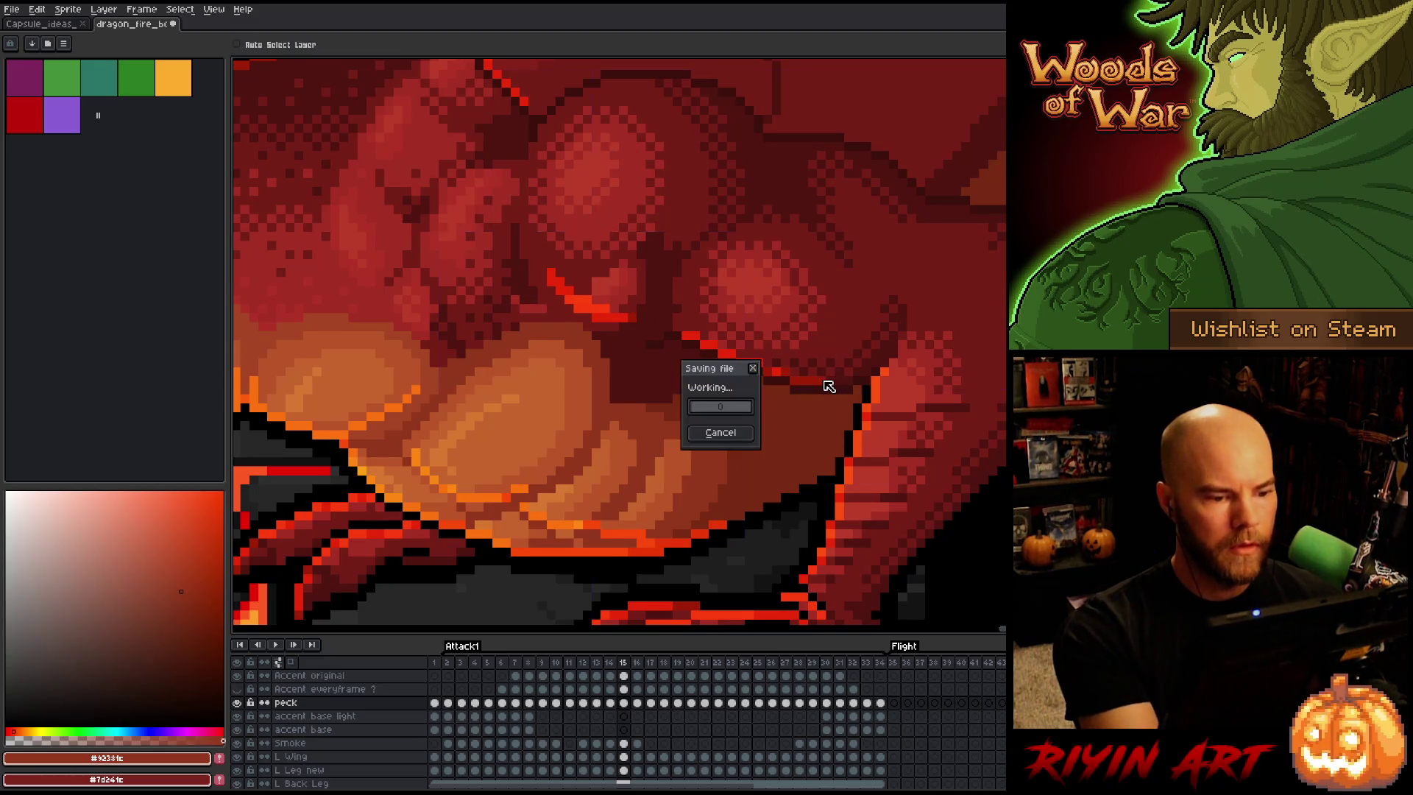
Touch up frame 15, comparing it against frame 14 and switching between eyedropper and pencil
{"action": "left_click", "coordinate": [729, 405]}
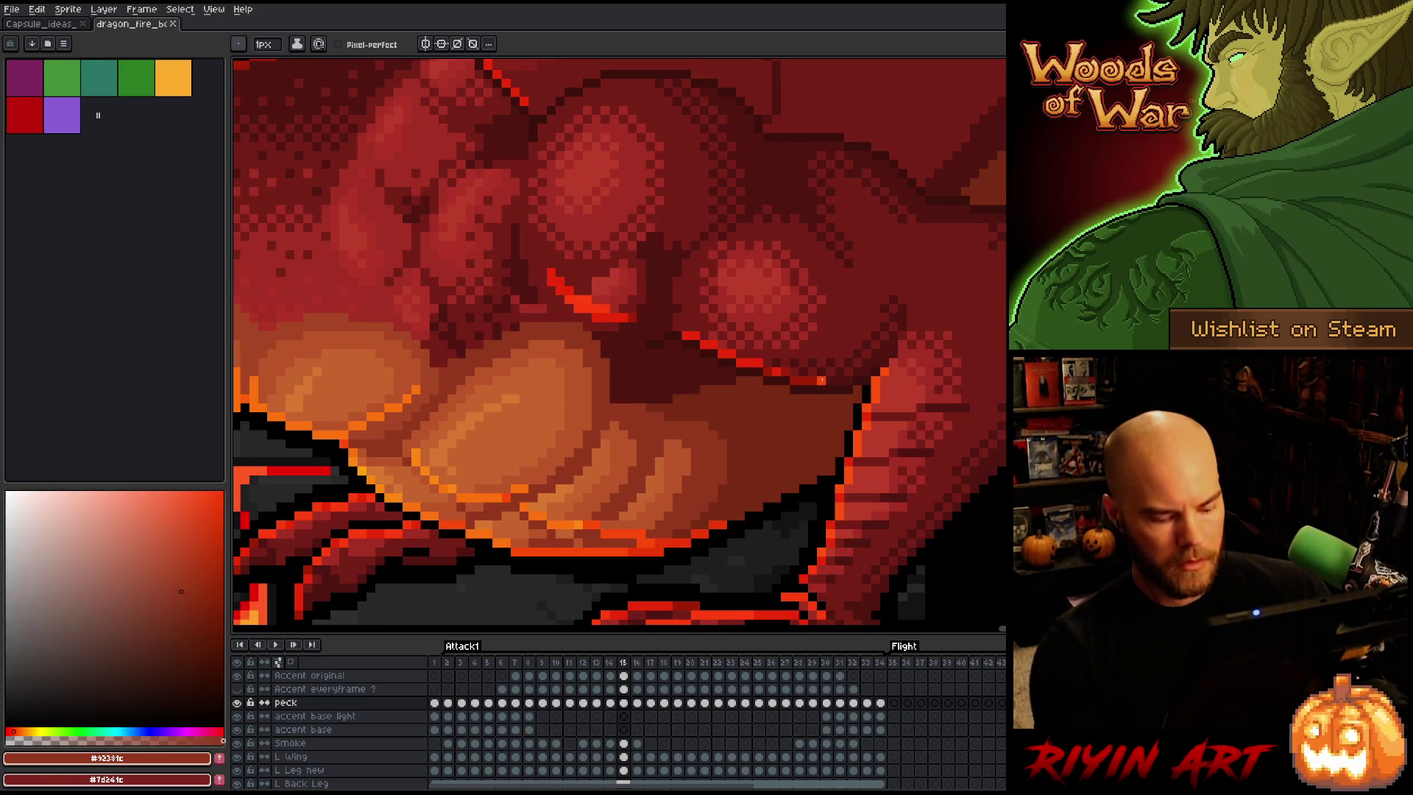
{"action": "key", "text": "Left"}
{"action": "key", "text": "Right"}
{"action": "key", "text": "Left"}
{"action": "key", "text": "Right"}
{"action": "key", "text": "Left"}
{"action": "key", "text": "Right"}
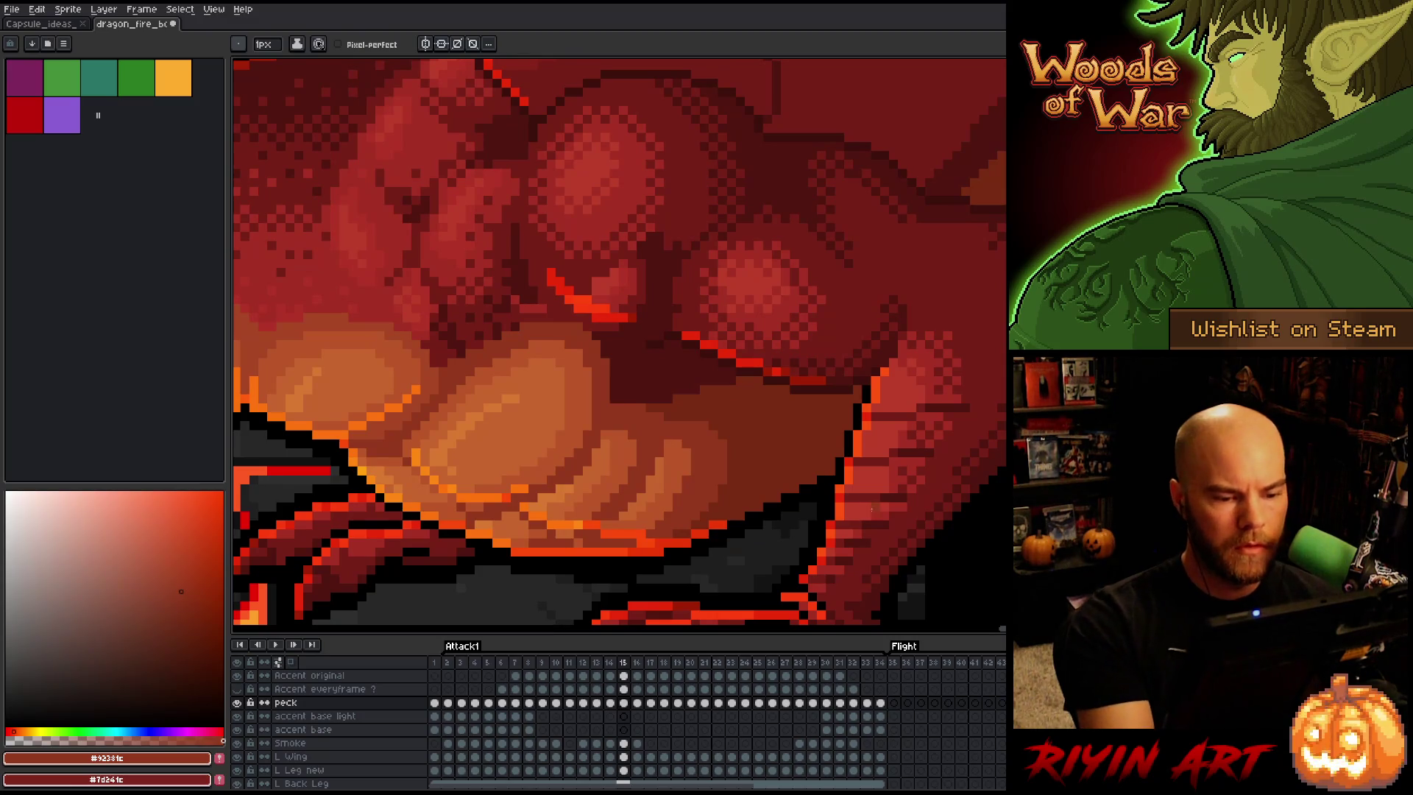
{"action": "key", "text": "i"}
{"action": "key", "text": "b"}
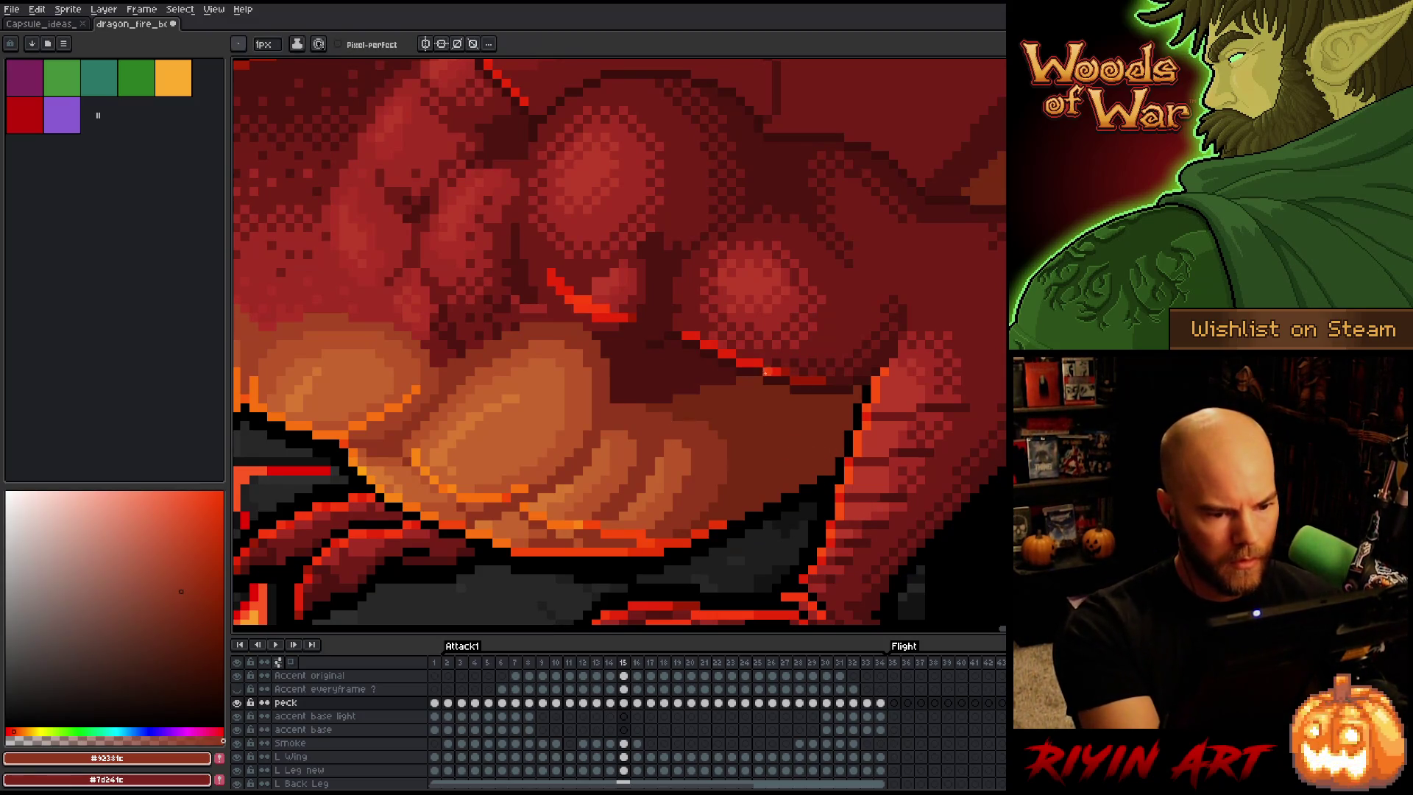
{"action": "key", "text": "Left"}
{"action": "key", "text": "Right"}
{"action": "key", "text": "Left"}
{"action": "key", "text": "Right"}
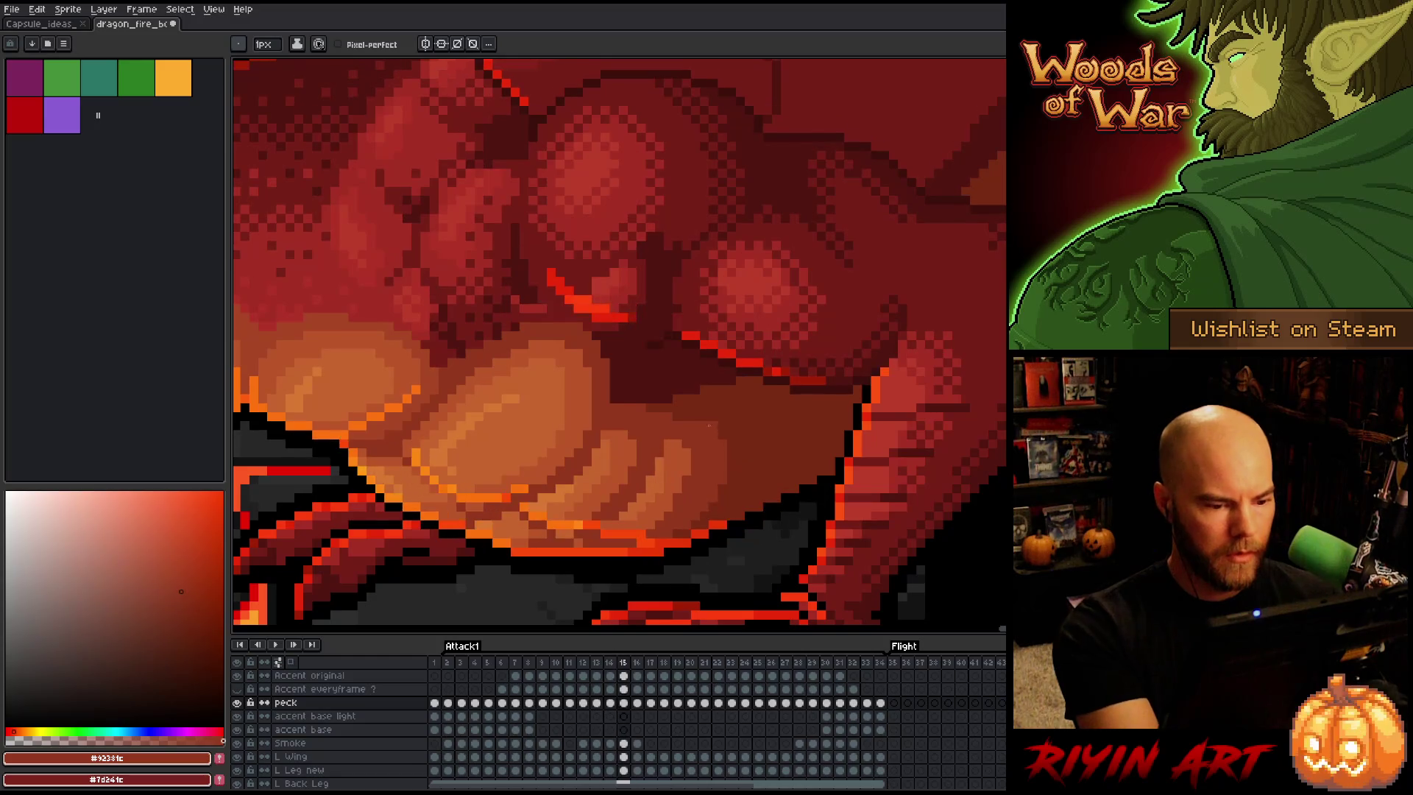
{"action": "key", "text": "Left"}
{"action": "key", "text": "Right"}
Sample orange-brown, deep brown-red and brighter red fire-puff shades while comparing frames 14 and 15
{"action": "left_click", "coordinate": [651, 501], "text": "alt"}
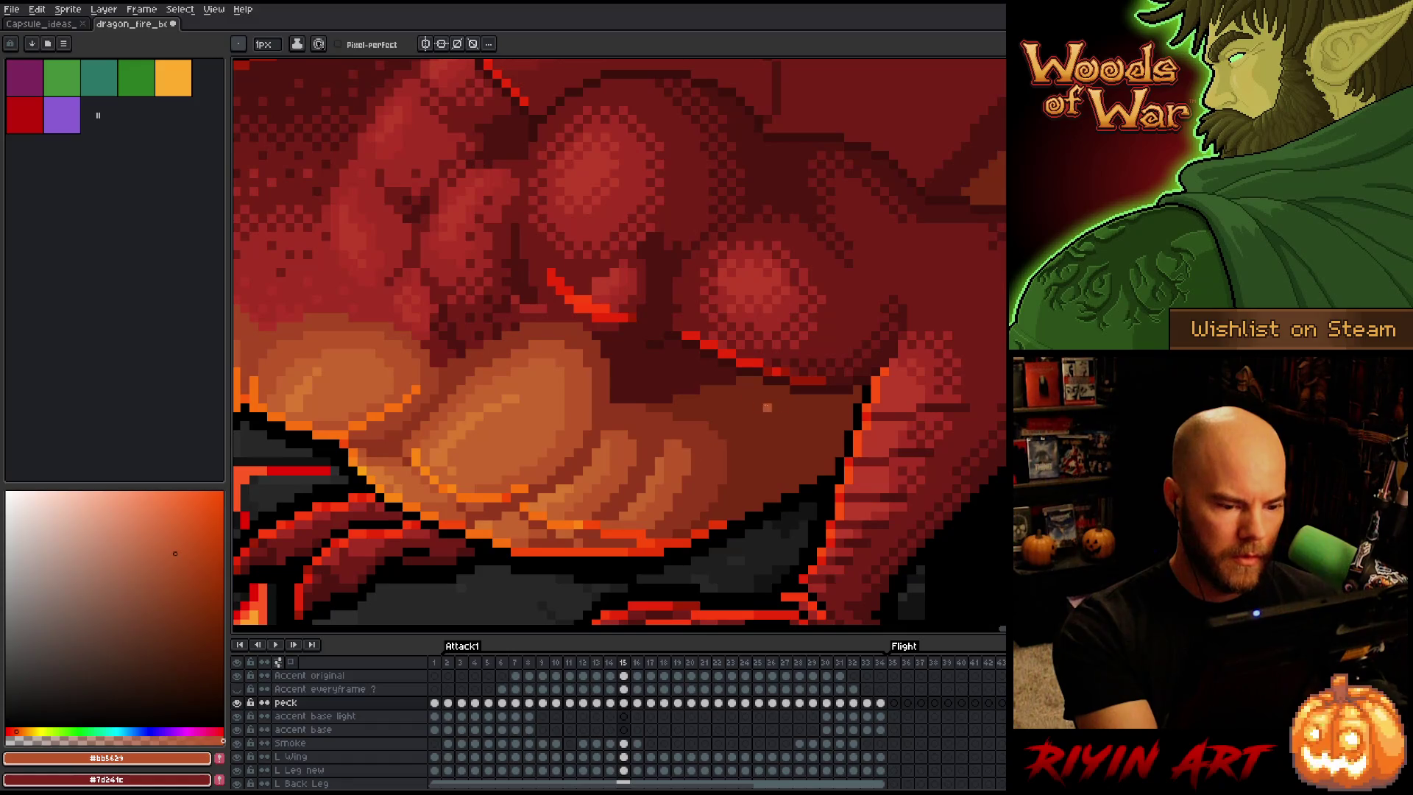
{"action": "key", "text": "Left"}
{"action": "key", "text": "Right"}
{"action": "key", "text": "Left"}
{"action": "key", "text": "Right"}
{"action": "key", "text": "Left"}
{"action": "key", "text": "Right"}
{"action": "key", "text": "Left"}
{"action": "key", "text": "Right"}
{"action": "key", "text": "Left"}
{"action": "key", "text": "Right"}
{"action": "key", "text": "Left"}
{"action": "key", "text": "Right"}
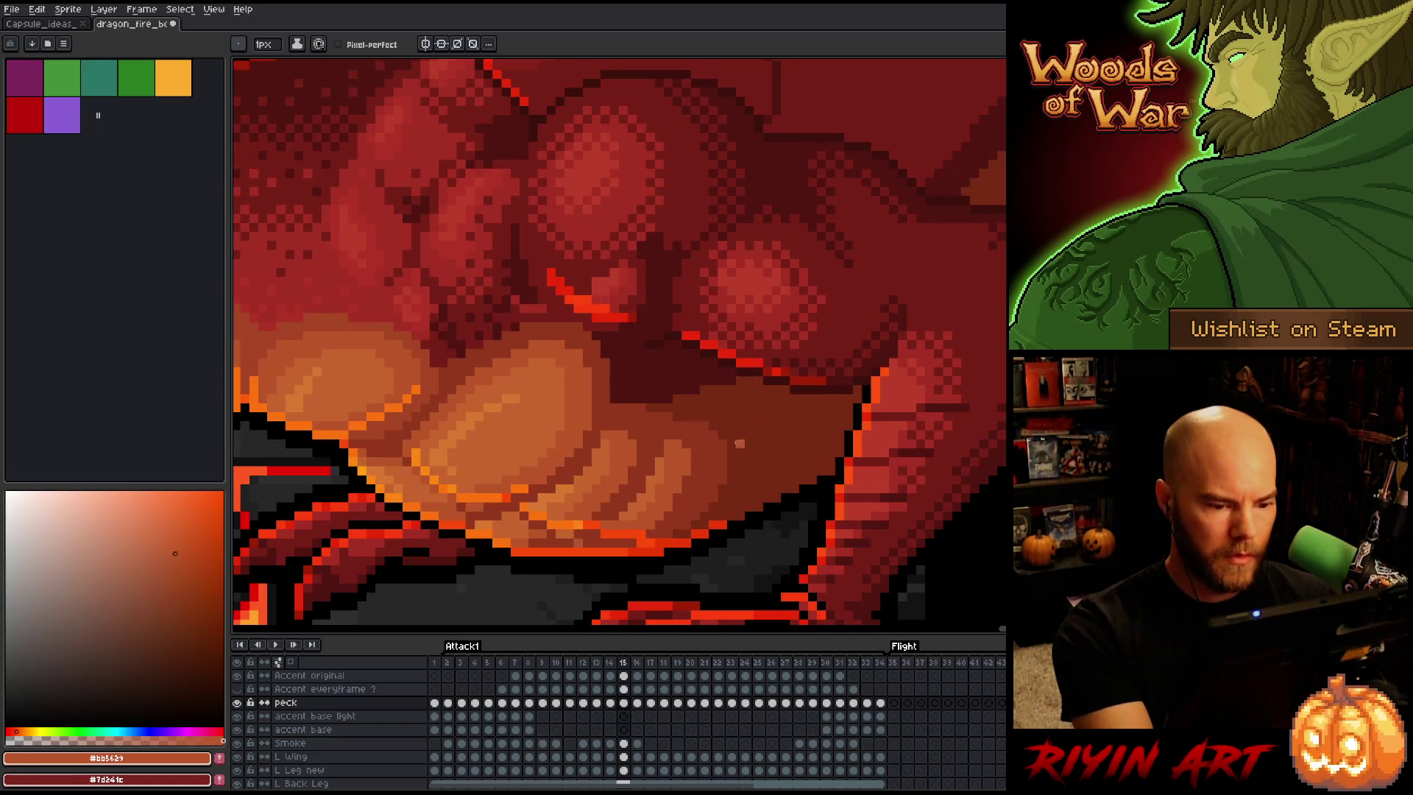
{"action": "left_click", "coordinate": [722, 484], "text": "alt"}
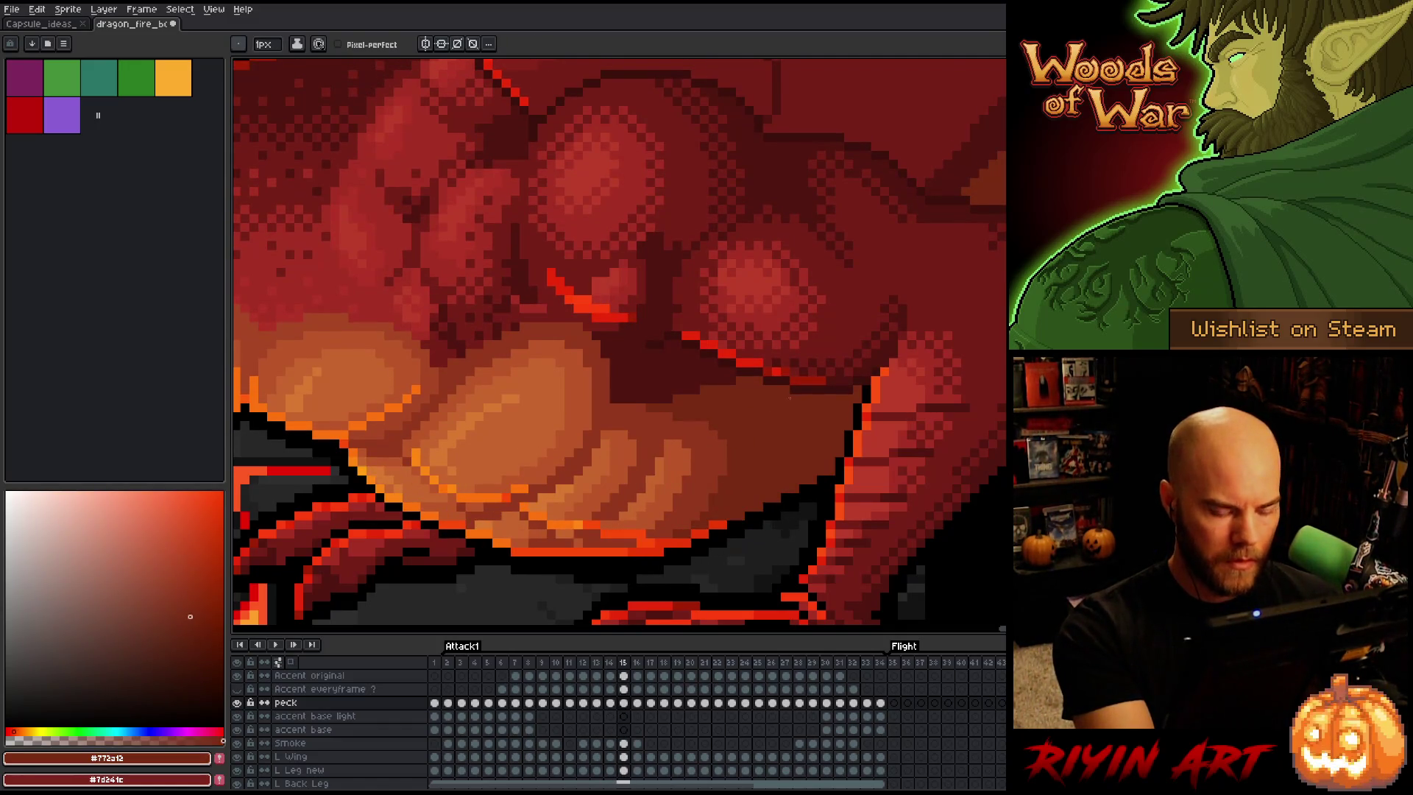
{"action": "key", "text": "Left"}
{"action": "key", "text": "Right"}
{"action": "left_click", "coordinate": [716, 473], "text": "alt"}
{"action": "key", "text": "Left"}
{"action": "key", "text": "Right"}
{"action": "key", "text": "Left"}
{"action": "key", "text": "Right"}
{"action": "key", "text": "Left"}
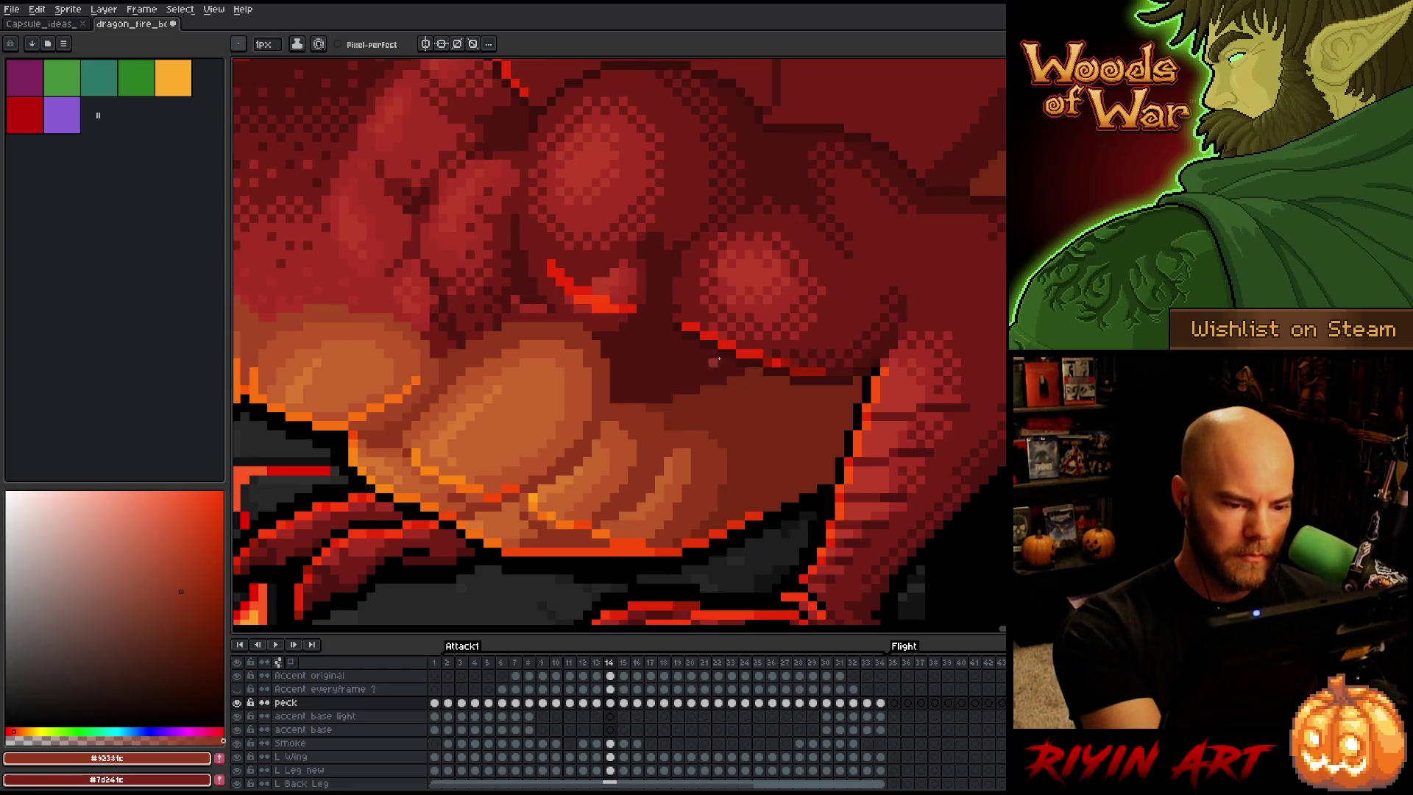
Review the fire motion from frame 12 through frame 15
{"action": "key", "text": "Right"}
{"action": "key", "text": "Left"}
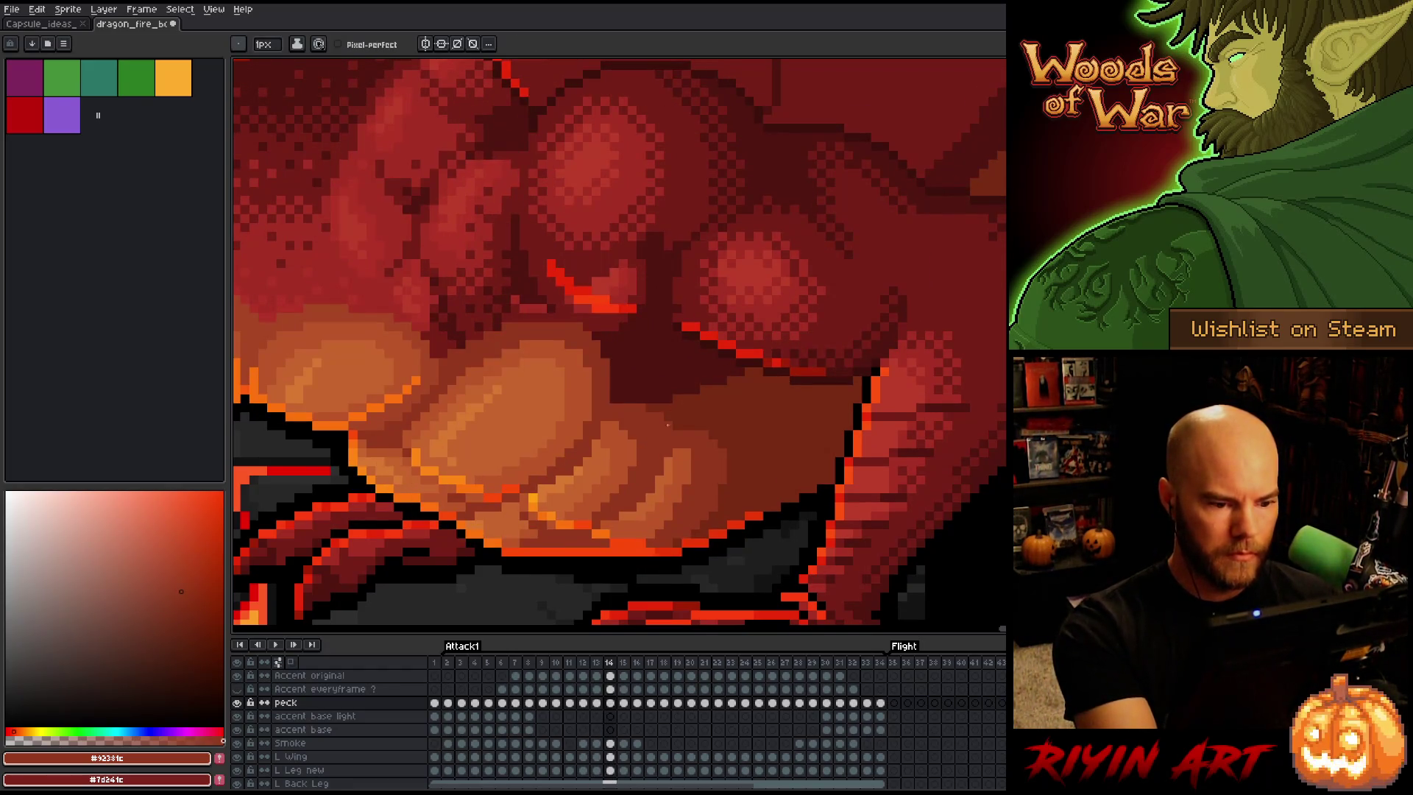
{"action": "key", "text": "Left"}
{"action": "key", "text": "Left"}
{"action": "key", "text": "Right"}
{"action": "key", "text": "Right"}
{"action": "key", "text": "Right"}
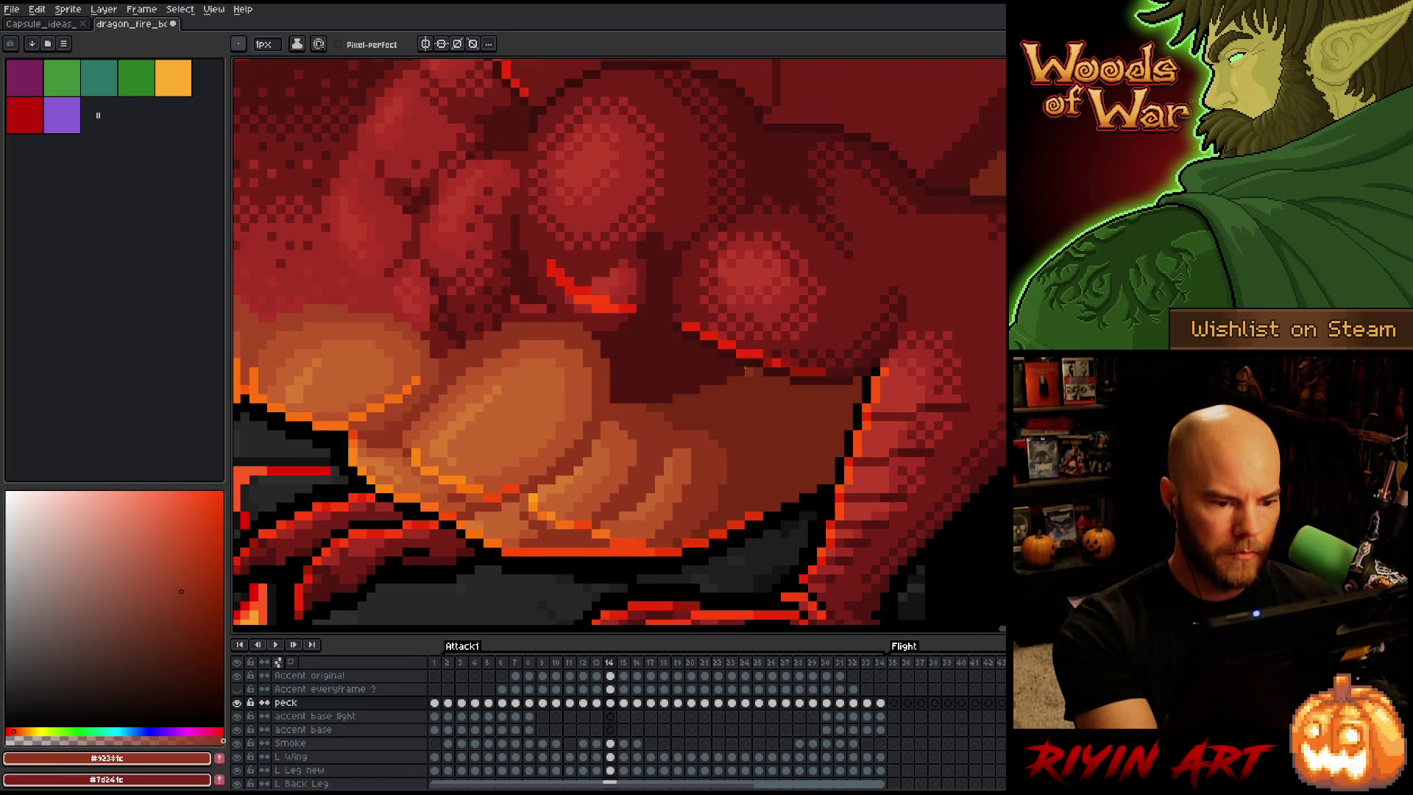
{"action": "key", "text": "Left"}
{"action": "key", "text": "Right"}
{"action": "key", "text": "Left"}
{"action": "key", "text": "Right"}
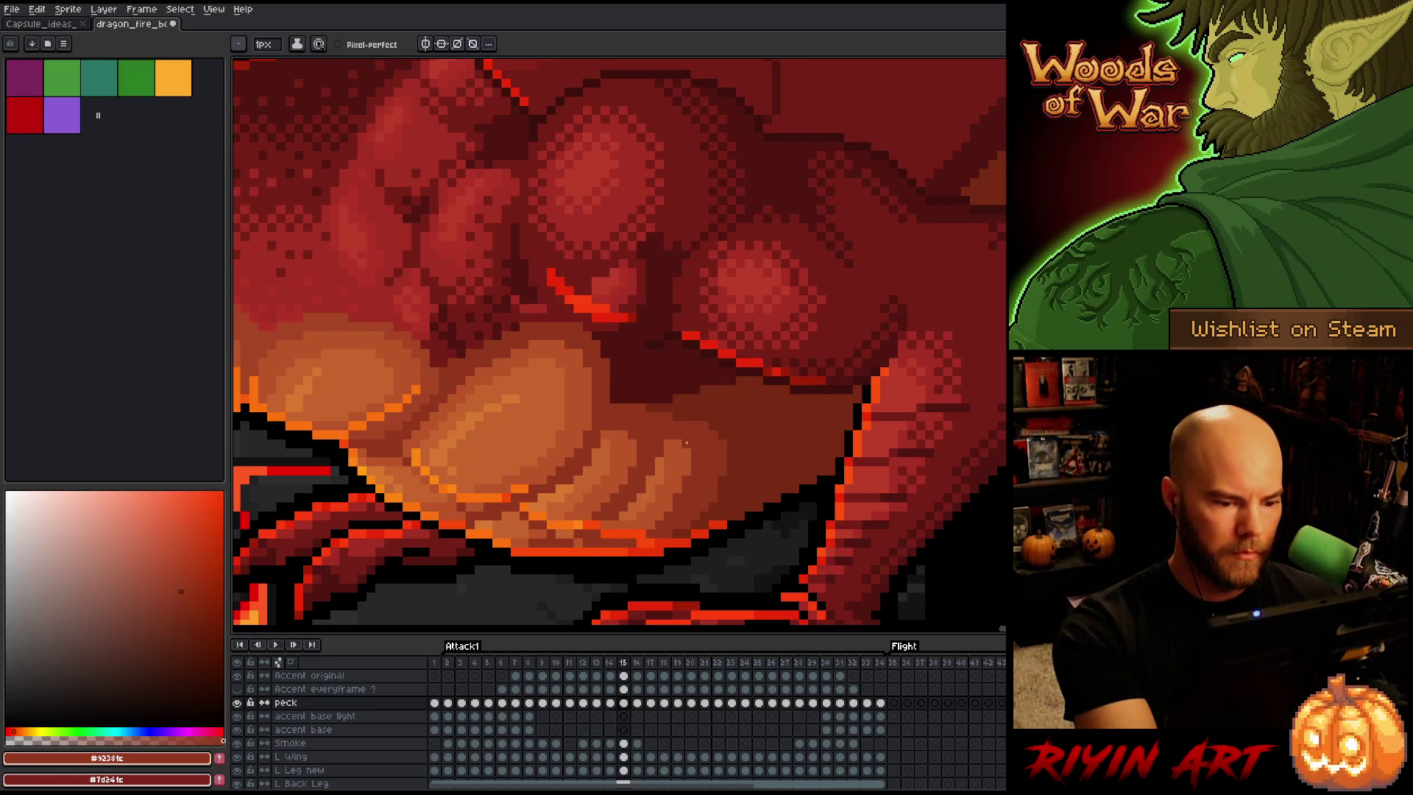
Sample the orange-brown fire shade and save the dragon sprite file
{"action": "left_click", "coordinate": [685, 457], "text": "alt"}
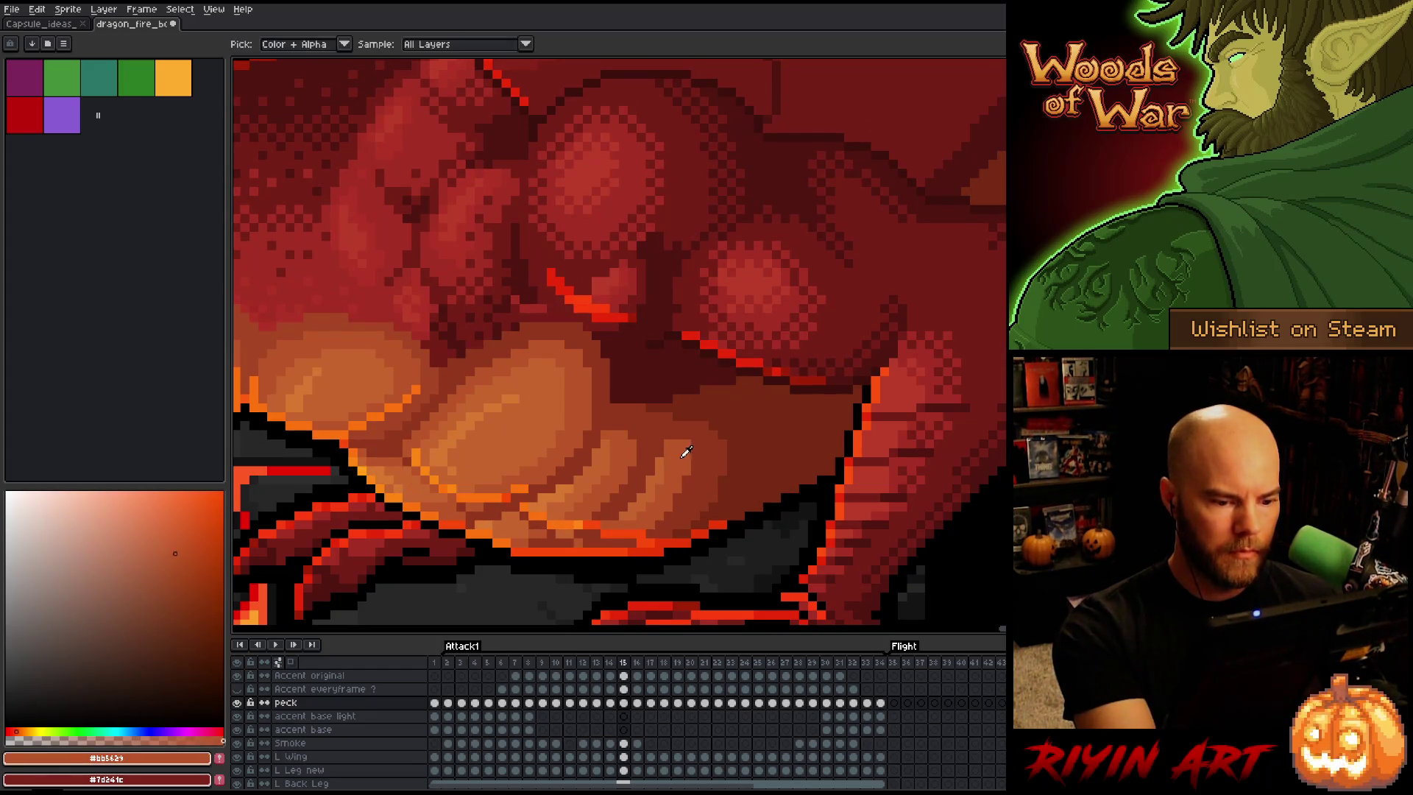
{"action": "key", "text": "ctrl+s"}
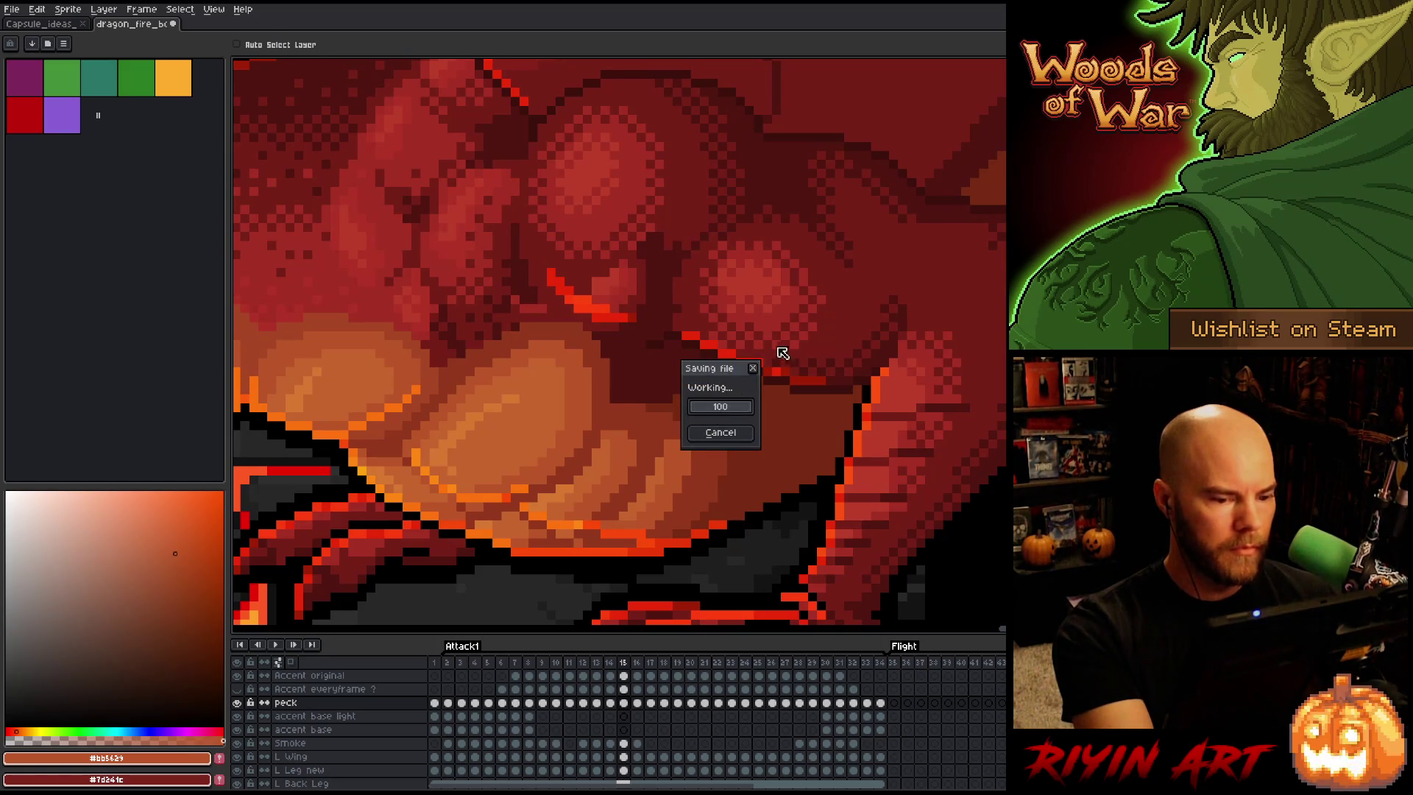
{"action": "key", "text": "Return"}
{"action": "key", "text": "Right"}
{"action": "key", "text": "Left"}
{"action": "key", "text": "Right"}
Place an orange pixel on frame 16's fire puff and sample dark red and maroon shades
{"action": "left_click", "coordinate": [875, 533]}
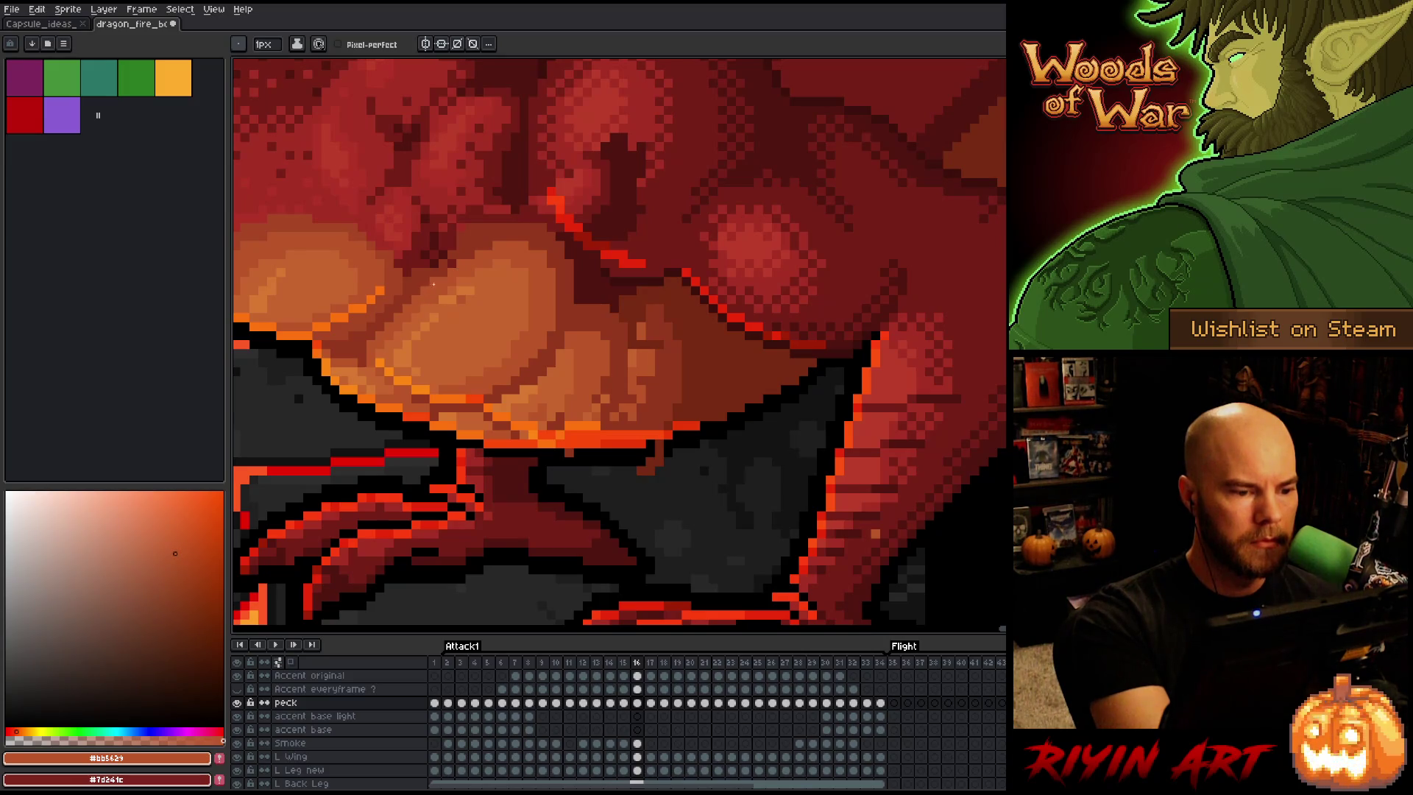
{"action": "left_click", "coordinate": [447, 255], "text": "alt"}
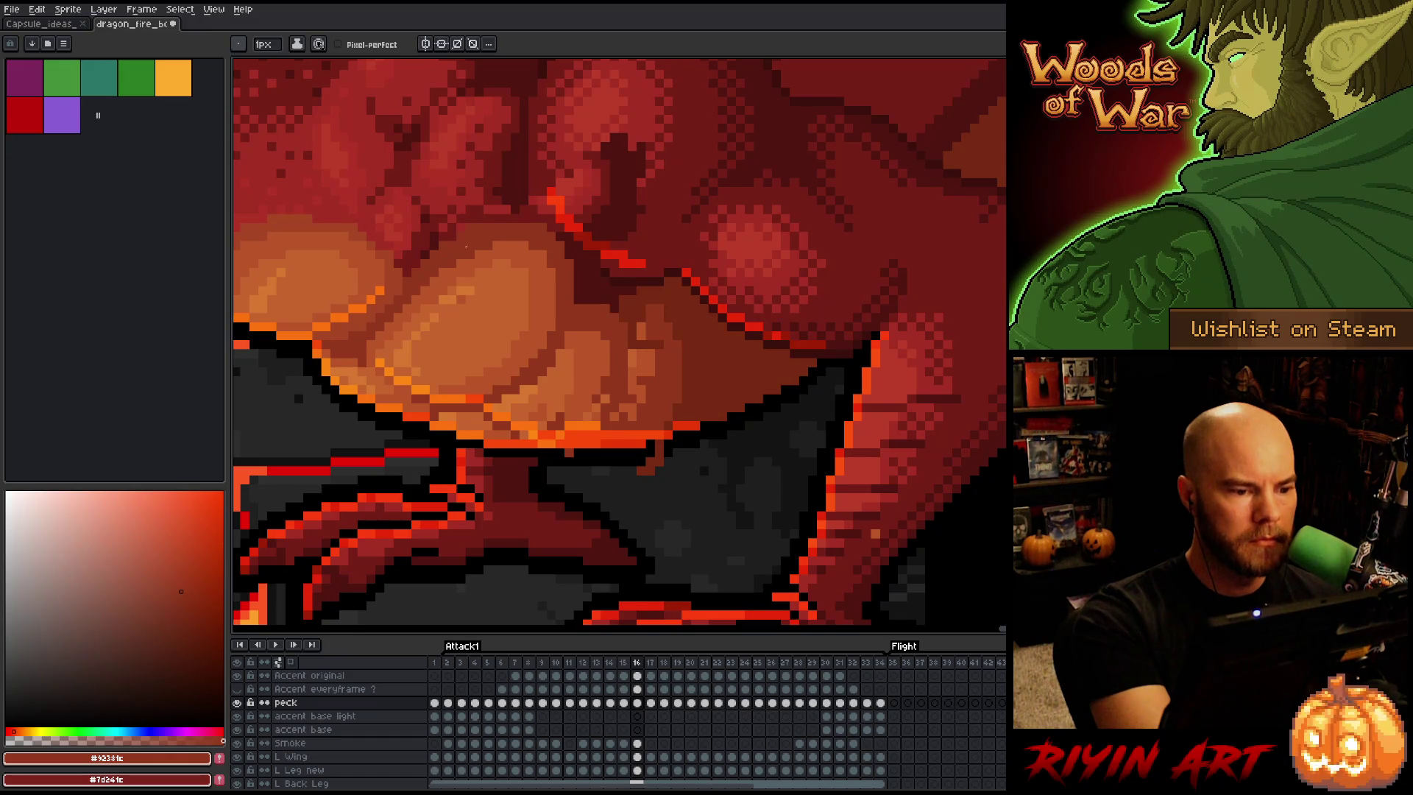
{"action": "left_click", "coordinate": [461, 217], "text": "alt"}
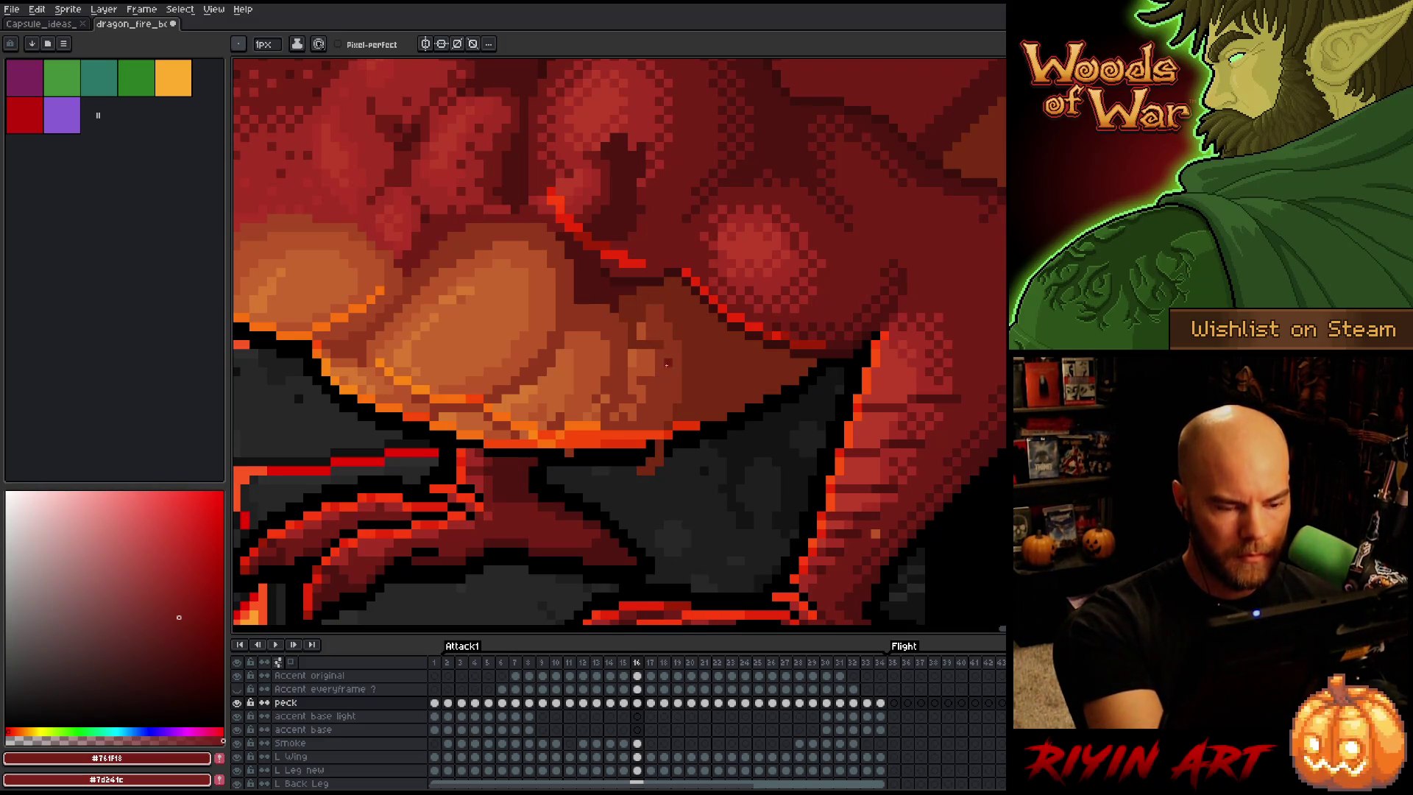
Lasso the area near the dragon's face, drop the selection, and sample the darkest reds
{"action": "key", "text": "q"}
{"action": "mouse_move", "coordinate": [712, 430]}
{"action": "left_mouse_down"}
{"action": "mouse_move", "coordinate": [655, 268]}
{"action": "mouse_move", "coordinate": [511, 467]}
{"action": "mouse_move", "coordinate": [713, 528]}
{"action": "left_mouse_up"}
{"action": "key", "text": "ctrl+d"}
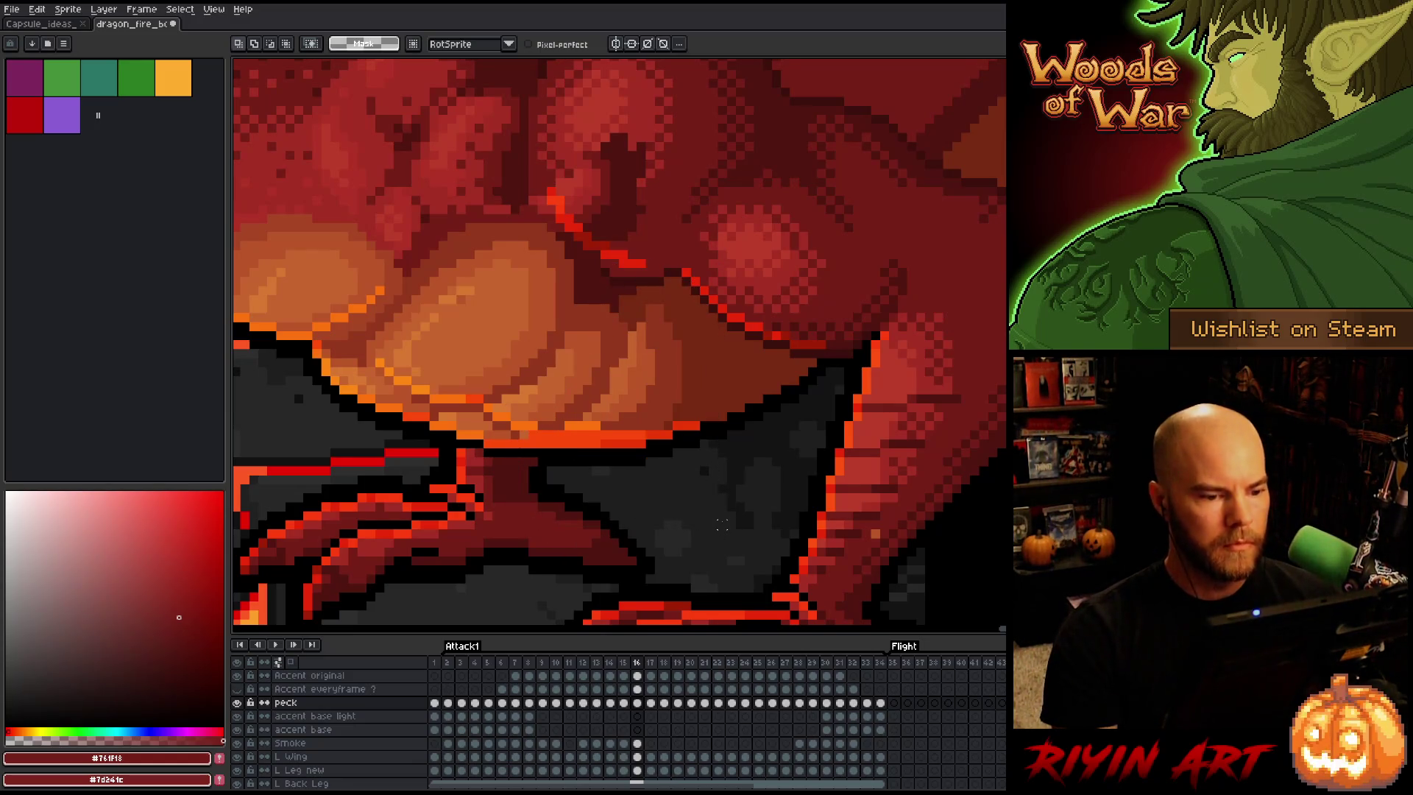
{"action": "left_click", "coordinate": [672, 293], "text": "alt"}
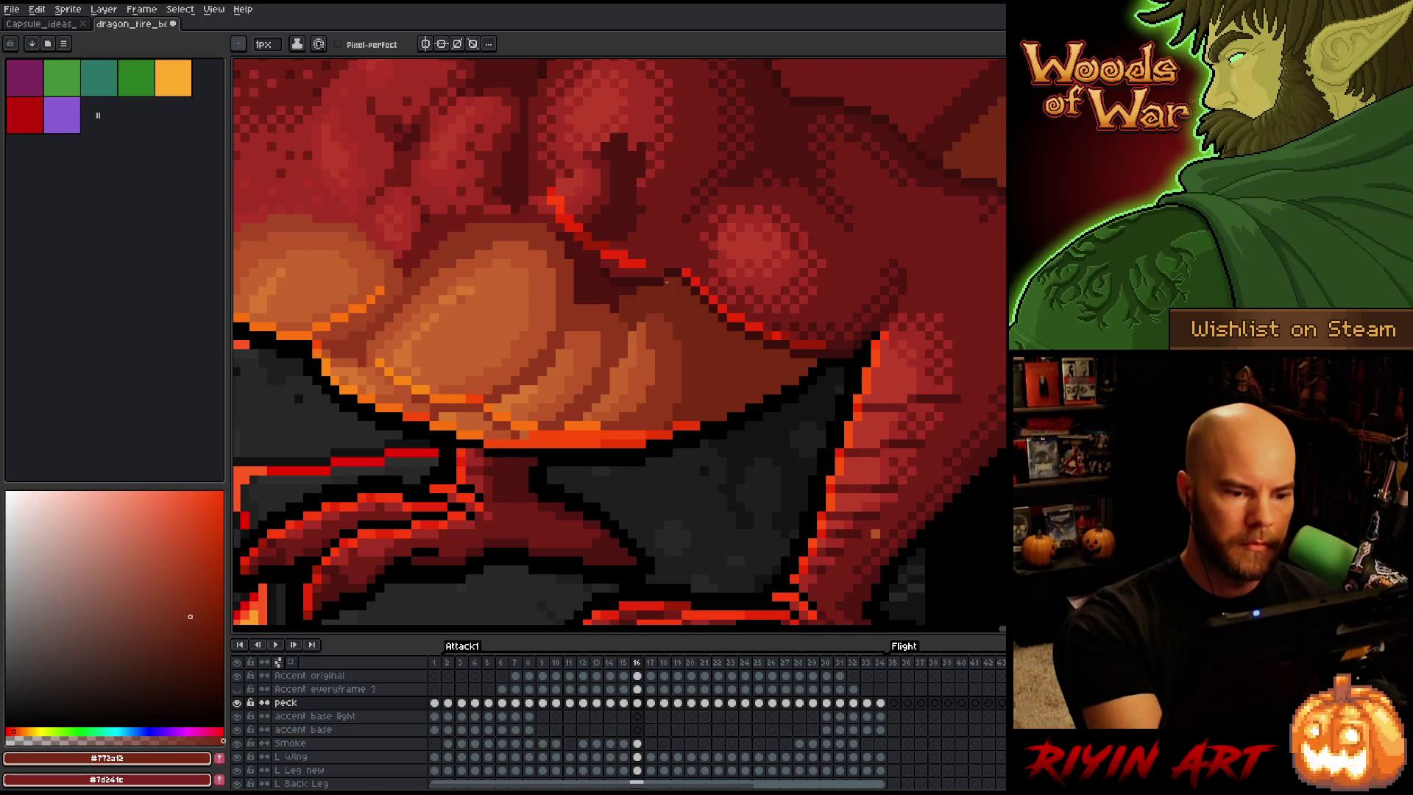
{"action": "left_click", "coordinate": [625, 288], "text": "alt"}
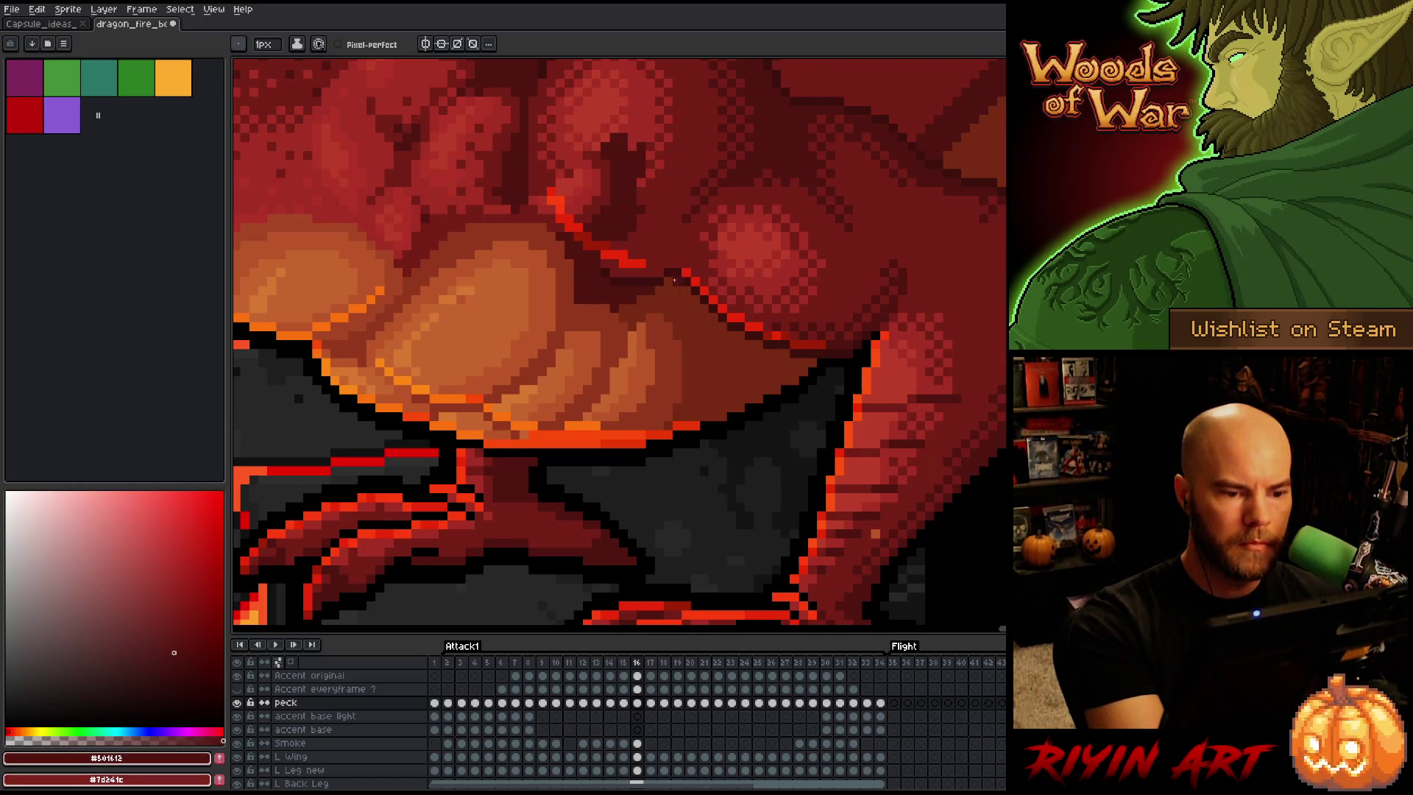
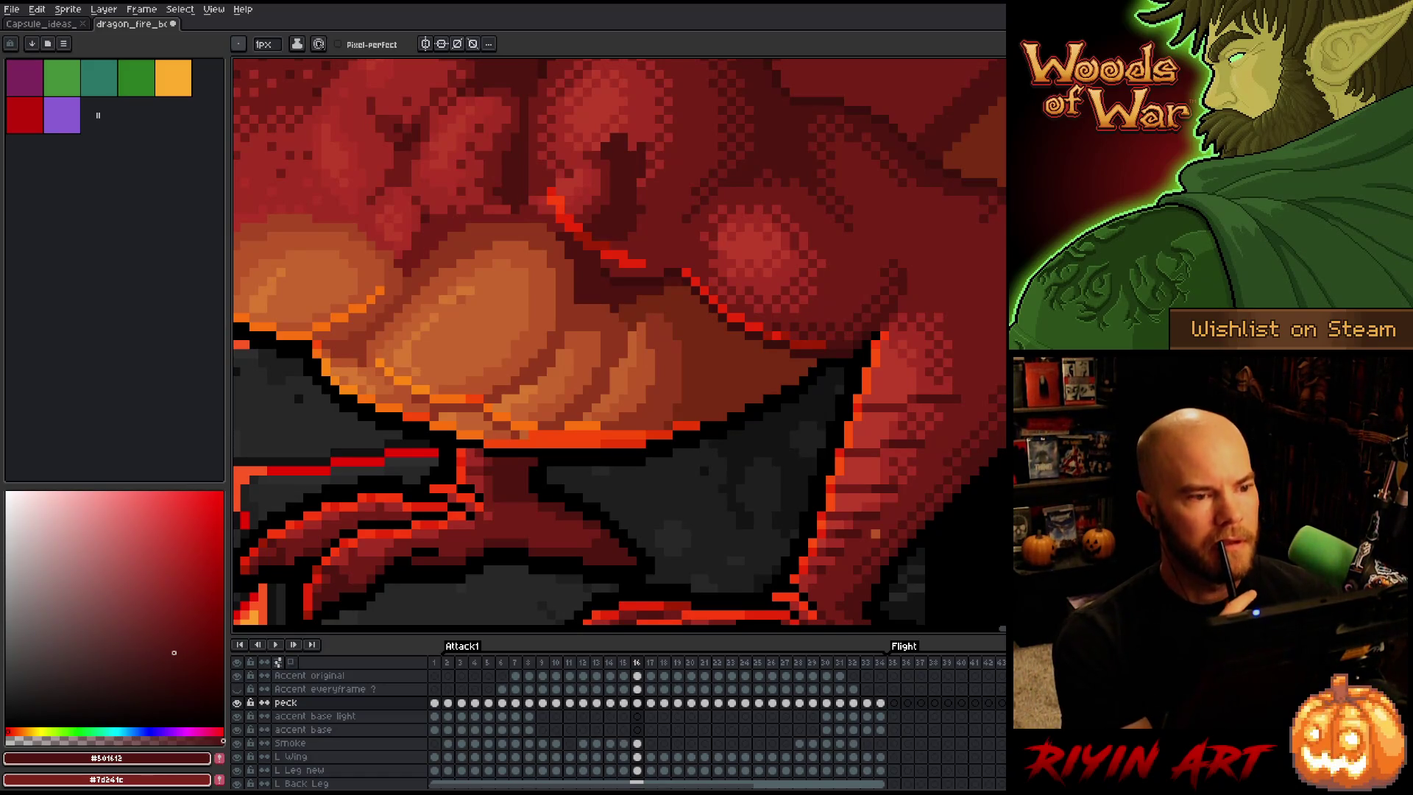
Save the dragon sprite file
{"action": "scroll", "coordinate": [532, 353], "scroll_direction": "down", "scroll_amount": 2}
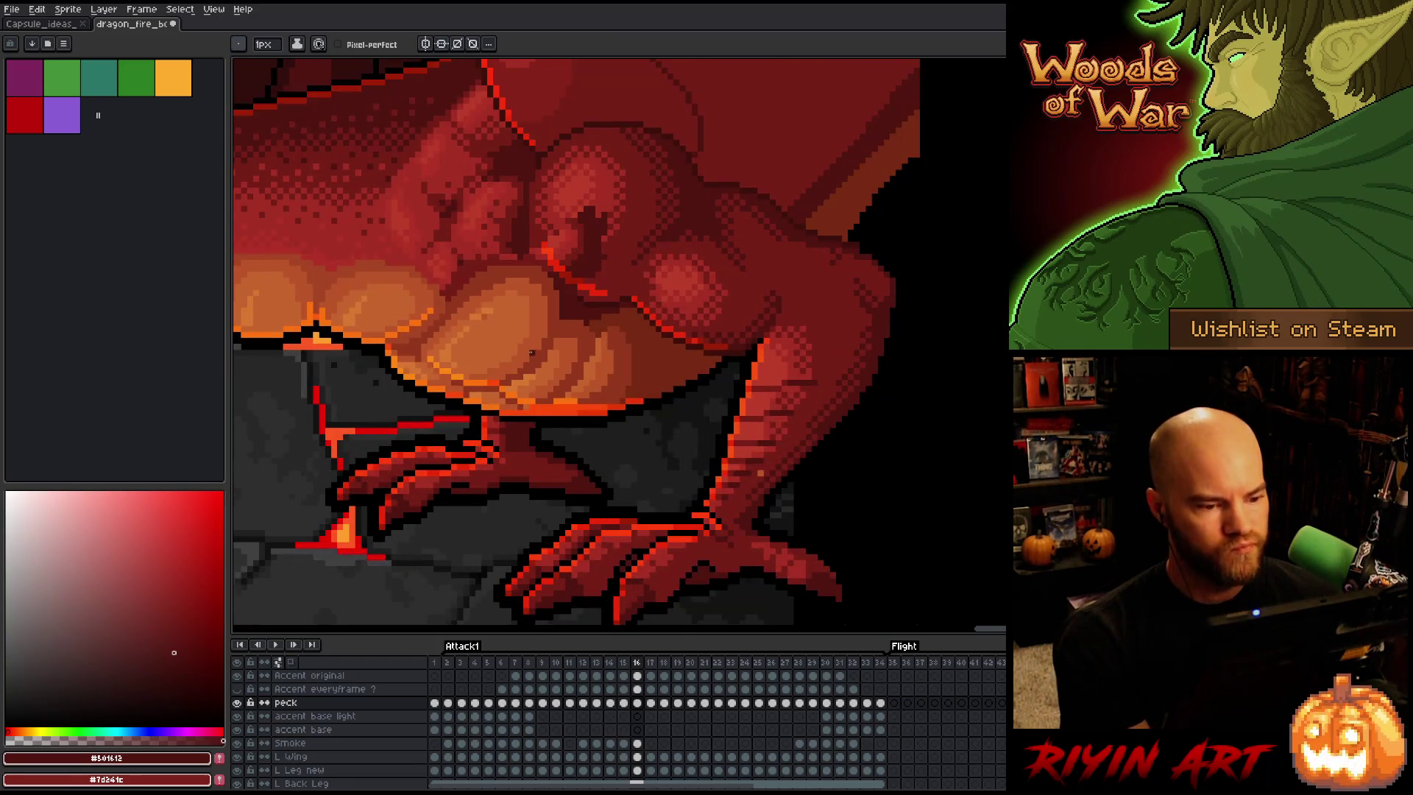
{"action": "scroll", "coordinate": [531, 353], "scroll_direction": "up", "scroll_amount": 1}
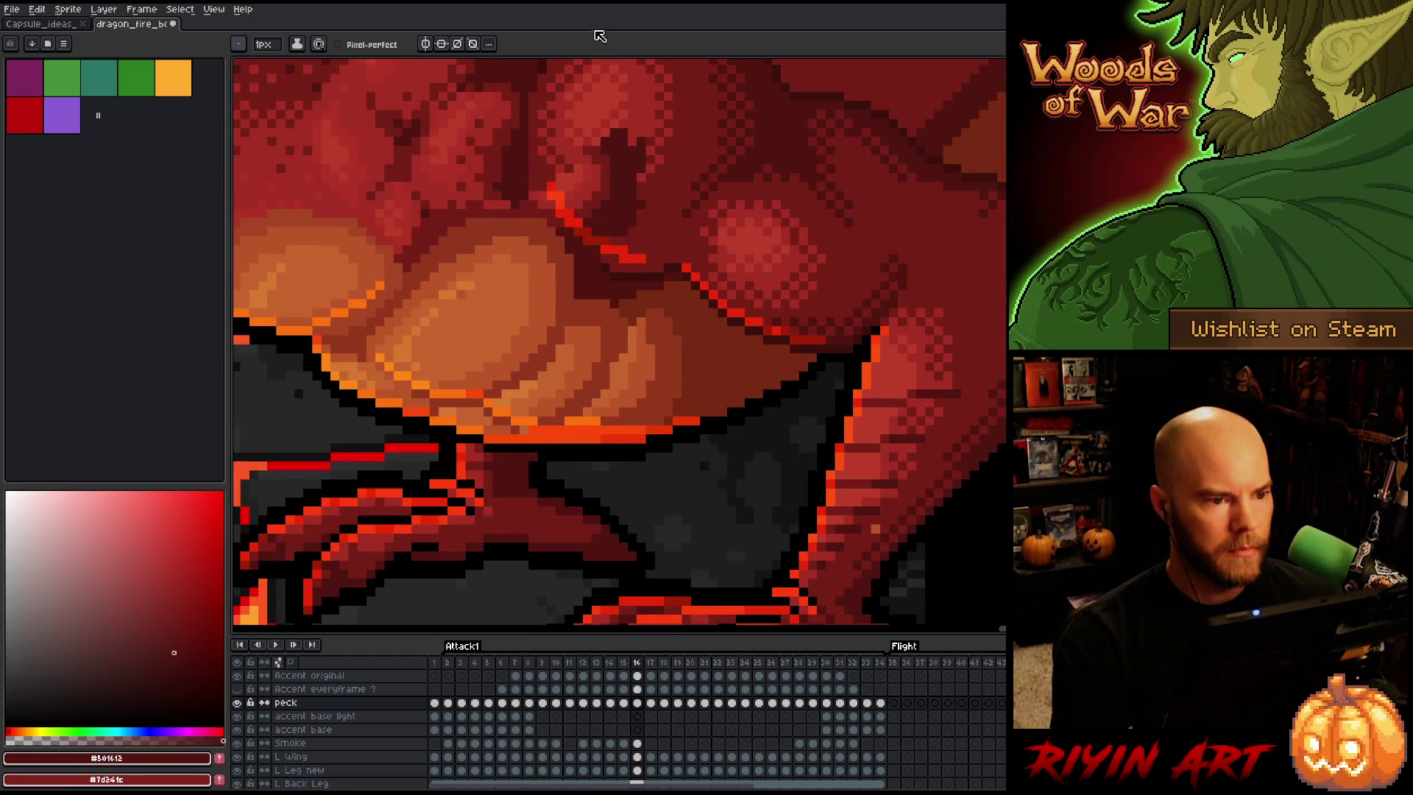
{"action": "key", "text": "ctrl+s"}
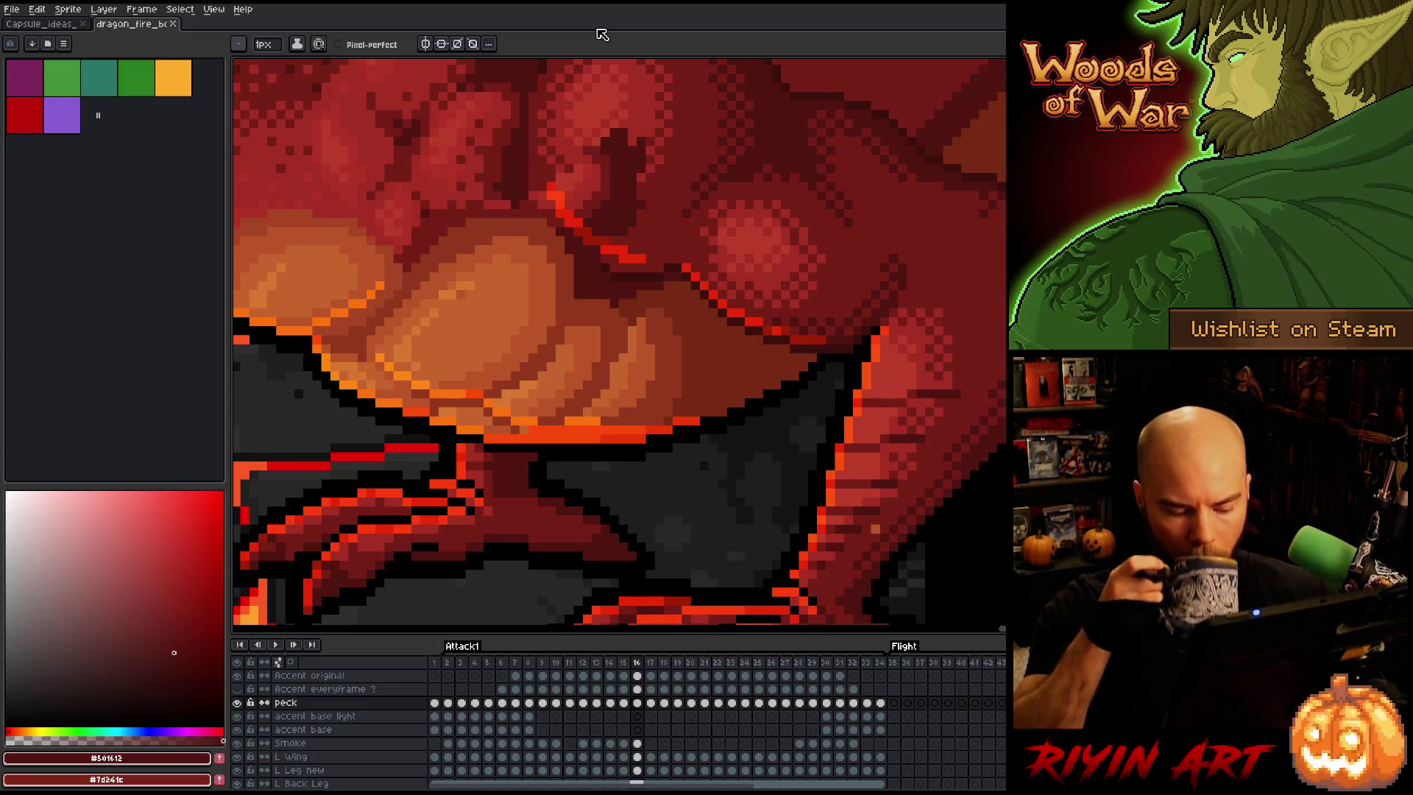
Compare belly shading in neighbouring frames, then sample a dark red belly shade on frame 16
{"action": "key", "text": "Right"}
{"action": "key", "text": "Left"}
{"action": "key", "text": "Left"}
{"action": "key", "text": "Right"}
{"action": "key", "text": "Left"}
{"action": "key", "text": "Left"}
{"action": "key", "text": "Right"}
{"action": "key", "text": "Right"}
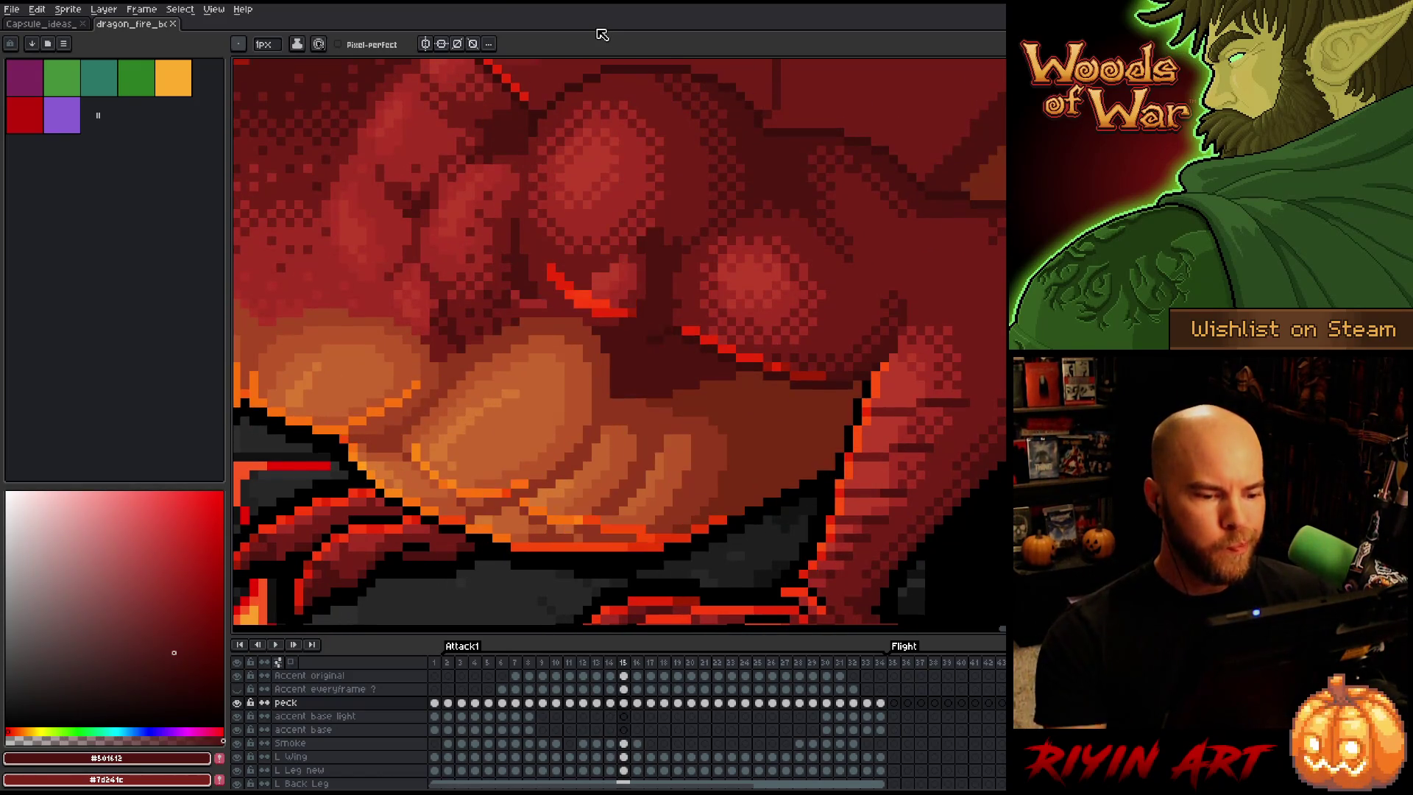
{"action": "left_click", "coordinate": [631, 294], "text": "alt"}
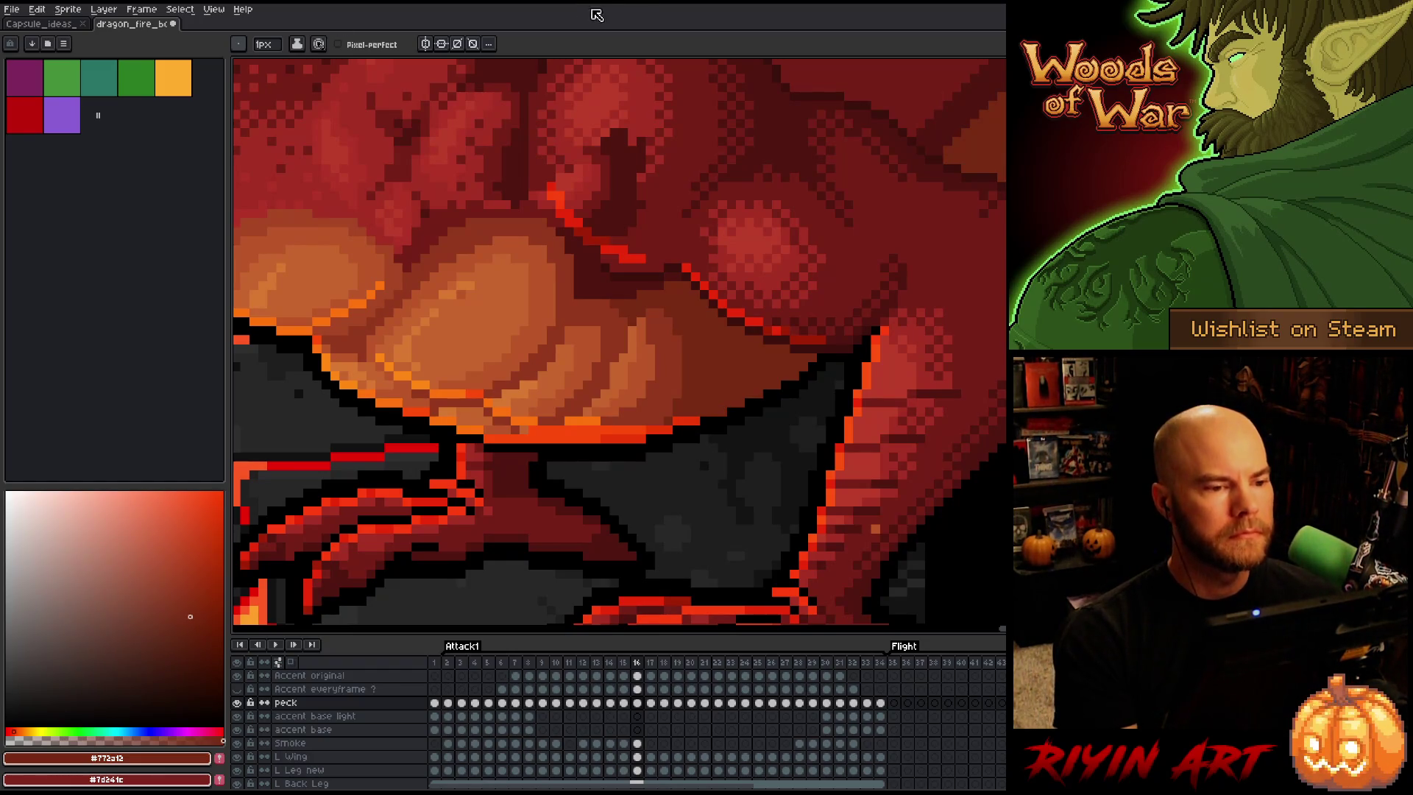
Flip repeatedly between frames 15 and 16 to compare belly shading, ending on frame 16
{"action": "scroll", "coordinate": [567, 170], "scroll_direction": "down", "scroll_amount": 3}
{"action": "scroll", "coordinate": [567, 170], "scroll_direction": "up", "scroll_amount": 1}
{"action": "key", "text": "Left"}
{"action": "key", "text": "Right"}
{"action": "key", "text": "Left"}
{"action": "key", "text": "Right"}
{"action": "key", "text": "Left"}
{"action": "key", "text": "Right"}
{"action": "key", "text": "Left"}
{"action": "key", "text": "Right"}
{"action": "key", "text": "Left"}
{"action": "key", "text": "Right"}
{"action": "scroll", "coordinate": [655, 351], "scroll_direction": "up", "scroll_amount": 2}
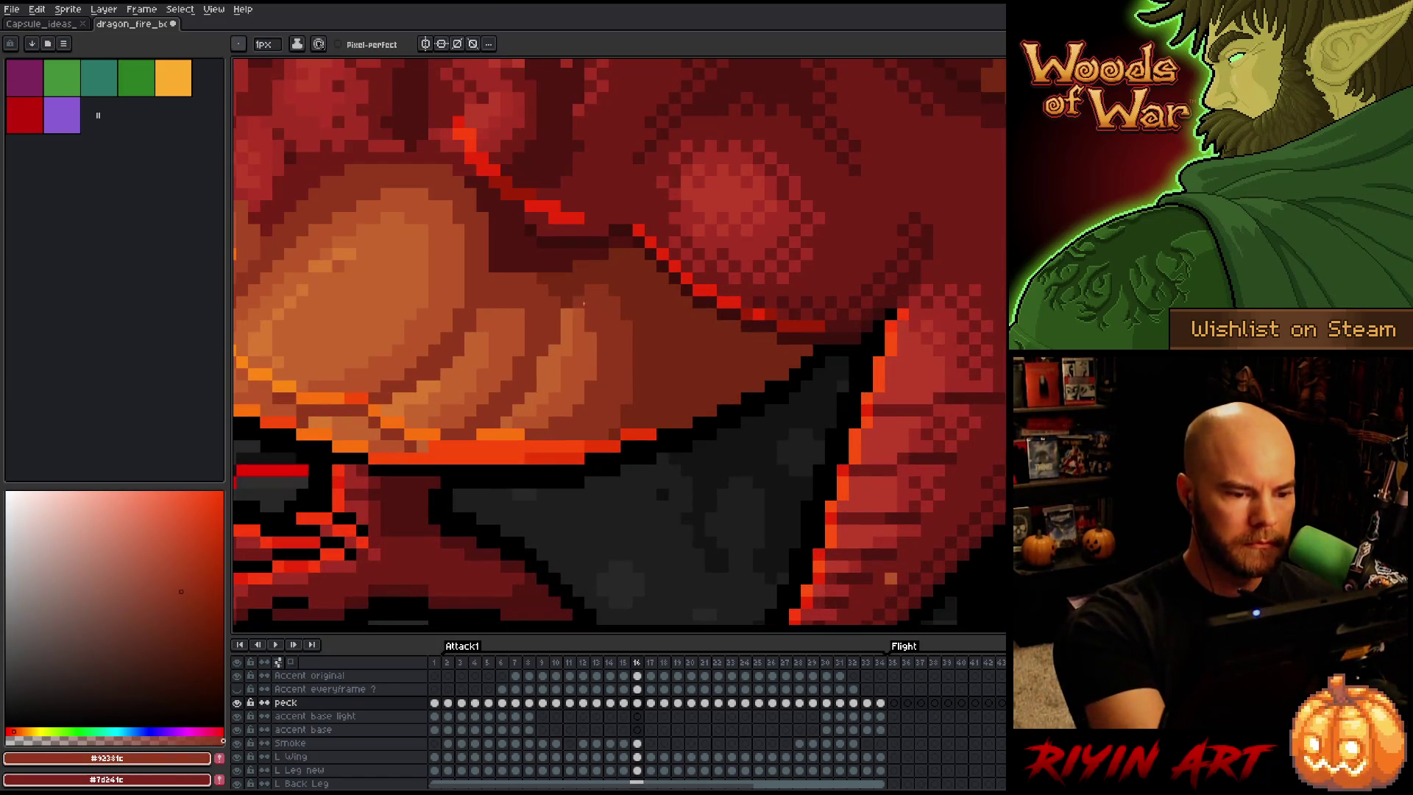
Eyedropper the red-brown shadow and orange plate colours, then check frame 14 against frame 16
{"action": "key", "text": "alt"}
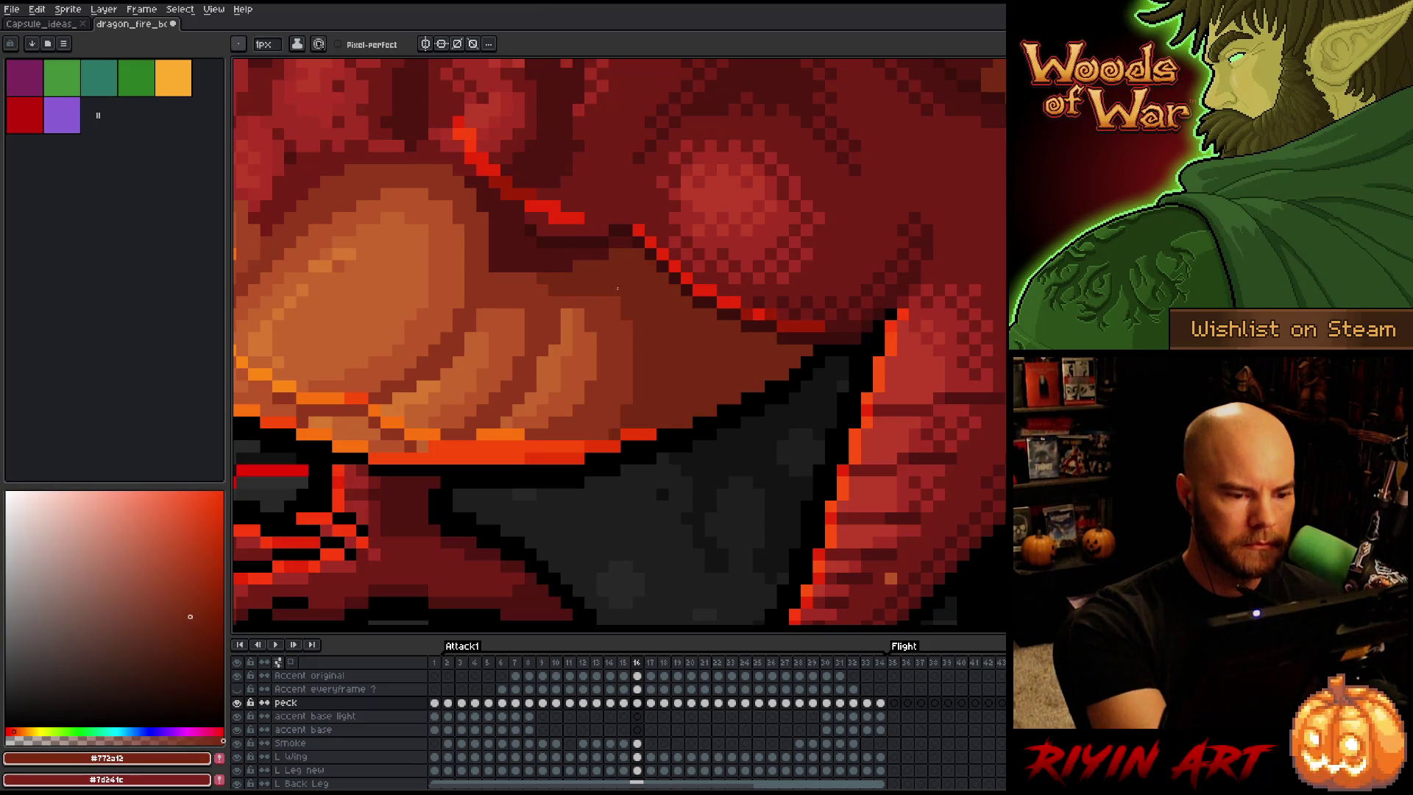
{"action": "left_click", "coordinate": [599, 315], "text": "alt"}
{"action": "left_click", "coordinate": [571, 324], "text": "alt"}
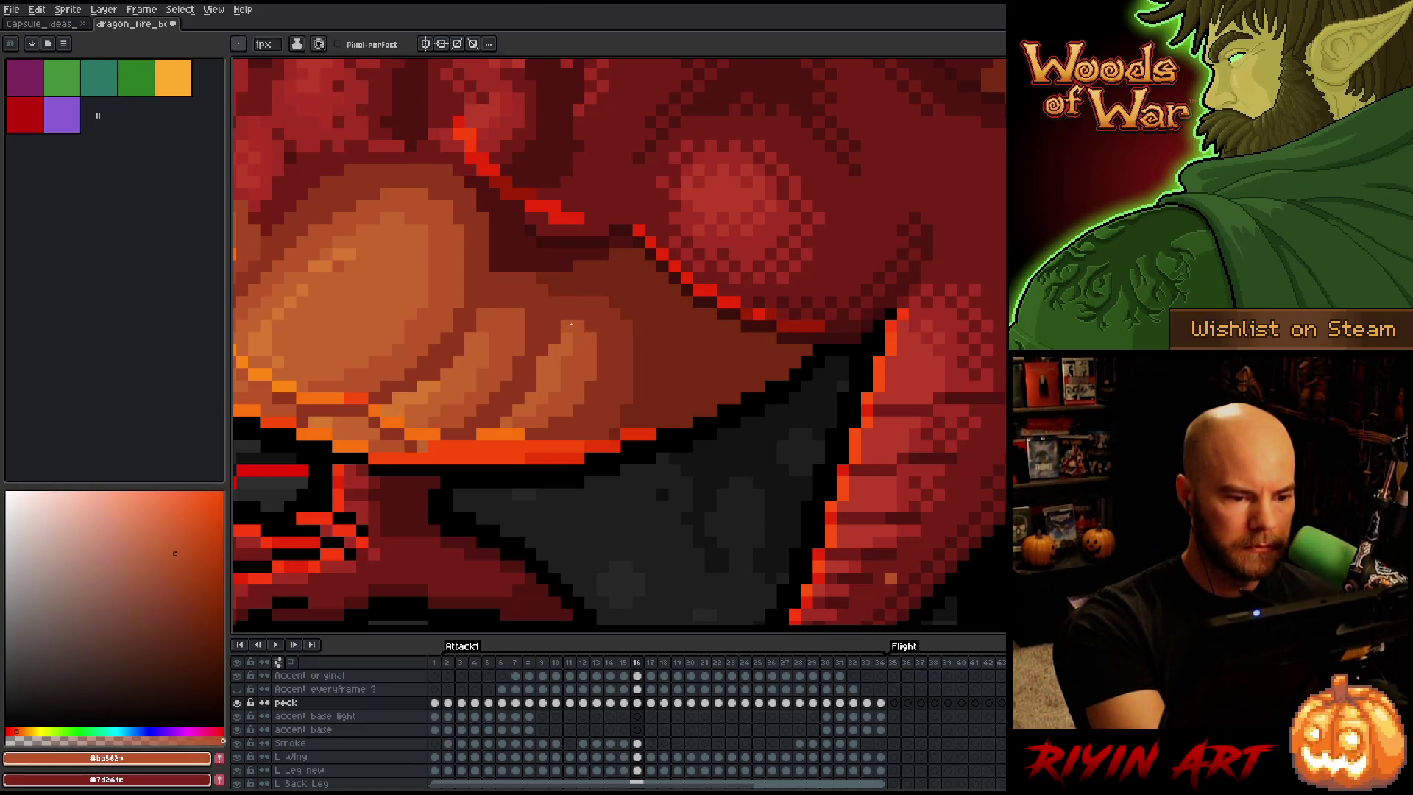
{"action": "left_click", "coordinate": [578, 325], "text": "alt"}
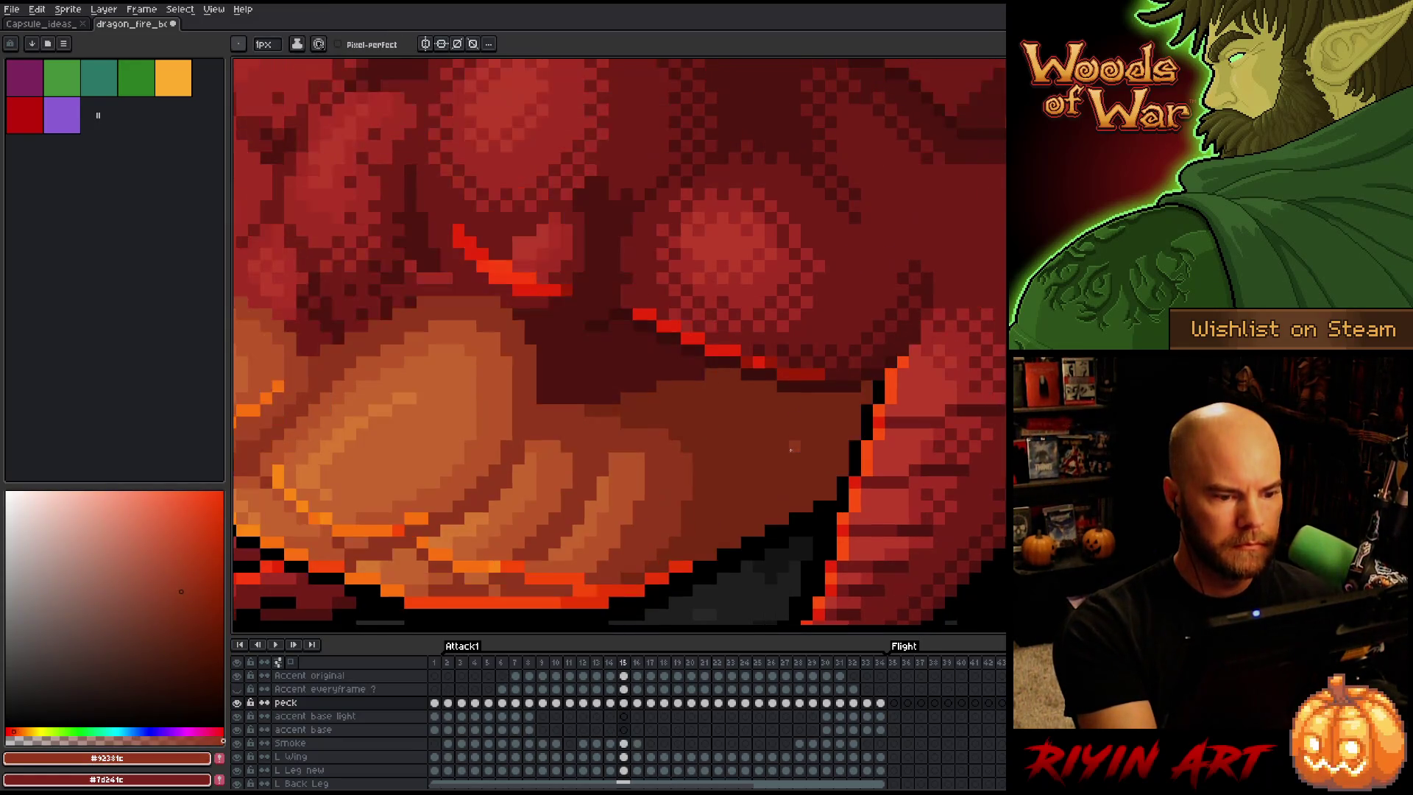
{"action": "key", "text": "comma"}
{"action": "key", "text": "comma"}
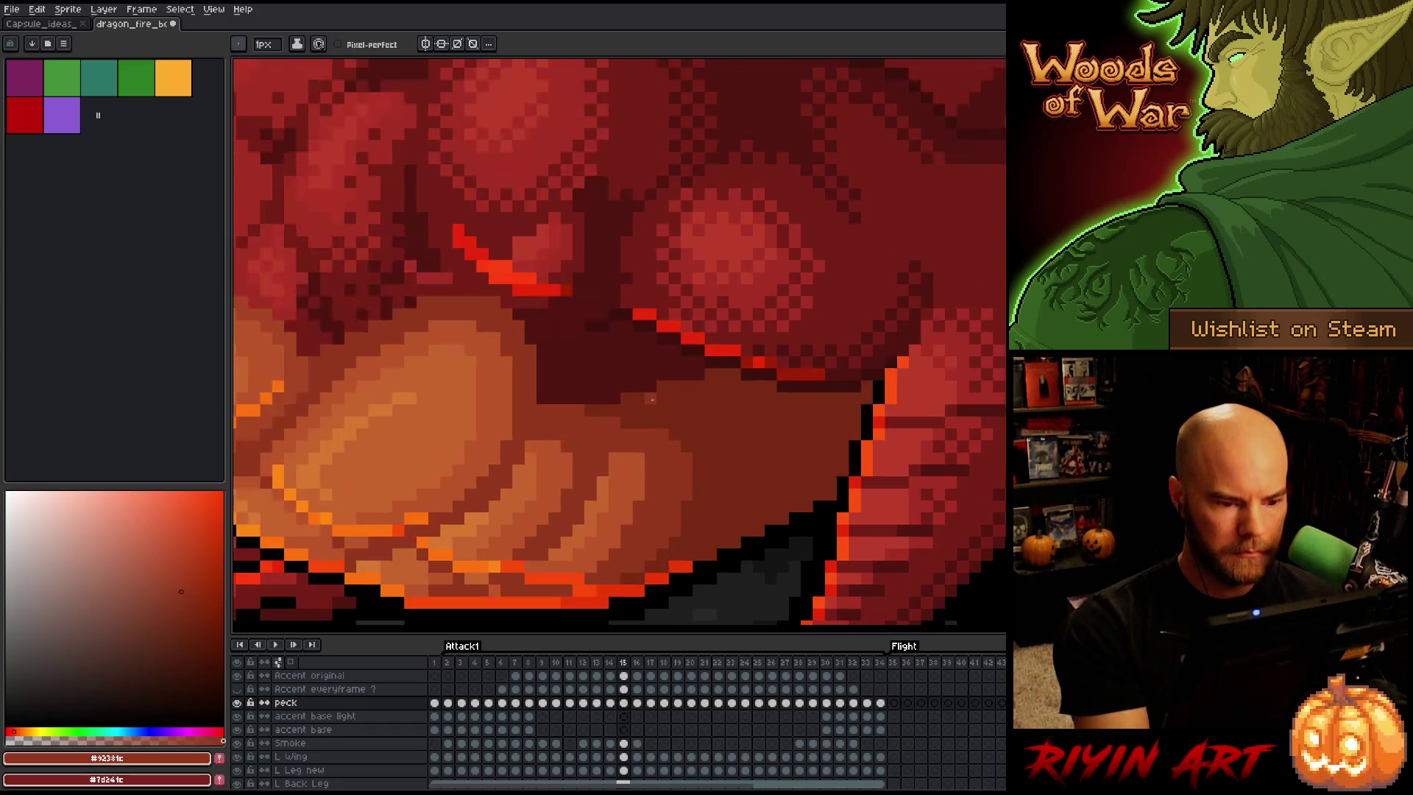
{"action": "key", "text": "period"}
{"action": "key", "text": "period"}
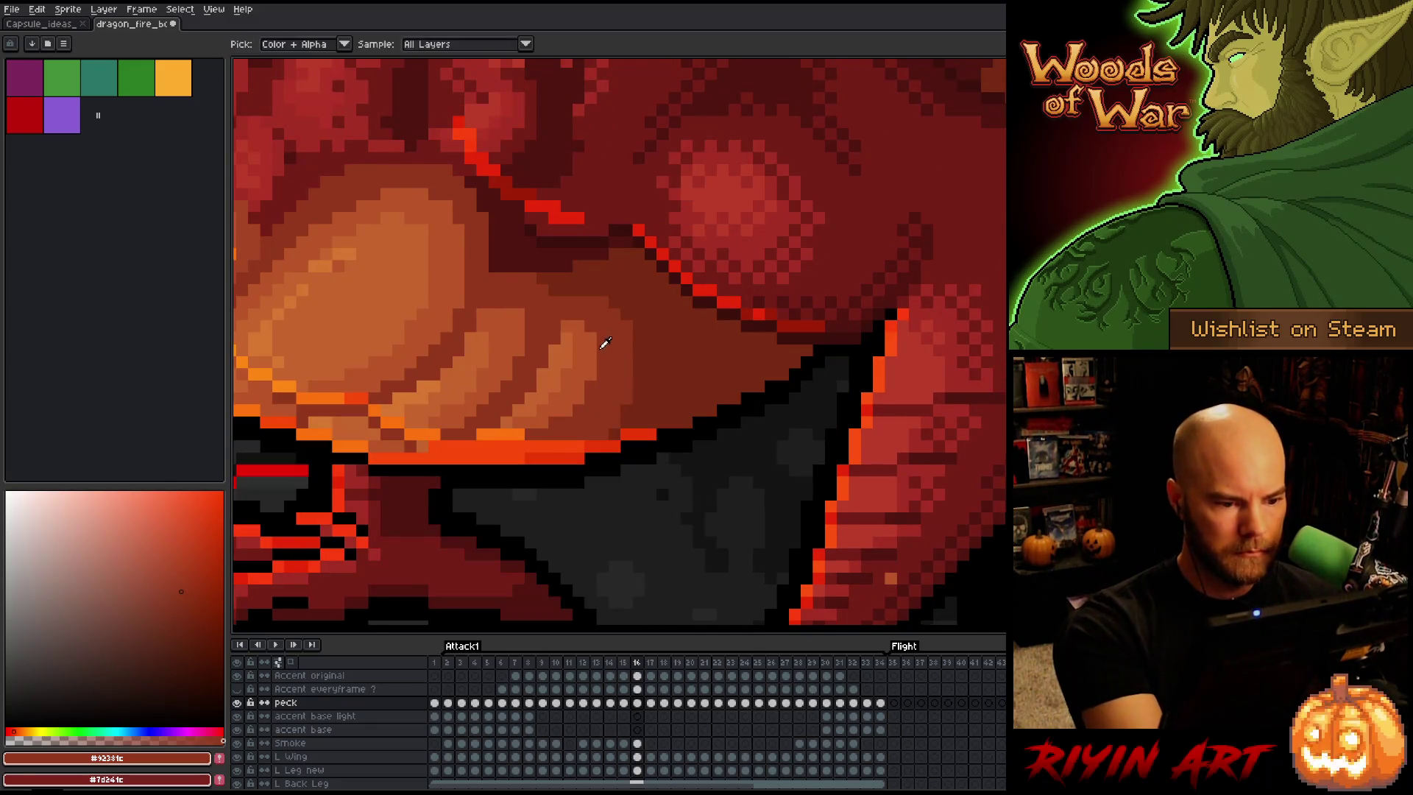
Pan the front belly plates into view and sample their bright, mid and dark orange shades
{"action": "left_click", "coordinate": [589, 304], "text": "alt"}
{"action": "left_click_drag", "start_coordinate": [590, 304], "coordinate": [788, 348]}
{"action": "left_click", "coordinate": [510, 344], "text": "alt"}
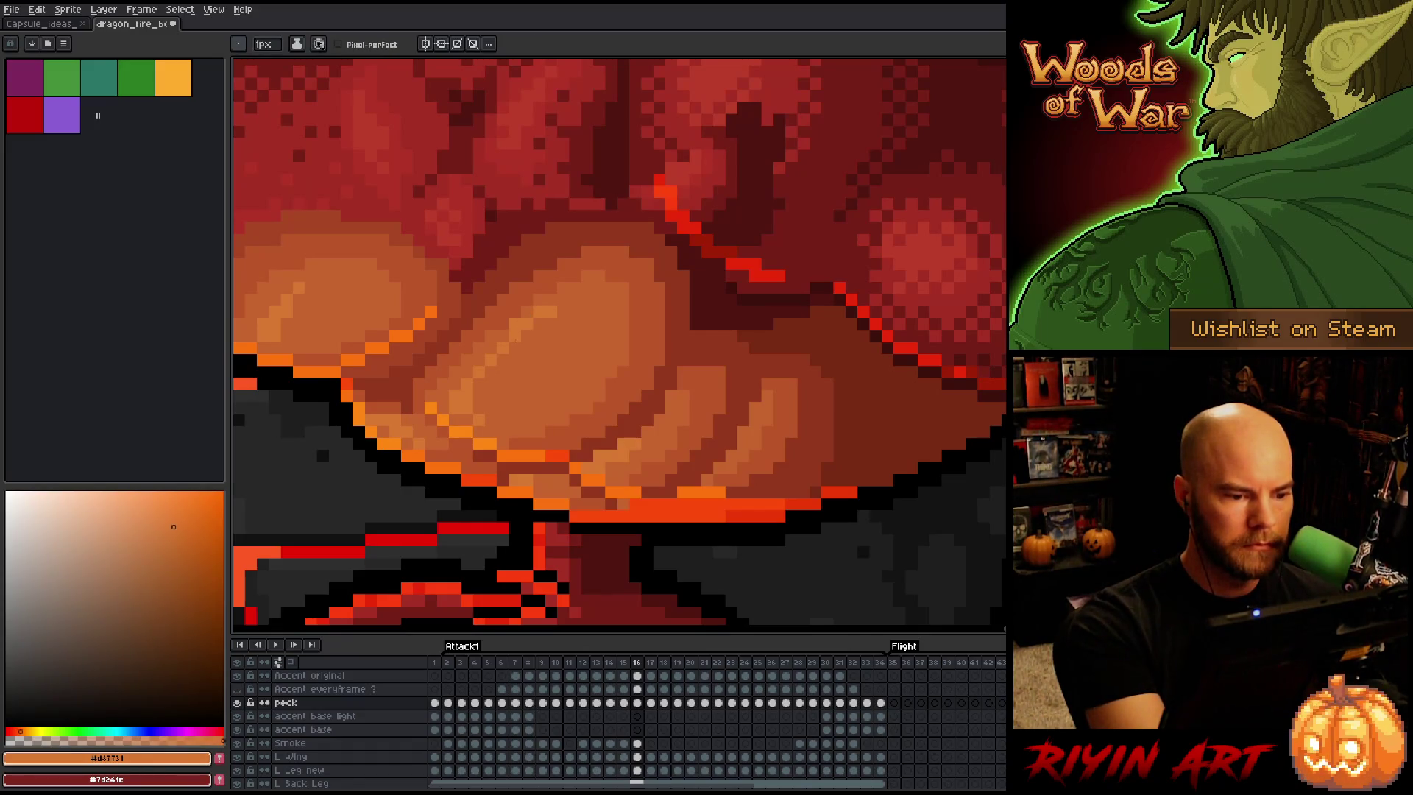
{"action": "left_click", "coordinate": [551, 288], "text": "alt"}
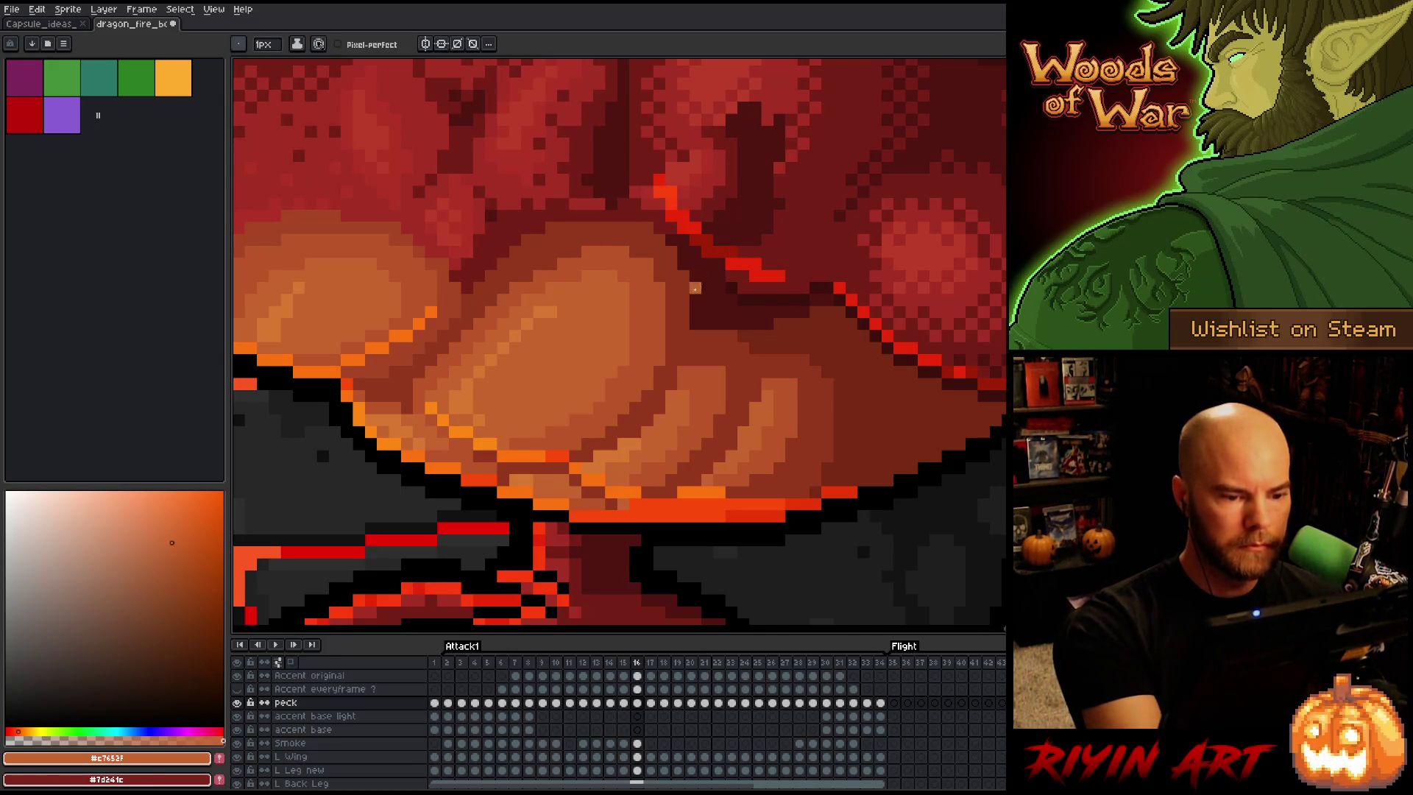
{"action": "left_click", "coordinate": [635, 373], "text": "alt"}
{"action": "left_click", "coordinate": [615, 356], "text": "alt"}
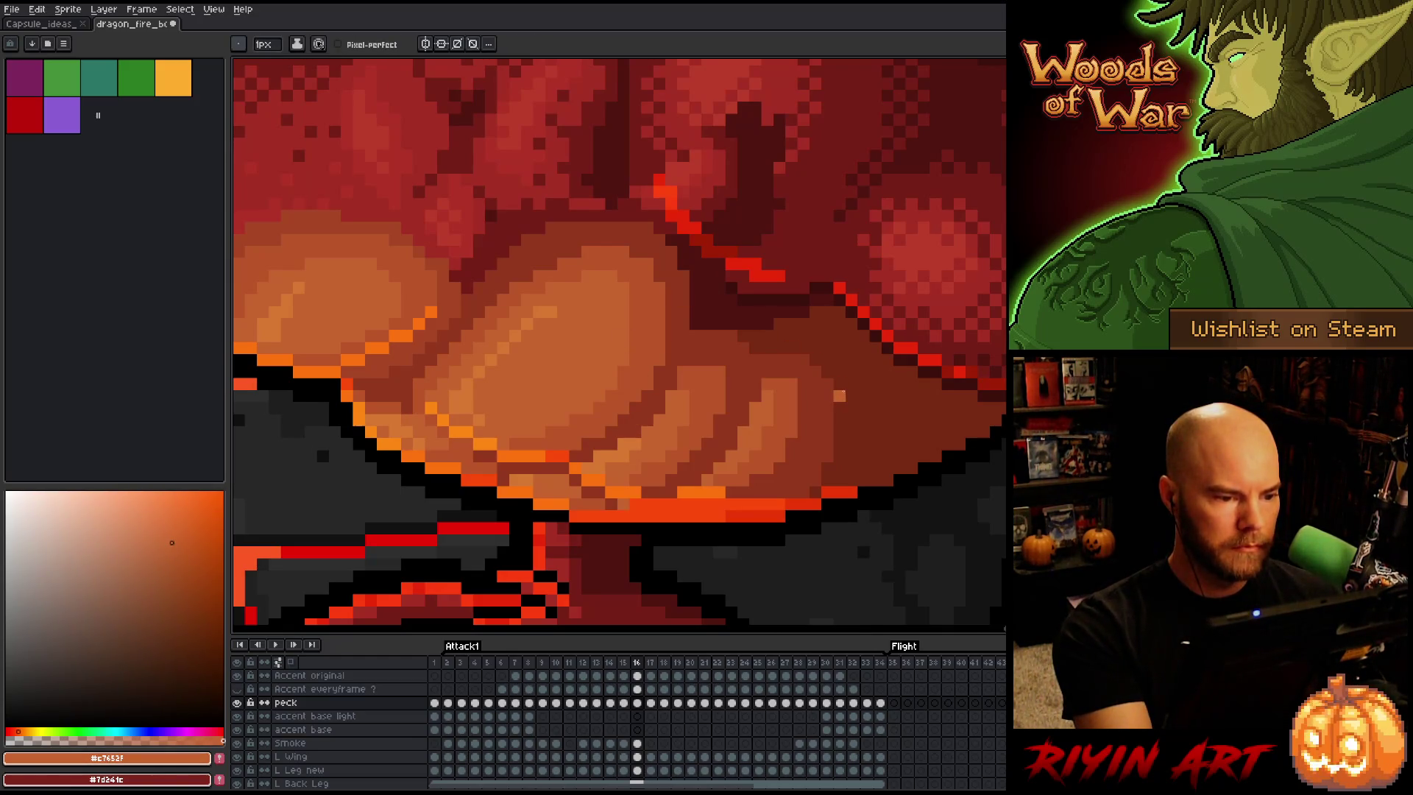
Sample the dark red shadow above the belly and flip between frames 15 and 16
{"action": "key", "text": "e"}
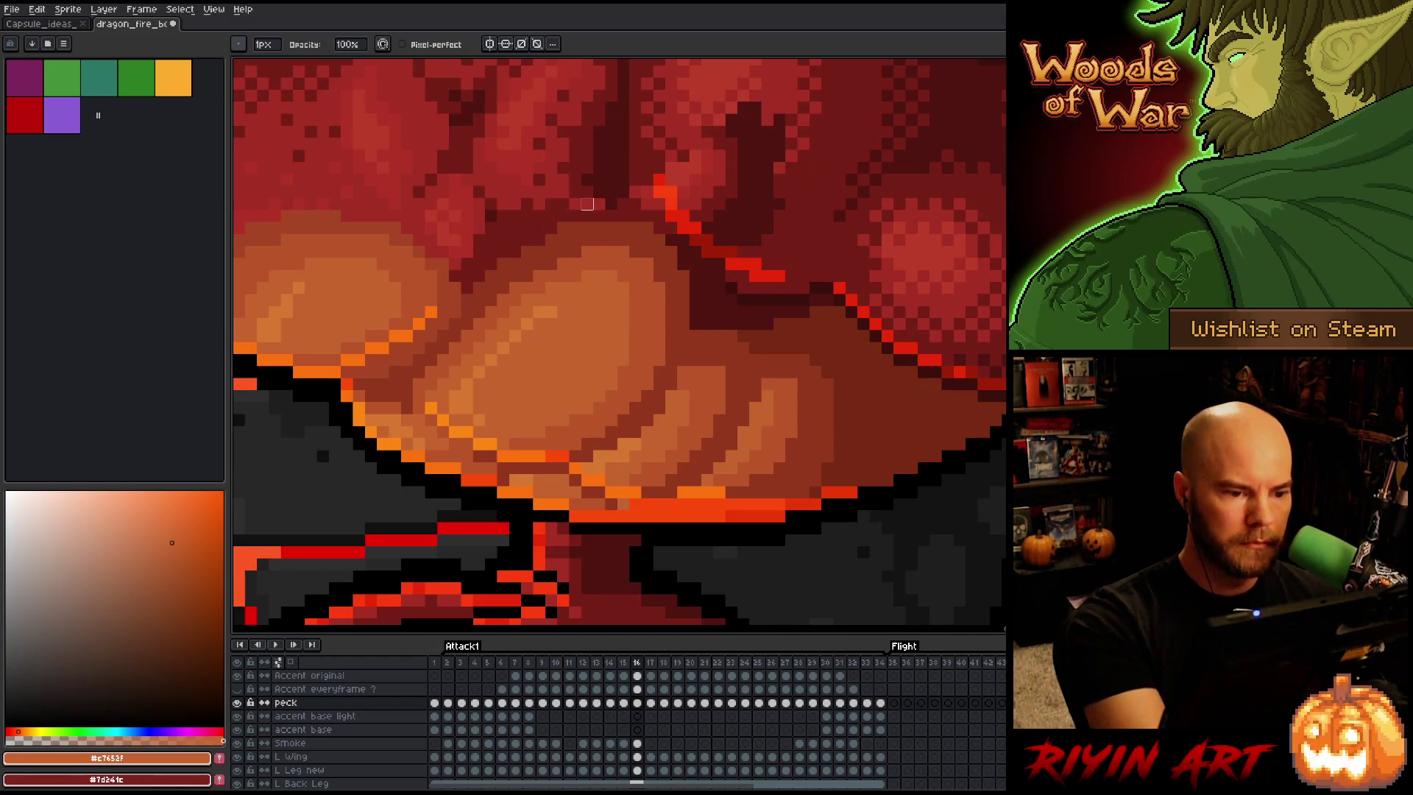
{"action": "key", "text": "alt"}
{"action": "left_click", "coordinate": [553, 217], "text": "alt"}
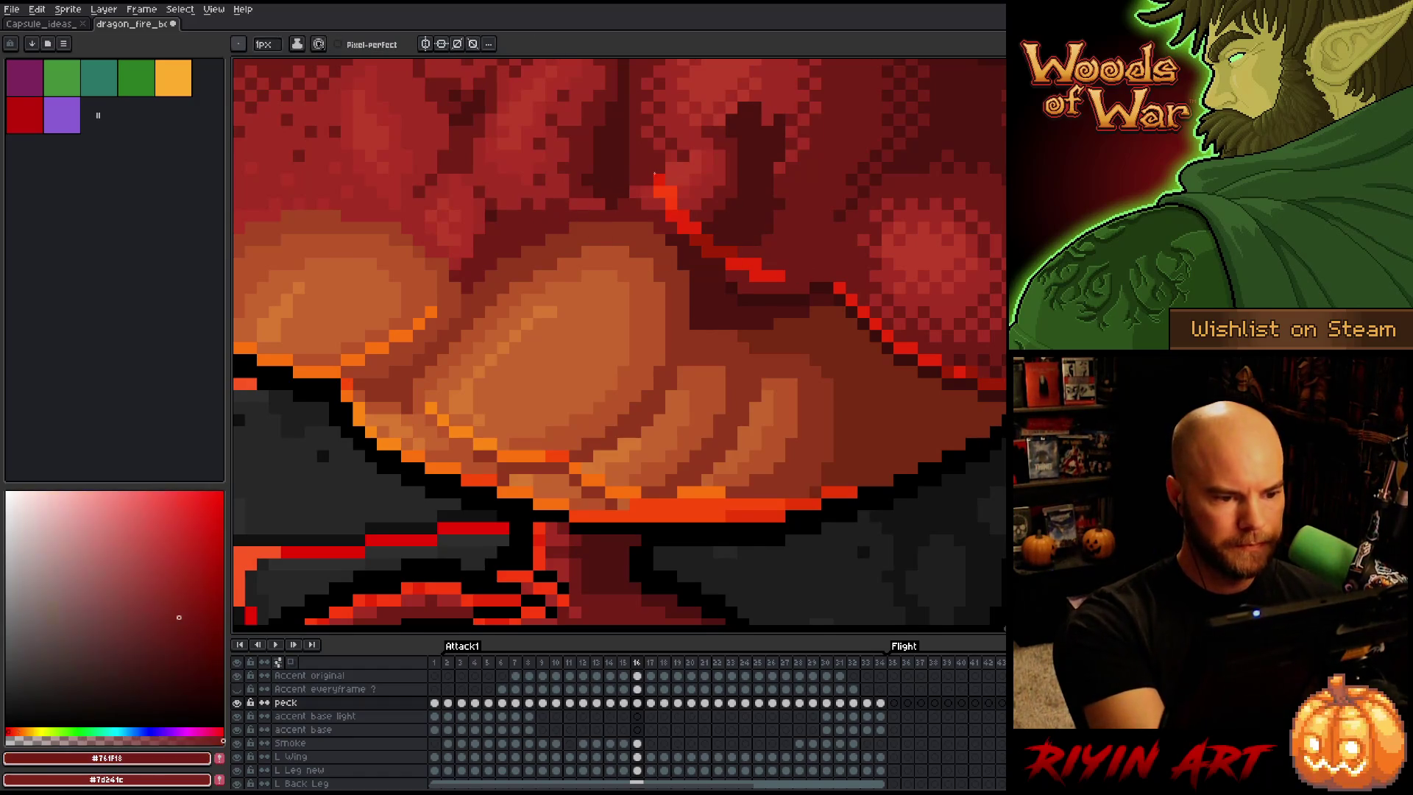
{"action": "key", "text": "comma"}
{"action": "key", "text": "period"}
{"action": "key", "text": "comma"}
{"action": "key", "text": "period"}
{"action": "key", "text": "comma"}
{"action": "key", "text": "period"}
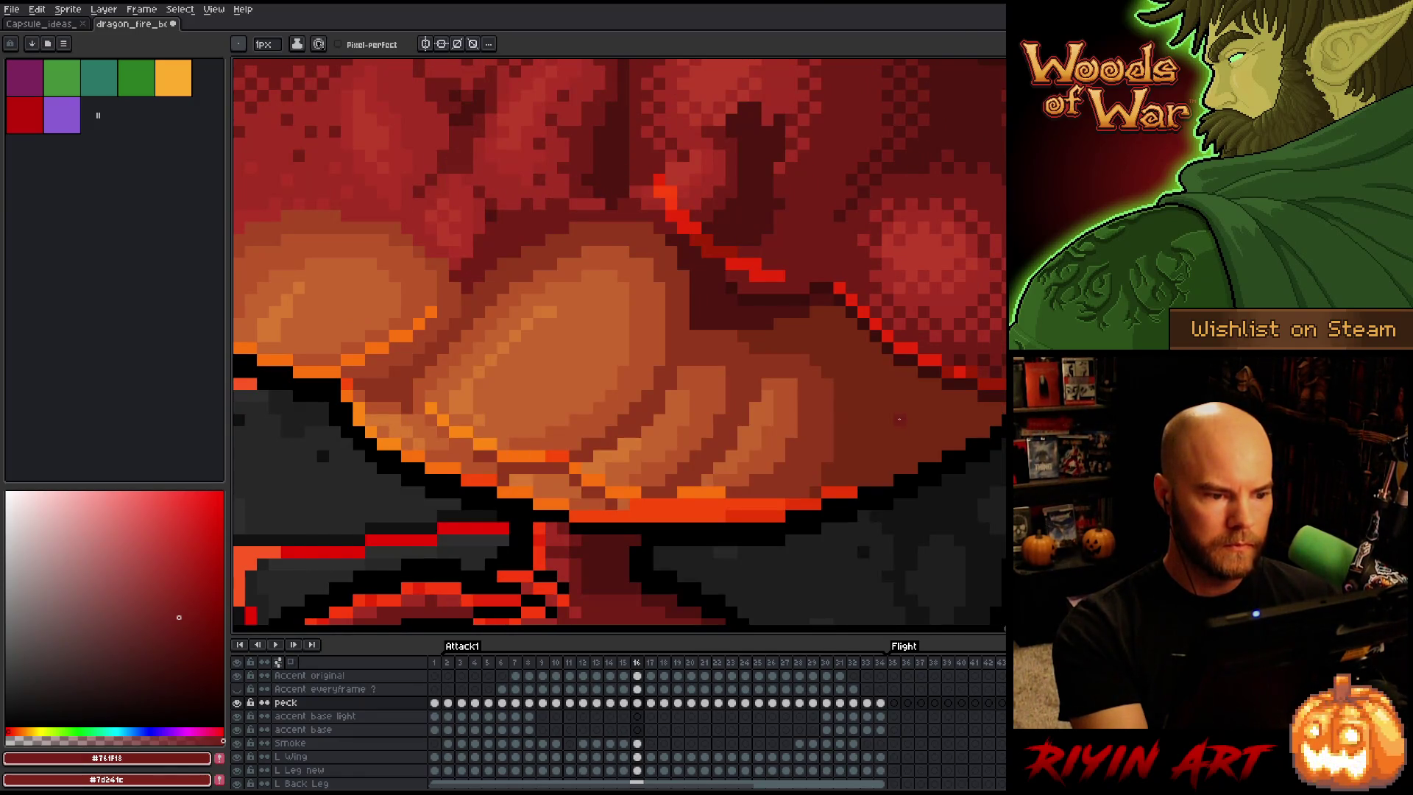
Sample the red-brown belly shadow and compare it against the neighbouring frame
{"action": "left_click", "coordinate": [481, 278], "text": "alt"}
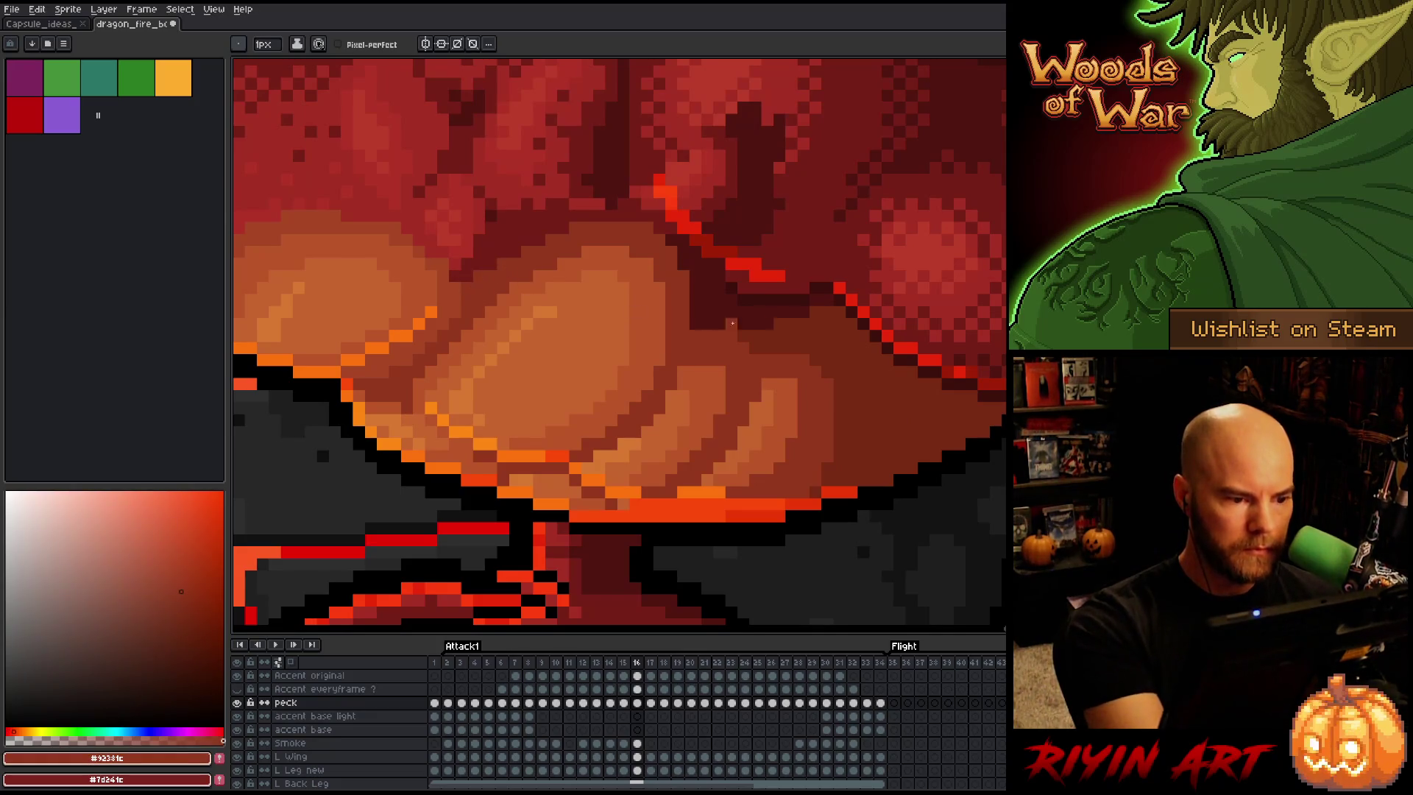
{"action": "key", "text": "comma"}
{"action": "key", "text": "period"}
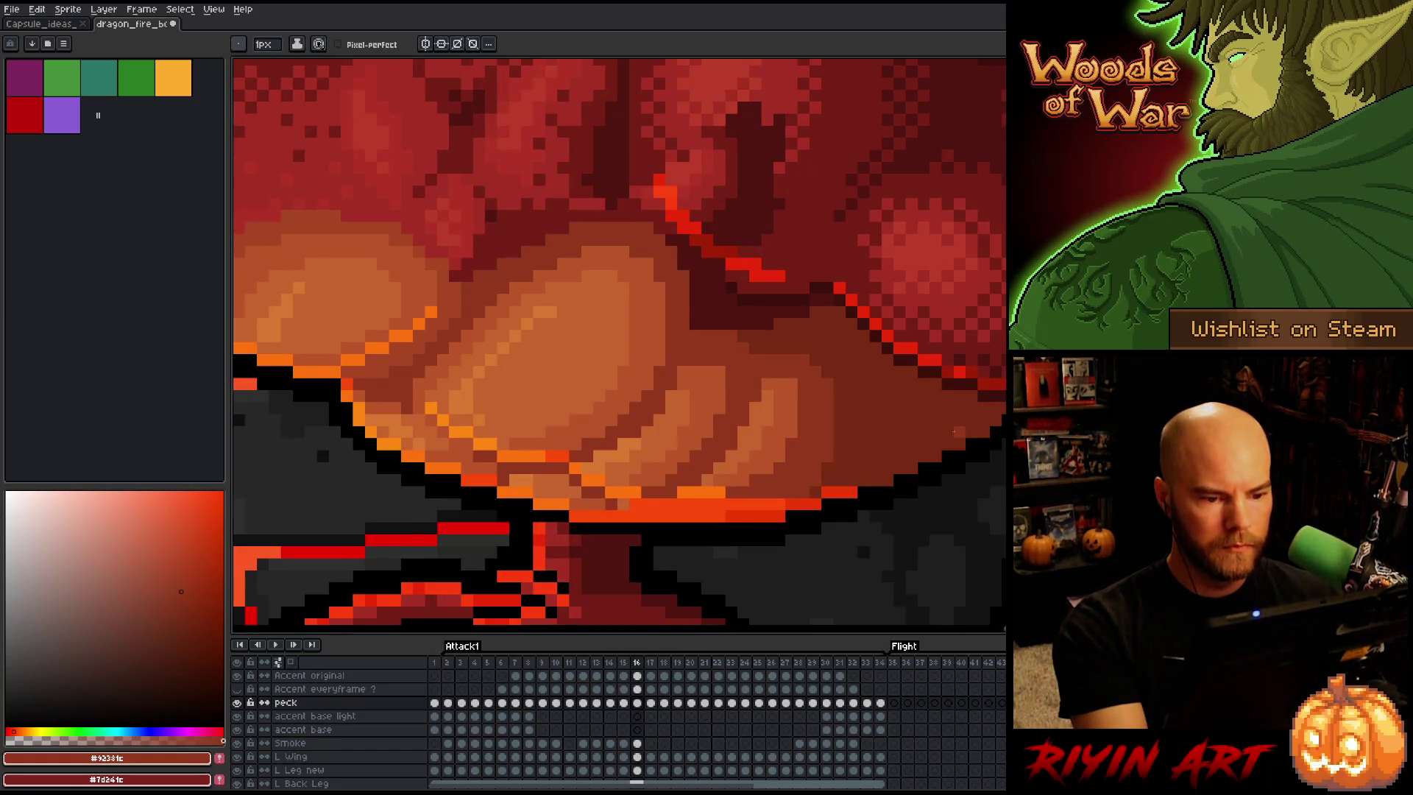
{"action": "scroll", "coordinate": [954, 432], "scroll_direction": "down", "scroll_amount": 4}
{"action": "key", "text": "comma"}
{"action": "key", "text": "period"}
{"action": "key", "text": "comma"}
{"action": "key", "text": "period"}
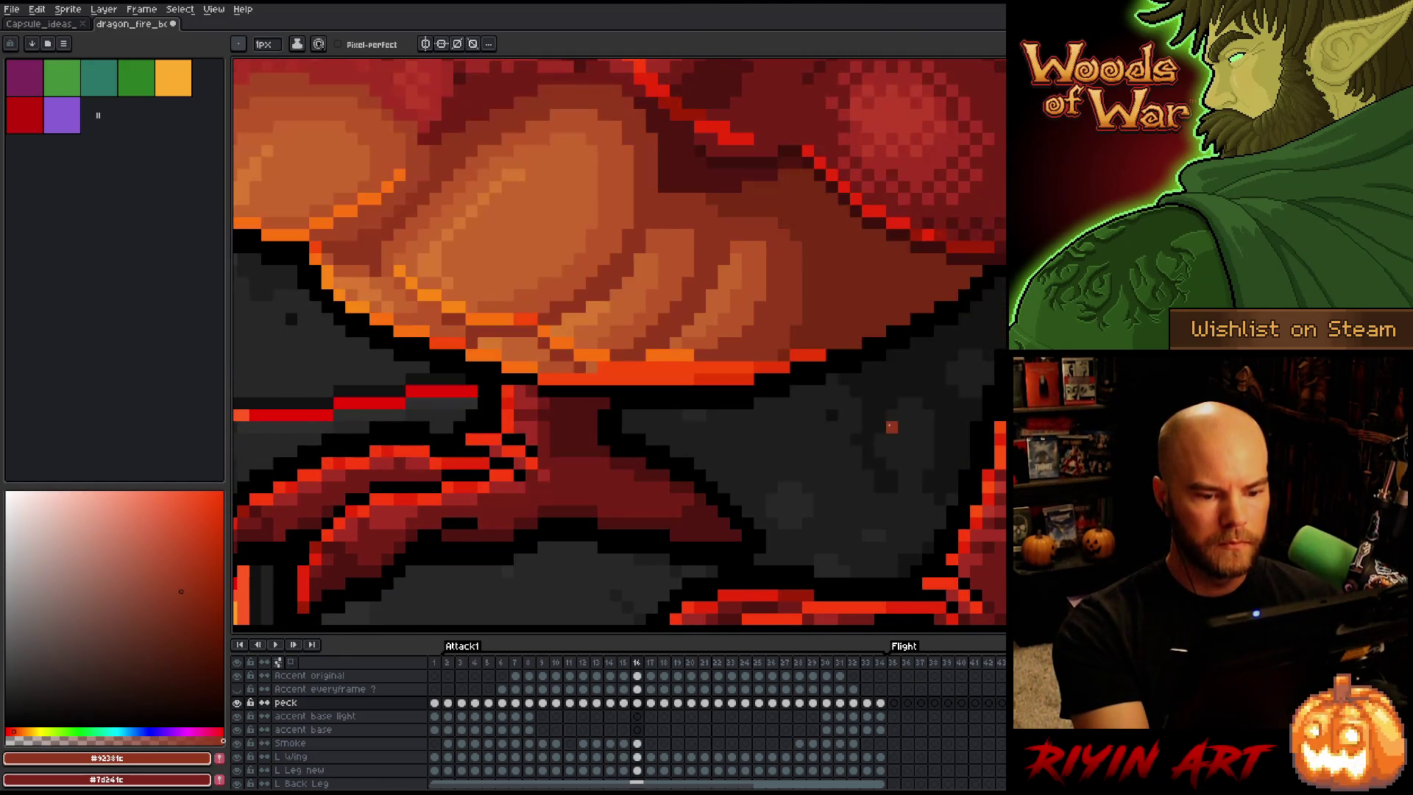
Sample the deep red belly shadow and step between frames 14 and 15 to compare
{"action": "left_click", "coordinate": [772, 353], "text": "alt"}
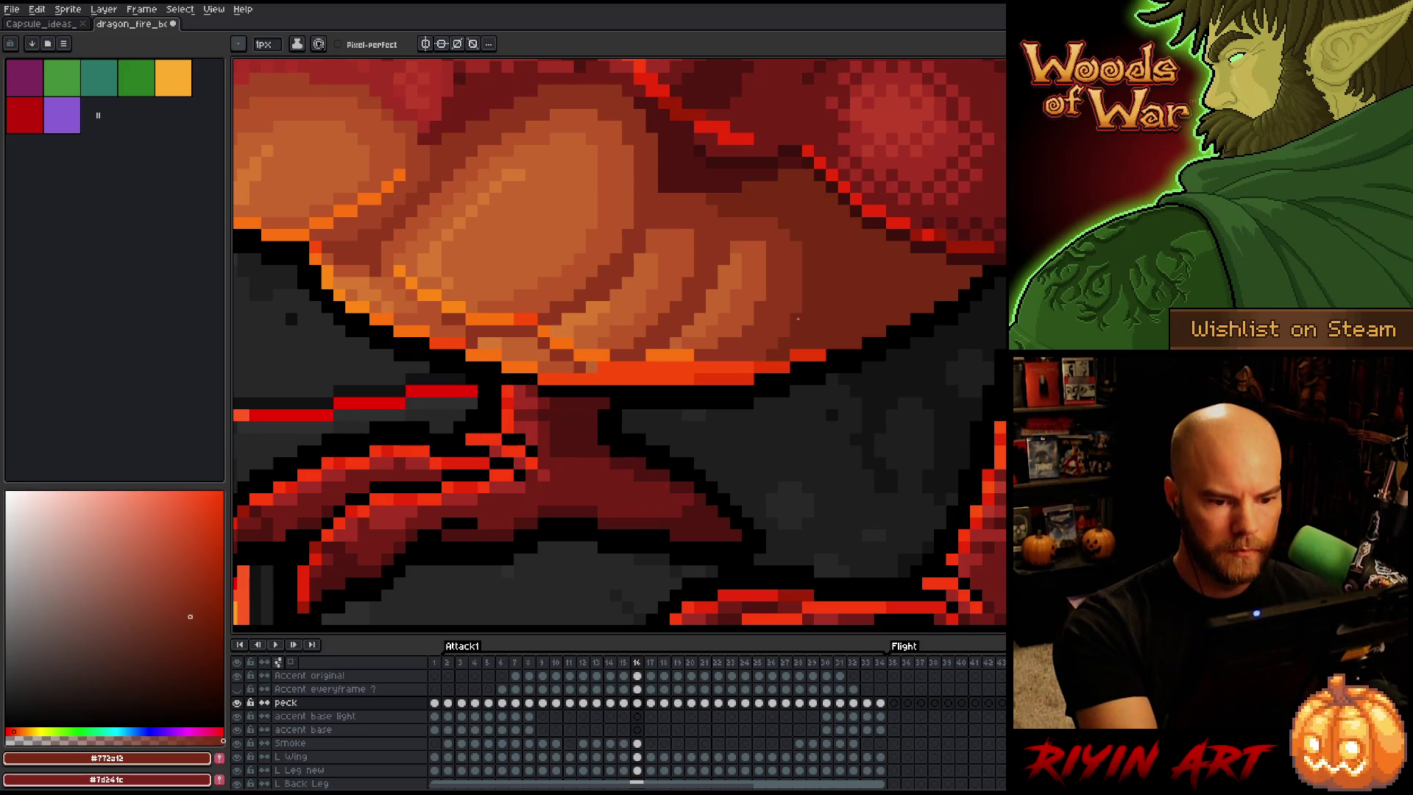
{"action": "key", "text": "comma"}
{"action": "key", "text": "period"}
{"action": "key", "text": "comma"}
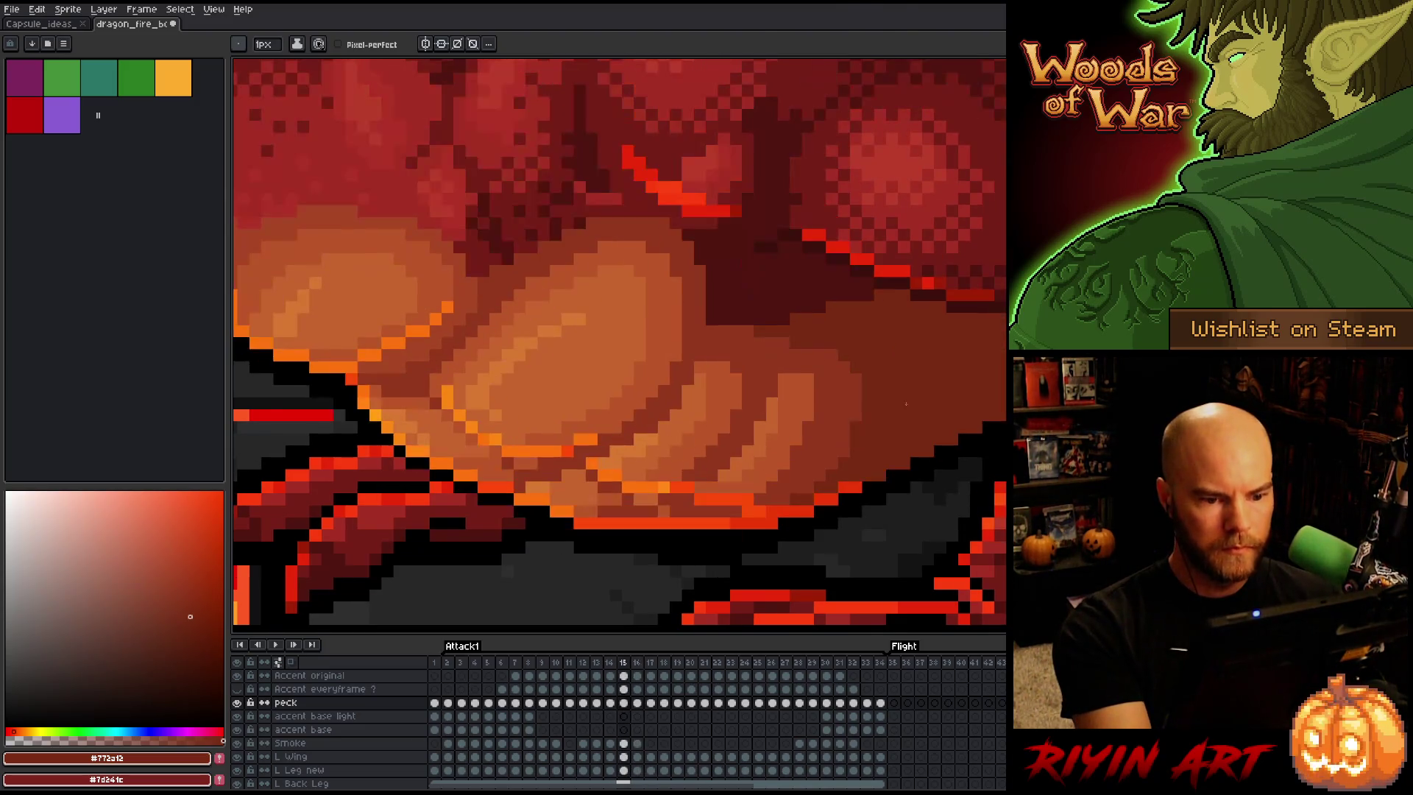
{"action": "key", "text": "period"}
{"action": "key", "text": "comma"}
{"action": "key", "text": "comma"}
{"action": "key", "text": "period"}
{"action": "key", "text": "period"}
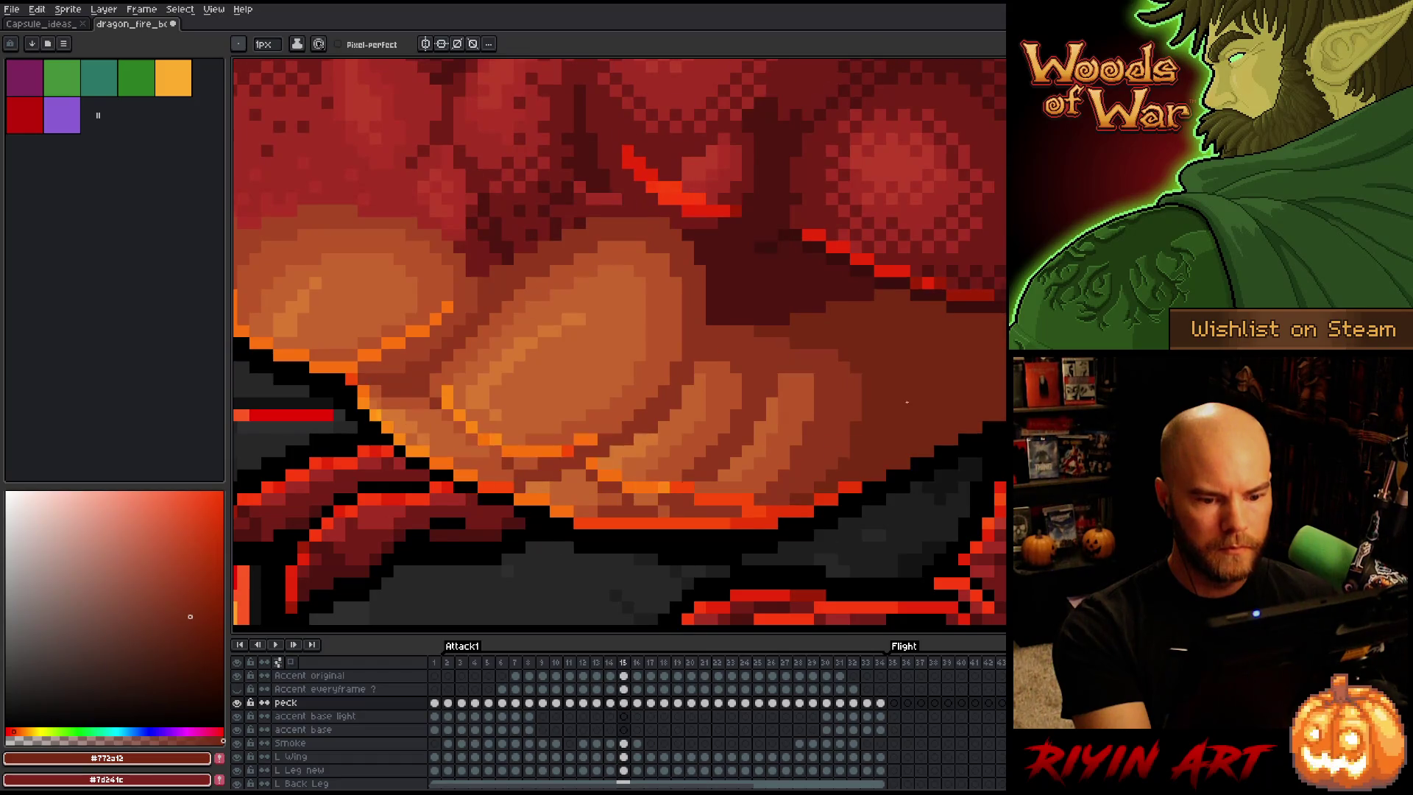
{"action": "key", "text": "comma"}
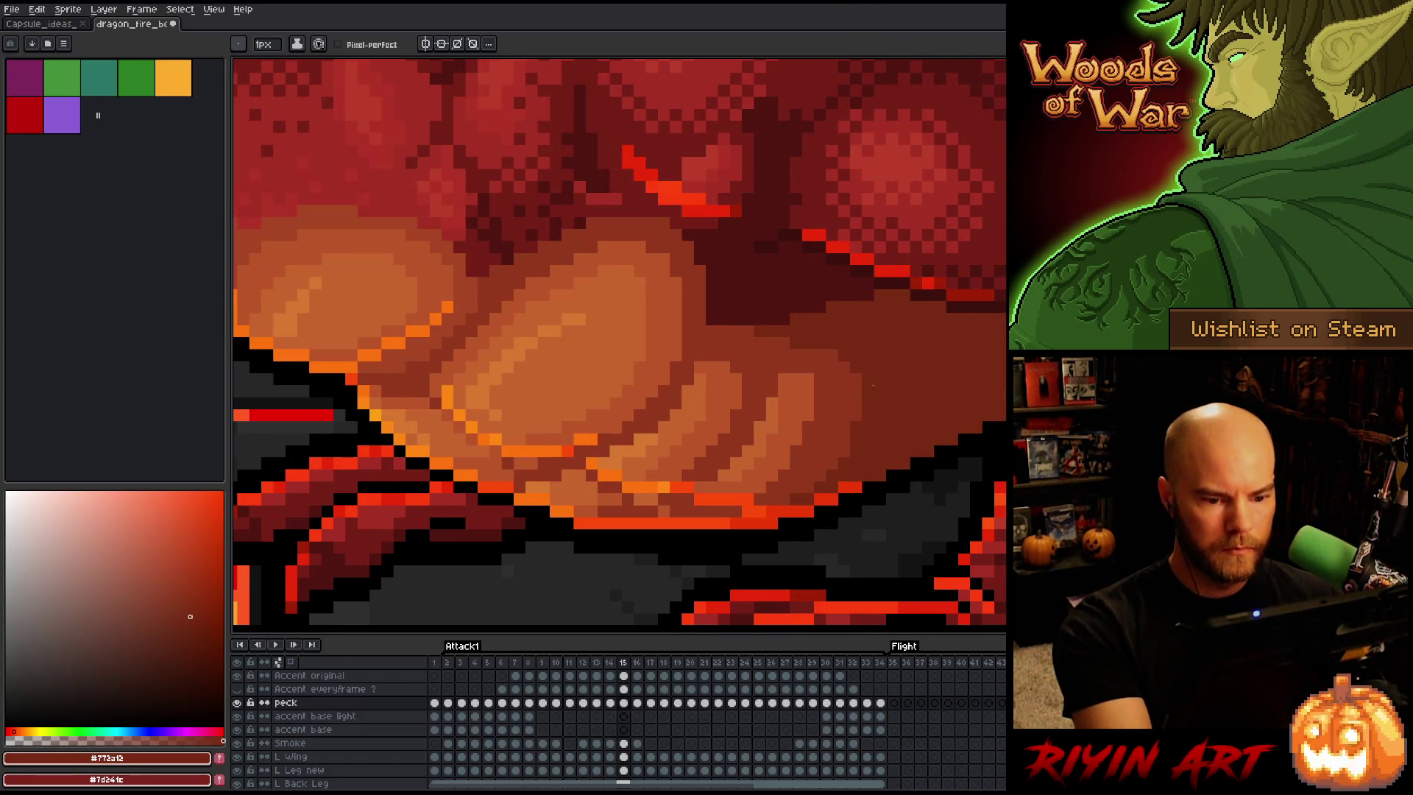
Sample the red-brown shadow, return to frame 16, pan up to the chest, and advance to frame 17
{"action": "left_click", "coordinate": [852, 417], "text": "alt"}
{"action": "key", "text": "comma"}
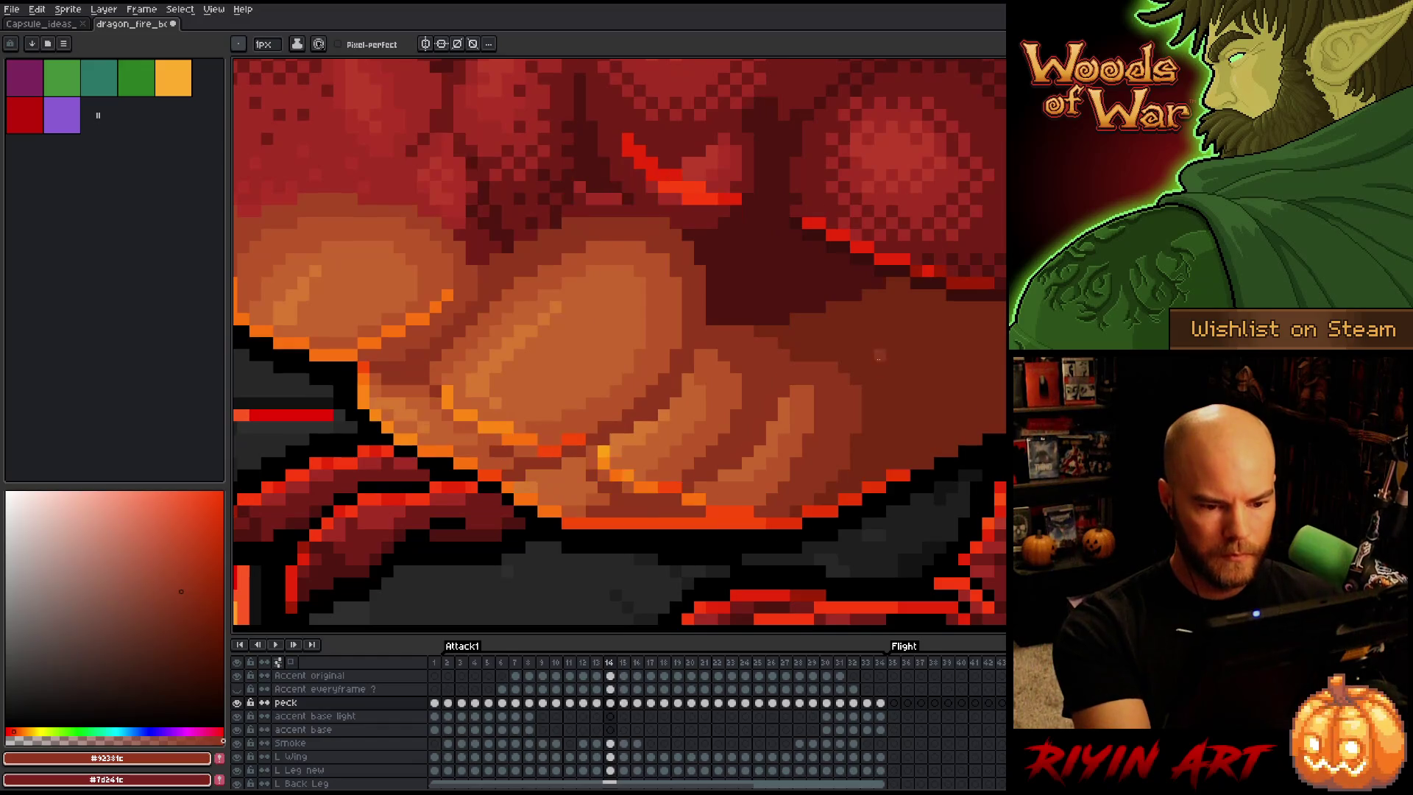
{"action": "key", "text": "period"}
{"action": "key", "text": "comma"}
{"action": "key", "text": "period"}
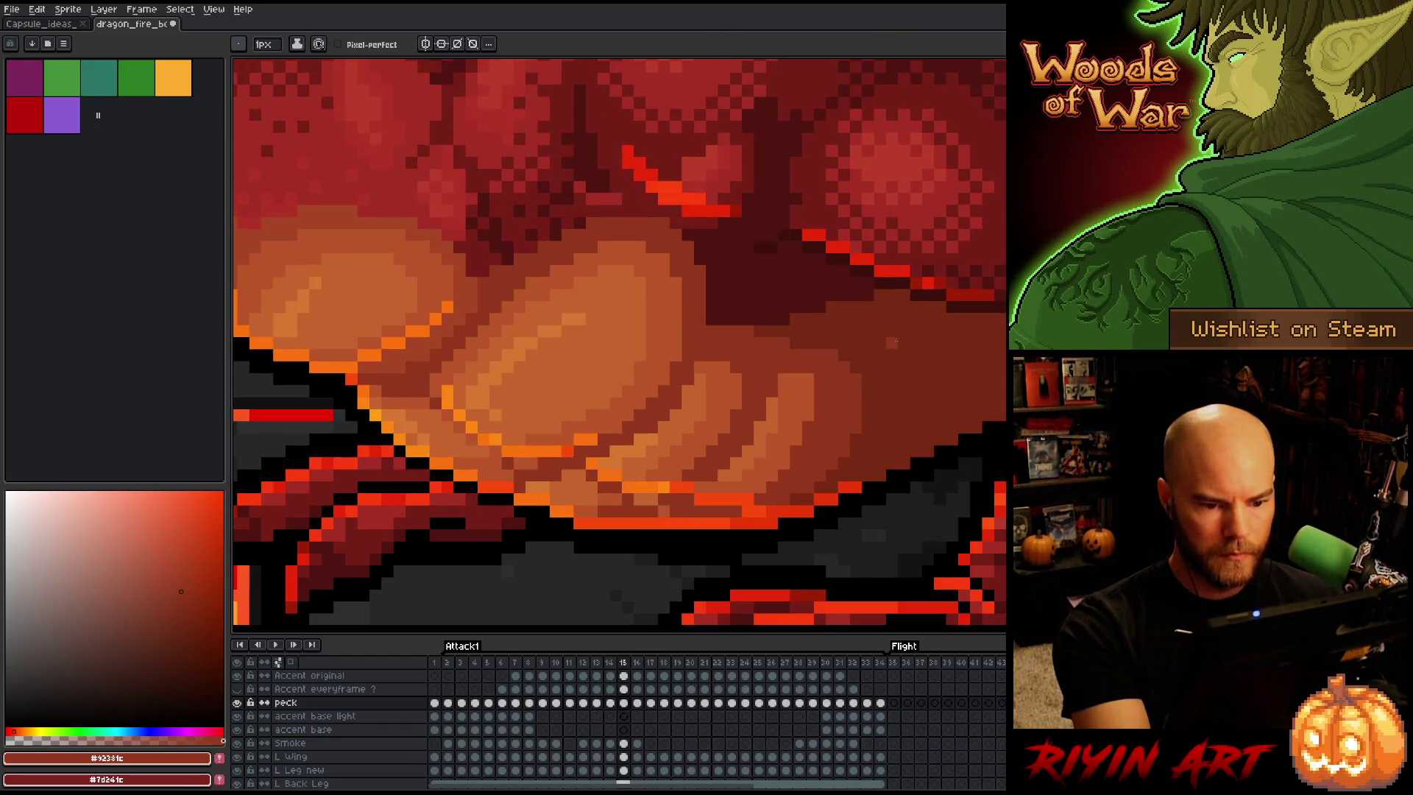
{"action": "key", "text": "period"}
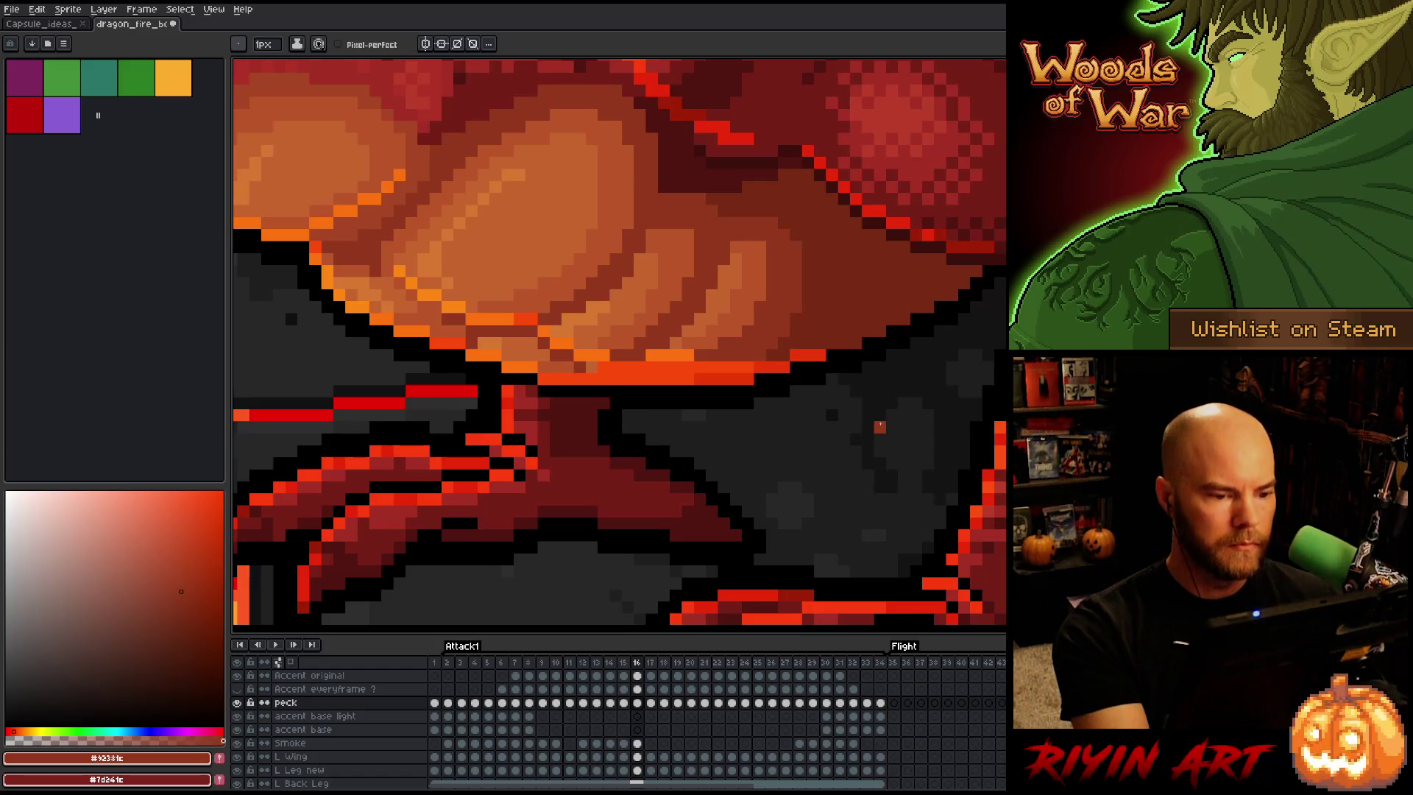
{"action": "mouse_move", "coordinate": [664, 356]}
{"action": "left_mouse_down"}
{"action": "mouse_move", "coordinate": [722, 489]}
{"action": "mouse_move", "coordinate": [773, 505]}
{"action": "left_mouse_up"}
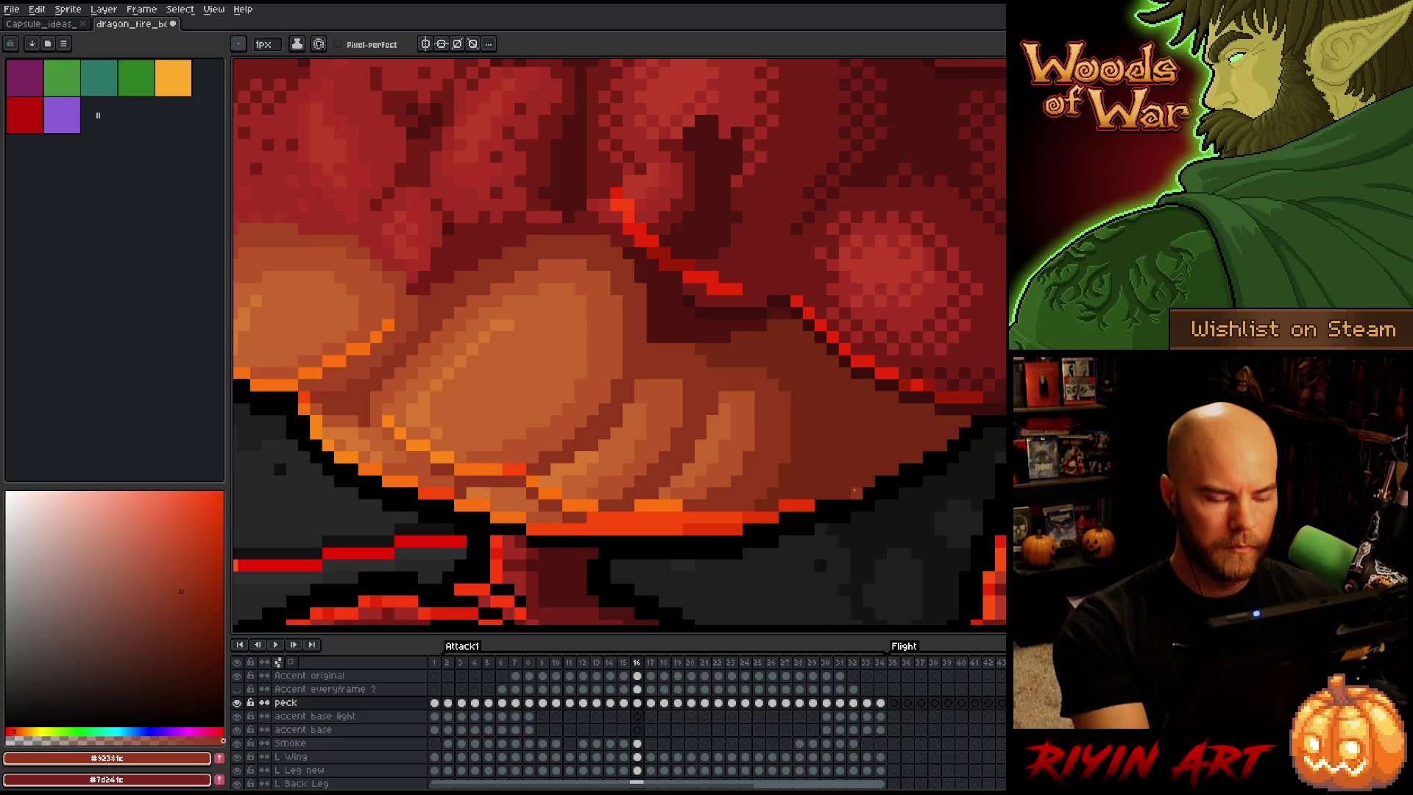
{"action": "key", "text": "Right"}
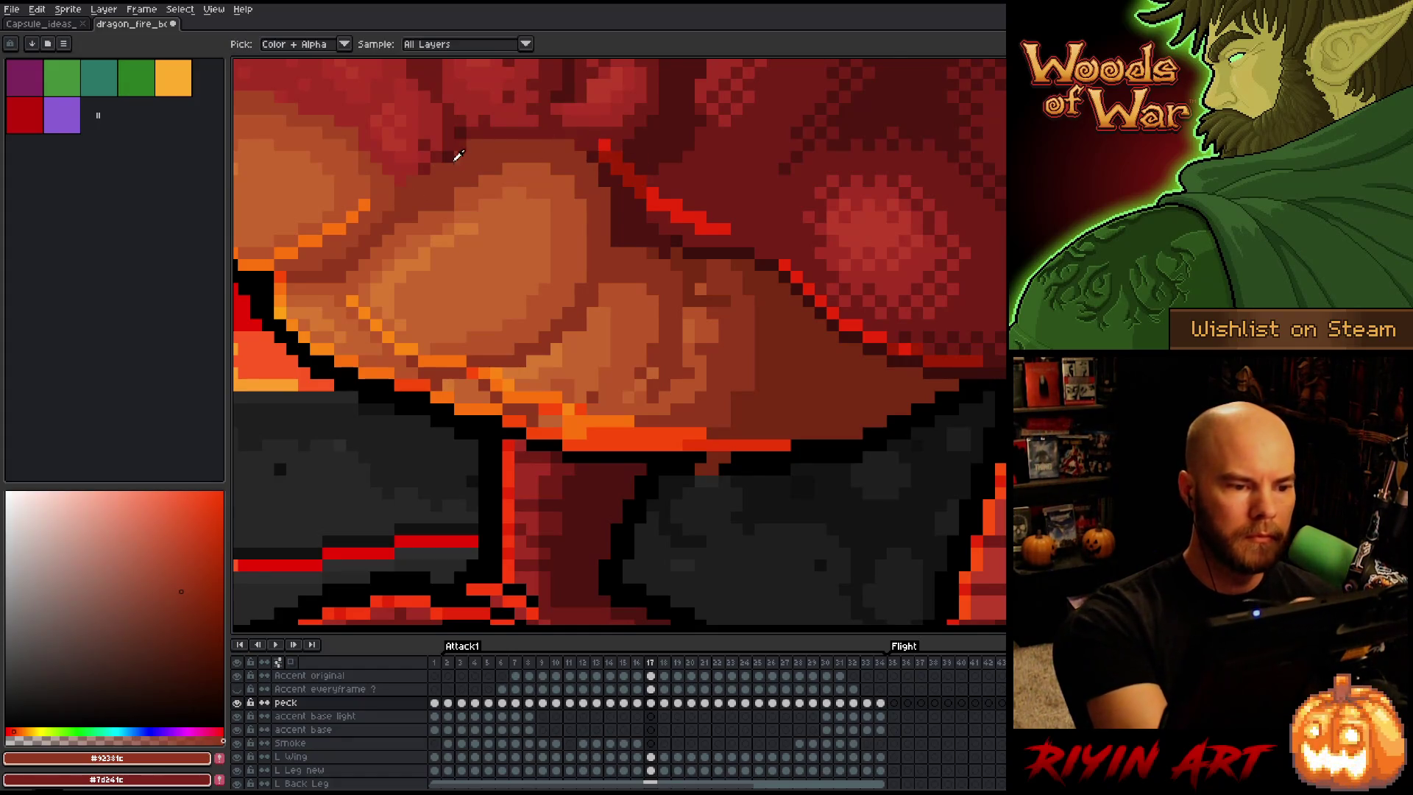
Sample the dark red shadow and pencil darker shading pixels along frame 17's belly edge
{"action": "left_click", "coordinate": [463, 157], "text": "alt"}
{"action": "mouse_move", "coordinate": [826, 395]}
{"action": "left_mouse_down"}
{"action": "mouse_move", "coordinate": [753, 476]}
{"action": "mouse_move", "coordinate": [625, 295]}
{"action": "mouse_move", "coordinate": [488, 493]}
{"action": "mouse_move", "coordinate": [736, 543]}
{"action": "left_mouse_up"}
{"action": "key", "text": "q"}
{"action": "key", "text": "ctrl+d"}
{"action": "key", "text": "b"}
{"action": "left_click", "coordinate": [662, 383], "text": "alt"}
{"action": "left_click", "coordinate": [647, 353]}
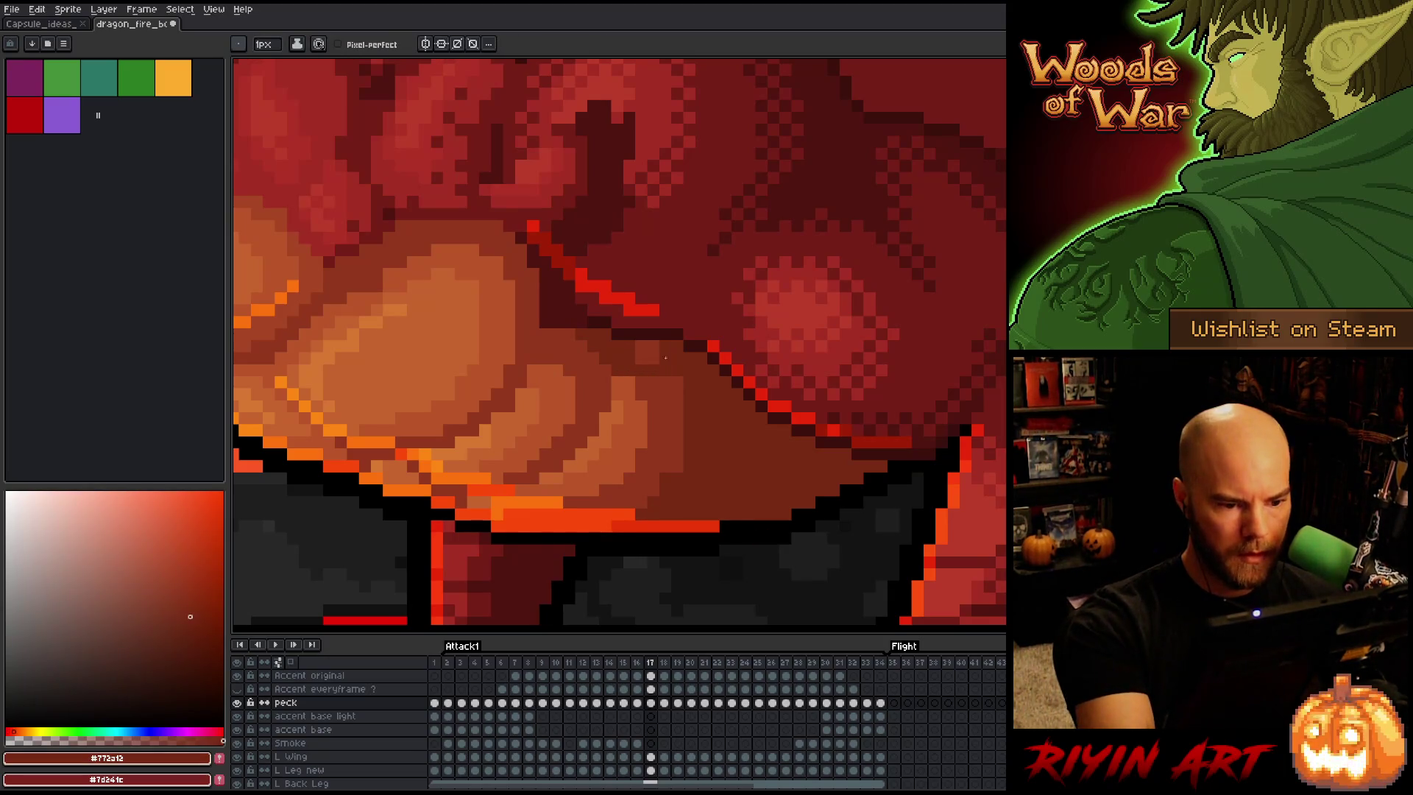
Sample the mid and darkest red-brown shading tones and check frame 17 against frame 16
{"action": "left_click", "coordinate": [648, 368], "text": "alt"}
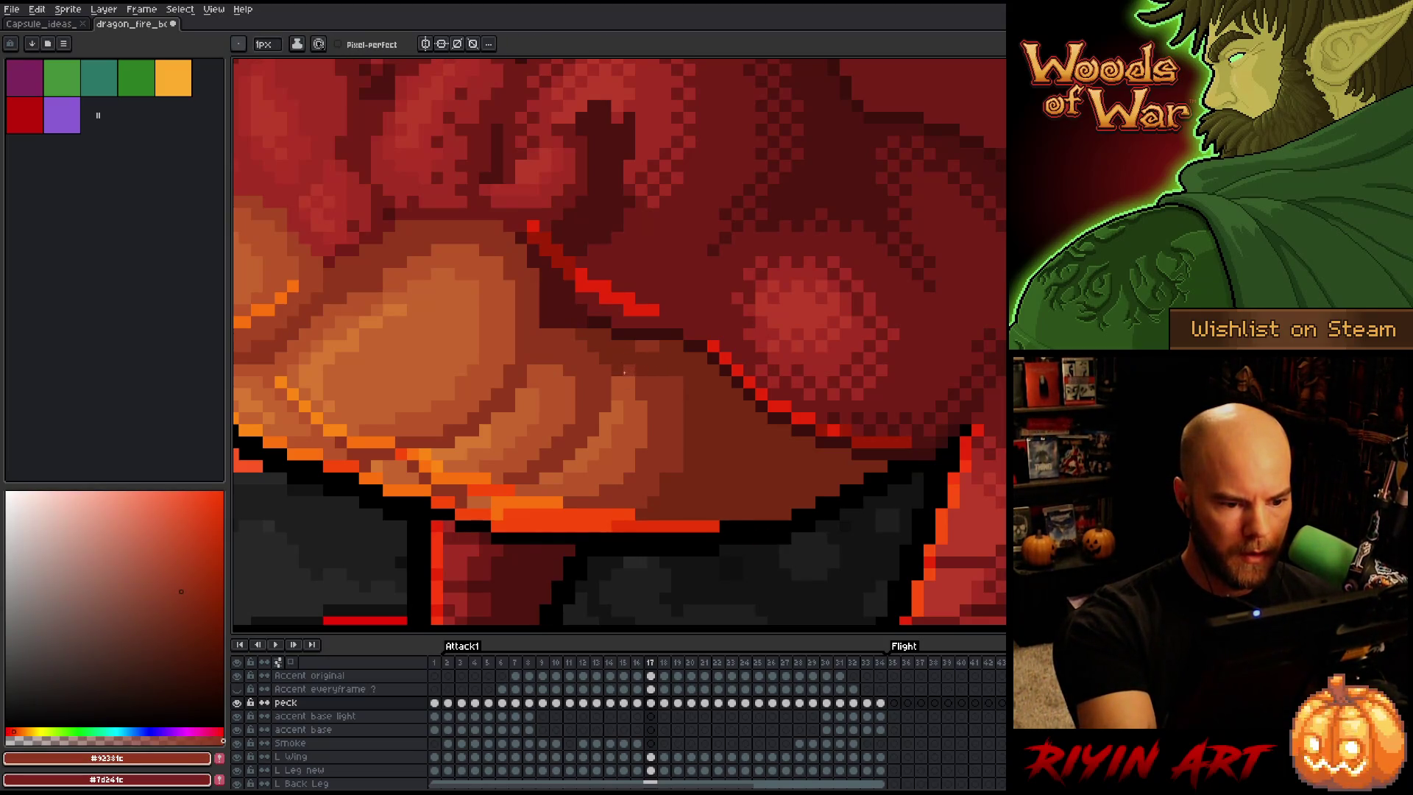
{"action": "left_click", "coordinate": [663, 357], "text": "alt"}
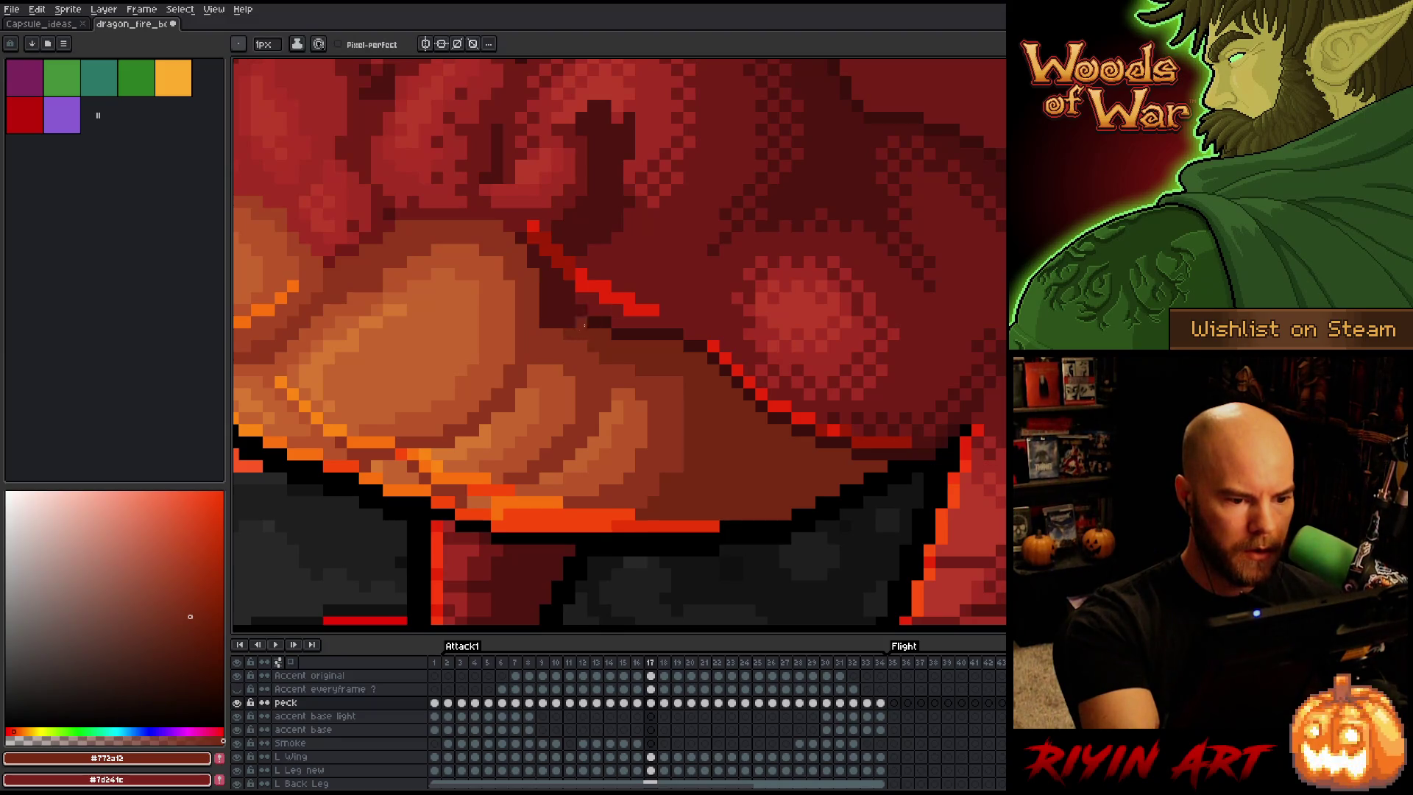
{"action": "left_click", "coordinate": [665, 469], "text": "alt"}
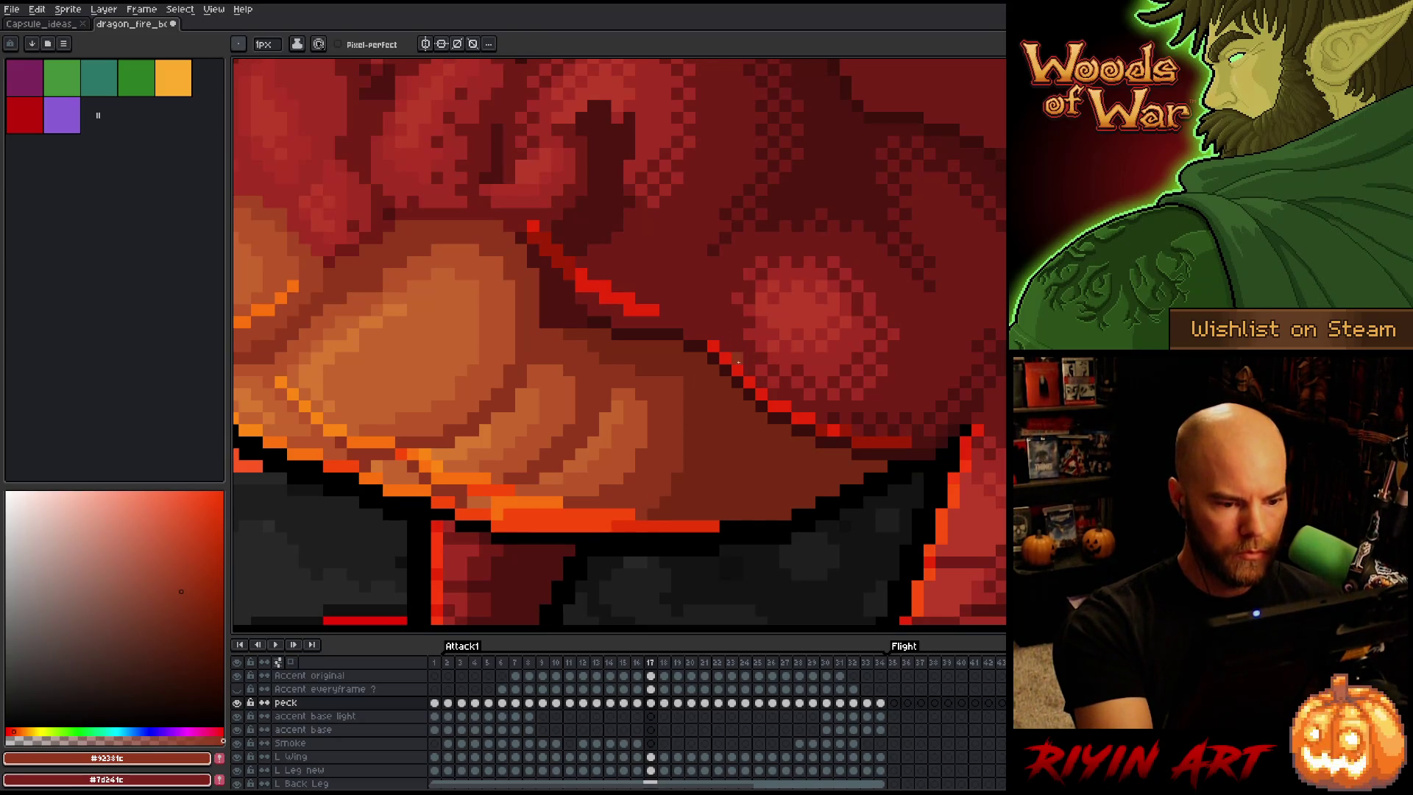
{"action": "key", "text": "comma"}
{"action": "key", "text": "period"}
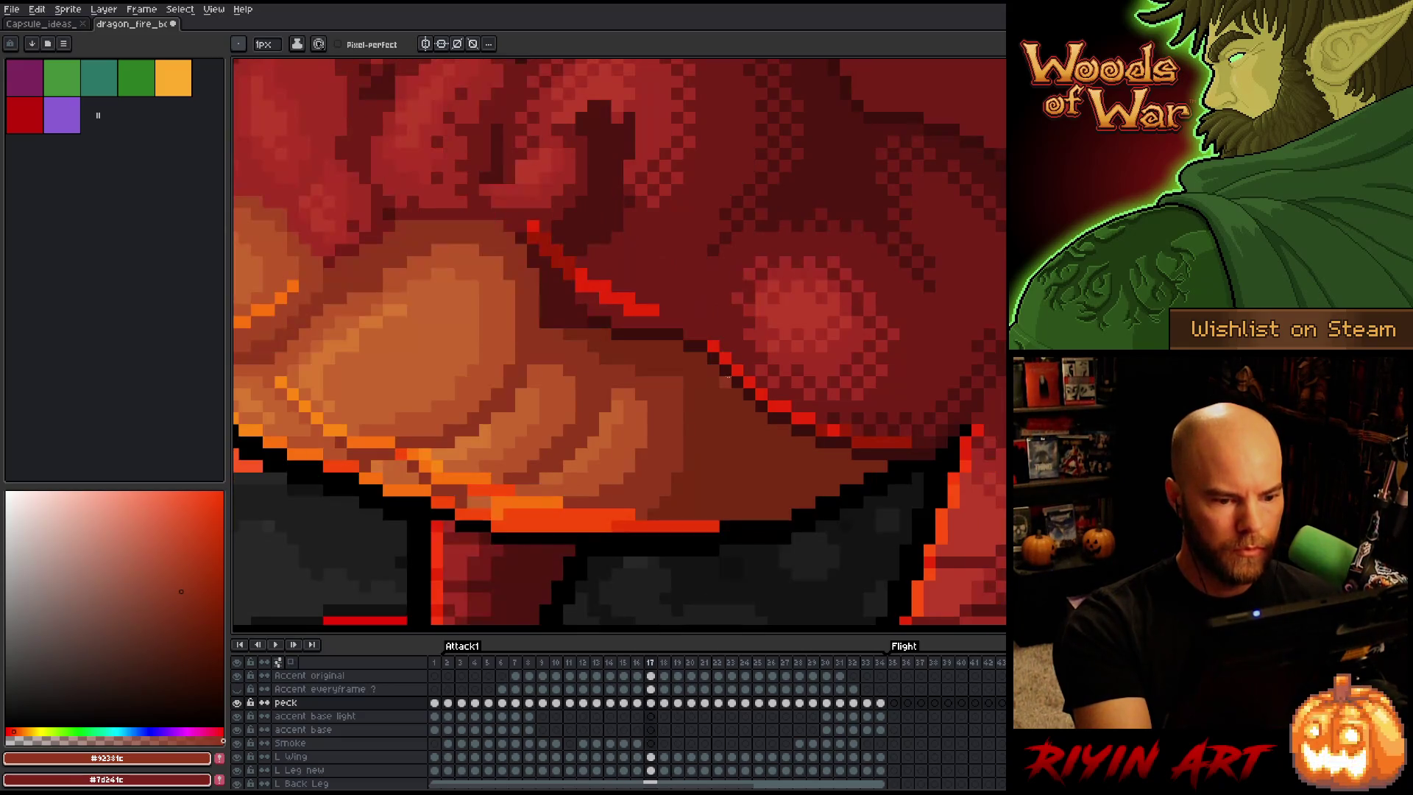
Sample the darkest red-brown tone and flip between frames 16 and 17, ending on 17
{"action": "left_click", "coordinate": [678, 385], "text": "alt"}
{"action": "key", "text": "comma"}
{"action": "key", "text": "period"}
{"action": "key", "text": "comma"}
{"action": "key", "text": "period"}
{"action": "key", "text": "comma"}
{"action": "key", "text": "period"}
{"action": "key", "text": "comma"}
{"action": "key", "text": "period"}
Sample the orange-brown and mid red-brown belly tones, then flip repeatedly between frames 16 and 17
{"action": "left_click", "coordinate": [647, 410], "text": "alt"}
{"action": "left_click", "coordinate": [662, 413], "text": "alt"}
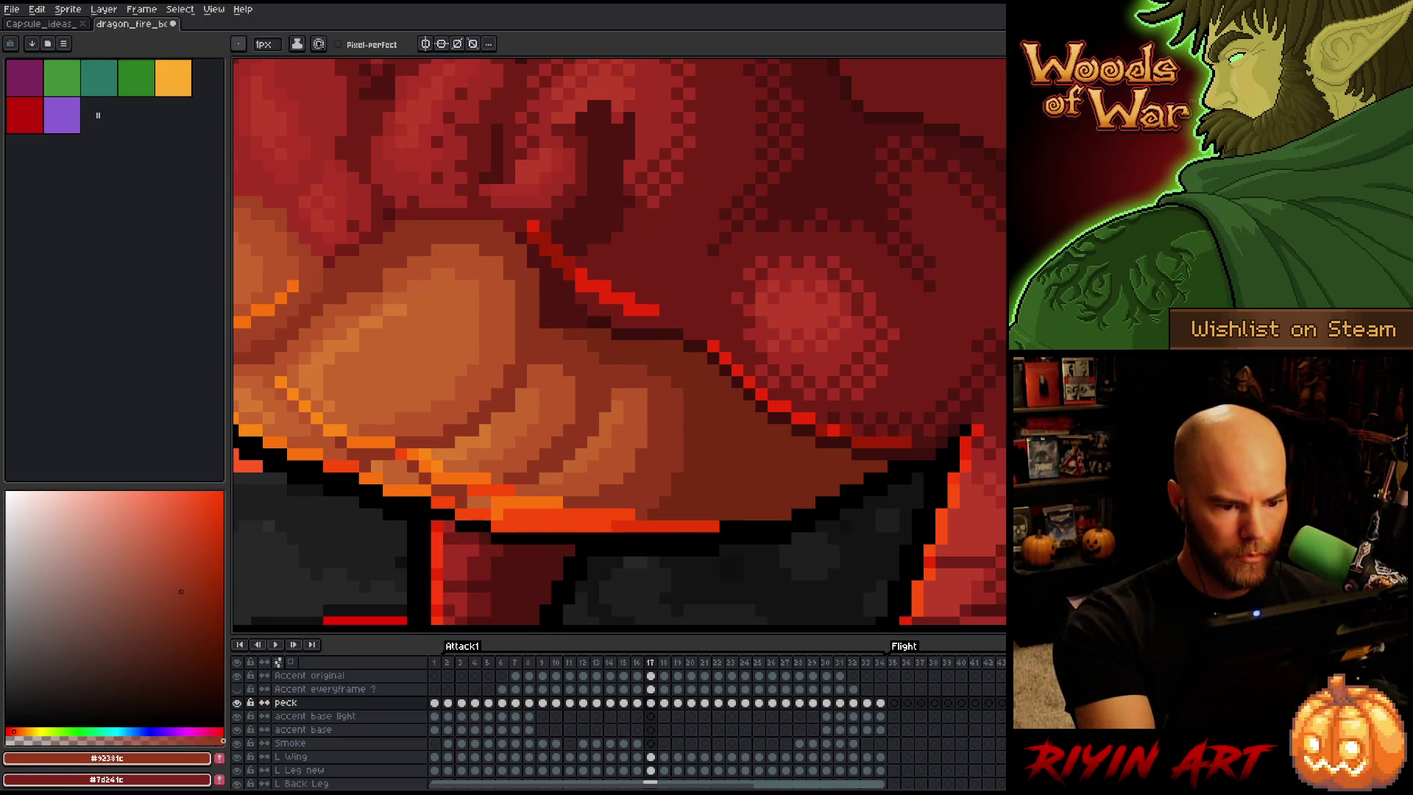
{"action": "key", "text": "period"}
{"action": "key", "text": "comma"}
{"action": "key", "text": "period"}
{"action": "key", "text": "comma"}
{"action": "key", "text": "period"}
{"action": "key", "text": "comma"}
{"action": "key", "text": "comma"}
{"action": "key", "text": "period"}
{"action": "key", "text": "comma"}
{"action": "key", "text": "period"}
{"action": "key", "text": "comma"}
{"action": "key", "text": "period"}
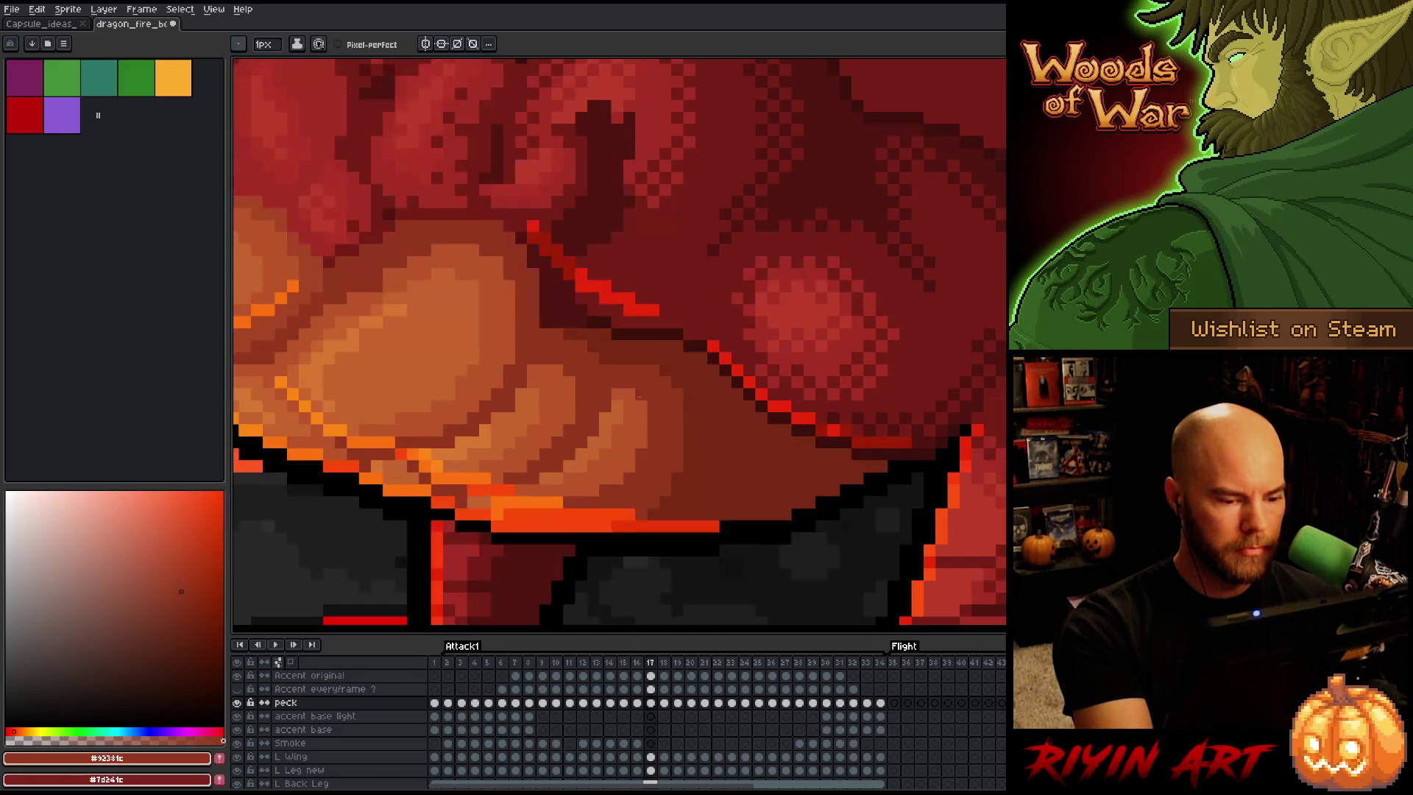
Sample the orange-brown belly colour, compare frames 16 and 17, and pick the mid orange plate colour
{"action": "left_click", "coordinate": [570, 405], "text": "alt"}
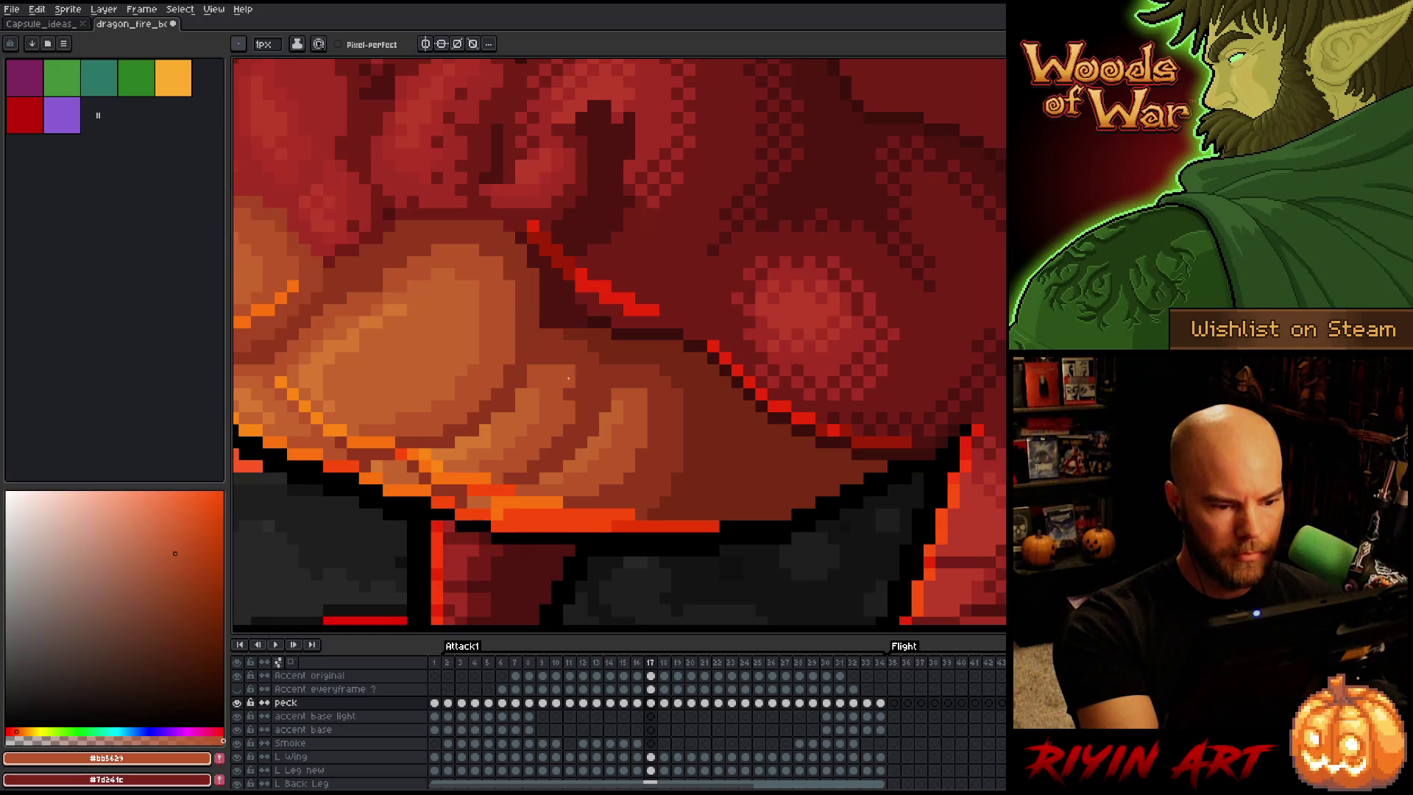
{"action": "key", "text": "comma"}
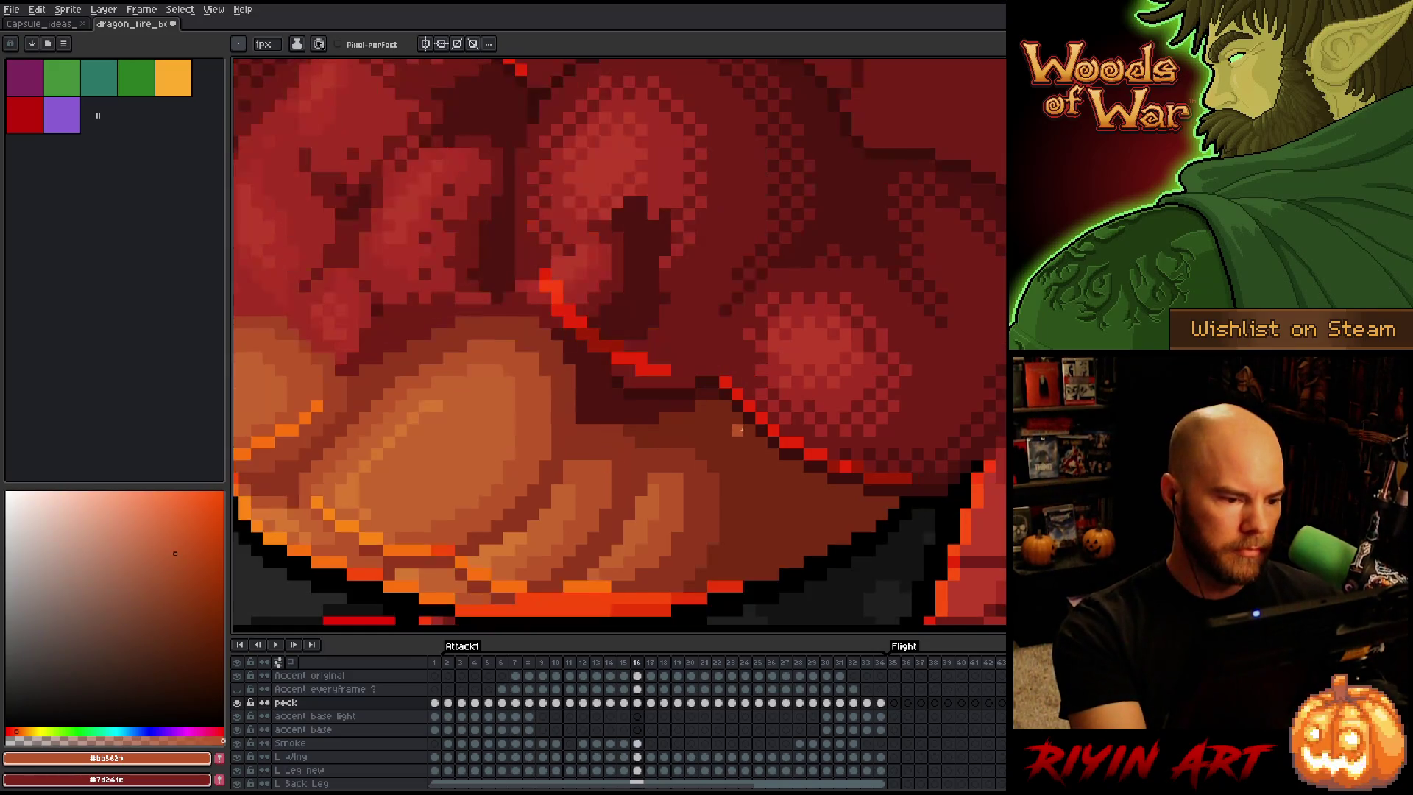
{"action": "key", "text": "period"}
{"action": "key", "text": "comma"}
{"action": "key", "text": "period"}
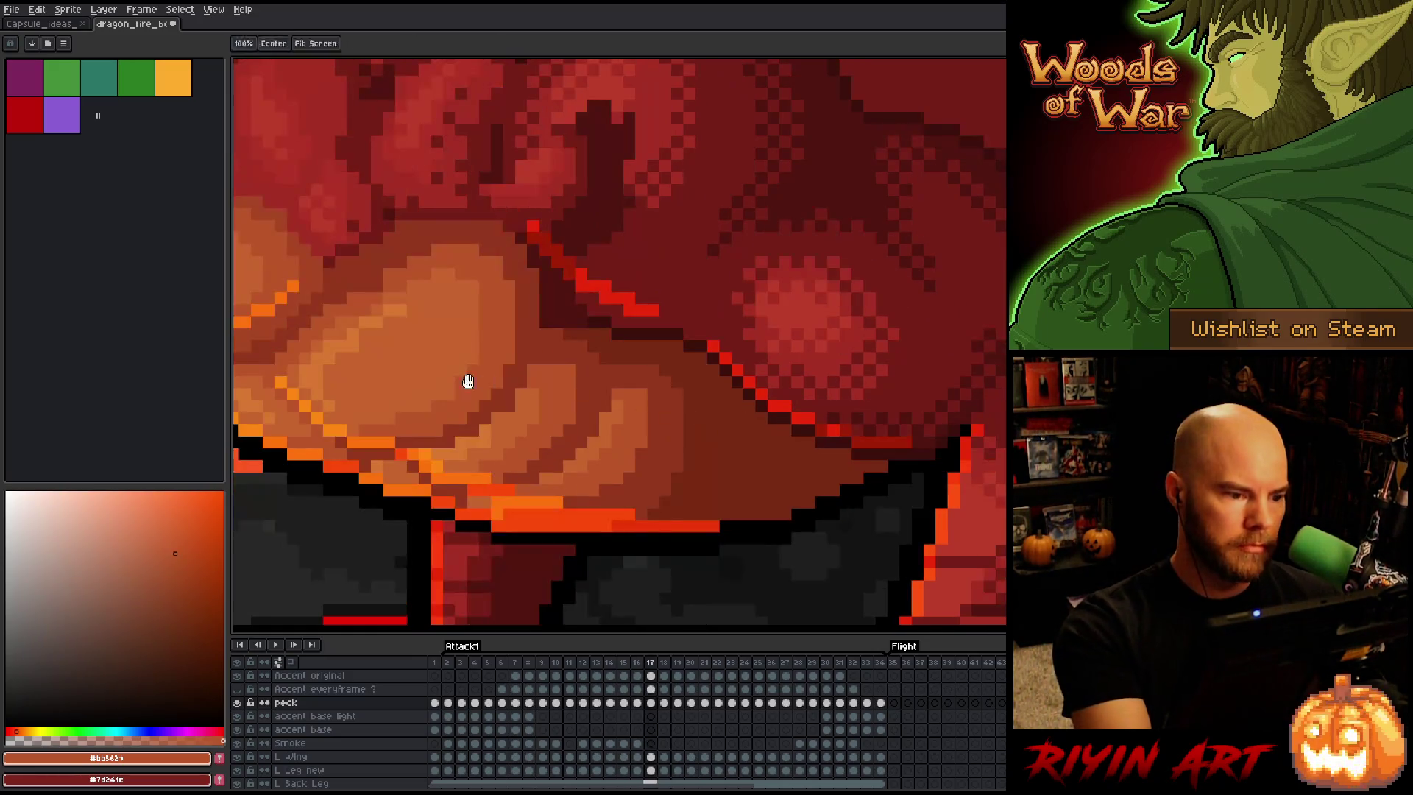
{"action": "key", "text": "comma"}
{"action": "key", "text": "period"}
{"action": "left_click", "coordinate": [592, 387], "text": "alt"}
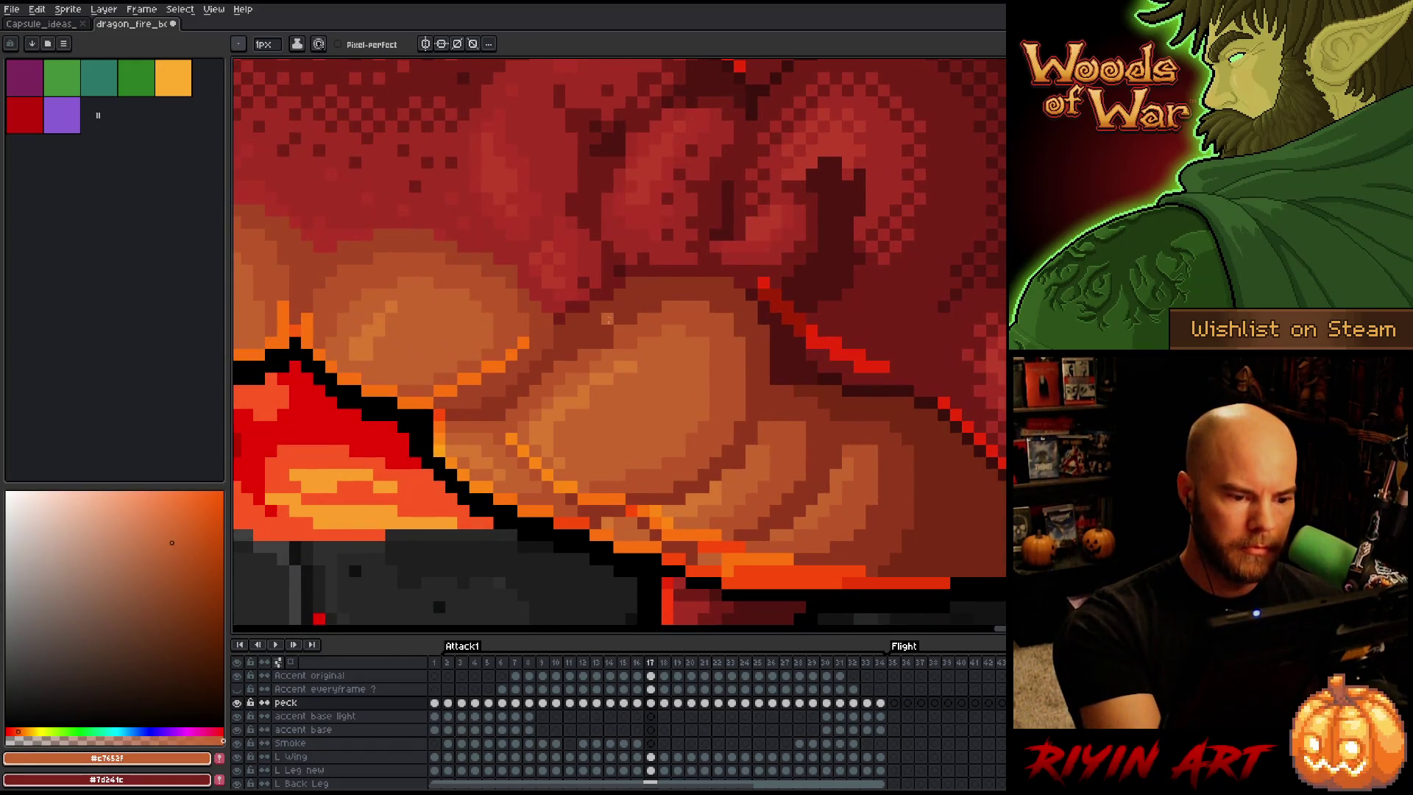
Sample the light orange, mid orange and orange-brown plate tones on frame 17, checking frames 16 and 18
{"action": "left_click", "coordinate": [615, 365], "text": "alt"}
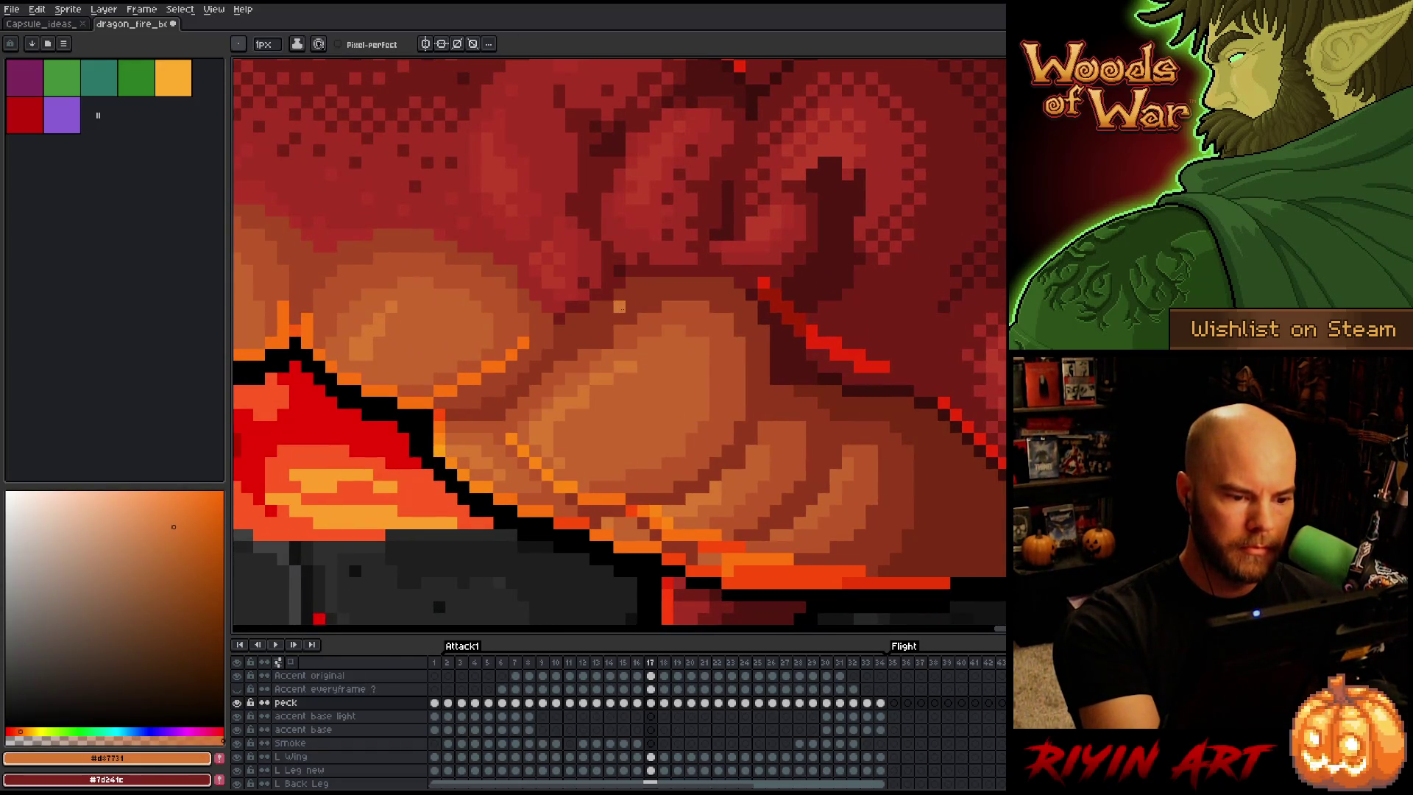
{"action": "left_click", "coordinate": [584, 403], "text": "alt"}
{"action": "left_click", "coordinate": [616, 340], "text": "alt"}
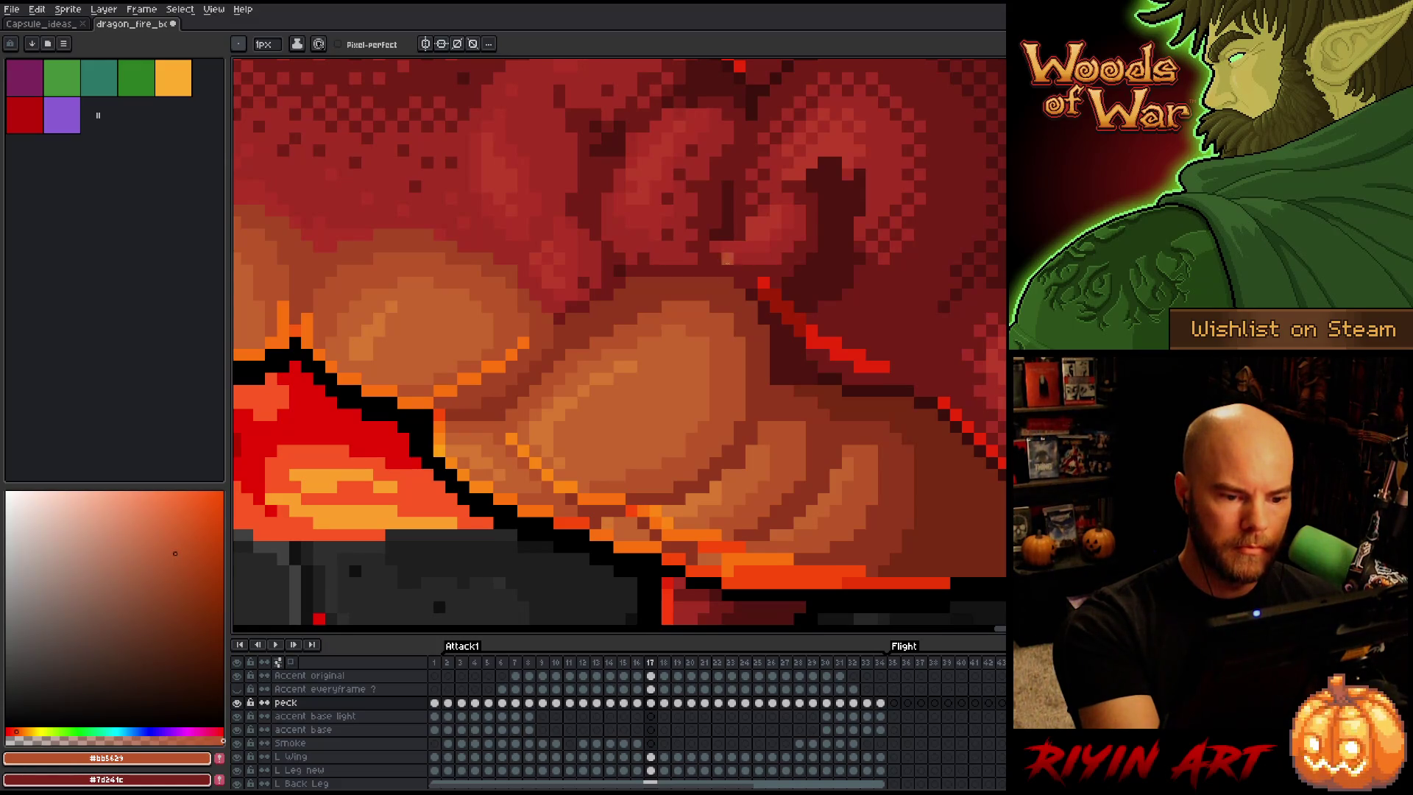
{"action": "left_click", "coordinate": [700, 405], "text": "alt"}
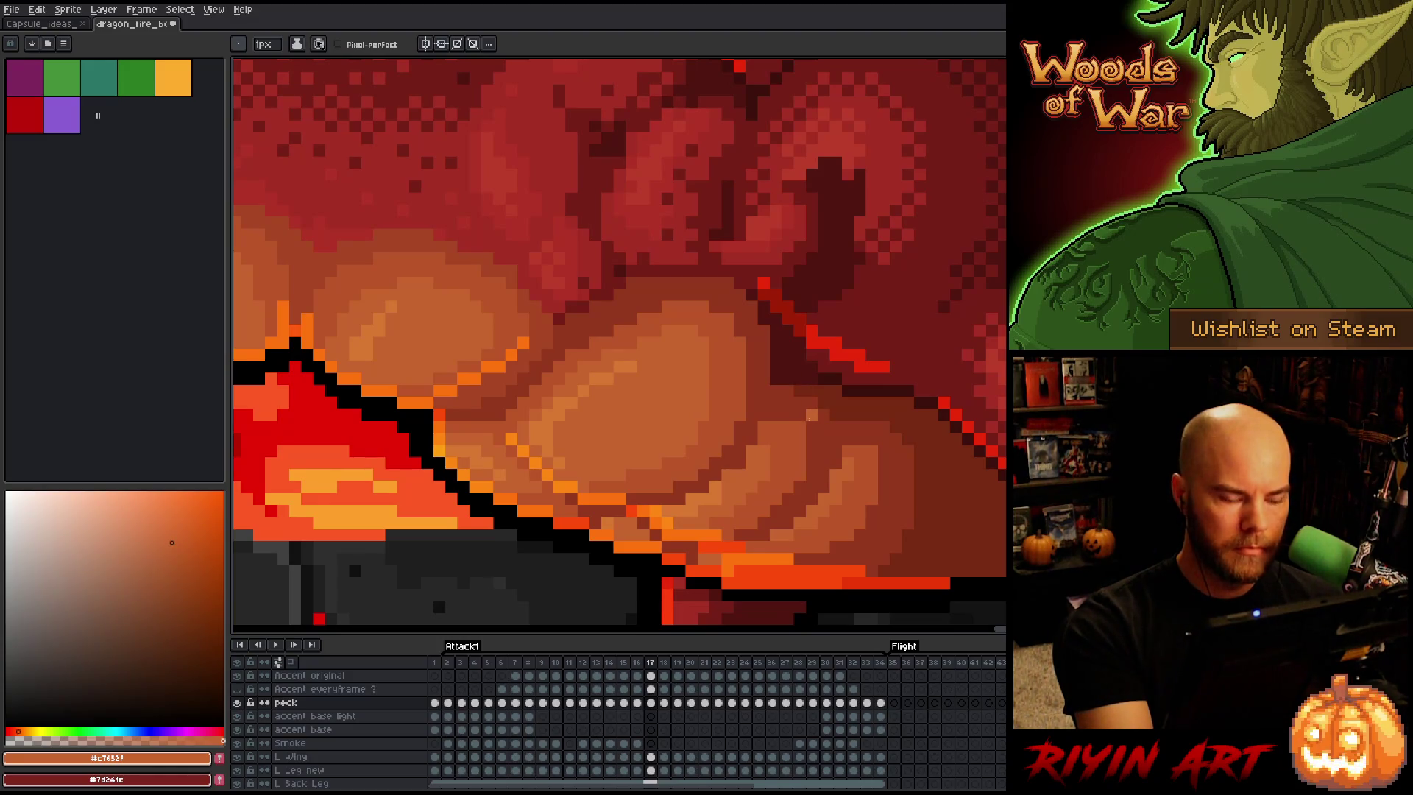
{"action": "key", "text": "Right"}
{"action": "key", "text": "Left"}
{"action": "key", "text": "Left"}
{"action": "key", "text": "Right"}
{"action": "key", "text": "Left"}
{"action": "key", "text": "Right"}
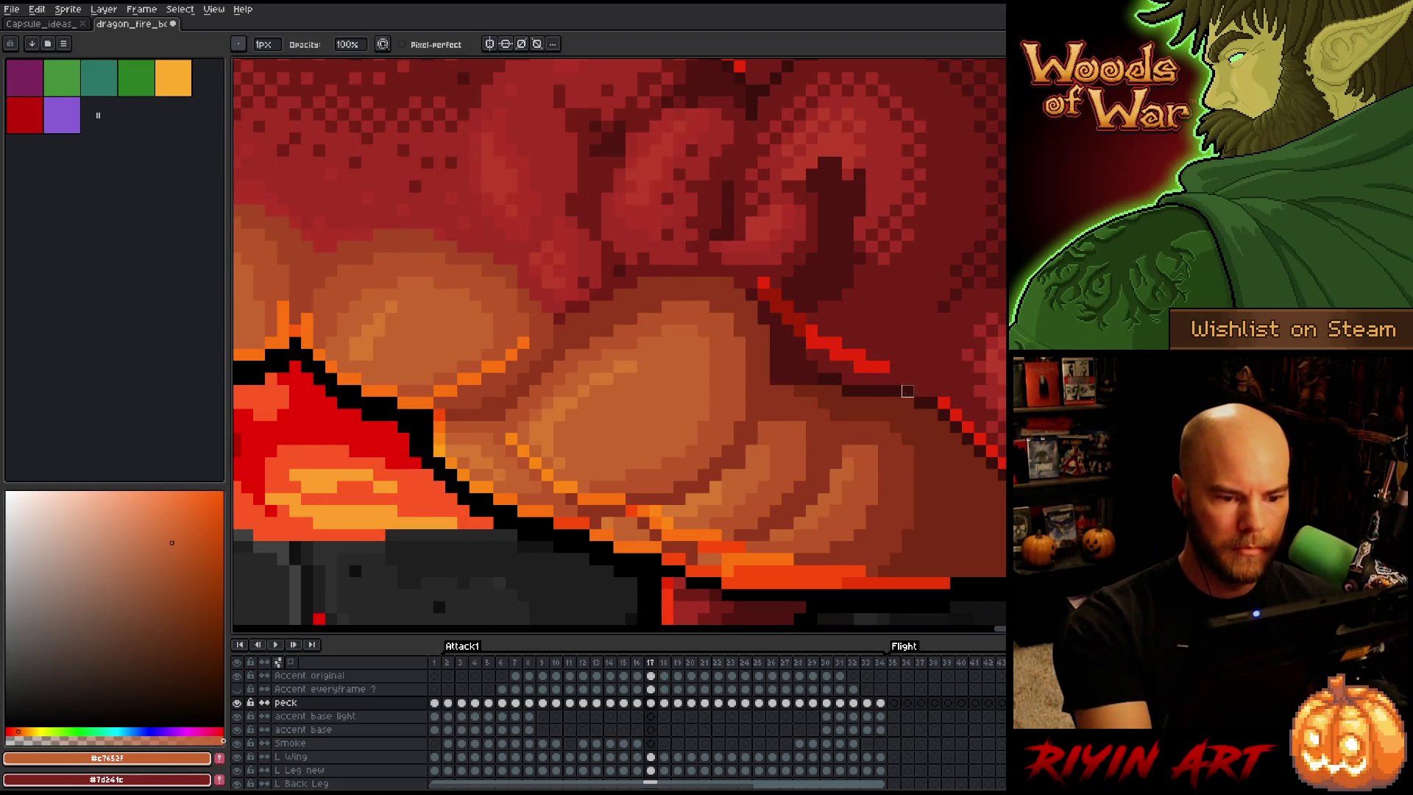
Compare frame 17 with its neighbours and sample the darkest red-brown shading on frame 16
{"action": "key", "text": "Right"}
{"action": "key", "text": "Left"}
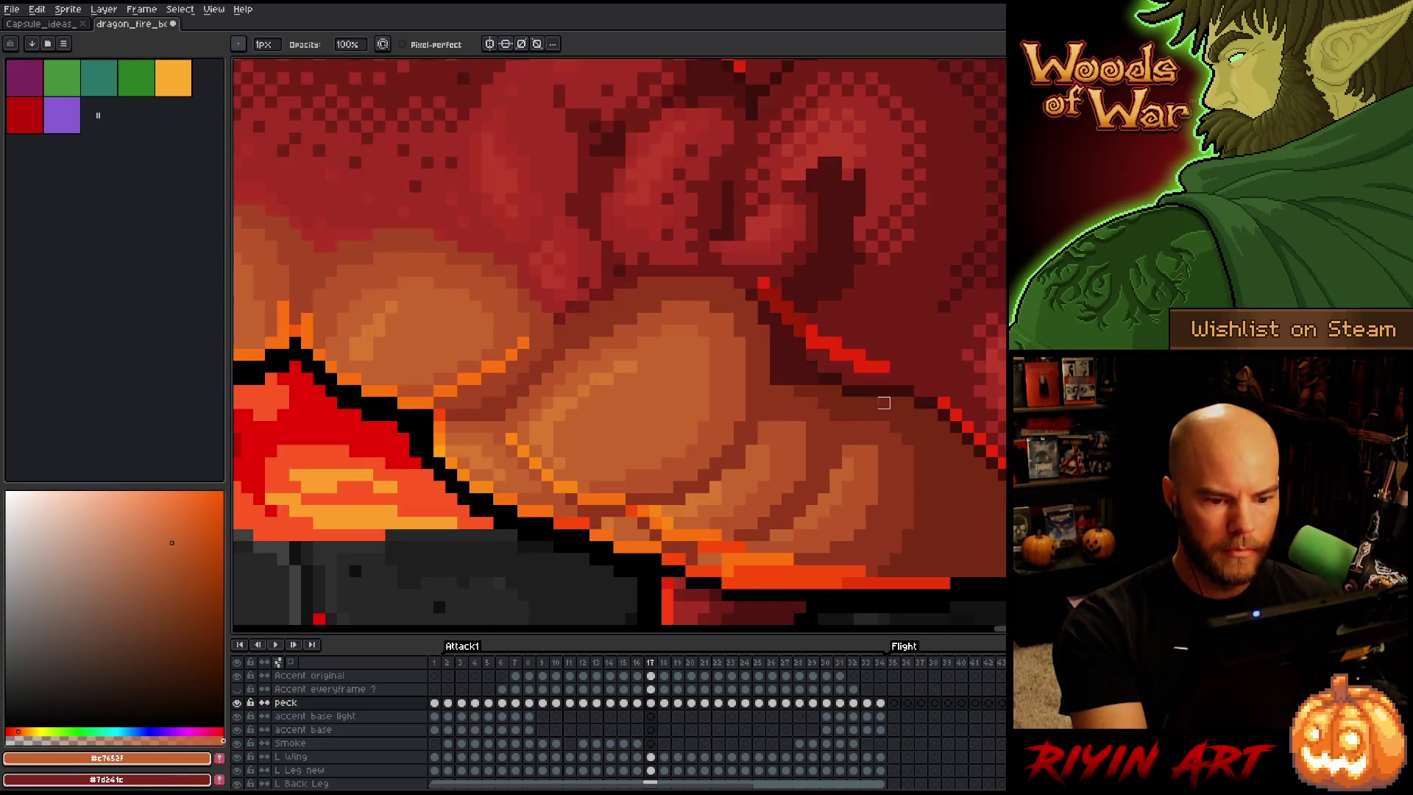
{"action": "key", "text": "Right"}
{"action": "key", "text": "Left"}
{"action": "key", "text": "space"}
{"action": "key", "text": "Left"}
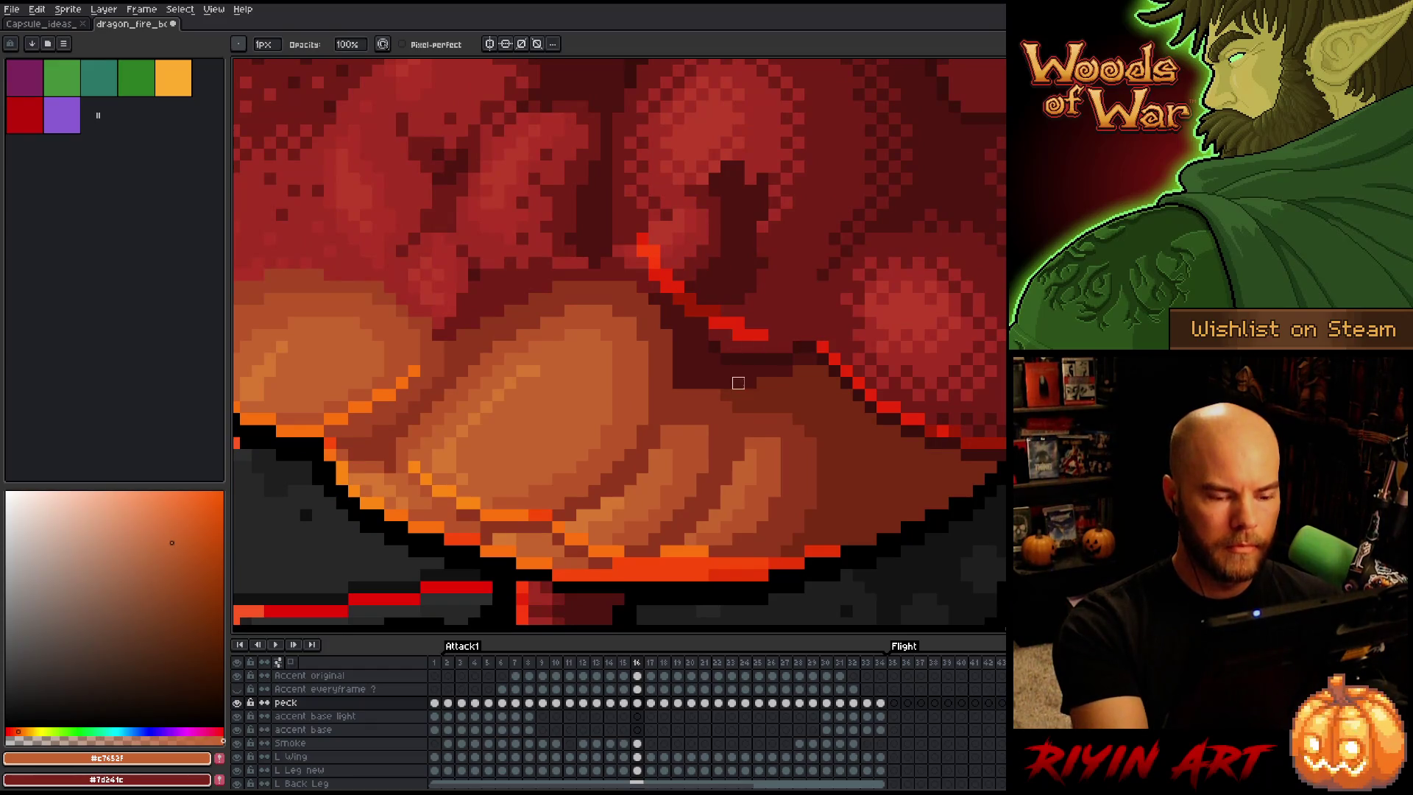
{"action": "left_click", "coordinate": [738, 383], "text": "alt"}
{"action": "key", "text": "Right"}
{"action": "key", "text": "Left"}
{"action": "key", "text": "Right"}
Cycle through frames 15–17 to compare the belly shading, settling on frame 16
{"action": "key", "text": "Left"}
{"action": "key", "text": "Right"}
{"action": "key", "text": "Left"}
{"action": "key", "text": "Left"}
{"action": "key", "text": "Right"}
{"action": "key", "text": "Right"}
{"action": "key", "text": "Left"}
{"action": "key", "text": "Right"}
{"action": "key", "text": "Left"}
{"action": "key", "text": "Left"}
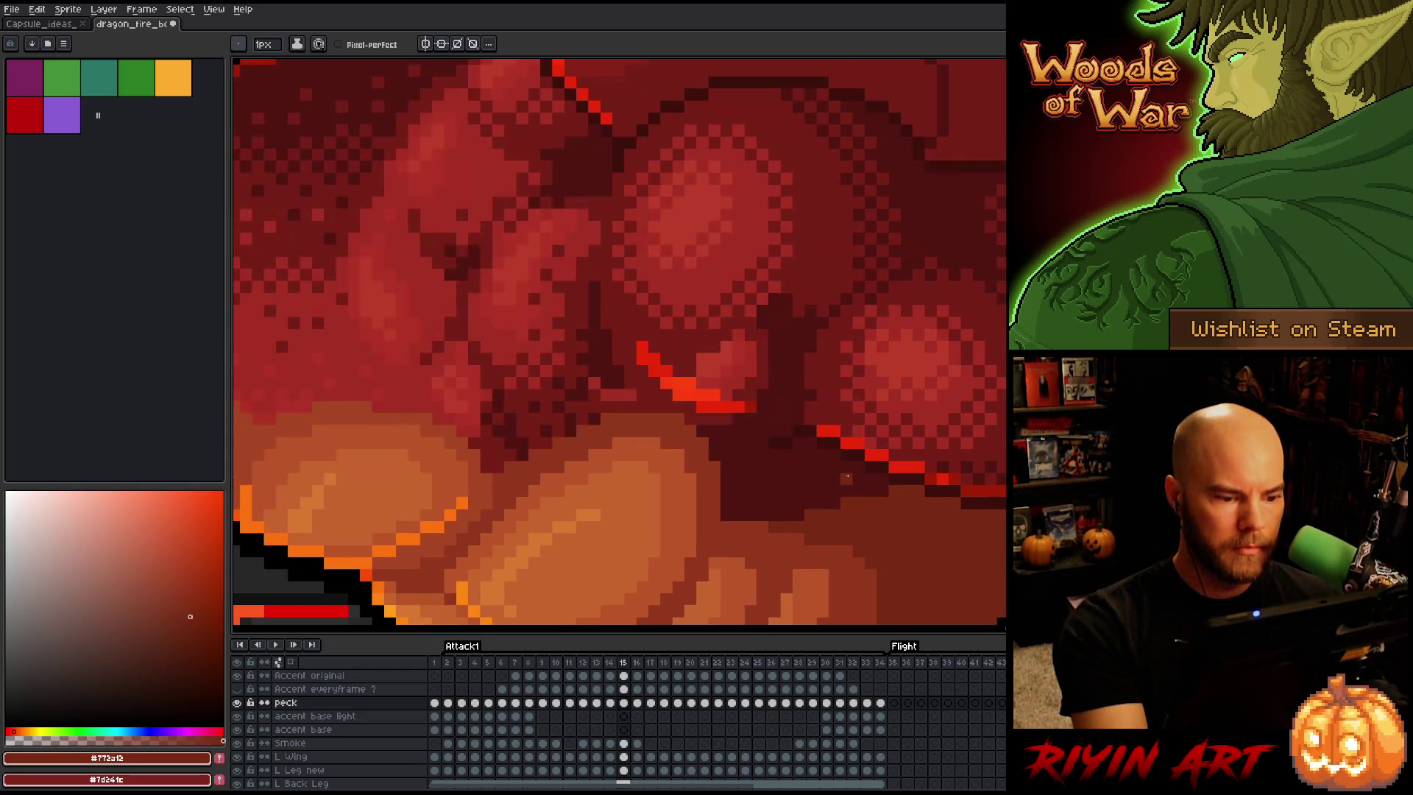
{"action": "key", "text": "Right"}
Sample the light and mid orange plate colours on frames 16 and 15
{"action": "left_click", "coordinate": [482, 410], "text": "alt"}
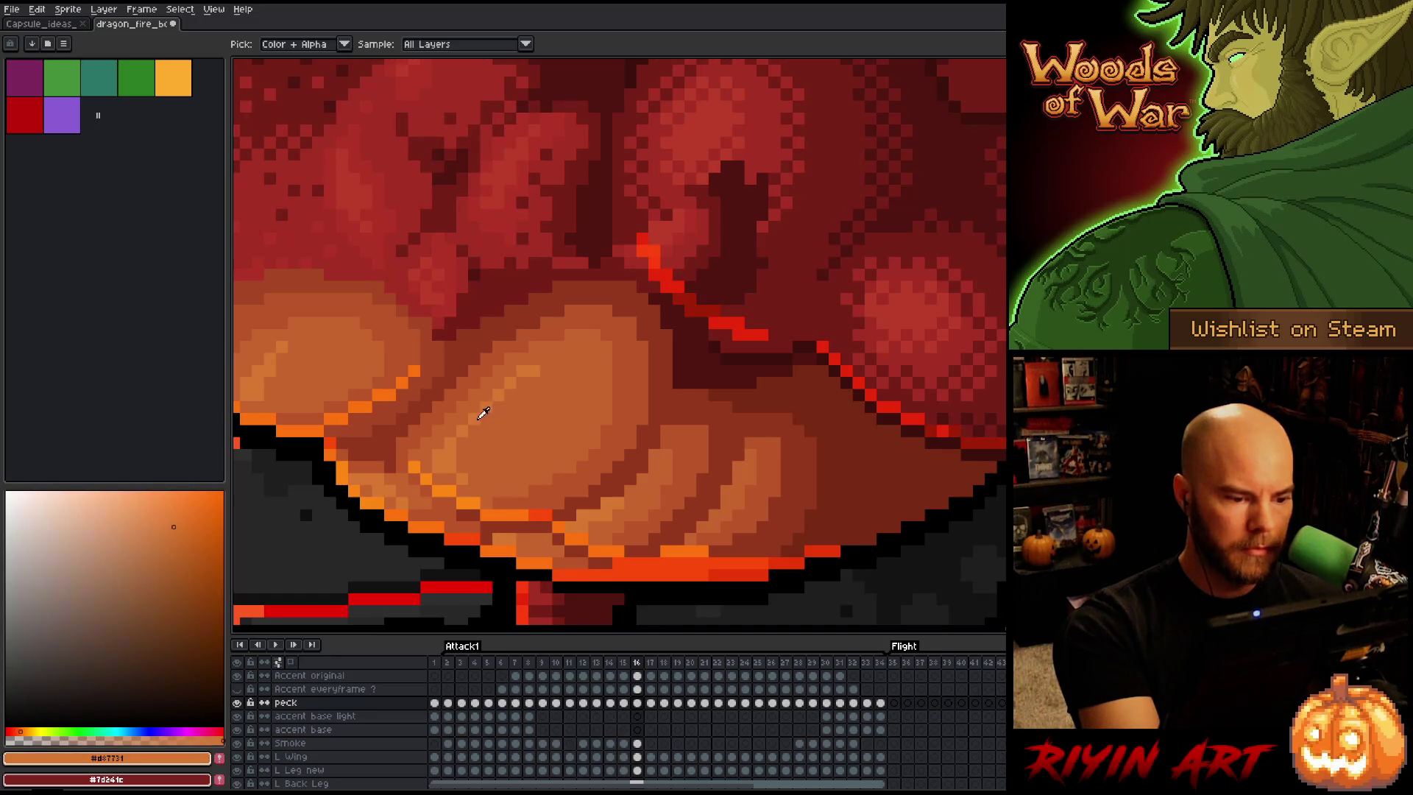
{"action": "key", "text": "Left"}
{"action": "key", "text": "Left"}
{"action": "key", "text": "Right"}
{"action": "key", "text": "Left"}
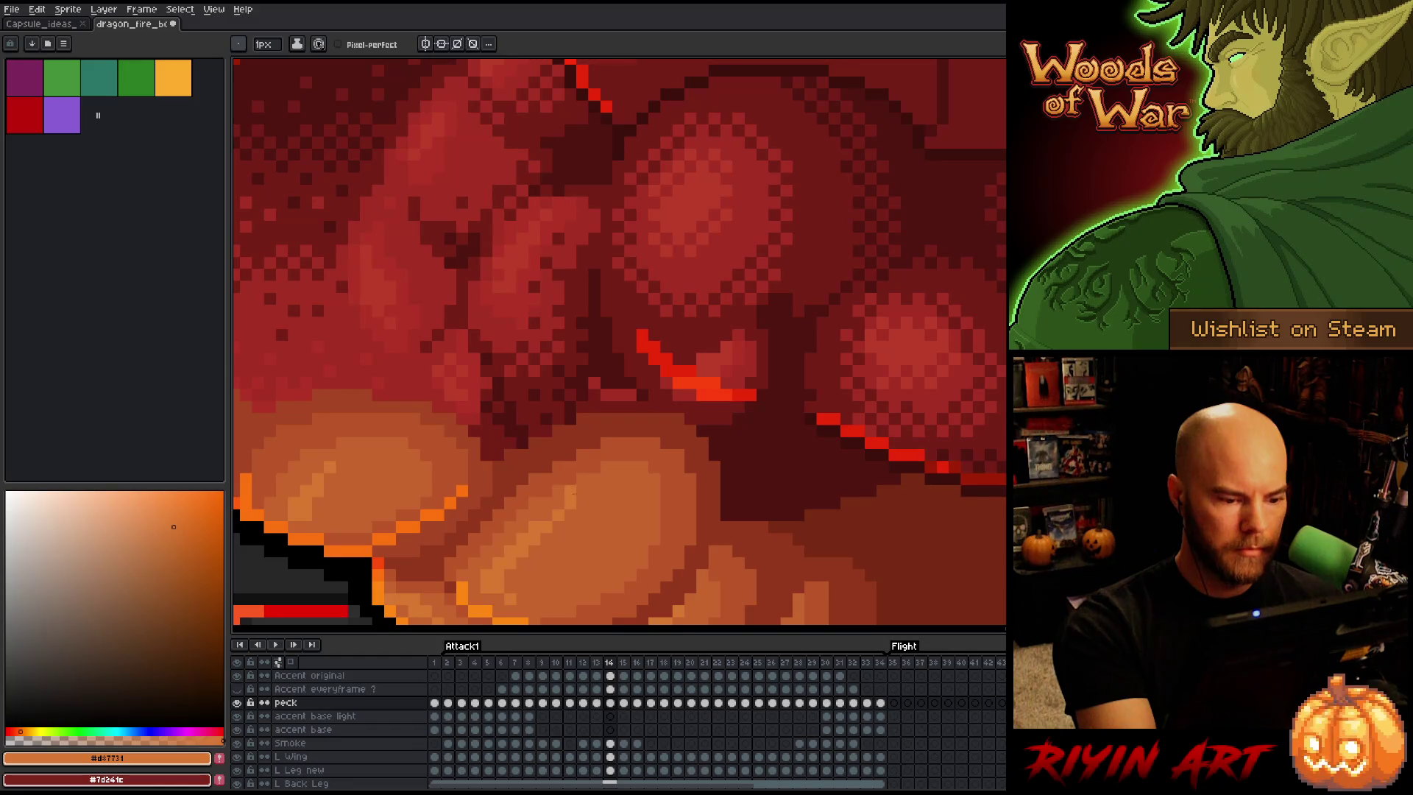
{"action": "key", "text": "Right"}
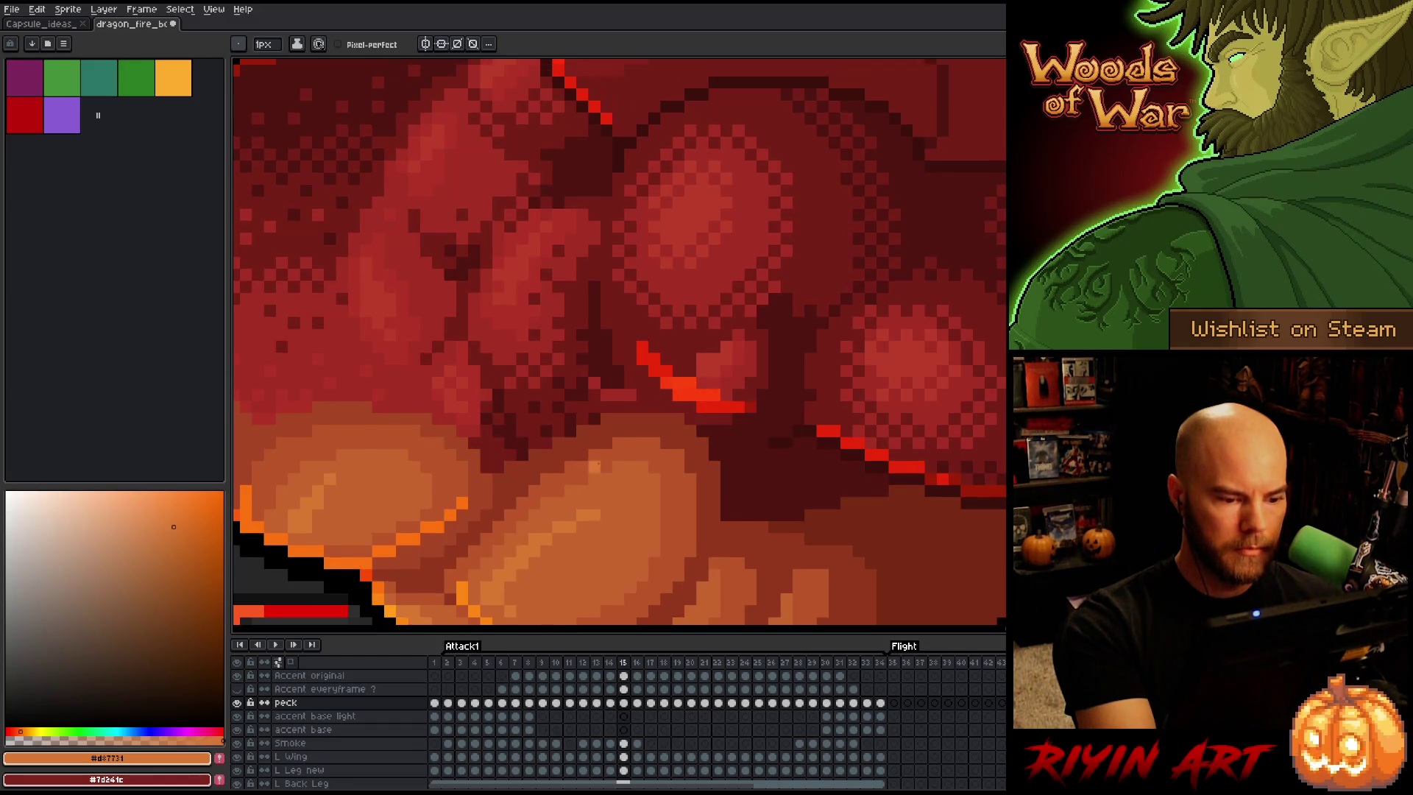
{"action": "left_click", "coordinate": [603, 457], "text": "alt"}
{"action": "key", "text": "Left"}
{"action": "key", "text": "Left"}
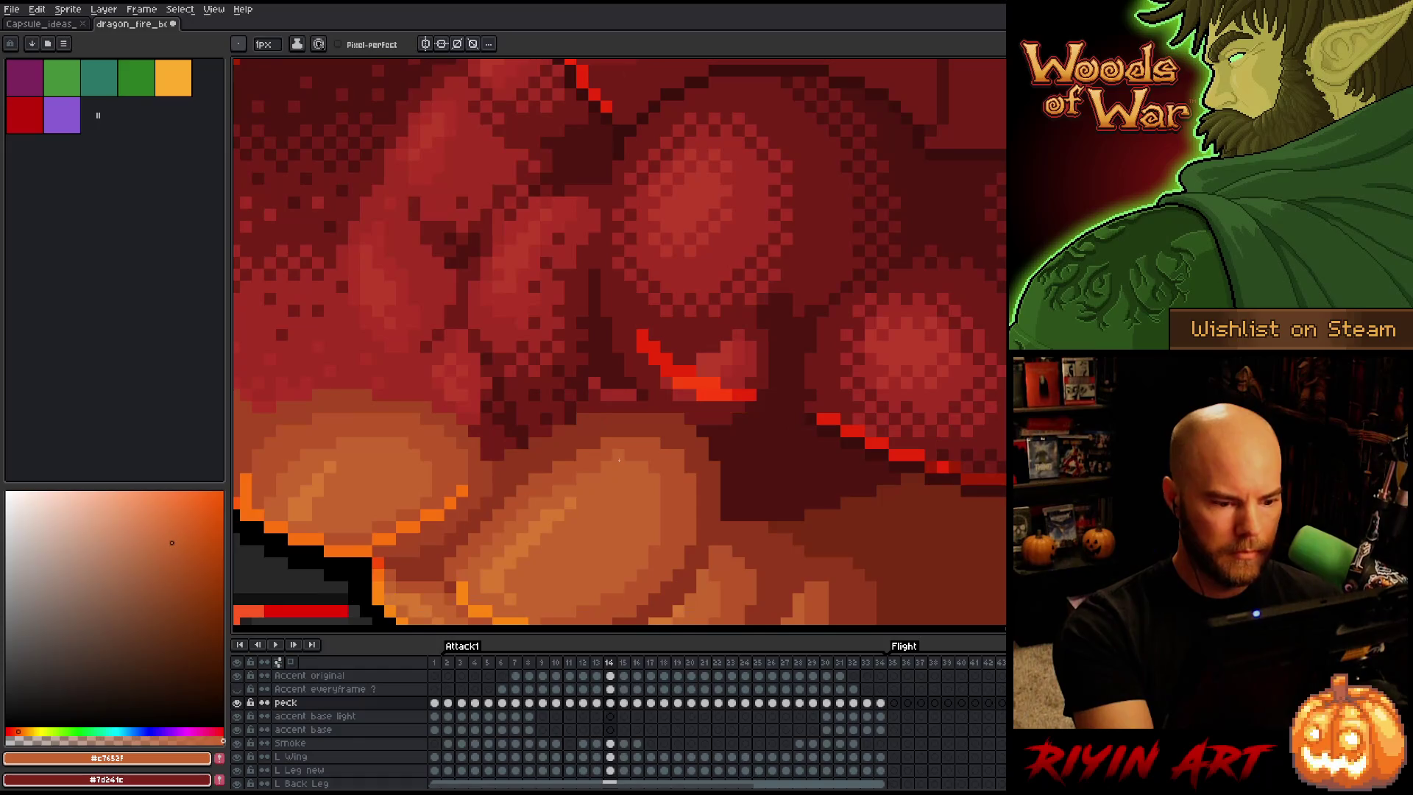
{"action": "key", "text": "Right"}
{"action": "key", "text": "Right"}
{"action": "left_click", "coordinate": [546, 527], "text": "alt"}
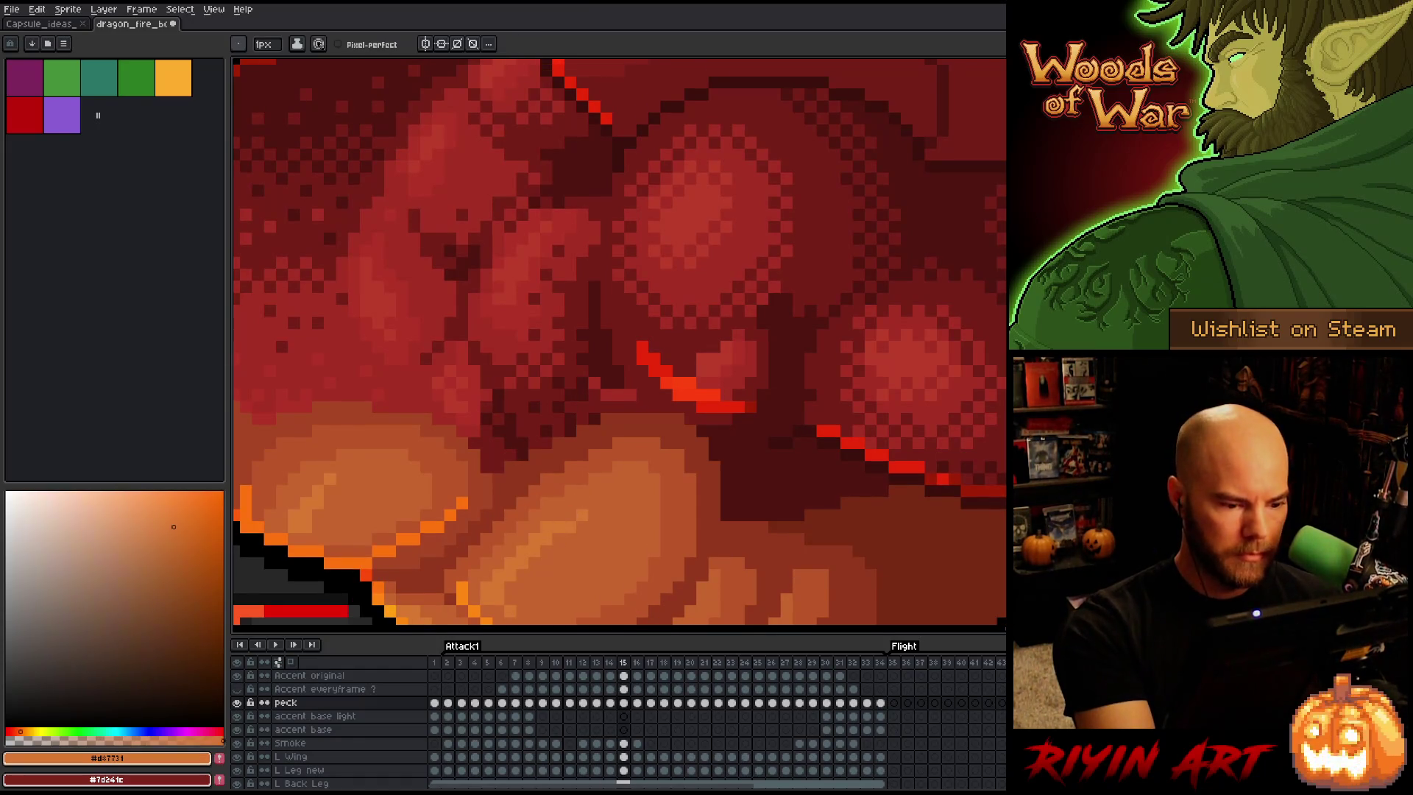
{"action": "left_click", "coordinate": [572, 525], "text": "alt"}
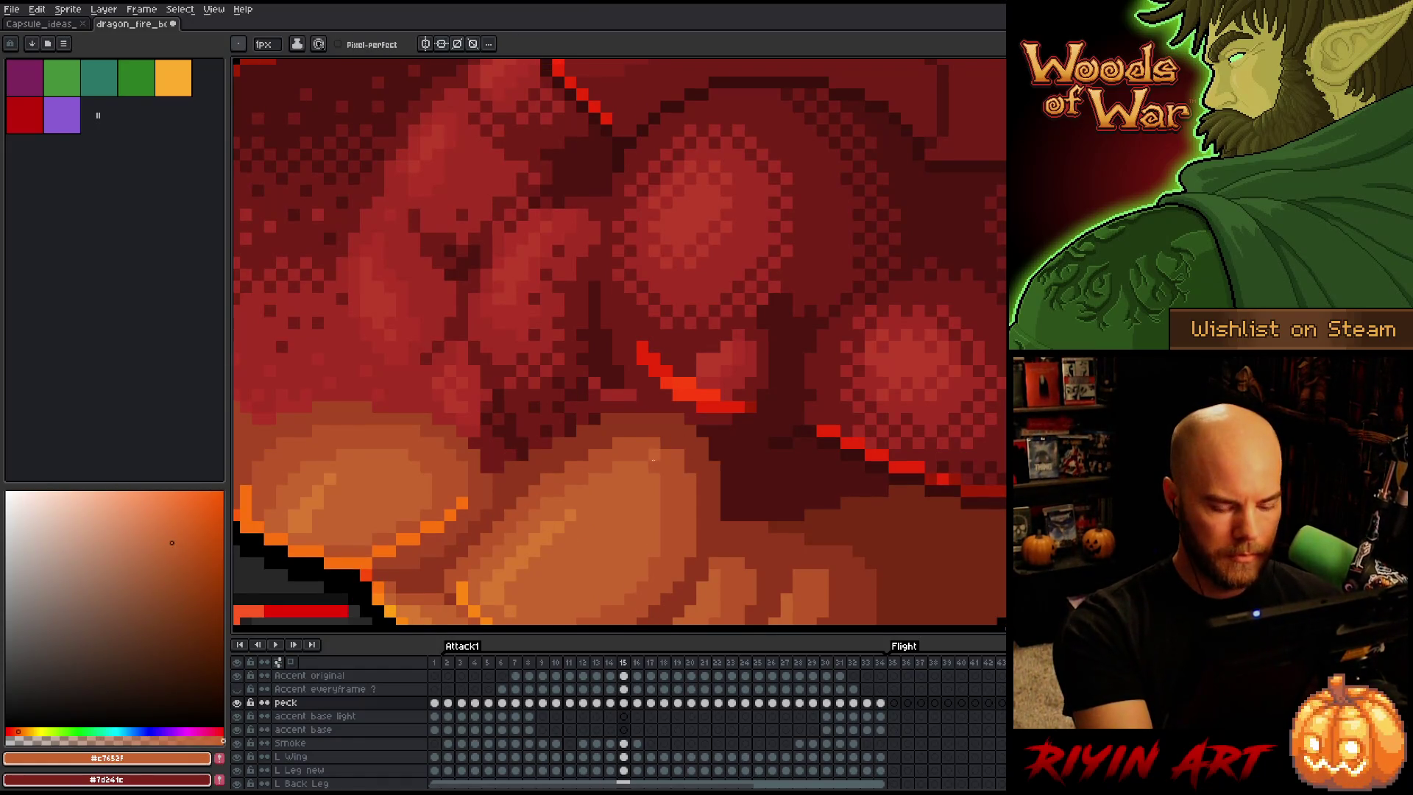
Compare the plates across frames 14–16 and pick the light orange highlight on frame 16
{"action": "key", "text": "Left"}
{"action": "key", "text": "Left"}
{"action": "key", "text": "Right"}
{"action": "key", "text": "Right"}
{"action": "key", "text": "Left"}
{"action": "key", "text": "Right"}
{"action": "key", "text": "Left"}
{"action": "key", "text": "Right"}
{"action": "key", "text": "Left"}
{"action": "key", "text": "Right"}
{"action": "key", "text": "Left"}
{"action": "key", "text": "Right"}
{"action": "key", "text": "Right"}
{"action": "key", "text": "Left"}
{"action": "key", "text": "Right"}
{"action": "left_click", "coordinate": [505, 395], "text": "alt"}
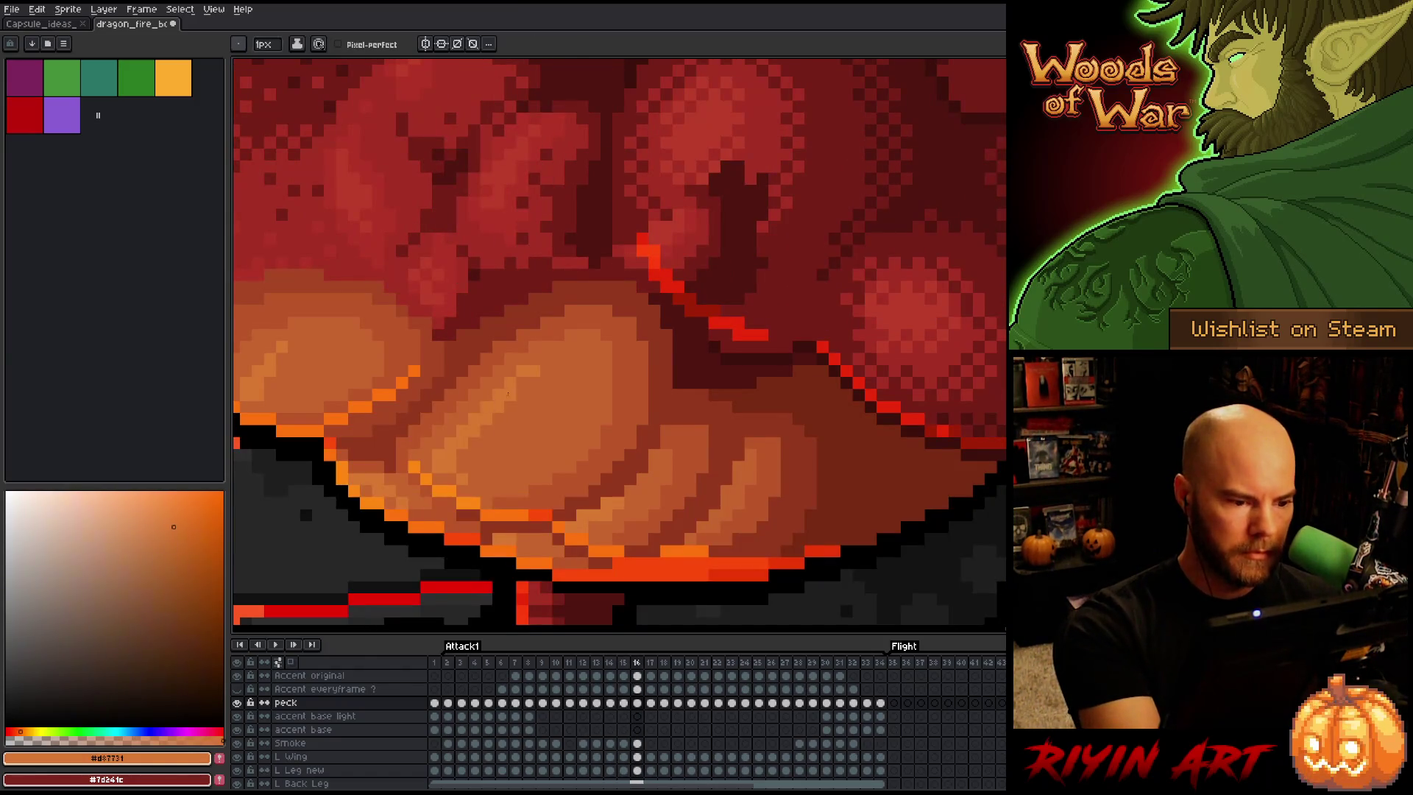
Paint a mid orange corrective pixel on the frame 16 belly plate, checking neighbouring frames
{"action": "key", "text": "Left"}
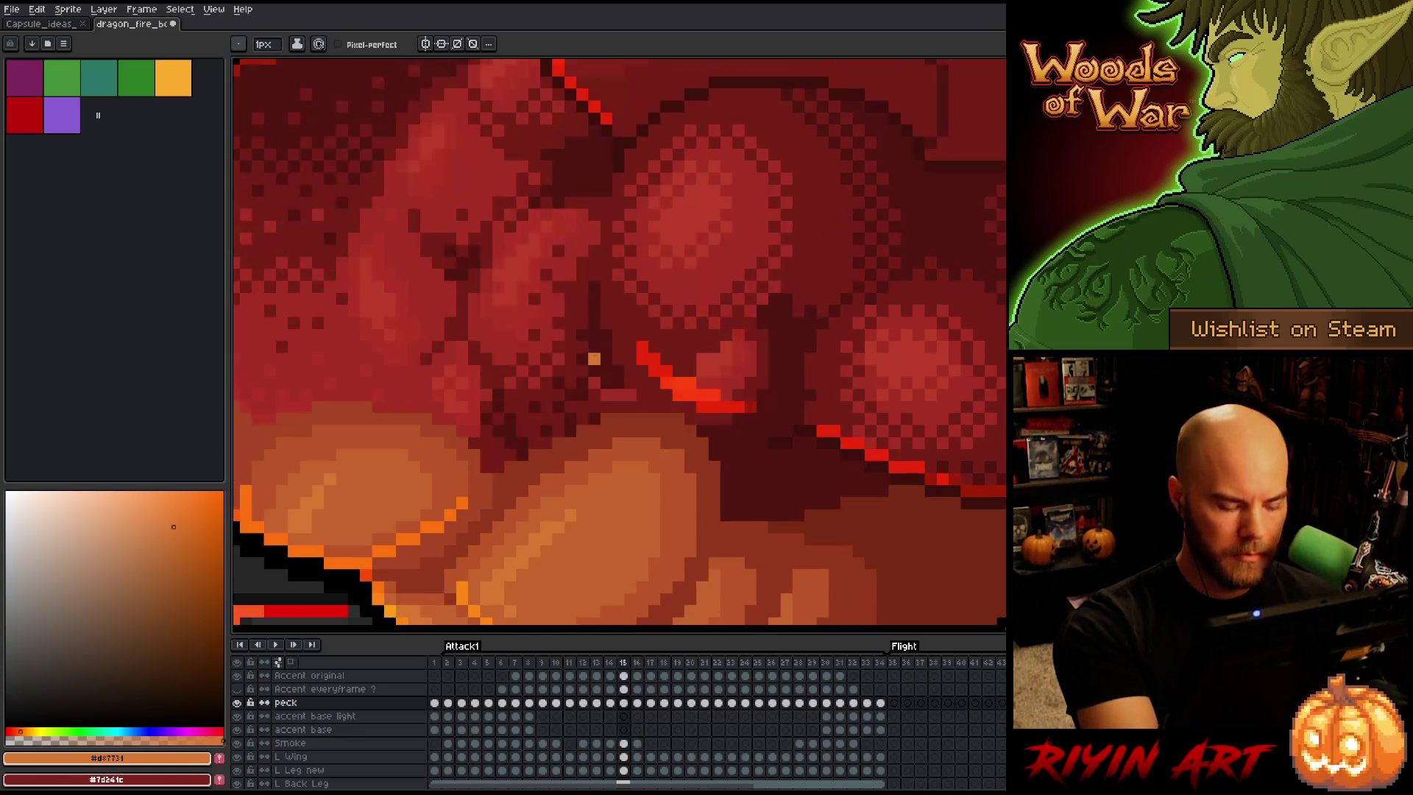
{"action": "key", "text": "Right"}
{"action": "left_click", "coordinate": [526, 365], "text": "alt"}
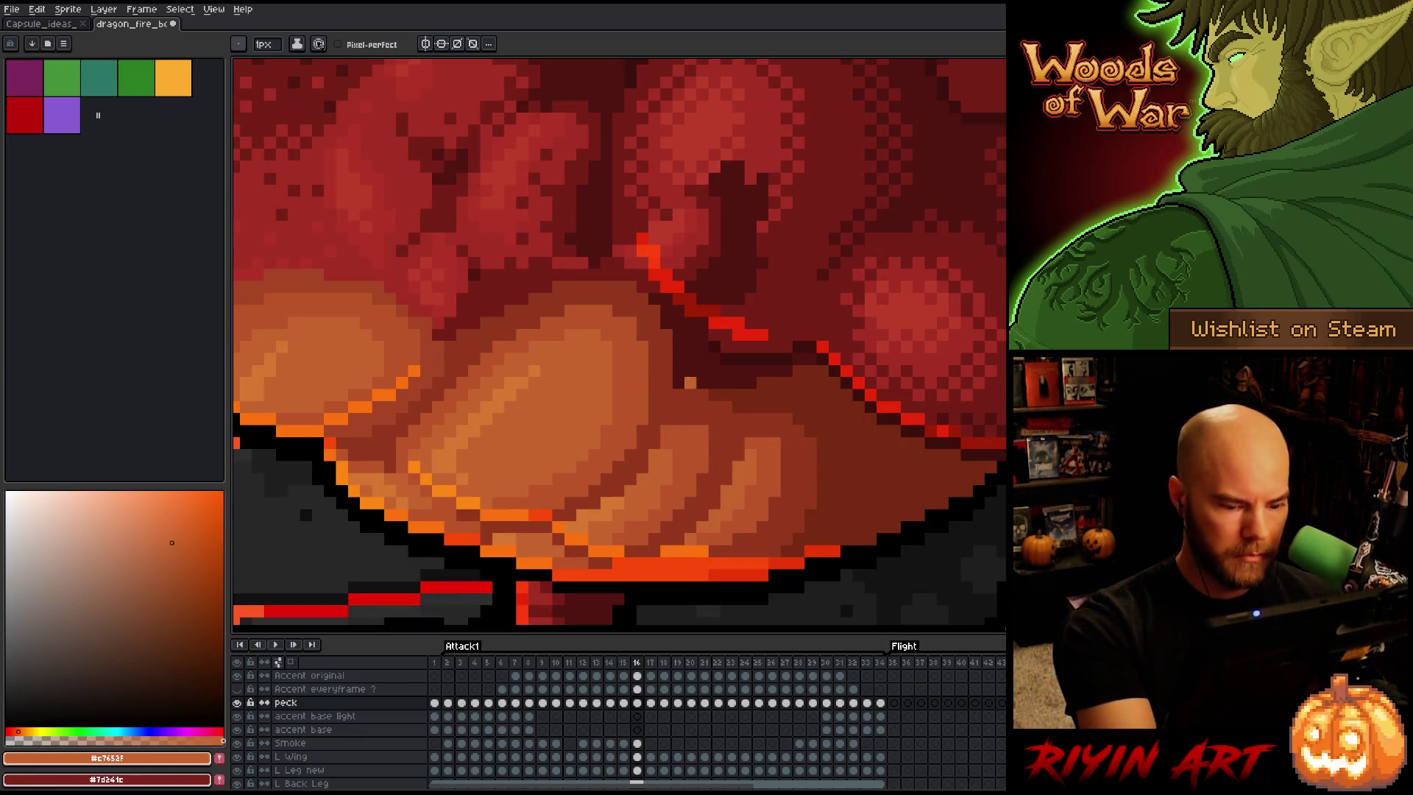
{"action": "key", "text": "Left"}
{"action": "key", "text": "Right"}
{"action": "left_click", "coordinate": [678, 407]}
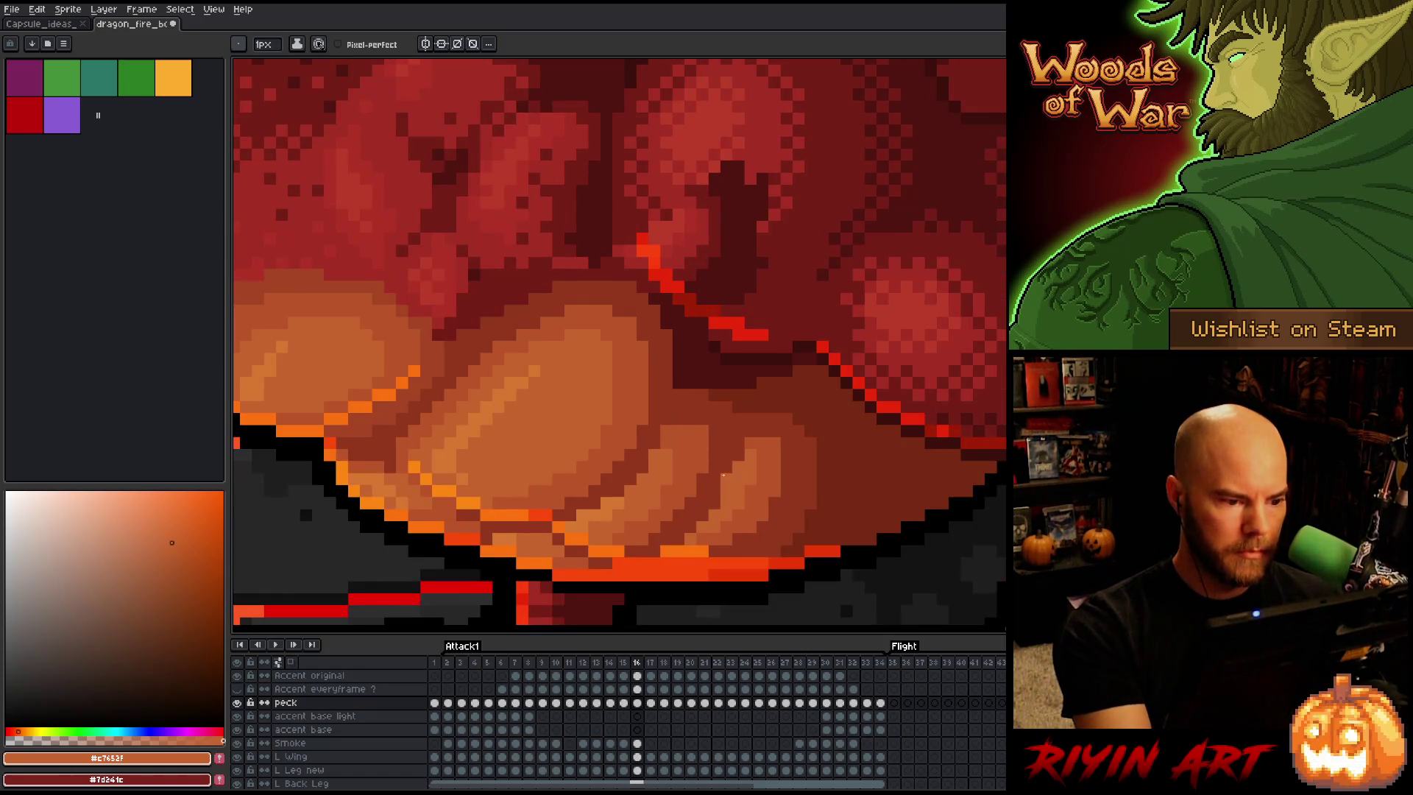
{"action": "key", "text": "Left"}
{"action": "key", "text": "Right"}
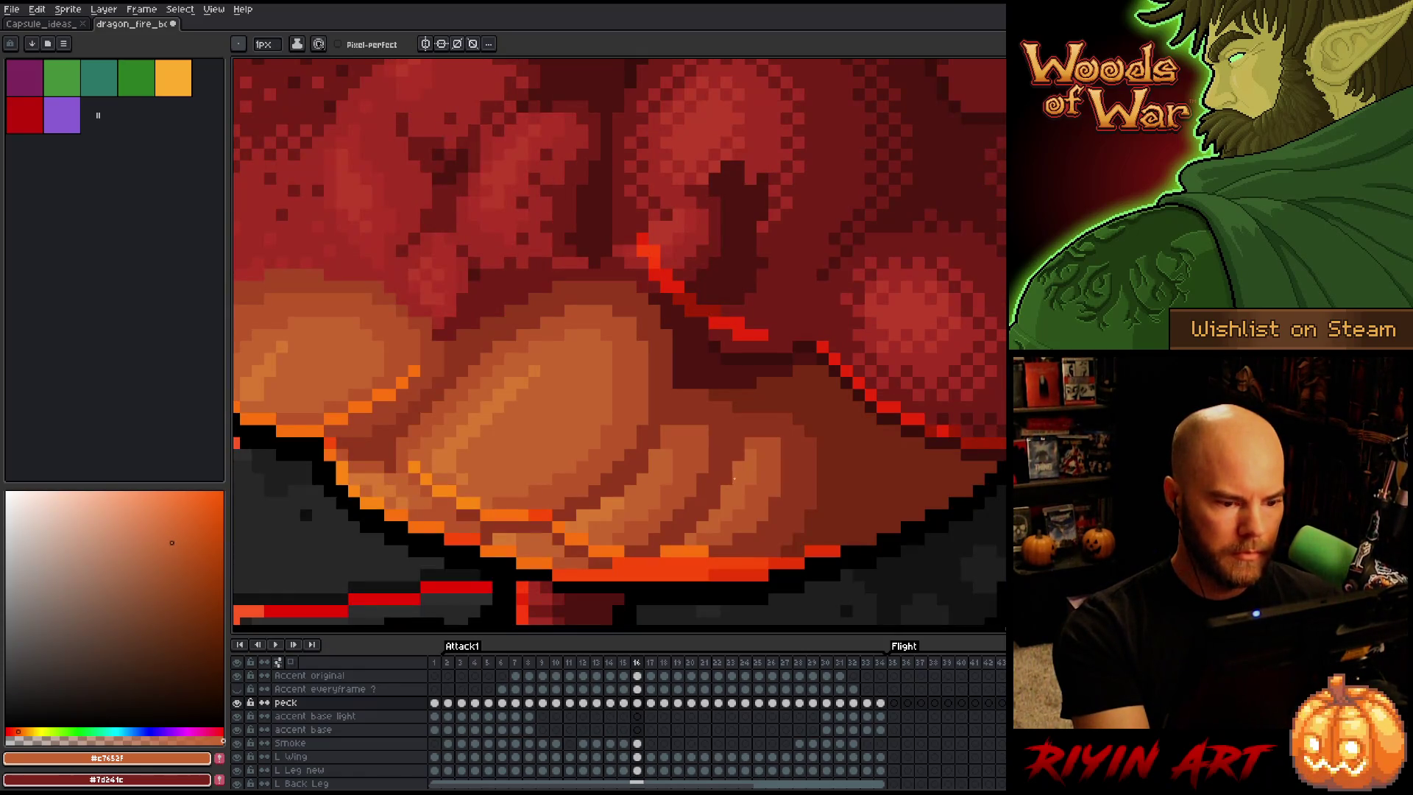
{"action": "key", "text": "Right"}
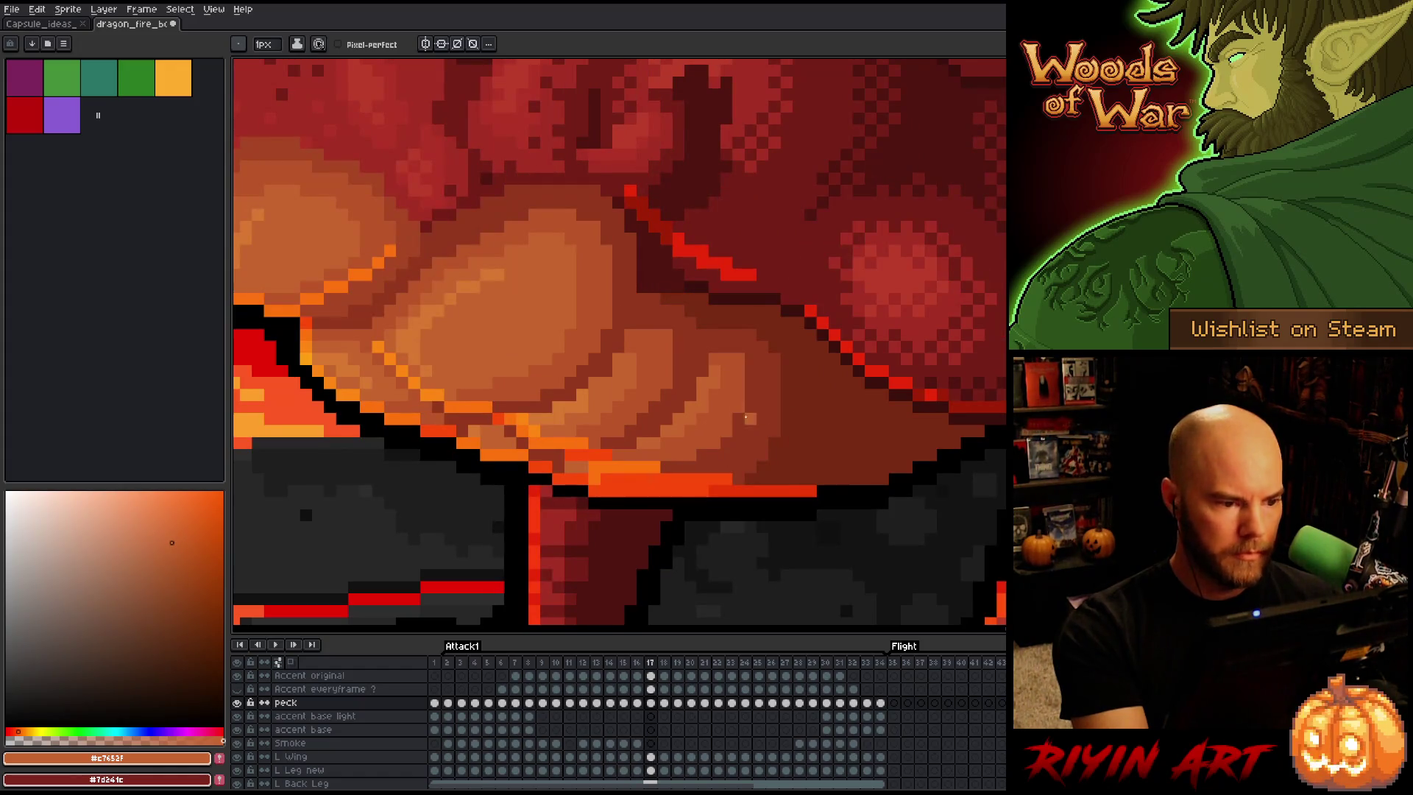
Sample the light and mid orange belly plate shades on frame 17, comparing with its neighbour
{"action": "left_click", "coordinate": [439, 298], "text": "alt"}
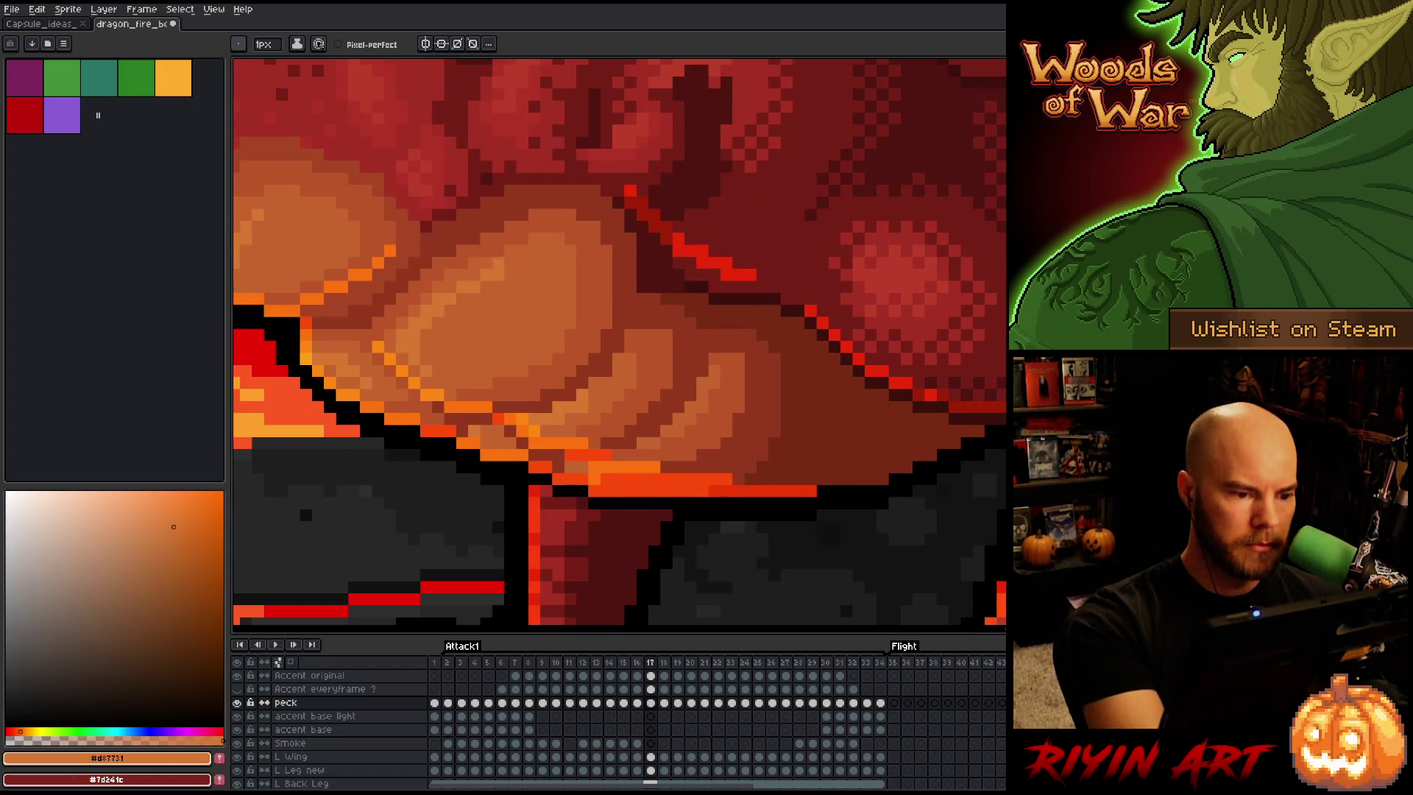
{"action": "left_click", "coordinate": [438, 293], "text": "alt"}
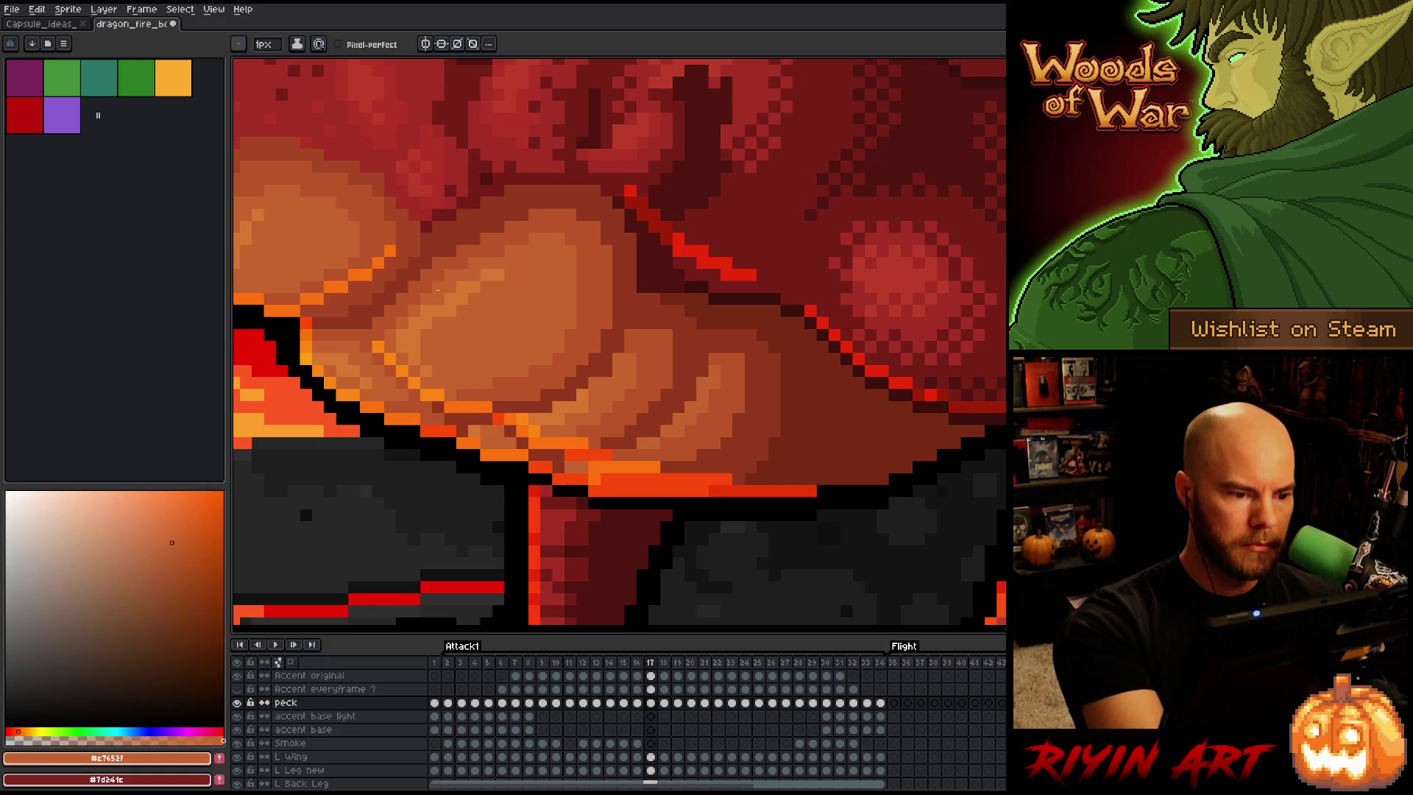
{"action": "left_click", "coordinate": [488, 285], "text": "alt"}
{"action": "left_click", "coordinate": [481, 279], "text": "alt"}
{"action": "left_click", "coordinate": [474, 277], "text": "alt"}
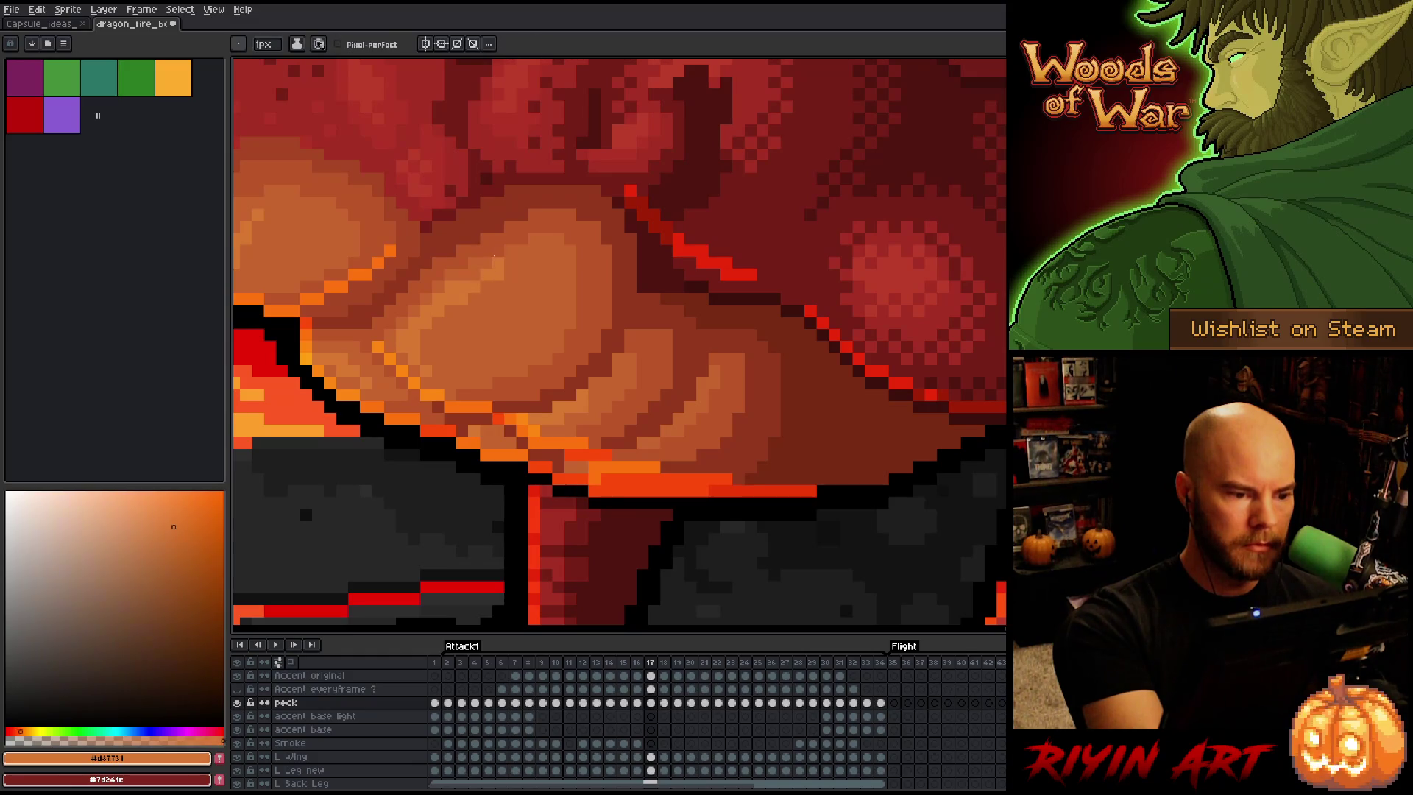
{"action": "left_click", "coordinate": [434, 292], "text": "alt"}
{"action": "left_click", "coordinate": [438, 307], "text": "alt"}
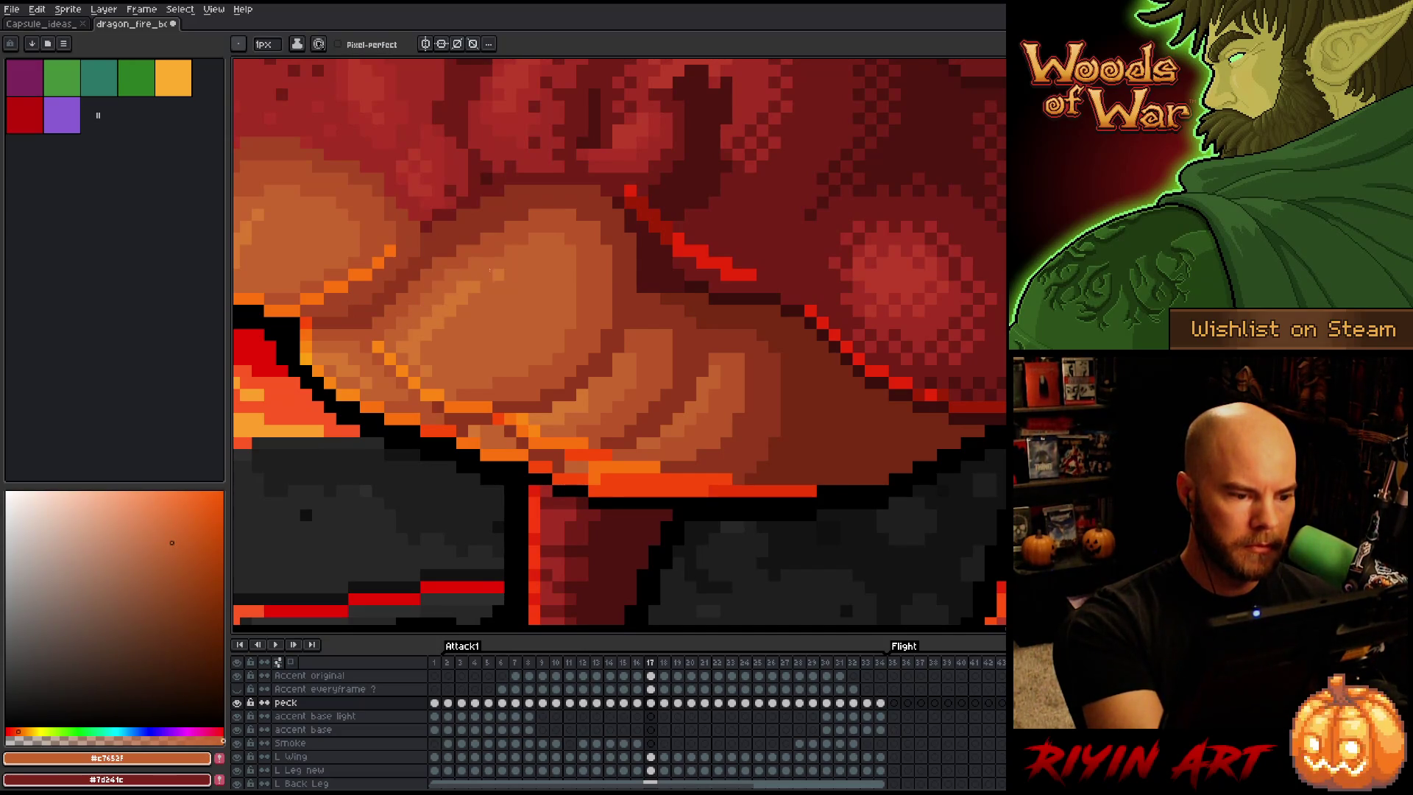
{"action": "key", "text": "Left"}
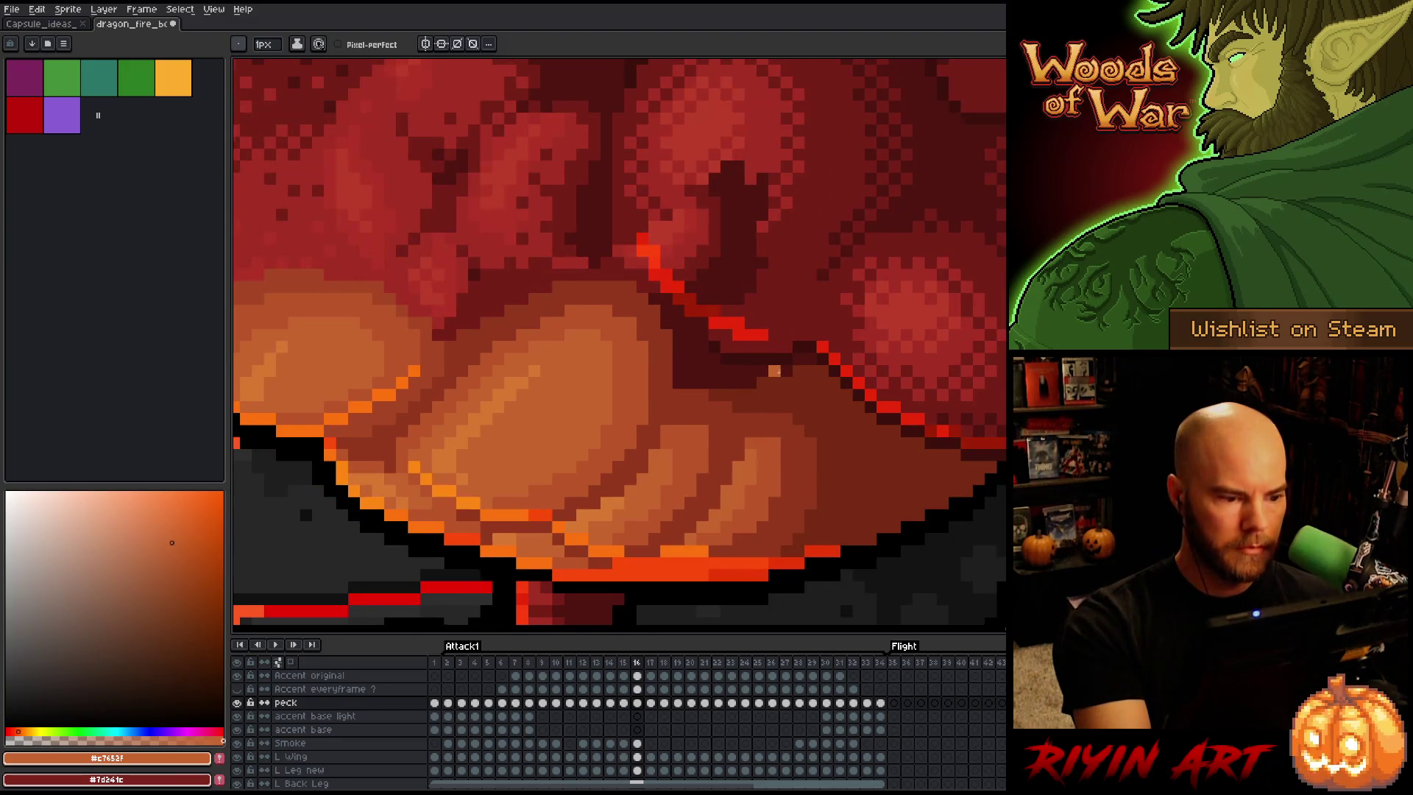
{"action": "key", "text": "Right"}
{"action": "left_click", "coordinate": [498, 287], "text": "alt"}
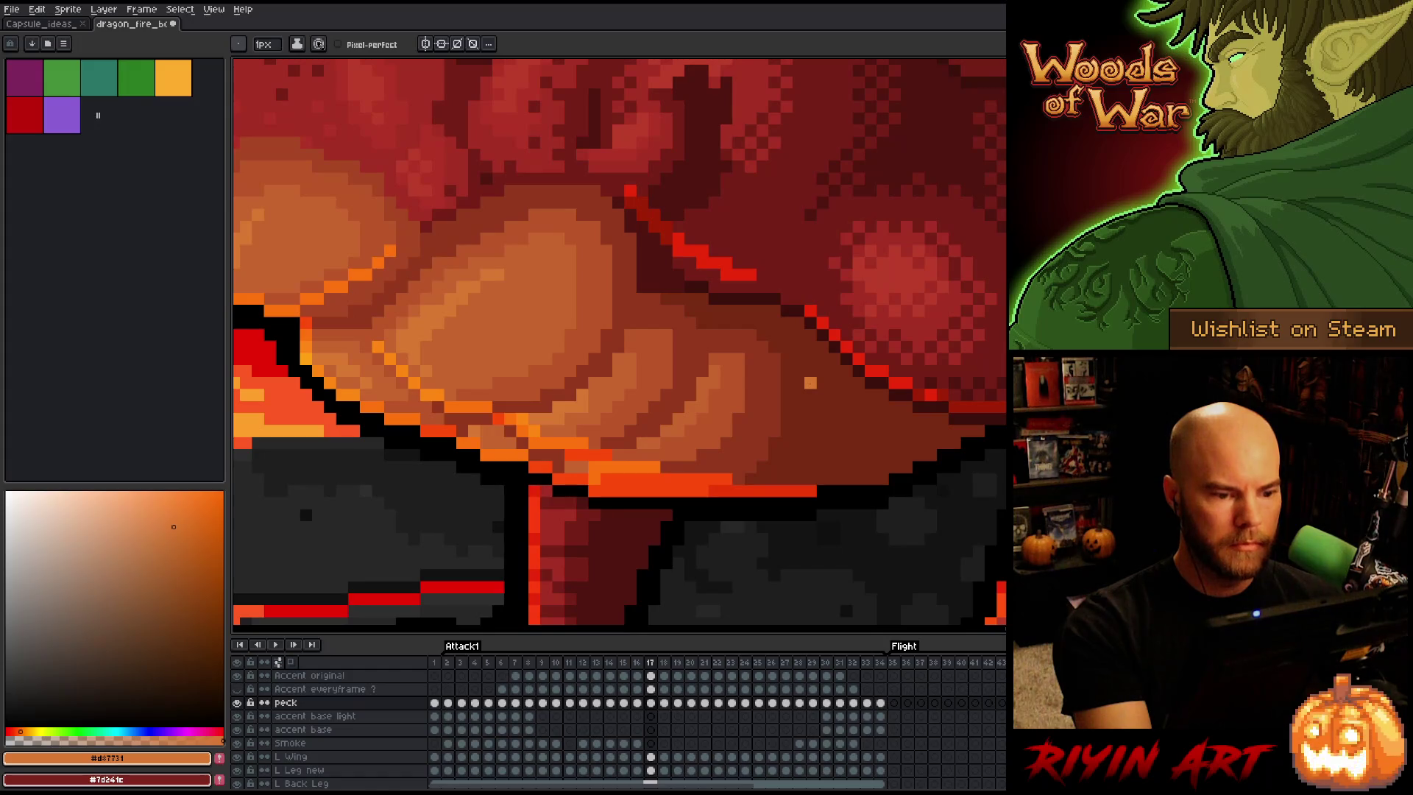
On frame 18, sample the dark red shadow shades and paint a dark red shadow pixel on the belly
{"action": "key", "text": "period"}
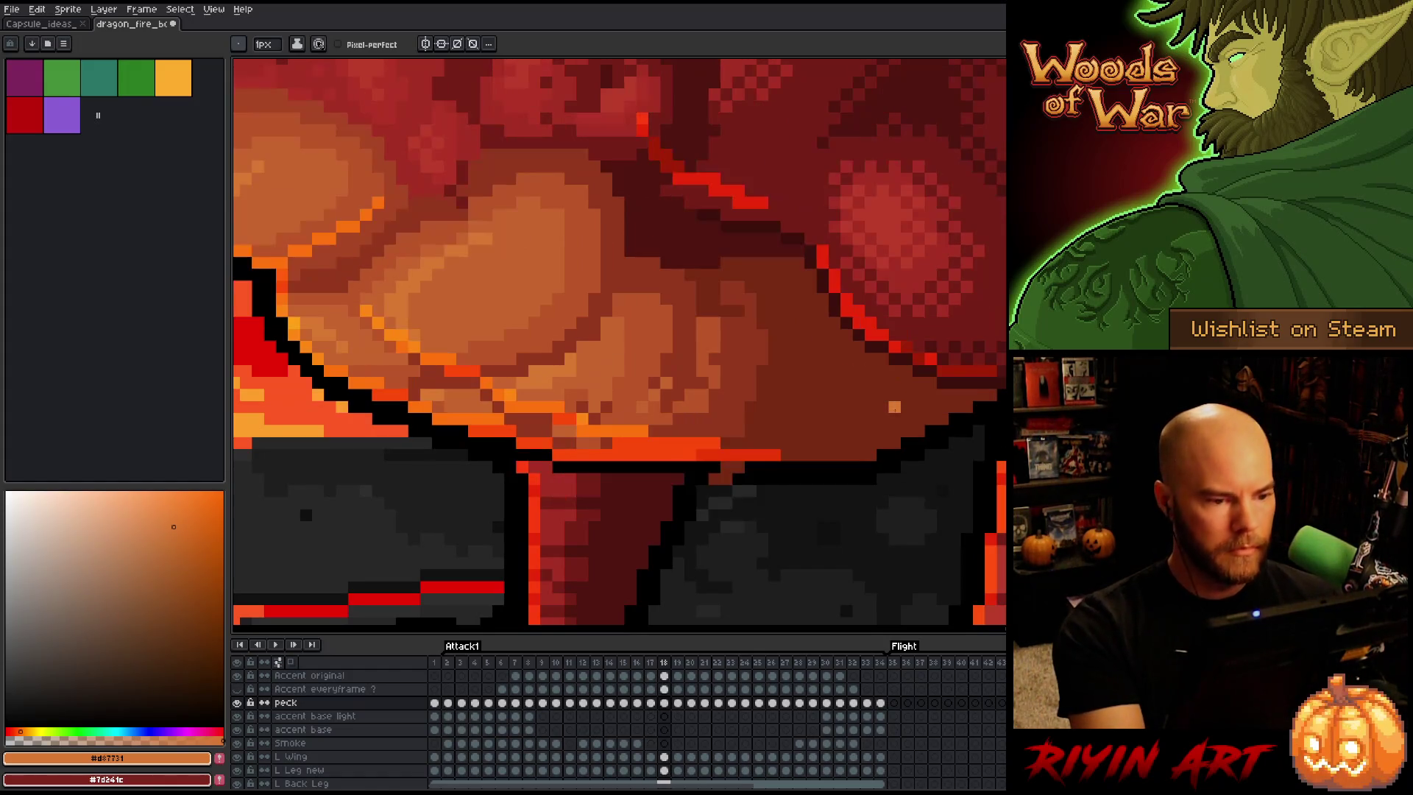
{"action": "key", "text": "period"}
{"action": "key", "text": "comma"}
{"action": "key", "text": "i"}
{"action": "left_click", "coordinate": [471, 177], "text": "alt"}
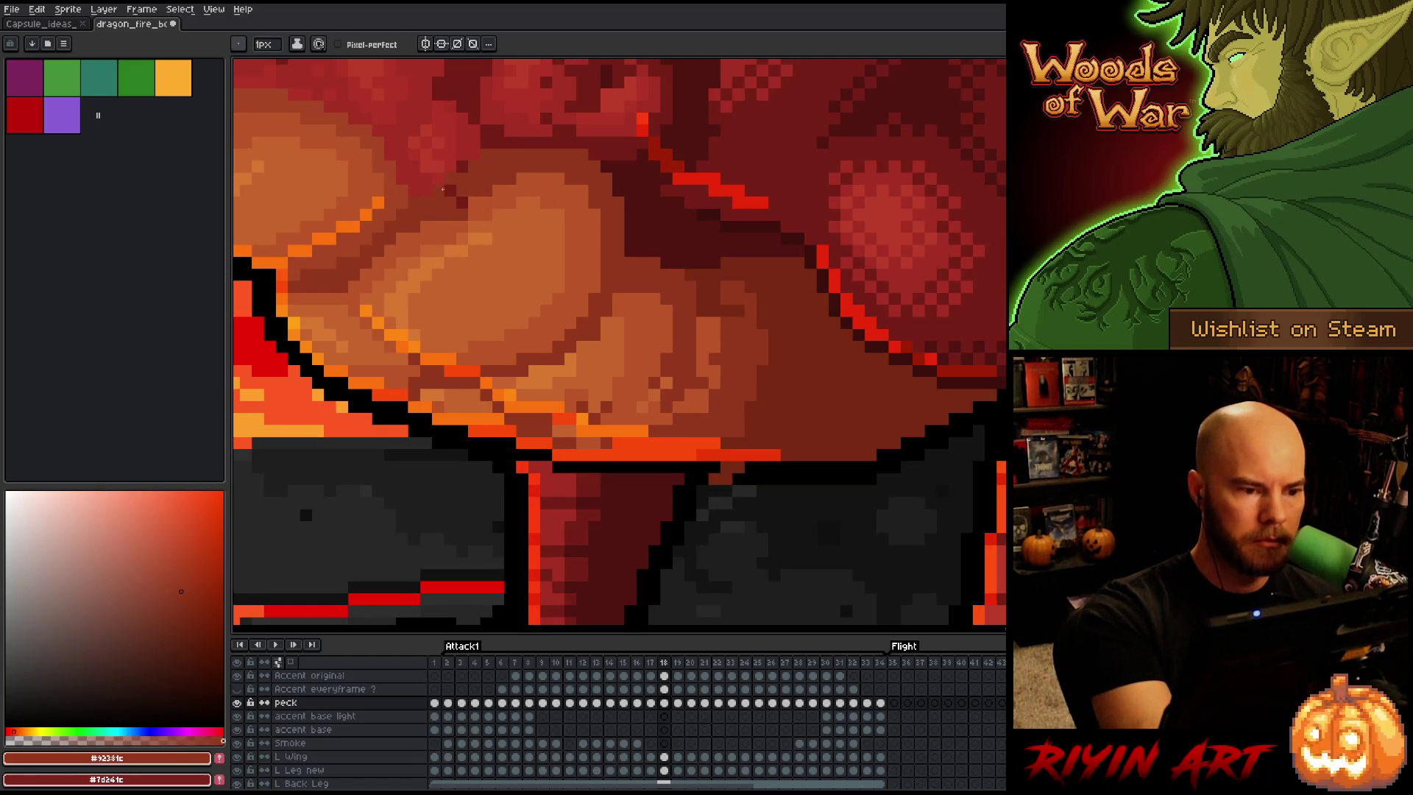
{"action": "left_click", "coordinate": [452, 167], "text": "alt"}
{"action": "left_click", "coordinate": [451, 168]}
{"action": "key", "text": "Left"}
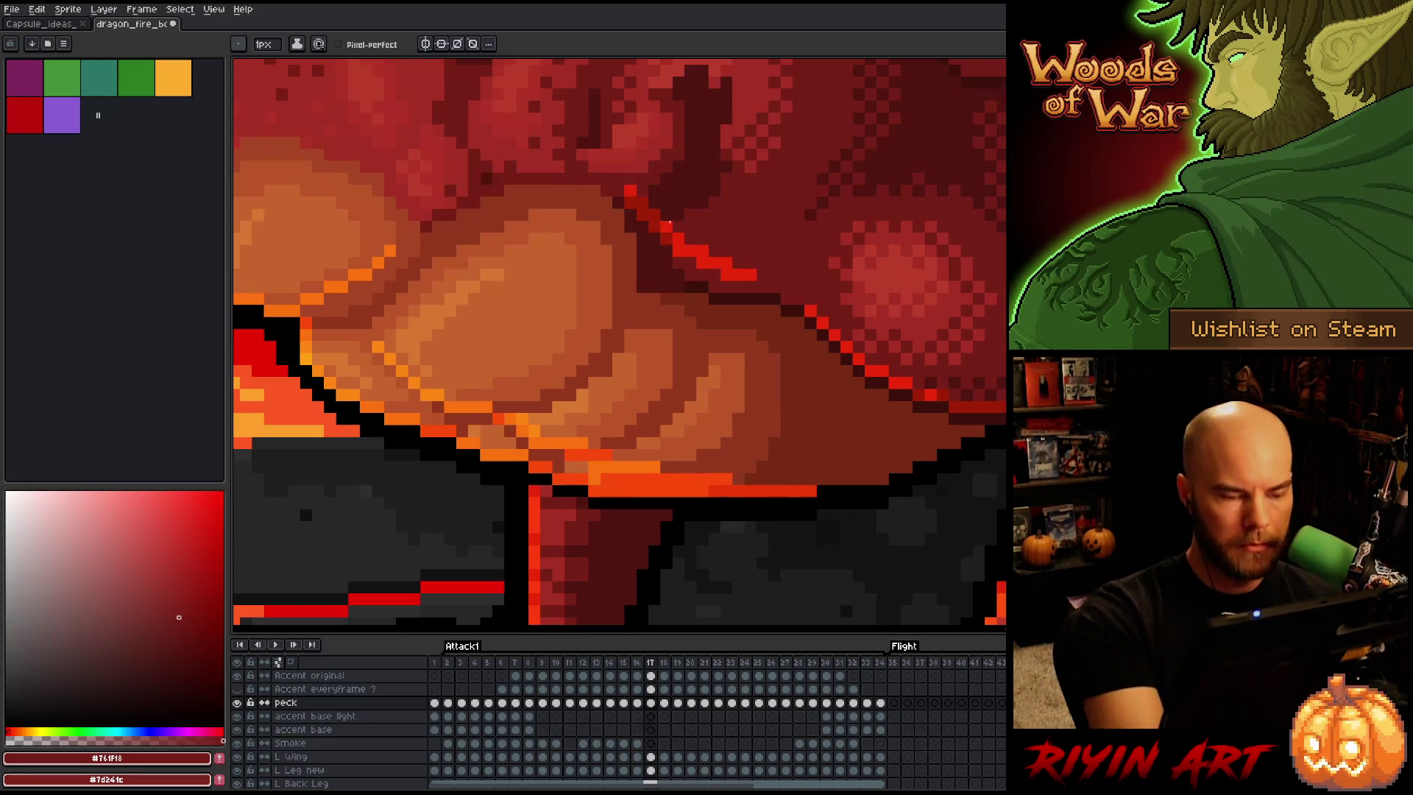
{"action": "key", "text": "Right"}
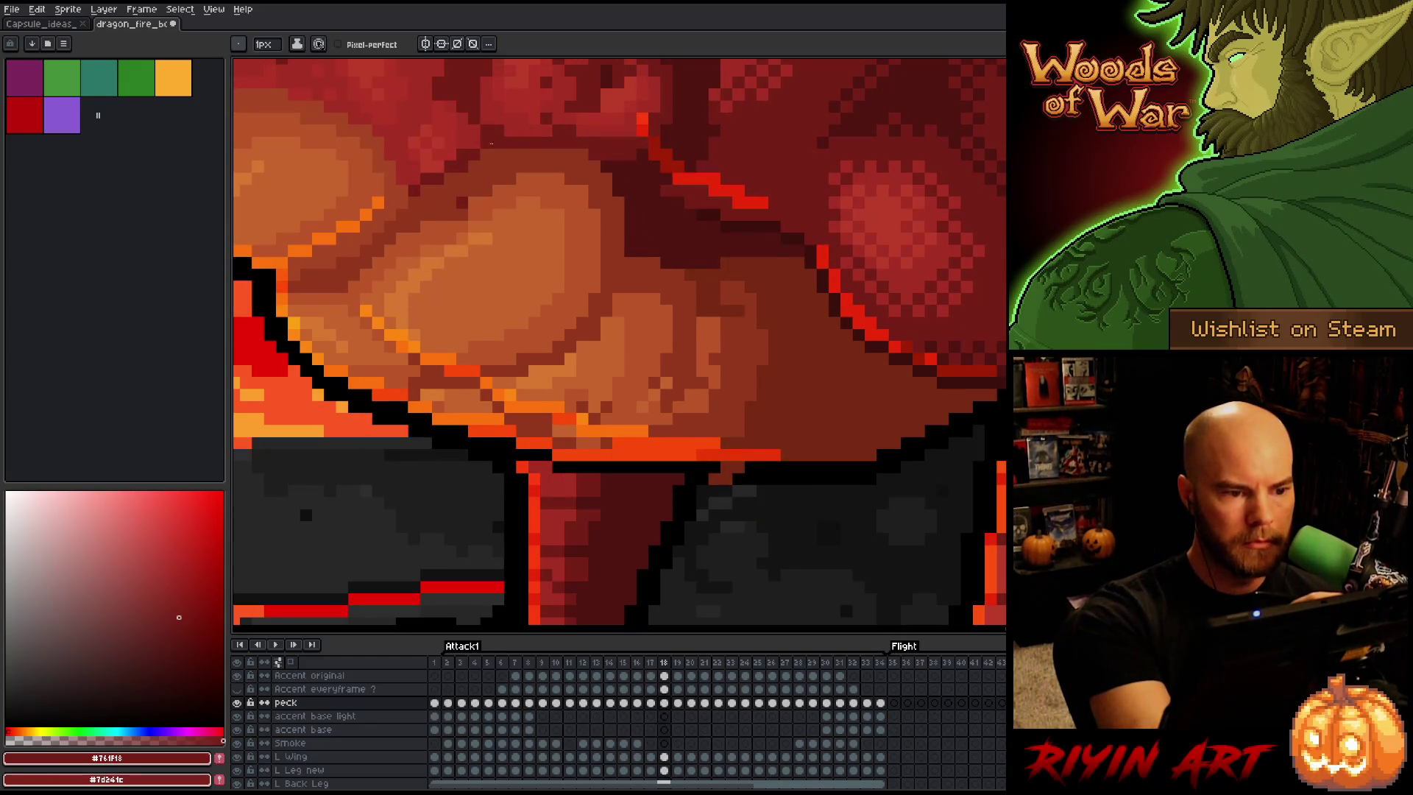
Sample frame 18's deep, mid and light orange plate shades and dark red shadow, comparing with frame 17
{"action": "left_click", "coordinate": [450, 212], "text": "alt"}
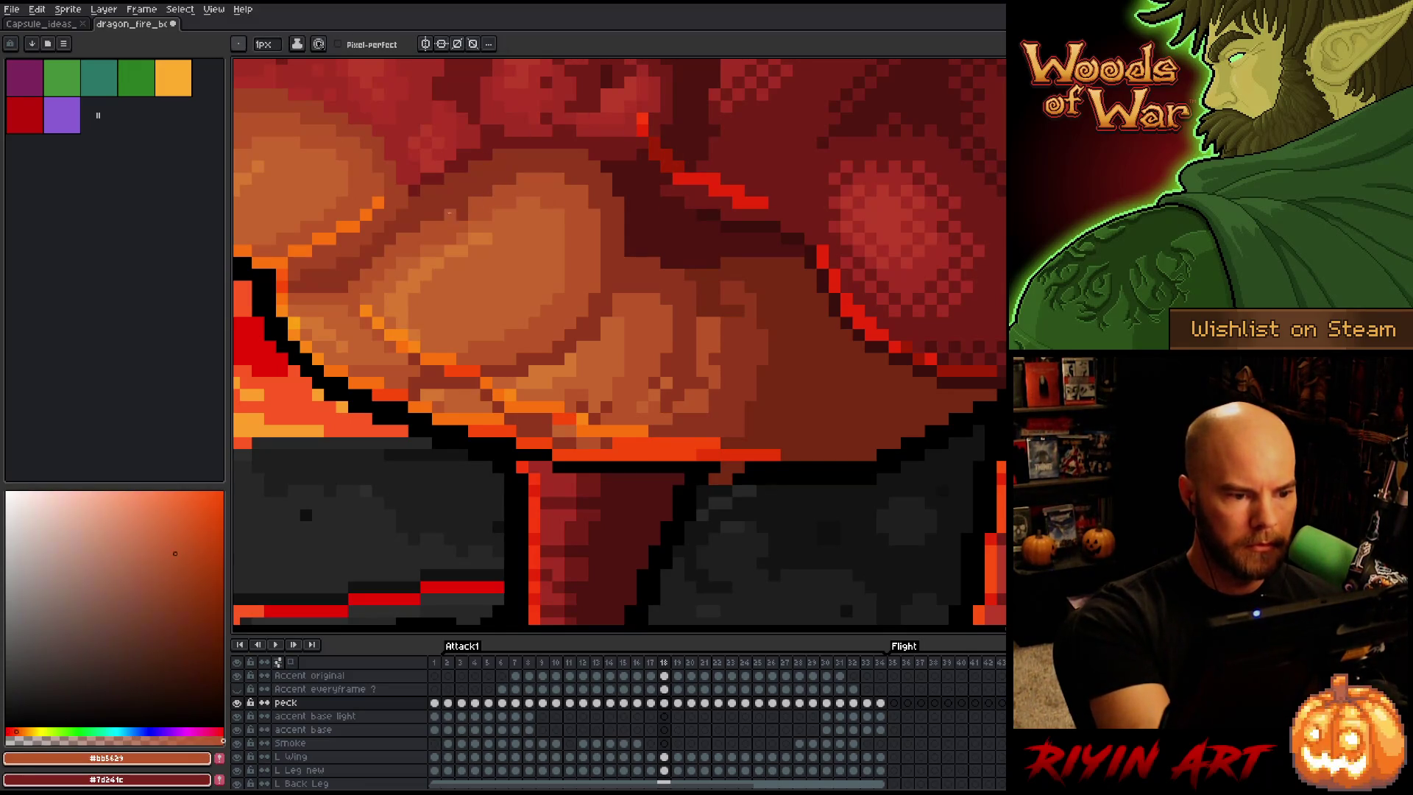
{"action": "left_click", "coordinate": [461, 224], "text": "alt"}
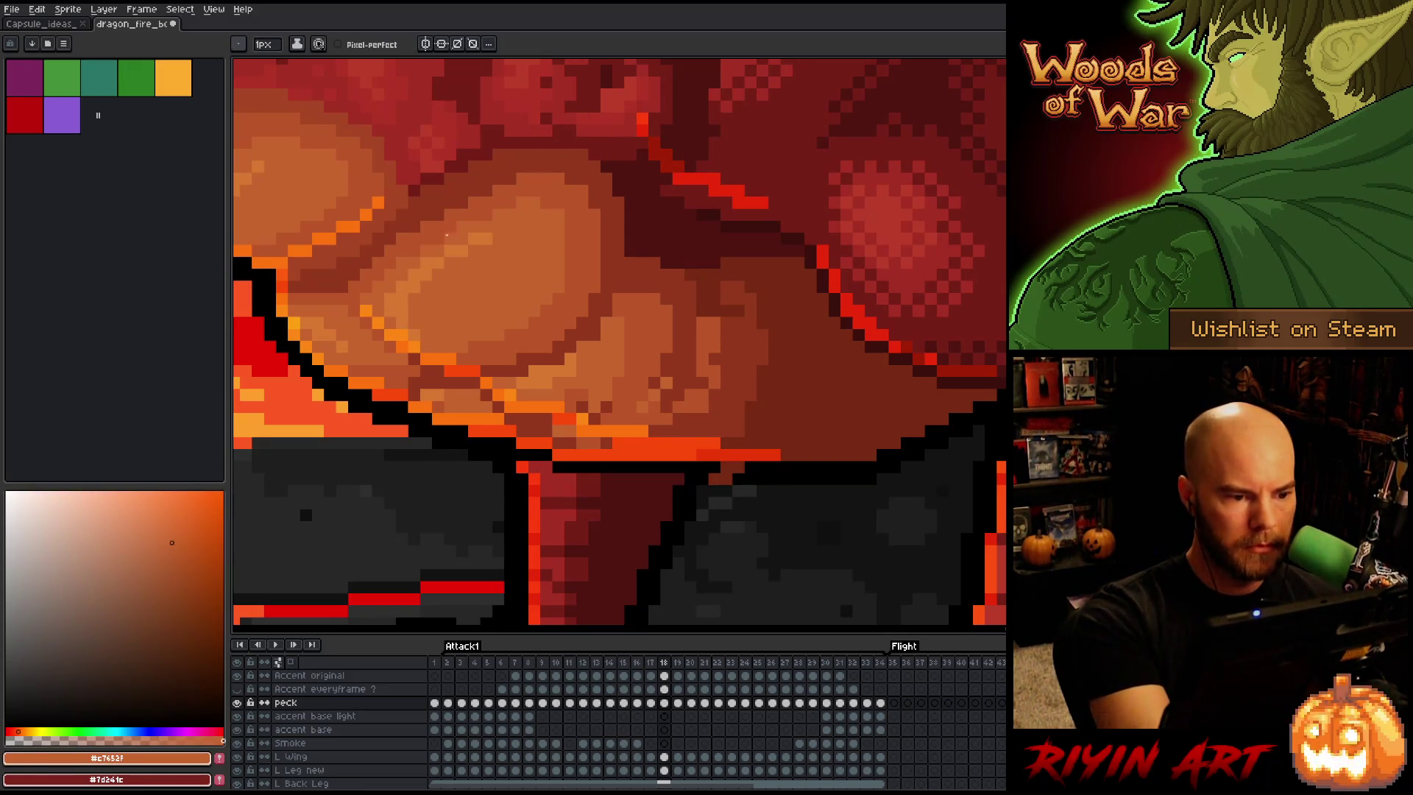
{"action": "left_click", "coordinate": [485, 216], "text": "alt"}
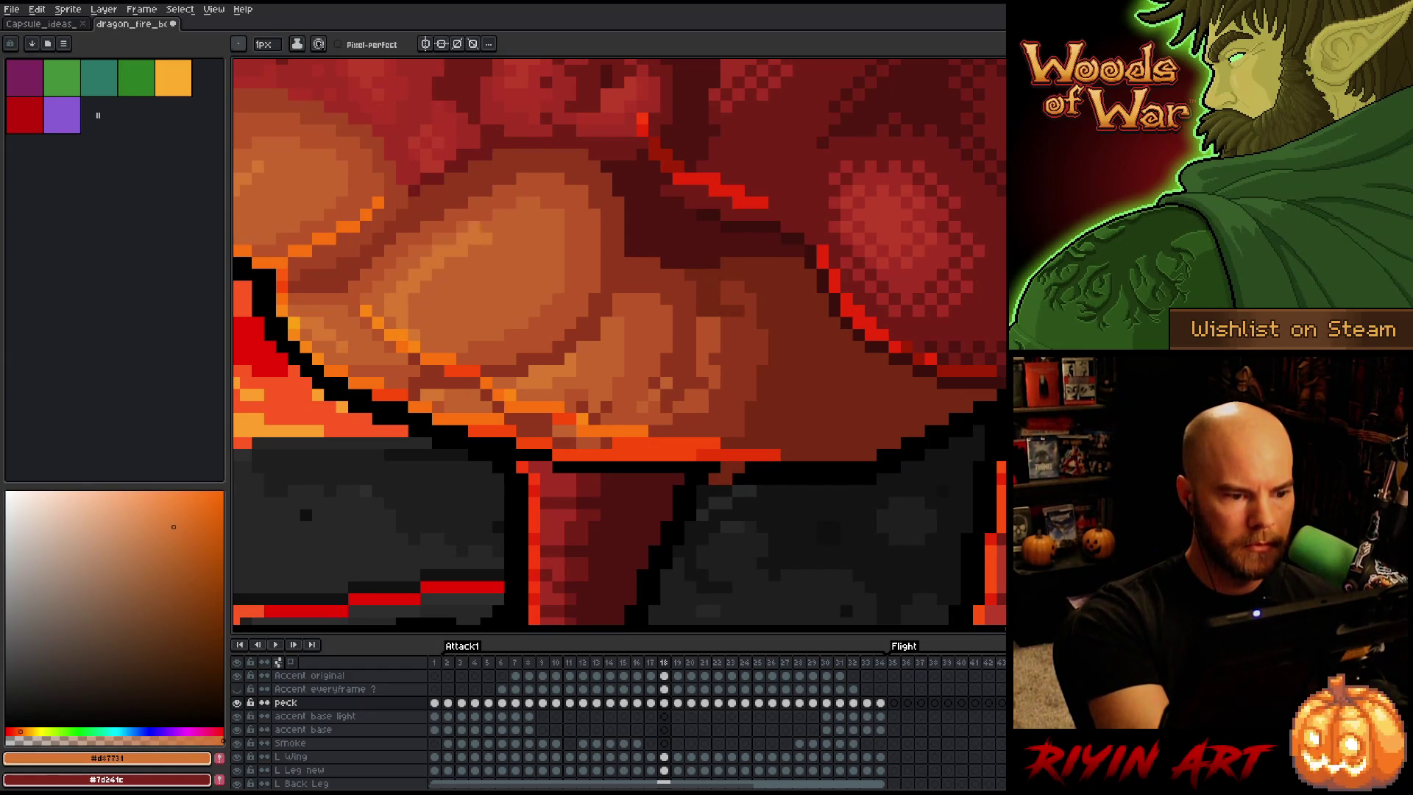
{"action": "left_click", "coordinate": [486, 238], "text": "alt"}
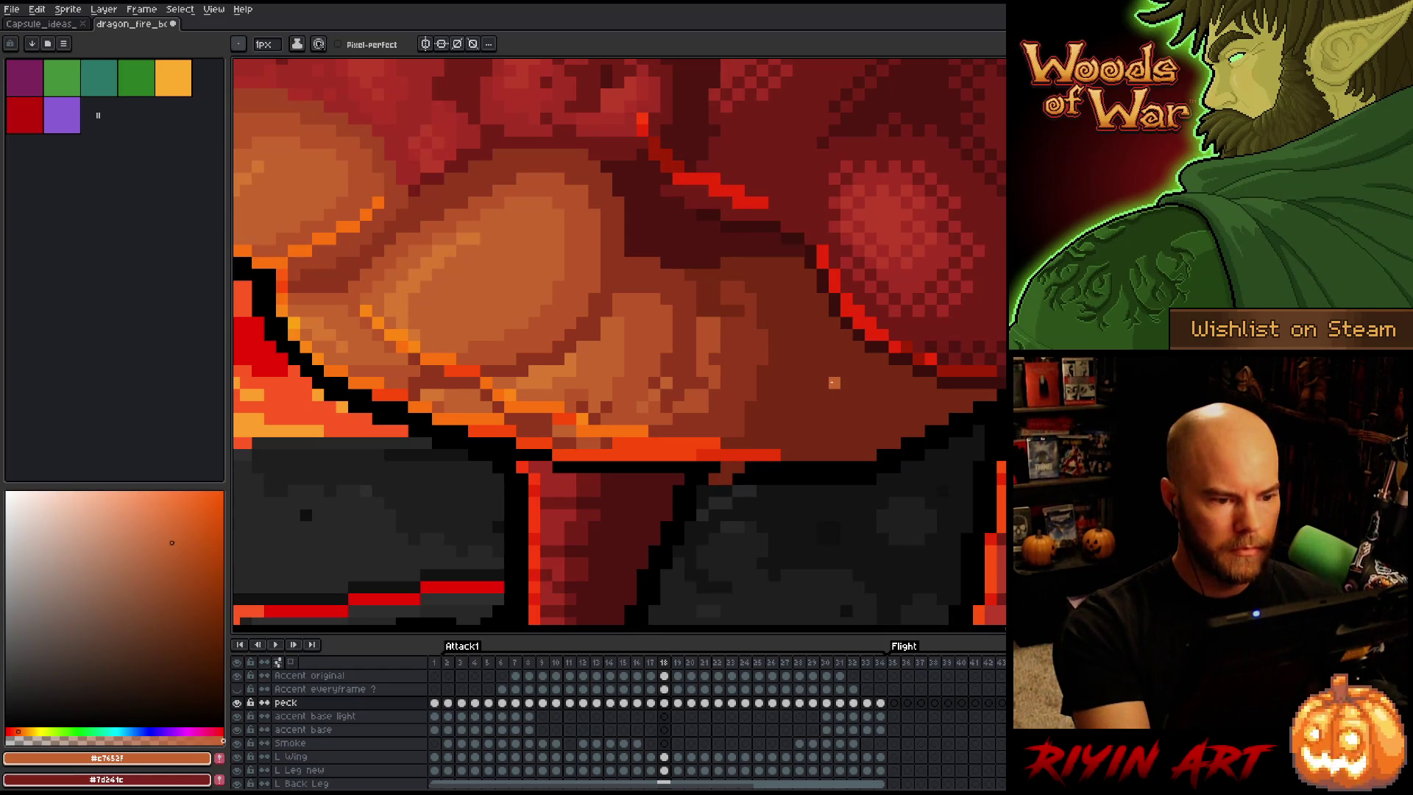
{"action": "key", "text": "Left"}
{"action": "key", "text": "Right"}
{"action": "key", "text": "Left"}
{"action": "key", "text": "Right"}
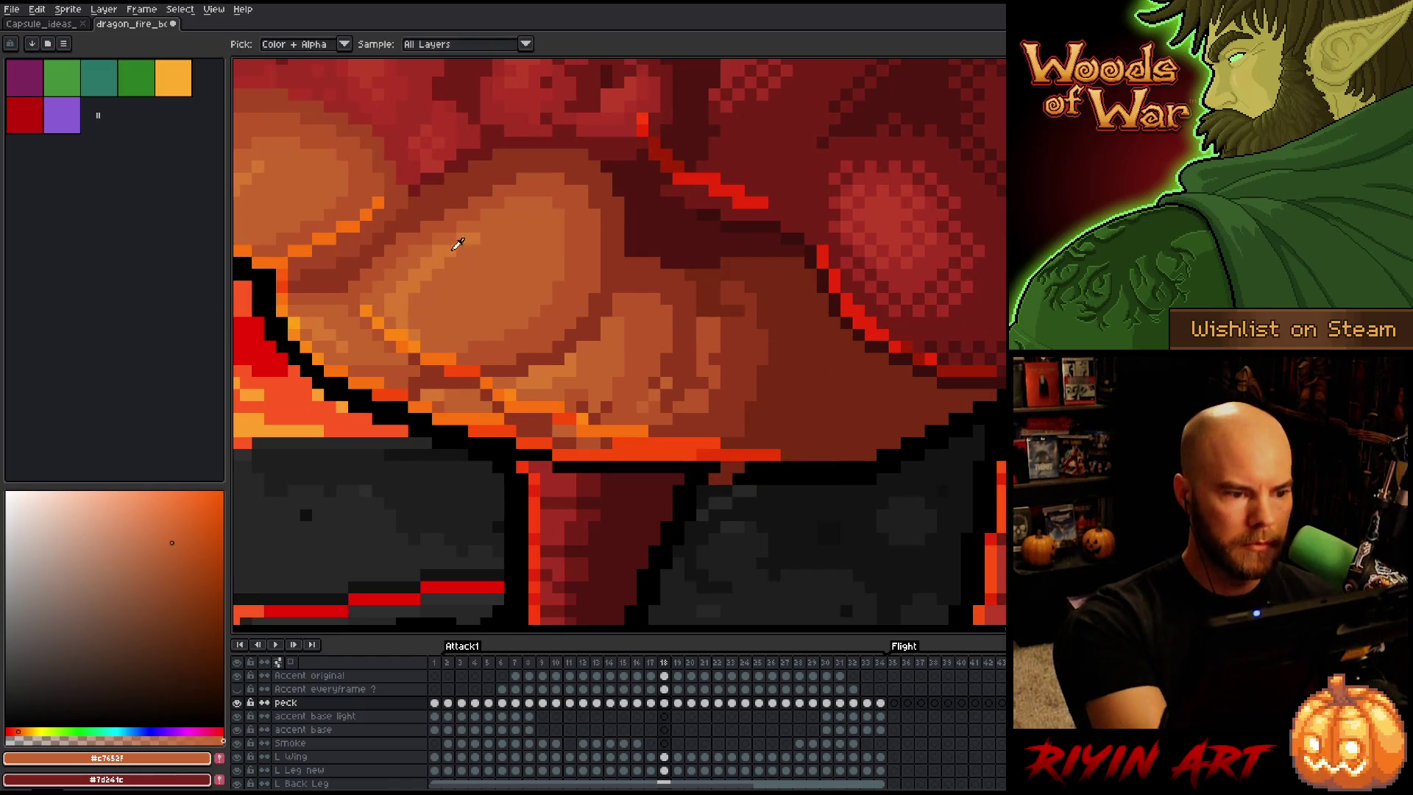
{"action": "left_click", "coordinate": [414, 226], "text": "alt"}
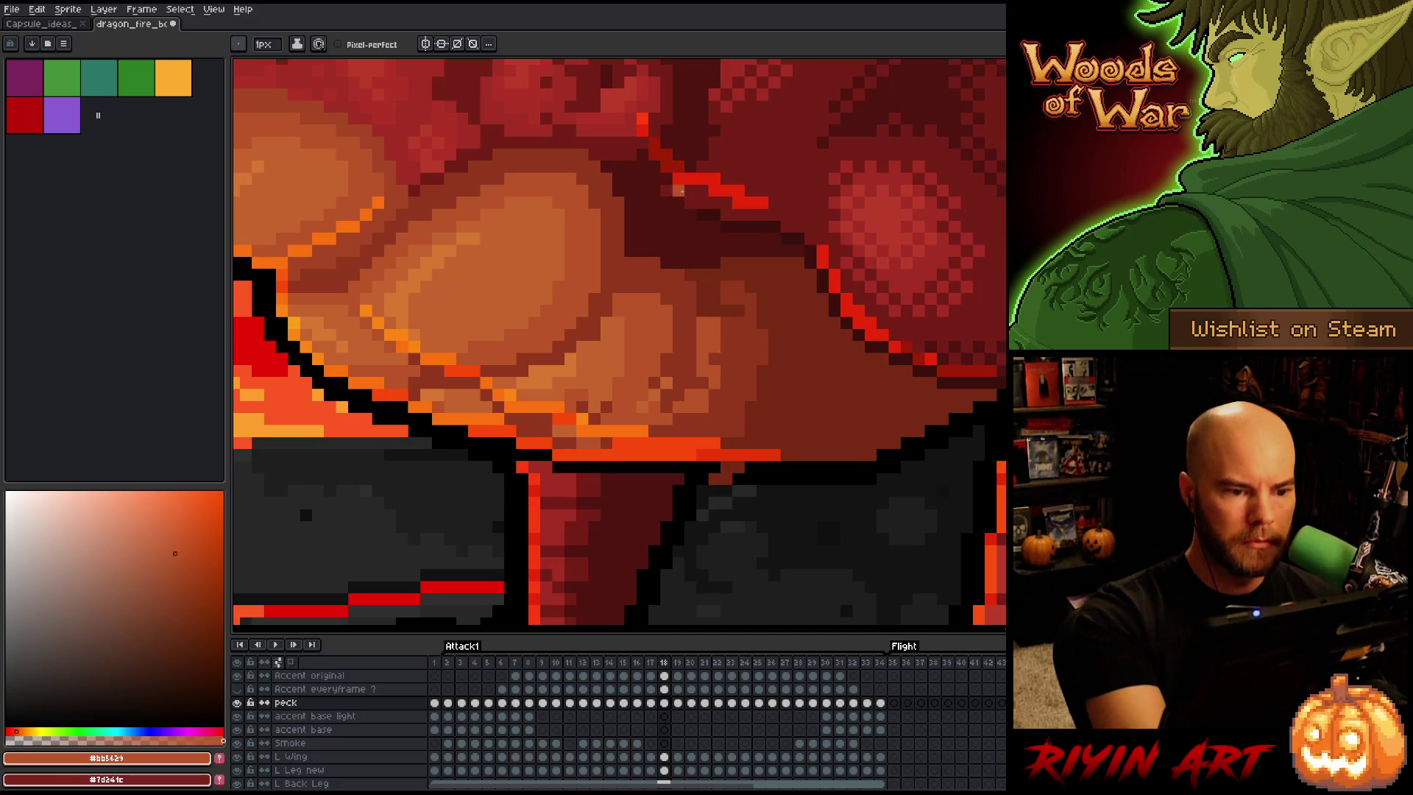
{"action": "left_click", "coordinate": [571, 177], "text": "alt"}
Compare frames 17 and 18, then lasso the lower belly plates above the leg and deselect
{"action": "key", "text": "comma"}
{"action": "key", "text": "period"}
{"action": "key", "text": "comma"}
{"action": "key", "text": "period"}
{"action": "key", "text": "comma"}
{"action": "key", "text": "period"}
{"action": "key", "text": "comma"}
{"action": "key", "text": "period"}
{"action": "key", "text": "q"}
{"action": "mouse_move", "coordinate": [747, 526]}
{"action": "left_mouse_down"}
{"action": "mouse_move", "coordinate": [769, 507]}
{"action": "mouse_move", "coordinate": [638, 264]}
{"action": "mouse_move", "coordinate": [548, 371]}
{"action": "mouse_move", "coordinate": [666, 535]}
{"action": "left_mouse_up"}
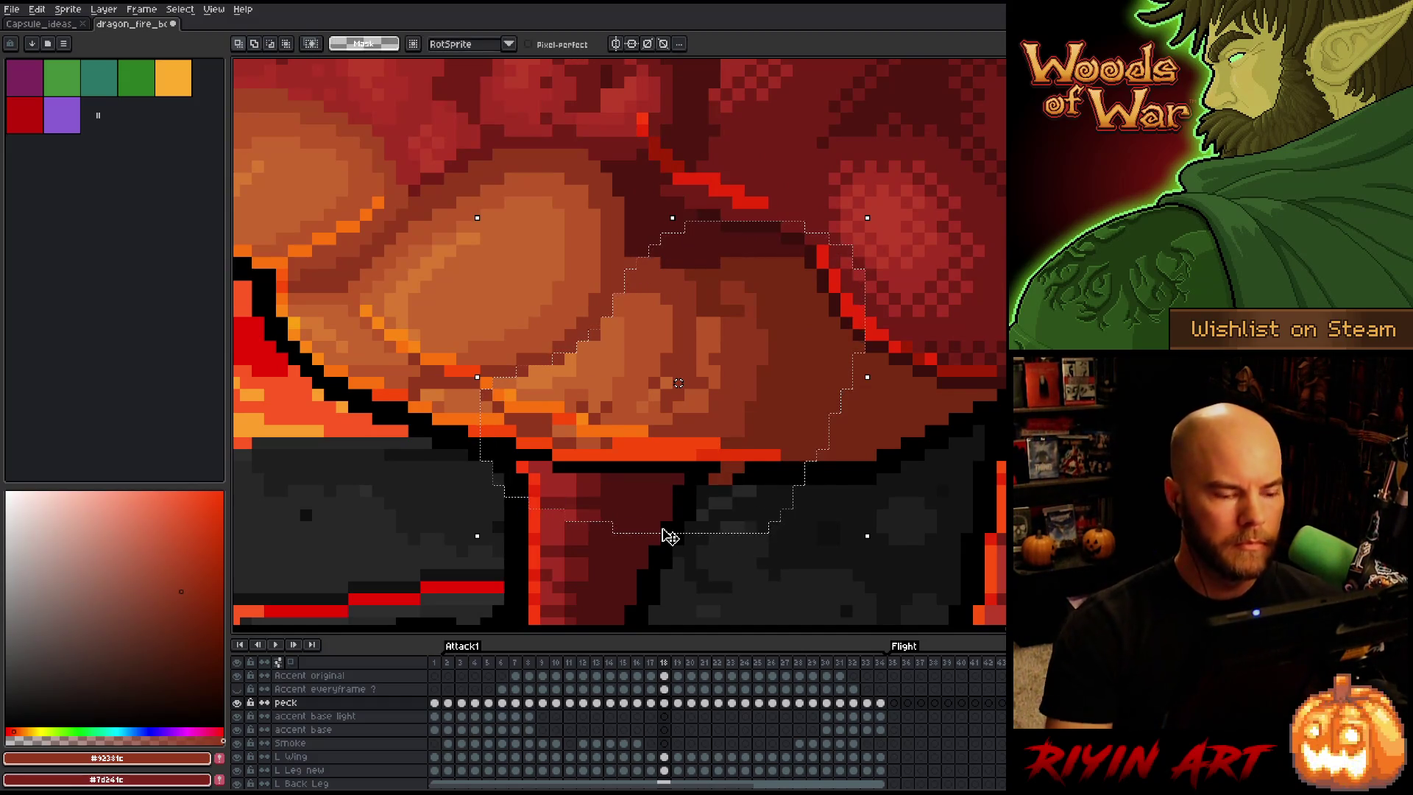
{"action": "key", "text": "ctrl+d"}
Switch to the 1px Pencil and pick up frame 17's dark brown-red shadow for use on frame 18
{"action": "key", "text": "comma"}
{"action": "key", "text": "period"}
{"action": "key", "text": "comma"}
{"action": "key", "text": "period"}
{"action": "key", "text": "b"}
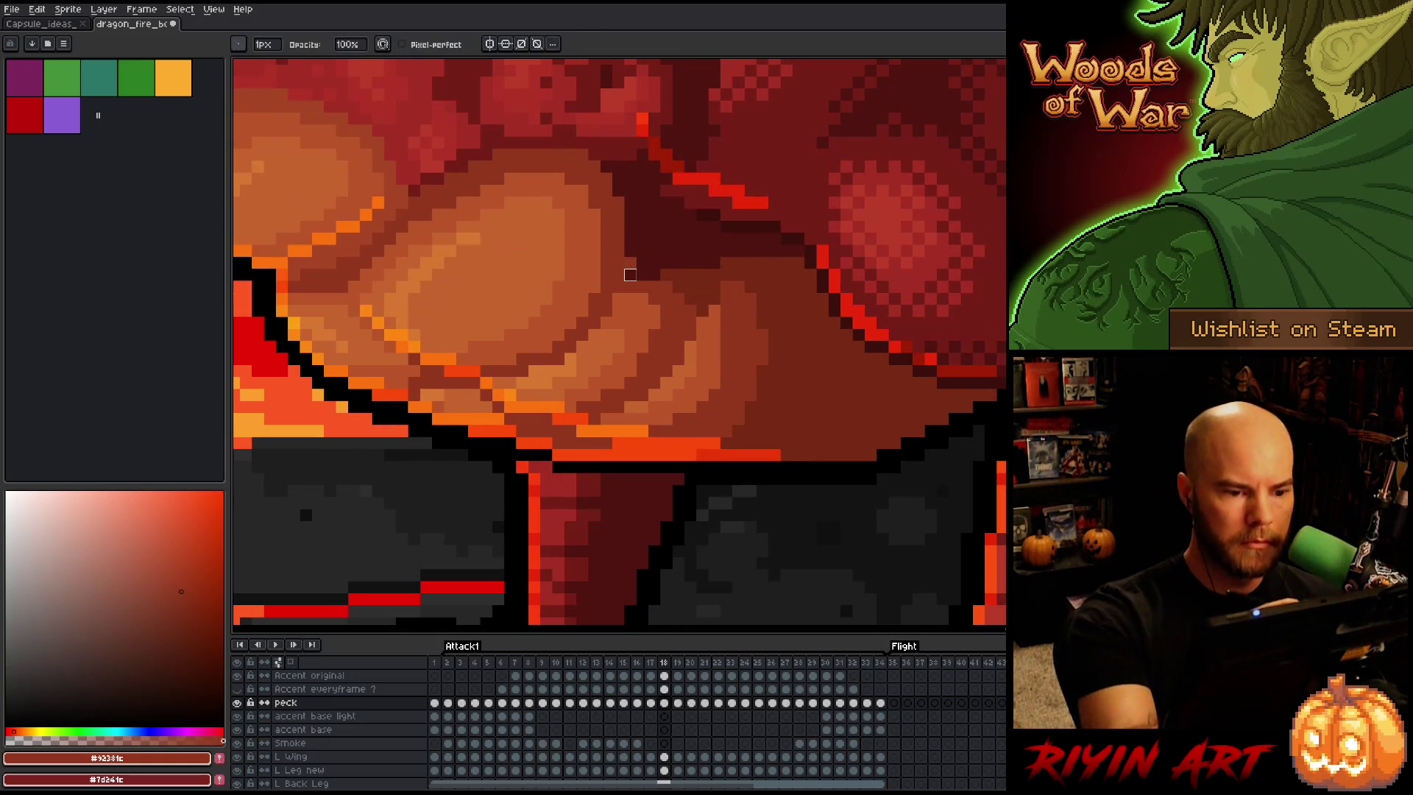
{"action": "key", "text": "comma"}
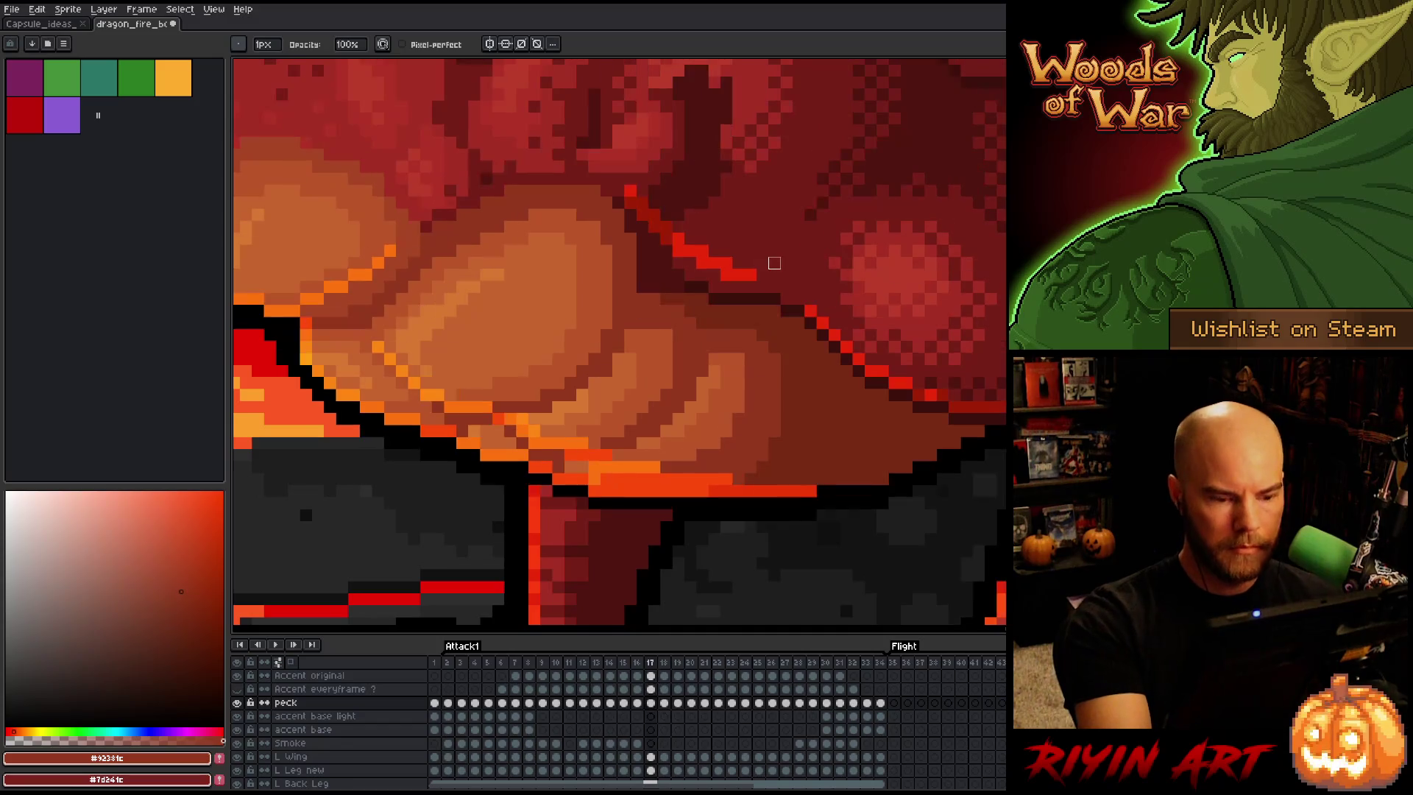
{"action": "key", "text": "period"}
{"action": "key", "text": "comma"}
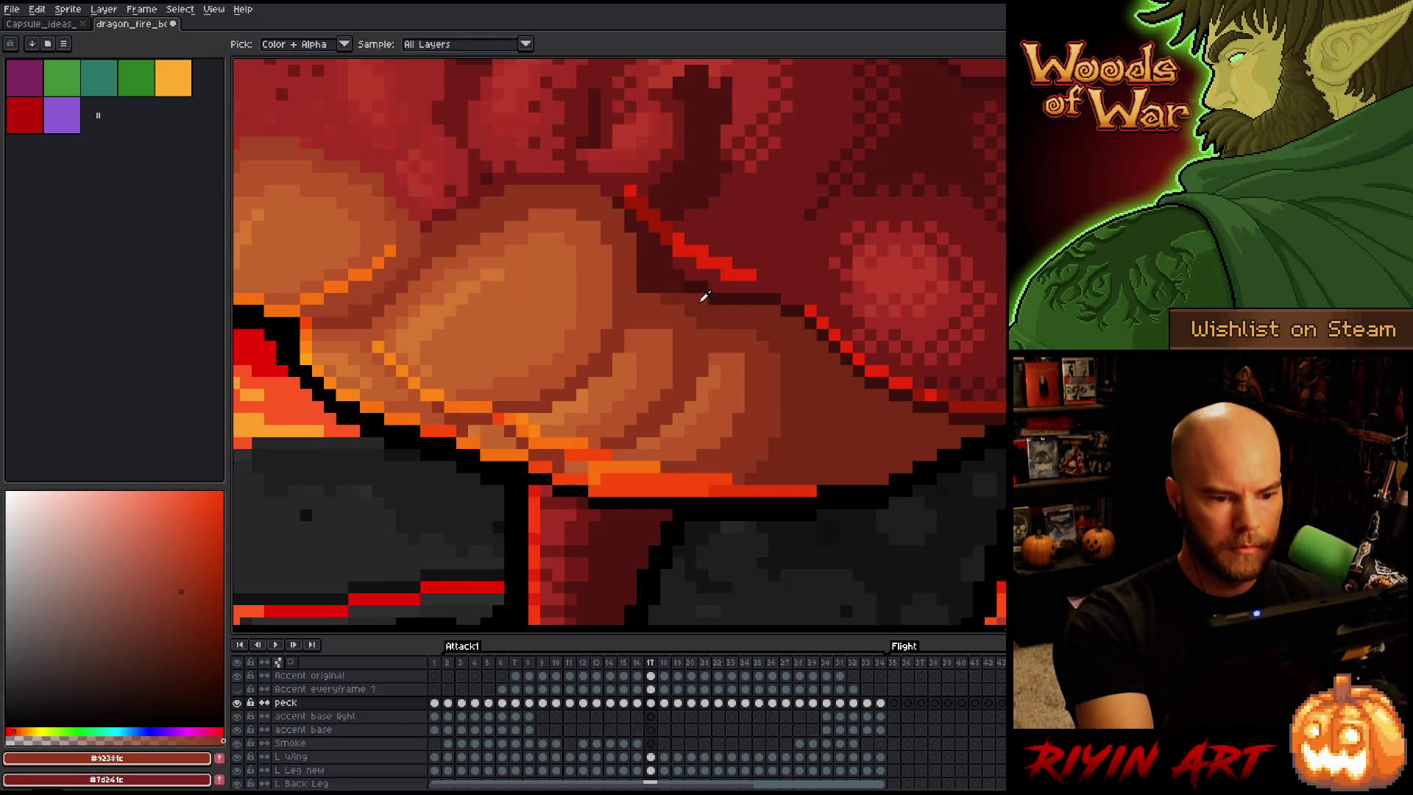
{"action": "left_click", "coordinate": [656, 298], "text": "alt"}
{"action": "key", "text": "period"}
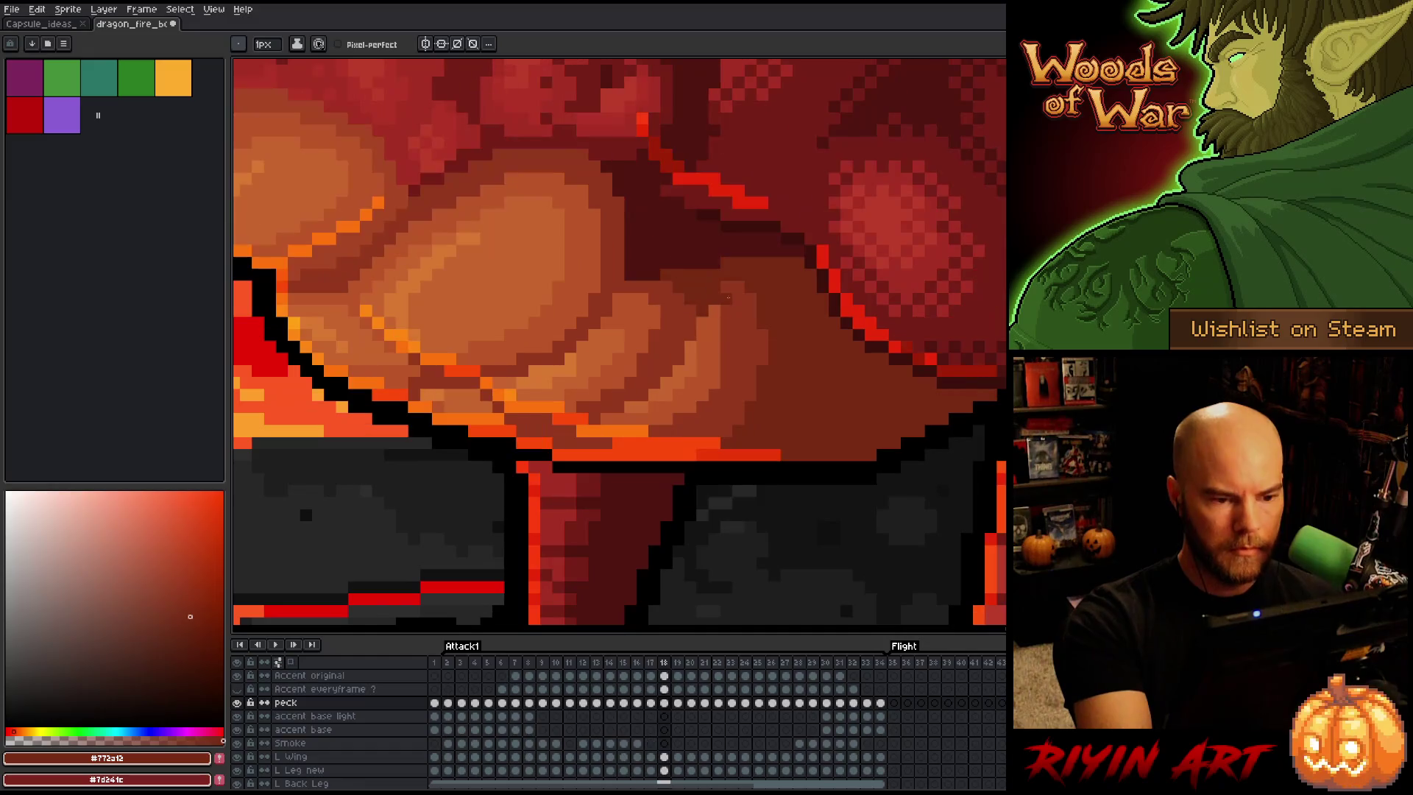
{"action": "key", "text": "alt"}
{"action": "left_click", "coordinate": [667, 264], "text": "alt"}
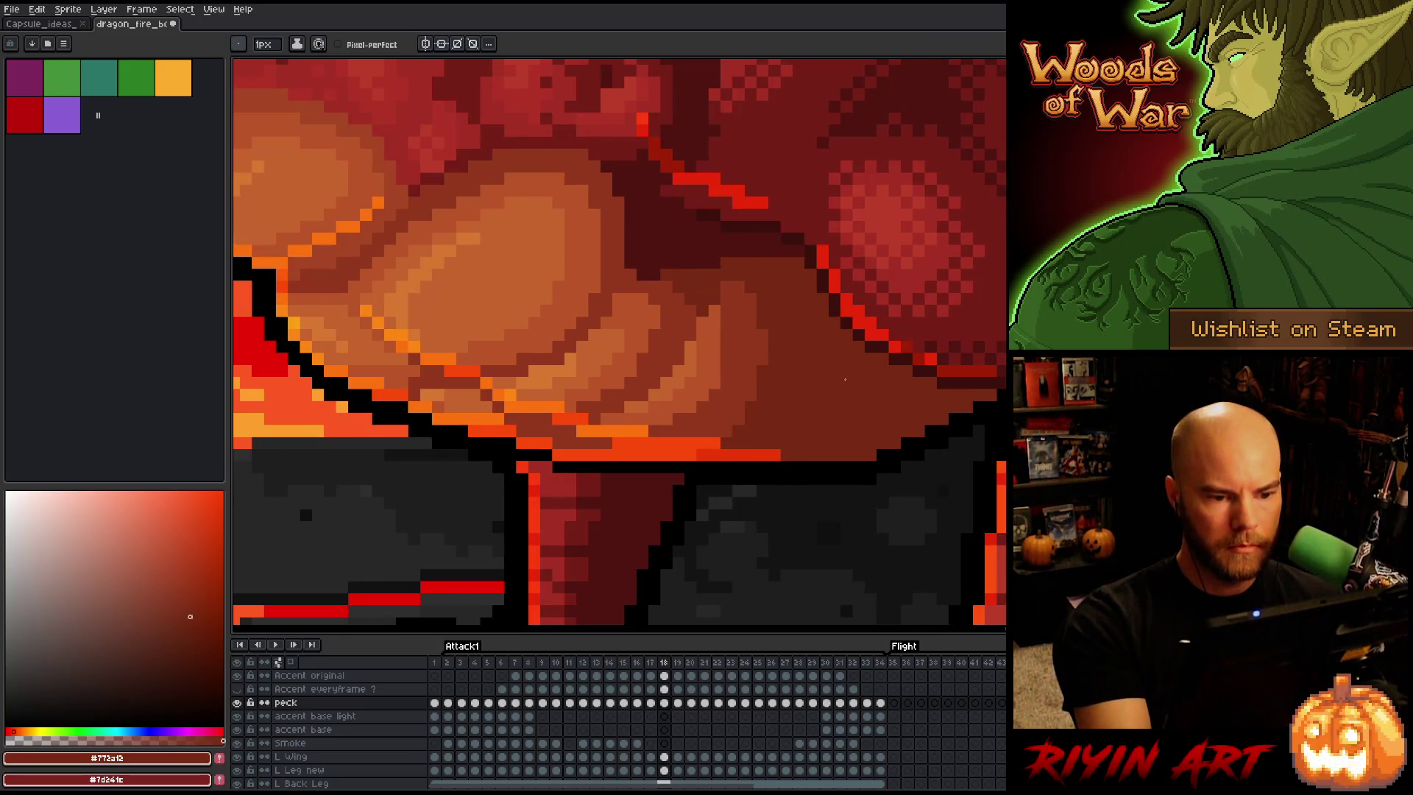
Sample the darkest red and dark brown-red shadow shades, flipping between frames 17, 18 and 19
{"action": "key", "text": "Left"}
{"action": "left_click", "coordinate": [667, 286], "text": "alt"}
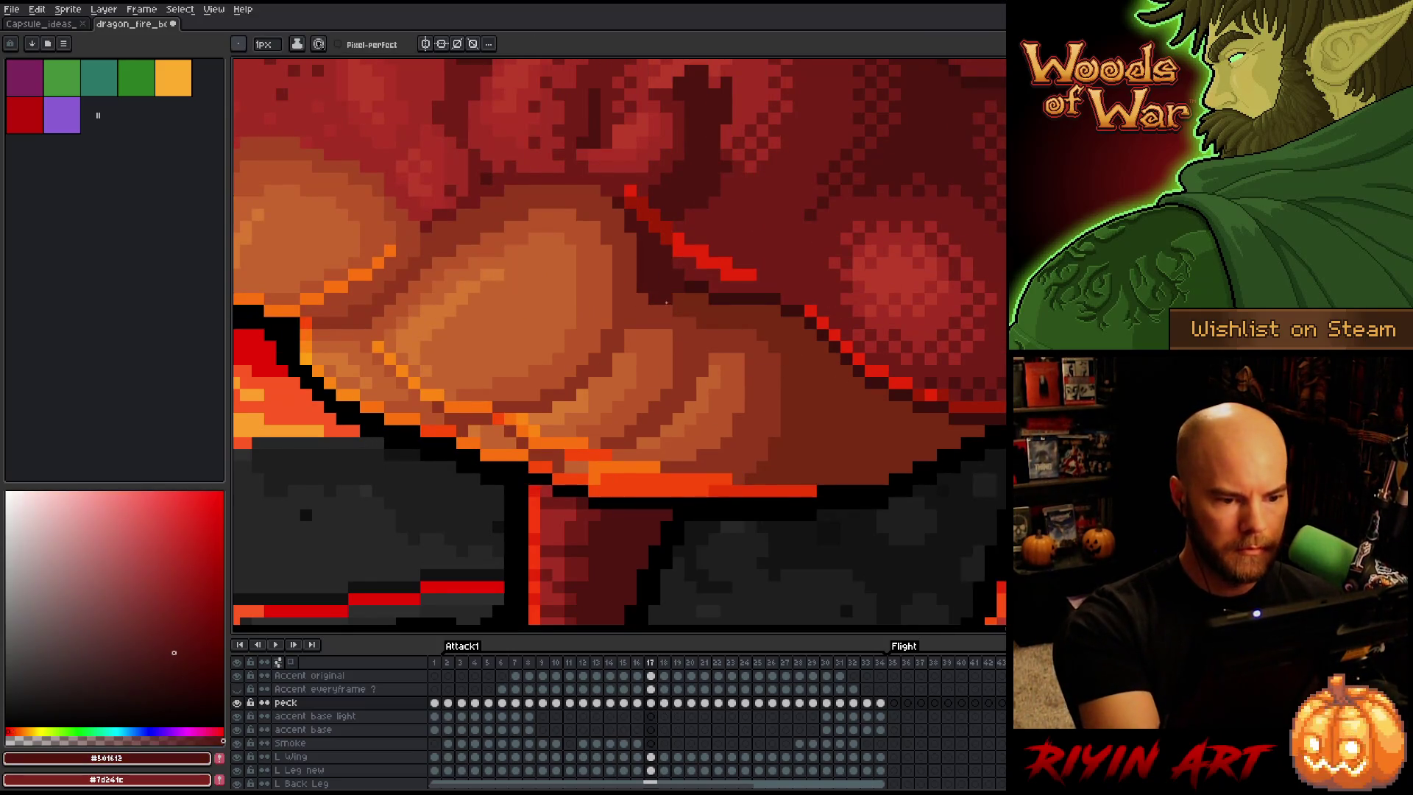
{"action": "key", "text": "Right"}
{"action": "key", "text": "Left"}
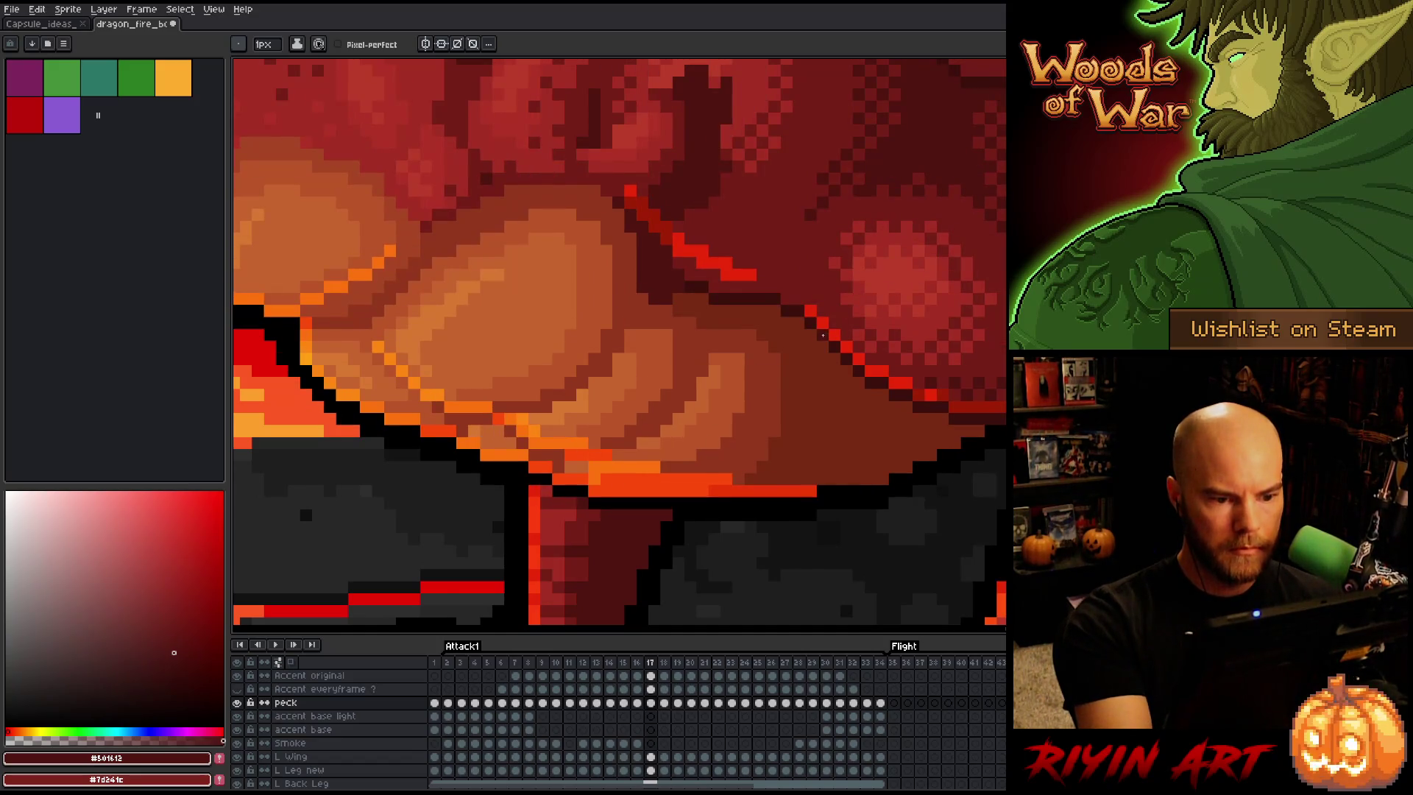
{"action": "key", "text": "Right"}
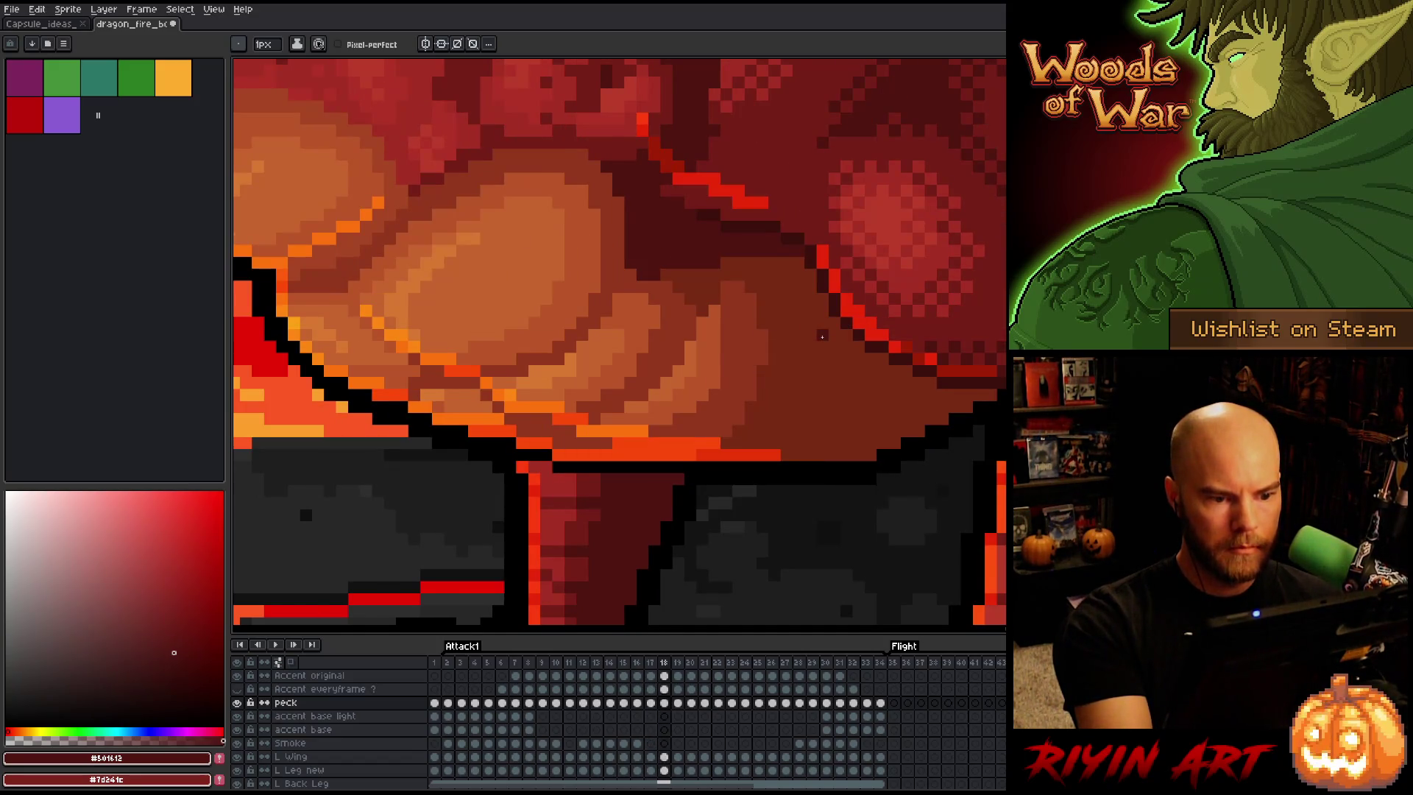
{"action": "key", "text": "Right"}
{"action": "key", "text": "Left"}
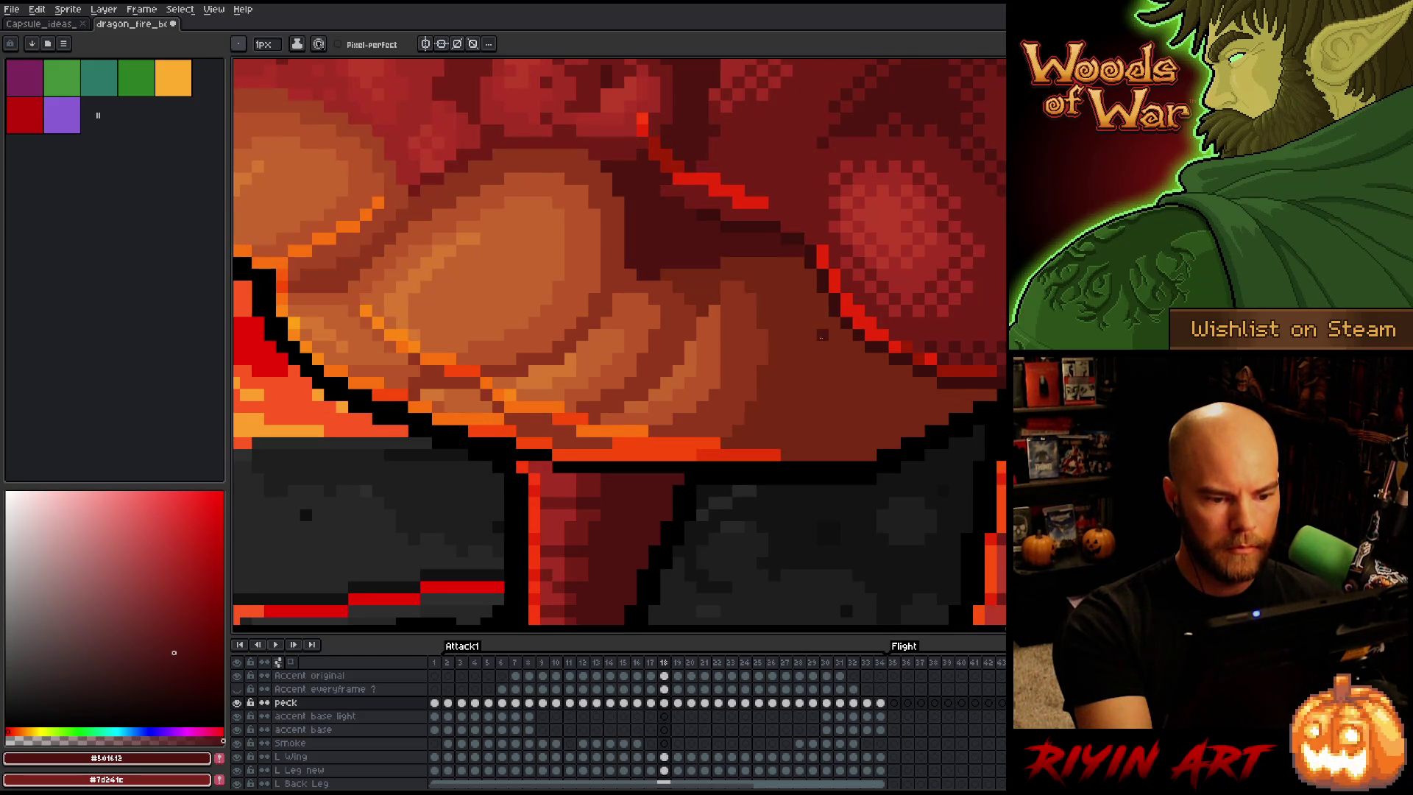
{"action": "left_click", "coordinate": [809, 335], "text": "alt"}
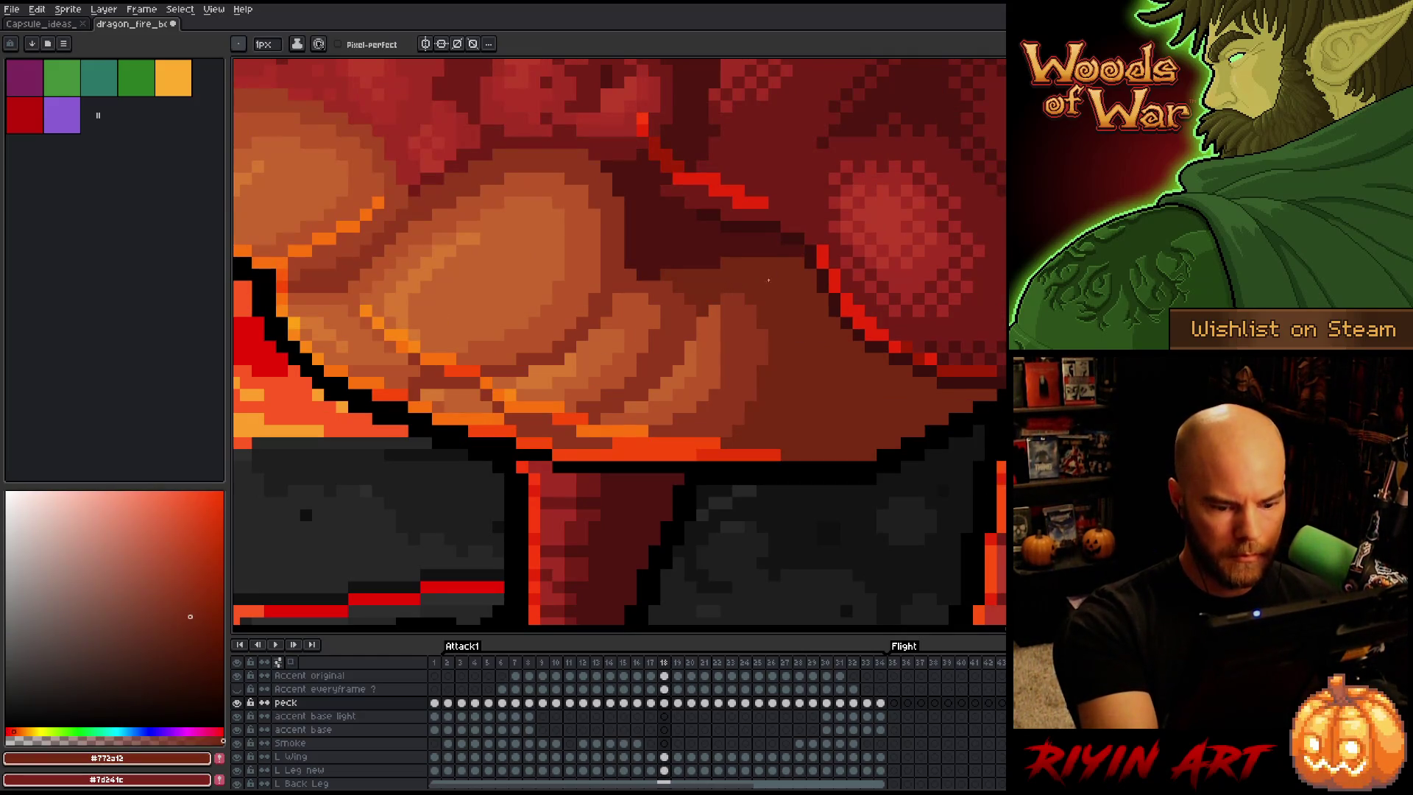
{"action": "key", "text": "Left"}
{"action": "key", "text": "Right"}
{"action": "left_click", "coordinate": [738, 299], "text": "alt"}
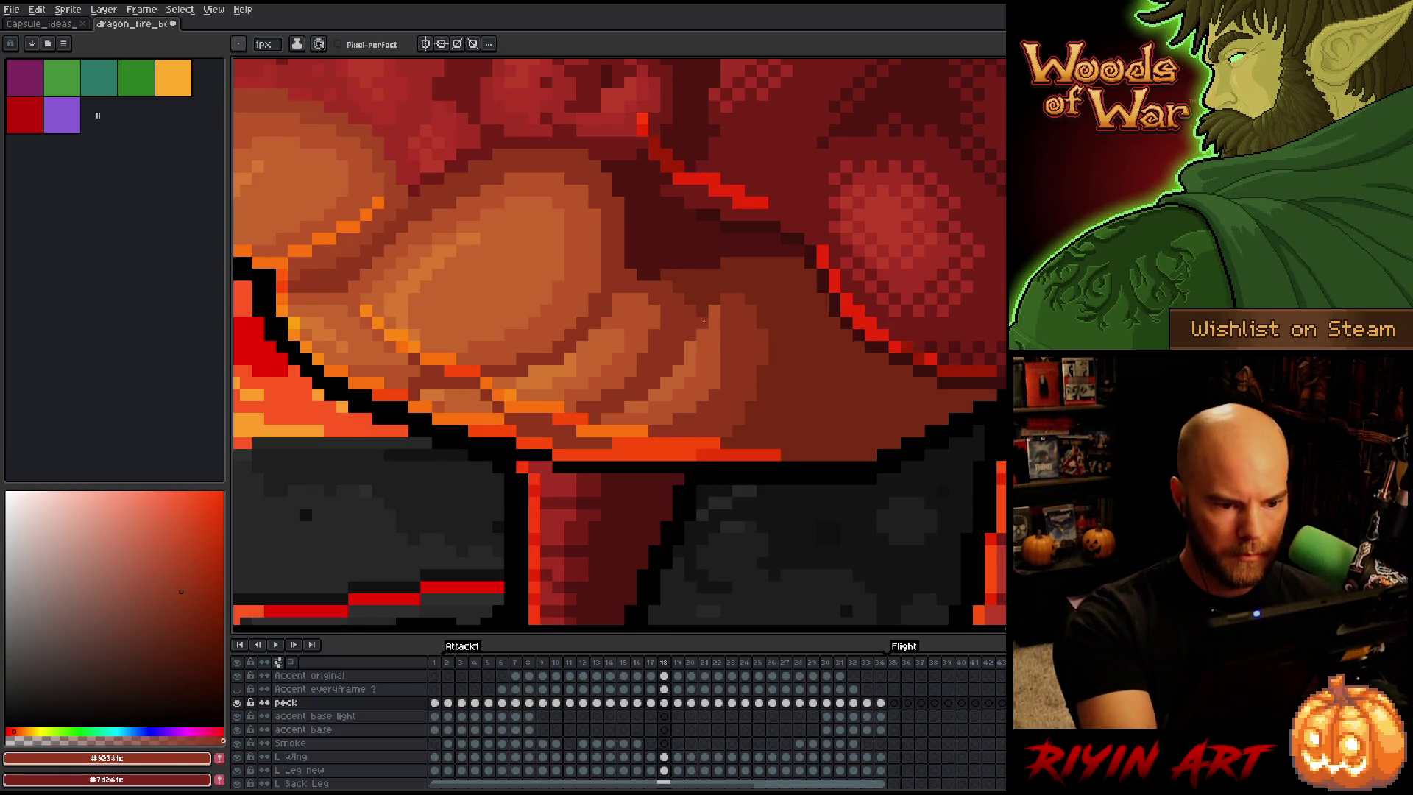
{"action": "left_click", "coordinate": [714, 289], "text": "alt"}
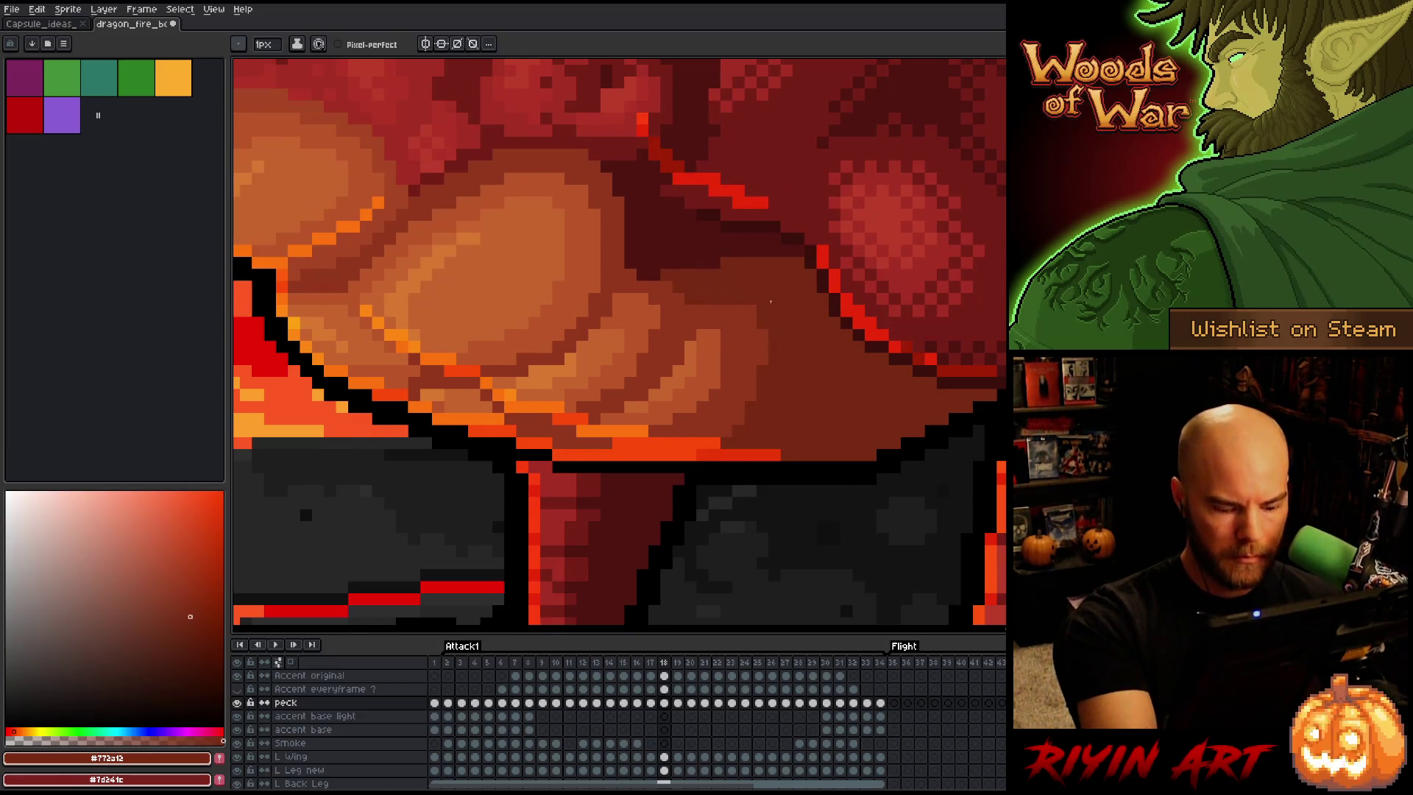